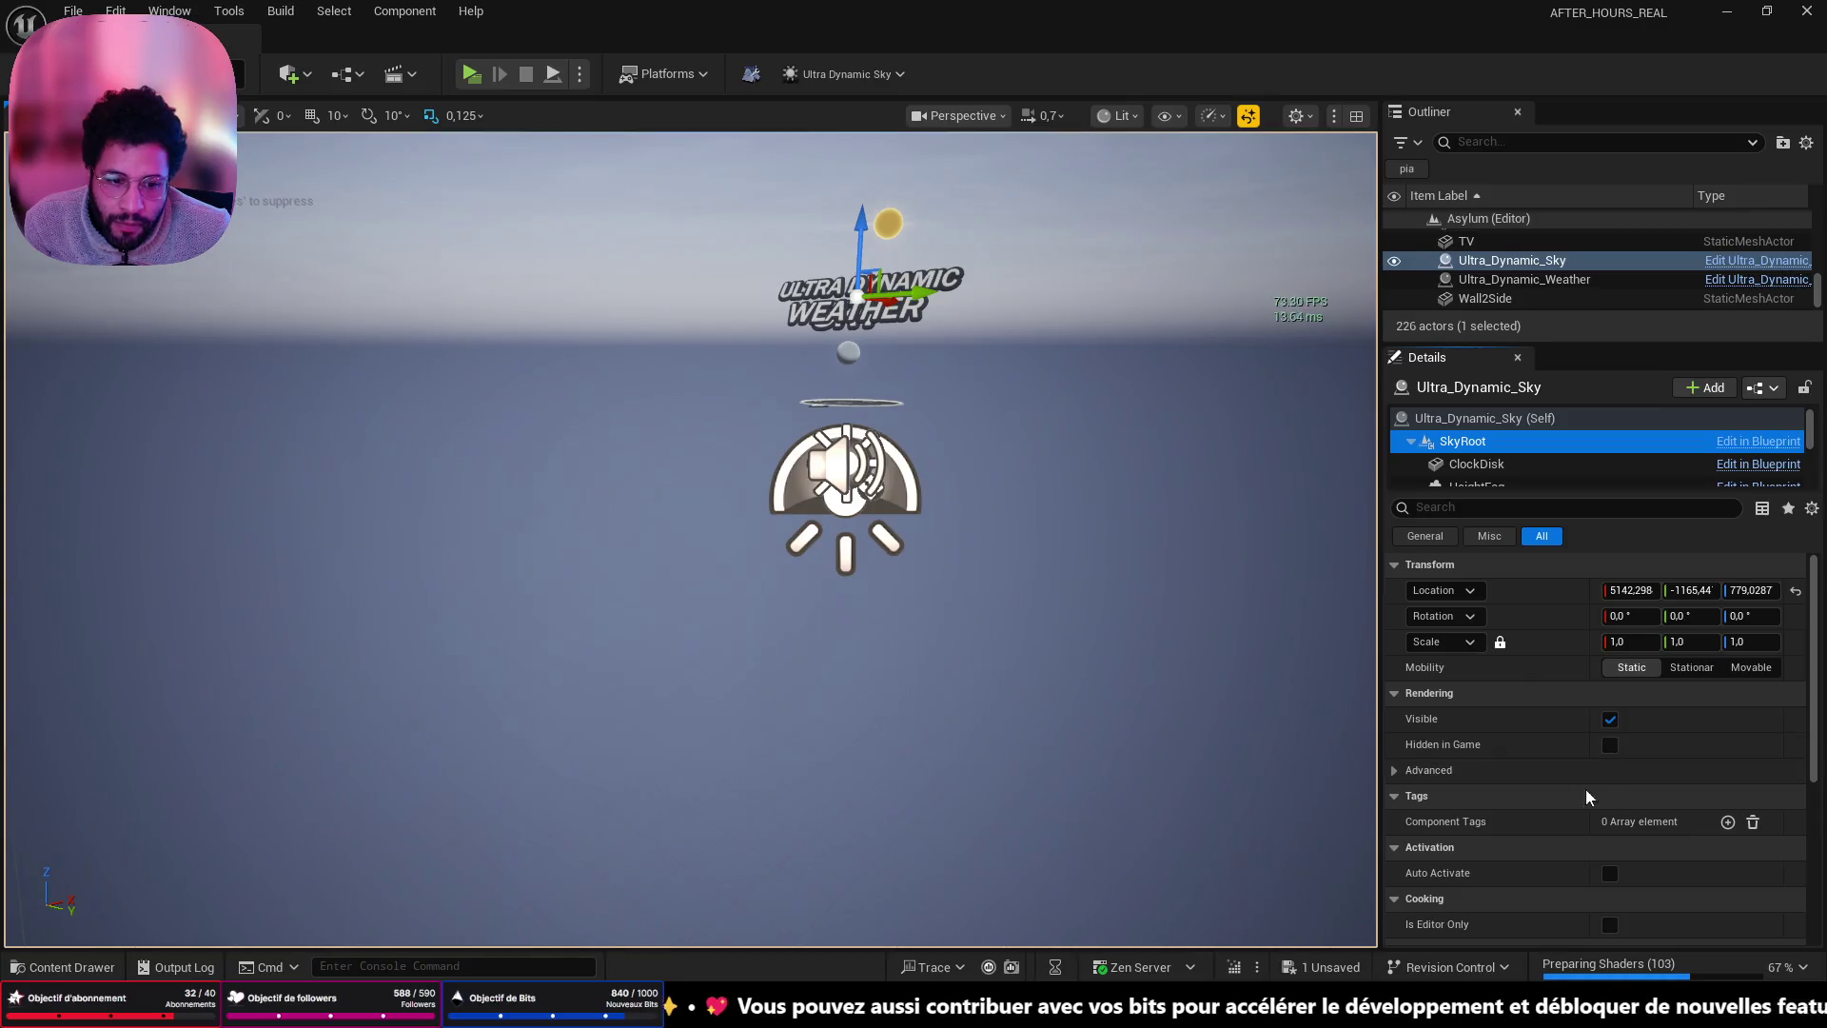
- Slide Ultra_Dynamic_Sky to about Y -1056 beside Ultra_Dynamic_Weather, then select and frame the weather actor
scroll(1151, 318, down, 3)
scroll(1015, 490, up, 5)
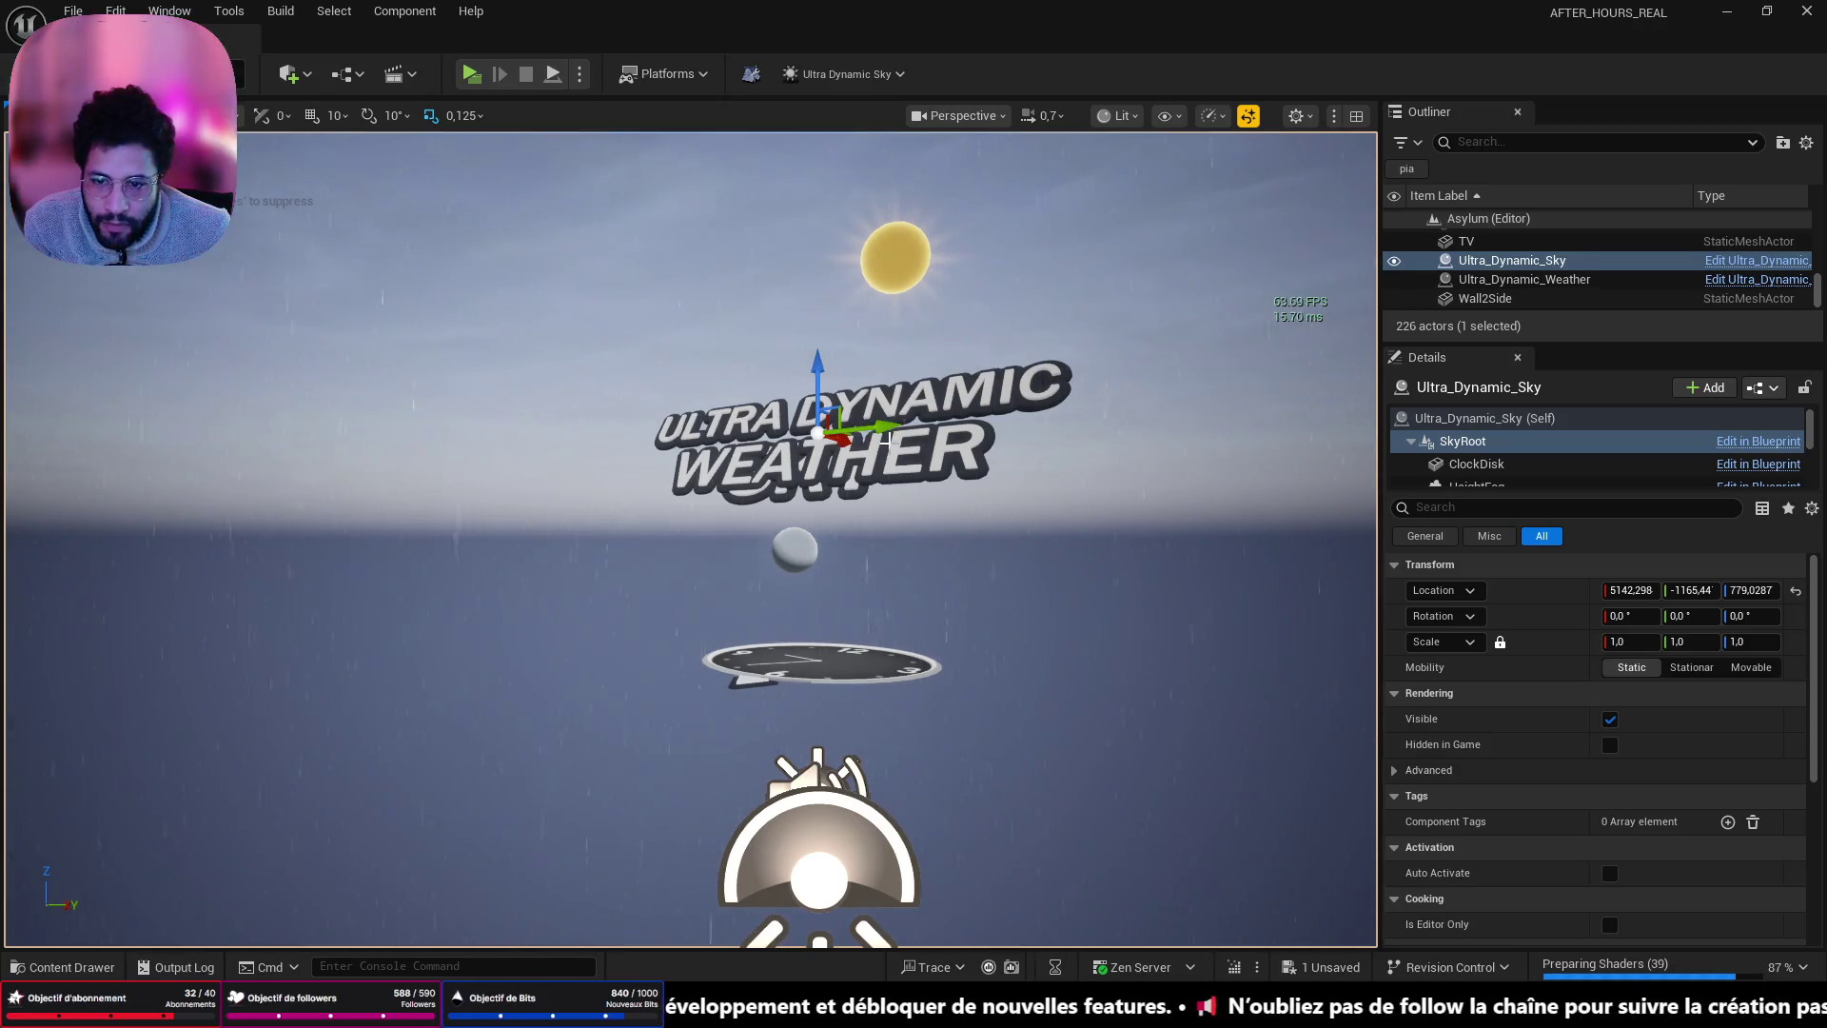
drag(885, 430, 1309, 380)
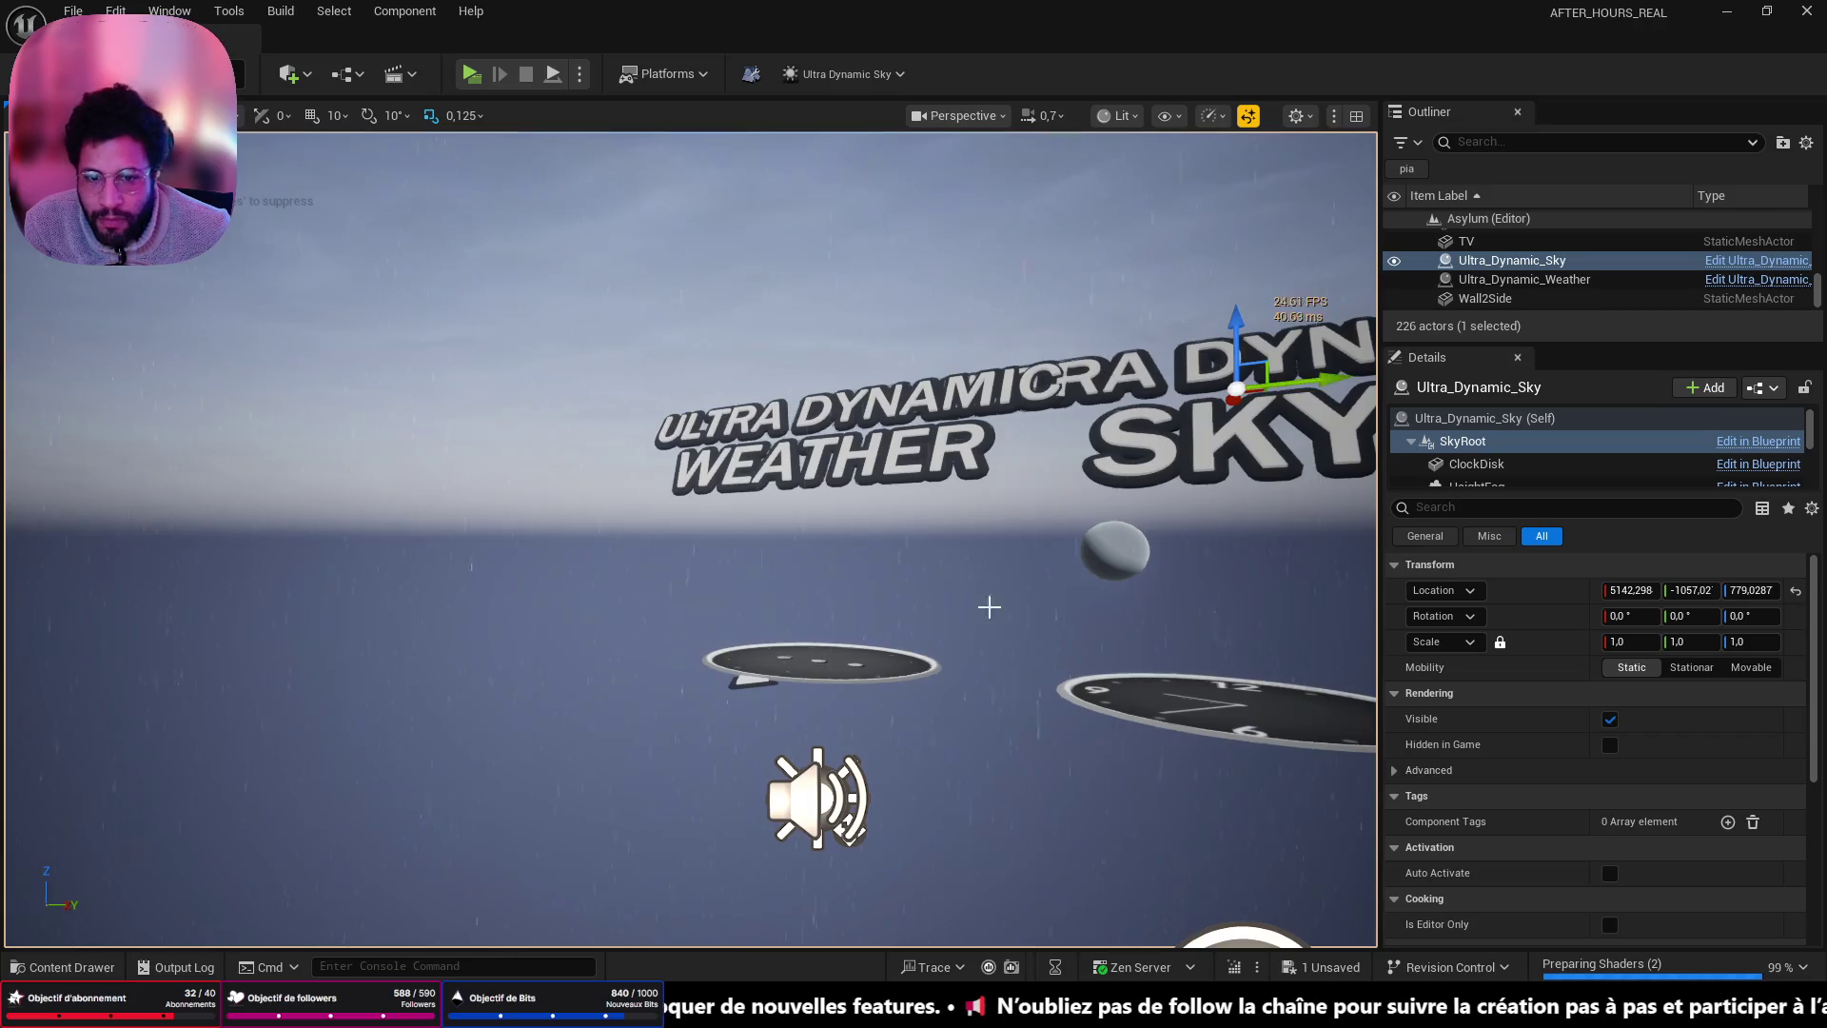
key(f)
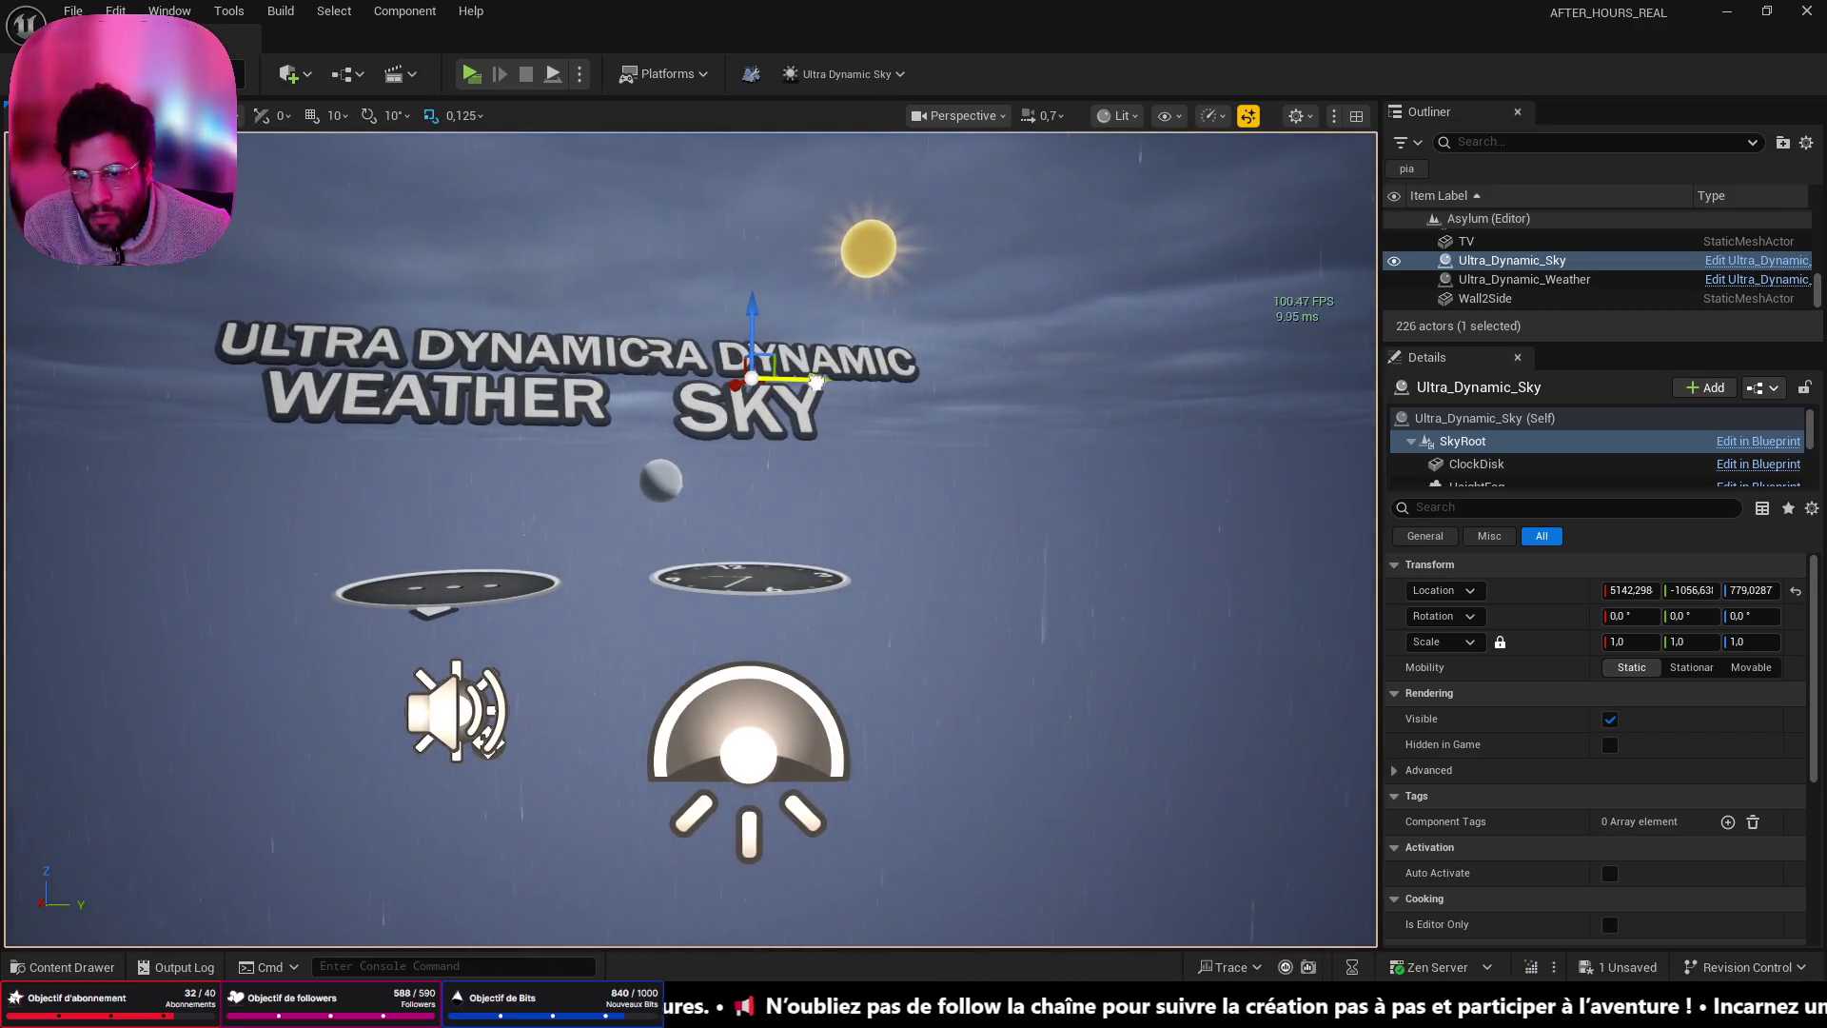
drag(816, 381, 1015, 381)
click(1008, 381)
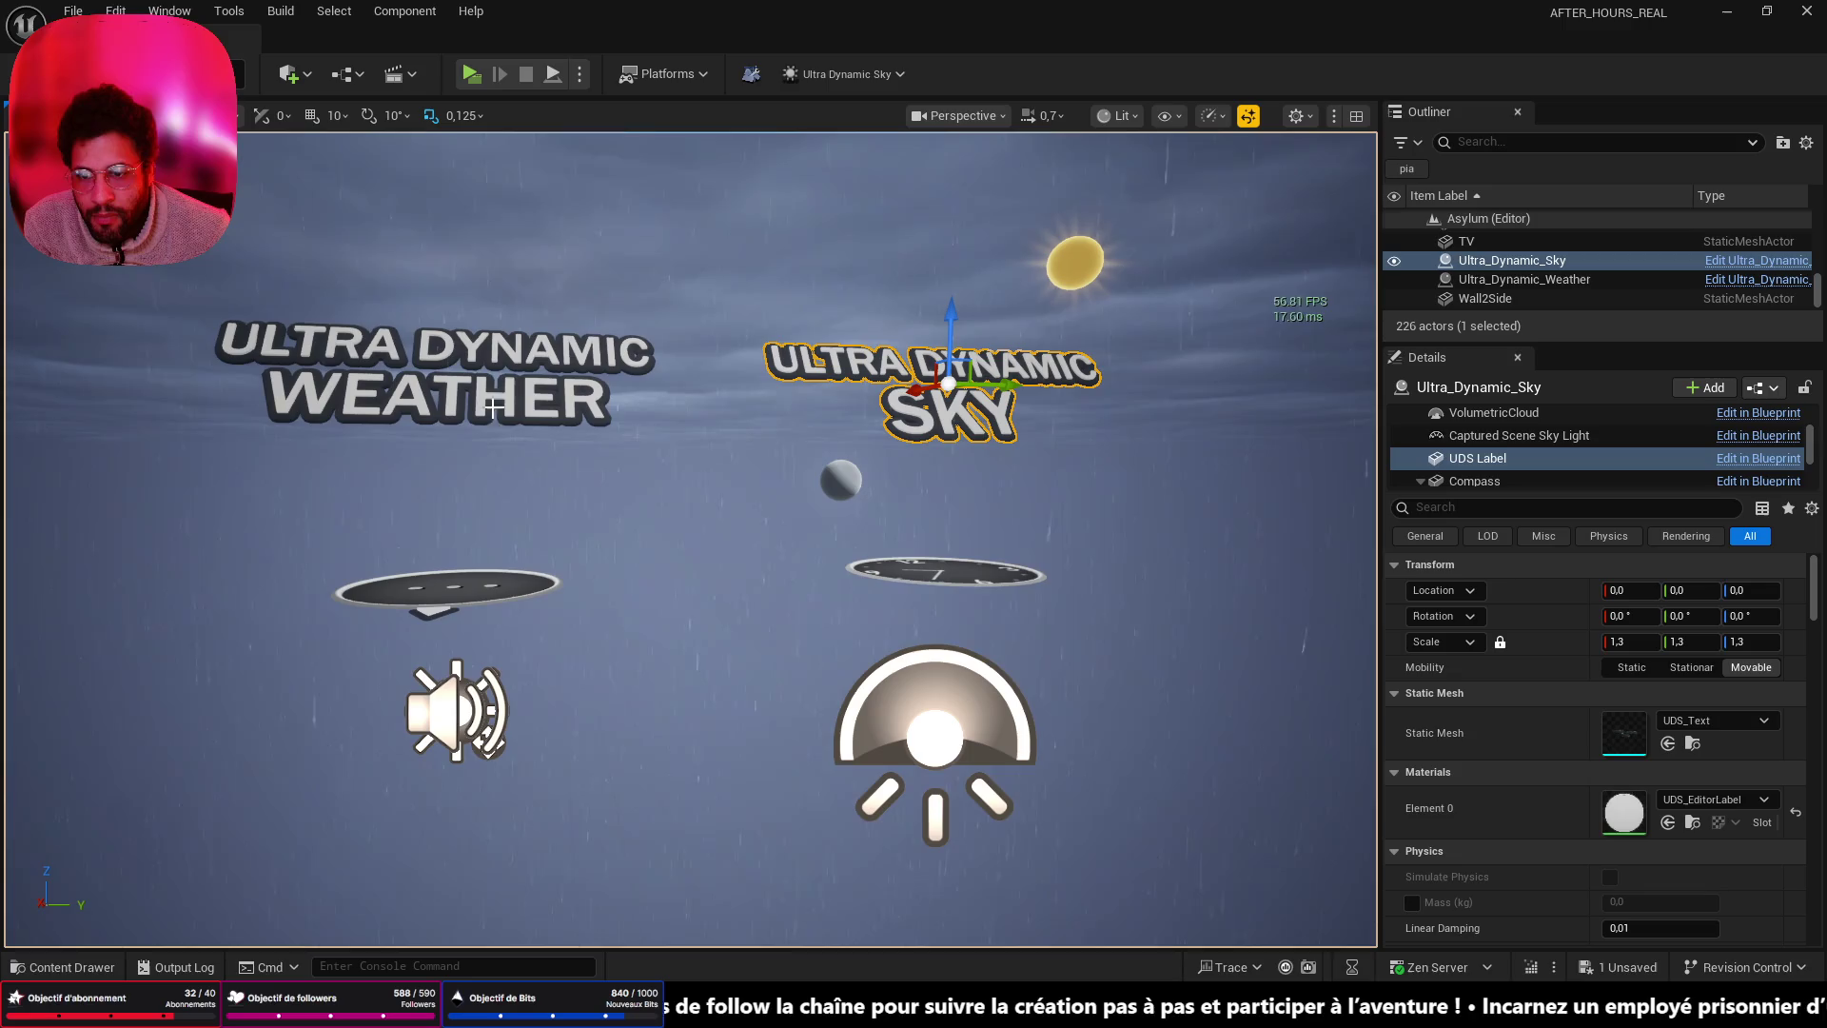
click(428, 380)
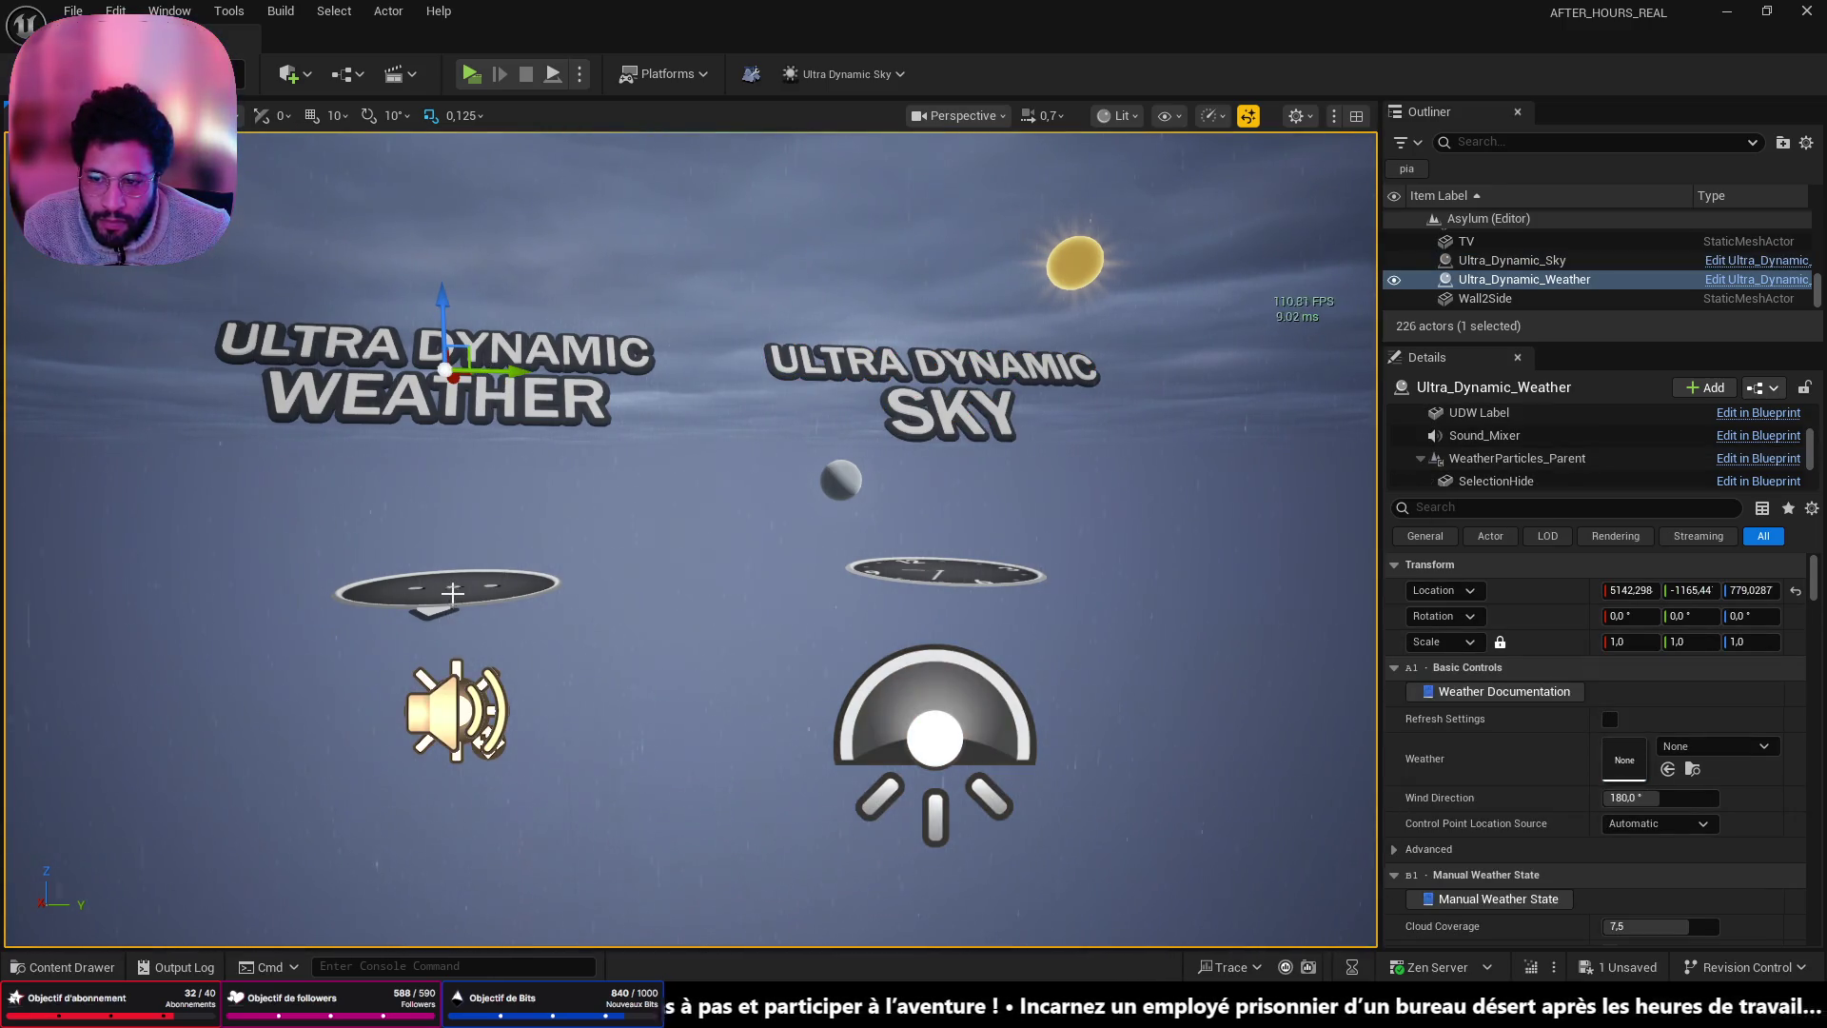
key(f)
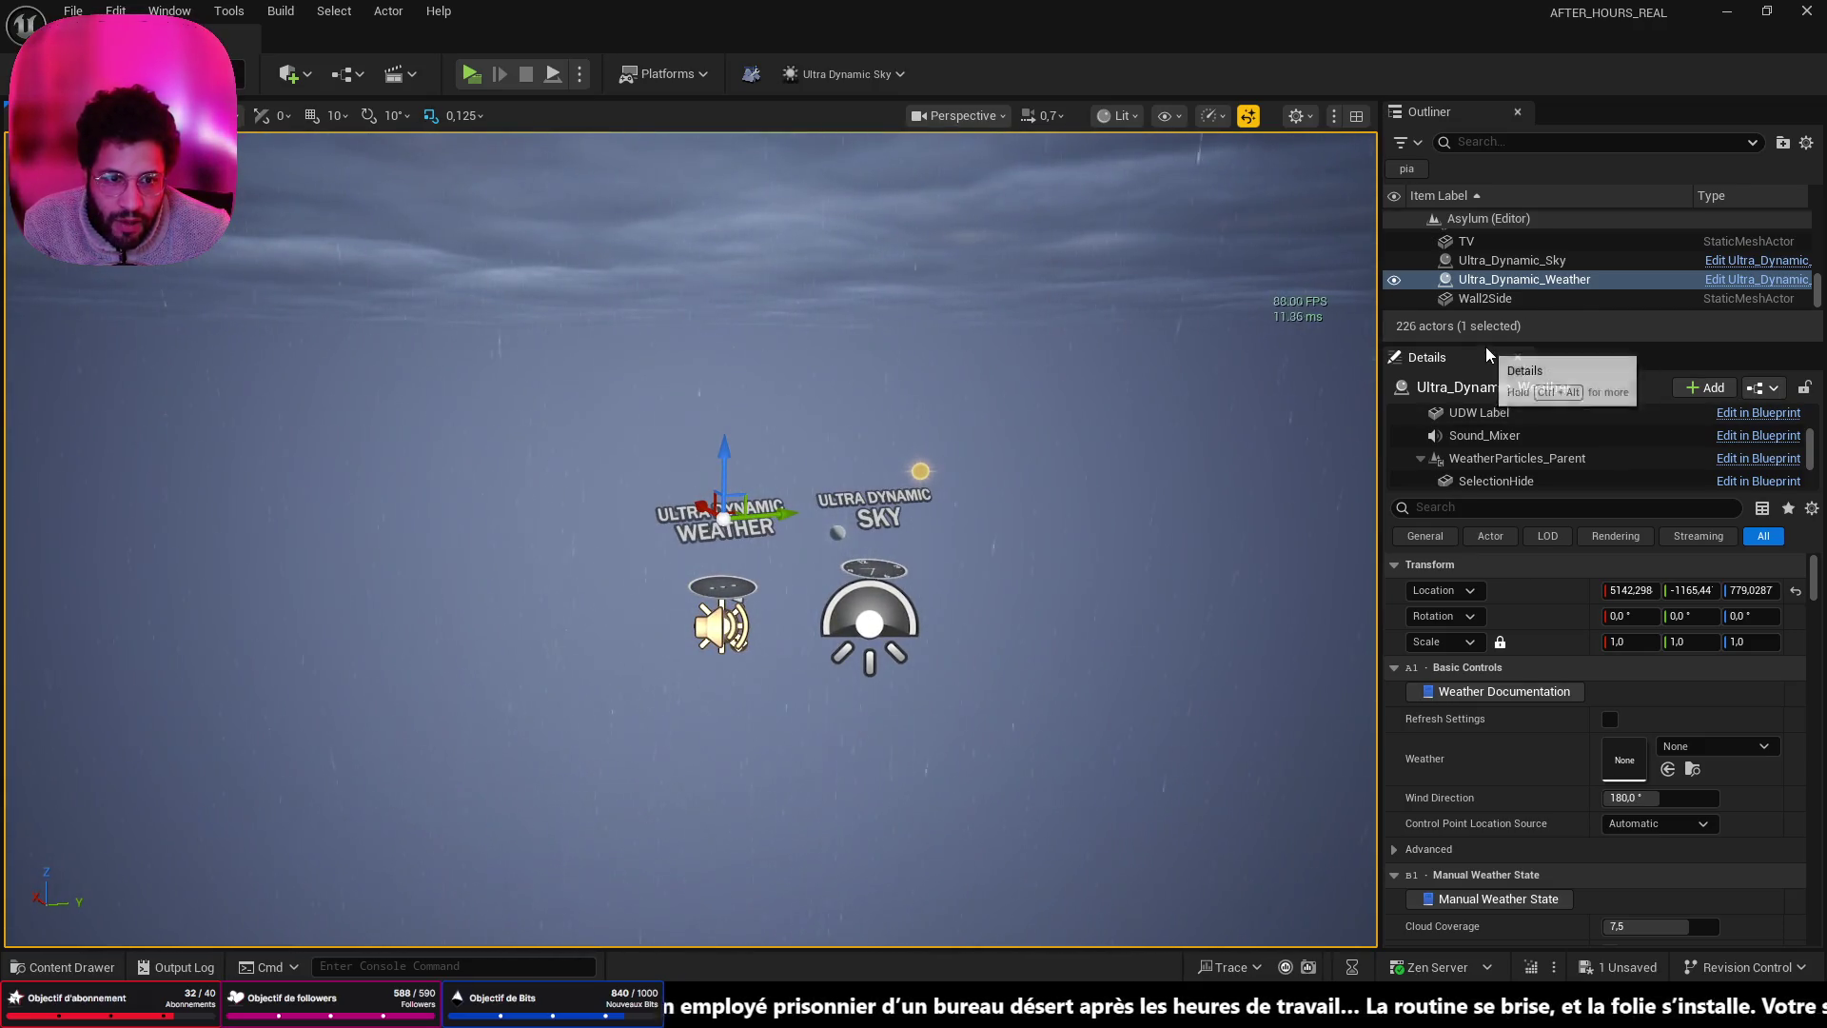
- Raise Ultra_Dynamic_Weather's manual Rain from 6.0 to 10.0, then reselect Ultra_Dynamic_Sky
drag(1484, 341, 1484, 449)
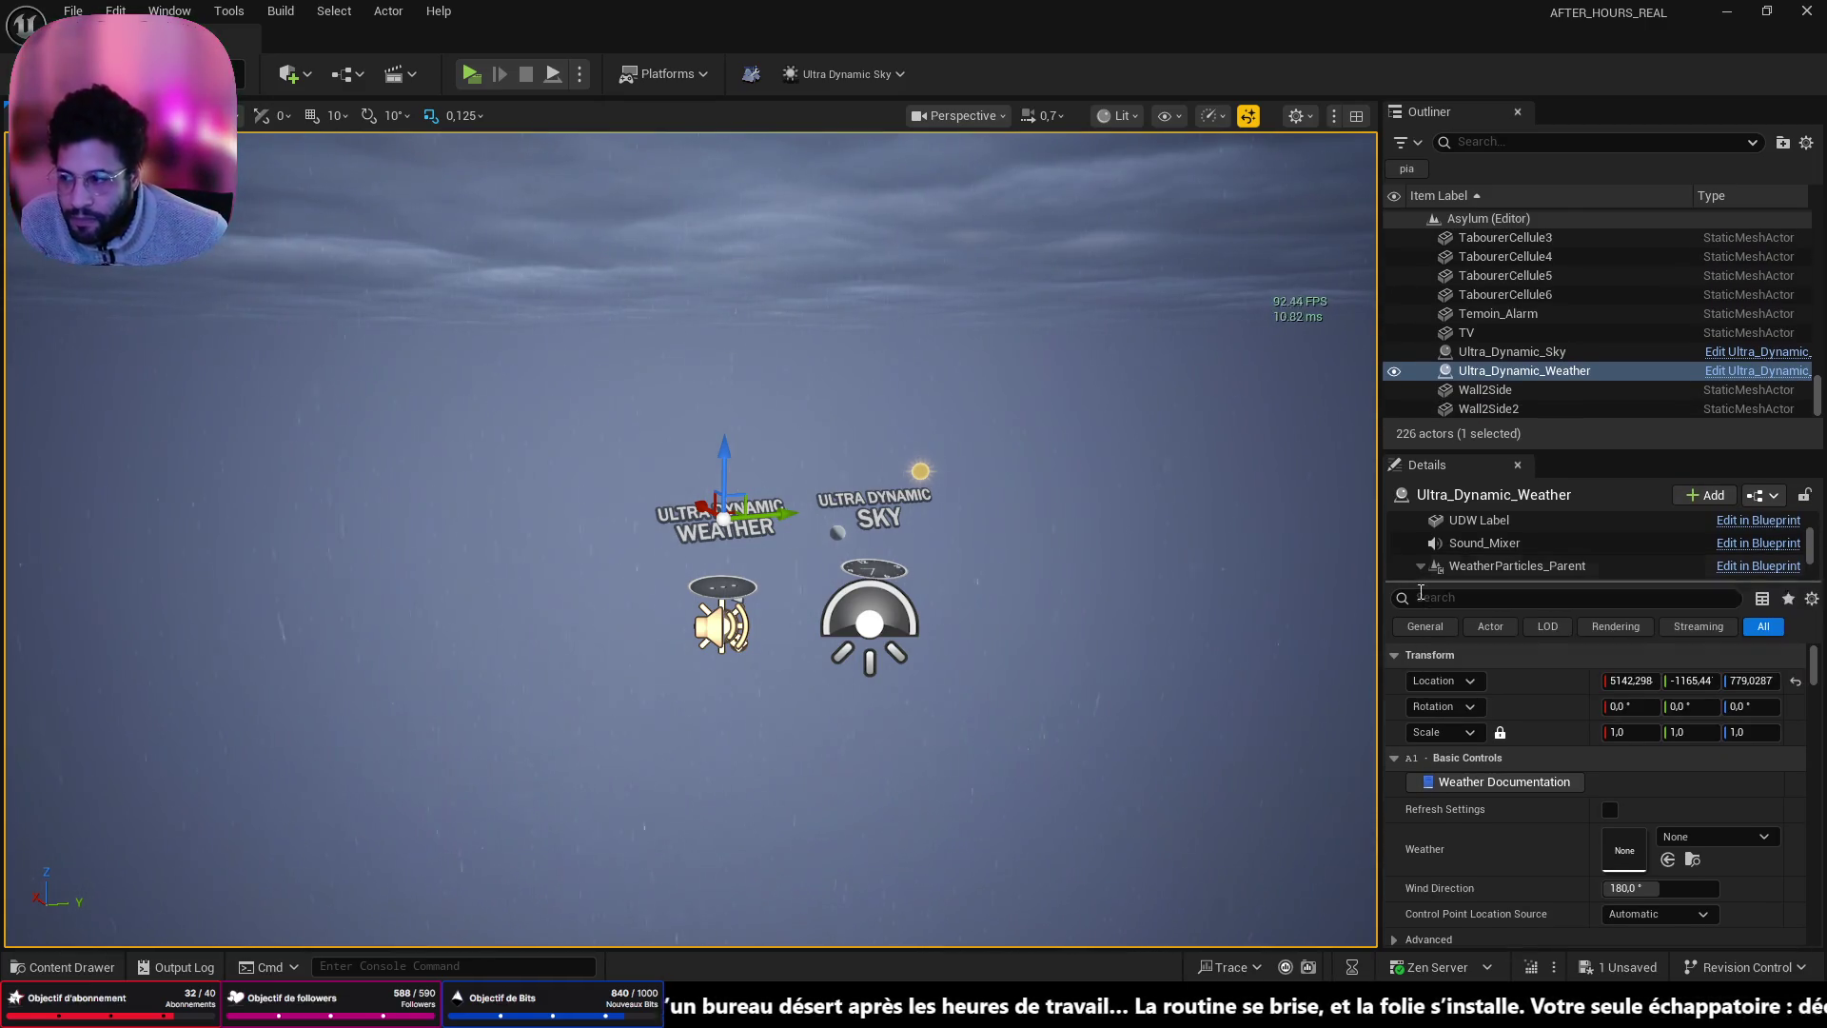
scroll(1509, 740, down, 5)
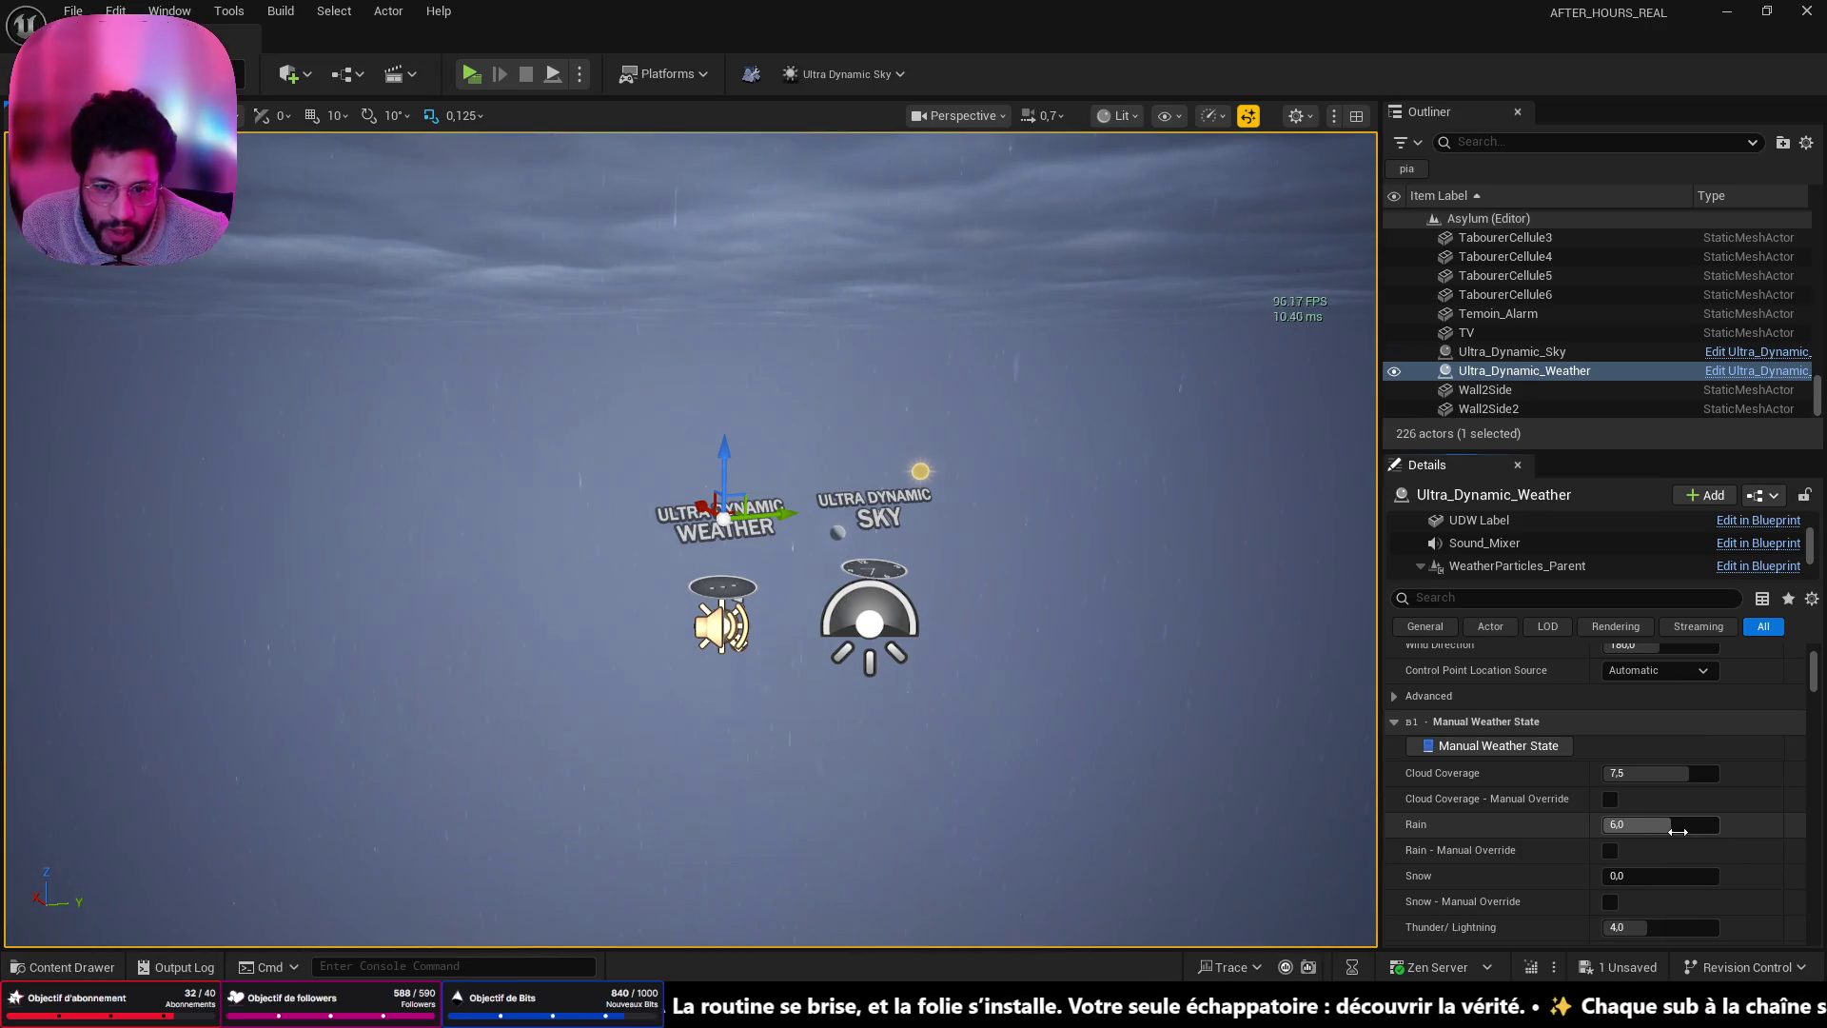
drag(1682, 824, 1692, 829)
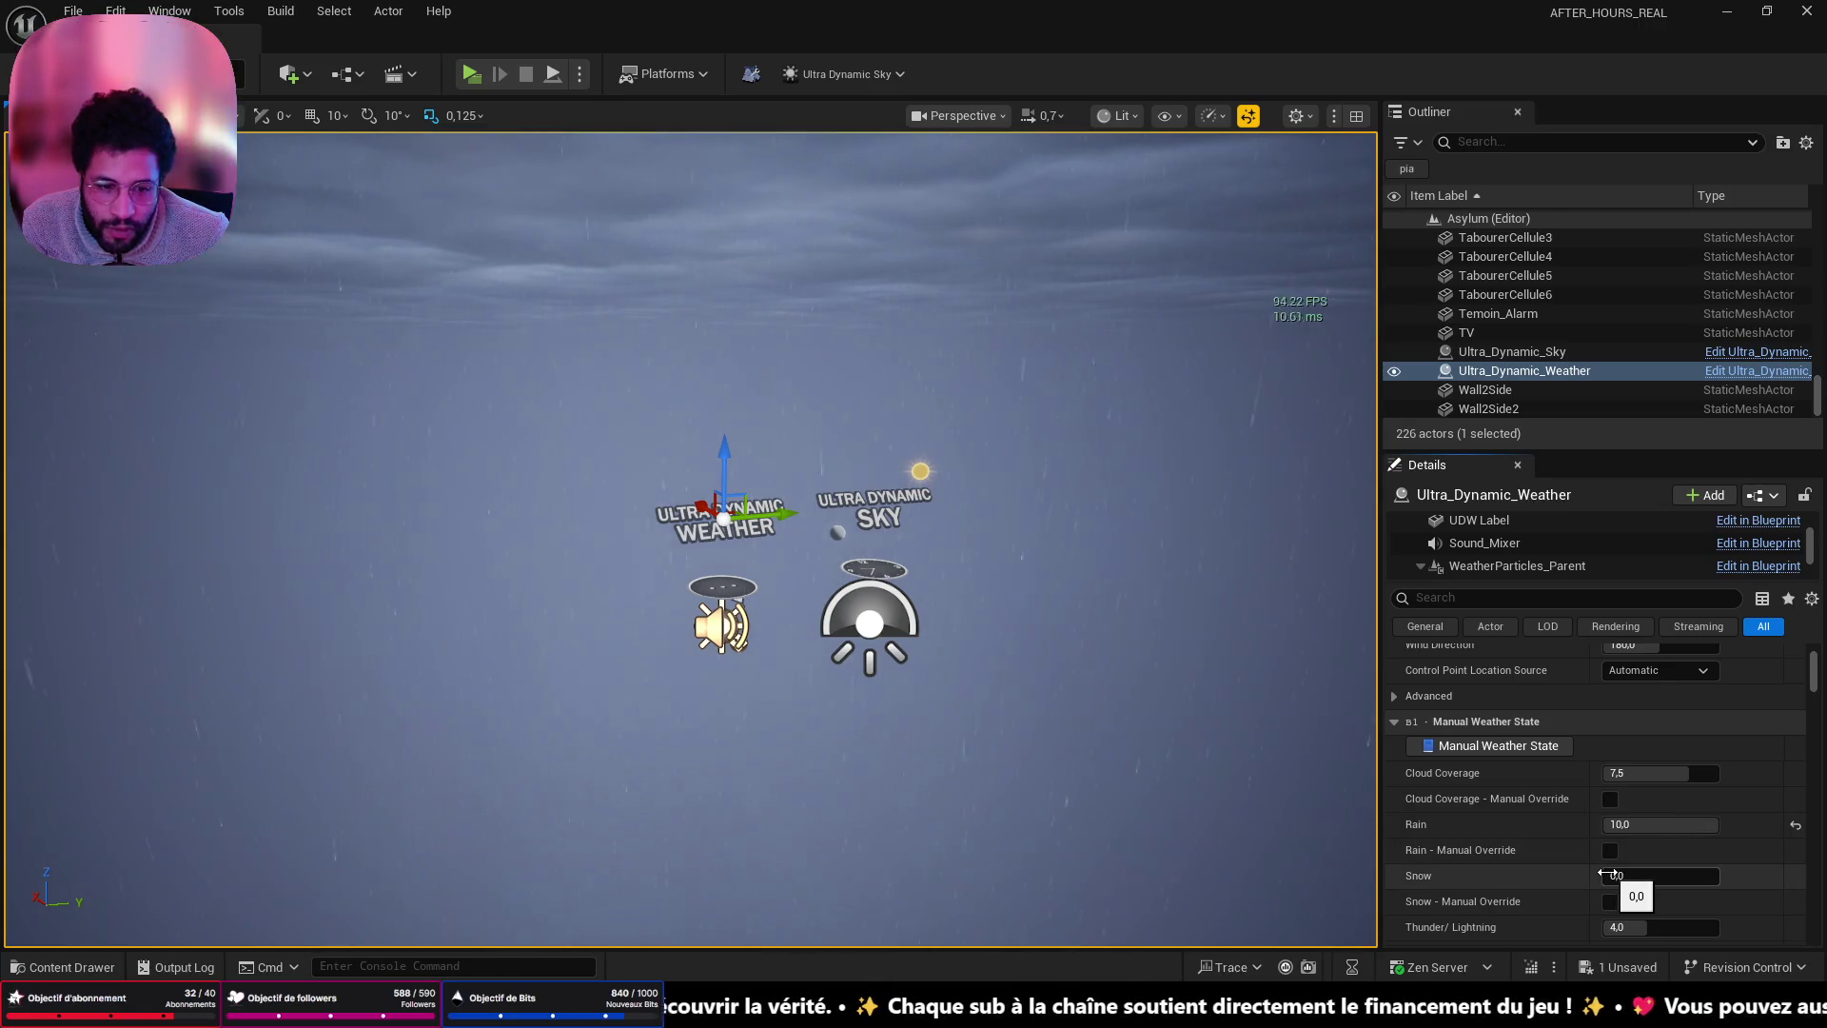
drag(1180, 571, 1180, 669)
key(f)
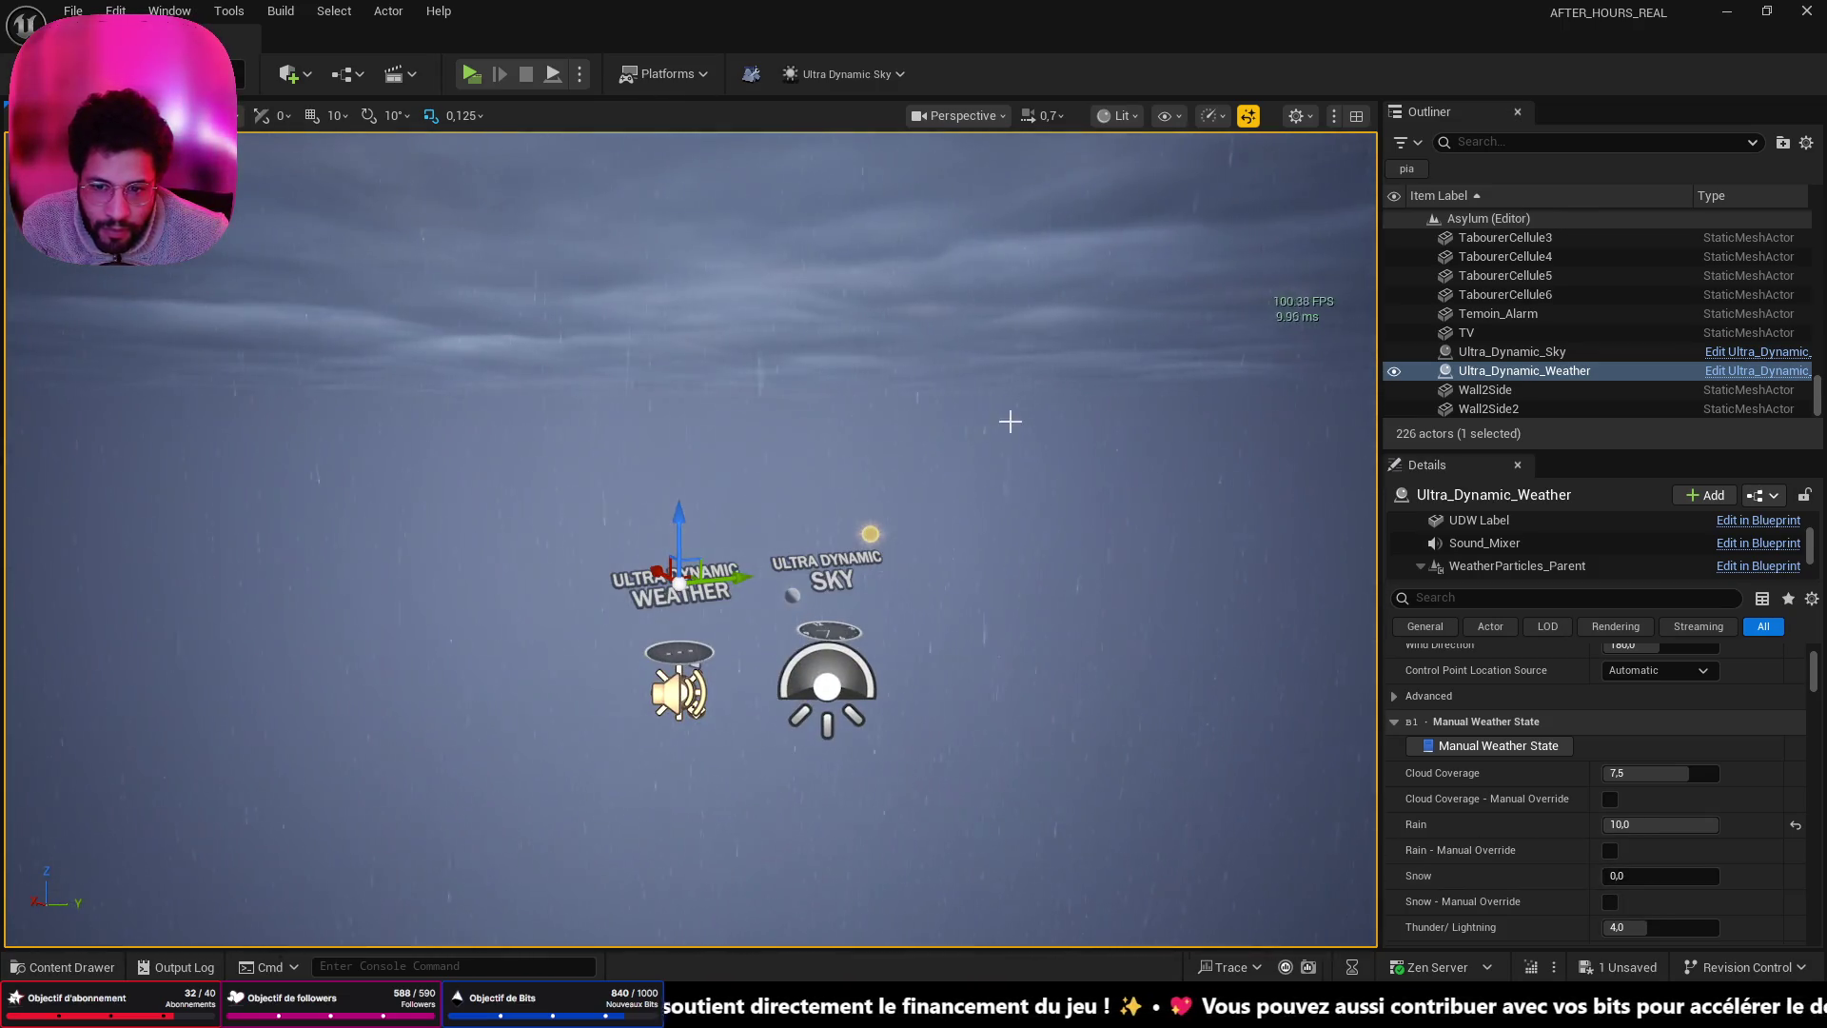
click(890, 692)
scroll(1636, 790, up, 3)
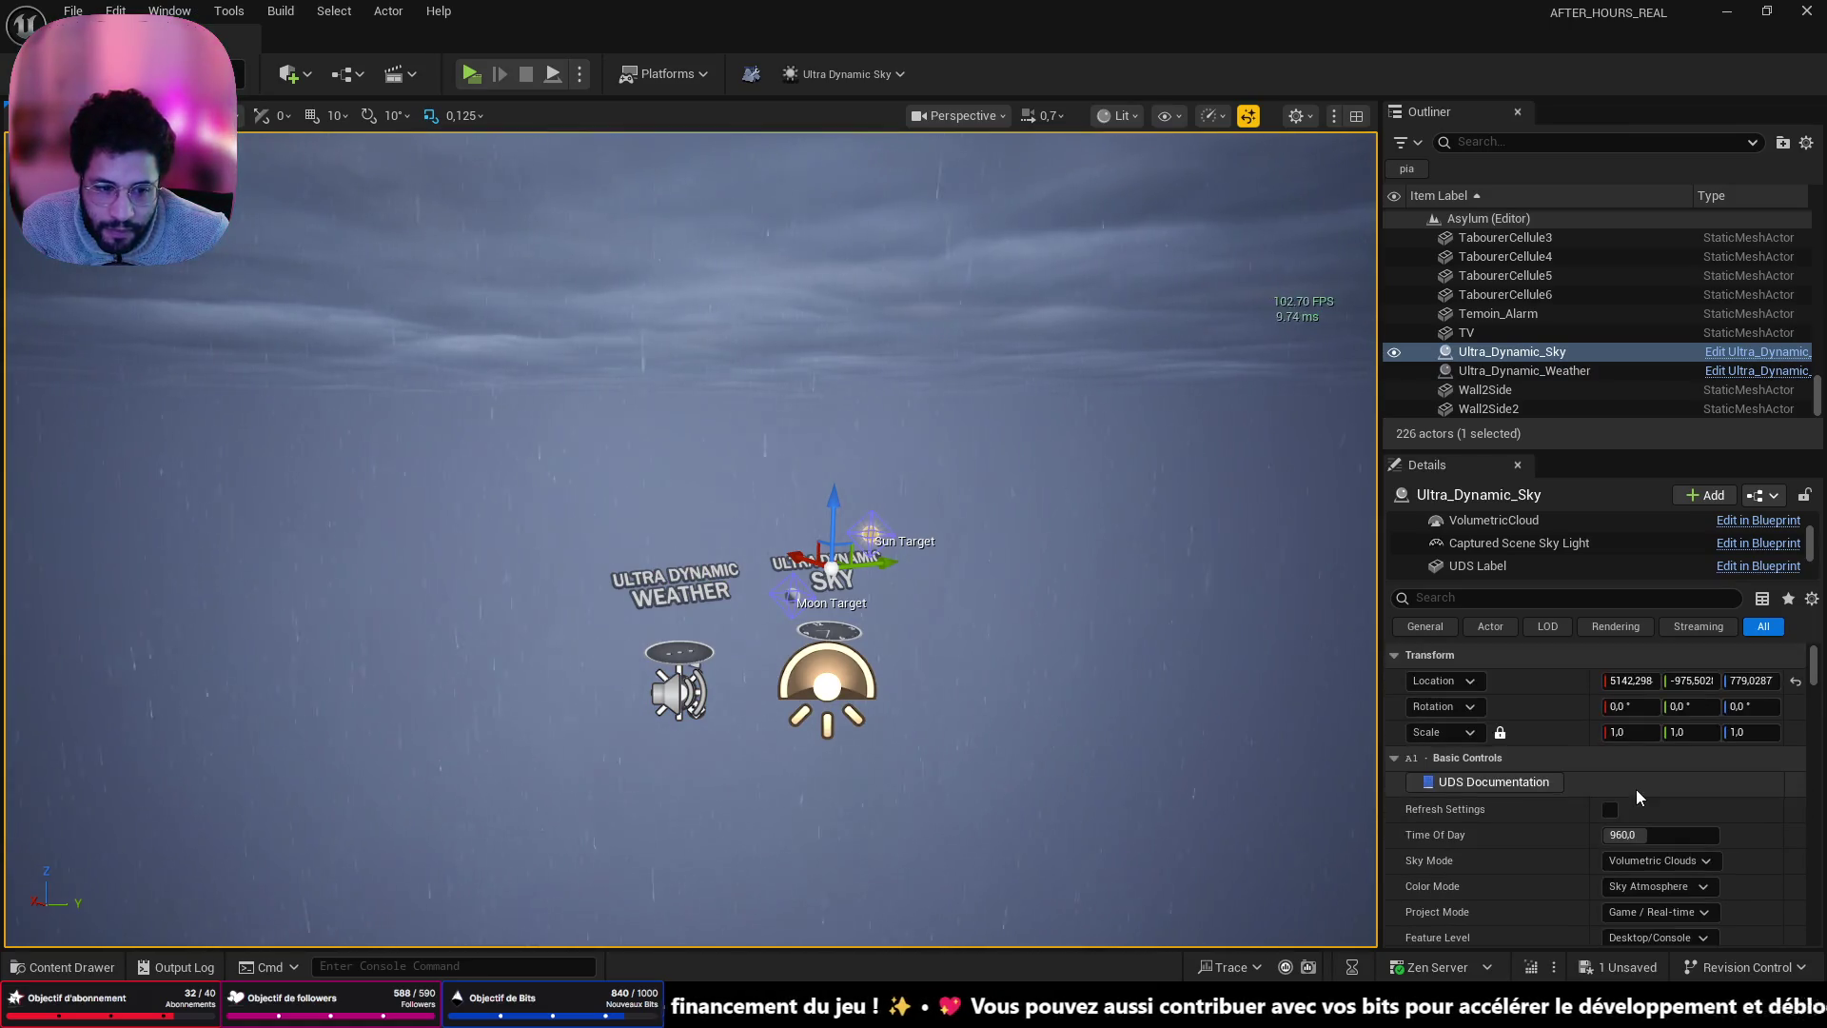
- Reset Ultra_Dynamic_Sky's Time Of Day to 0, then settle it at about 556.8 for night
scroll(1636, 793, down, 1)
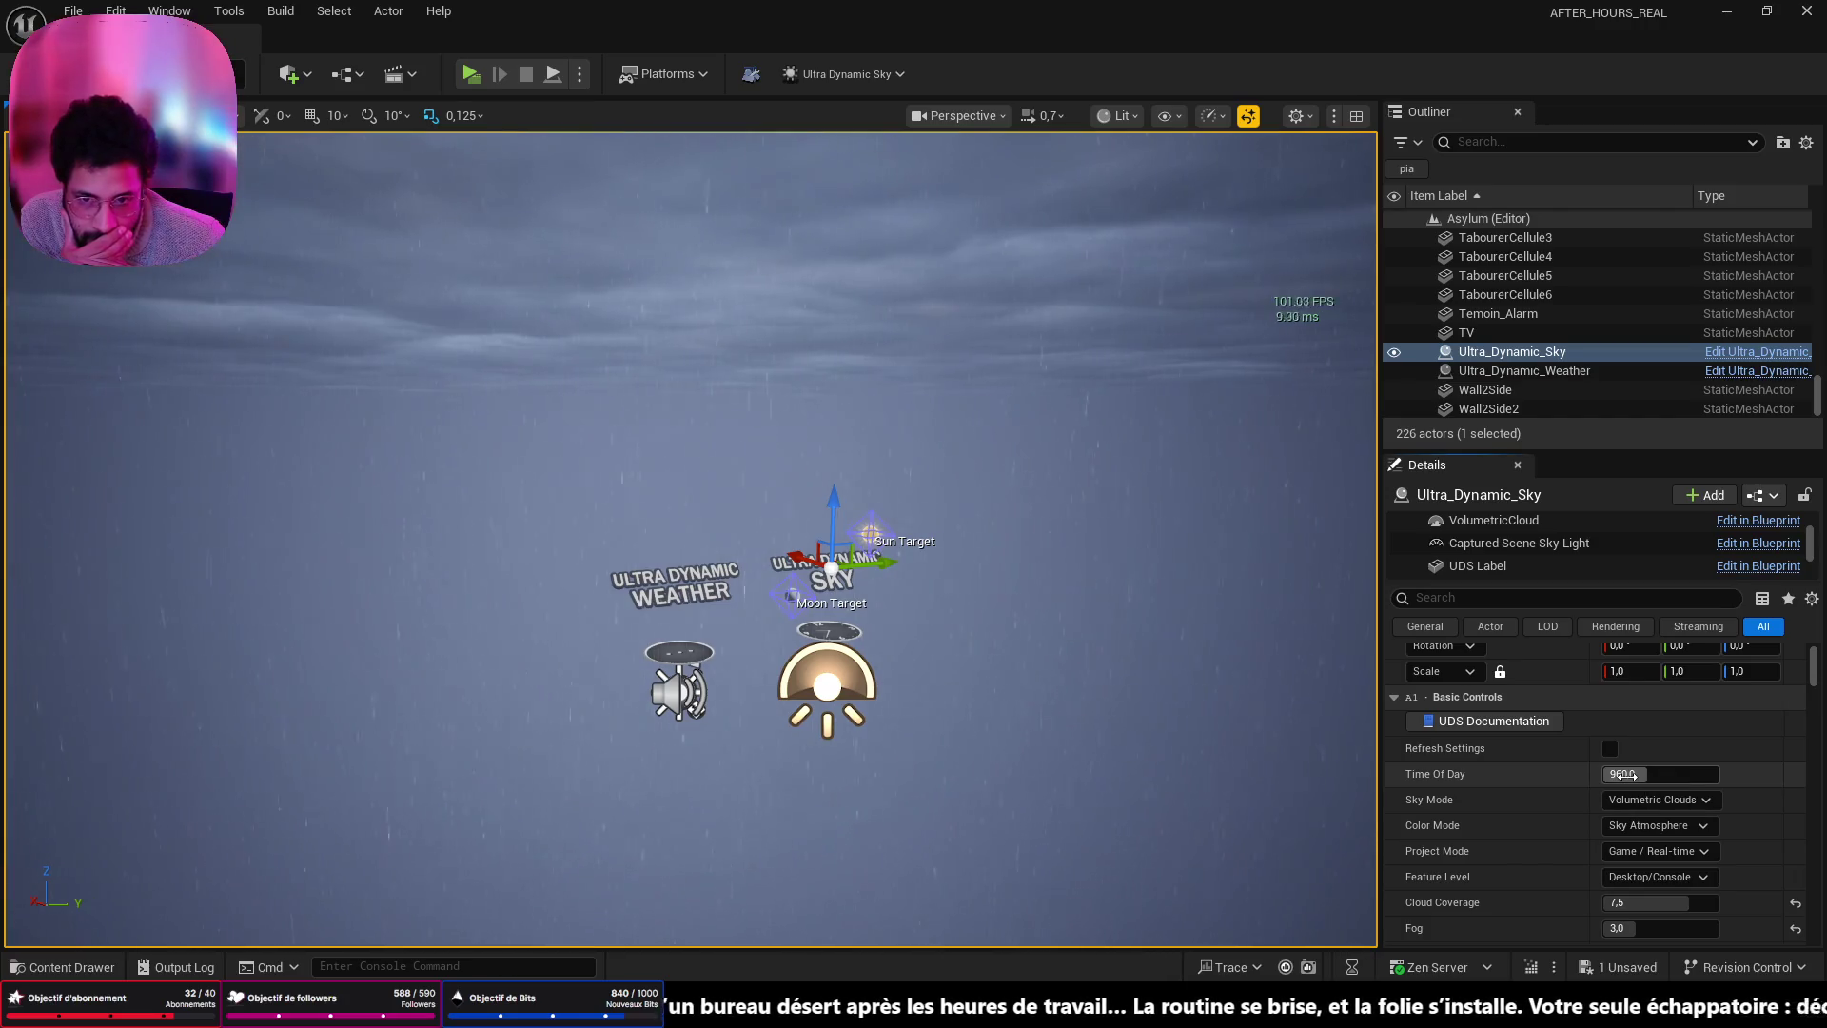
mouse_move(1622, 776)
mouse_down()
mouse_move(1561, 776)
mouse_move(1770, 774)
mouse_up()
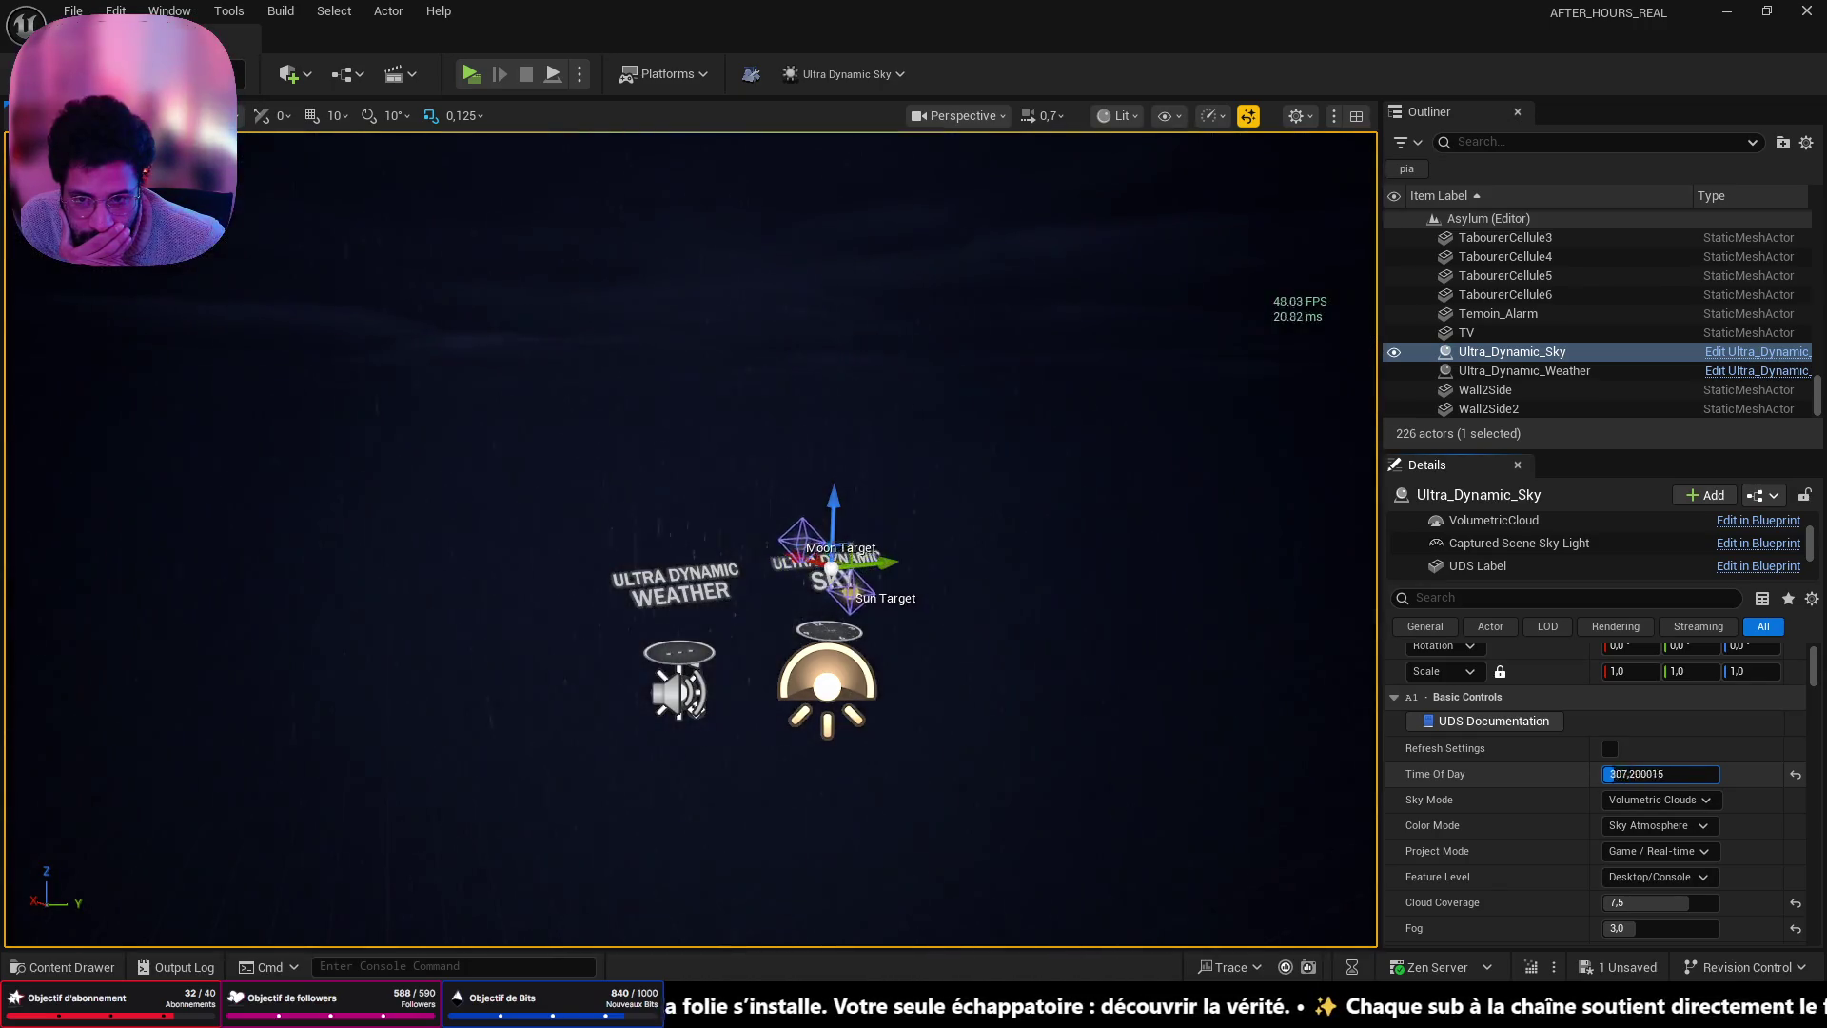
text(0)
key(Return)
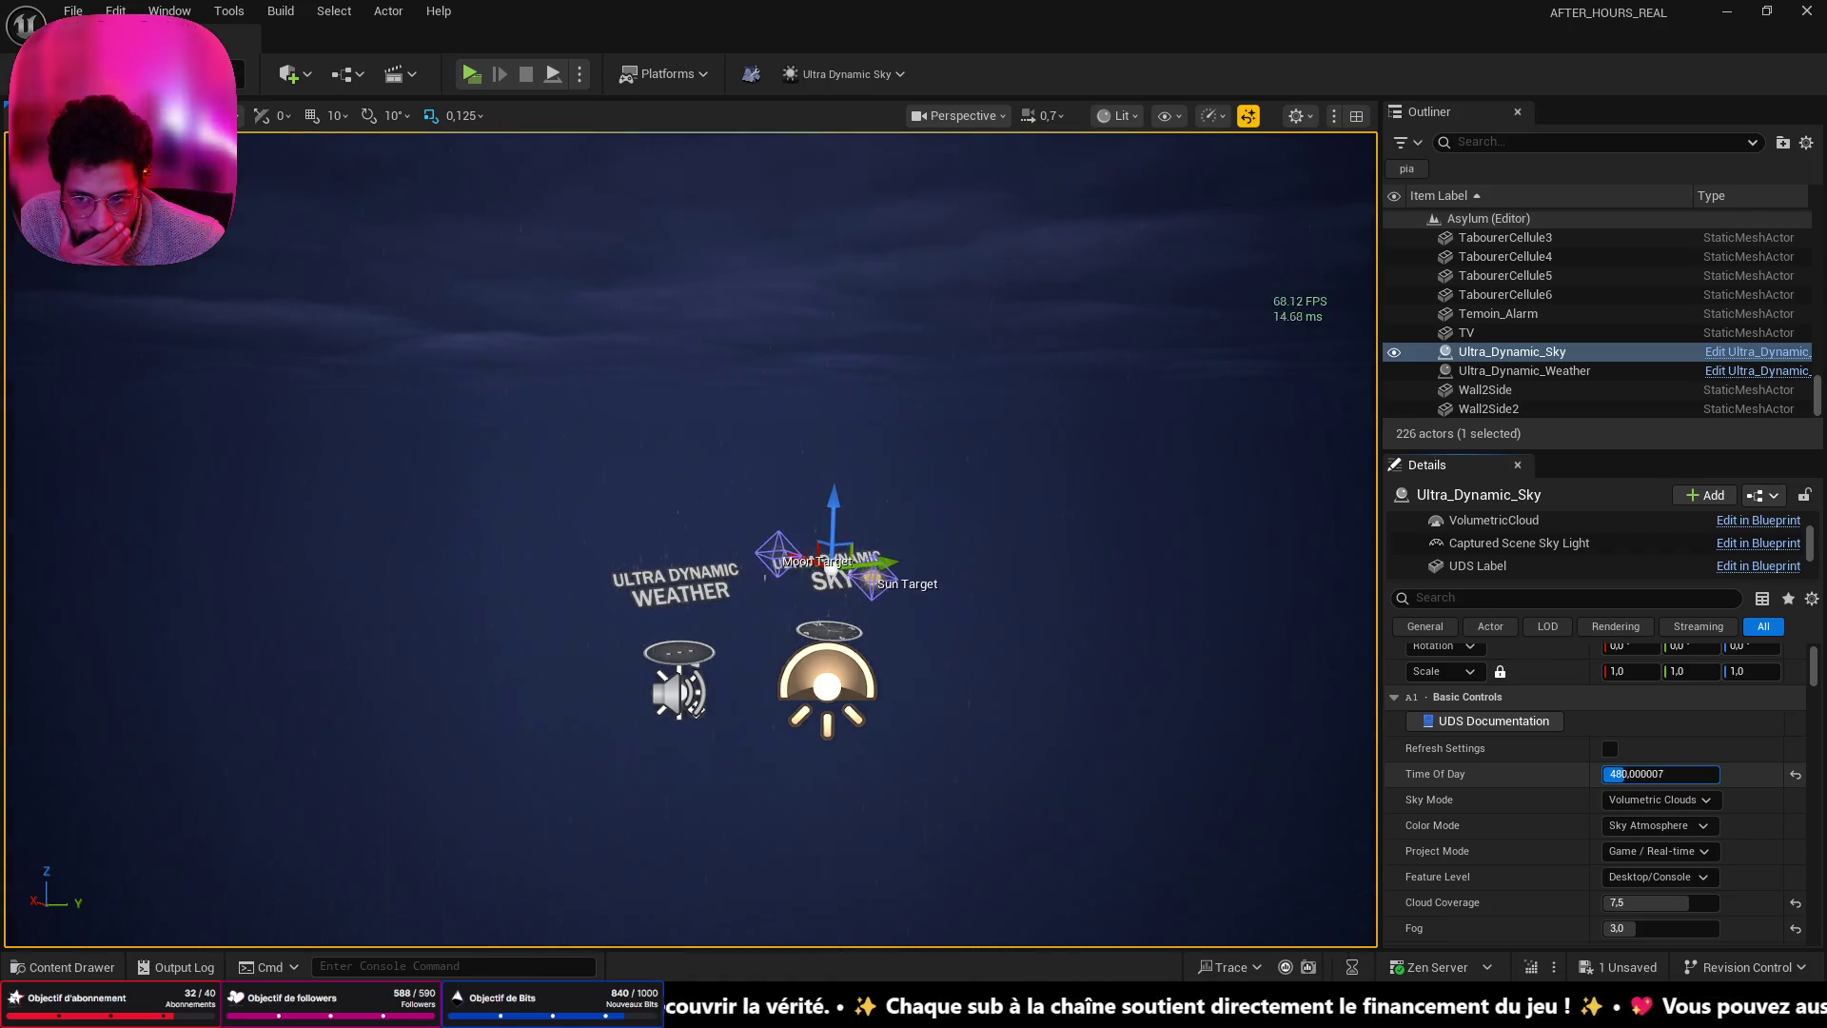
drag(1629, 774, 1646, 774)
key(Return)
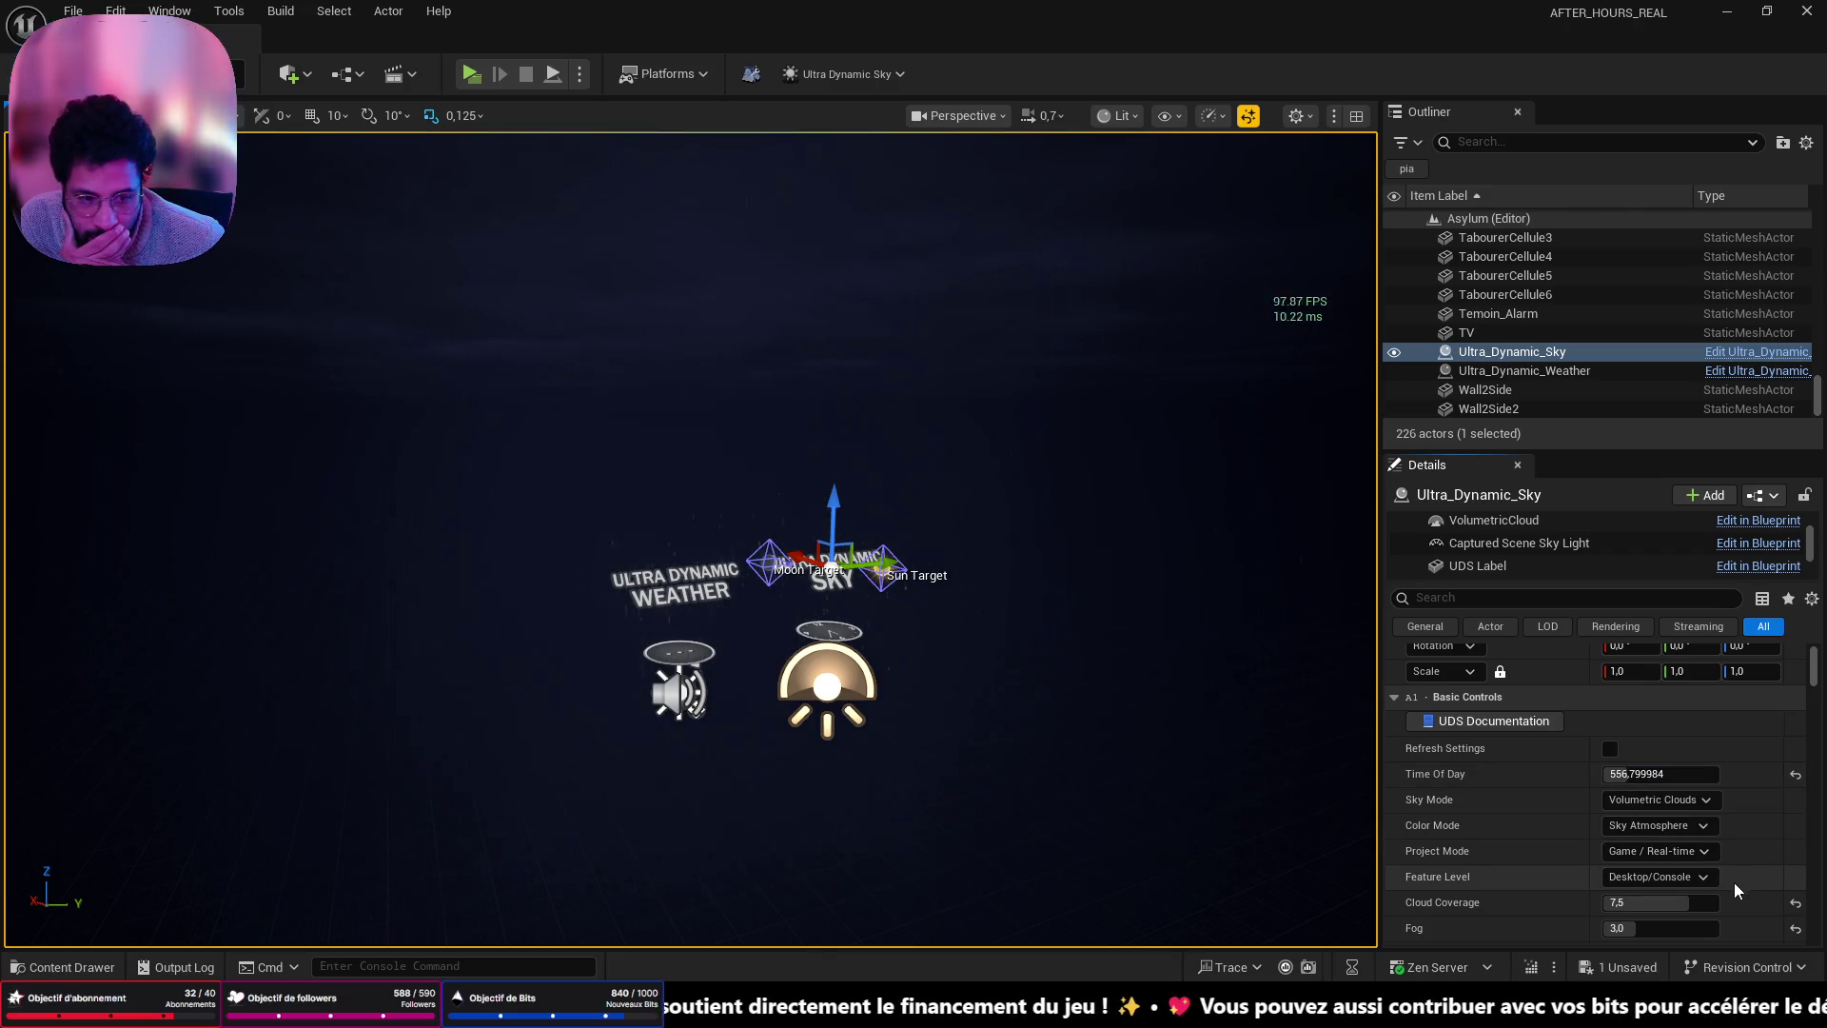
- Keep Project Mode on Game / Real-time and fly into the lit waiting room with red chairs
click(1643, 852)
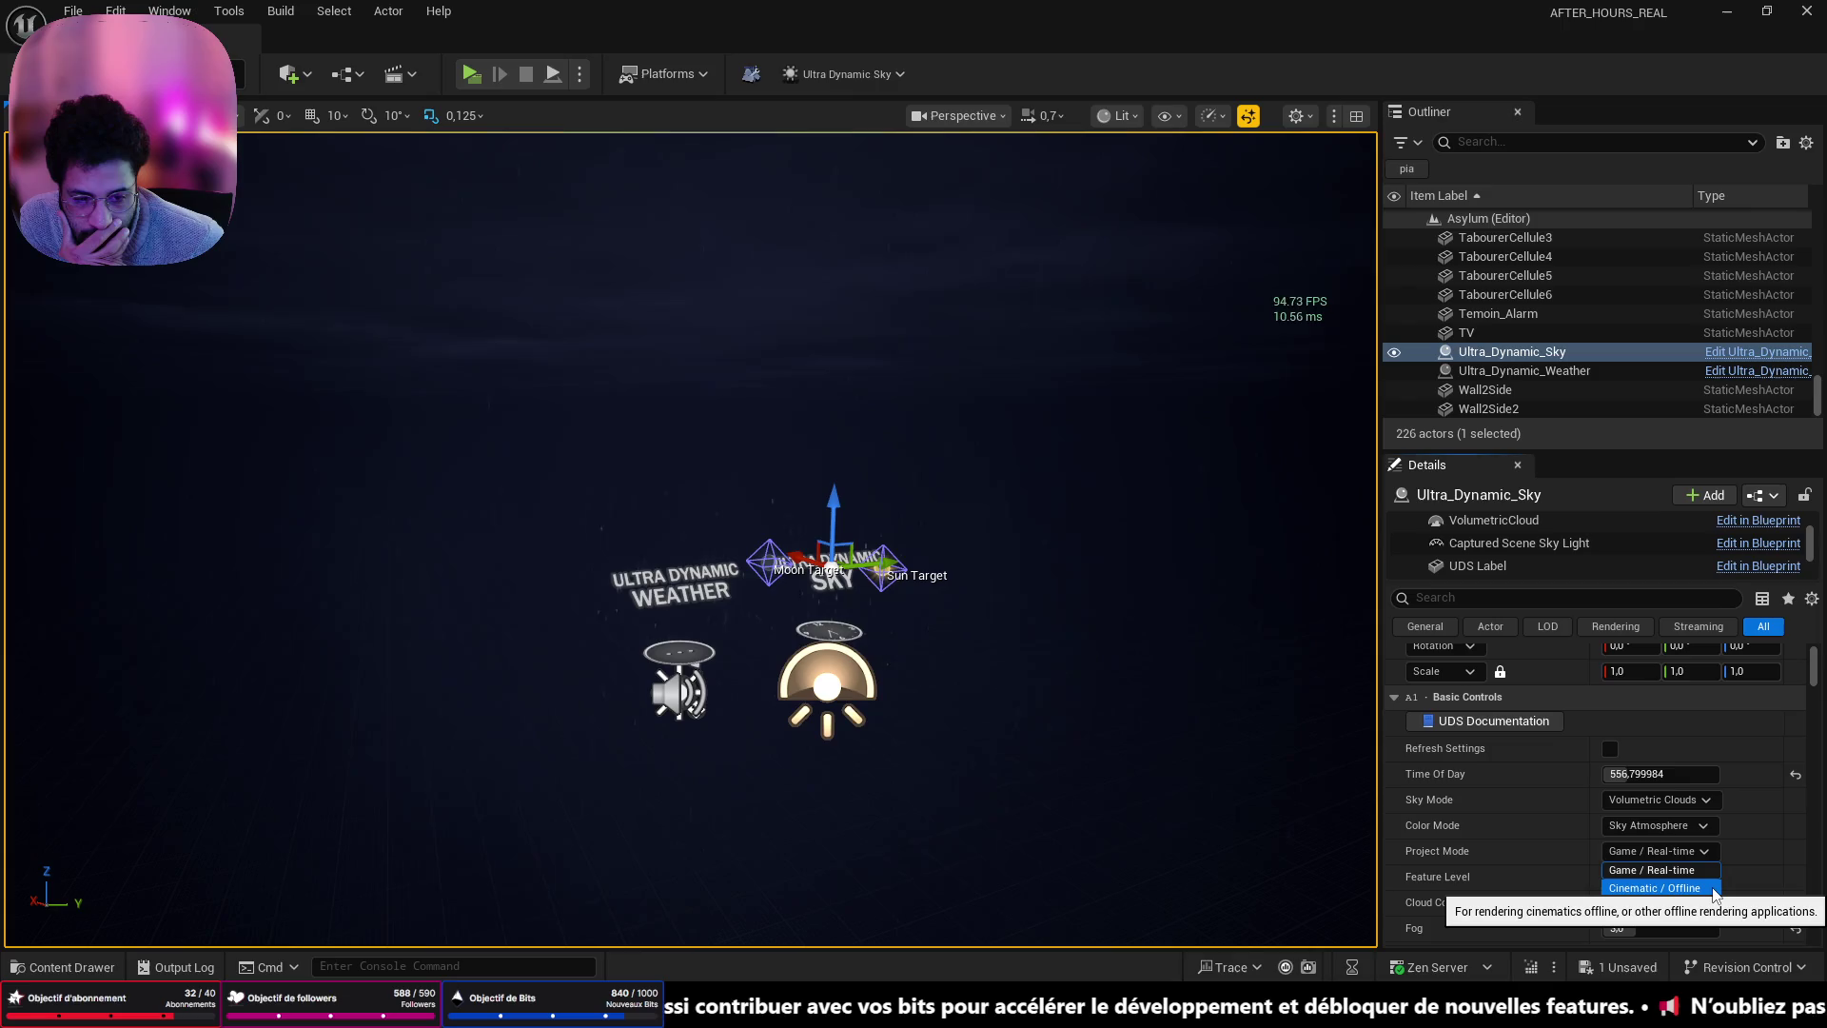
click(1694, 869)
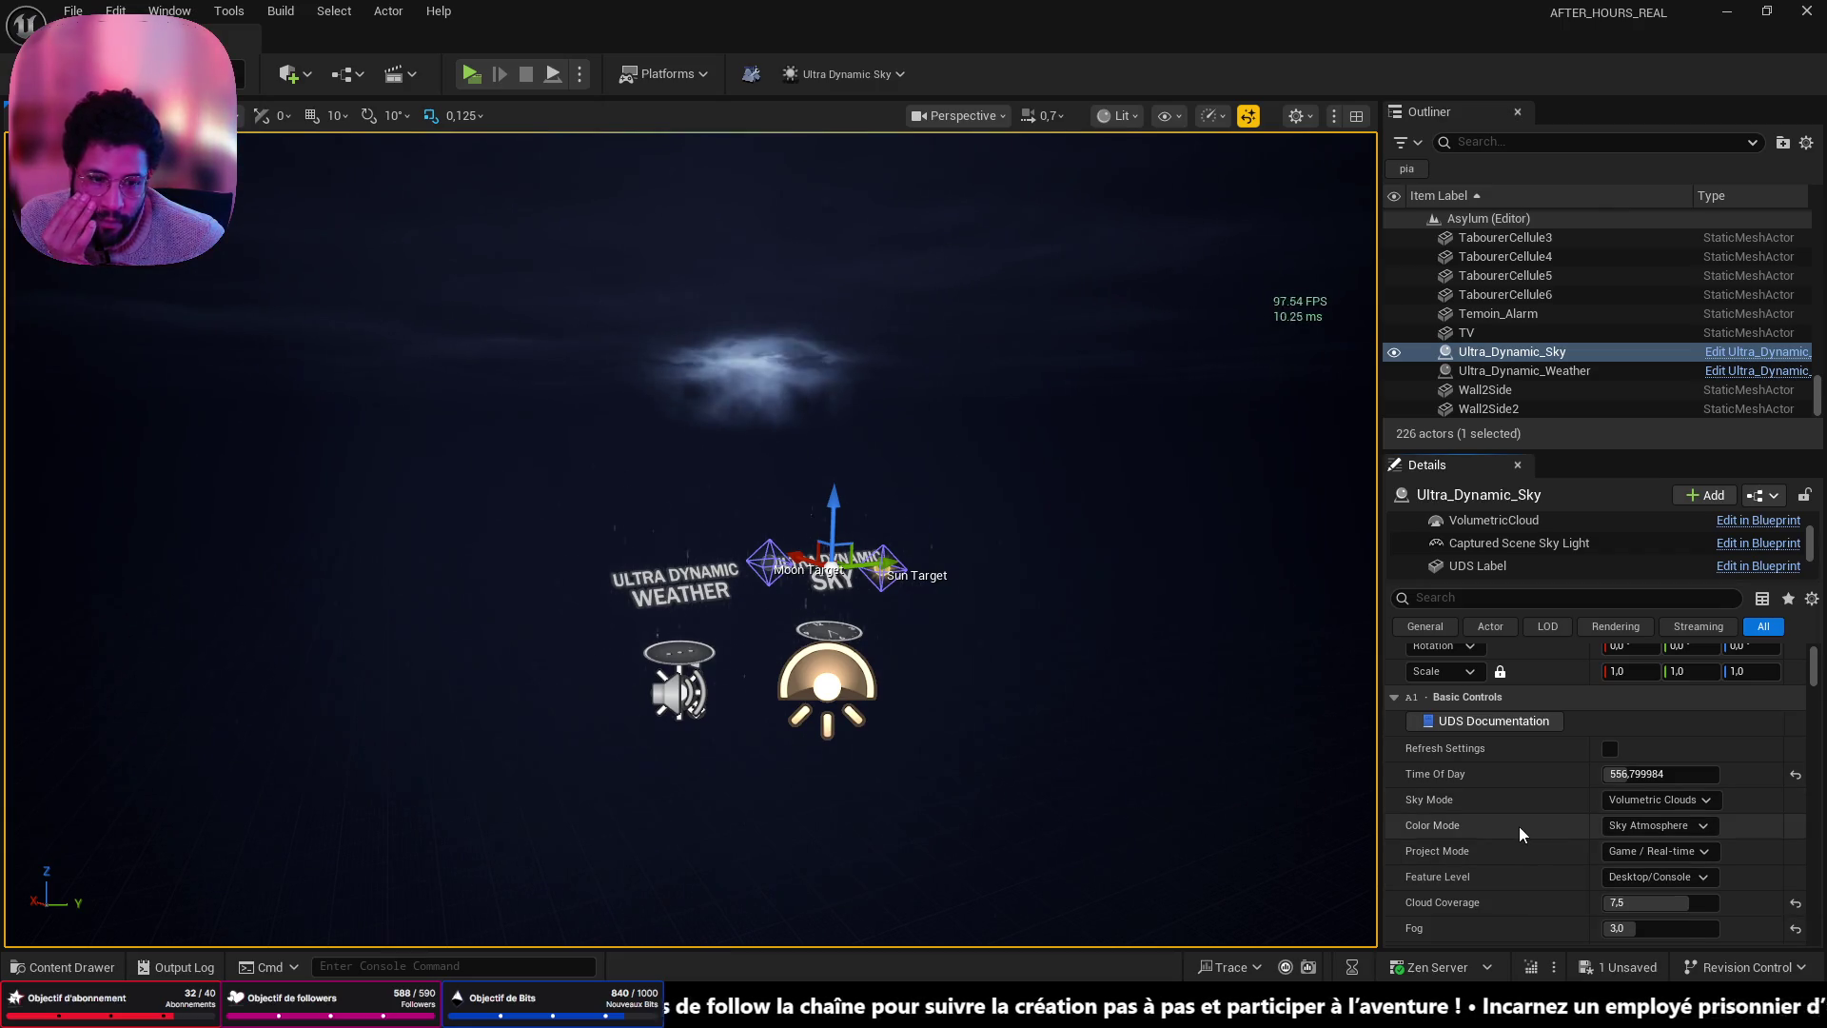
scroll(1500, 872, down, 4)
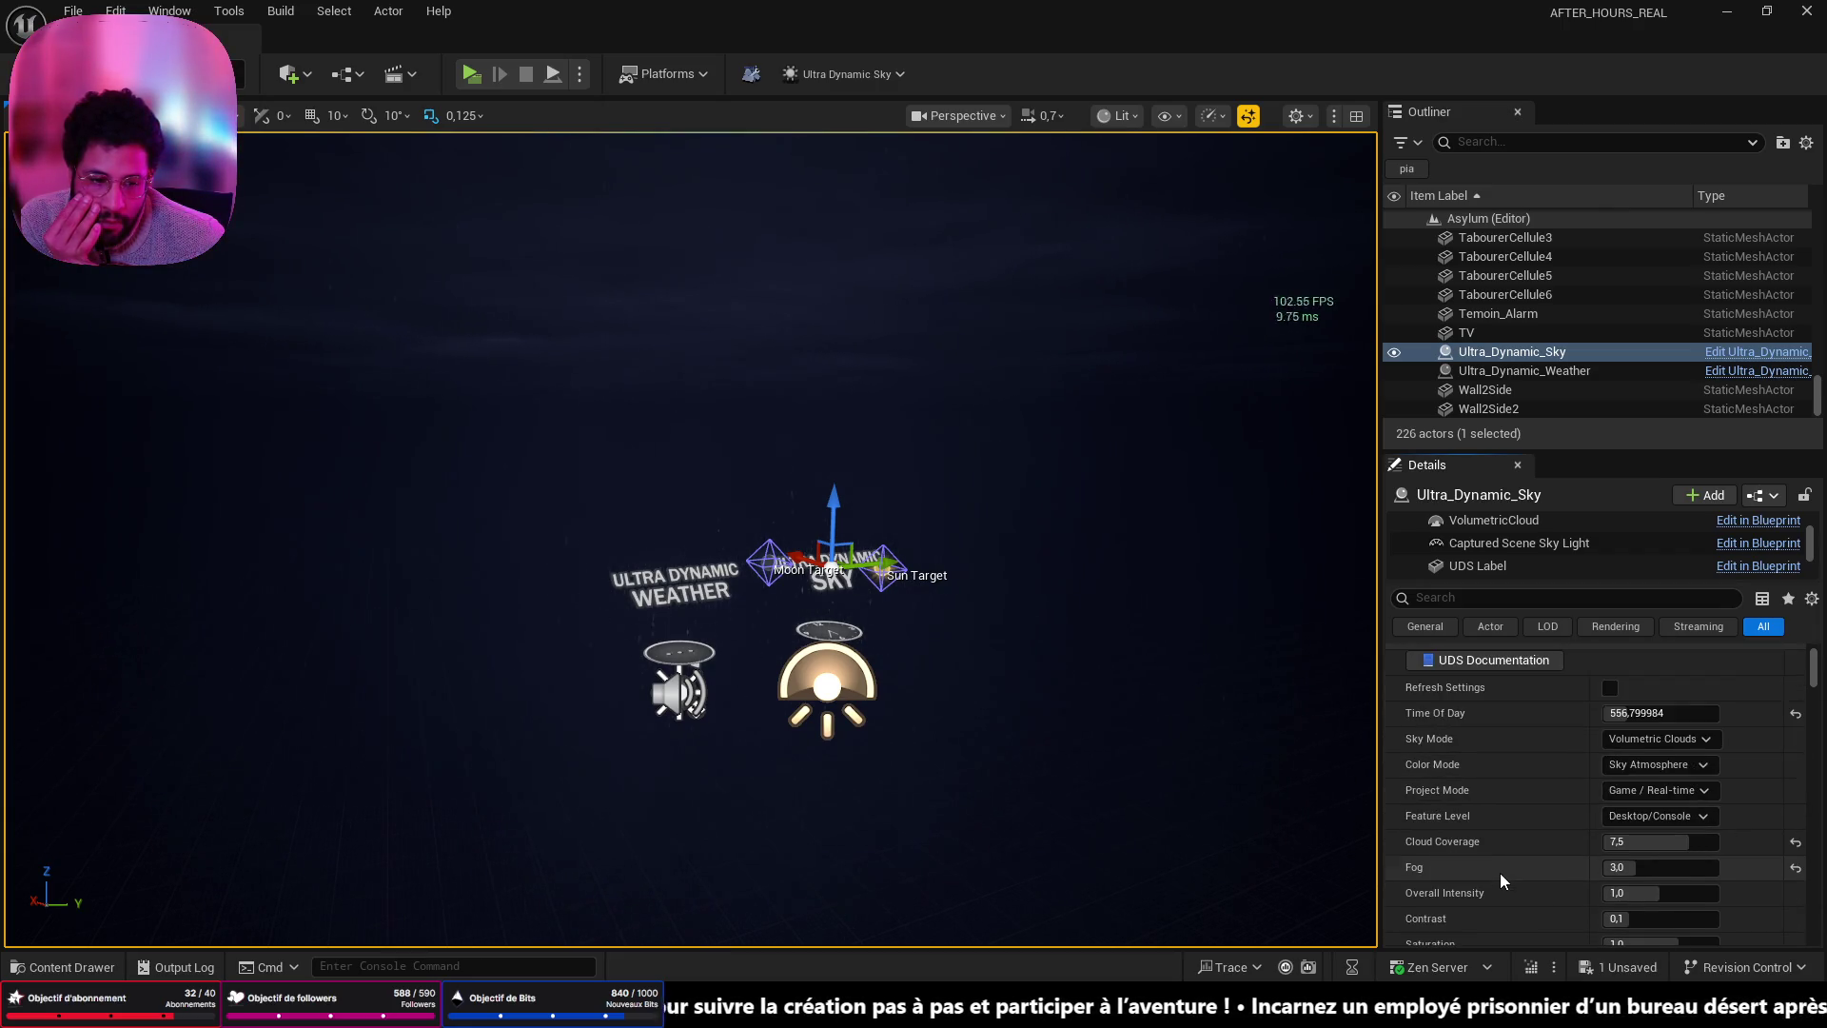
scroll(1499, 876, down, 4)
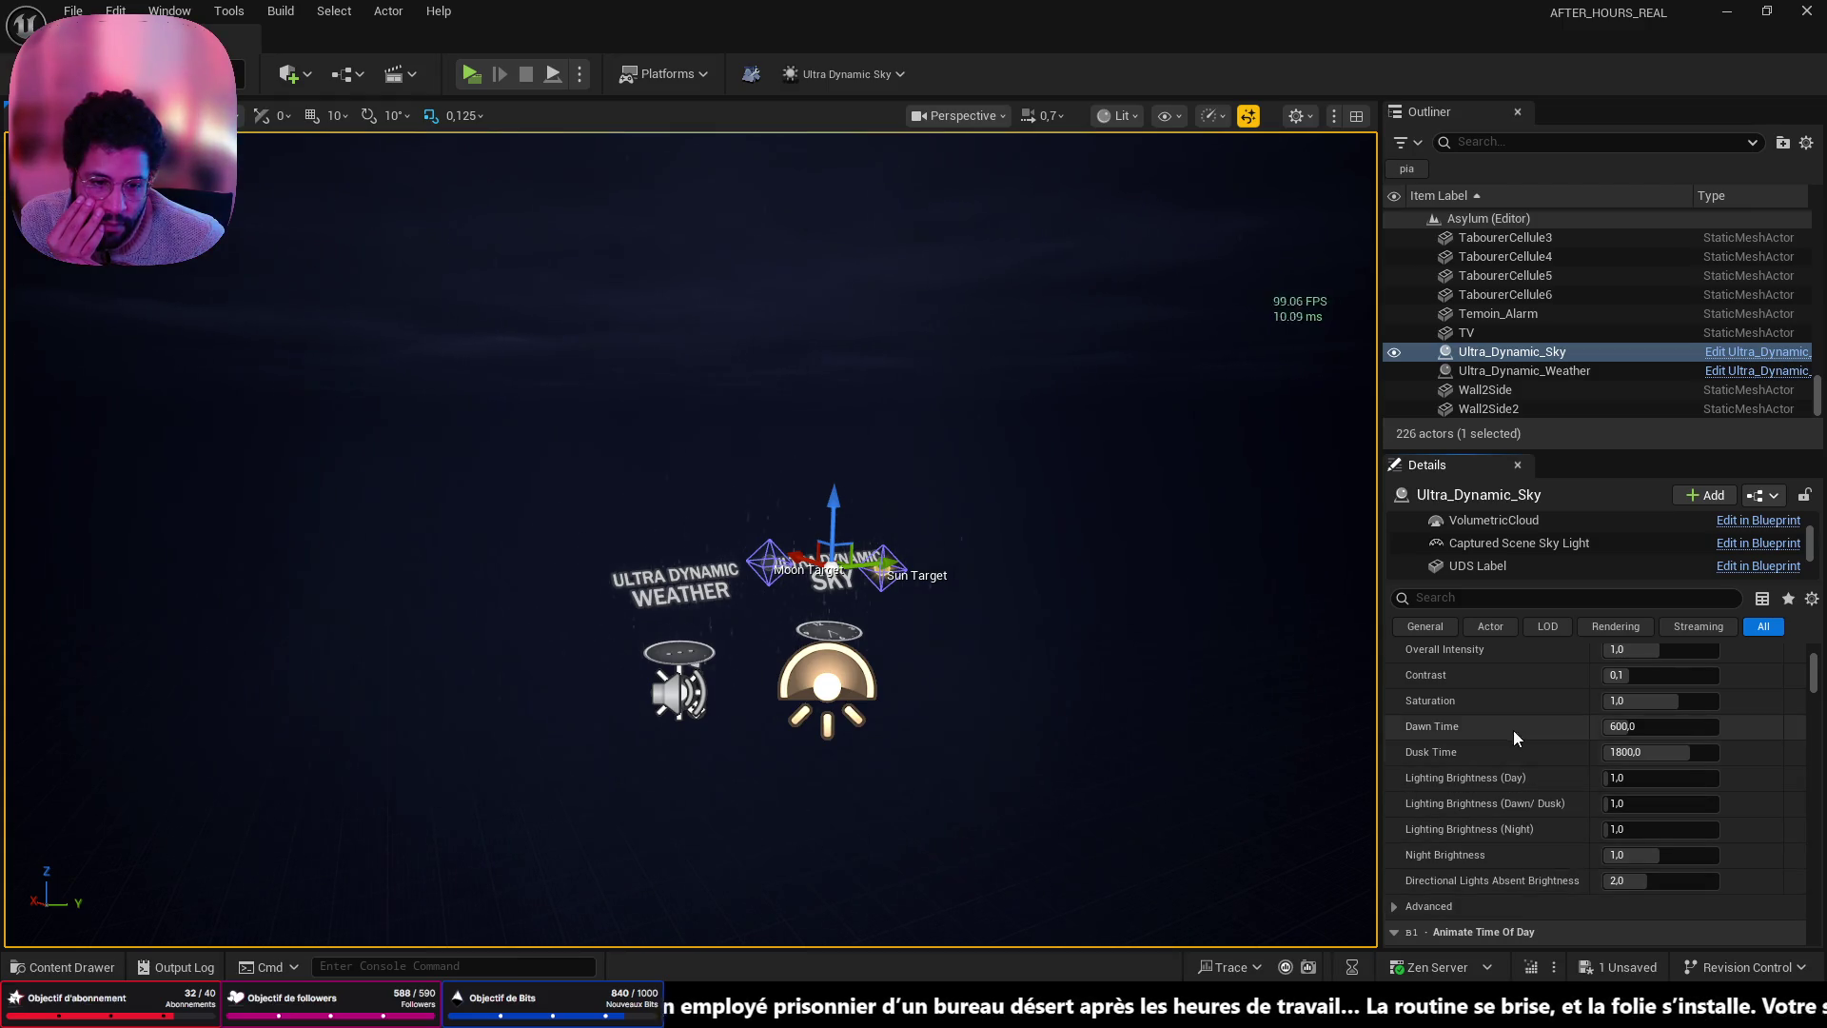
mouse_move(1174, 708)
mouse_down()
mouse_move(1114, 666)
mouse_move(1133, 495)
mouse_move(1199, 485)
mouse_move(1199, 419)
mouse_move(1180, 495)
mouse_move(1170, 456)
mouse_up()
scroll(1132, 521, up, 10)
mouse_move(469, 505)
mouse_down()
mouse_move(468, 533)
mouse_move(468, 504)
mouse_up()
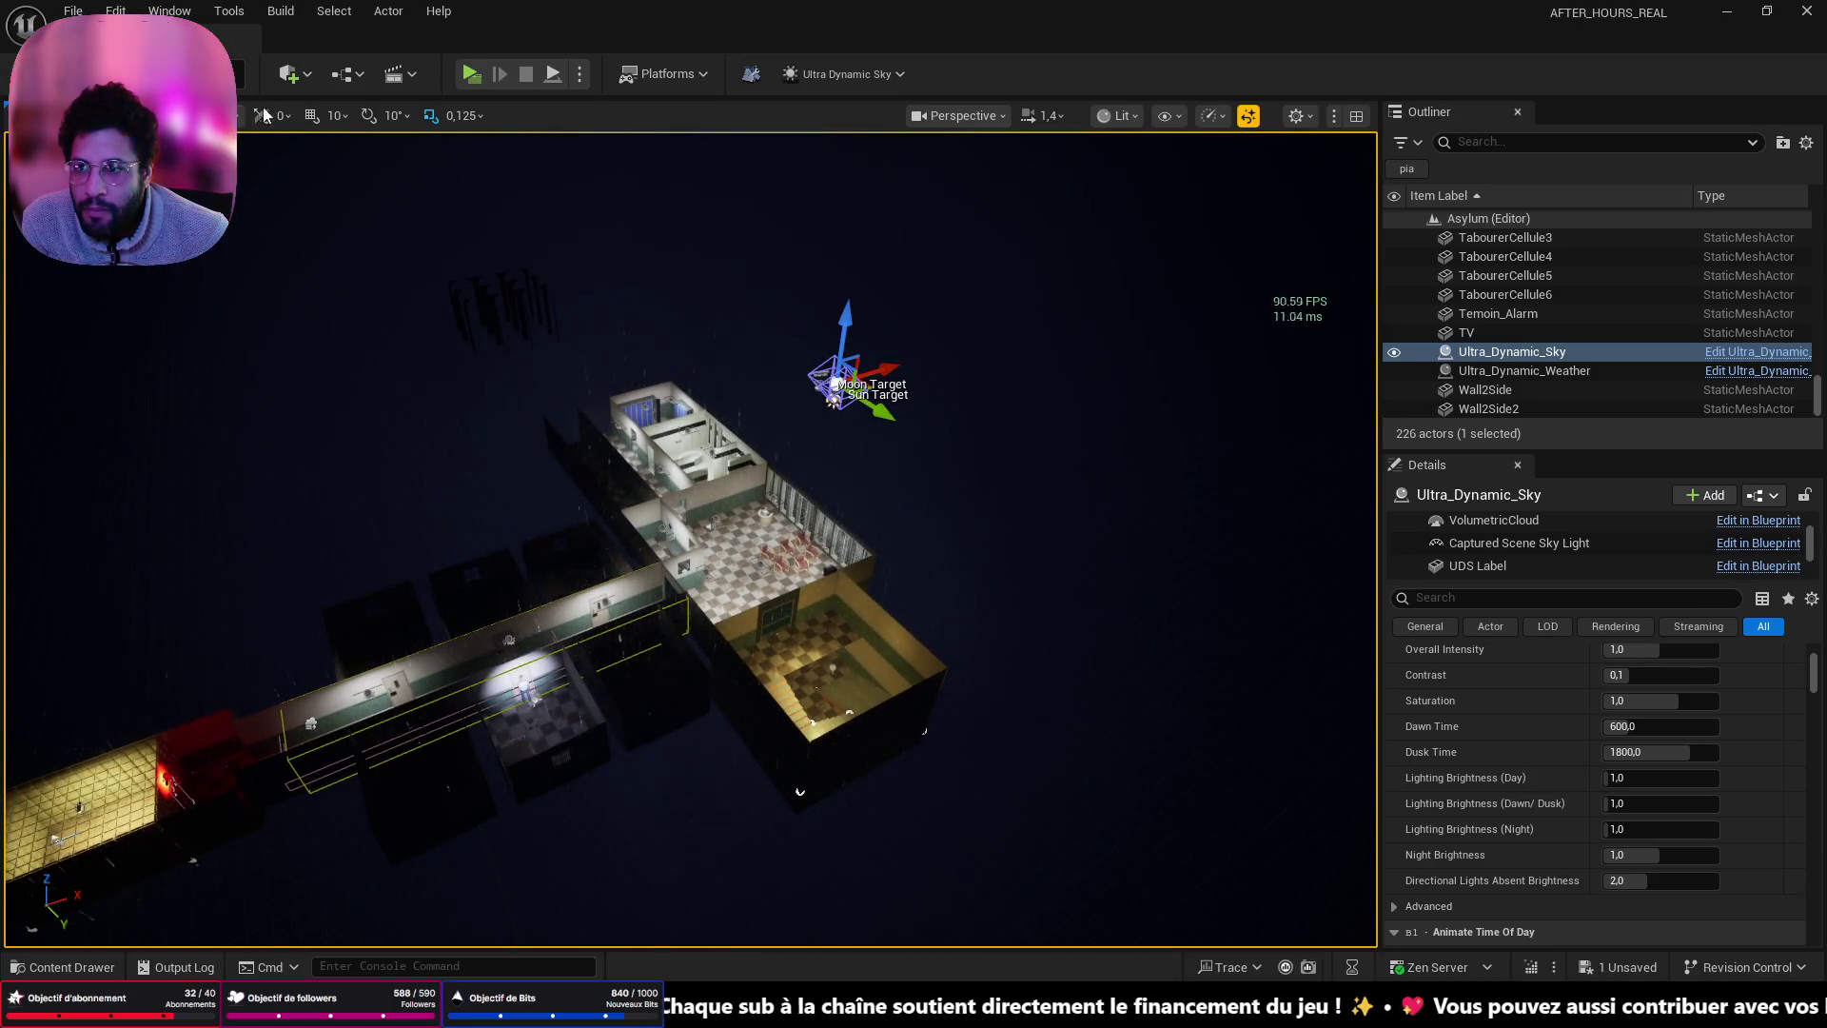
- Place a Plane shape, Plane10, from the Quick Add Shapes menu into the asylum level
click(286, 72)
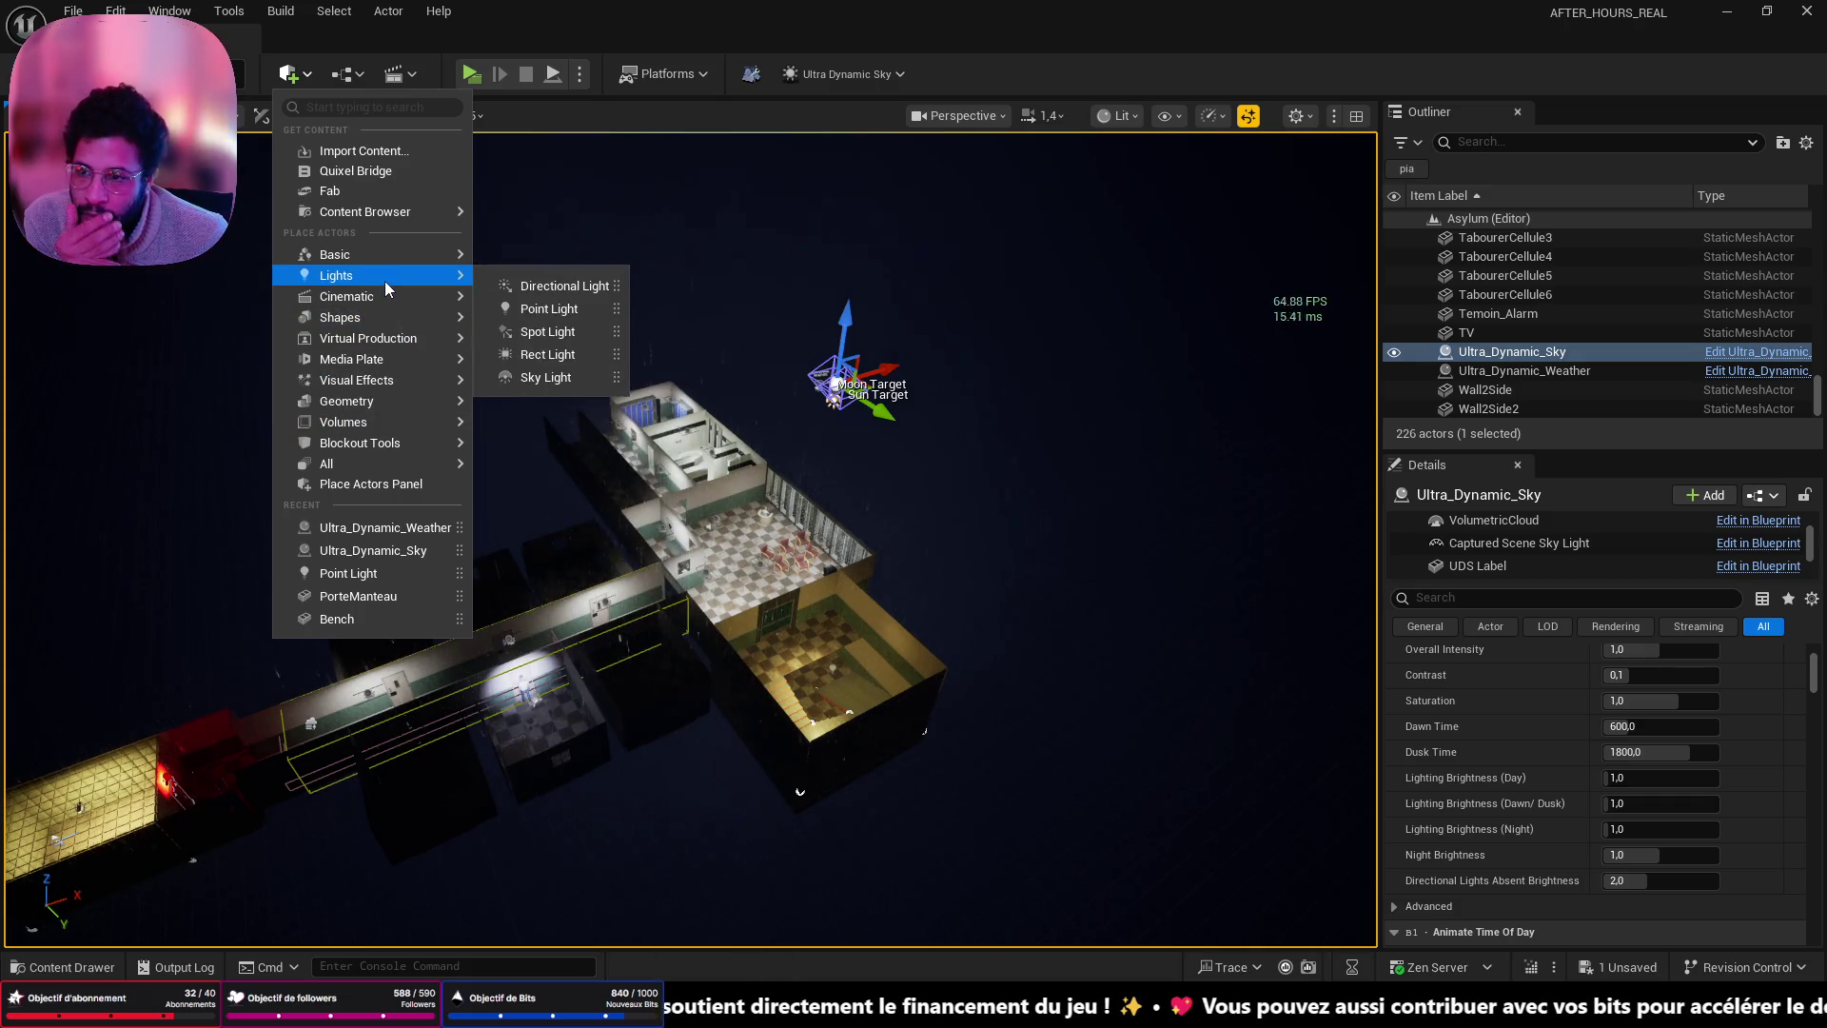
mouse_move(377, 326)
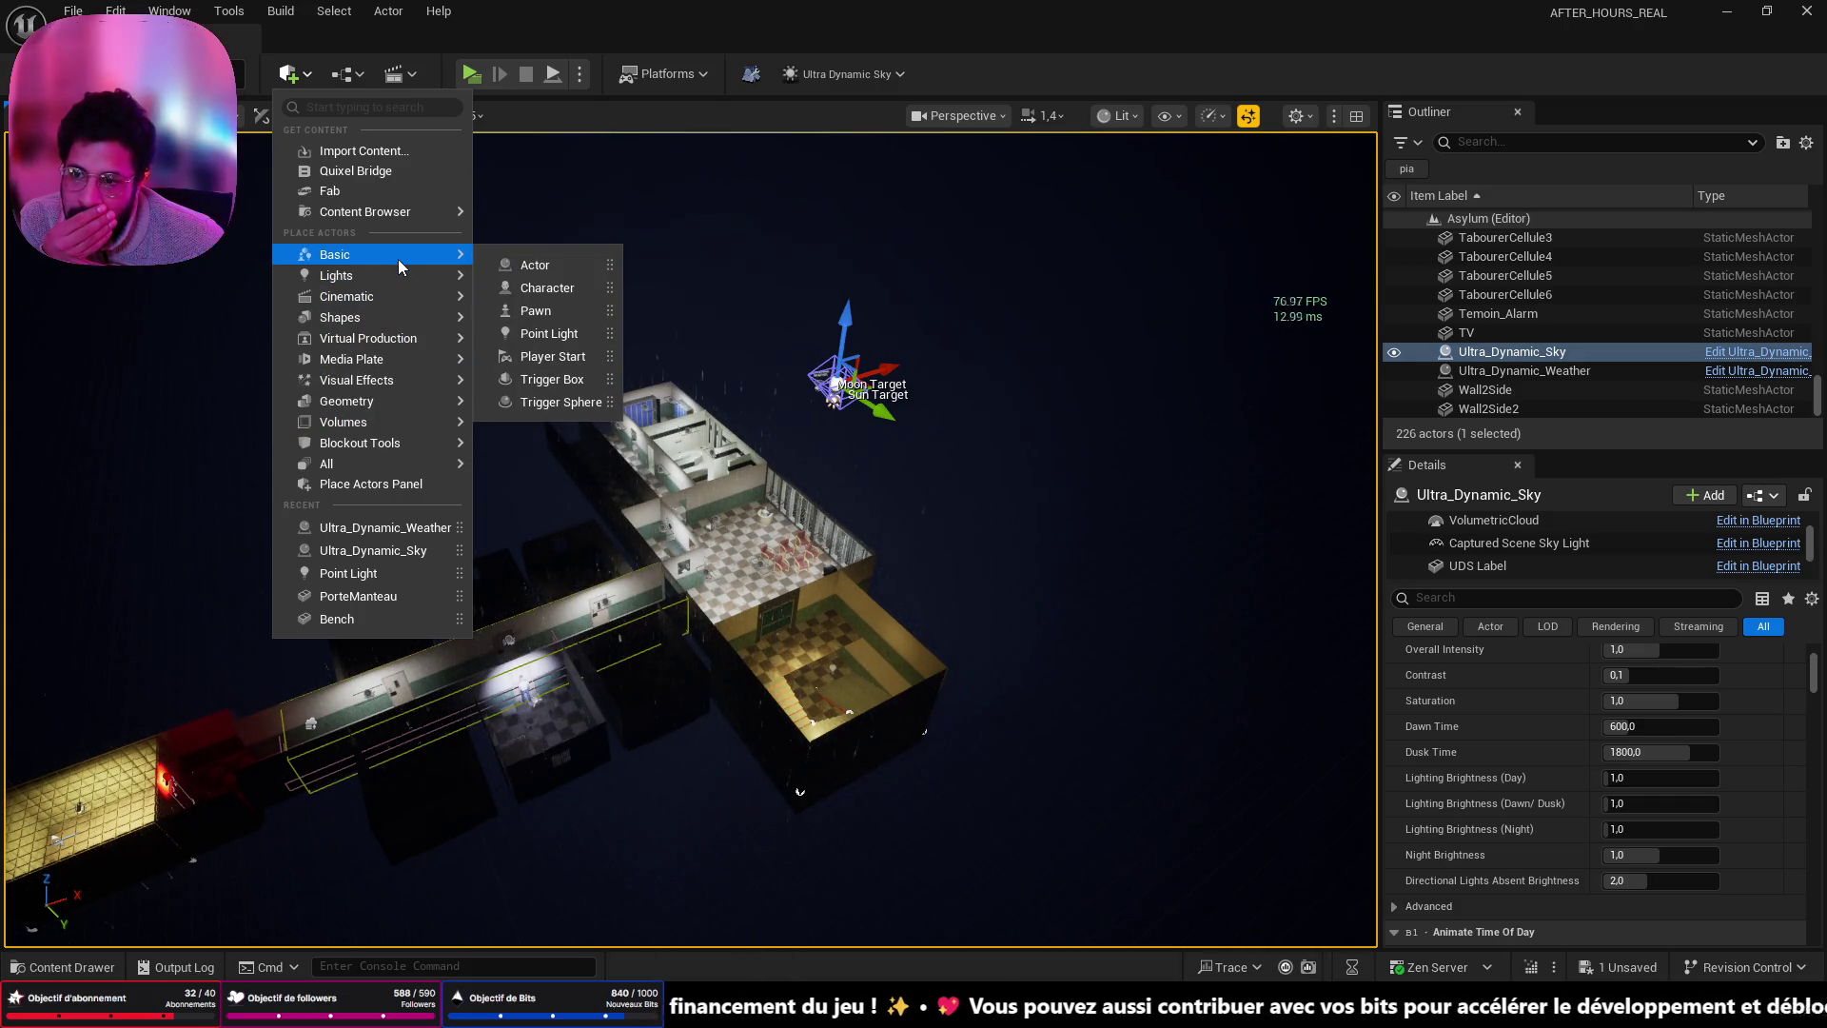
mouse_move(428, 303)
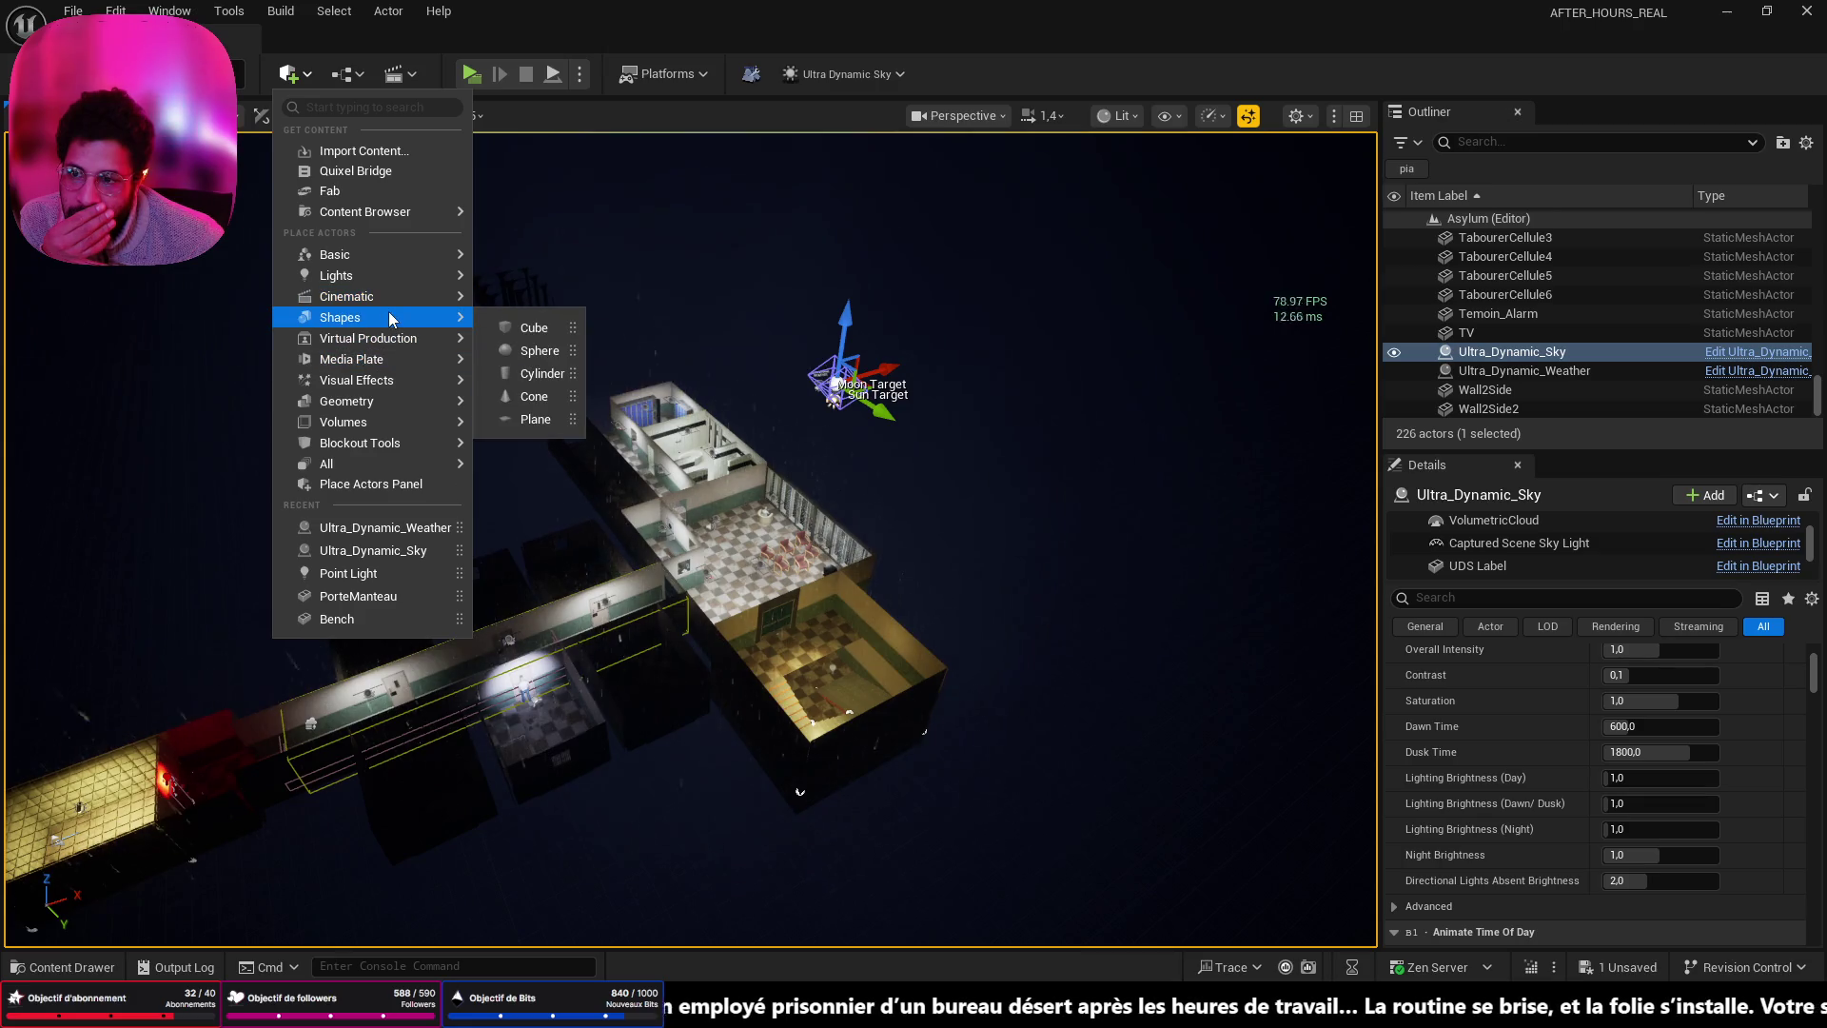
click(524, 419)
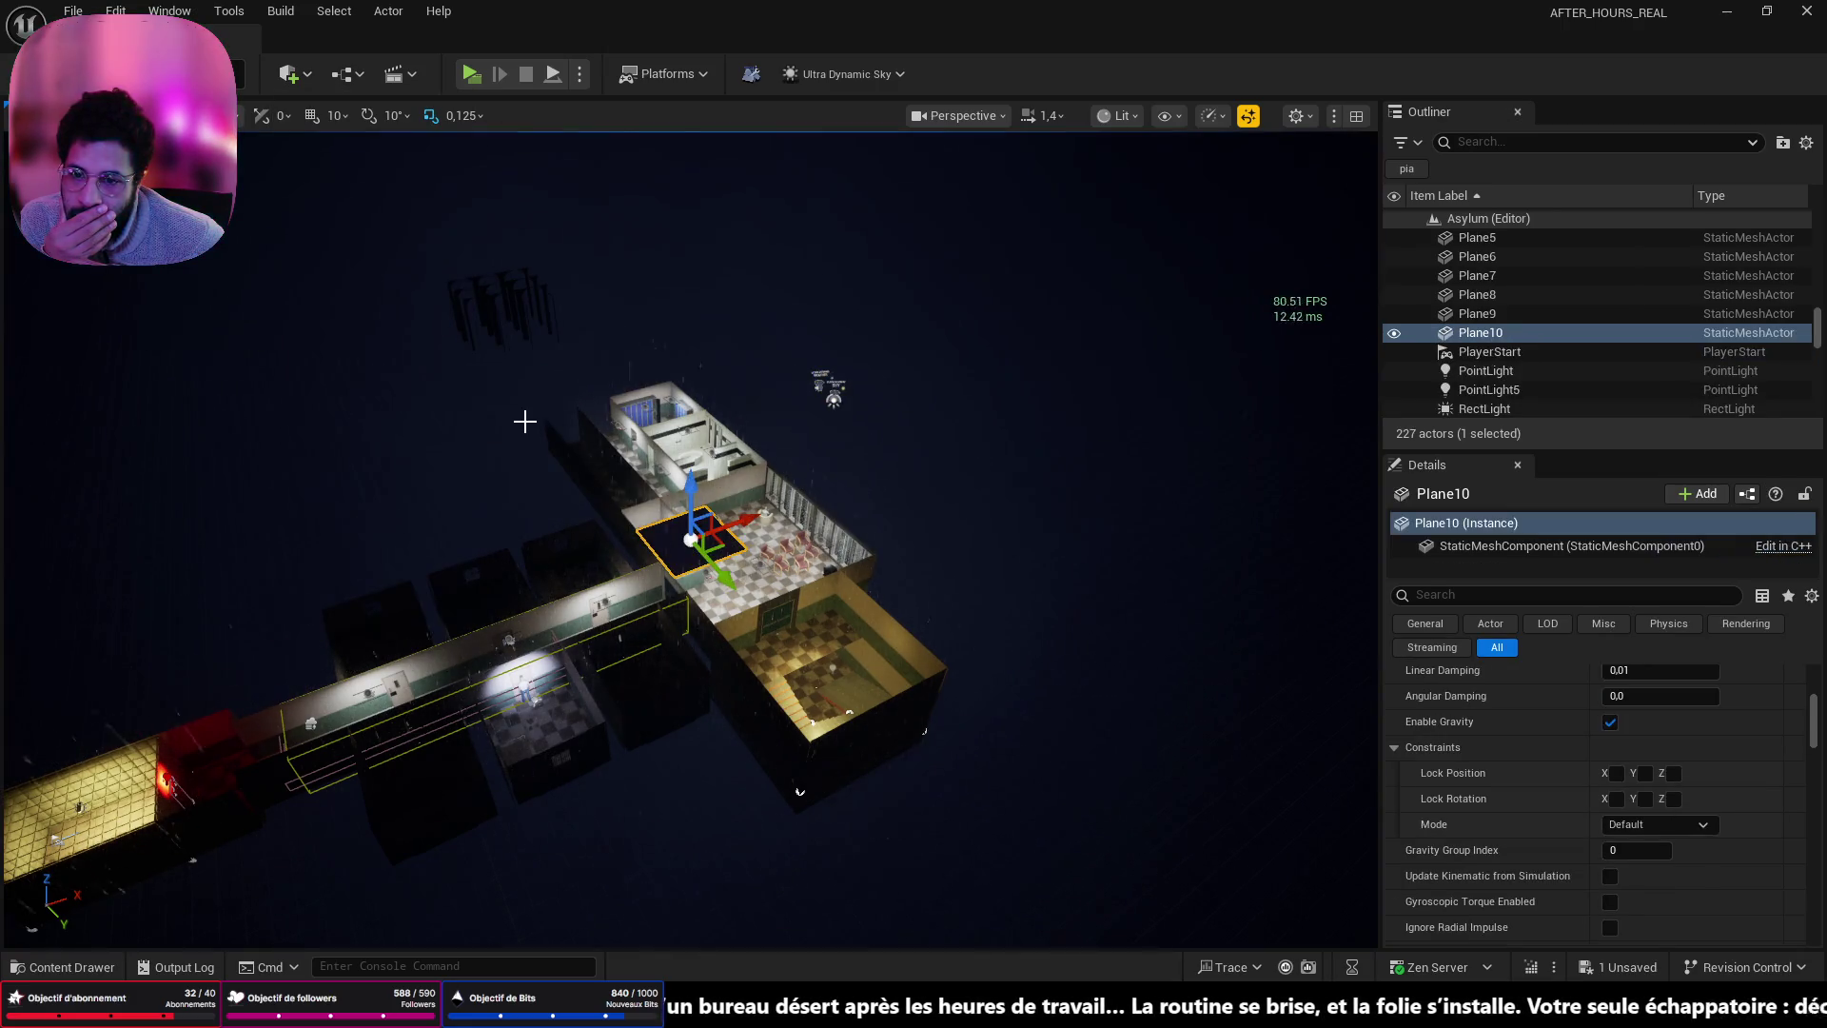
- View Plane10 from above the corridor and drop it onto the surface below
mouse_move(778, 607)
mouse_down()
mouse_move(724, 580)
mouse_move(1101, 435)
mouse_up()
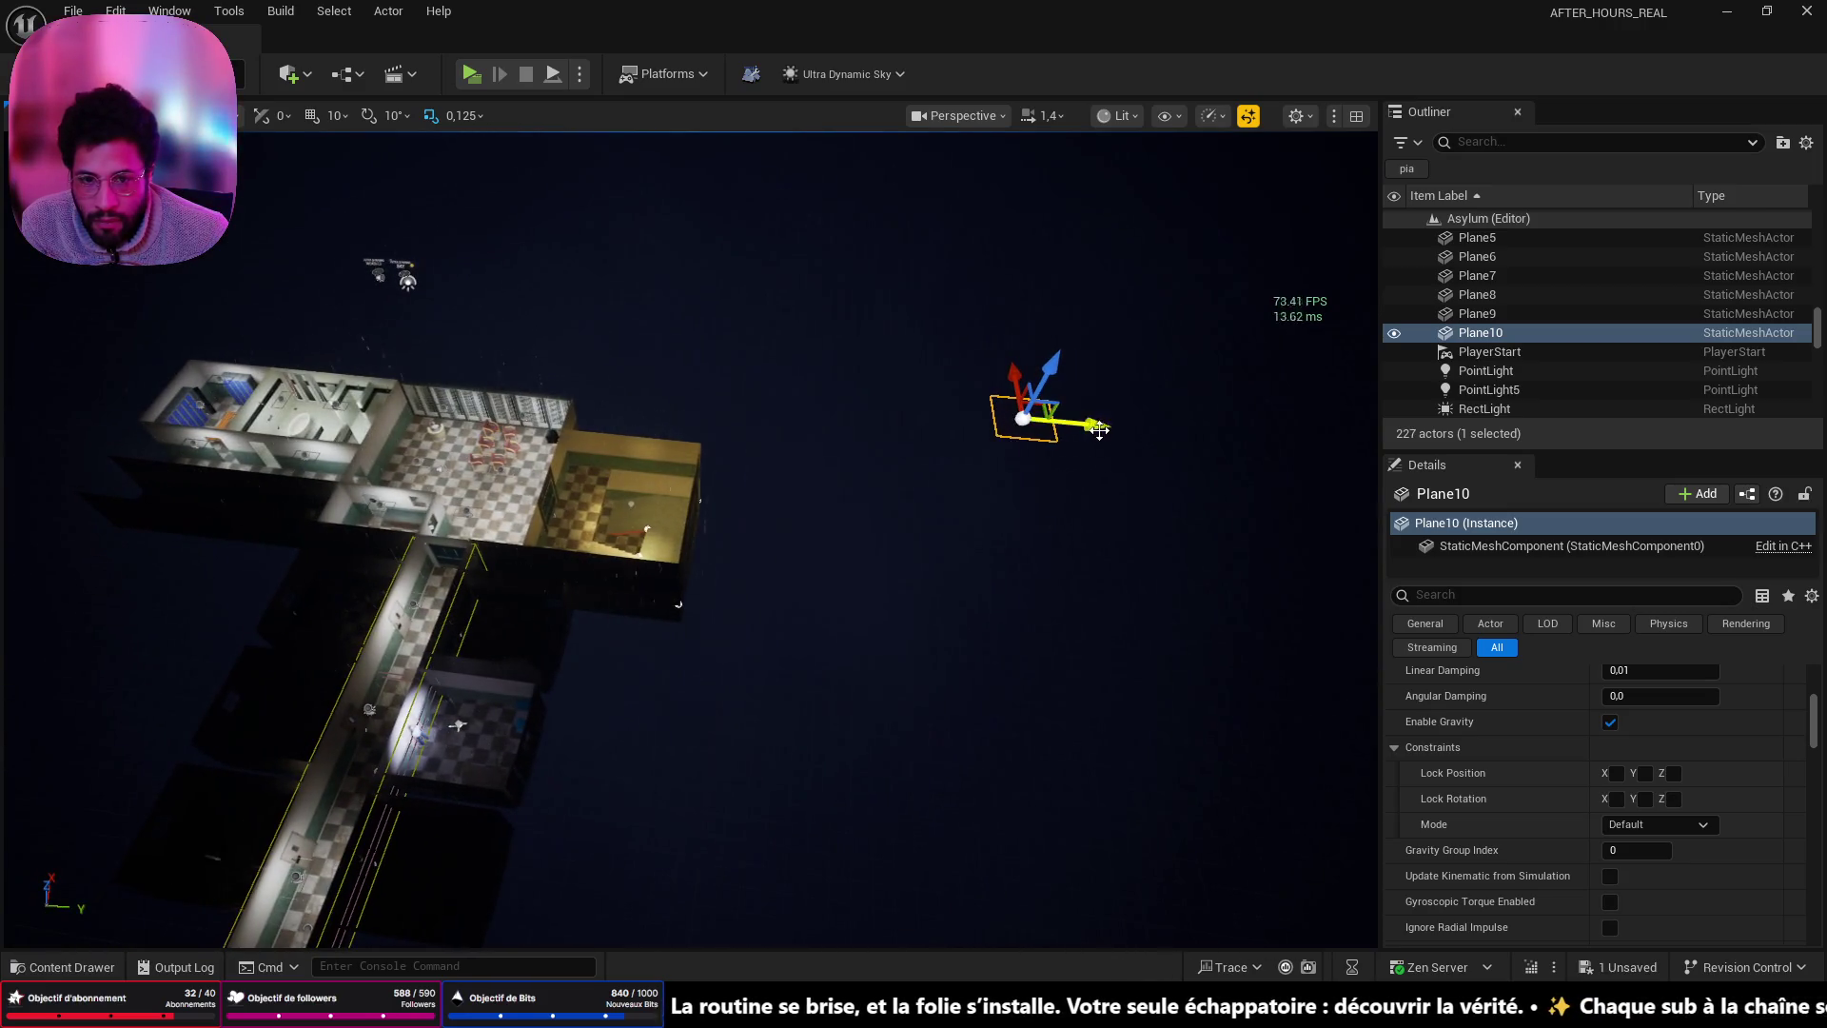
drag(715, 217, 715, 217)
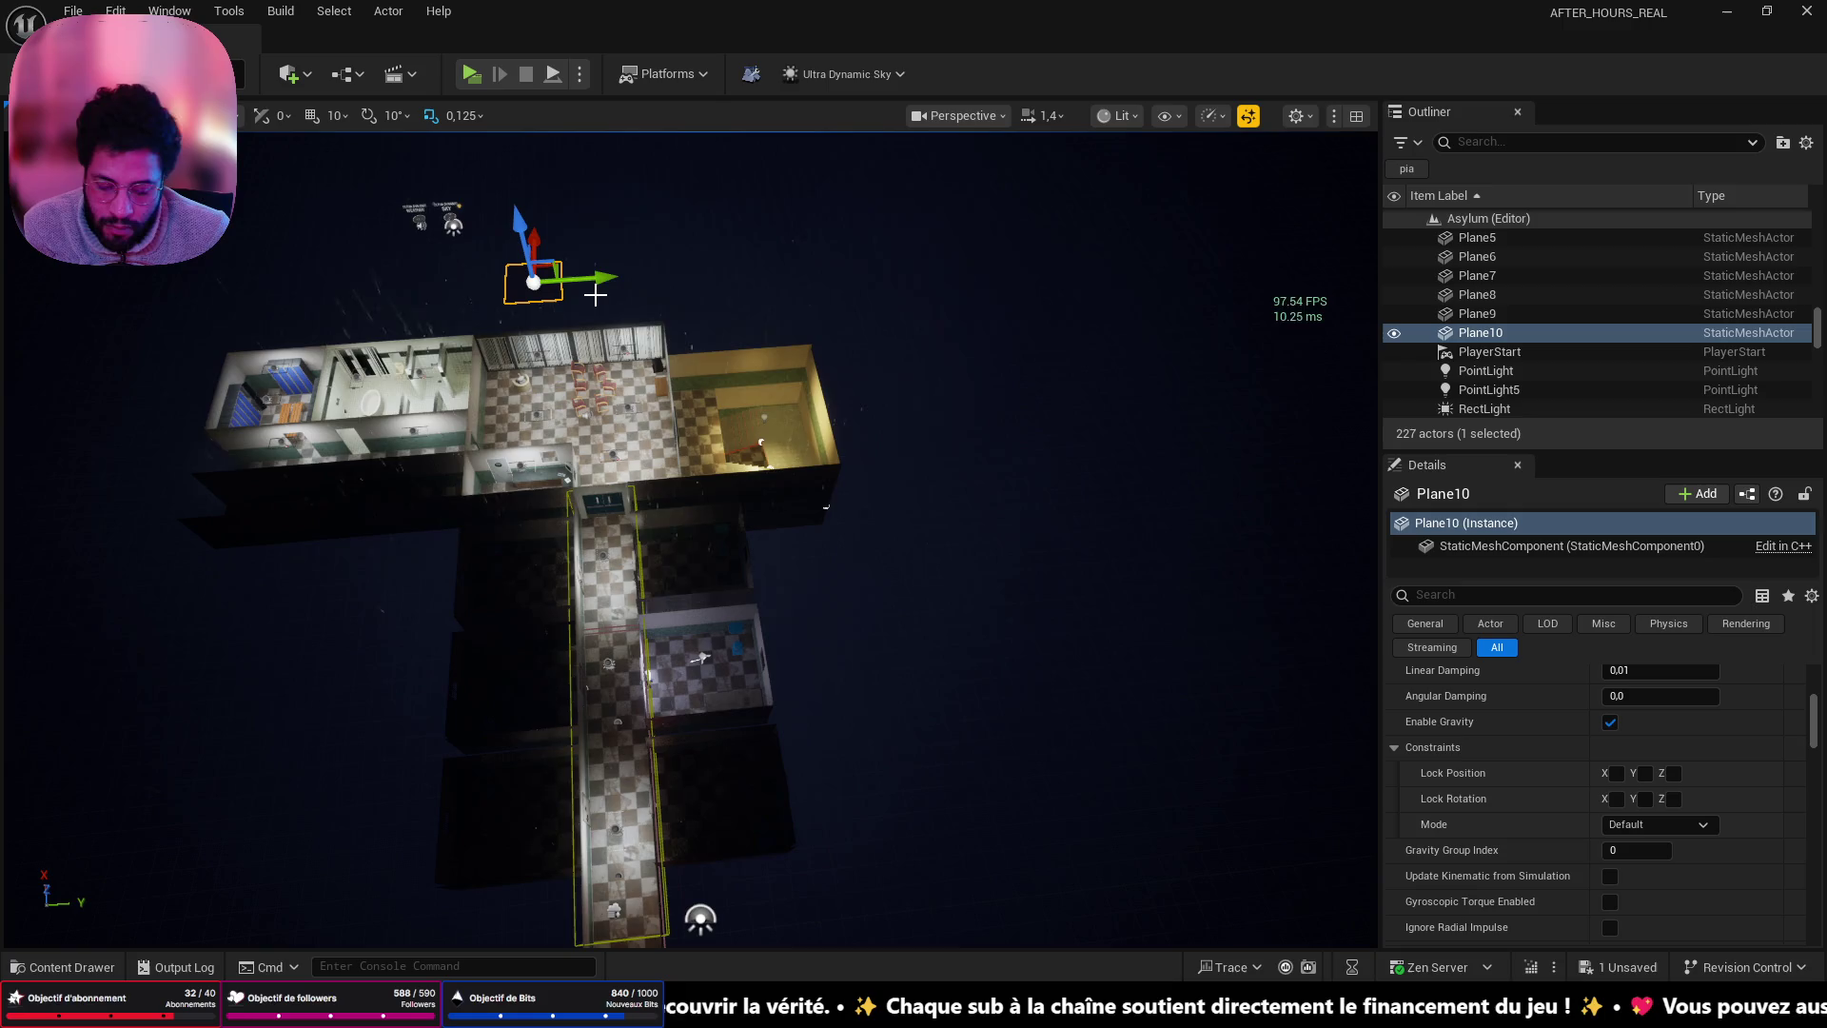
drag(608, 522, 609, 521)
drag(813, 467, 859, 350)
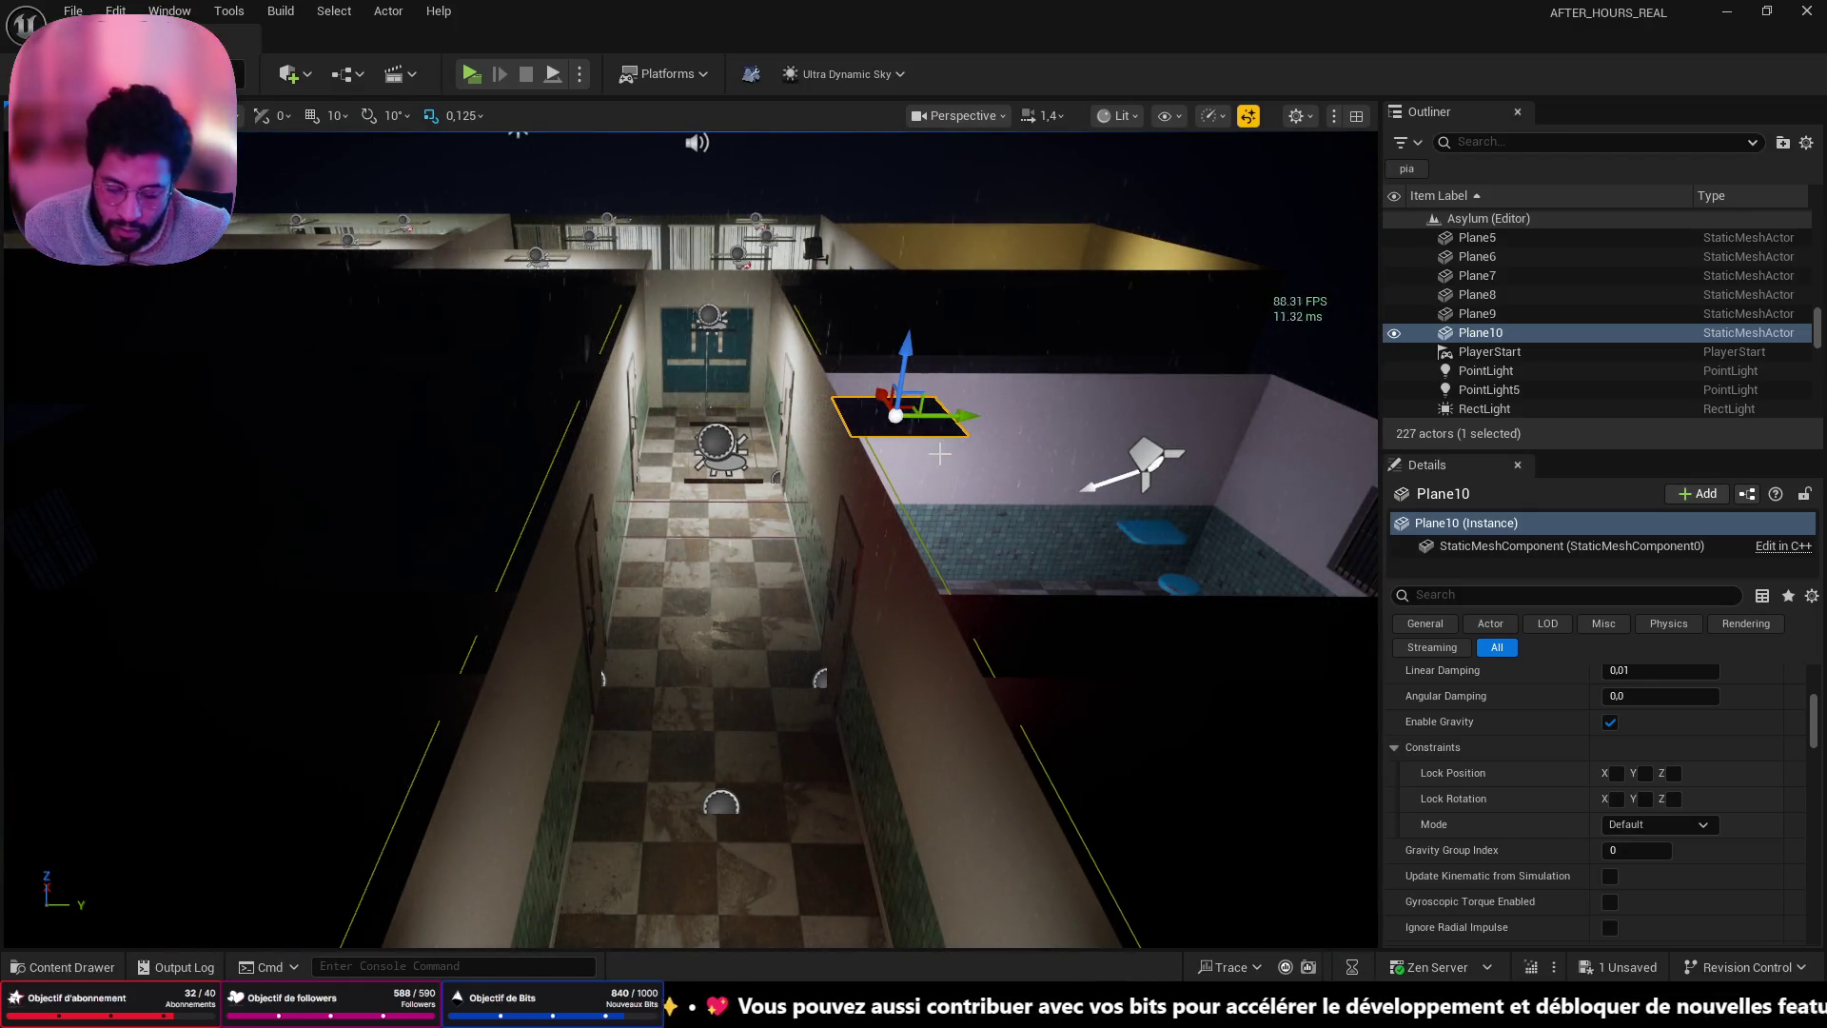
key(End)
- Move Plane10 into the corridor and reselect it over the SM_Floor_300a floor
drag(927, 551, 809, 549)
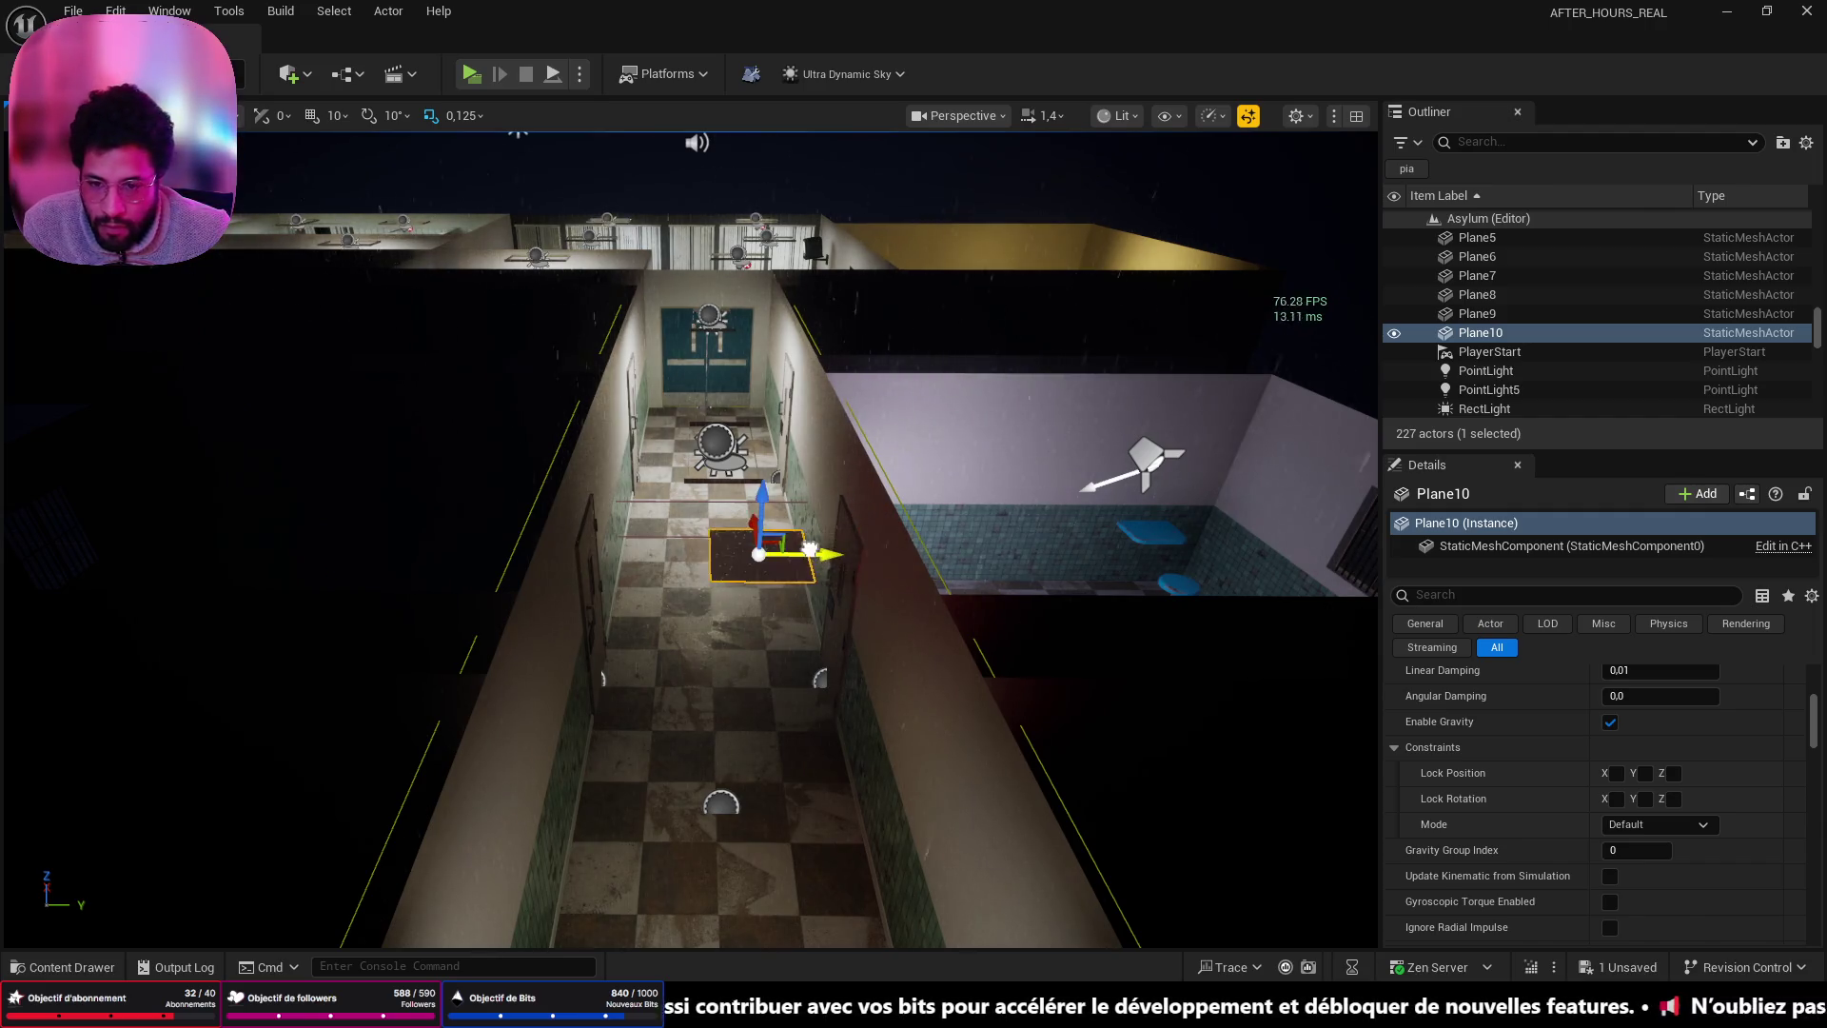
scroll(784, 648, down, 10)
drag(784, 648, 751, 591)
click(585, 606)
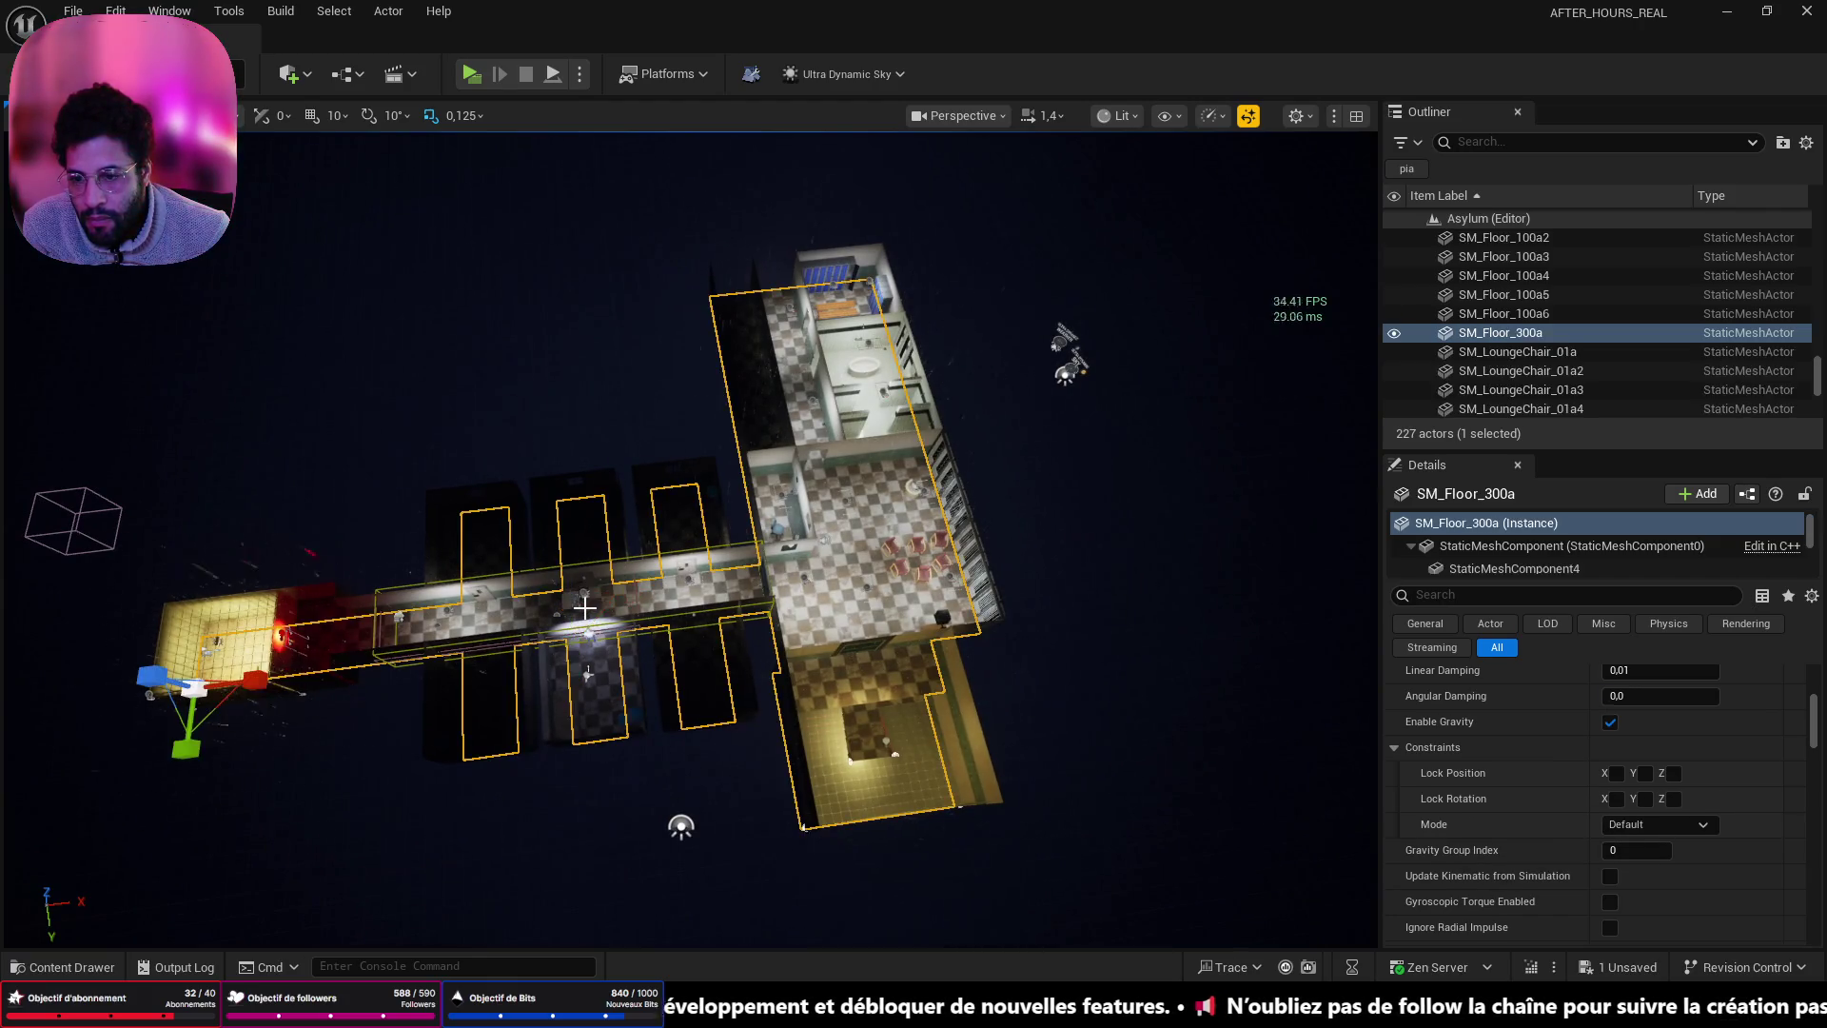
click(578, 601)
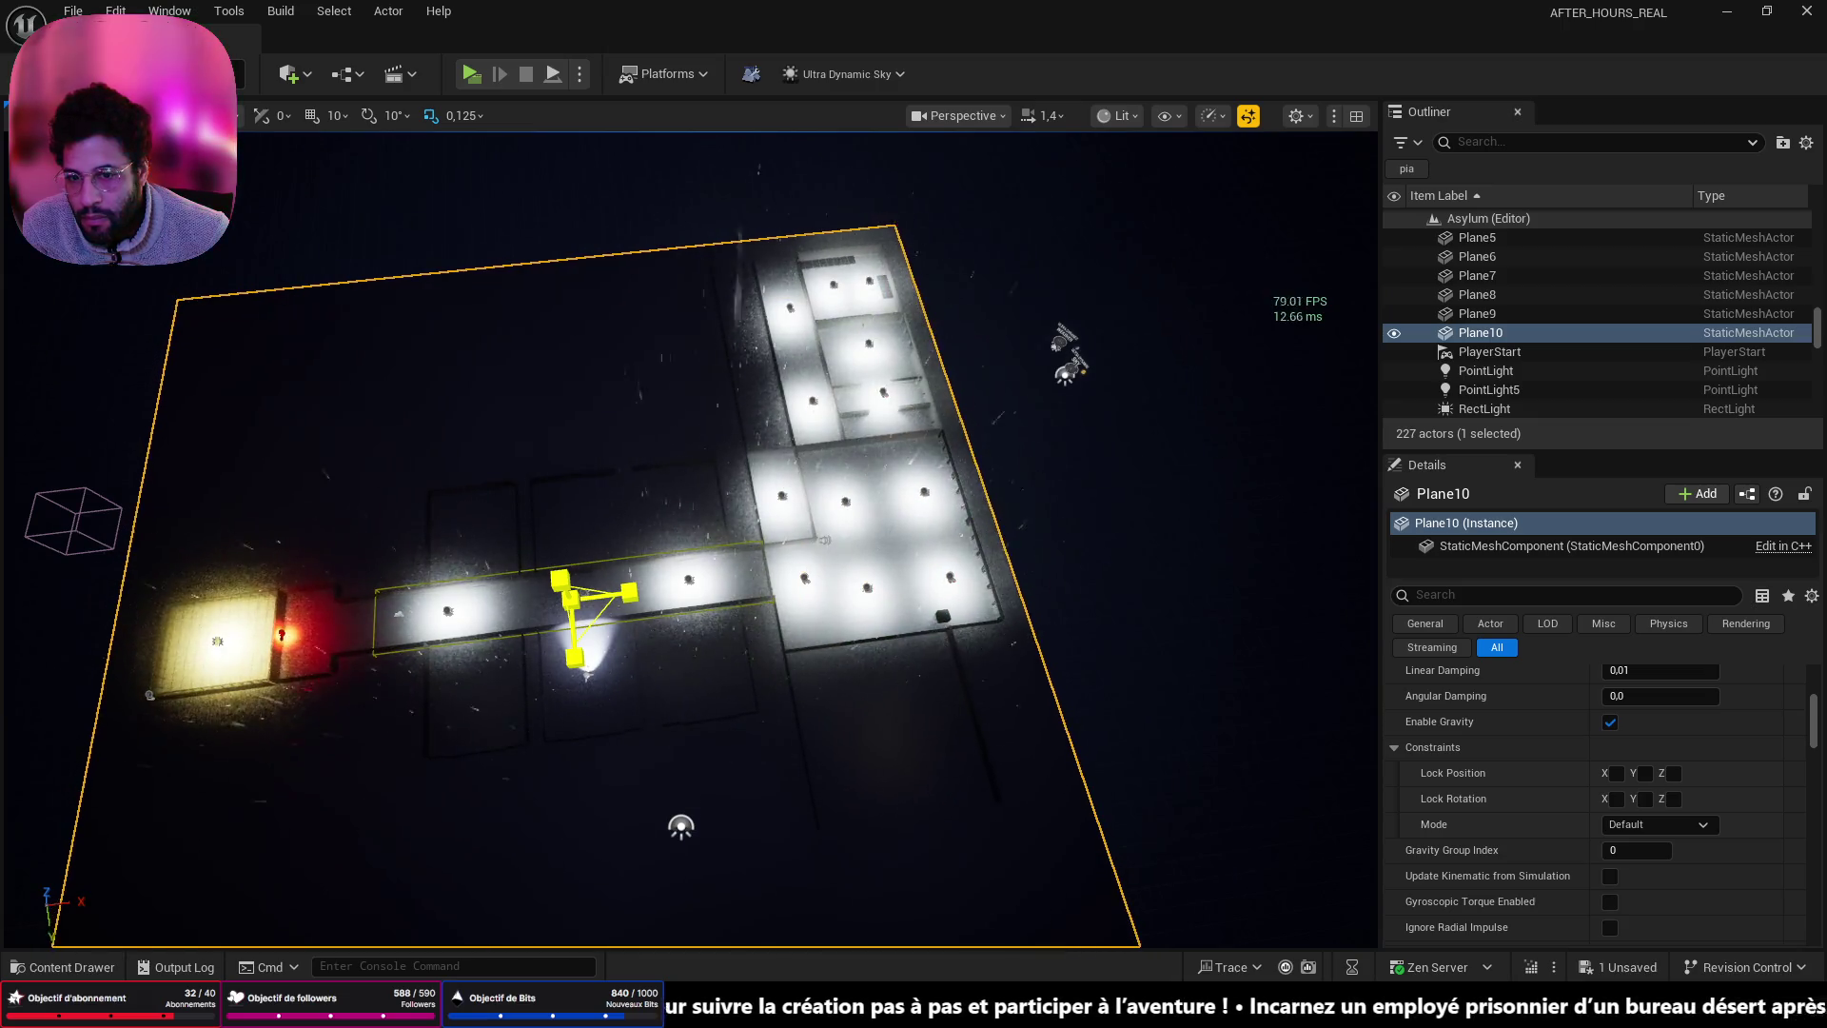
- Lift Plane10 along Z to roughly ceiling height above the corridor and waiting room
key(f)
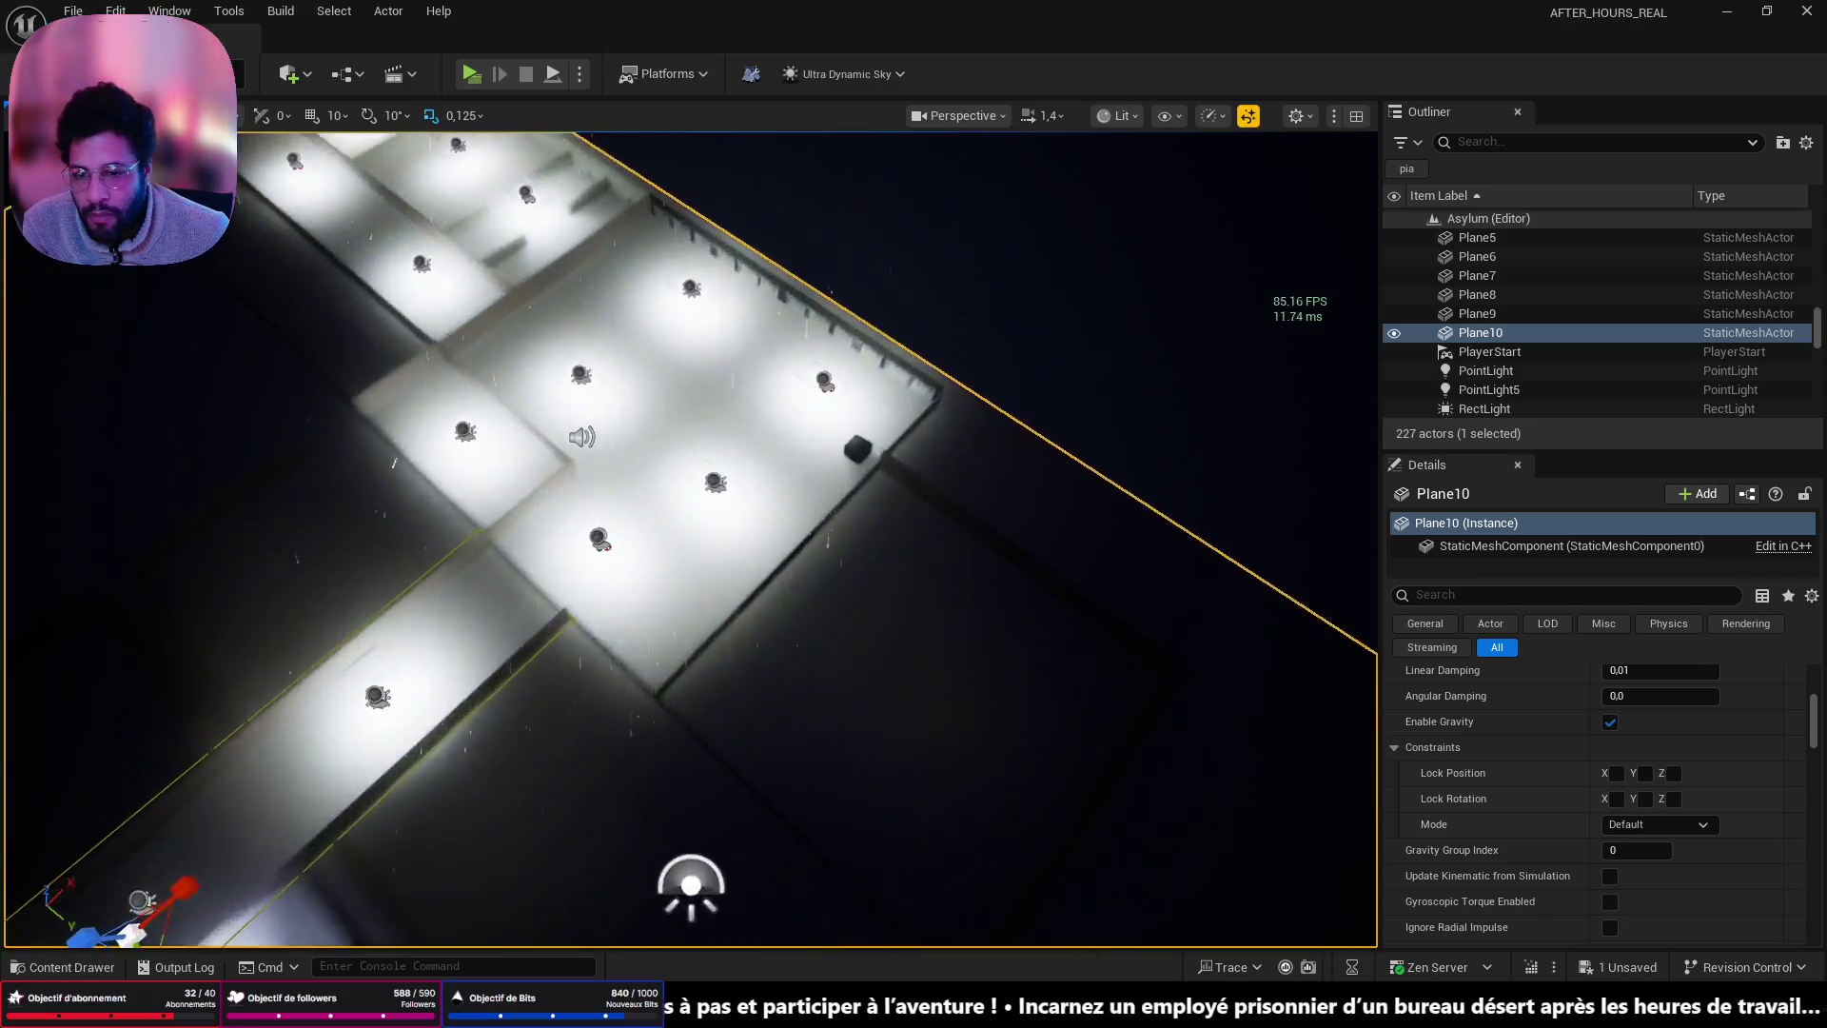
key(s)
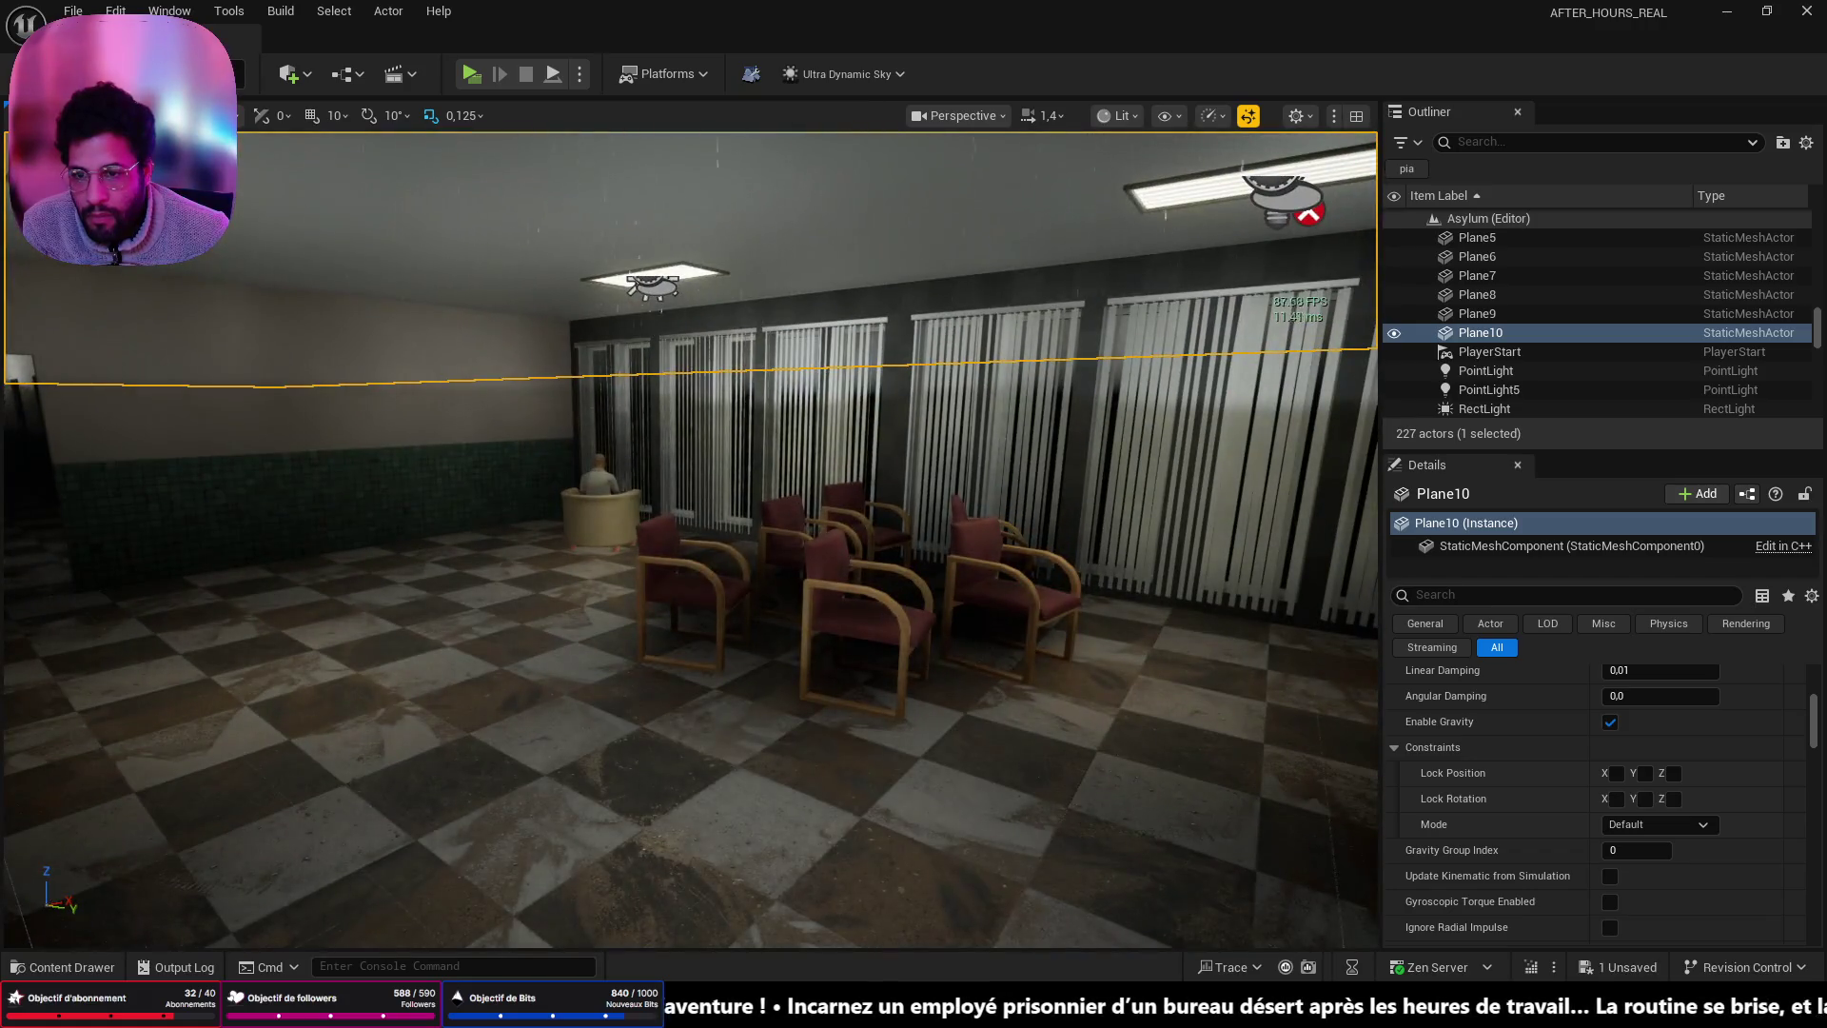
key(s)
key(f)
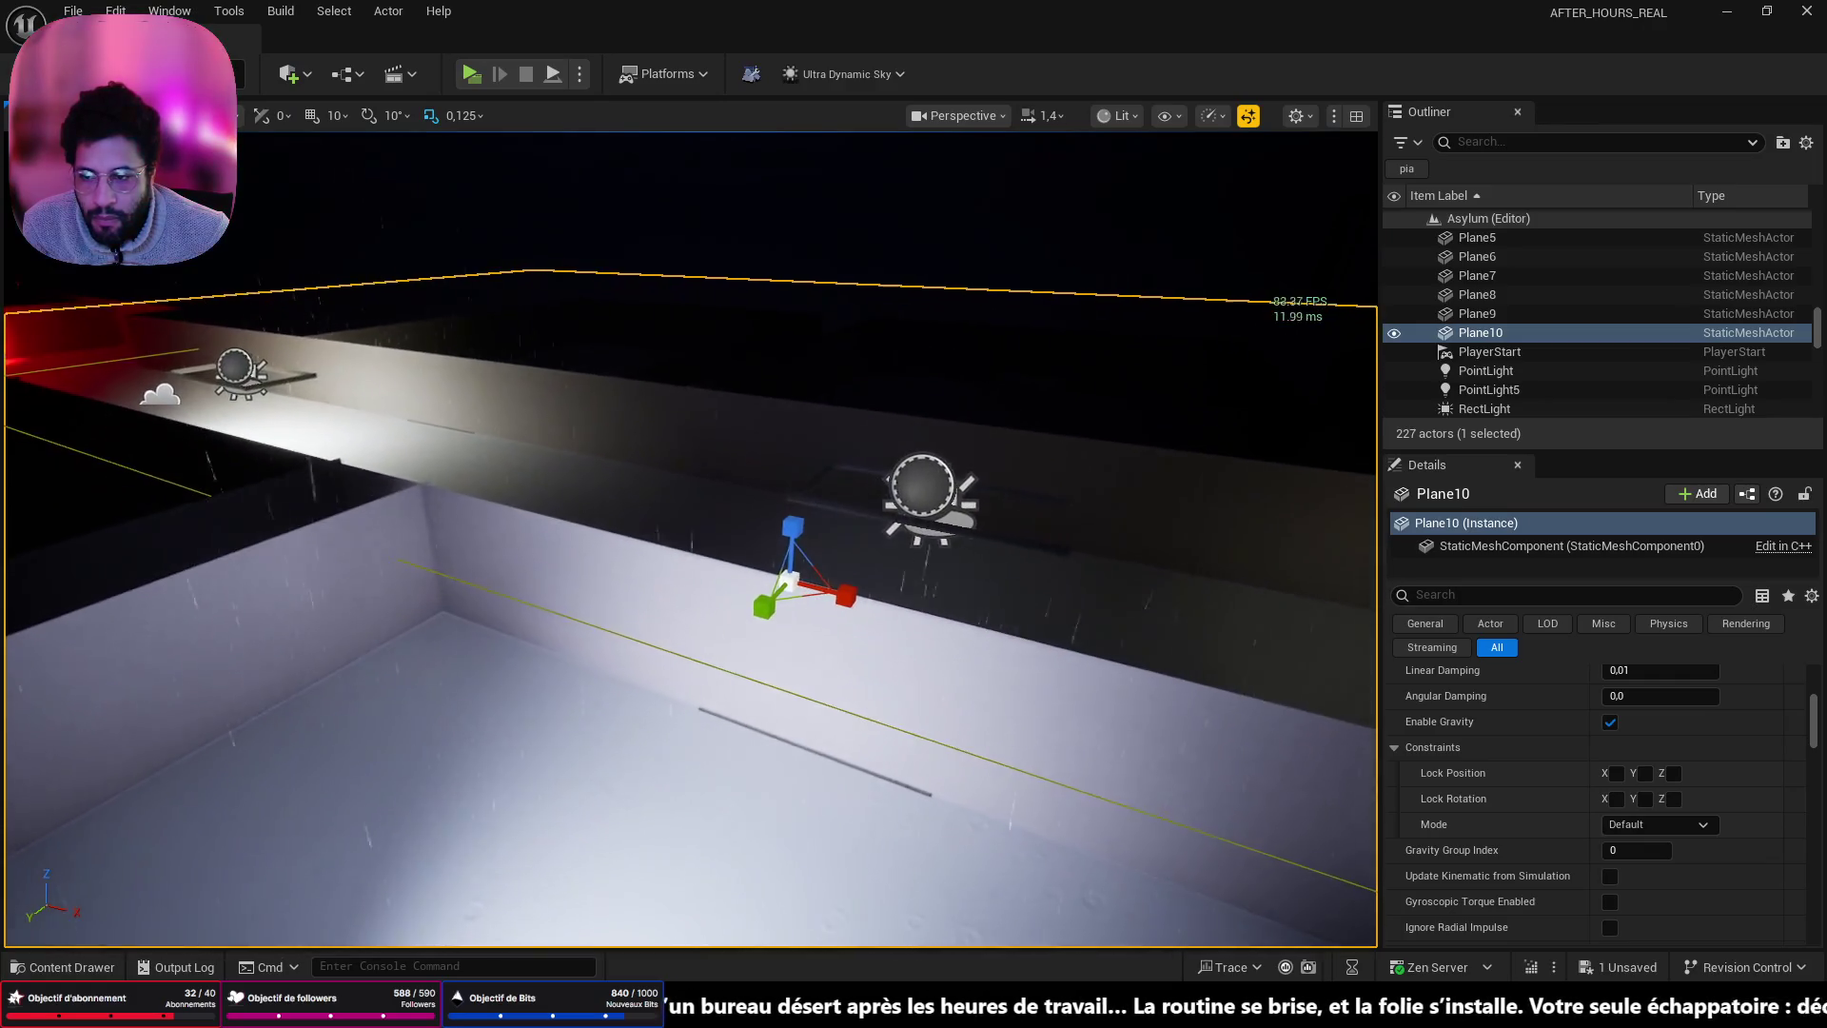
key(s)
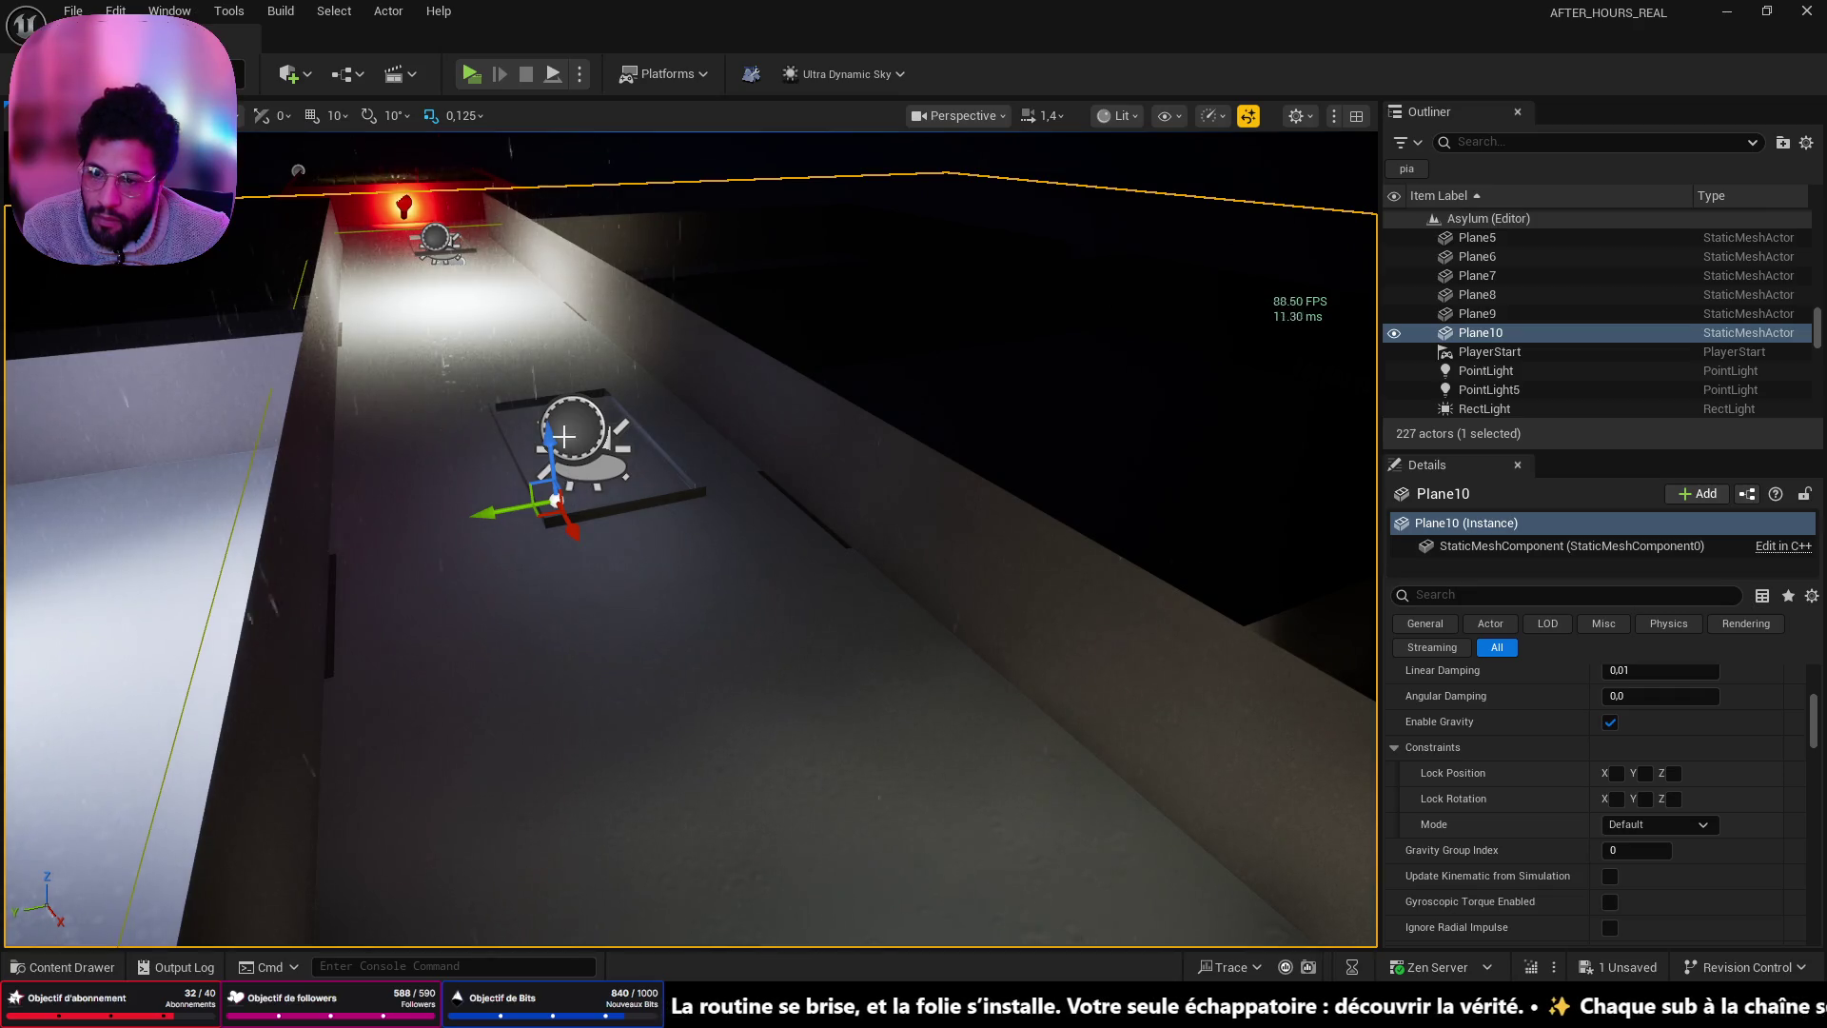
mouse_move(550, 438)
mouse_down()
mouse_move(624, 314)
mouse_move(750, 652)
mouse_move(735, 628)
mouse_move(750, 576)
mouse_move(723, 670)
mouse_move(618, 672)
mouse_up()
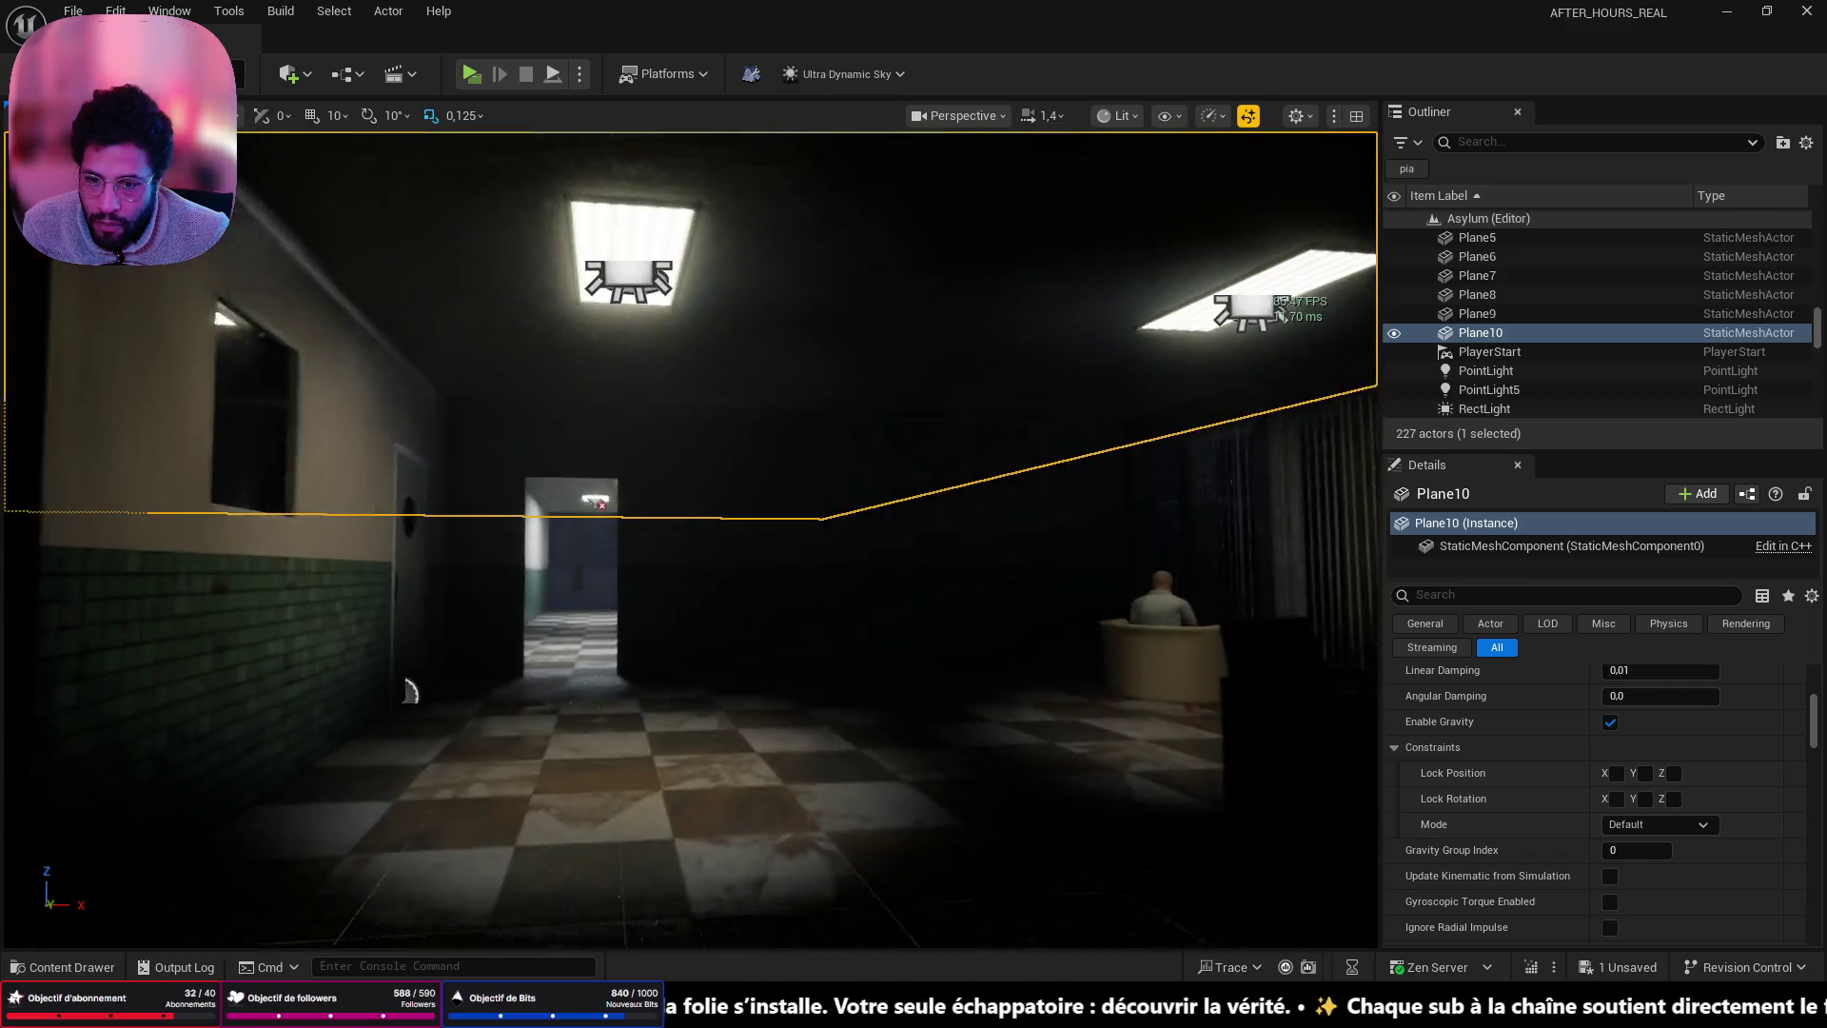
- Save the Asylum map and fly into the room with the blue door
key(ctrl+s)
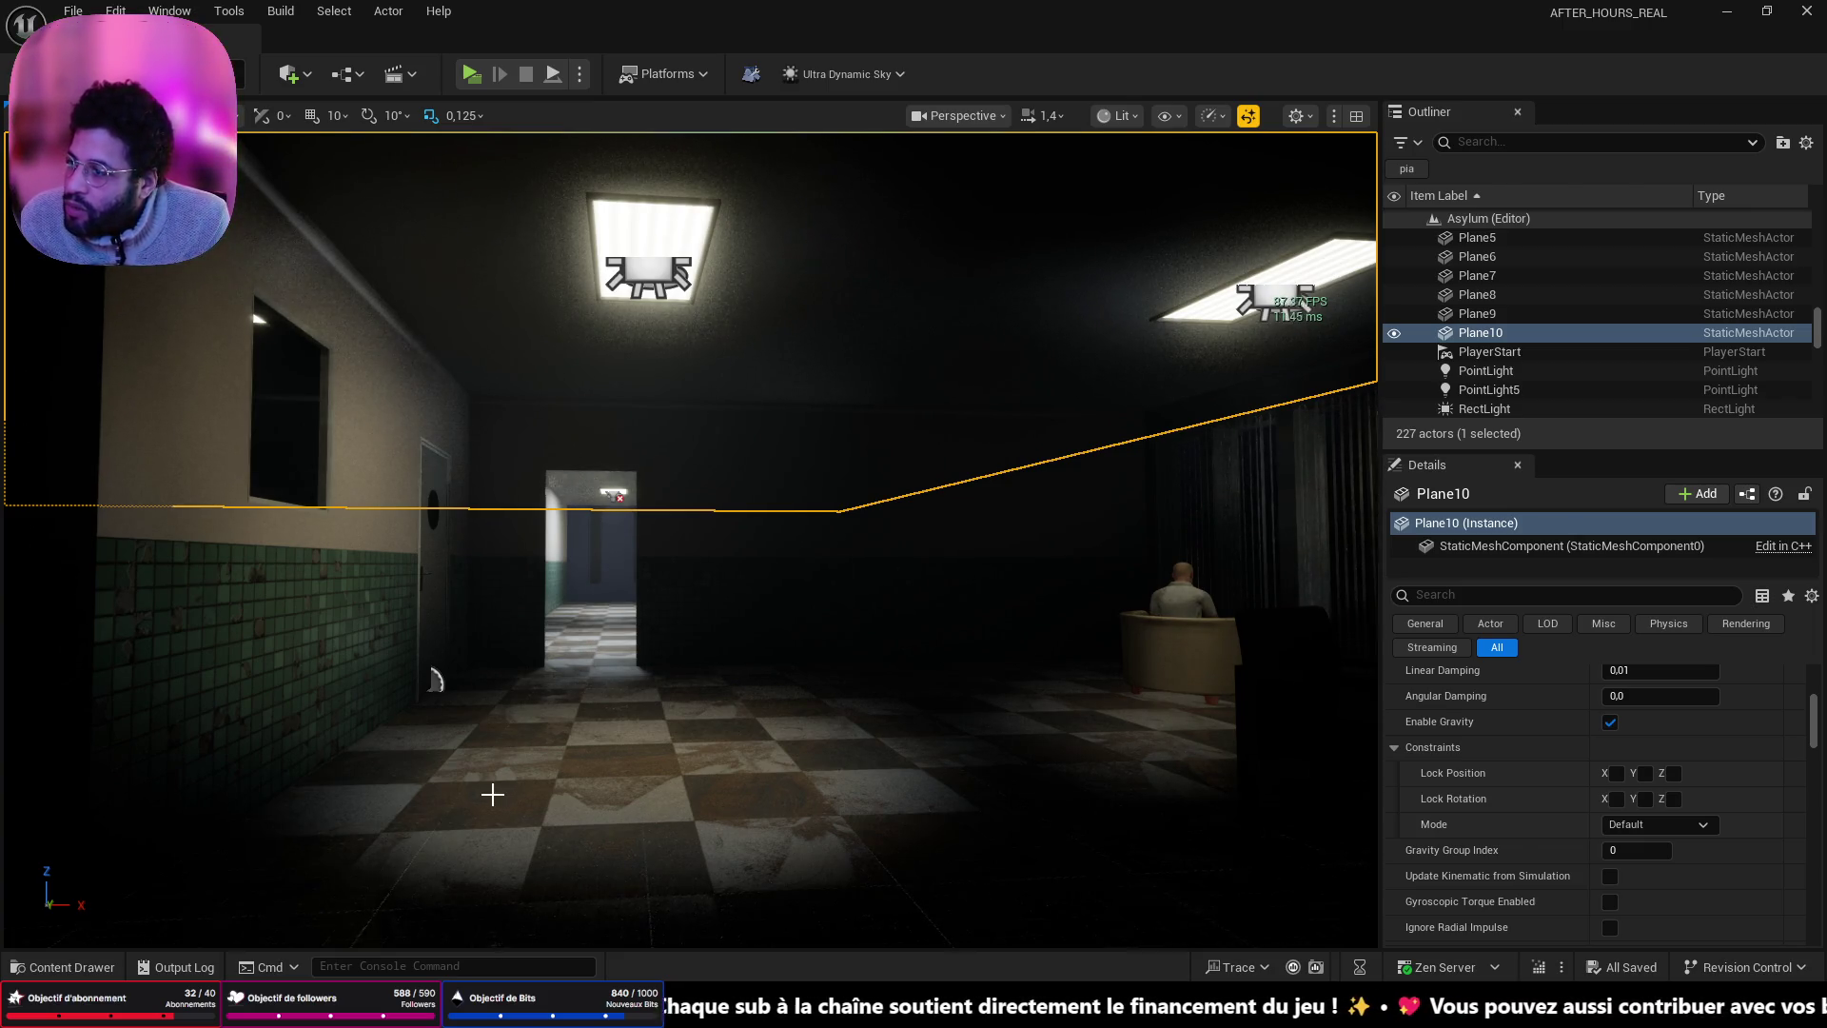
mouse_move(654, 696)
mouse_down()
mouse_move(663, 588)
mouse_move(663, 609)
mouse_up()
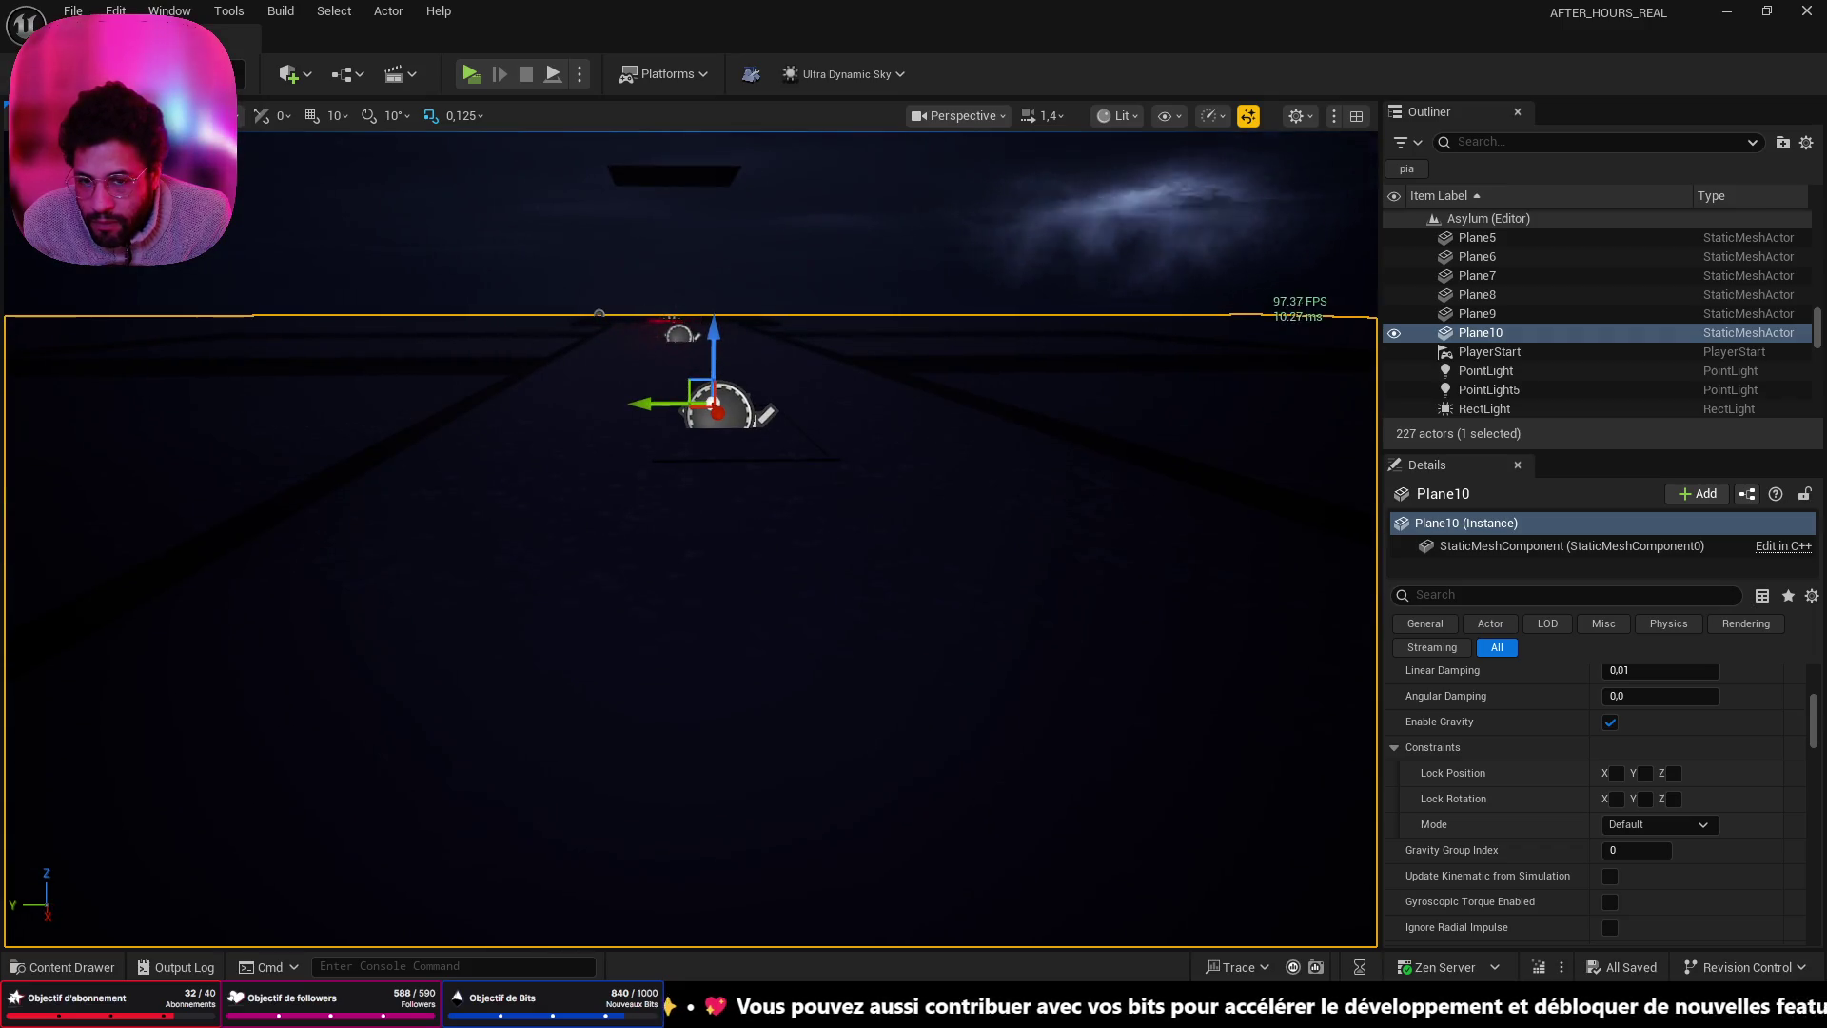
mouse_move(663, 609)
mouse_down()
mouse_move(660, 548)
mouse_move(660, 571)
mouse_up()
- Look down the darkened corridor, then frame Plane10 from an overhead view of the level
key(f)
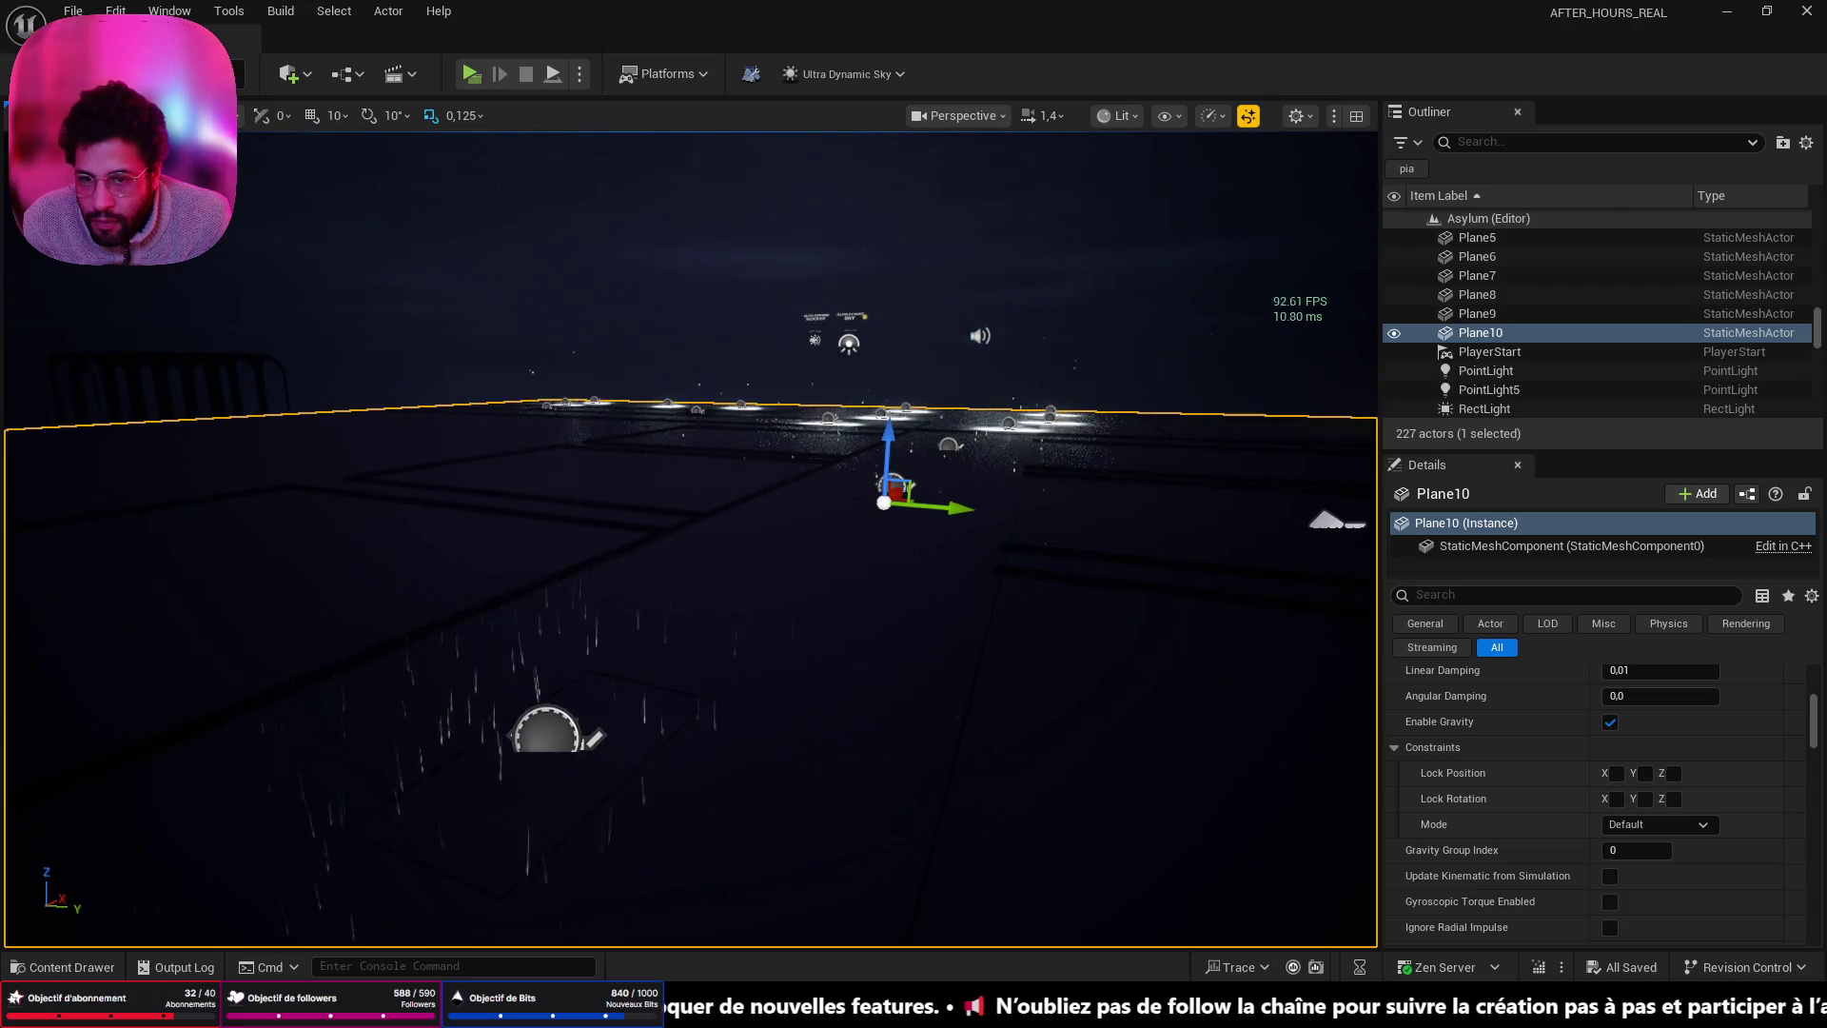
scroll(688, 571, up, 3)
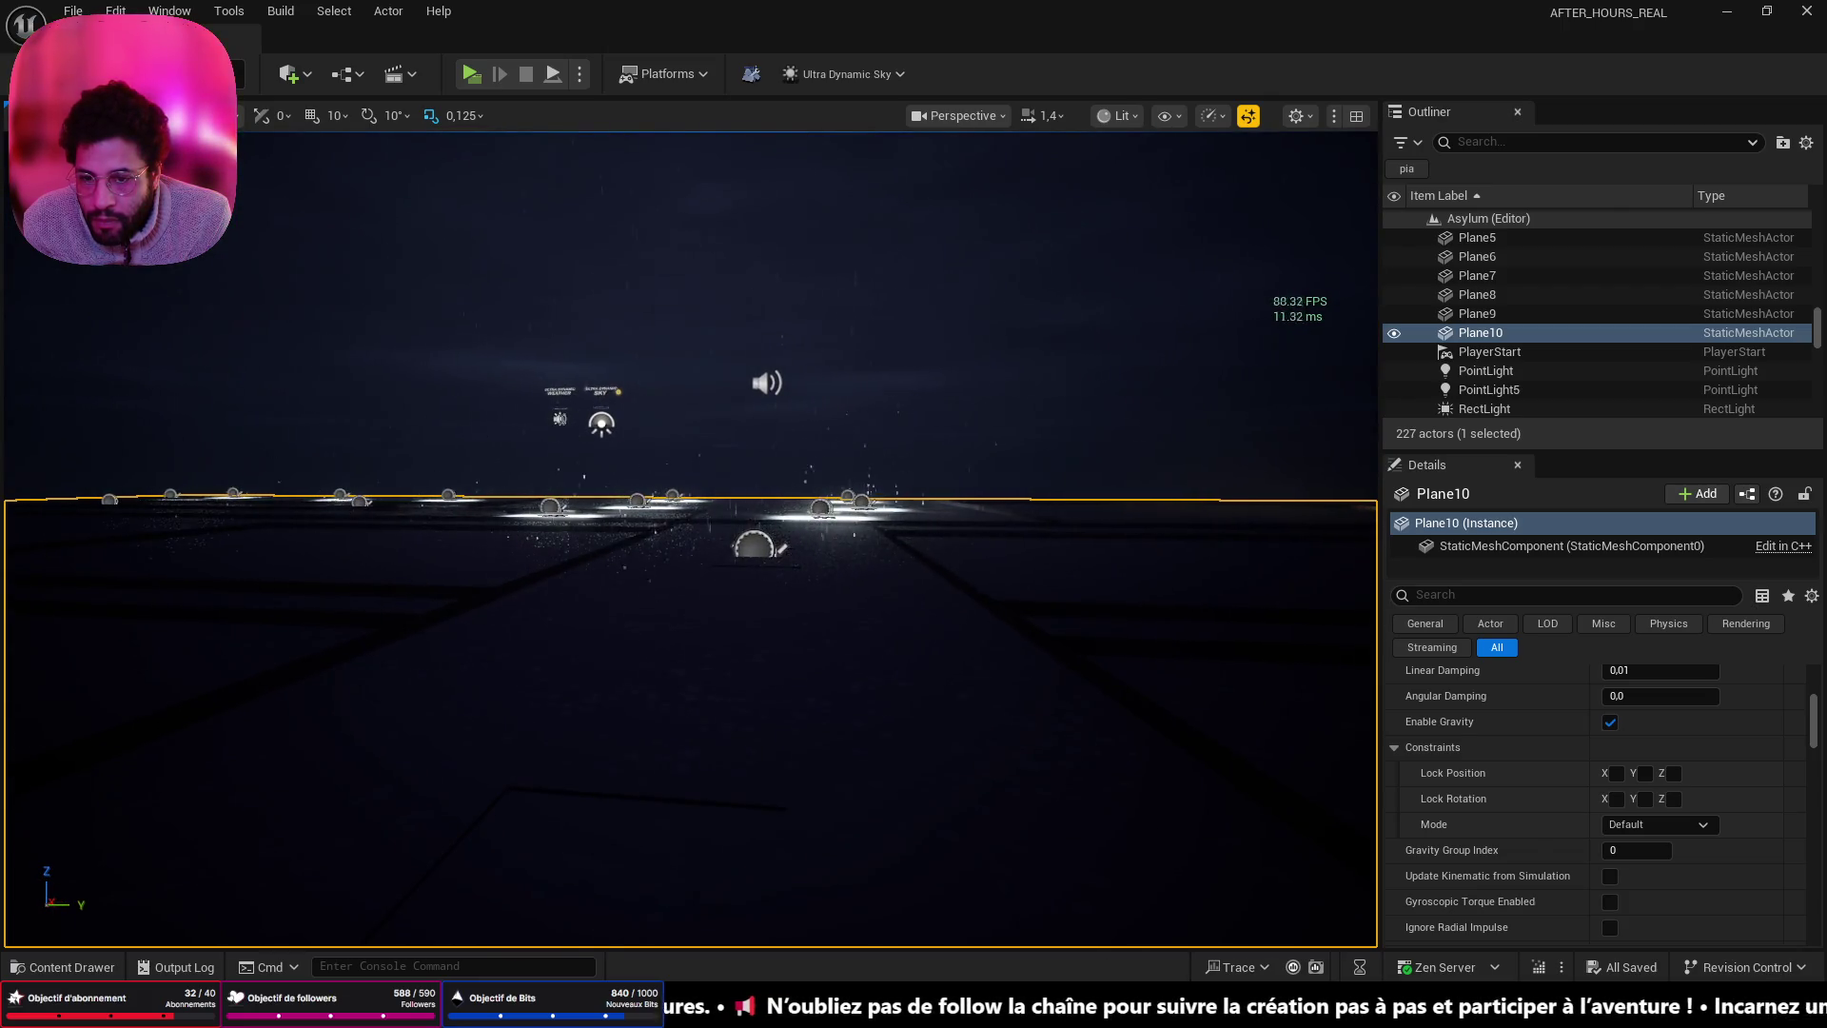
scroll(688, 571, up, 5)
scroll(688, 571, up, 2)
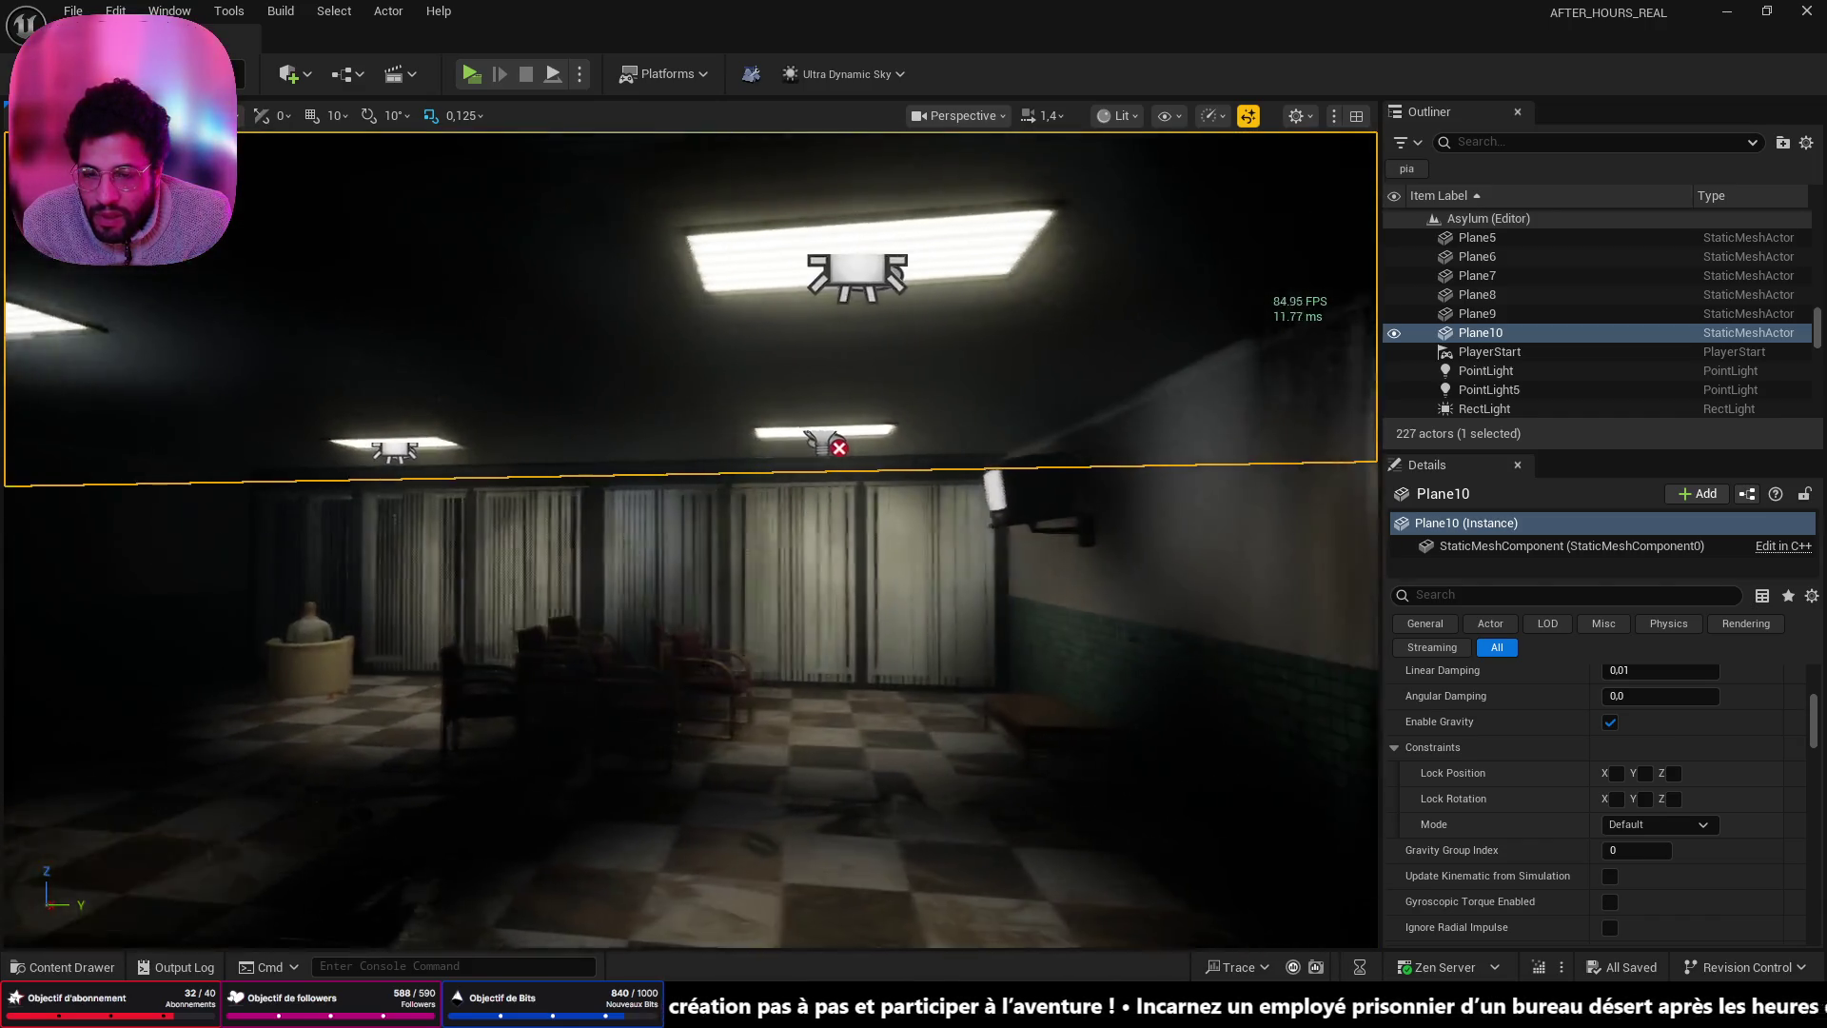
mouse_move(479, 725)
mouse_down()
mouse_move(362, 721)
mouse_move(479, 725)
mouse_move(474, 662)
mouse_up()
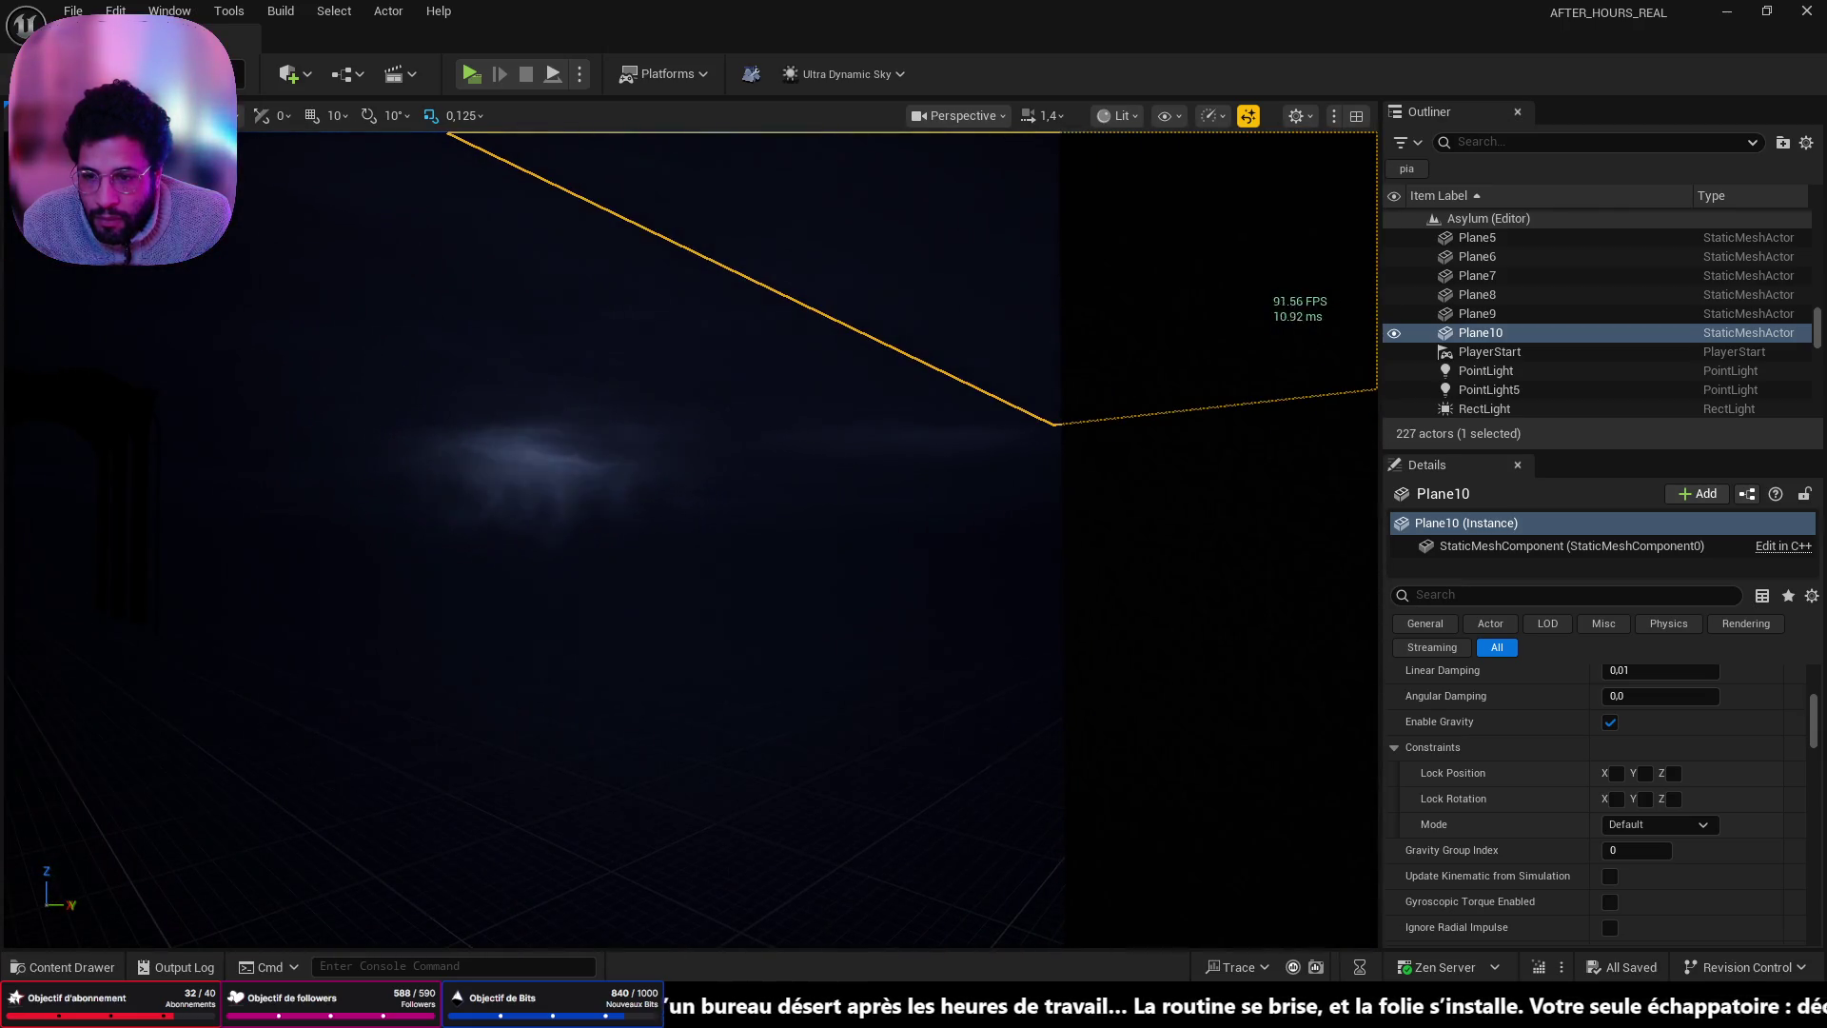
key(f)
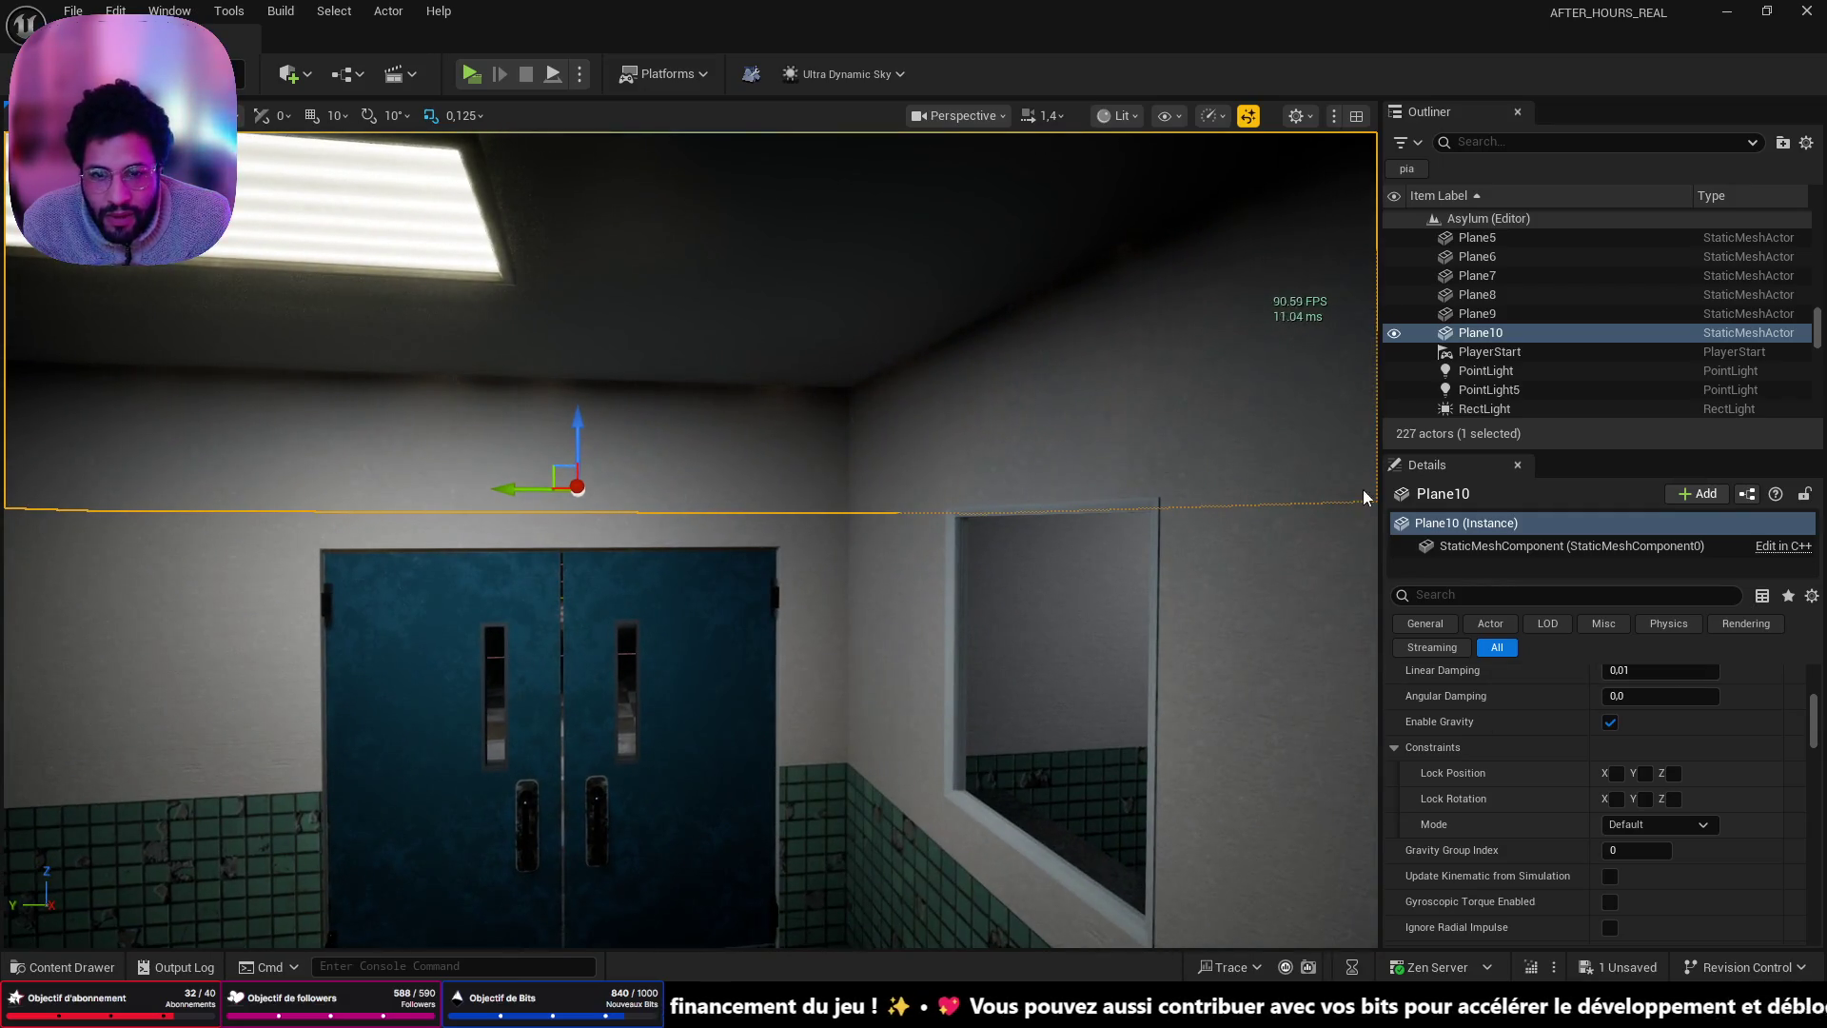
key(f)
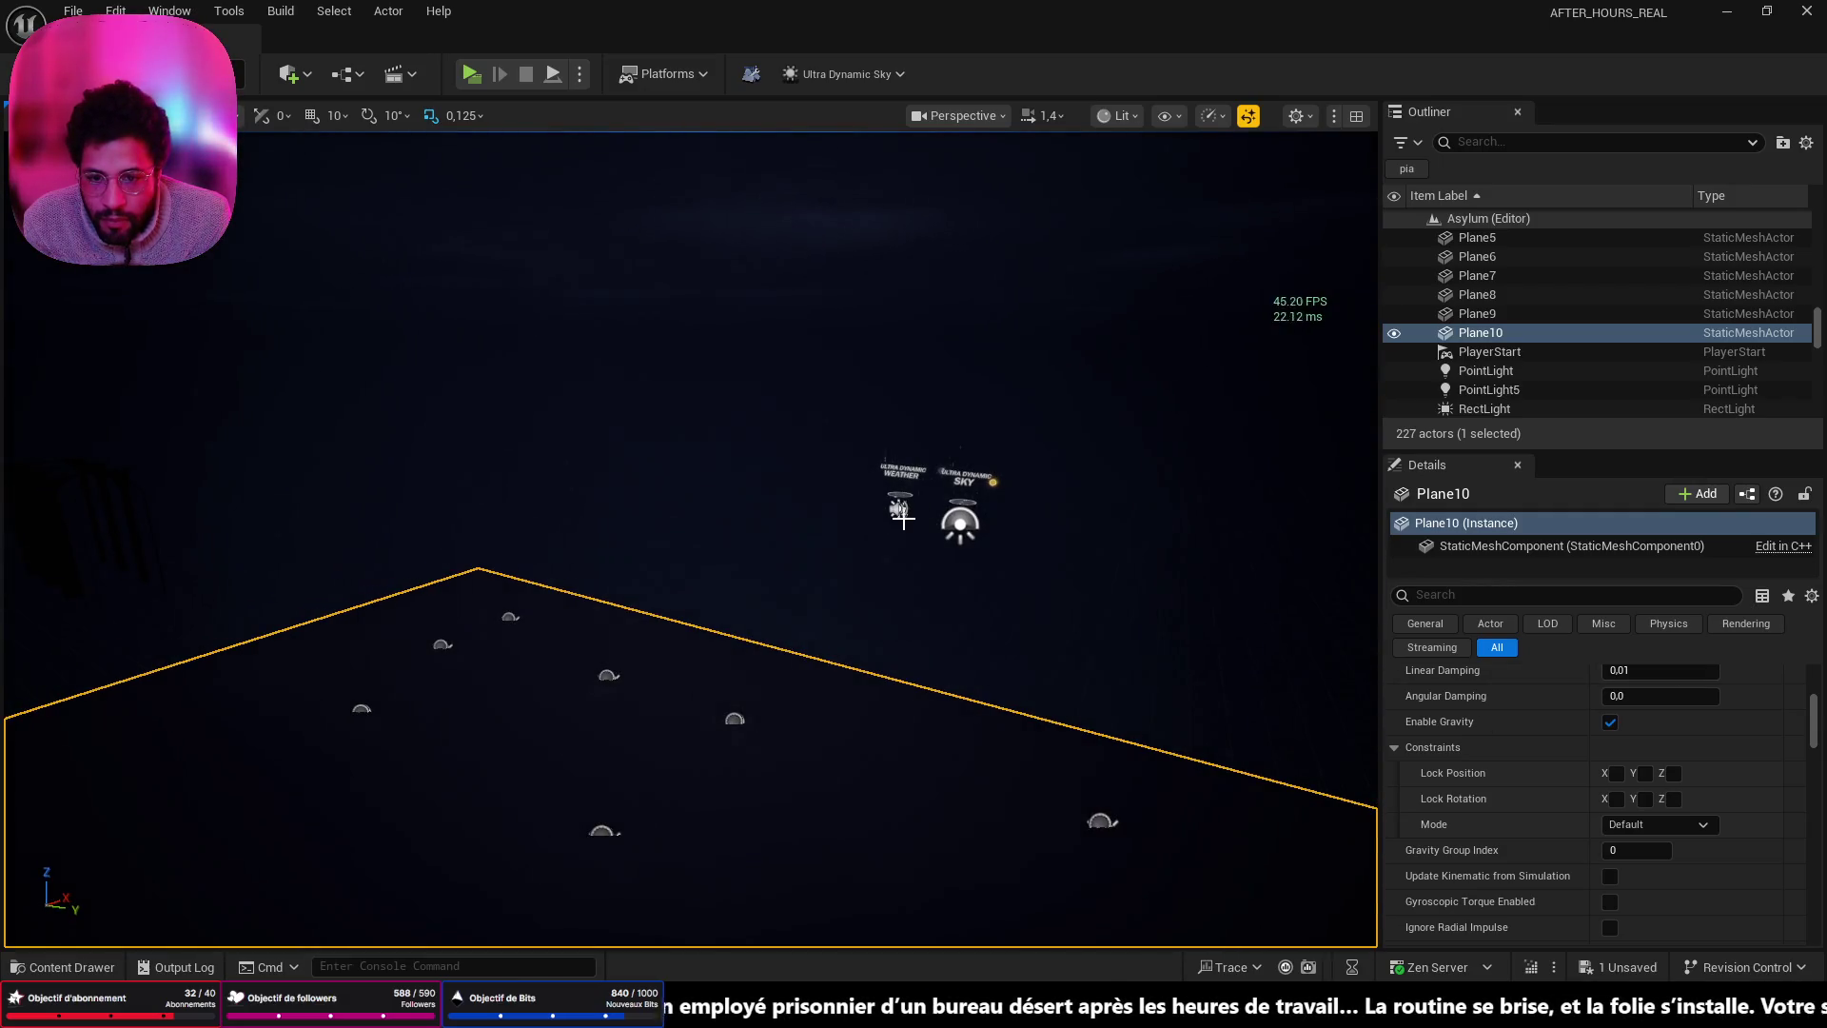
- Hide Ultra_Dynamic_Sky in the editor and select Ultra_Dynamic_Weather to show its settings
click(960, 524)
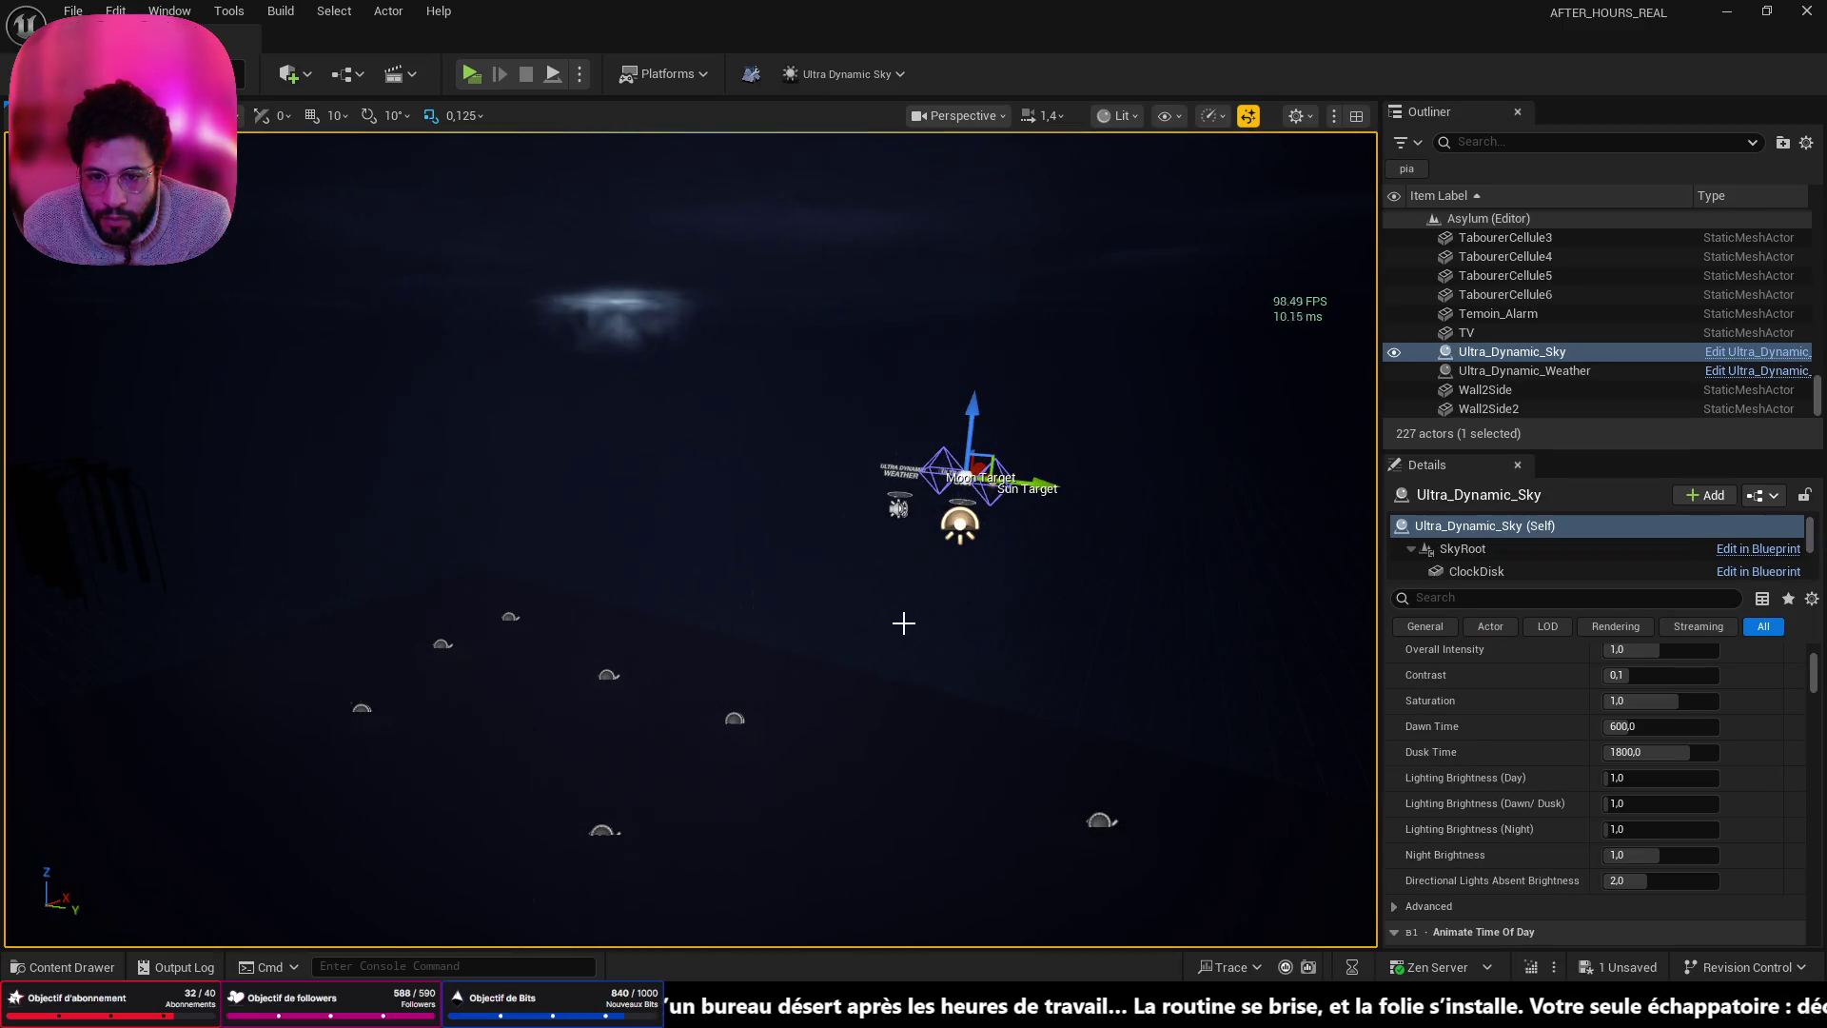
click(1395, 352)
mouse_move(927, 558)
mouse_down()
mouse_move(895, 533)
mouse_move(857, 590)
mouse_move(914, 514)
mouse_move(942, 571)
mouse_move(1047, 567)
mouse_move(932, 569)
mouse_up()
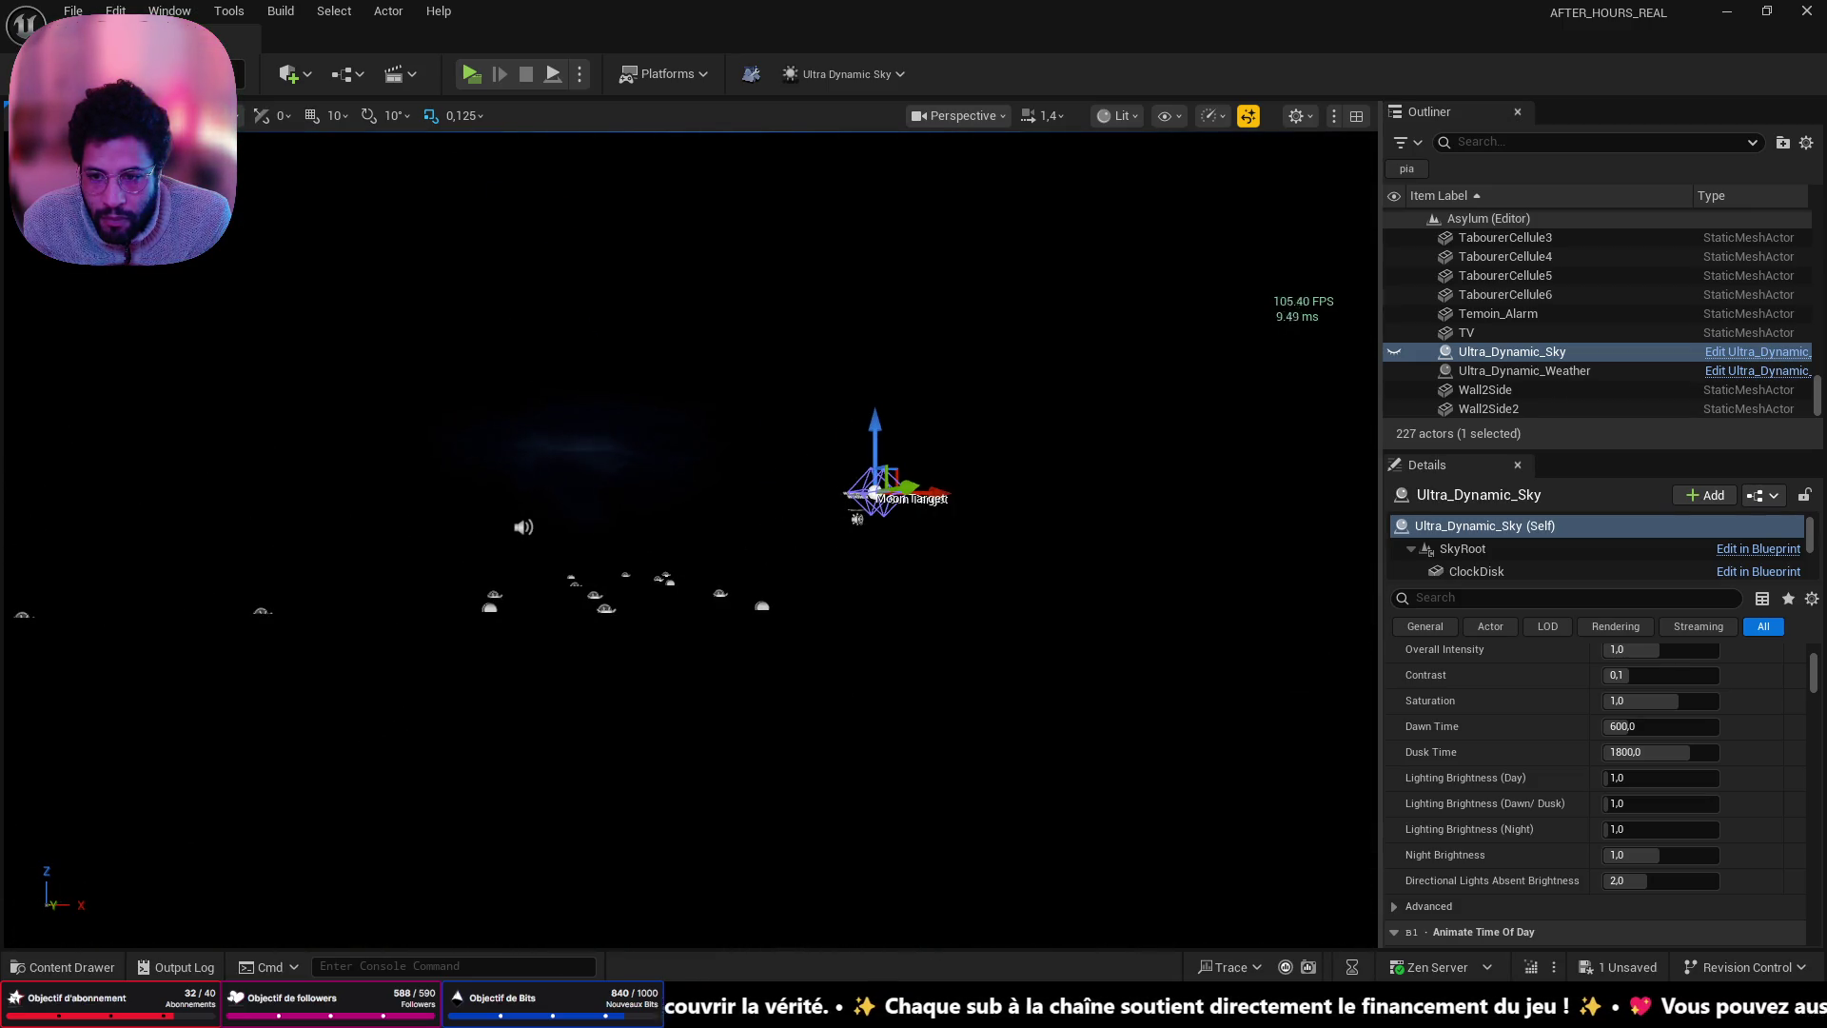
drag(933, 569, 1214, 569)
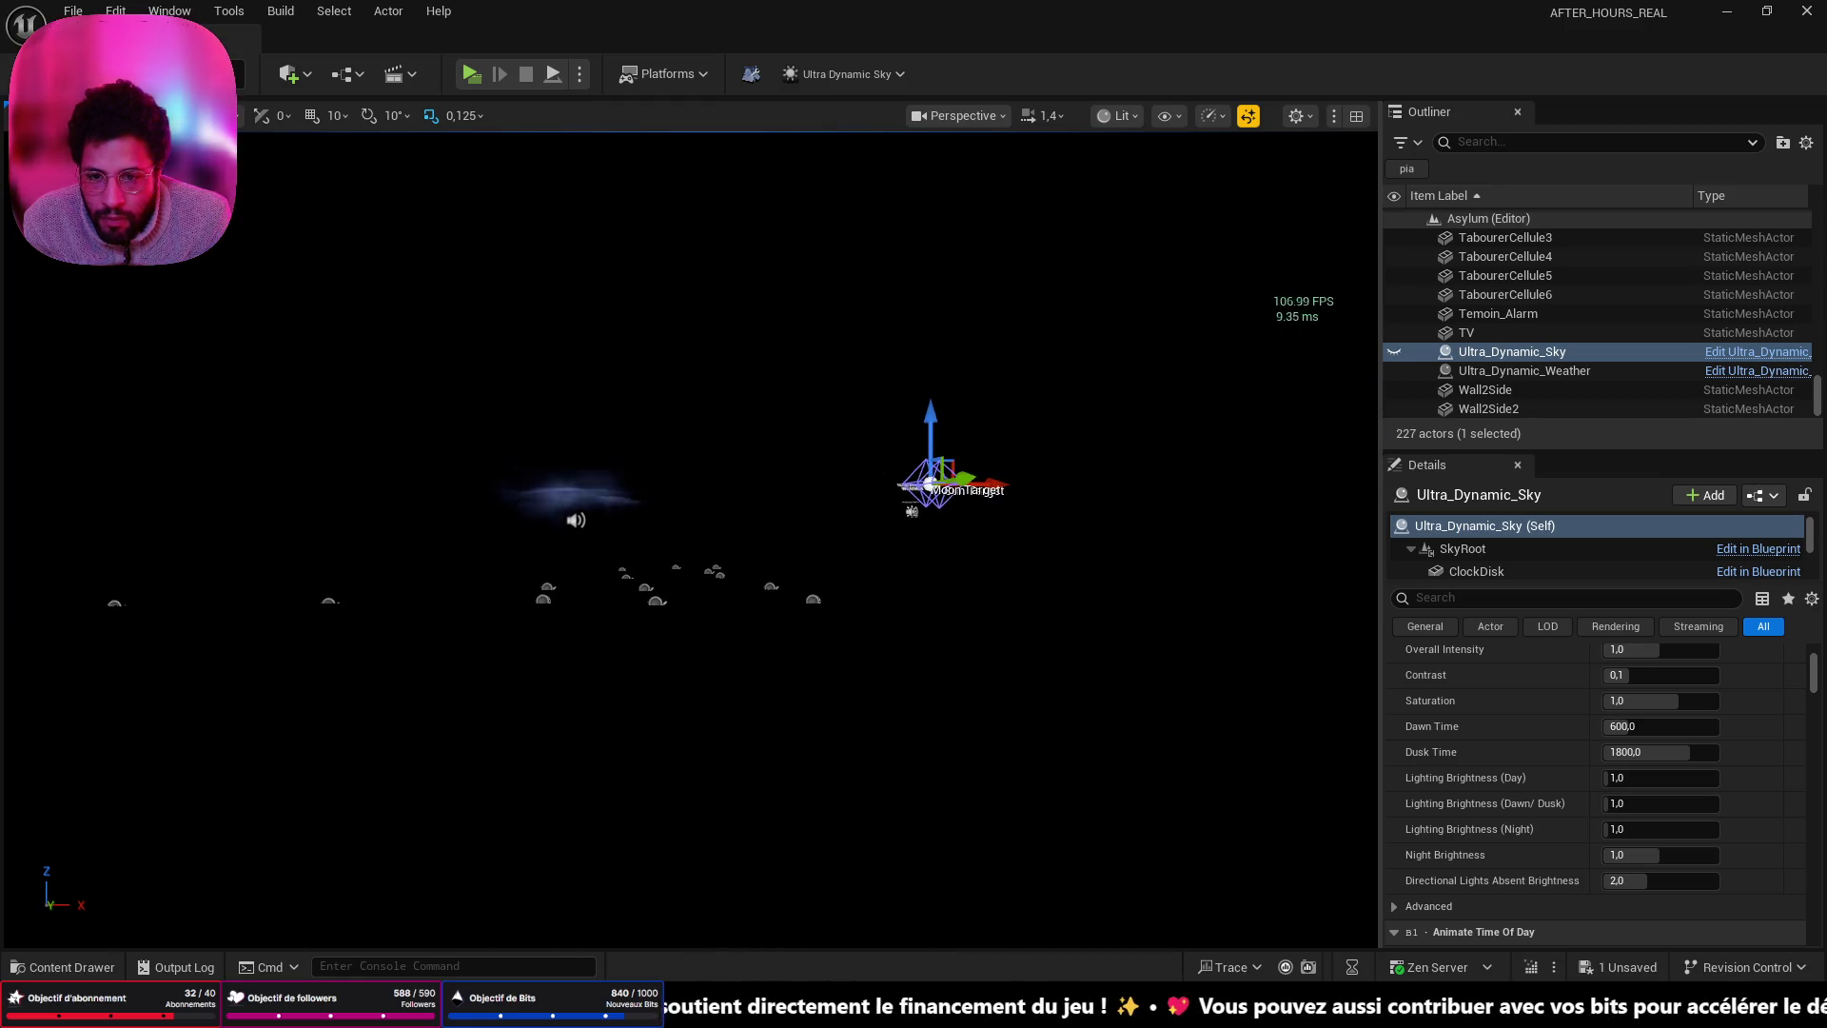
mouse_move(1278, 518)
mouse_down()
mouse_move(1142, 524)
mouse_move(1180, 524)
mouse_up()
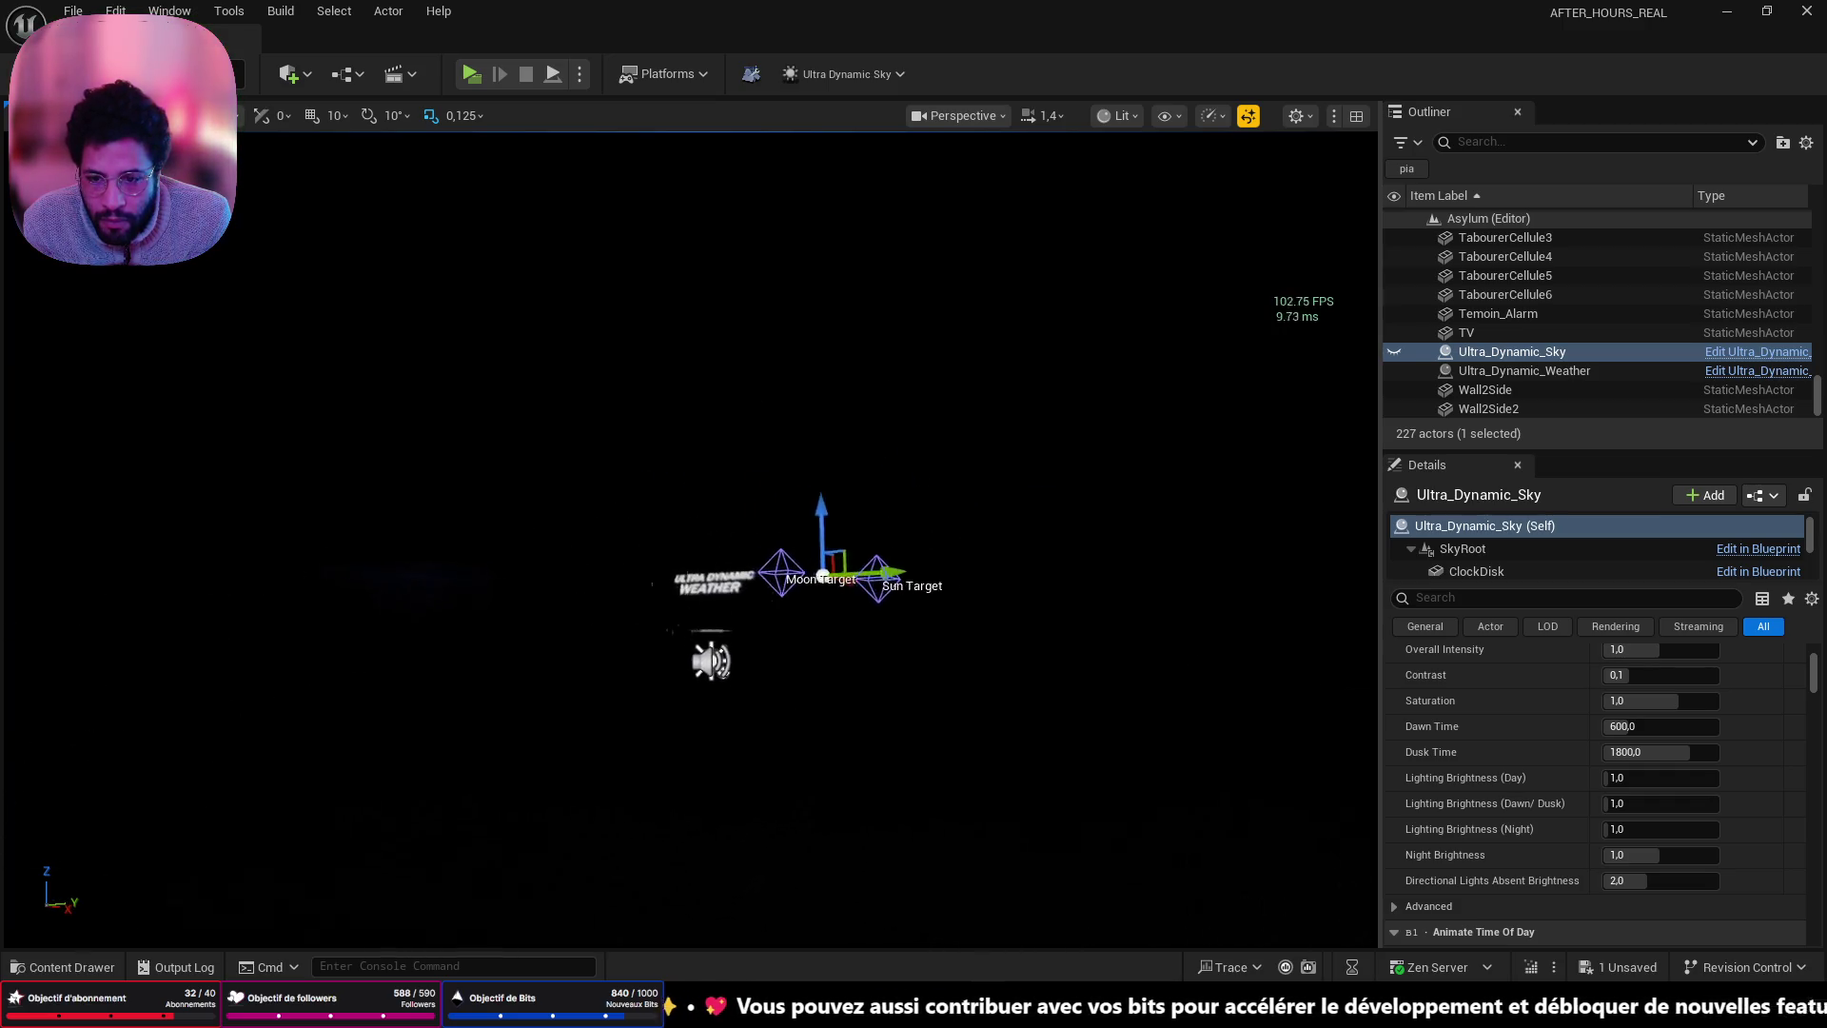
click(722, 619)
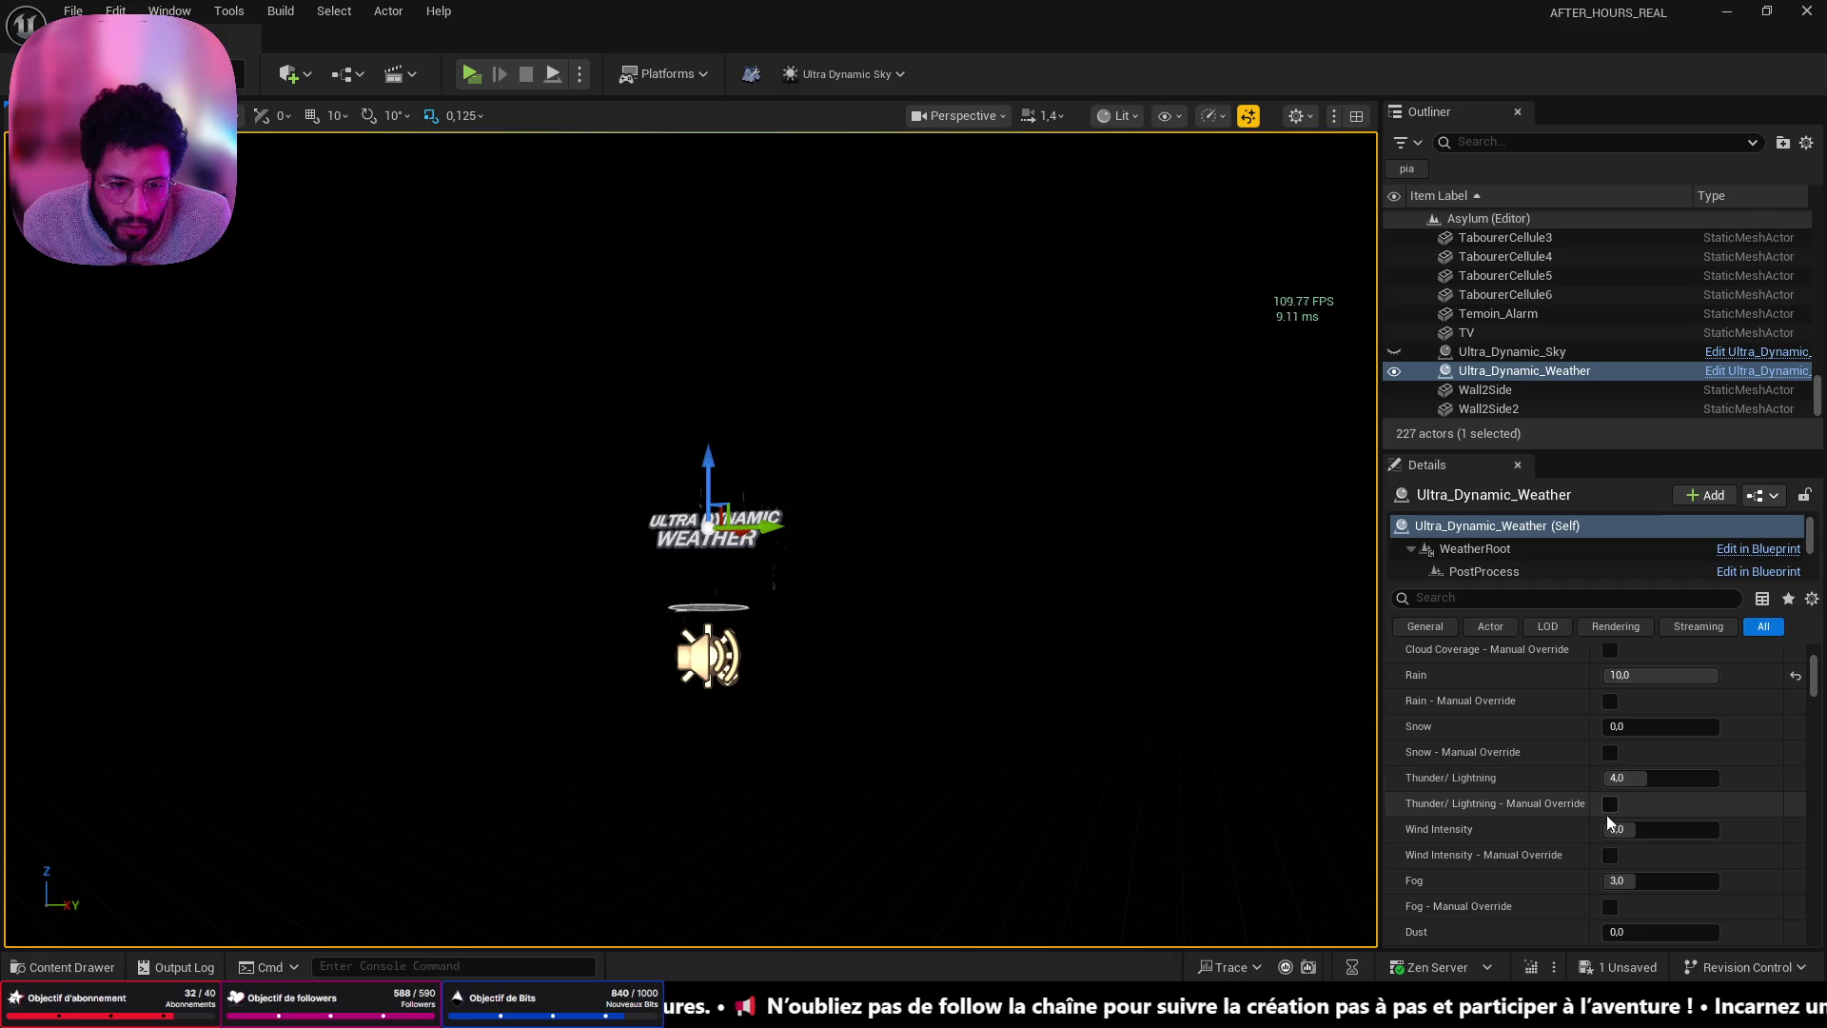
drag(1060, 706, 1018, 690)
scroll(1541, 822, down, 5)
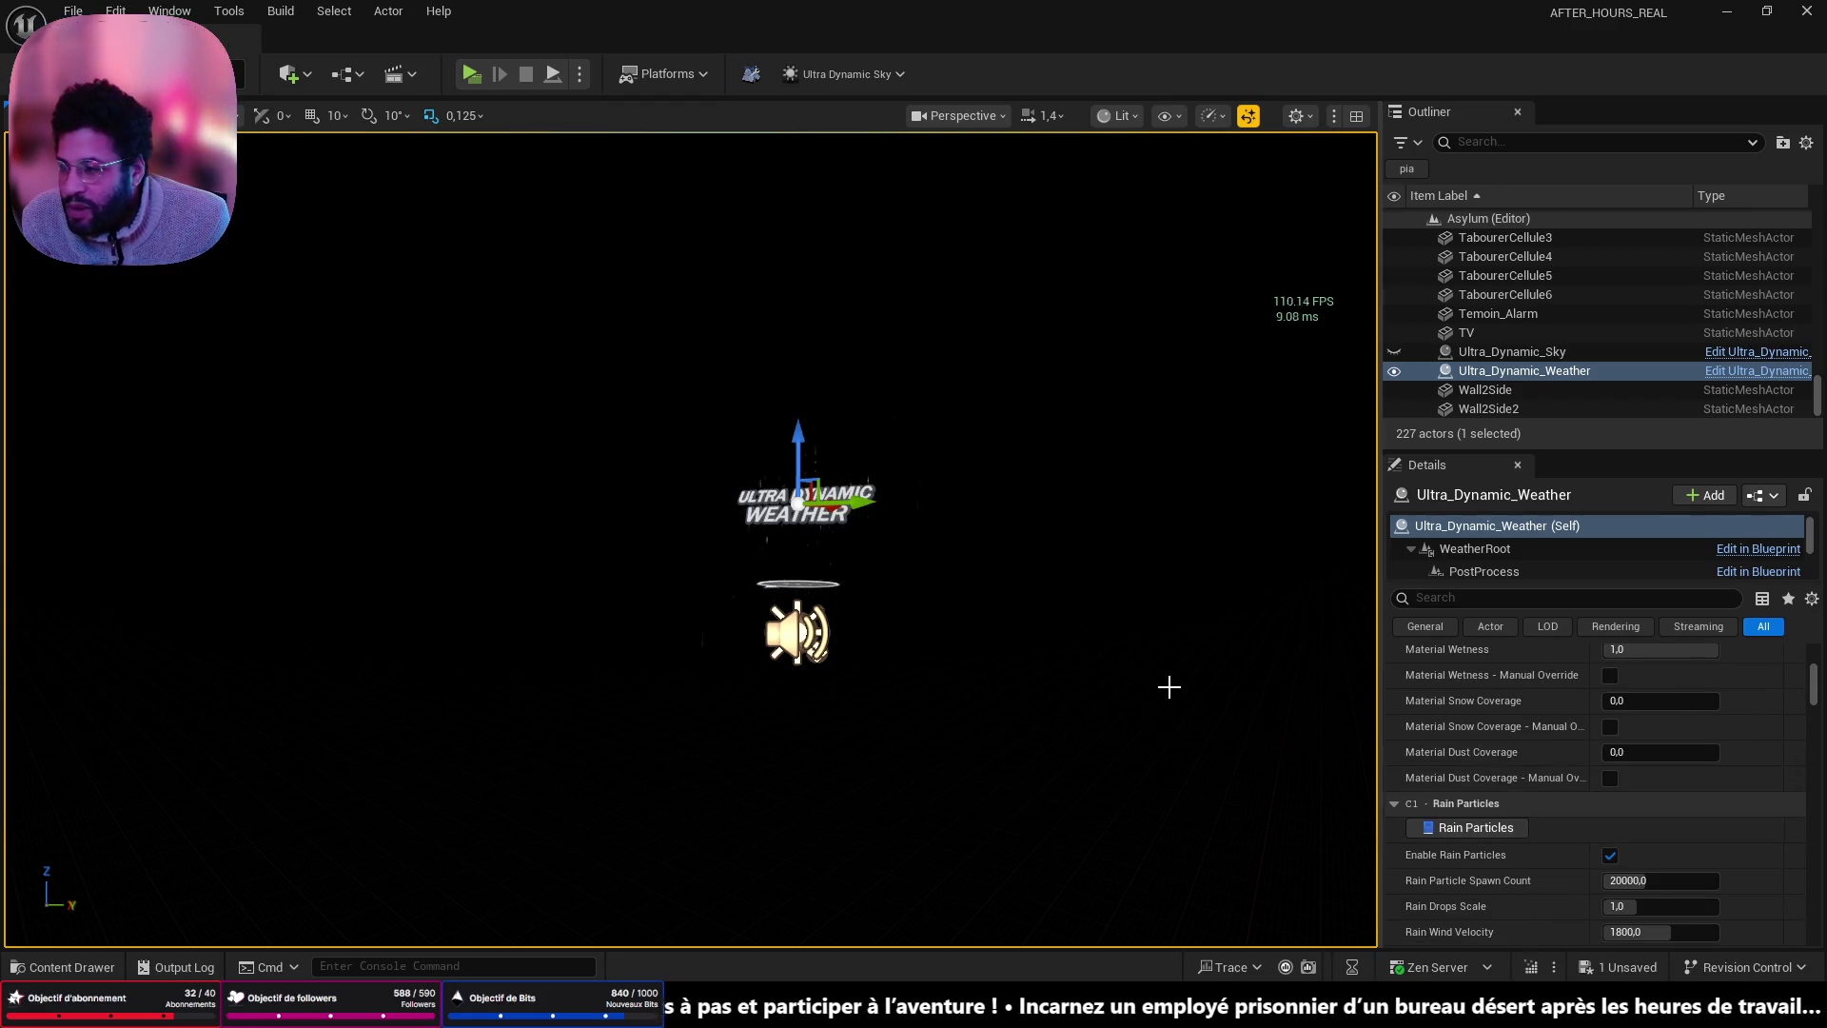
drag(1159, 686, 733, 678)
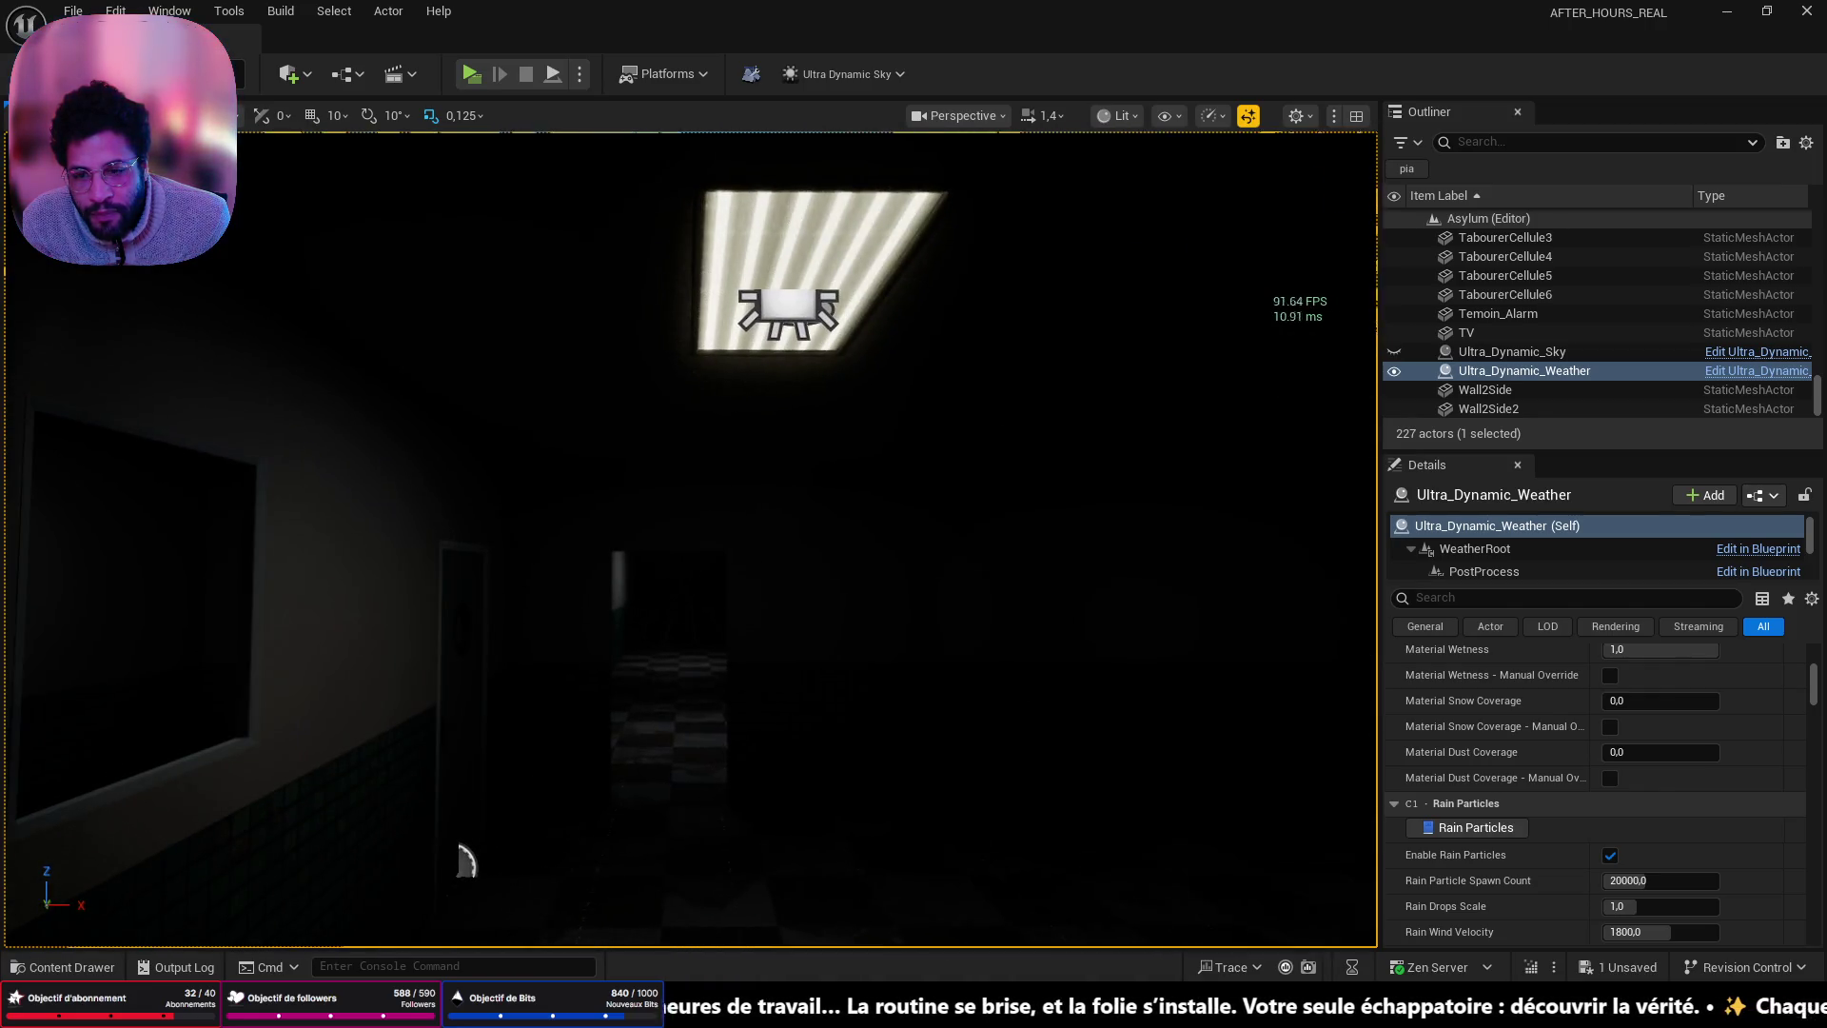
click(1397, 375)
- Start a Play From Here session inside the padded asylum cell
mouse_move(732, 678)
mouse_down()
mouse_move(84, 663)
mouse_move(775, 615)
mouse_move(742, 615)
mouse_move(742, 552)
mouse_move(571, 552)
mouse_move(772, 790)
mouse_up()
right_click(772, 791)
click(856, 771)
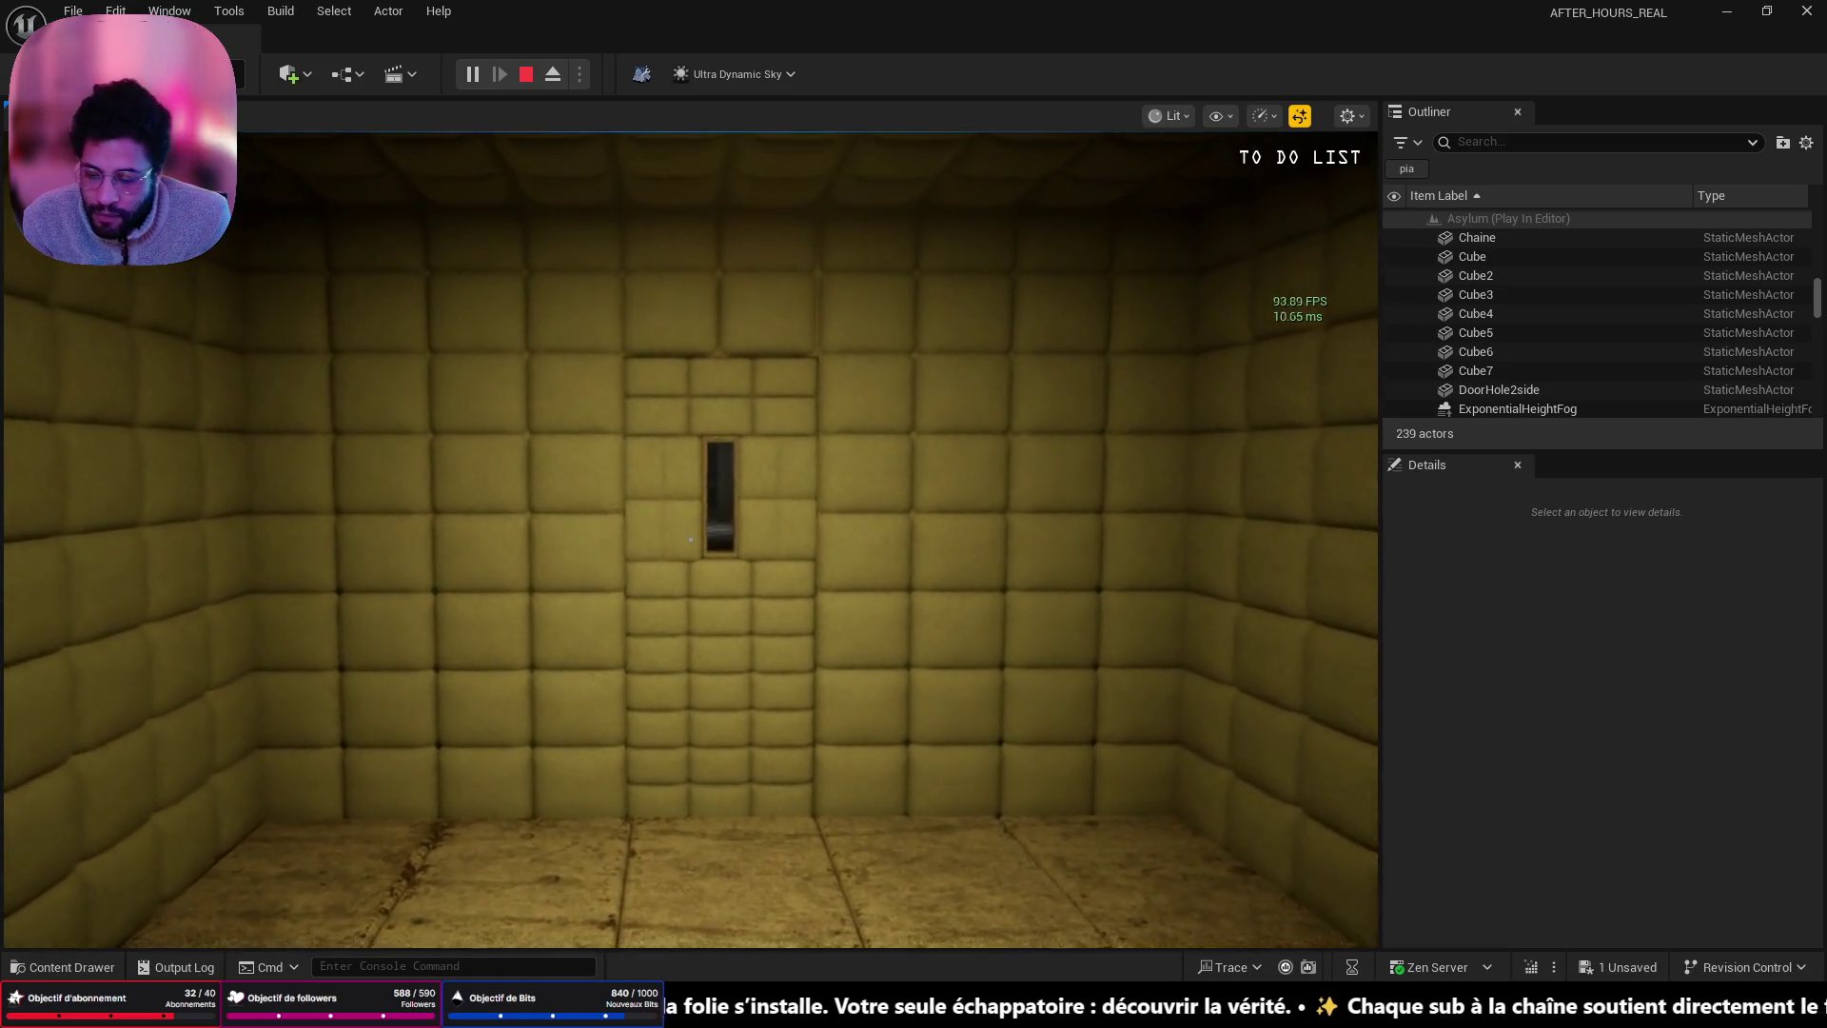
- End the current play session and frame the padded cell Floor
key(Escape)
drag(966, 766, 966, 705)
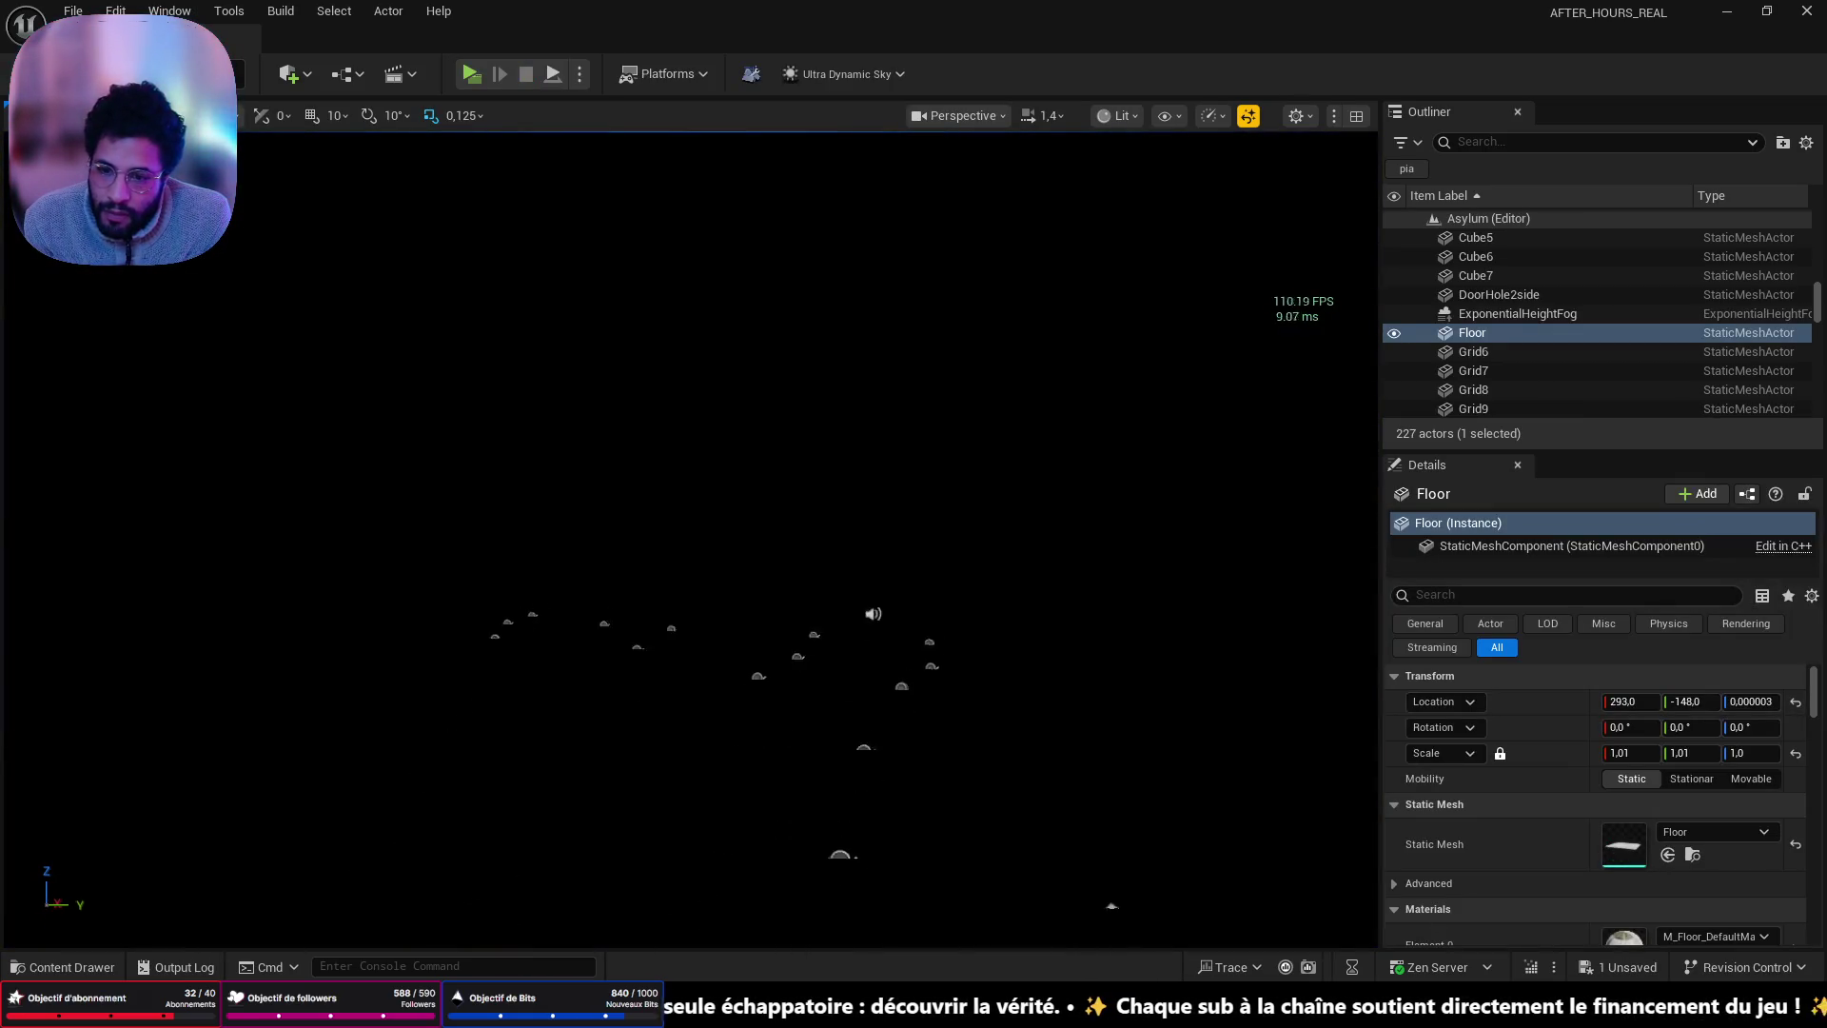
mouse_move(449, 533)
mouse_down()
mouse_move(449, 587)
mouse_move(390, 571)
mouse_up()
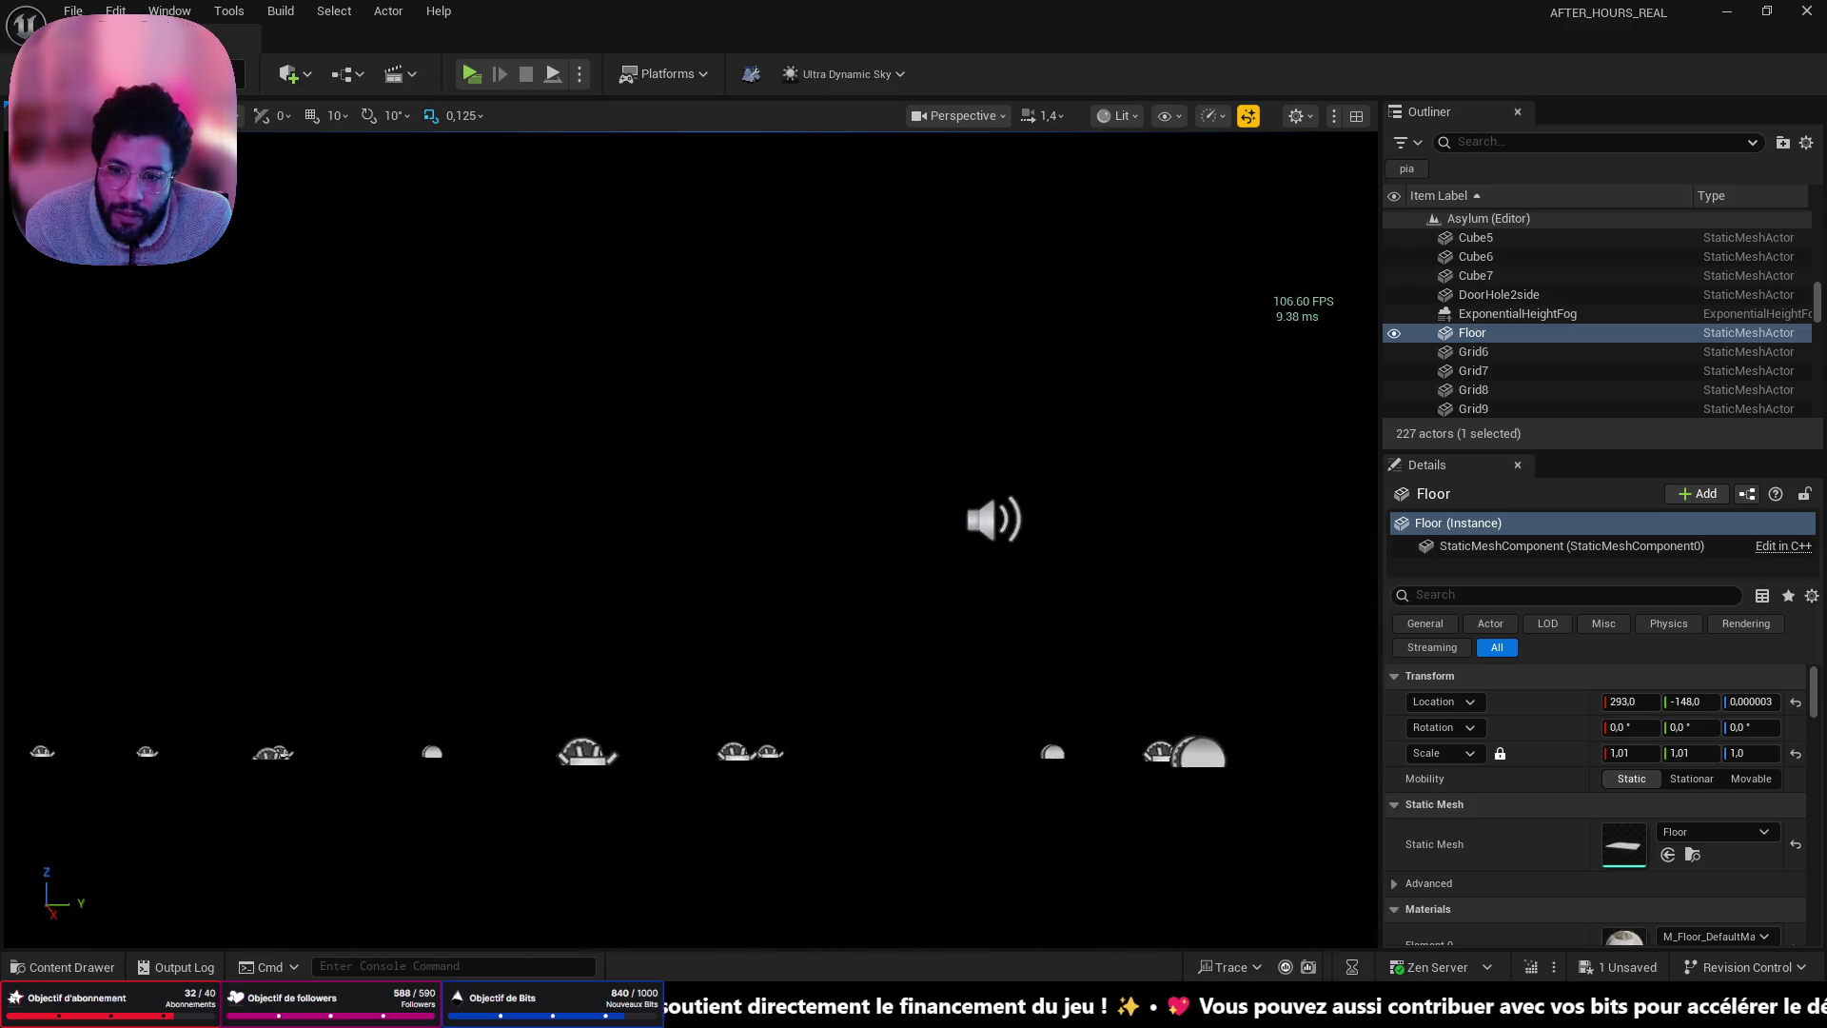
key(f)
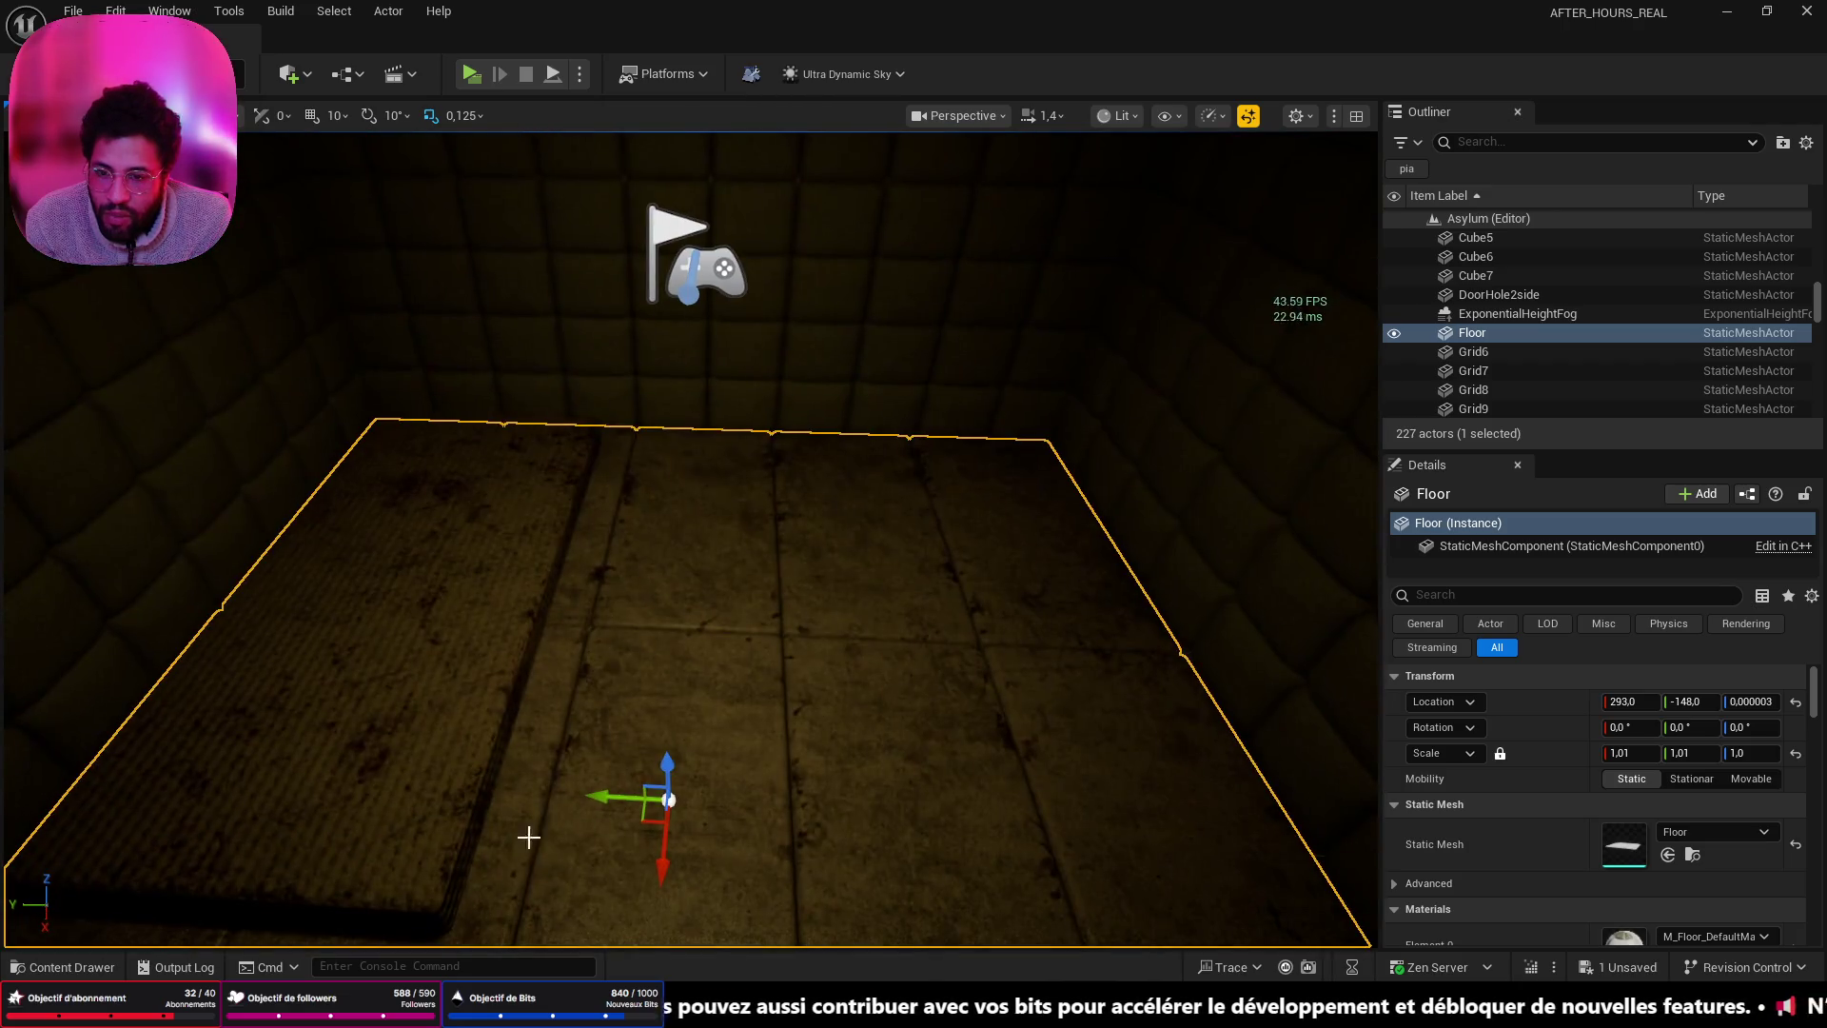
- Play from the Floor, walk through the cell door down the corridor, then stop
right_click(653, 741)
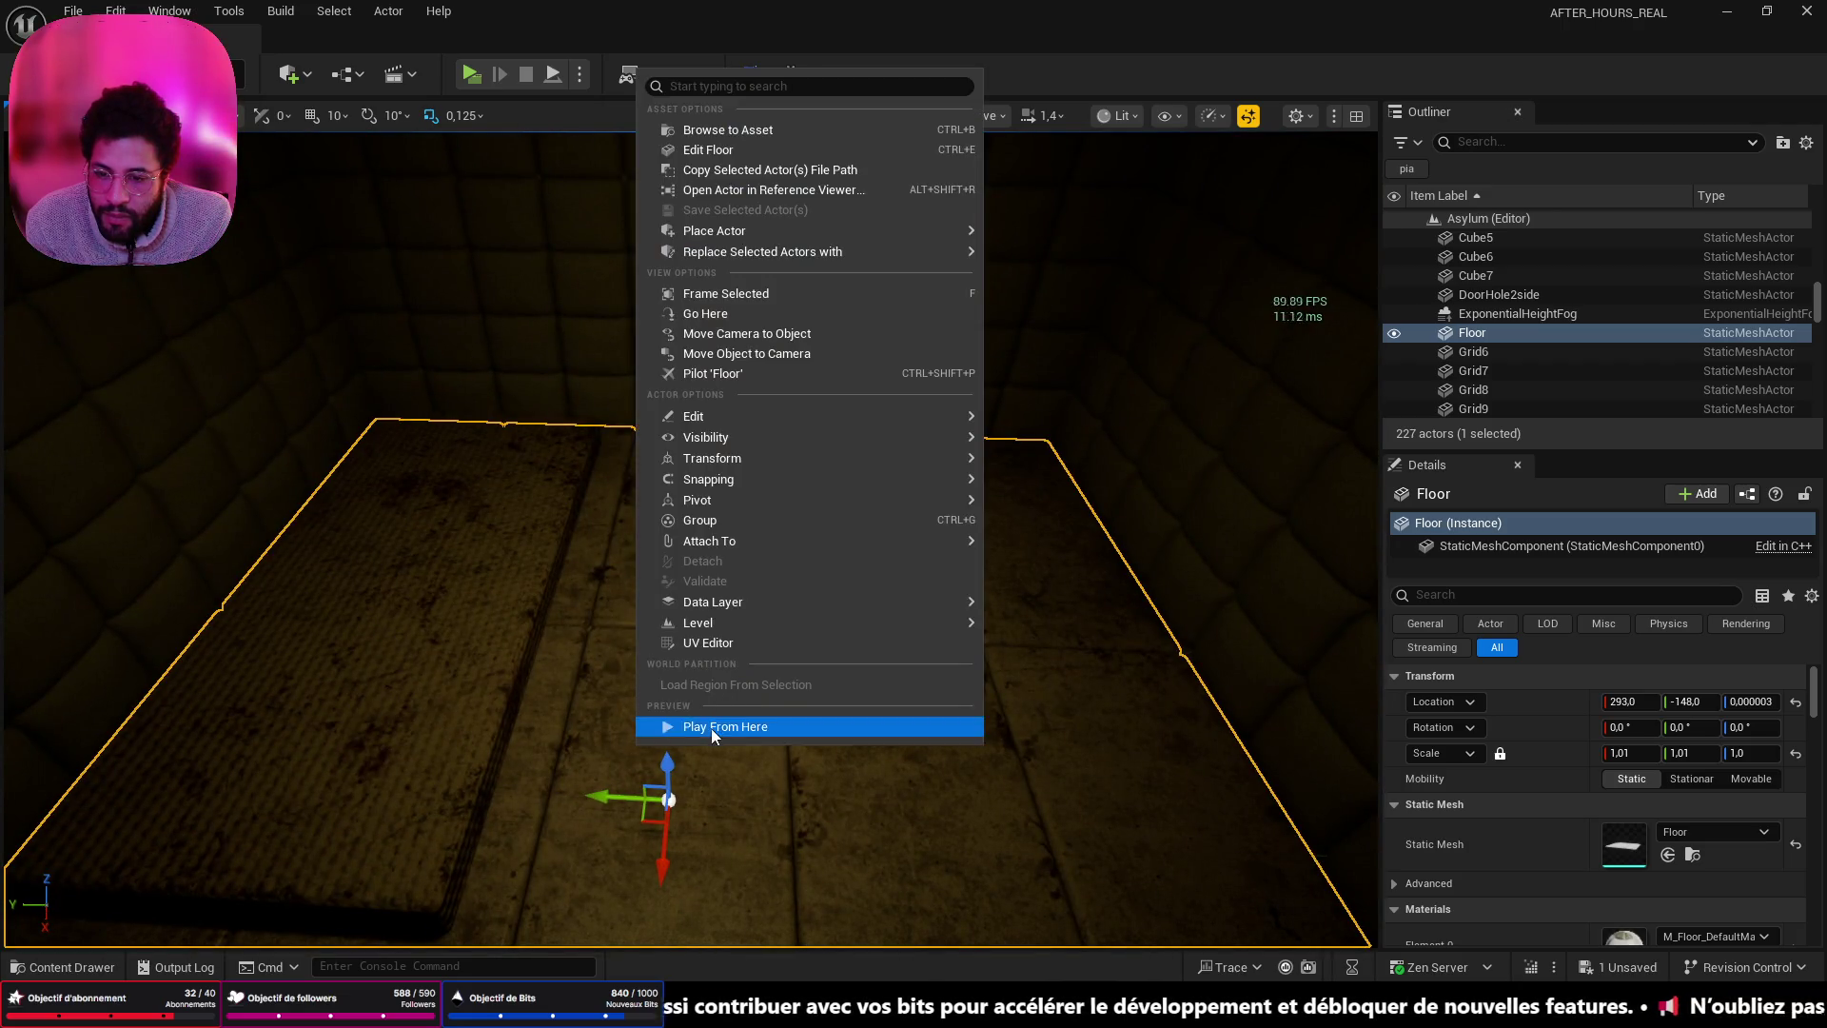
click(711, 726)
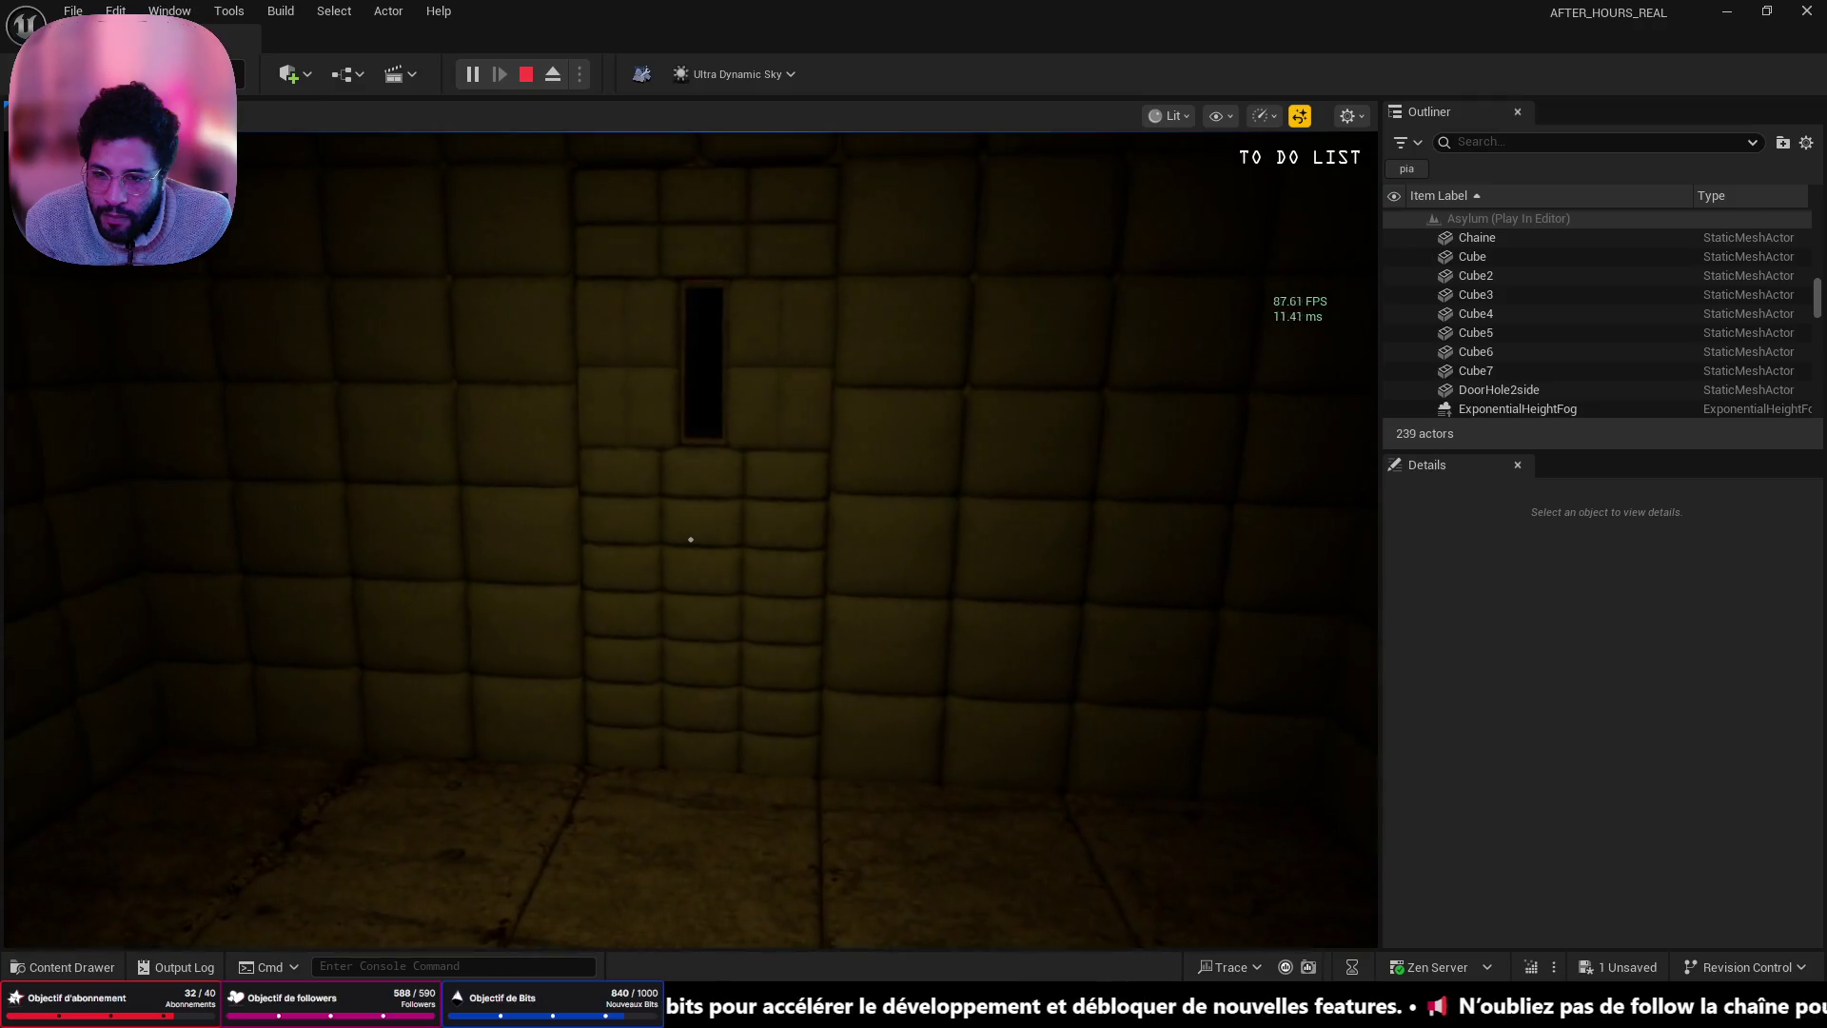
key(w)
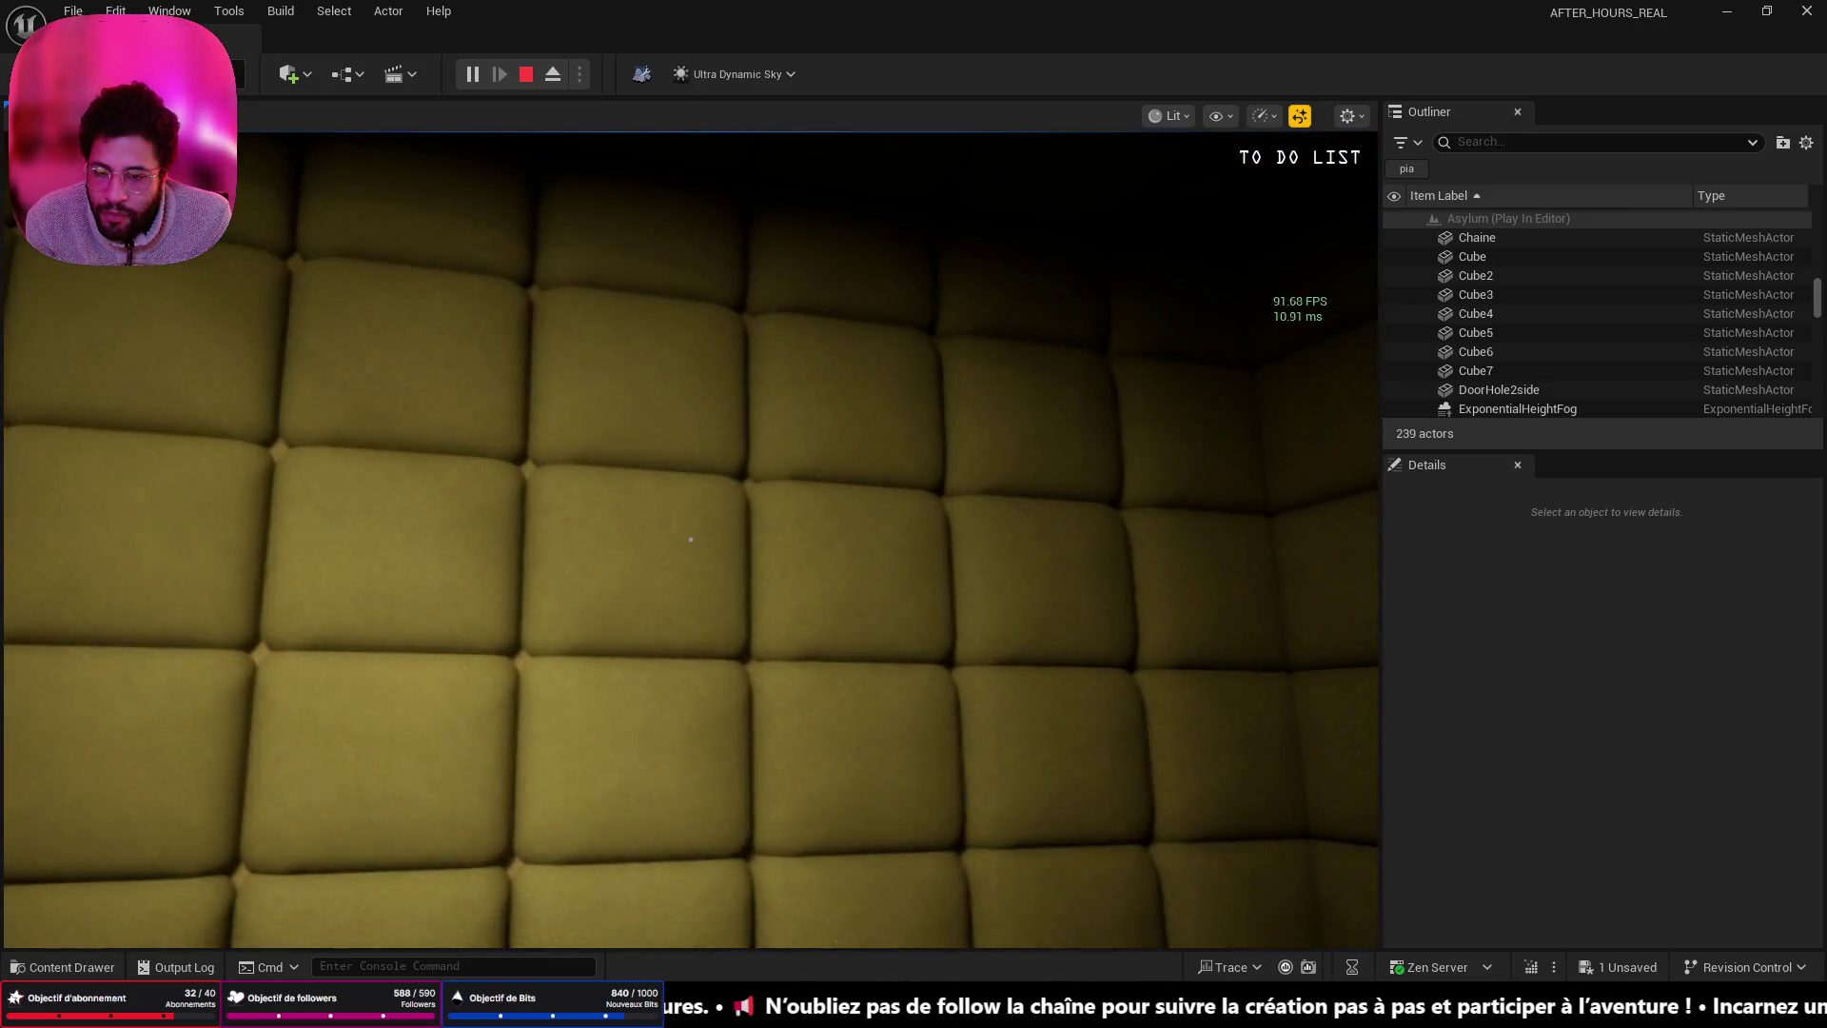
key(w)
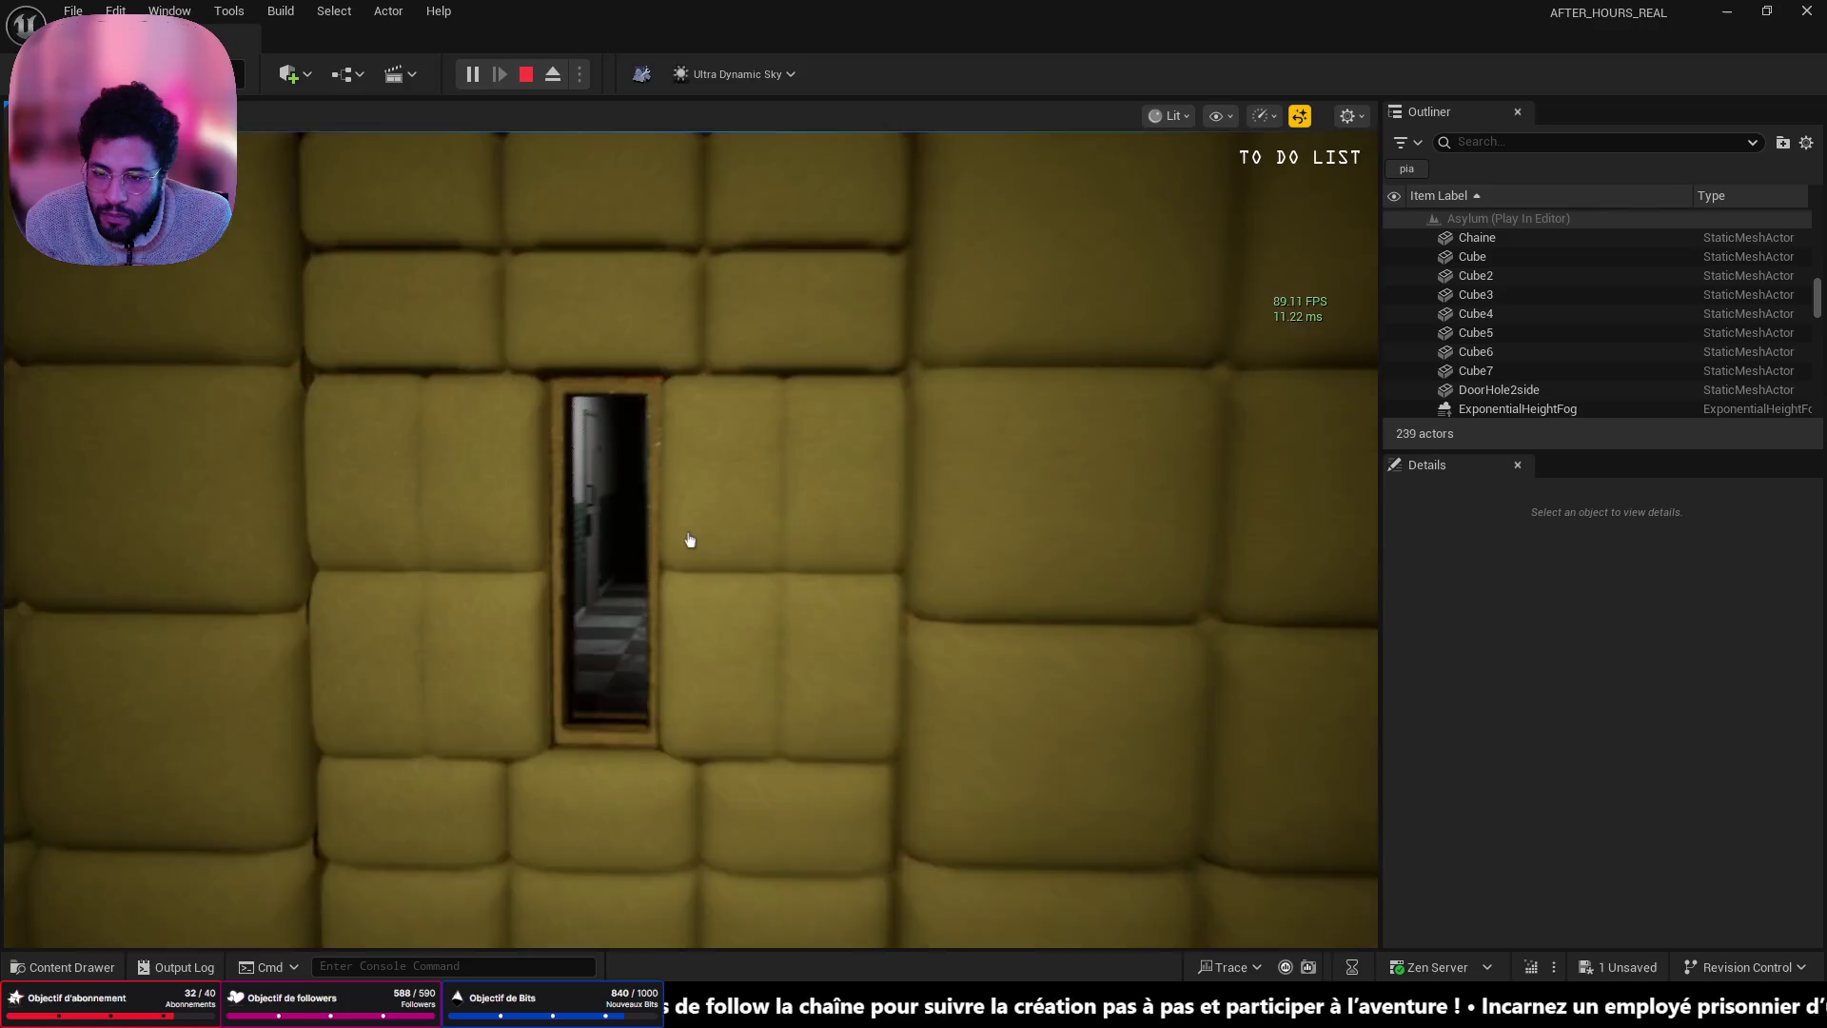
key(w)
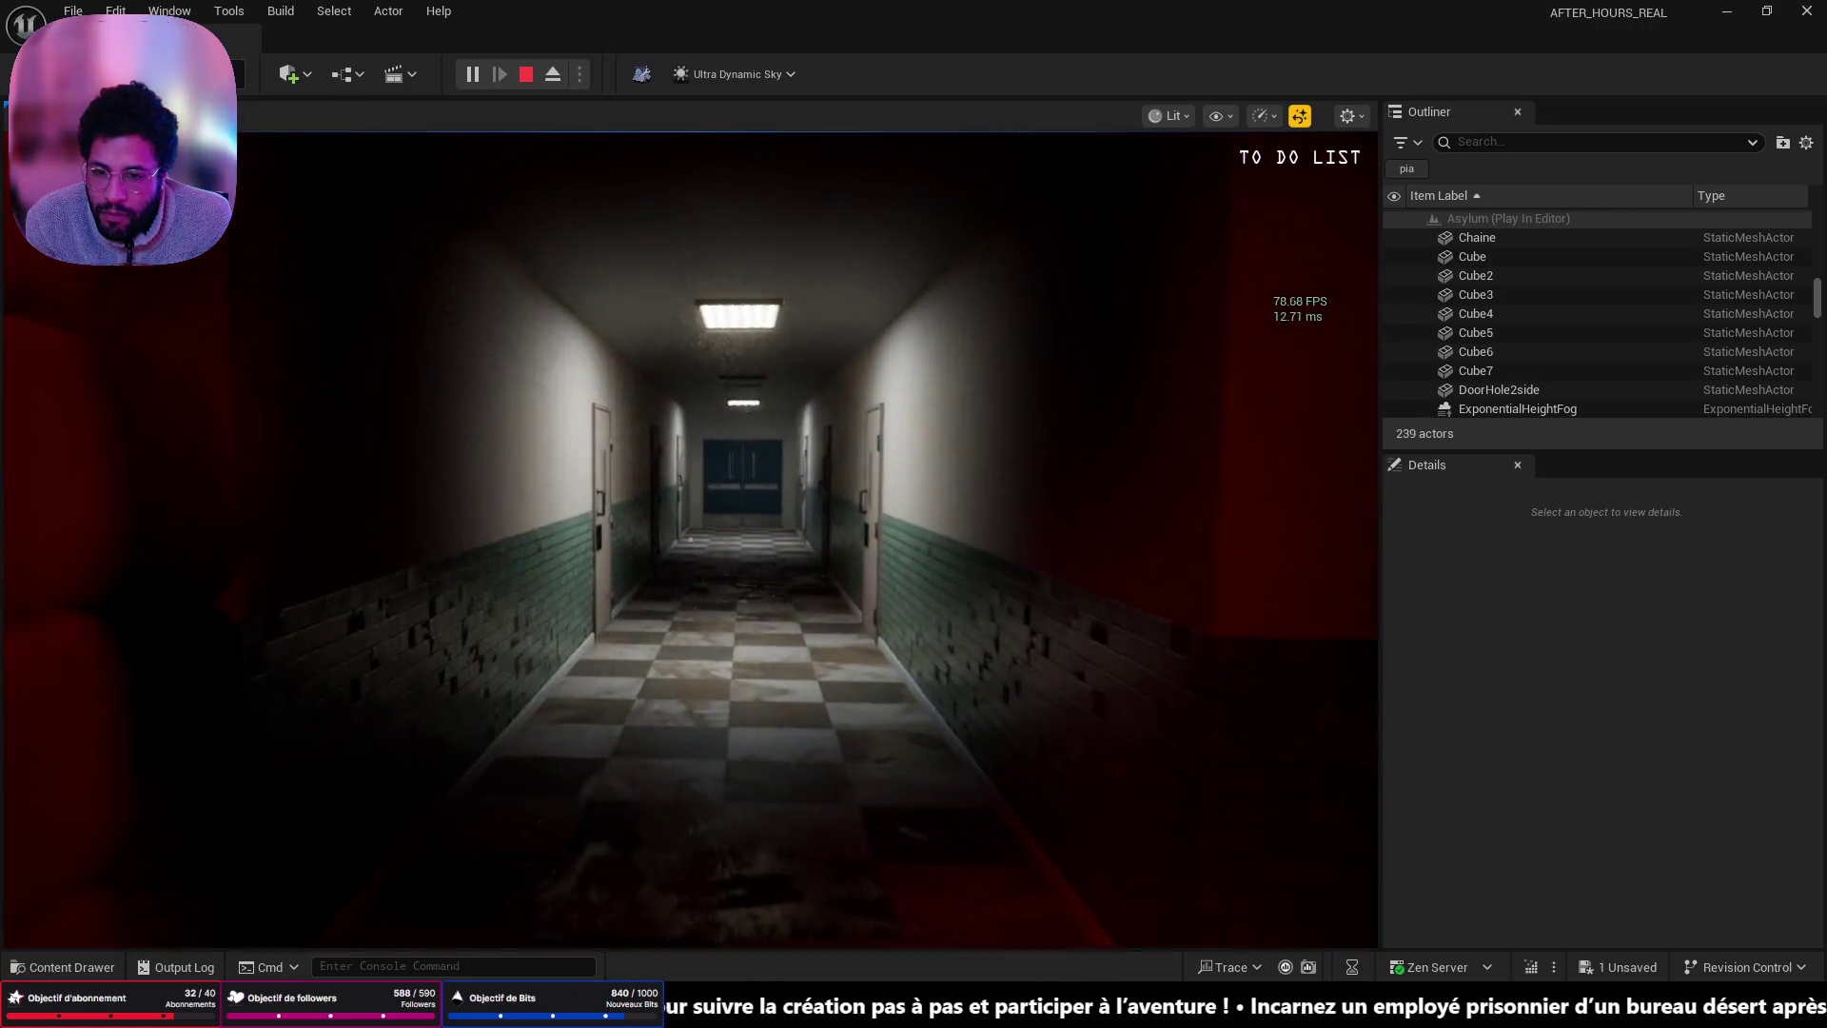
key(w)
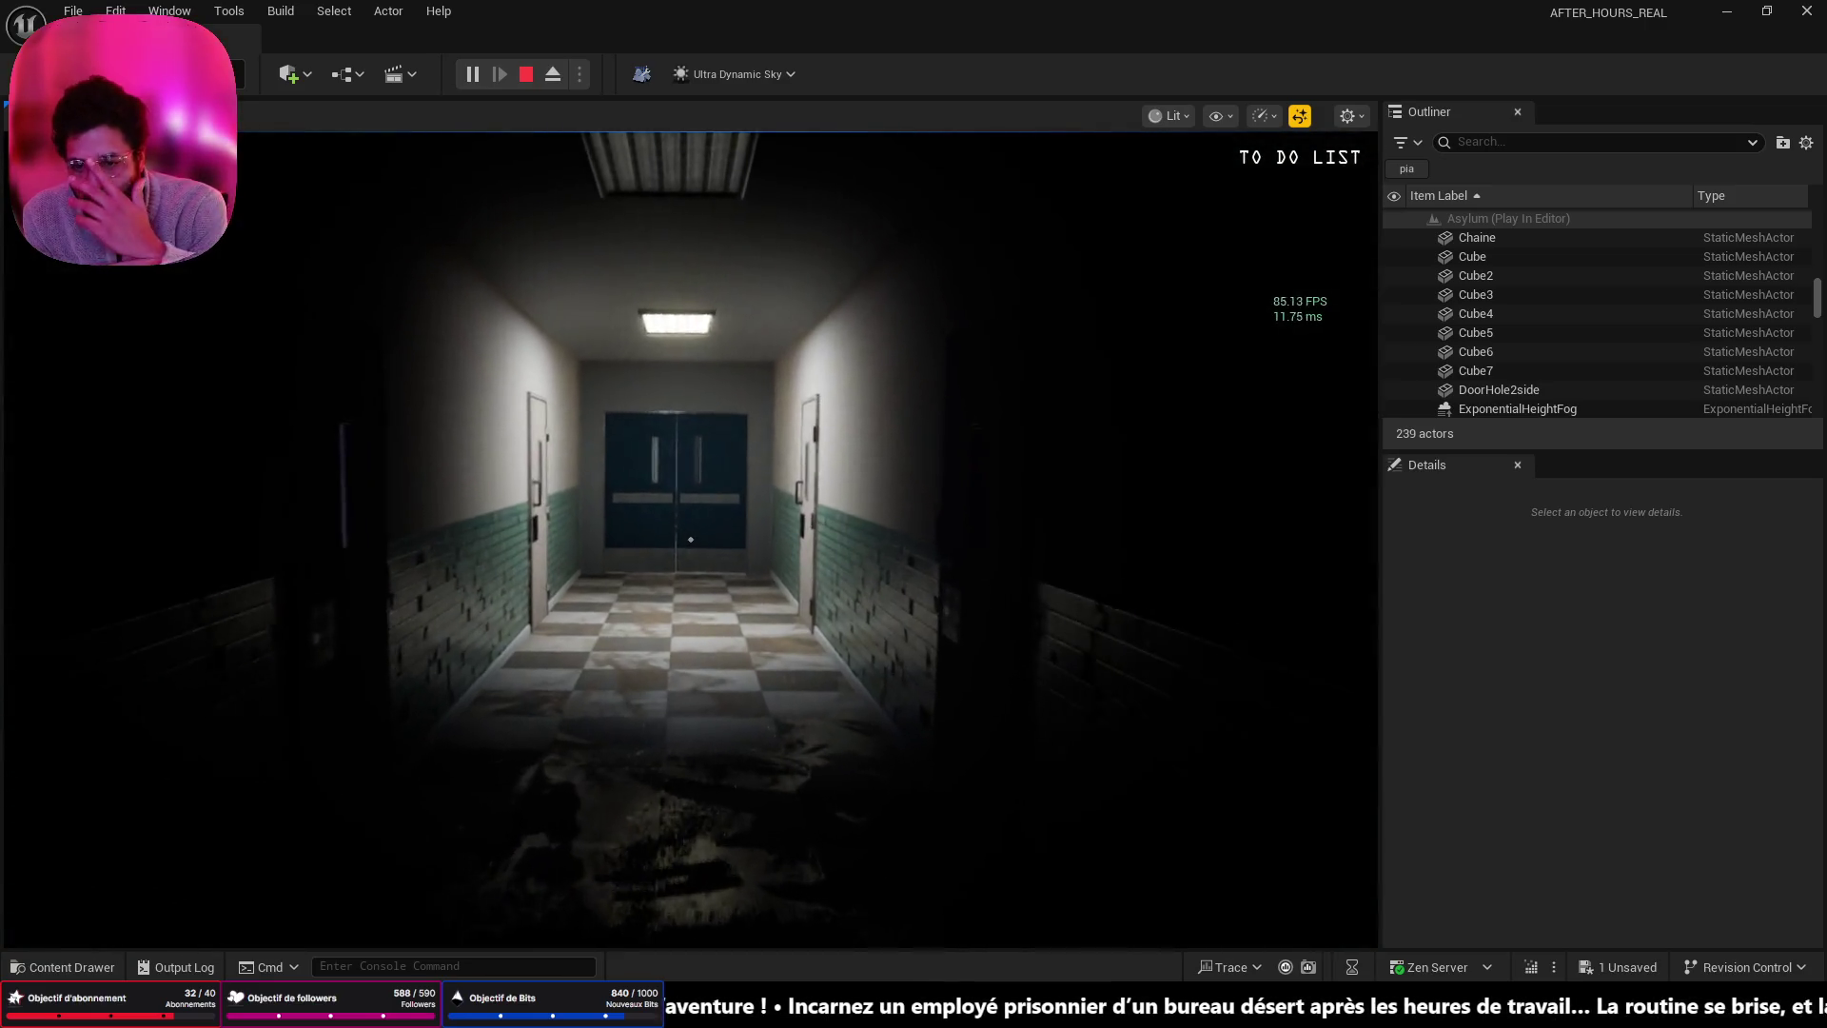
key(Escape)
key(f)
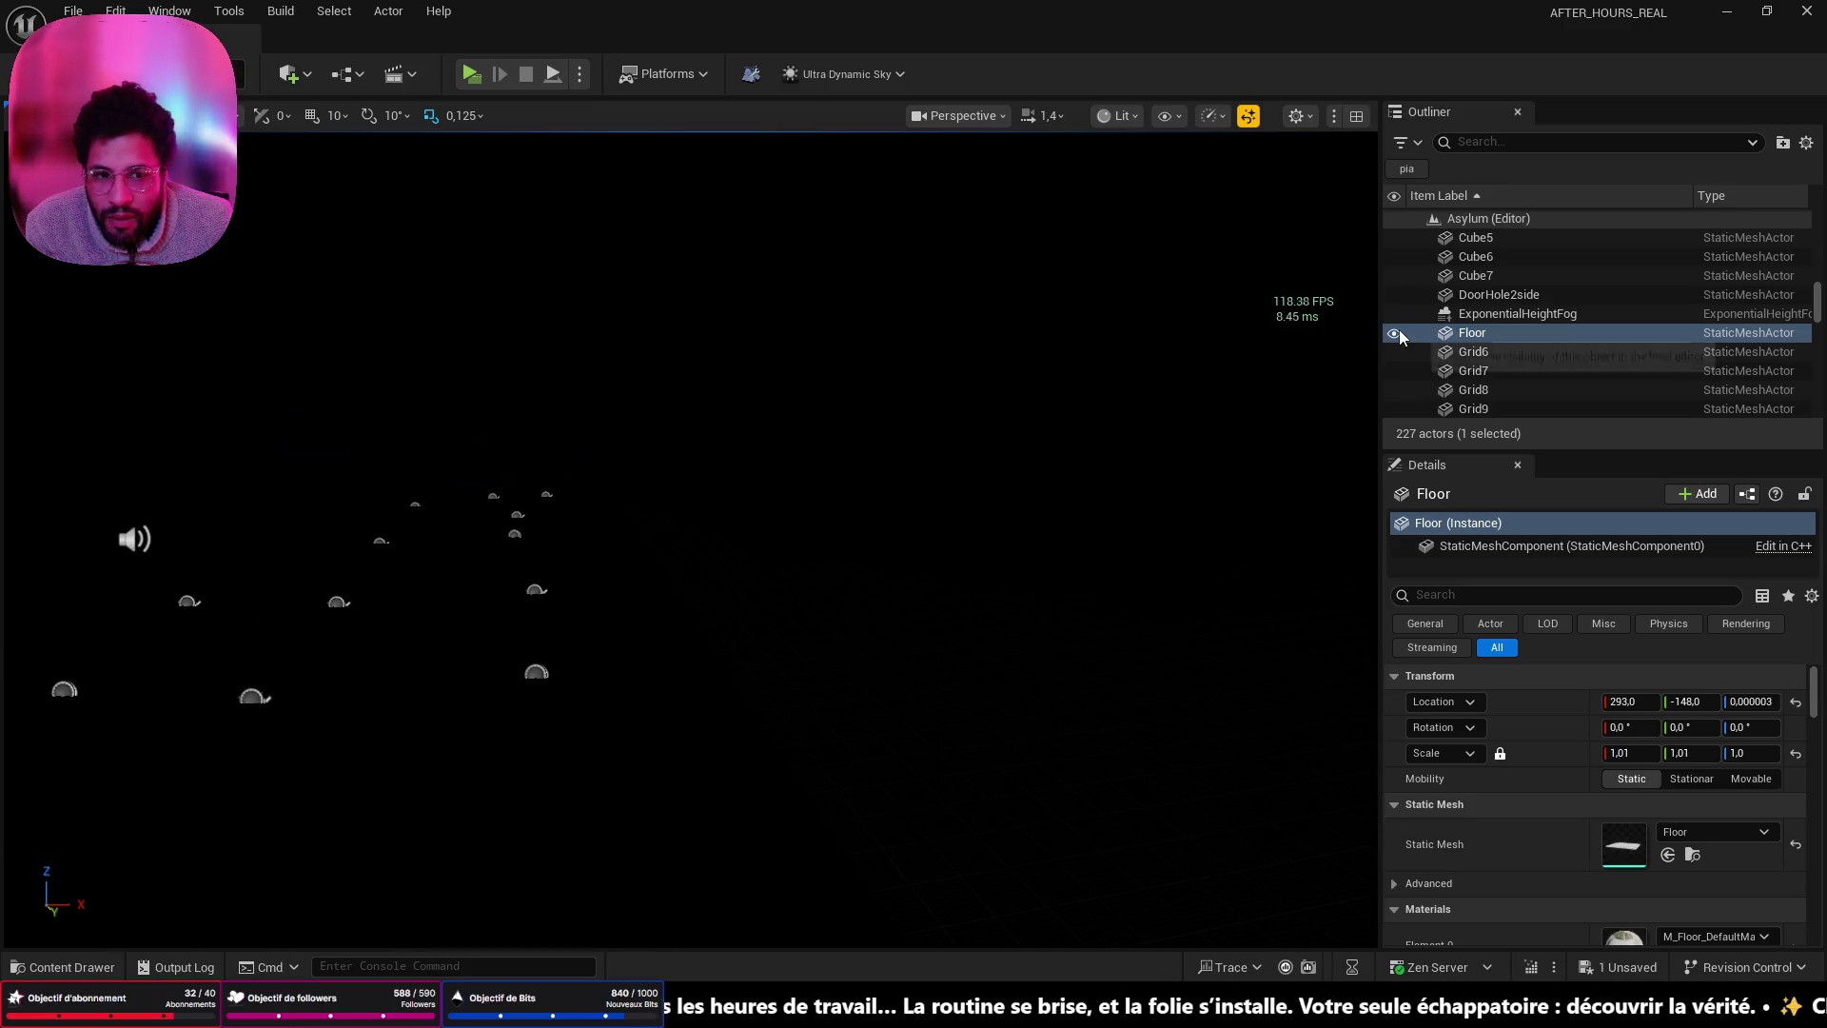
- Delete the SM_Ceiling_300a4 ceiling piece
scroll(1553, 361, down, 5)
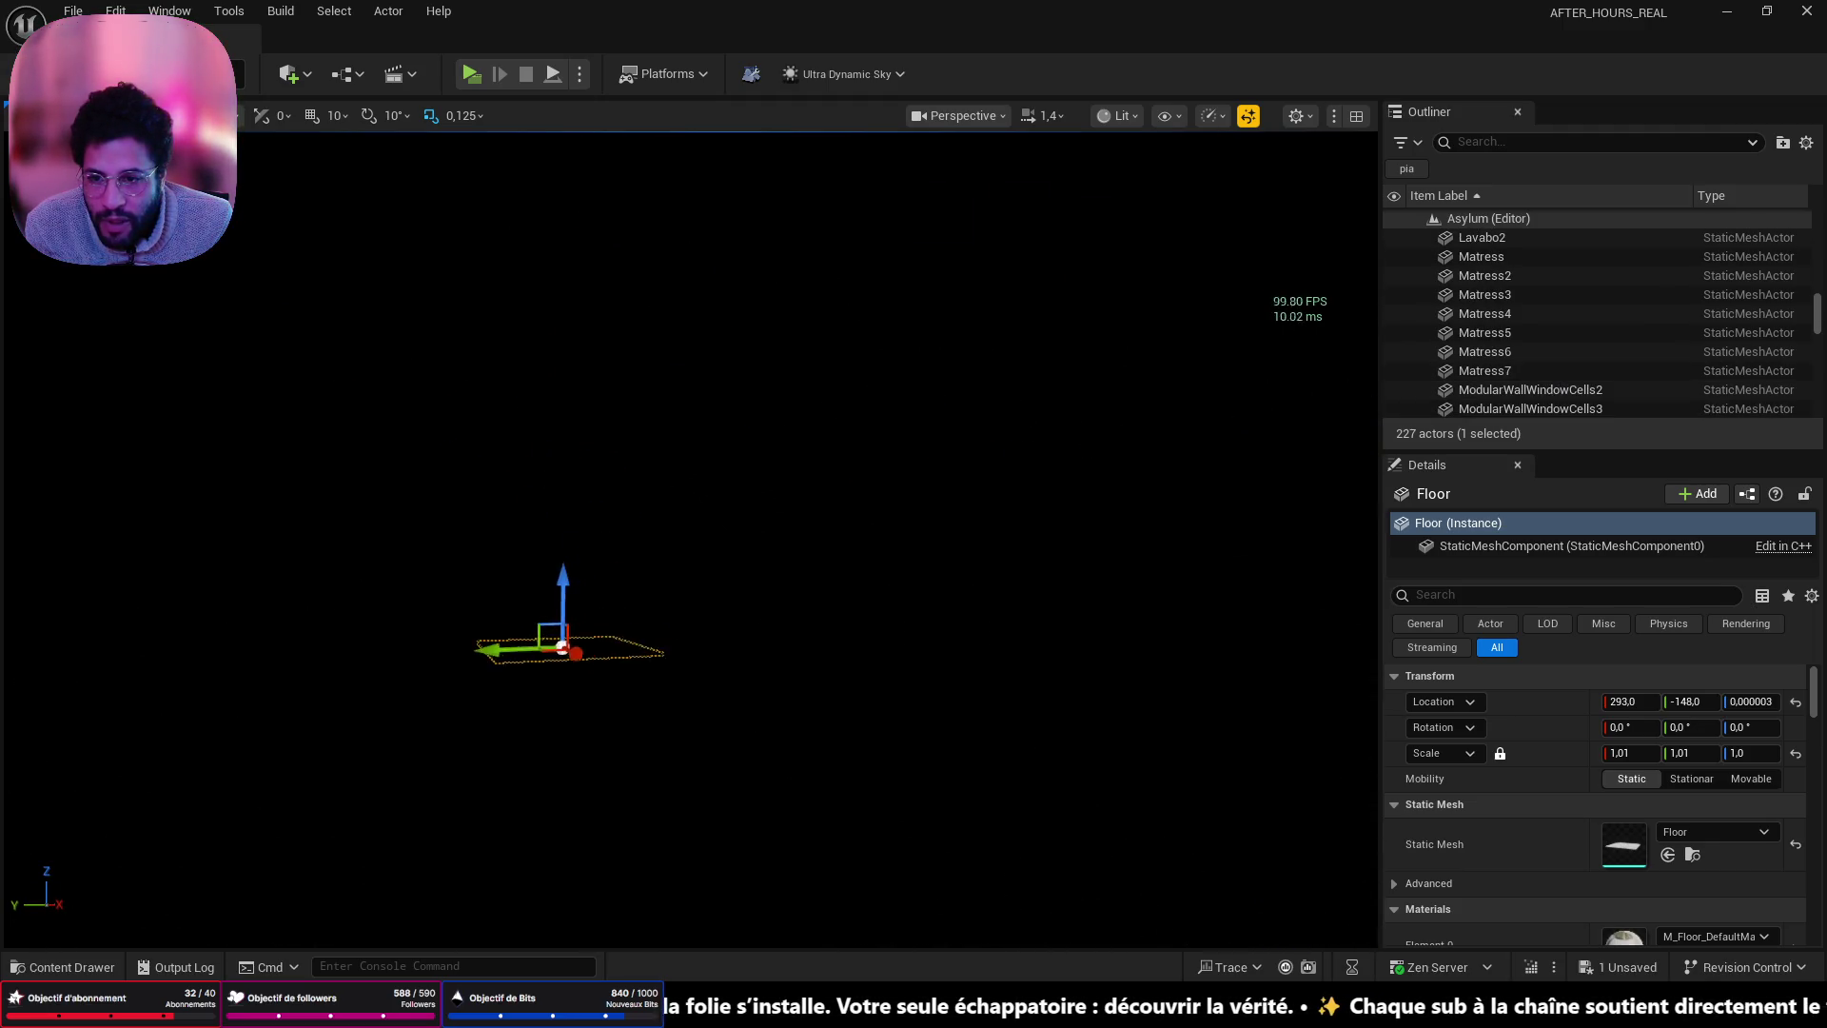
scroll(842, 514, up, 5)
click(558, 314)
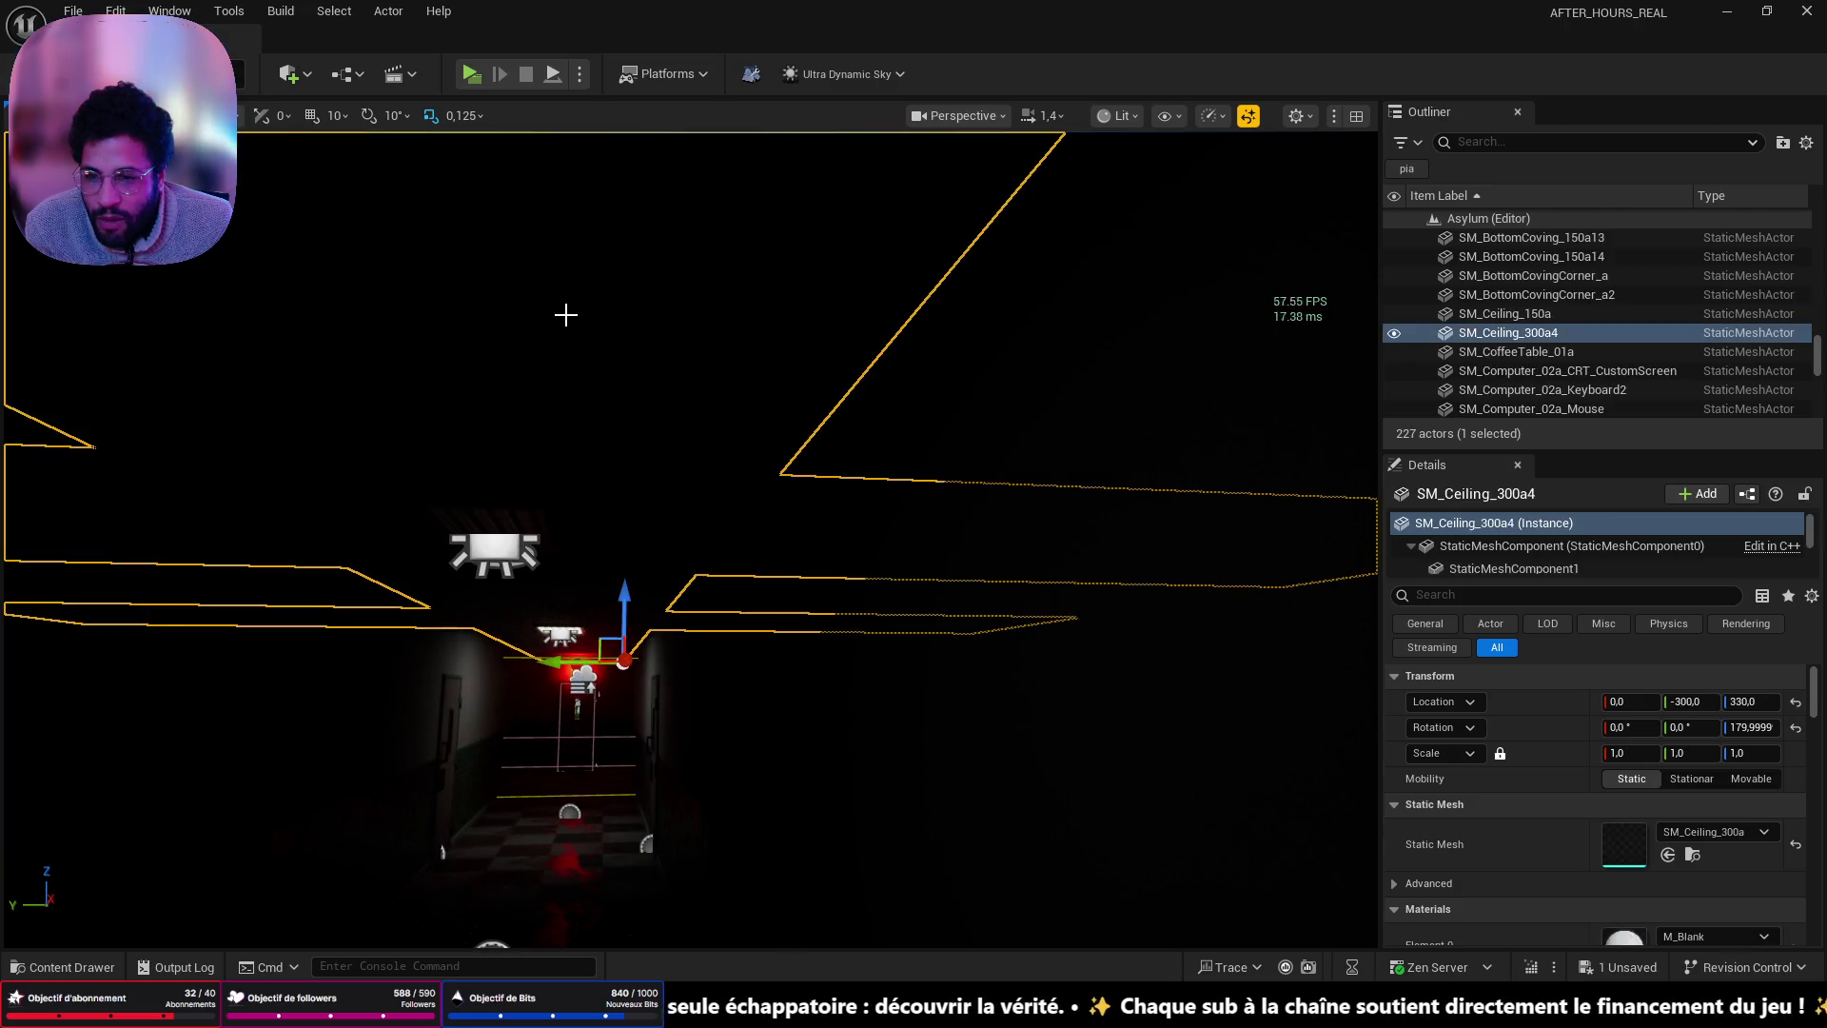
scroll(559, 314, down, 10)
key(Delete)
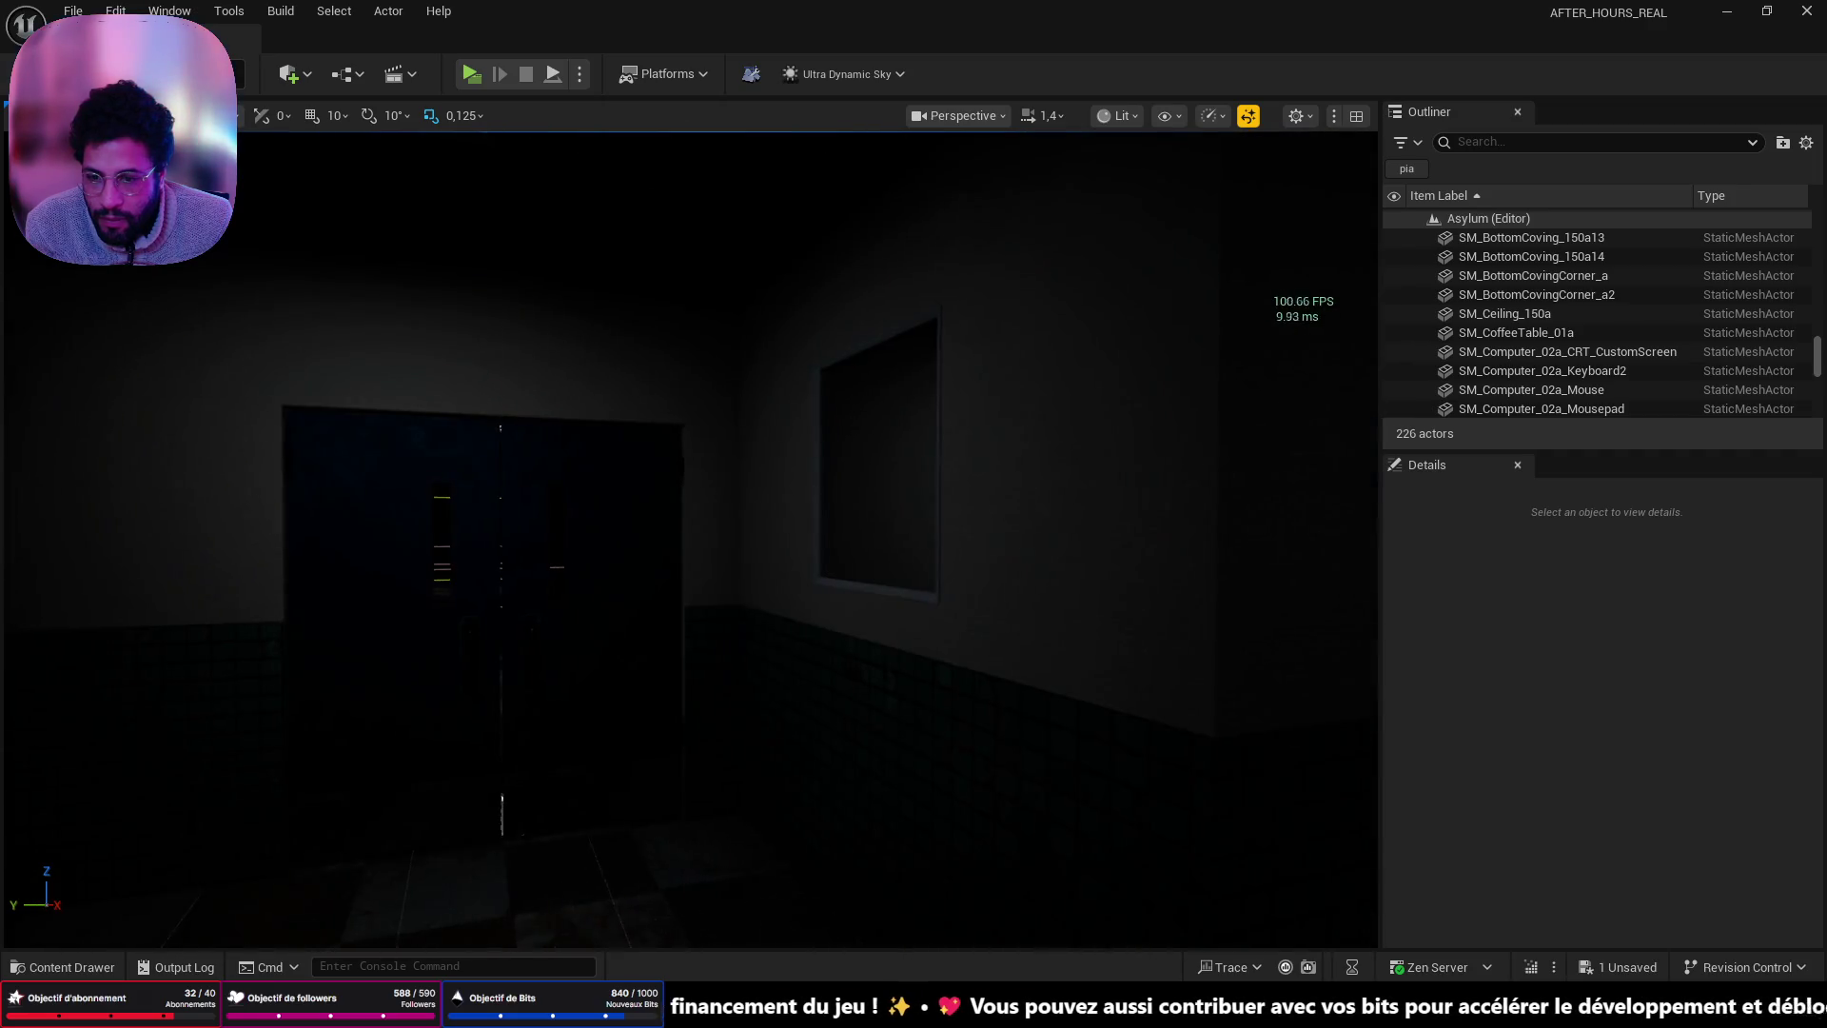
- Play briefly from the checkered waiting-room floor, then stop and pull the view back
right_click(579, 963)
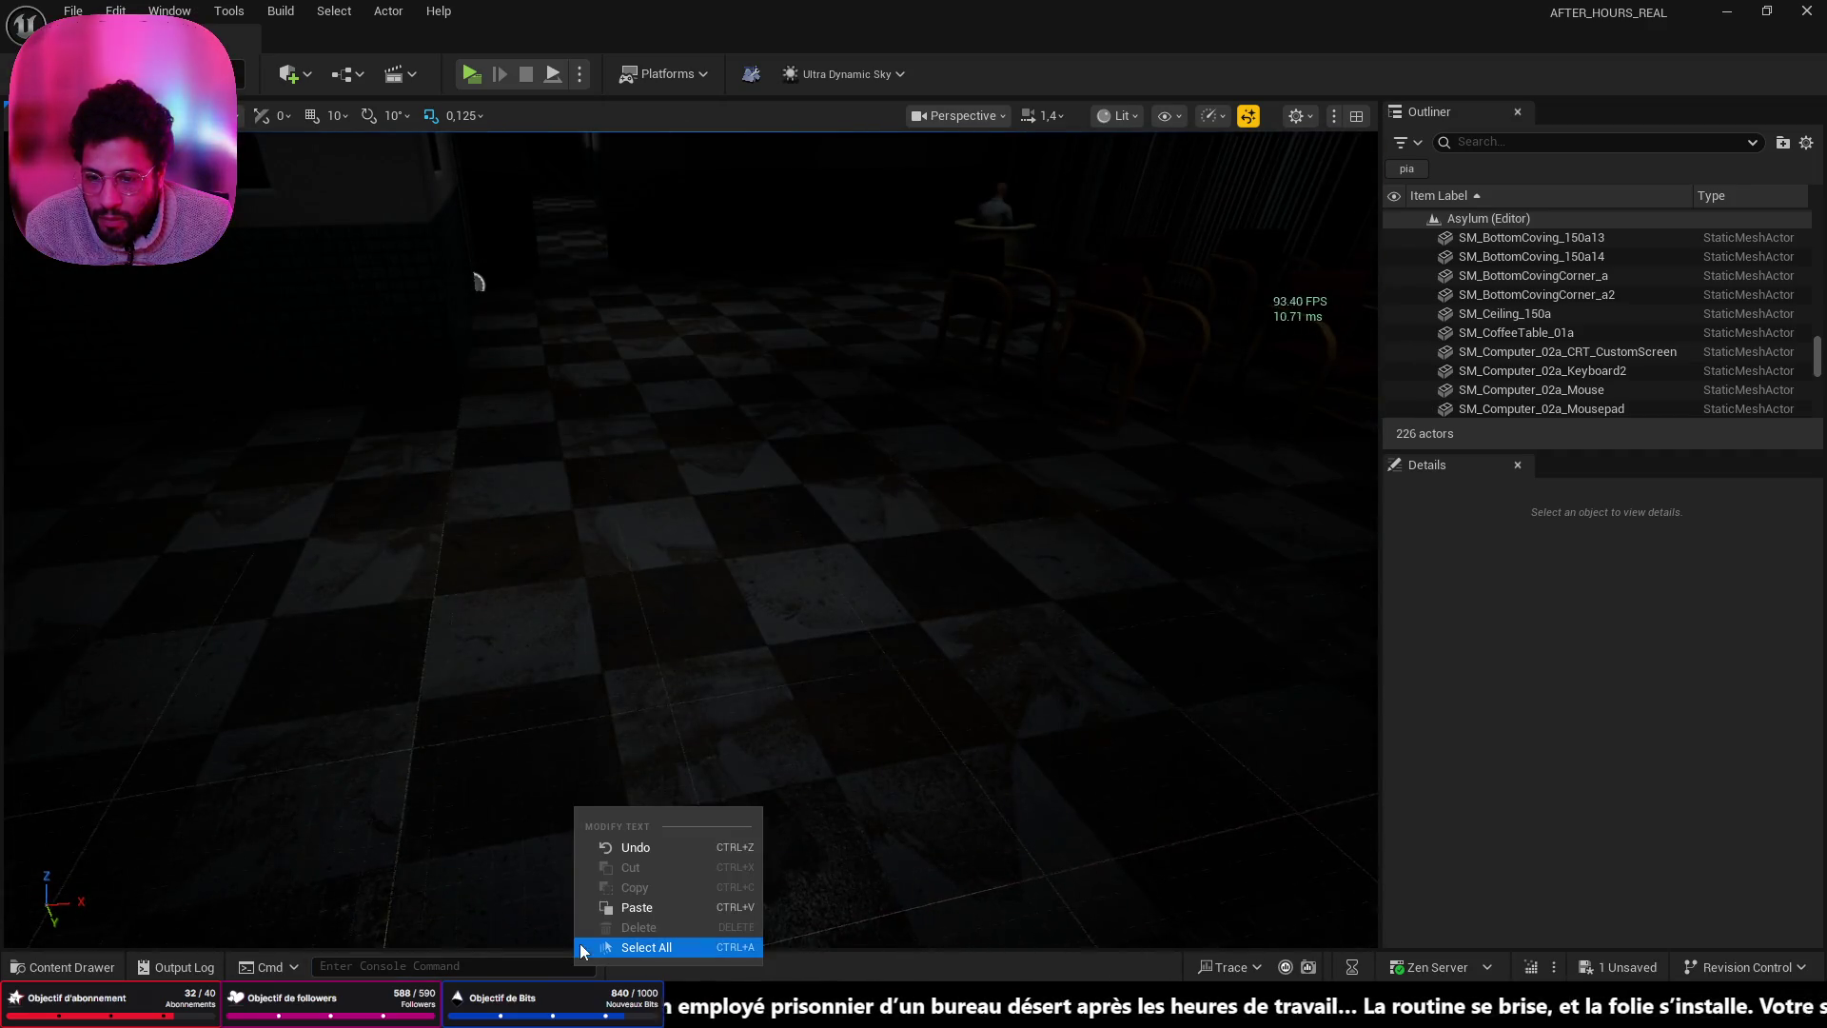
right_click(552, 762)
click(594, 746)
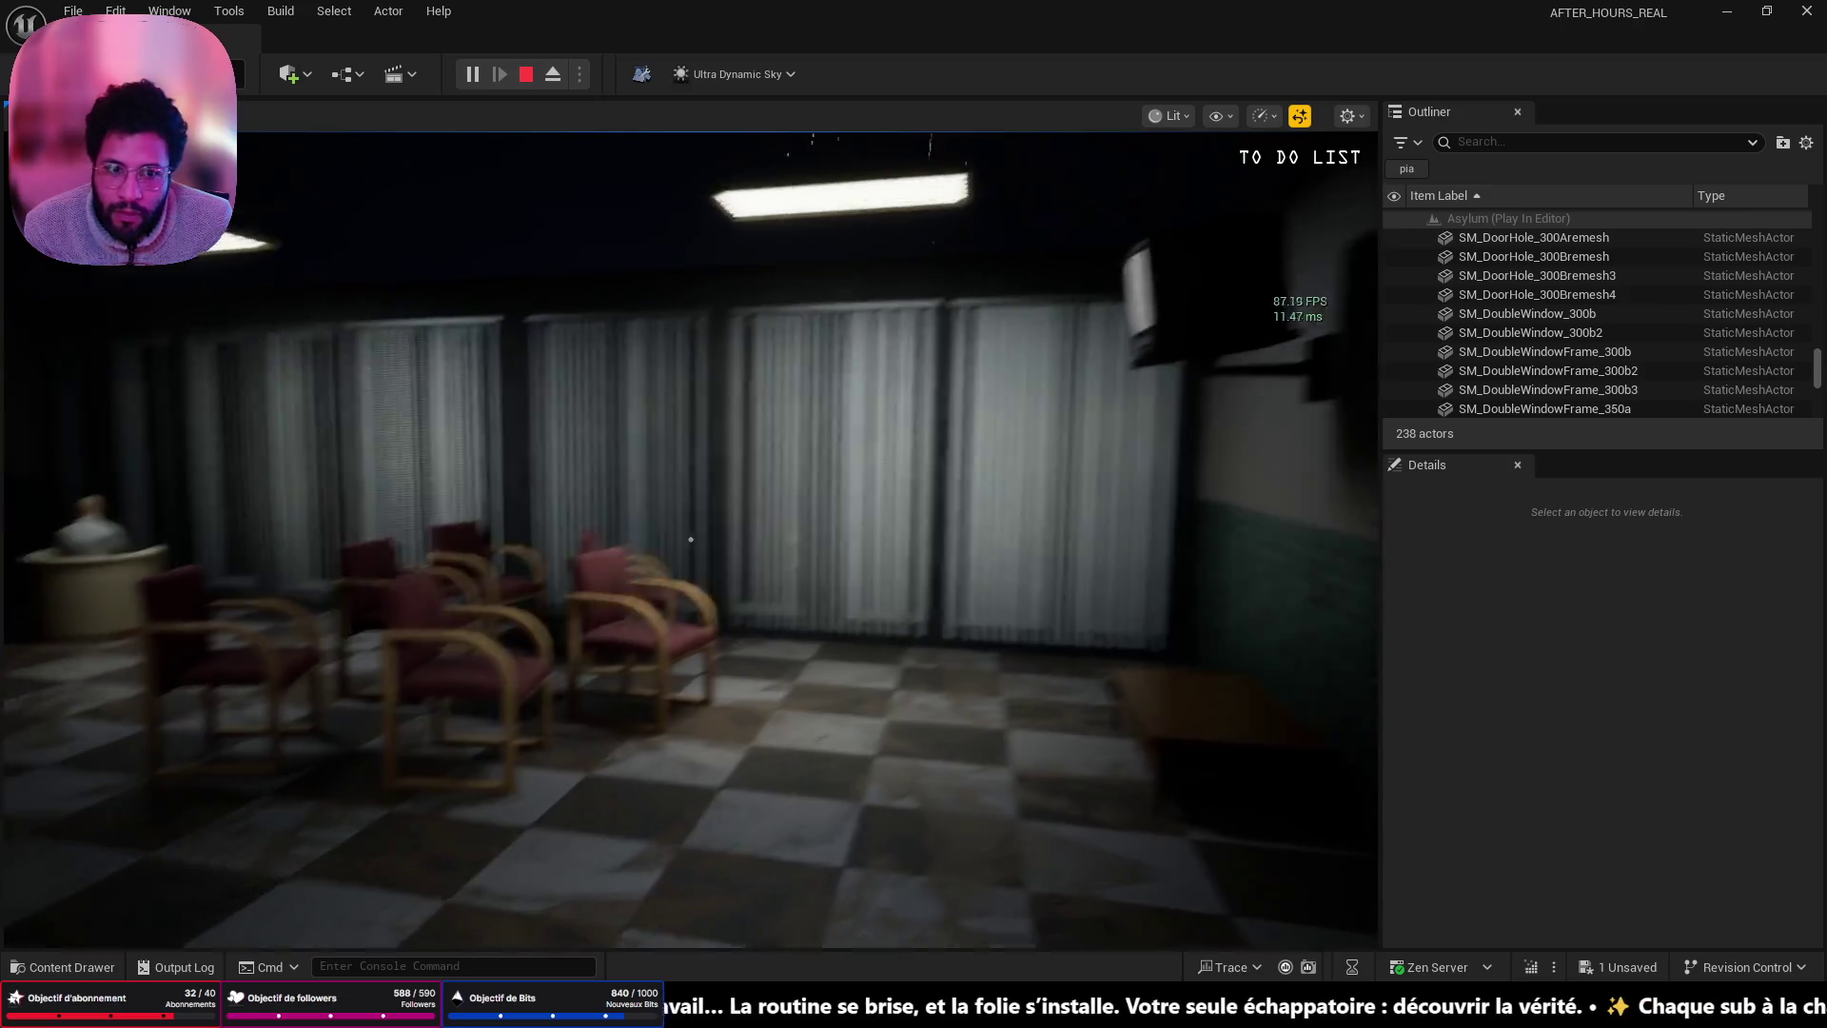
key(Escape)
mouse_move(1057, 569)
mouse_down()
mouse_move(1047, 686)
mouse_move(1008, 780)
mouse_up()
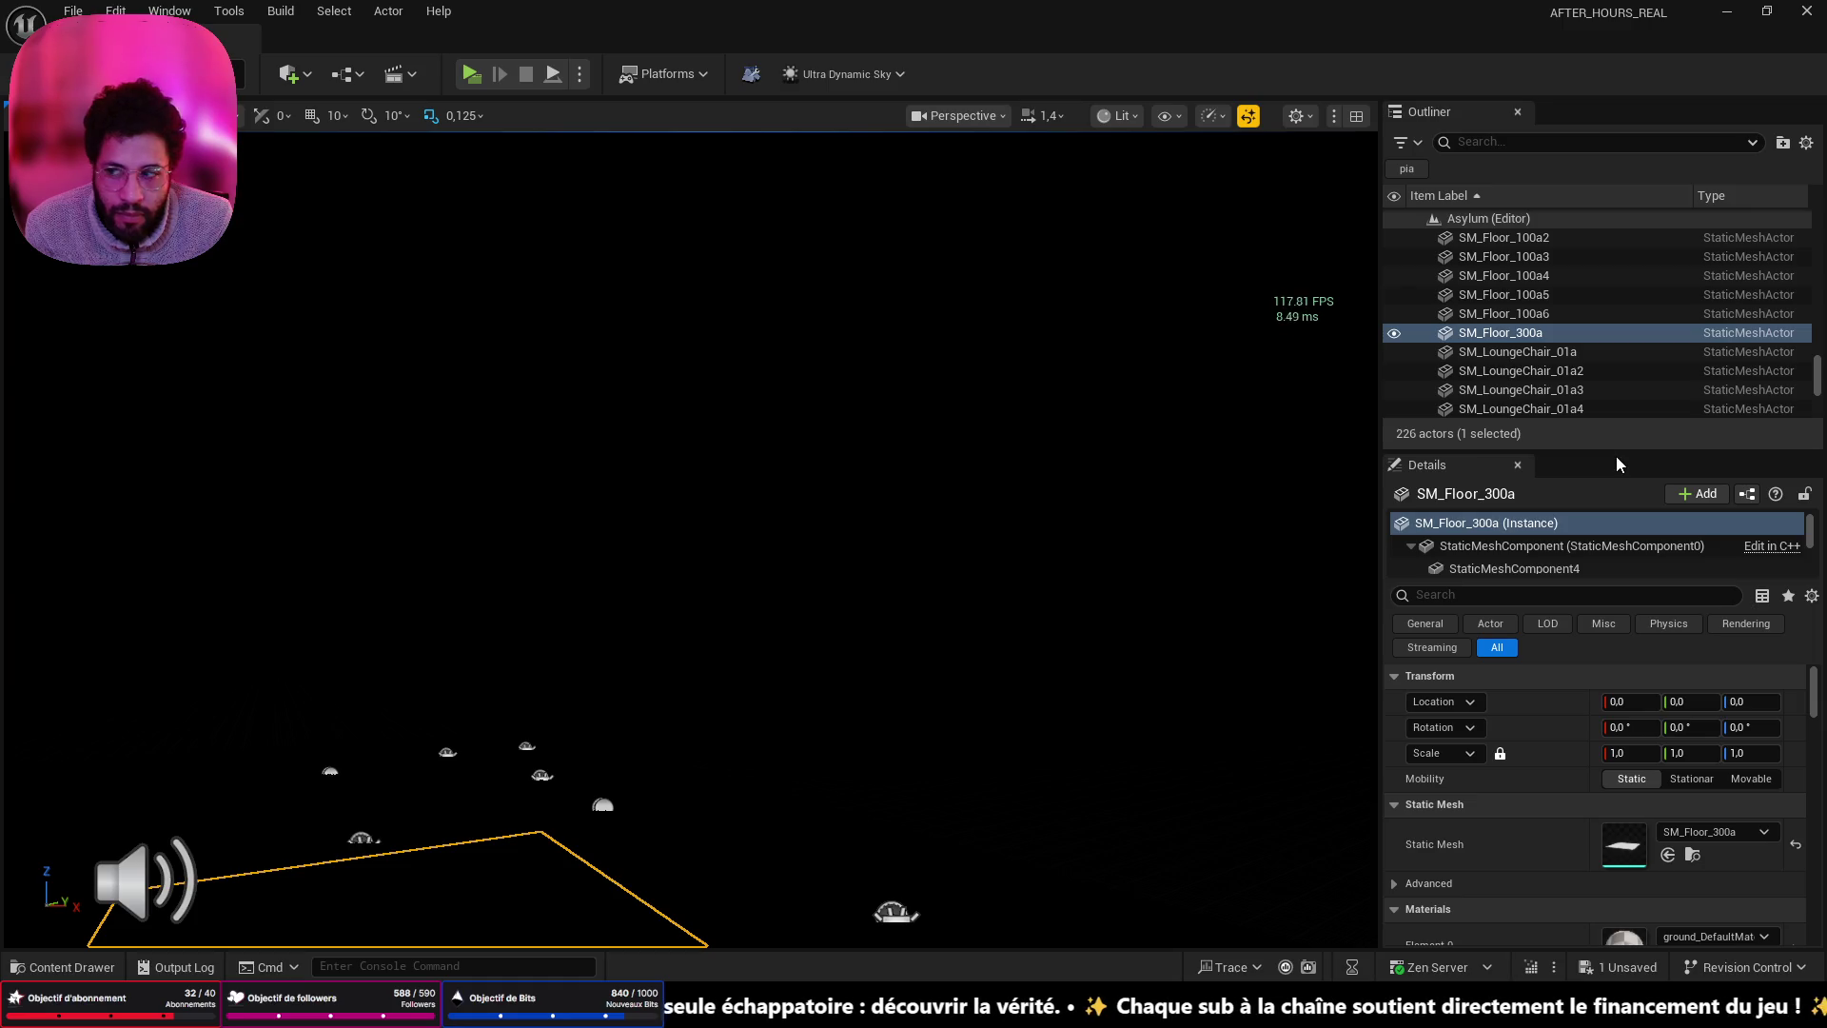
- Enlarge the Outliner and delete the Ultra_Dynamic_Sky actor, confirming the referenced-actor warning
key(super+Down)
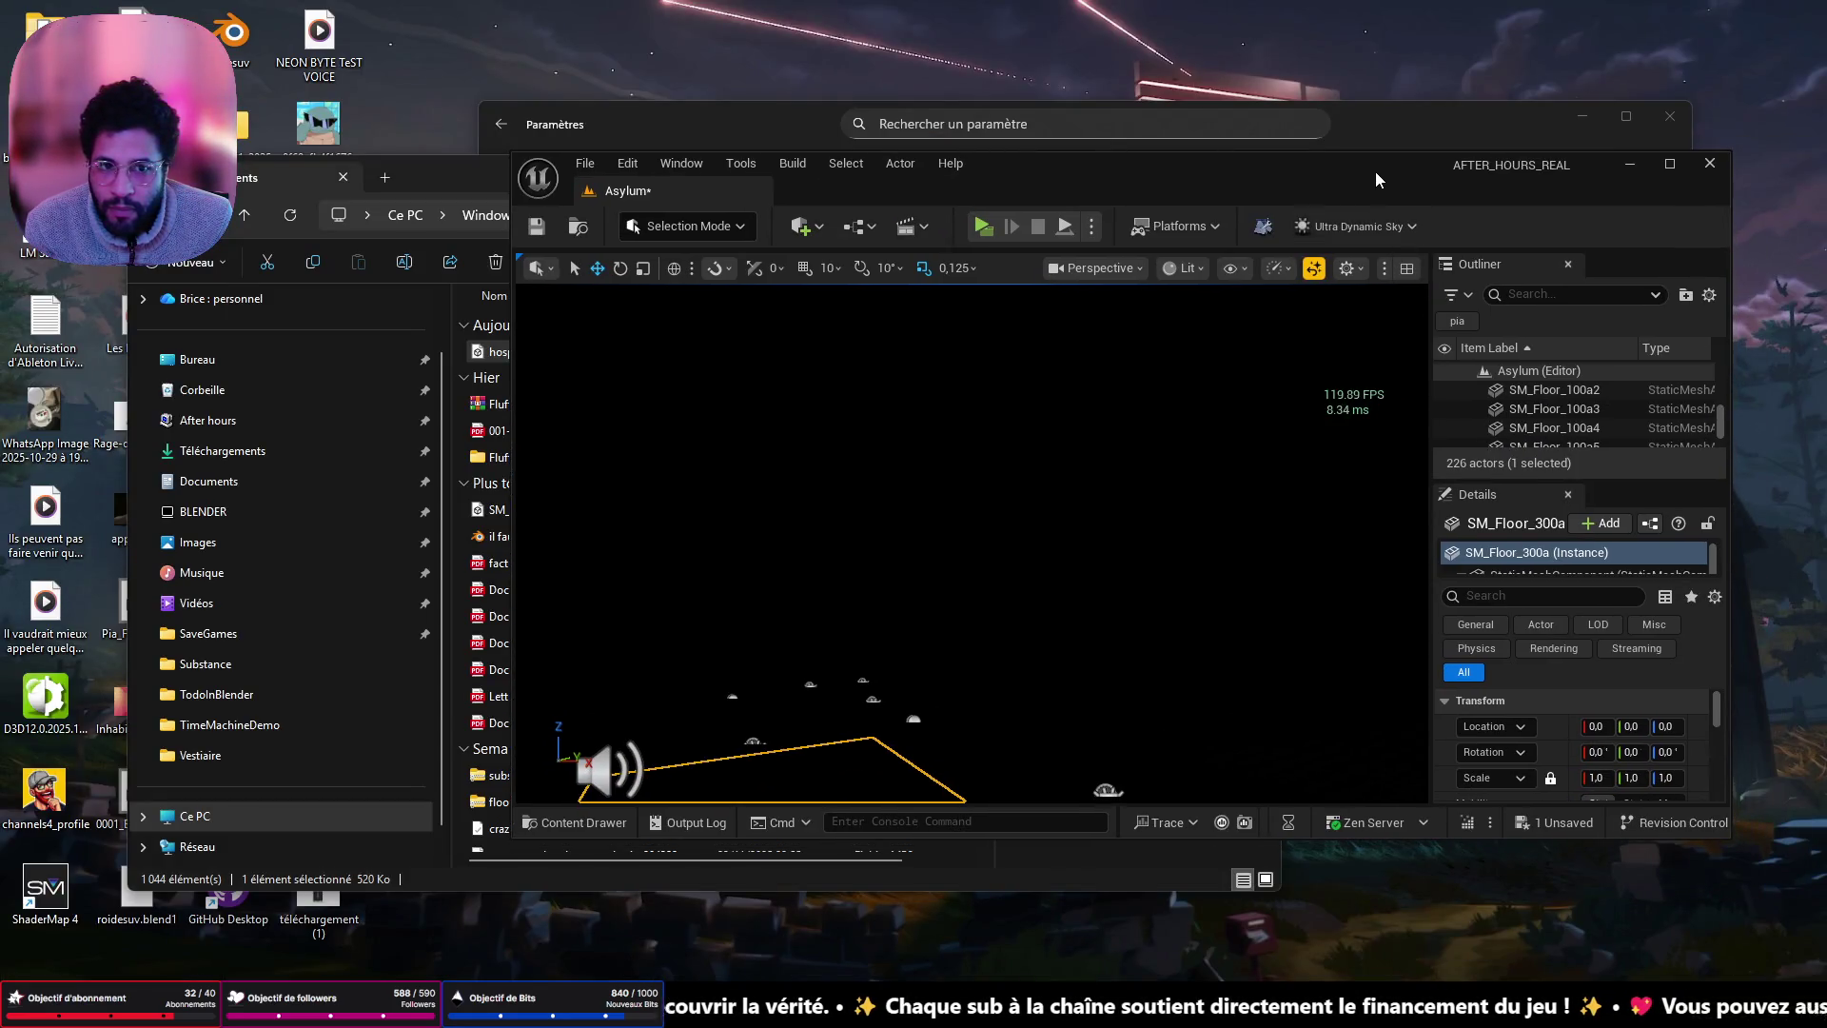
double_click(1374, 172)
scroll(1536, 363, down, 10)
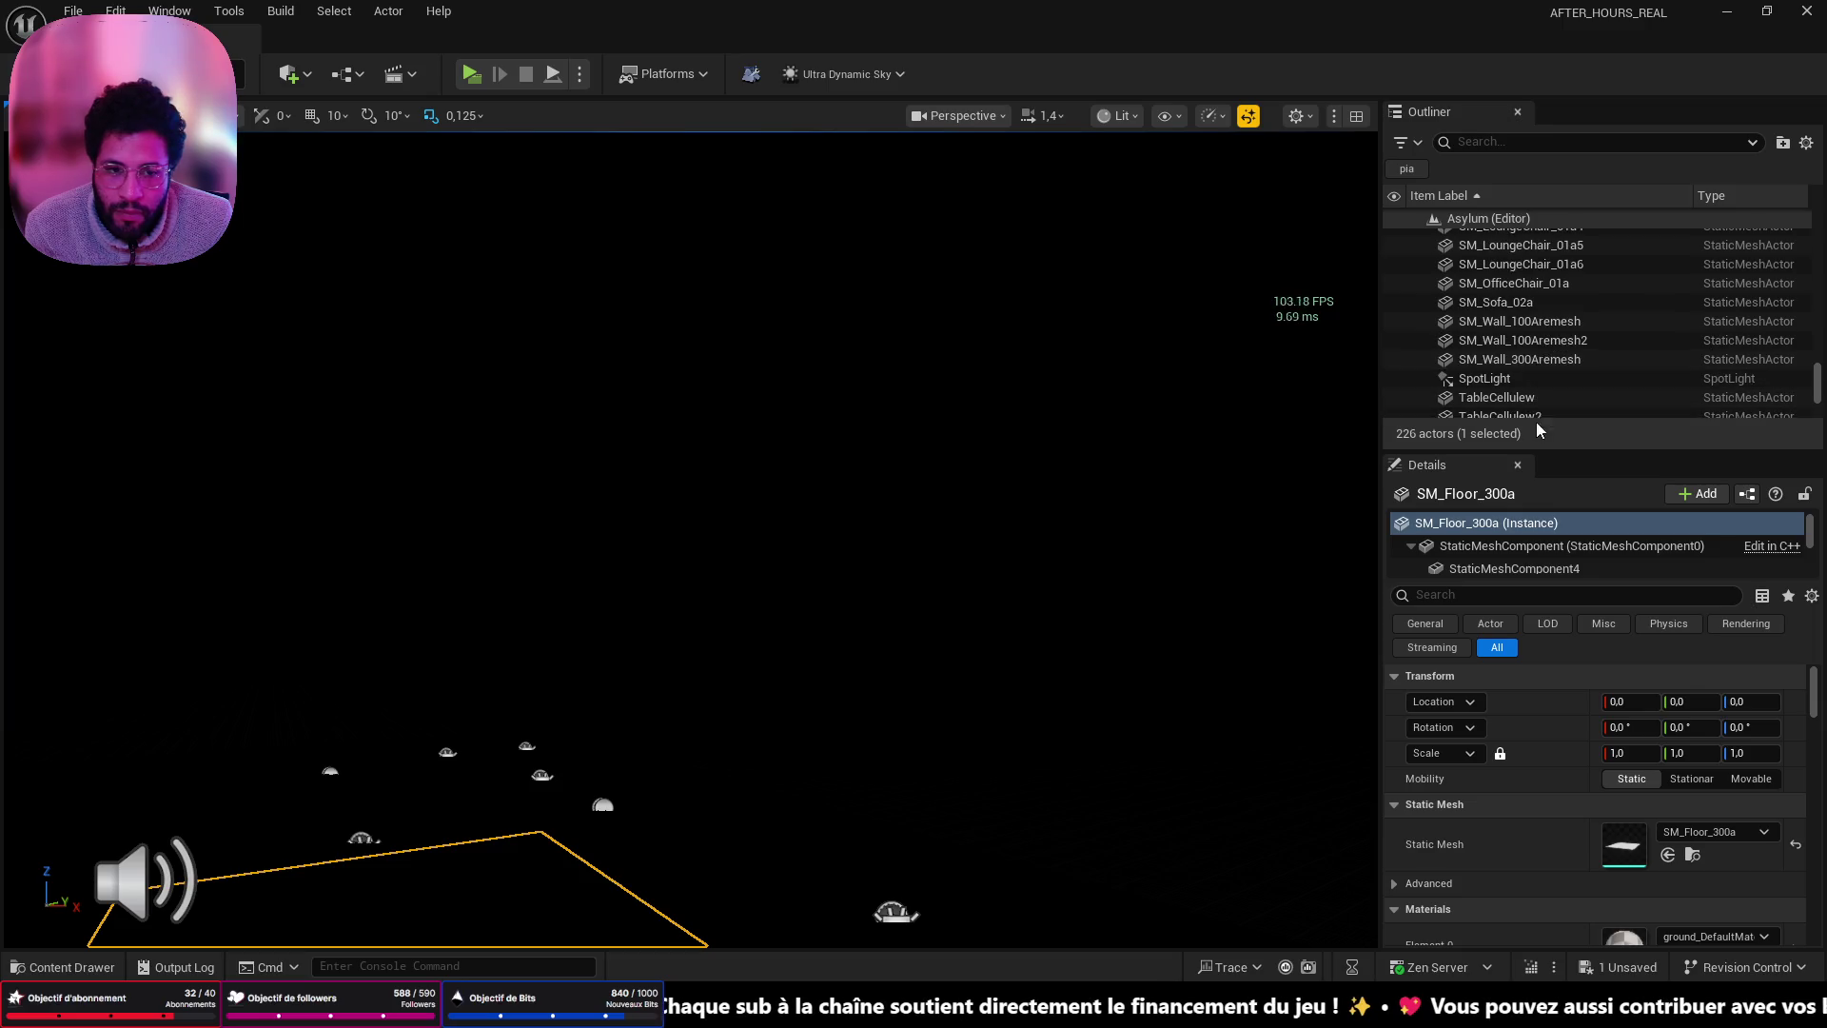
drag(1536, 448, 1550, 892)
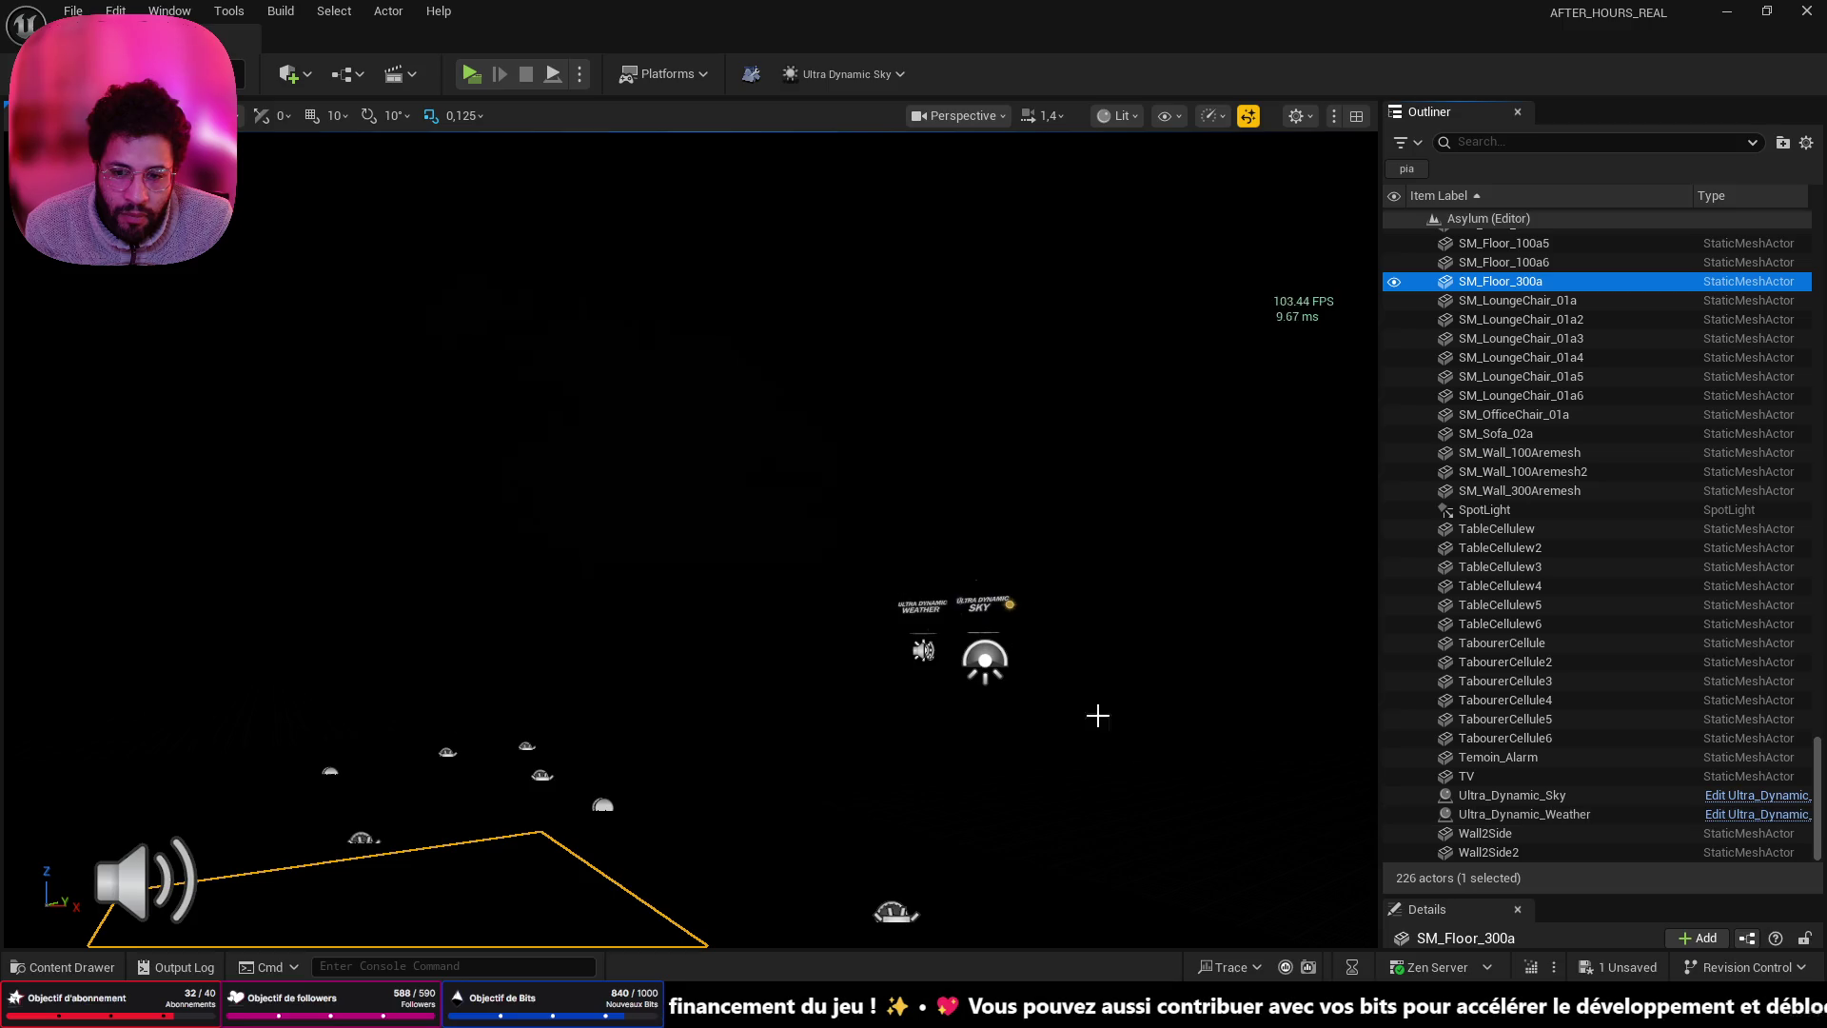
scroll(896, 582, down, 3)
click(852, 656)
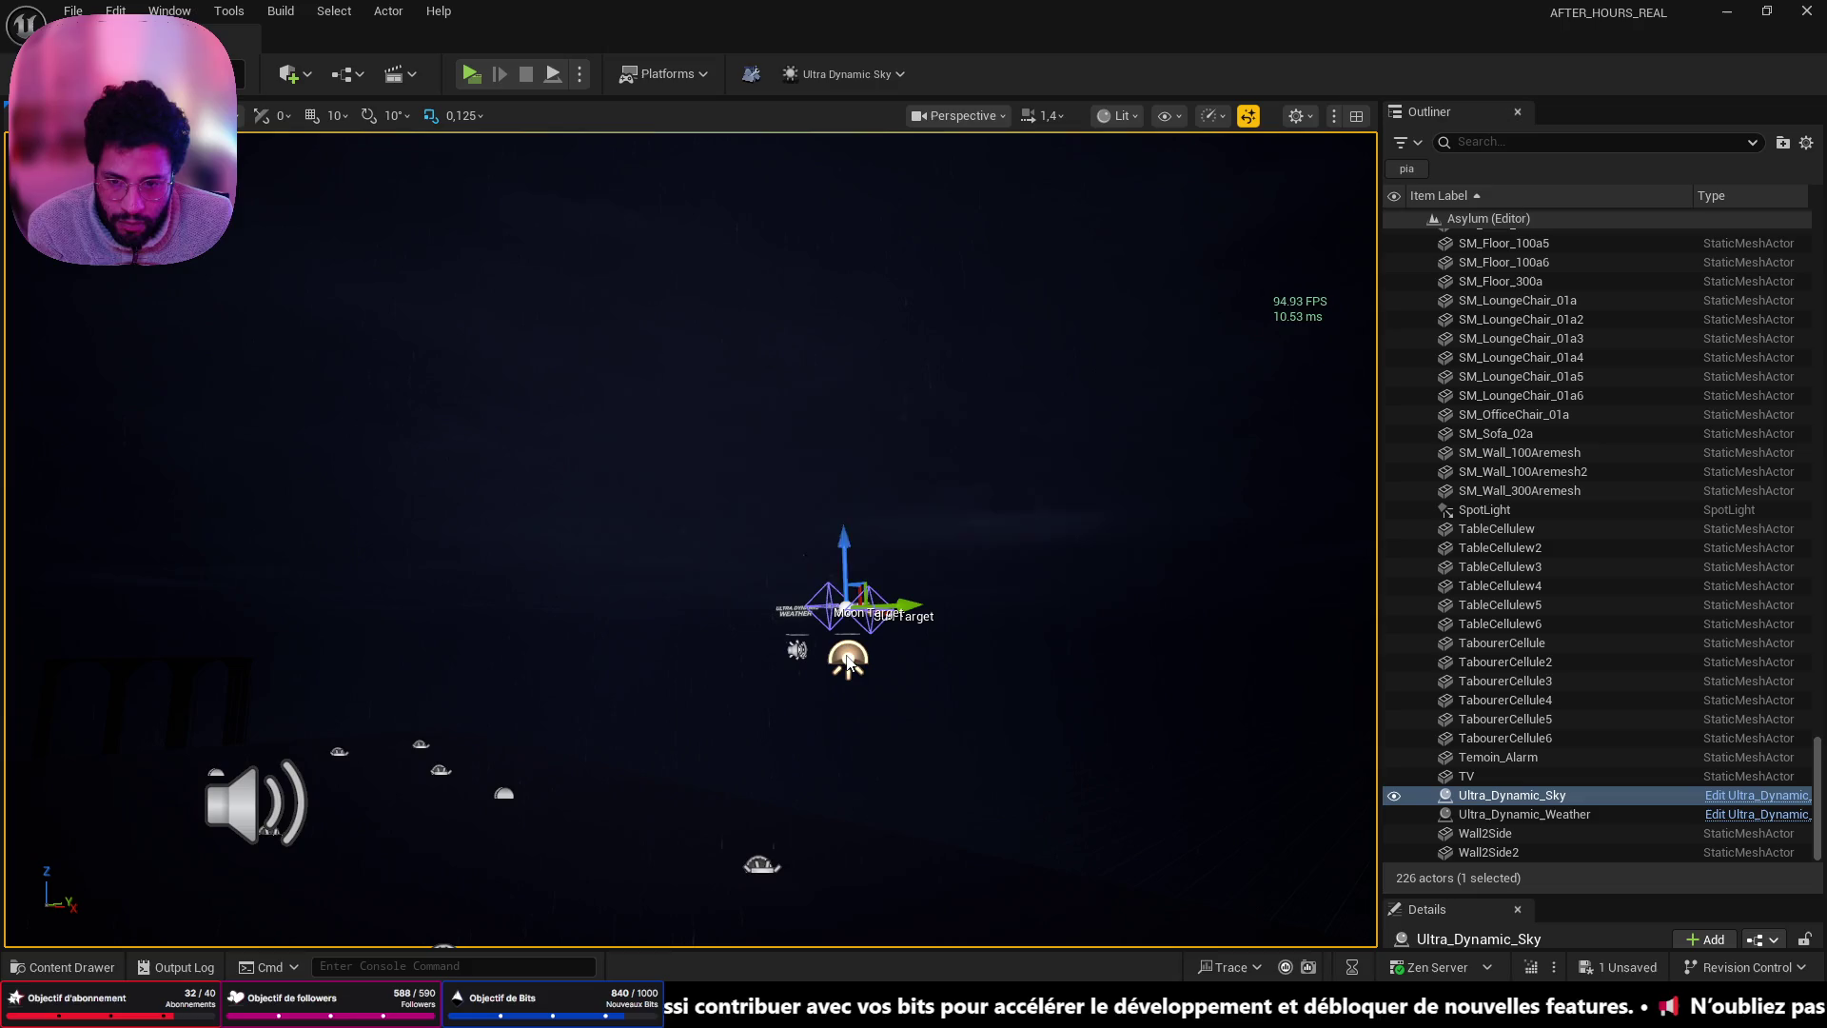
key(Delete)
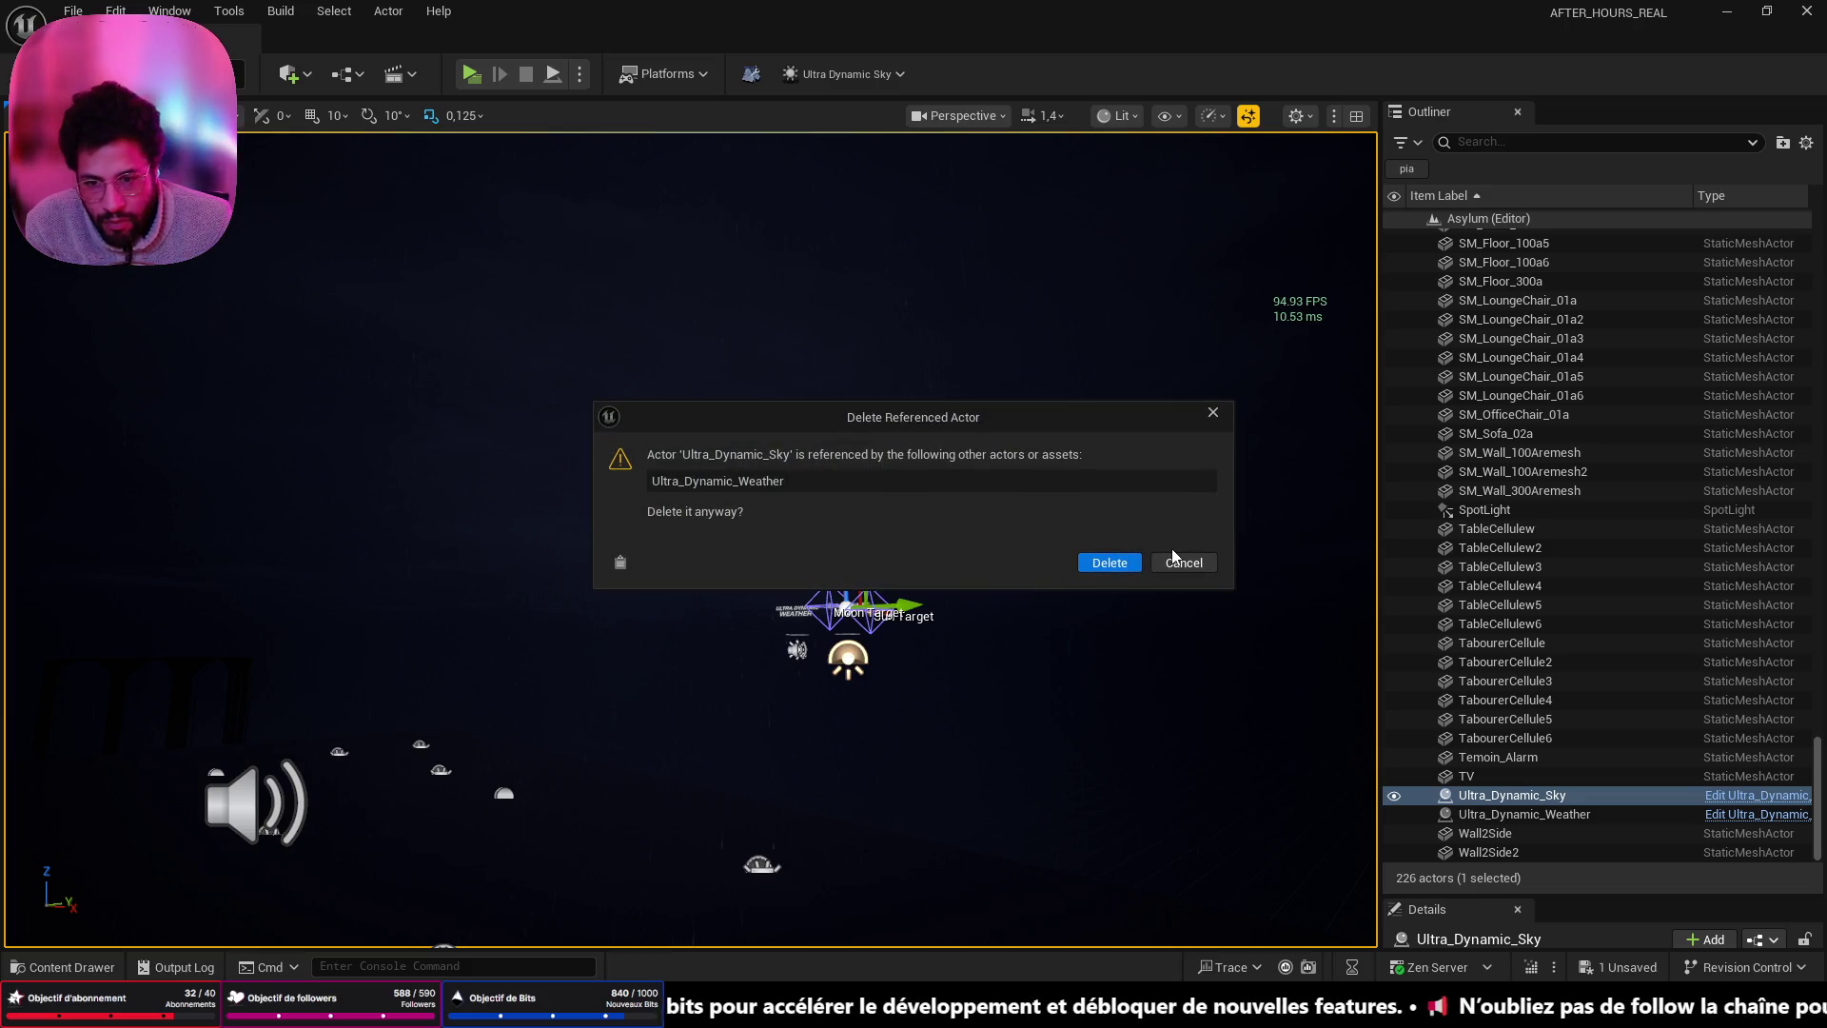
click(1121, 562)
- Select, frame and delete the Ultra_Dynamic_Weather actor
mouse_move(899, 606)
mouse_down()
mouse_move(899, 542)
mouse_move(856, 514)
mouse_move(818, 523)
mouse_up()
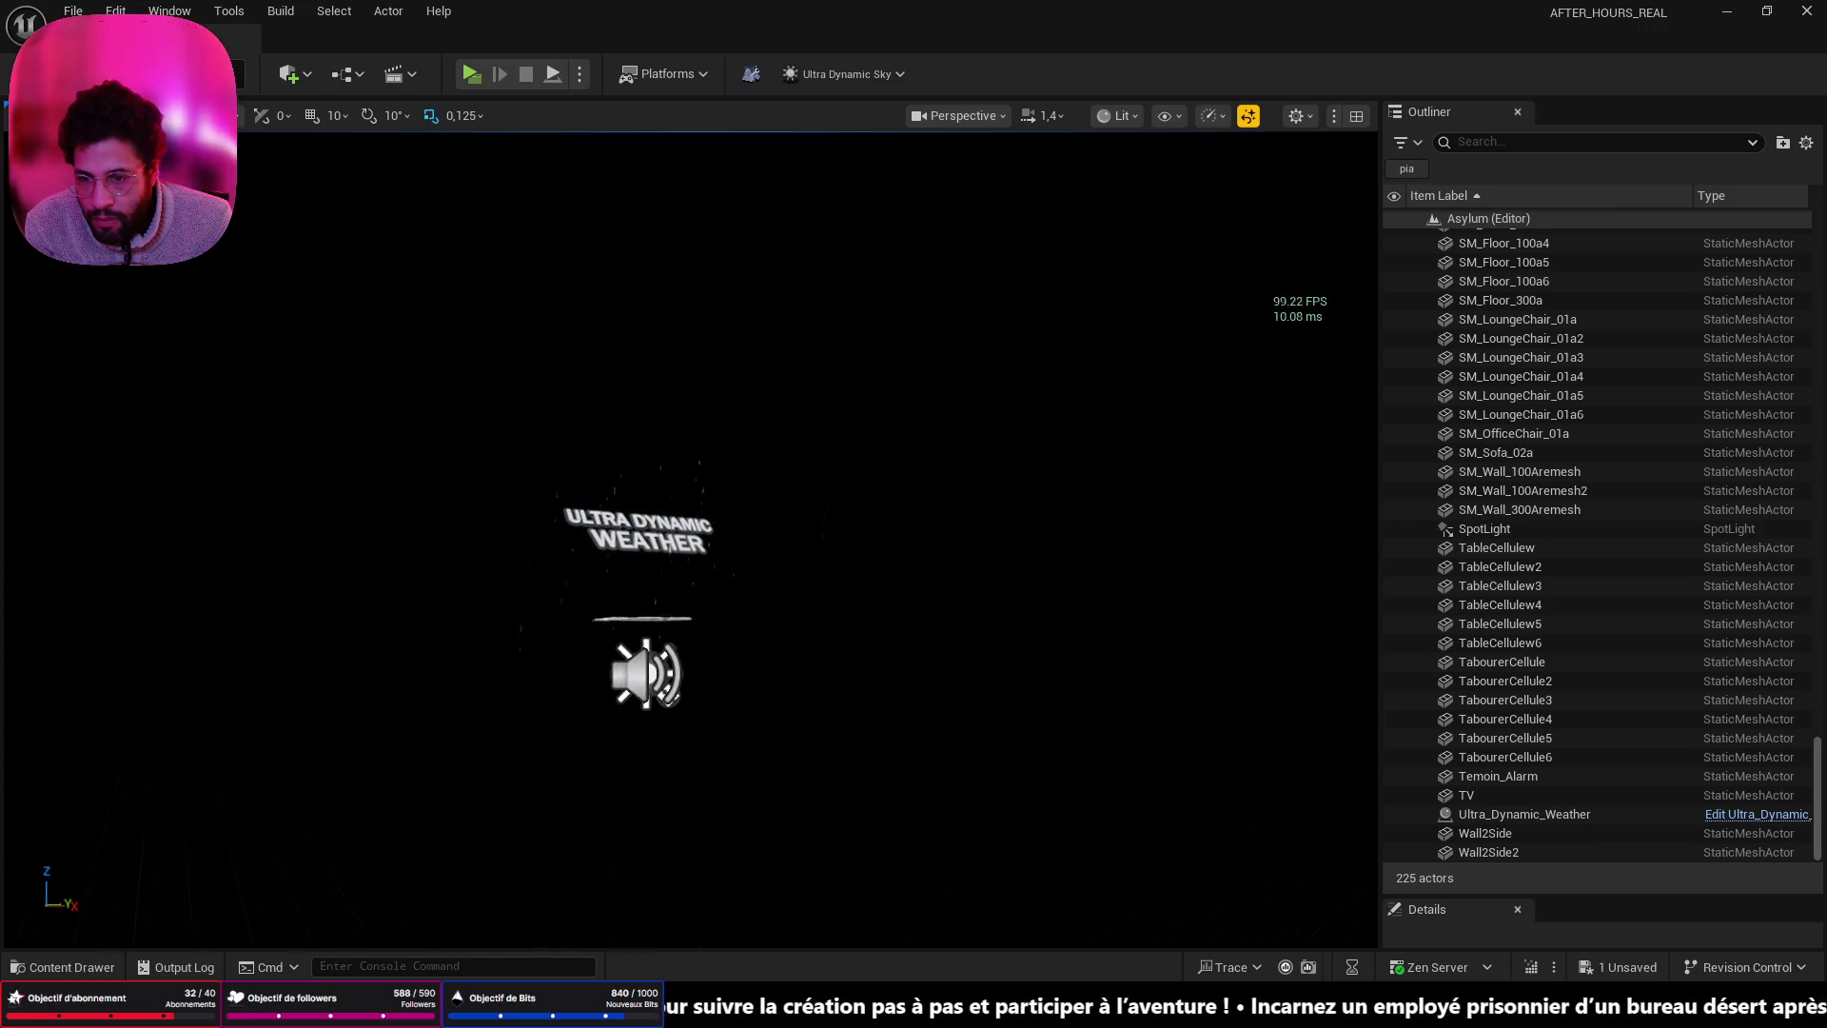
click(678, 628)
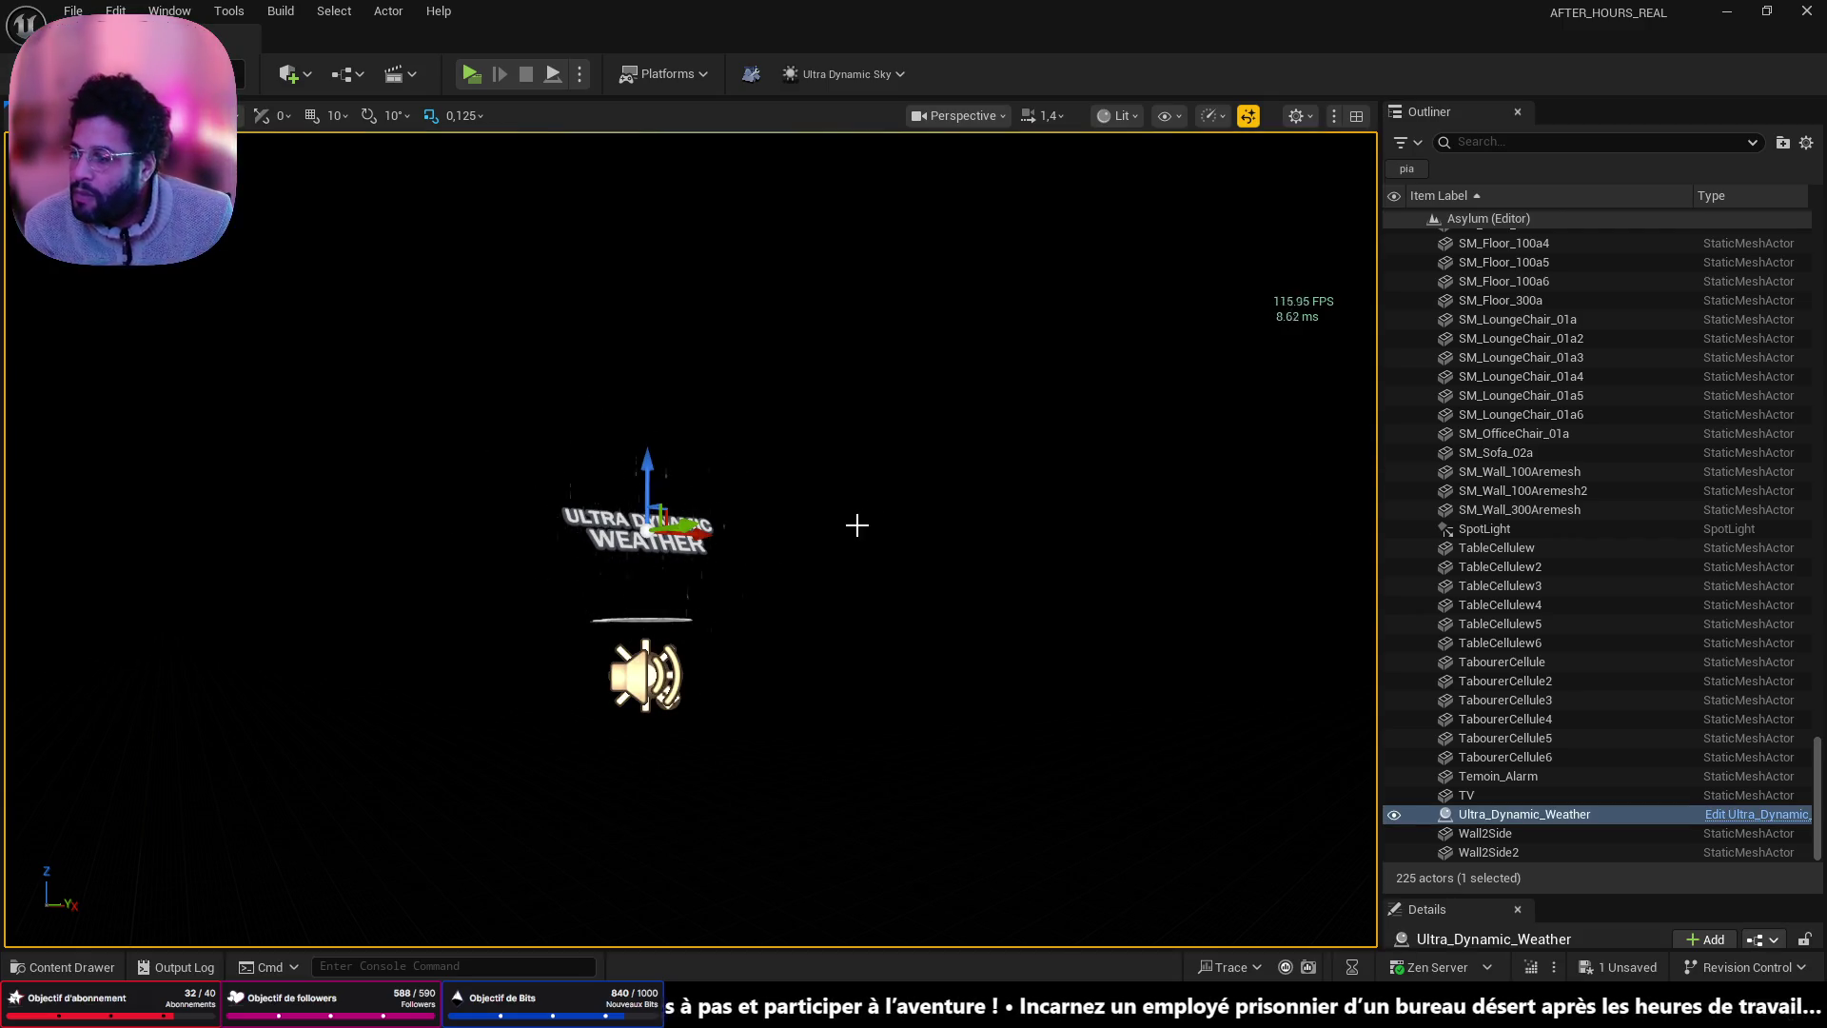
drag(875, 488, 838, 495)
key(f)
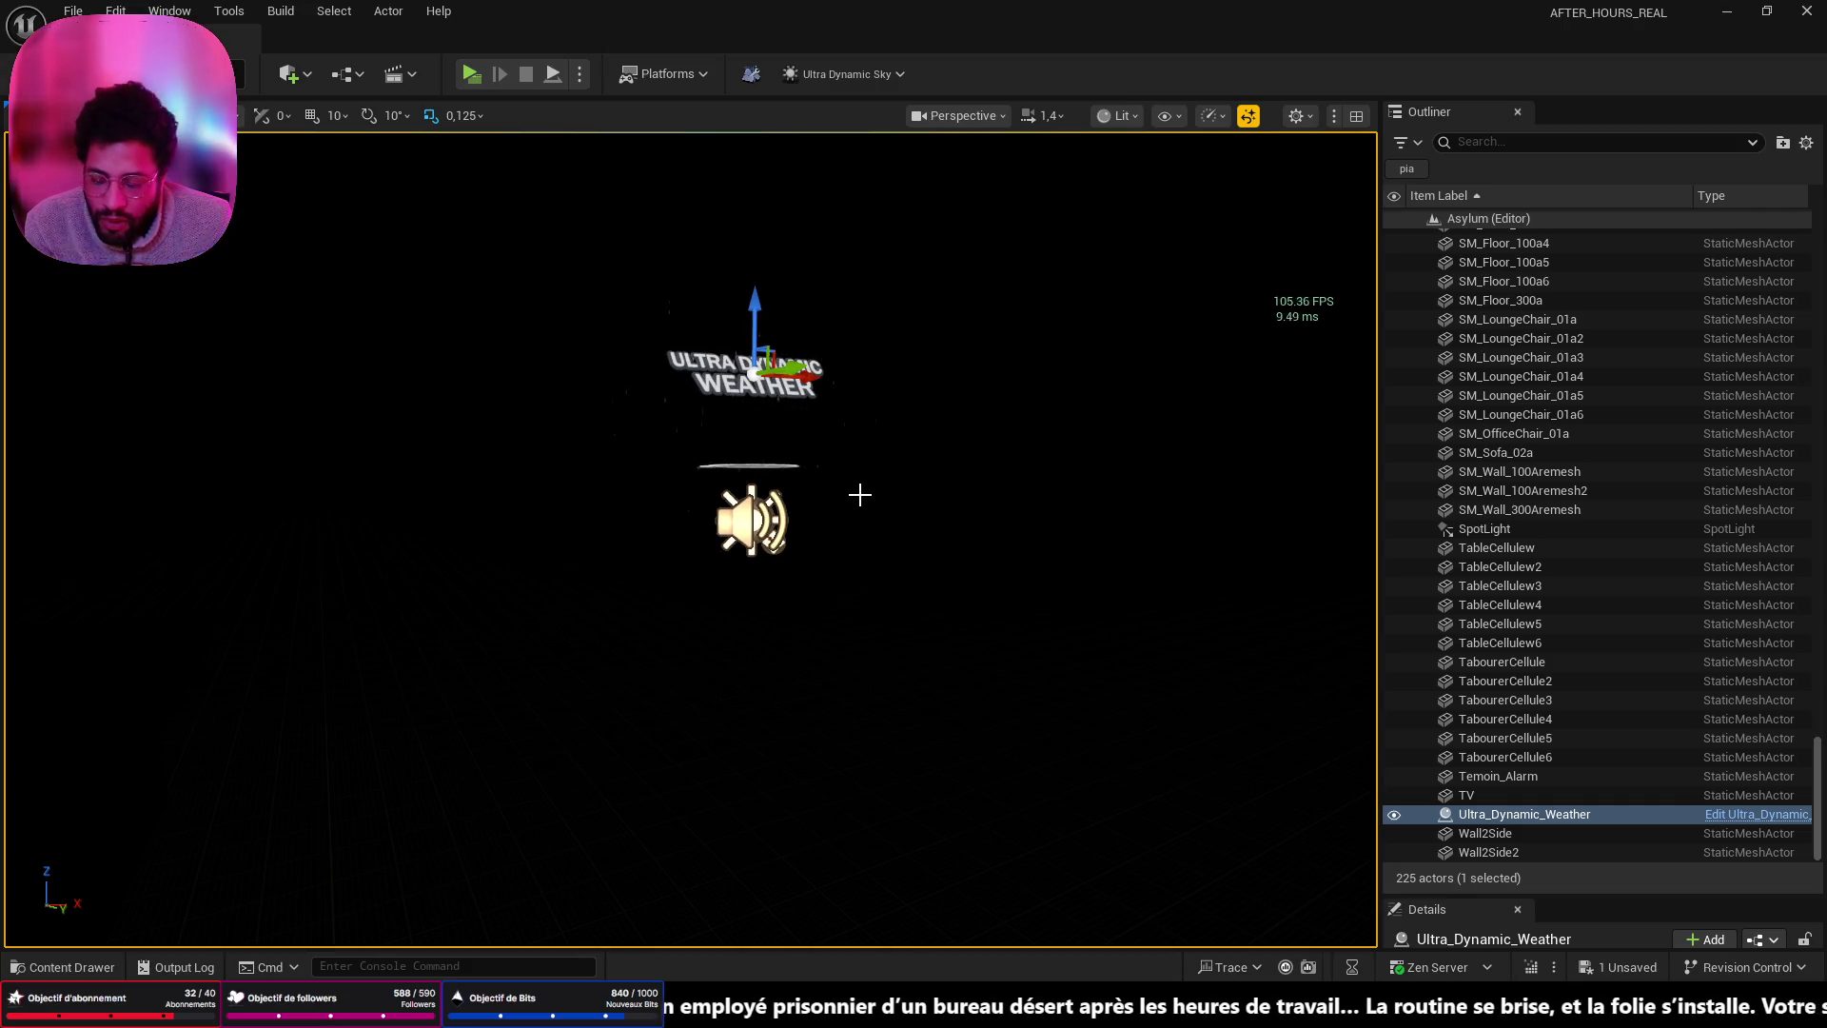
key(Delete)
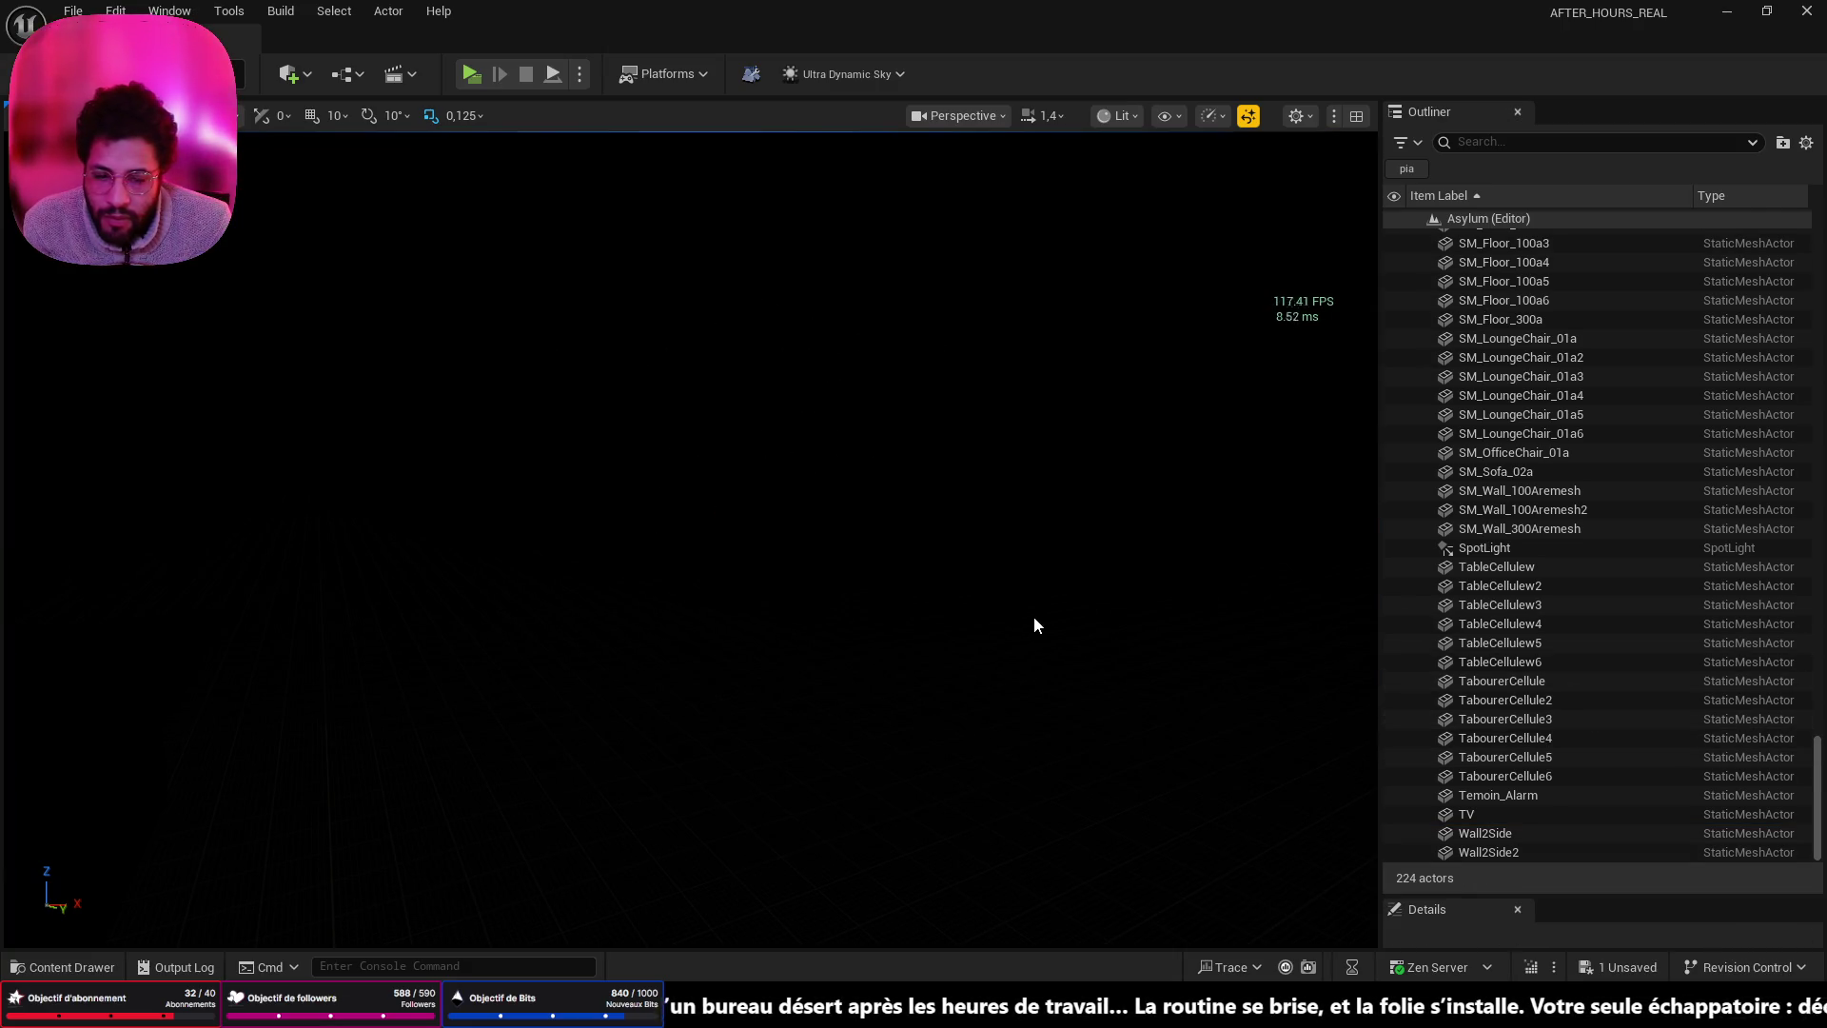
- Drag Ultra_Dynamic_Sky and Ultra_Dynamic_Weather from the Content Drawer into the level, then select the sky actor
key(ctrl+space)
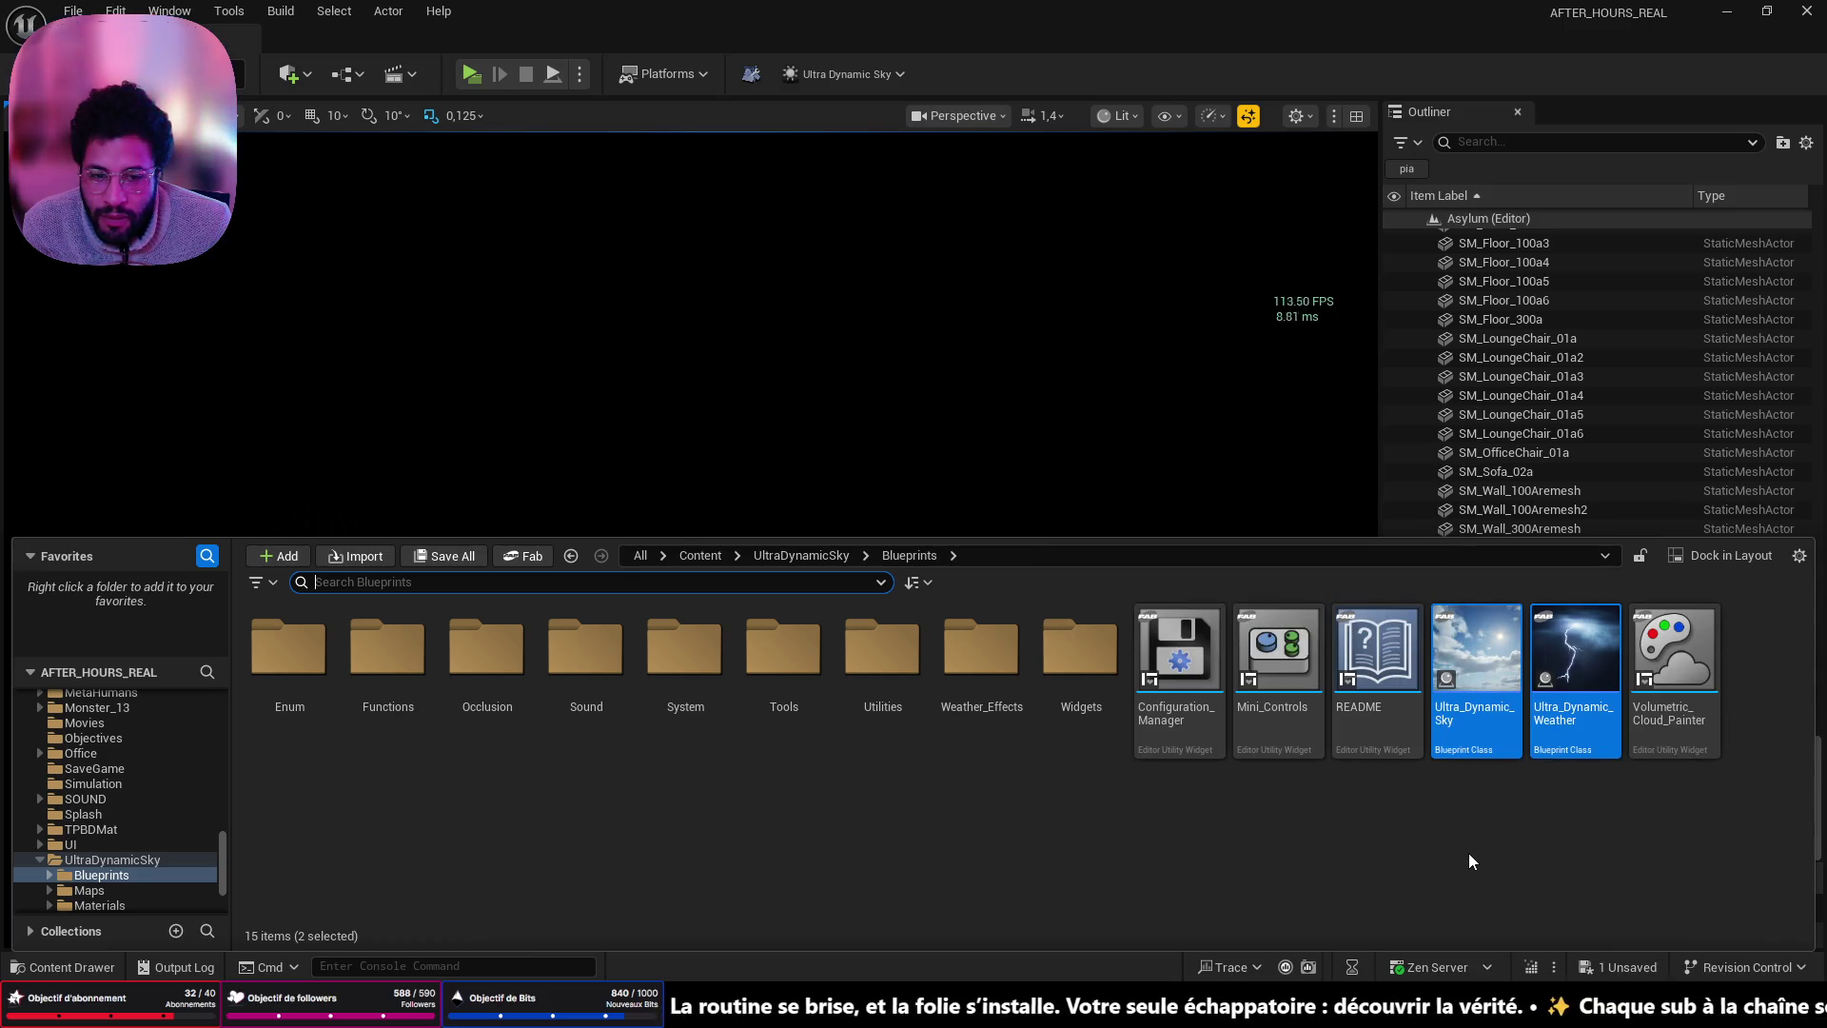
mouse_move(1475, 657)
mouse_down()
mouse_move(1208, 418)
mouse_move(837, 482)
mouse_move(864, 511)
mouse_up()
key(f)
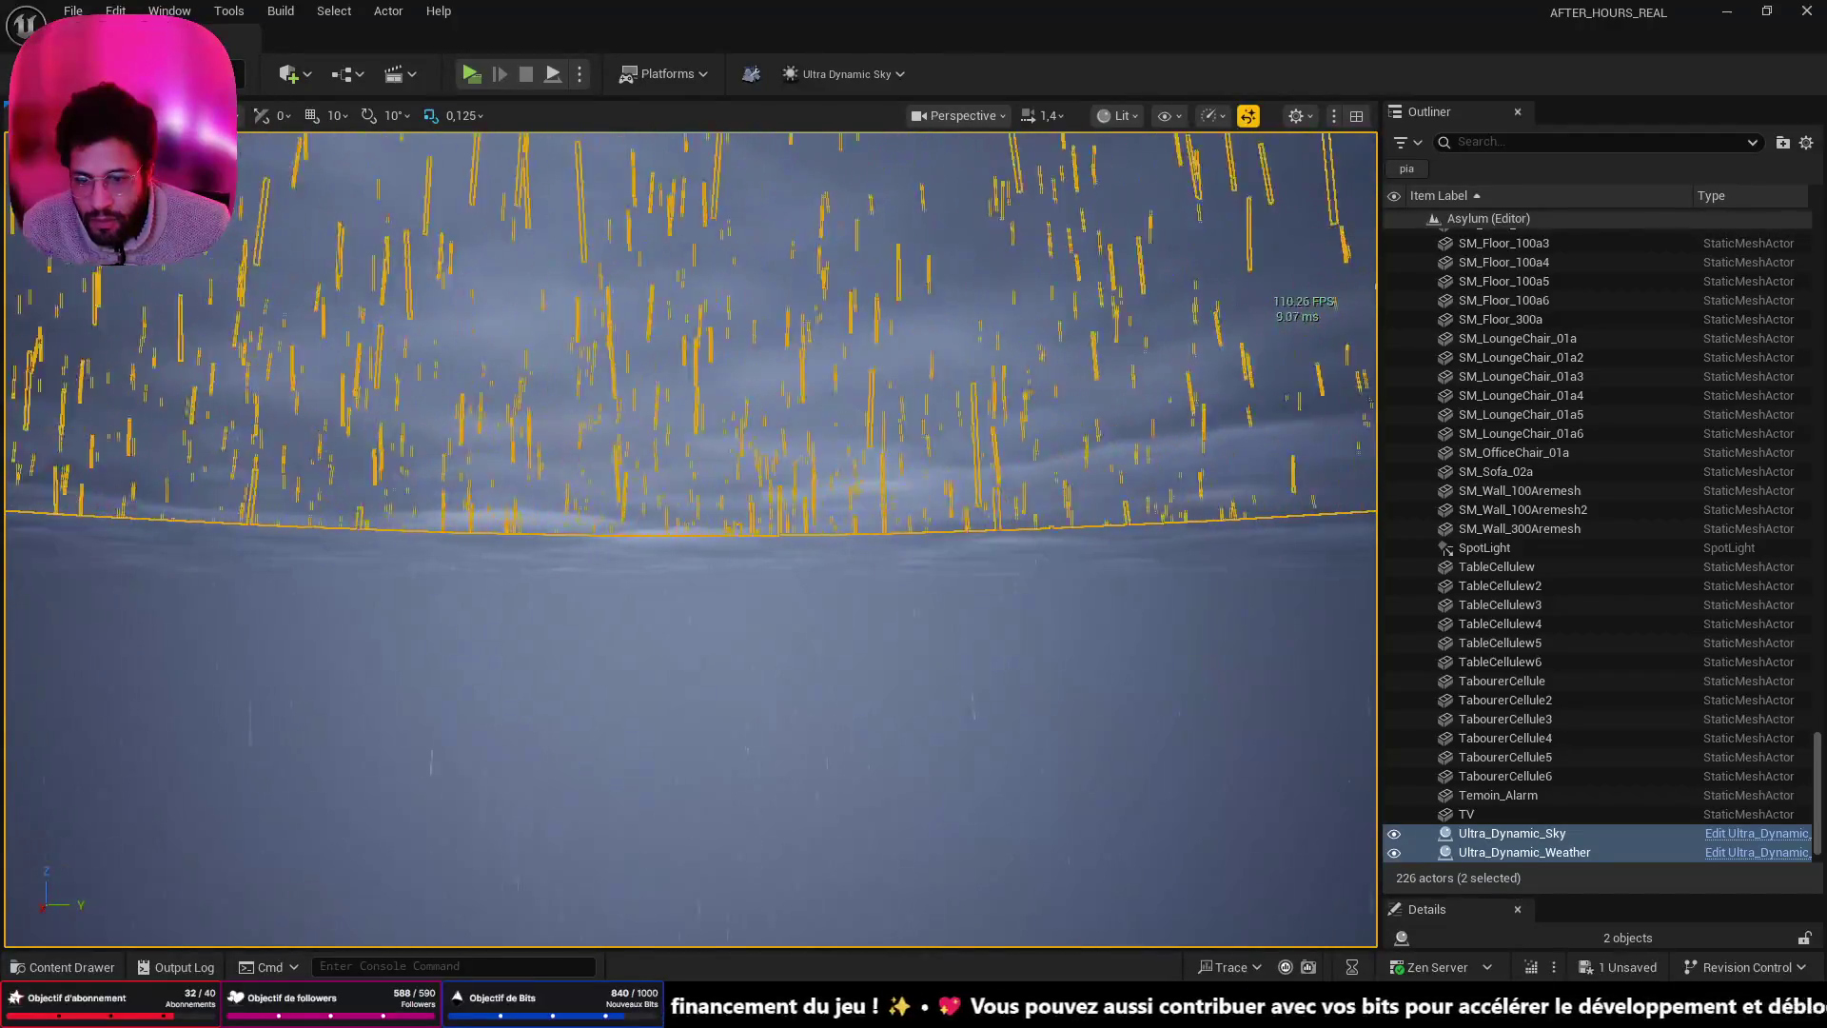
key(w)
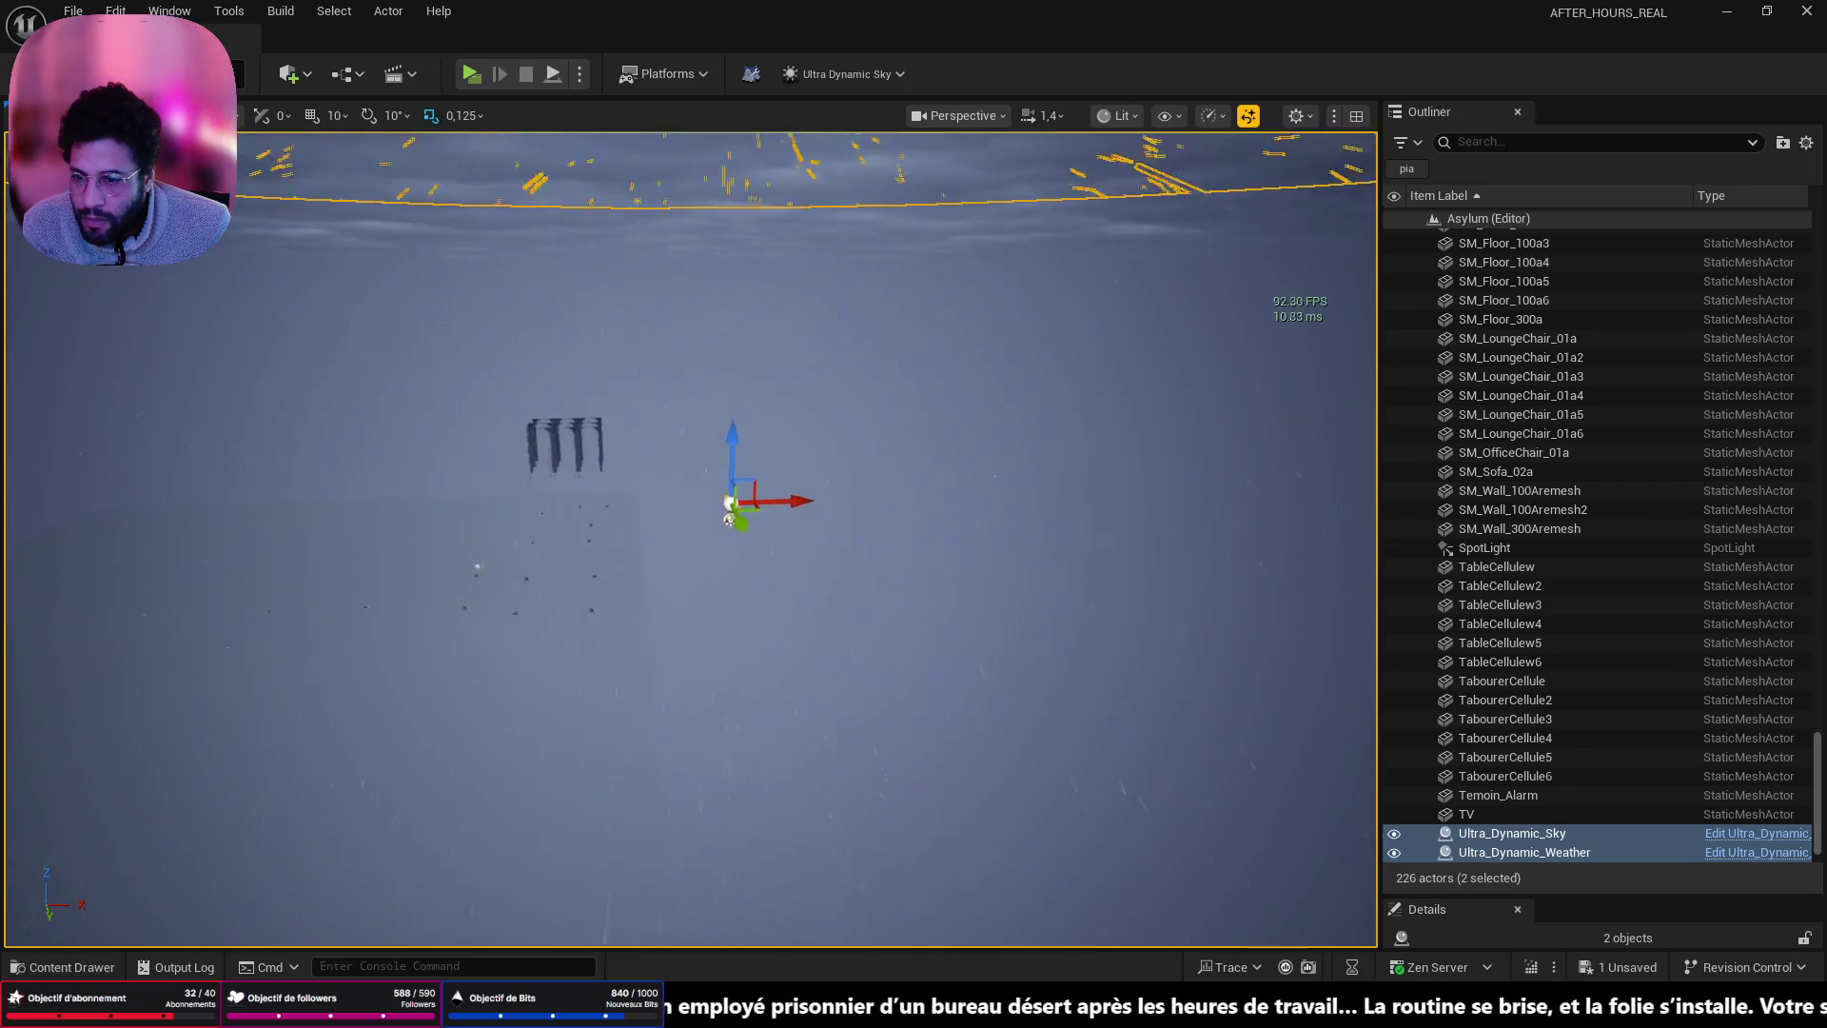
key(f)
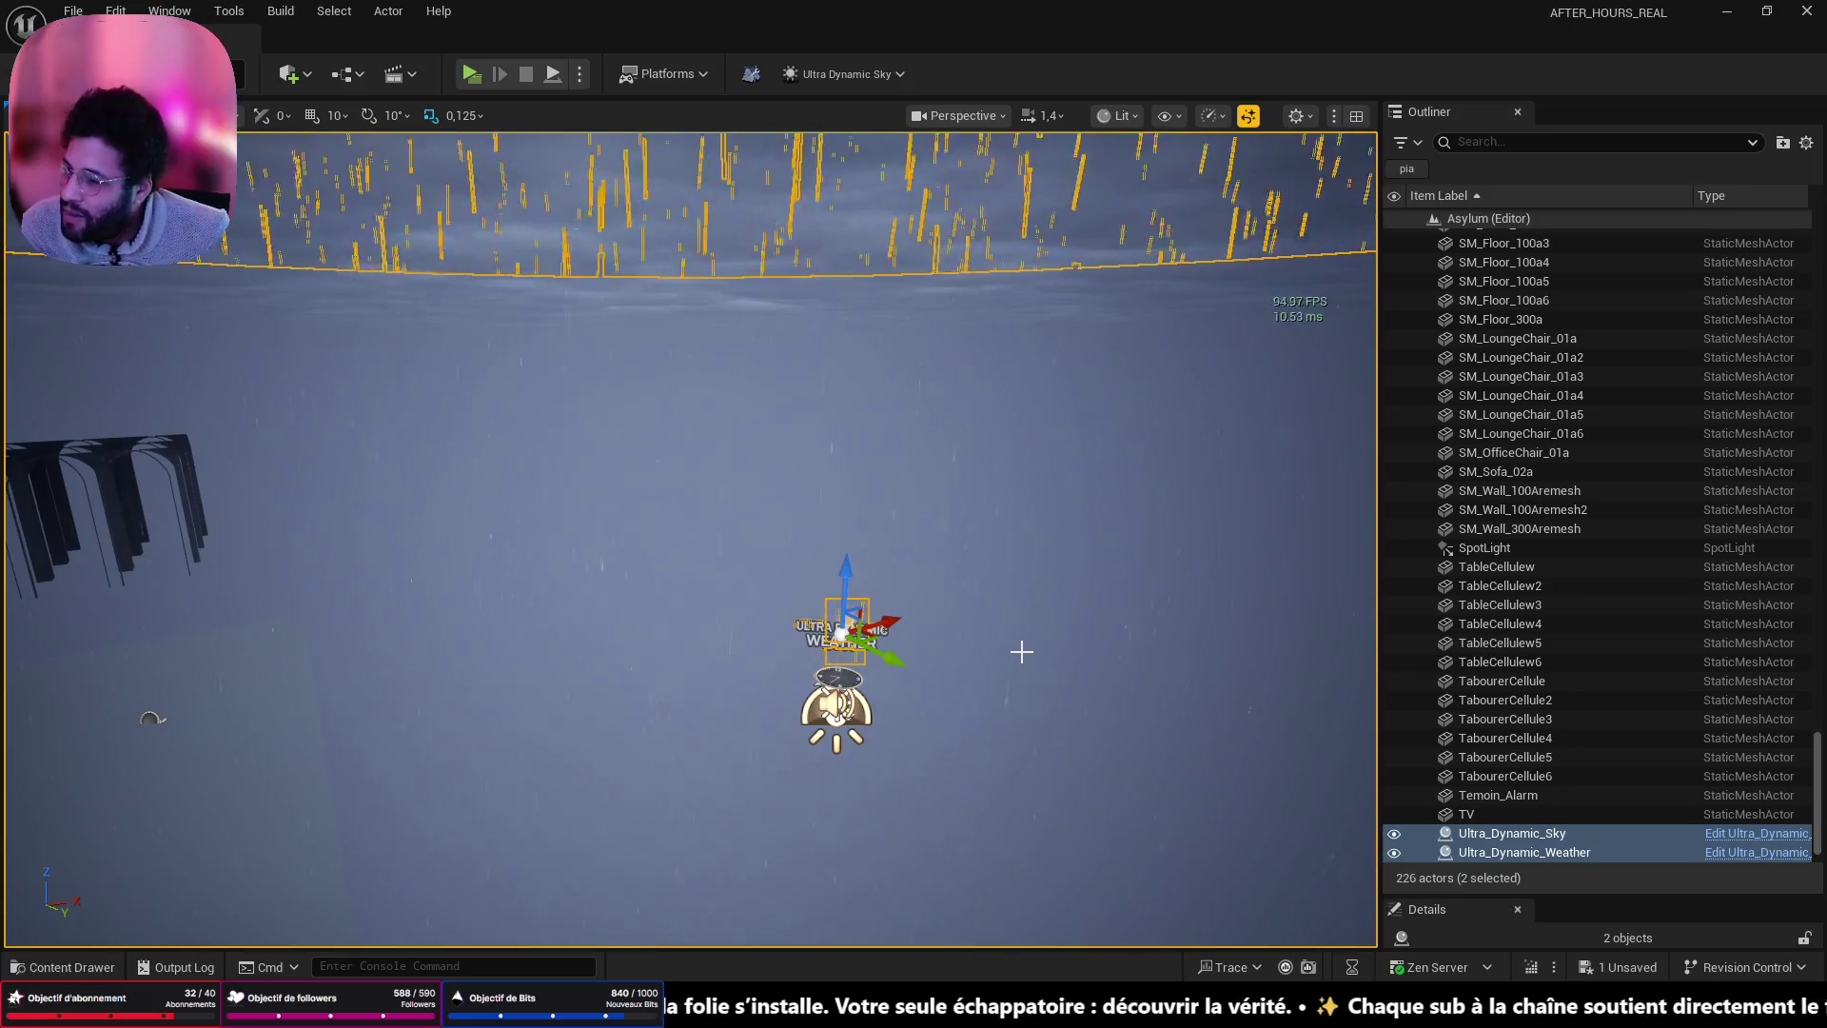
drag(975, 713, 904, 609)
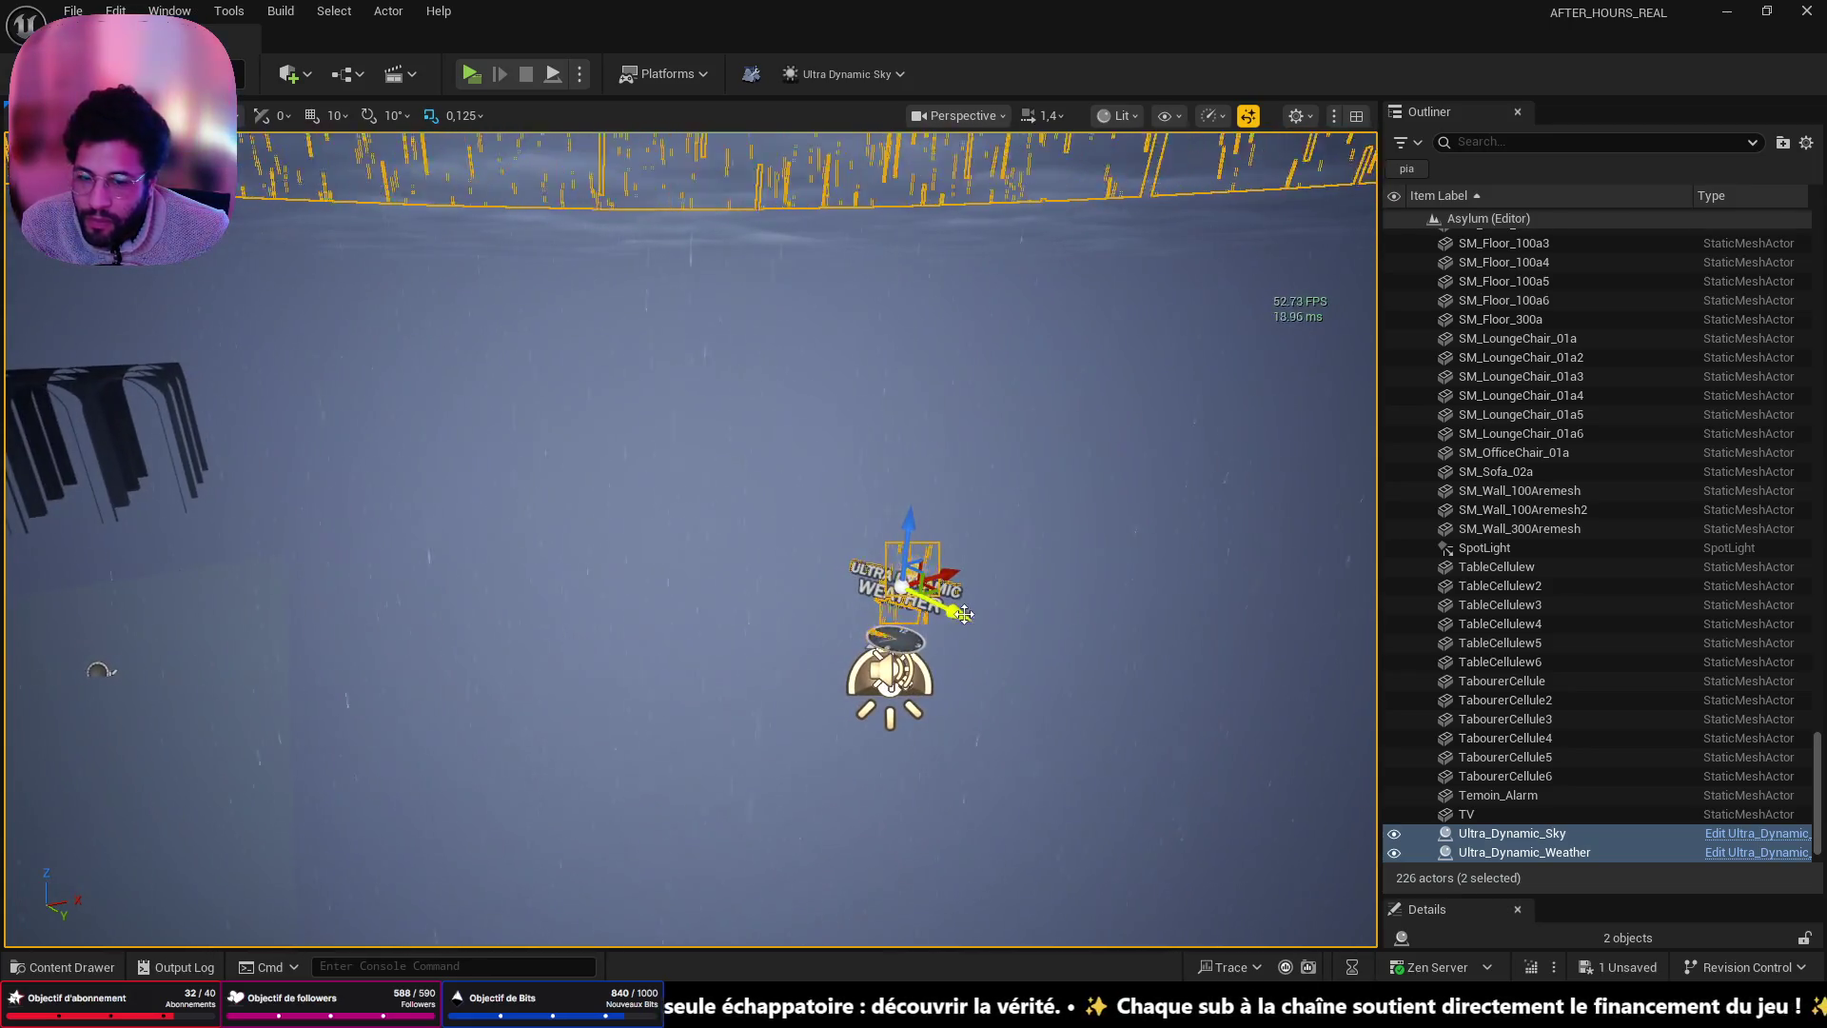
click(866, 575)
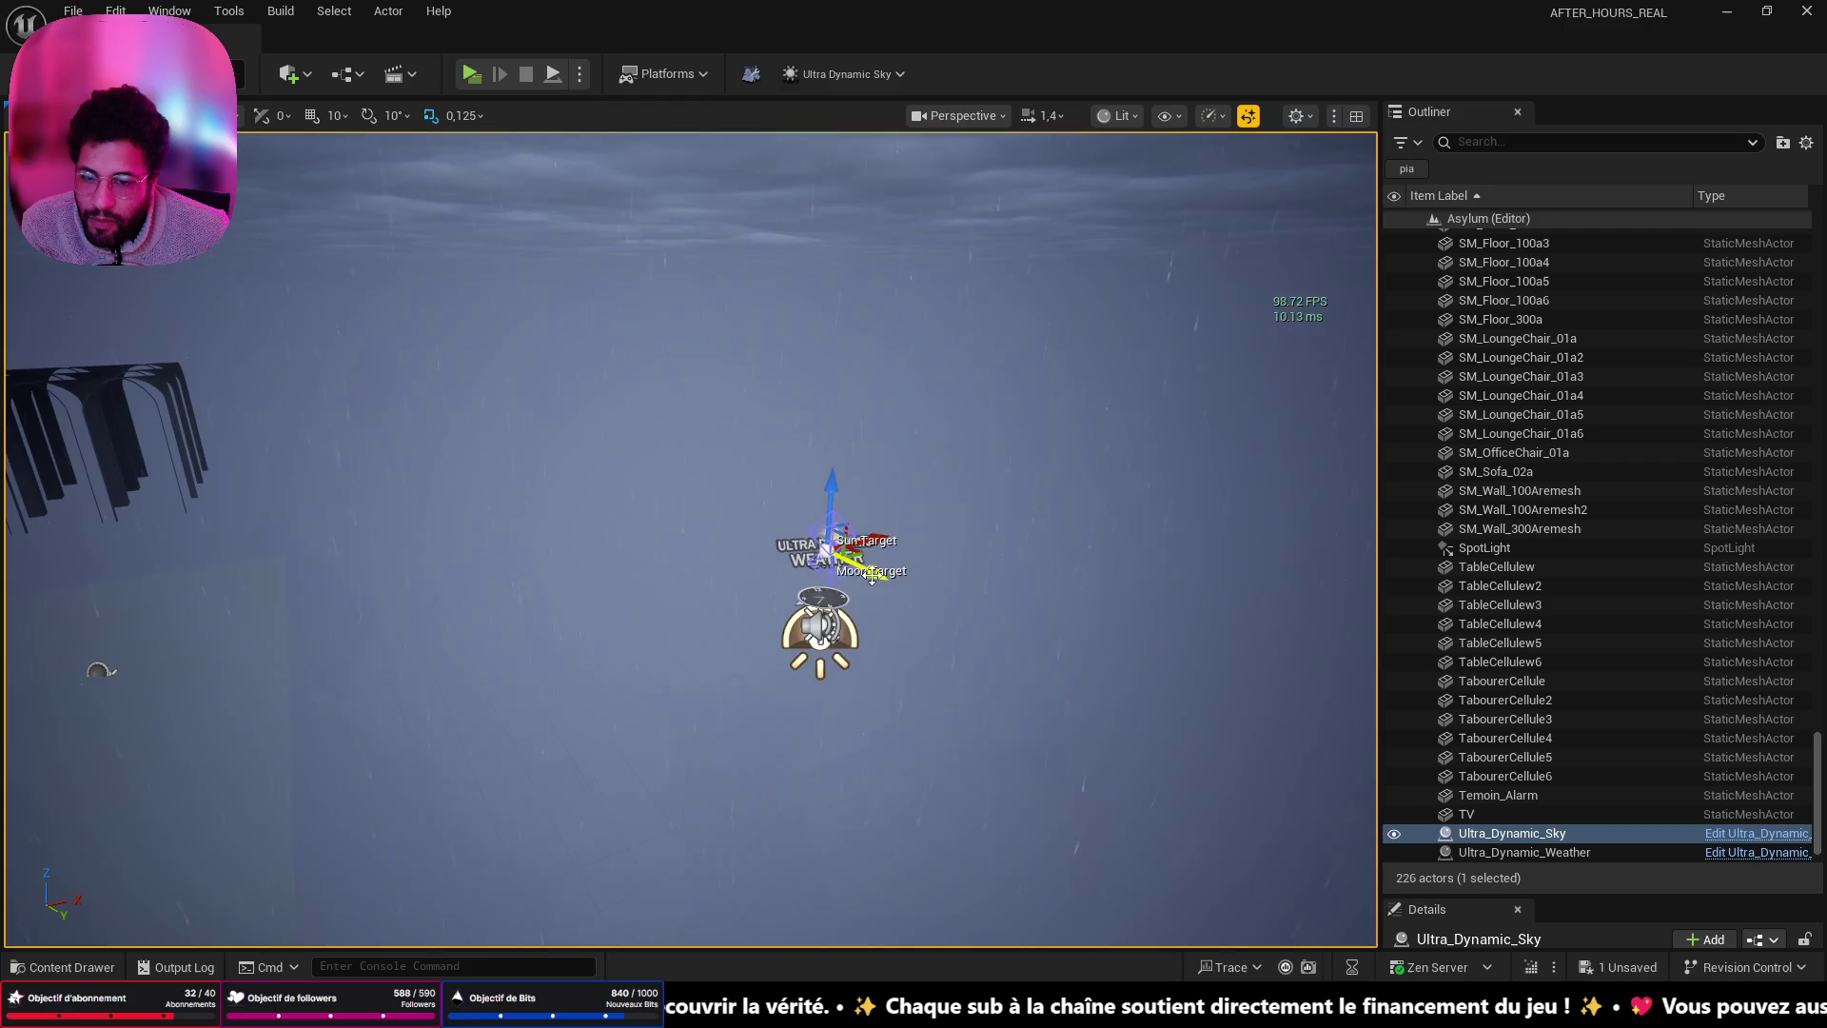
- Expand the Details panel to show Ultra_Dynamic_Sky's components, select PostProcess, and open its blueprint
scroll(872, 575, up, 5)
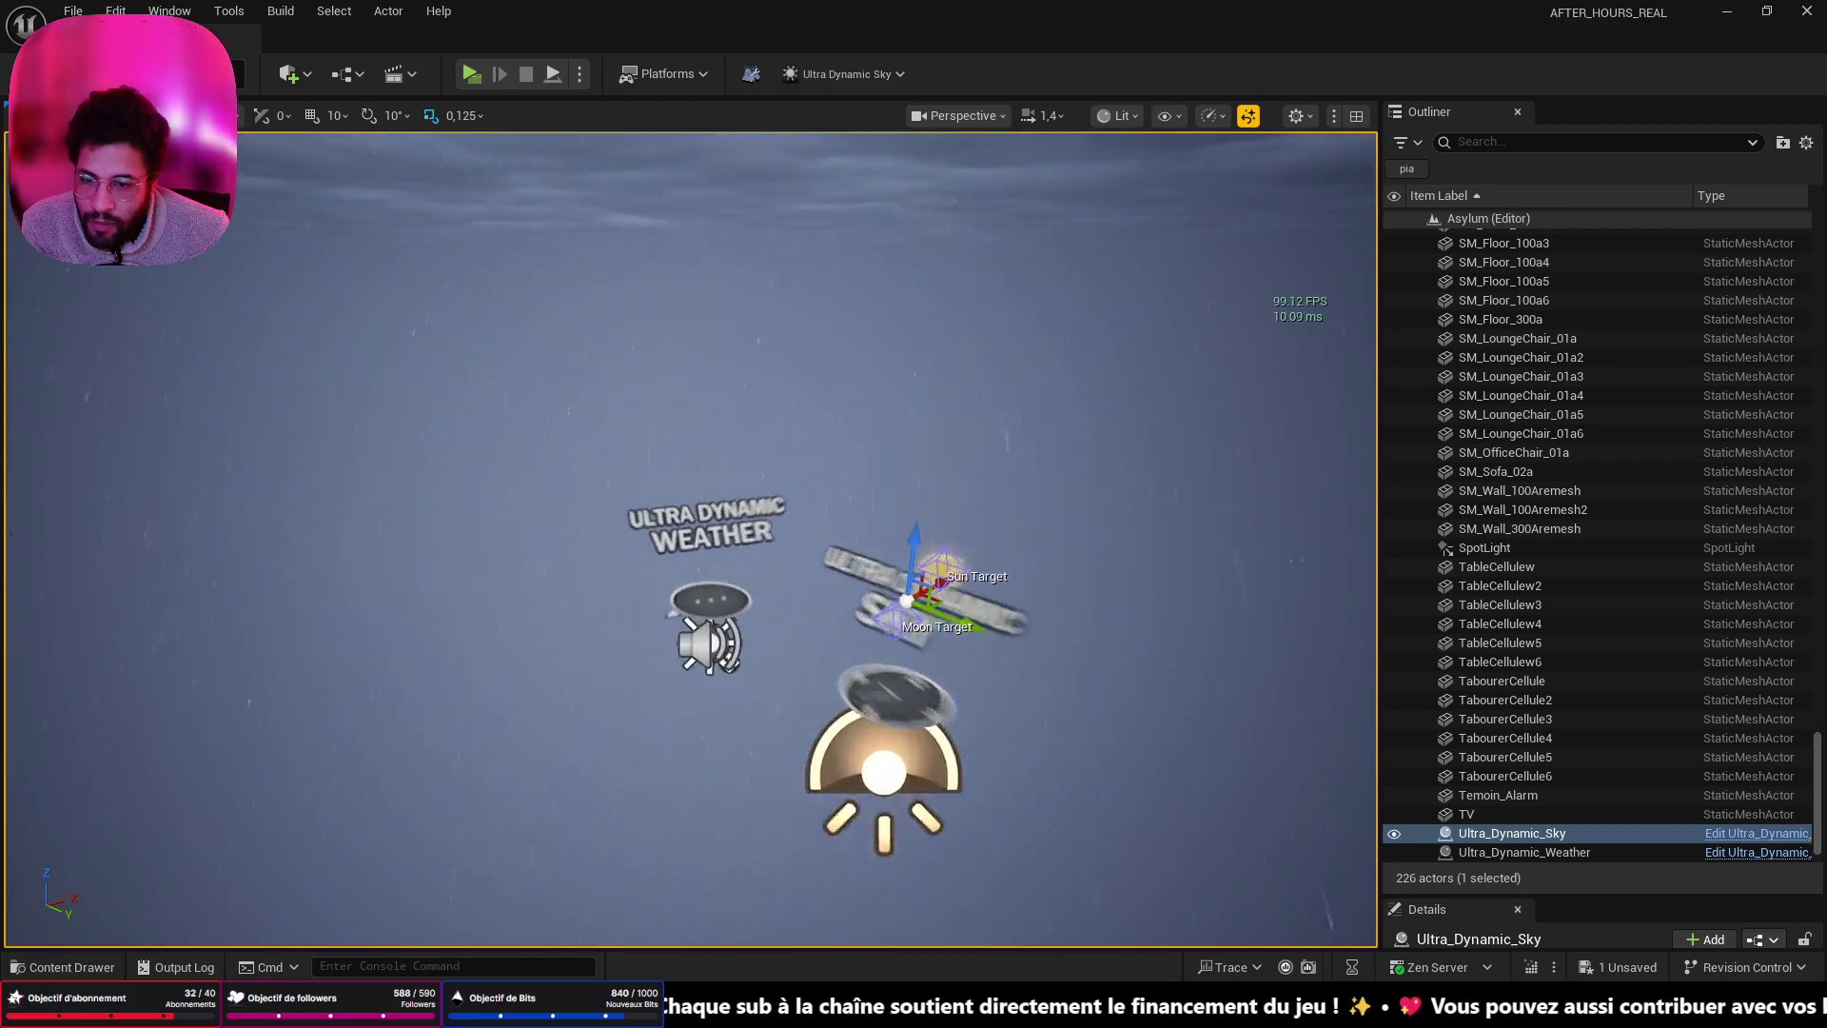
scroll(871, 575, up, 3)
mouse_move(702, 675)
mouse_down()
mouse_move(809, 647)
mouse_move(702, 674)
mouse_up()
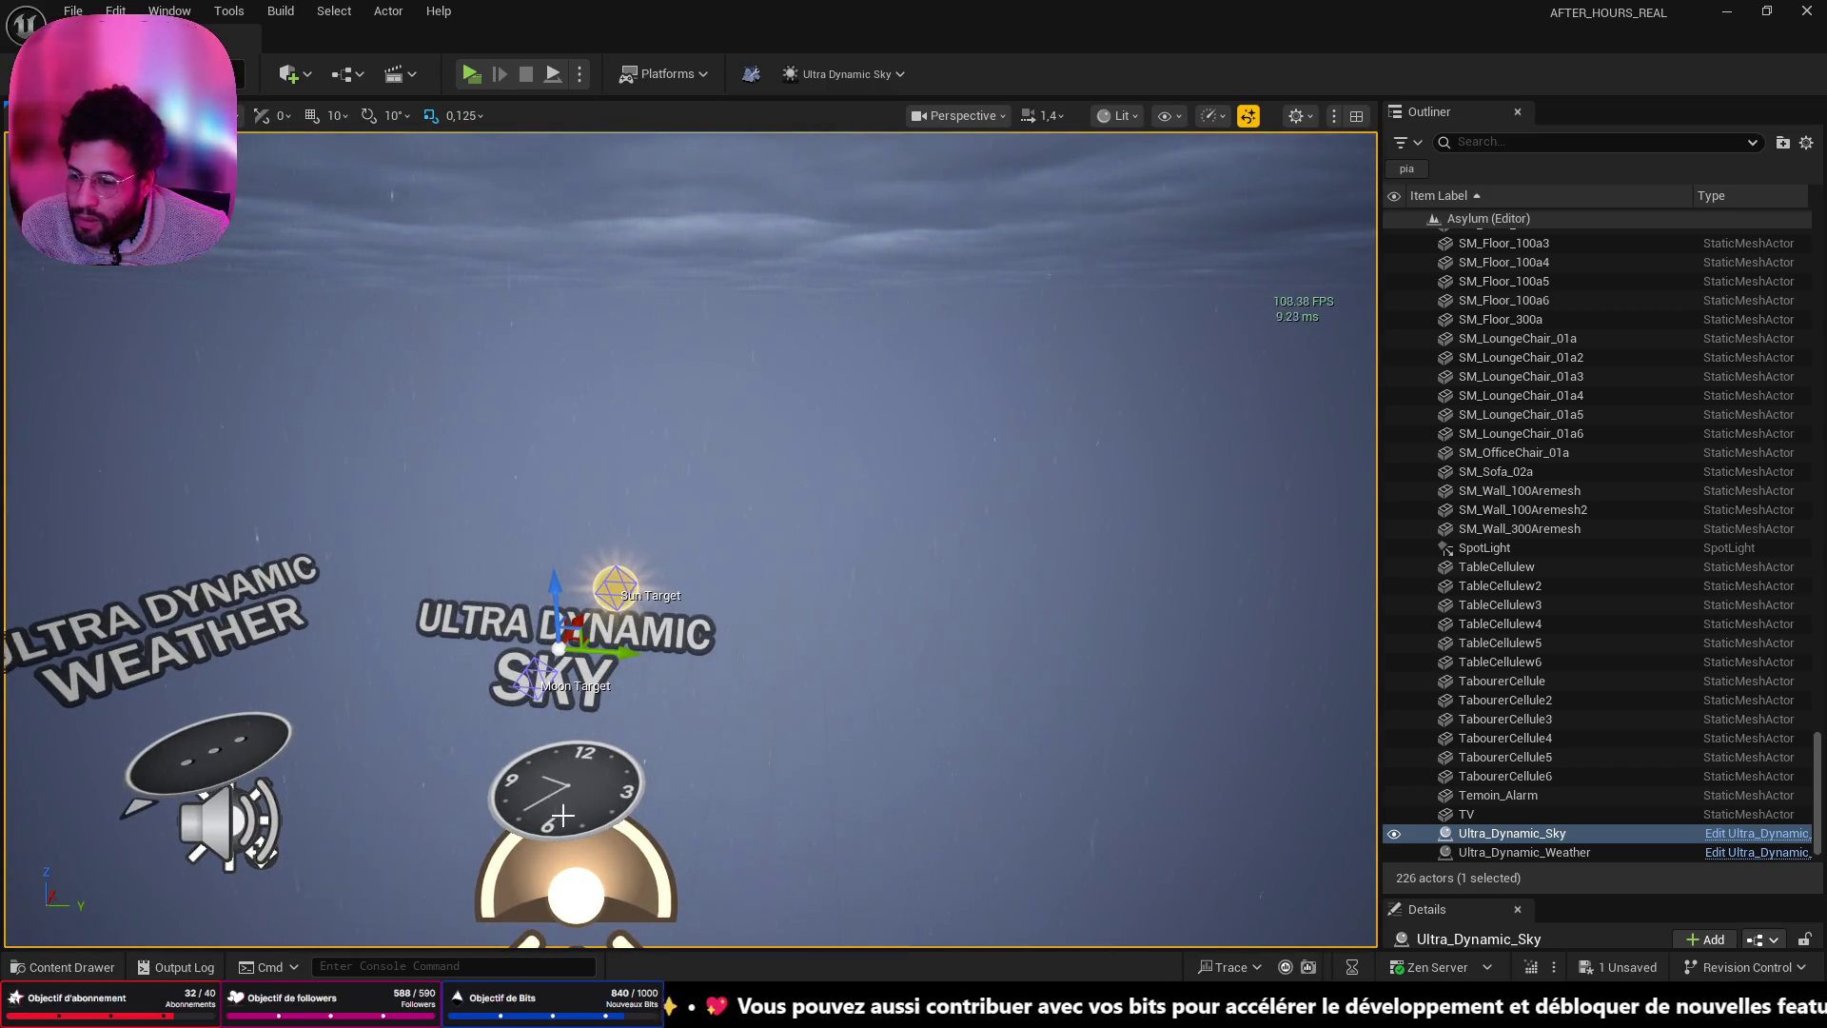
drag(1498, 893, 1513, 364)
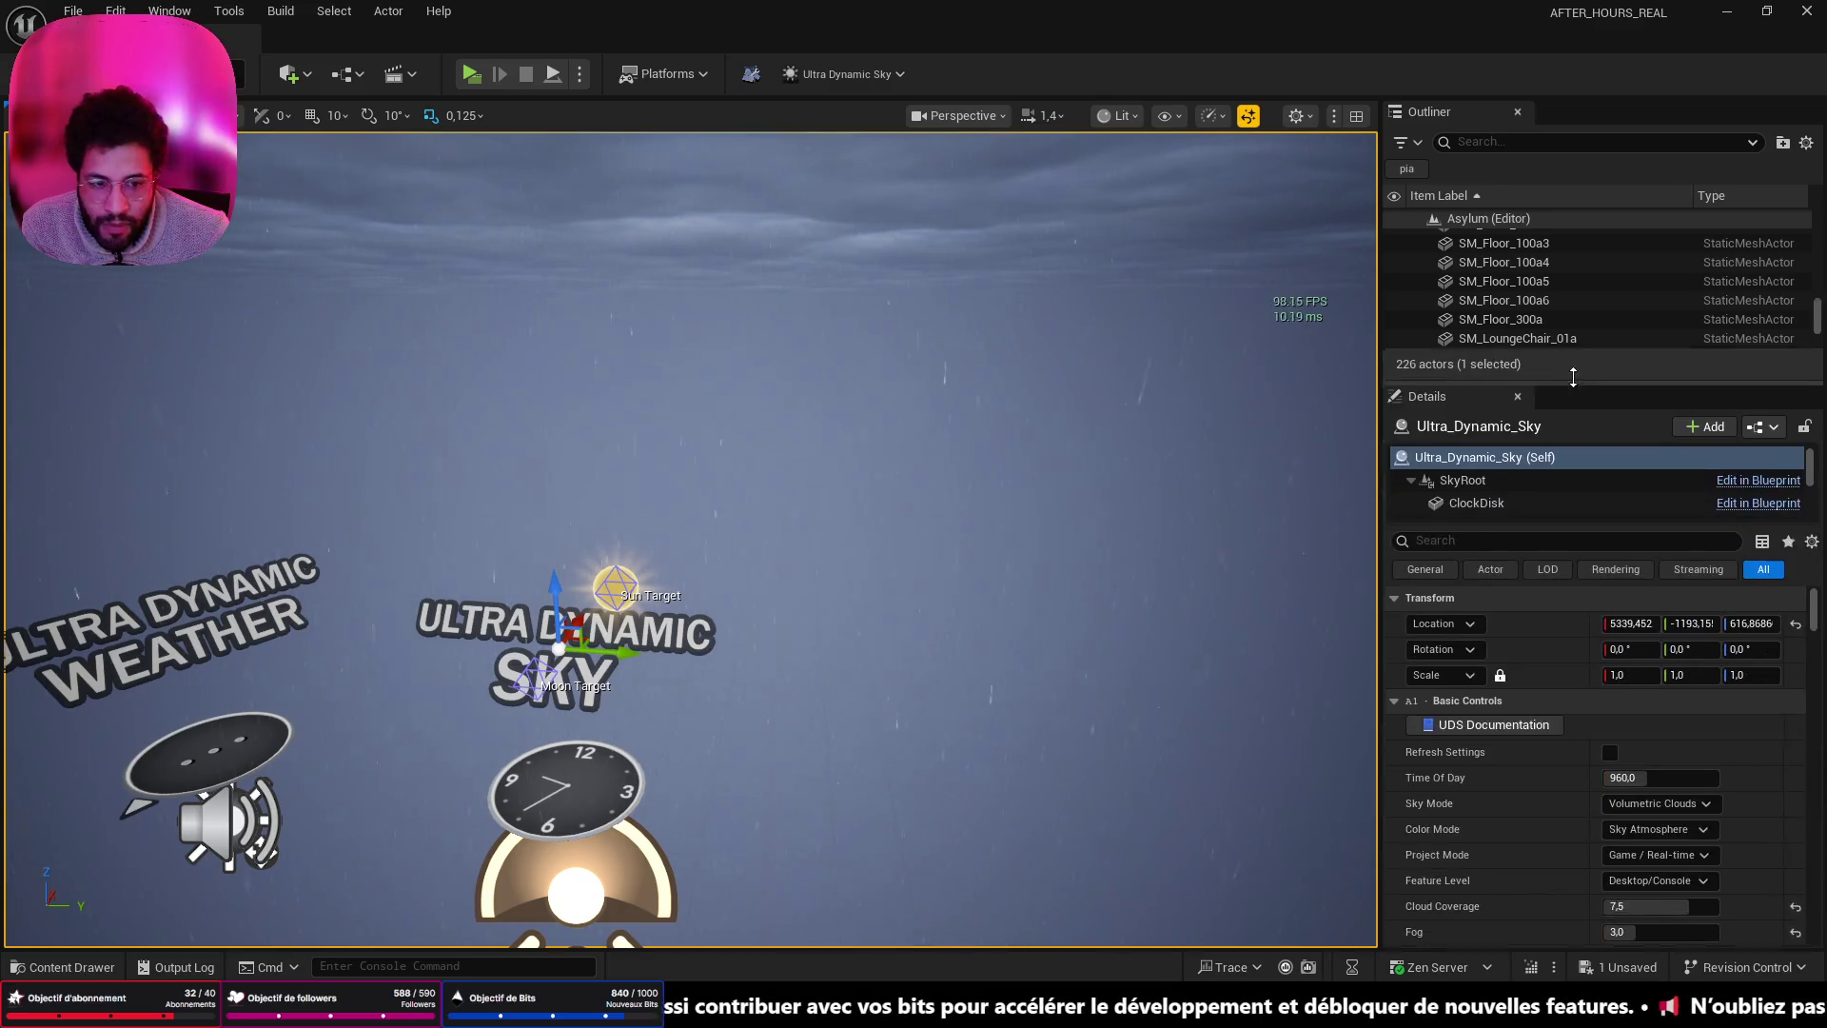
drag(1523, 506, 1537, 861)
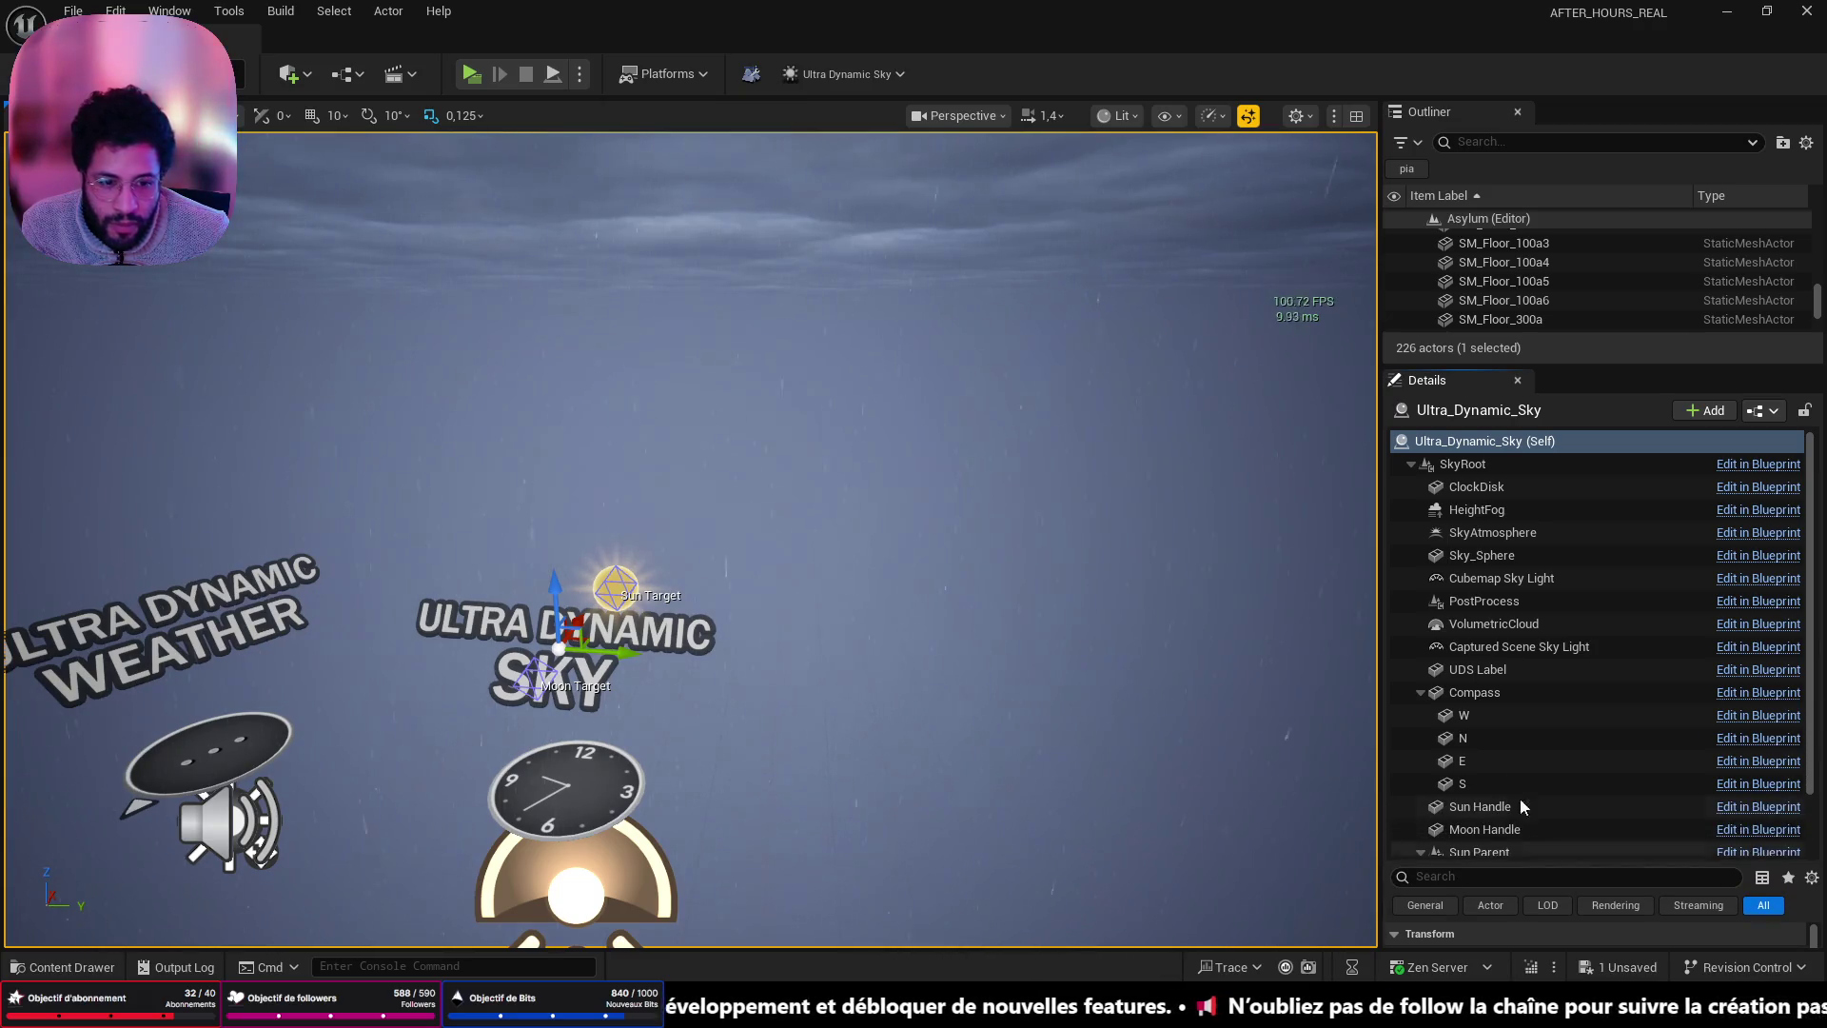
click(1499, 600)
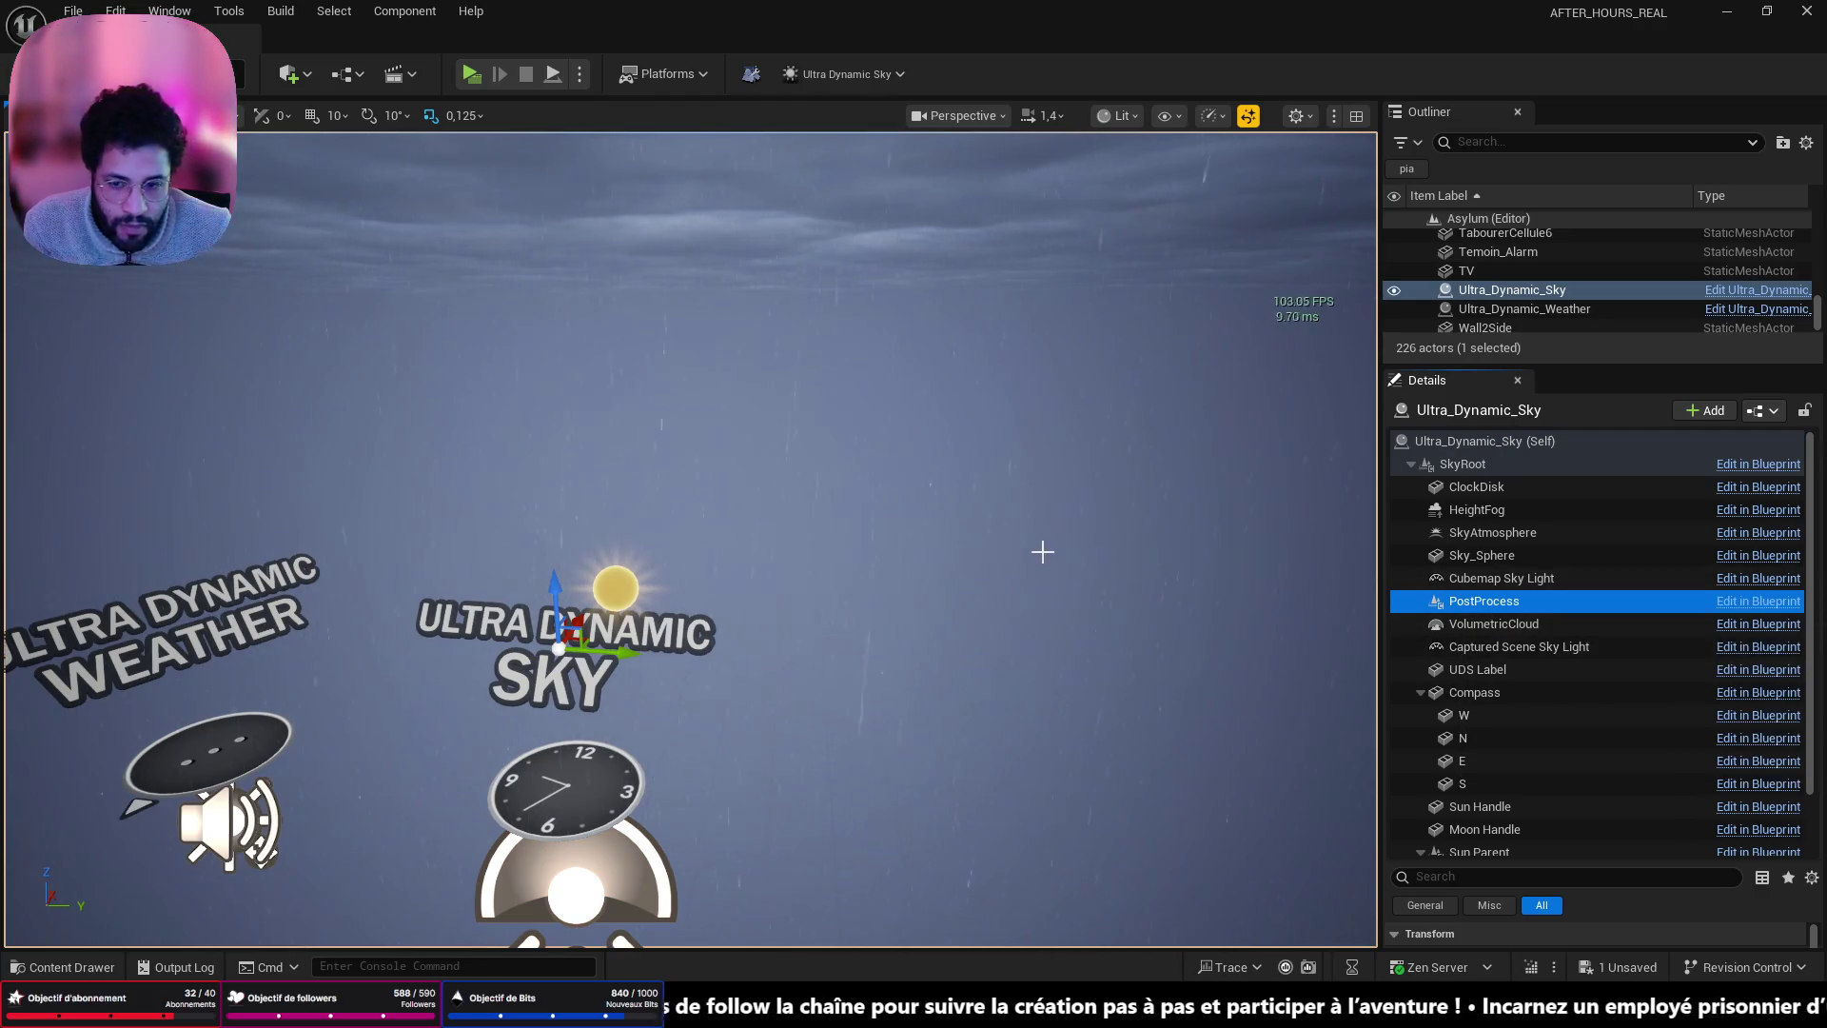
click(1715, 299)
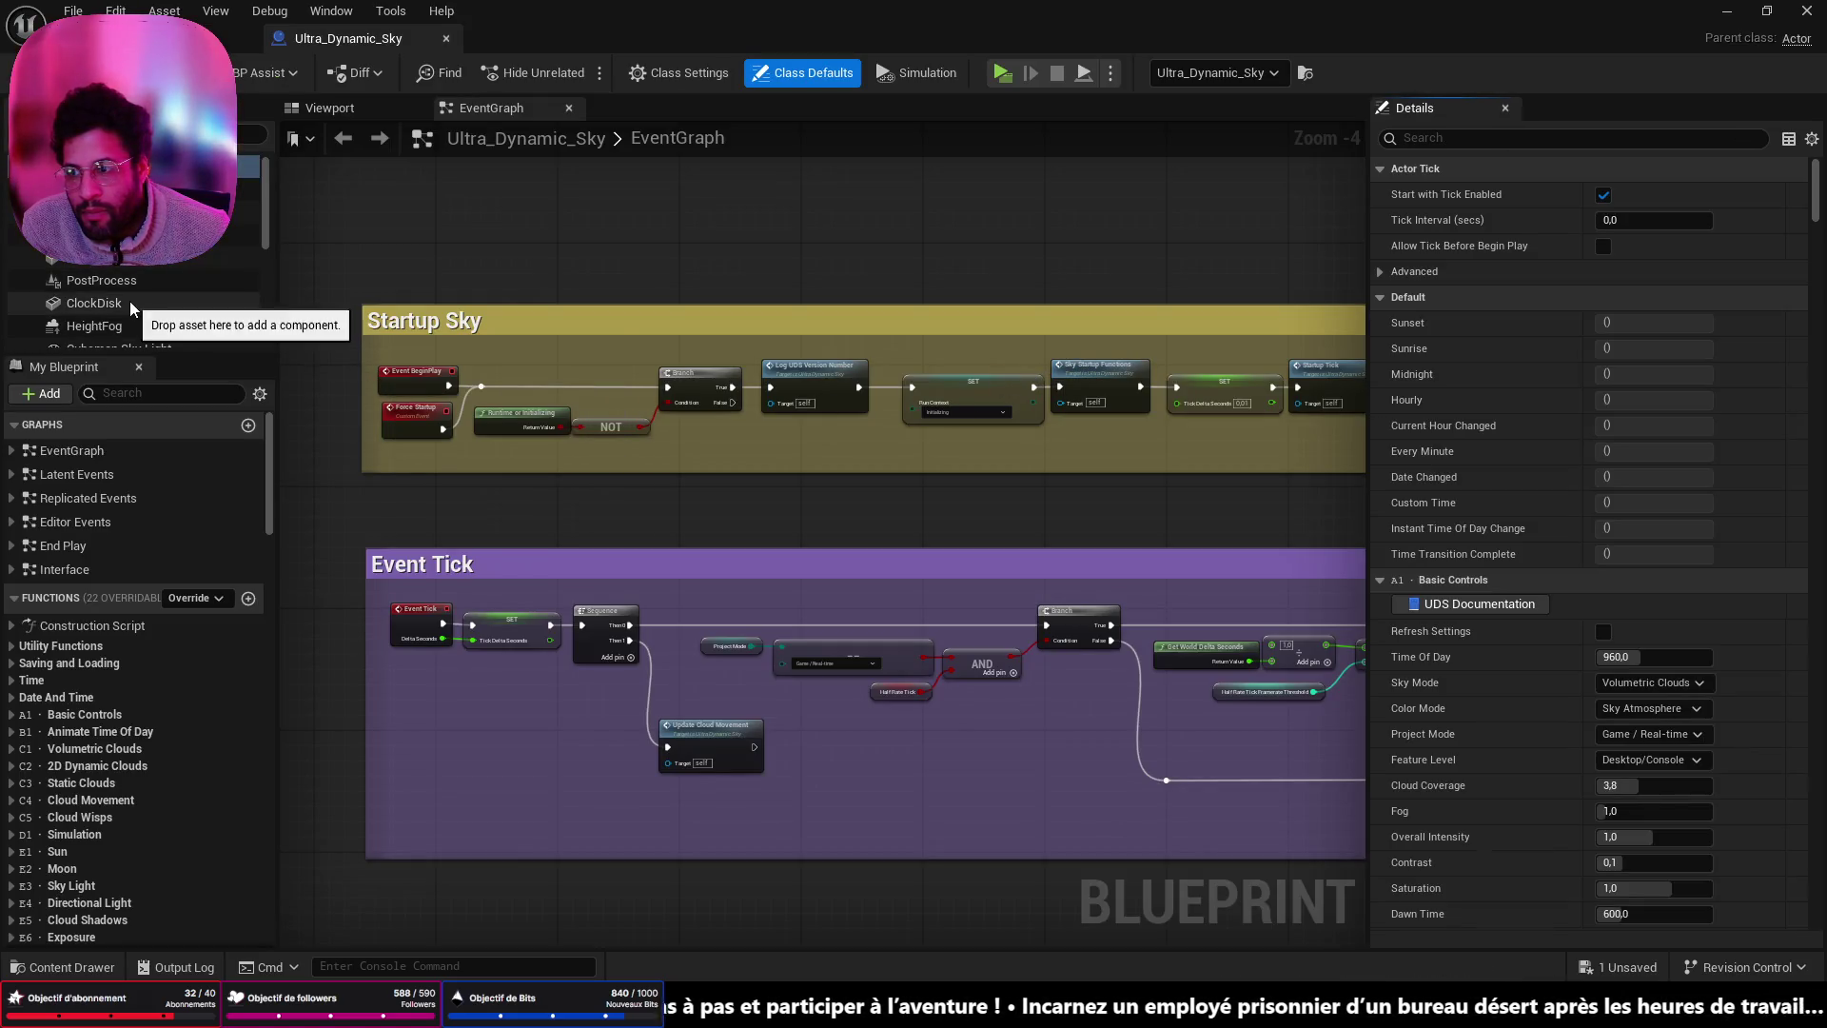
- Delete PostProcess from the Ultra_Dynamic_Sky blueprint, save, undo the deletion, and close the blueprint
click(126, 282)
key(Delete)
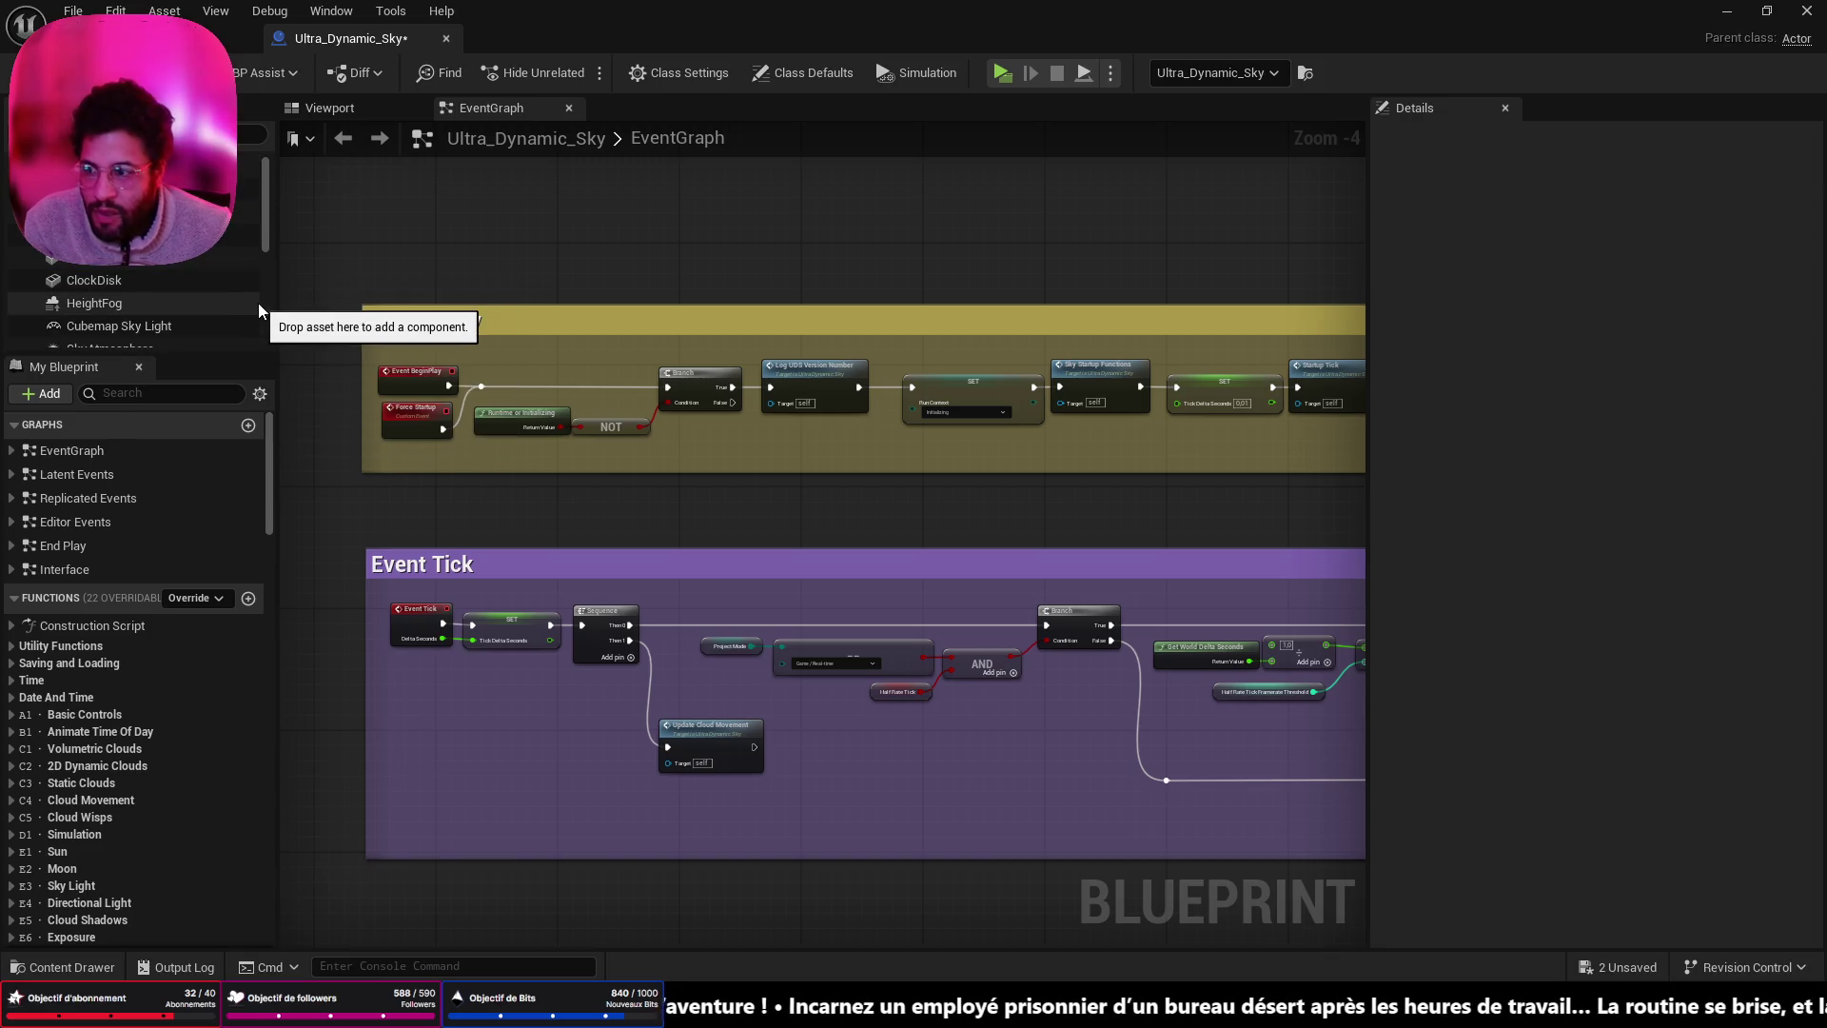
key(ctrl+shift+s)
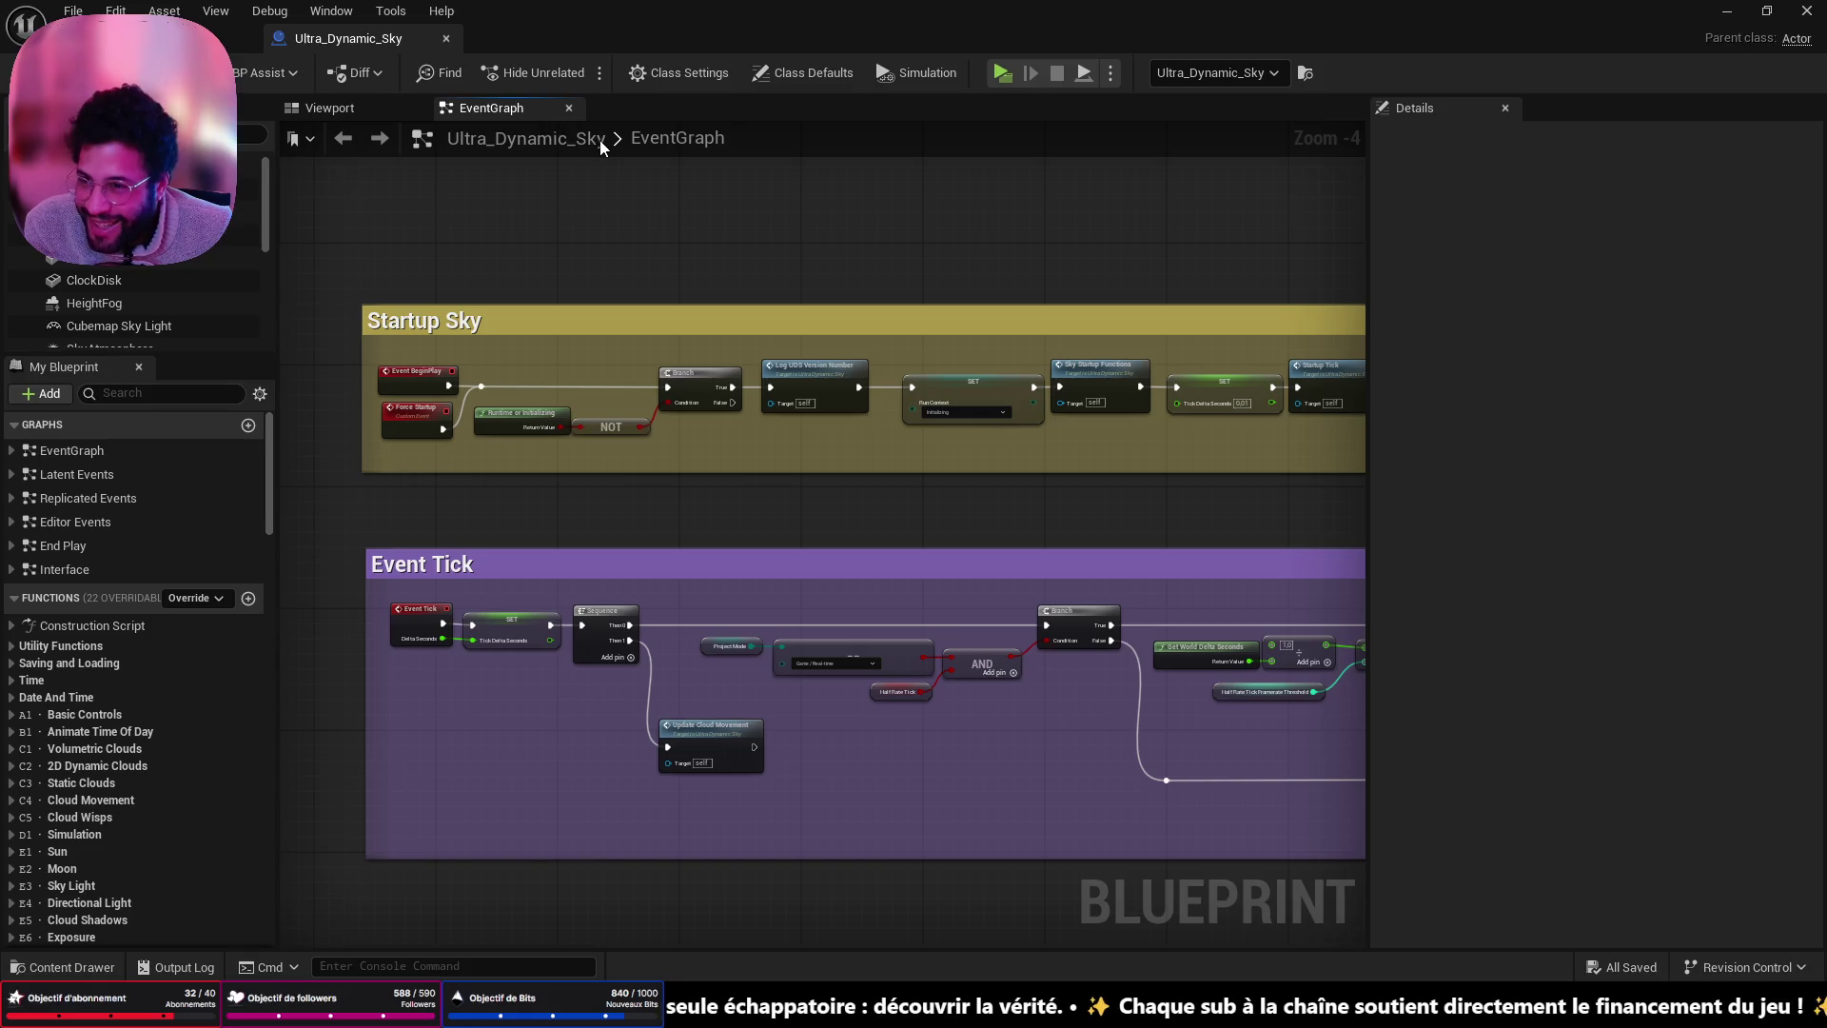
key(ctrl+z)
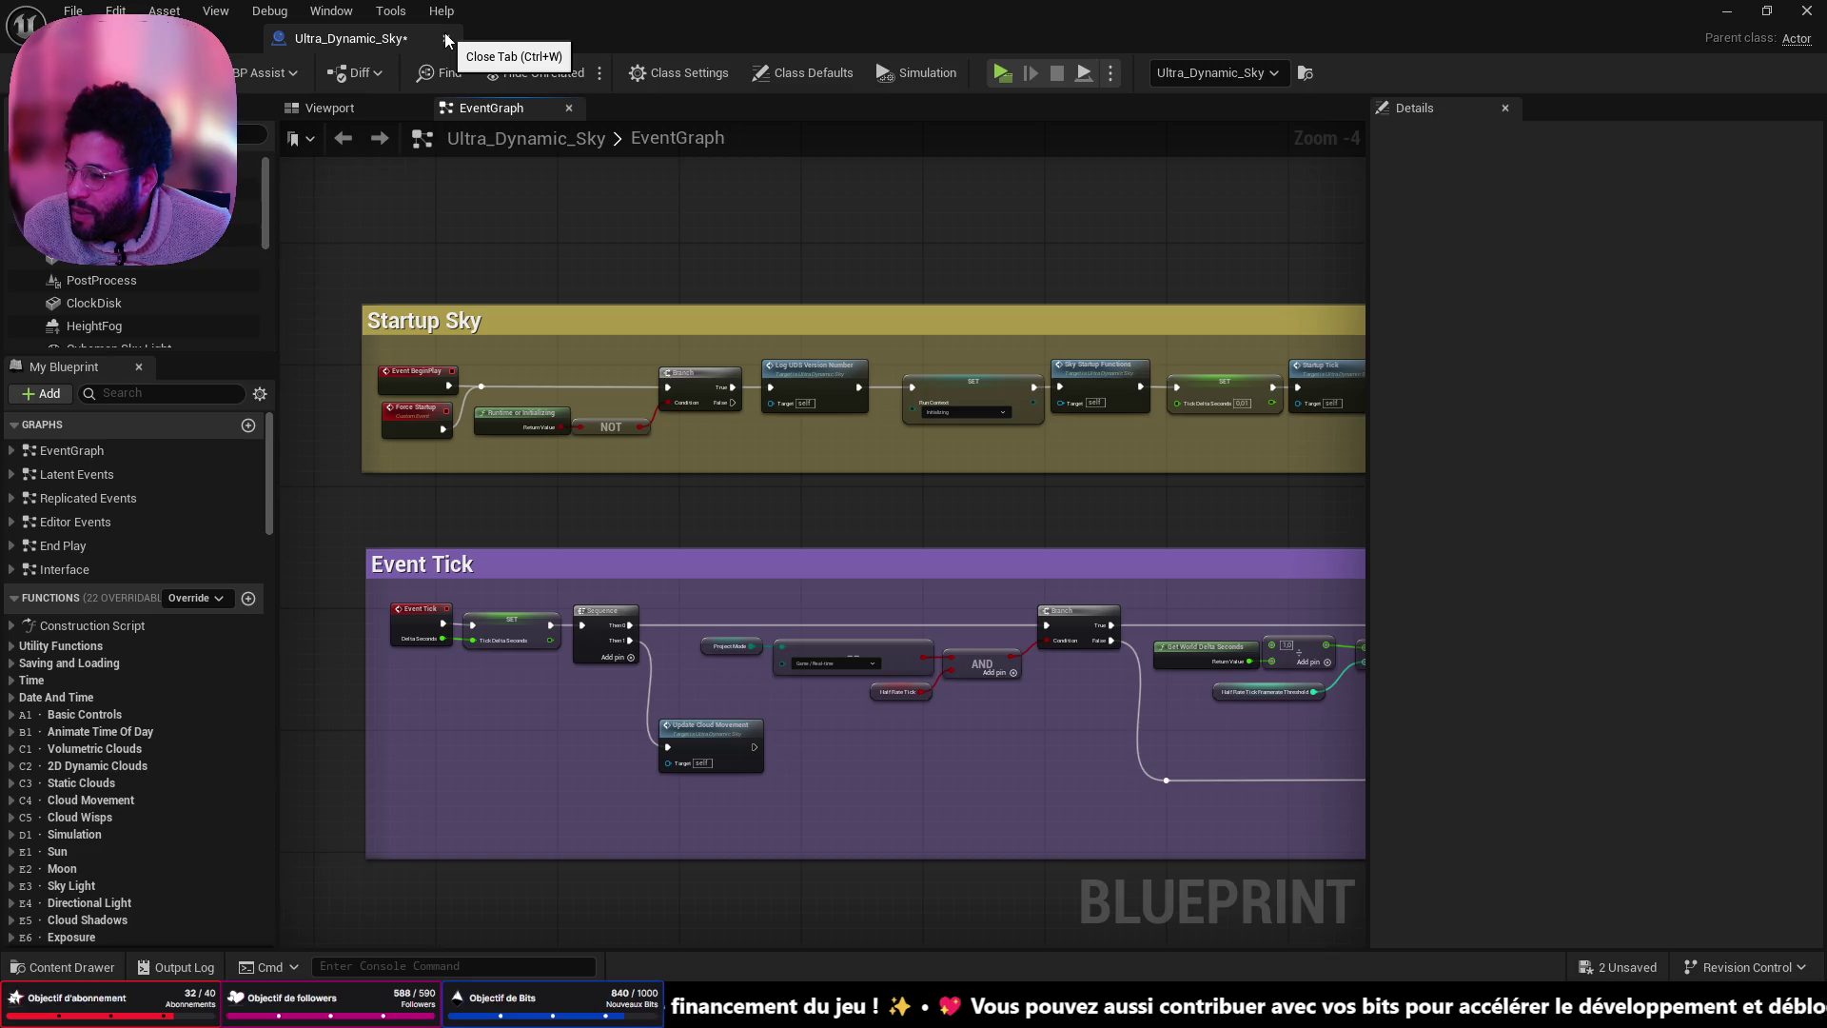
click(447, 38)
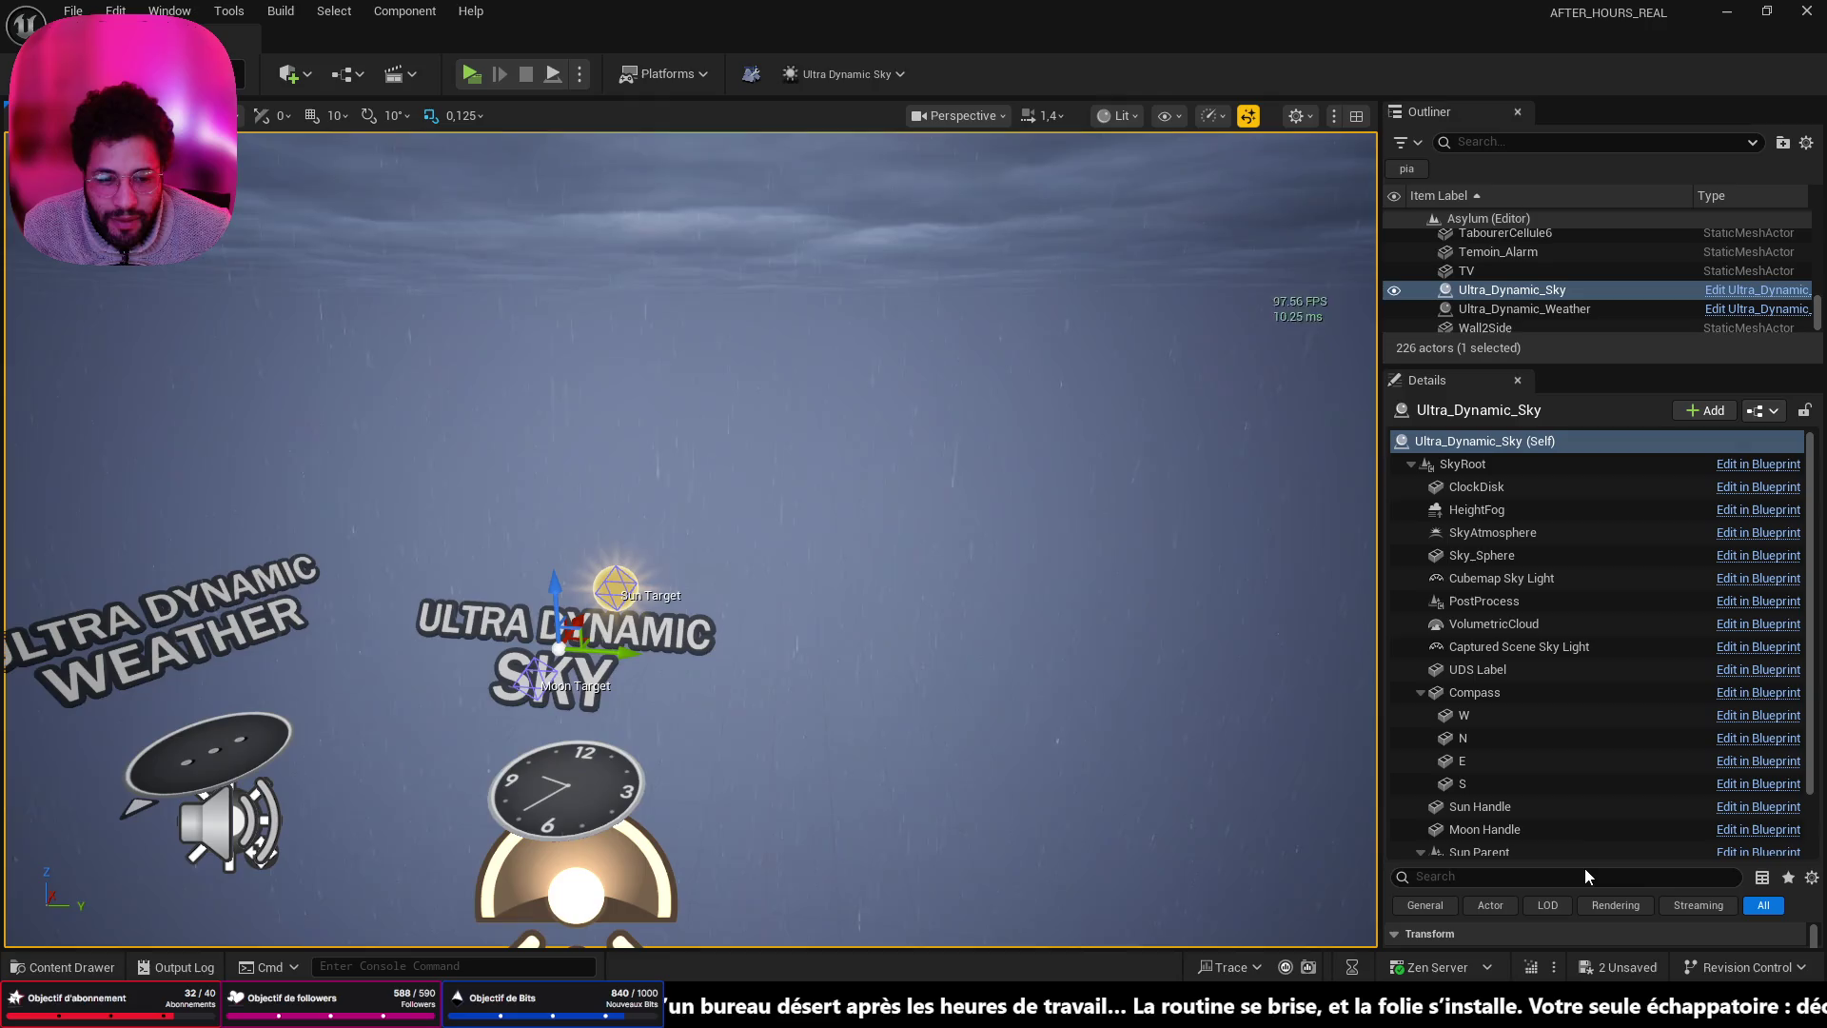
drag(1584, 862, 1585, 479)
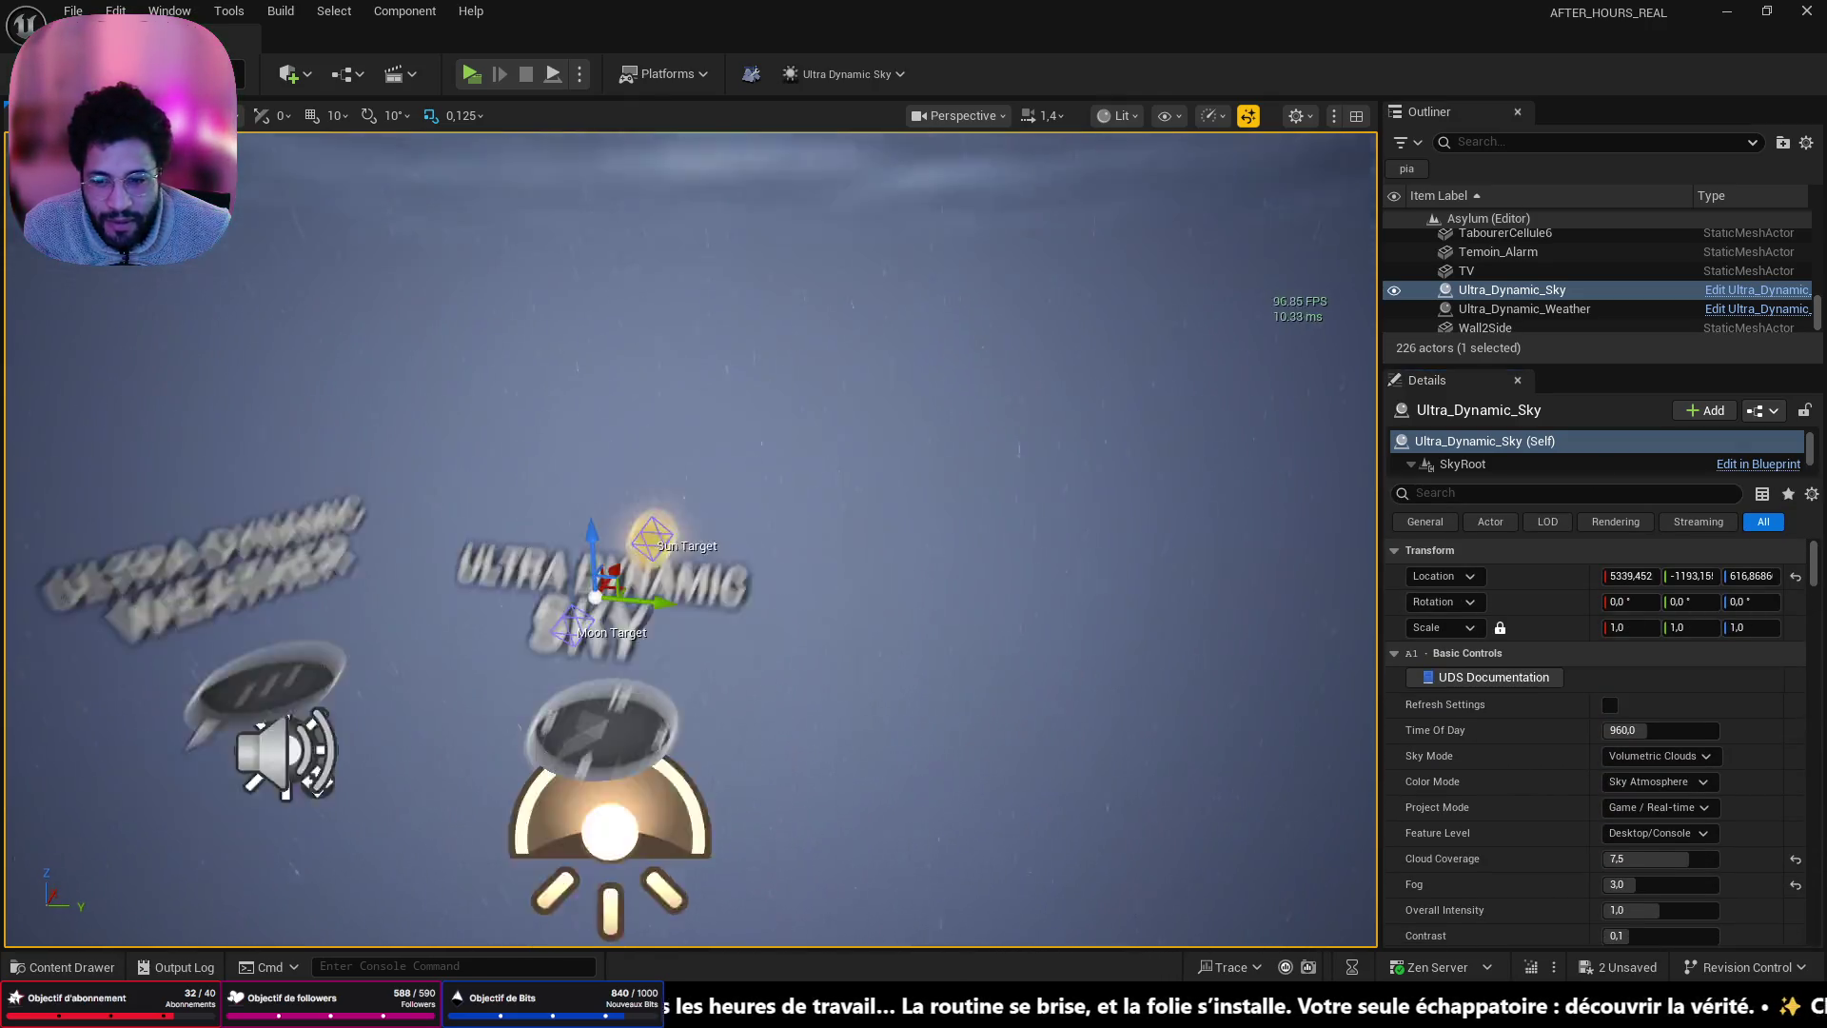
click(710, 580)
click(731, 620)
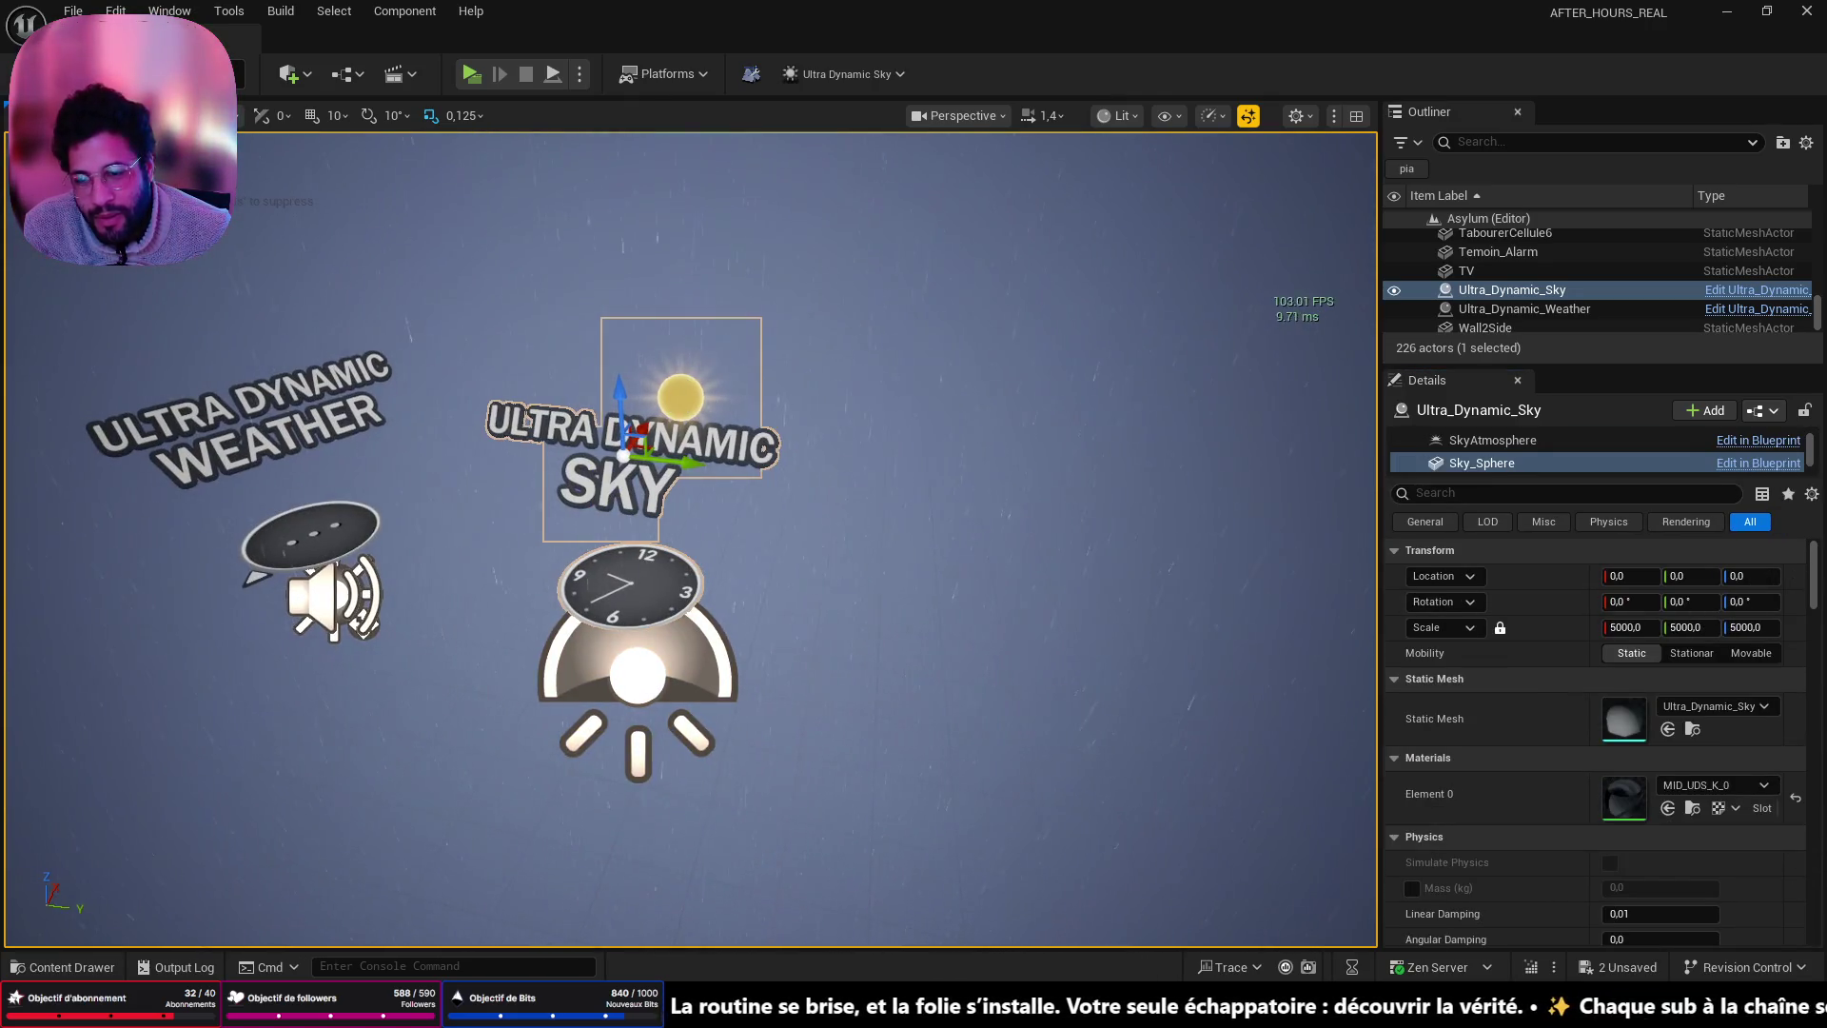
scroll(799, 559, down, 5)
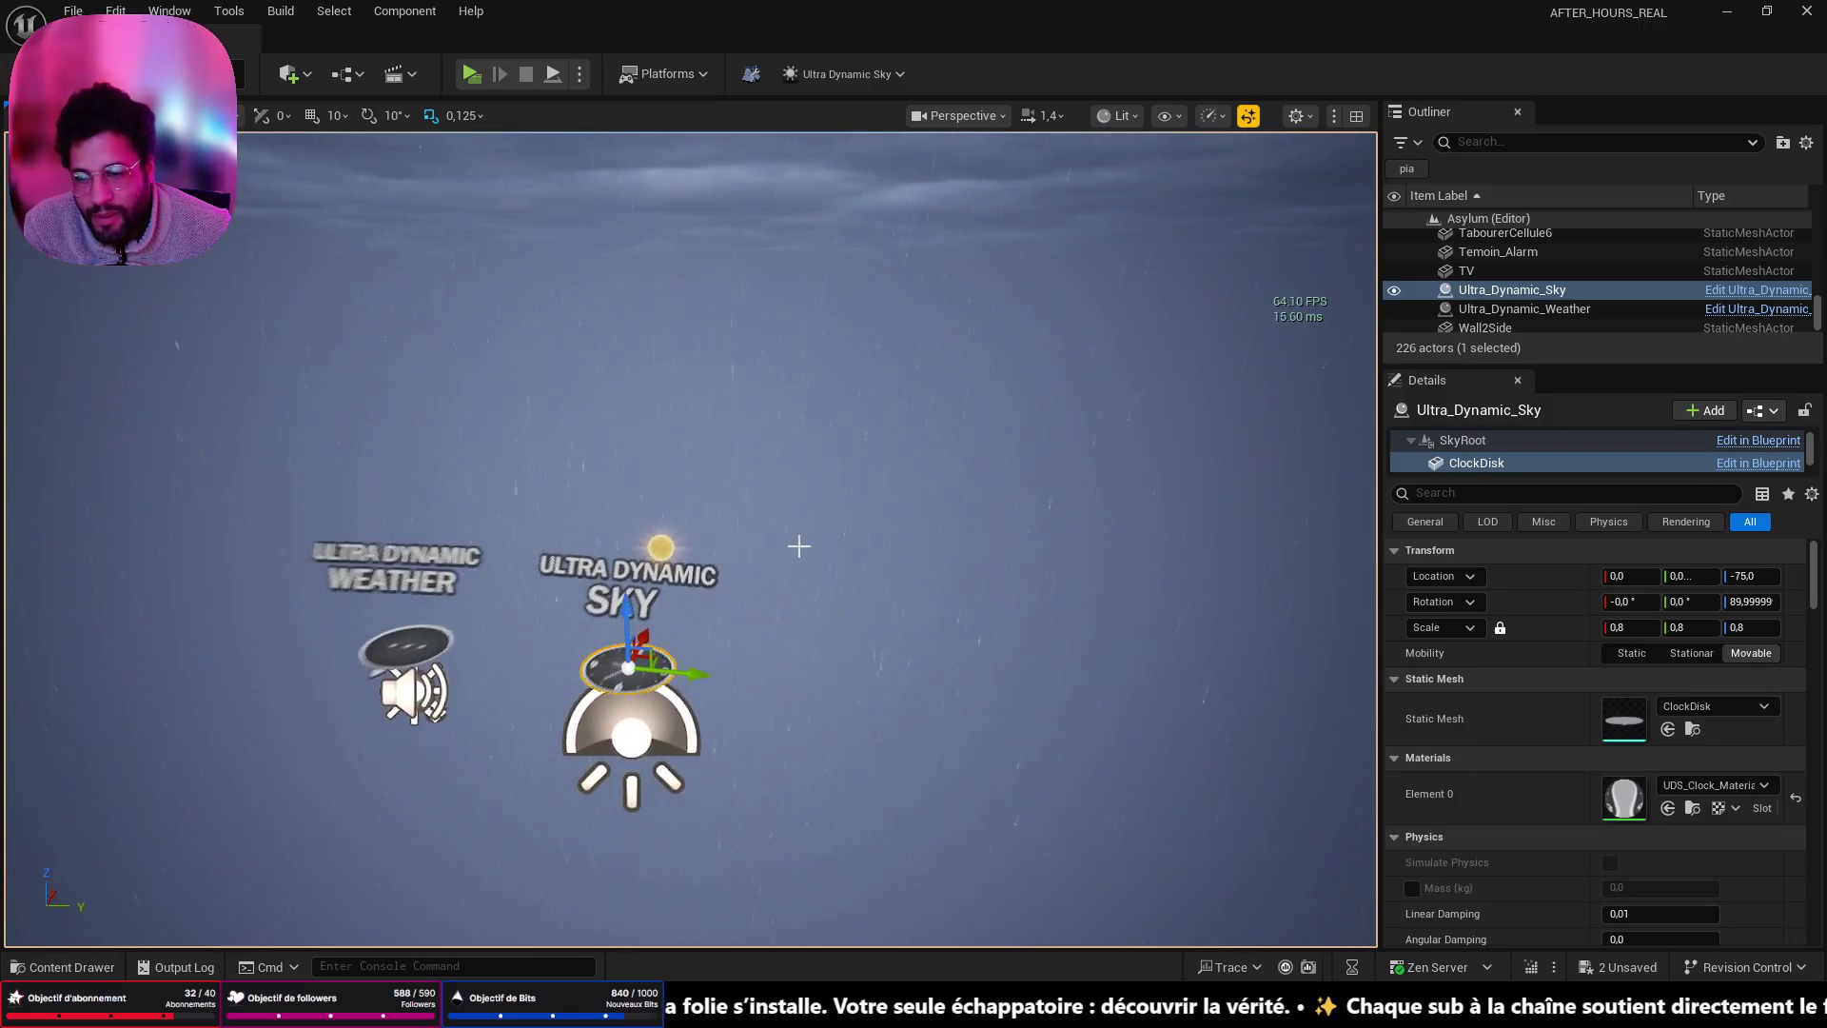
click(644, 582)
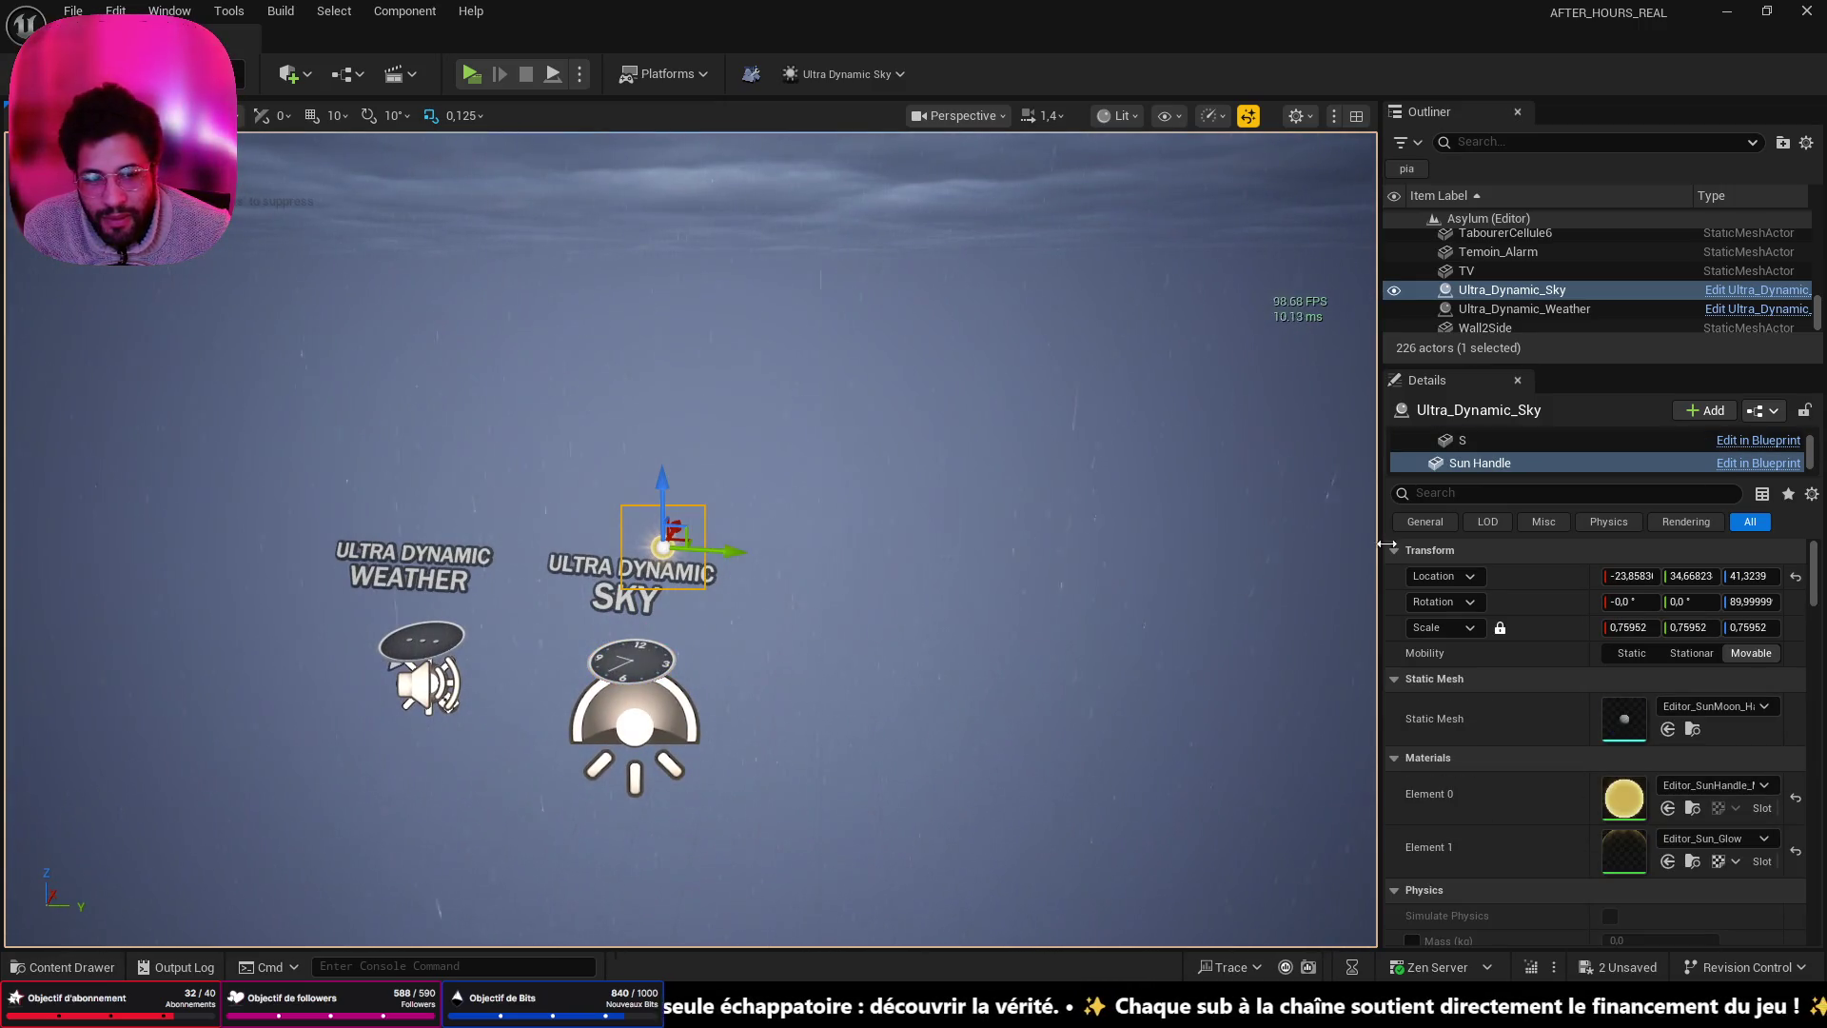
drag(1025, 533, 787, 433)
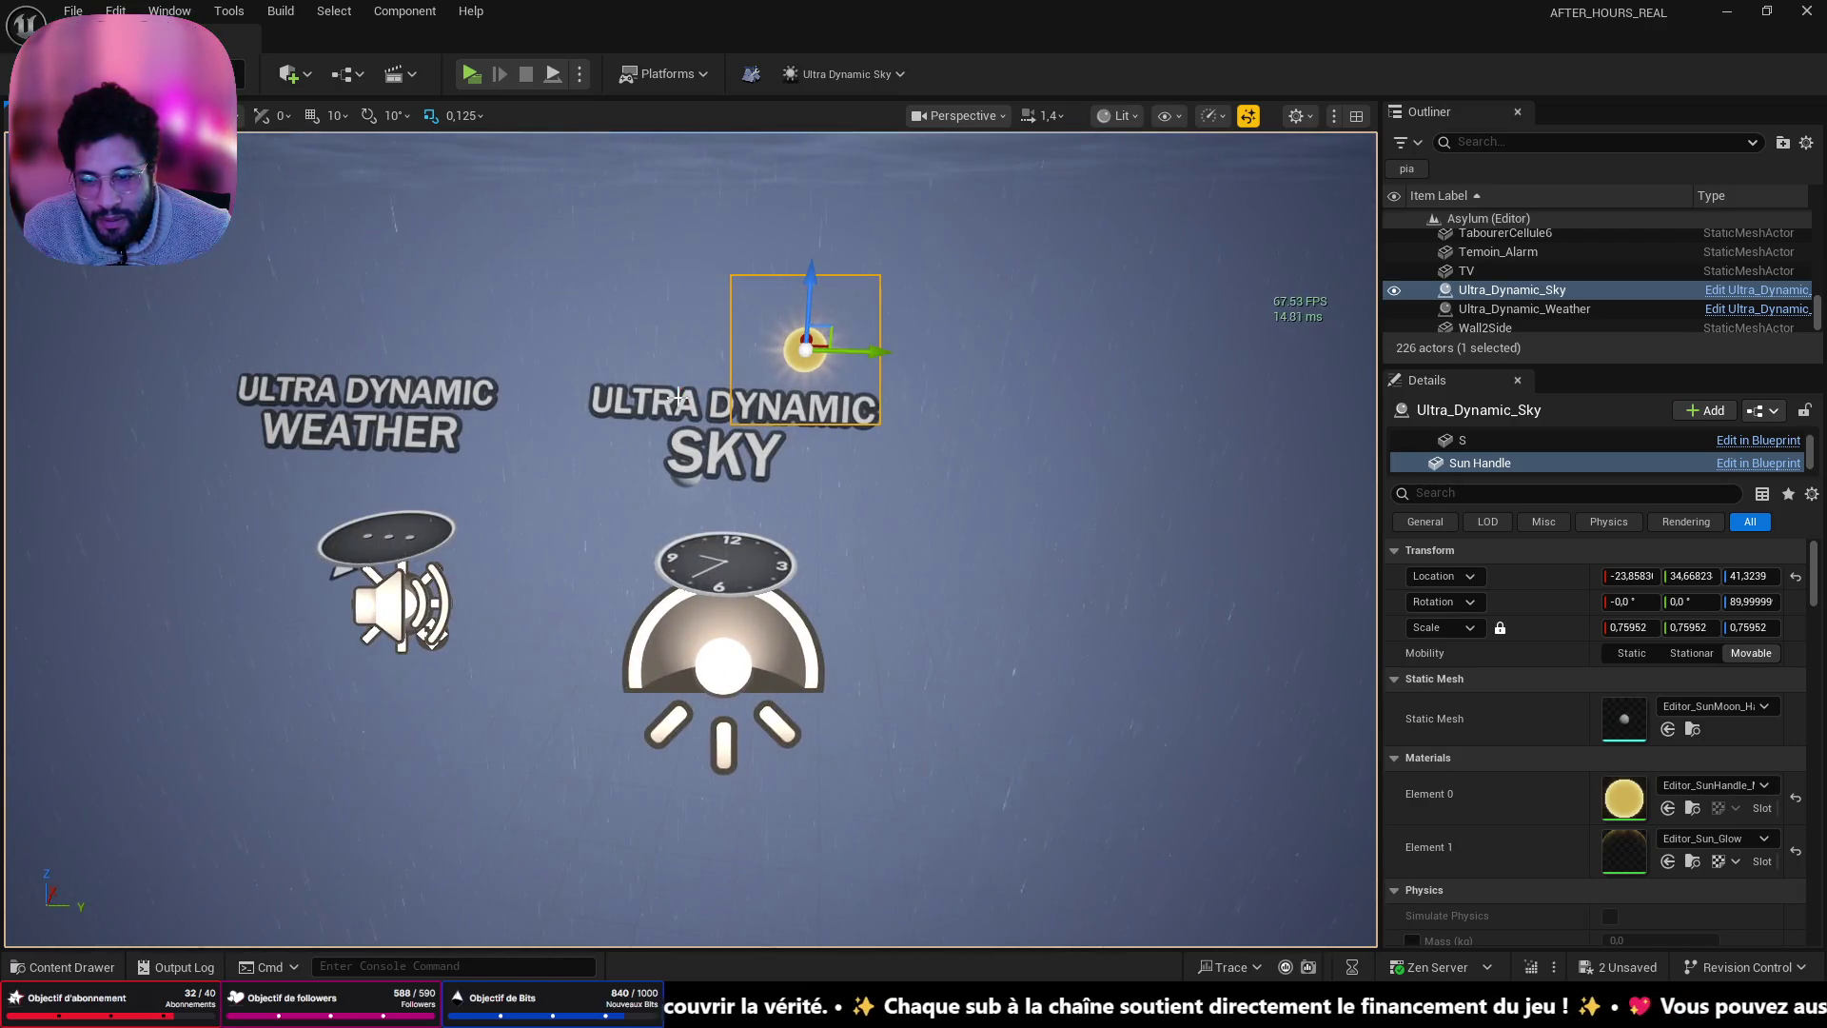
click(733, 409)
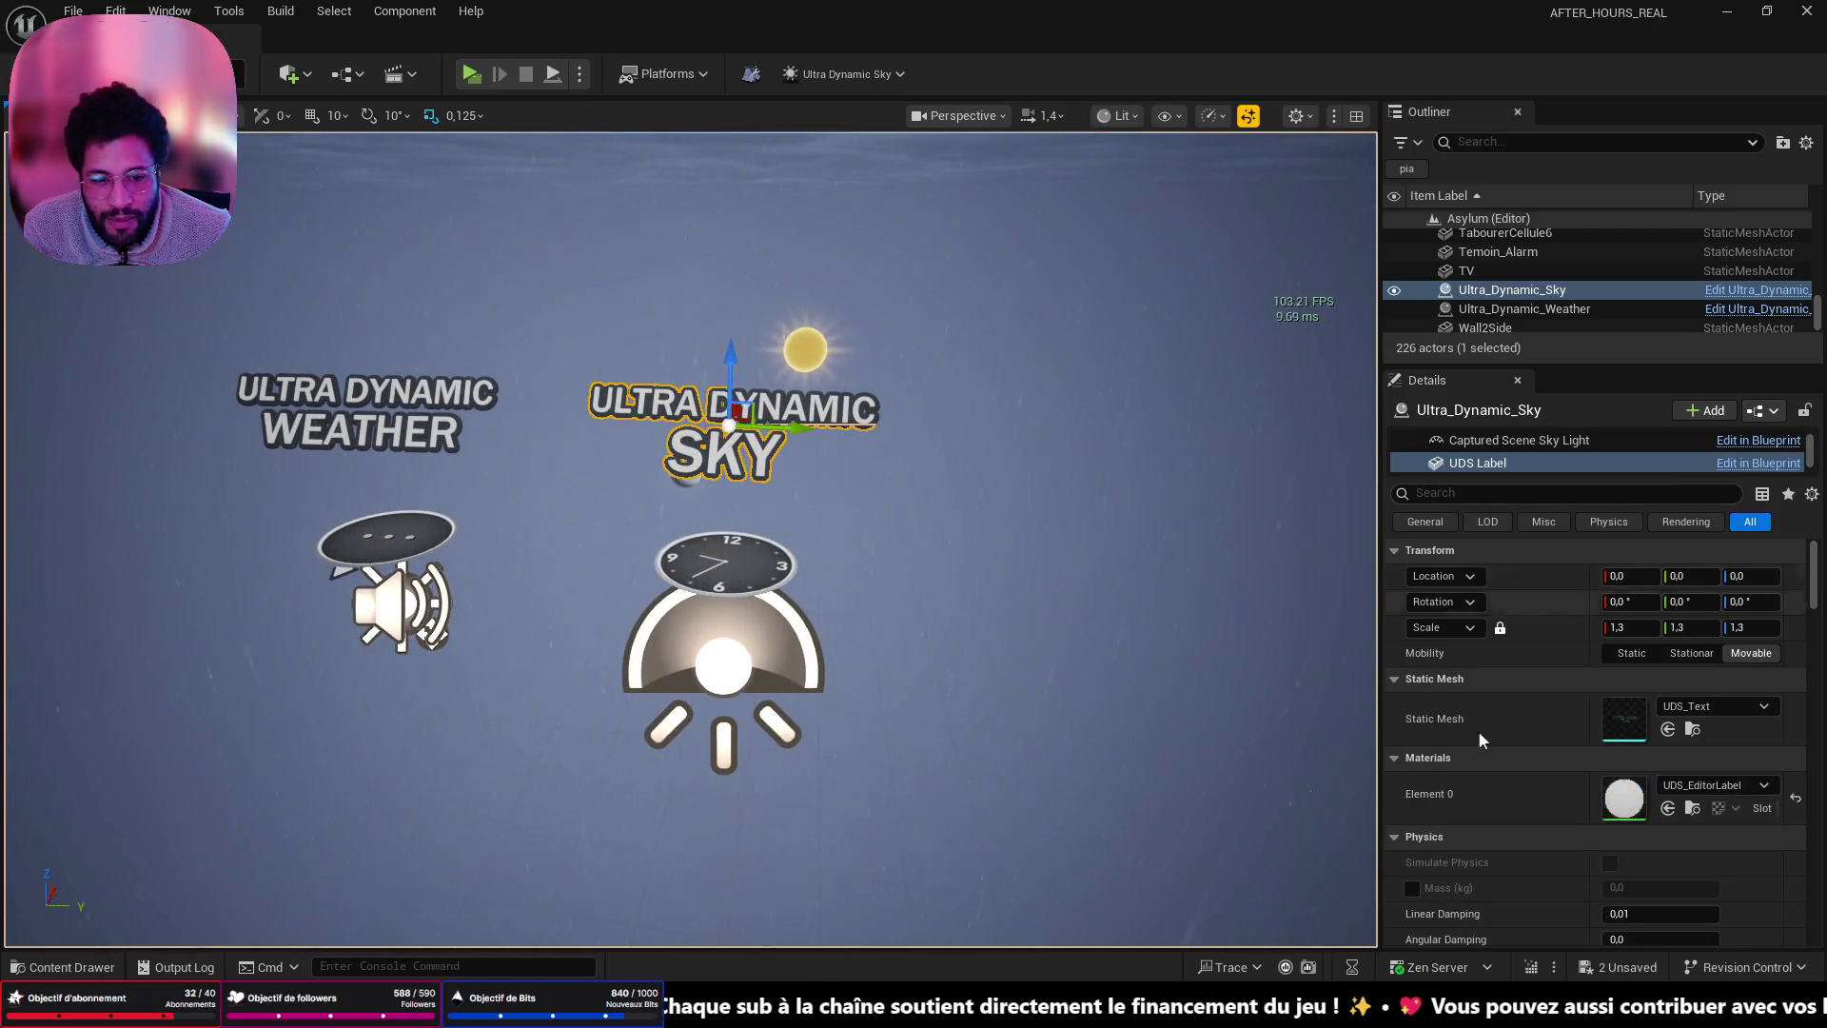
scroll(1480, 761, down, 3)
click(1532, 310)
click(1523, 290)
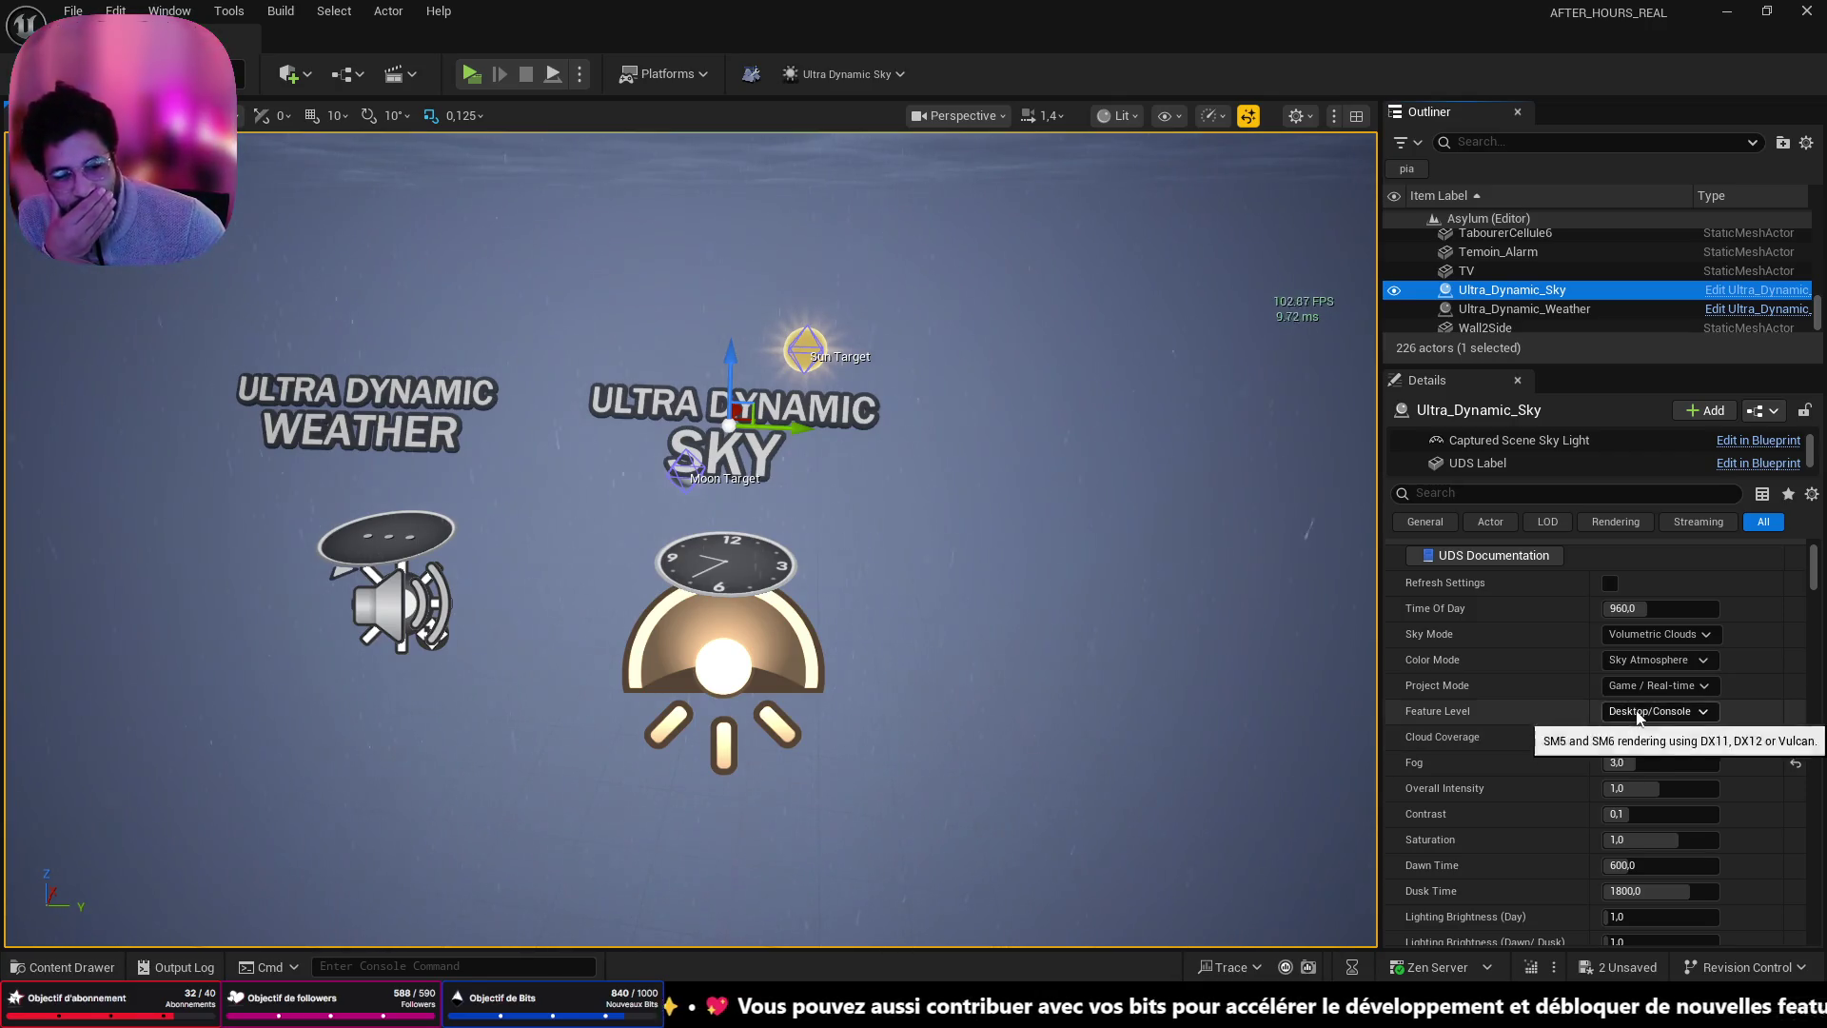
scroll(1560, 670, down, 6)
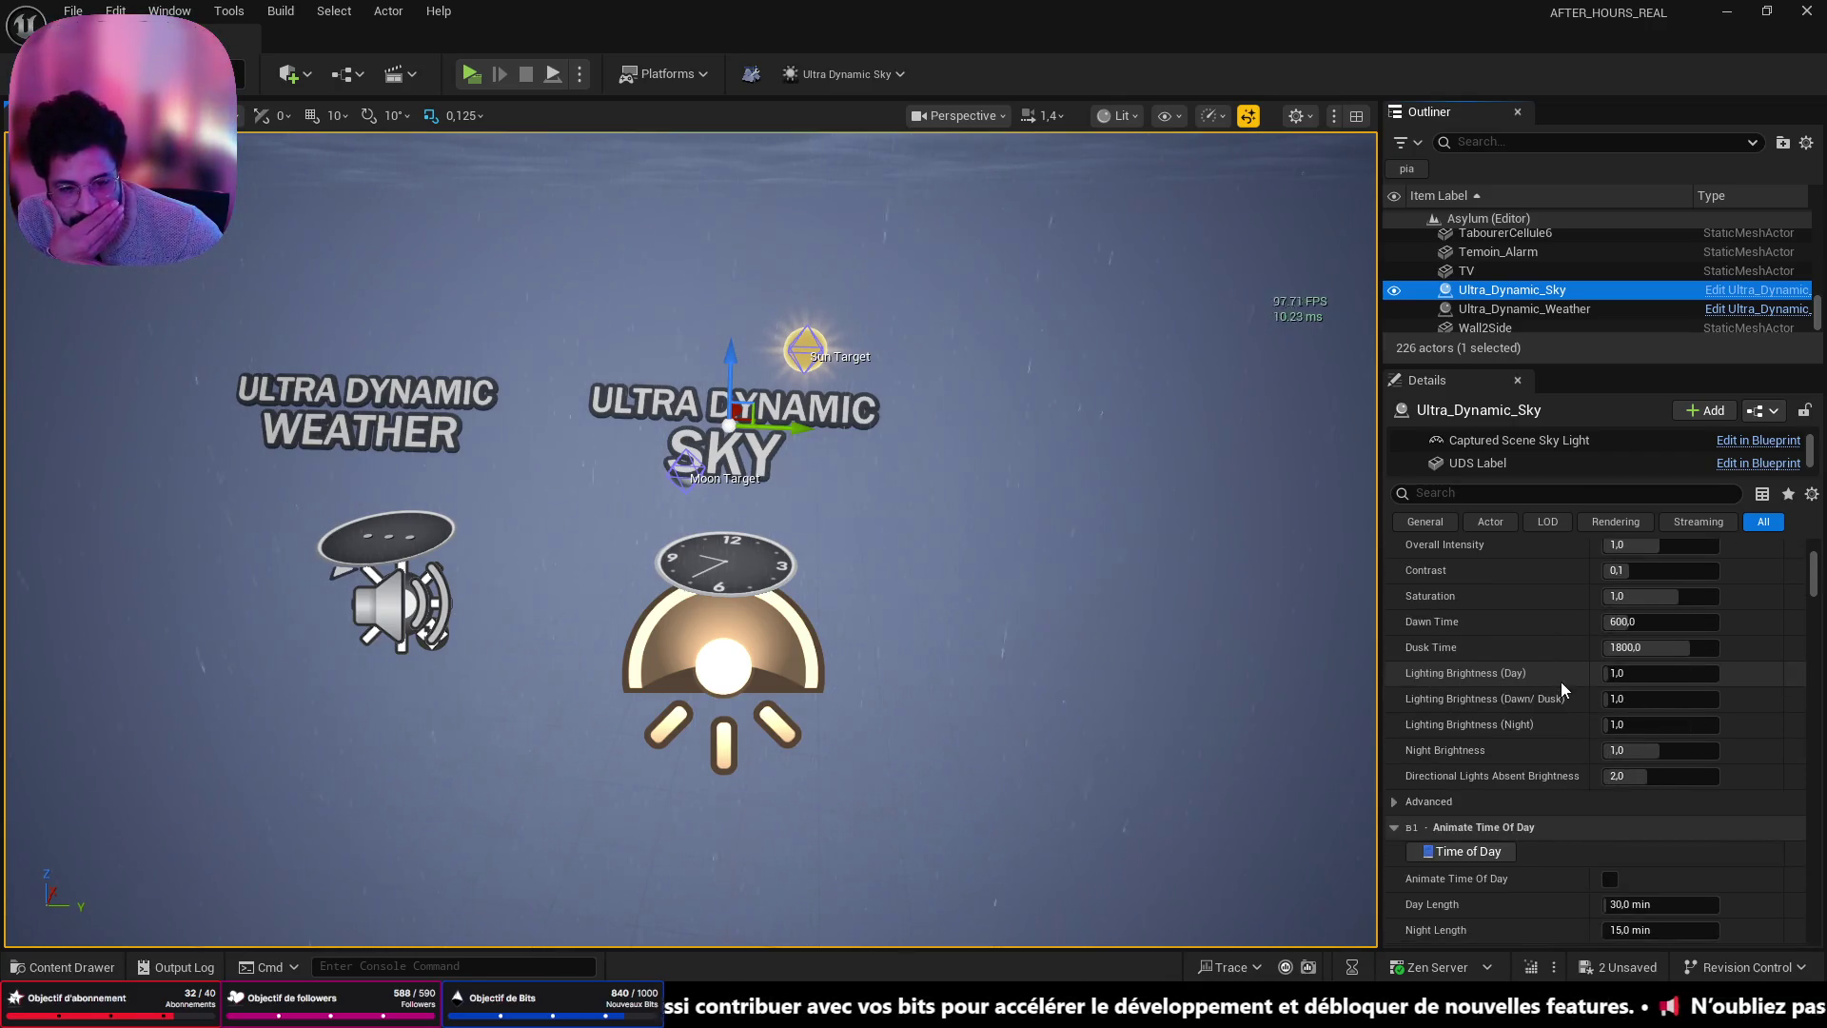
scroll(1561, 685, down, 5)
scroll(1561, 685, down, 15)
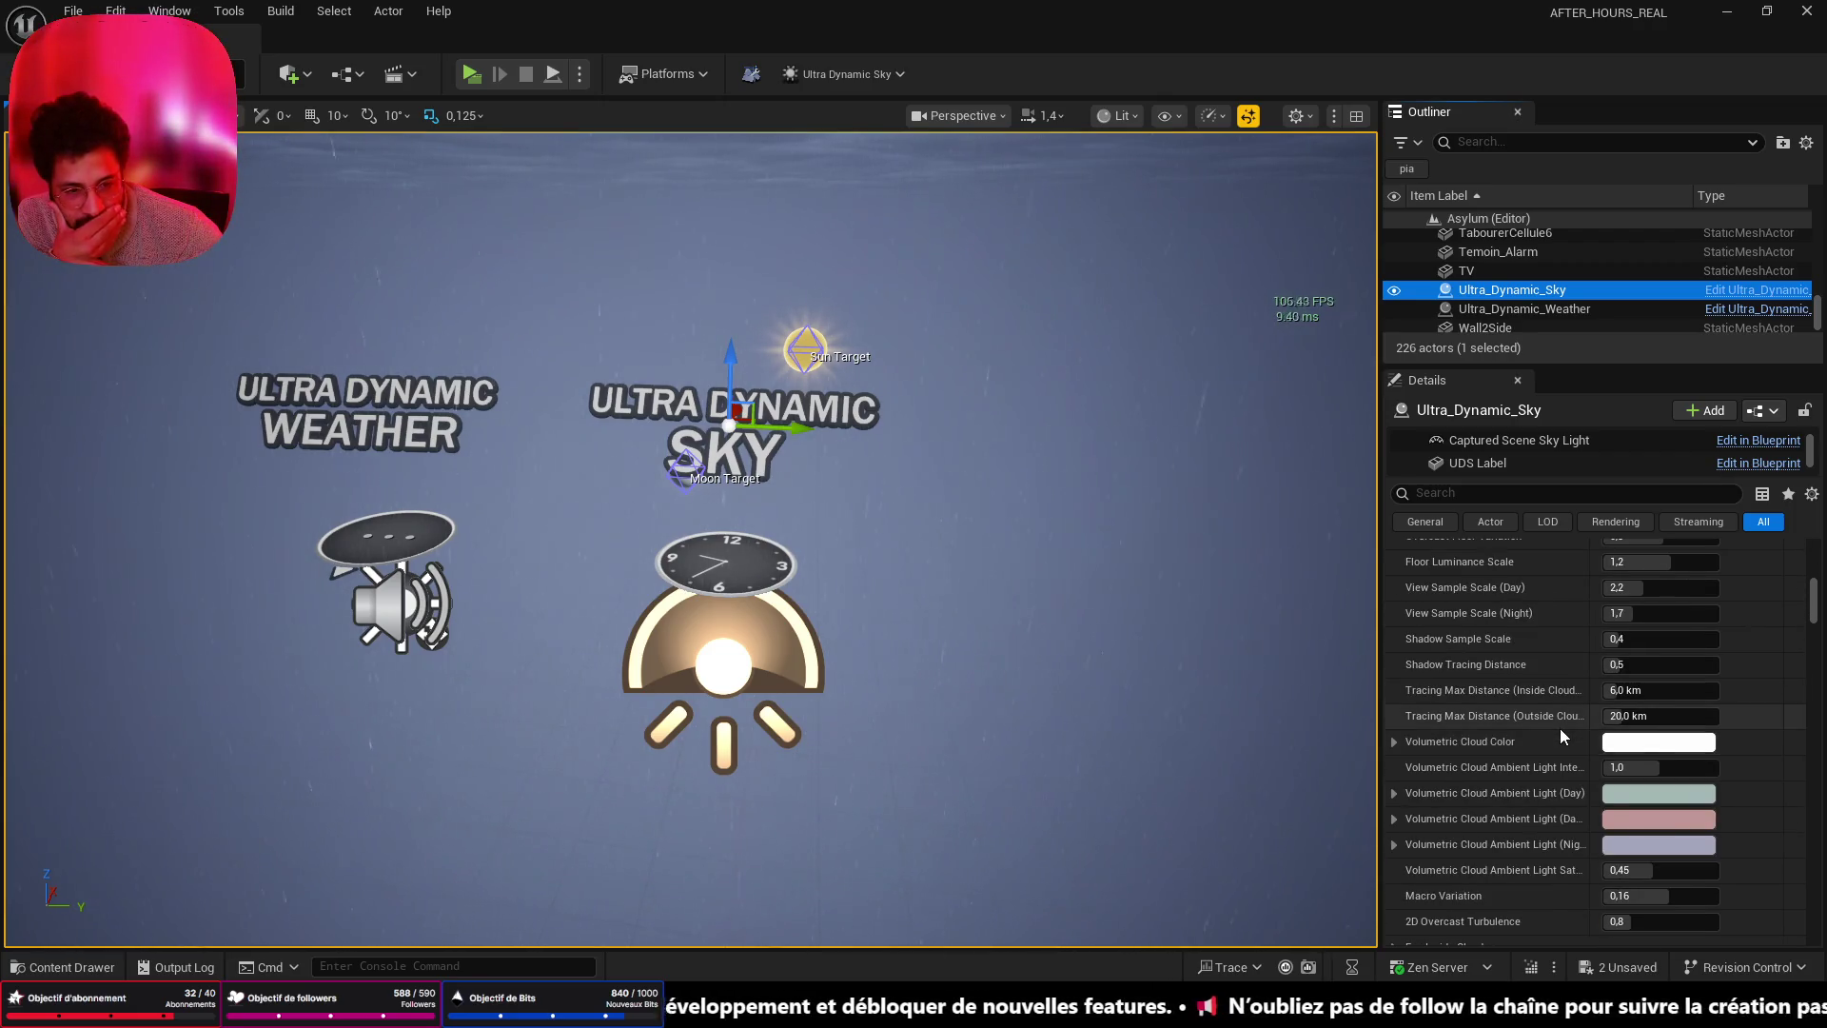
scroll(1560, 728, down, 12)
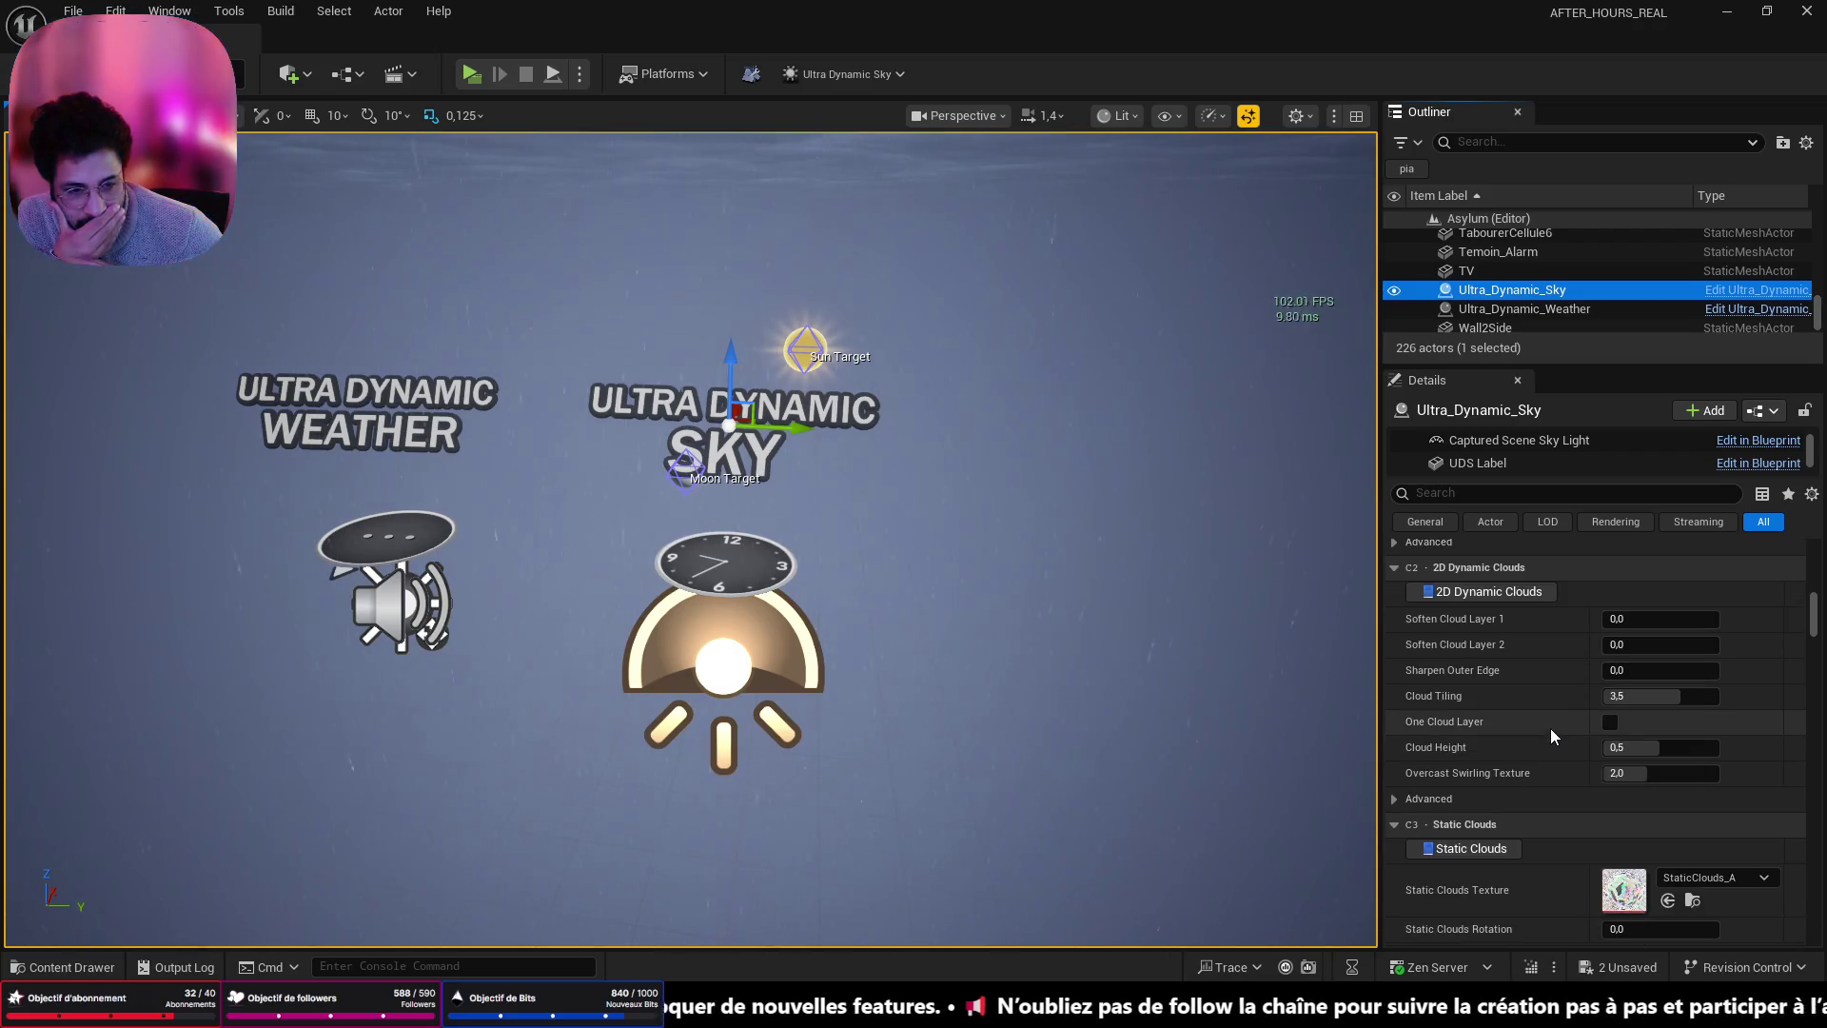
scroll(1551, 725, down, 8)
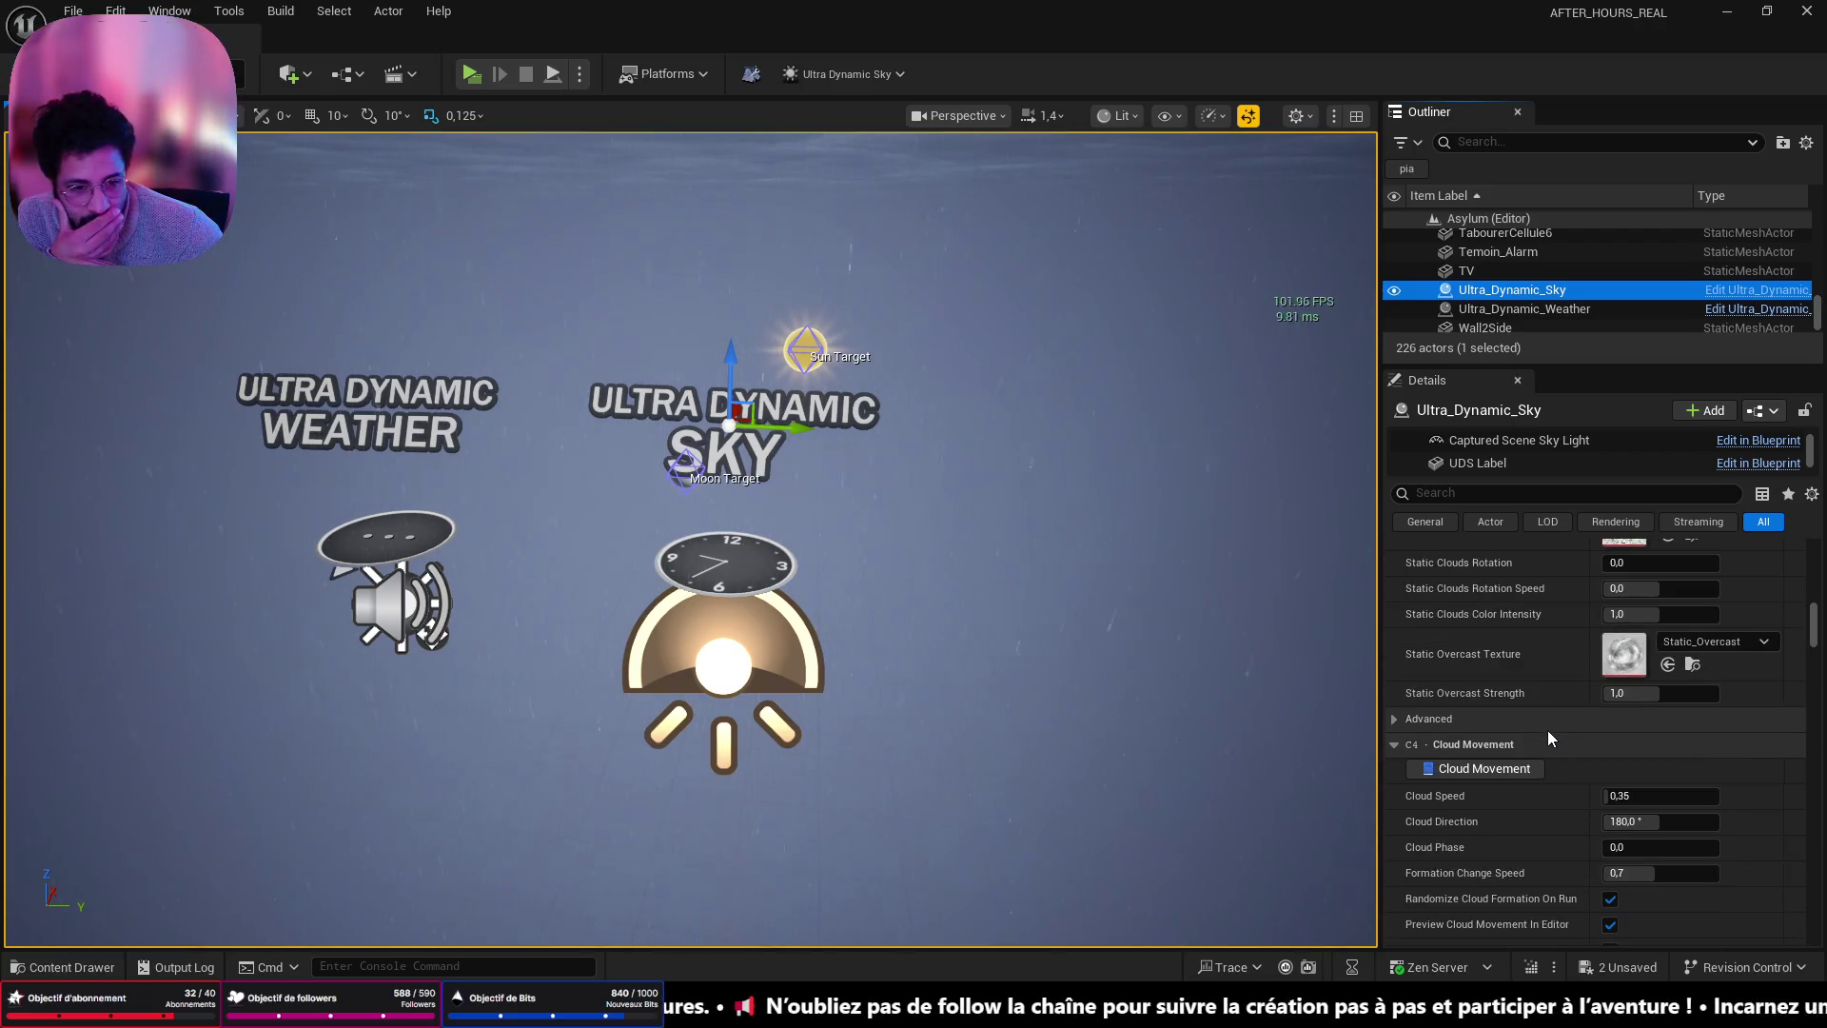
scroll(1546, 729, down, 5)
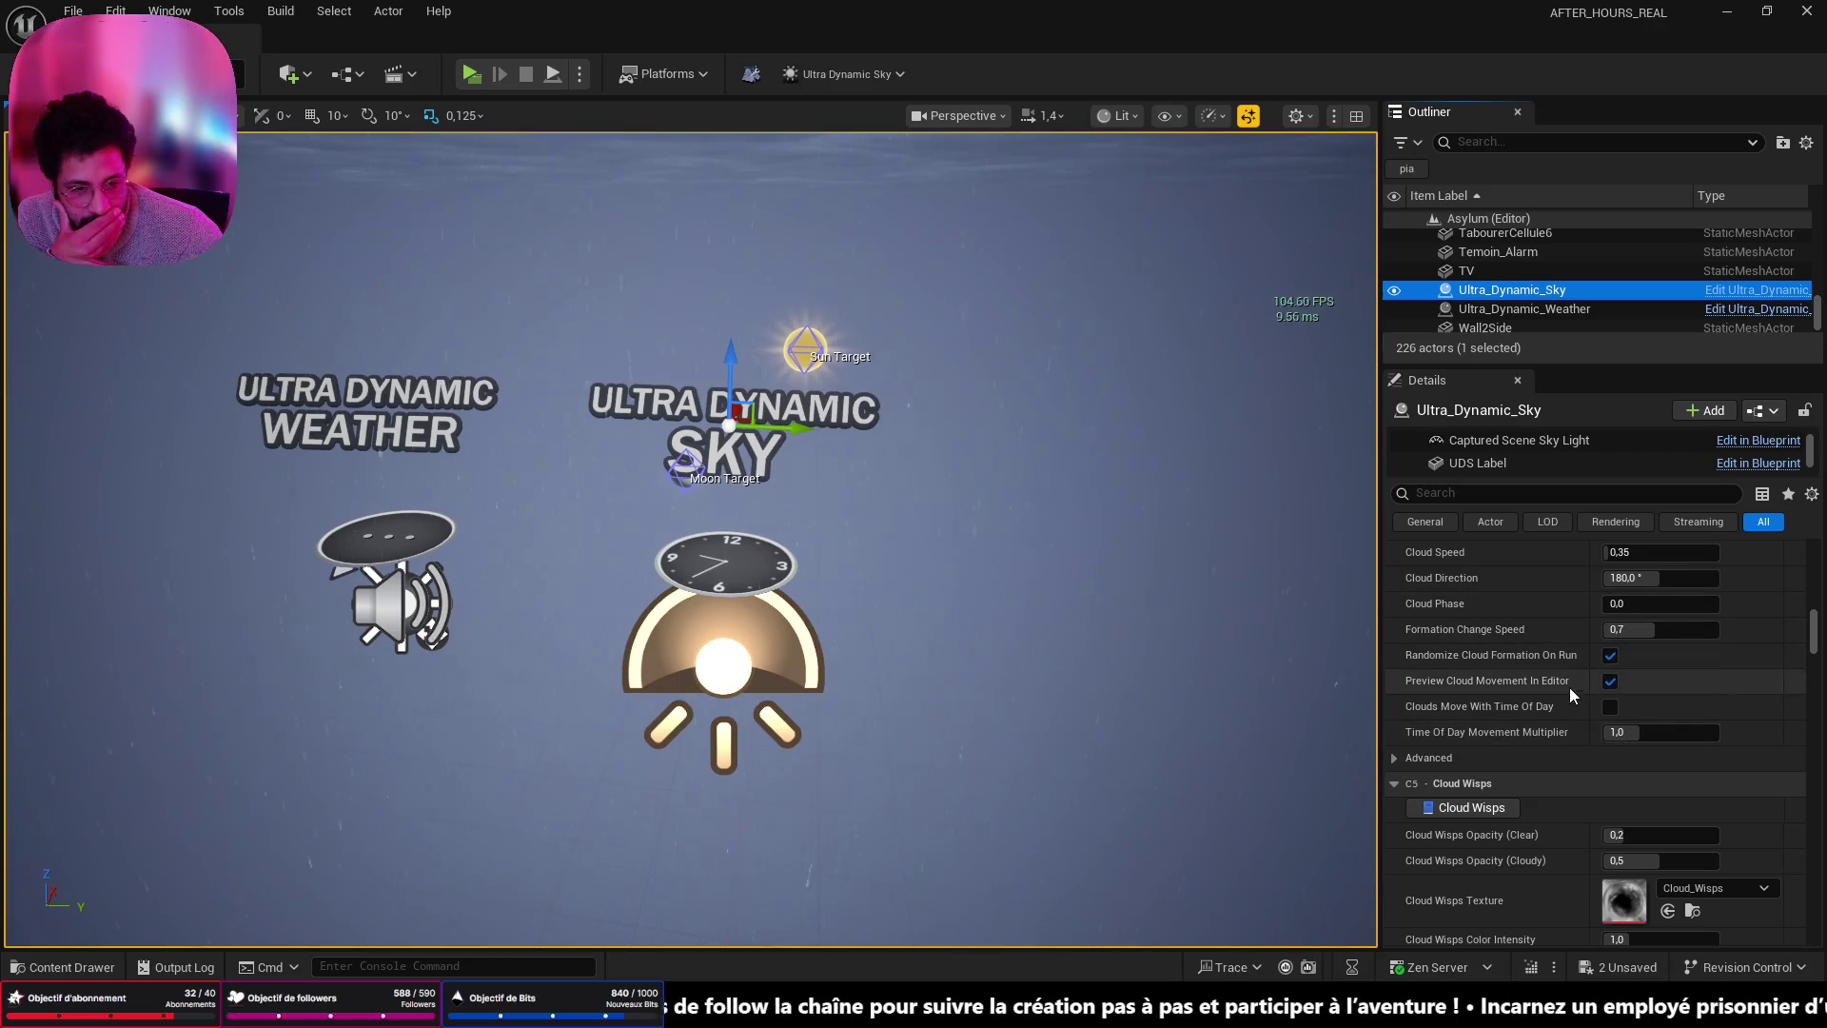
scroll(1570, 685, down, 4)
click(1503, 491)
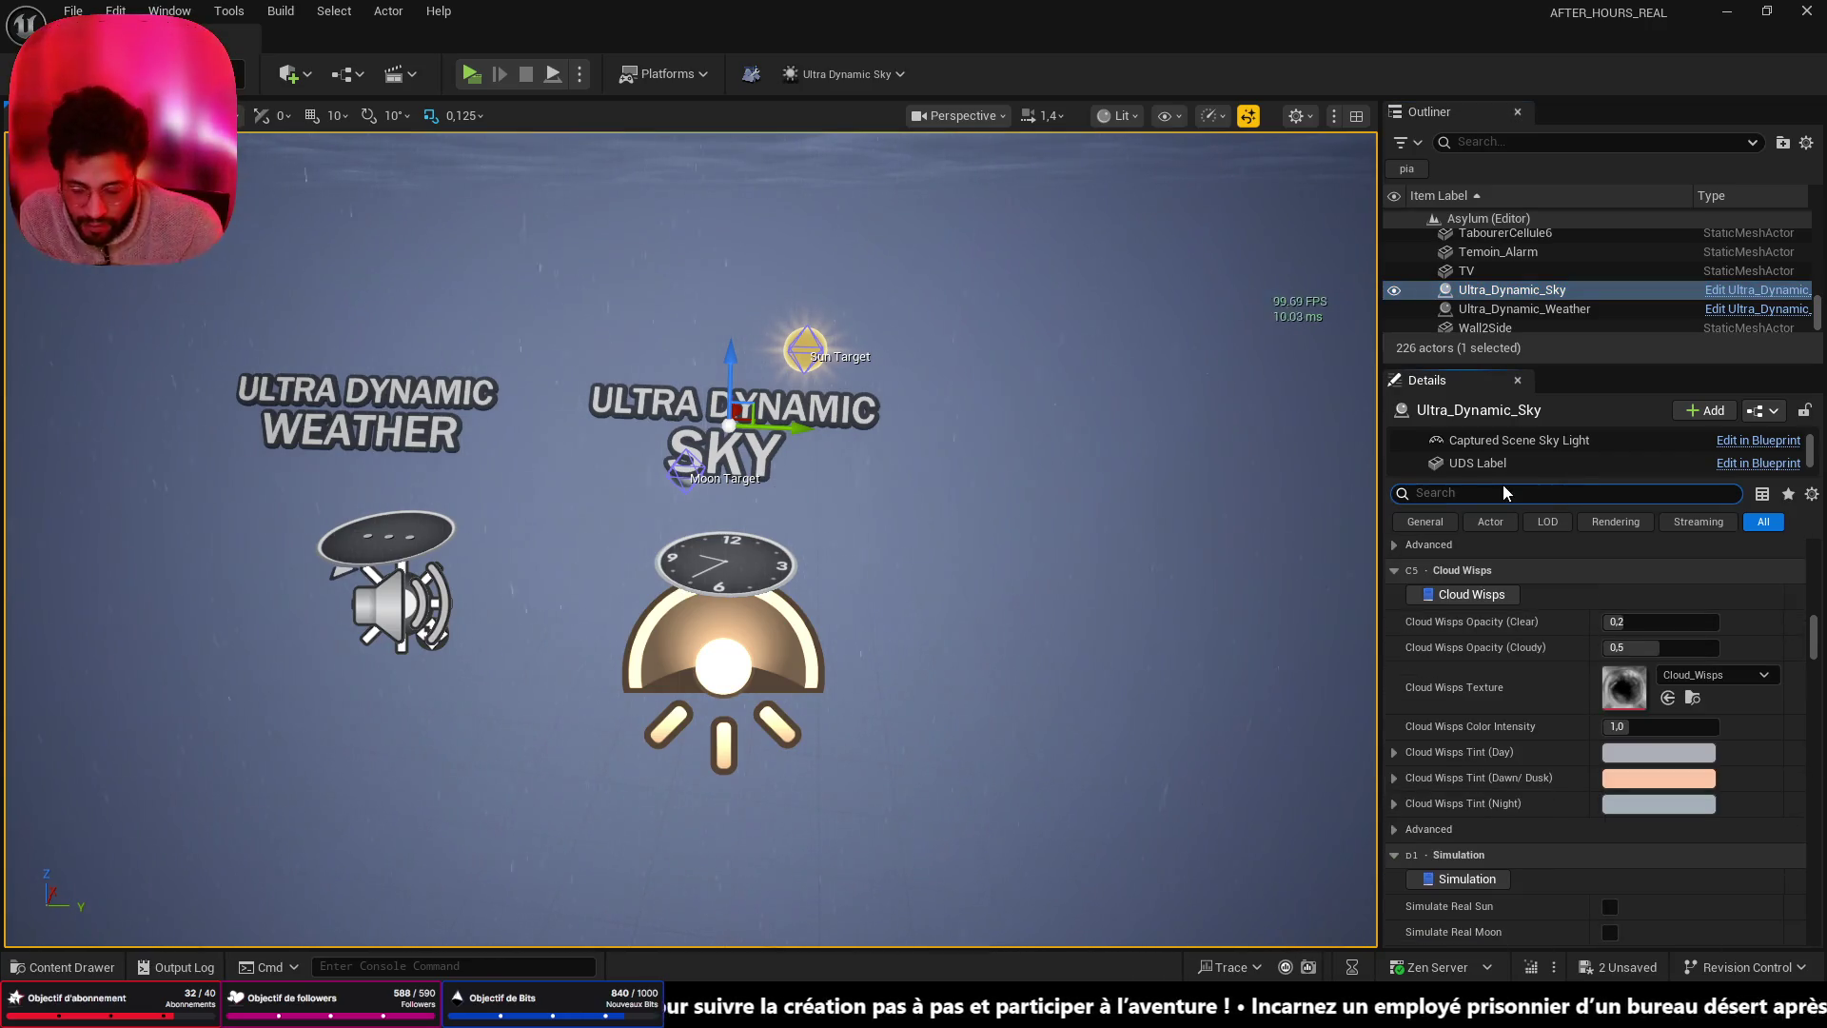
- Filter the Details panel by 'post' and glance at the post-processing documentation
text(post)
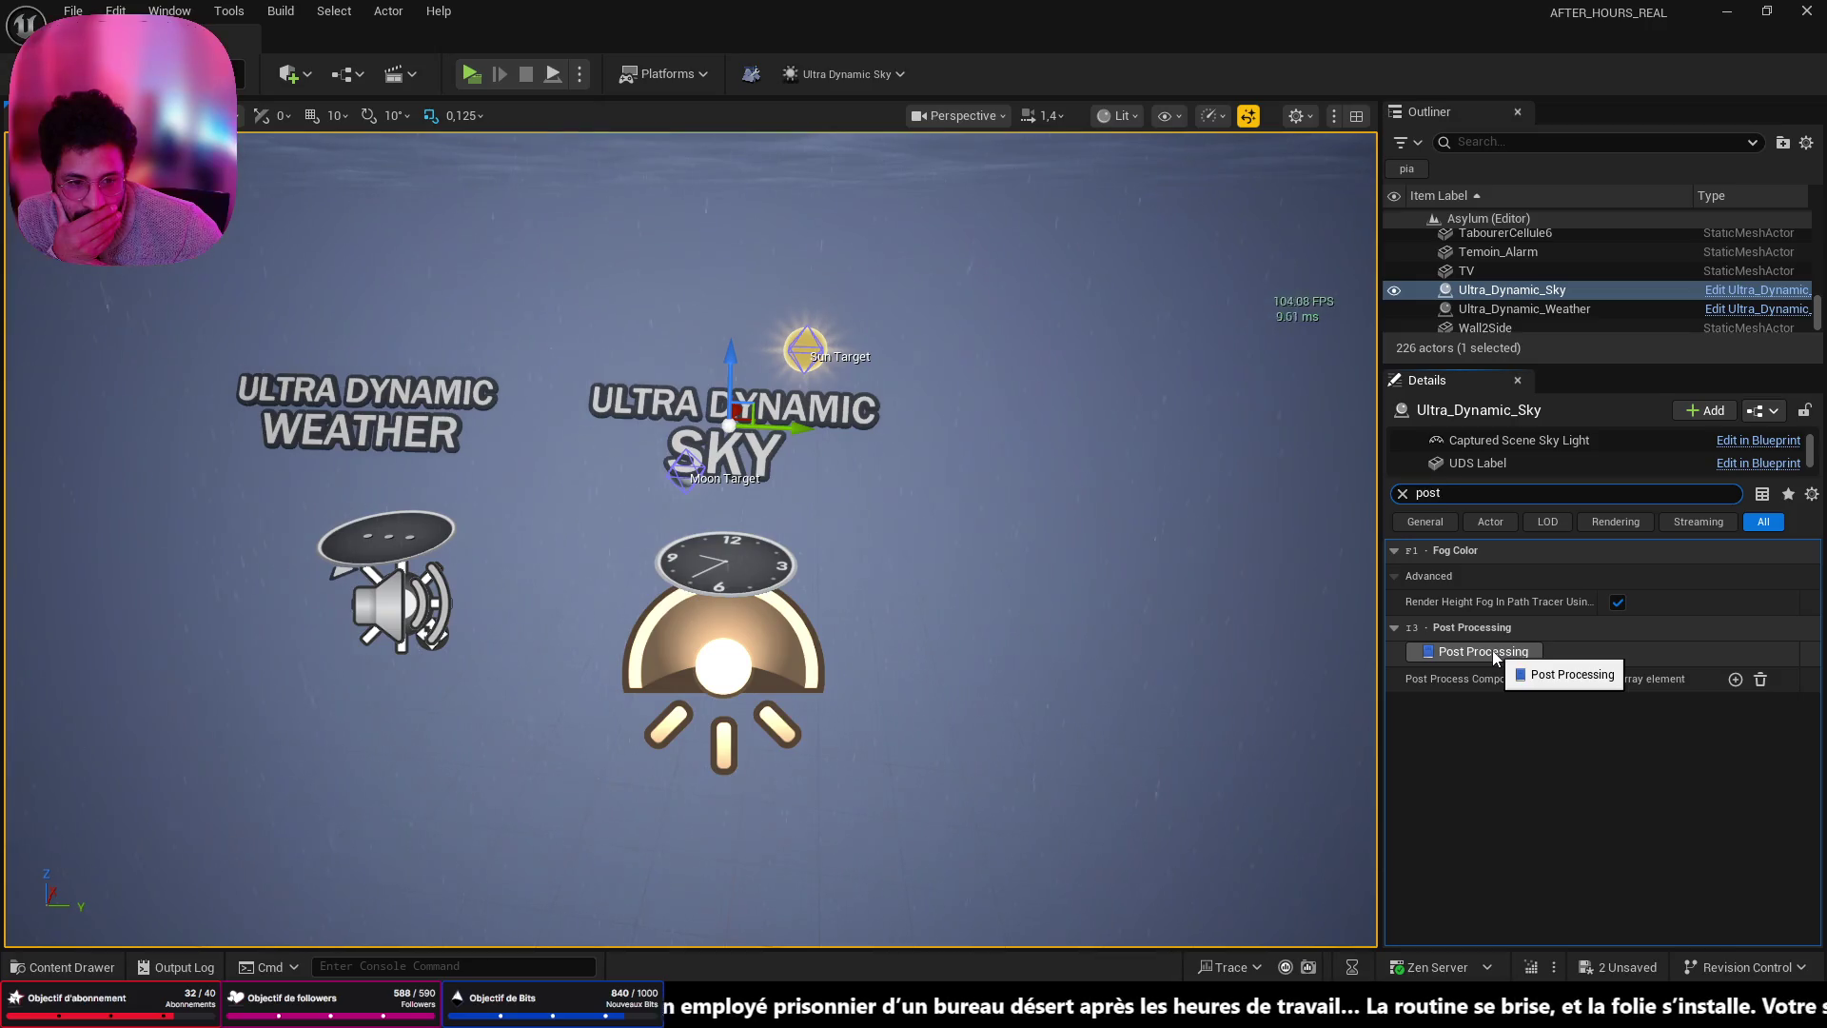
click(1492, 649)
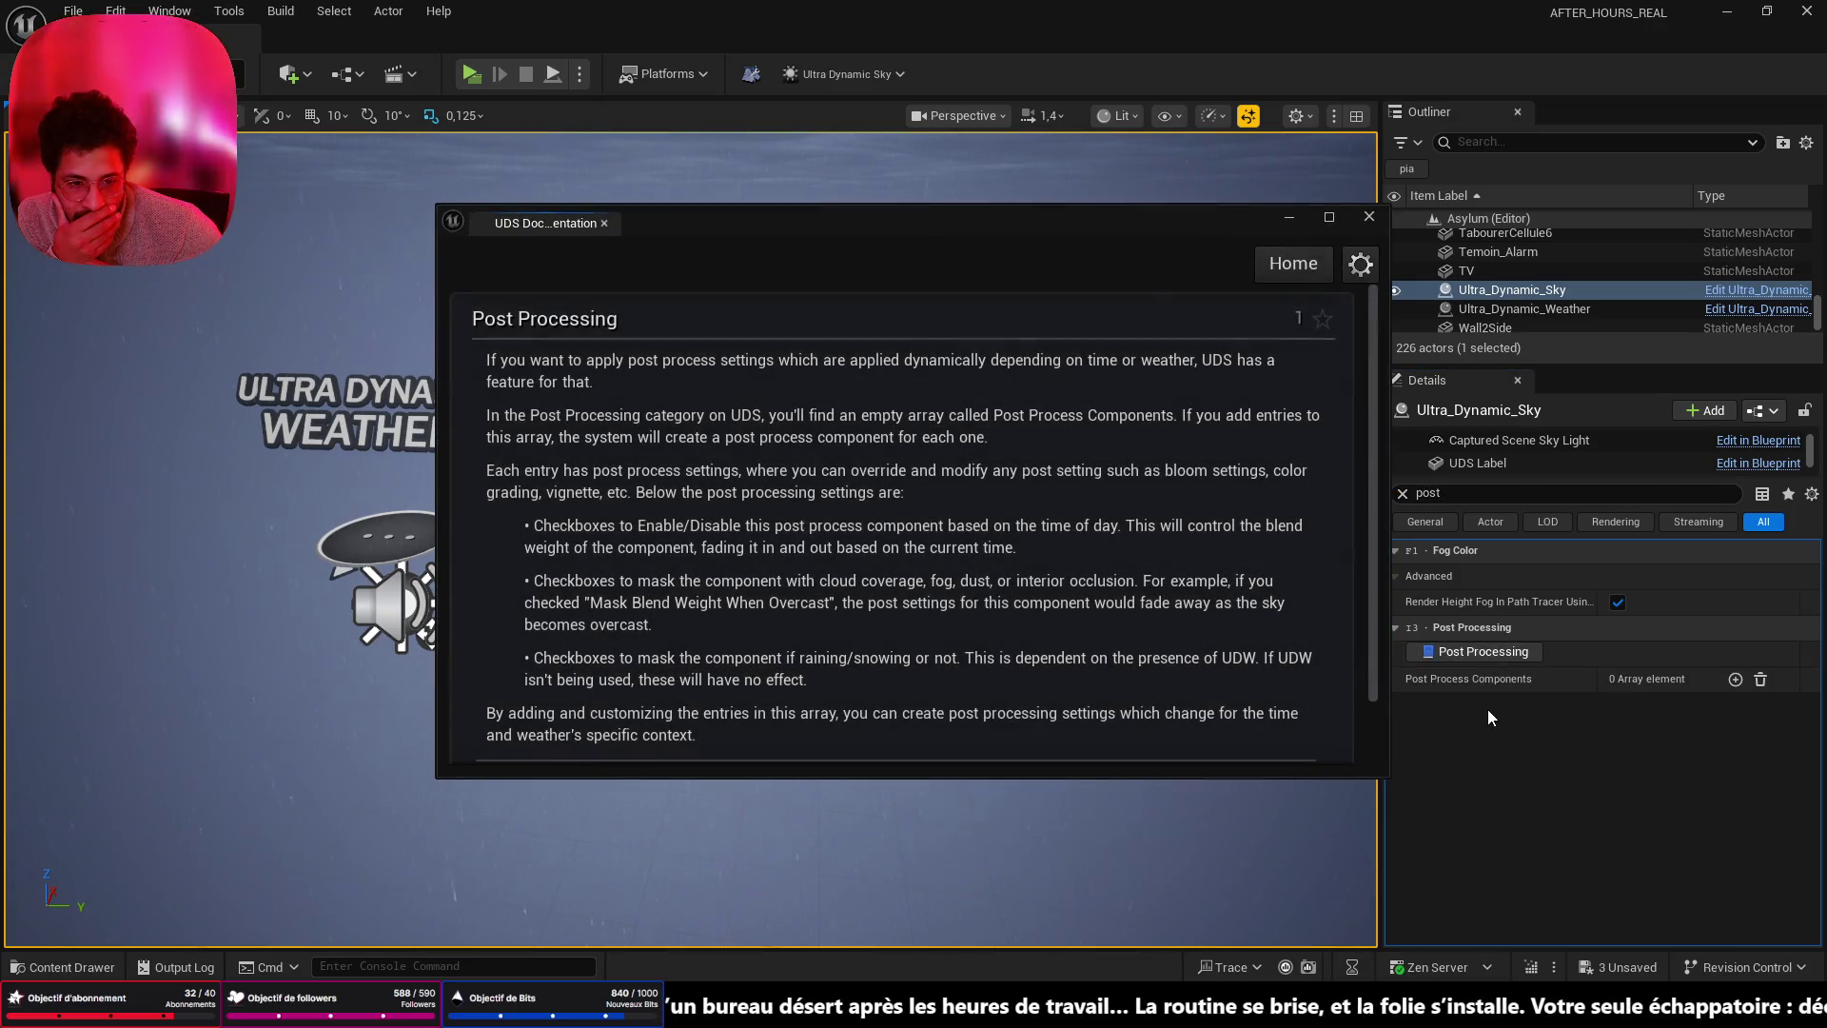
click(1368, 217)
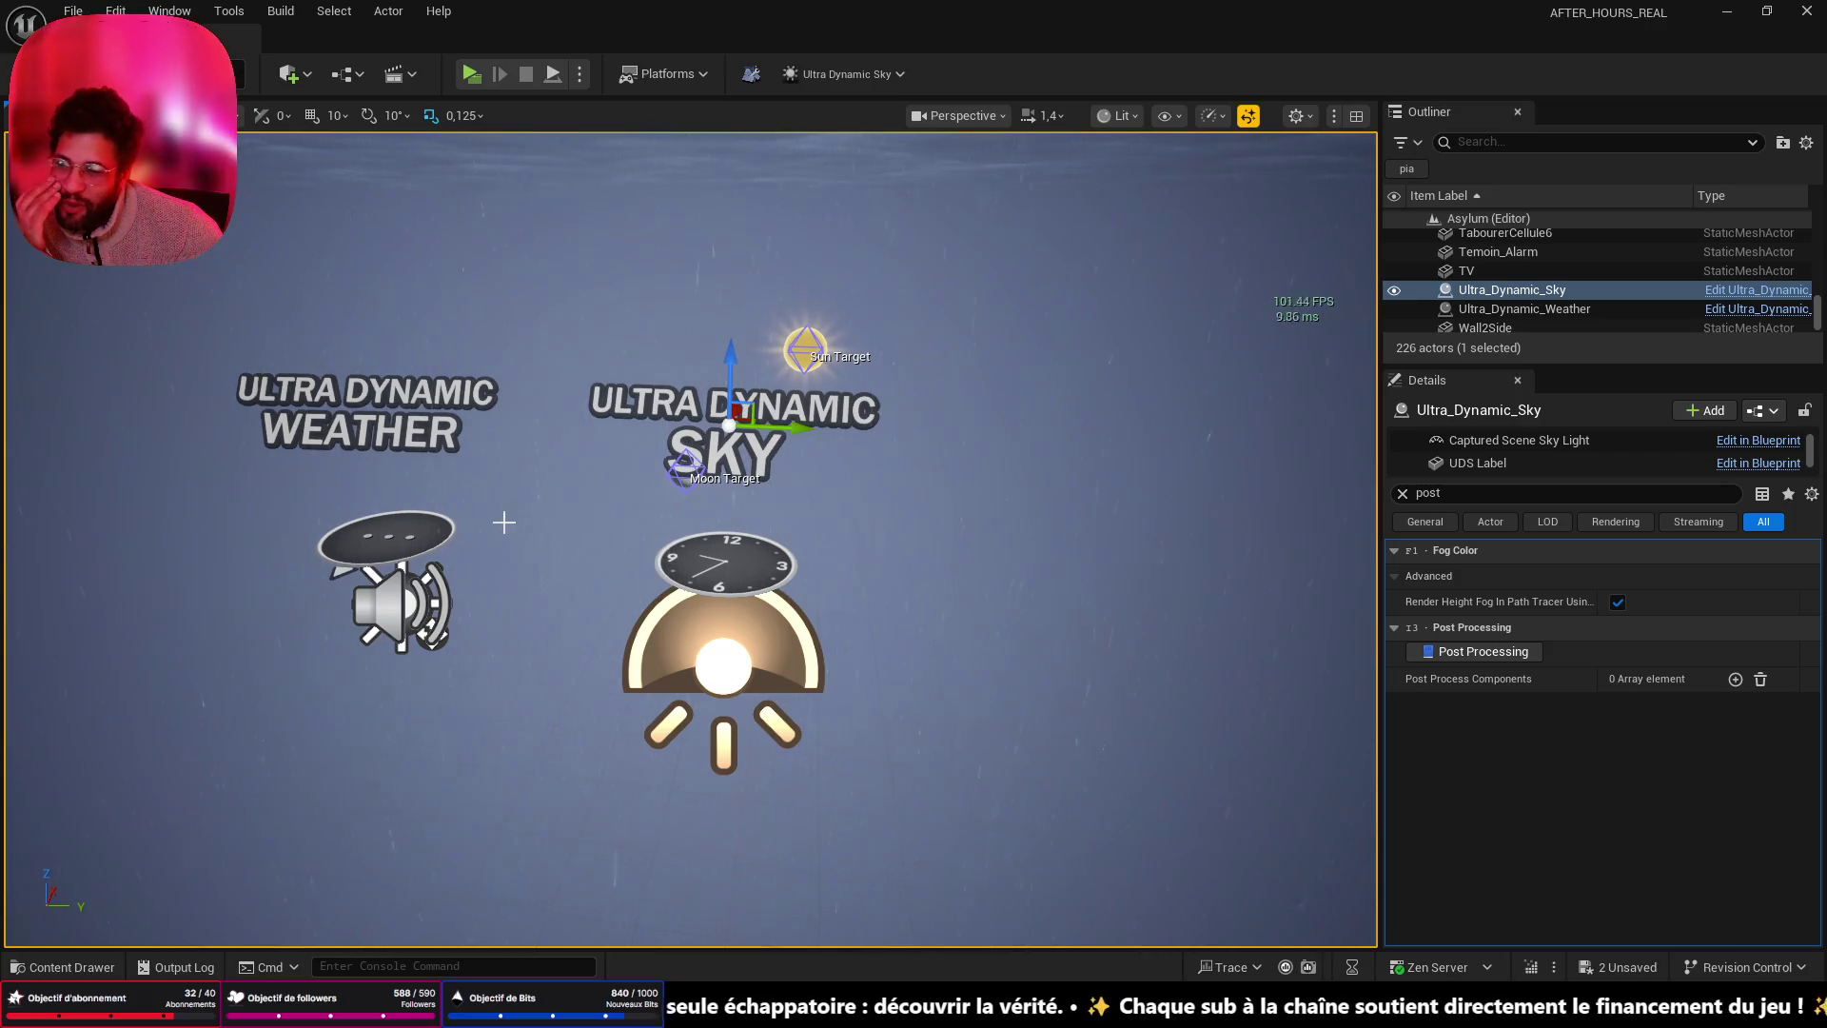
- Check Ultra_Dynamic_Weather's post-process components, then return to Ultra_Dynamic_Sky's PostProcess component
click(1523, 309)
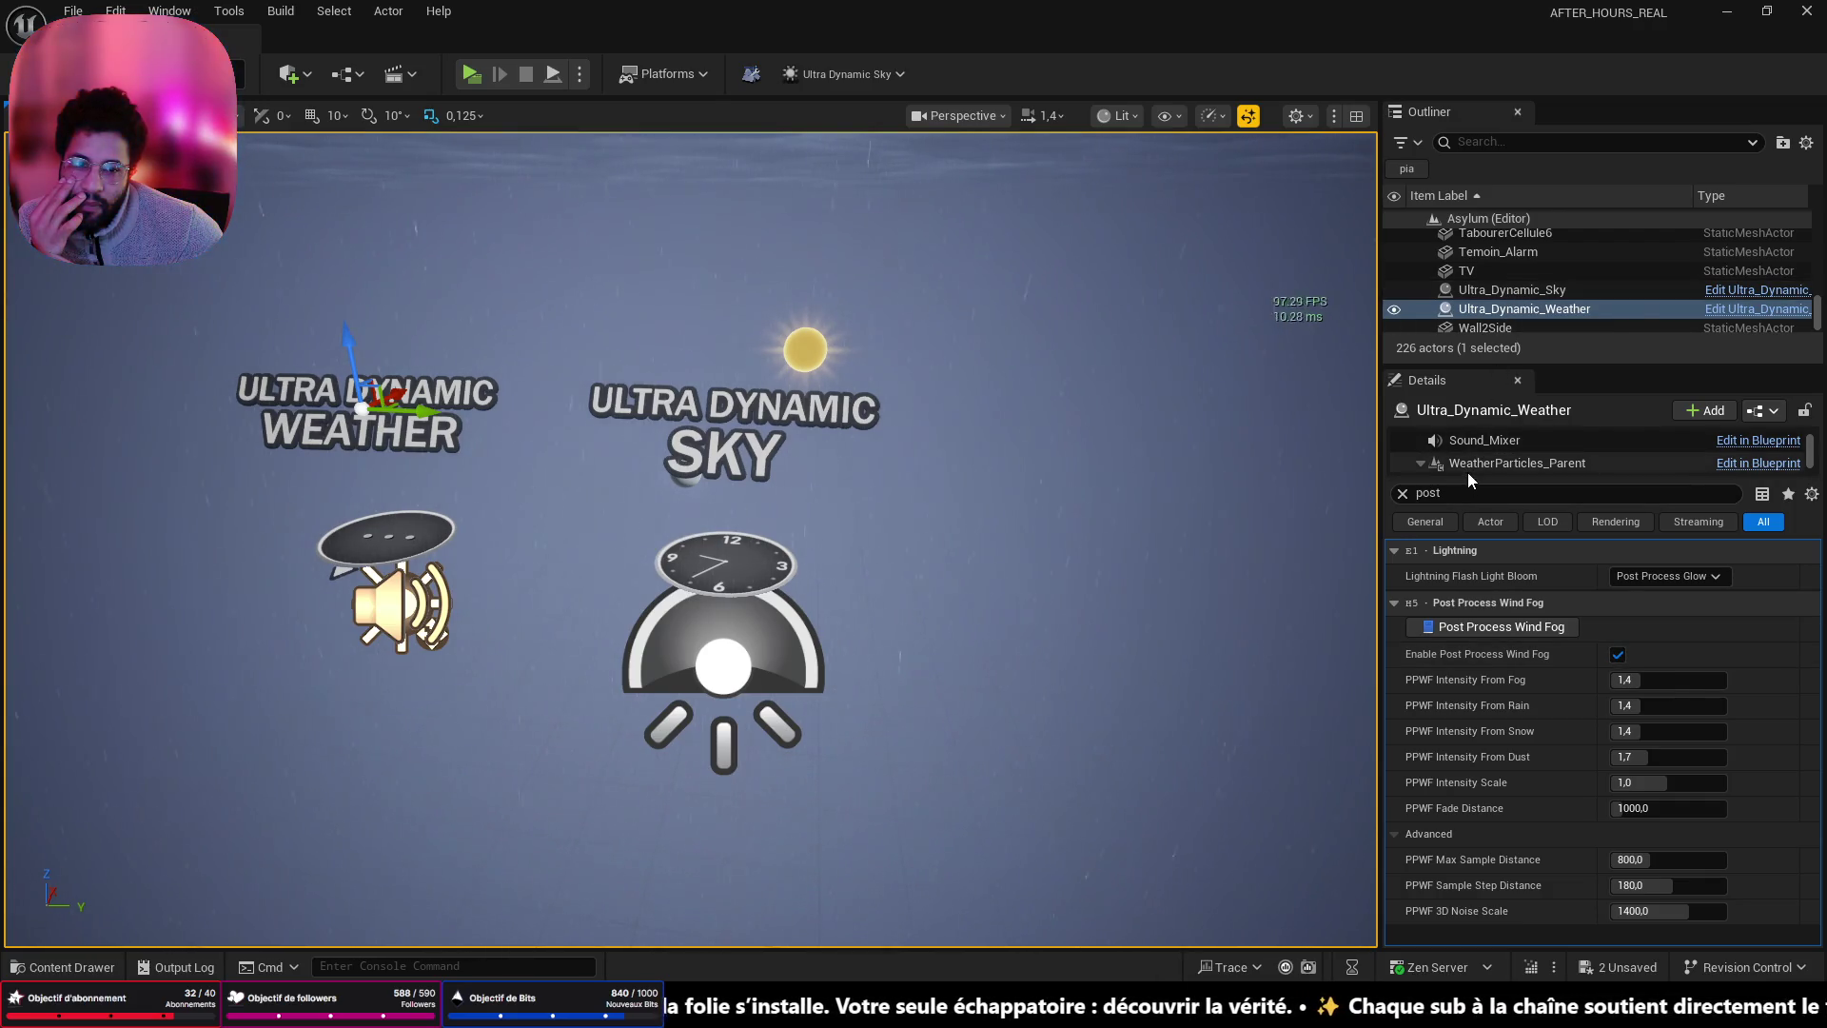
mouse_move(1473, 479)
mouse_down()
mouse_move(1475, 694)
mouse_move(1475, 647)
mouse_up()
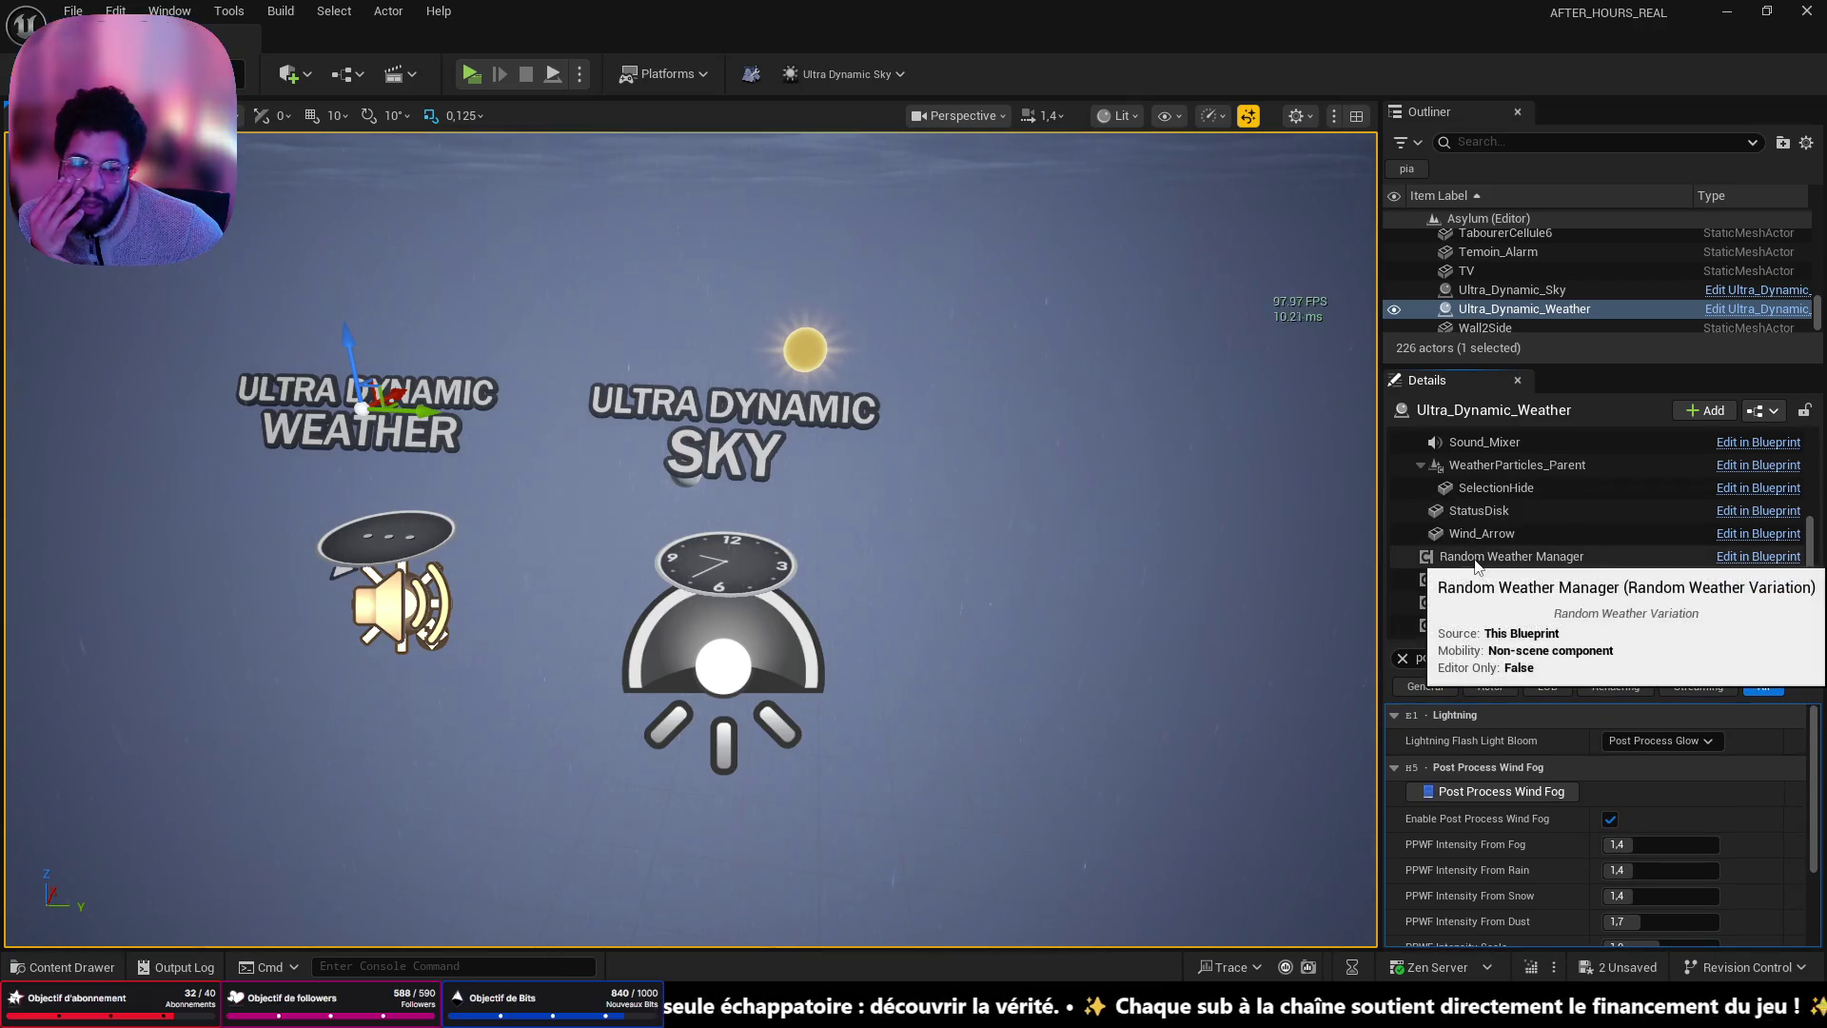
scroll(1485, 514, up, 5)
click(792, 481)
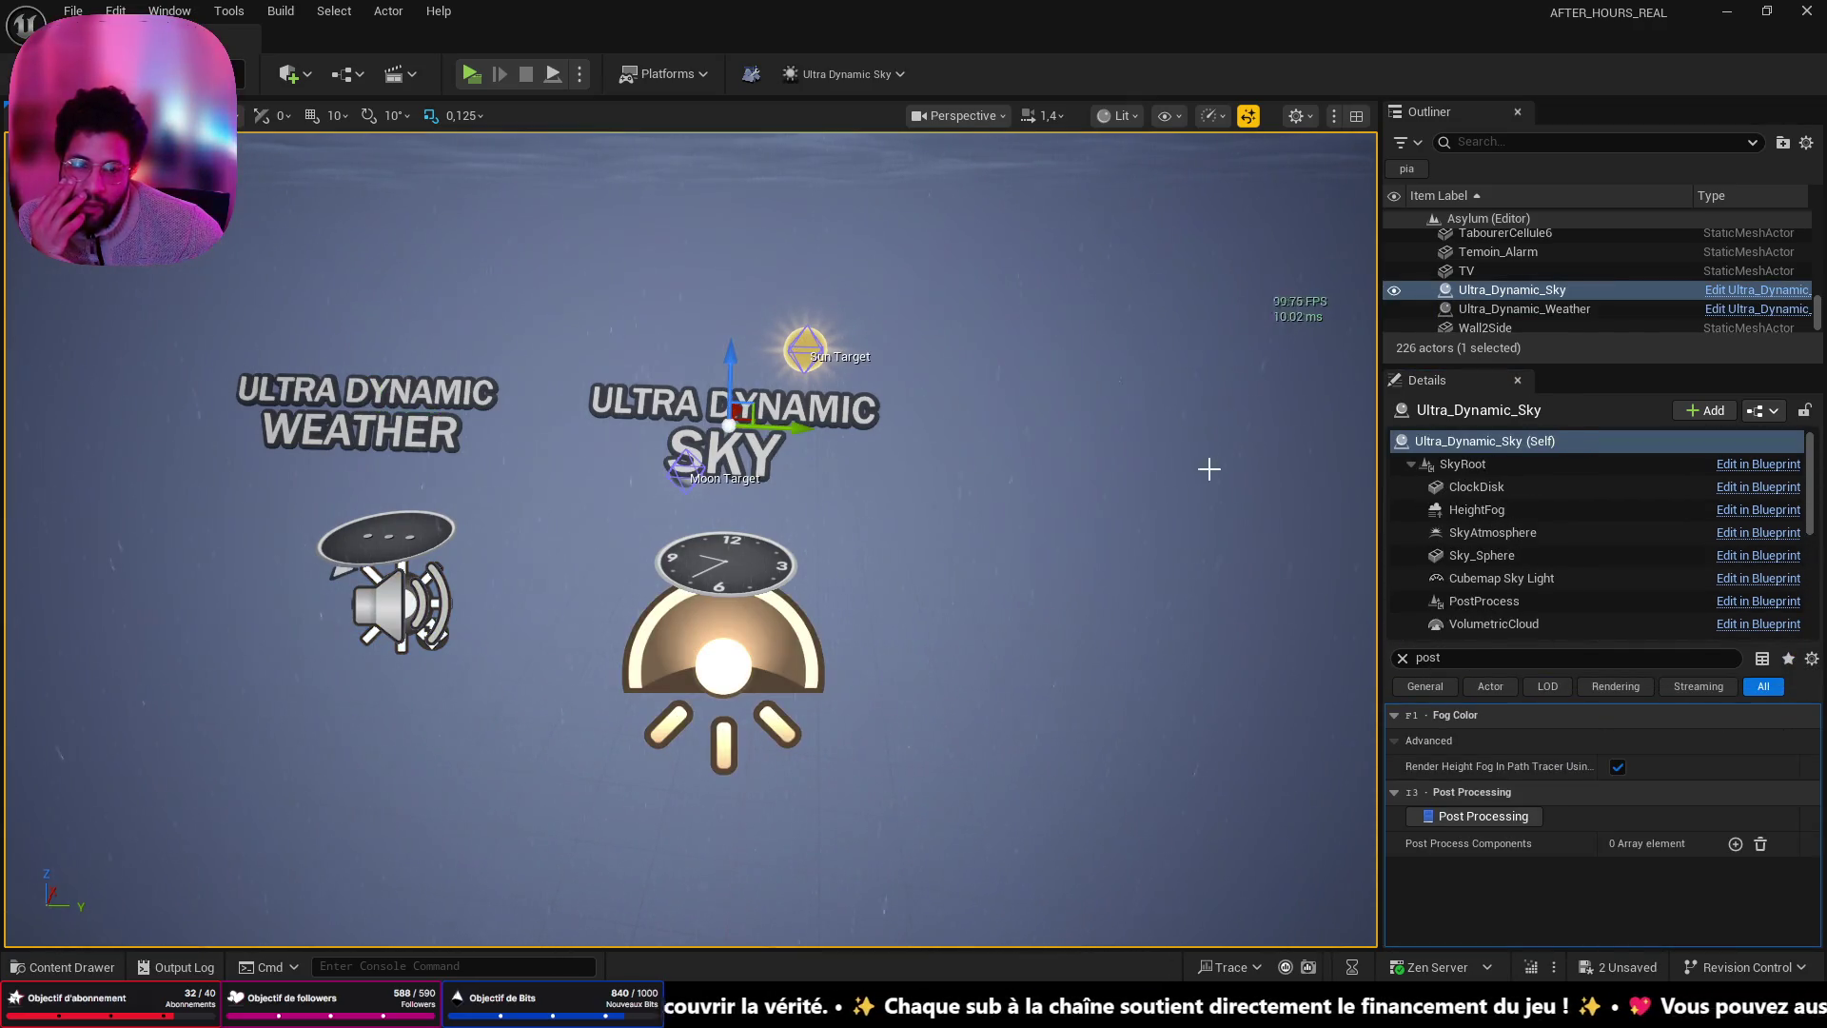
click(1507, 601)
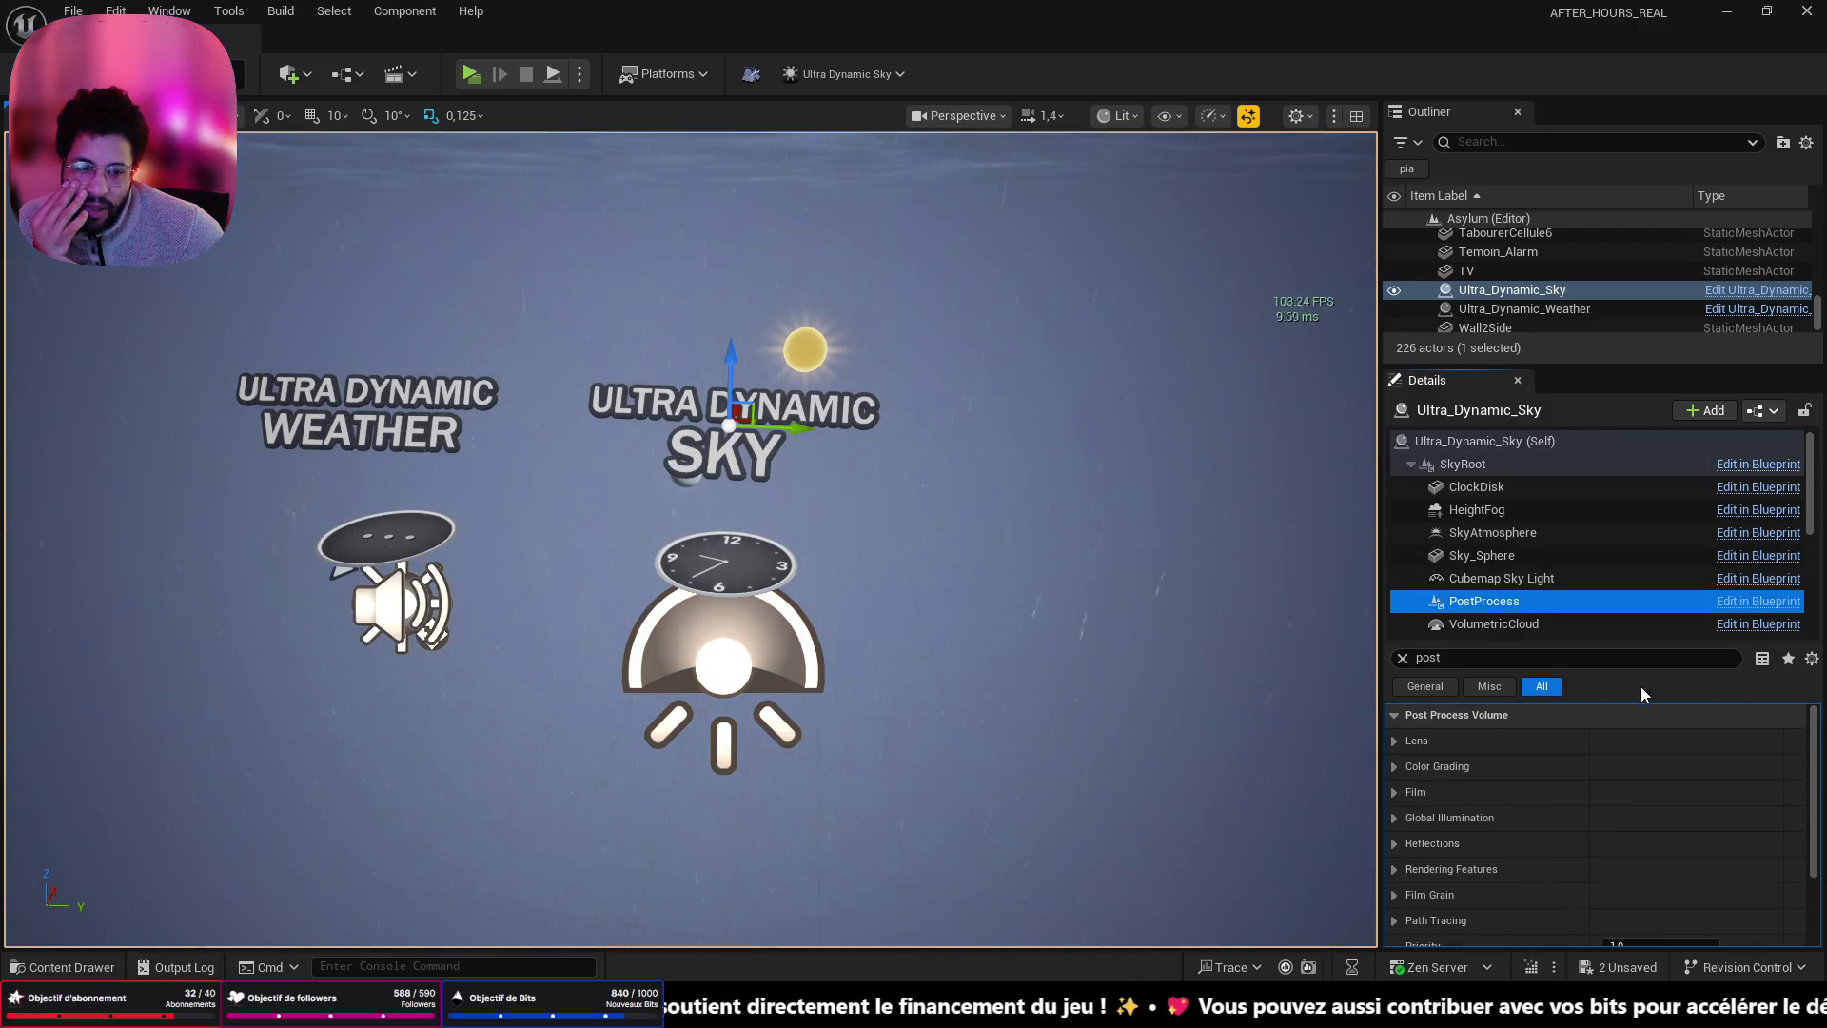
- Replace the Details filter with 'auto' to show the PostProcess auto exposure settings
click(1402, 657)
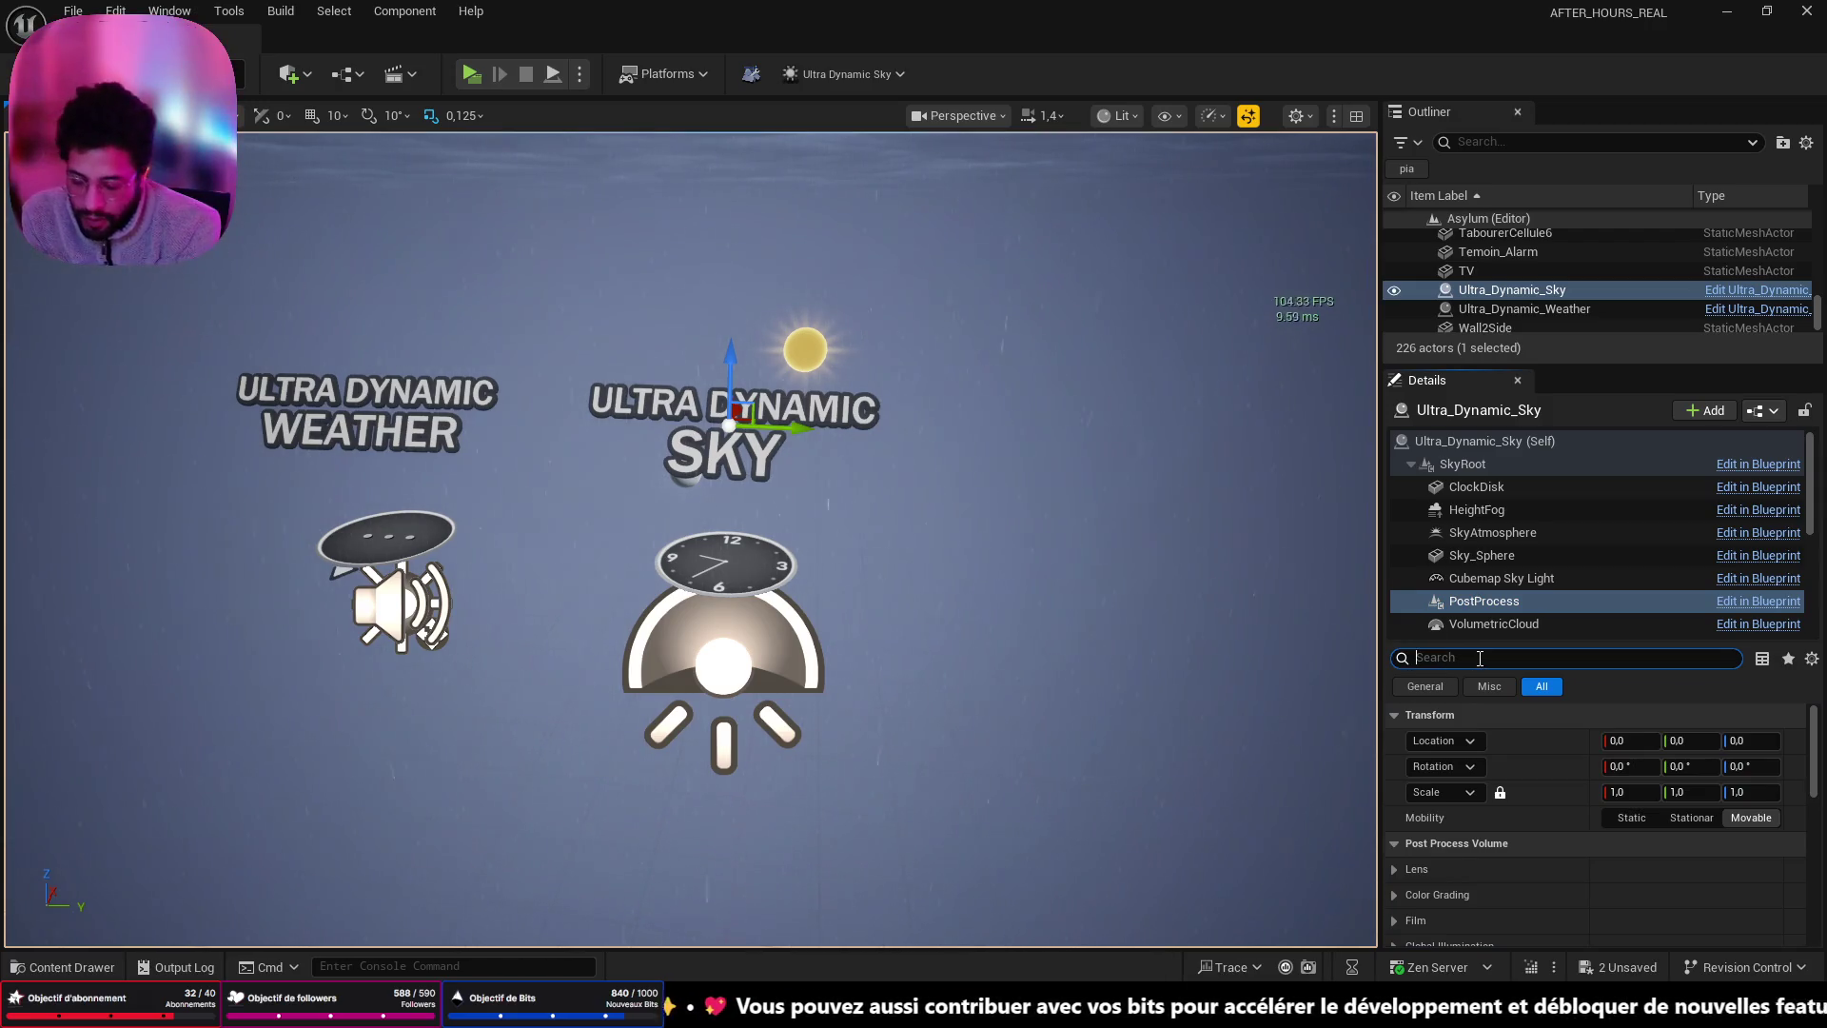
text(auto)
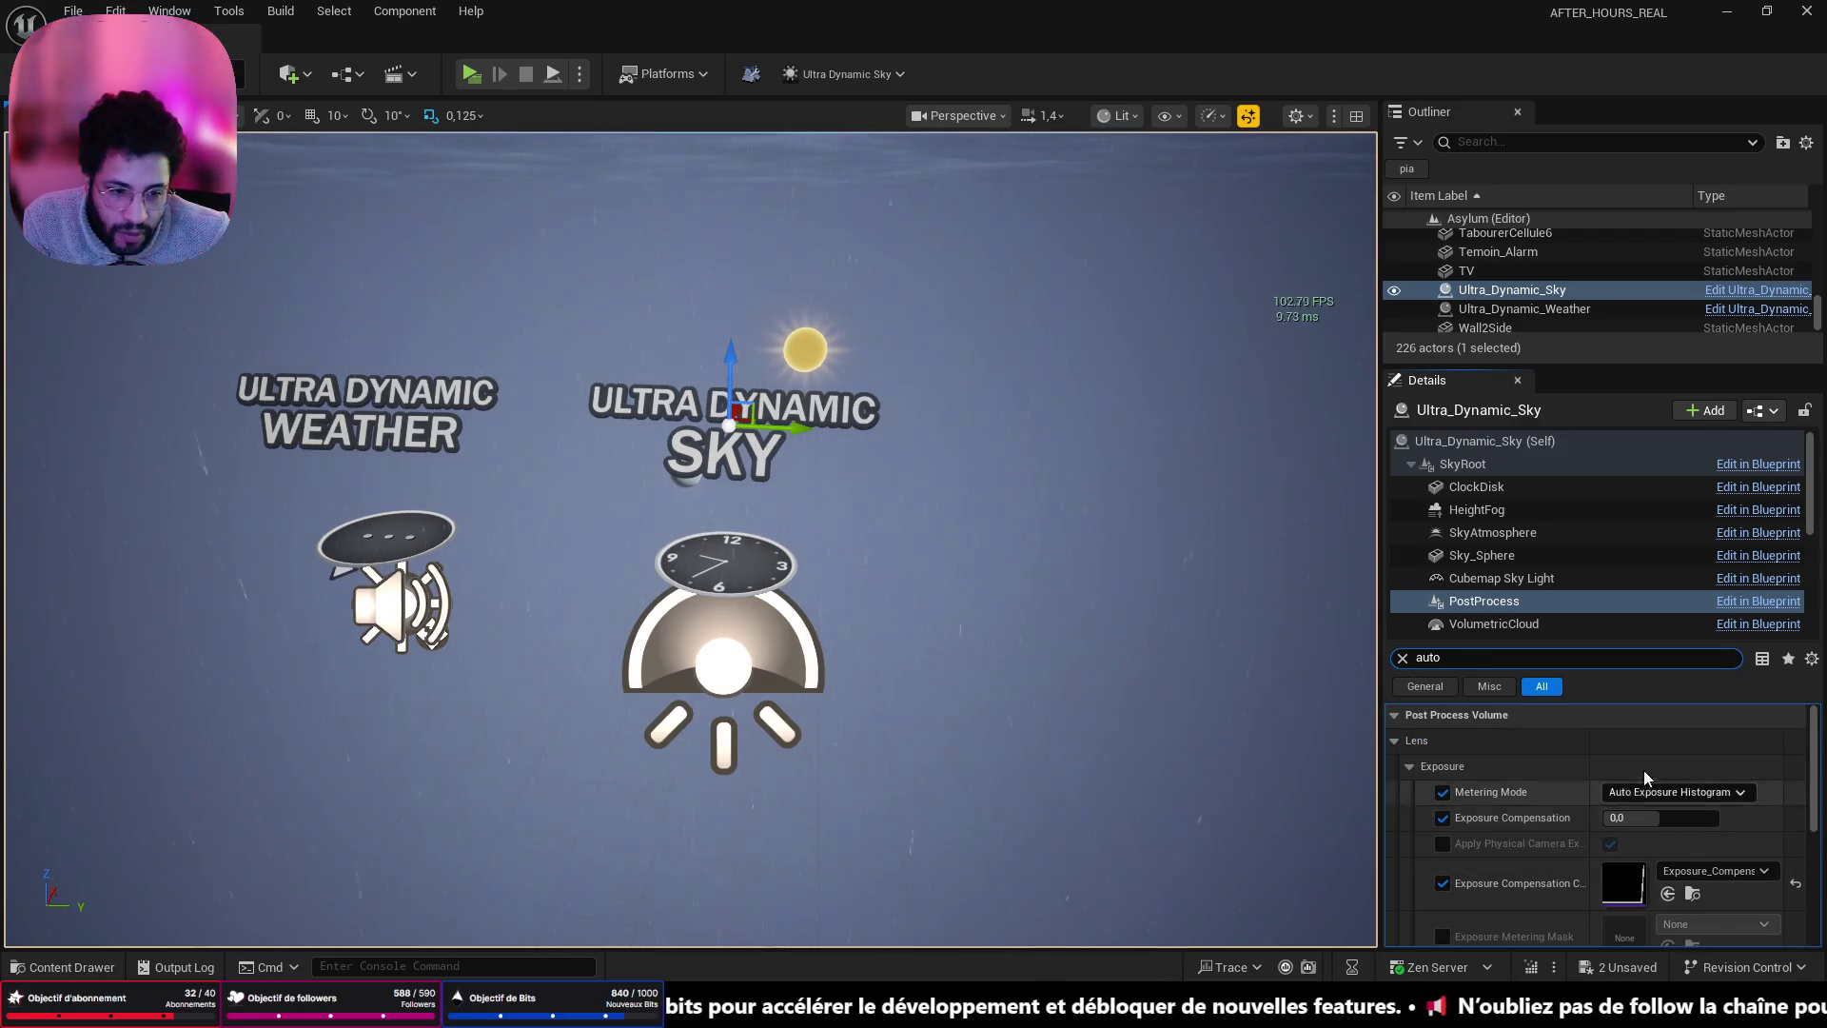
scroll(1703, 811, down, 5)
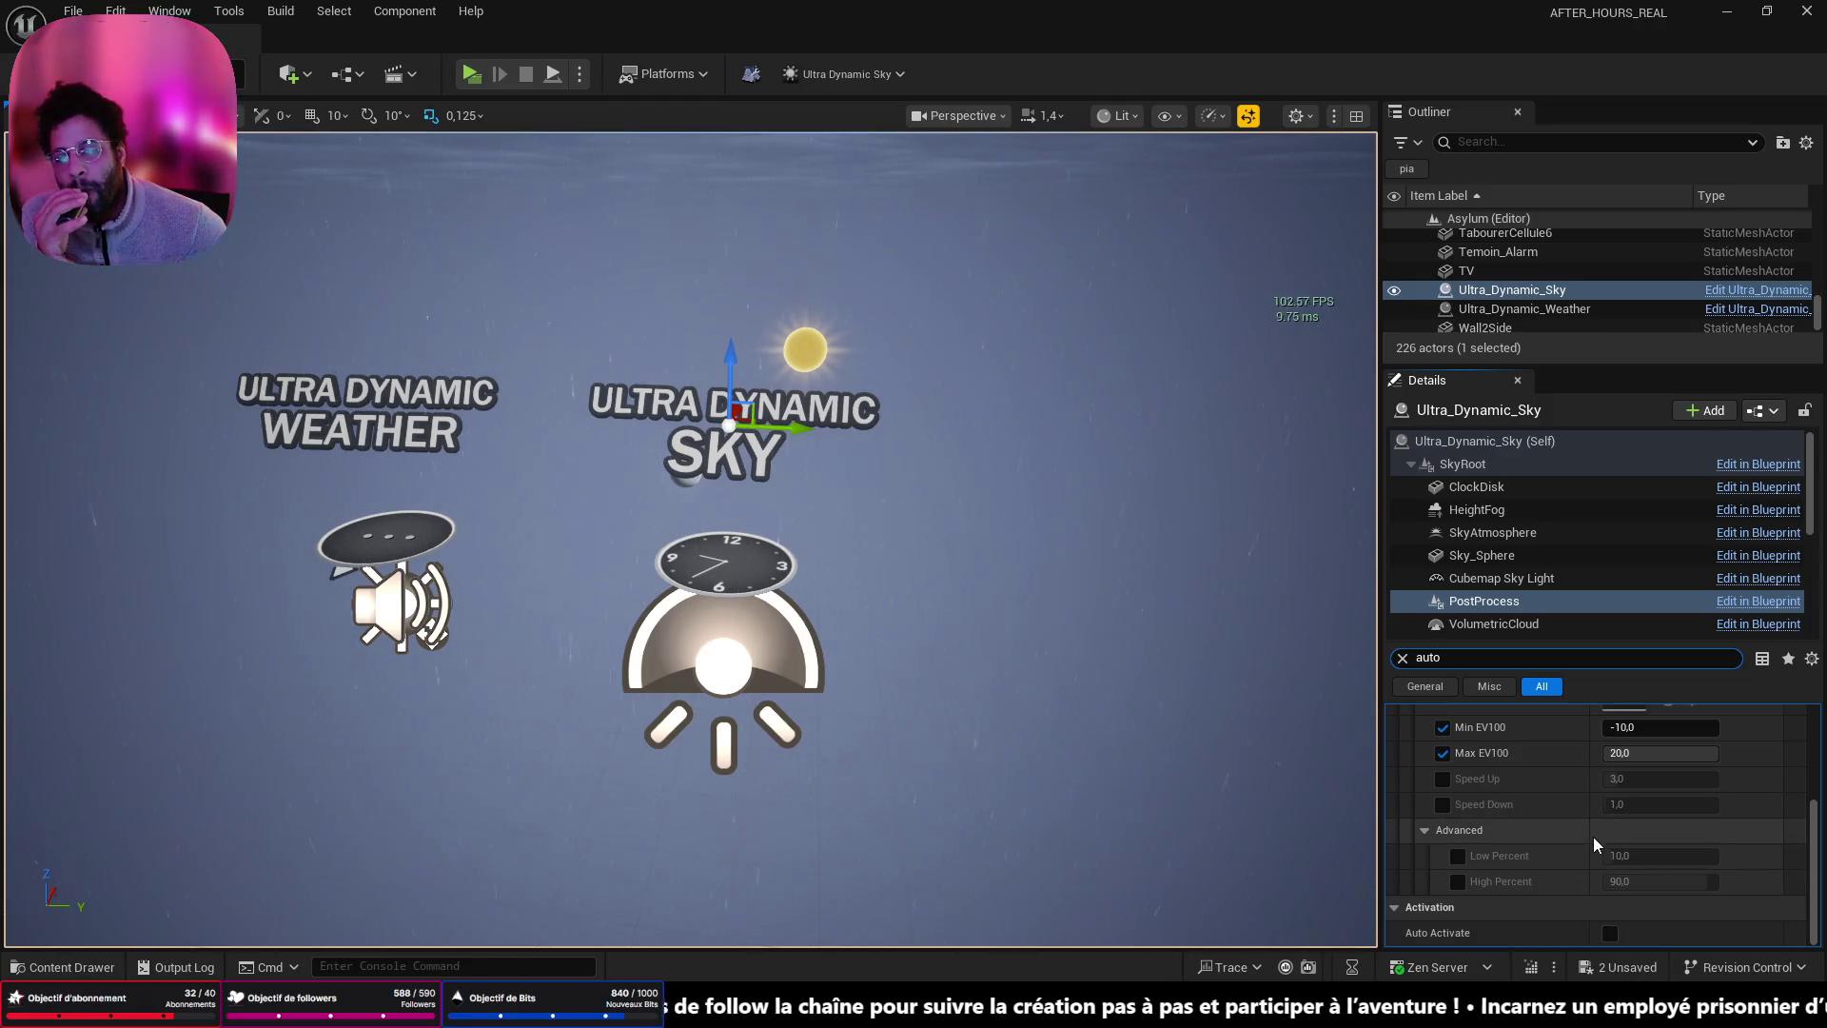
mouse_move(949, 685)
mouse_down()
mouse_move(885, 476)
mouse_move(852, 493)
mouse_move(885, 514)
mouse_move(871, 561)
mouse_move(861, 519)
mouse_move(809, 628)
mouse_move(828, 524)
mouse_move(862, 571)
mouse_move(828, 552)
mouse_move(828, 480)
mouse_move(833, 571)
mouse_move(680, 859)
mouse_up()
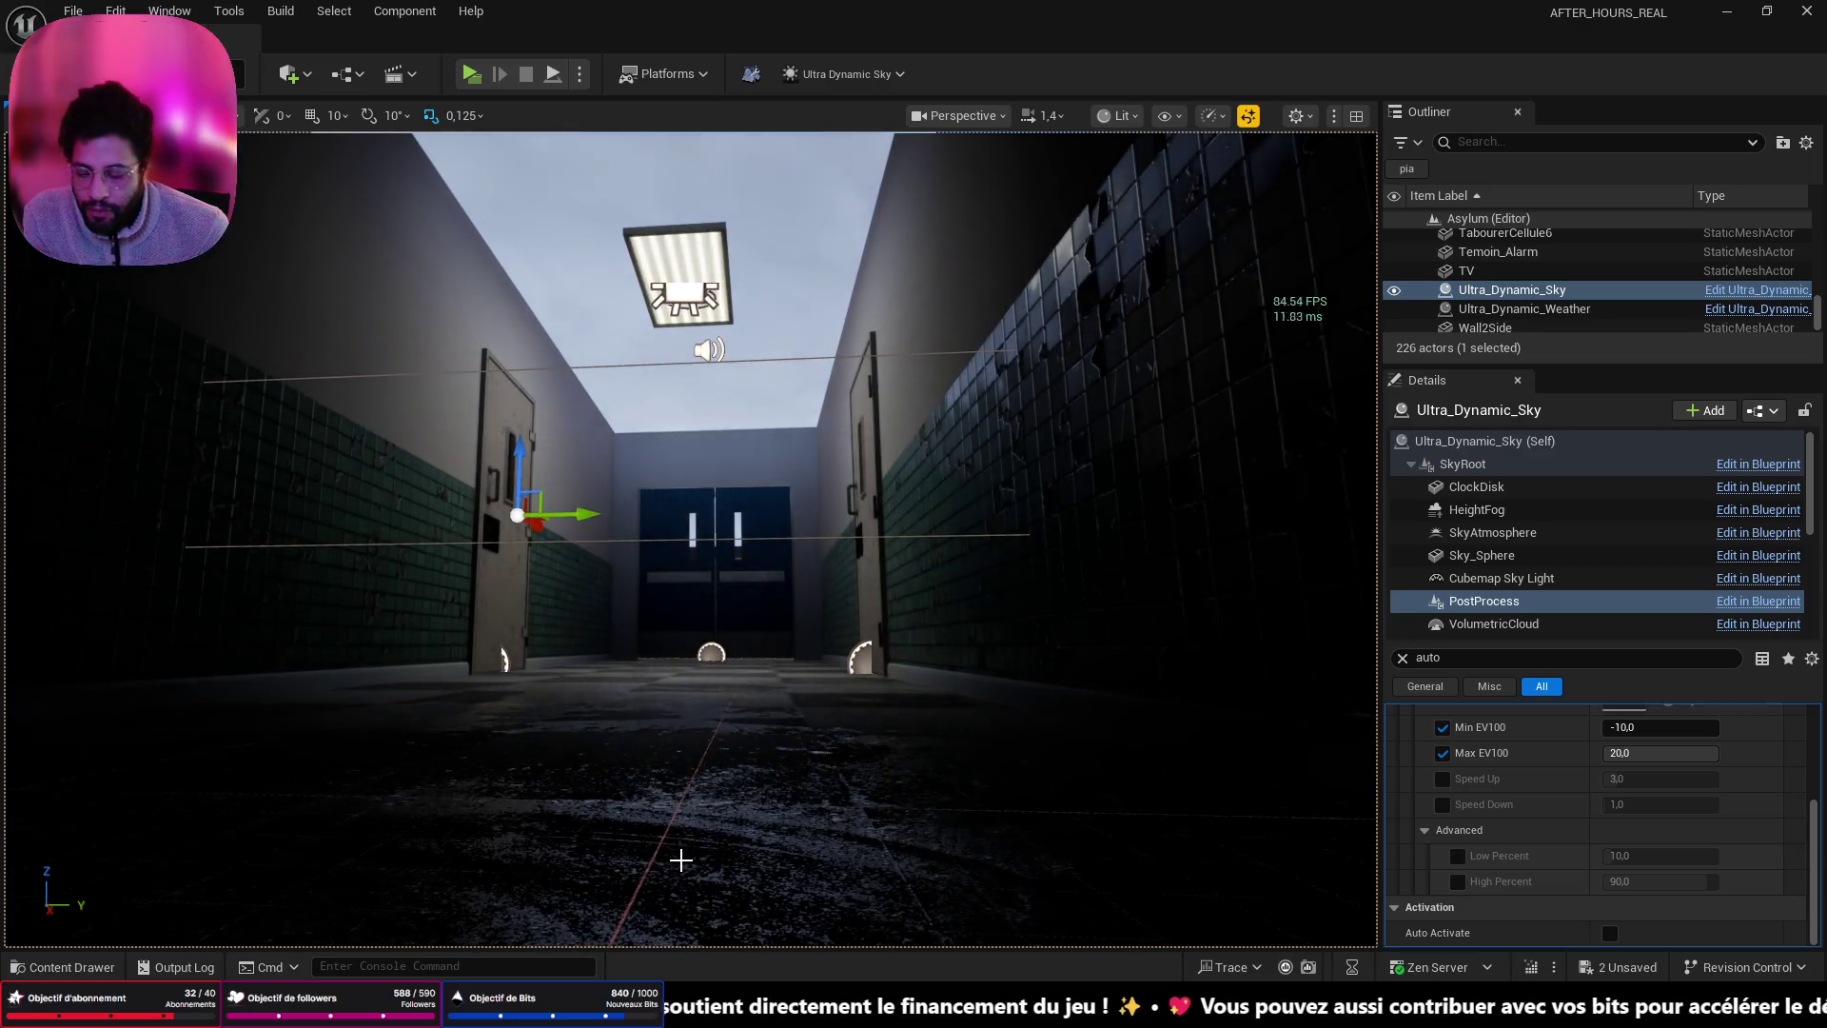
- Undo four times back past 'Place Objects', removing the sky and weather actors again
key(ctrl+z)
key(ctrl+z)
key(ctrl+z)
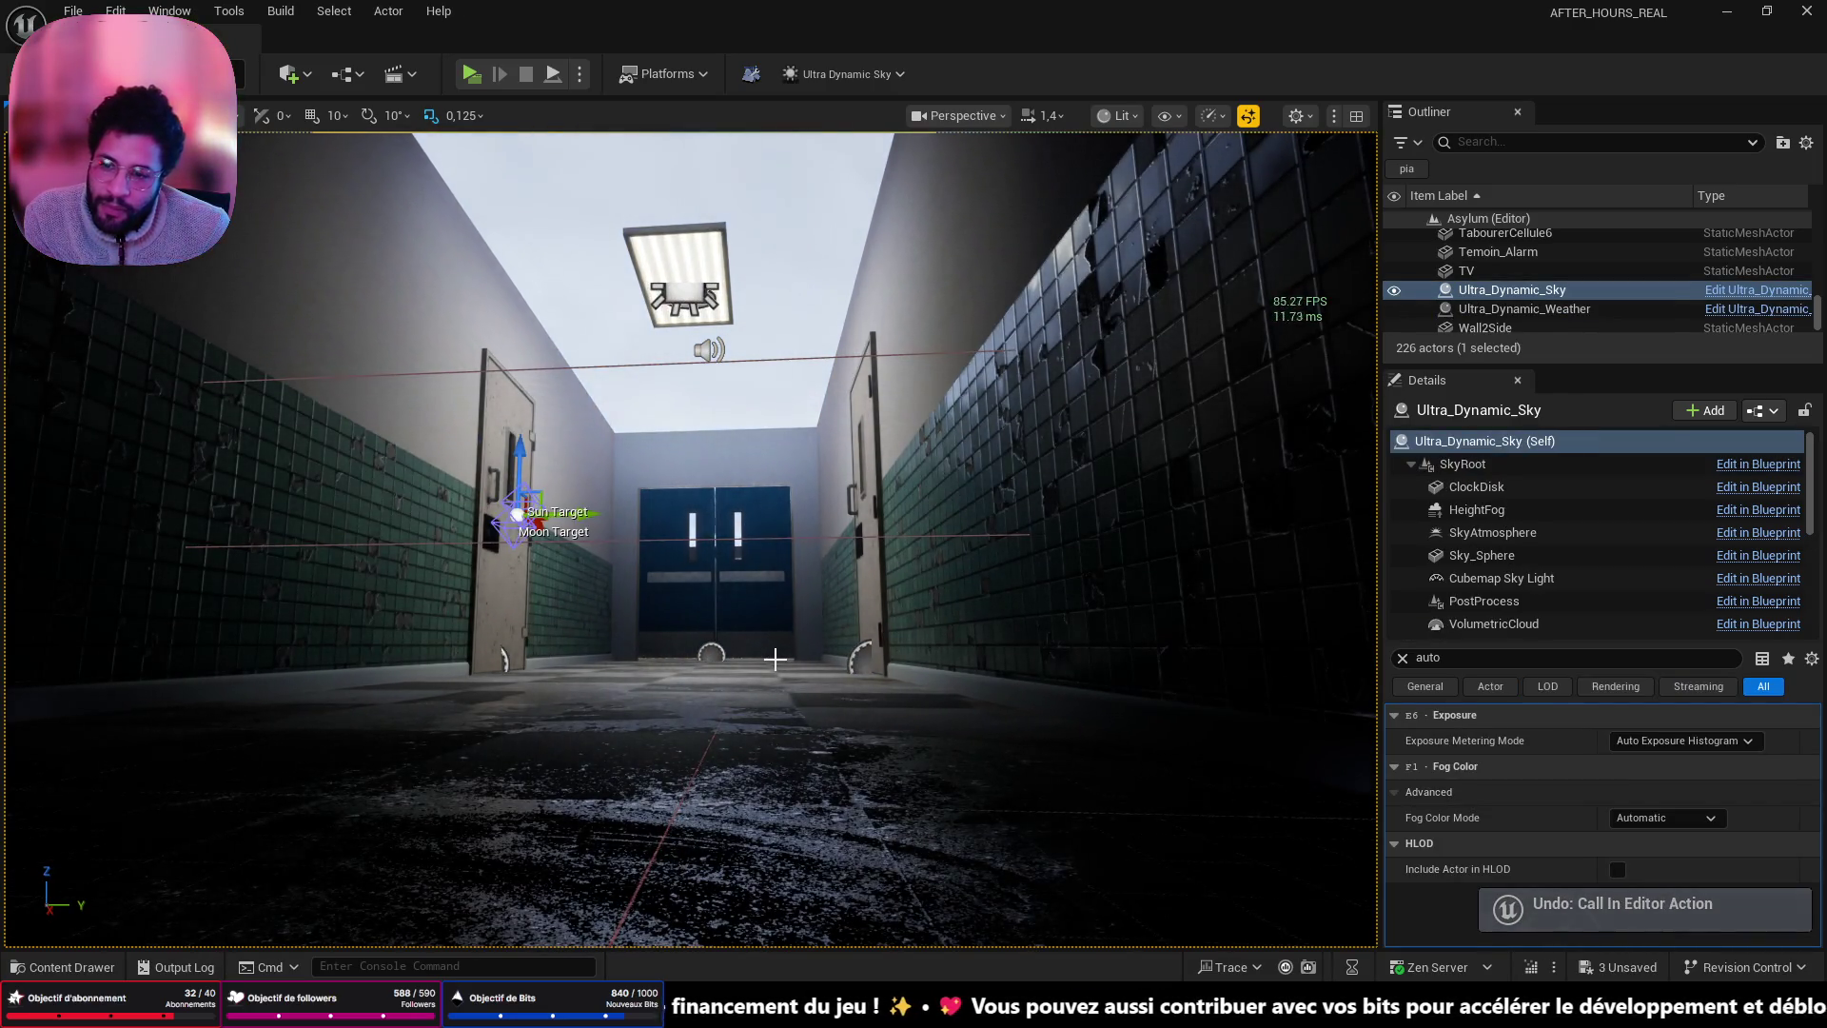
key(ctrl+z)
key(ctrl+z)
key(ctrl+z)
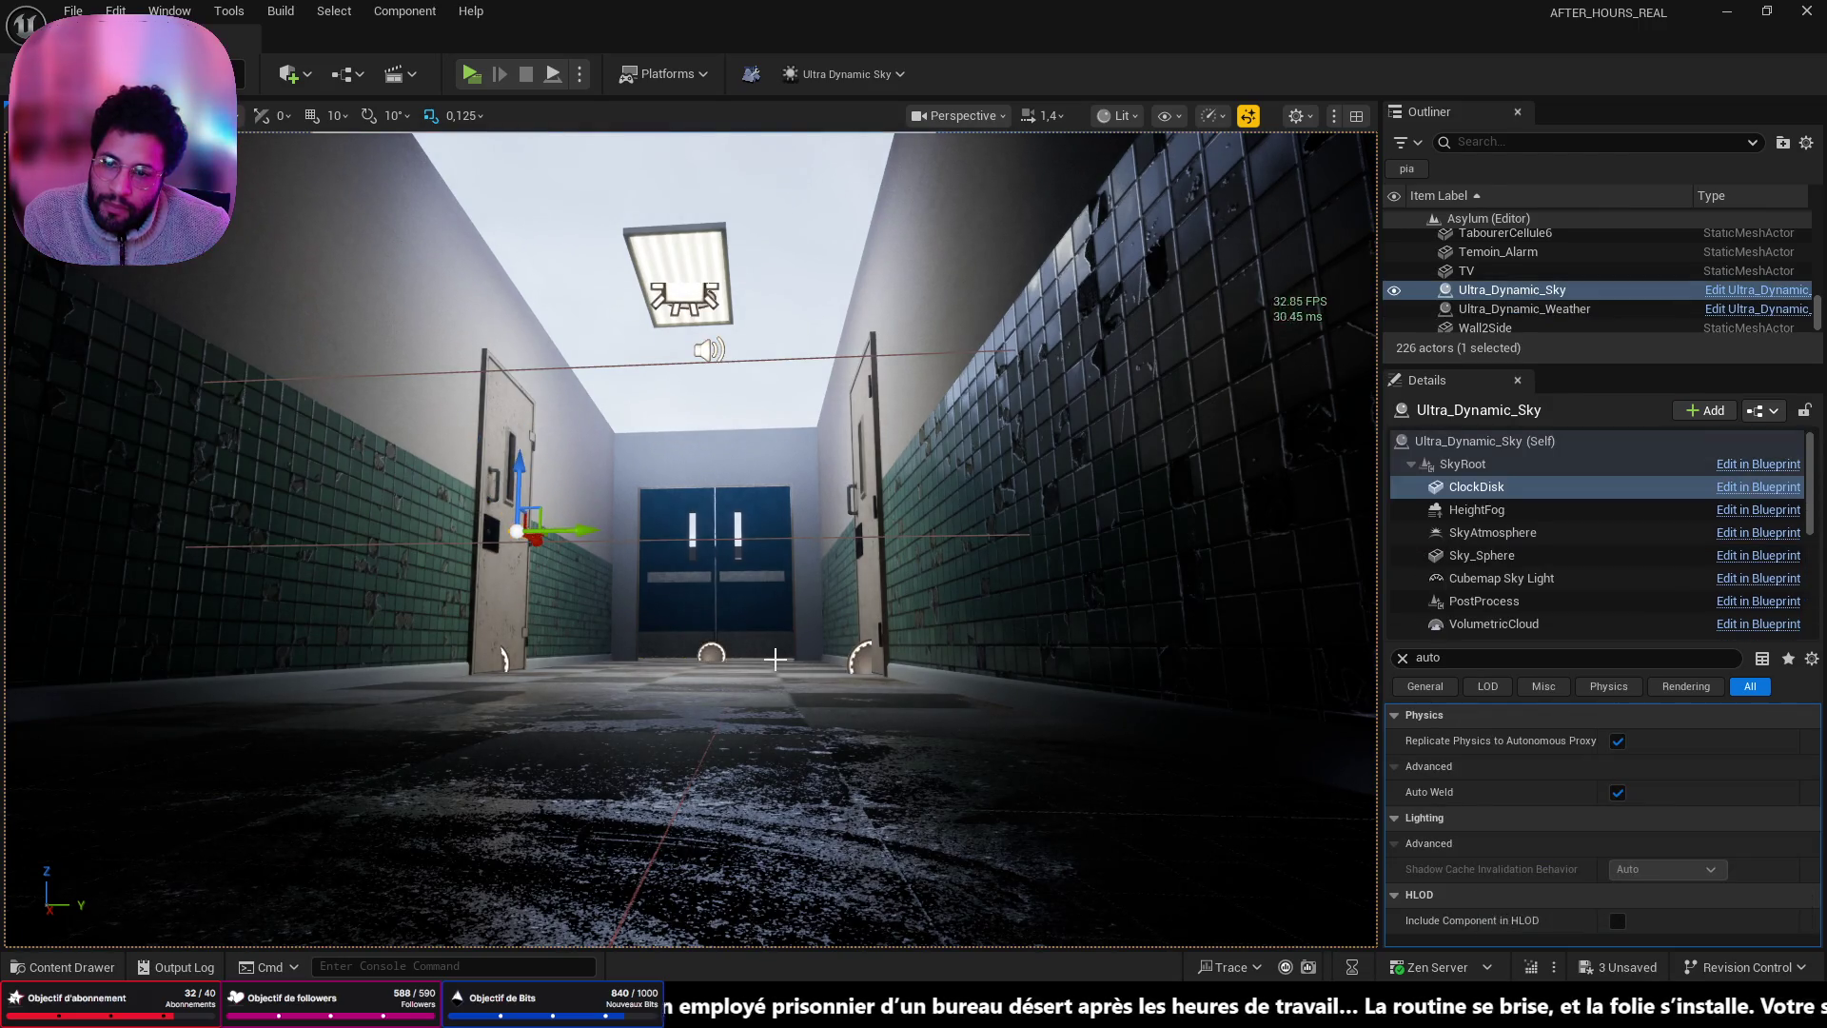
key(ctrl+z)
key(ctrl+z)
key(ctrl+z)
key(ctrl+z)
key(ctrl+z)
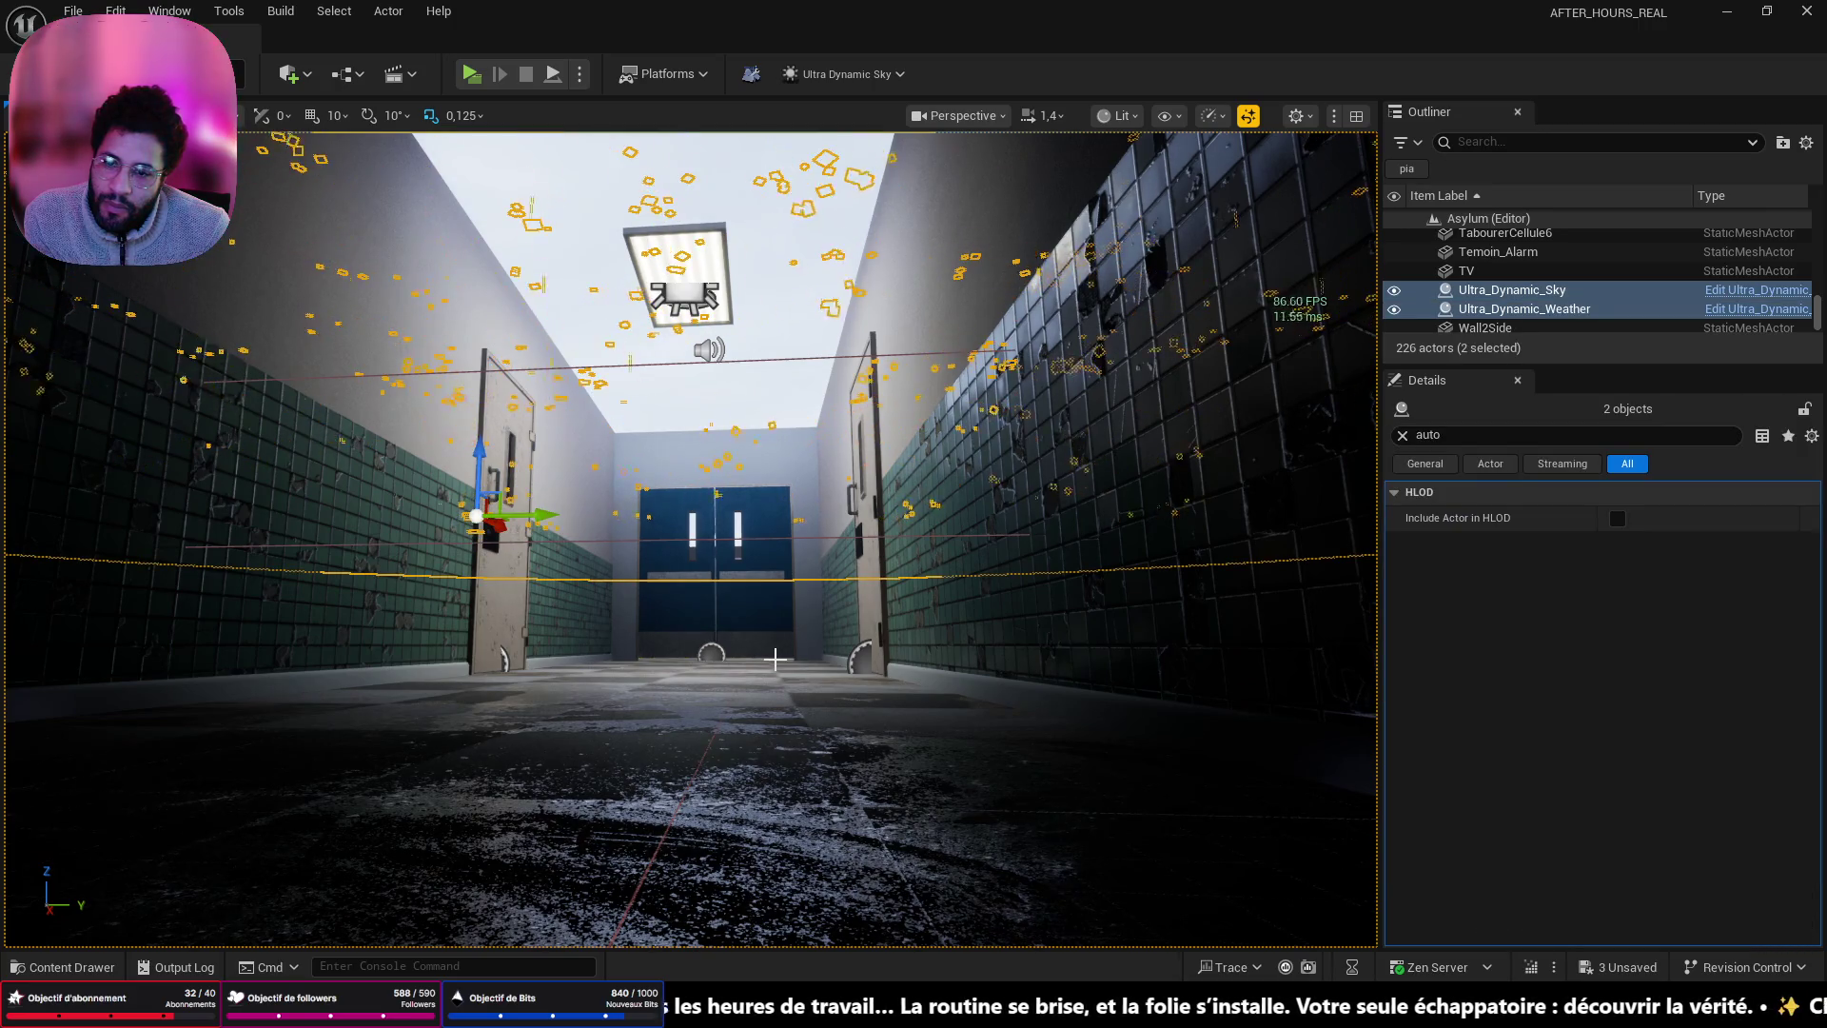
key(ctrl+z)
drag(776, 658, 775, 658)
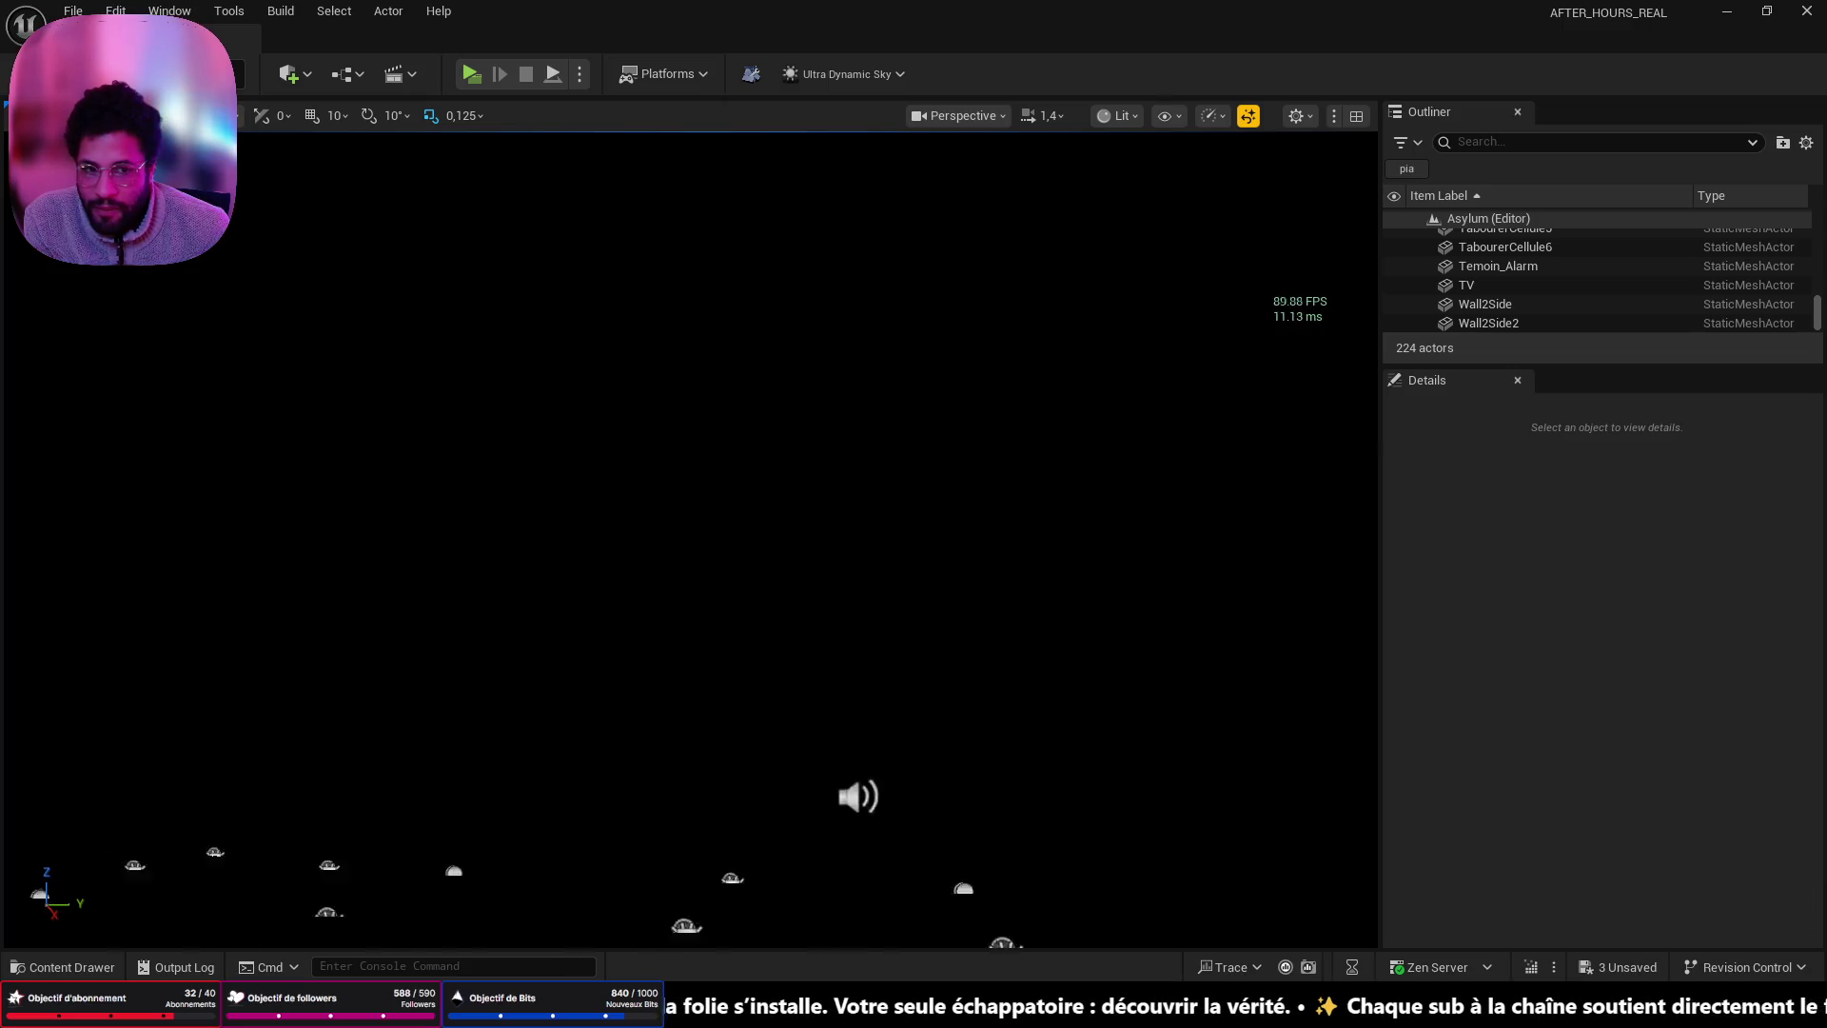
- Place the Ultra Dynamic Sky and Weather blueprints back into the level and fly into the dark corridor
key(ctrl+space)
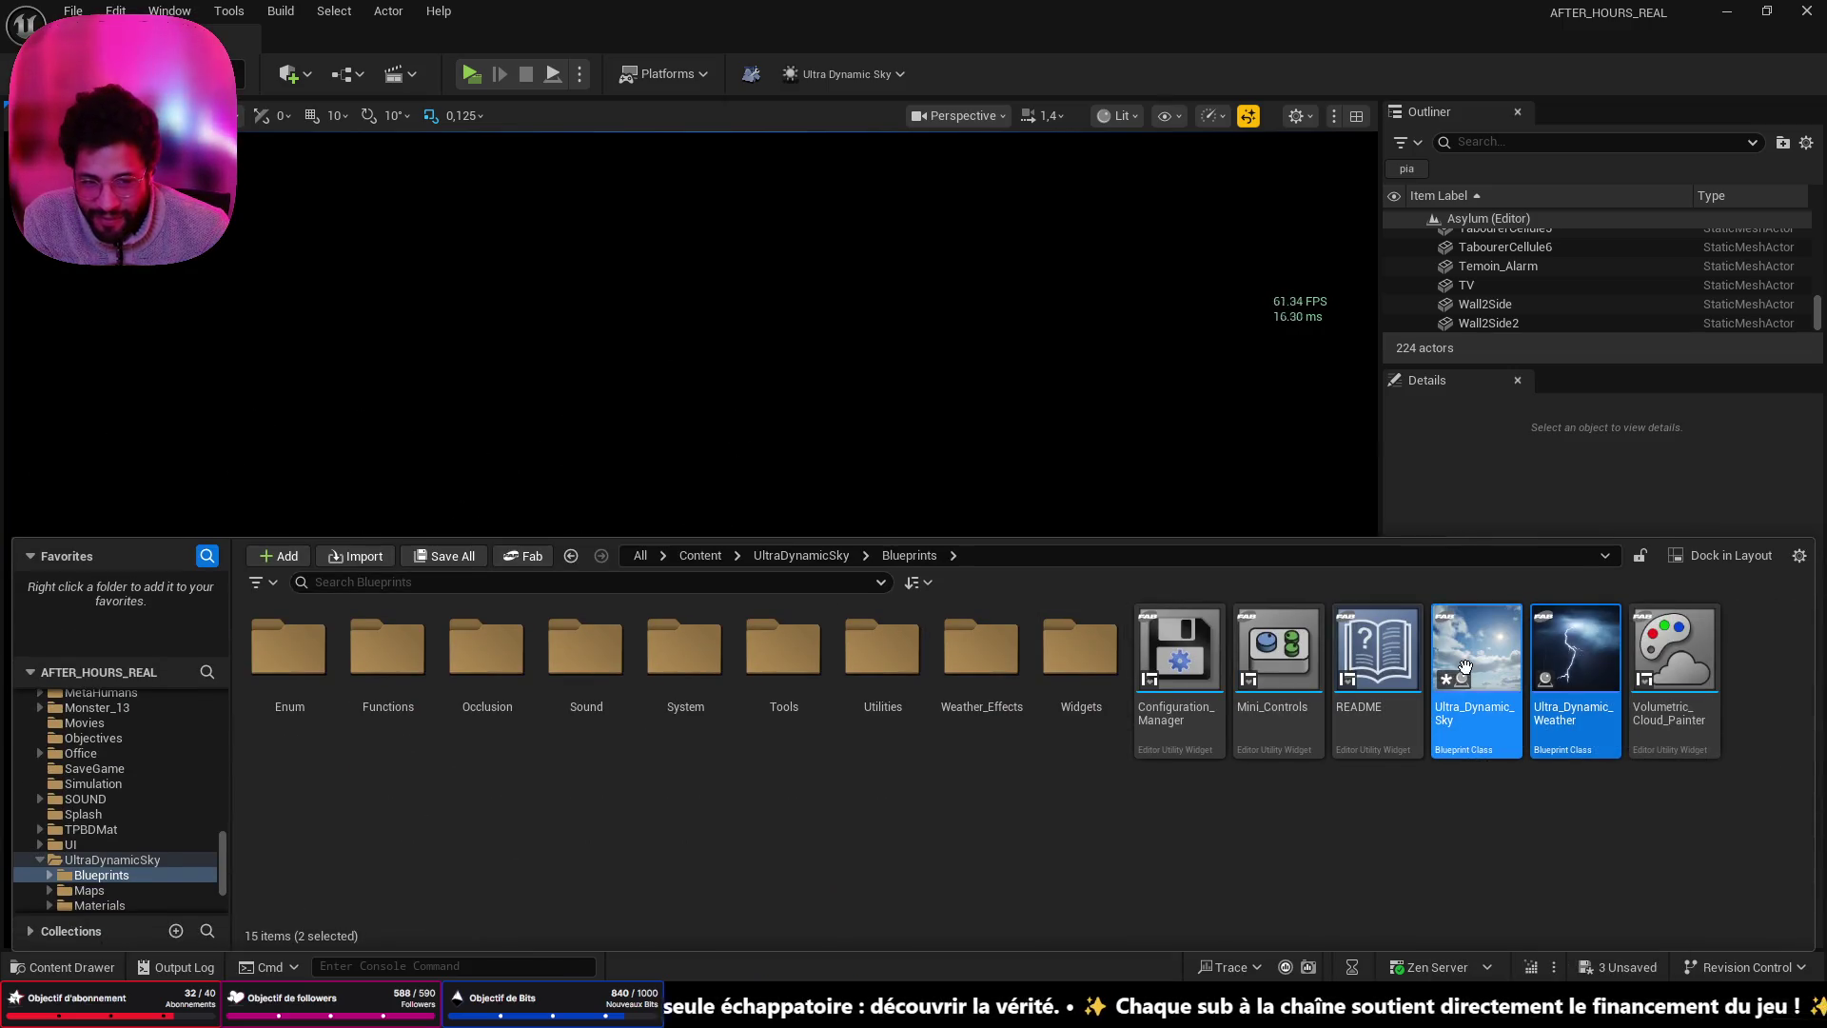
drag(861, 361, 688, 763)
click(688, 764)
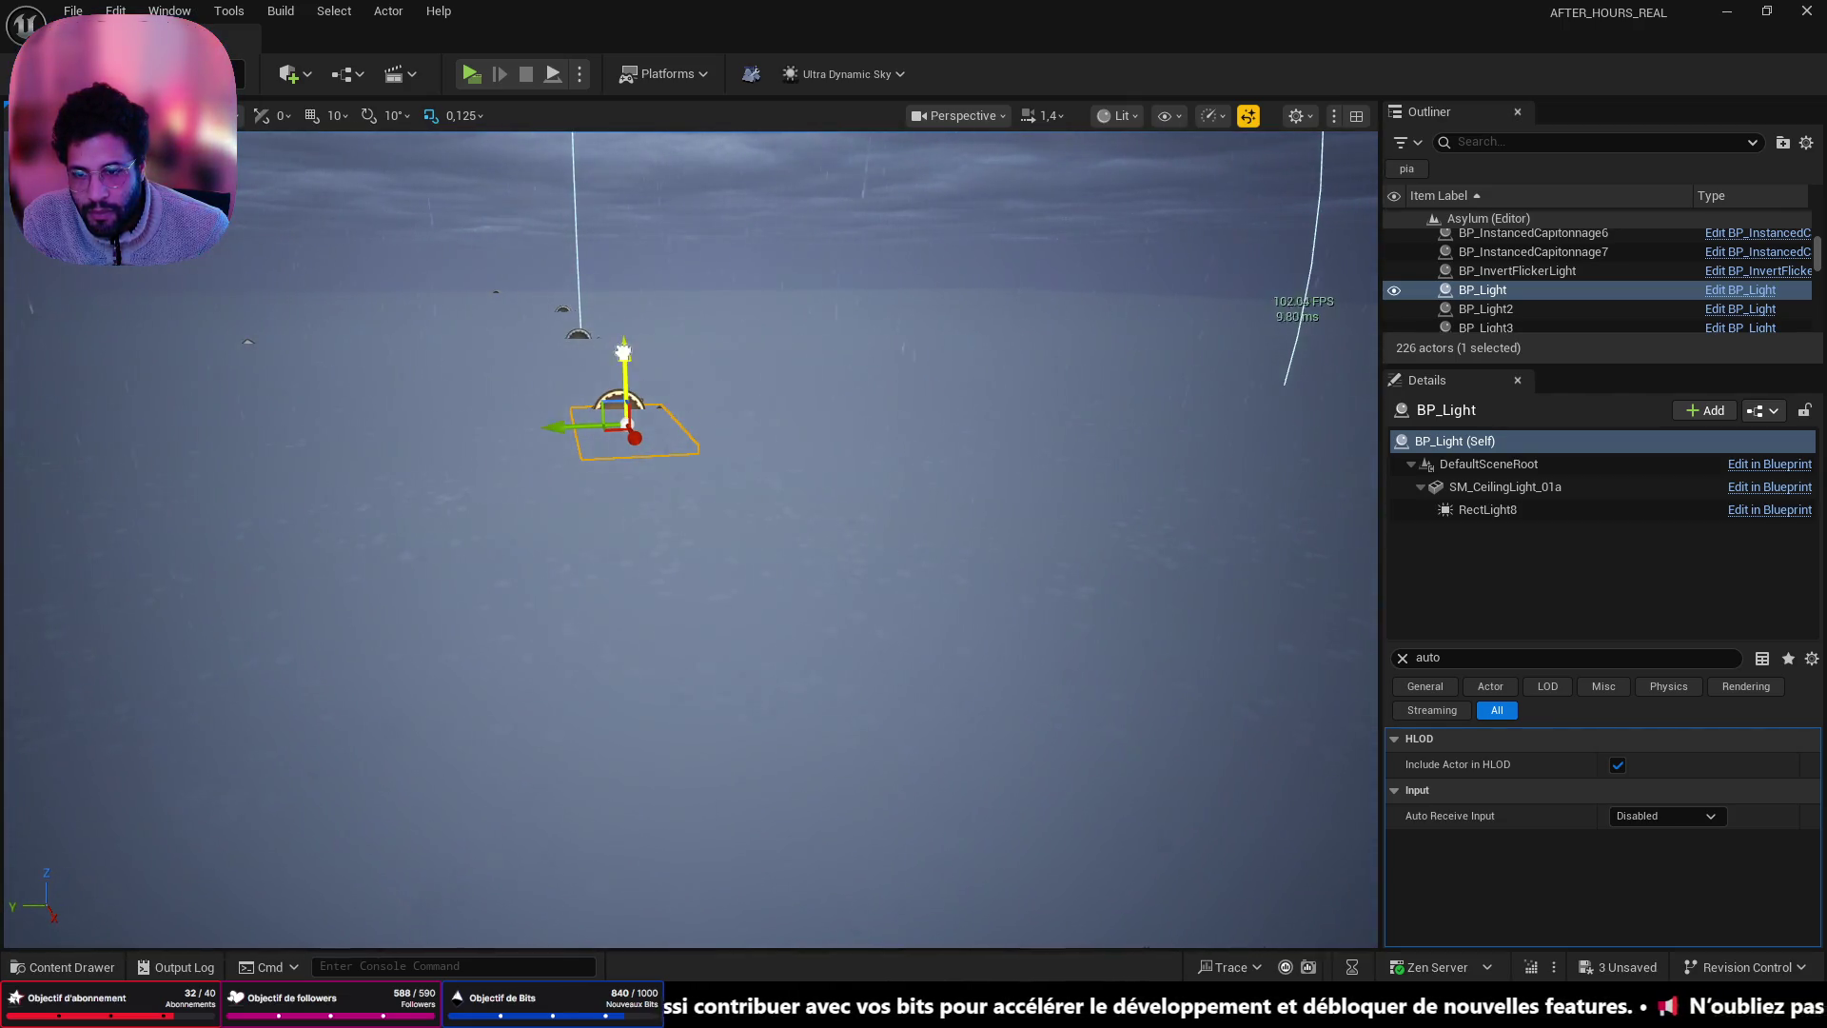
key(ctrl+z)
key(ctrl+z)
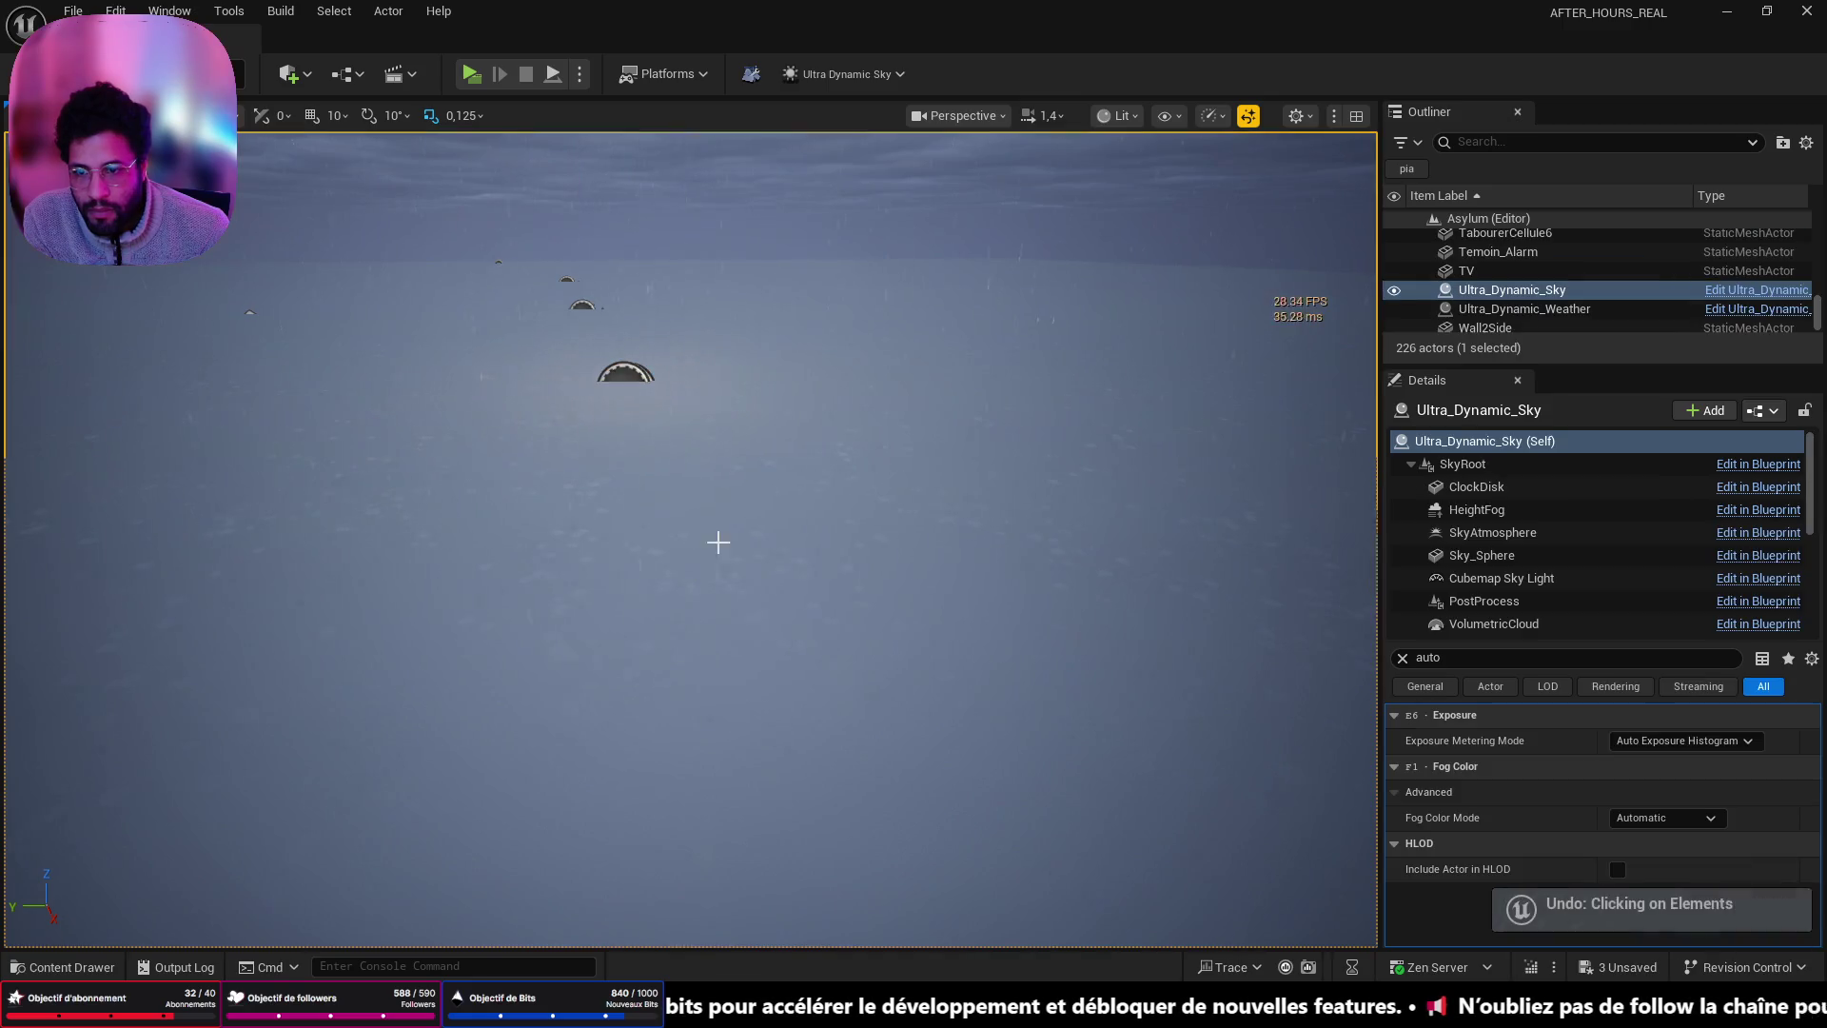
key(f)
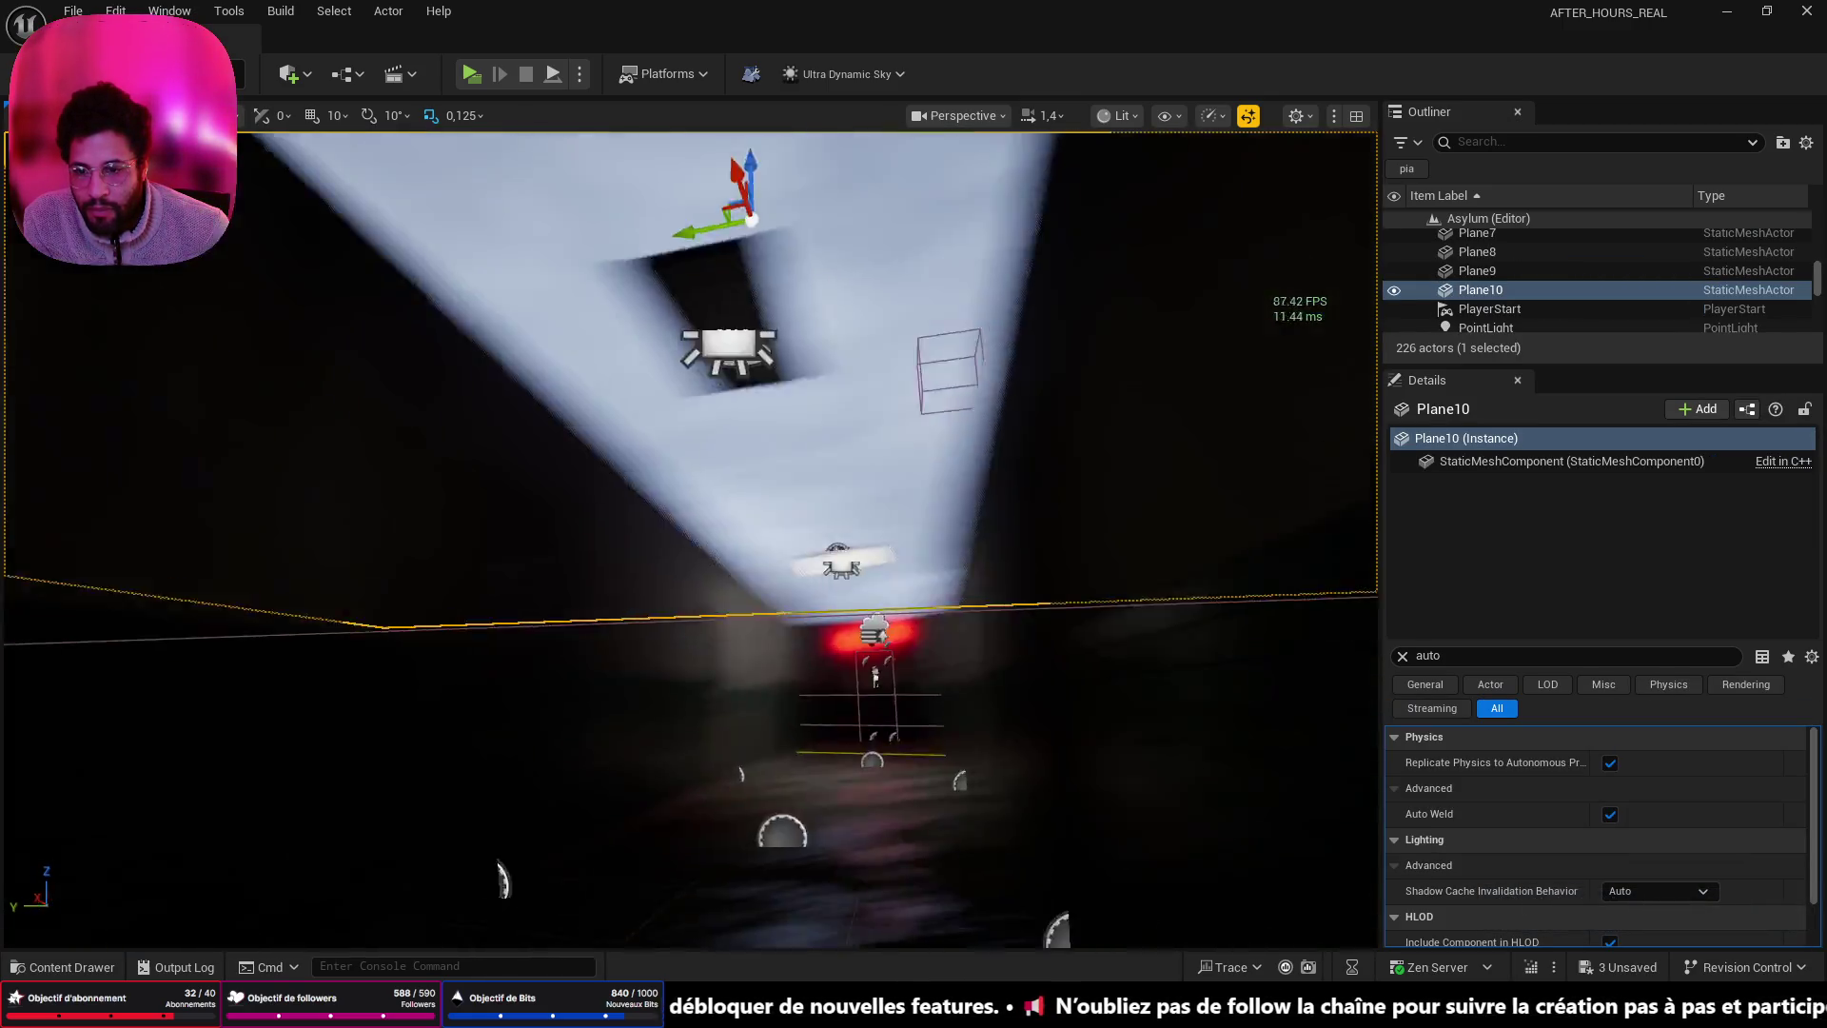
mouse_move(690, 540)
mouse_down()
mouse_move(666, 533)
mouse_move(657, 495)
mouse_move(704, 533)
mouse_move(685, 514)
mouse_move(647, 523)
mouse_move(723, 529)
mouse_move(686, 518)
mouse_move(713, 528)
mouse_move(729, 592)
mouse_up()
- Raise Plane10 above the roof, then undo and redo to restore it with both Ultra Dynamic actors
drag(716, 428, 741, 293)
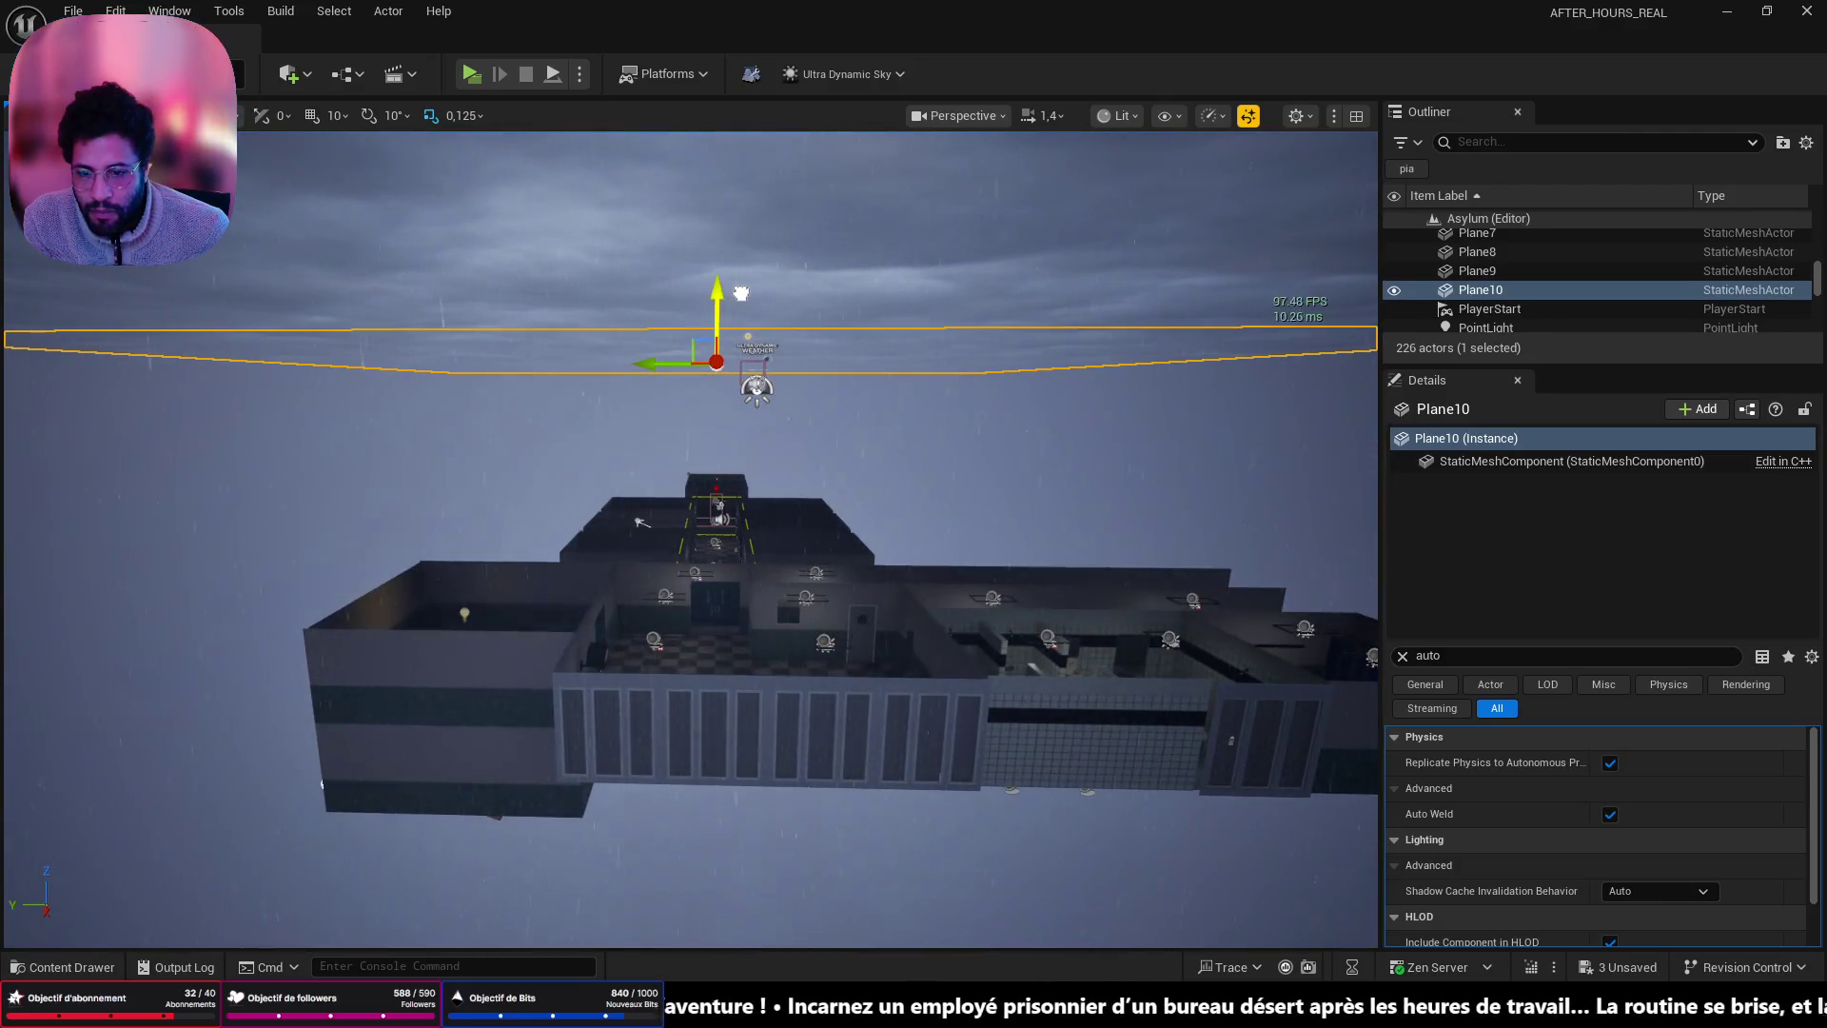
key(ctrl+z)
key(ctrl+z)
key(ctrl+z)
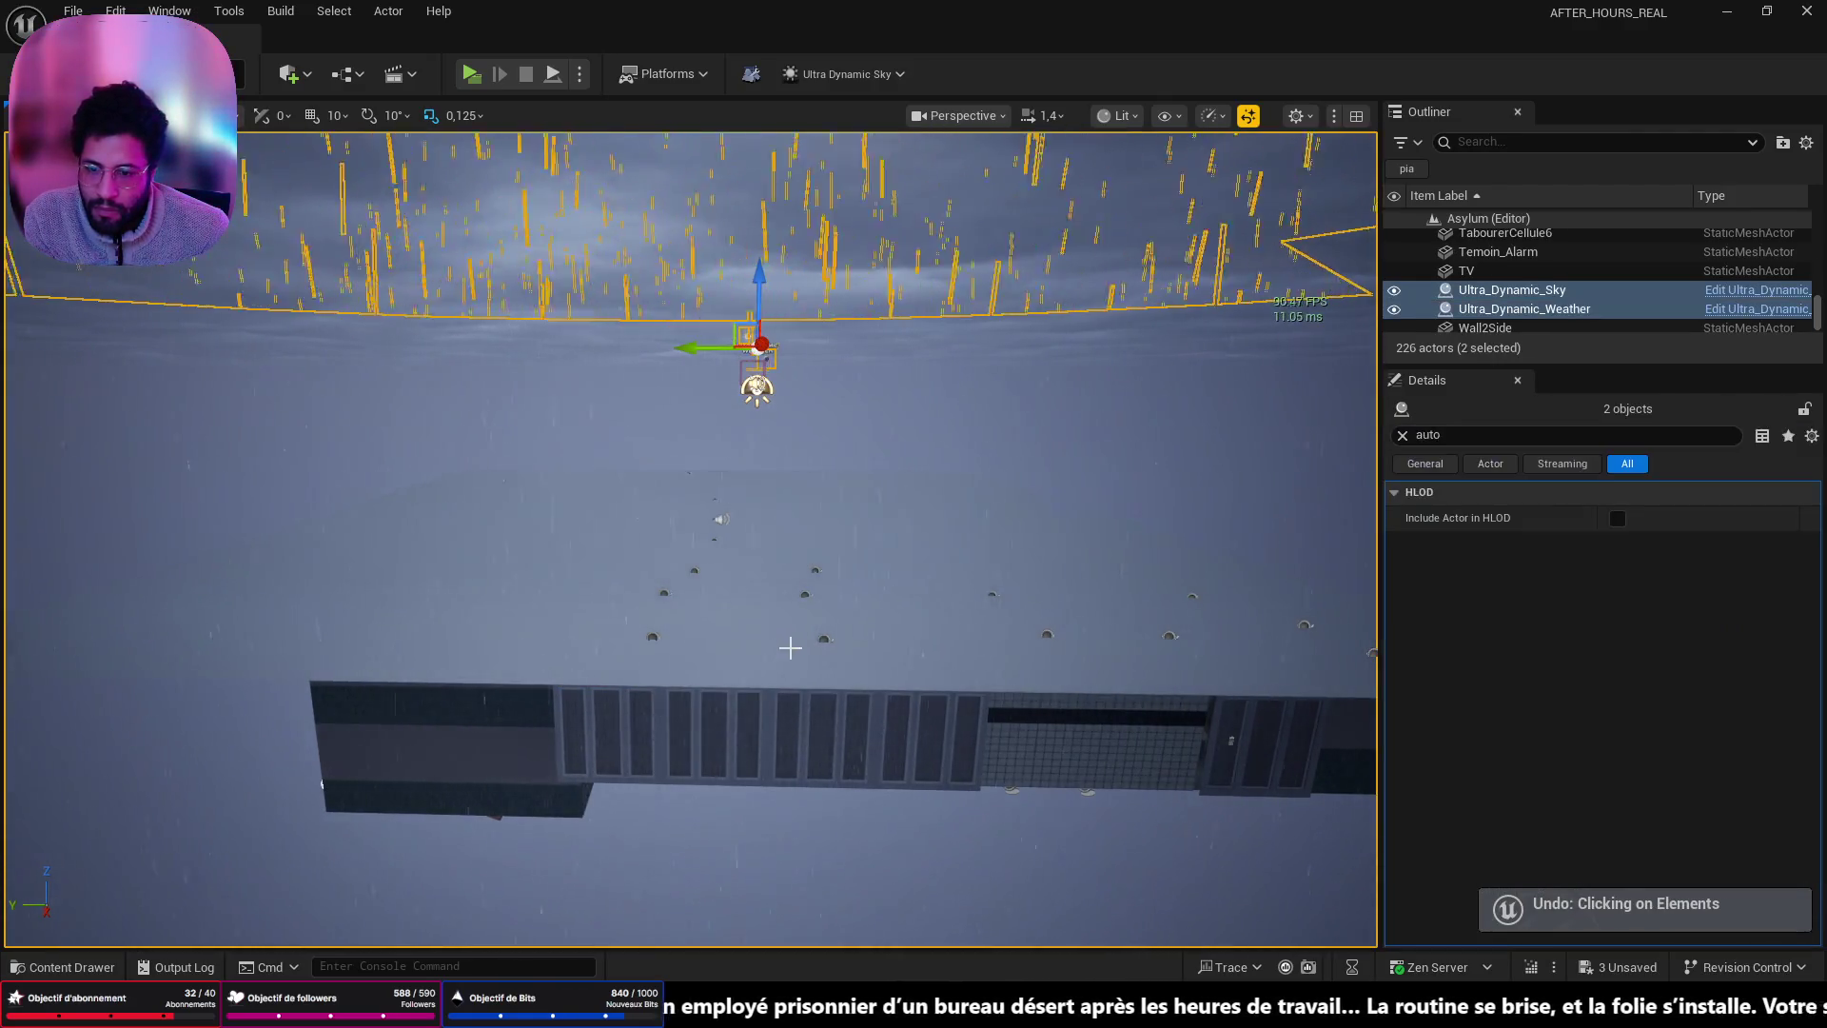
key(ctrl+y)
key(ctrl+y)
key(ctrl+y)
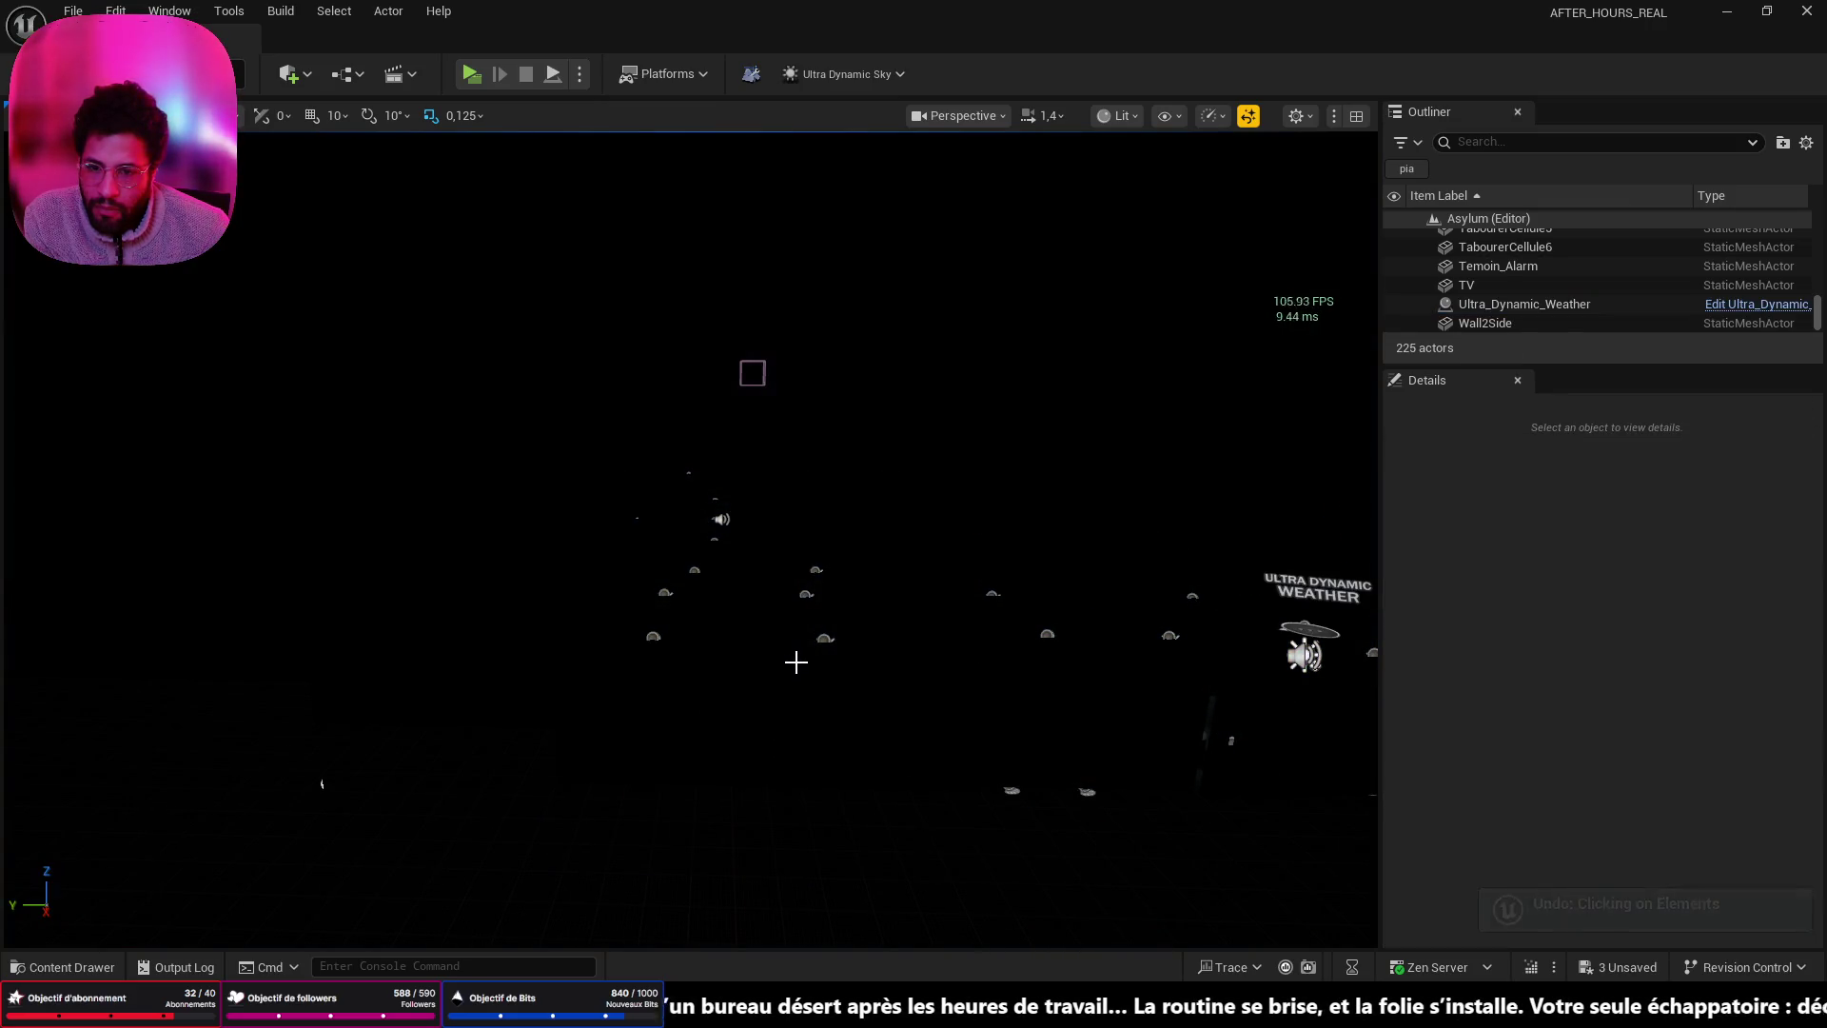
key(ctrl+z)
key(ctrl+z)
key(ctrl+z)
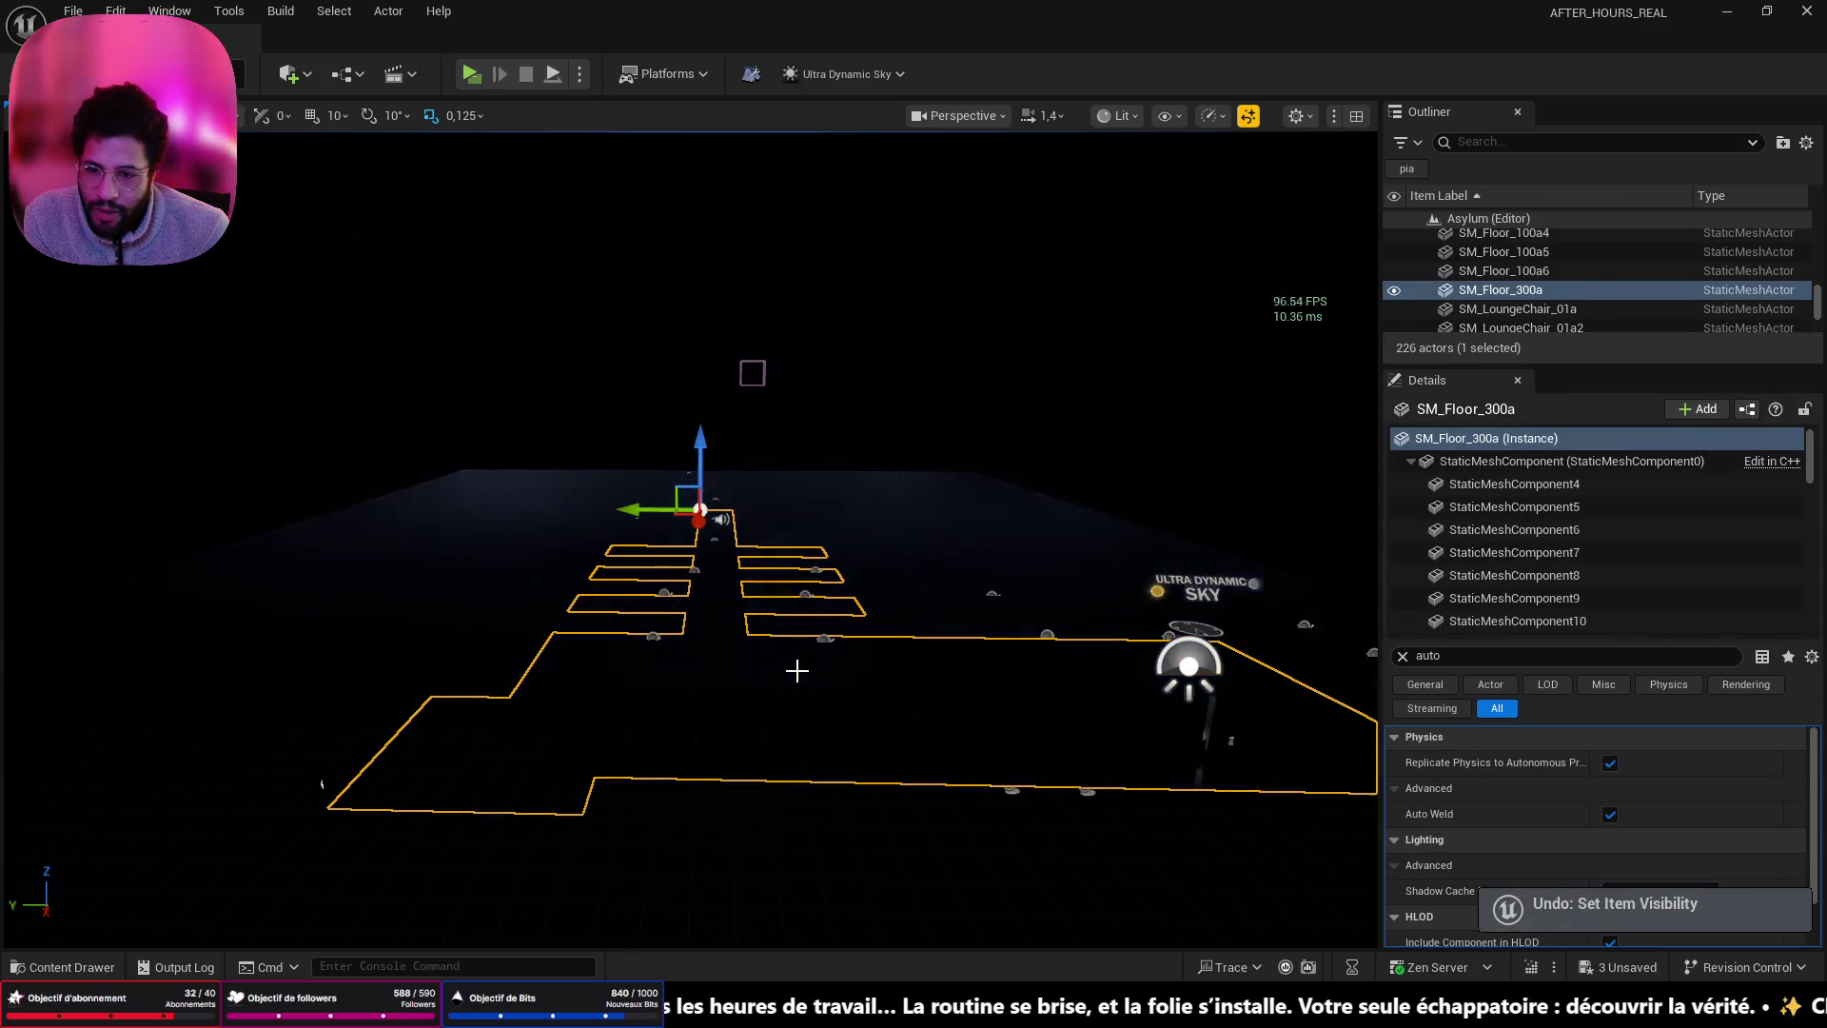
key(ctrl+z)
key(ctrl+z)
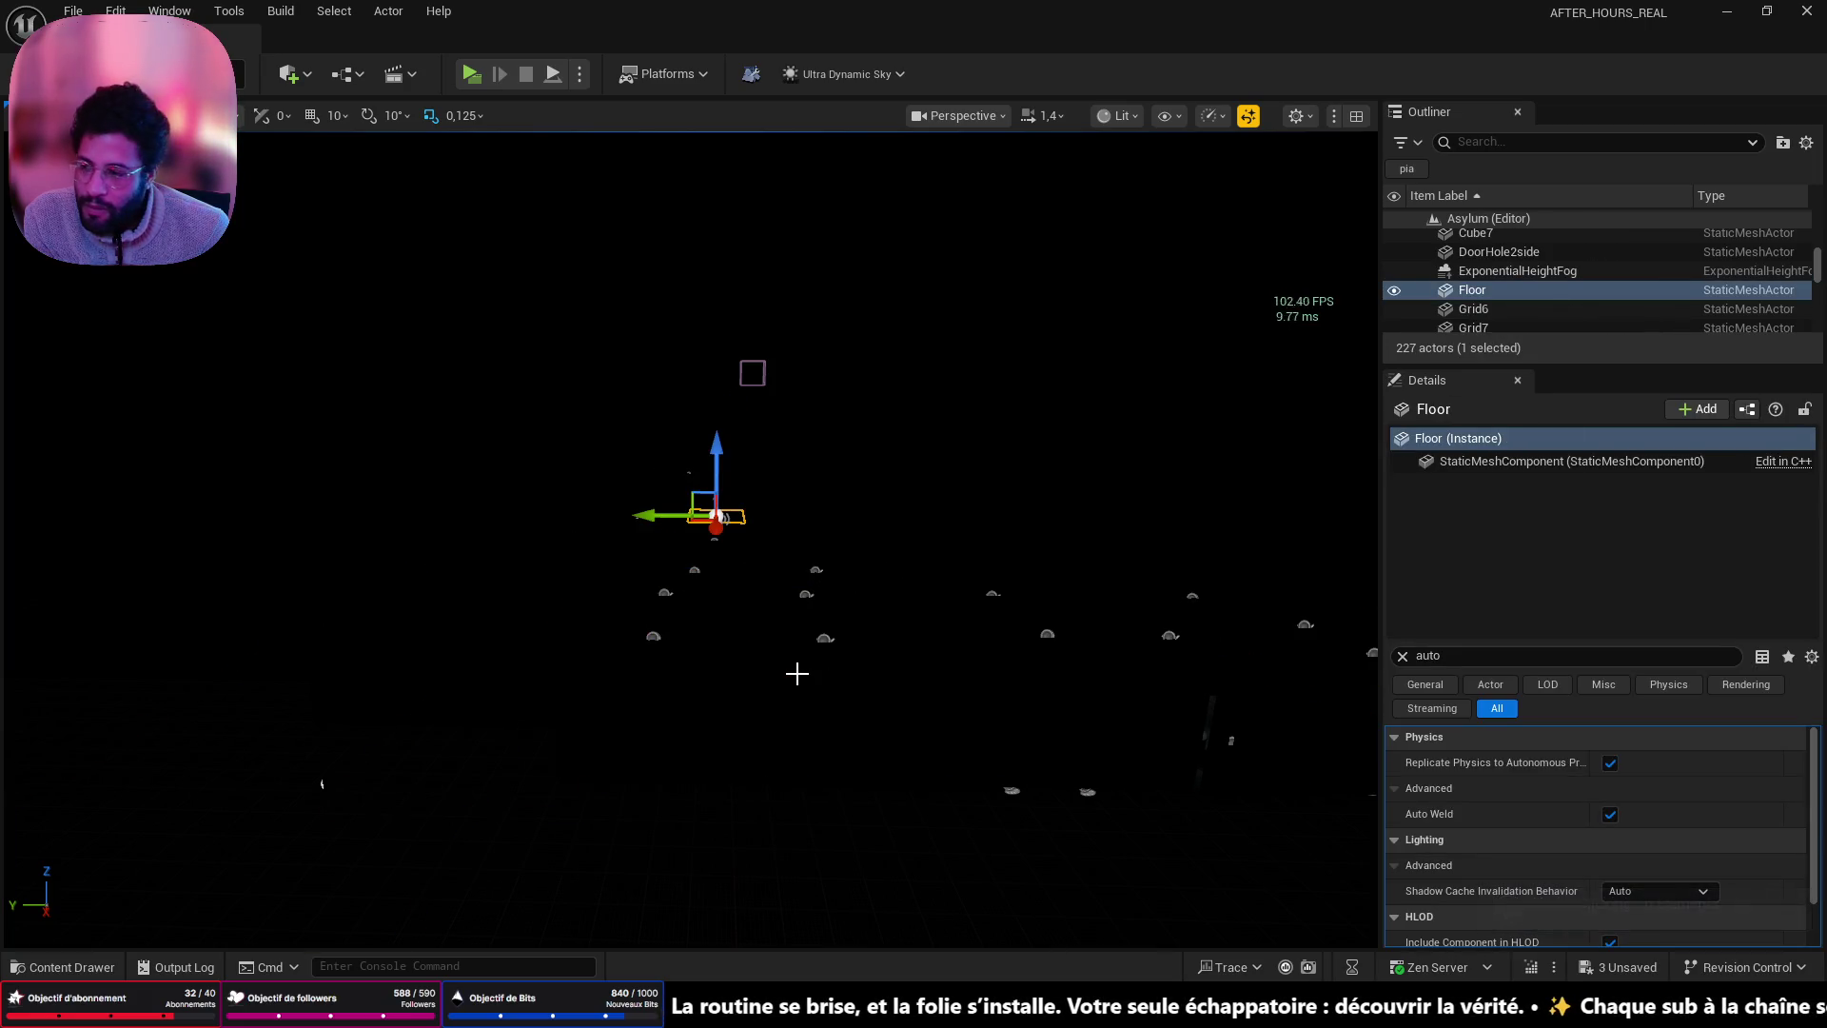
key(ctrl+z)
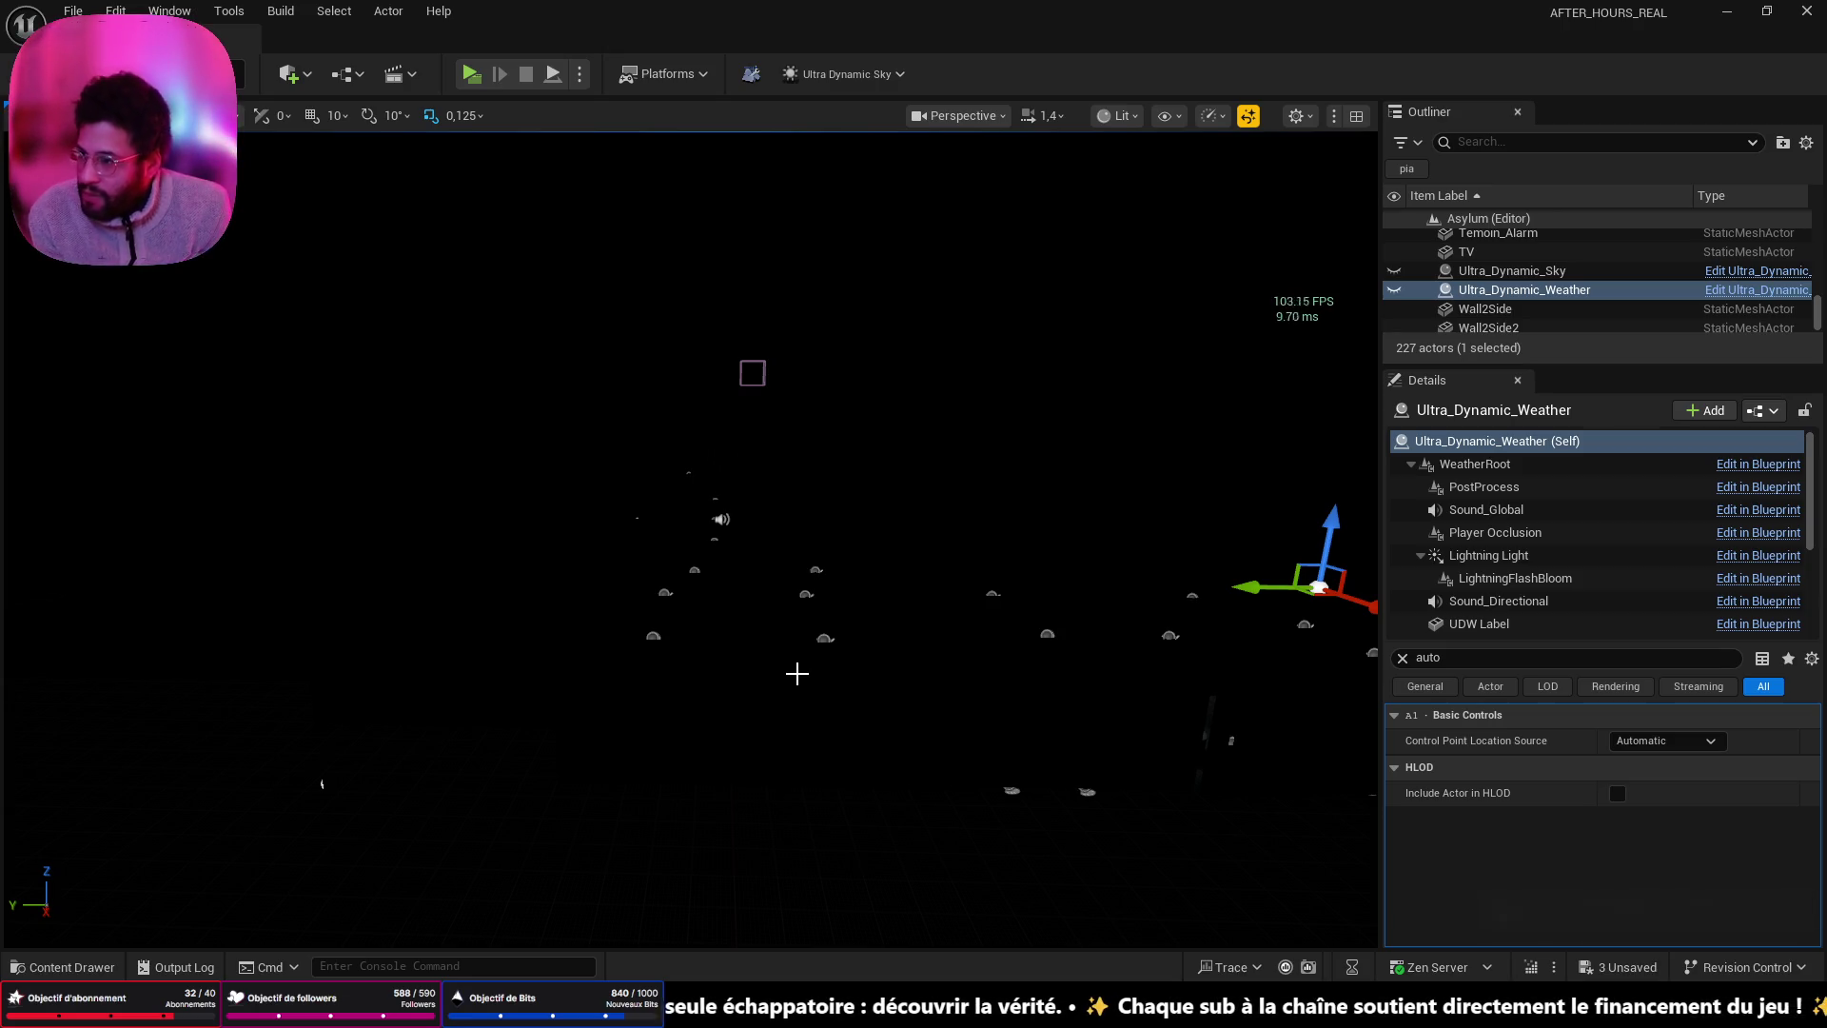
mouse_move(683, 592)
mouse_down()
mouse_move(723, 561)
mouse_move(690, 448)
mouse_move(682, 596)
mouse_move(804, 576)
mouse_move(1069, 399)
mouse_up()
- Select Plane10 and undo its last move
click(681, 596)
click(710, 599)
key(ctrl+z)
- Fly into the lit chair room and bring up the exposure-settings reference screenshot
drag(956, 390, 964, 360)
drag(900, 591, 900, 592)
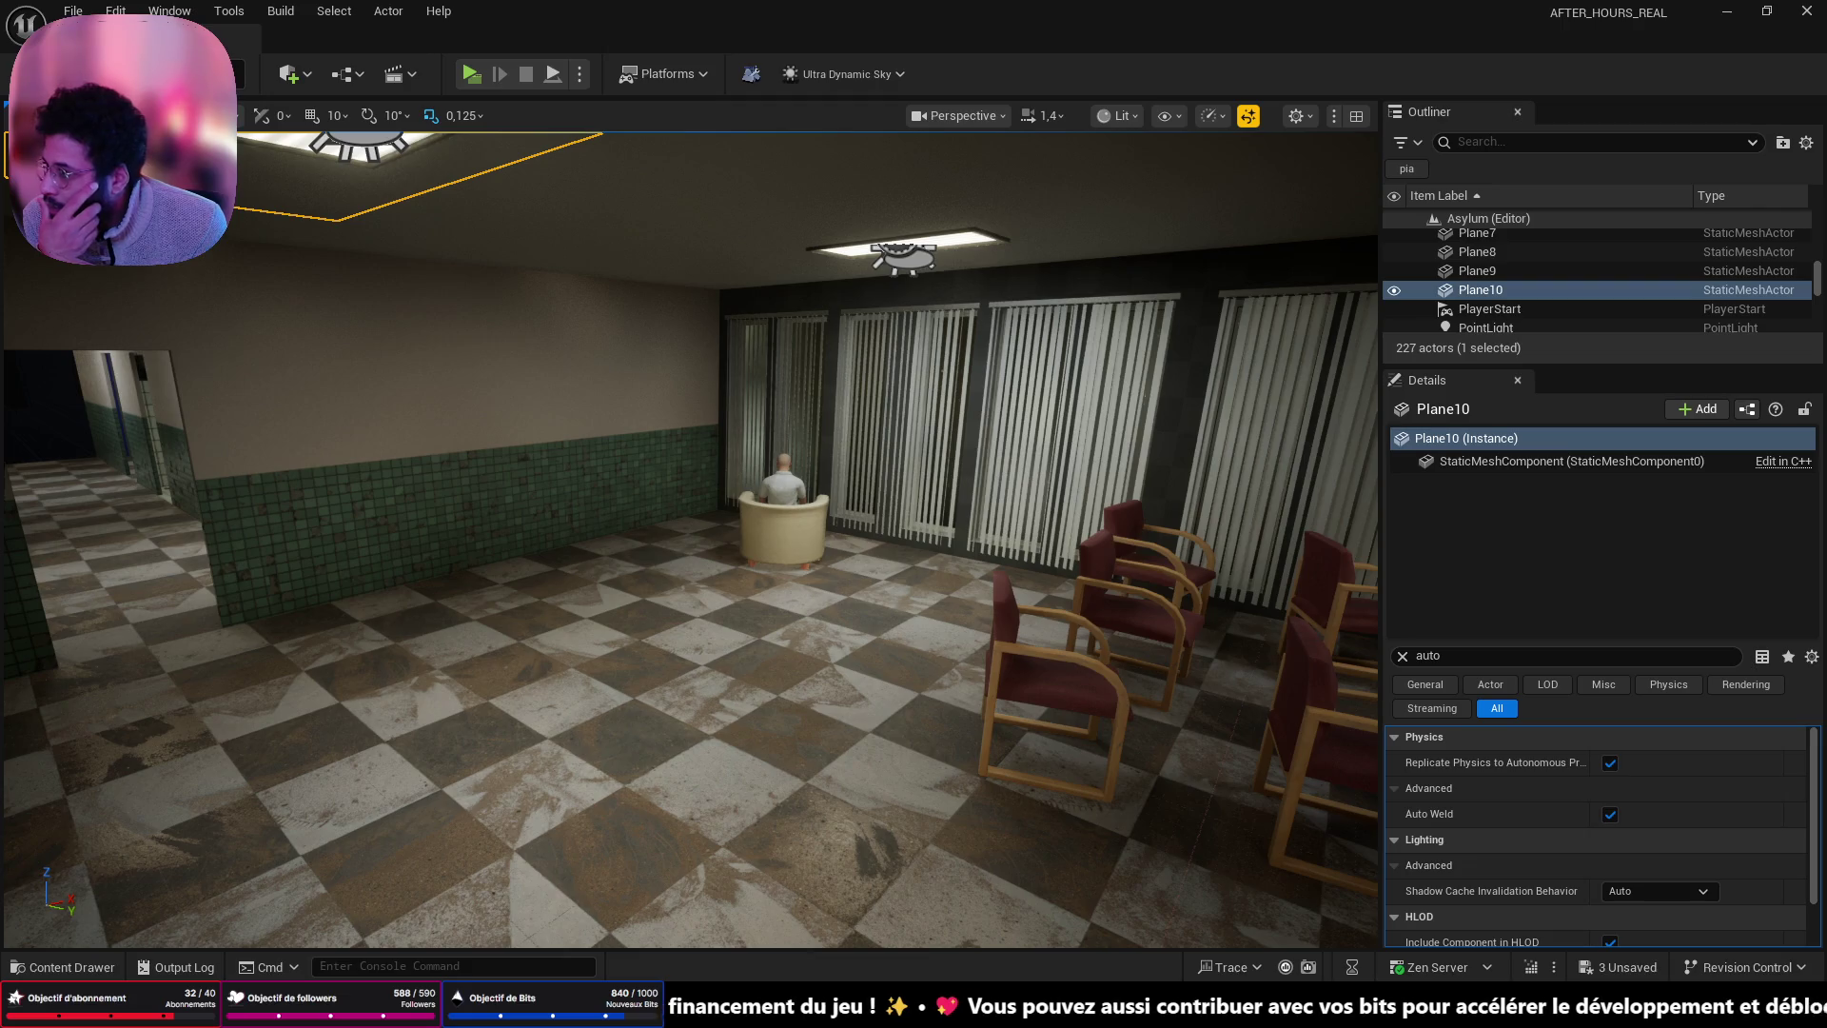
key(alt+Tab)
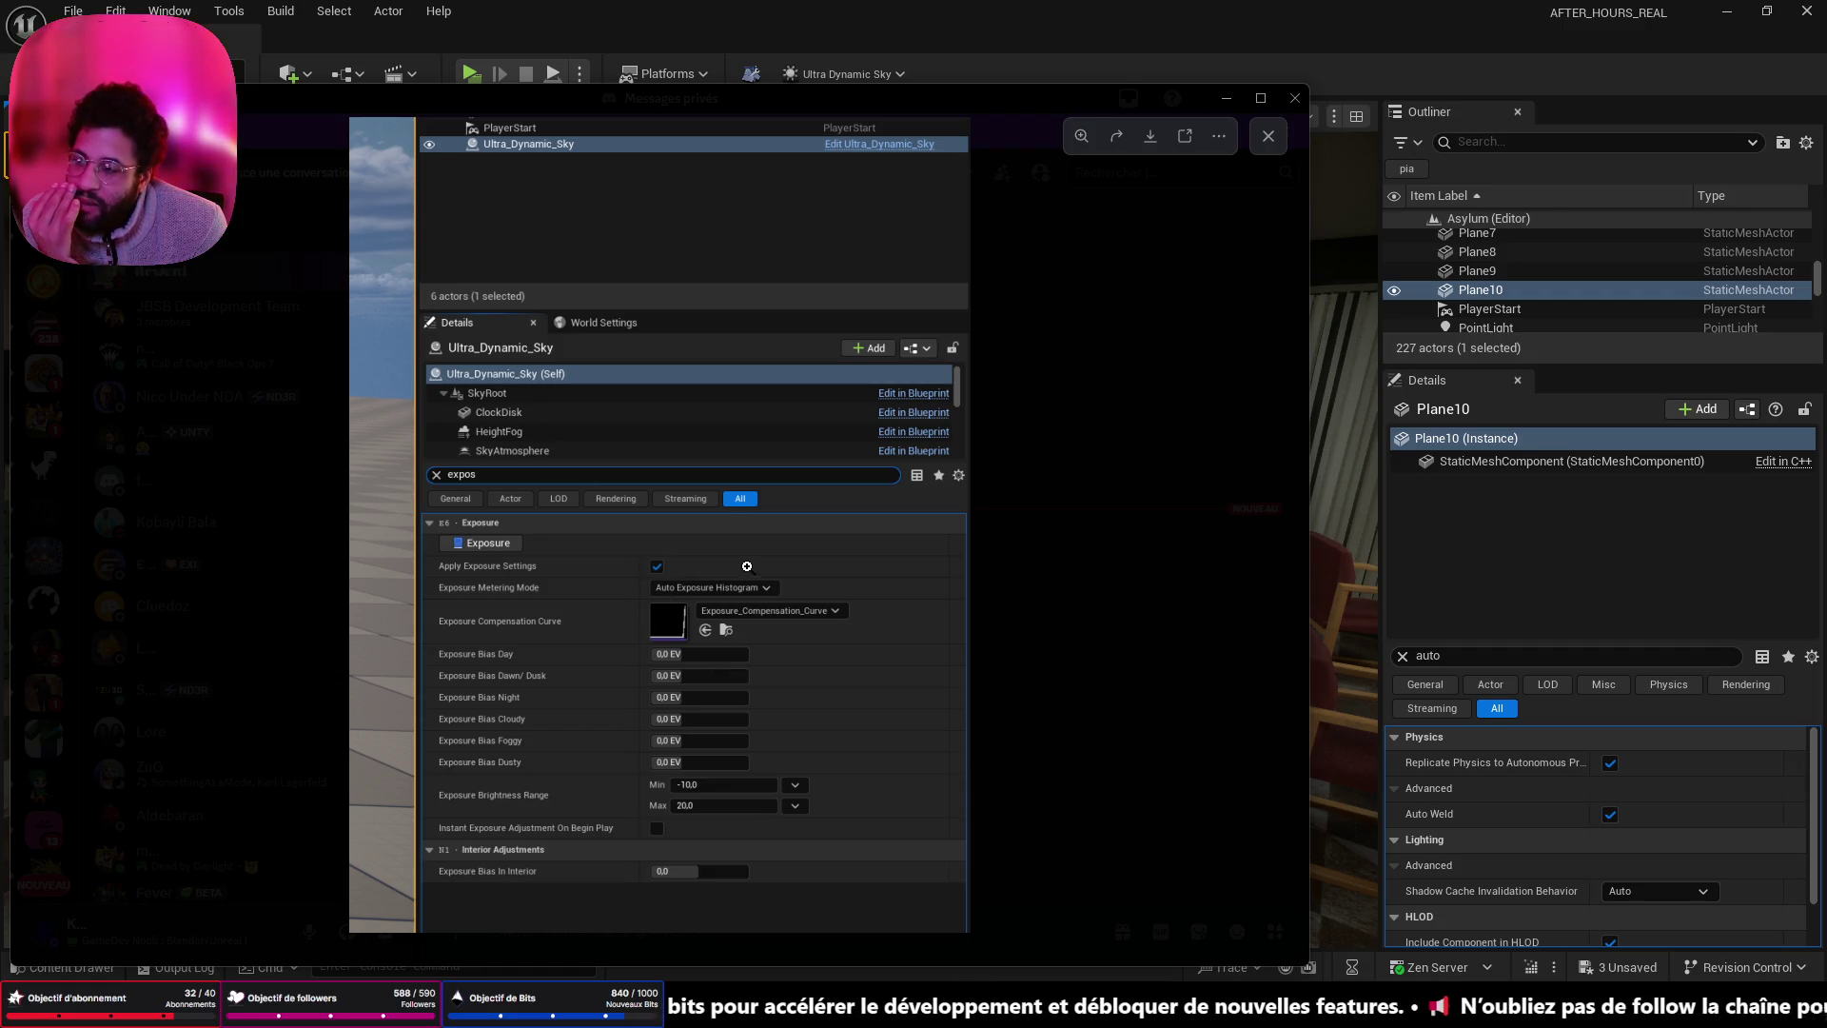
- Close the reference screenshot and turn off Apply Exposure Settings on Ultra_Dynamic_Sky
click(1227, 98)
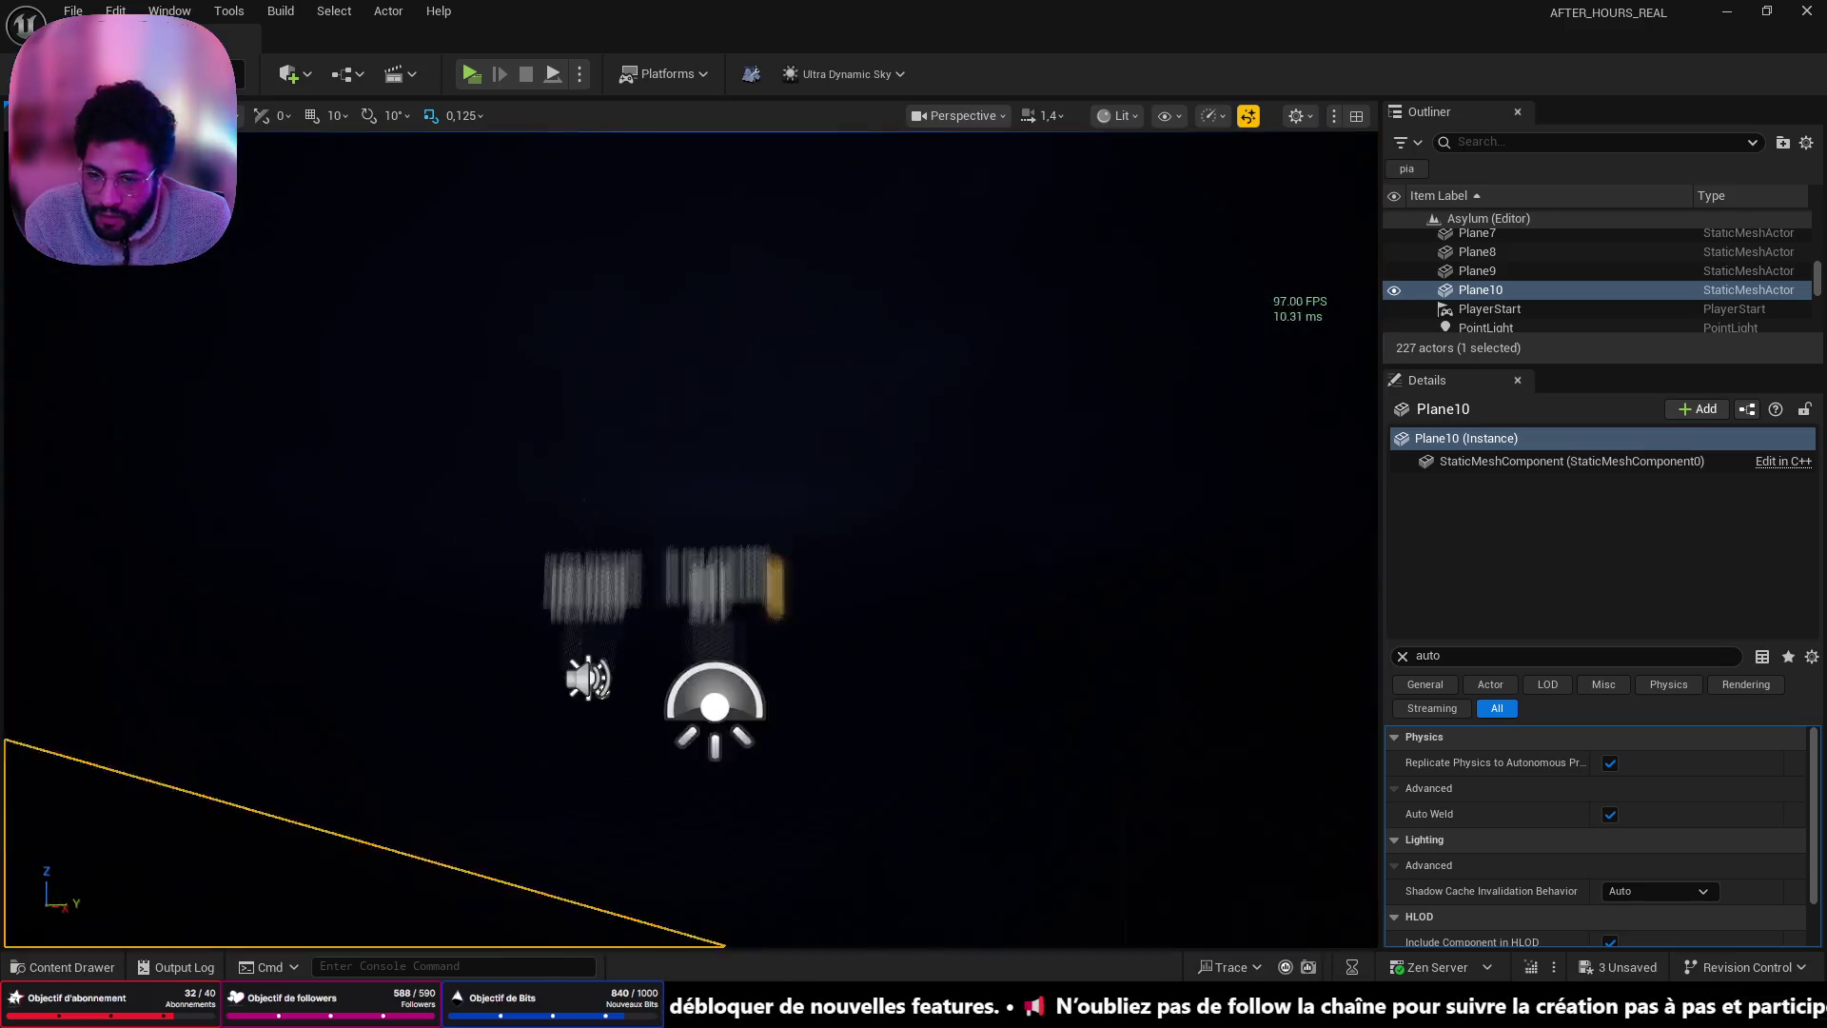
drag(850, 534, 850, 535)
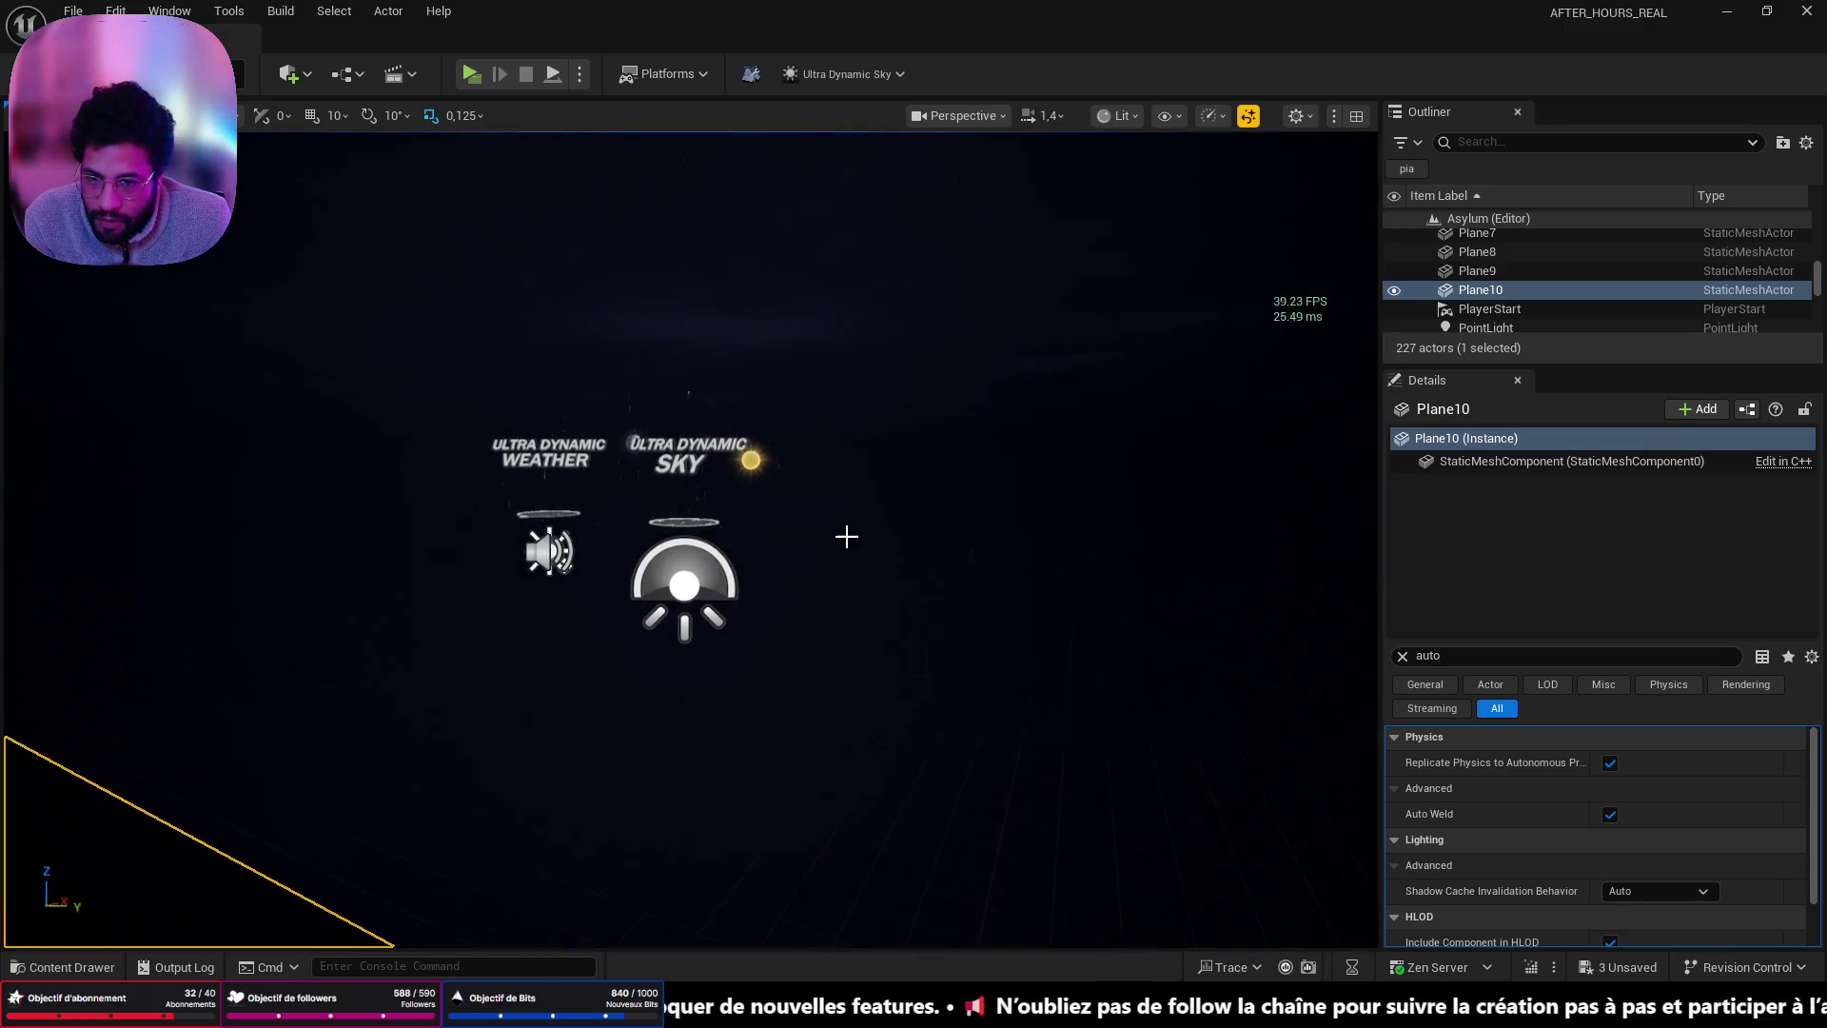
click(699, 577)
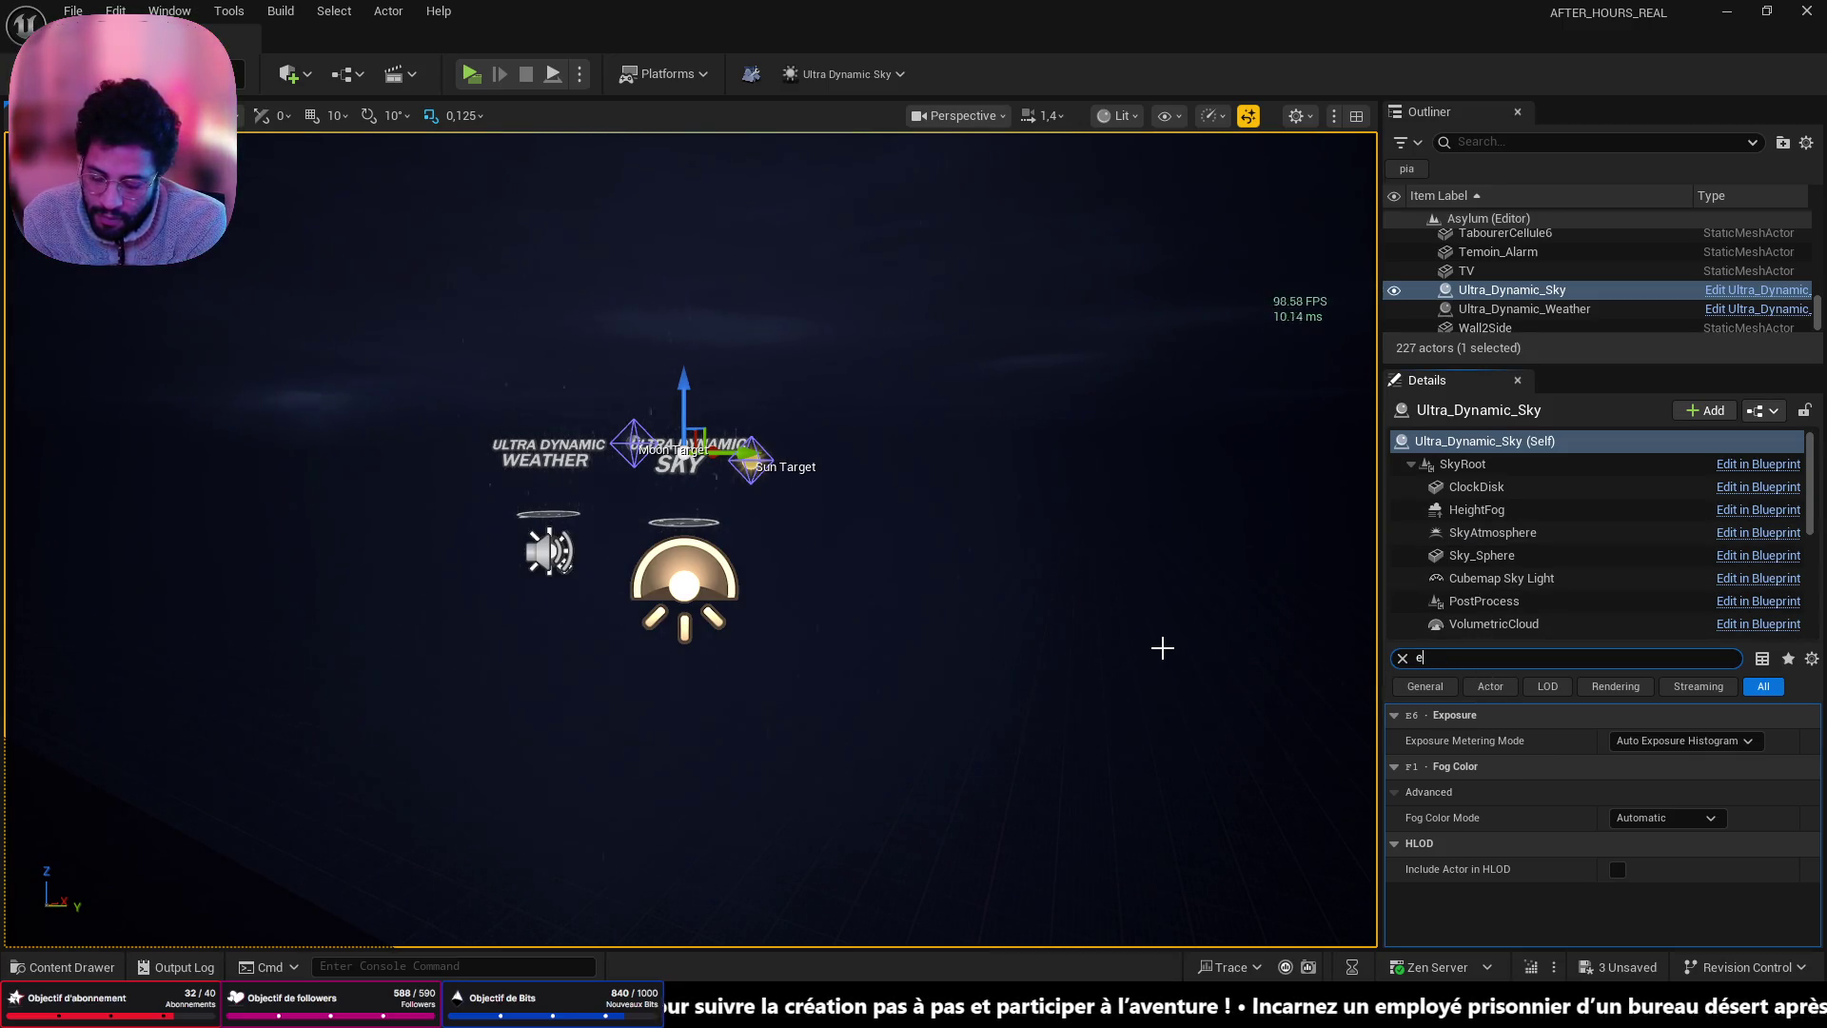
scroll(1588, 858, down, 2)
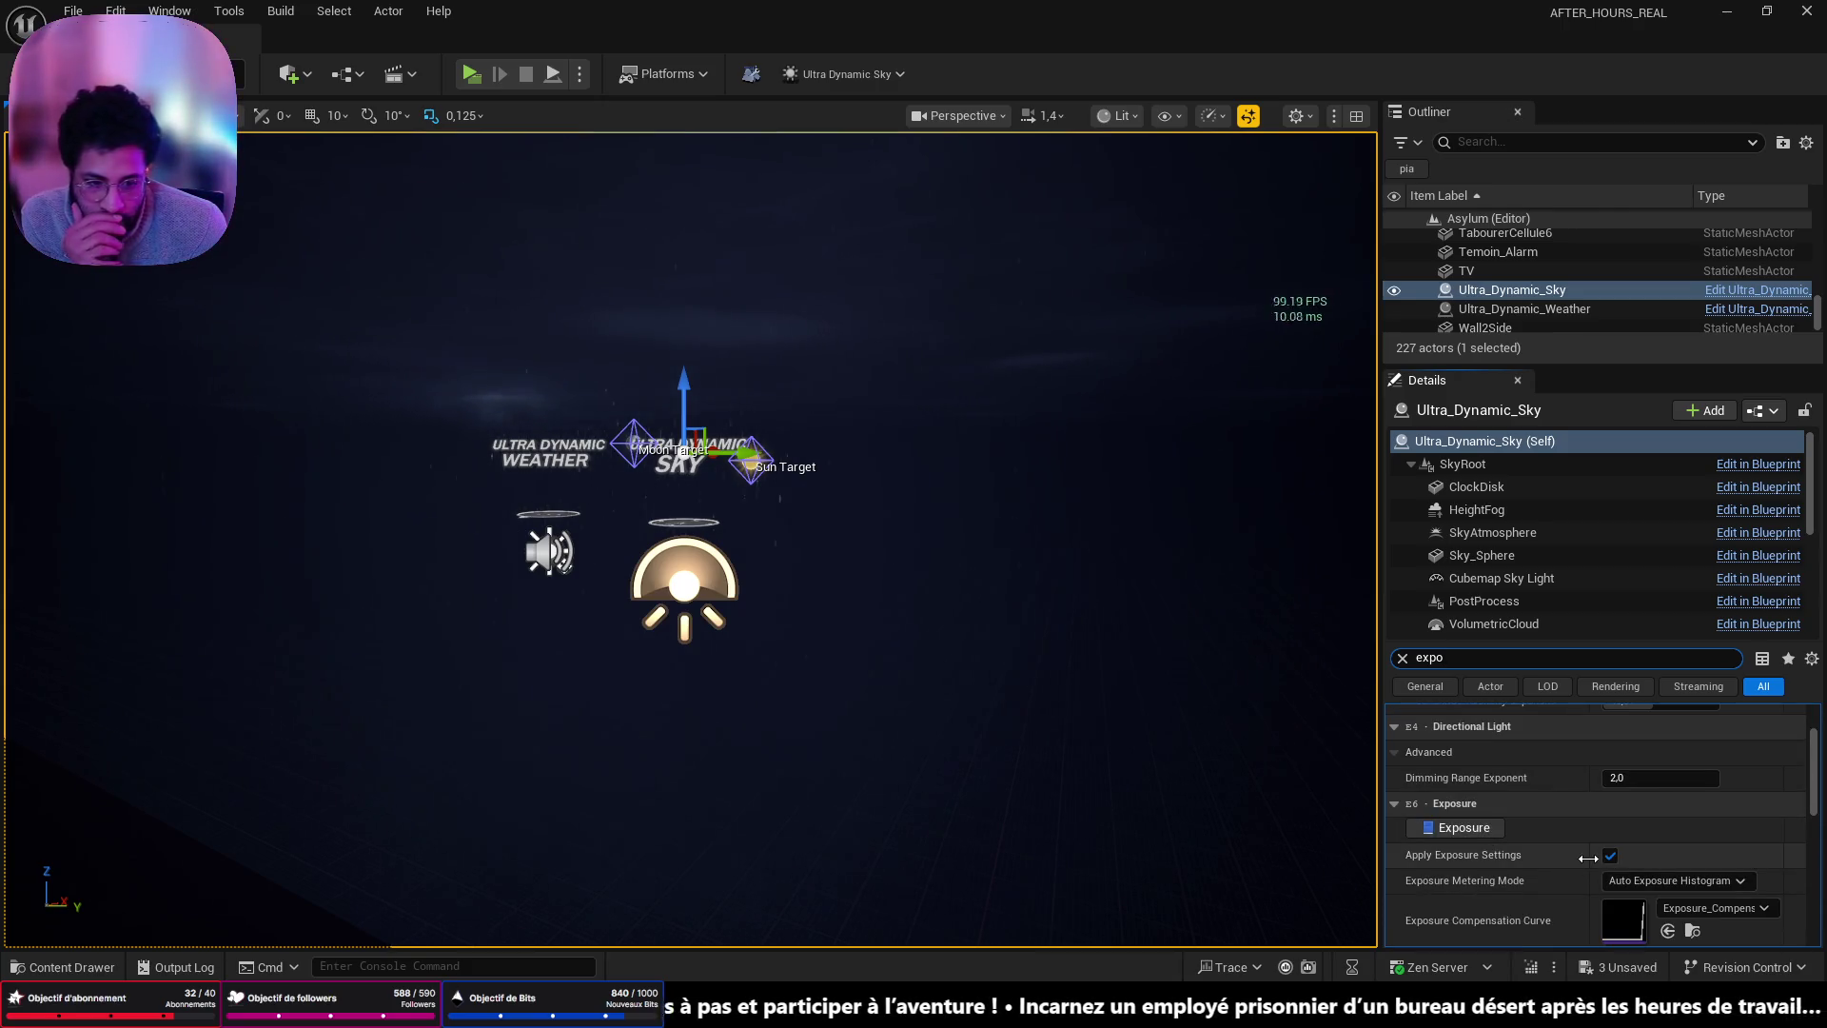
click(1610, 856)
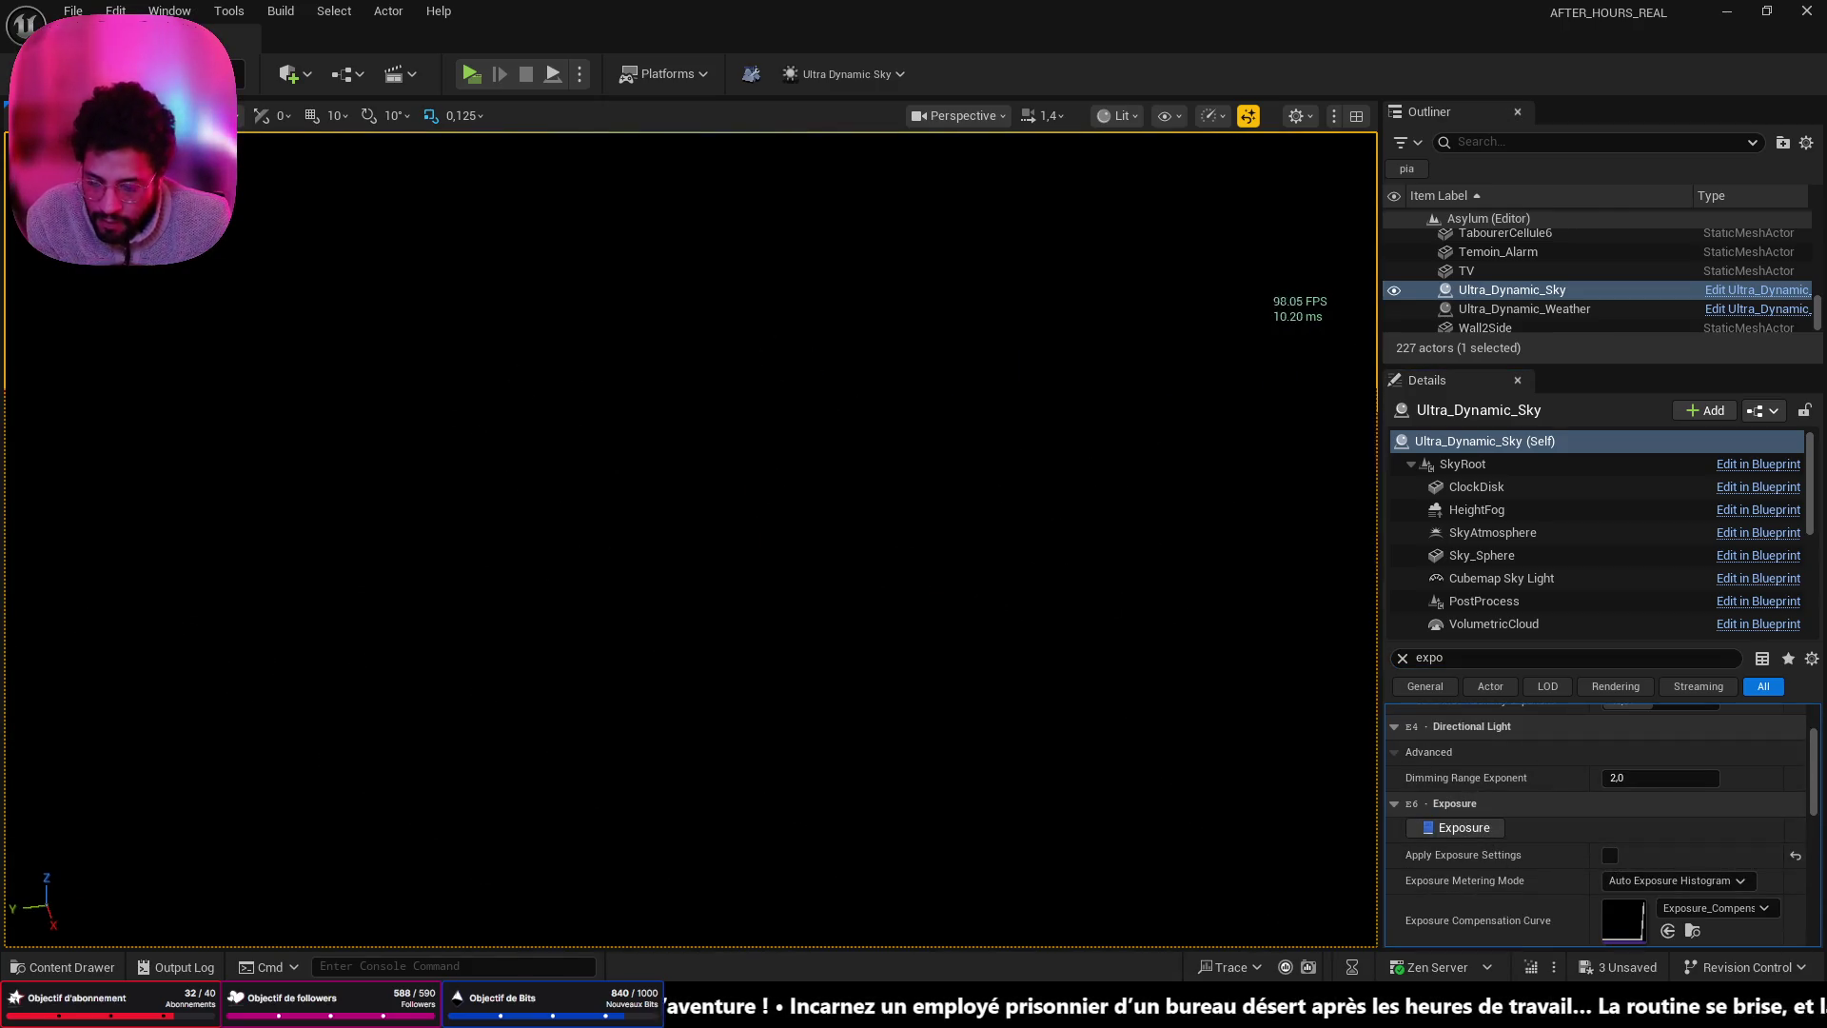
- Look around the darkened room and frame the sun and moon target
mouse_move(700, 636)
mouse_down()
mouse_move(554, 613)
mouse_move(653, 616)
mouse_move(367, 661)
mouse_move(385, 741)
mouse_move(666, 733)
mouse_move(495, 733)
mouse_up()
key(f)
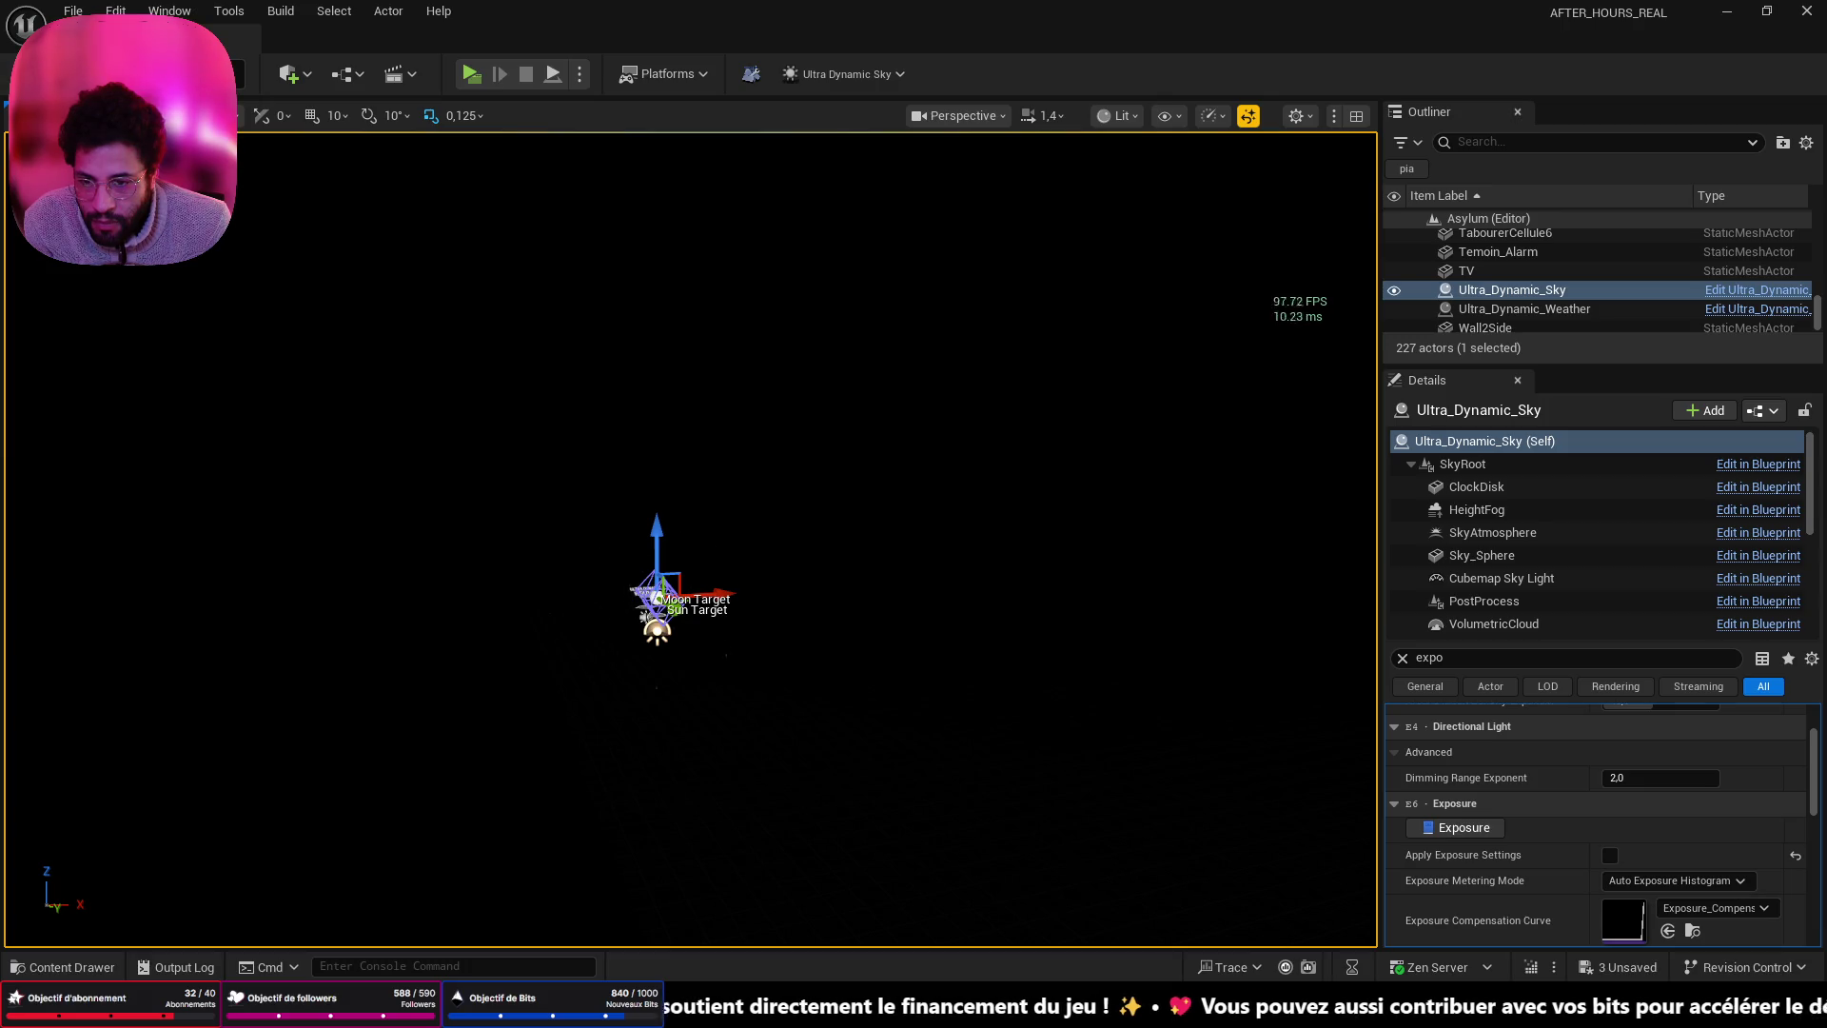
drag(854, 655, 854, 654)
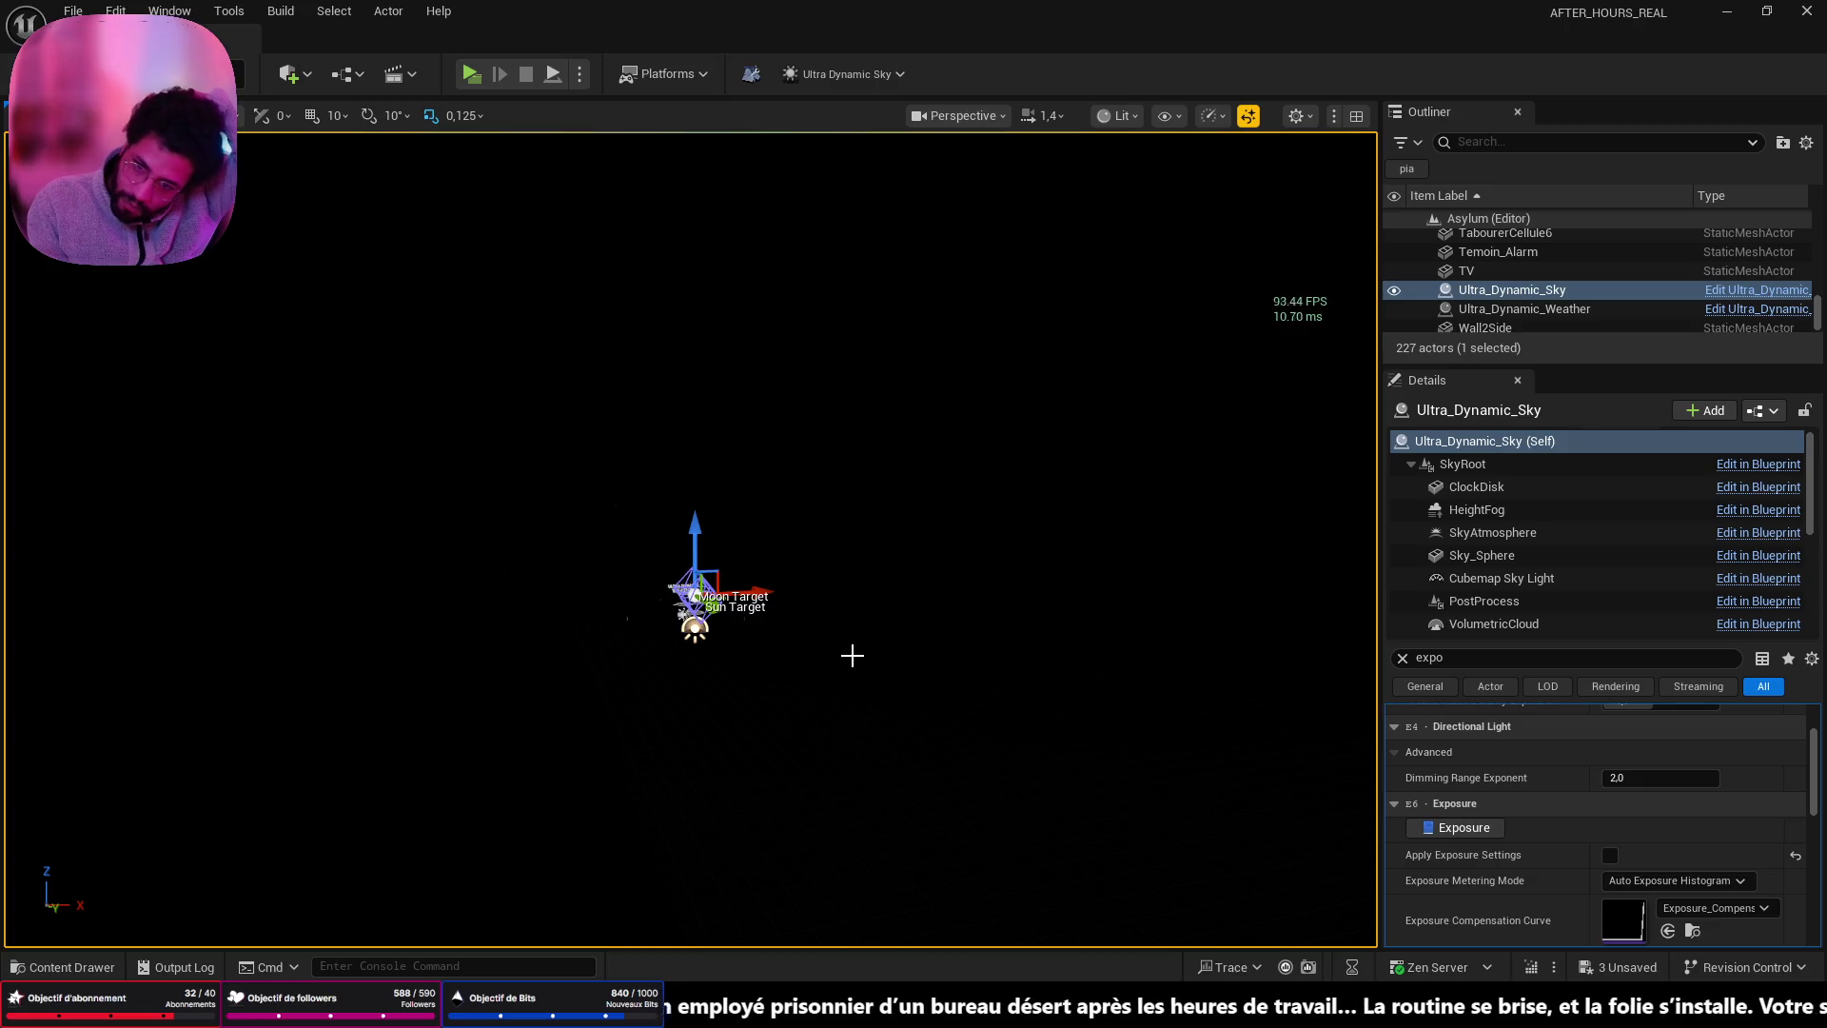
scroll(645, 653, up, 5)
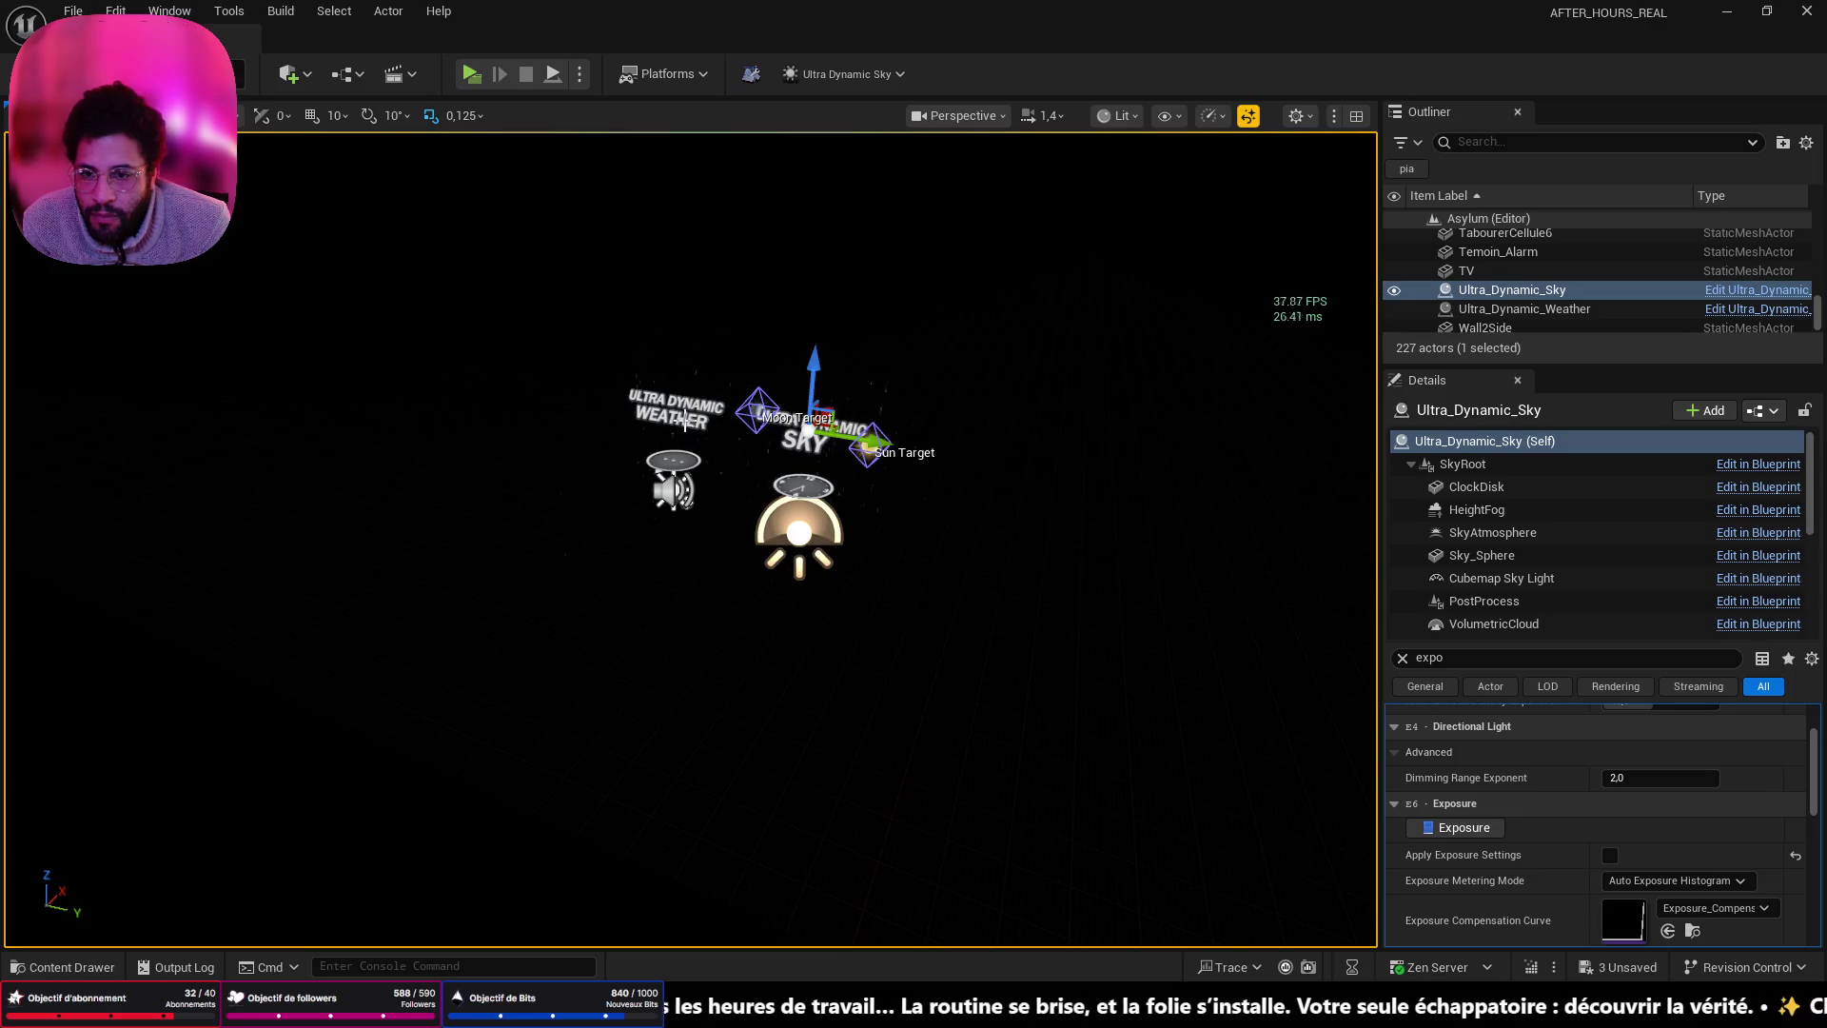
- Clear the 'expo' Details filter and select the Ultra_Dynamic_Weather actor
click(684, 411)
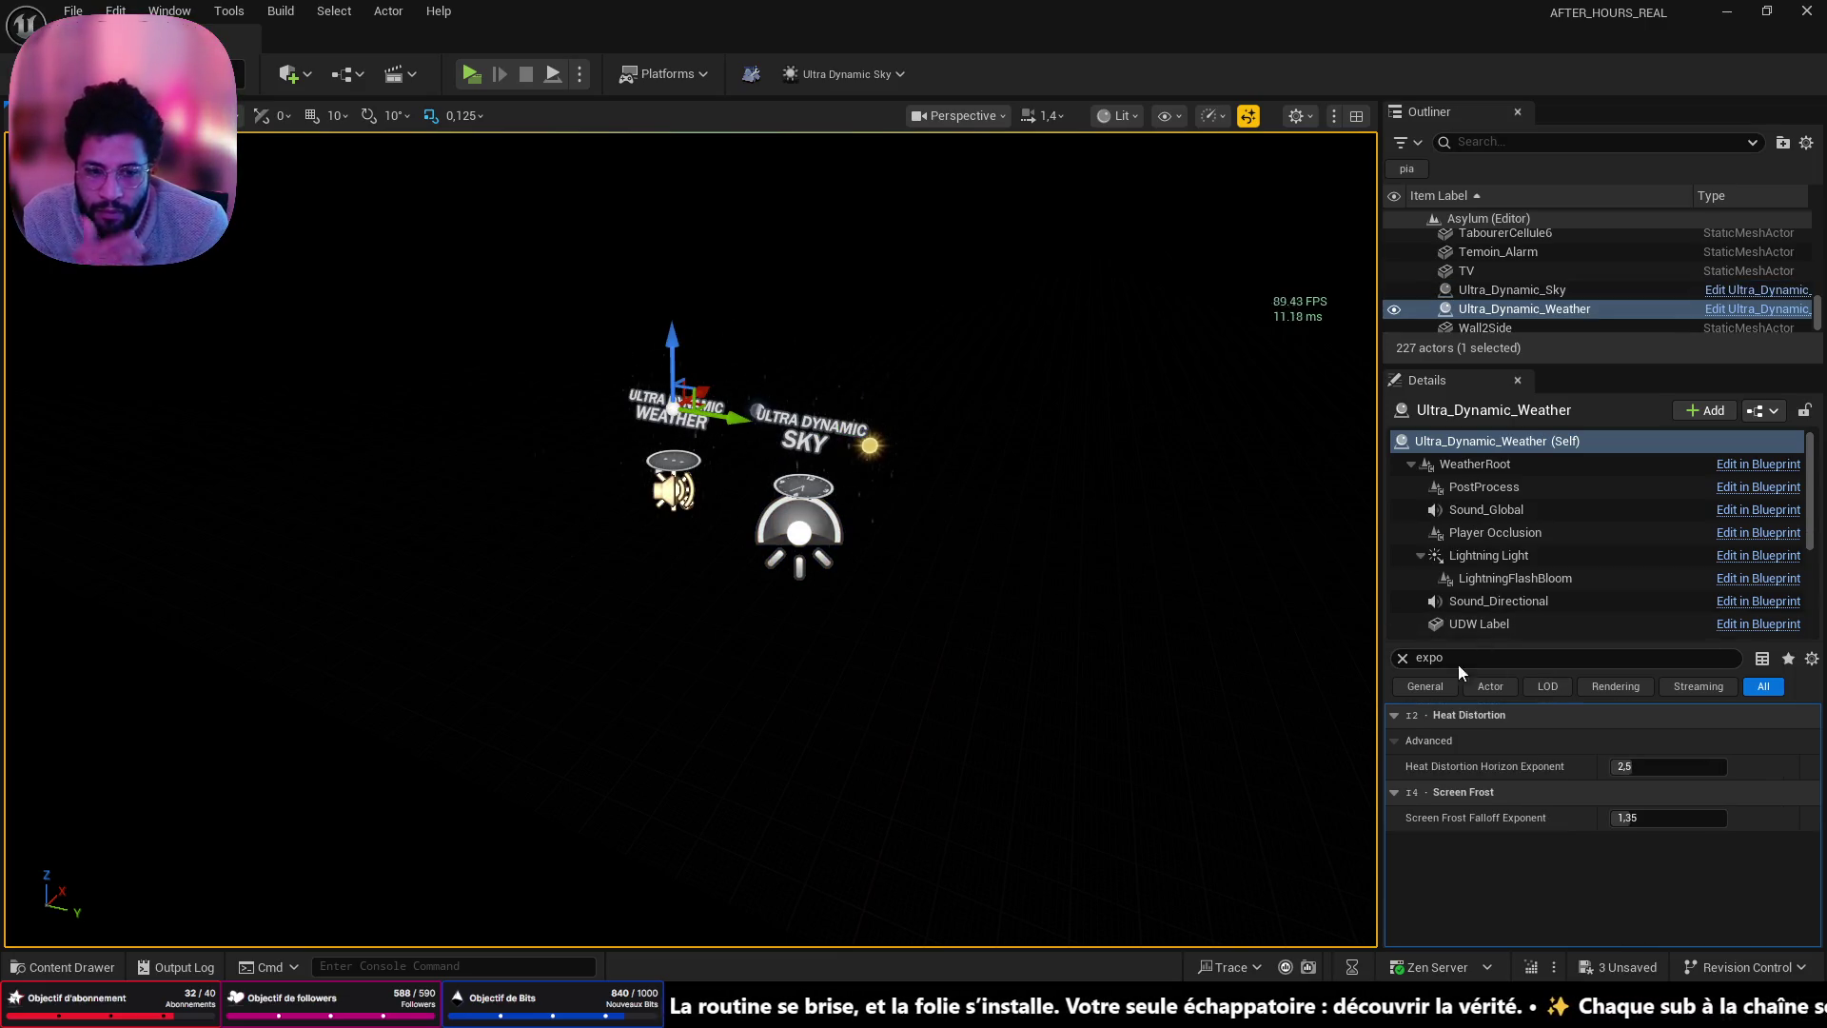
click(1403, 658)
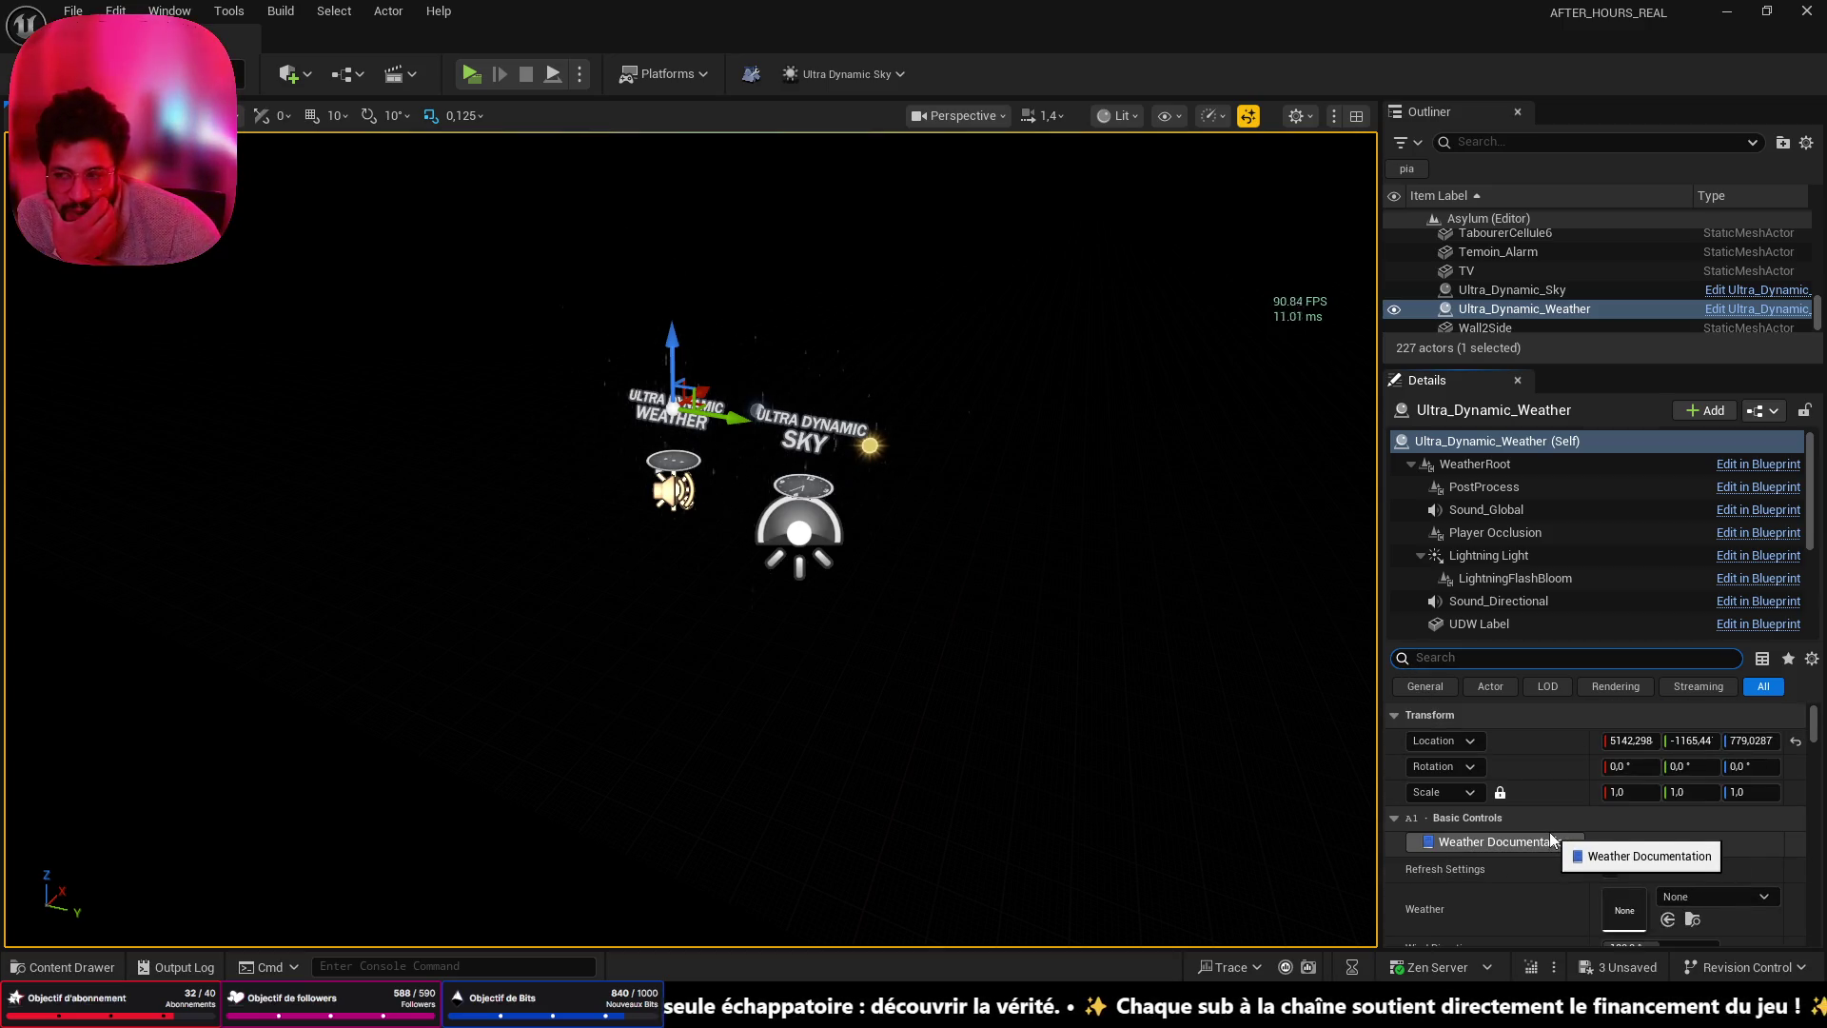
click(810, 537)
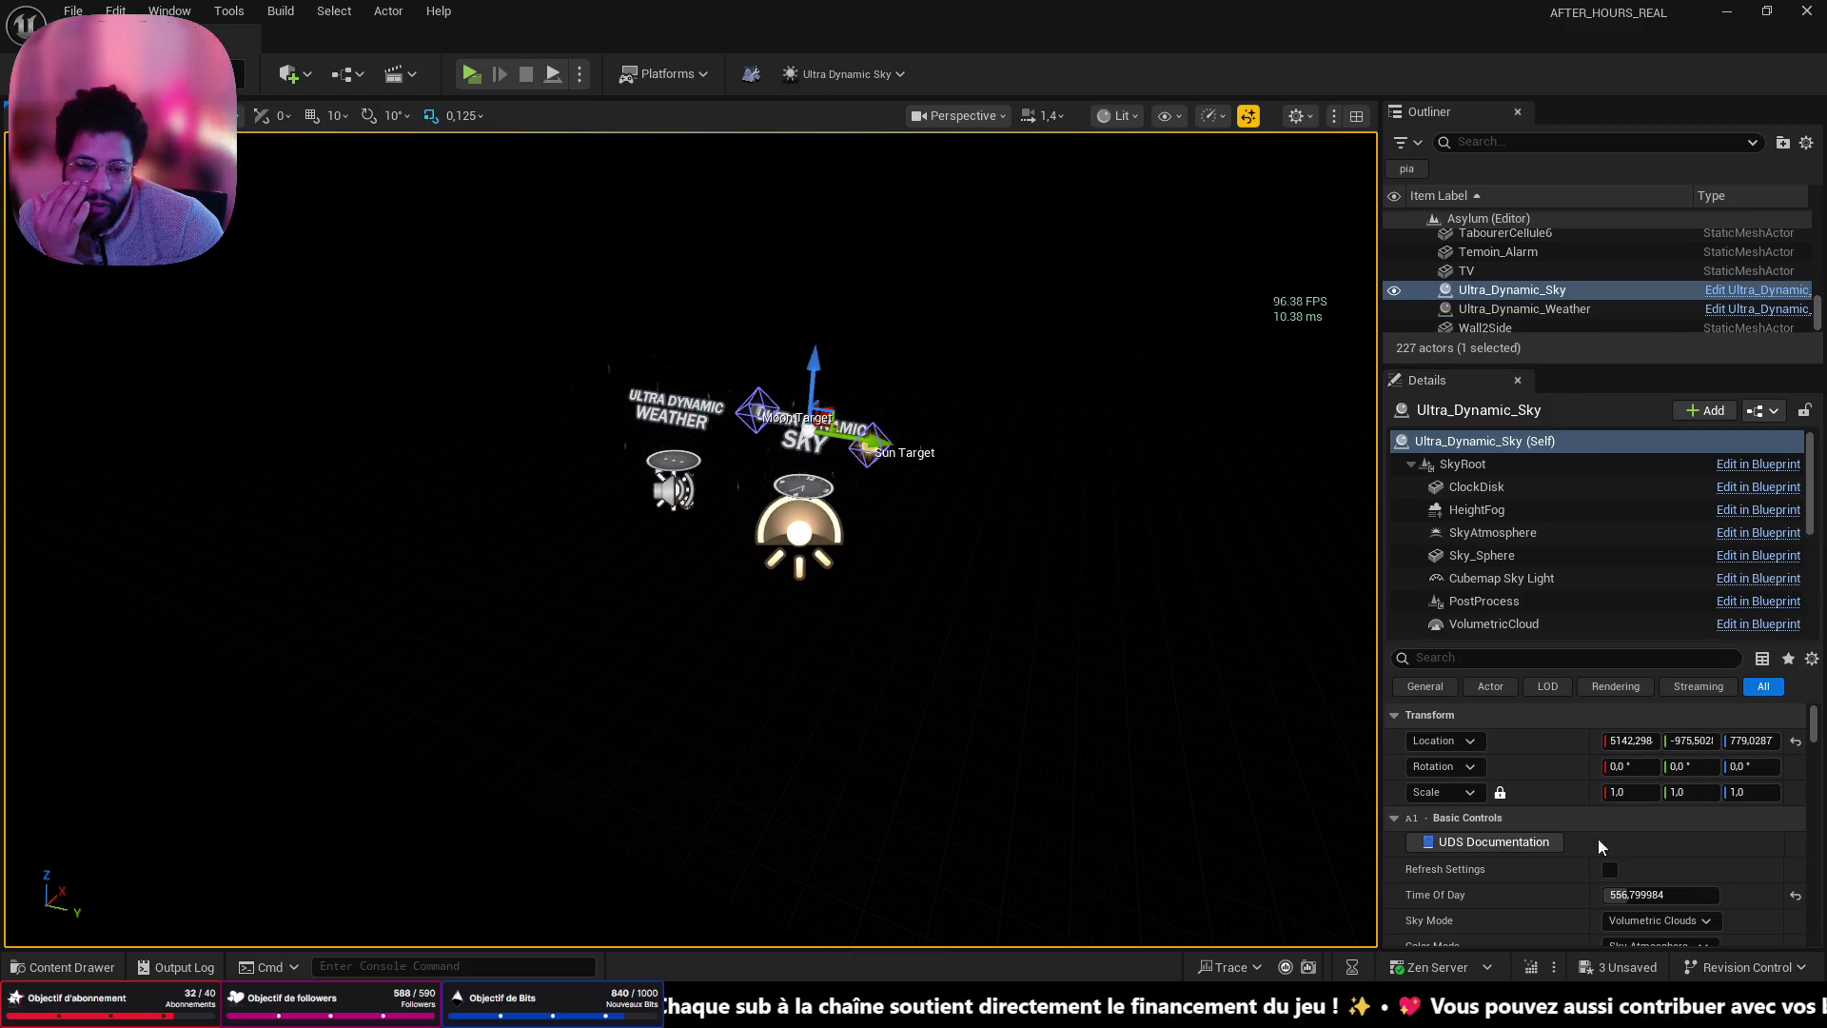
scroll(1569, 834, down, 3)
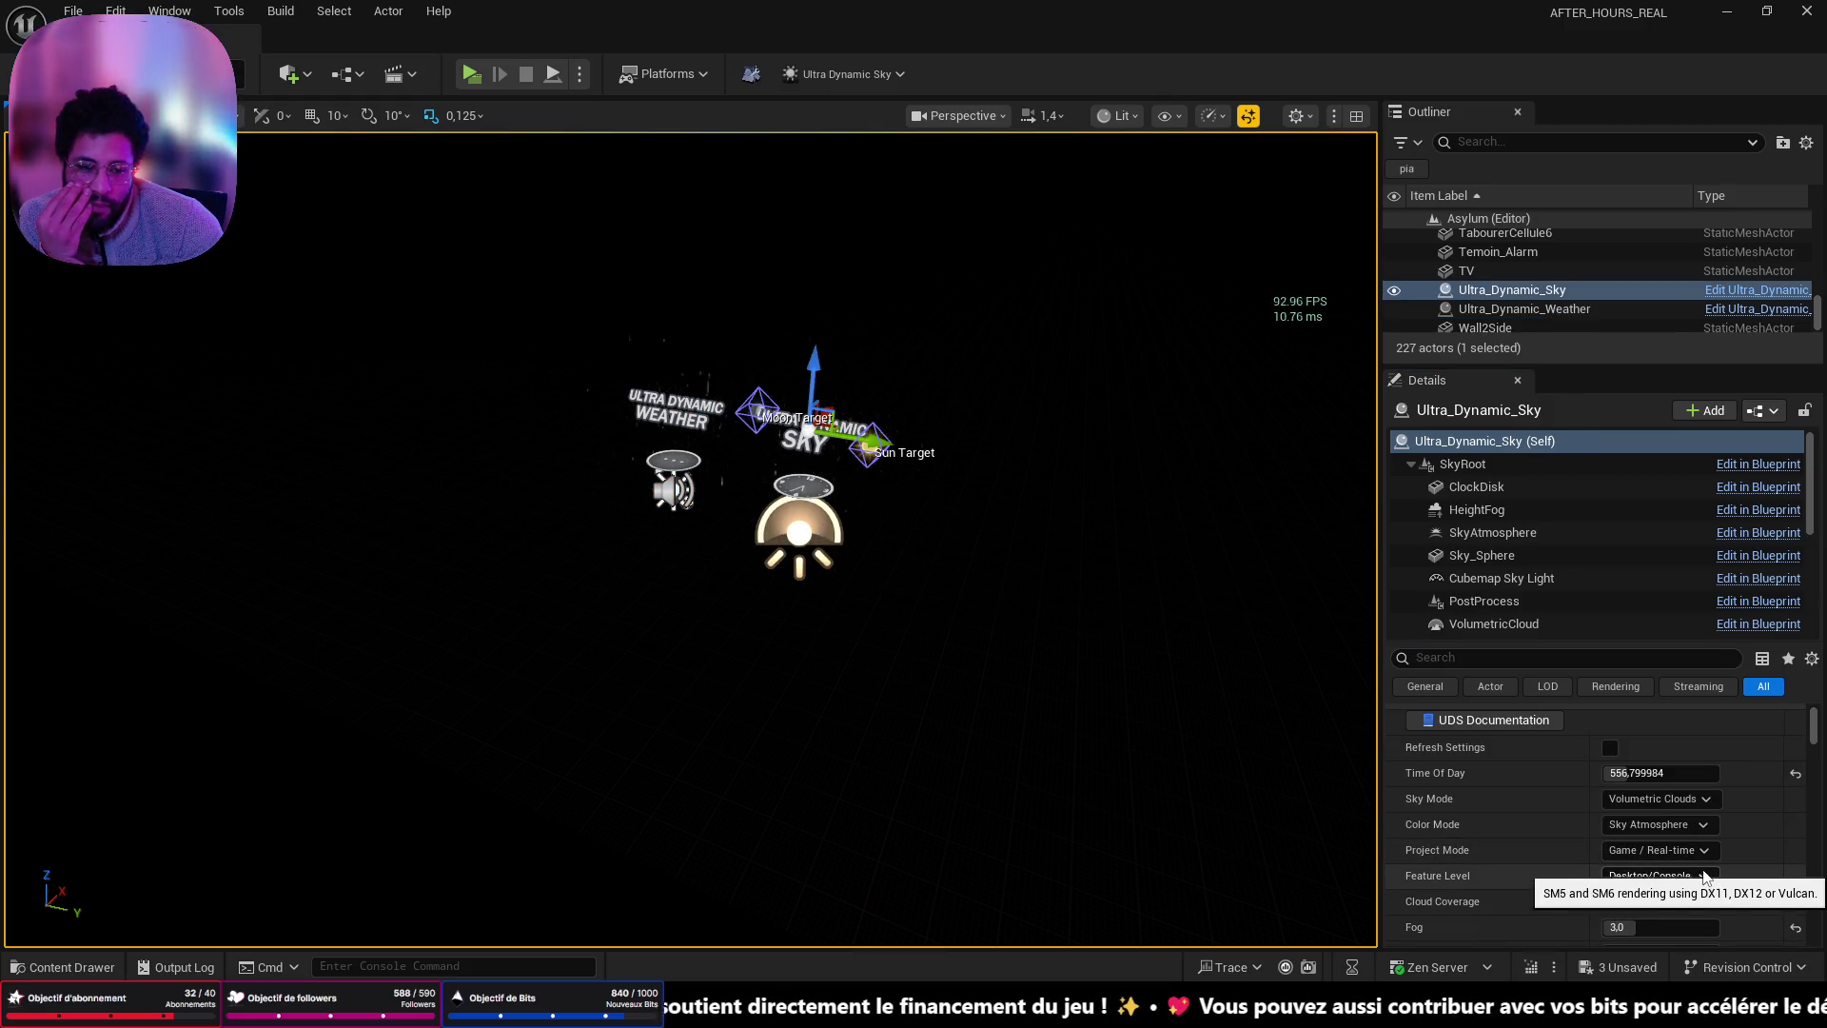
drag(1237, 742, 780, 699)
drag(990, 631, 948, 631)
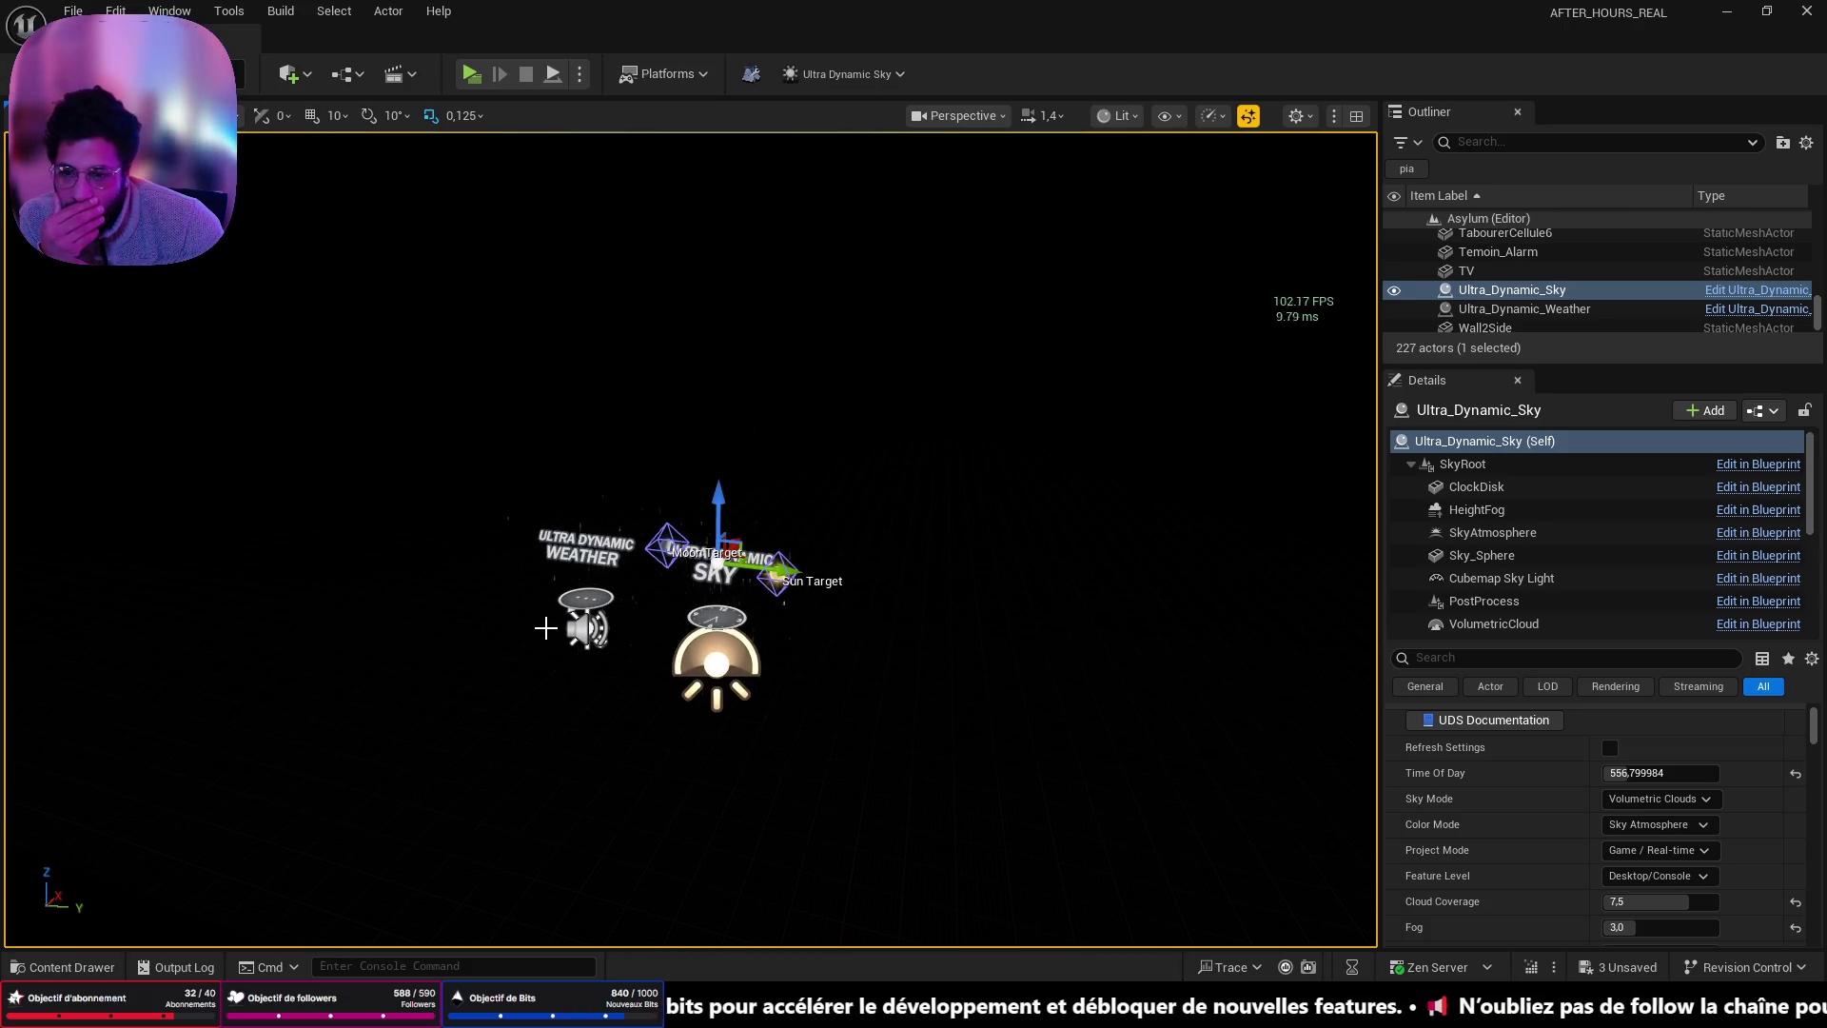
click(576, 643)
scroll(1580, 819, up, 3)
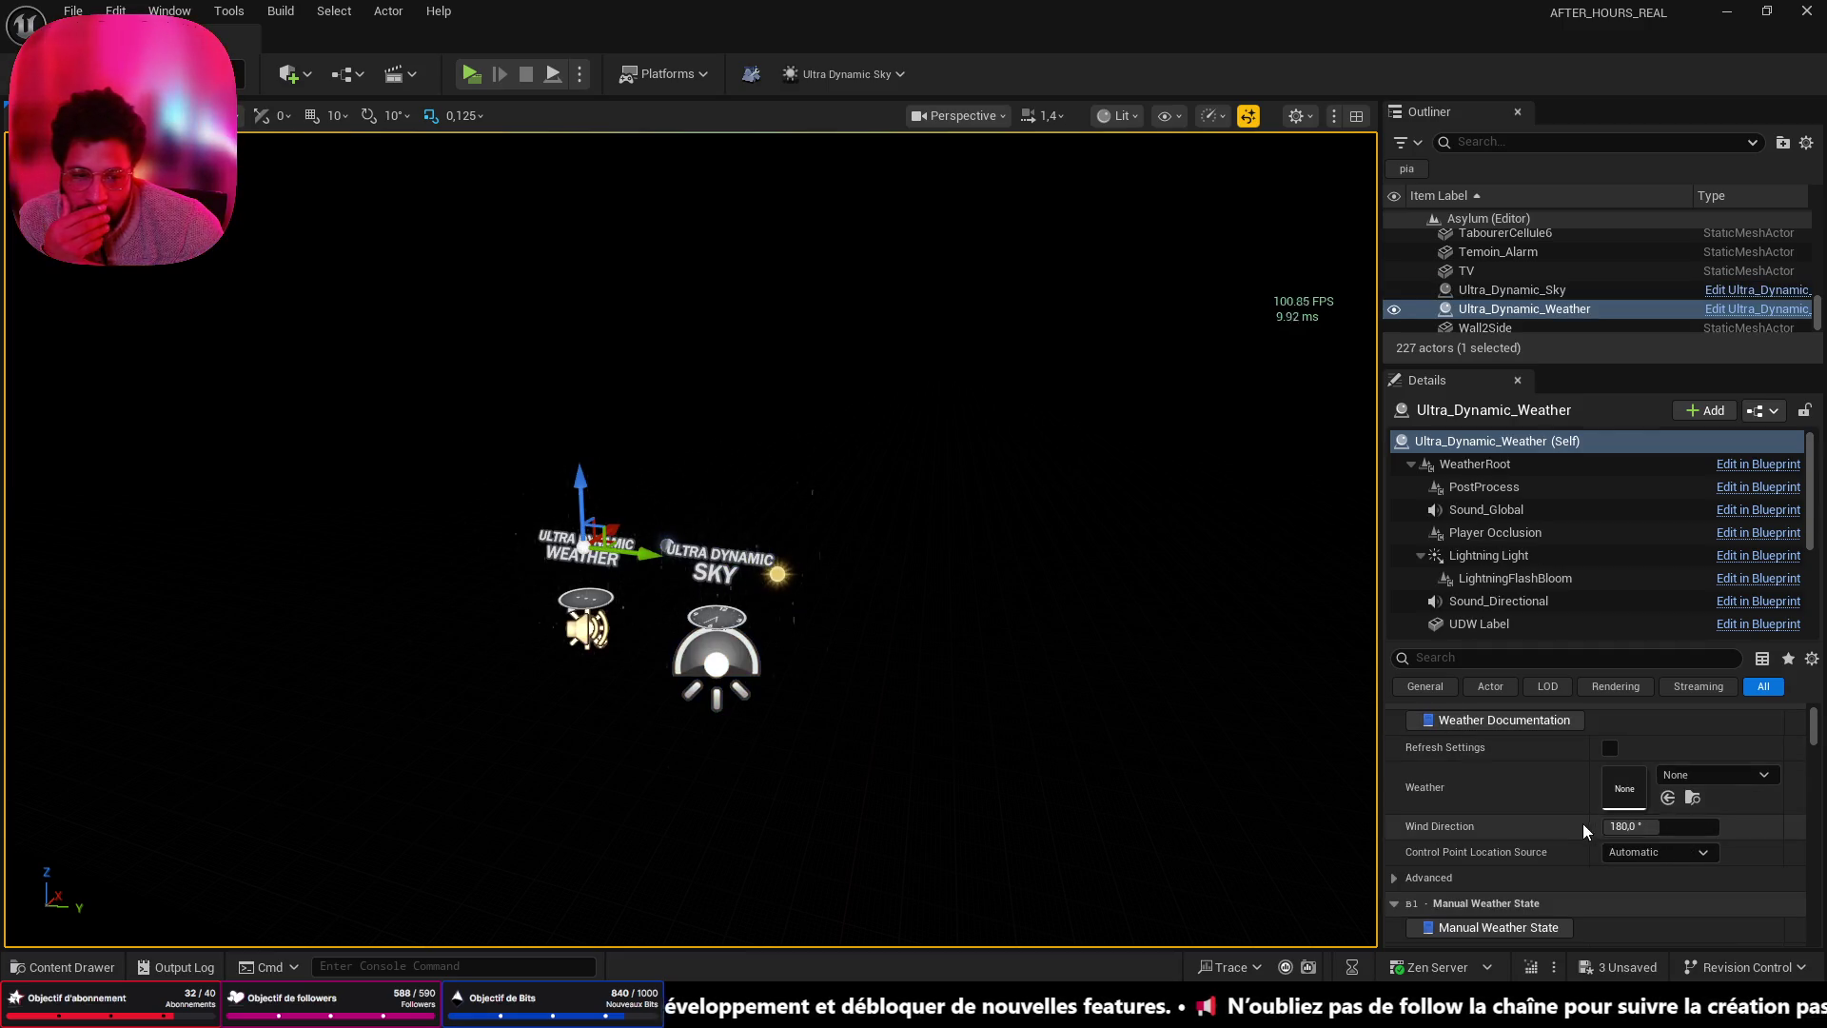
scroll(1595, 847, down, 5)
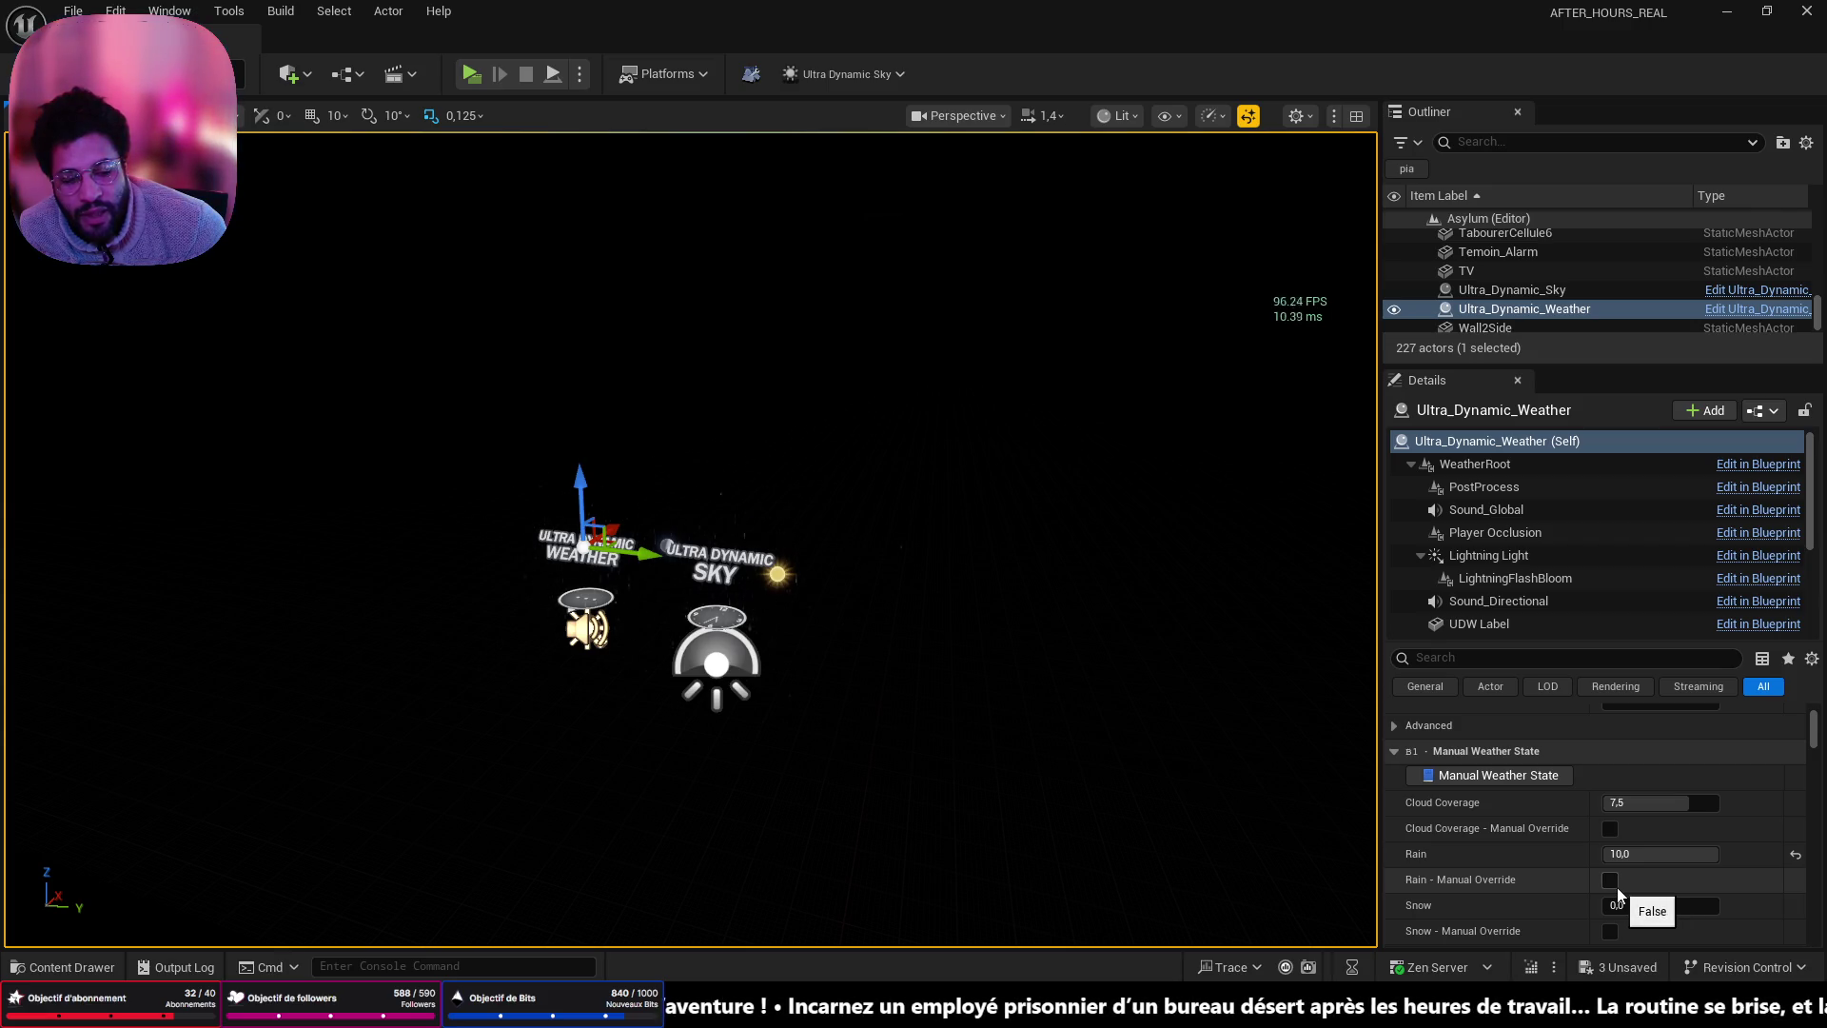
- Switch on Rain - Manual Override so the Rain value of 10.0 is forced
click(1617, 887)
click(1617, 889)
click(1615, 887)
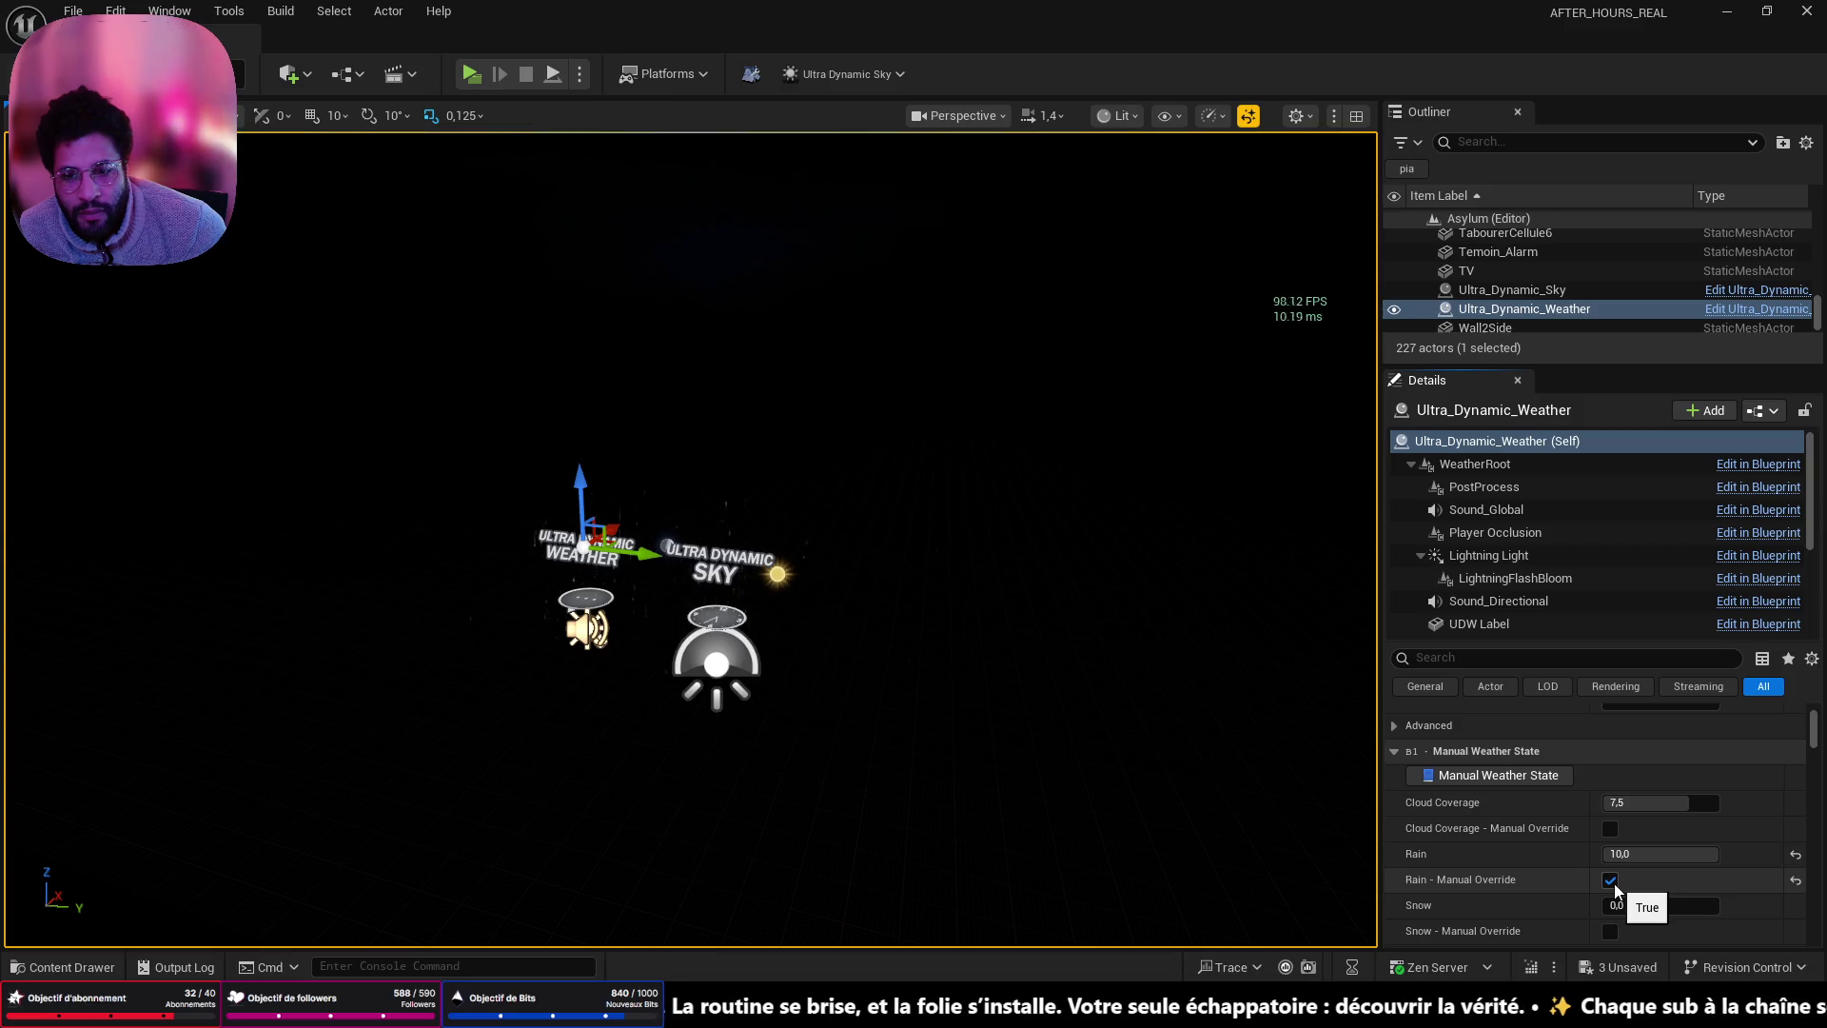
drag(1146, 804, 1146, 751)
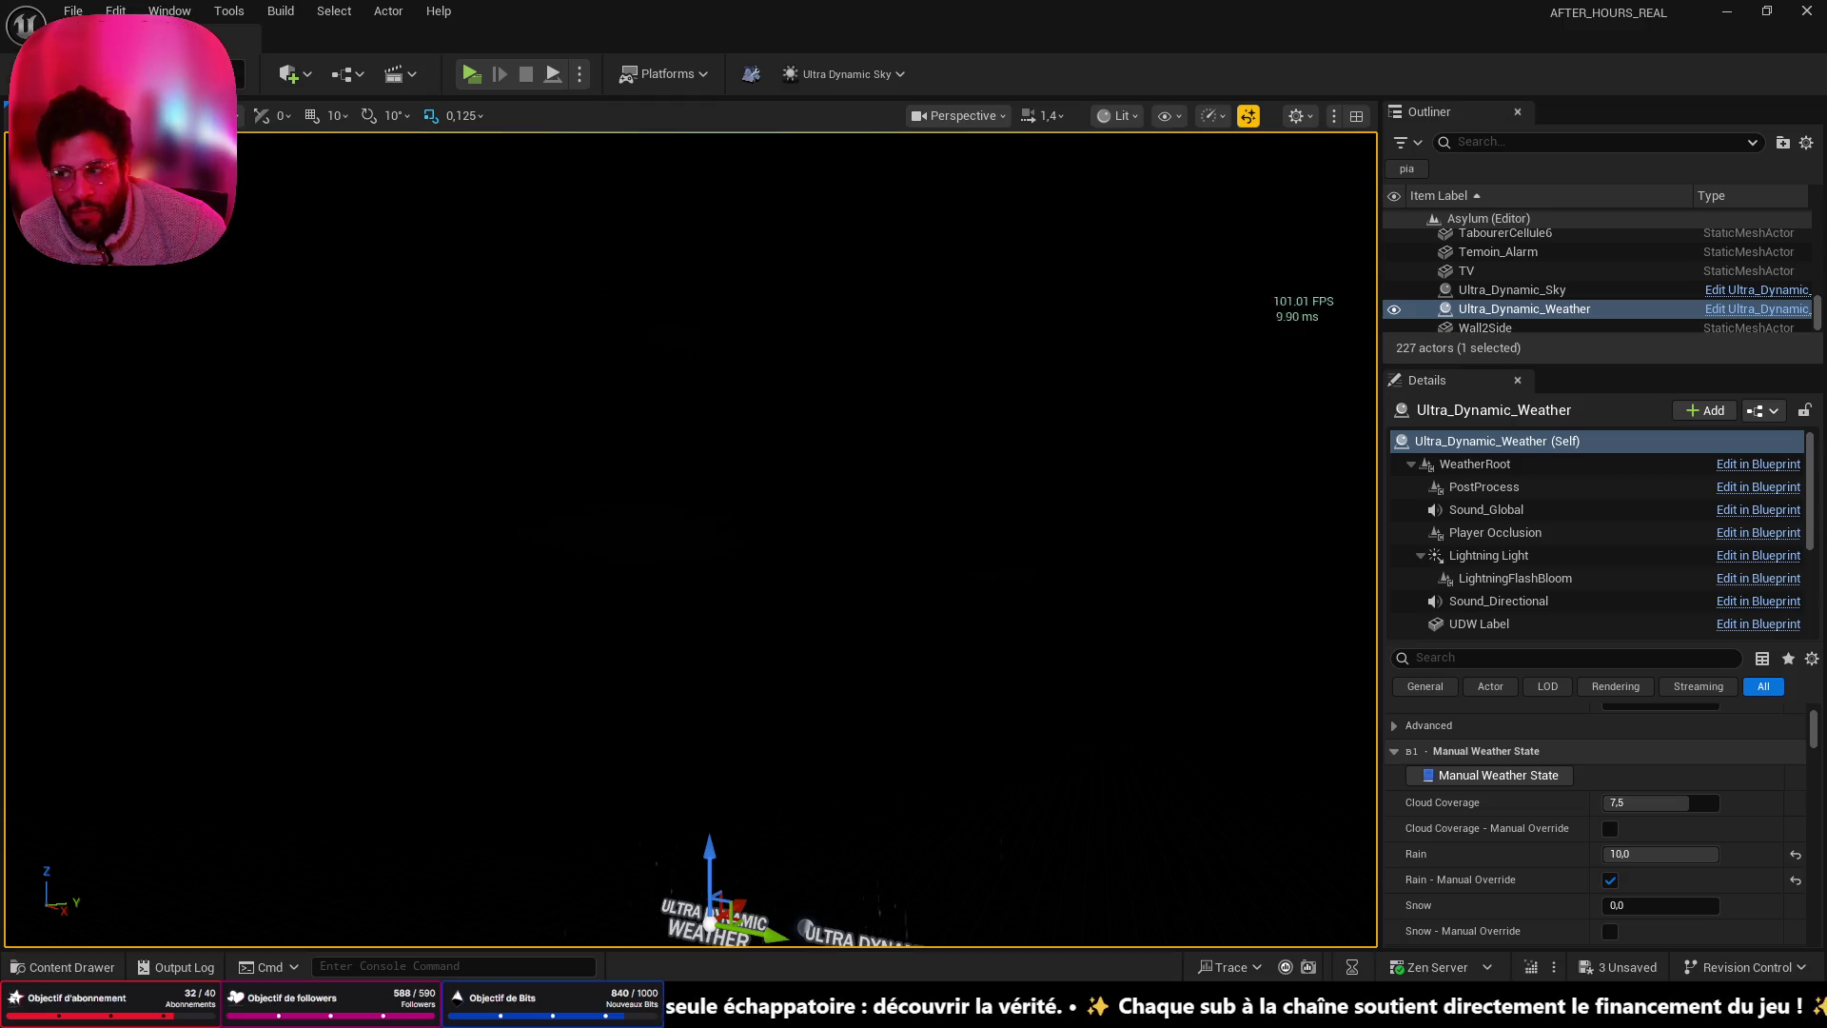
scroll(1523, 856, up, 5)
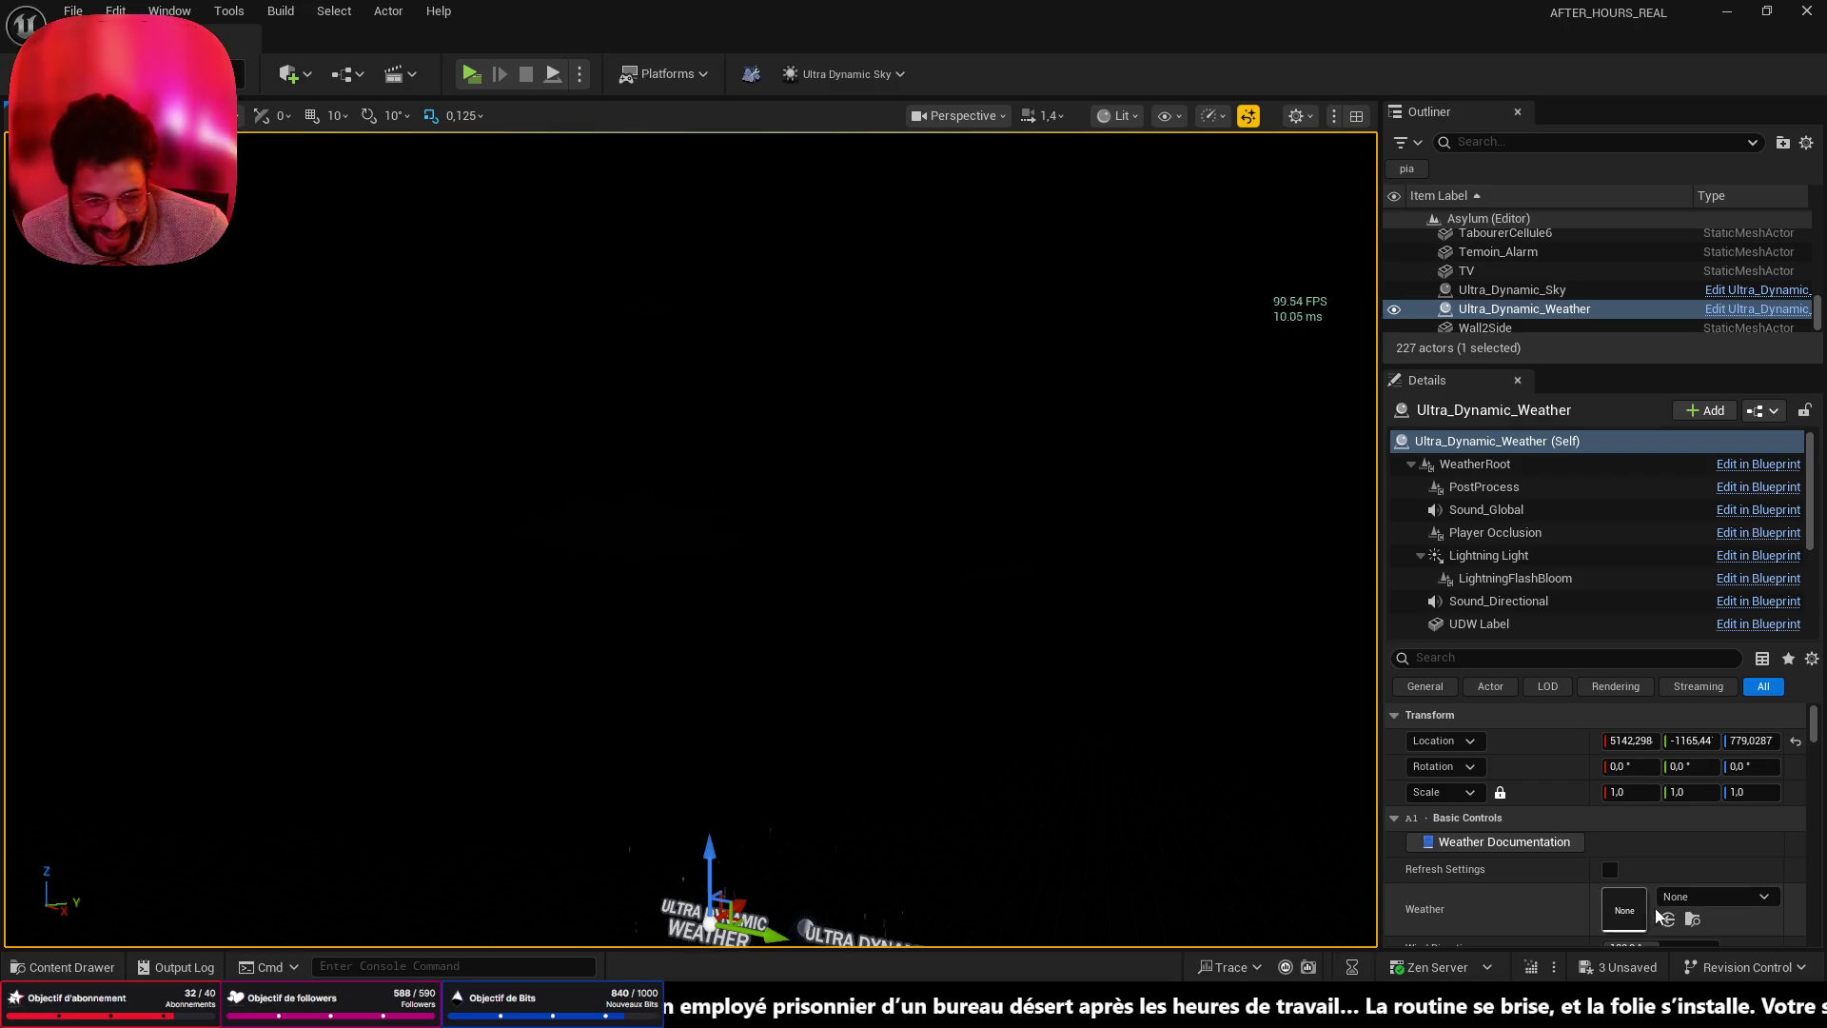
- Pick Rain_Thunderstorm from the Weather preset list on Ultra_Dynamic_Weather
click(1686, 896)
scroll(1703, 808, down, 1)
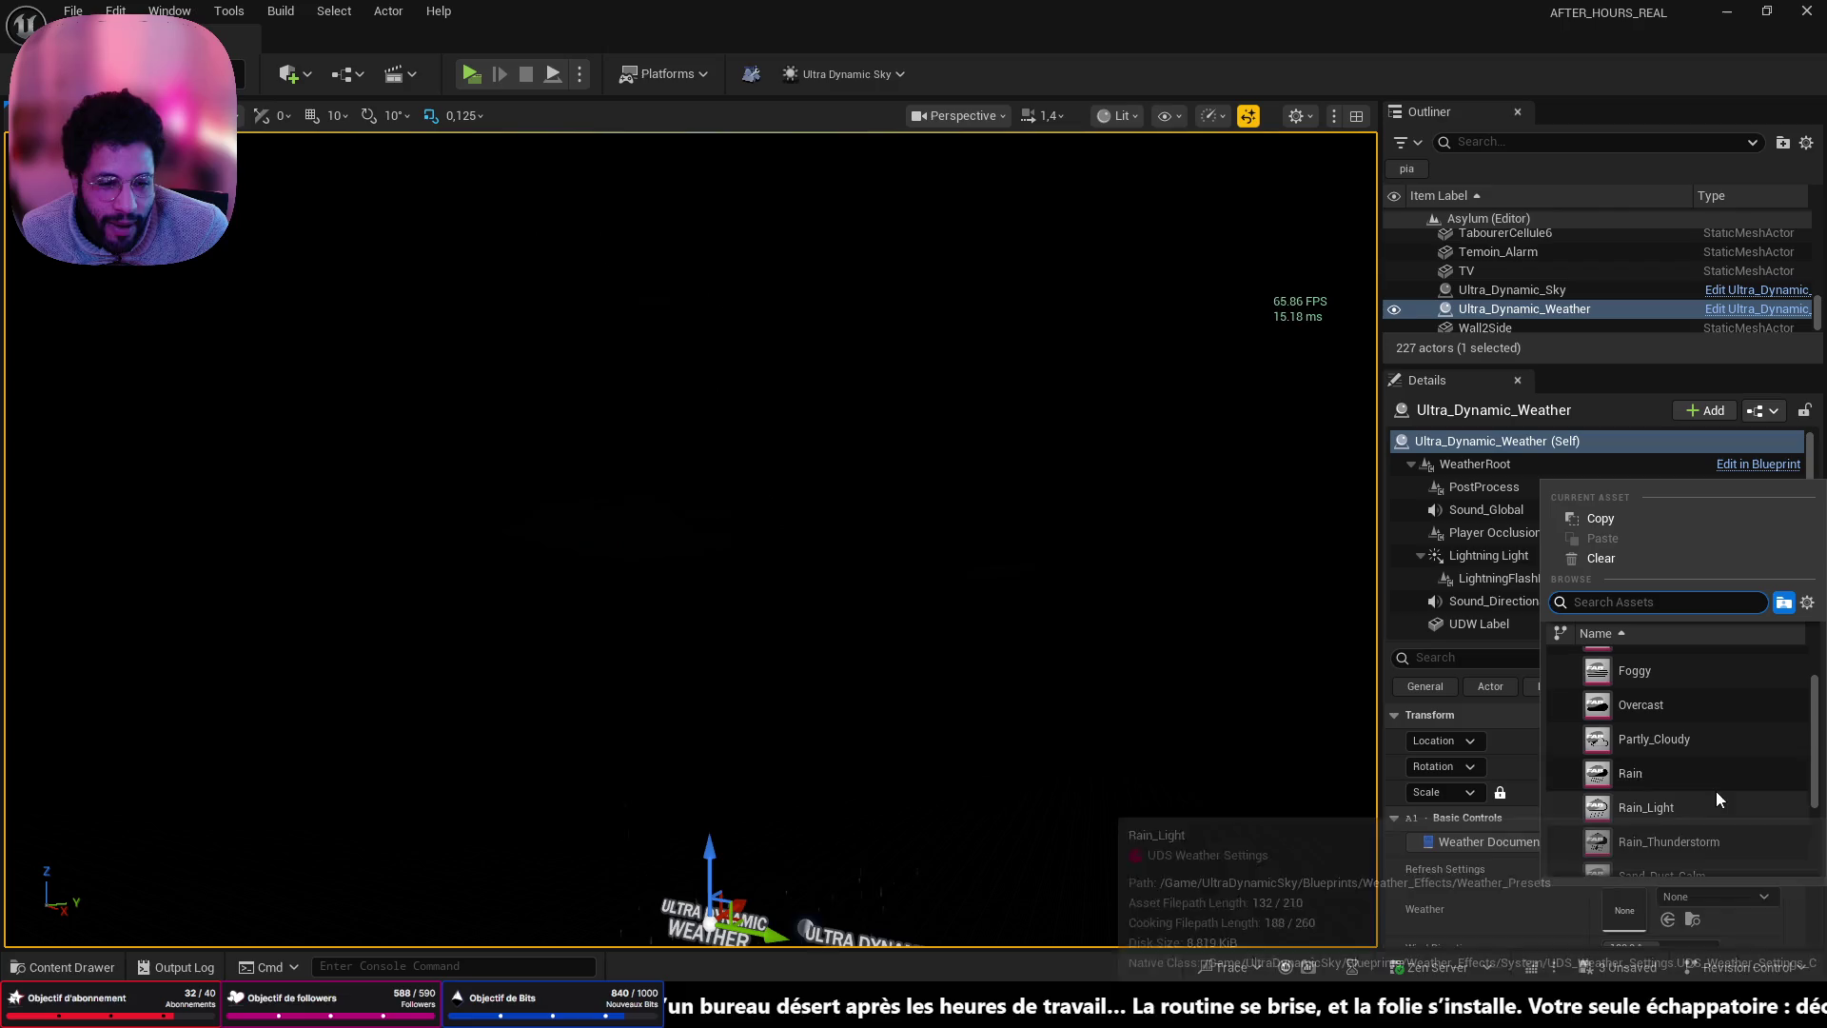
click(1668, 841)
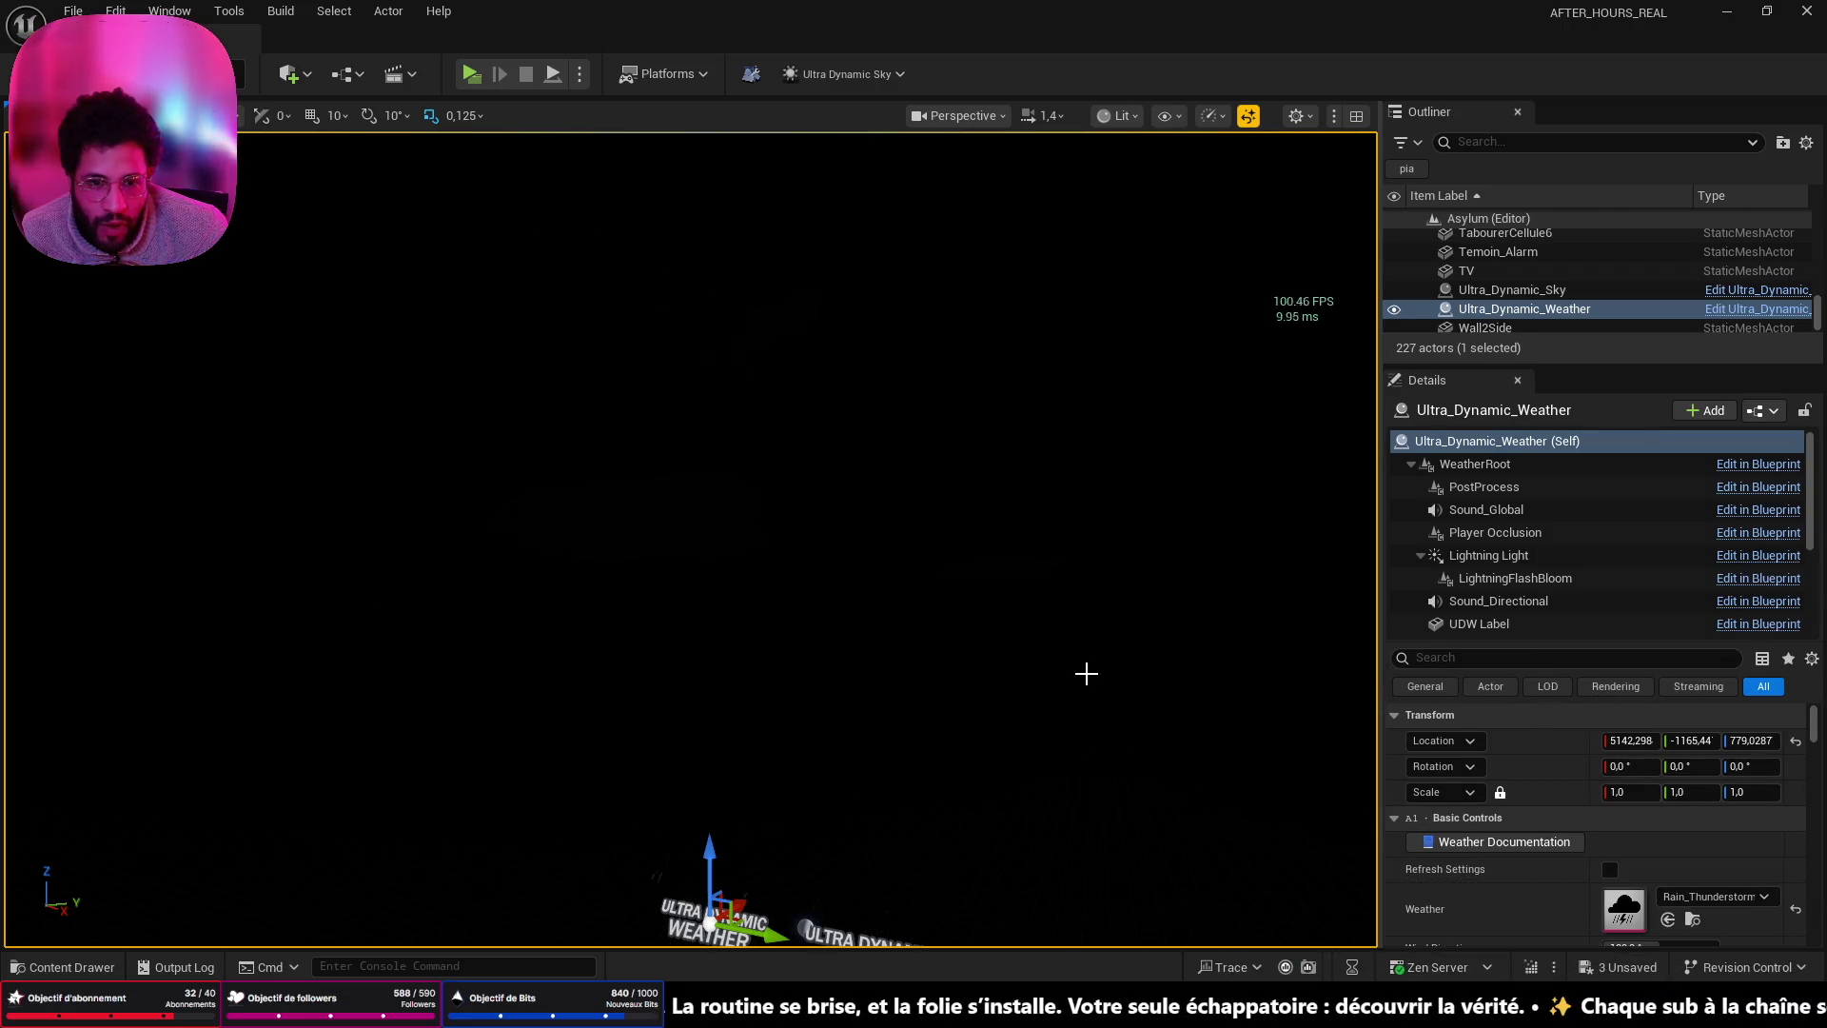
mouse_move(1085, 678)
mouse_down()
mouse_move(856, 666)
mouse_move(992, 746)
mouse_up()
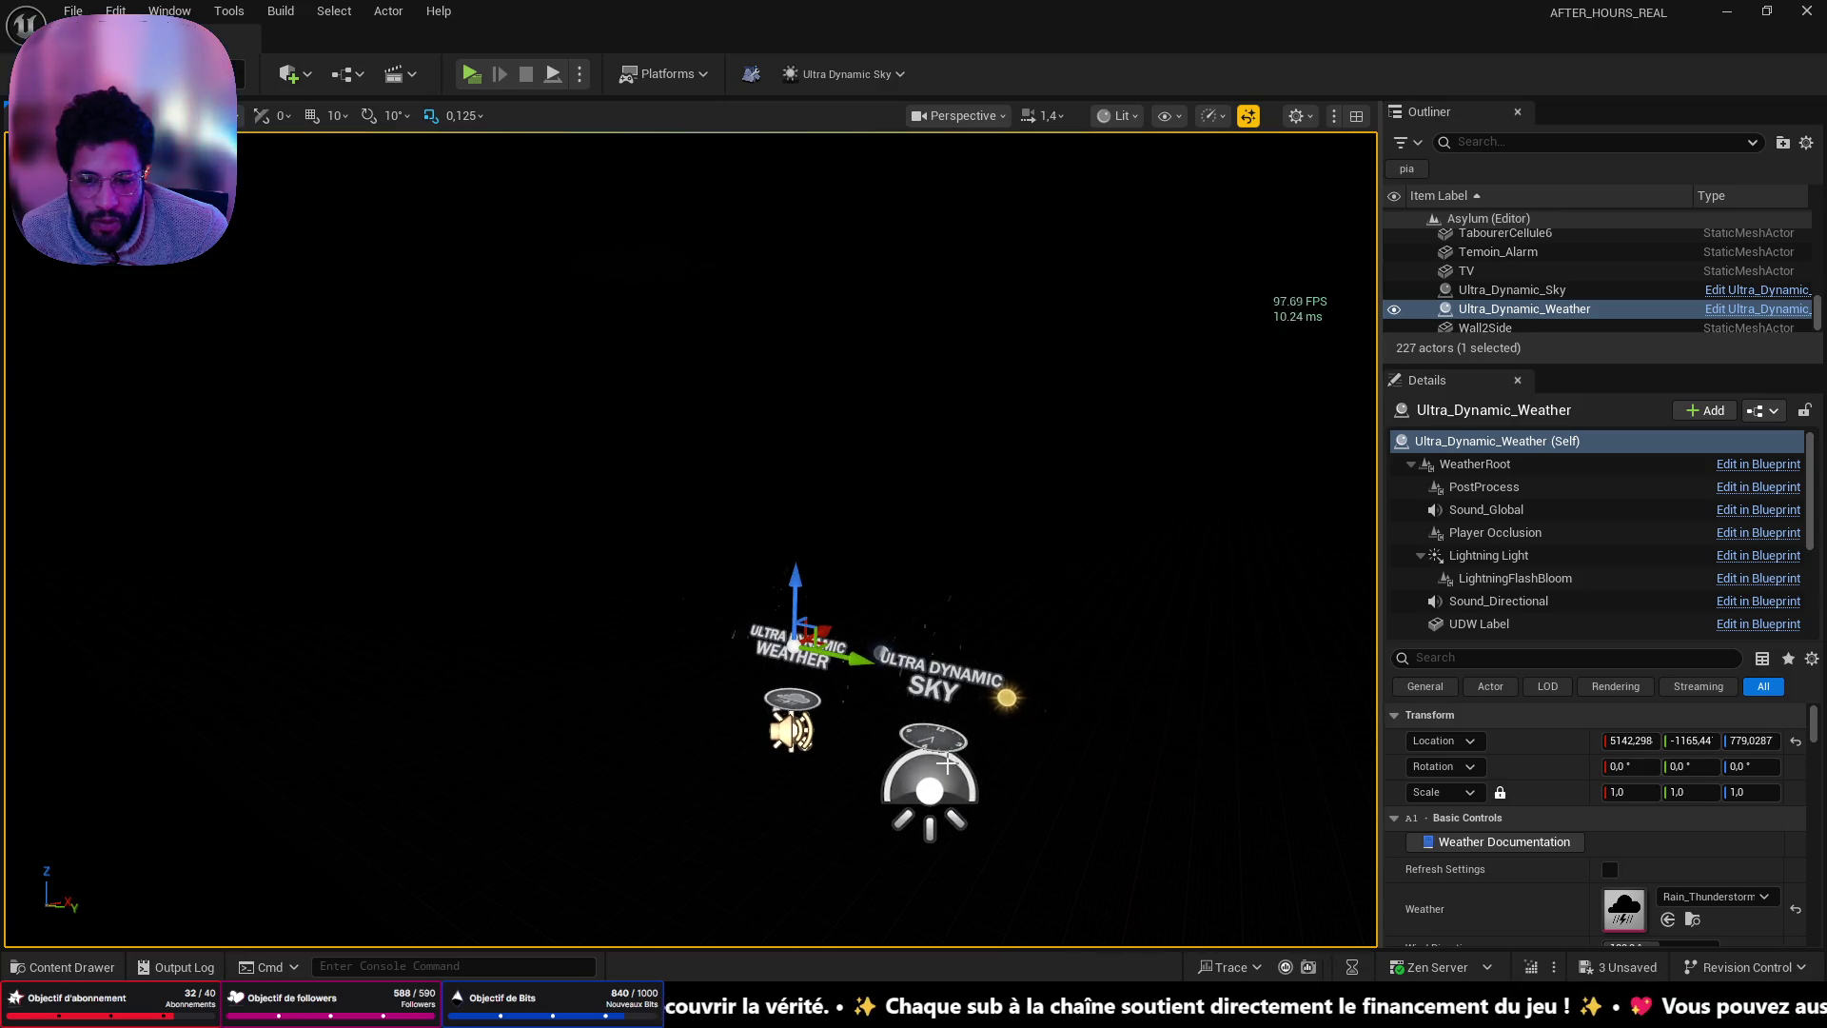
click(945, 741)
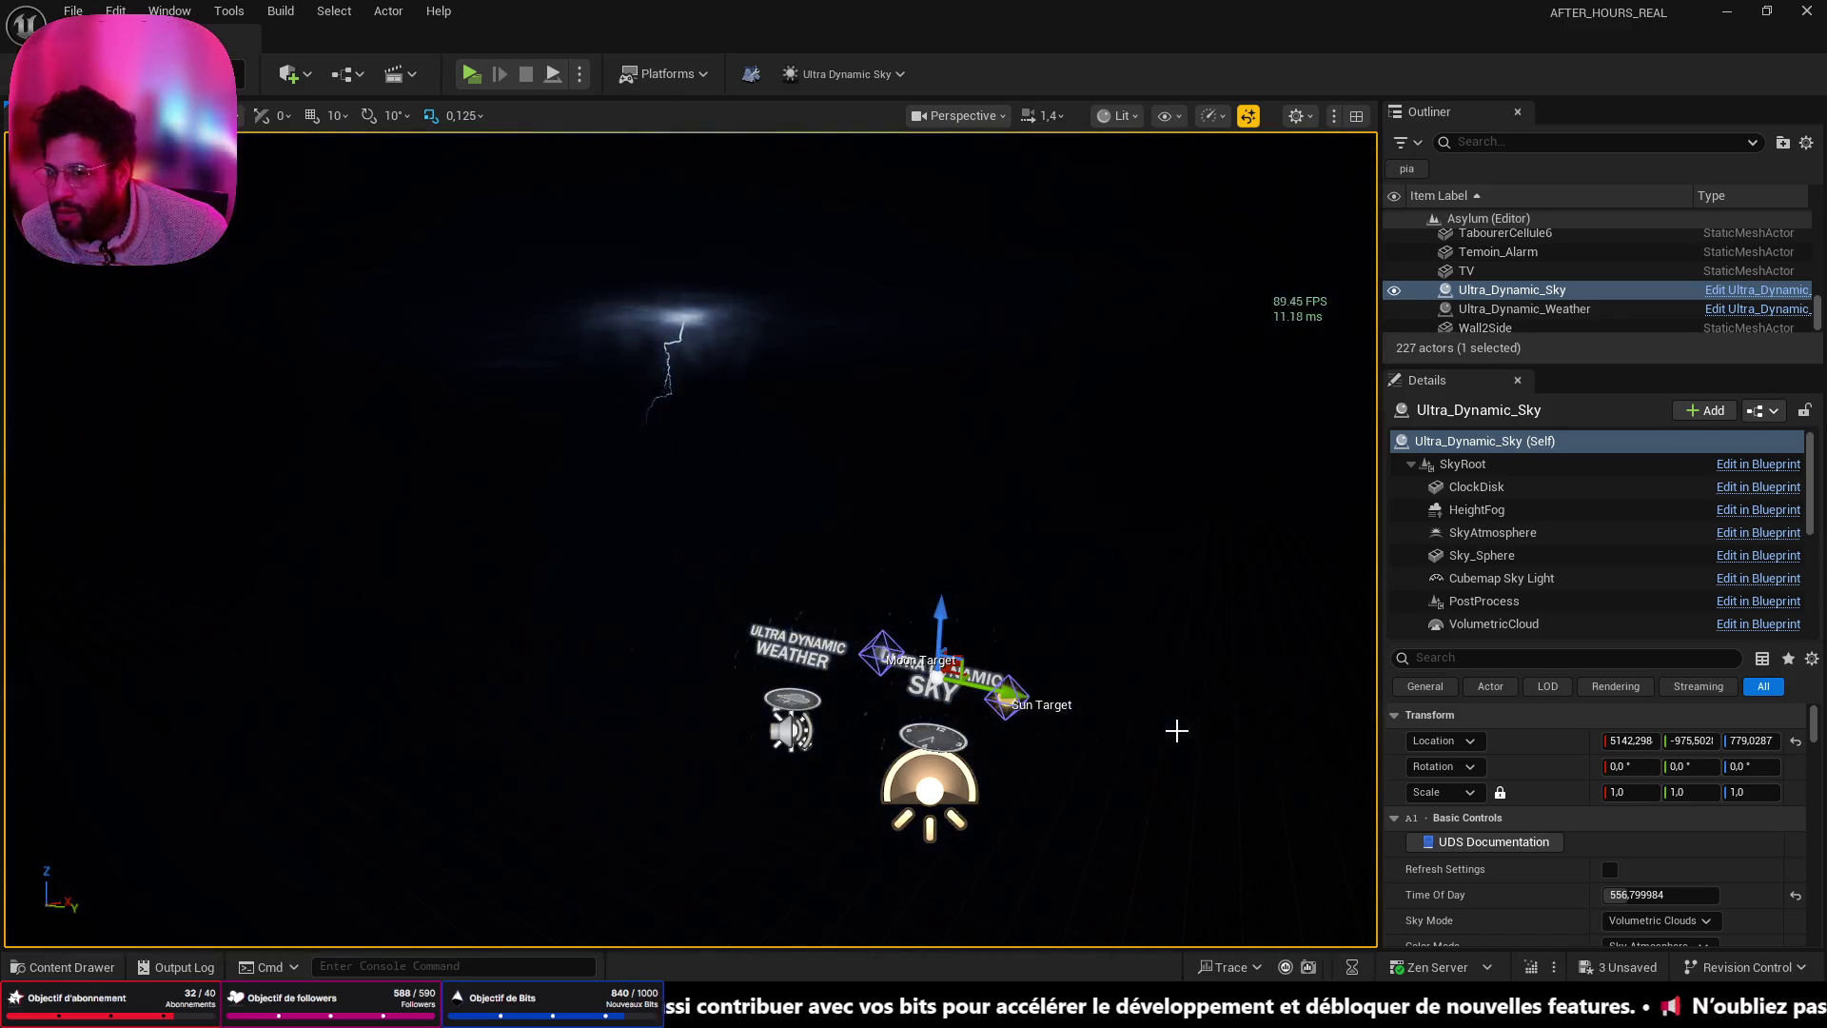
- Fly to the sky actors and drag Time Of Day from about 556.8 up to 2188.8
mouse_move(1178, 730)
mouse_down()
mouse_move(1332, 729)
mouse_move(1295, 705)
mouse_move(1162, 775)
mouse_up()
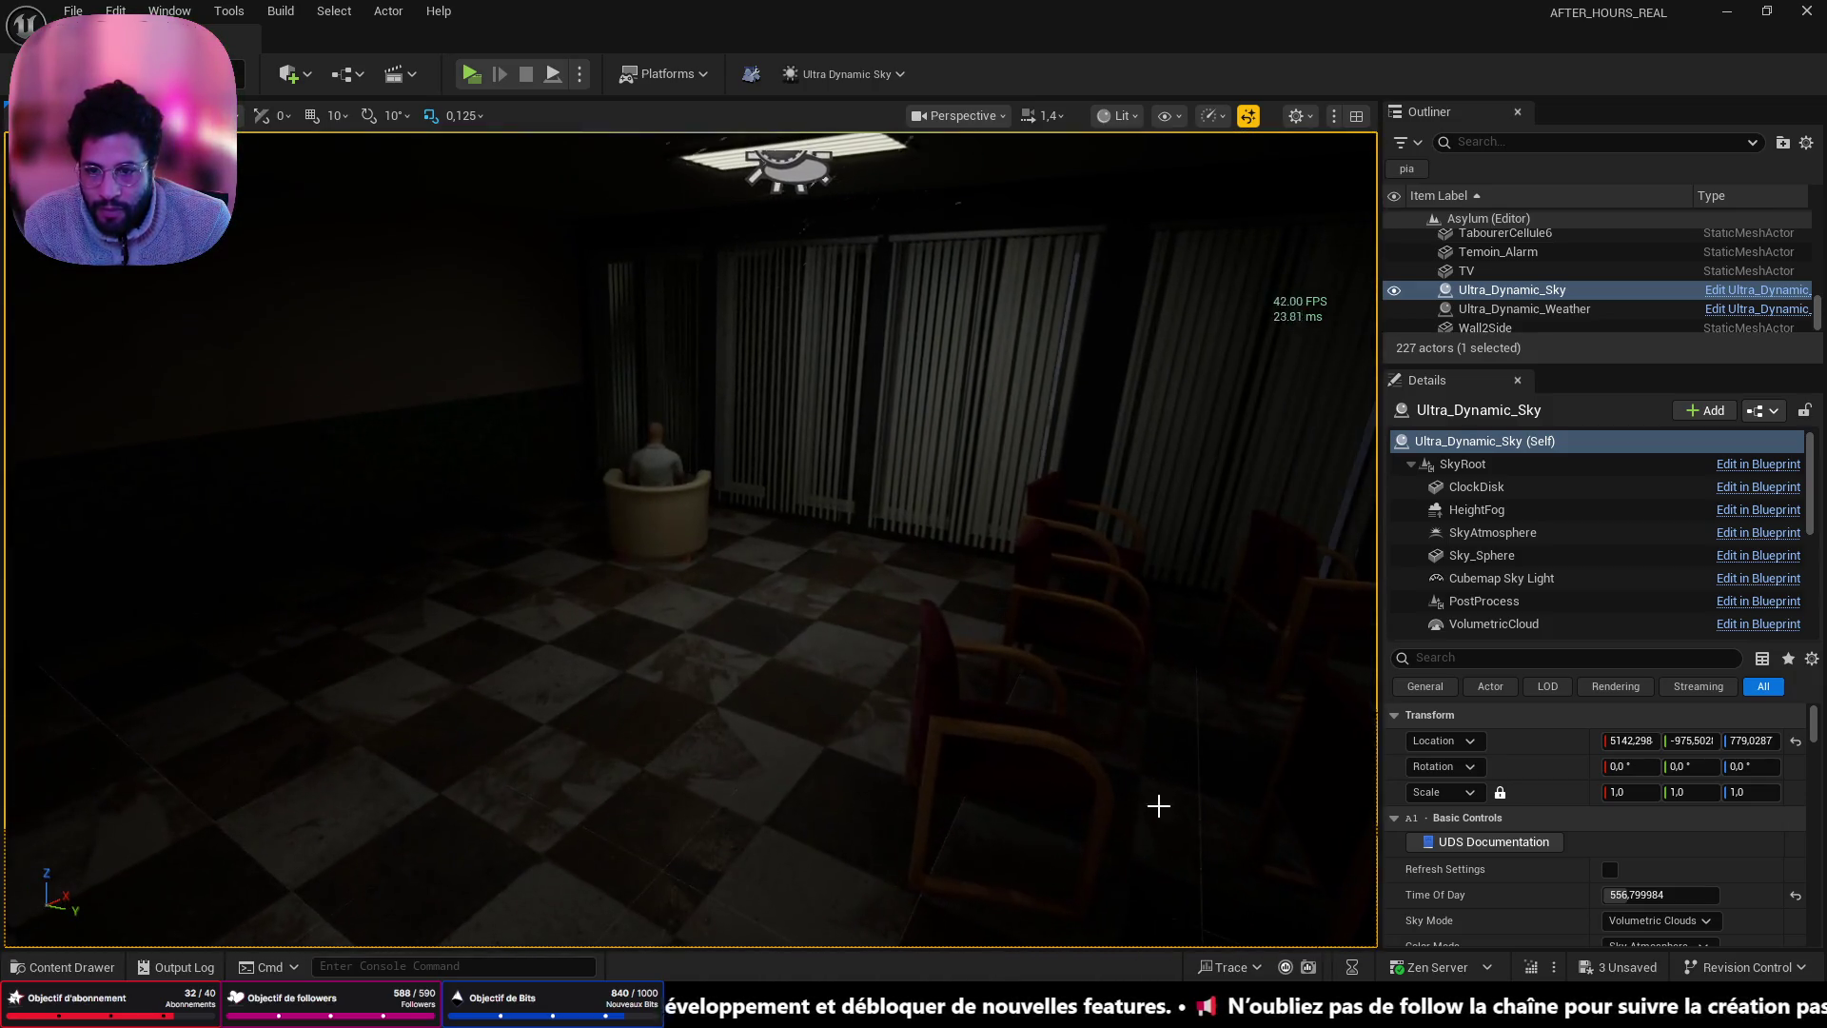
mouse_move(828, 856)
mouse_down()
mouse_move(828, 695)
mouse_move(676, 709)
mouse_move(676, 832)
mouse_move(409, 819)
mouse_up()
mouse_move(756, 834)
mouse_down()
mouse_move(666, 828)
mouse_move(756, 833)
mouse_up()
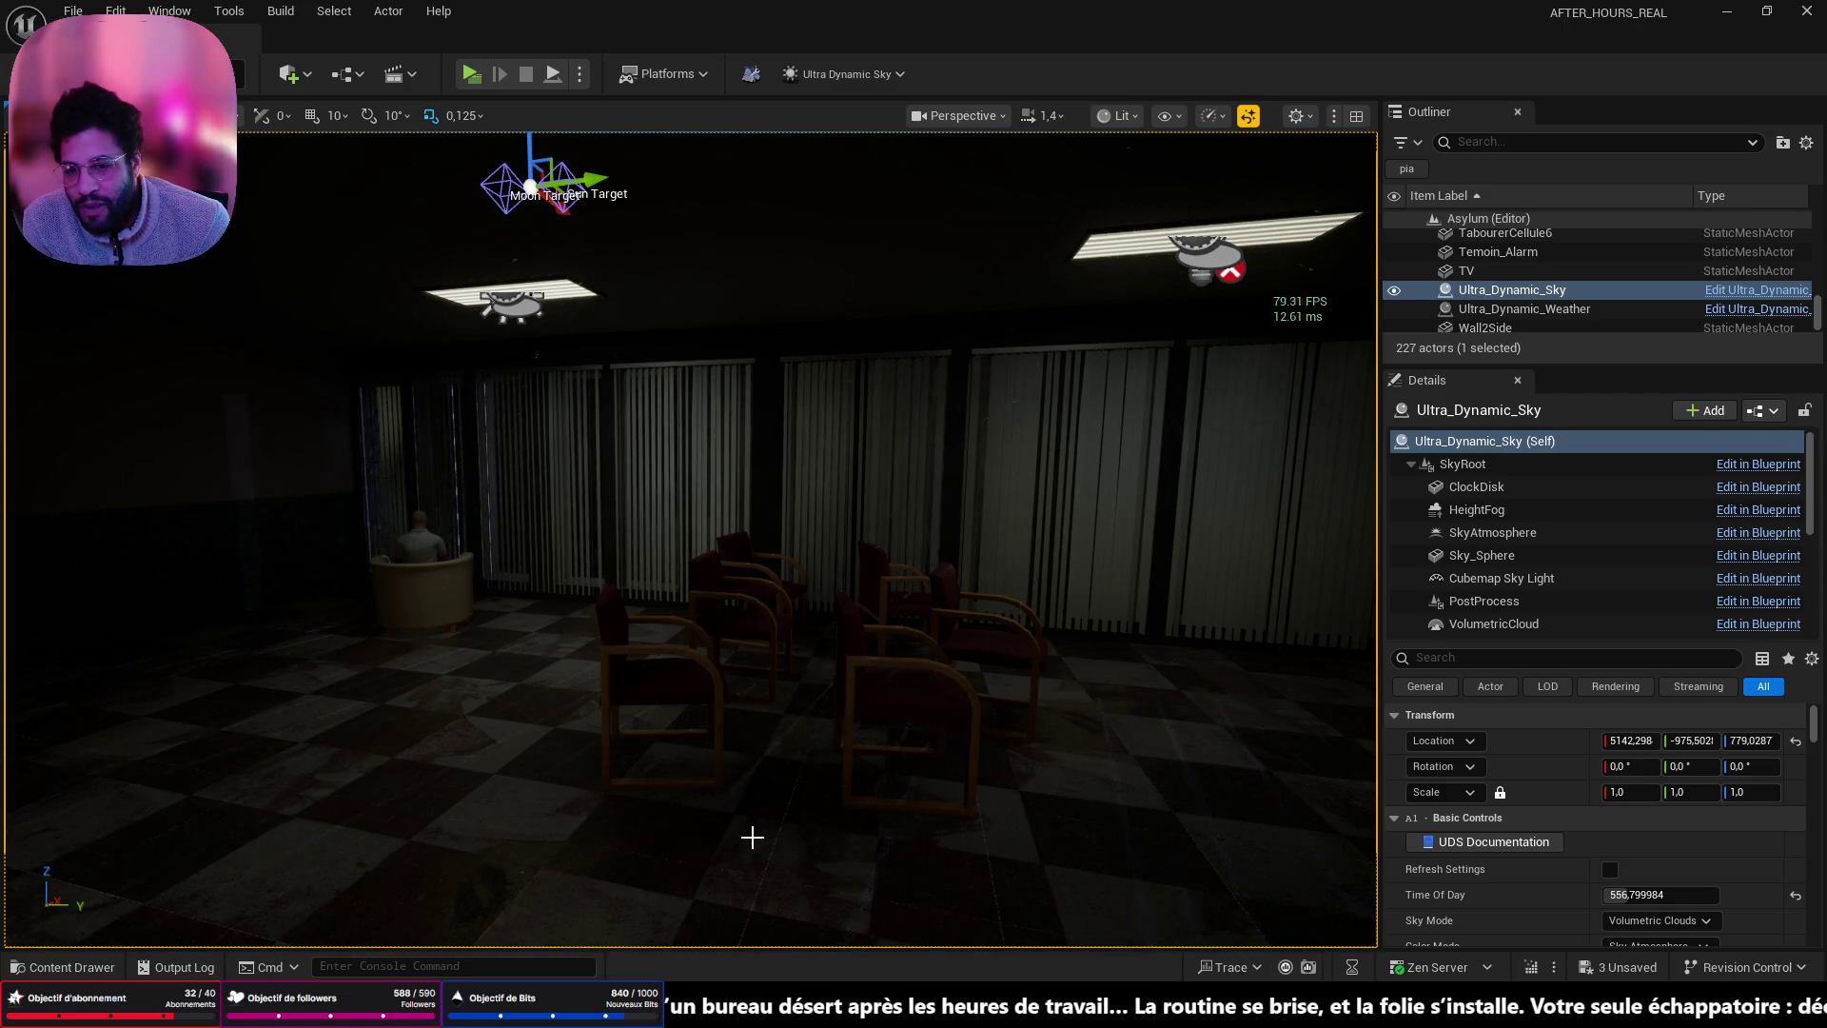
drag(733, 780, 609, 770)
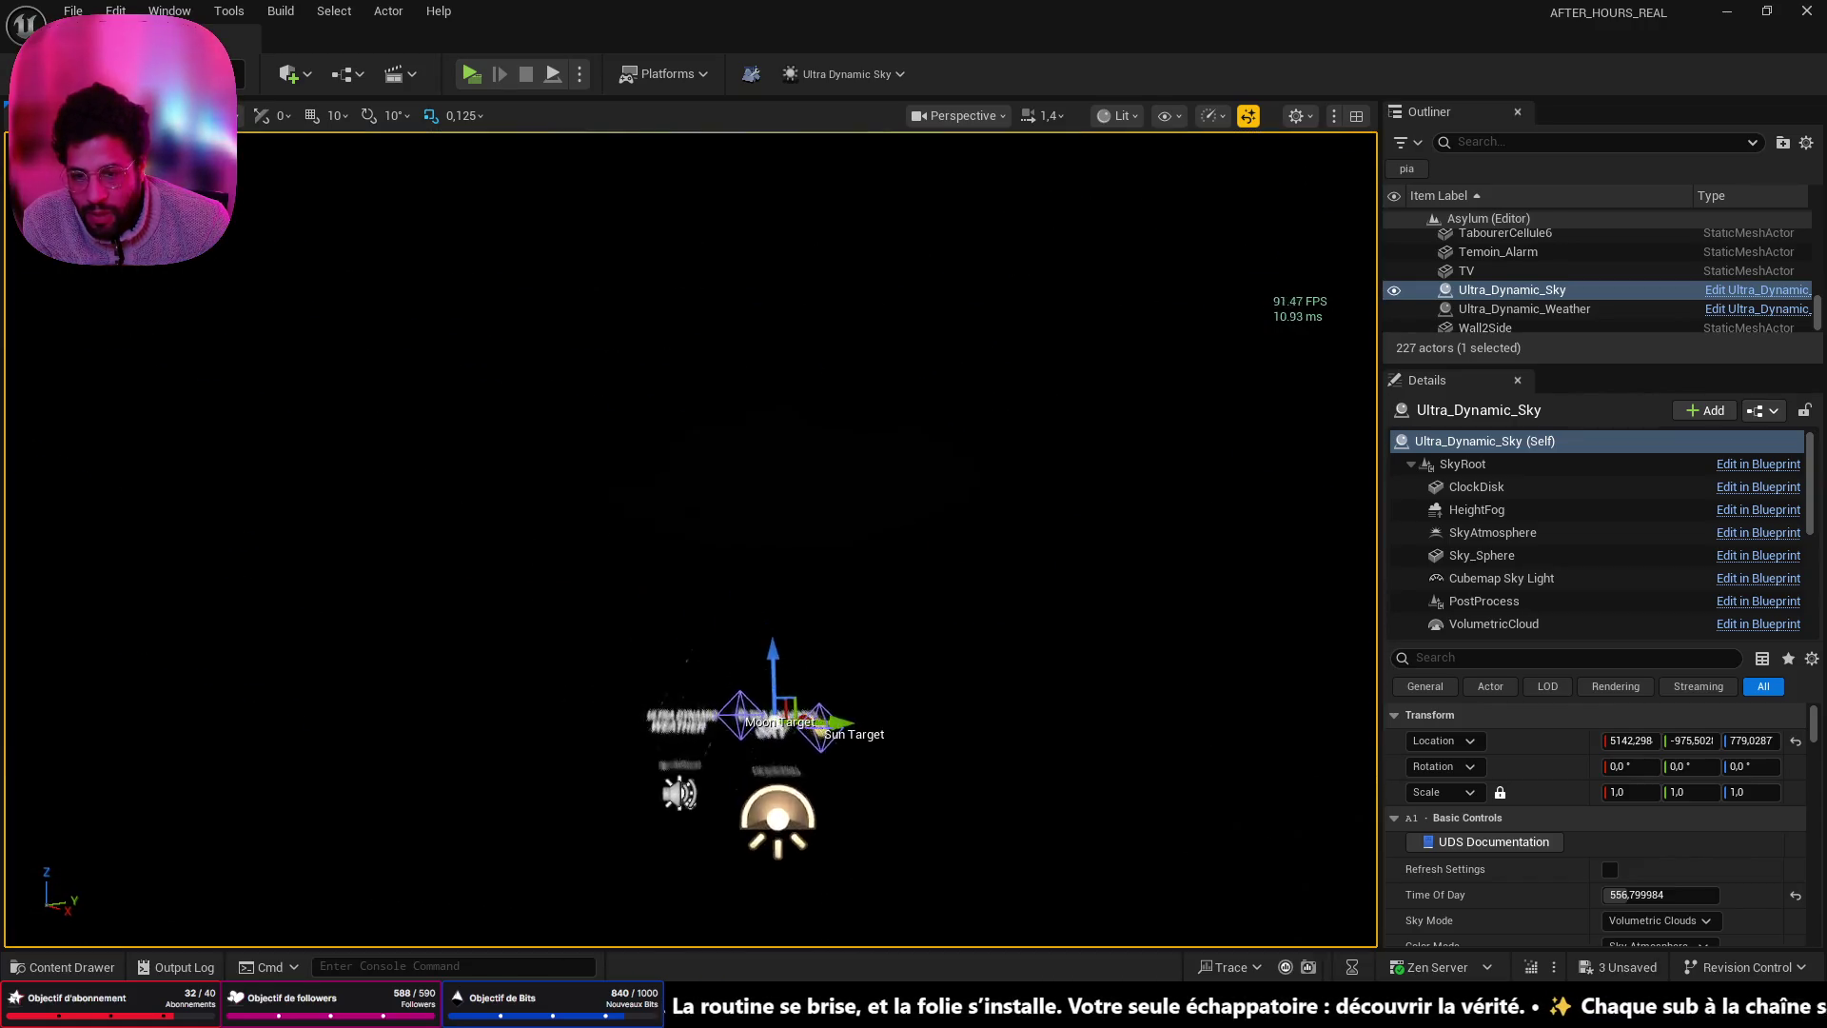
drag(811, 761, 811, 705)
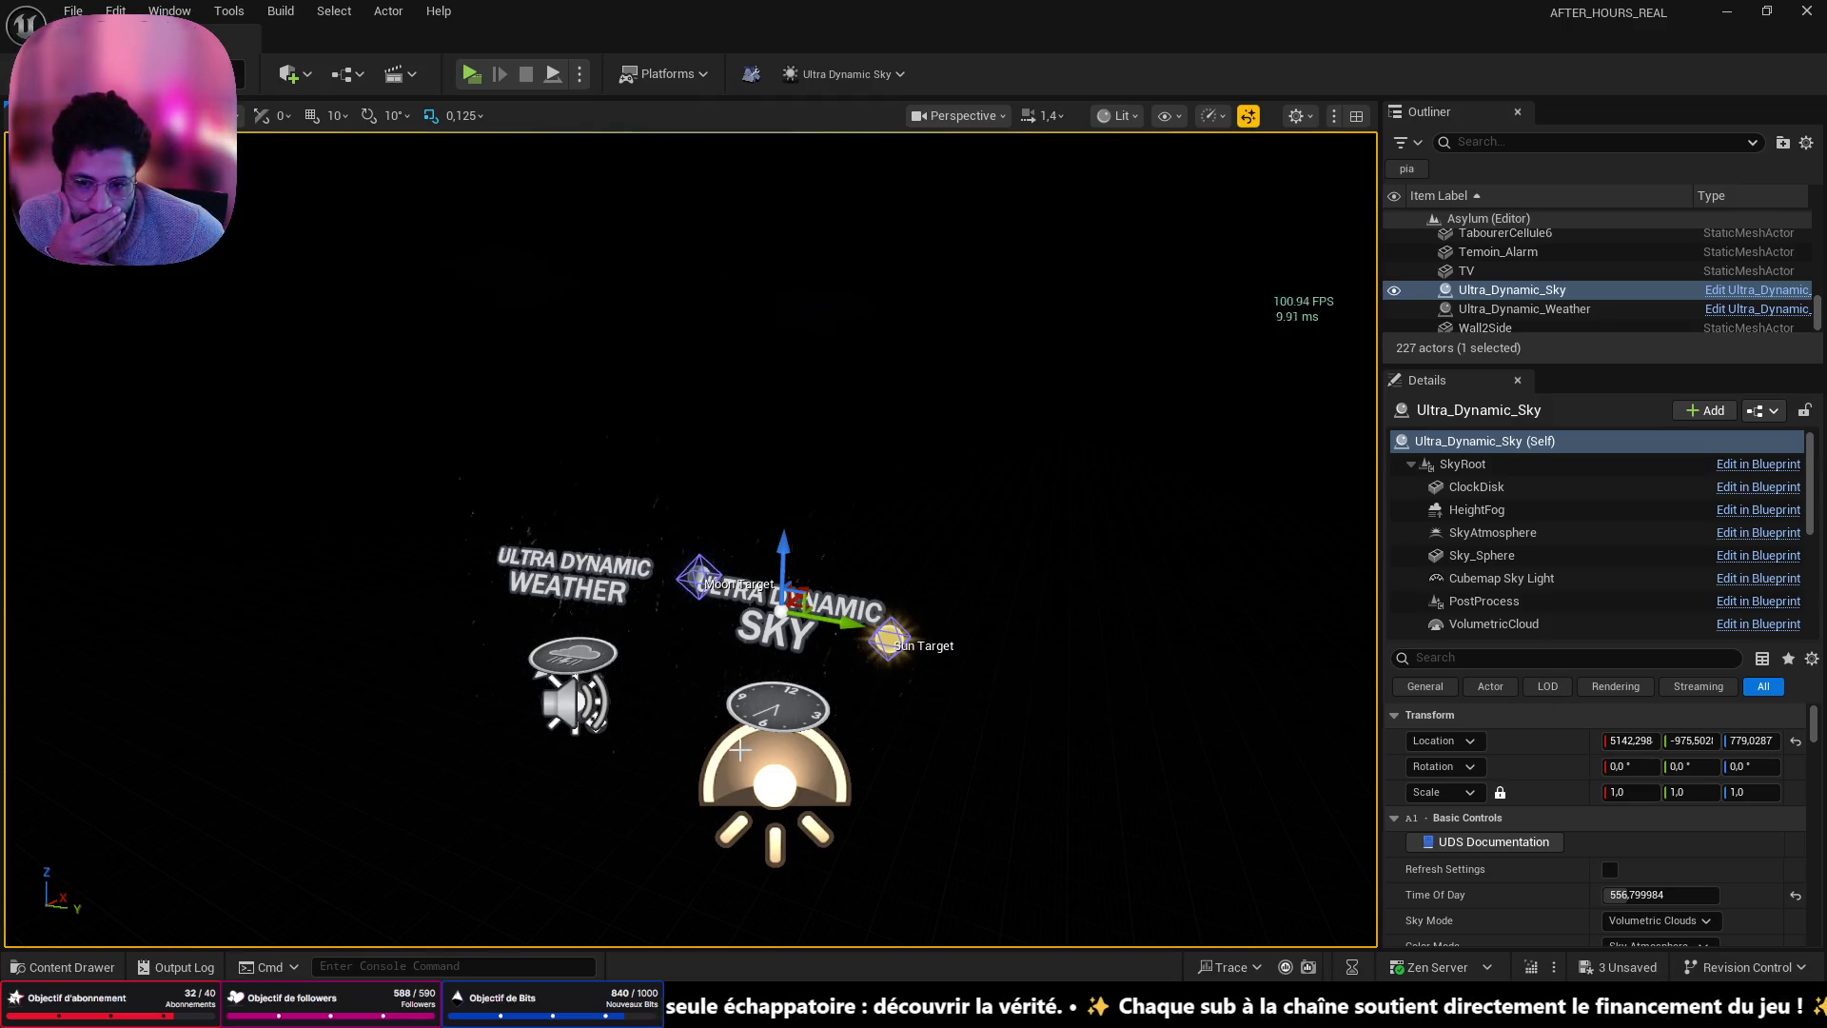
scroll(1621, 864, down, 1)
drag(1637, 833, 1697, 834)
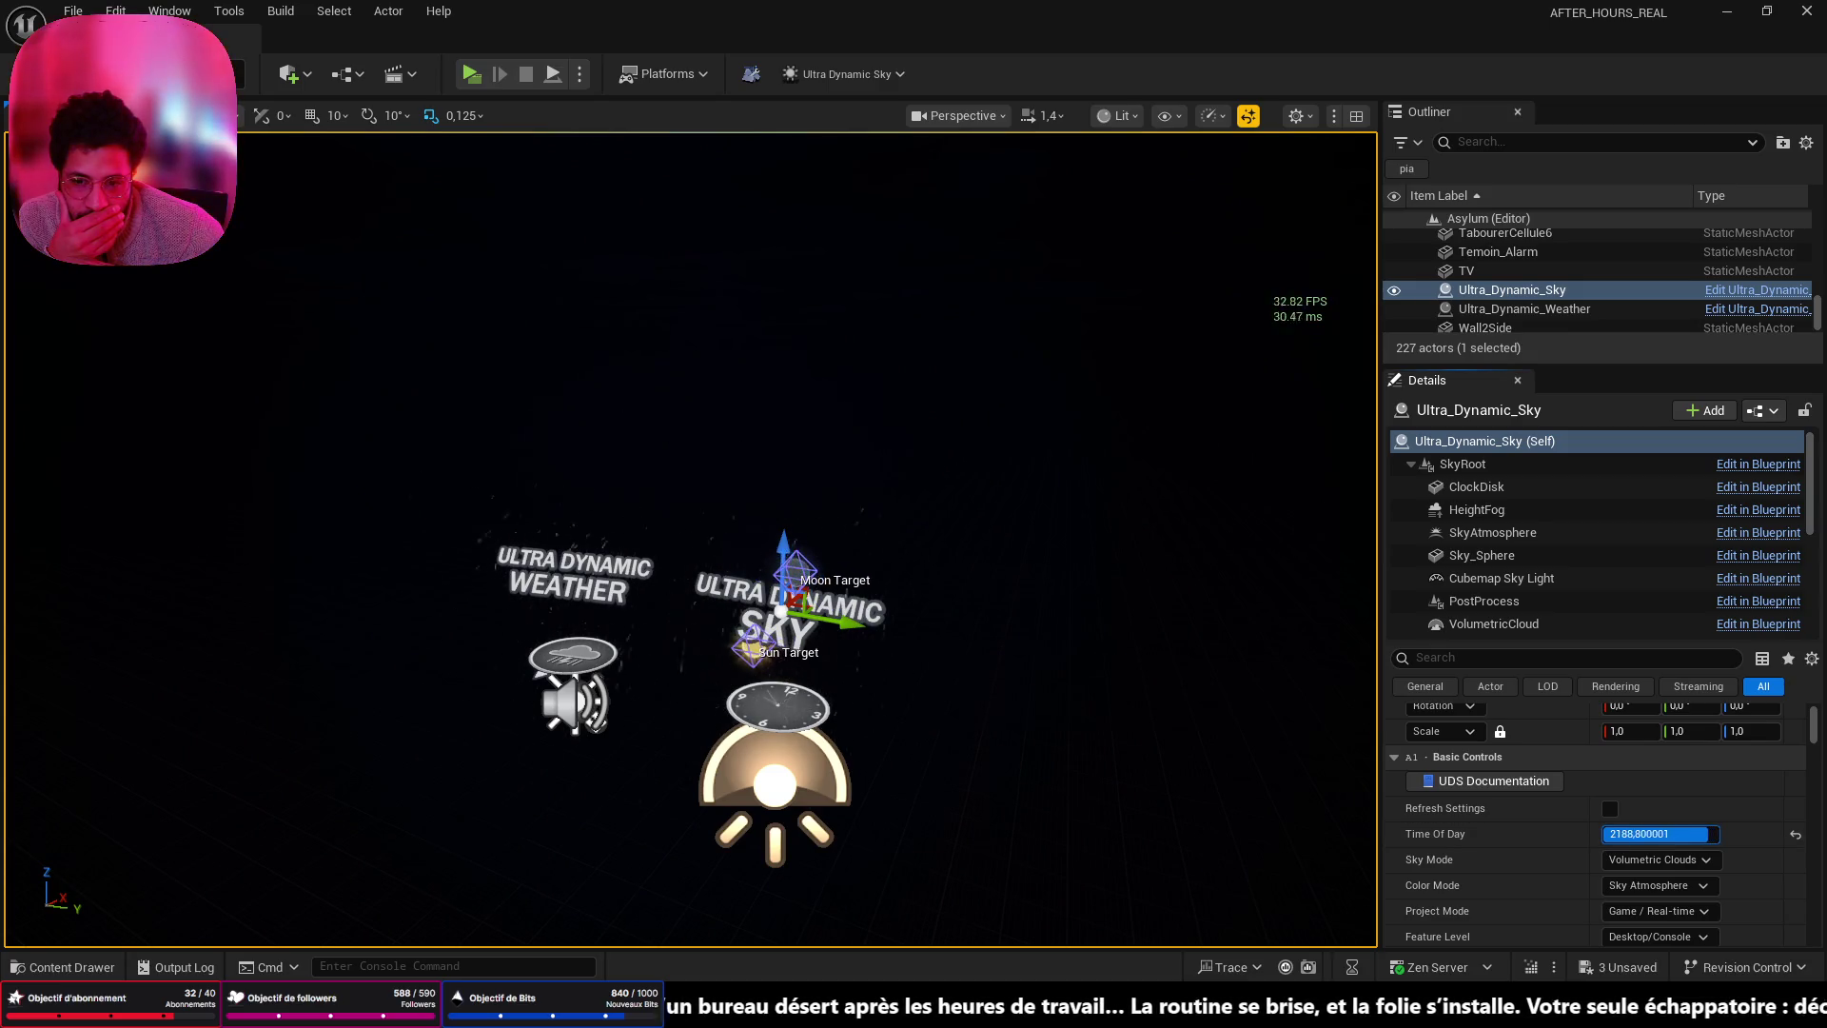
- Lower Time Of Day to about 1728 and fly forward into the dark room
mouse_move(1697, 834)
mouse_down()
mouse_move(1603, 833)
mouse_move(1685, 834)
mouse_up()
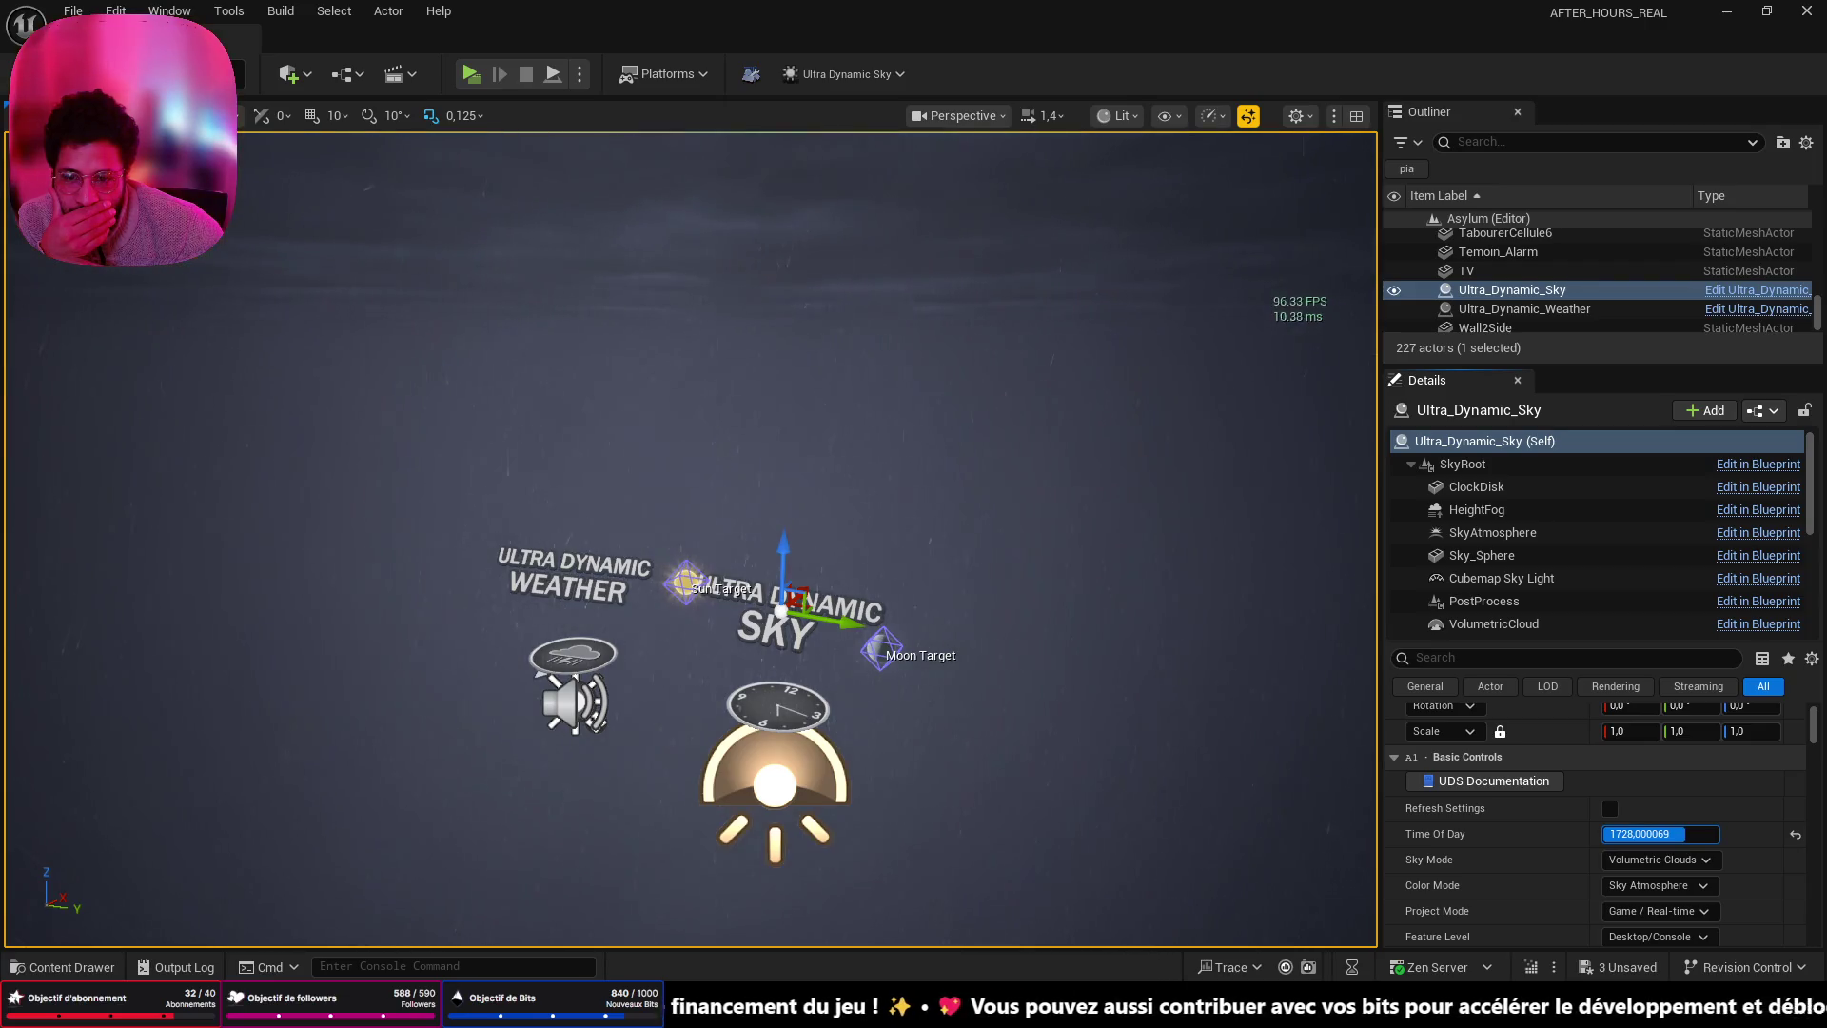
key(w)
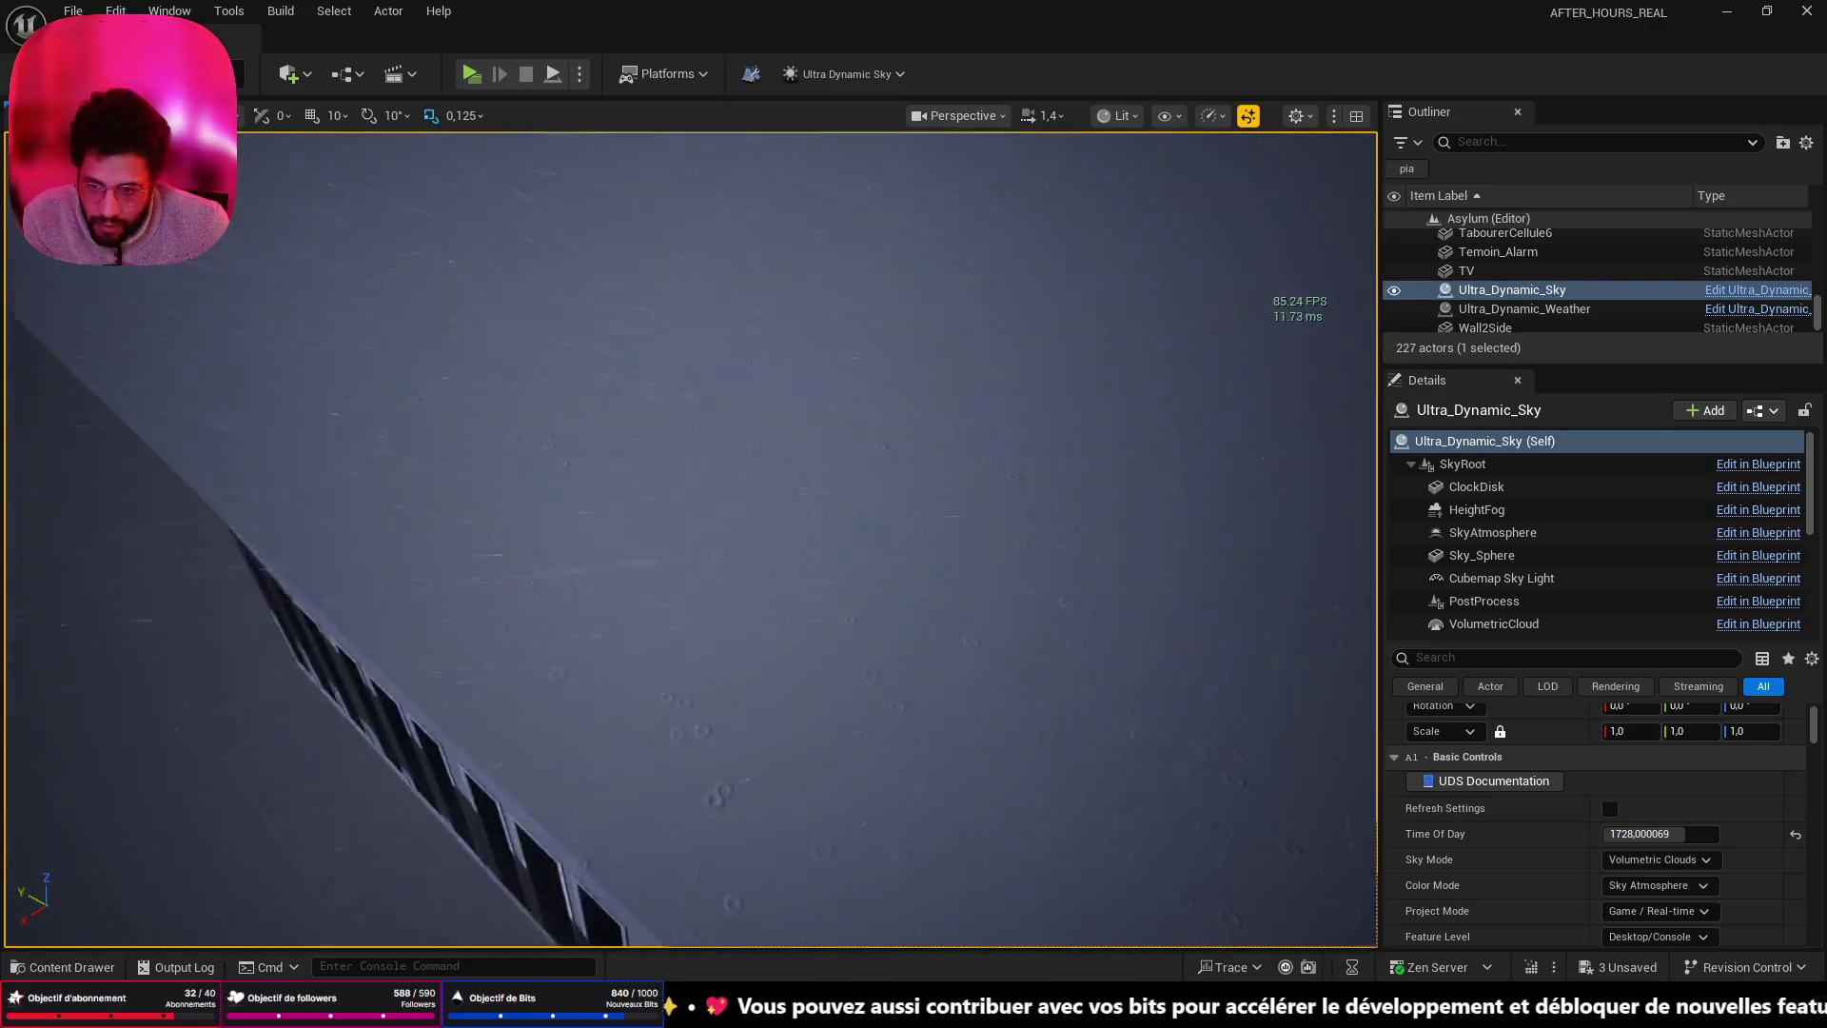
key(w)
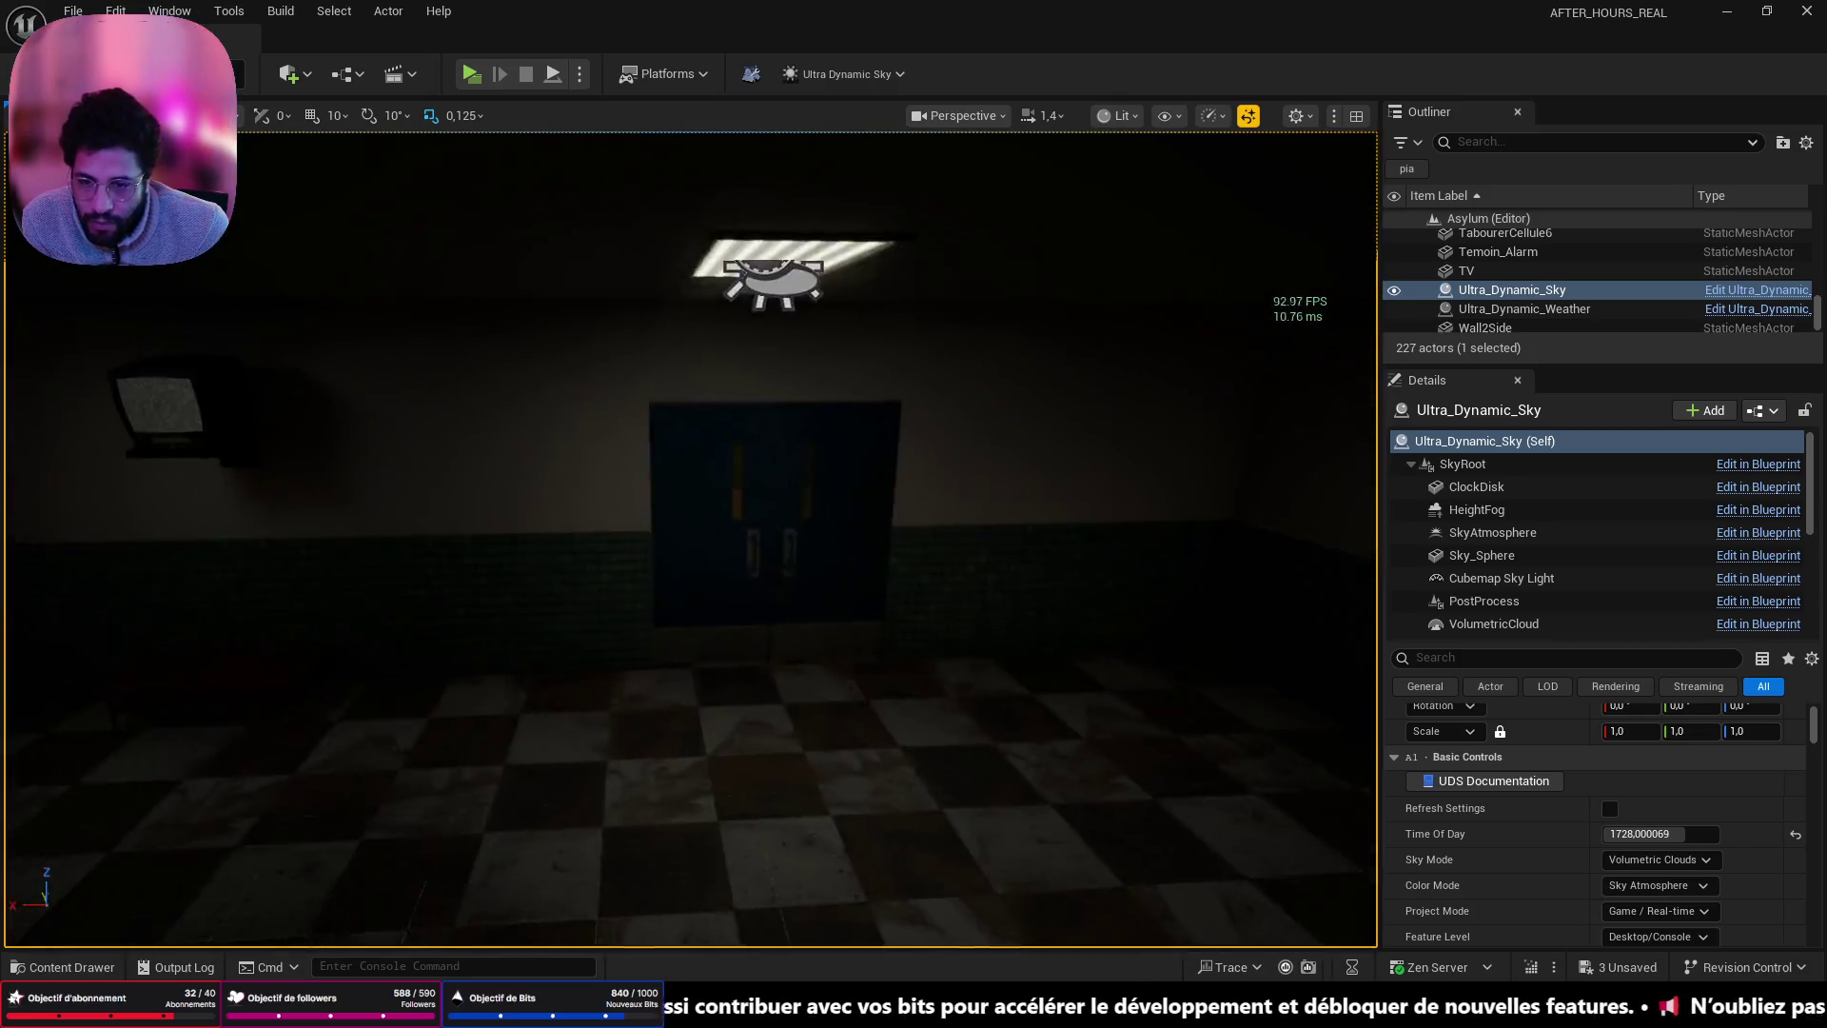
- Select Plane10 and SM_Floor_300a in the checkered-floor room, then start Play In Editor
click(449, 705)
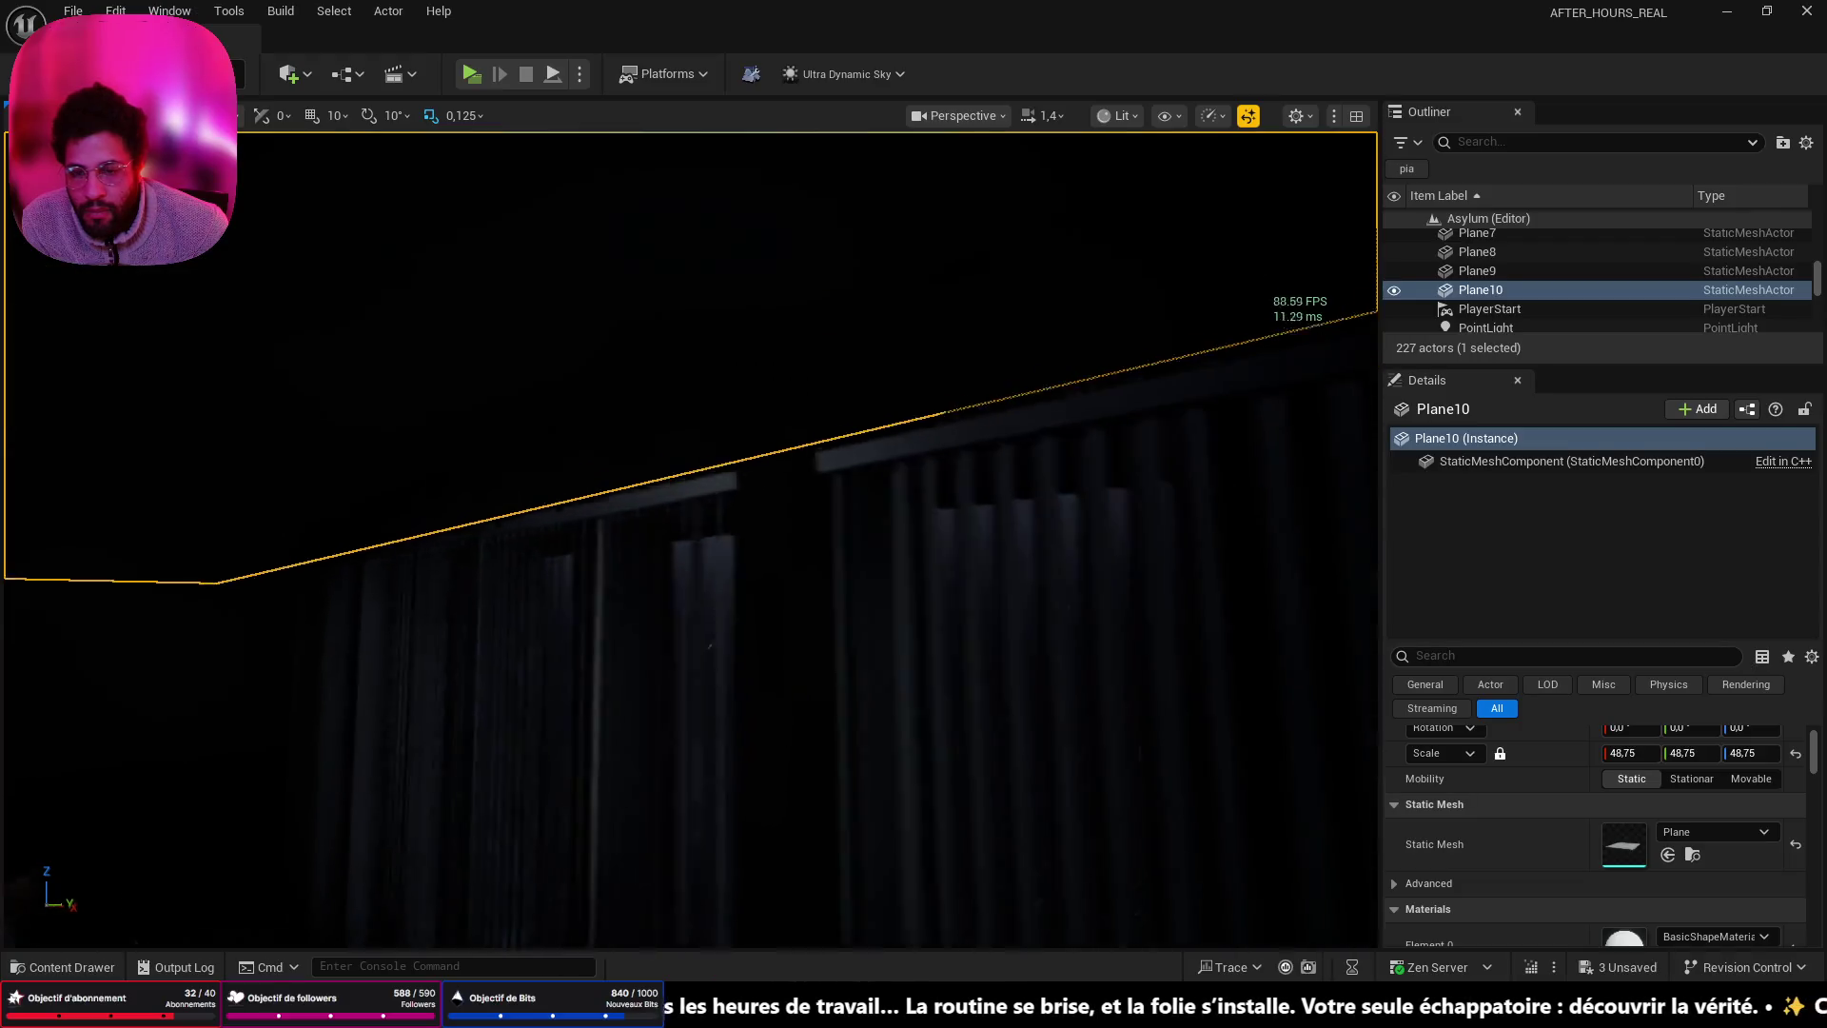
key(f)
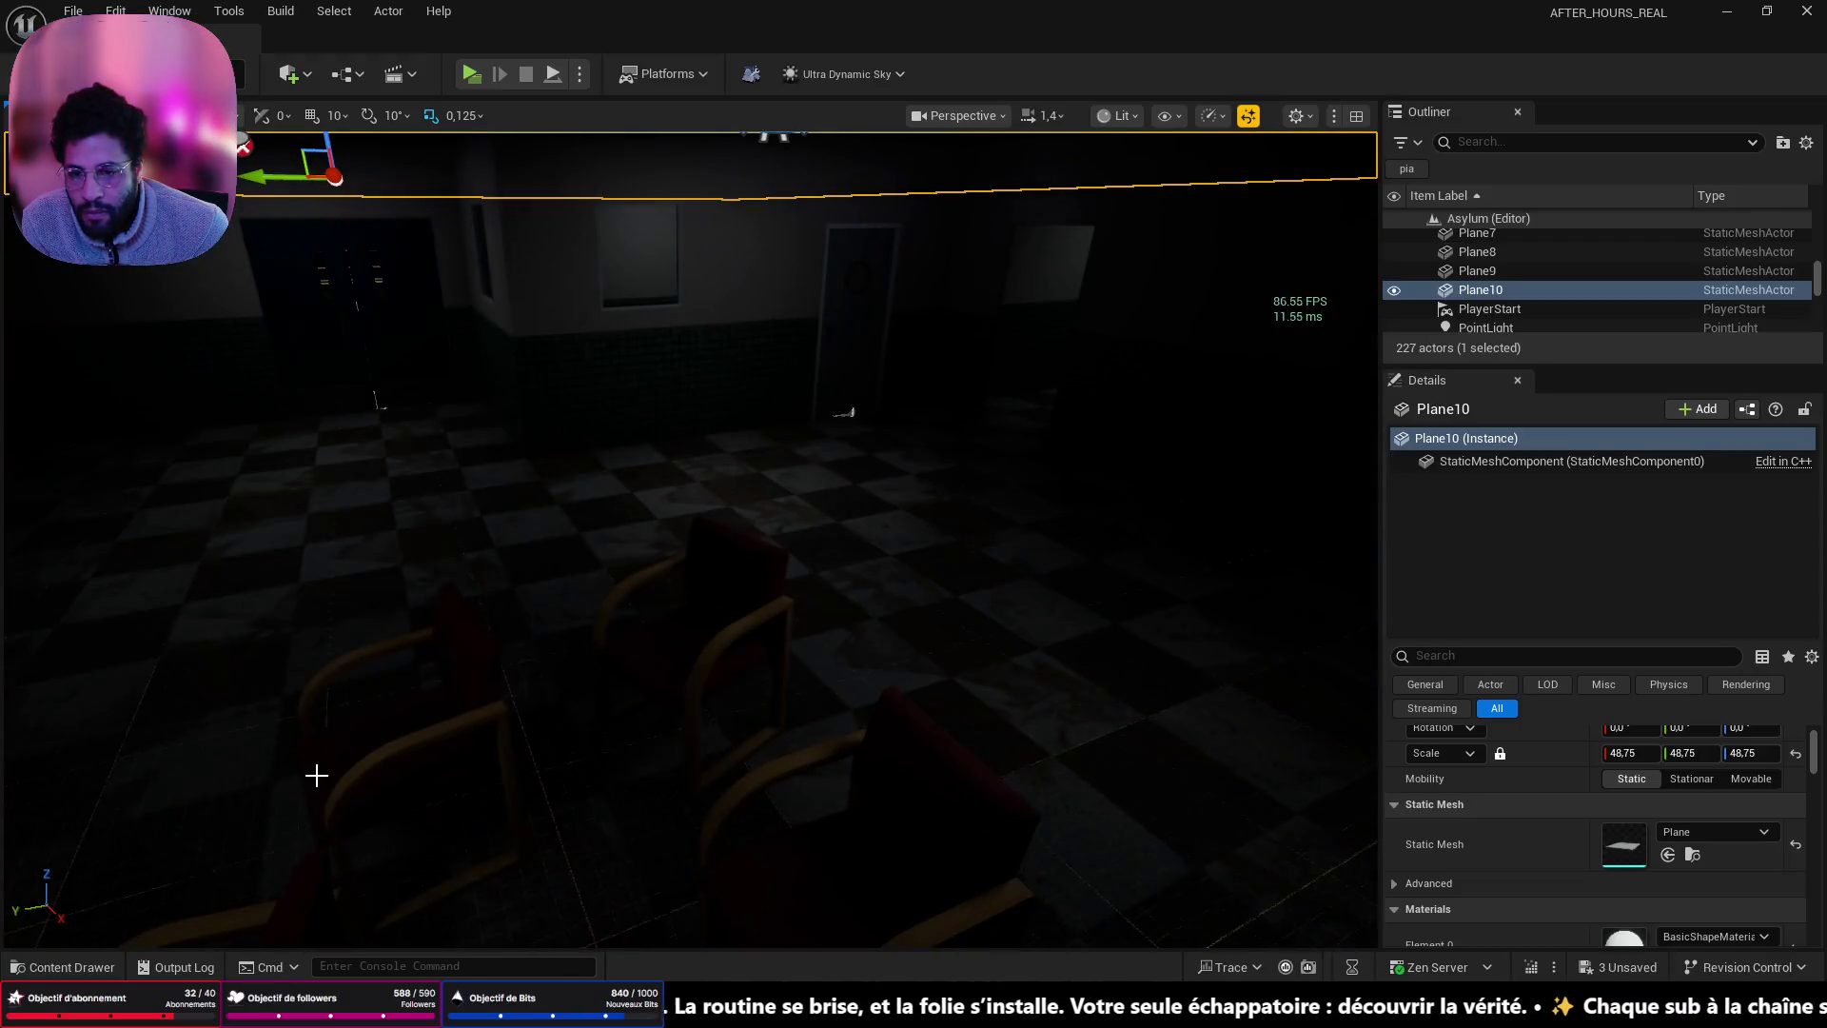
right_click(345, 520)
click(493, 963)
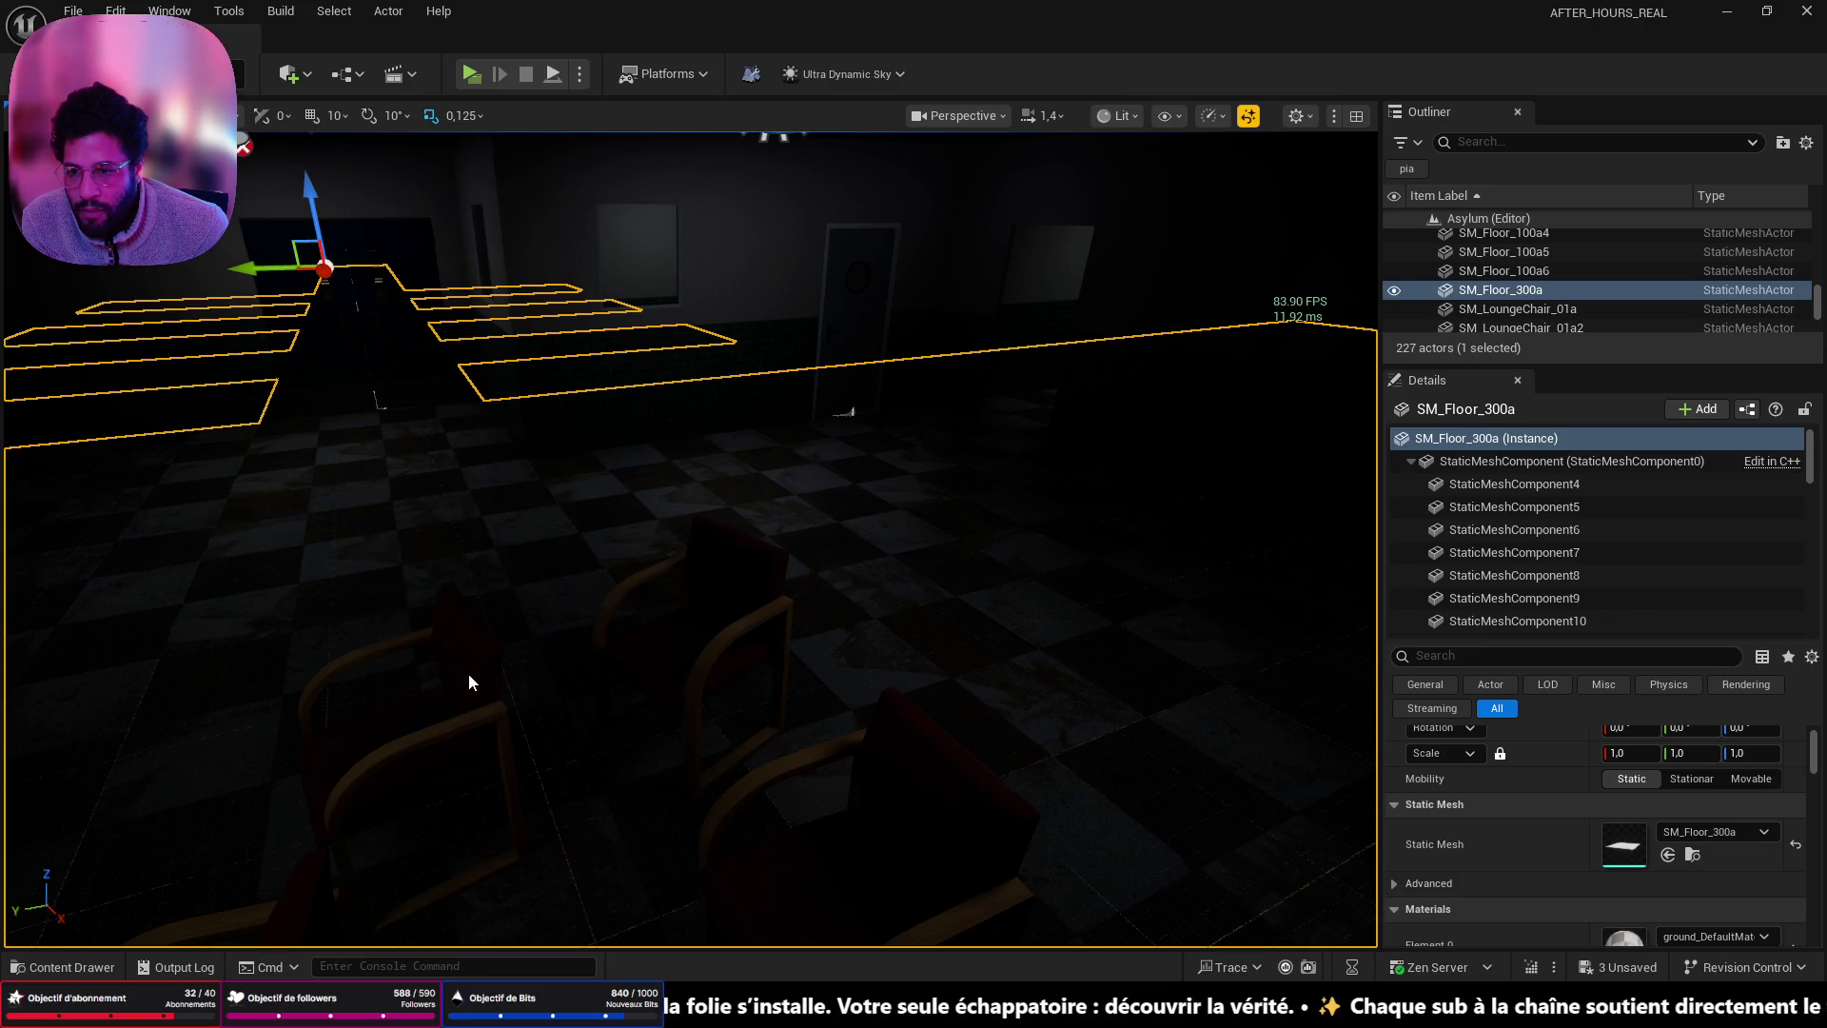
key(alt+p)
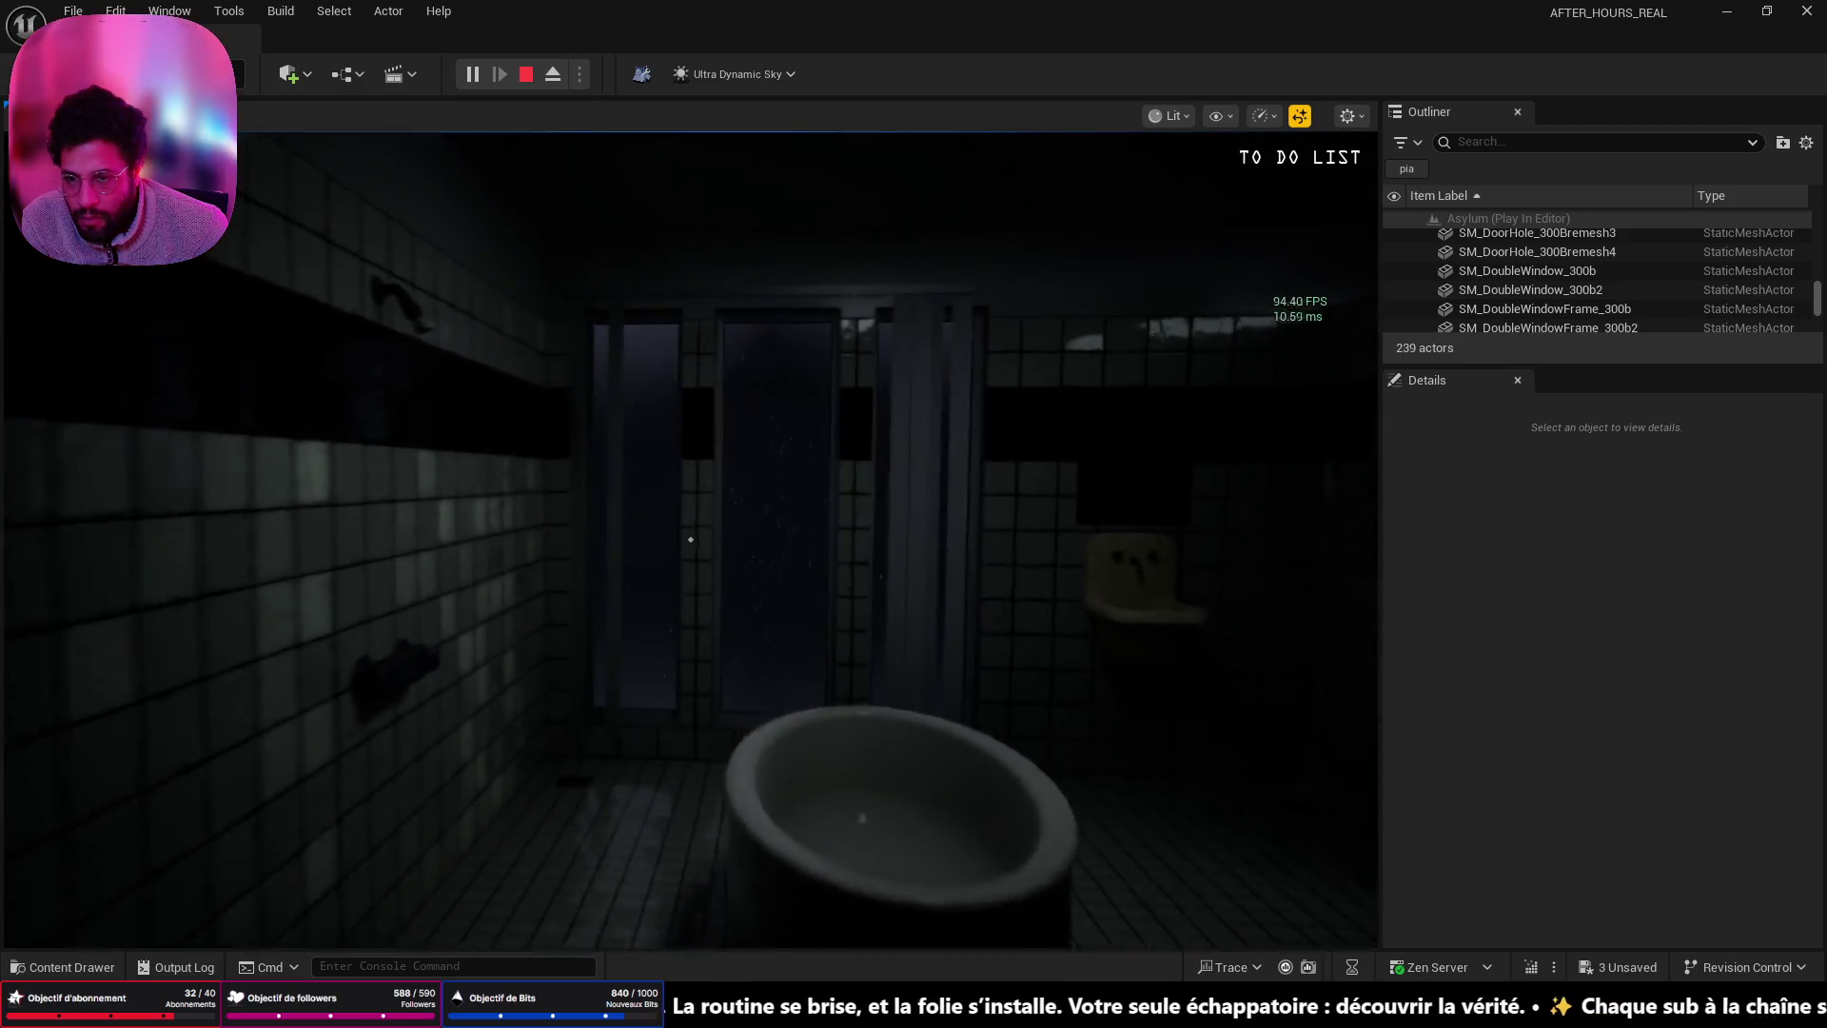
- Walk past the rainy bathroom and down the dark hallway, then open the double door
key(w)
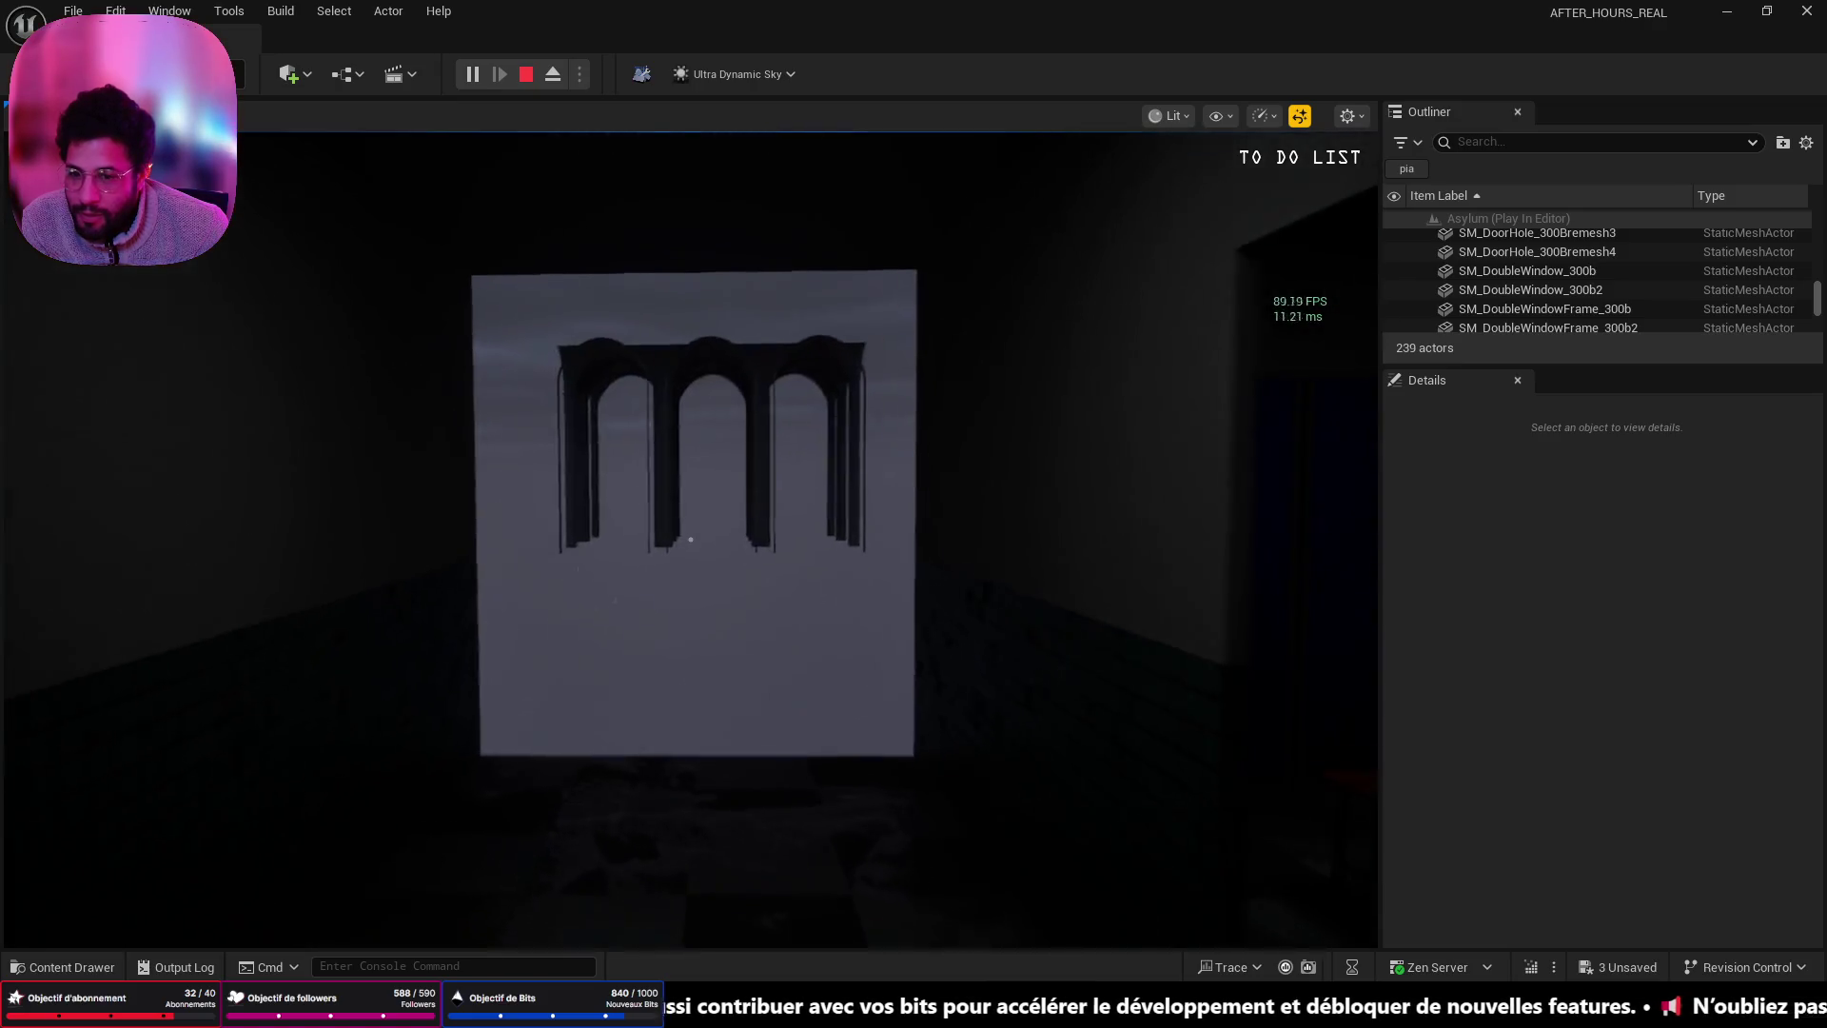
key(w)
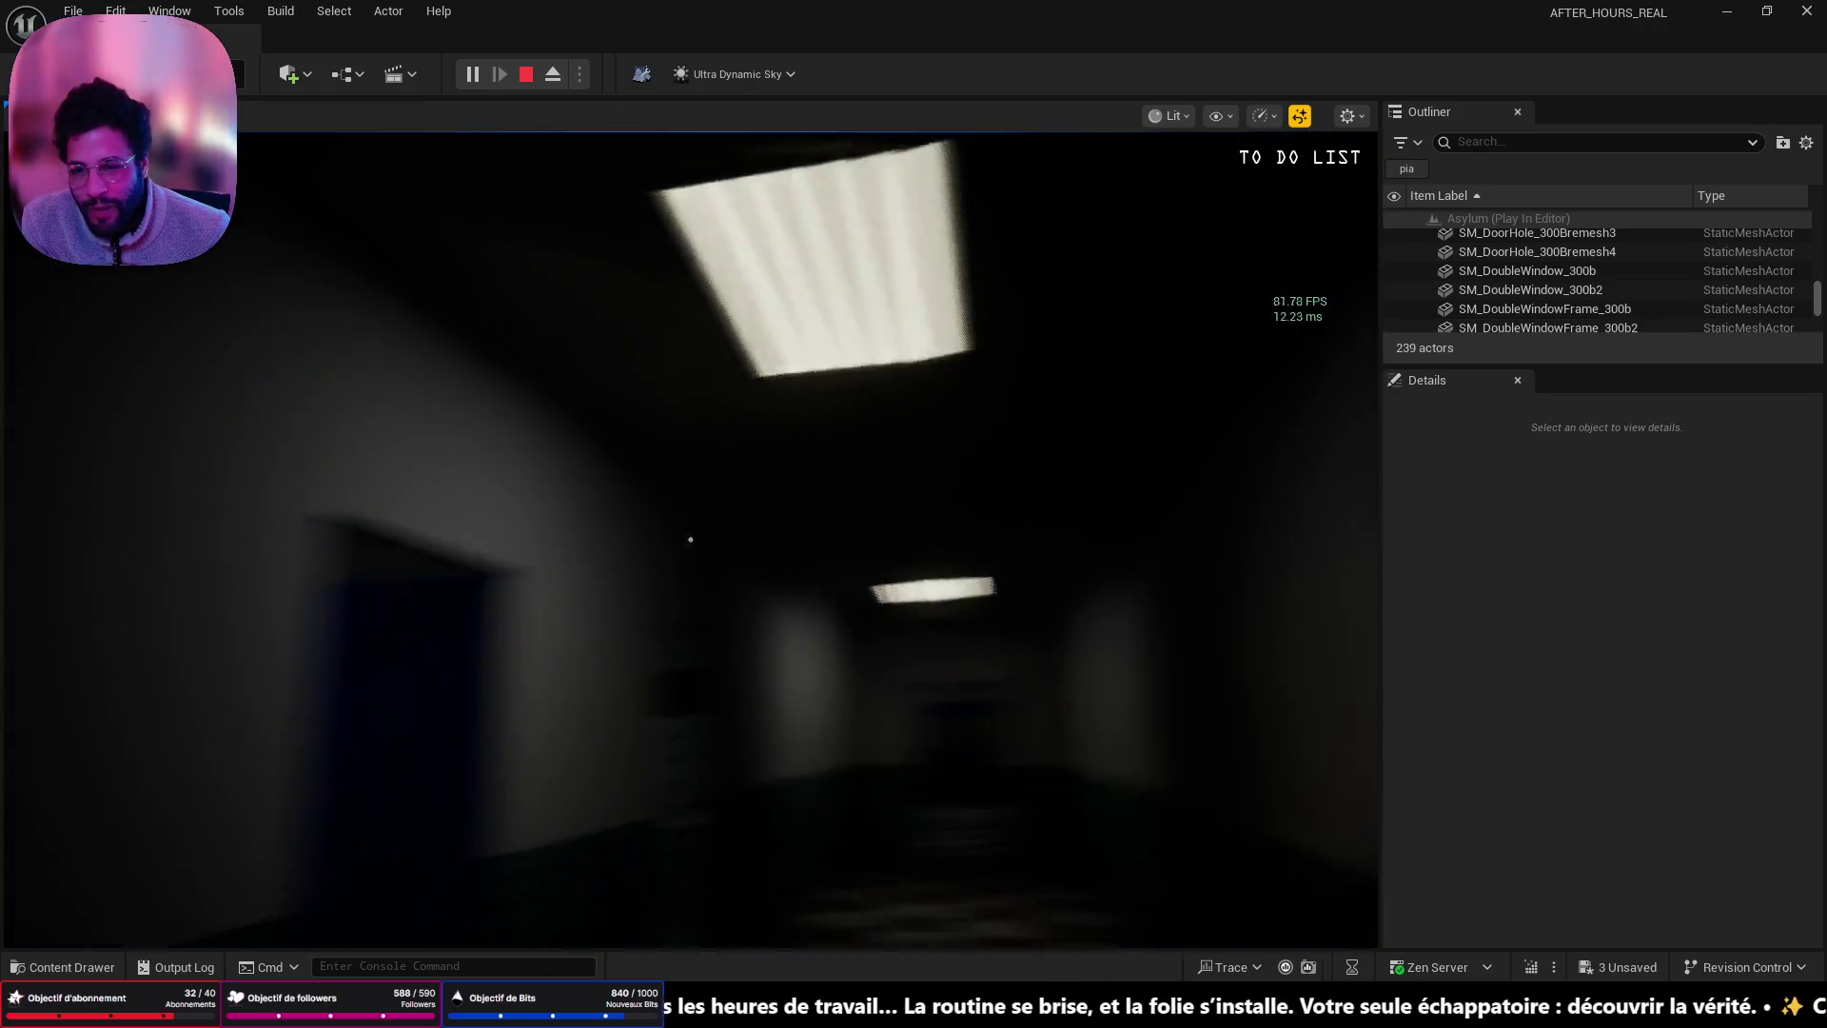
key(w)
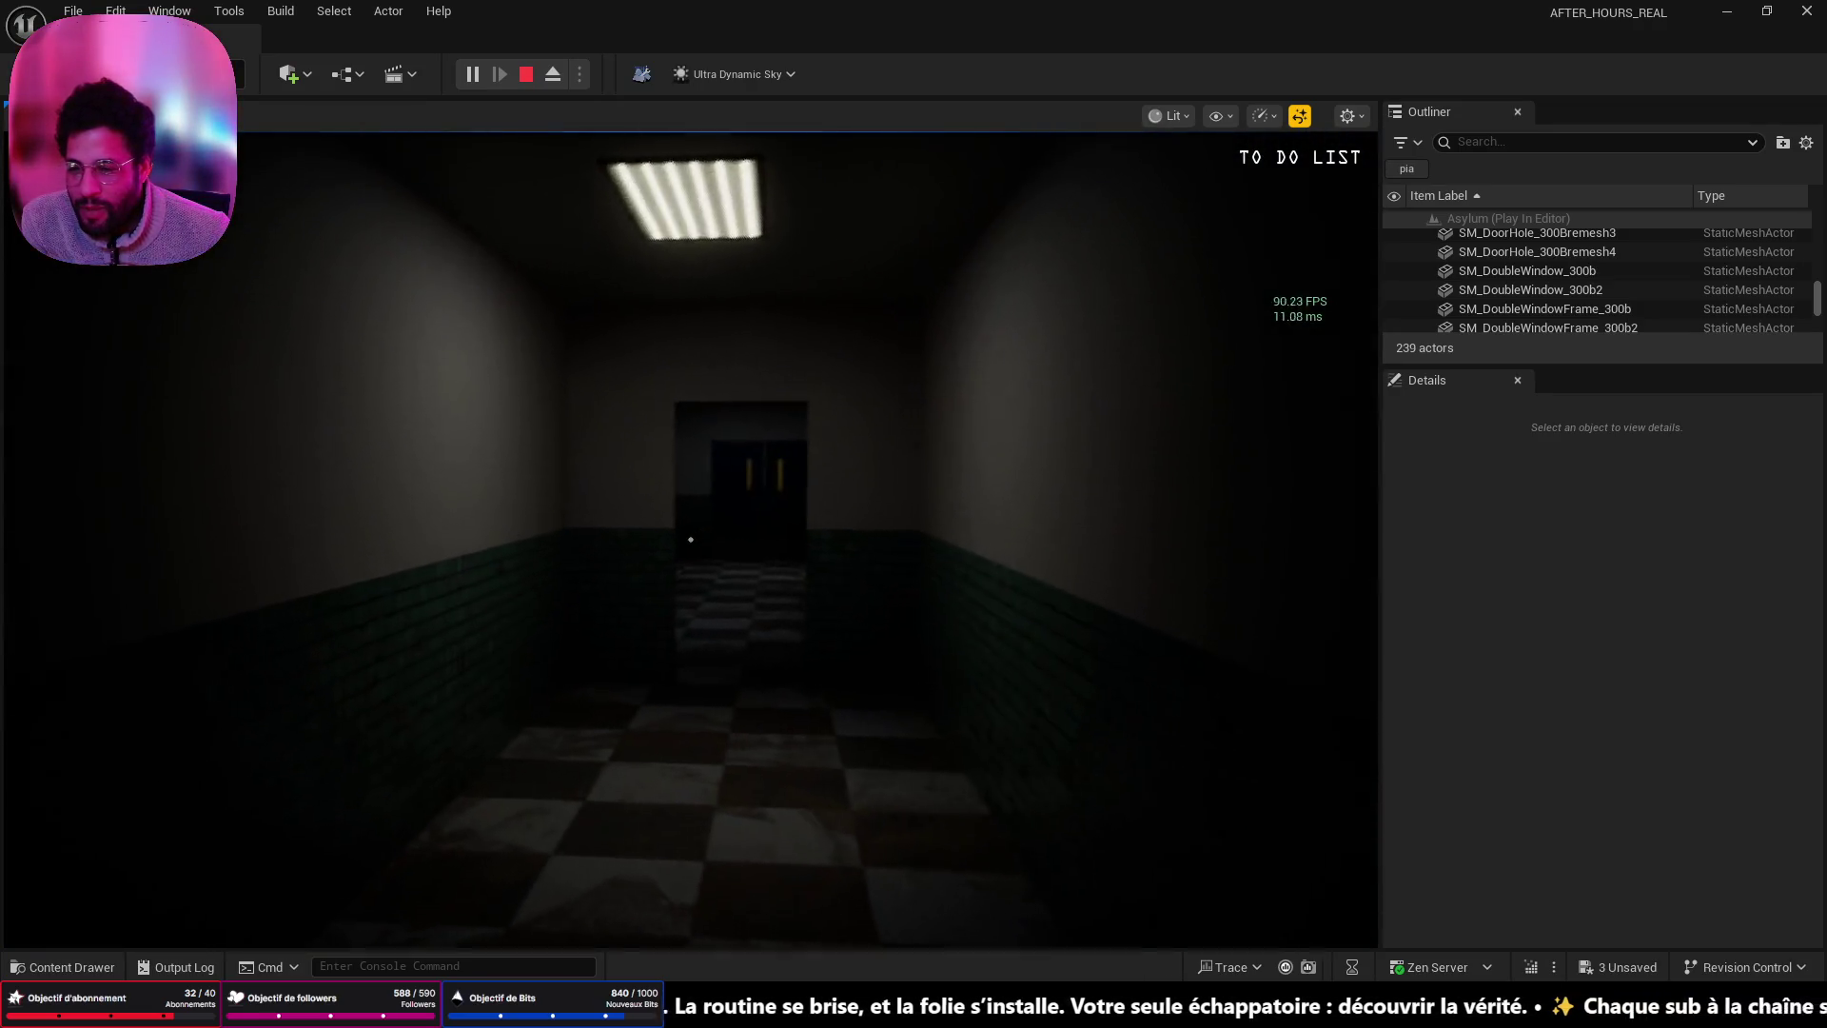
key(w)
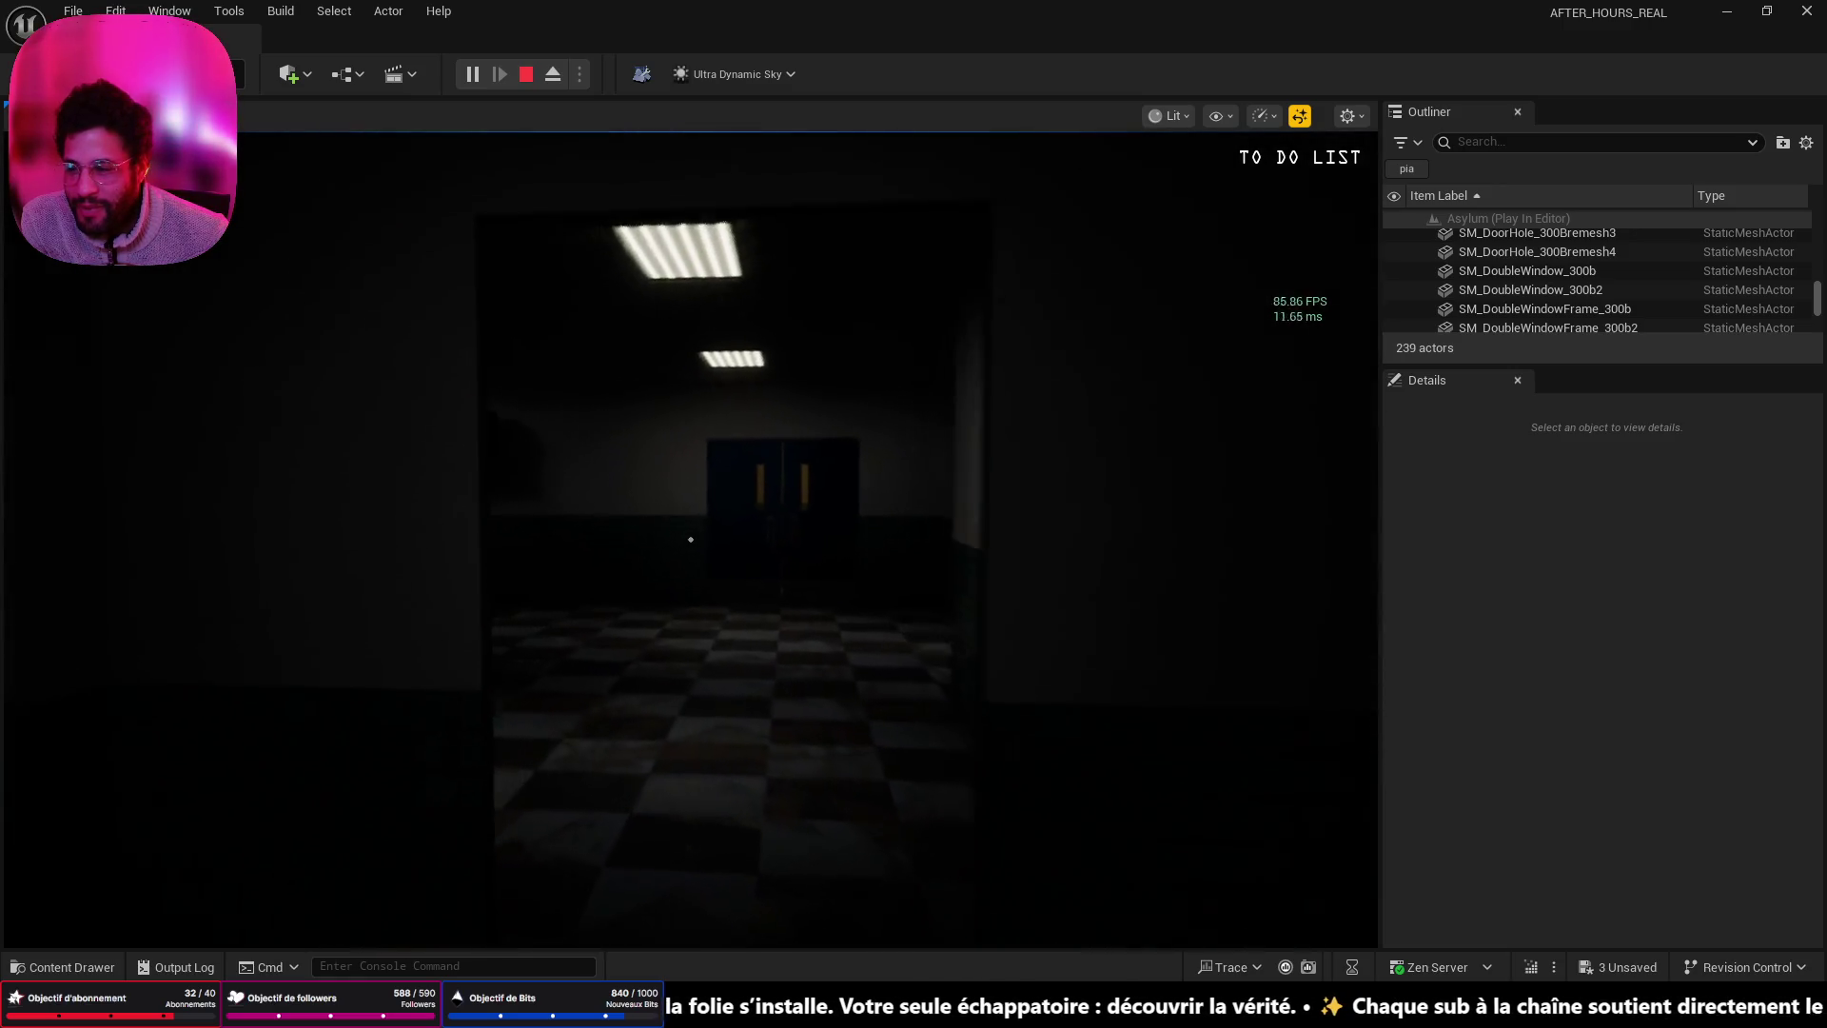
key(w)
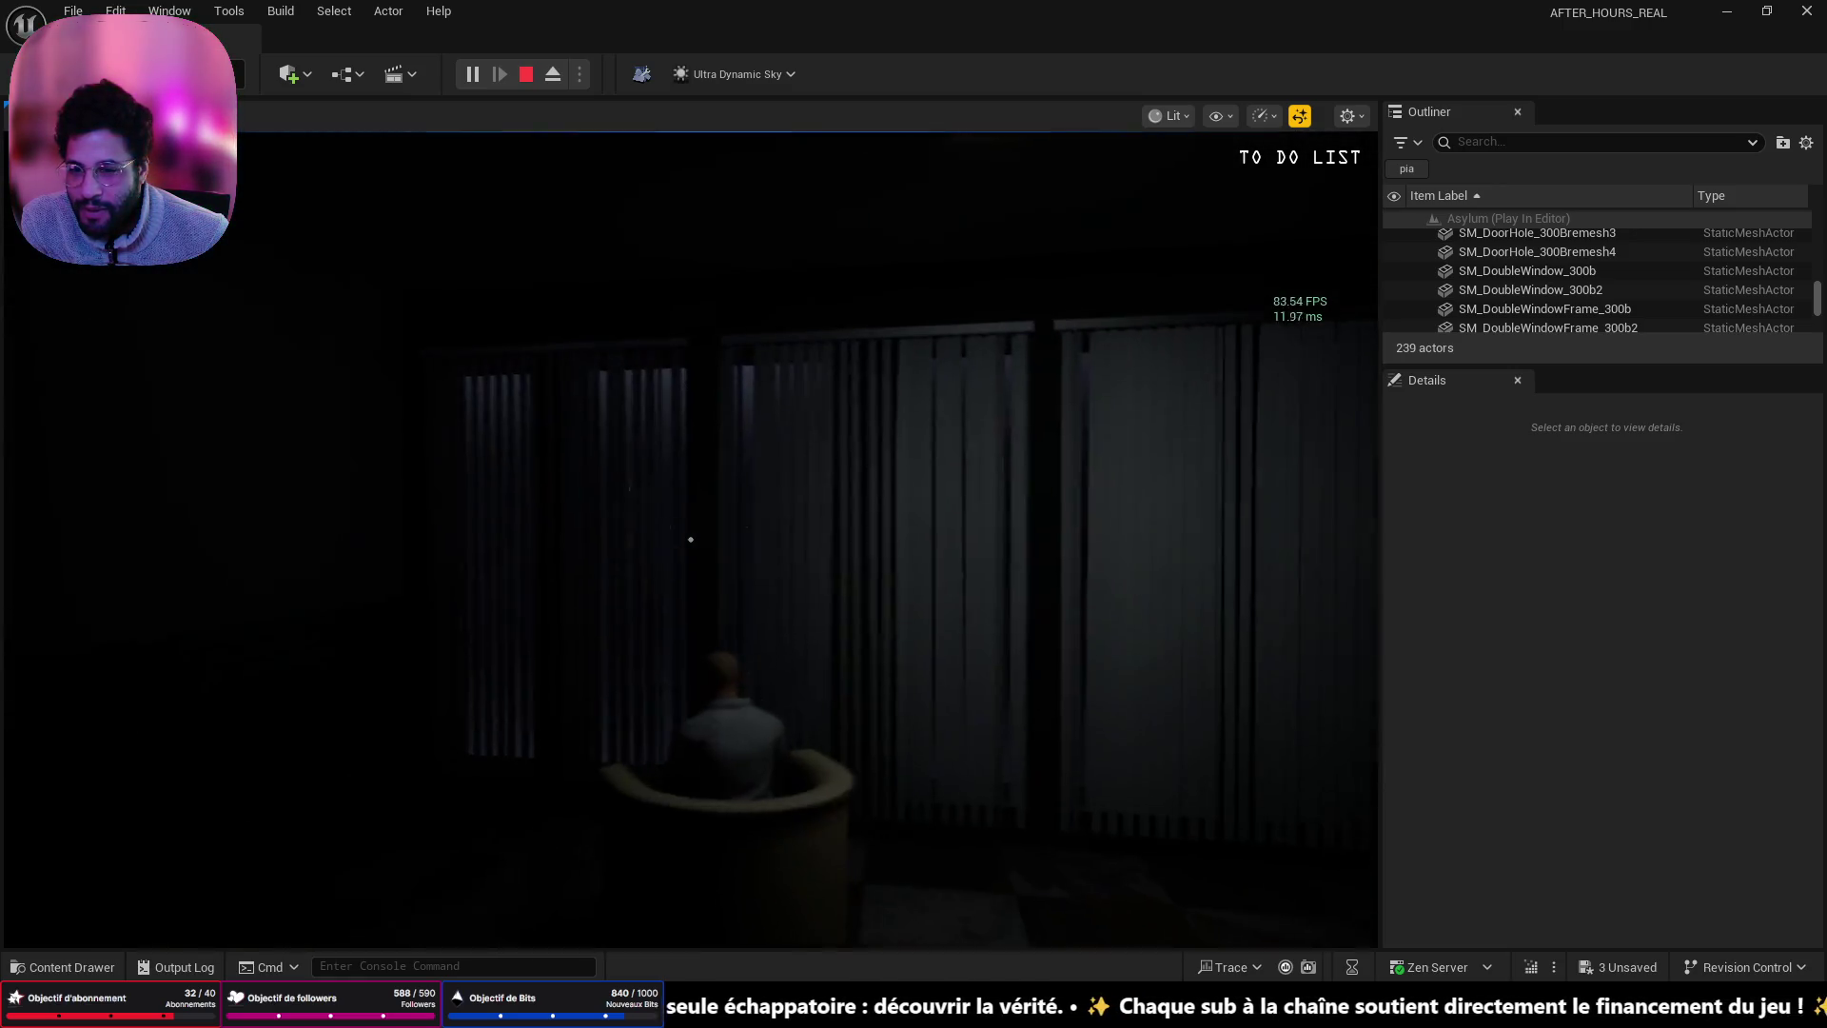
key(w)
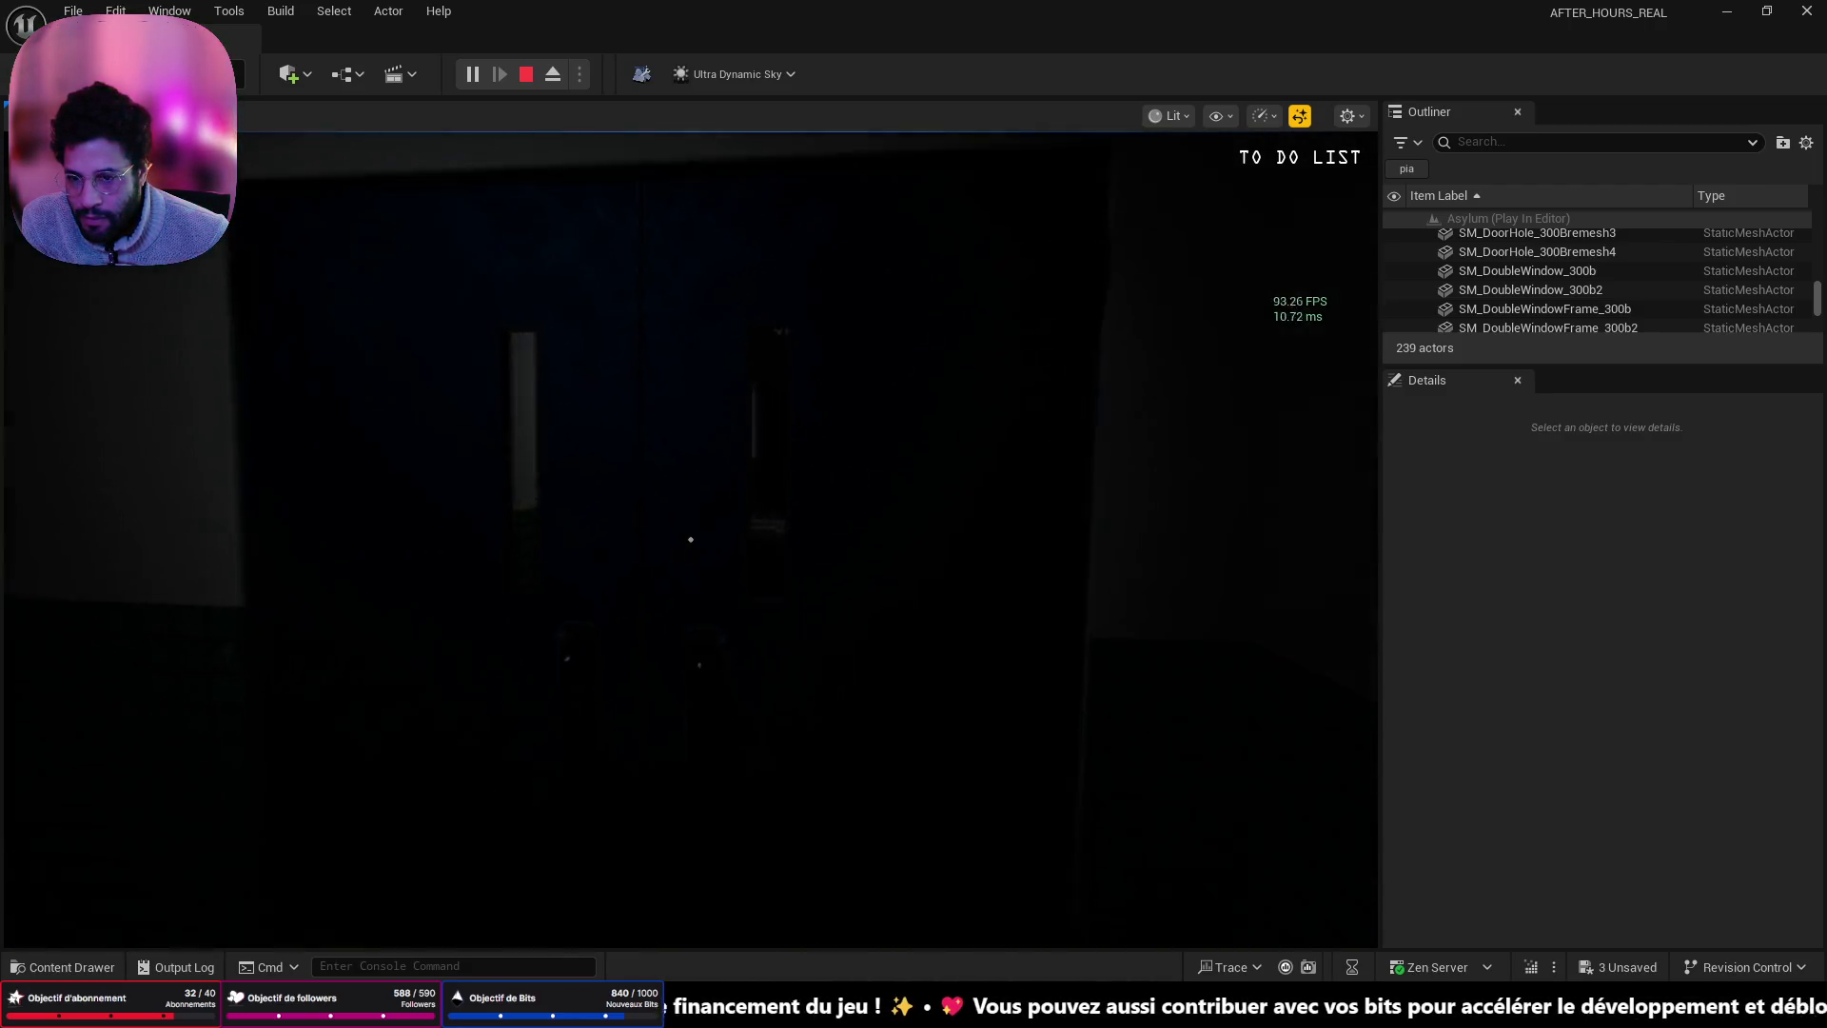
click(690, 539)
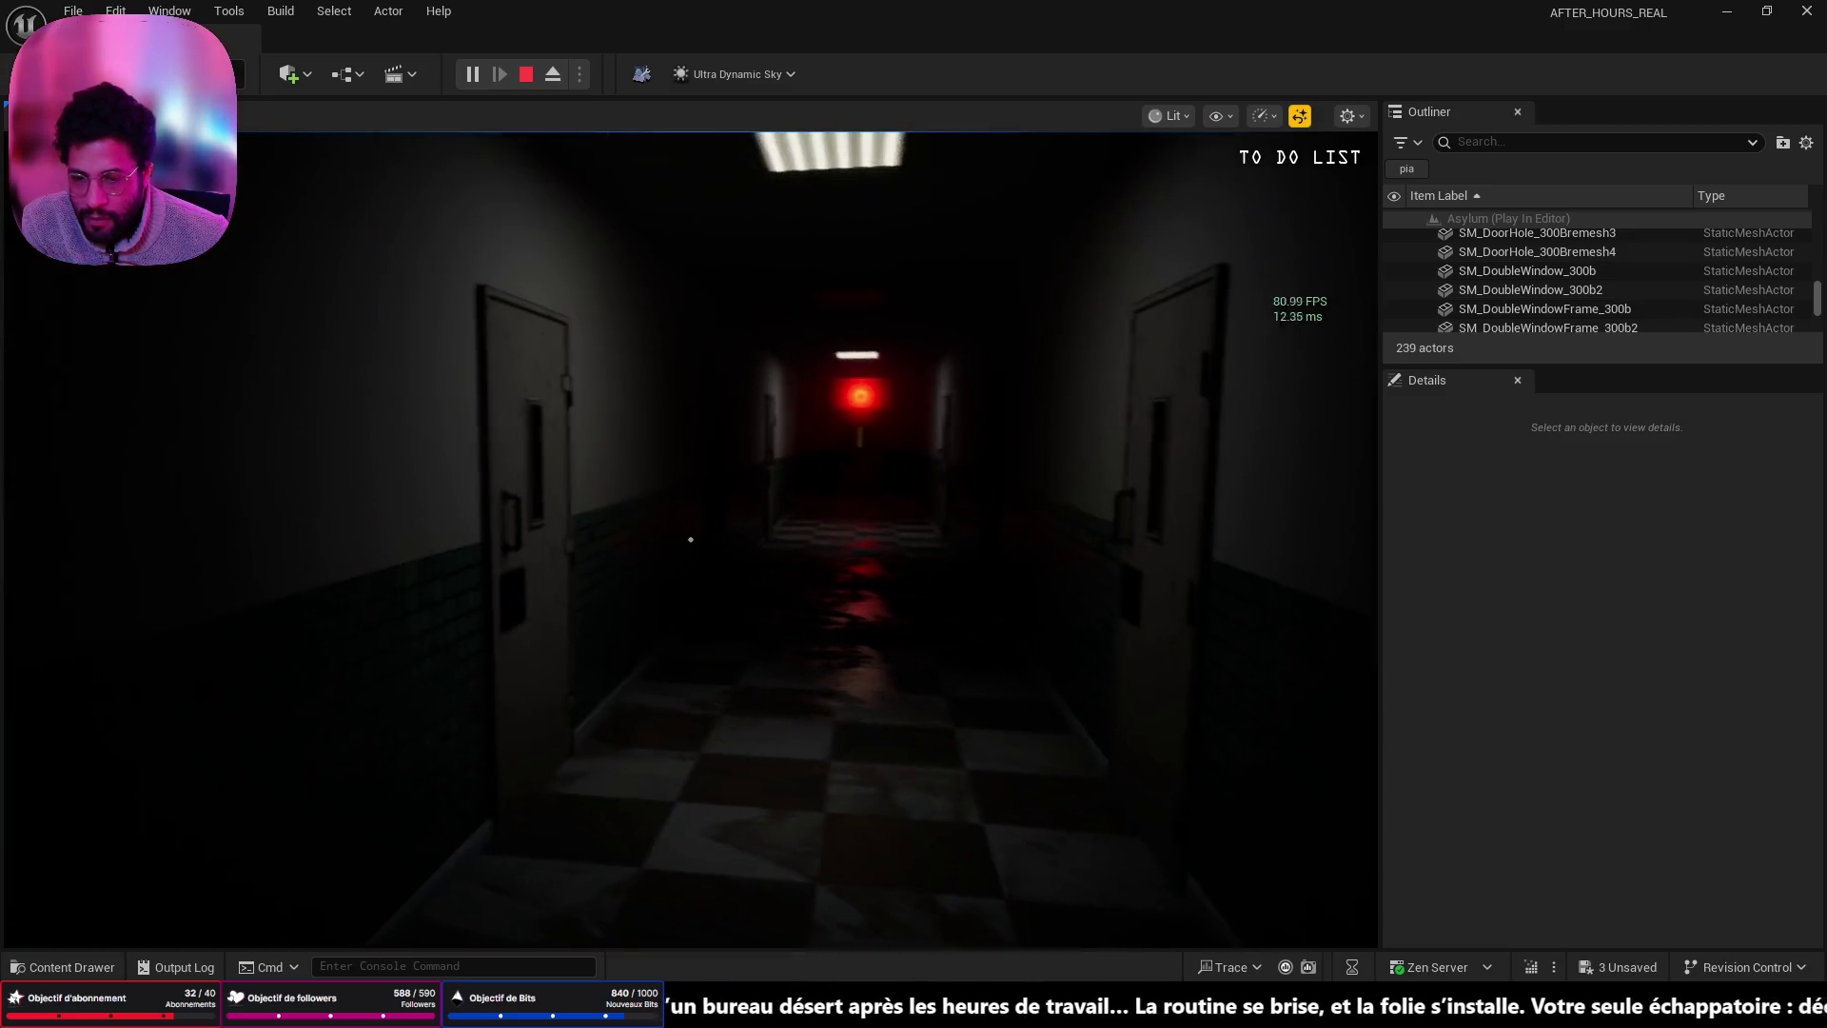
- Stop the play session, check the Scalability settings, and start another play session
key(Escape)
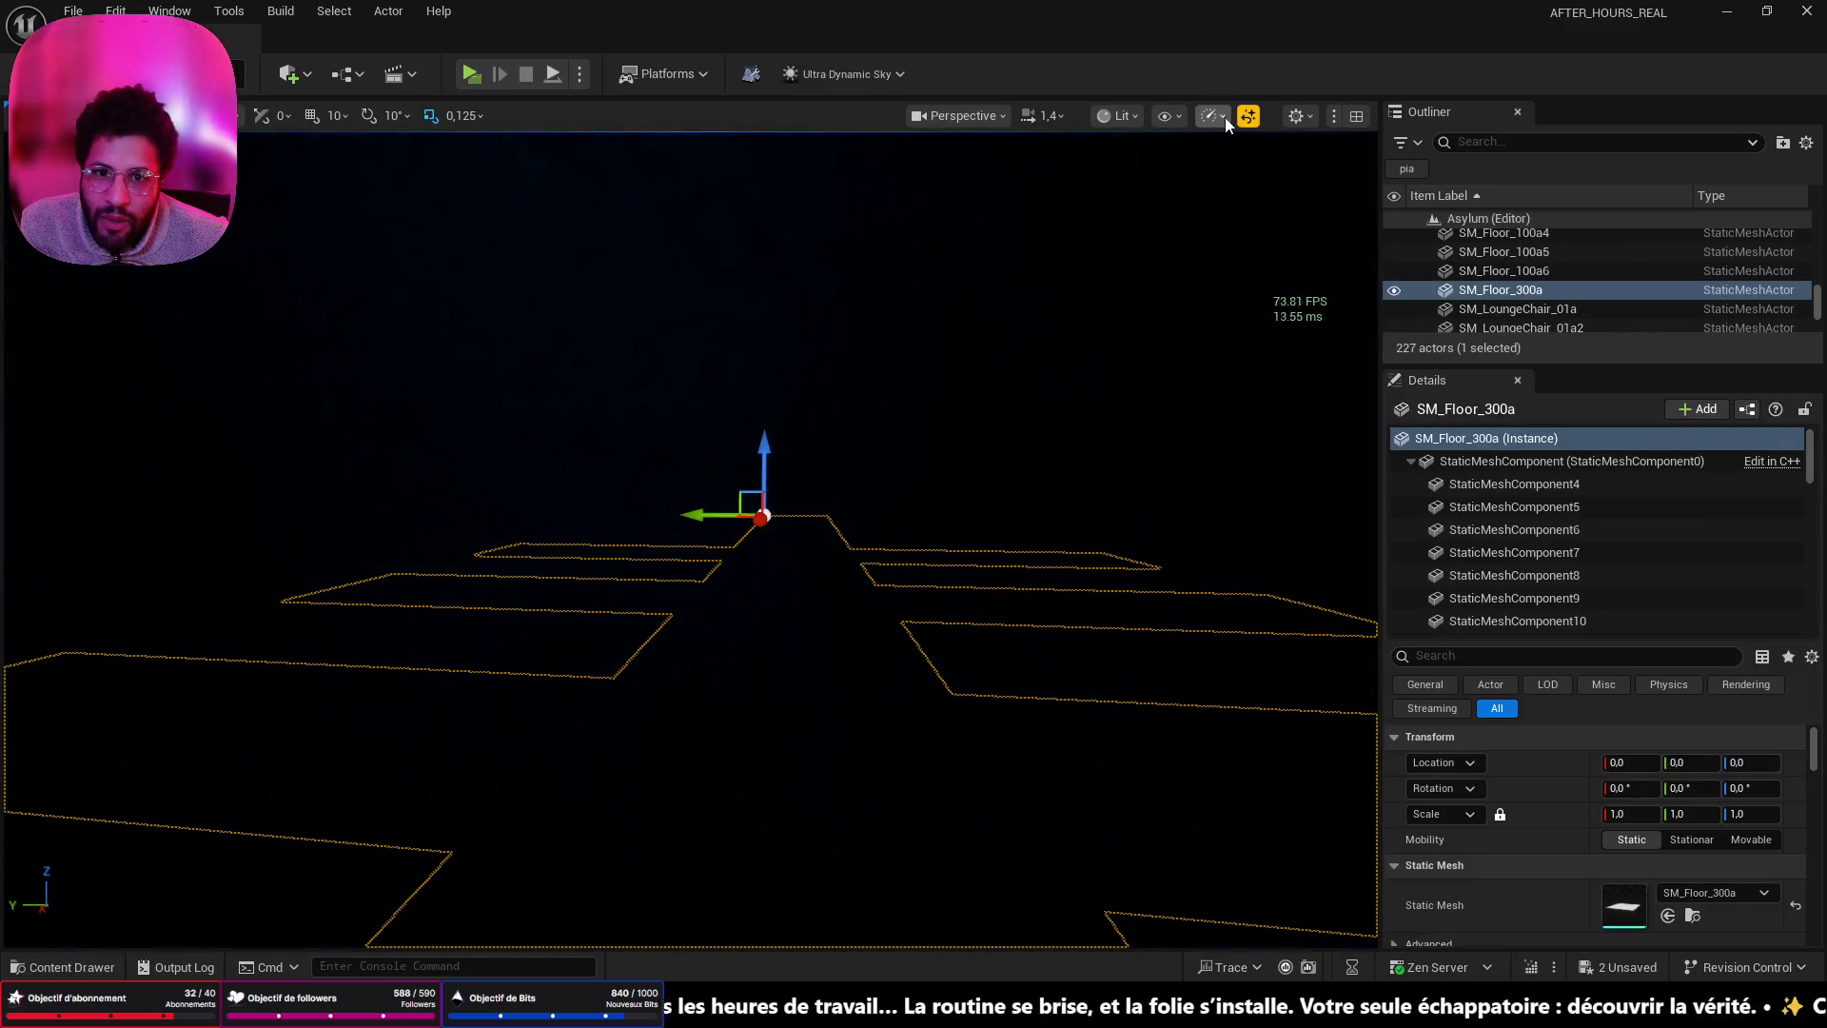
click(1225, 117)
click(765, 127)
drag(765, 143, 765, 267)
key(alt+p)
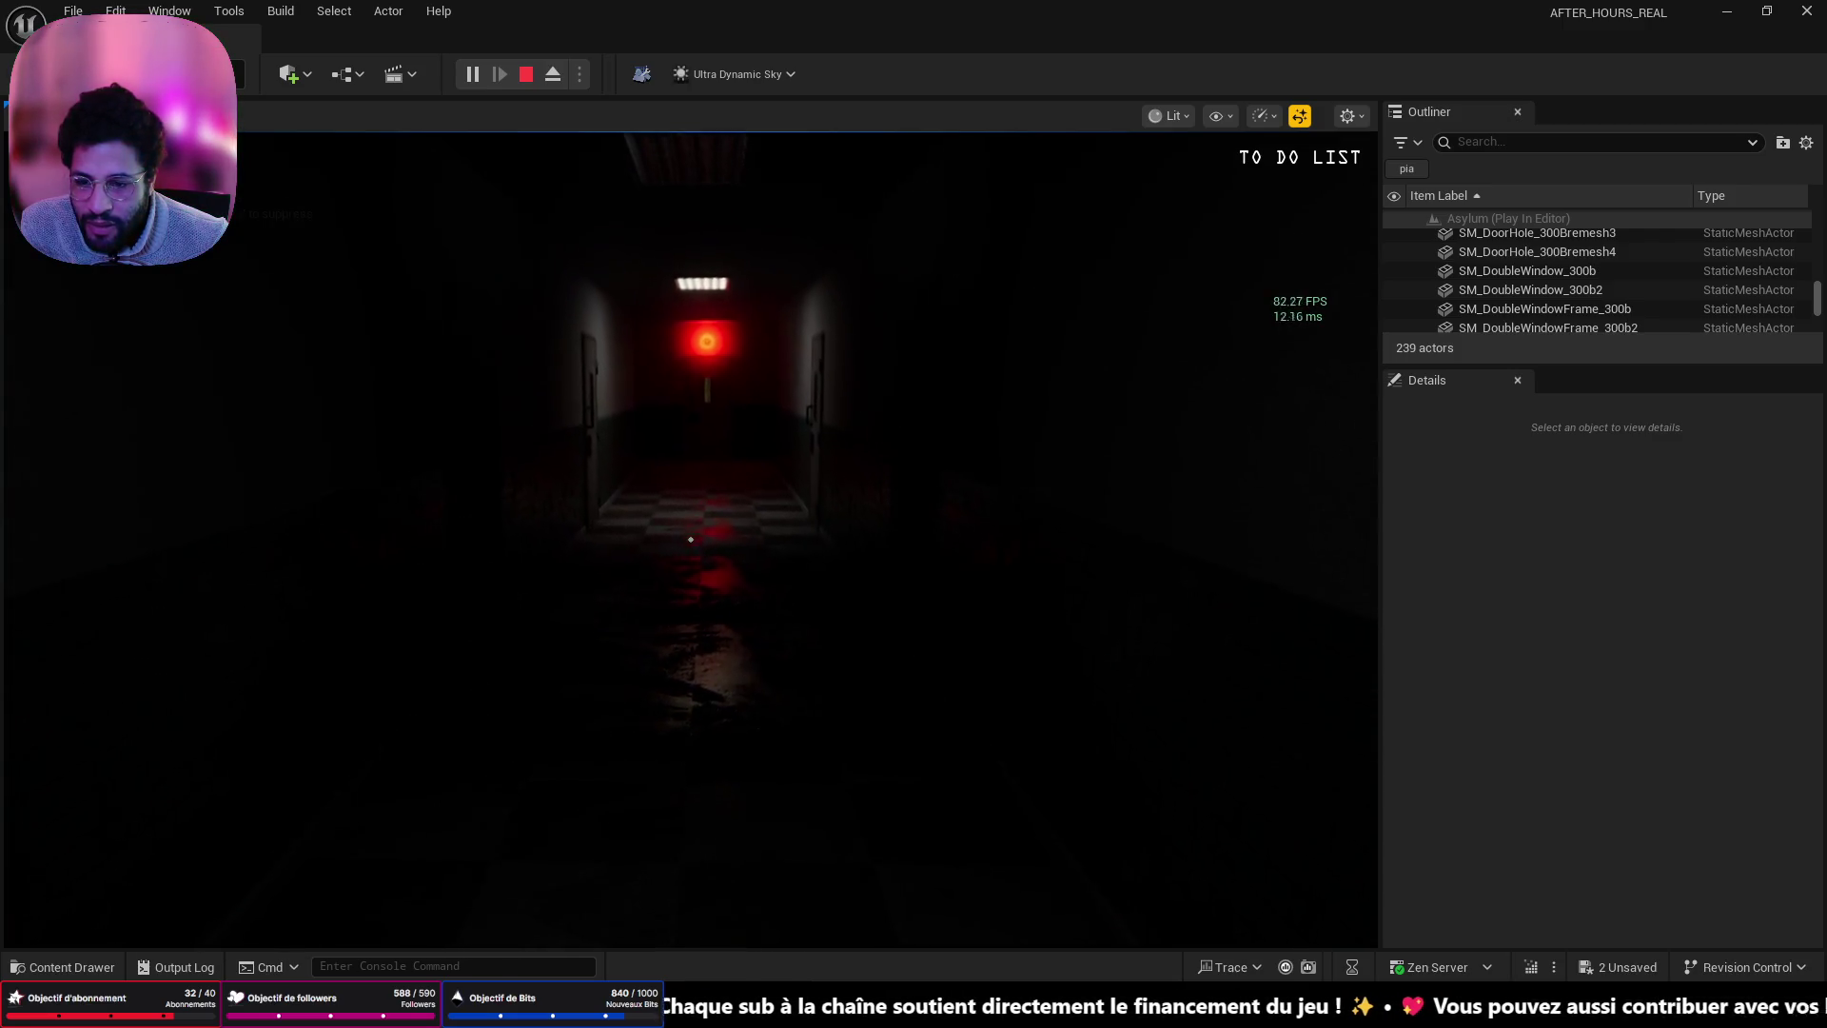
- Walk toward the red light, enter a cell and bring out the matches
key(w)
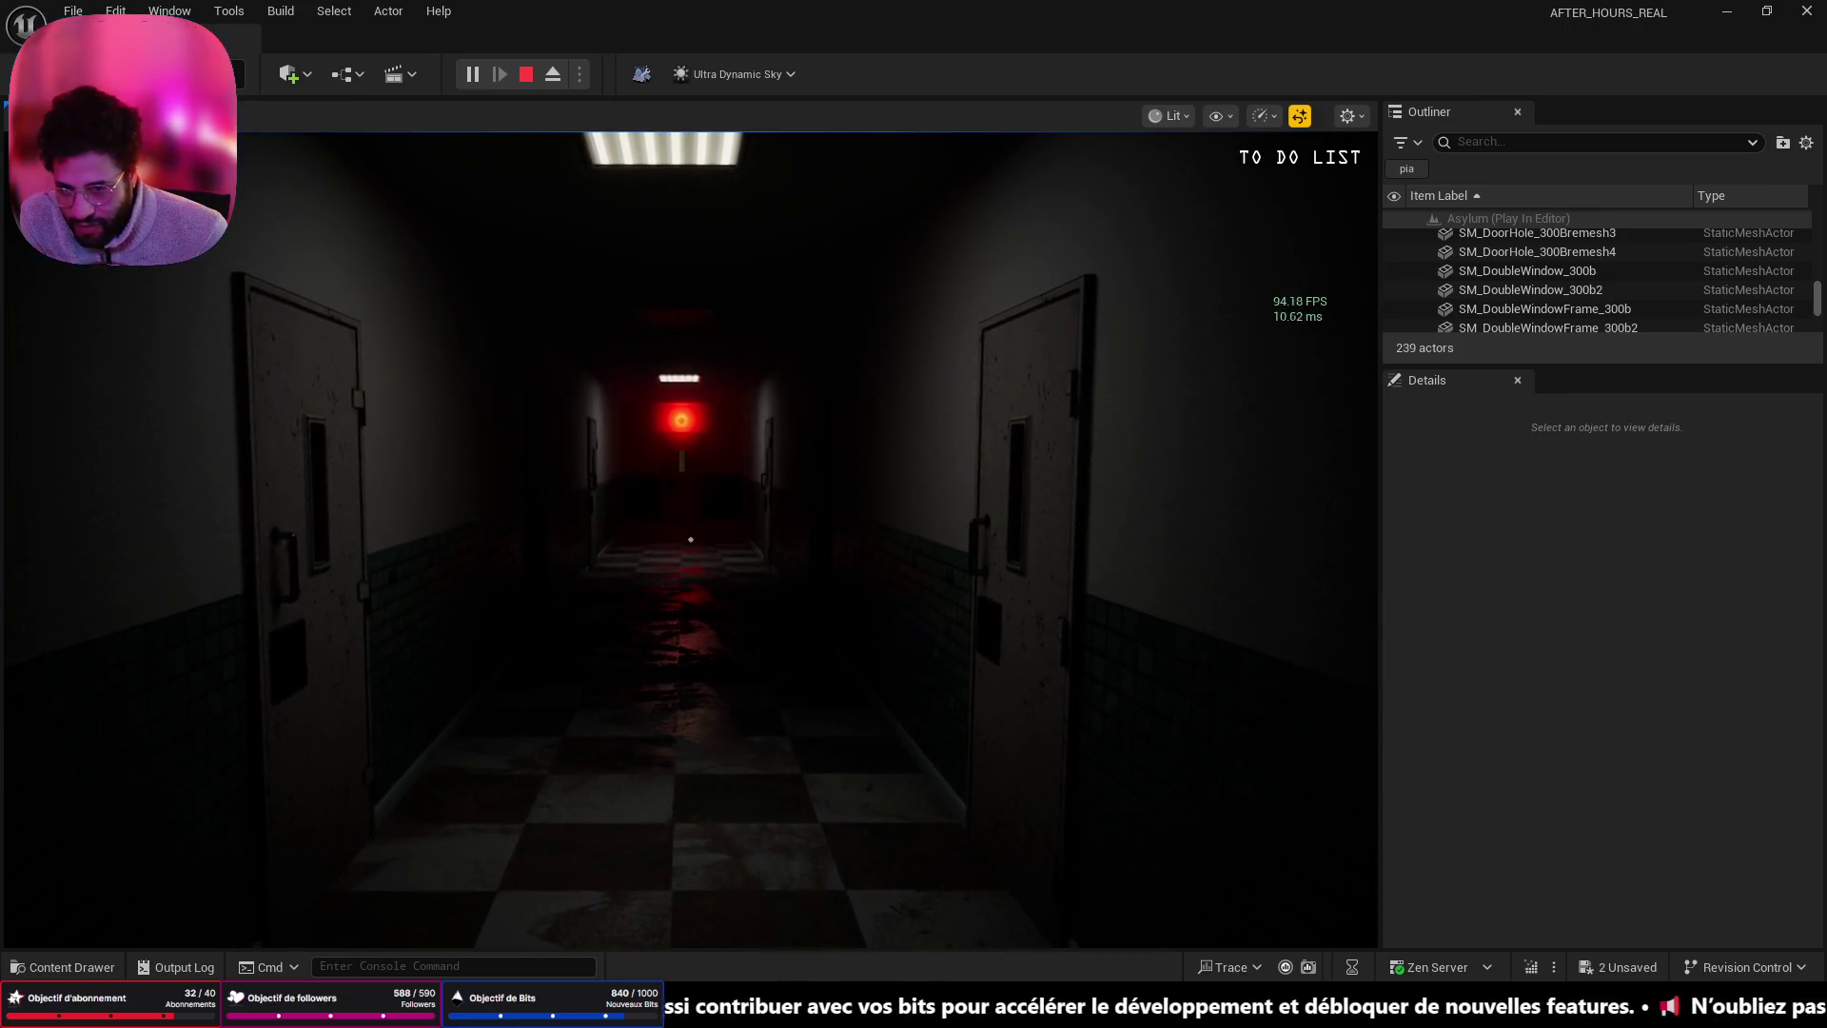
key(w)
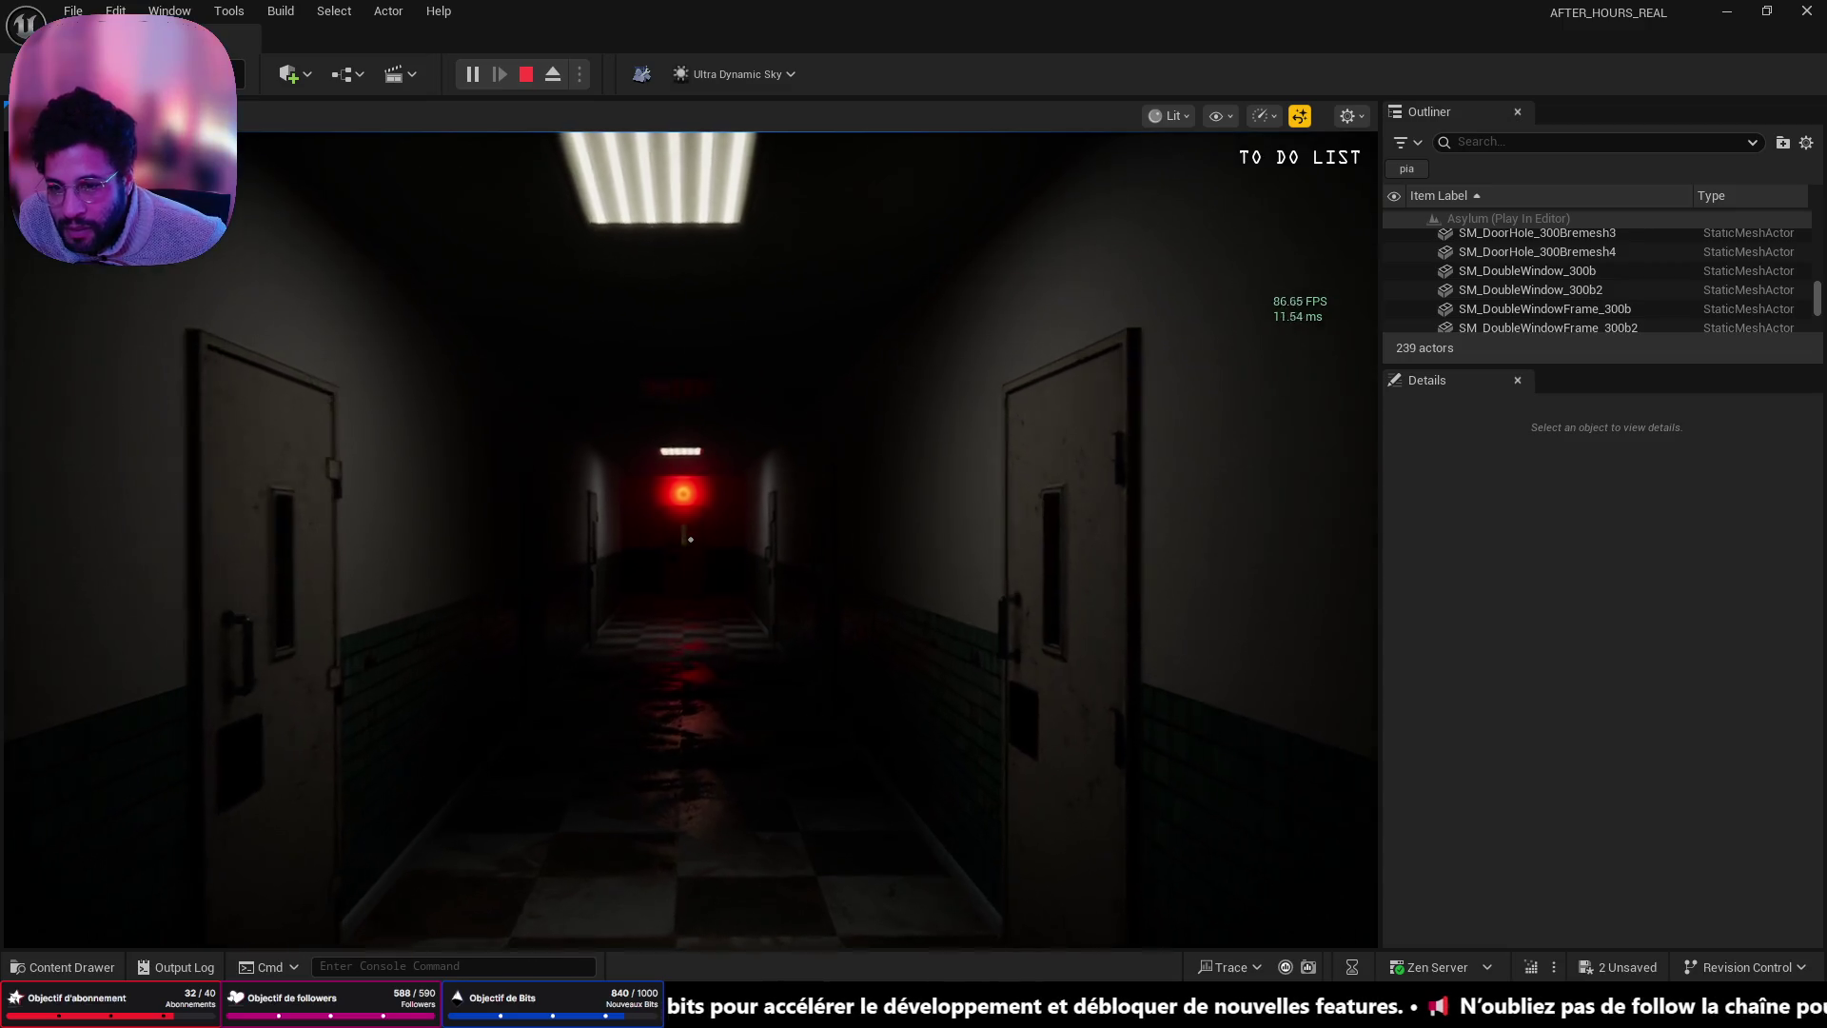
click(690, 540)
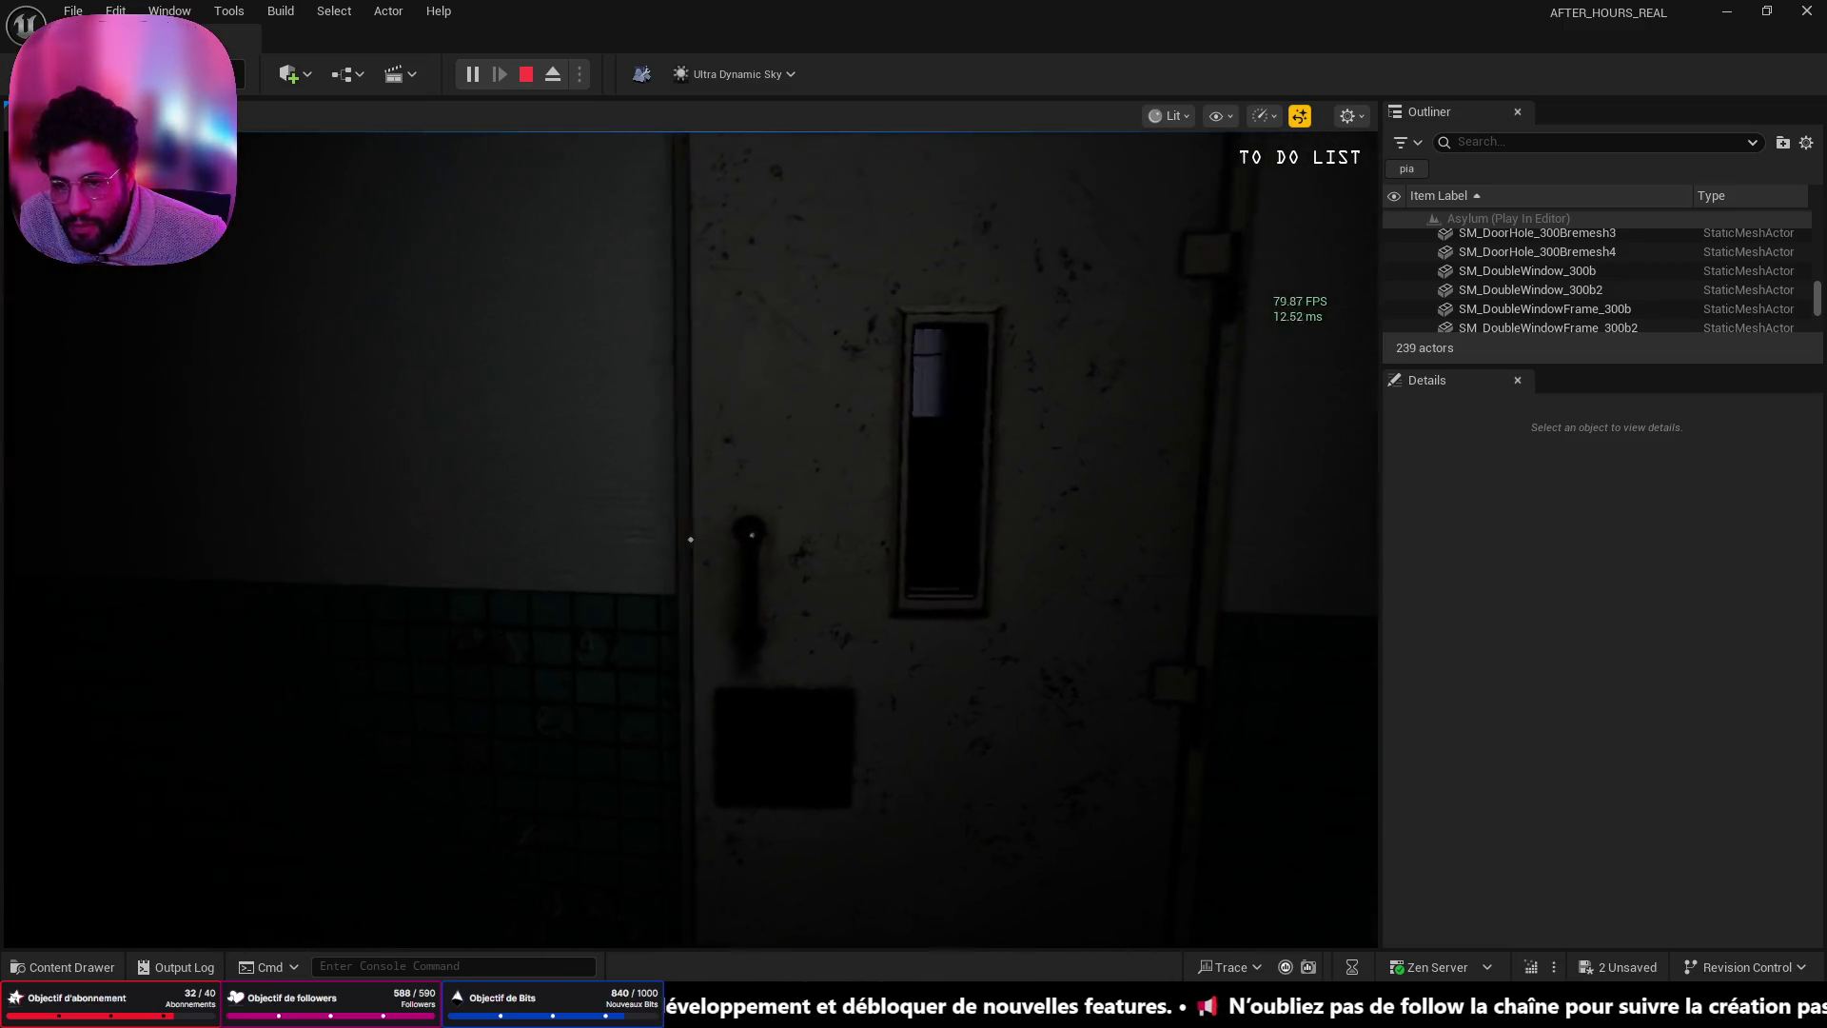
key(w)
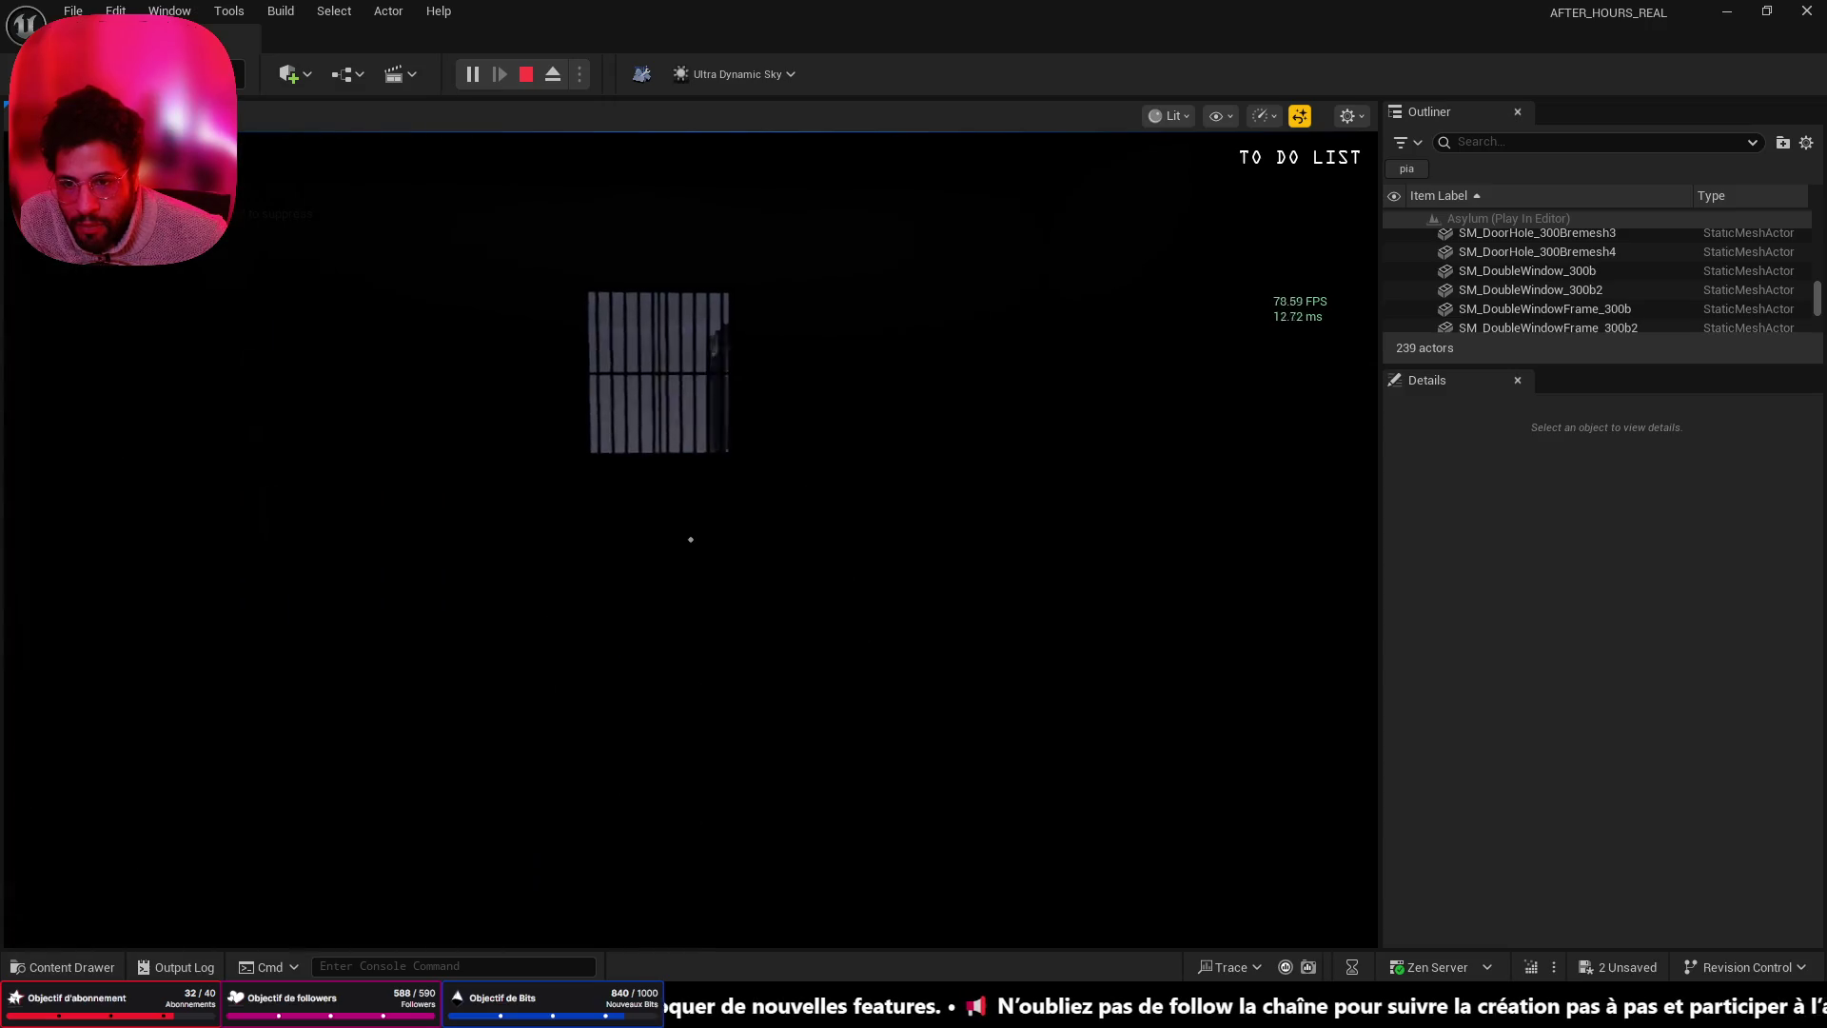
key(f)
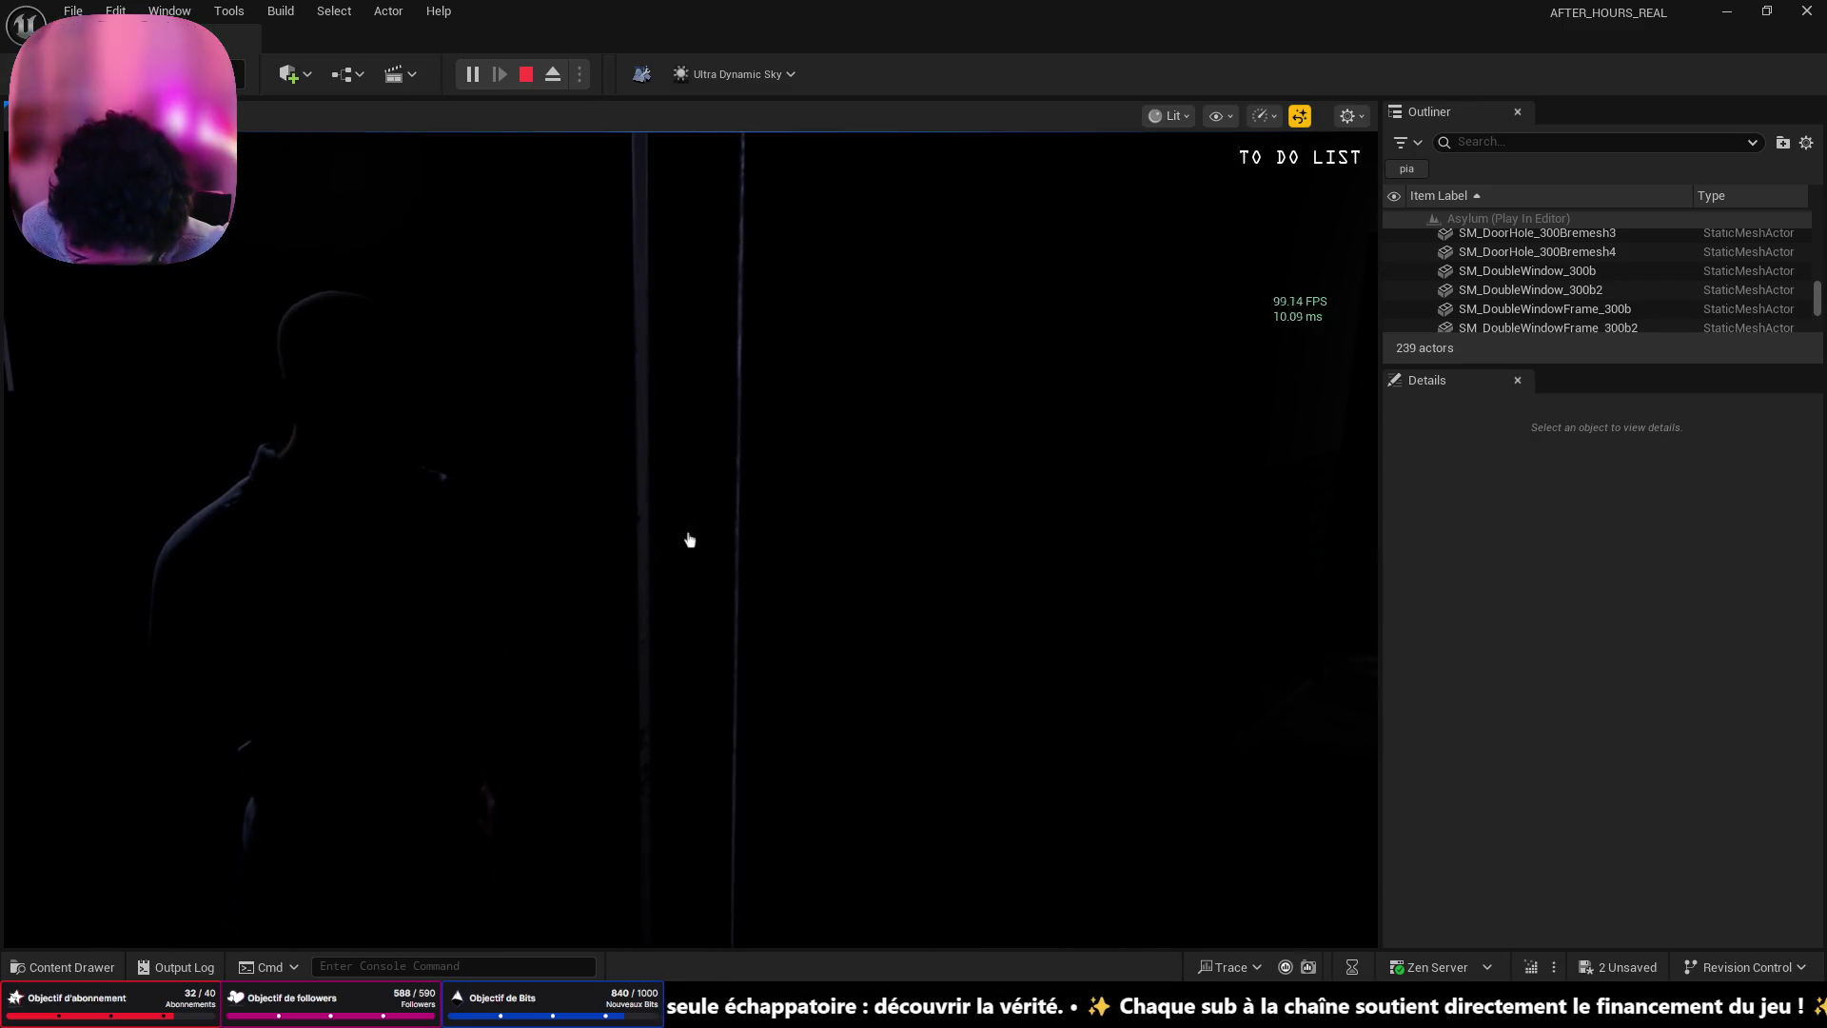
- Strike a match to light the cell, then stop the play session
click(690, 540)
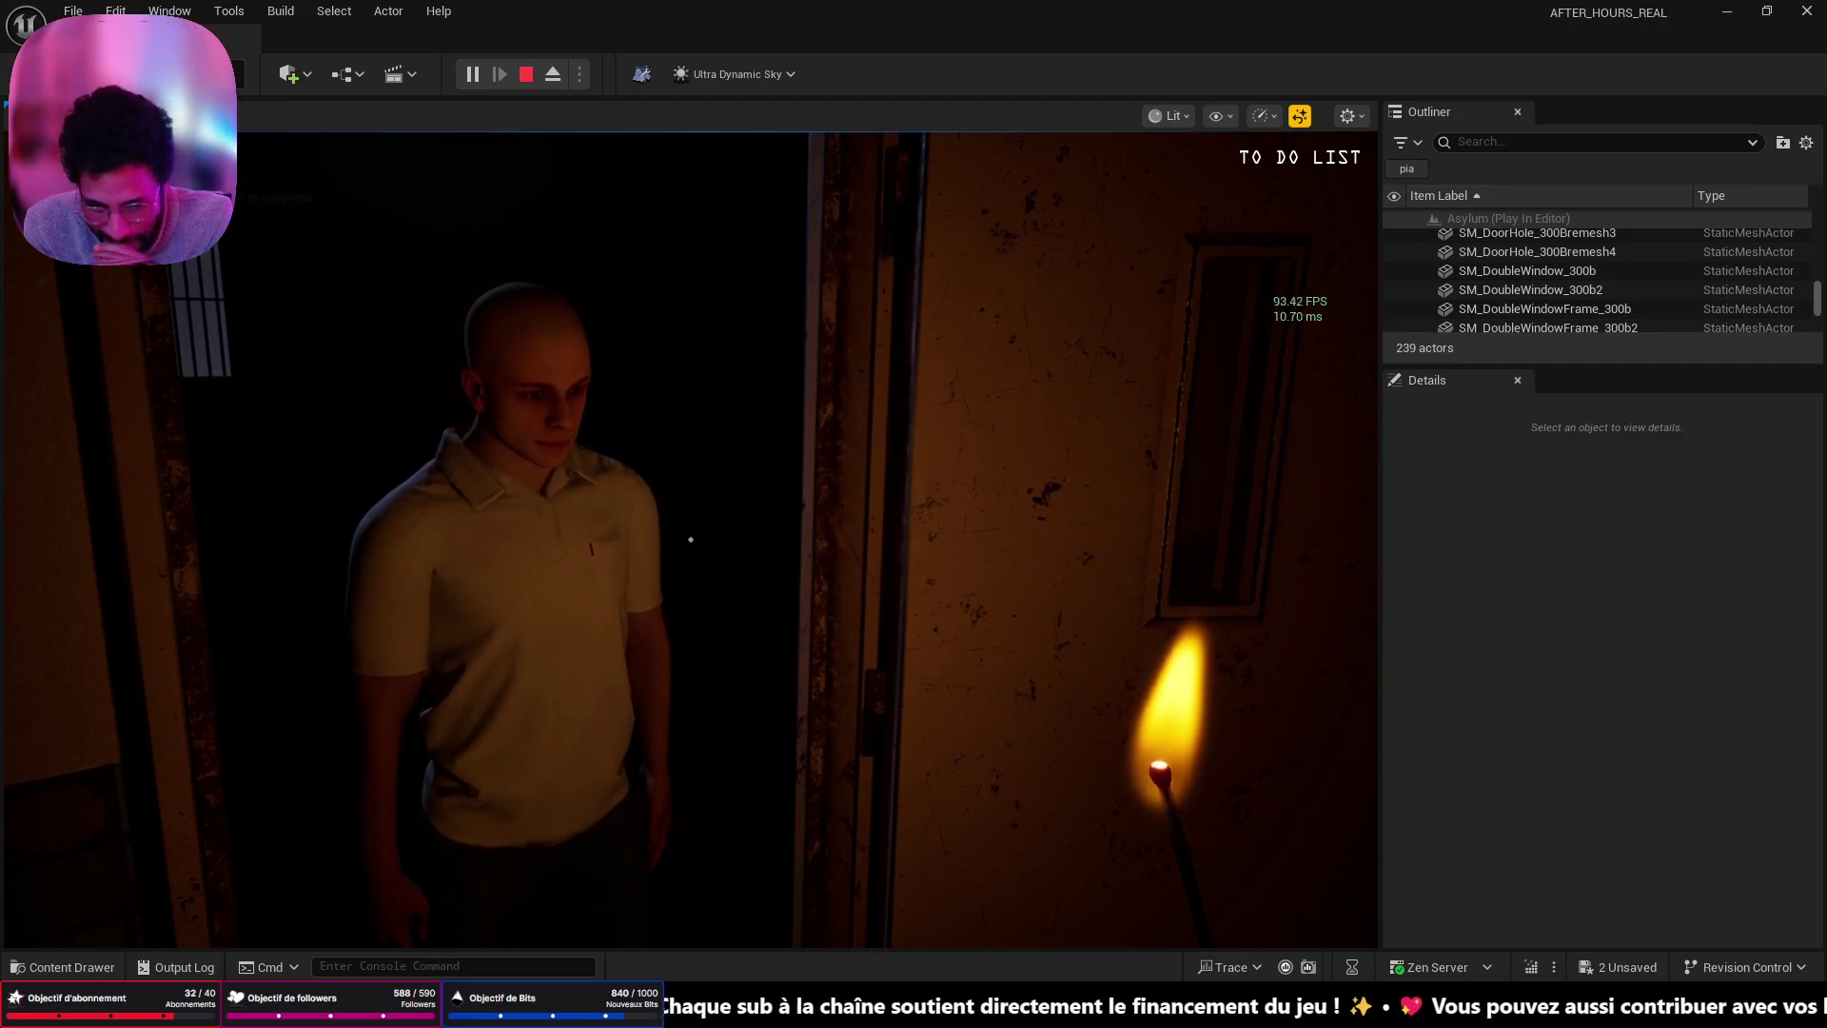
key(Escape)
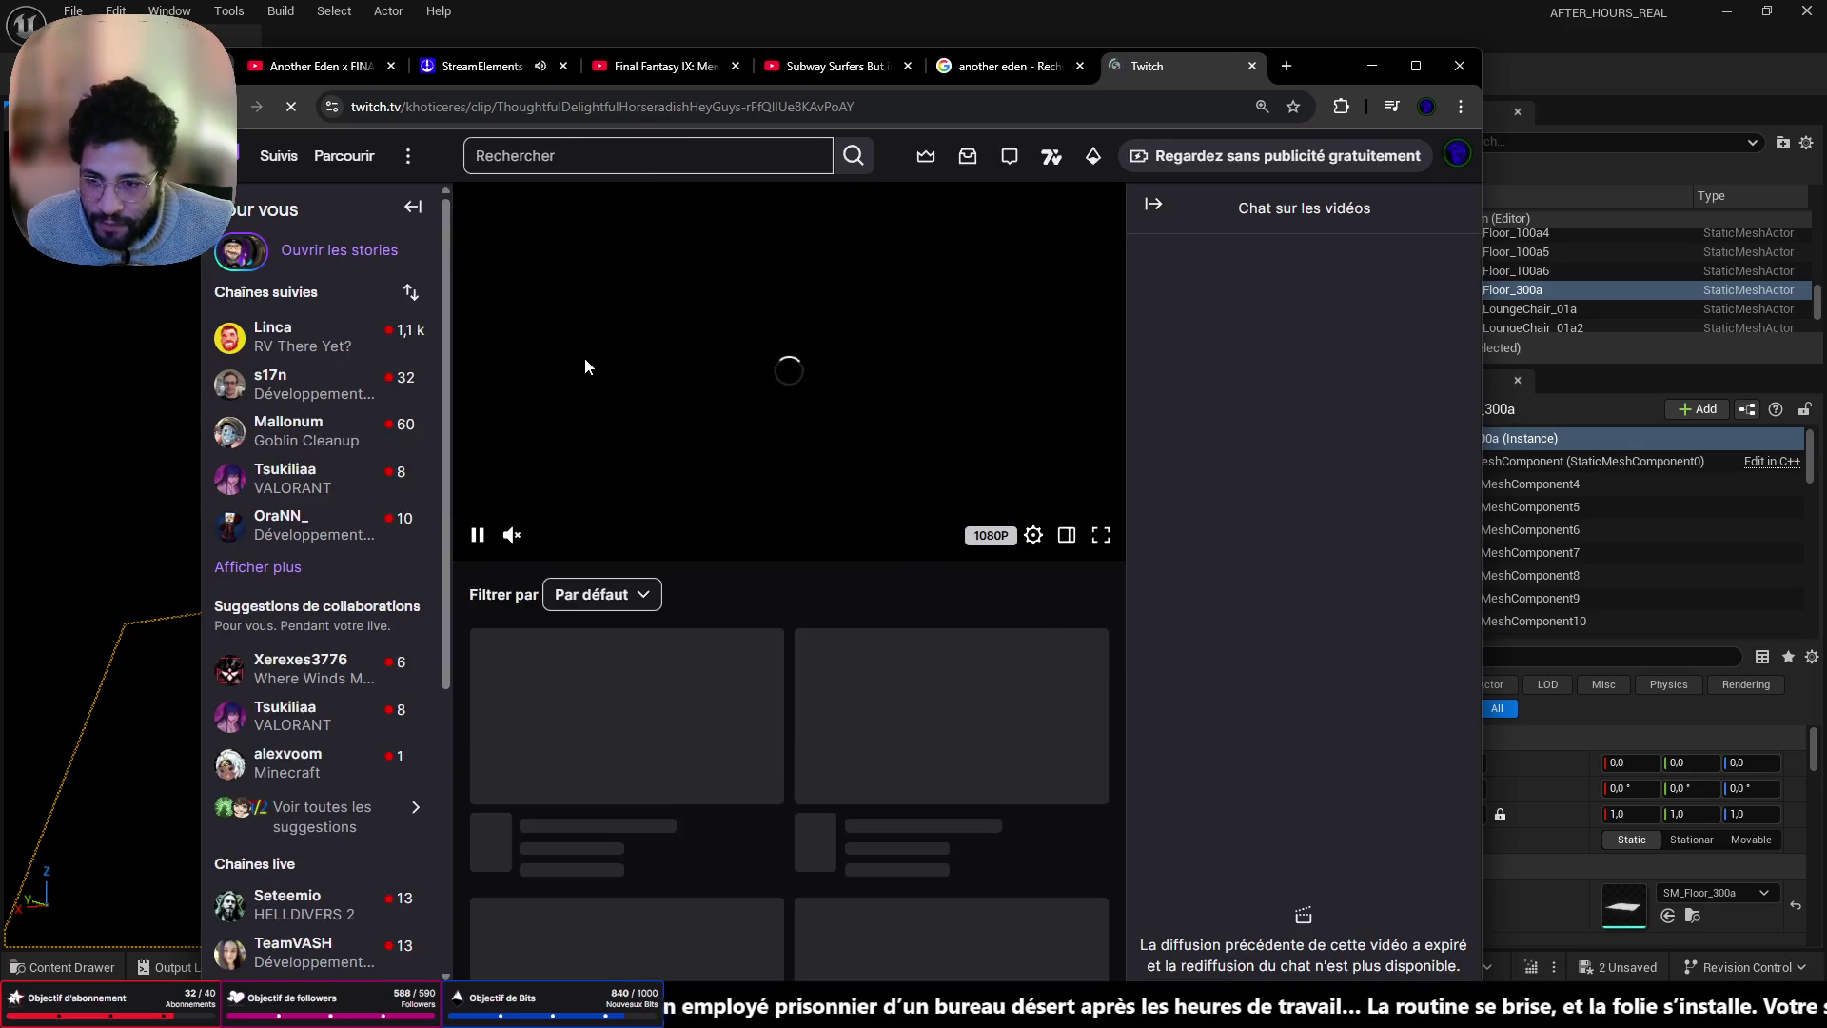
- Unmute the clip at about half volume and rewind to rewatch the scare
drag(549, 538, 586, 544)
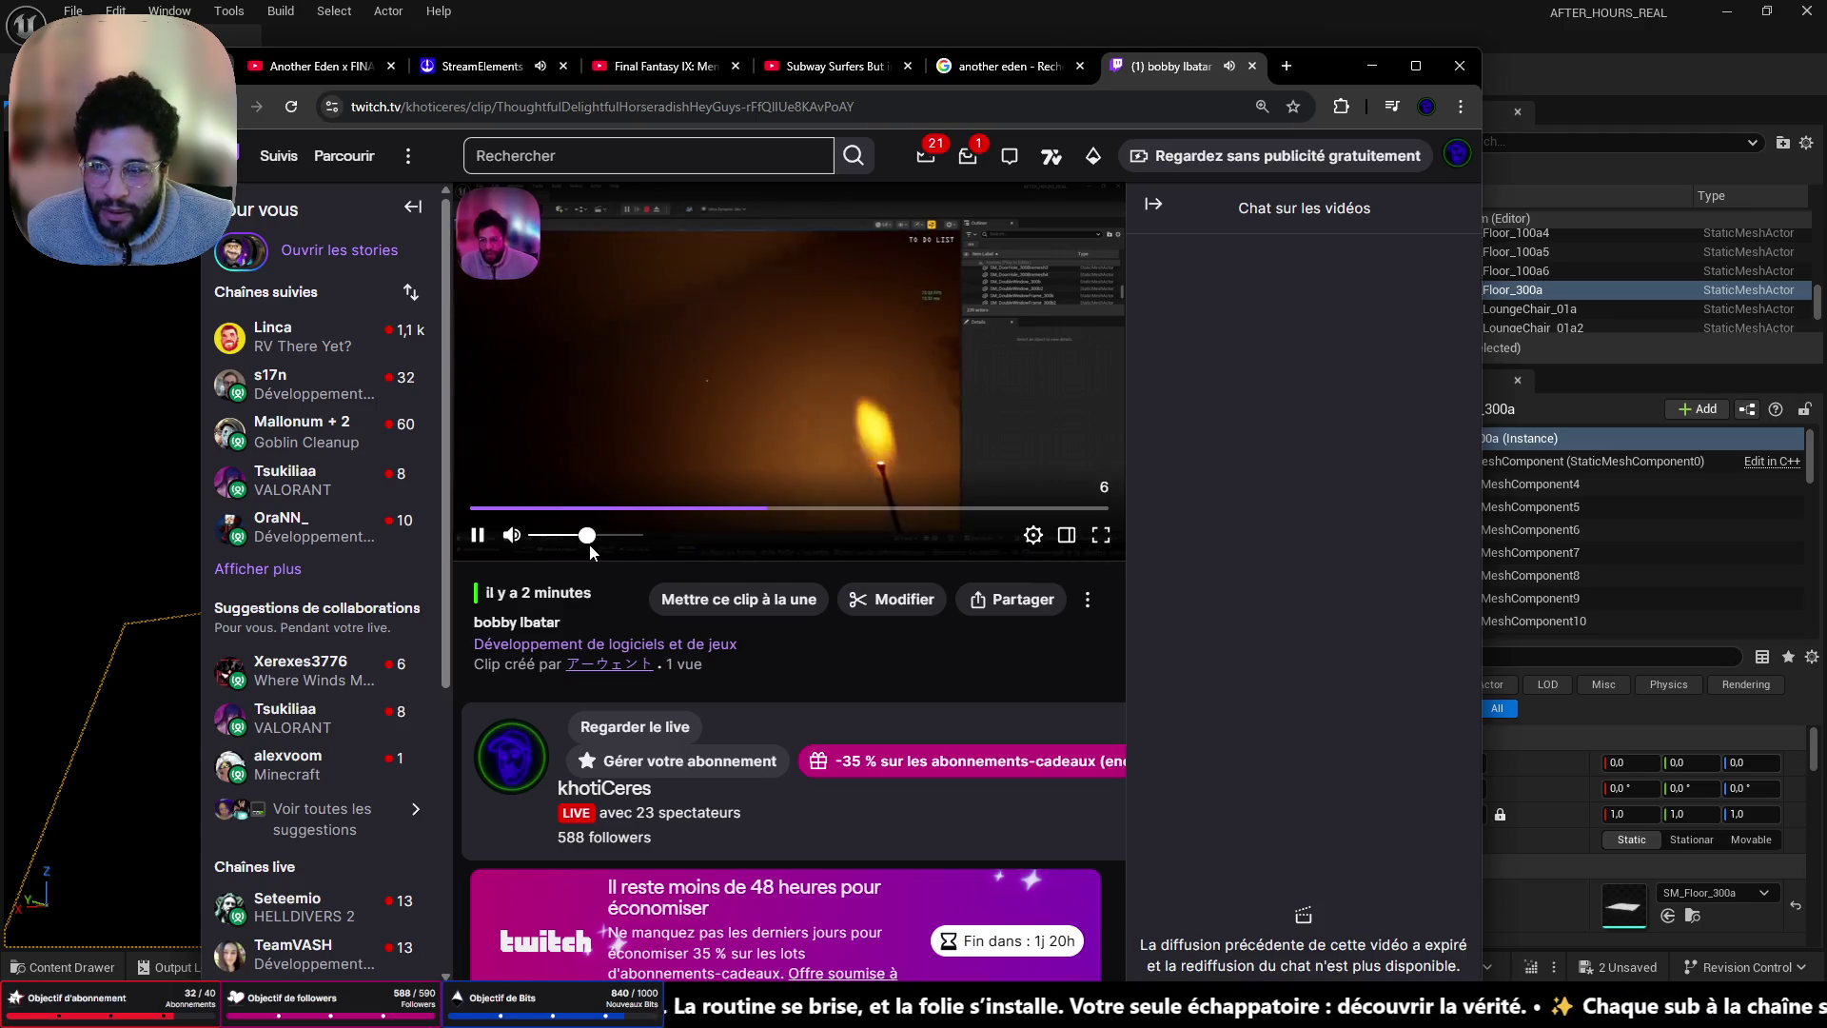
click(759, 512)
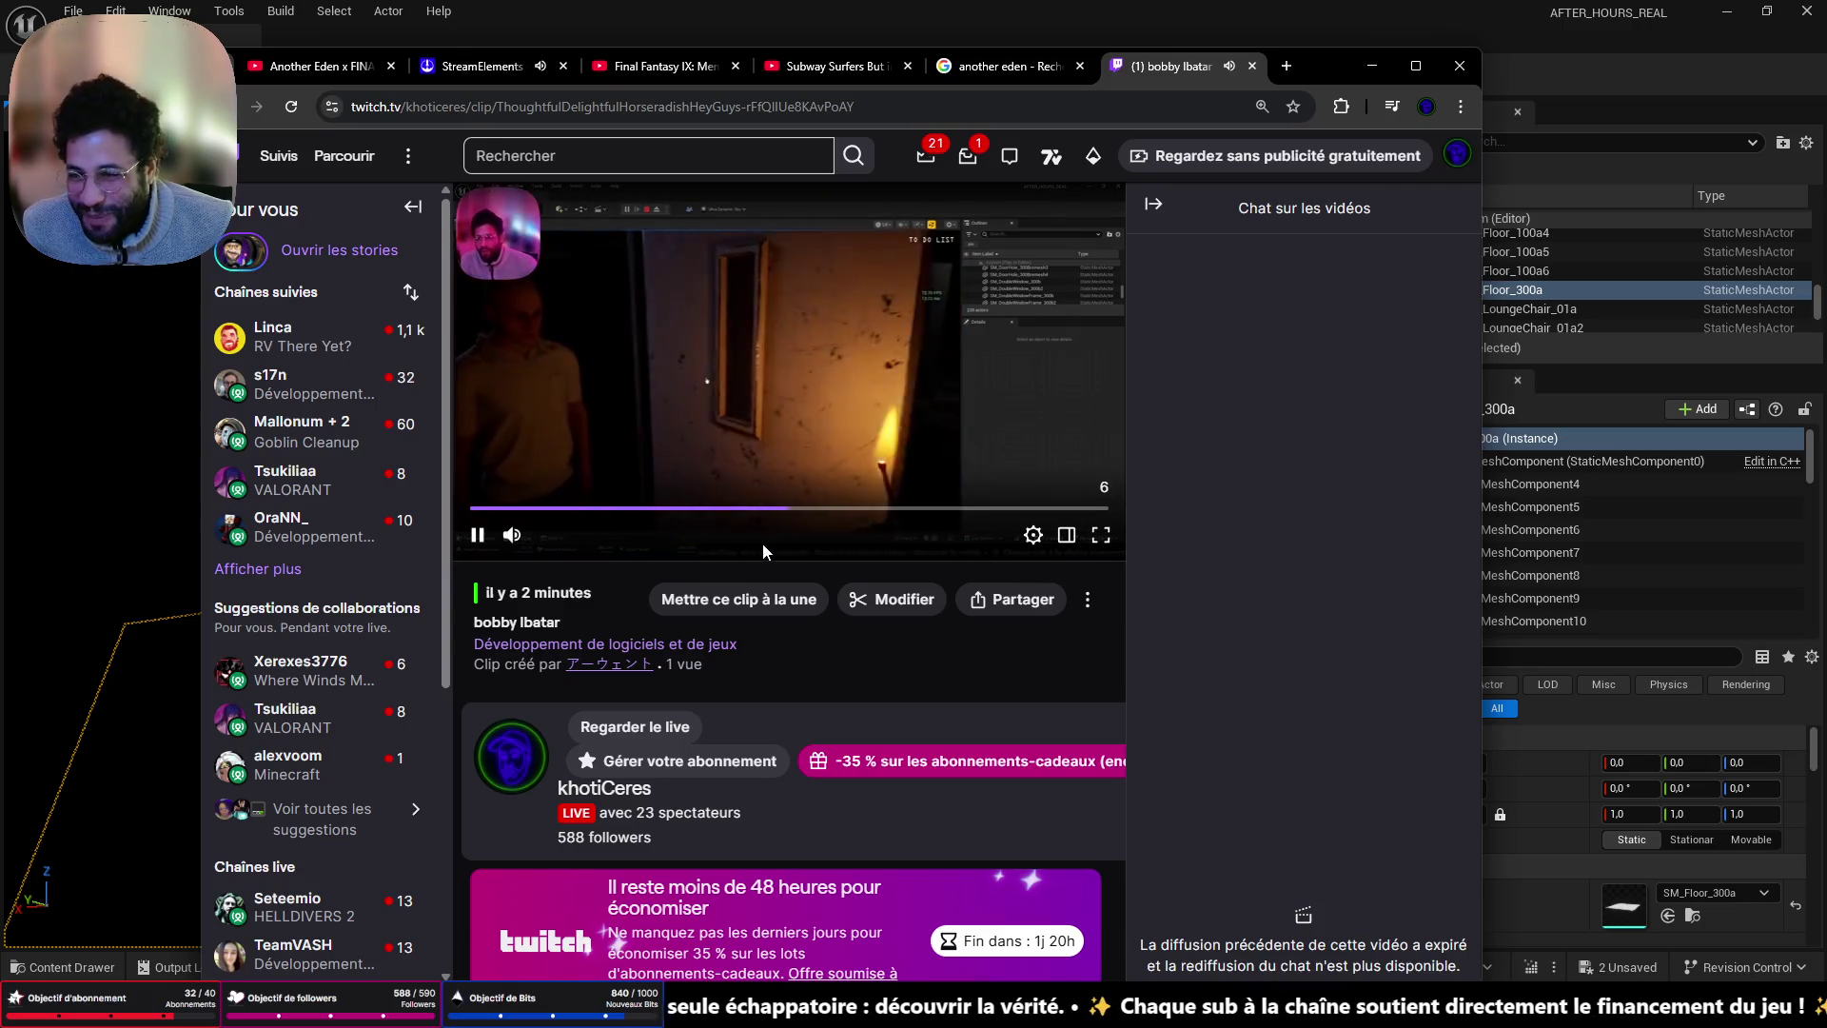
click(648, 511)
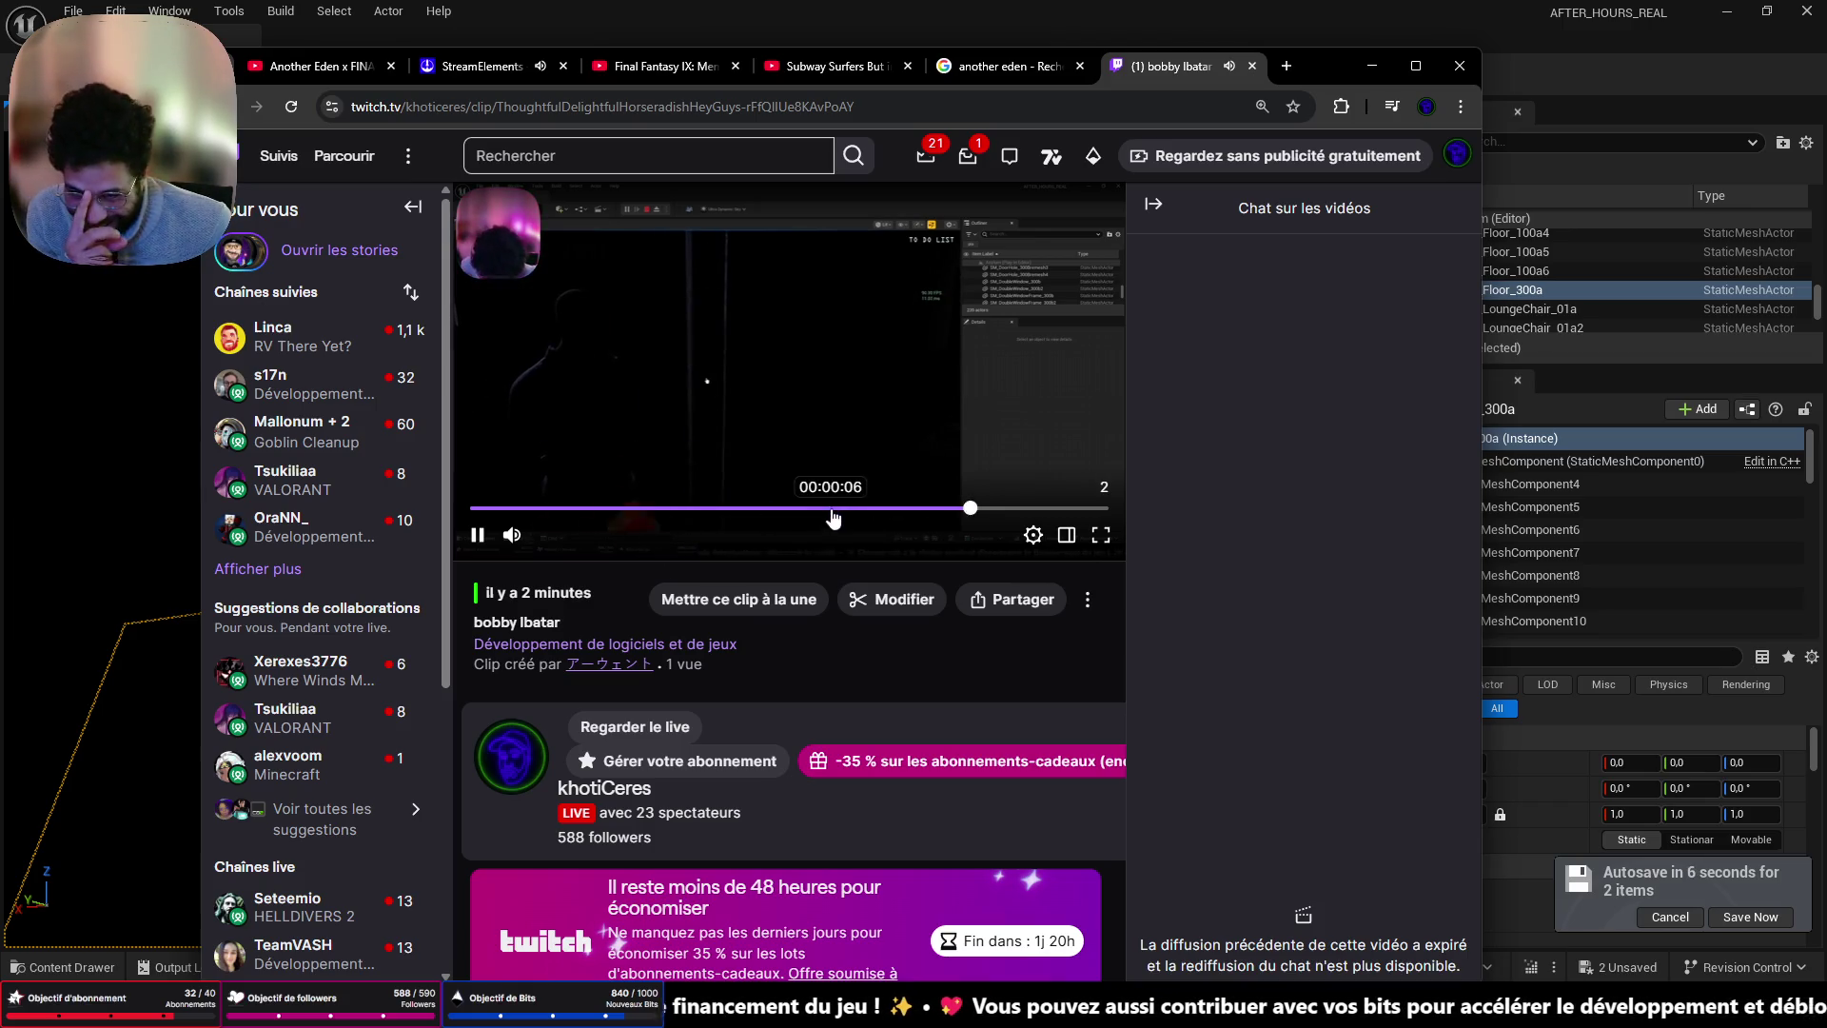
- Feature the clip on the channel, collapse the video chat panel and scroll down
click(738, 598)
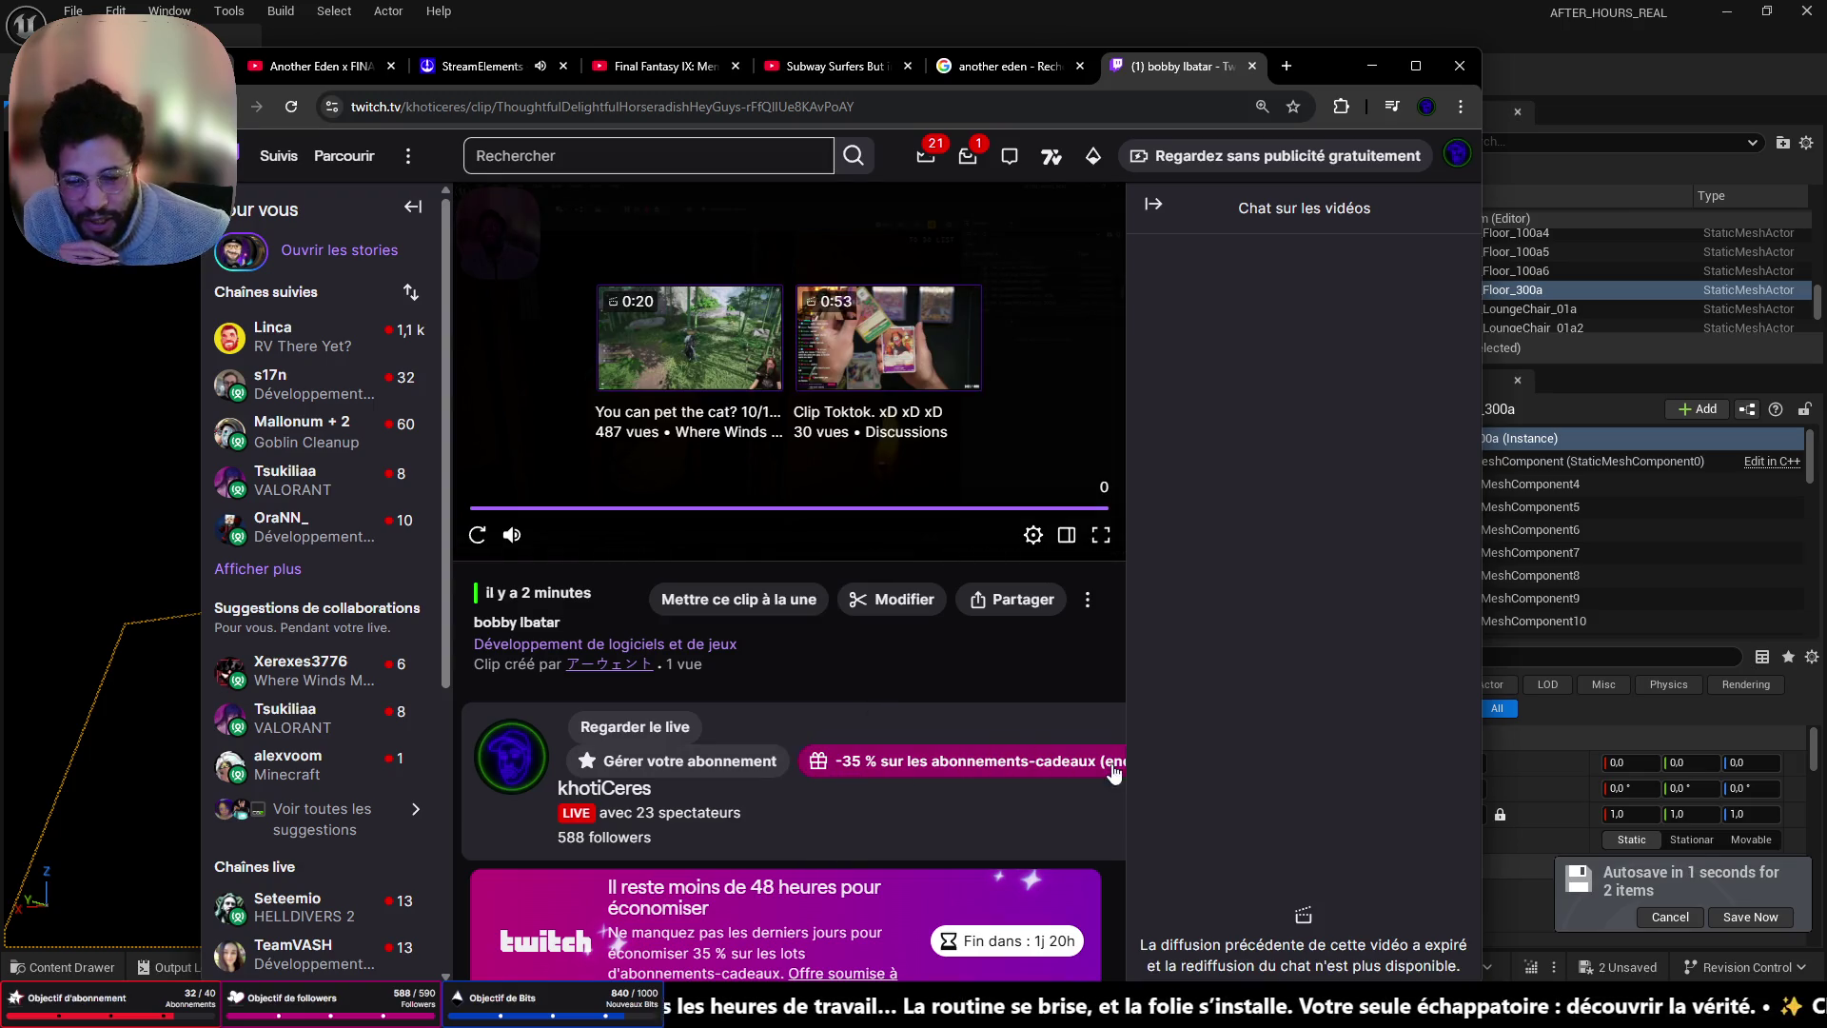
click(1154, 207)
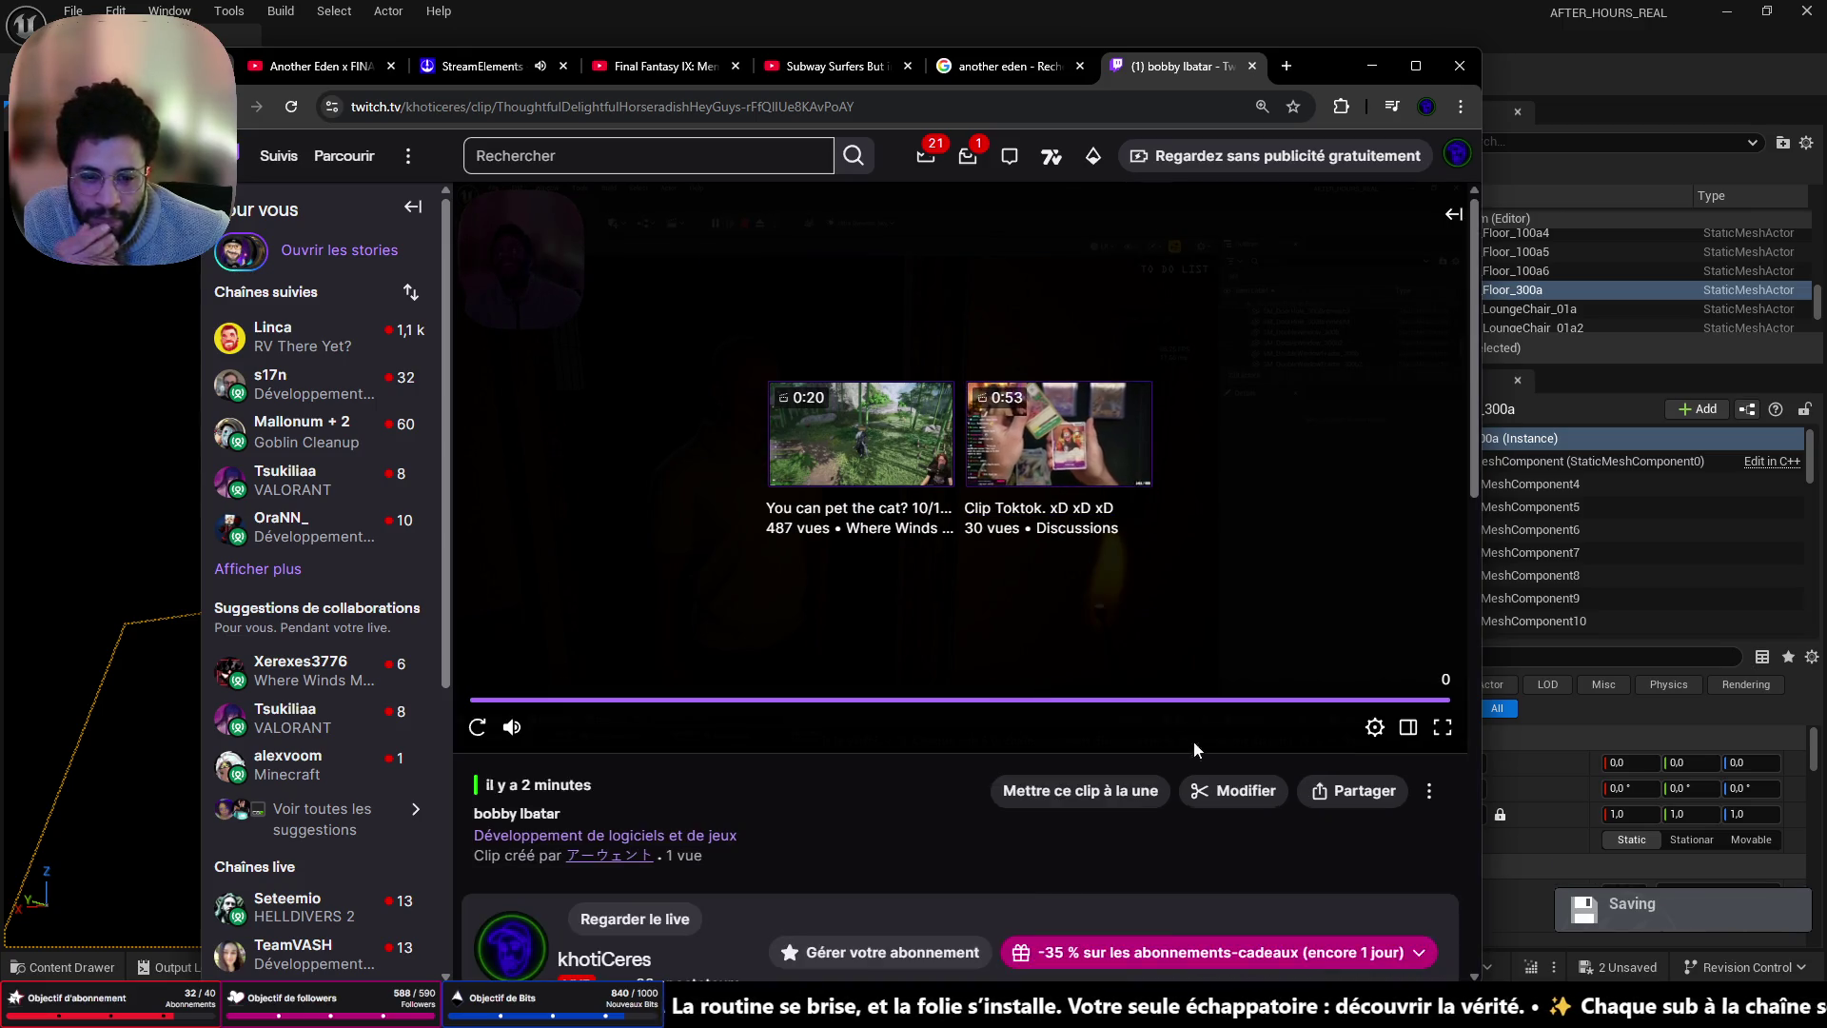
scroll(1275, 878, down, 3)
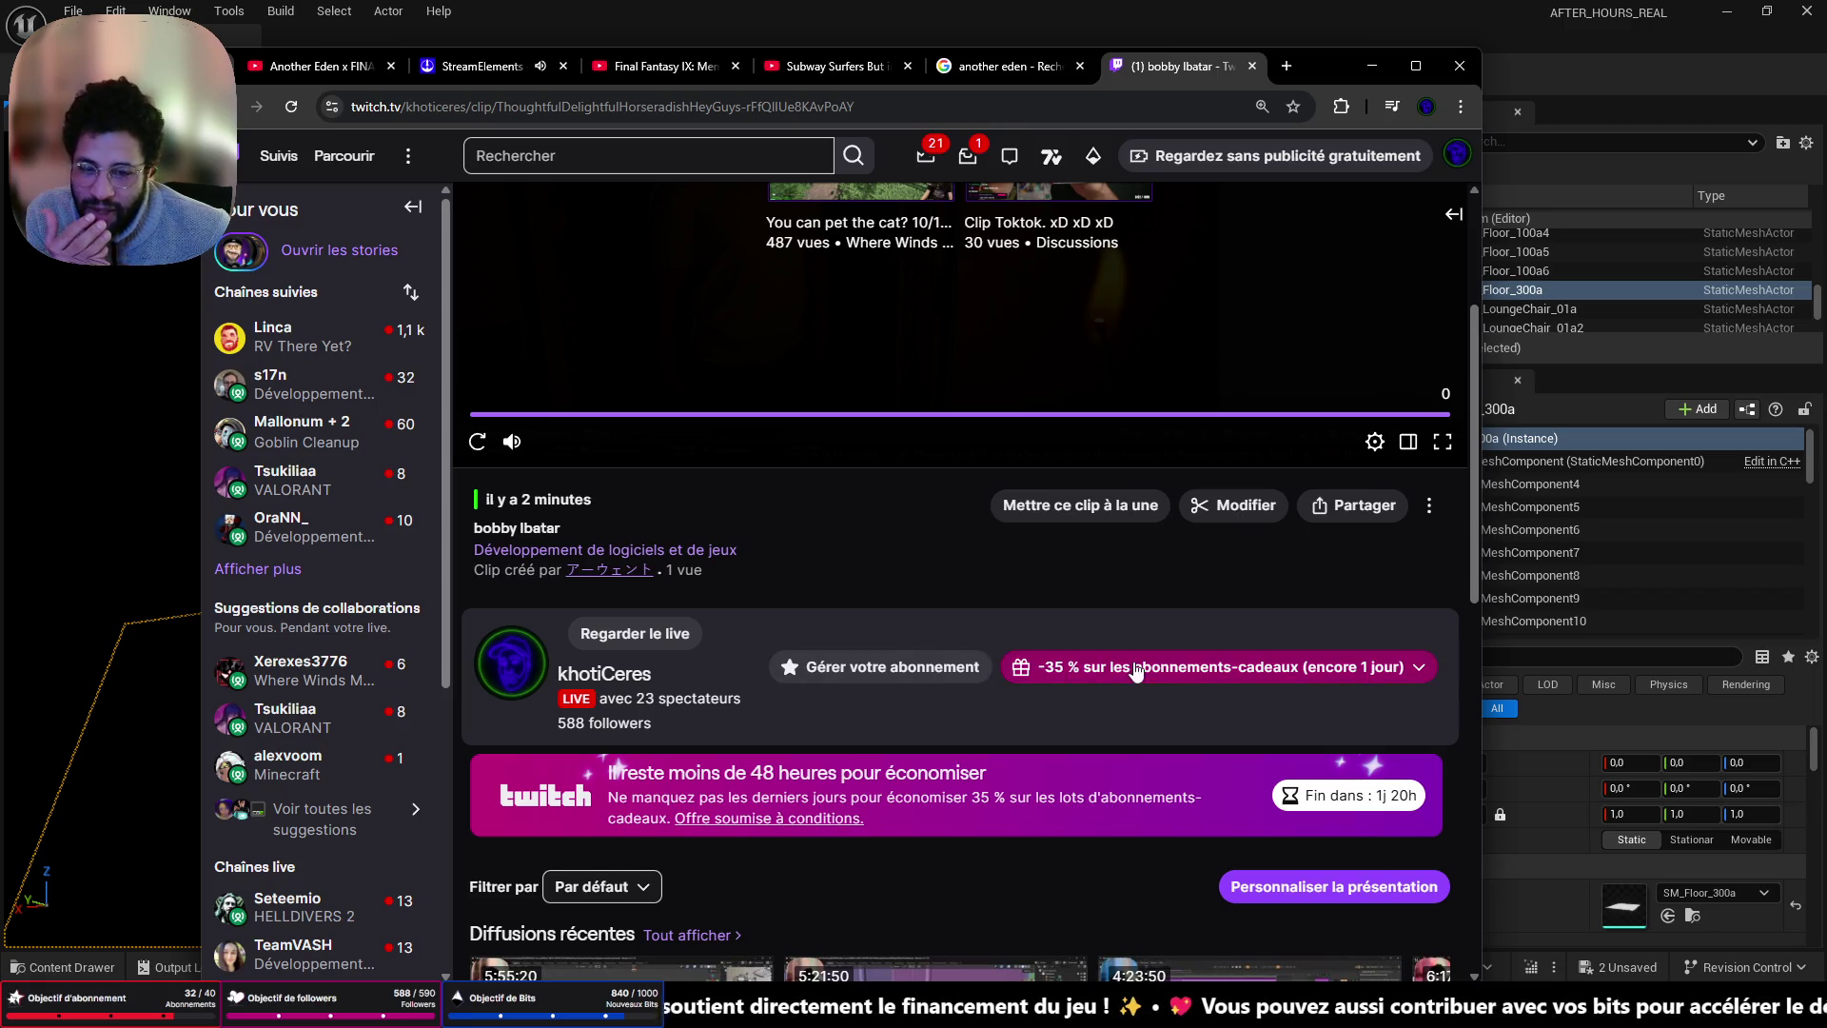
- Open Twitch's -35 % gift-subscription offers and scroll through the gift panel
click(1275, 672)
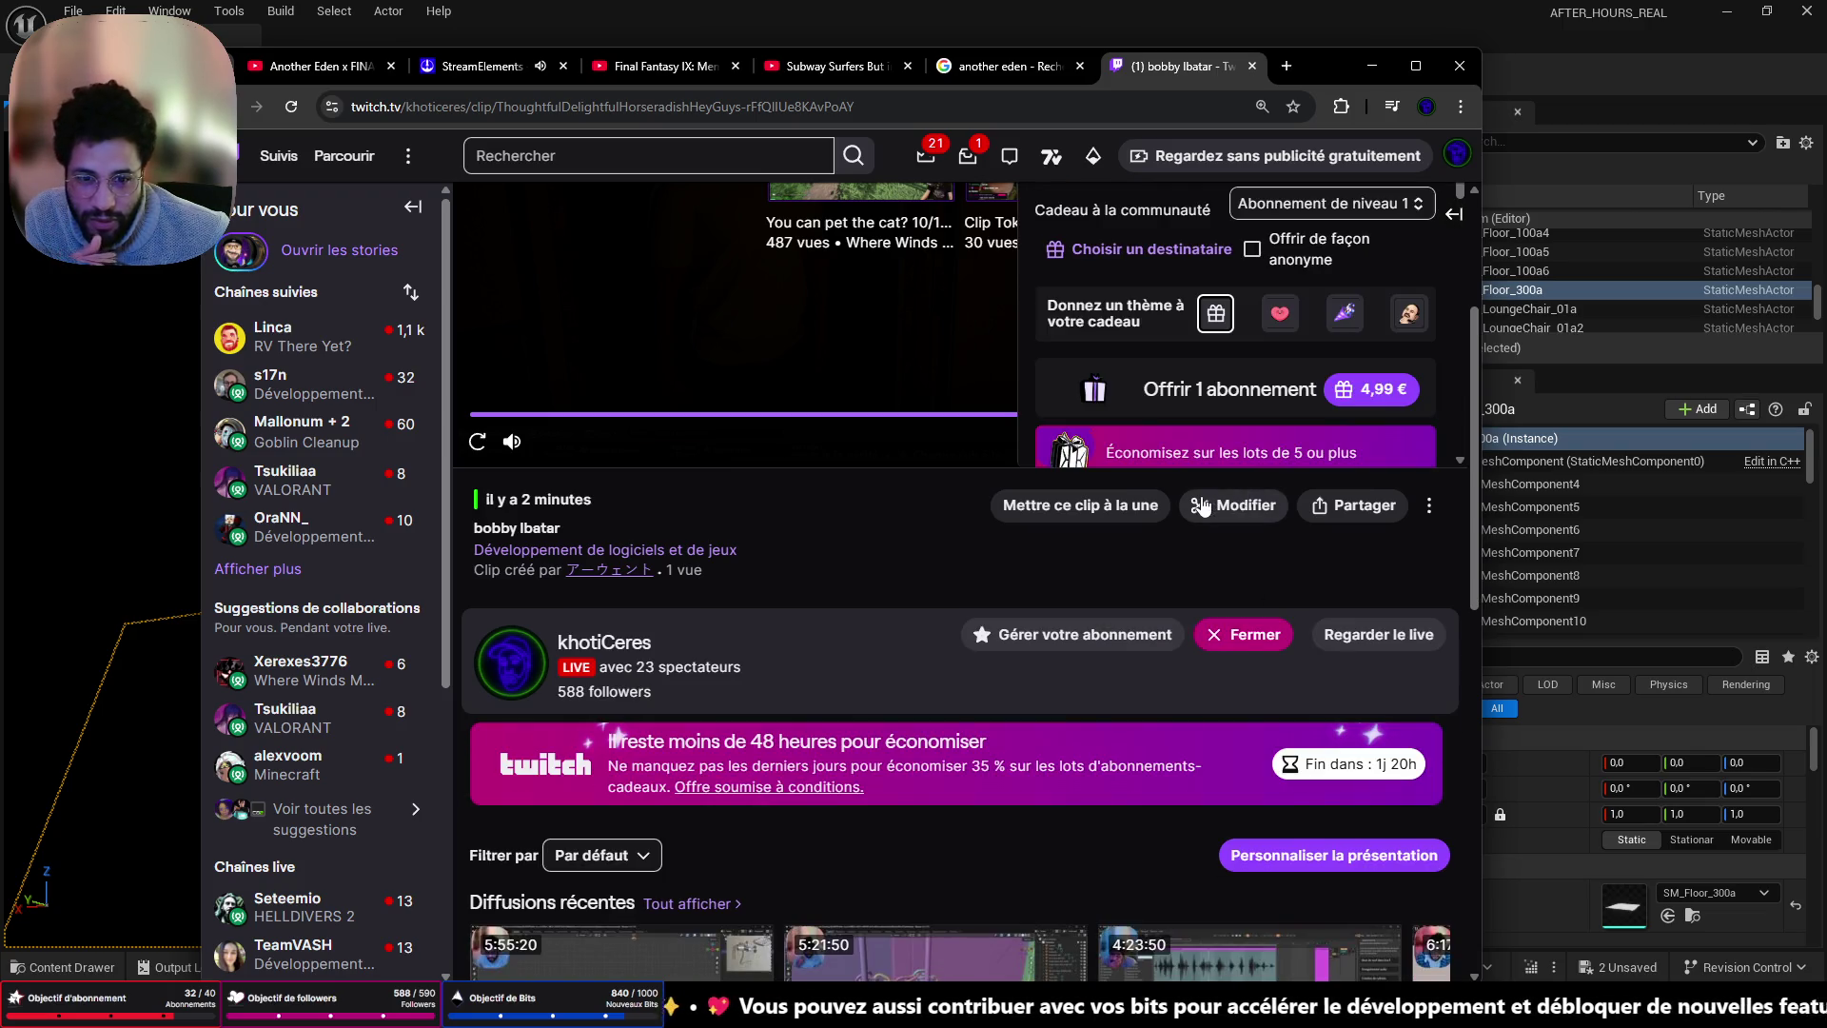
scroll(1296, 347, down, 2)
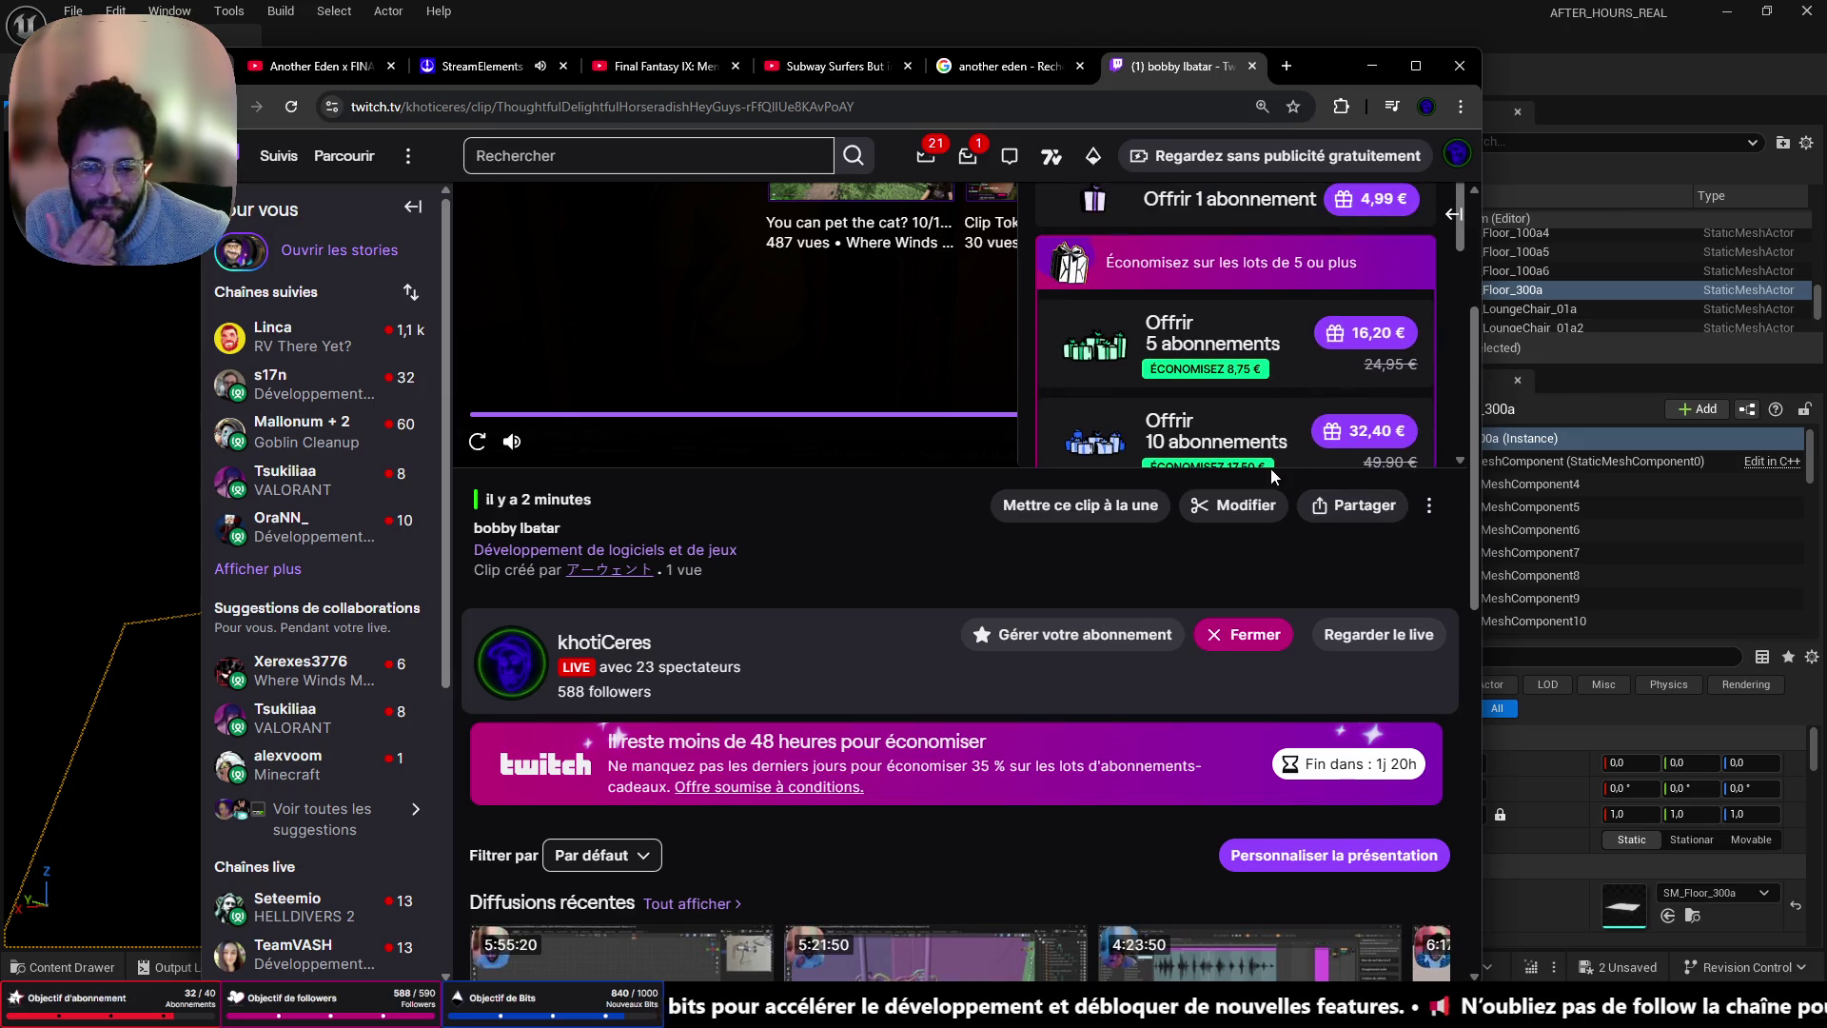
scroll(1271, 468, up, 3)
- Minimize Chrome and close Unreal's Message Log to get back to the level
double_click(1373, 77)
click(1368, 78)
click(1367, 225)
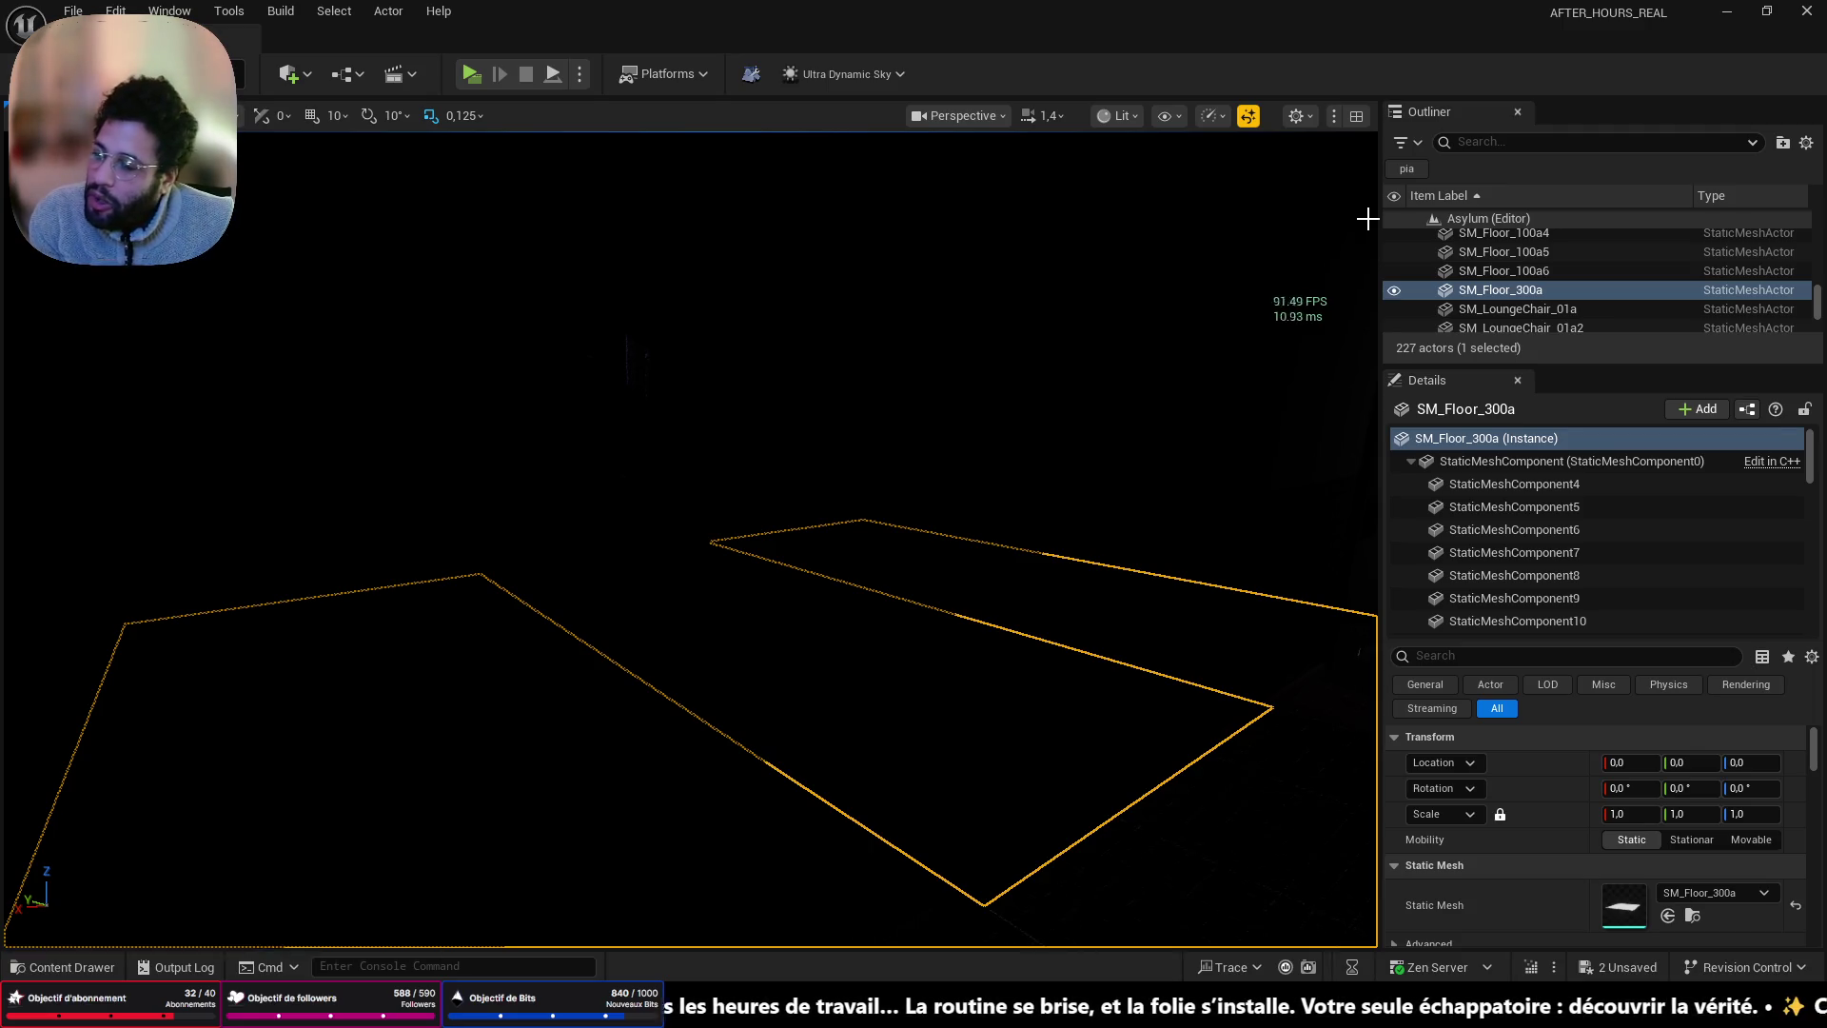
- Select Ultra_Dynamic_Sky and drag its Time Of Day to about 1766.4
mouse_move(1260, 460)
mouse_down()
mouse_move(1142, 533)
mouse_move(1113, 657)
mouse_move(1113, 509)
mouse_move(1113, 637)
mouse_move(1104, 571)
mouse_move(1237, 566)
mouse_move(1132, 571)
mouse_move(1118, 490)
mouse_up()
drag(910, 512, 909, 513)
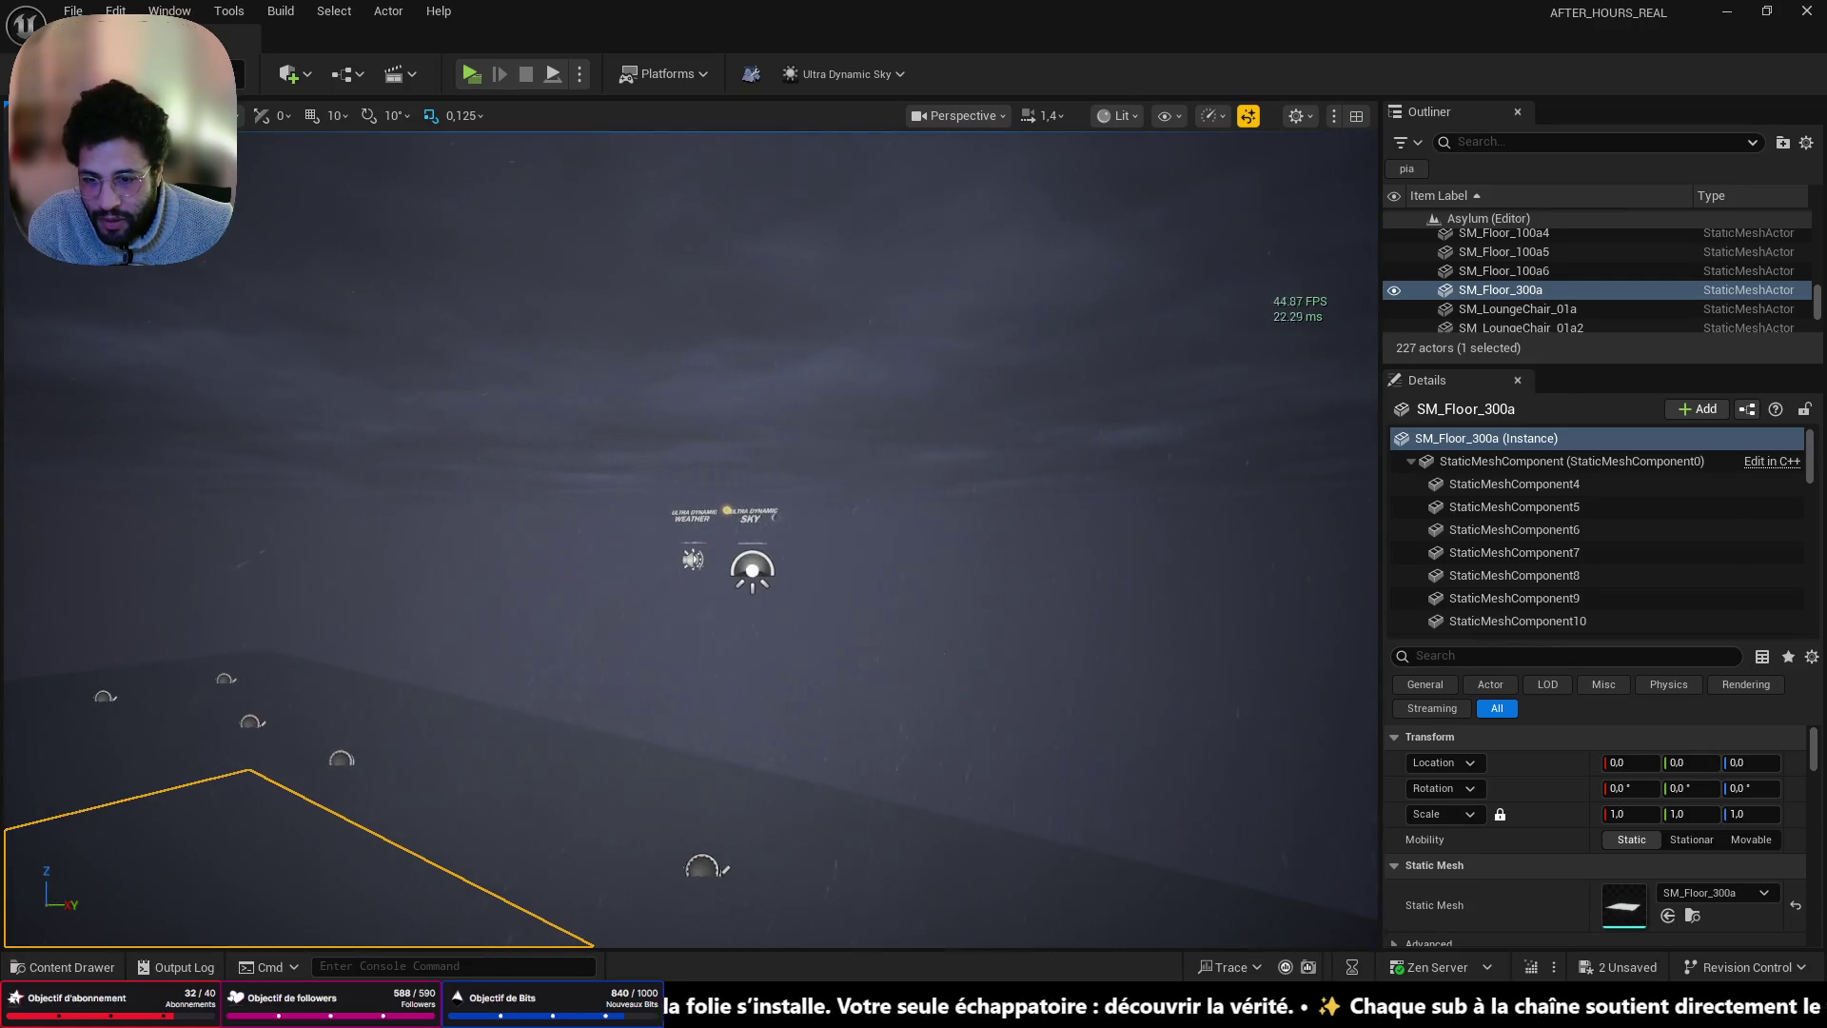
click(751, 569)
scroll(752, 569, up, 5)
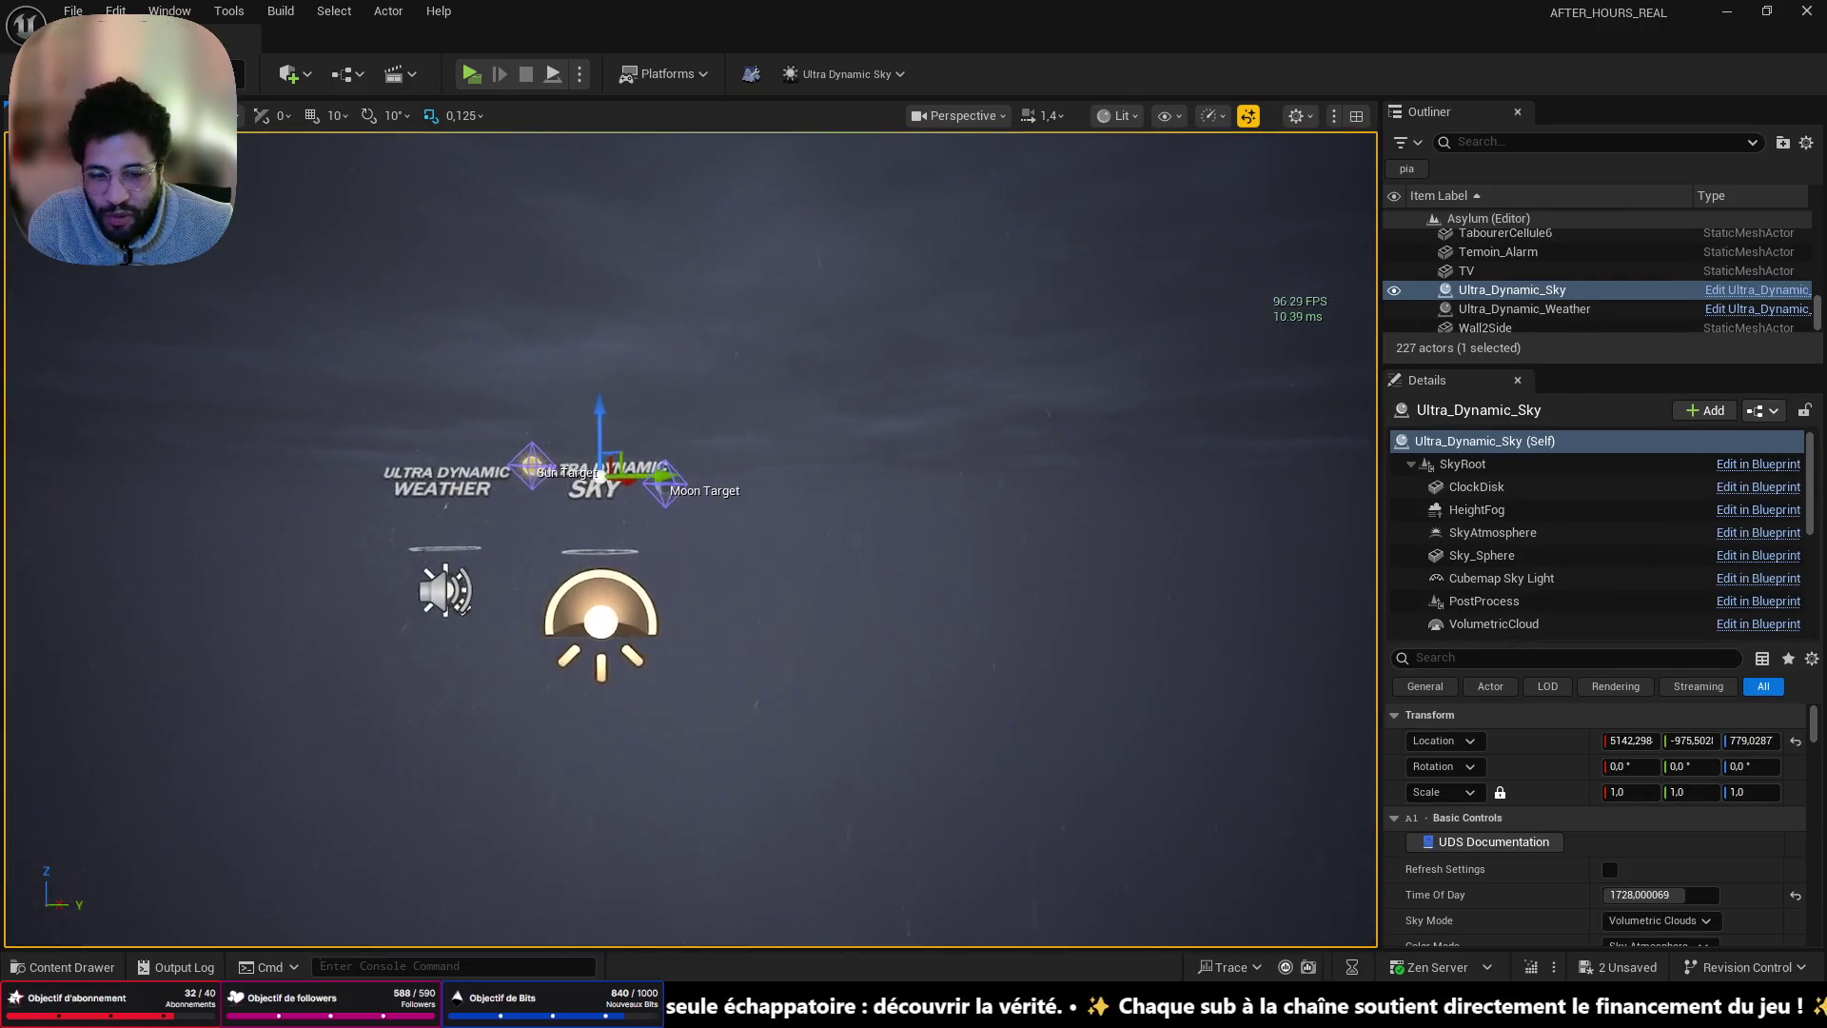
scroll(939, 640, up, 4)
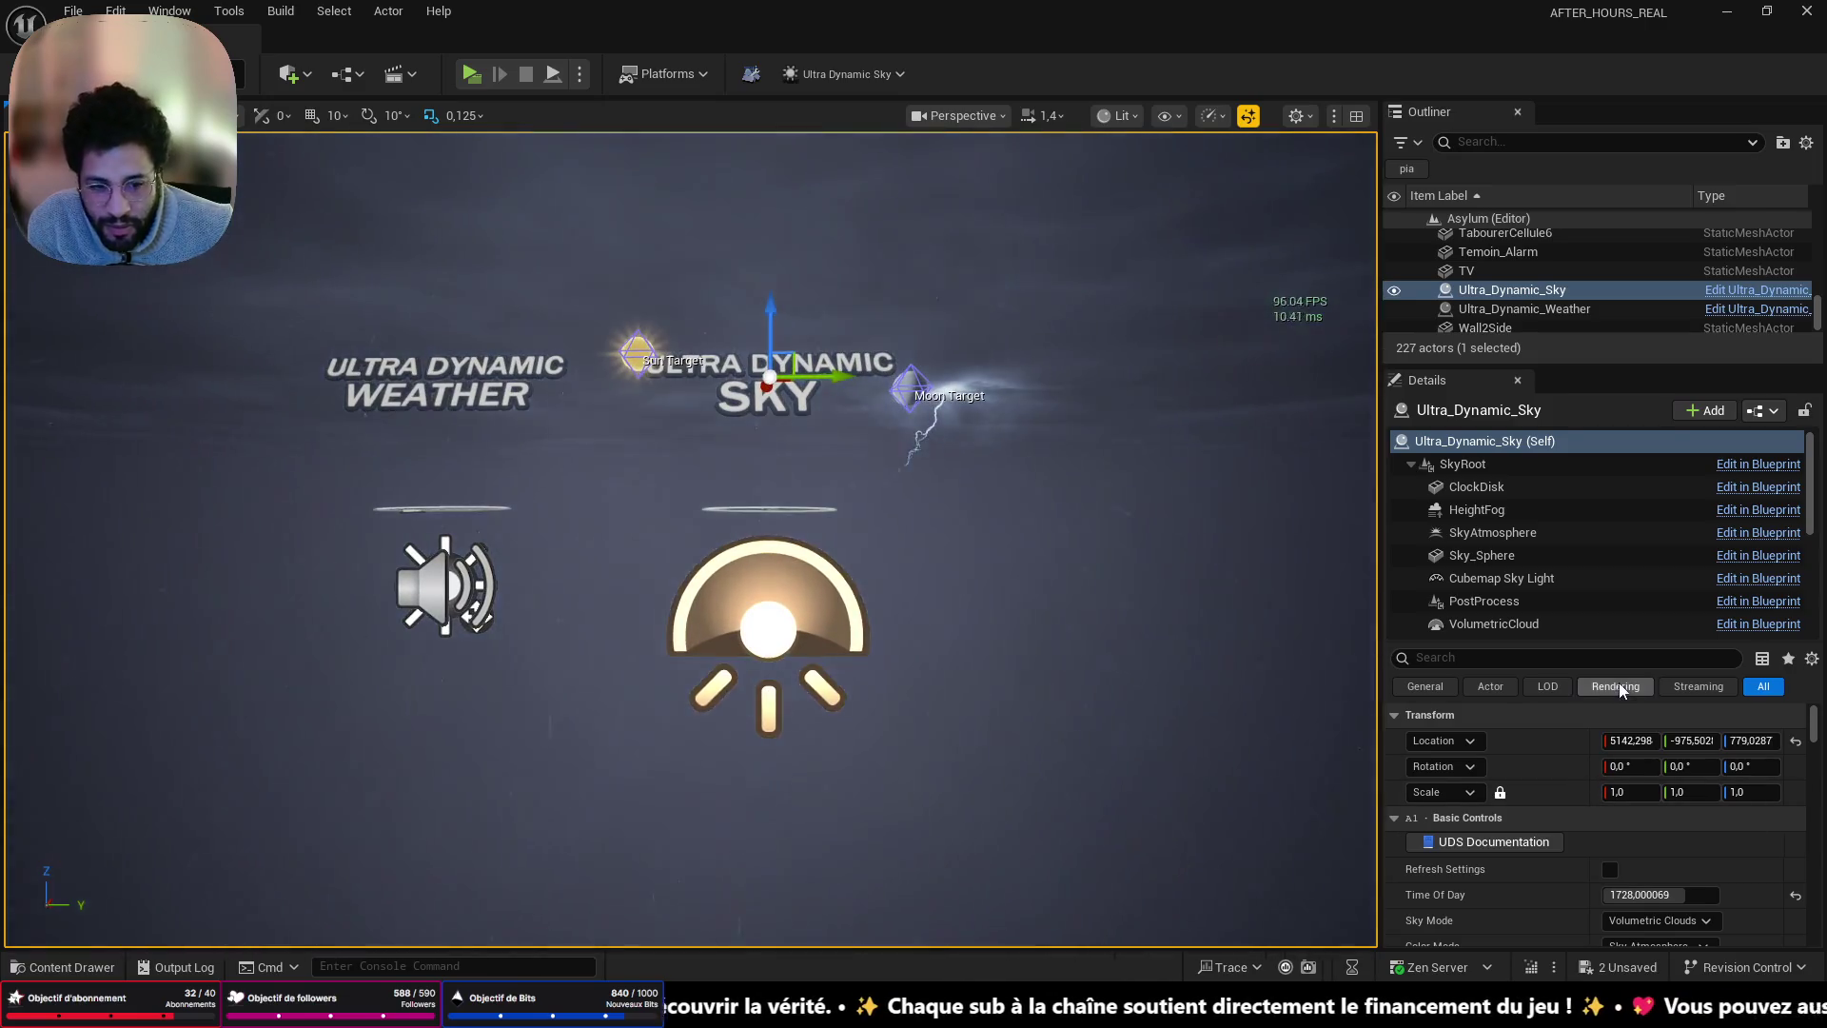
drag(1600, 640, 1617, 498)
drag(1661, 751, 1643, 752)
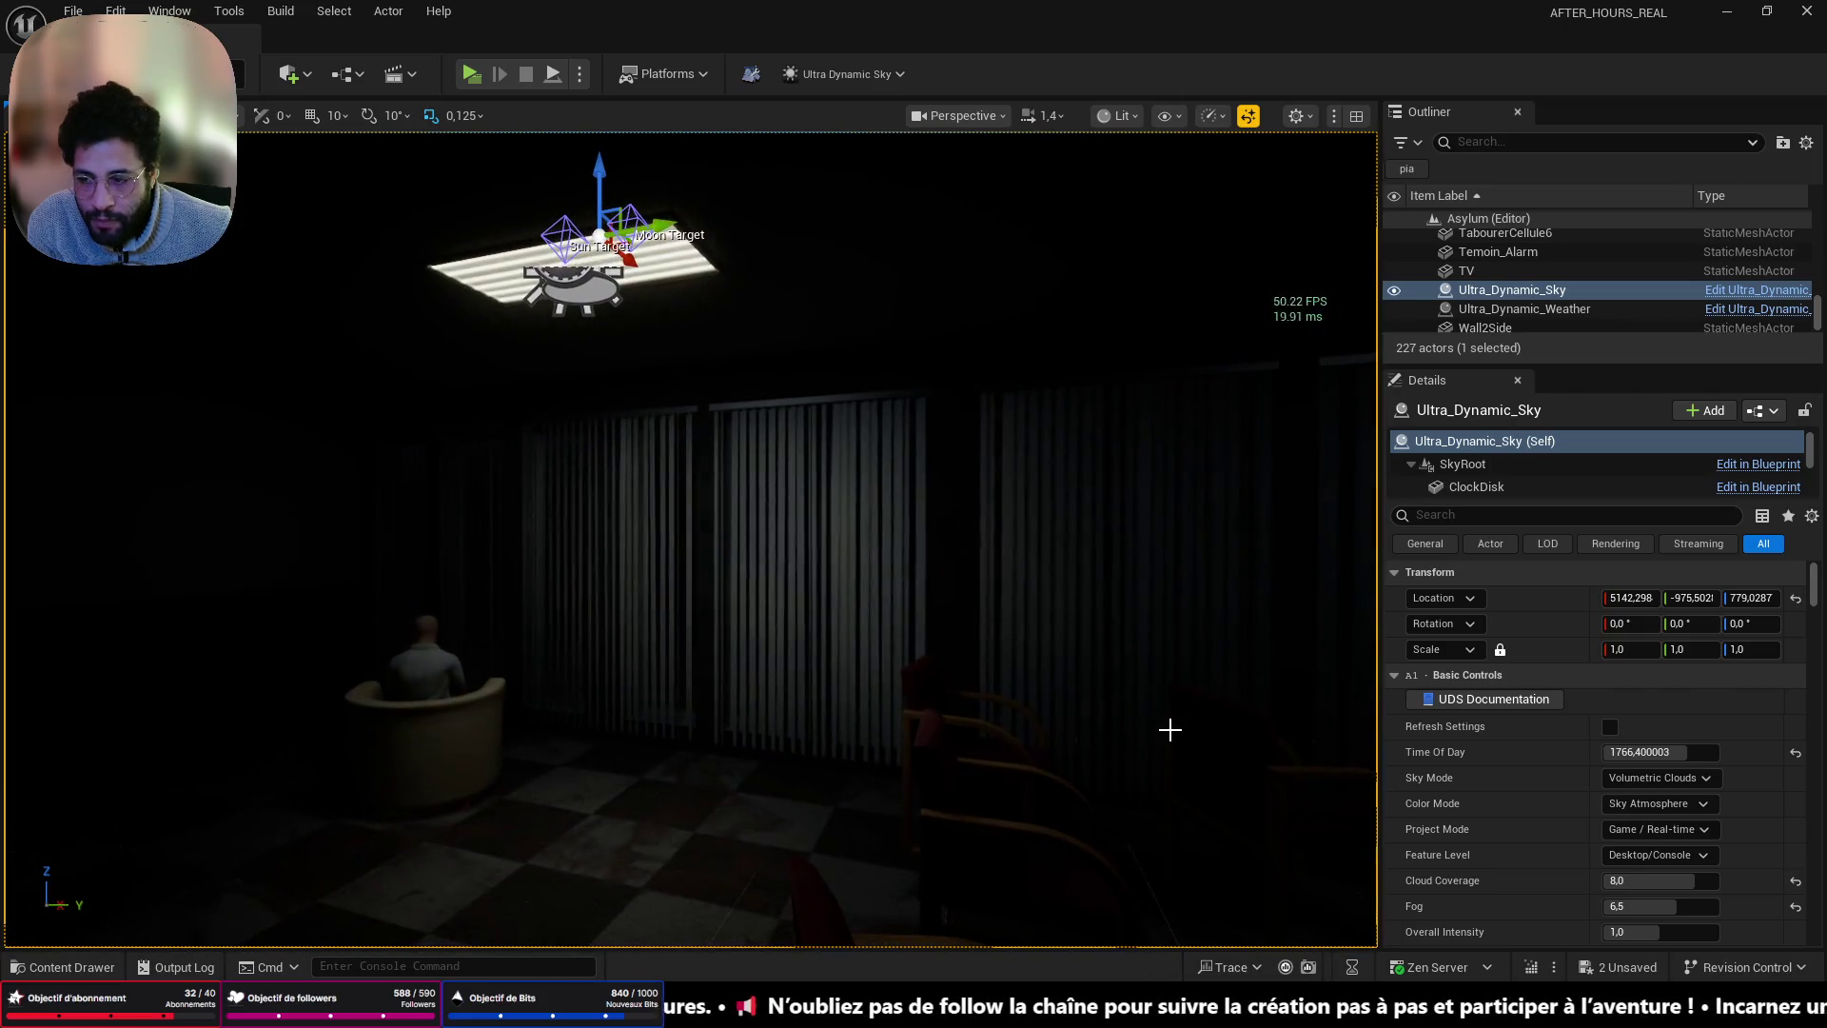
- Check the StreamElements media request queue in Chrome's Twitch window, then minimize the browser
mouse_move(904, 980)
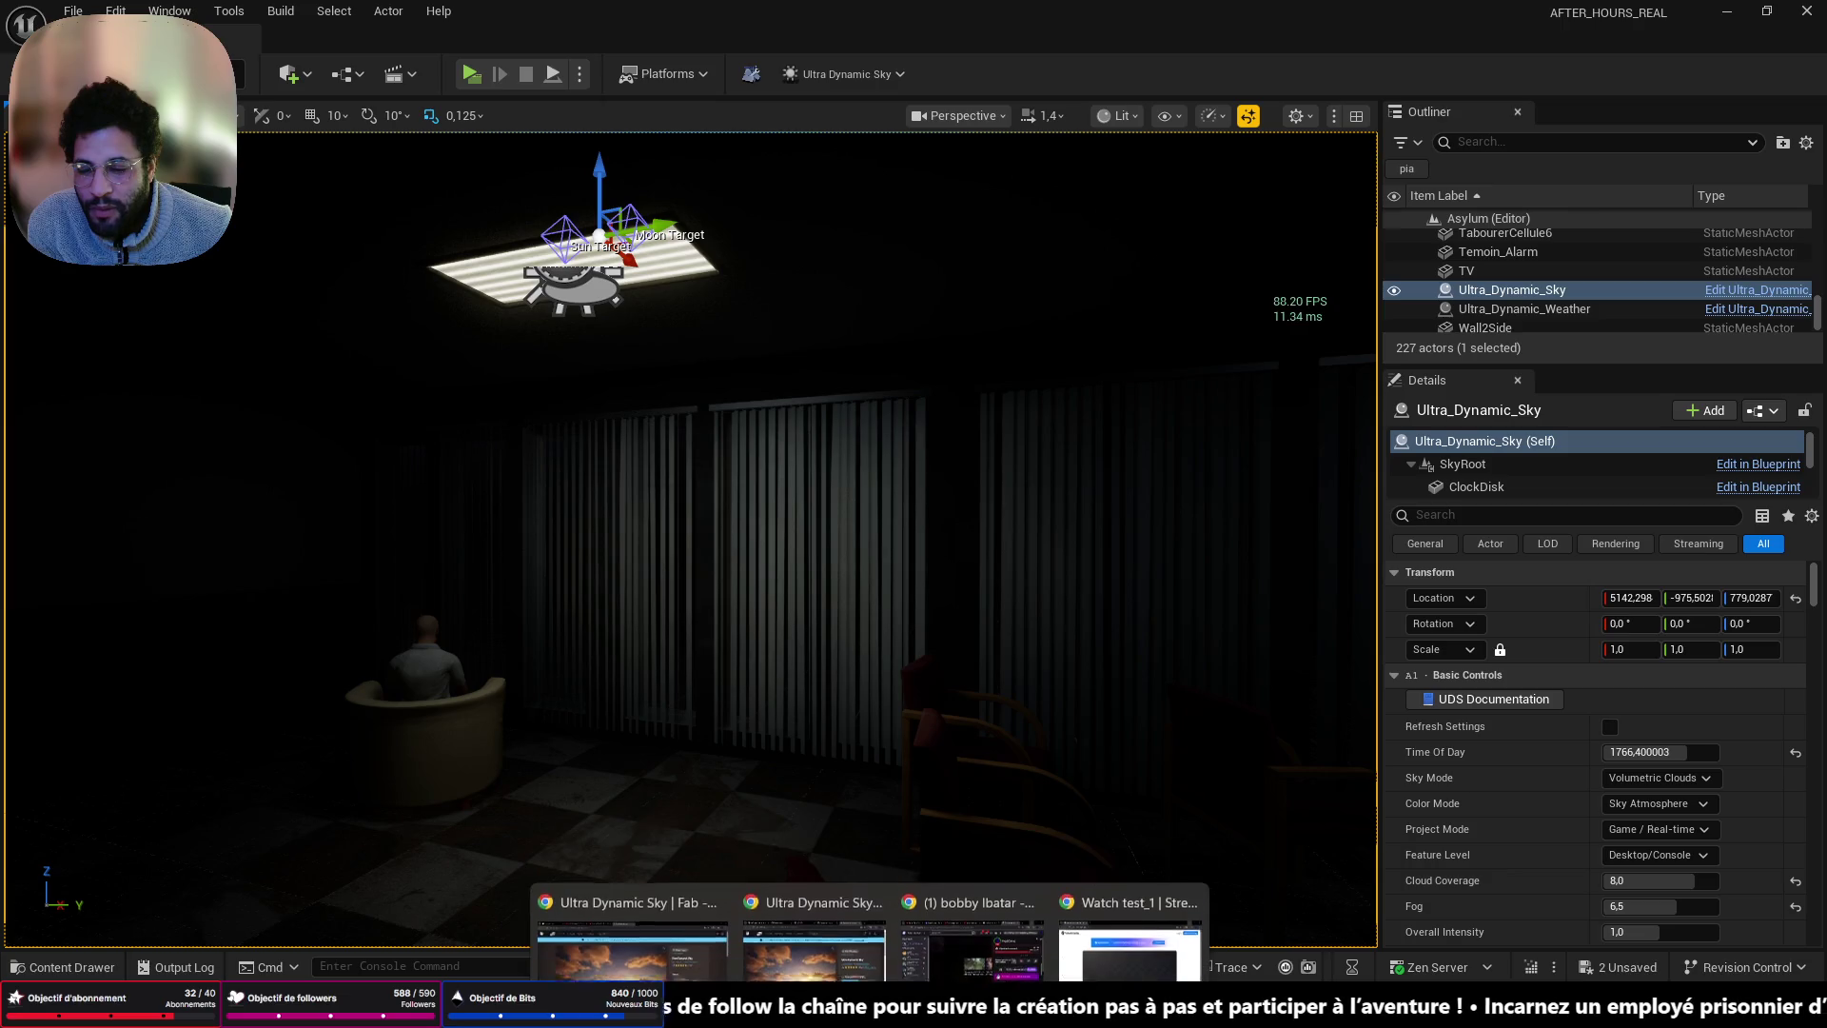
click(999, 945)
click(999, 946)
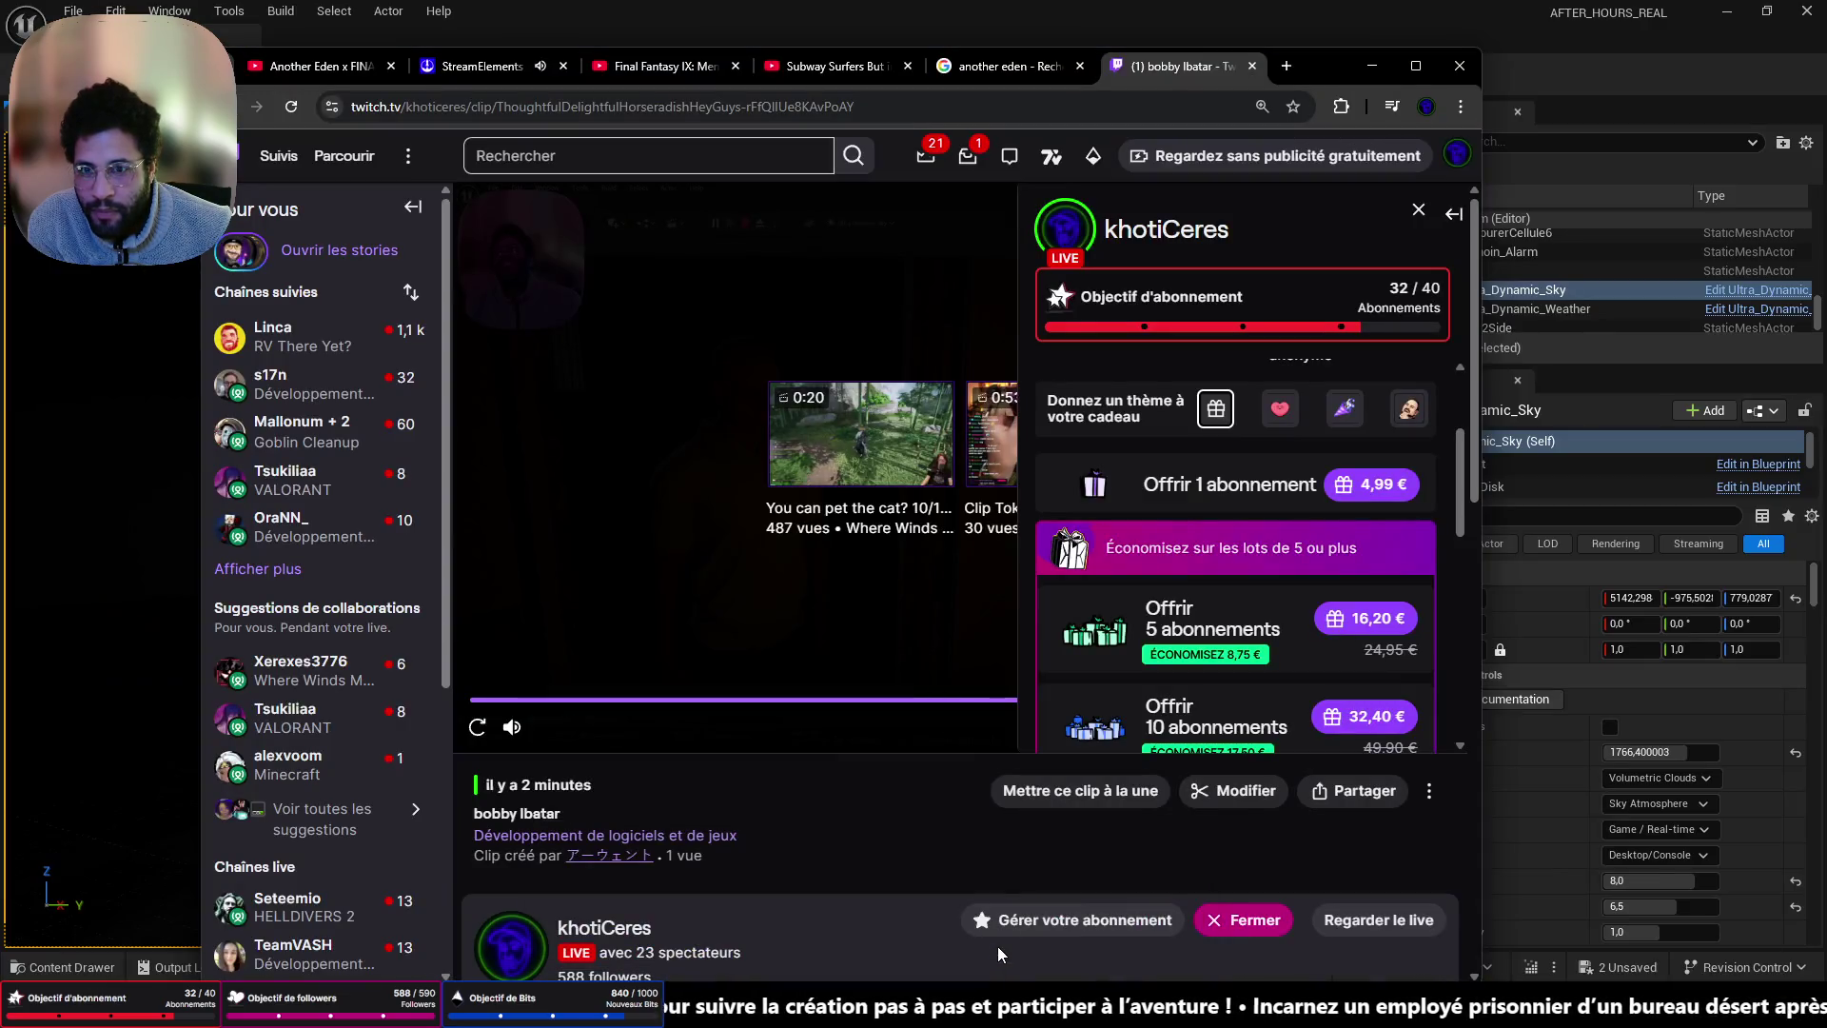
click(484, 69)
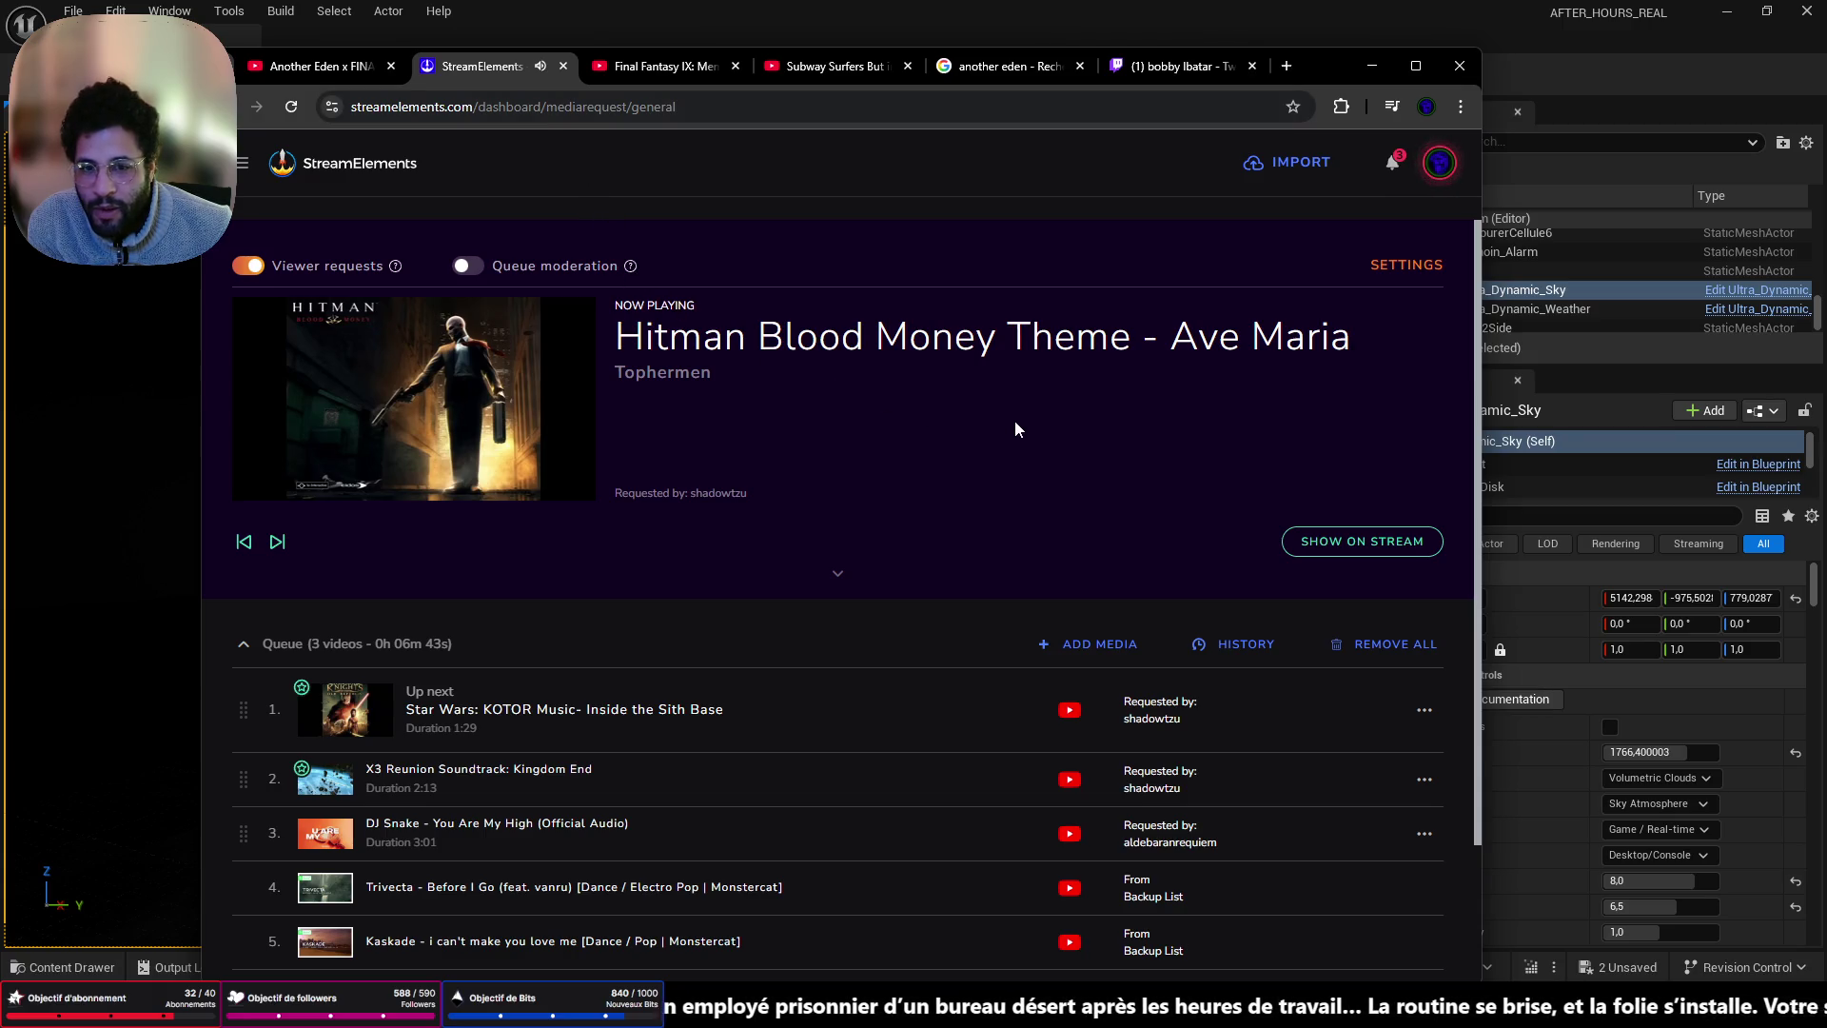
click(1371, 65)
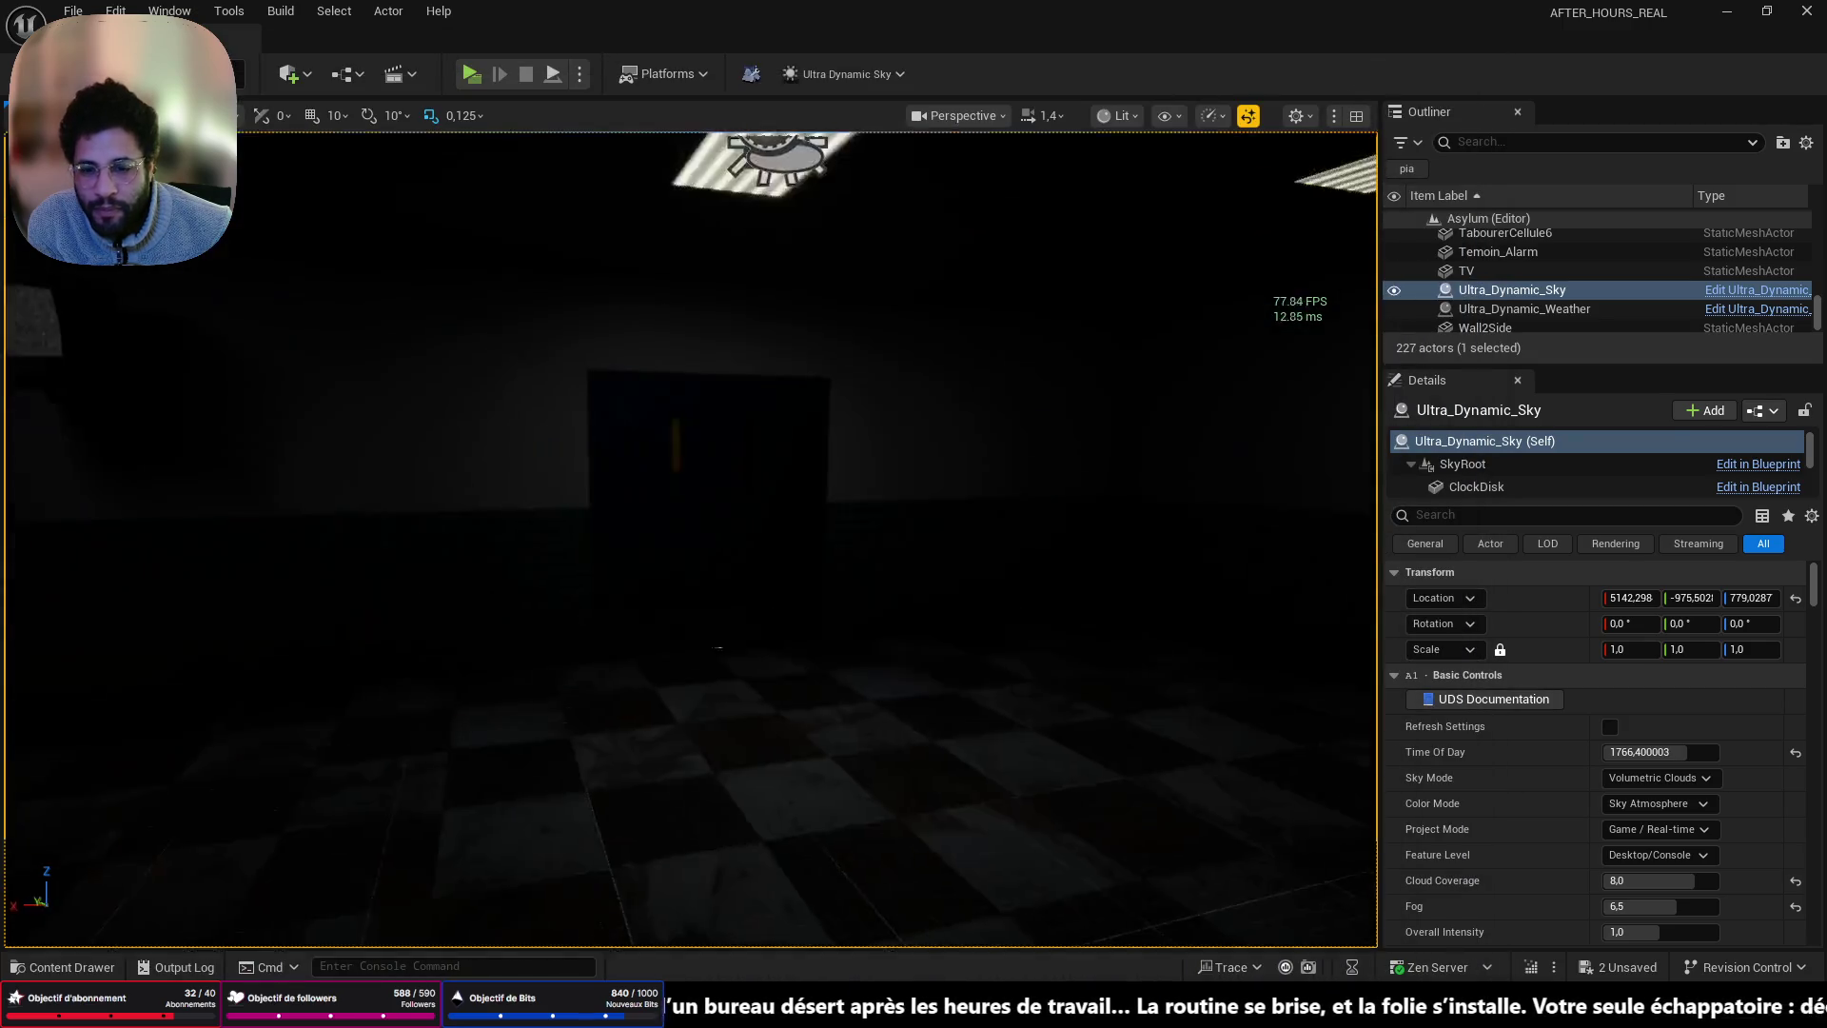
- Save the Asylum map with Ctrl+S and look across the dim waiting room
key(ctrl+s)
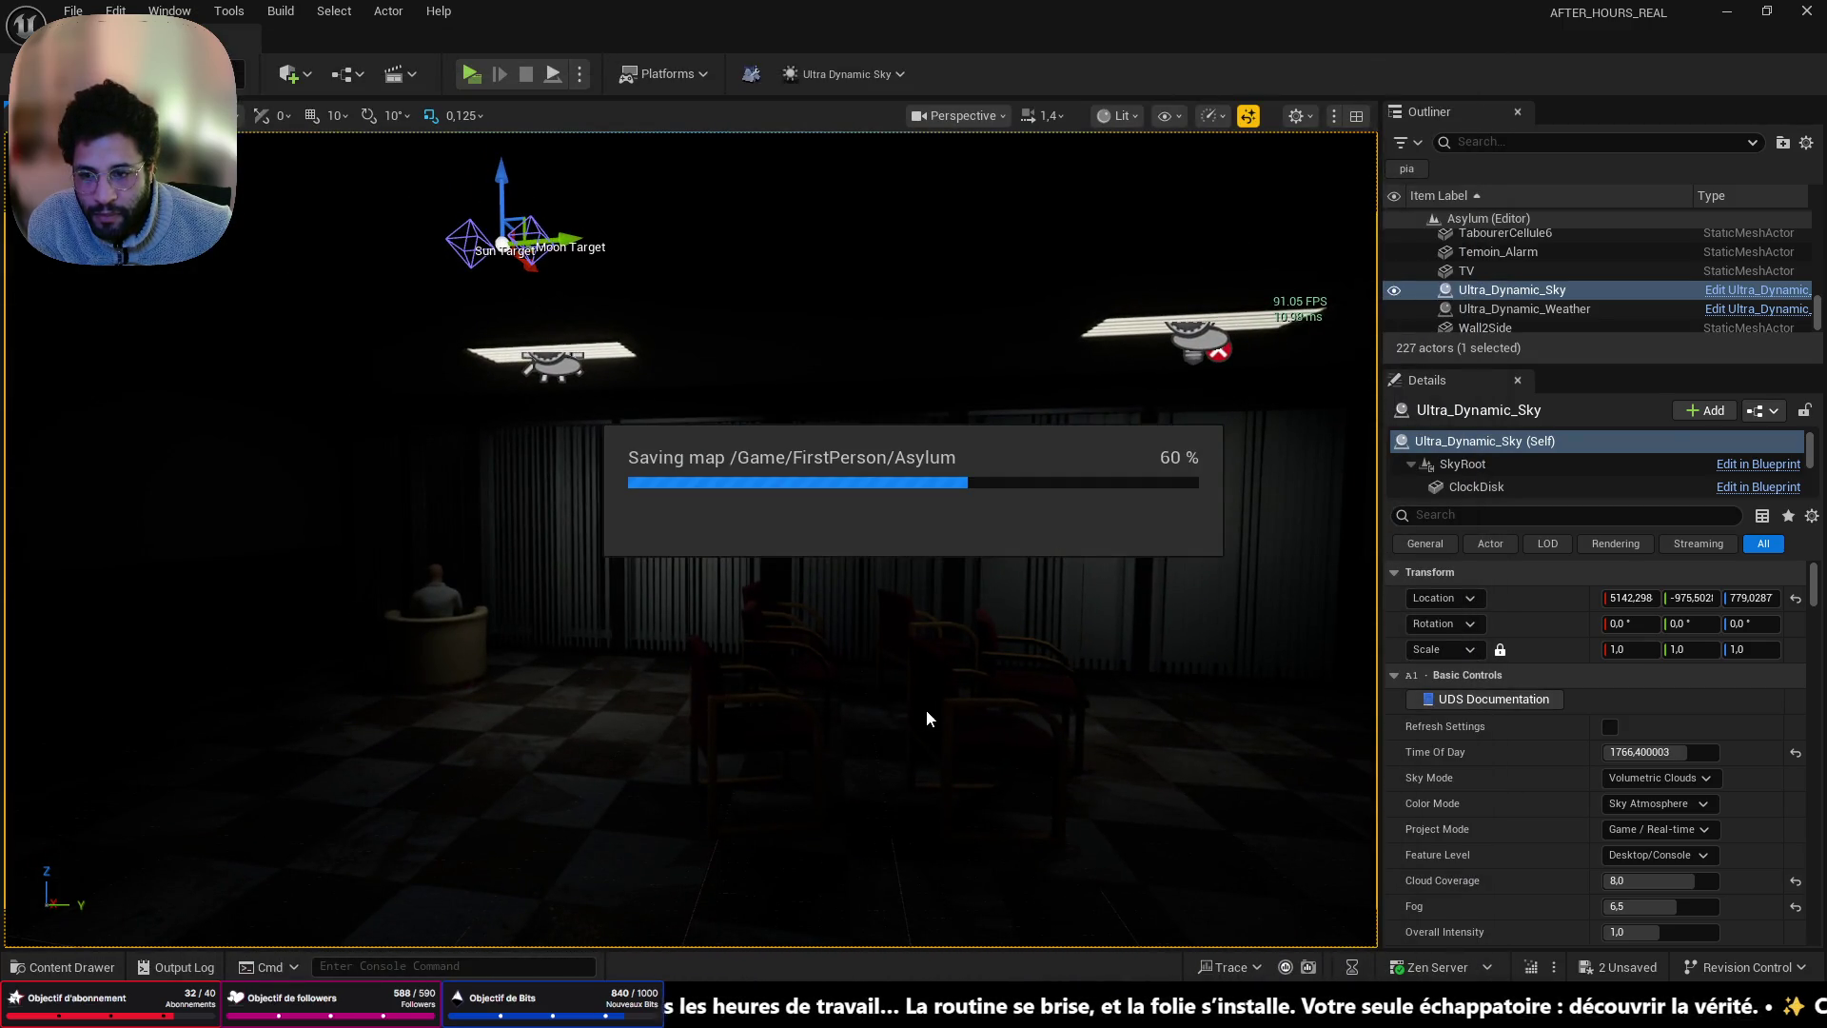
mouse_move(1018, 687)
mouse_down()
mouse_move(809, 683)
mouse_move(904, 684)
mouse_move(828, 704)
mouse_move(851, 715)
mouse_move(762, 709)
mouse_move(809, 714)
mouse_up()
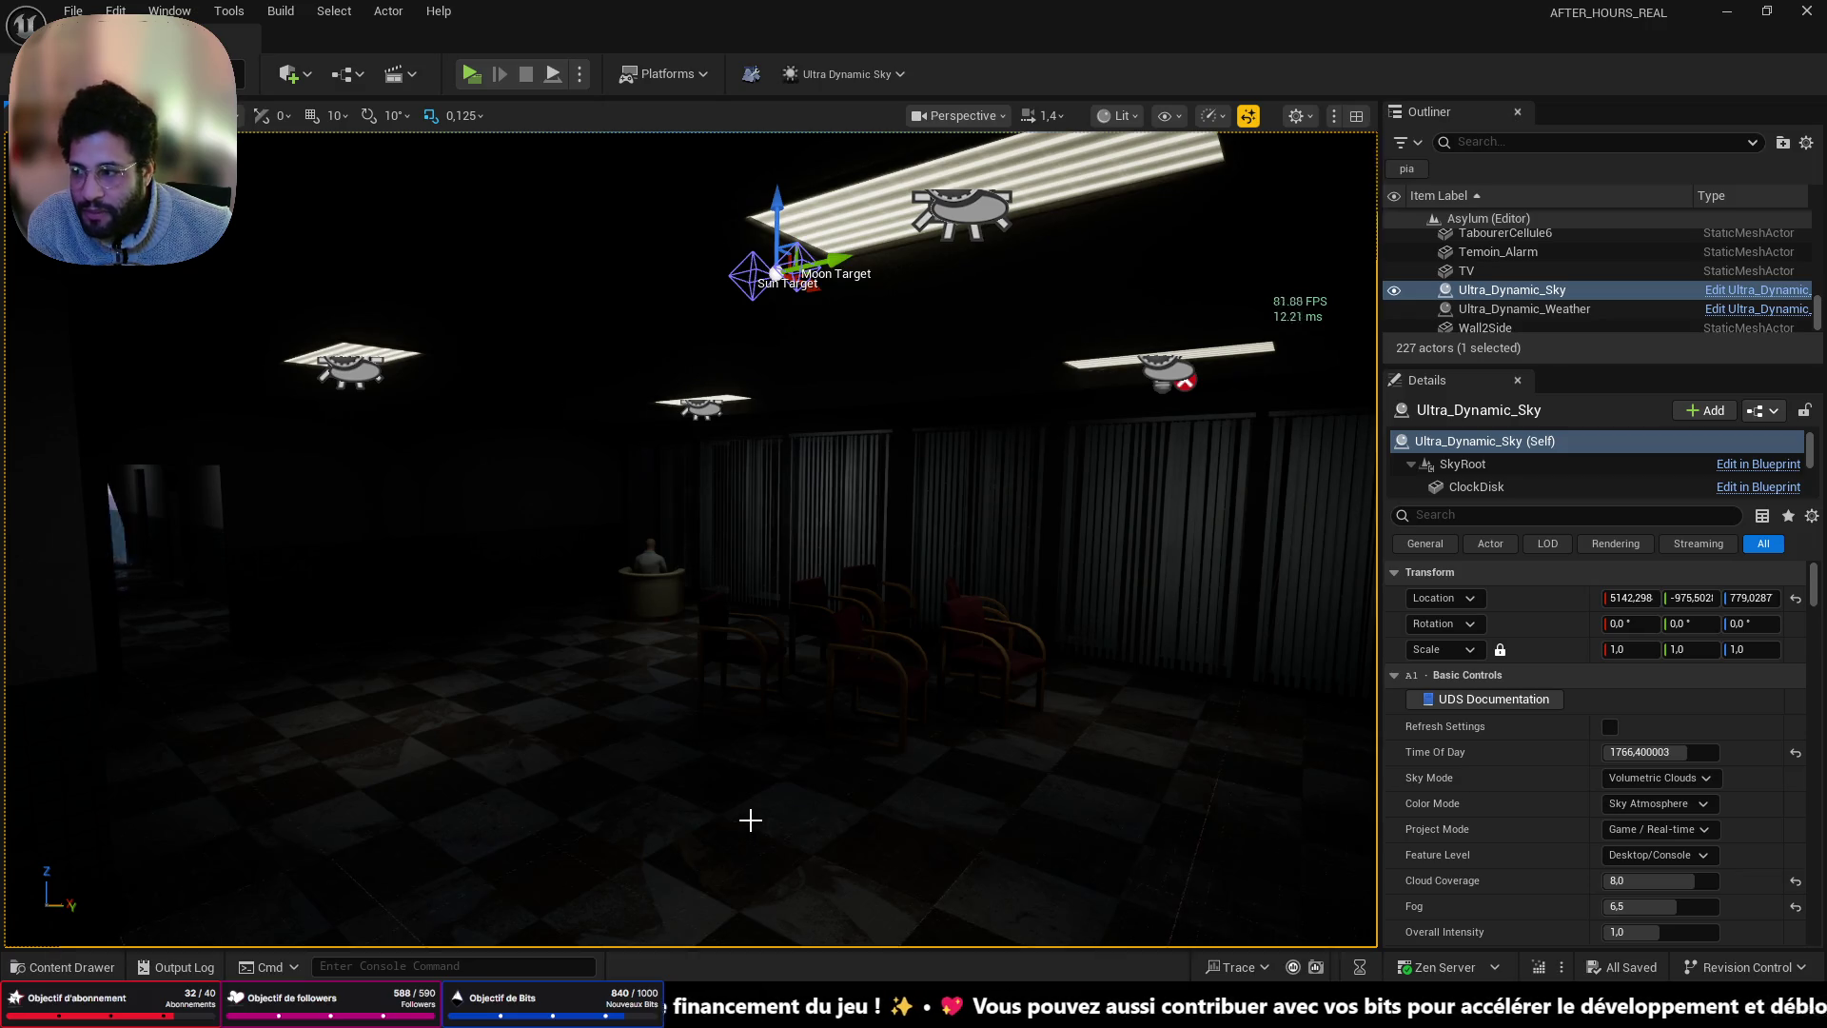
mouse_move(760, 797)
mouse_down()
mouse_move(552, 797)
mouse_move(458, 691)
mouse_up()
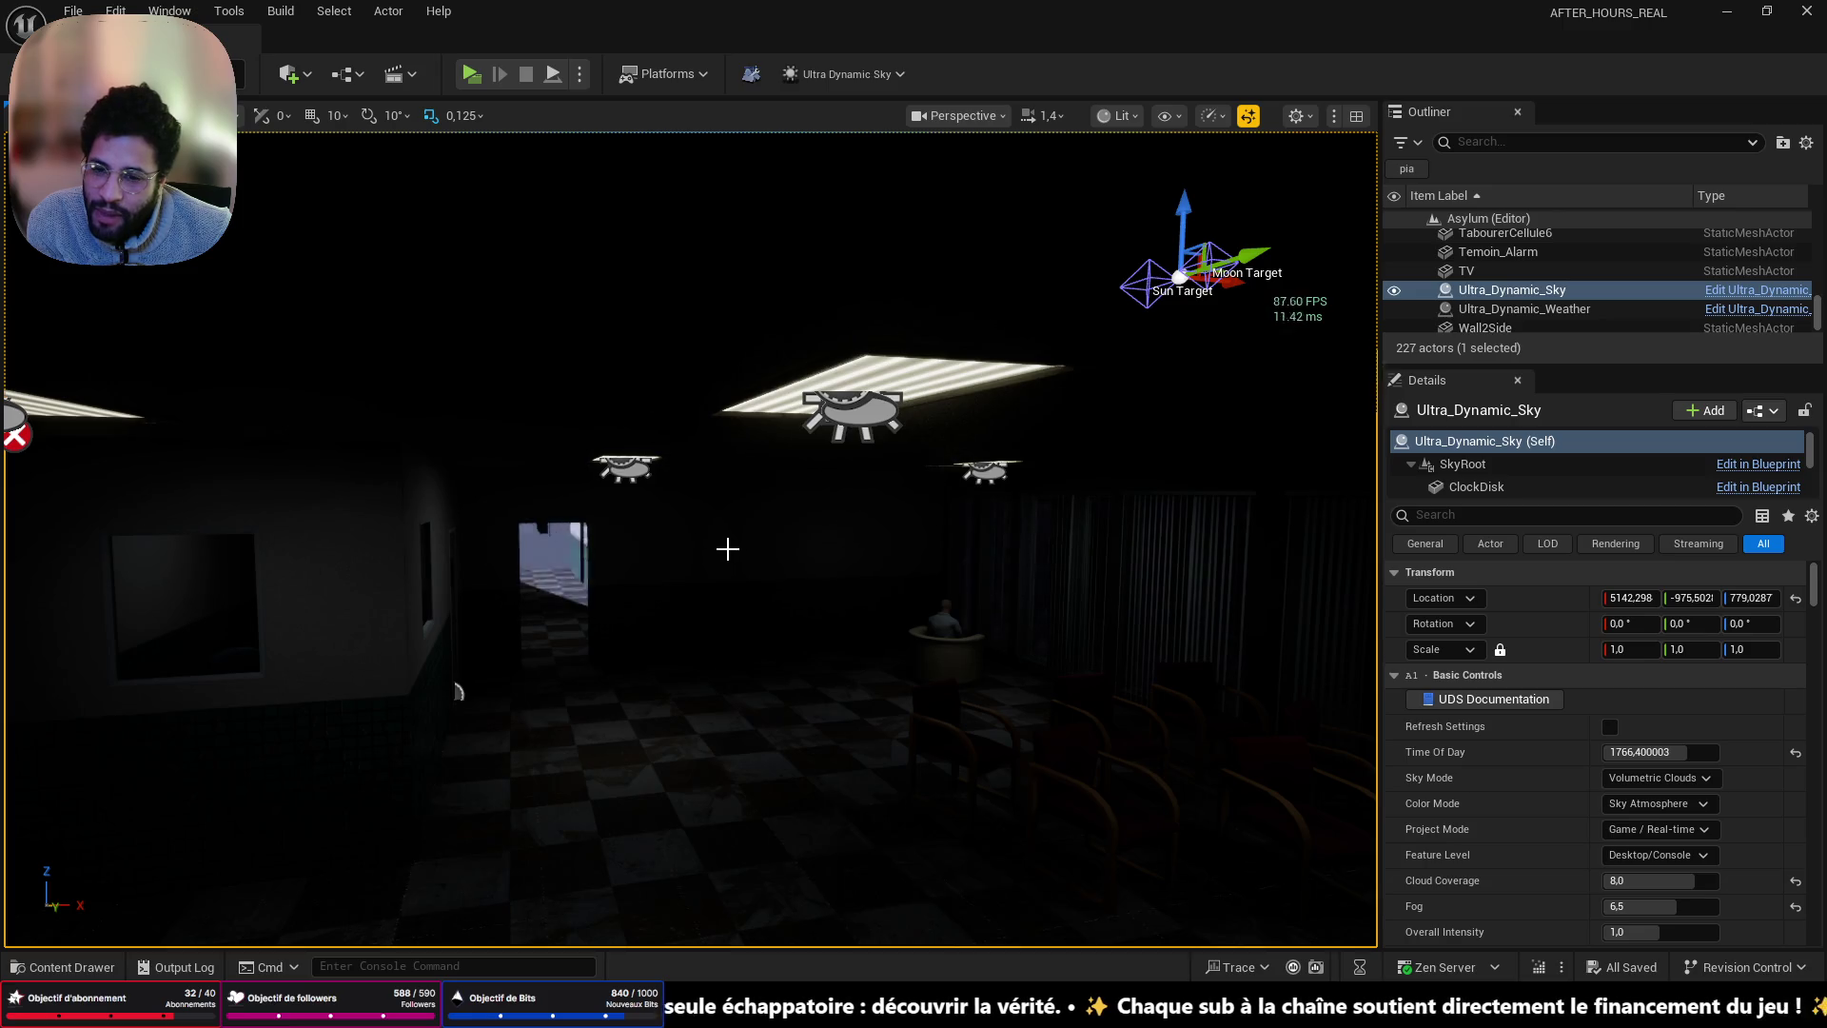
- Filter the Outliner by 'fog' and focus the view on the ExponentialHeightFog actor
mouse_move(731, 559)
mouse_down()
mouse_move(637, 567)
mouse_move(724, 561)
mouse_move(729, 604)
mouse_move(714, 547)
mouse_move(623, 533)
mouse_up()
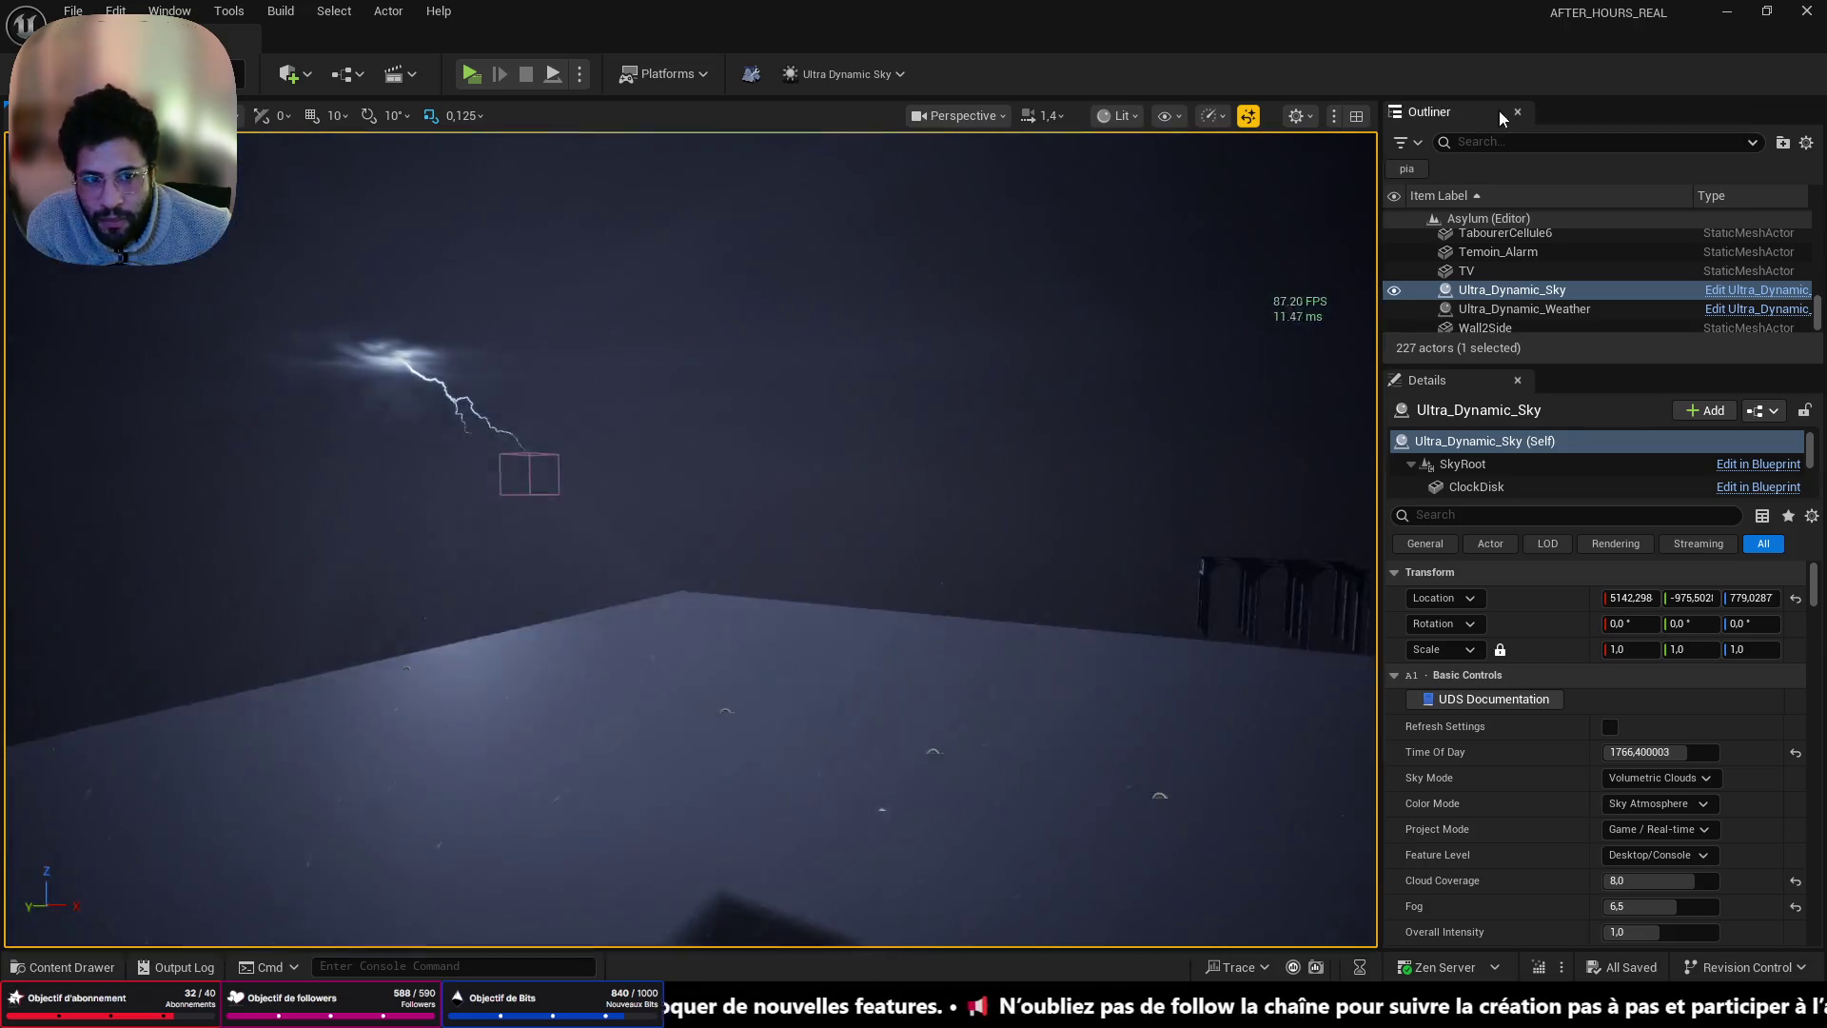
text(fog)
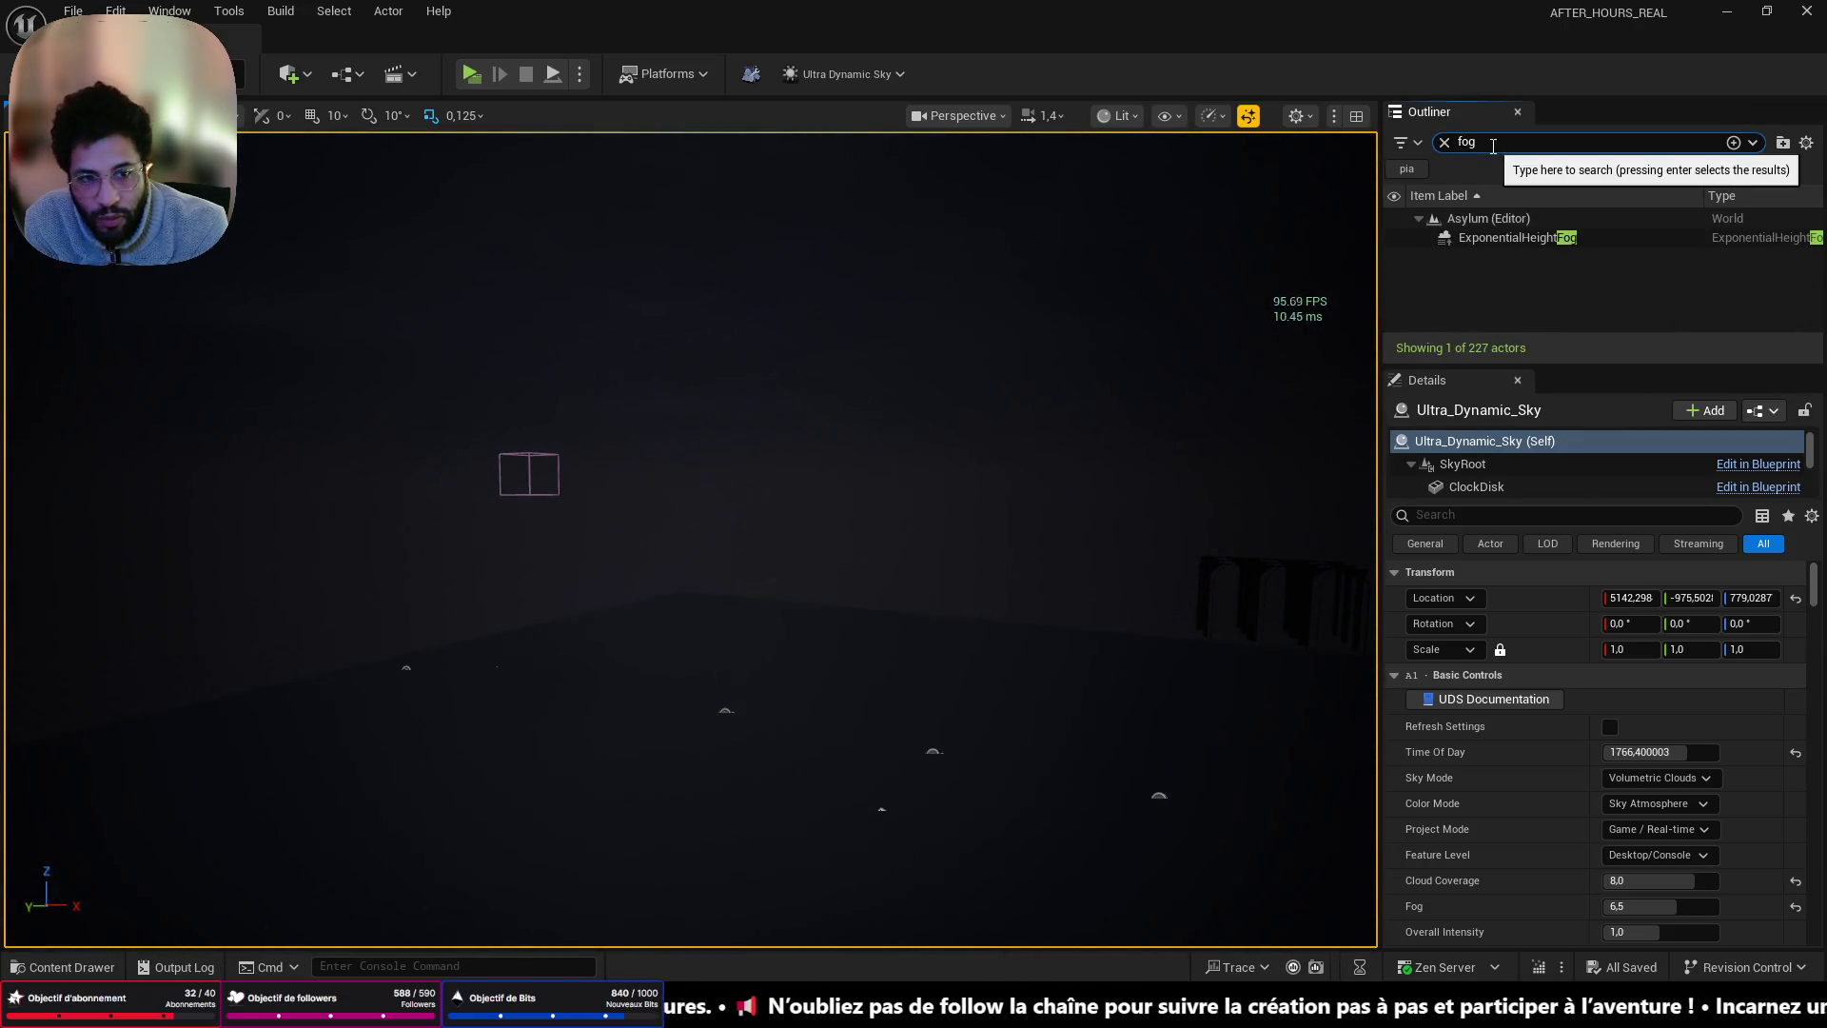
double_click(1465, 240)
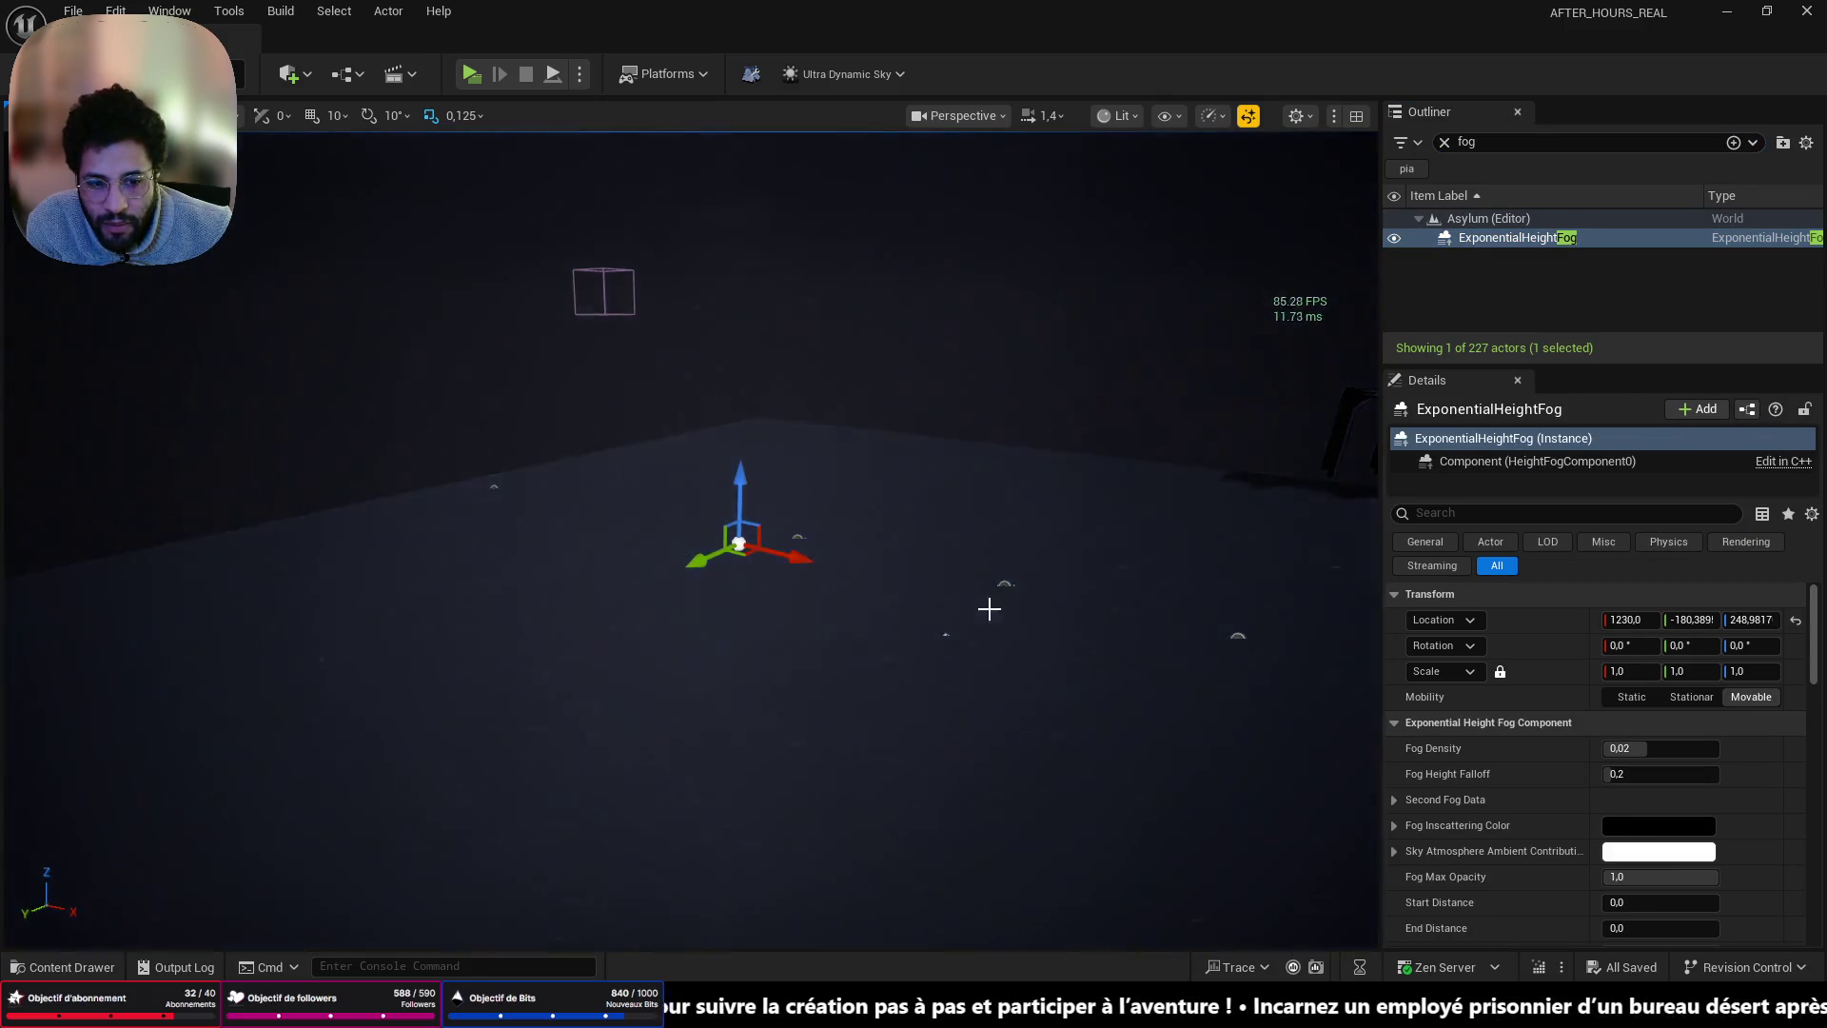
- Raise the ExponentialHeightFog's Fog Density while viewing the dark corridor
mouse_move(999, 575)
mouse_down()
mouse_move(866, 642)
mouse_move(1355, 649)
mouse_up()
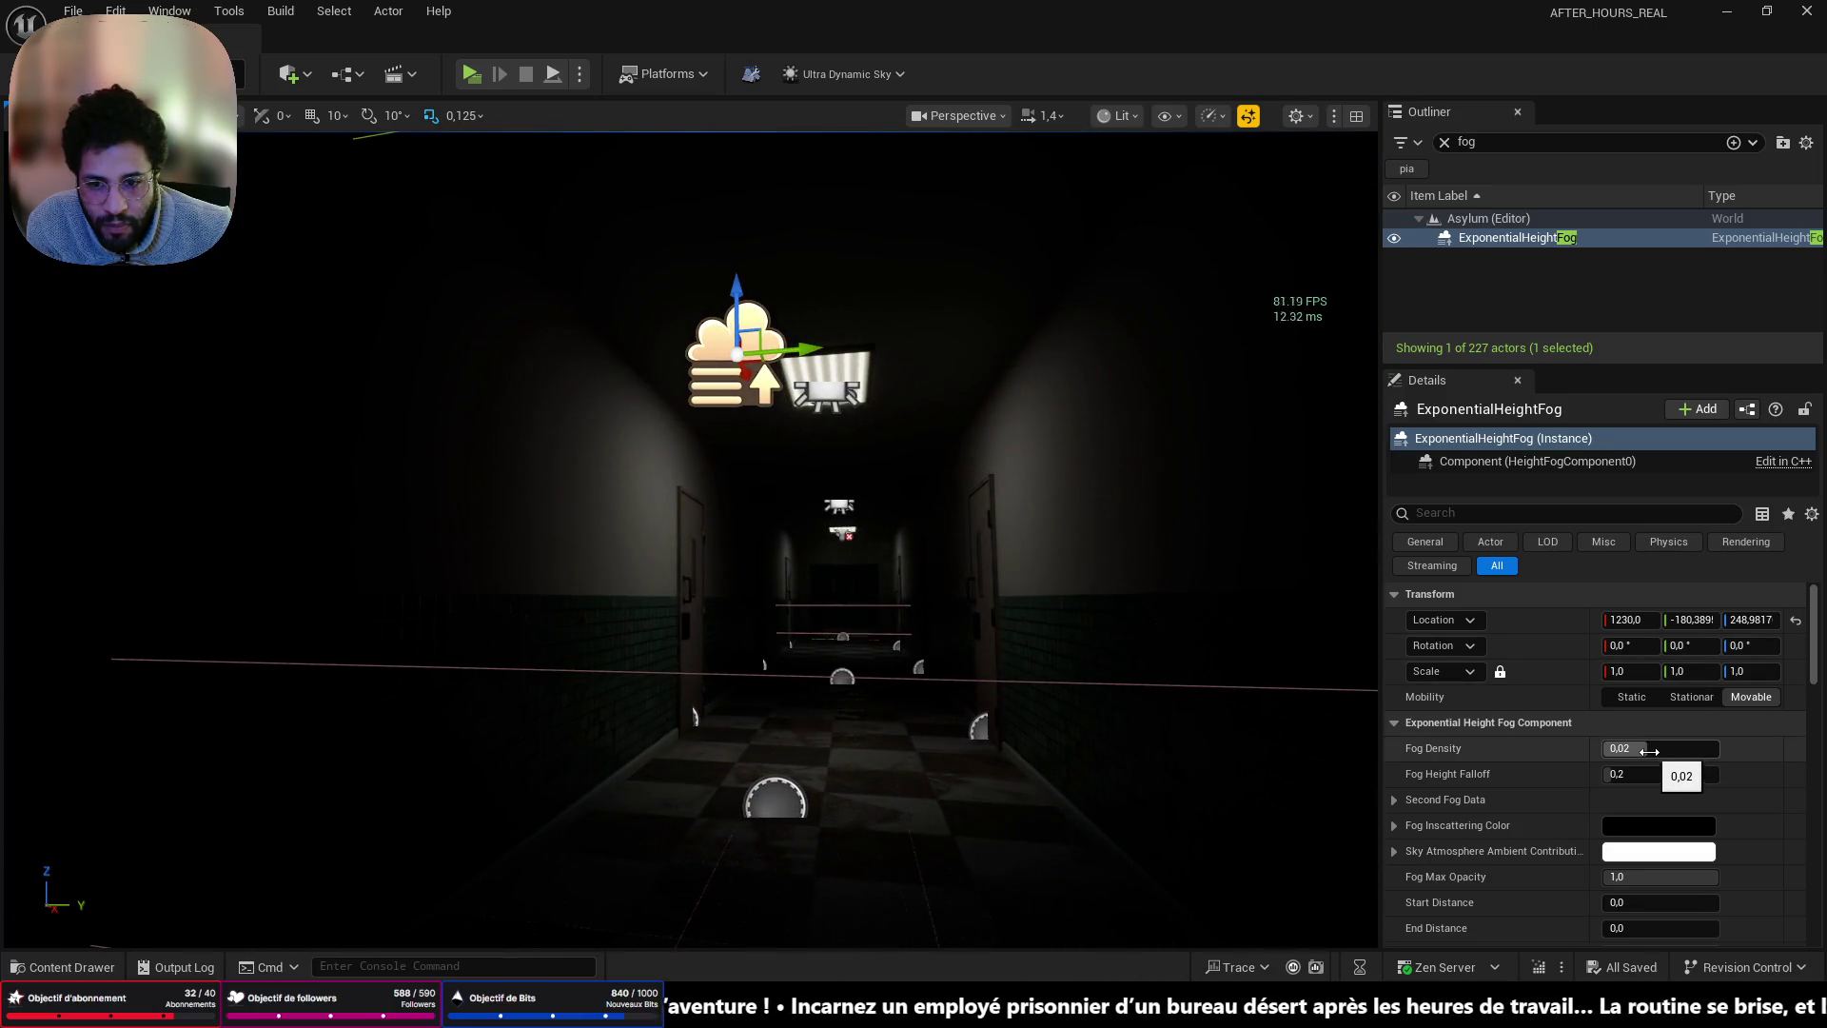
mouse_move(1659, 748)
mouse_down()
mouse_move(1688, 748)
mouse_move(1623, 748)
mouse_up()
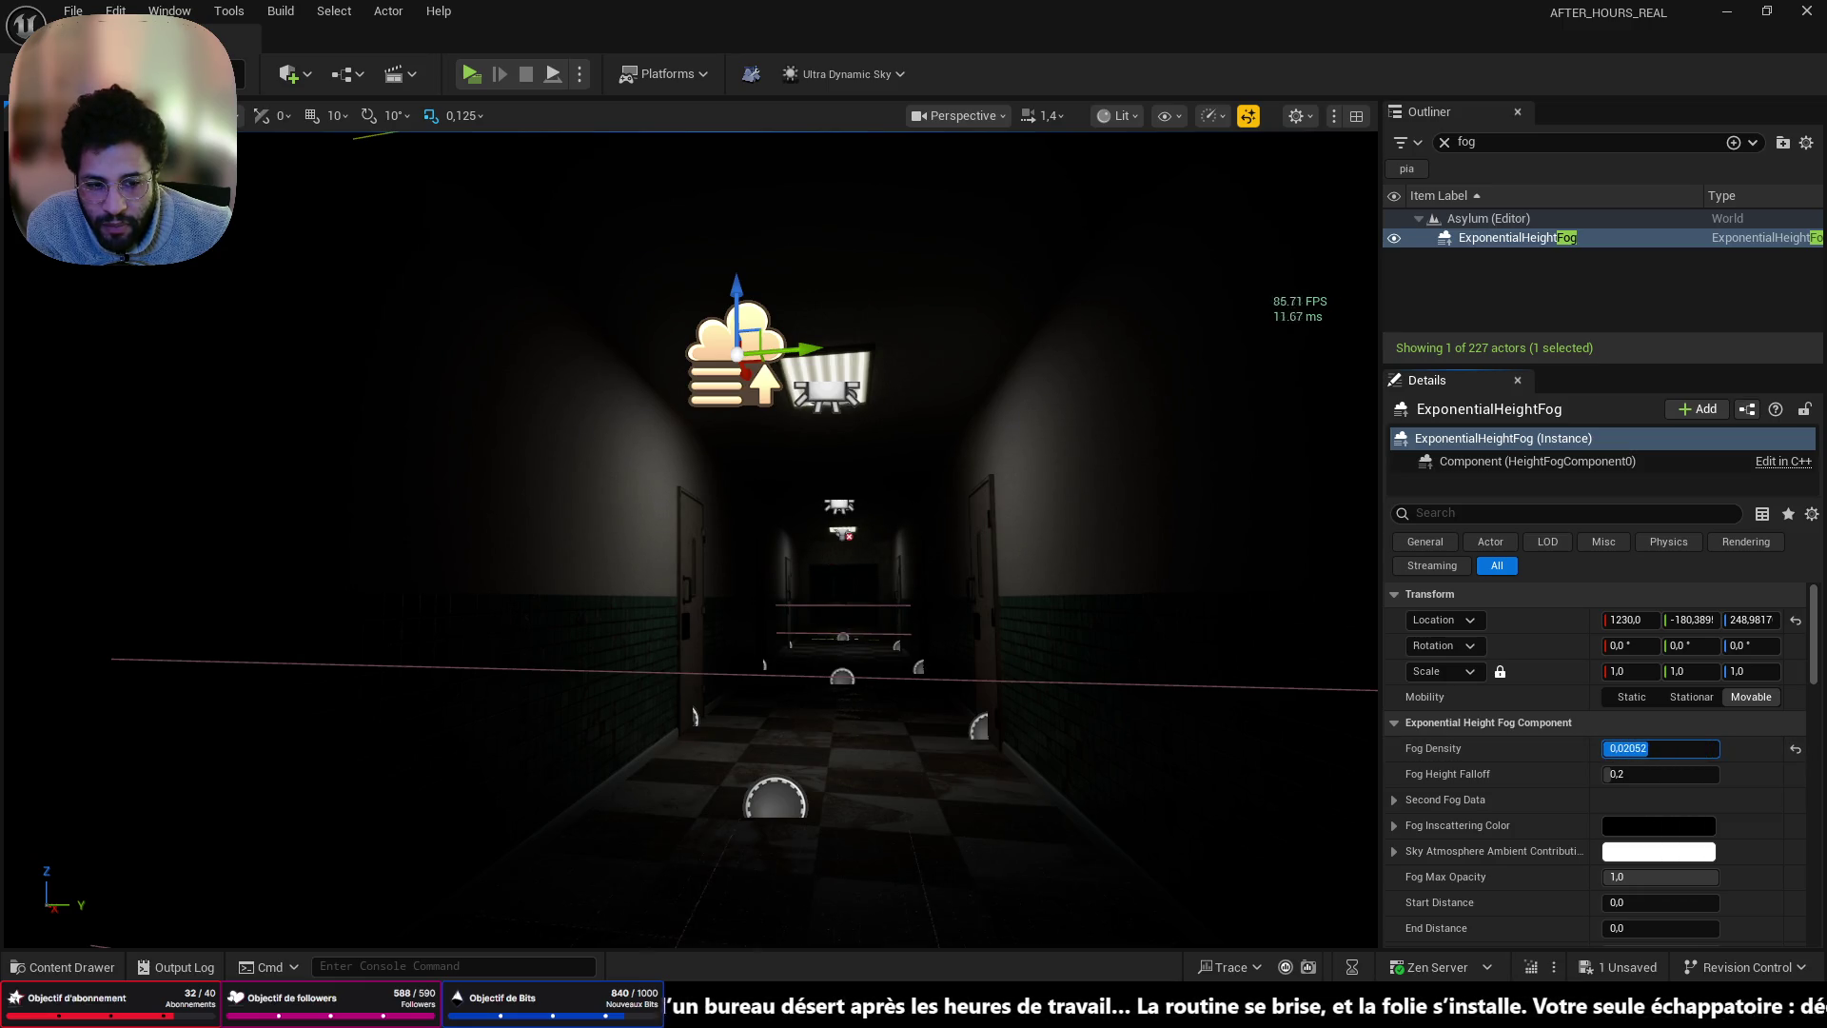
text(0.02)
key(Return)
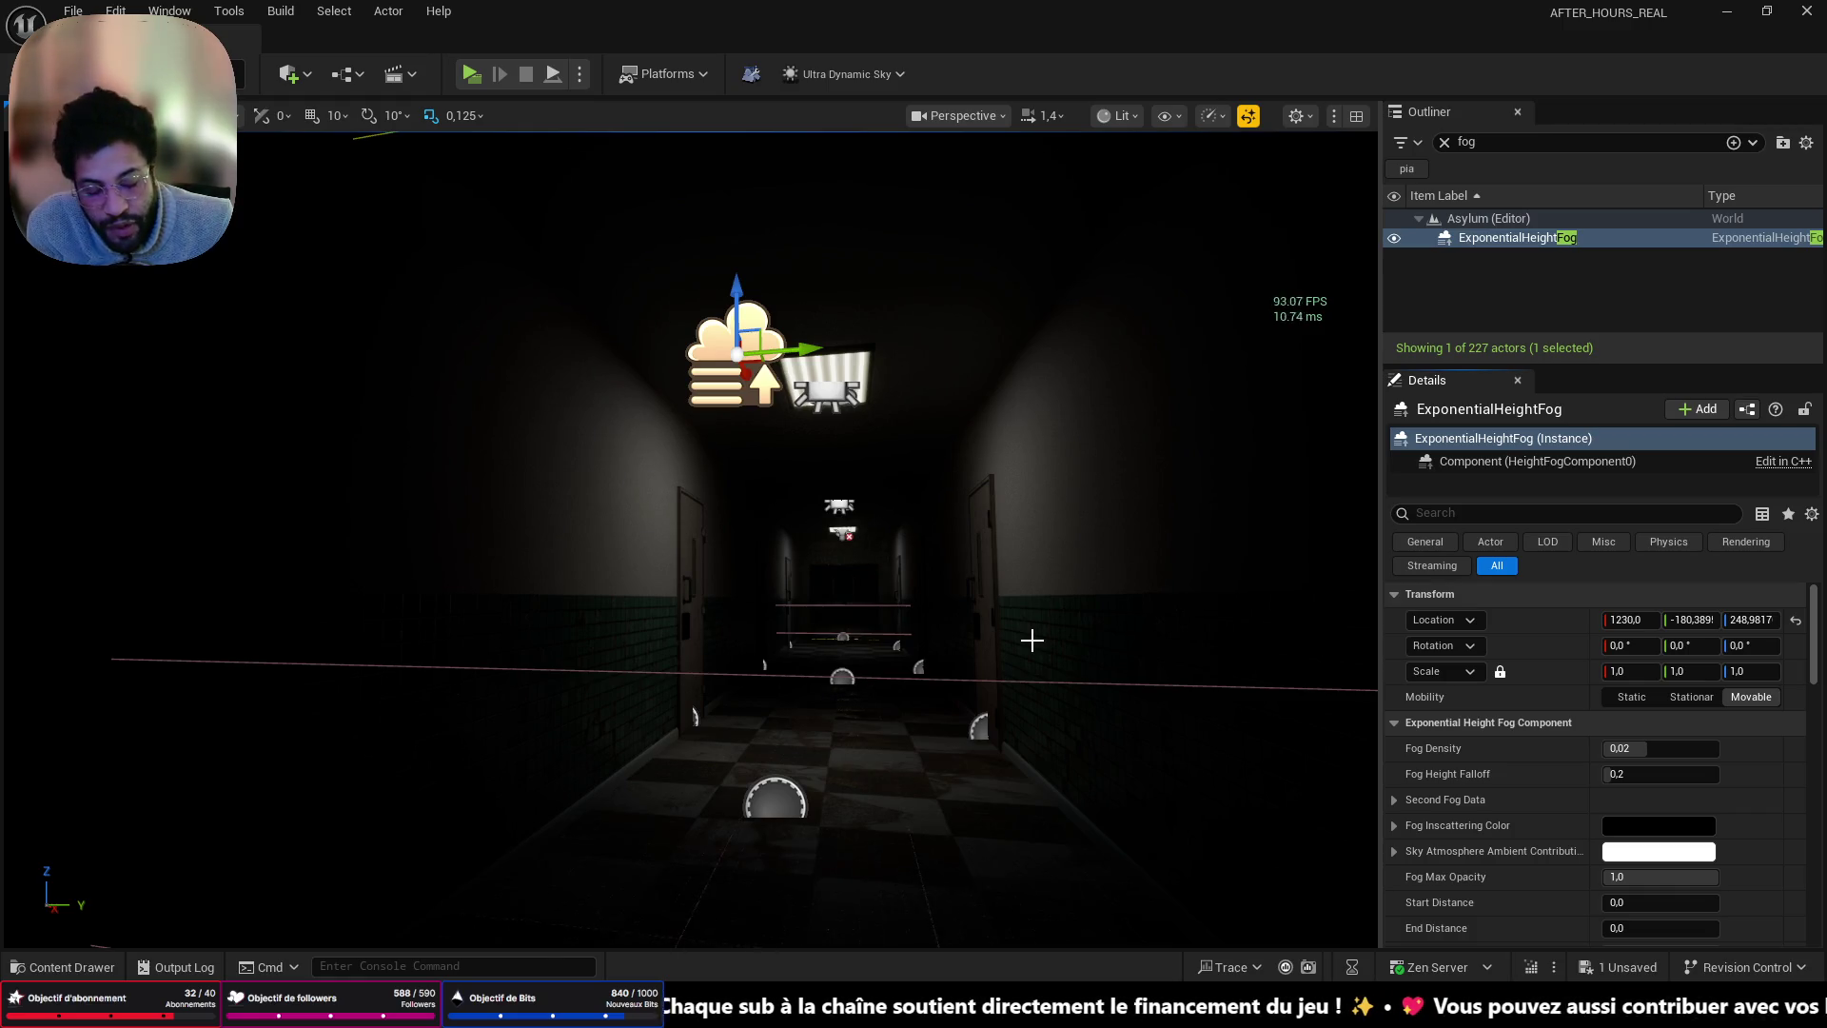
- Fly the view back out and select the Ultra_Dynamic_Sky actor
mouse_move(690, 533)
mouse_down()
mouse_move(690, 657)
mouse_move(690, 571)
mouse_up()
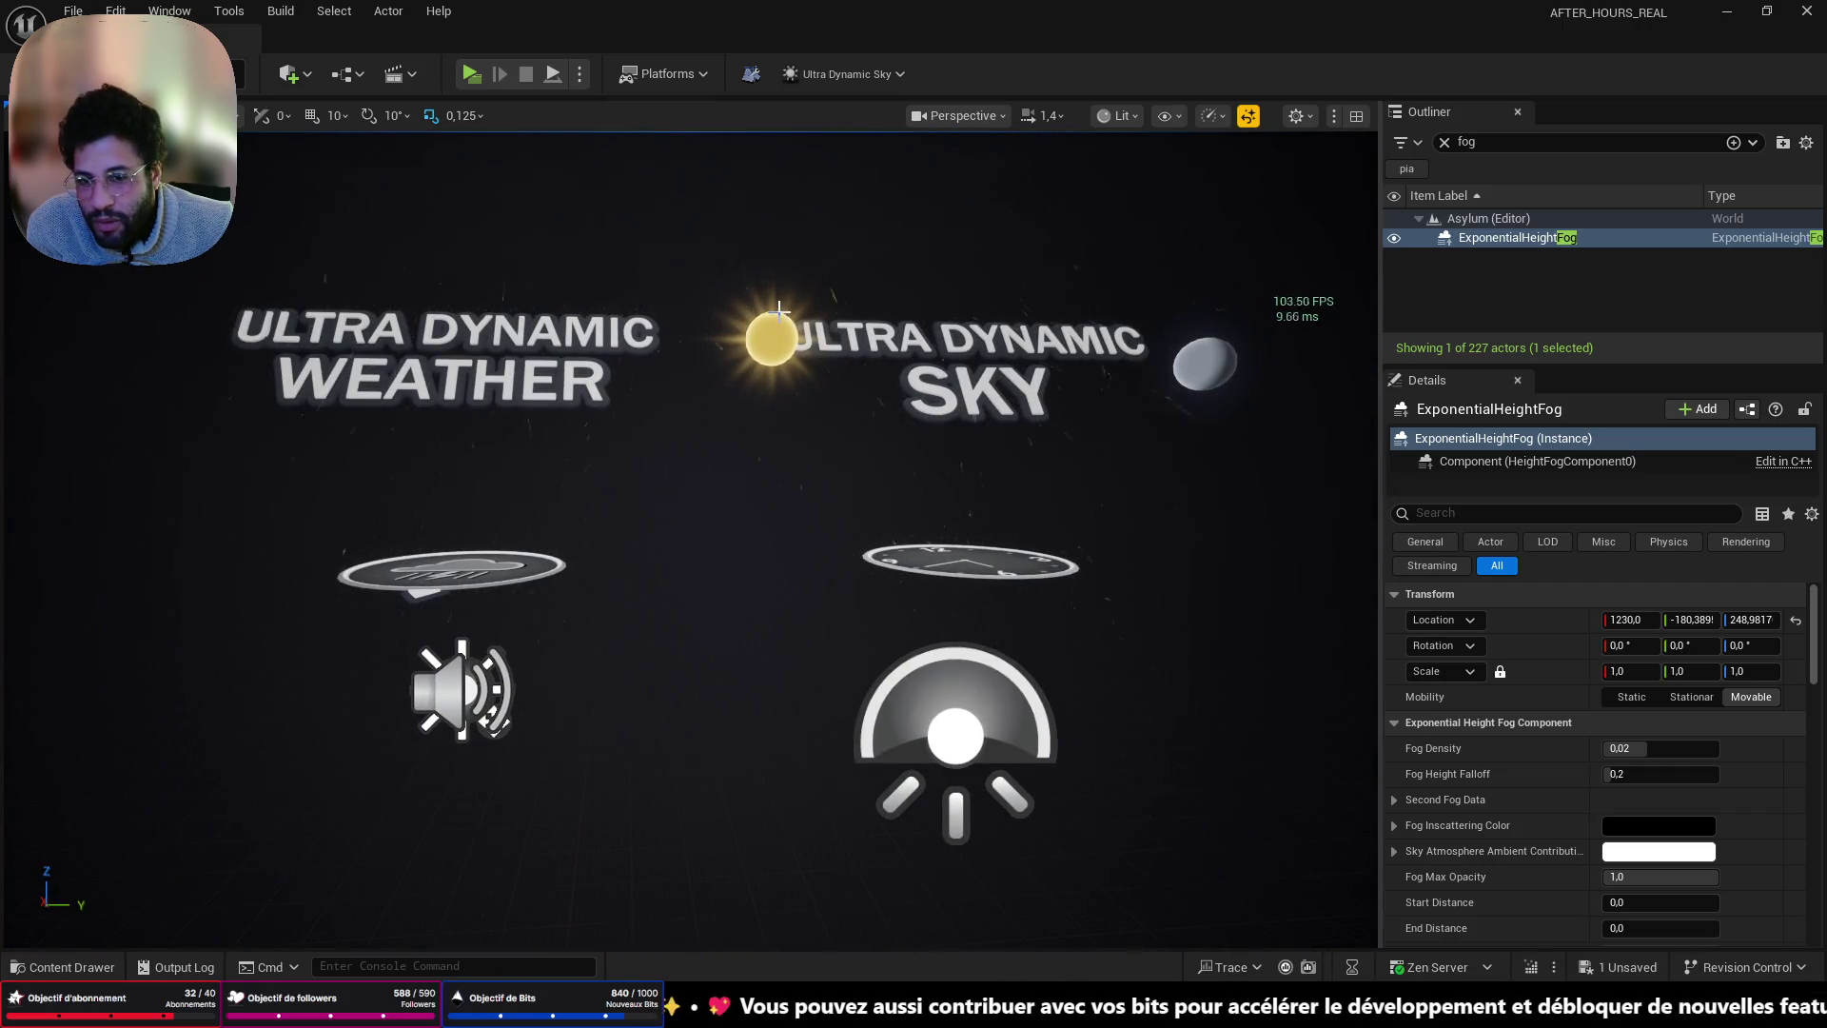
click(956, 368)
scroll(955, 369, down, 5)
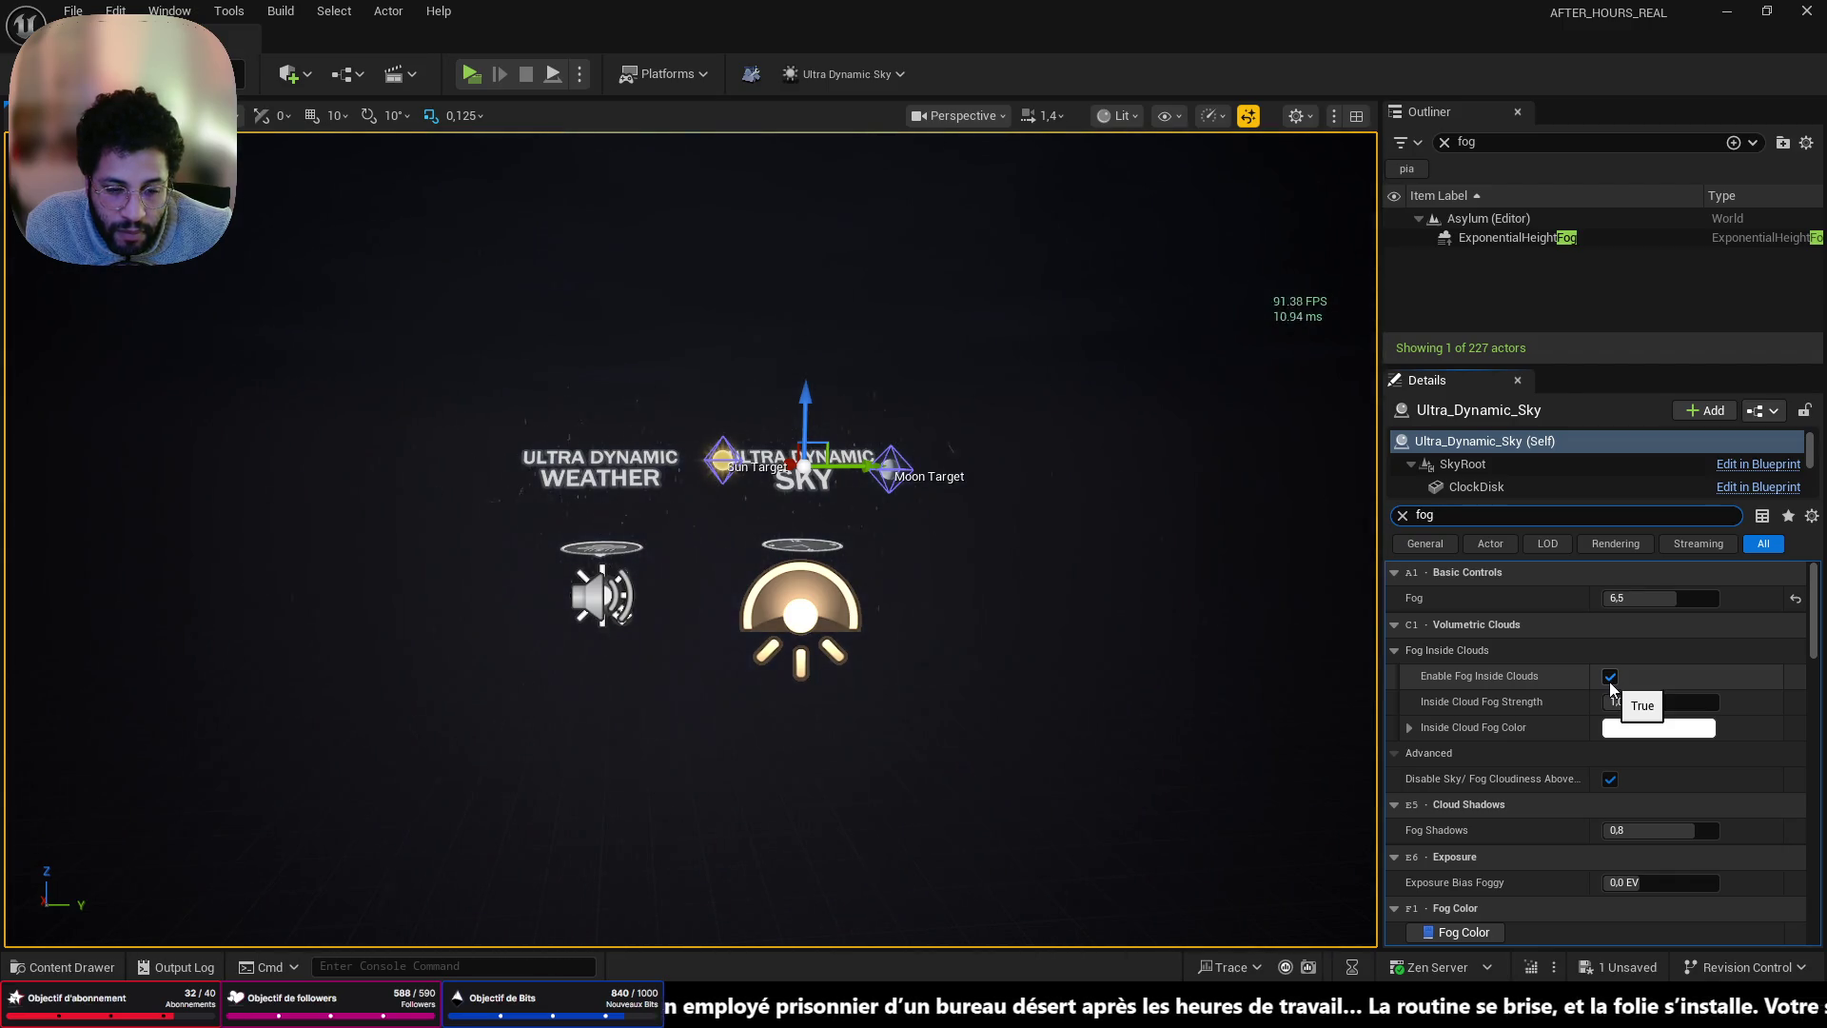
- Scroll through Ultra_Dynamic_Sky's fog settings and lower the view into the lit padded cell
scroll(1608, 681, down, 3)
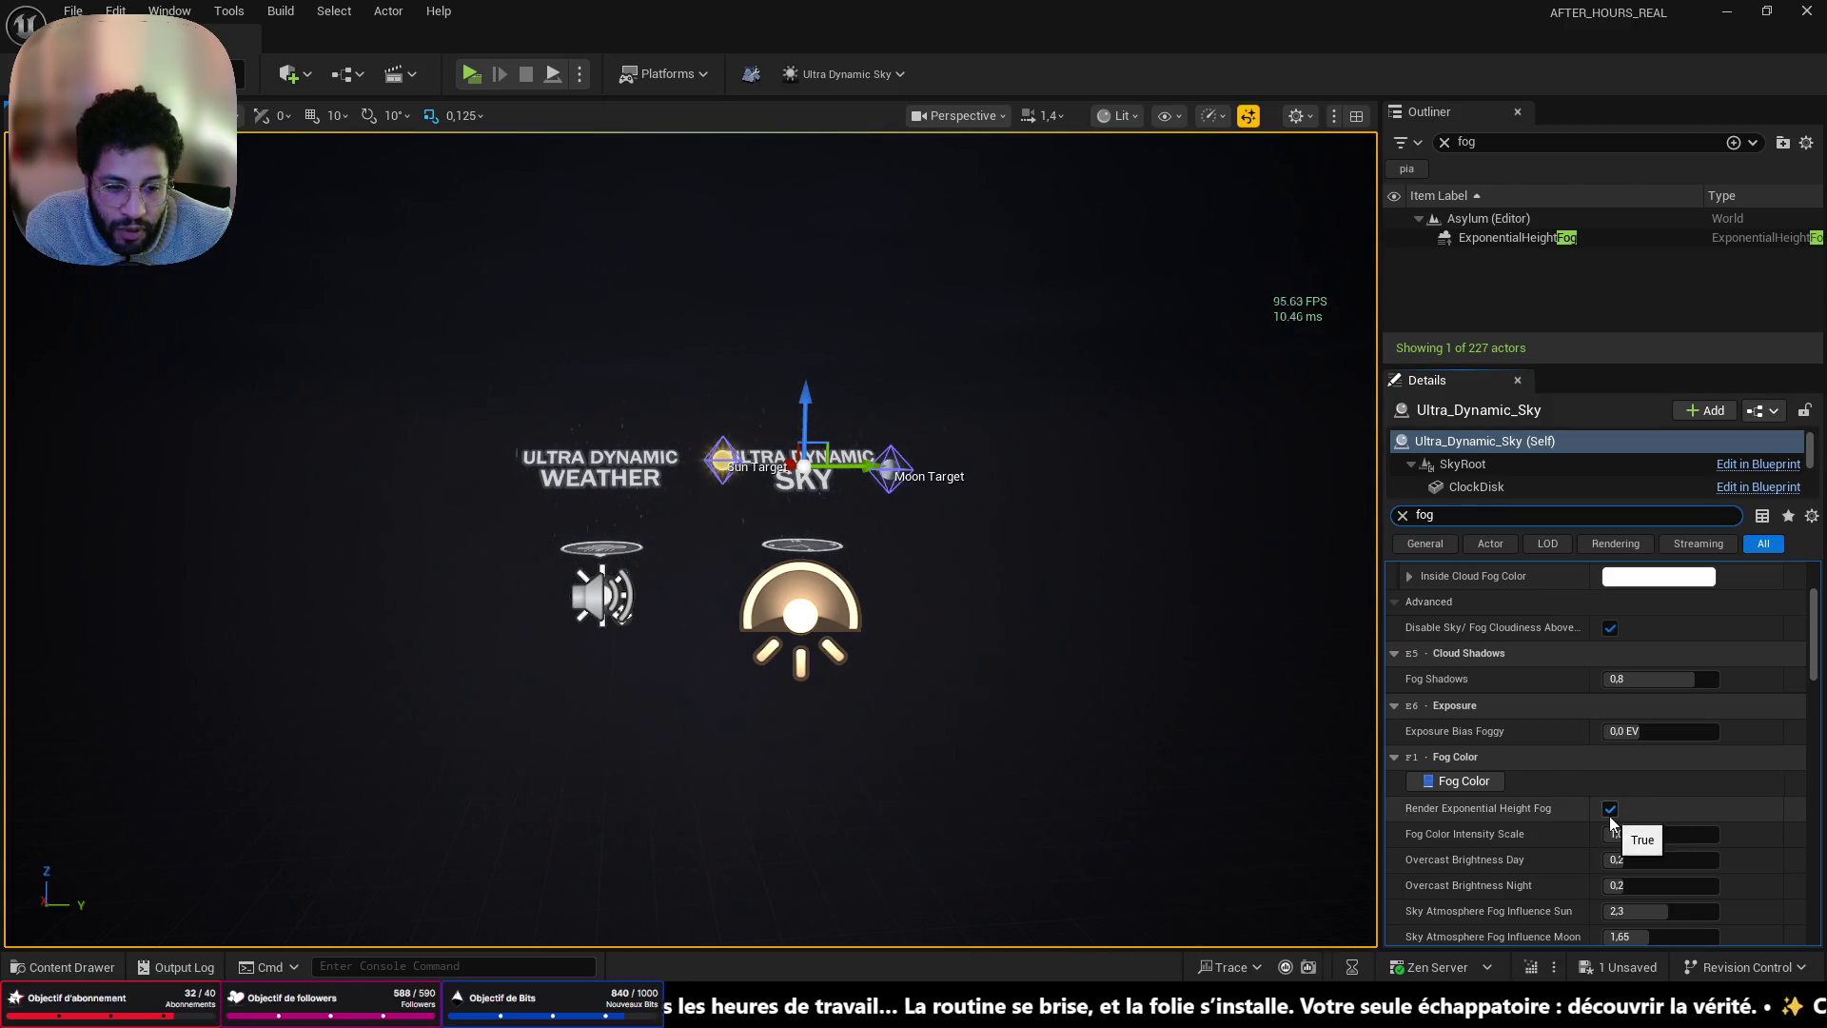
drag(913, 665, 914, 467)
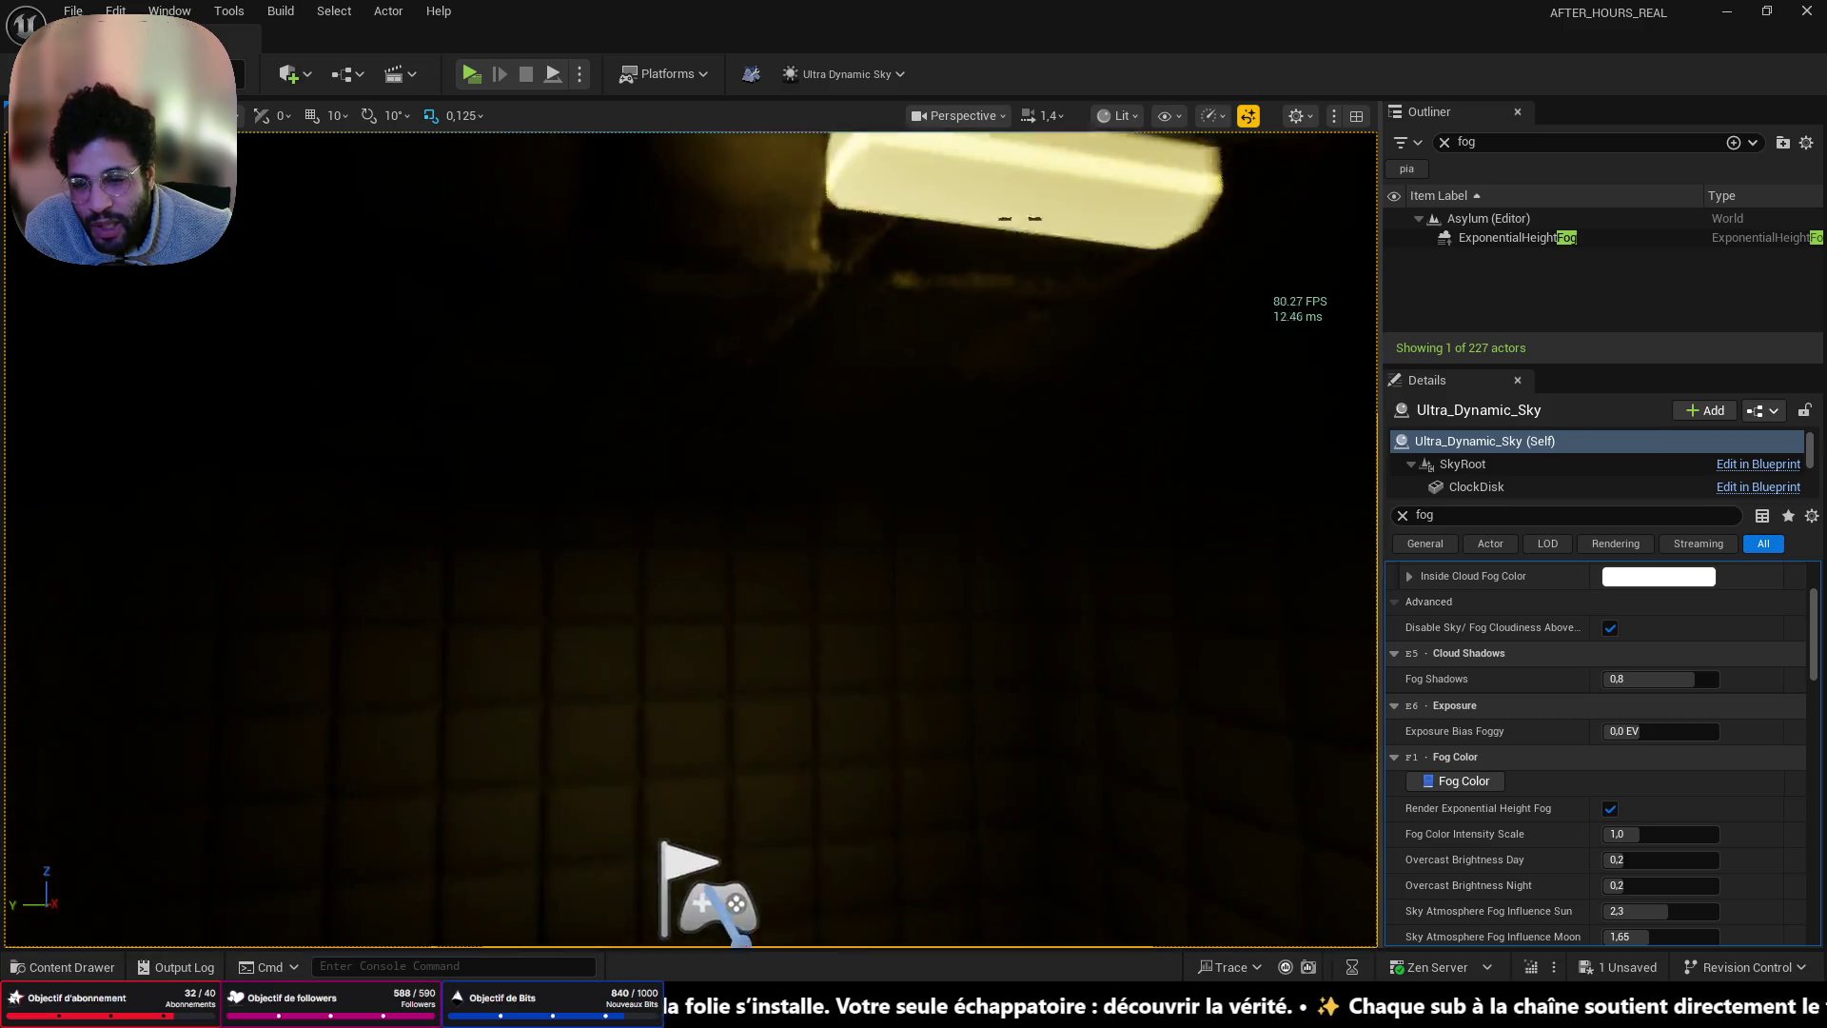
scroll(731, 747, down, 5)
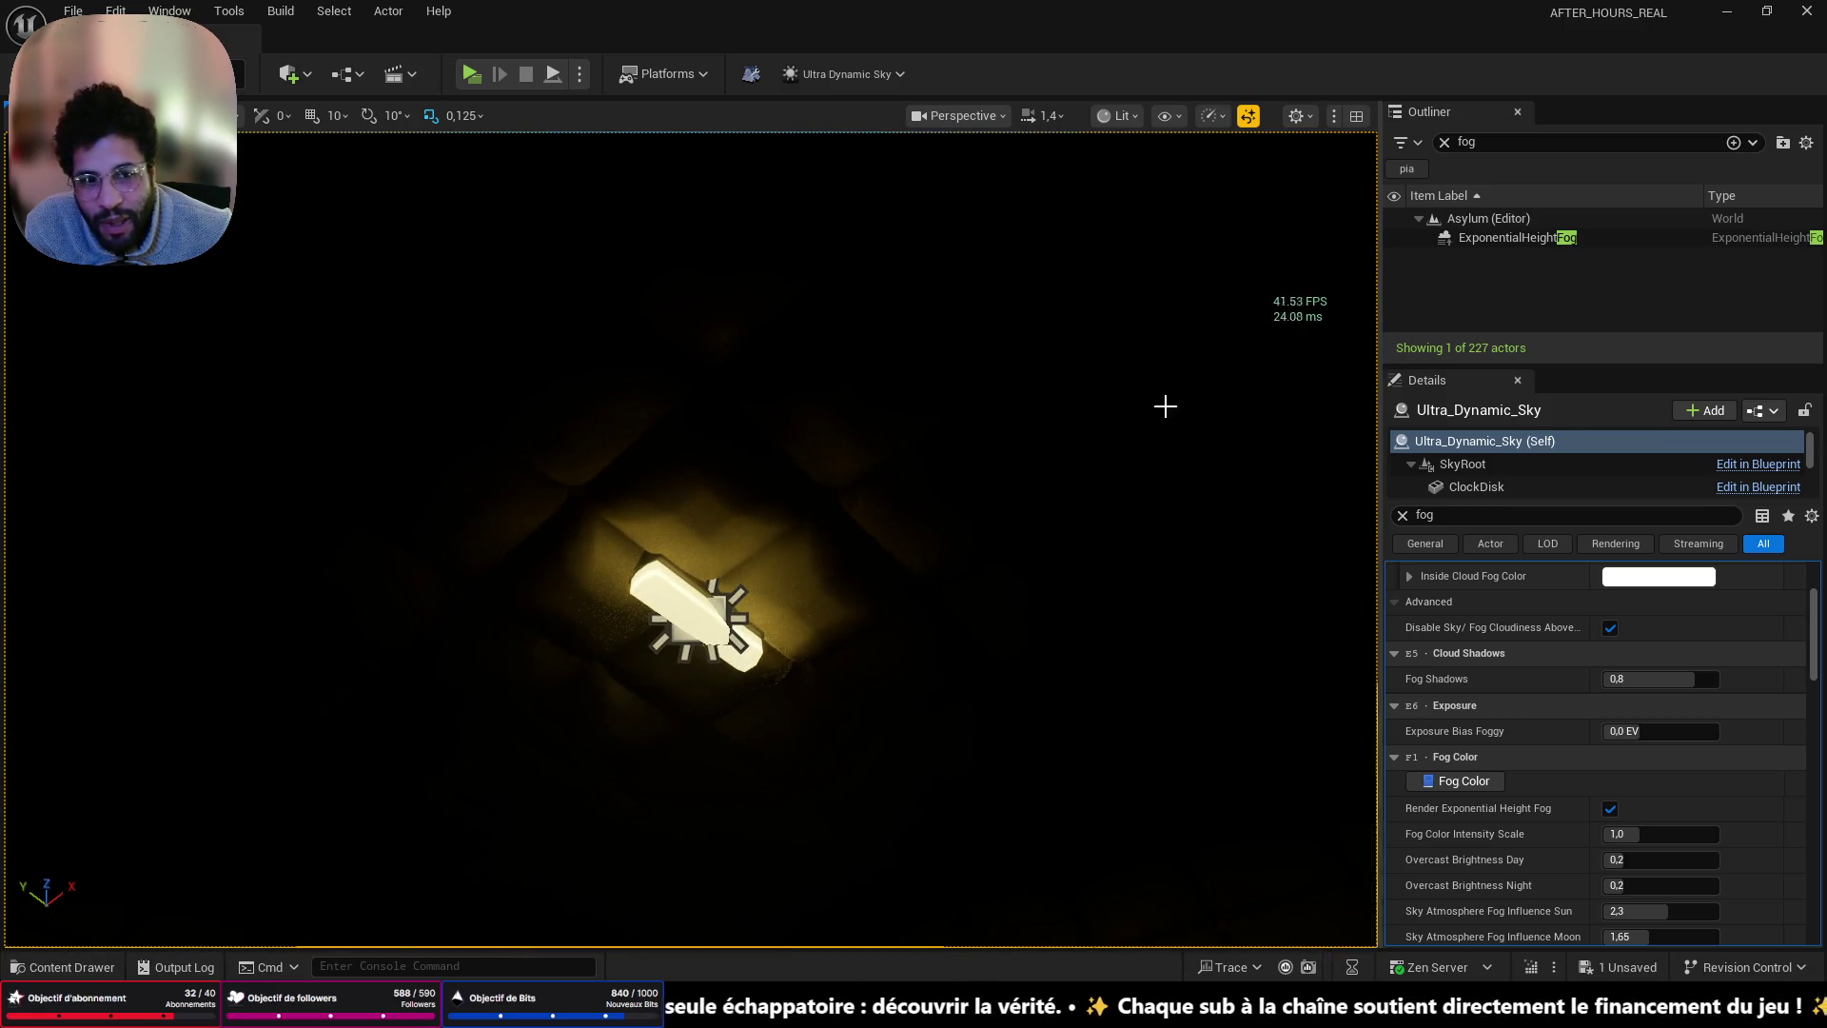
- Clear the Outliner search, toggle Ultra_Dynamic_Weather's visibility, and hide the TV actor
click(1445, 143)
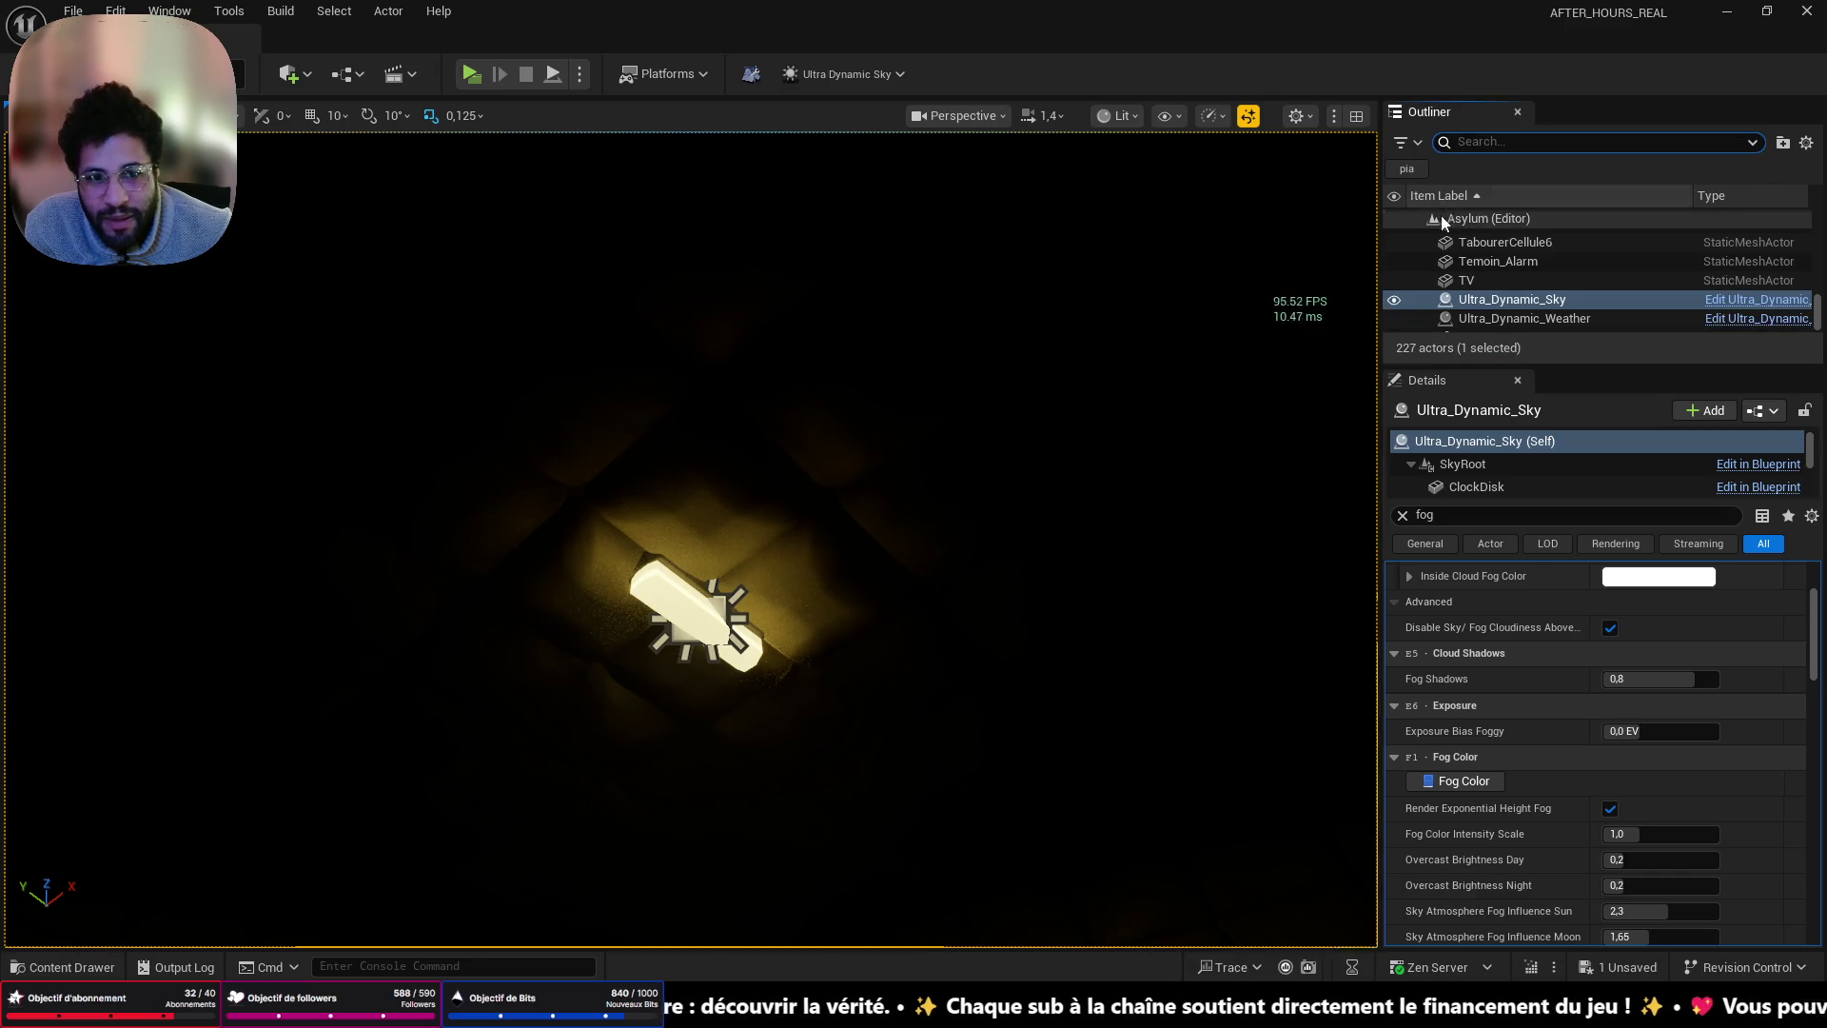
click(1393, 283)
click(1393, 284)
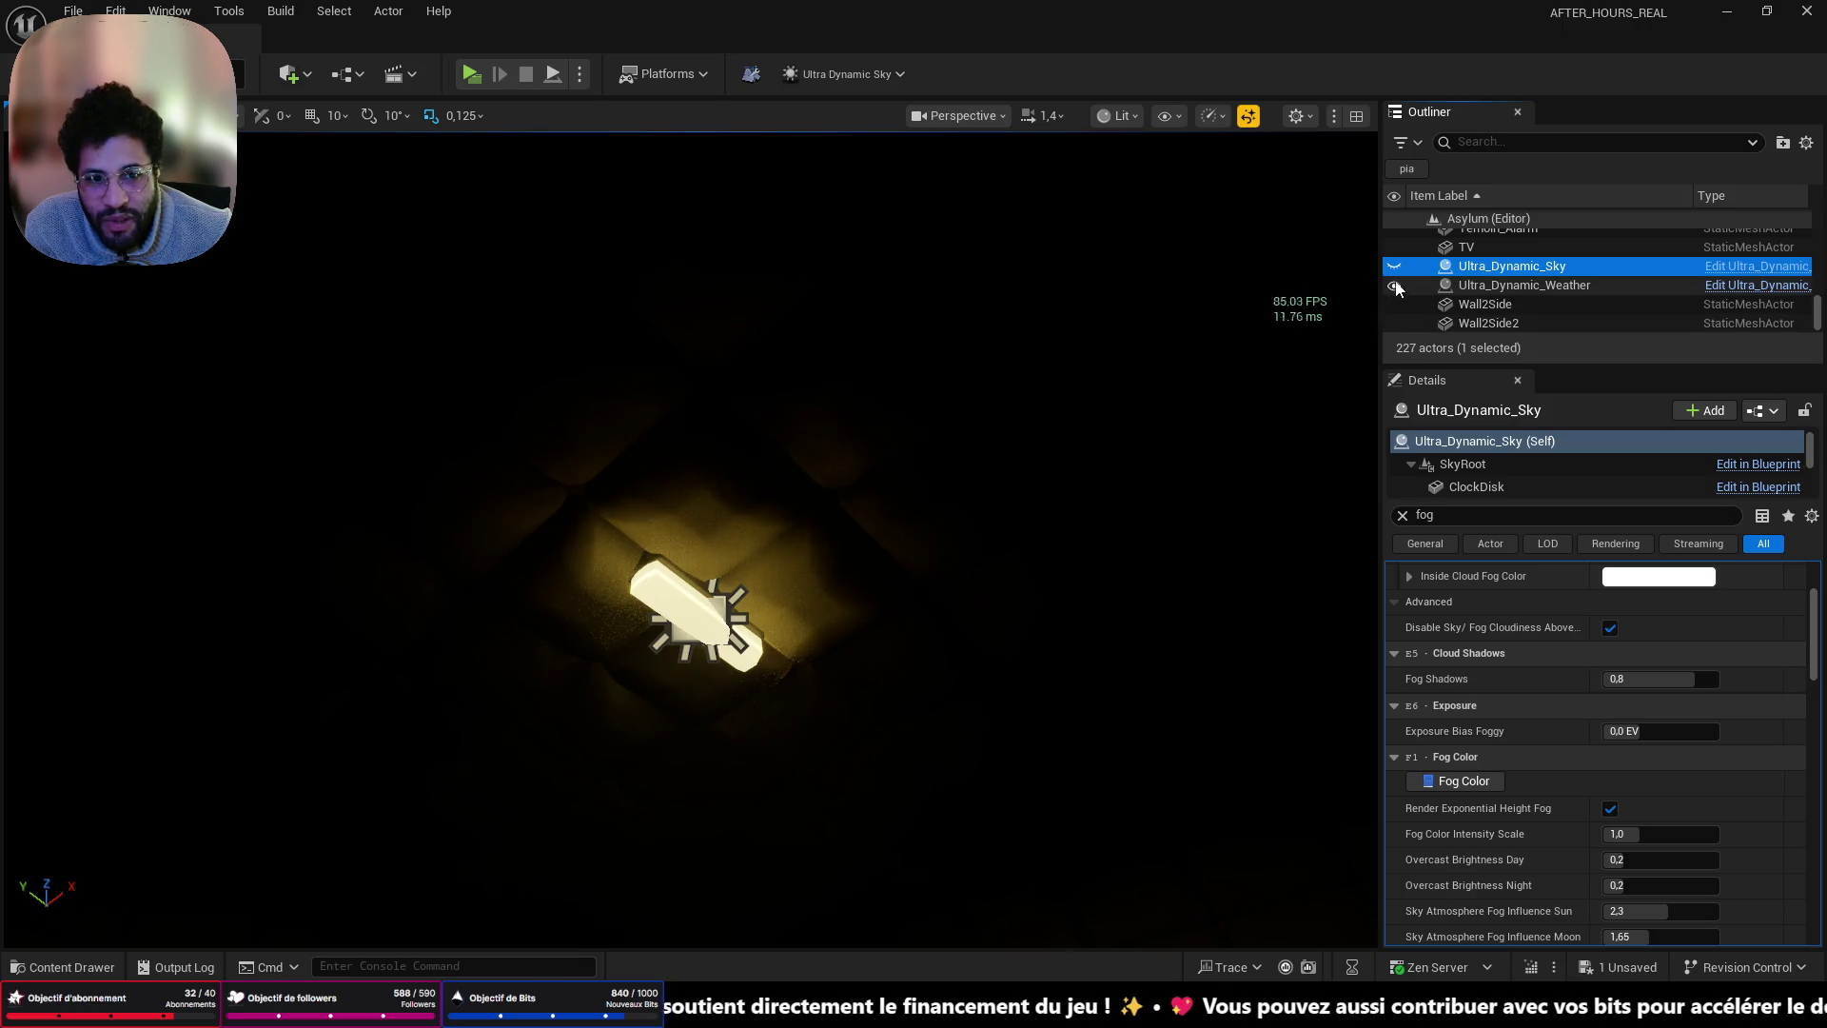
key(Up)
key(h)
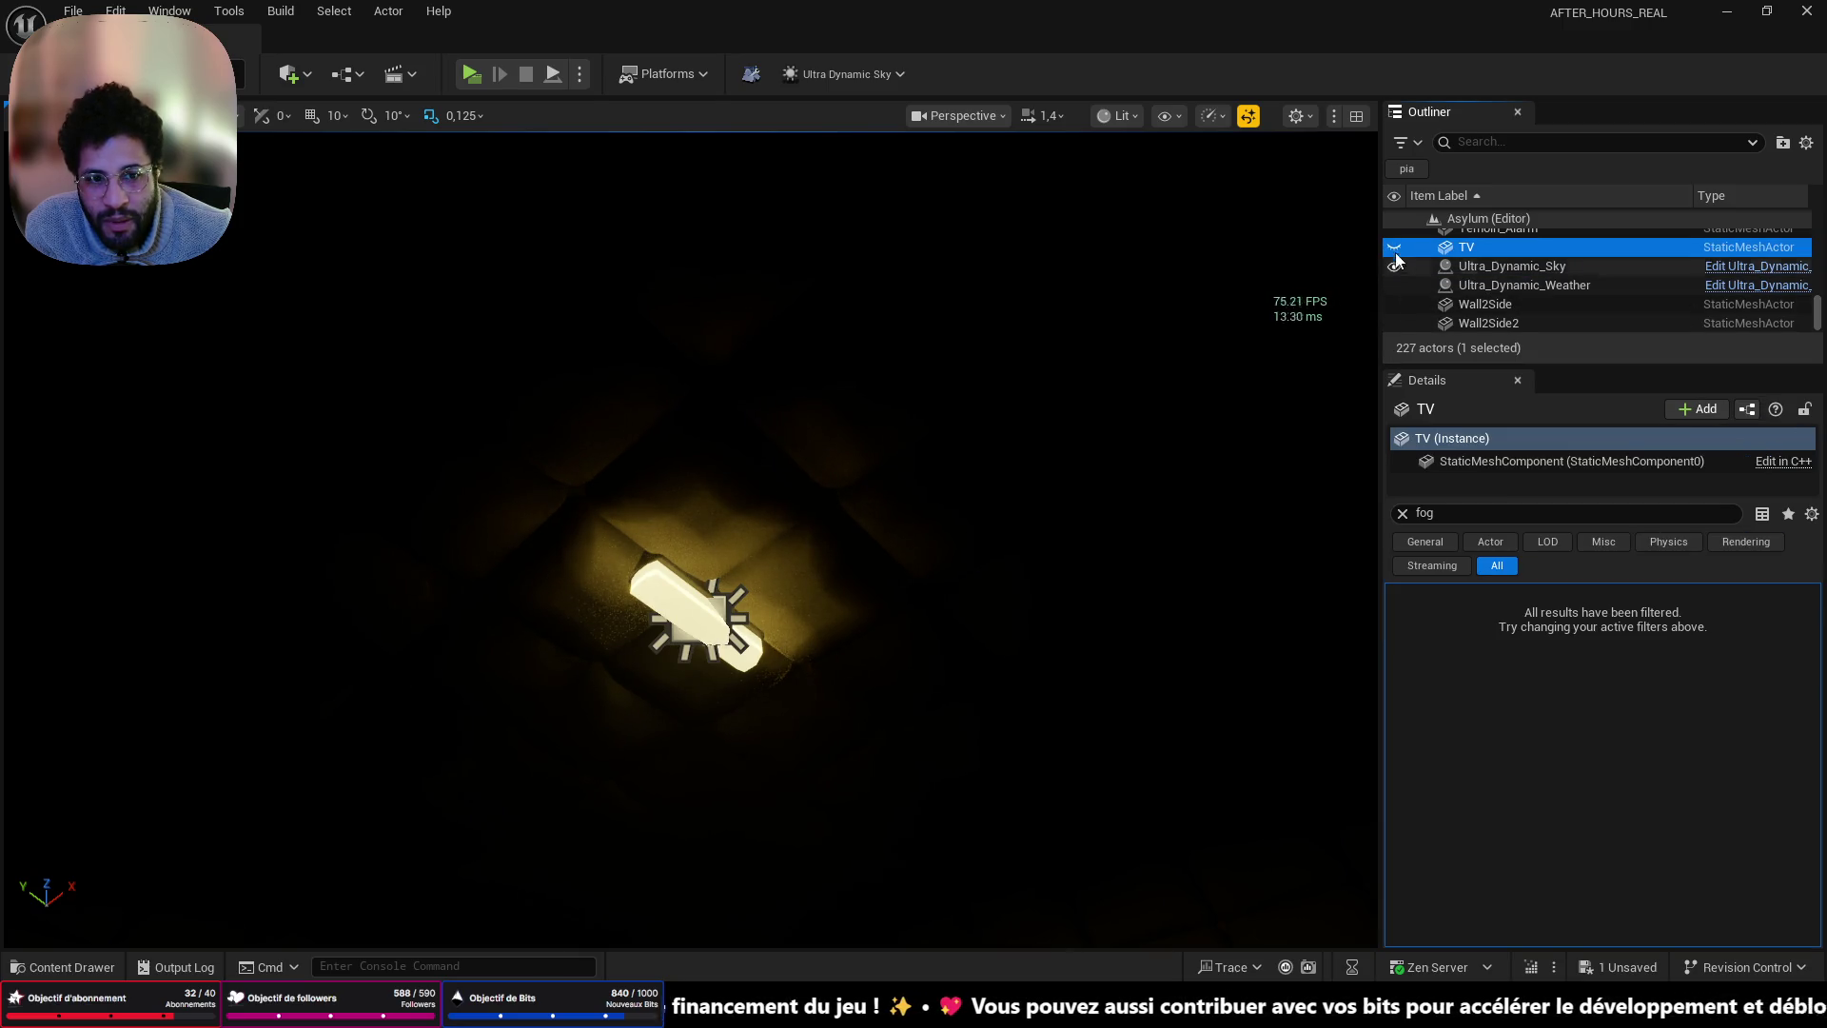
- Hide and restore Ultra_Dynamic_Weather and Ultra_Dynamic_Sky, then select Ultra_Dynamic_Weather for its fog settings
click(1394, 285)
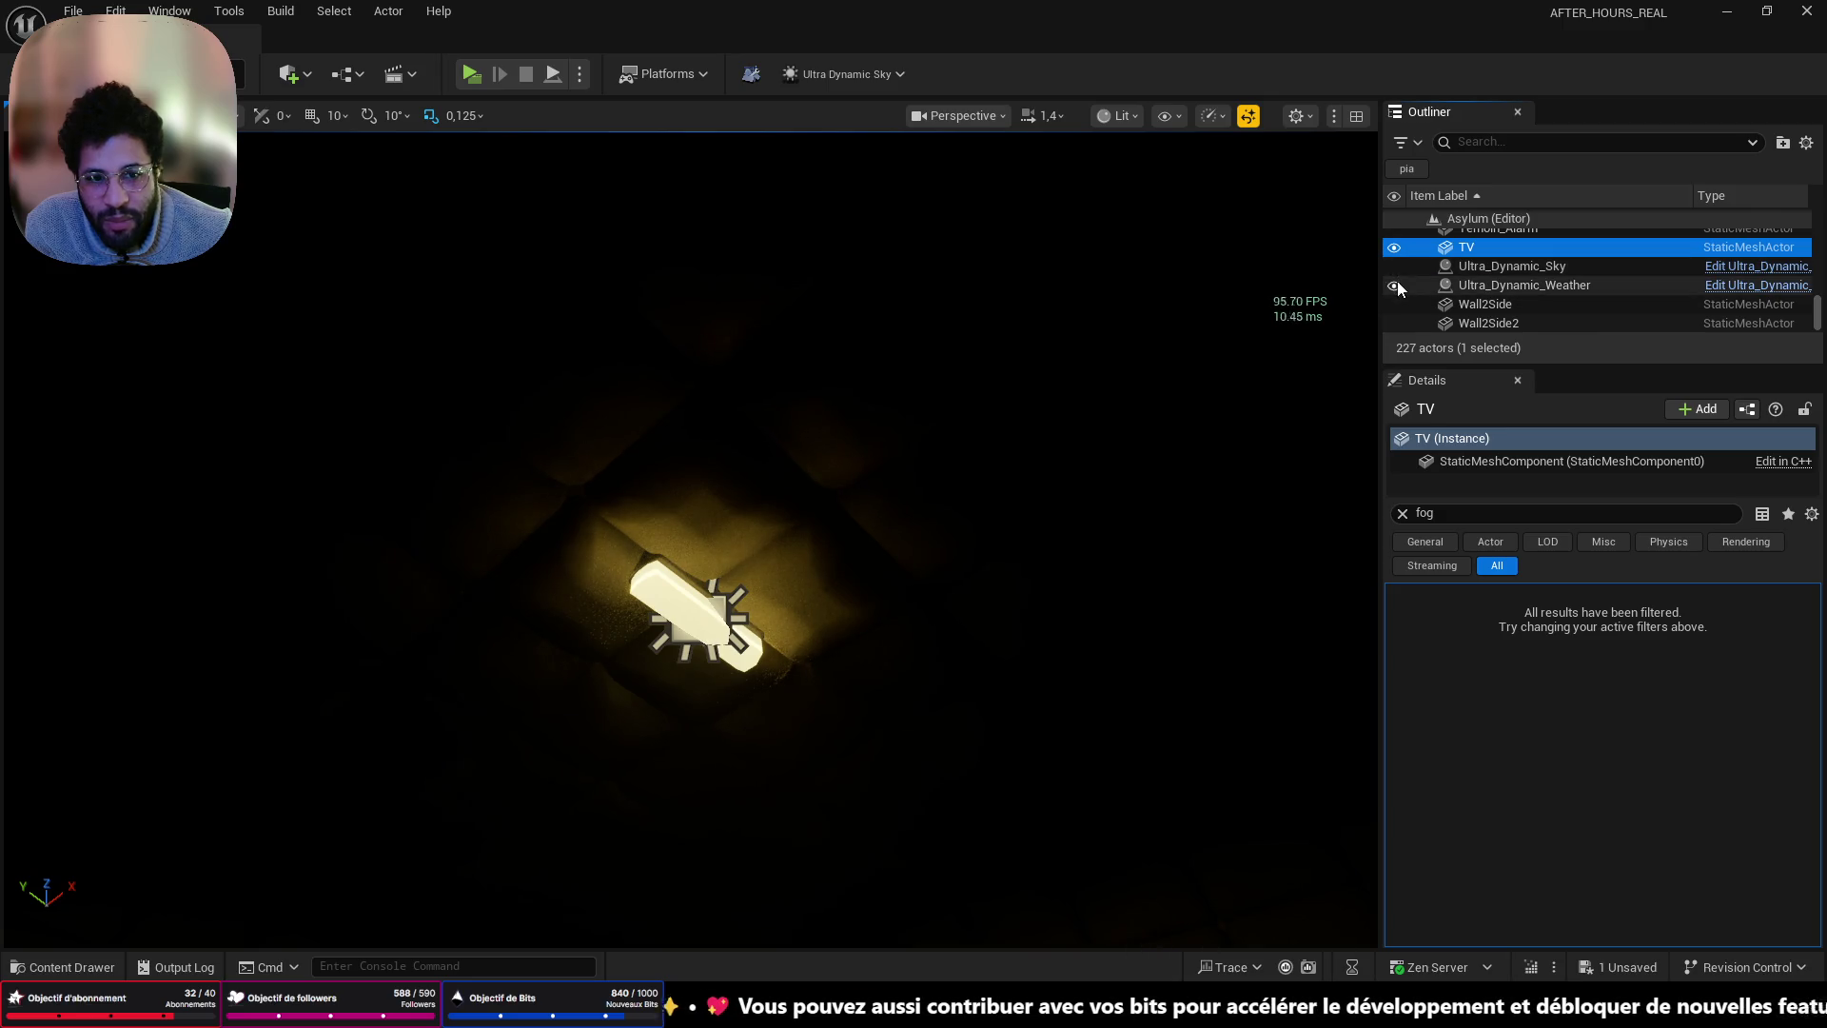
click(1396, 268)
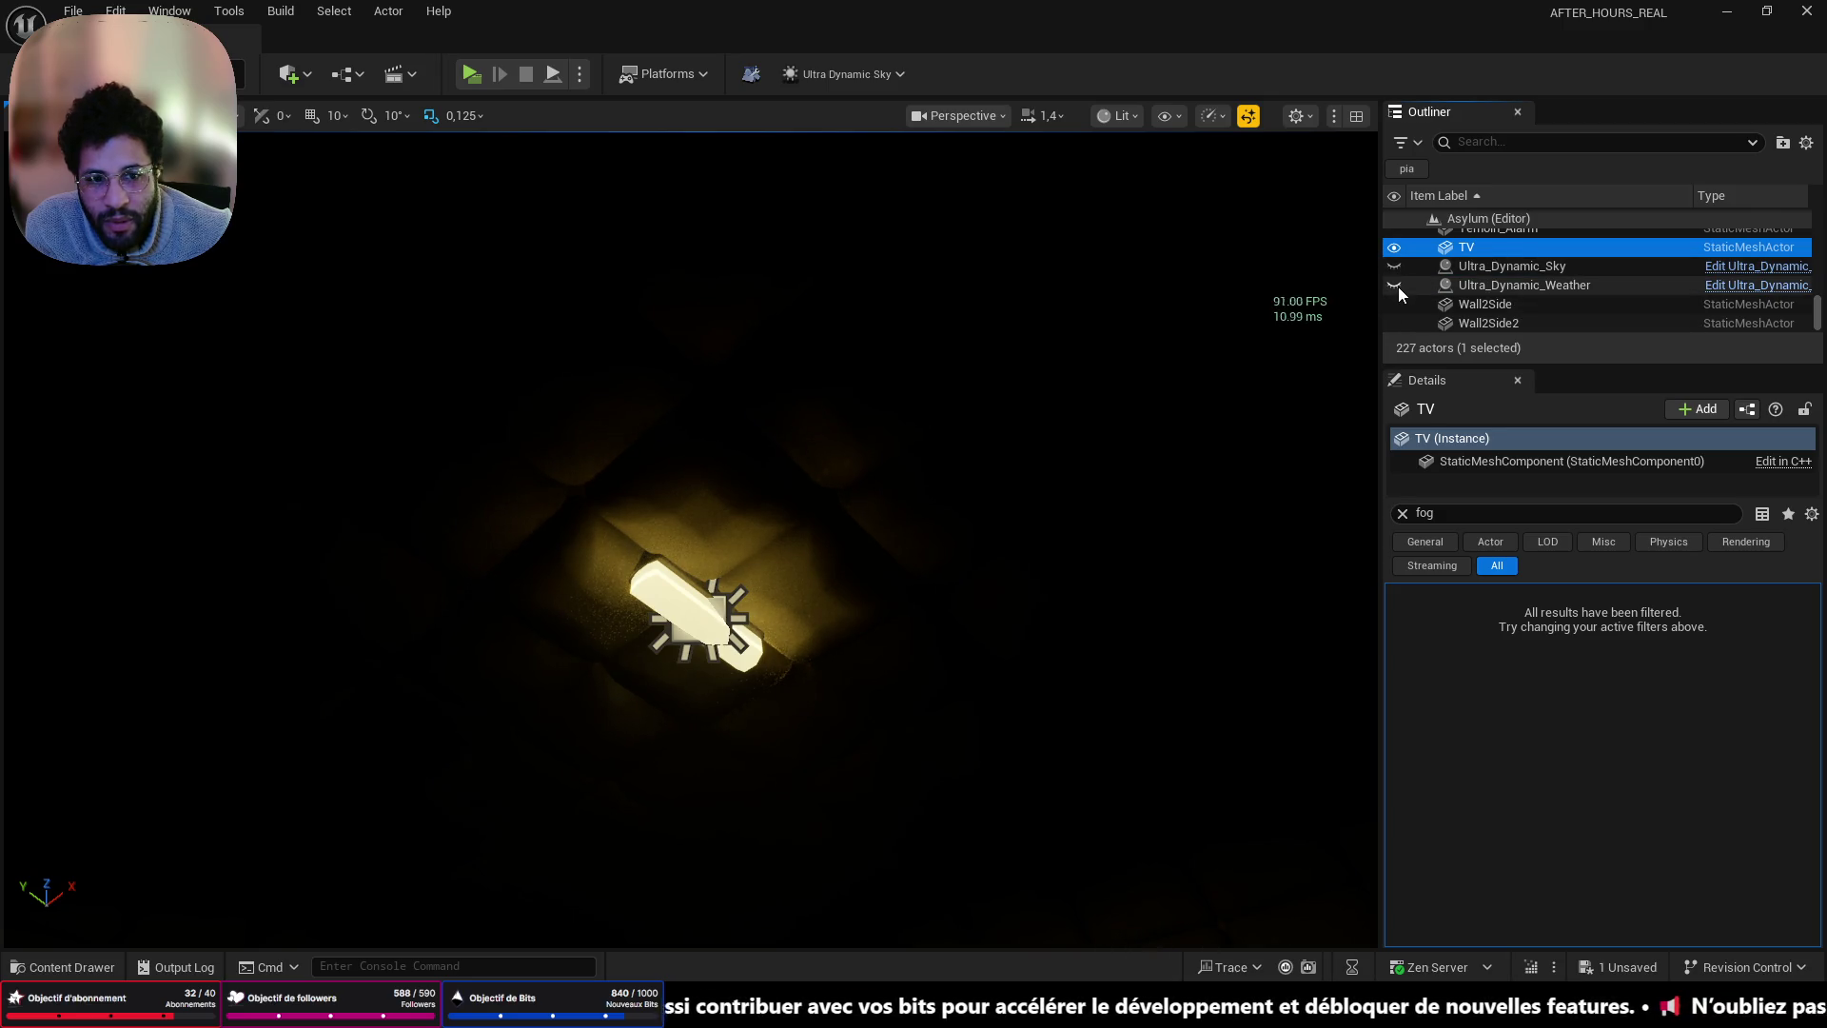
click(1394, 286)
click(1394, 267)
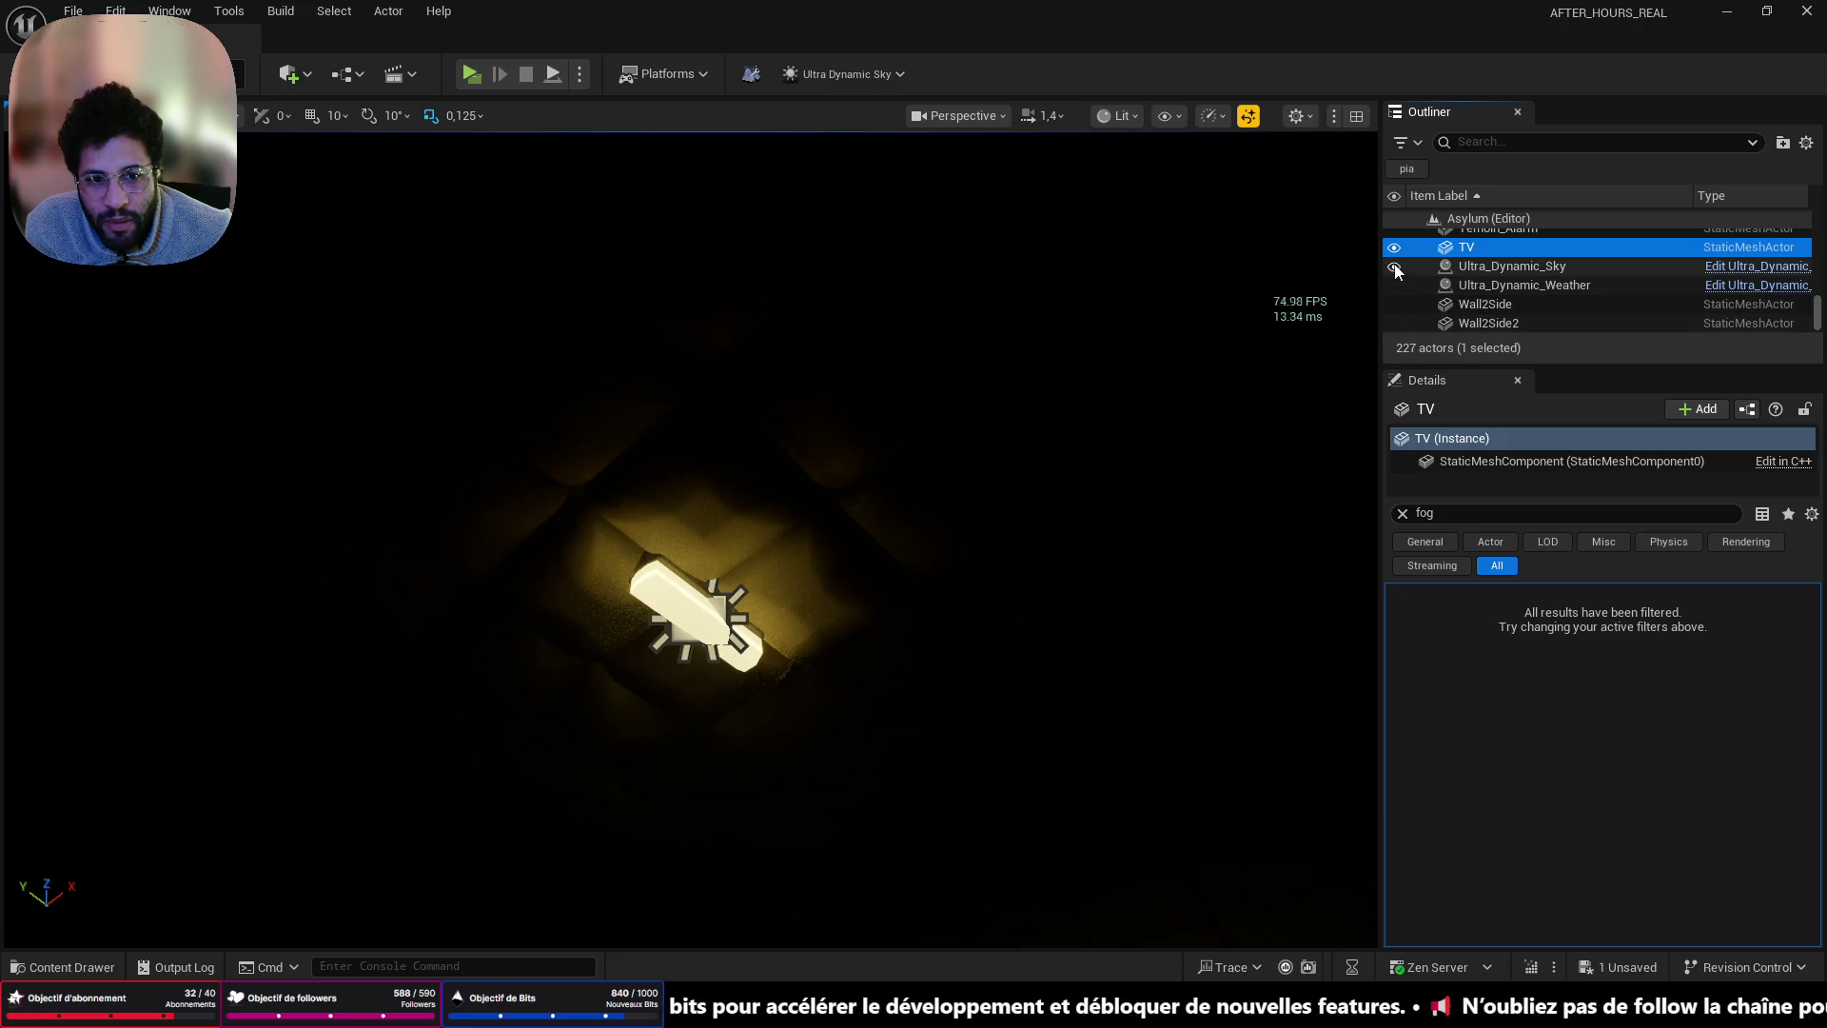
drag(558, 653, 856, 418)
click(1492, 285)
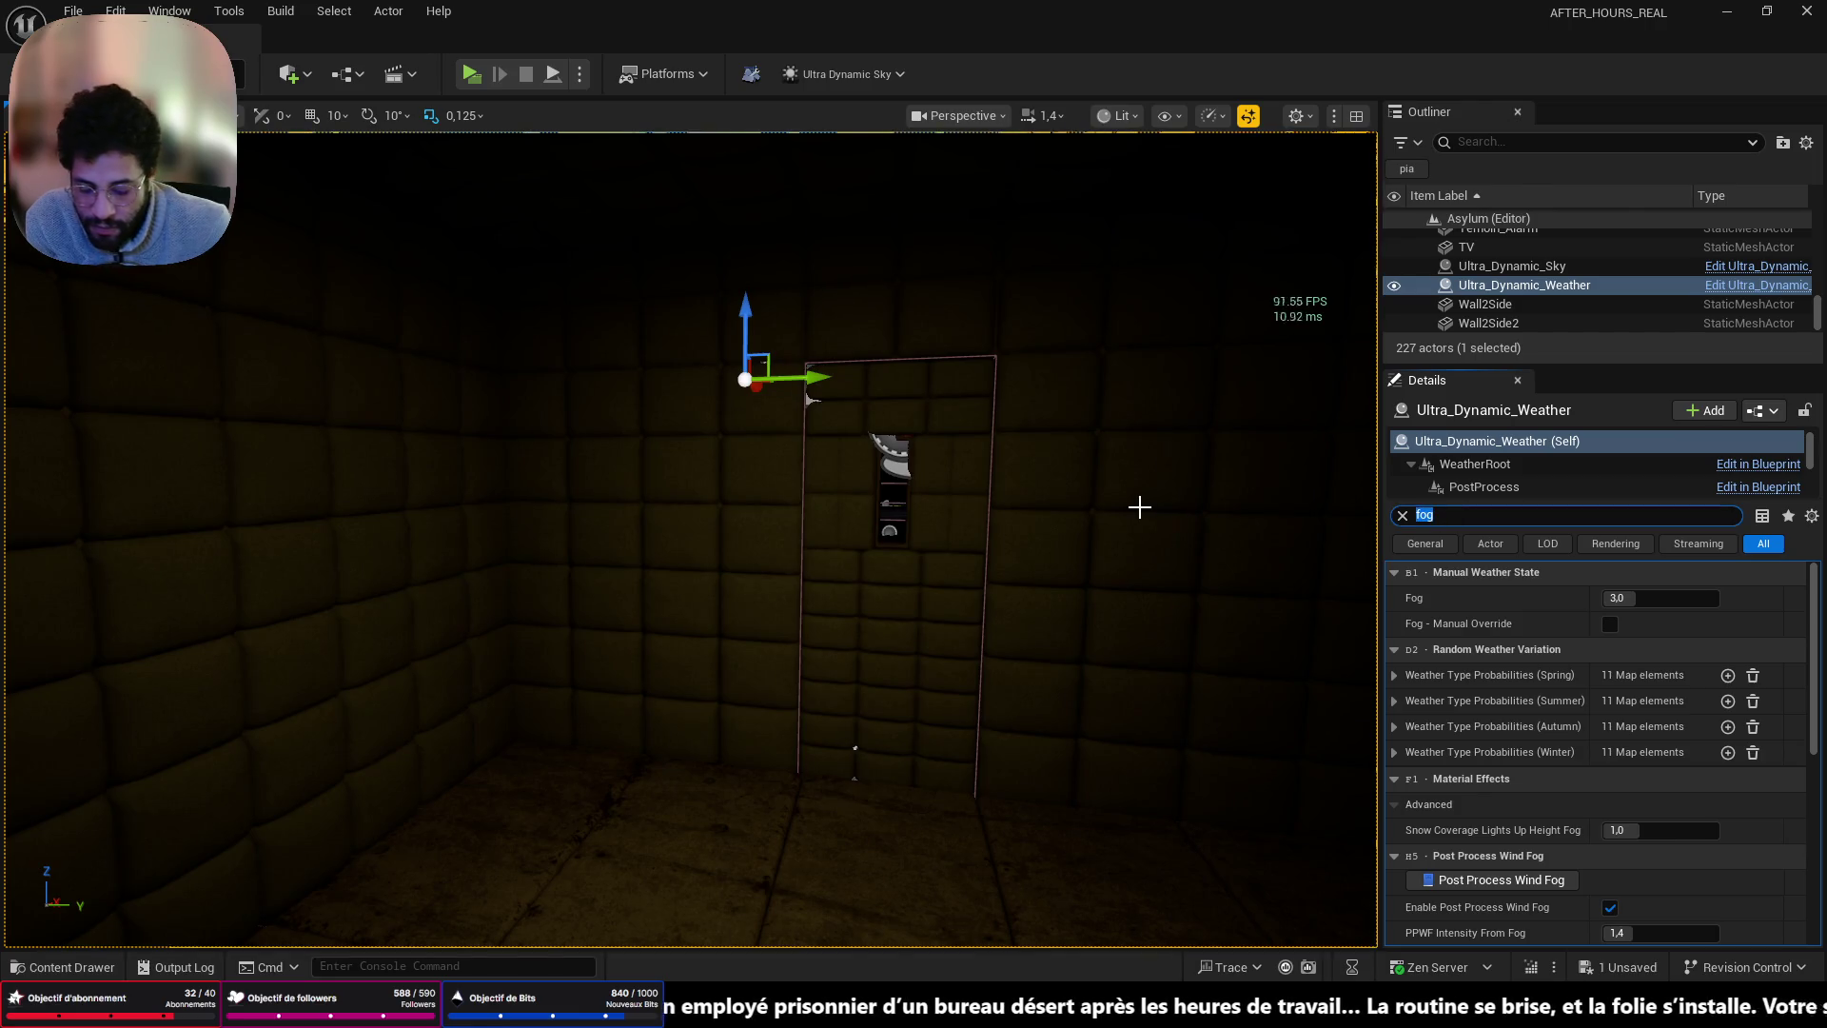
text(p)
- Frame Ultra_Dynamic_Weather, add Ultra_Dynamic_Sky to the selection, and delete both actors
key(BackSpace)
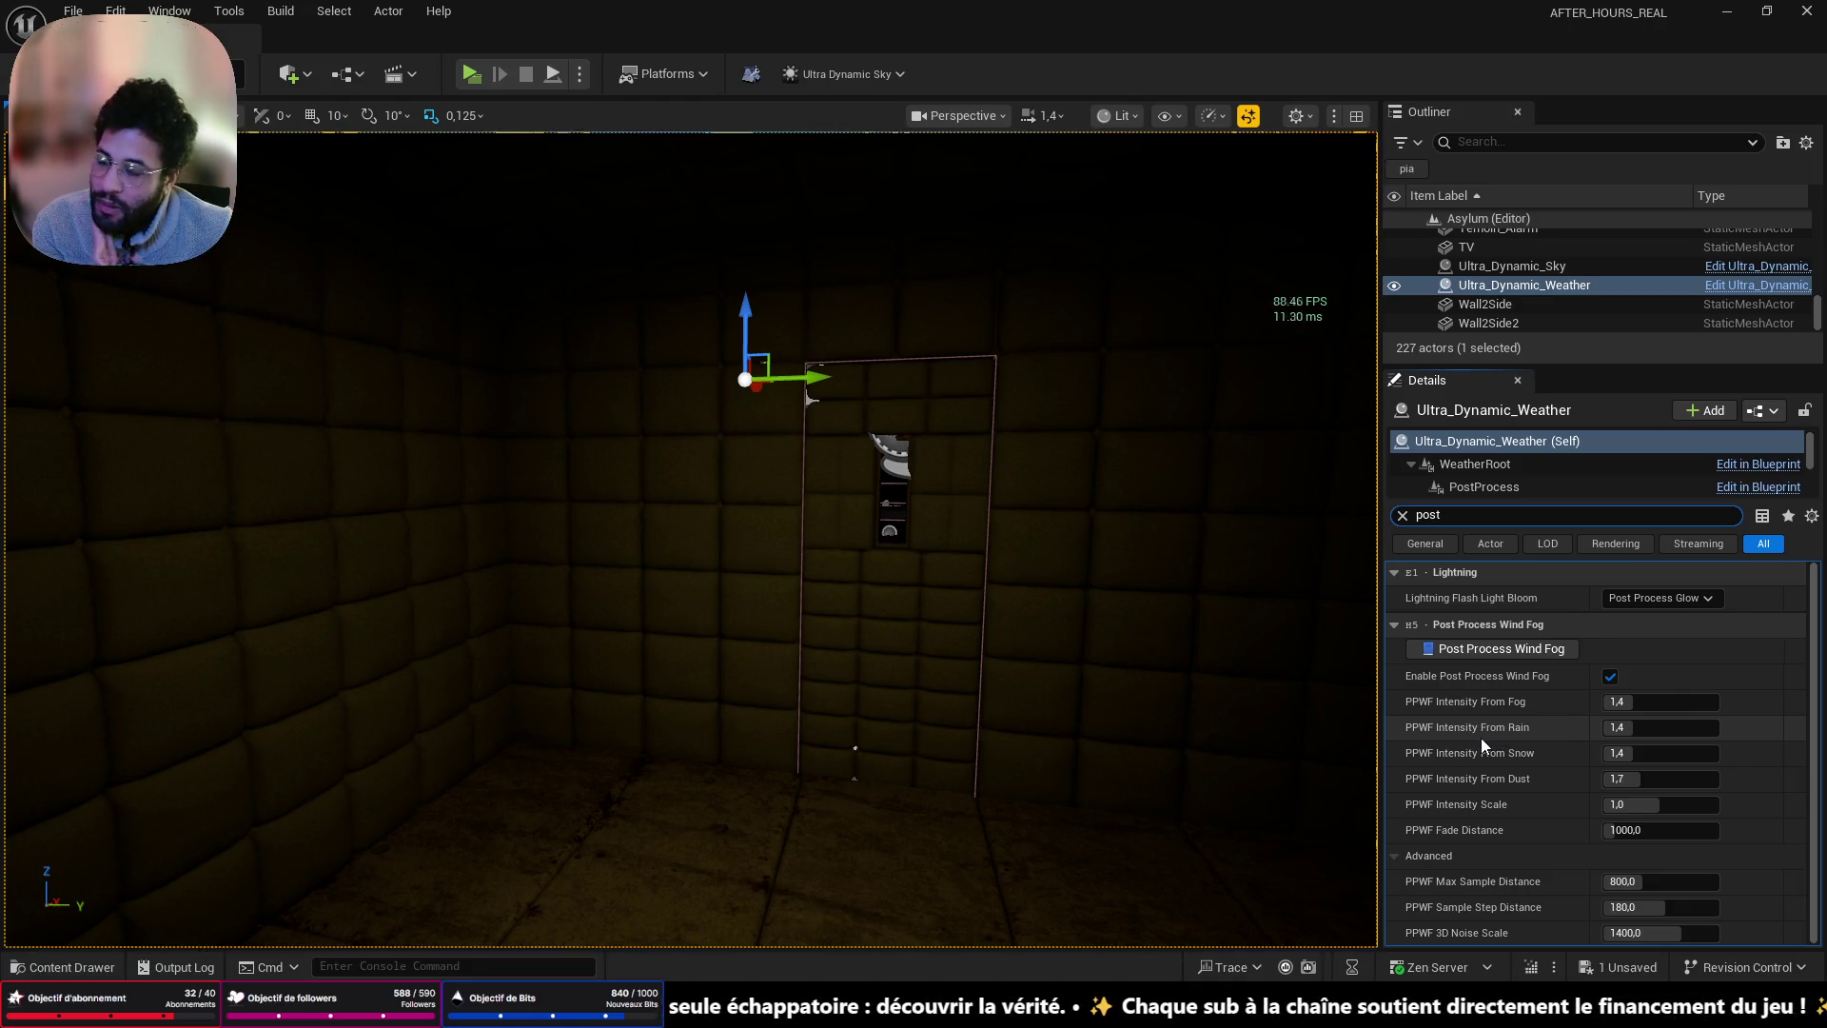
key(f)
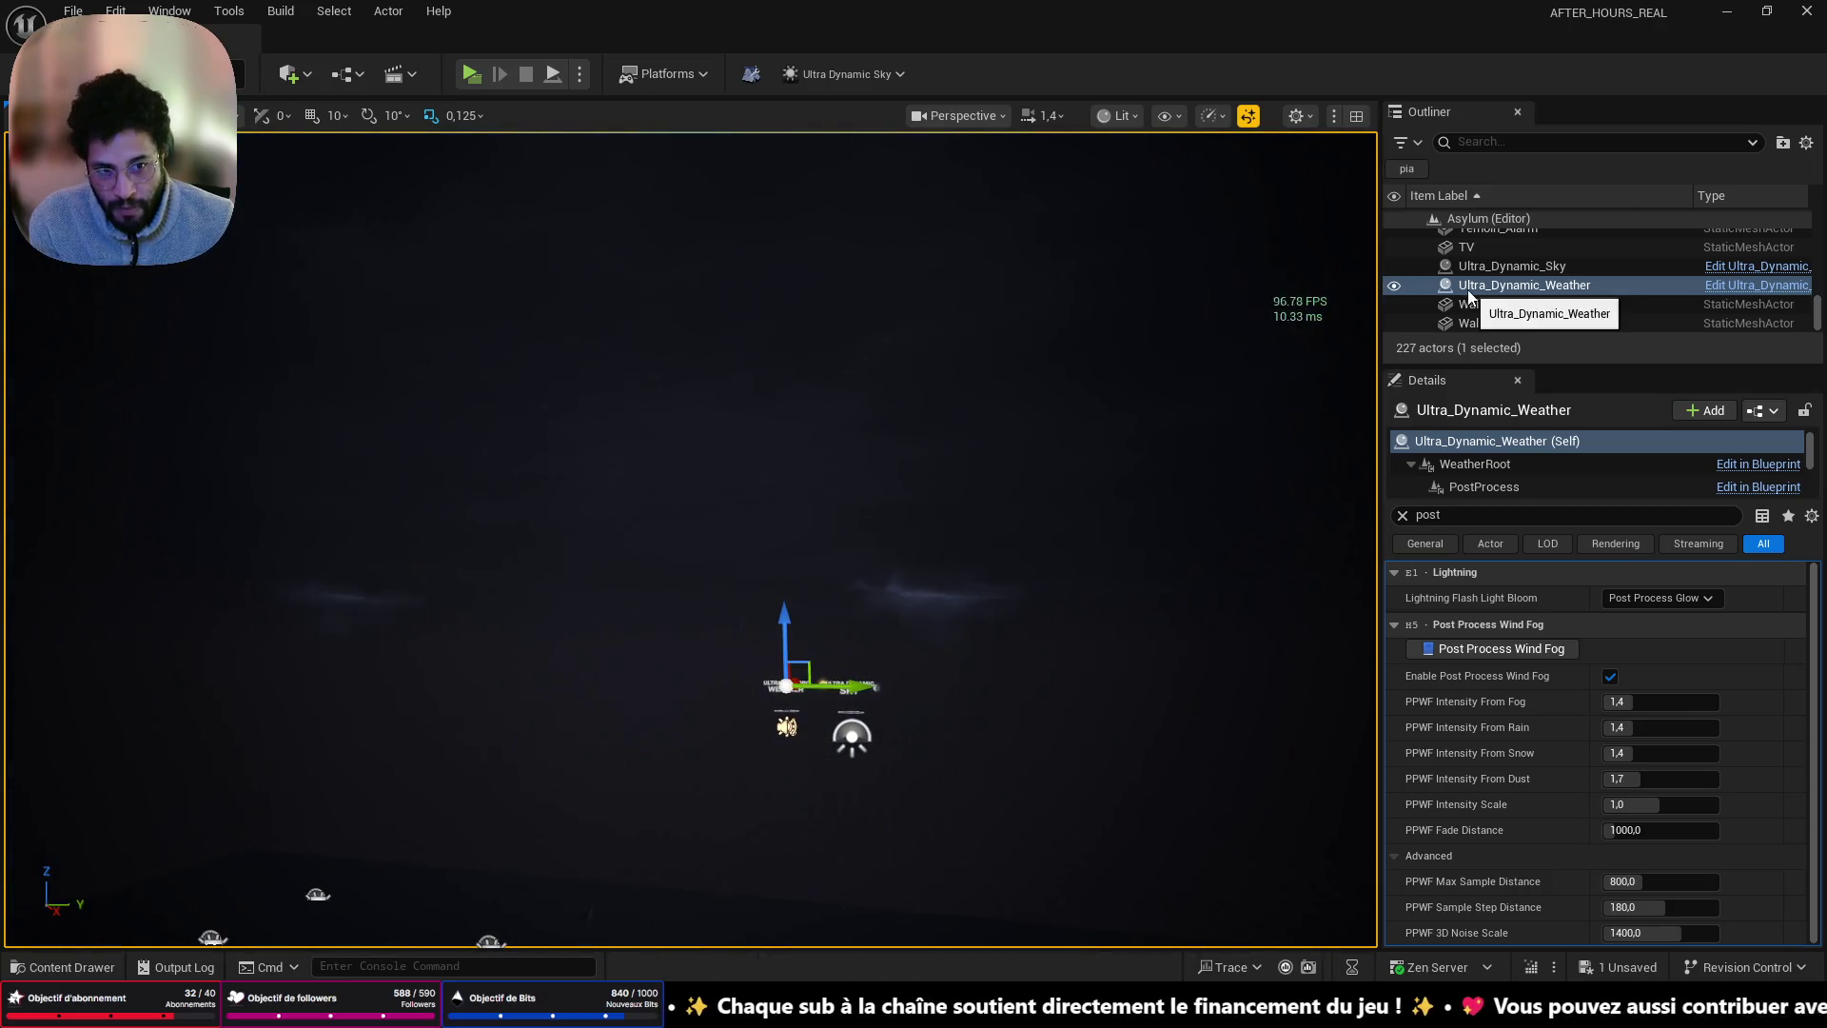
ctrl+click(1512, 266)
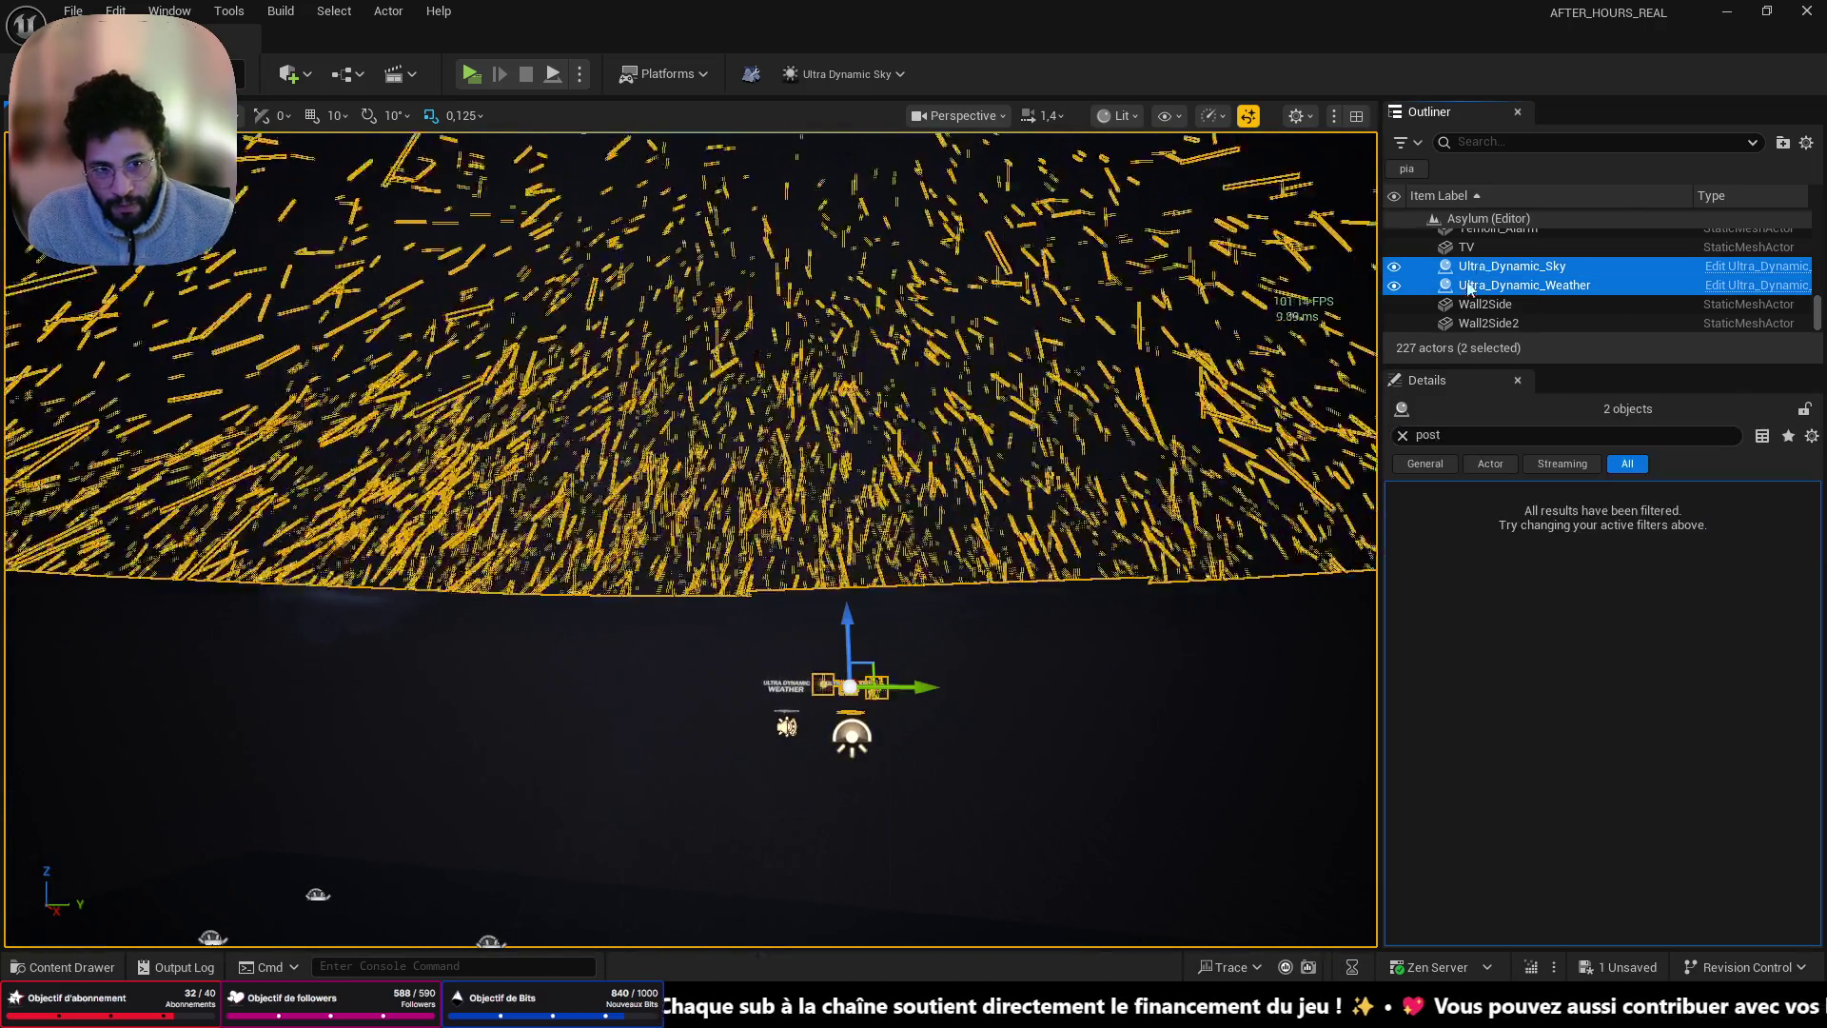
key(Delete)
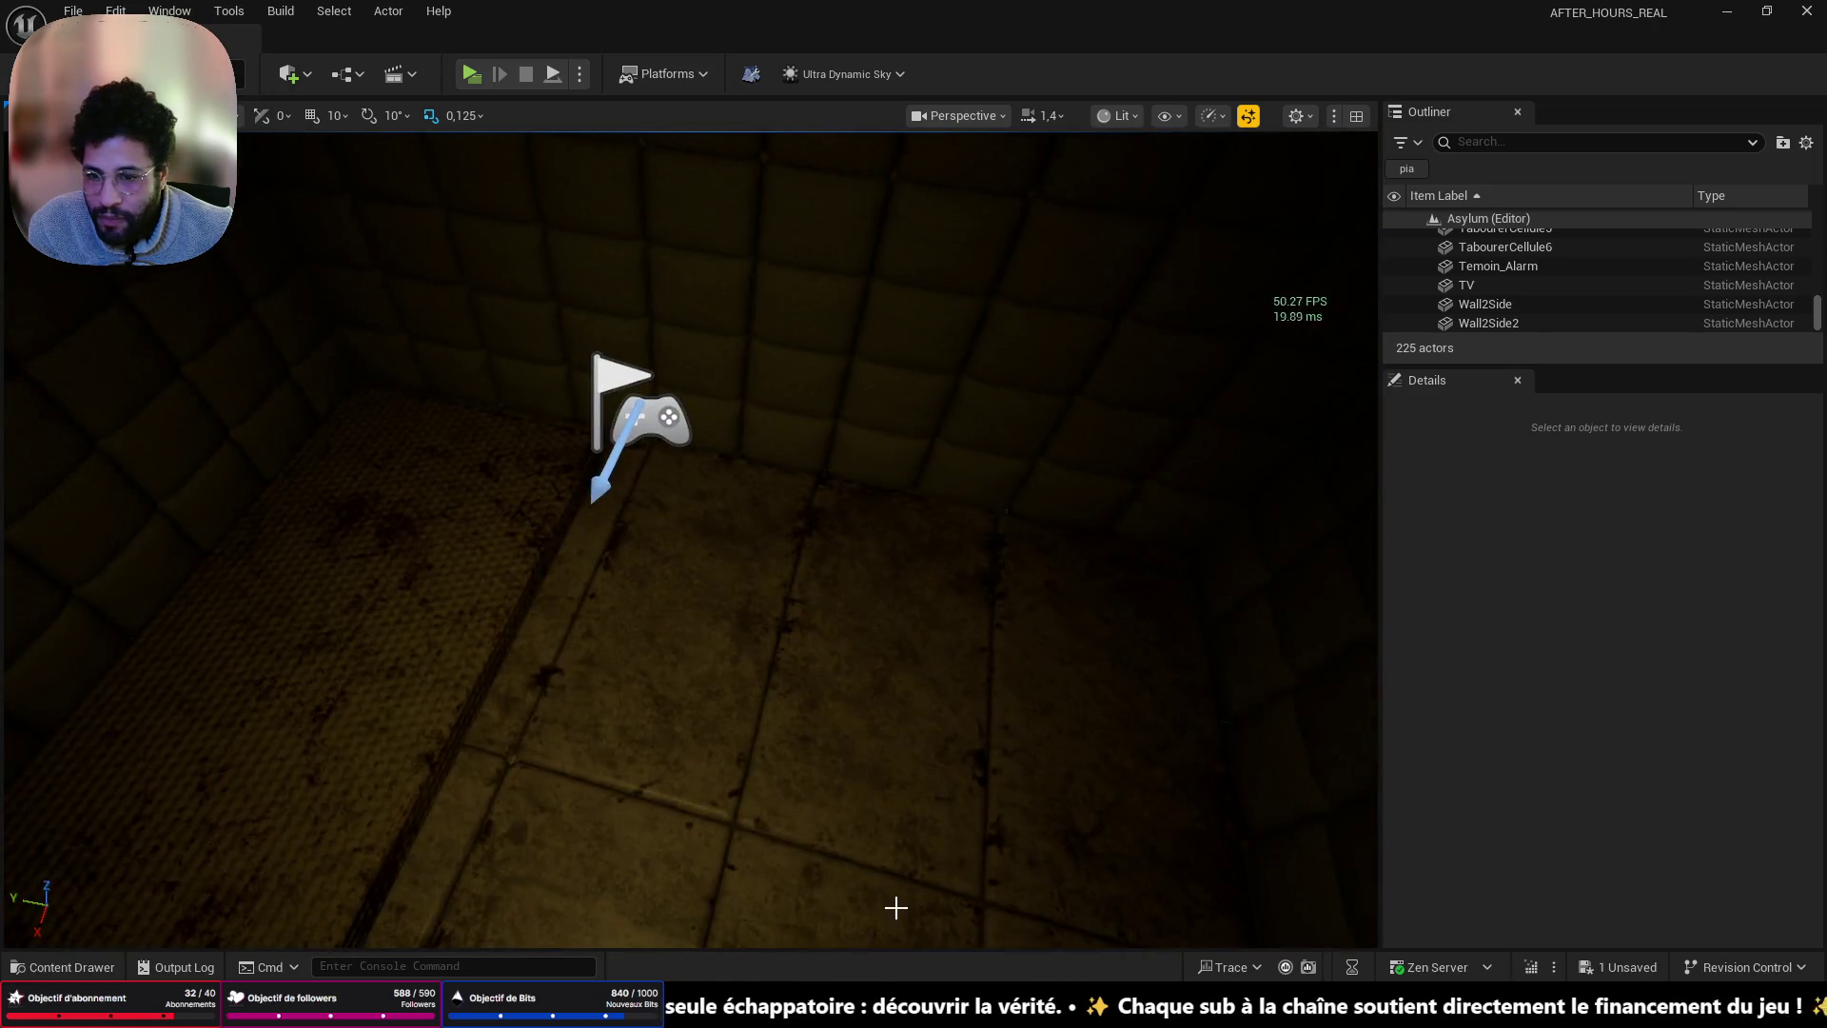
right_click(637, 650)
- Play from the padded cell, walk into the dark corridor, then stop the session with Esc
click(722, 963)
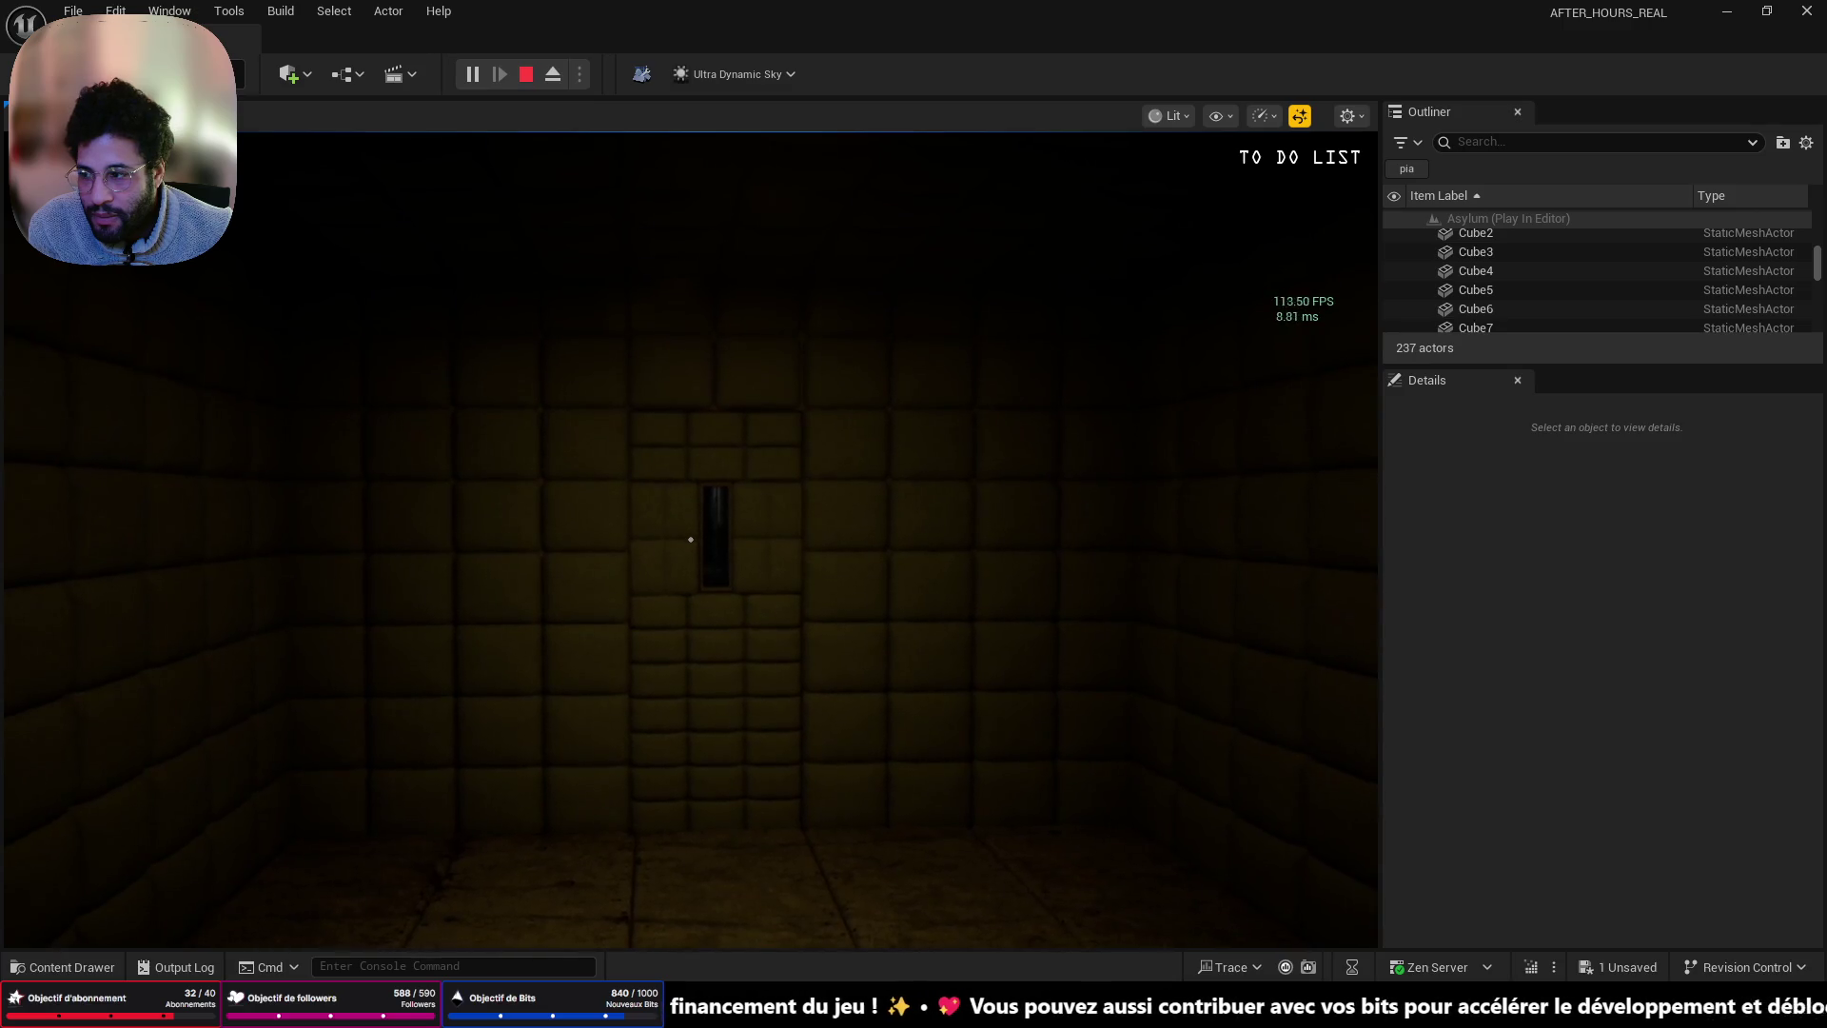
key(w)
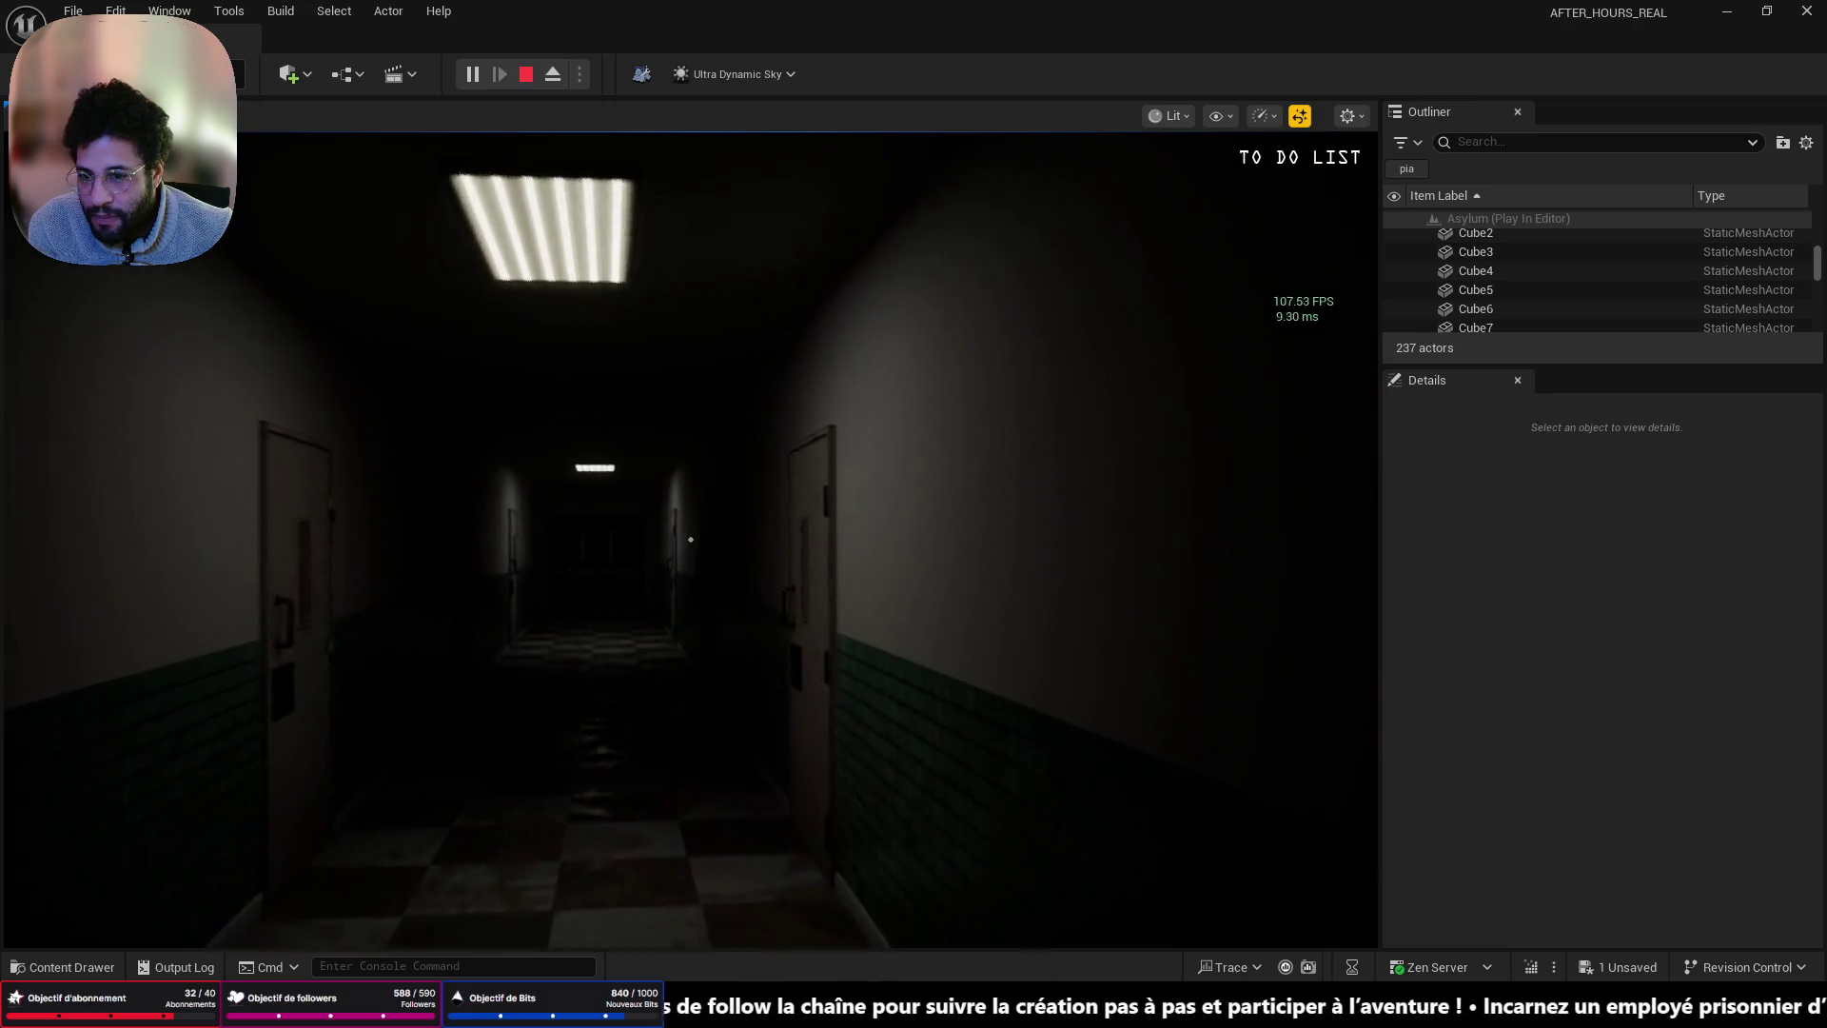
key(w)
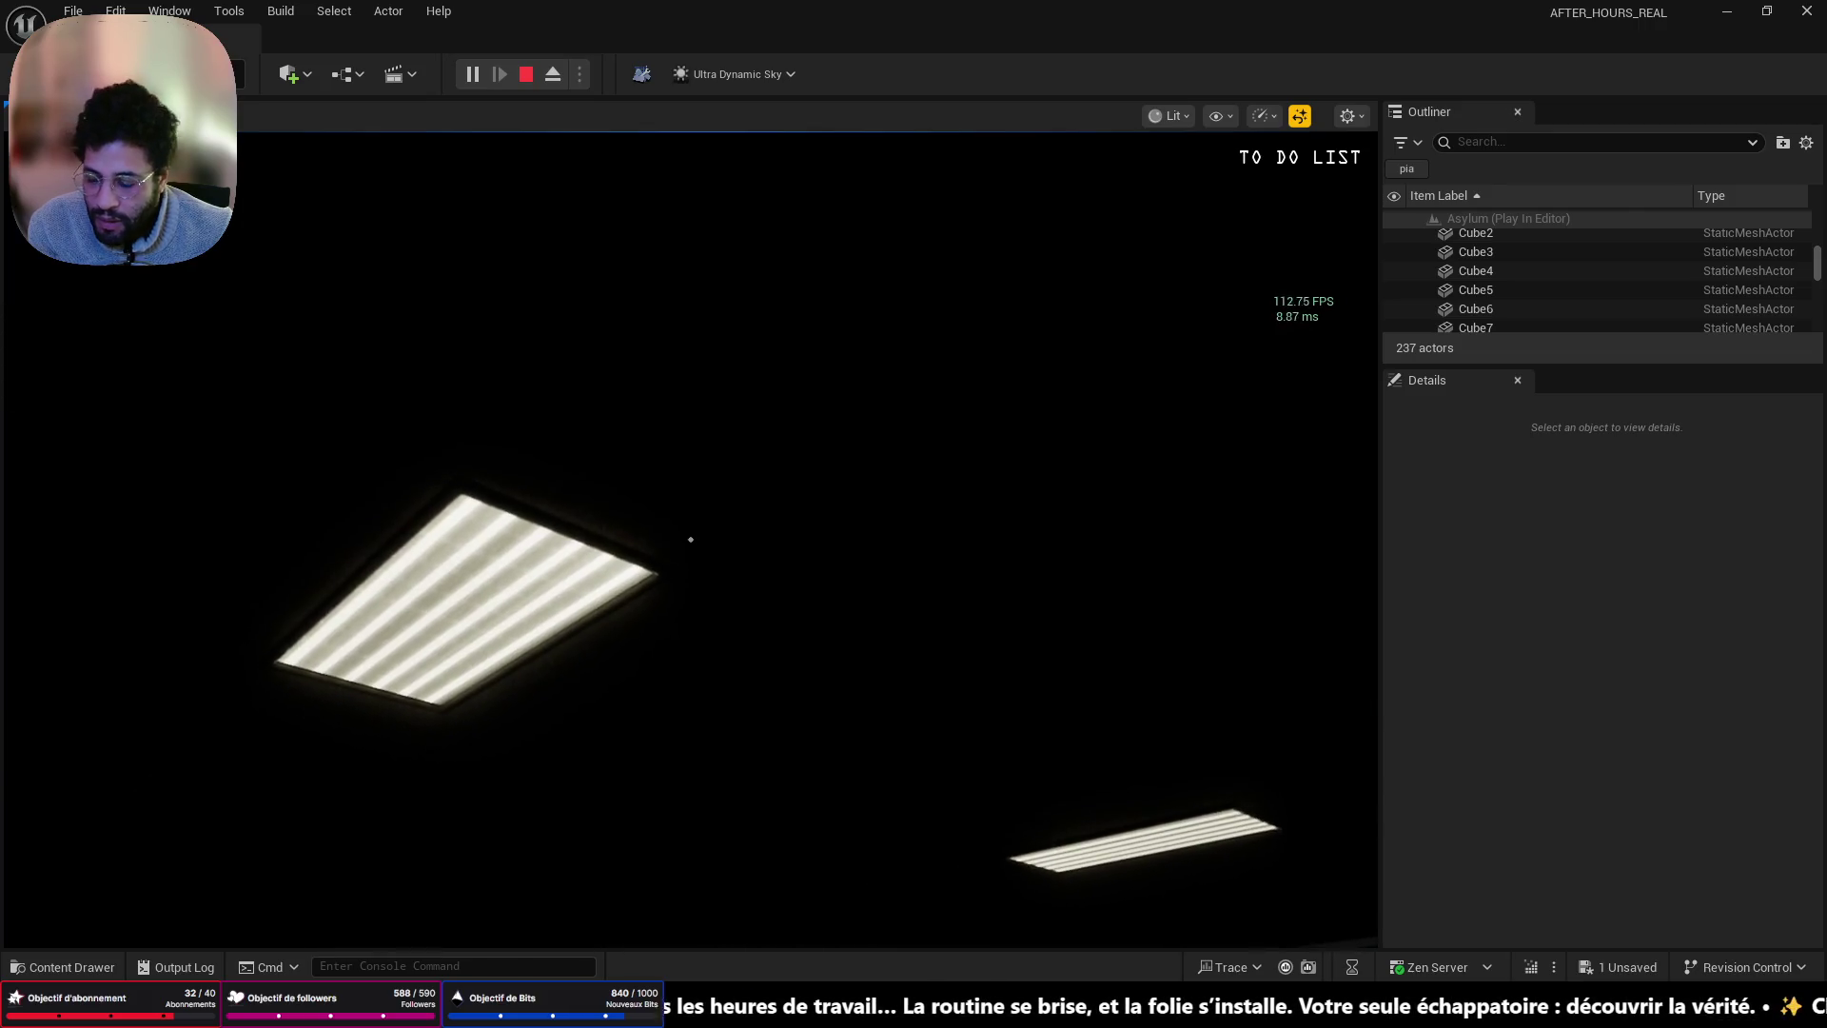
key(Escape)
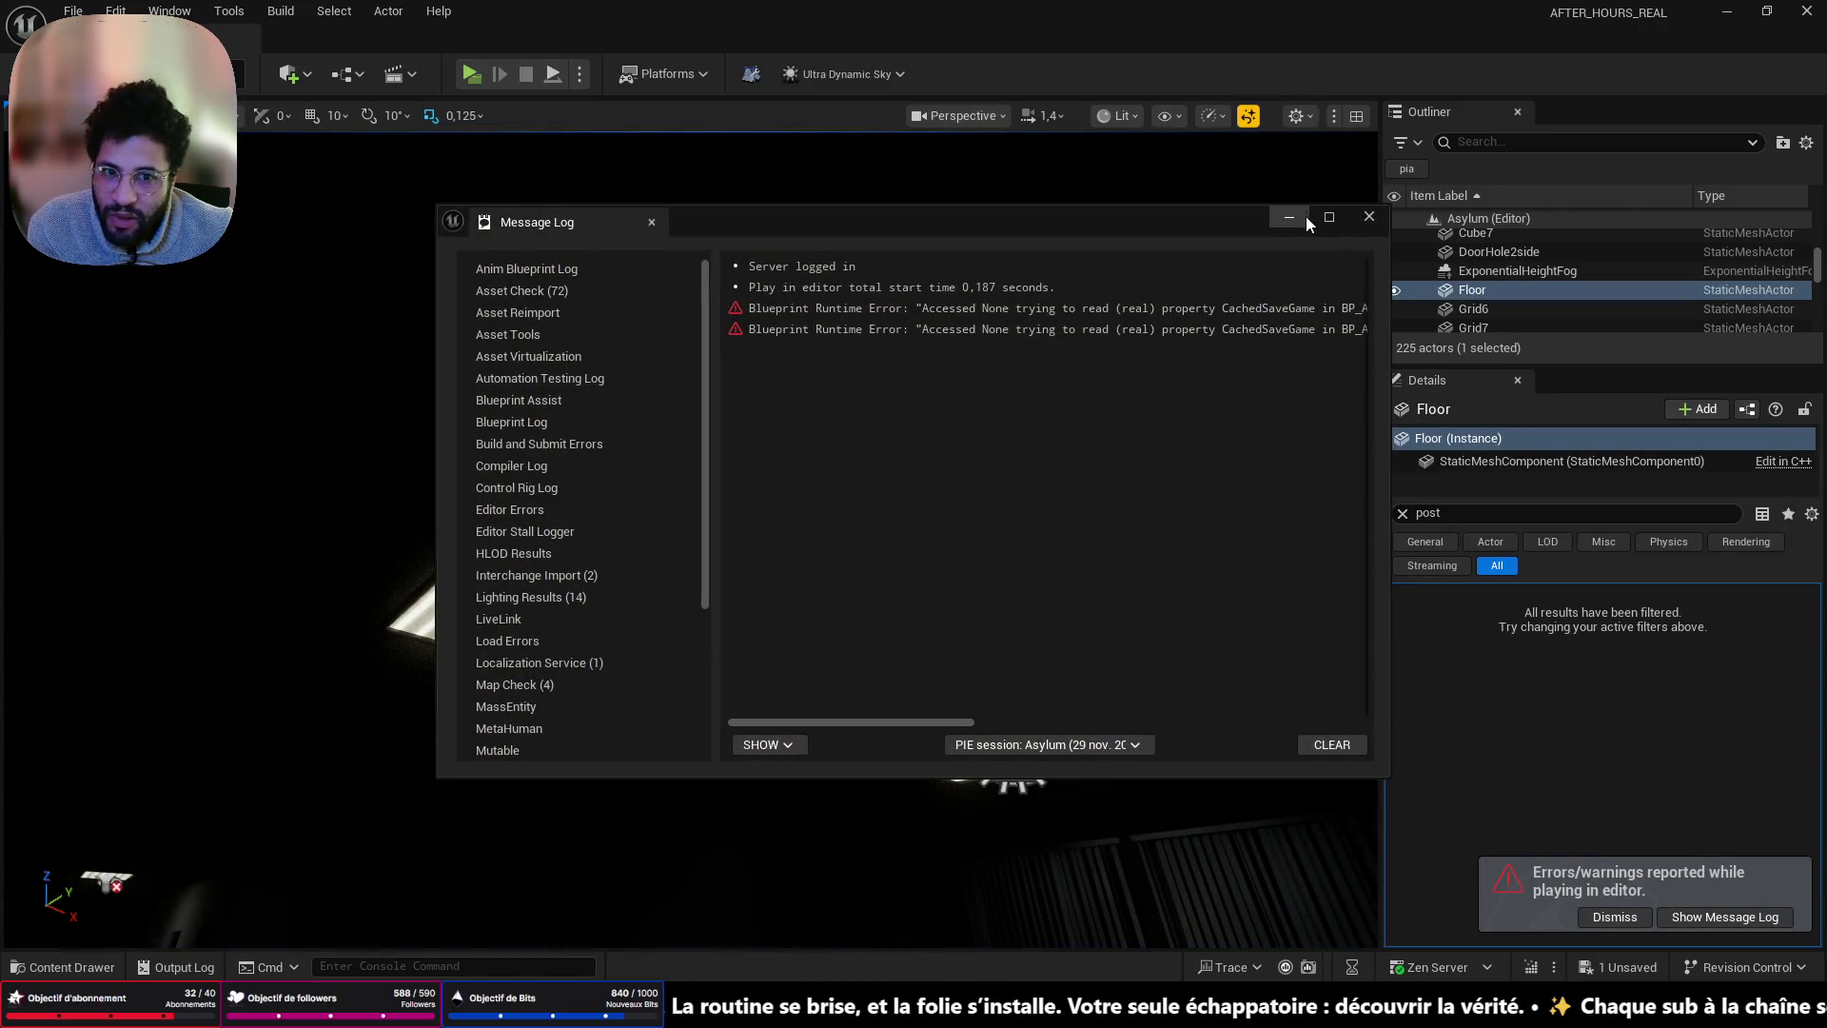
- Minimize the Message Log and select Plane10 hanging above the corridor
click(1304, 220)
click(725, 442)
mouse_move(629, 500)
mouse_down()
mouse_move(408, 632)
mouse_move(775, 318)
mouse_up()
drag(954, 514, 954, 527)
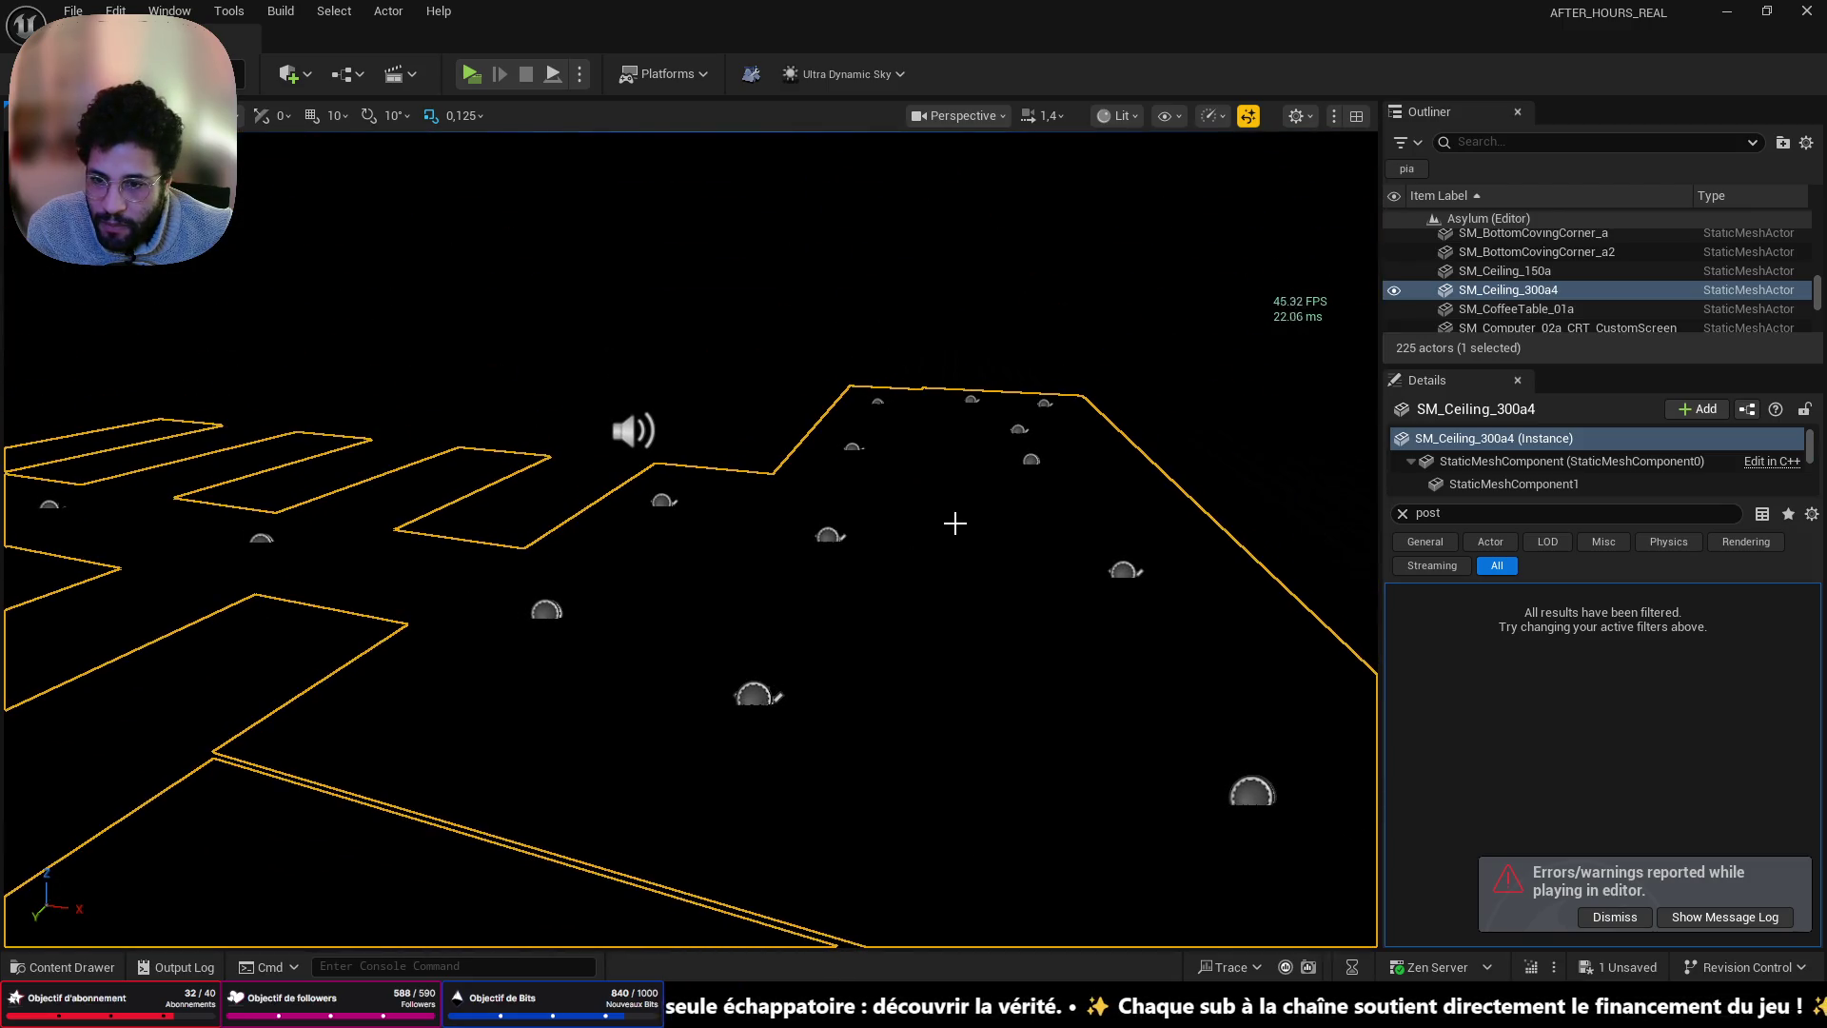
click(841, 371)
drag(840, 371, 834, 447)
drag(769, 325, 769, 326)
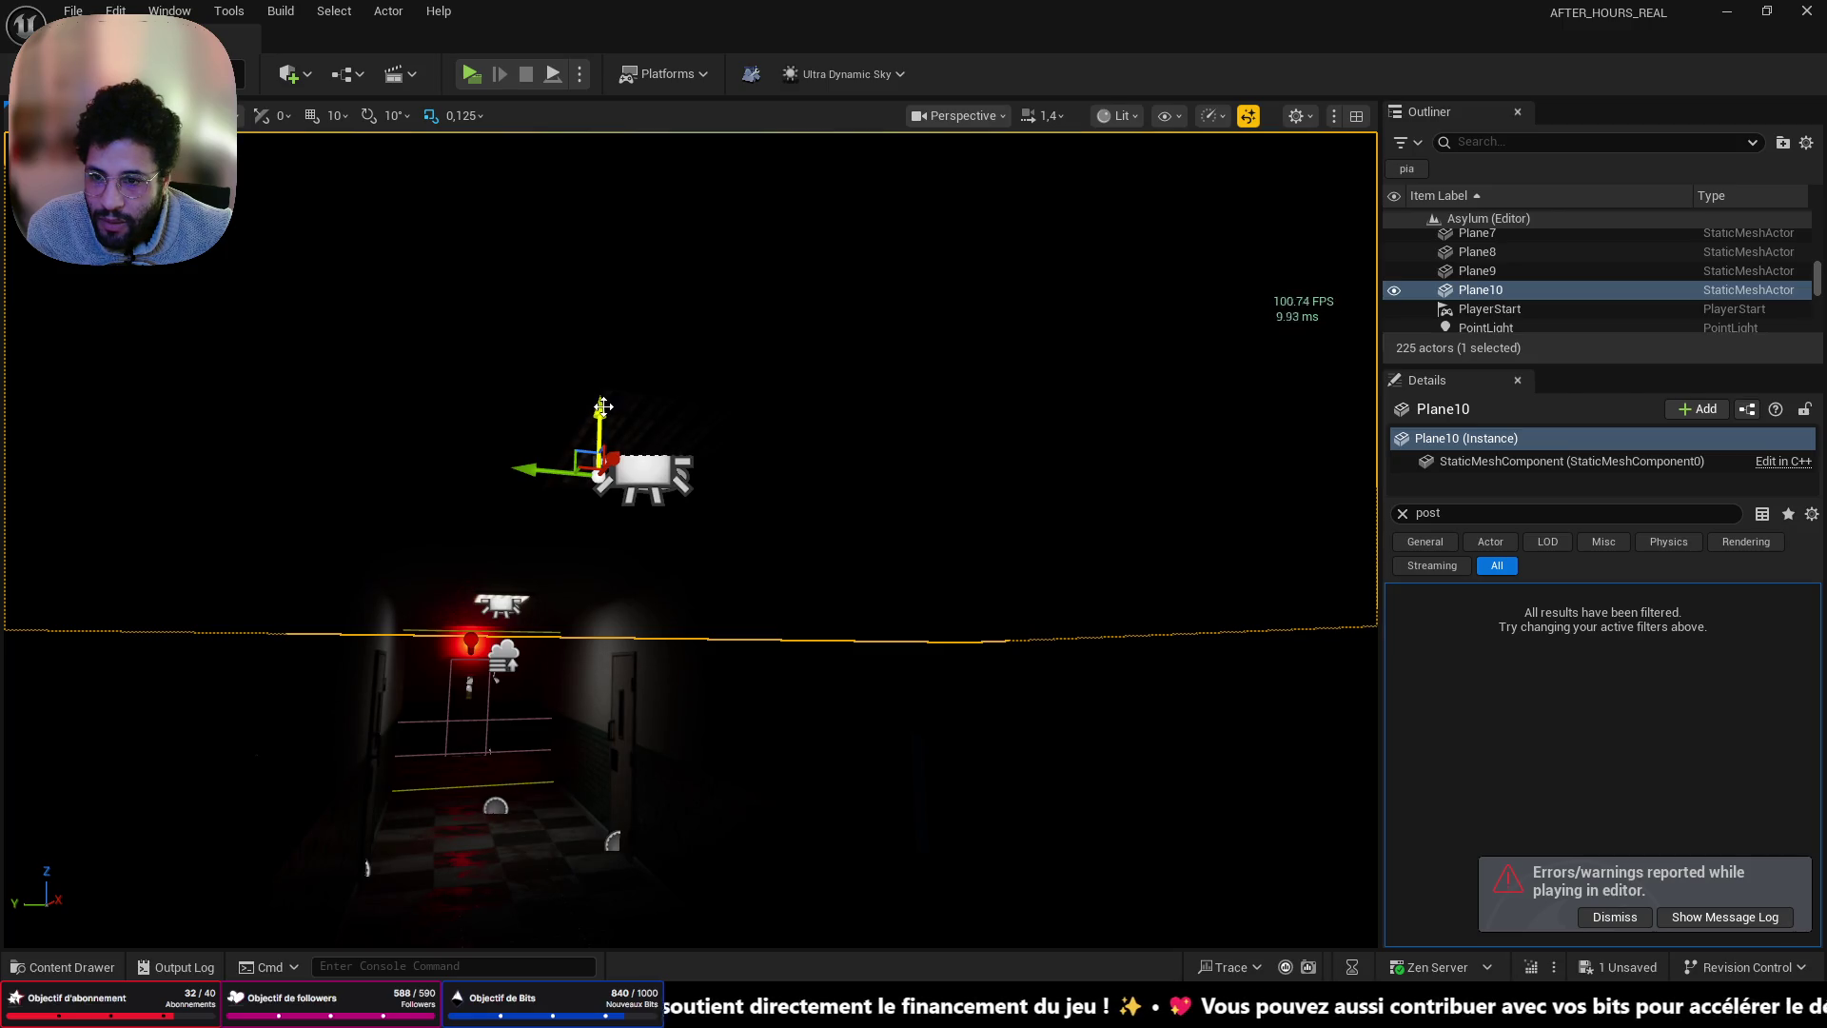
- Shift Plane10 along Z to inspect it, then delete it, leaving 224 actors
mouse_move(606, 392)
mouse_down()
mouse_move(609, 143)
mouse_move(677, 942)
mouse_move(584, 428)
mouse_move(603, 163)
mouse_move(603, 498)
mouse_move(678, 942)
mouse_move(606, 162)
mouse_up()
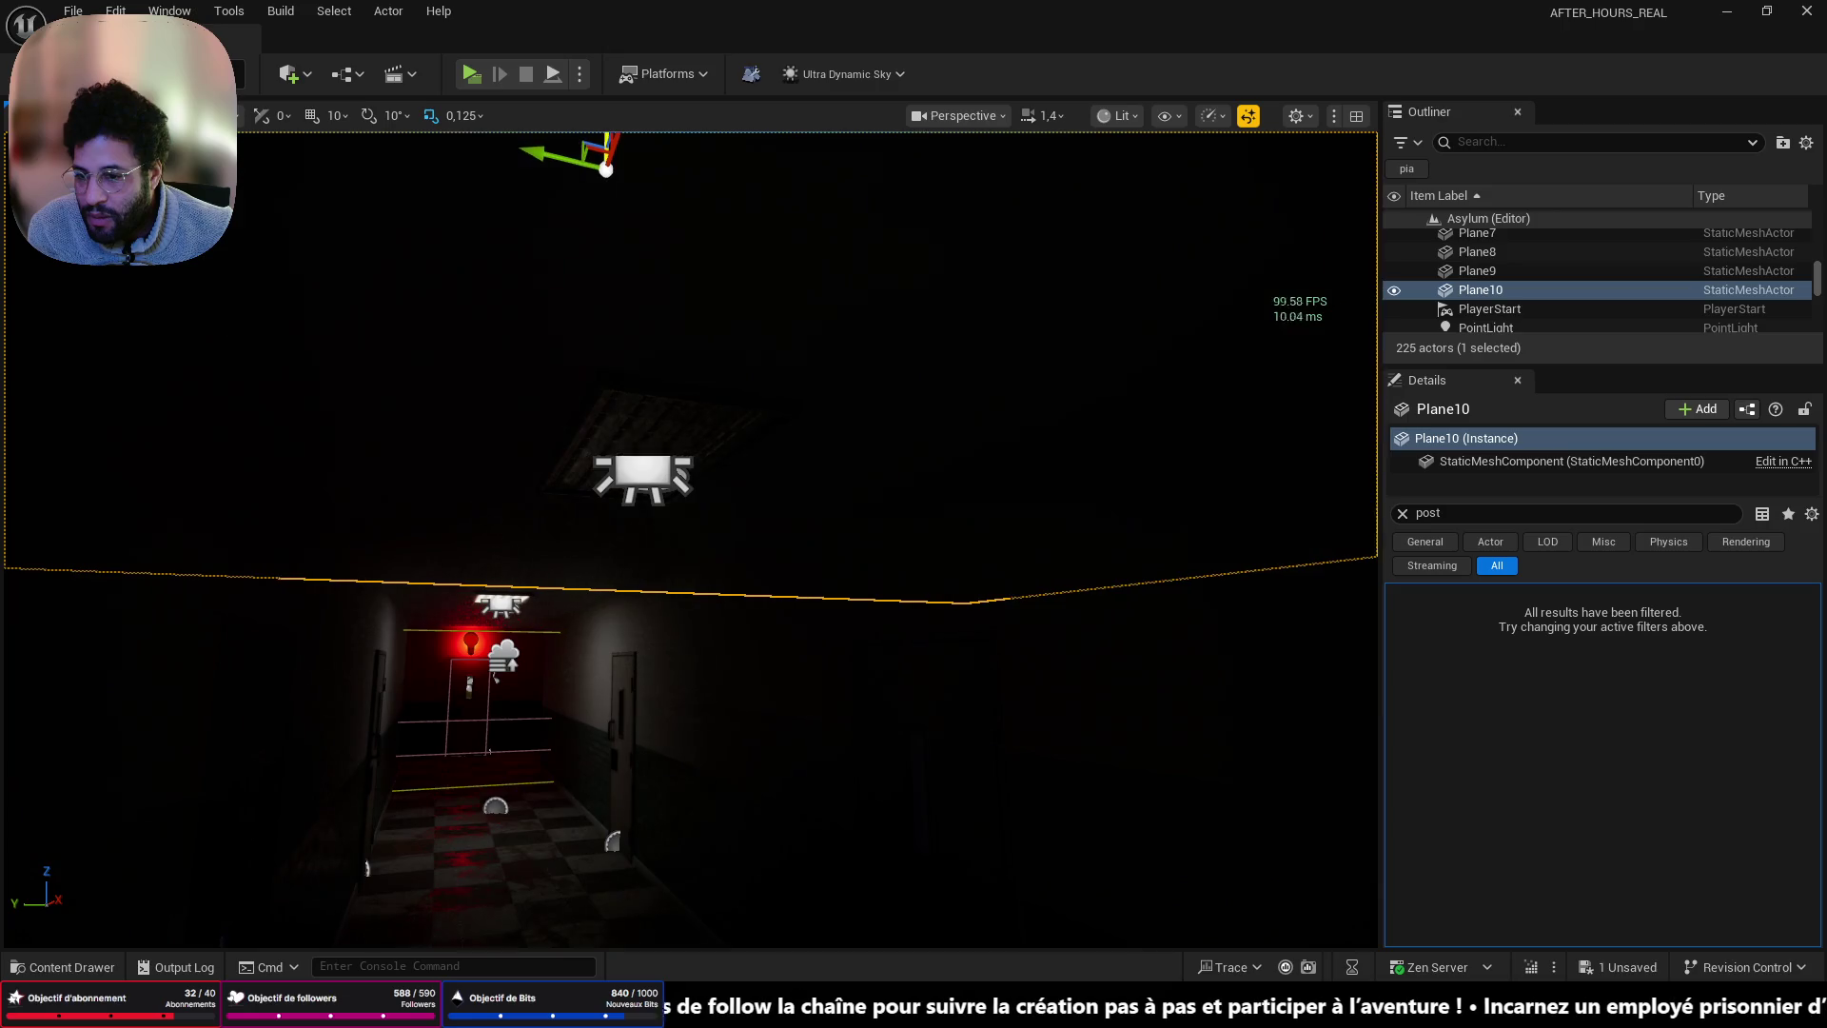
key(ctrl+z)
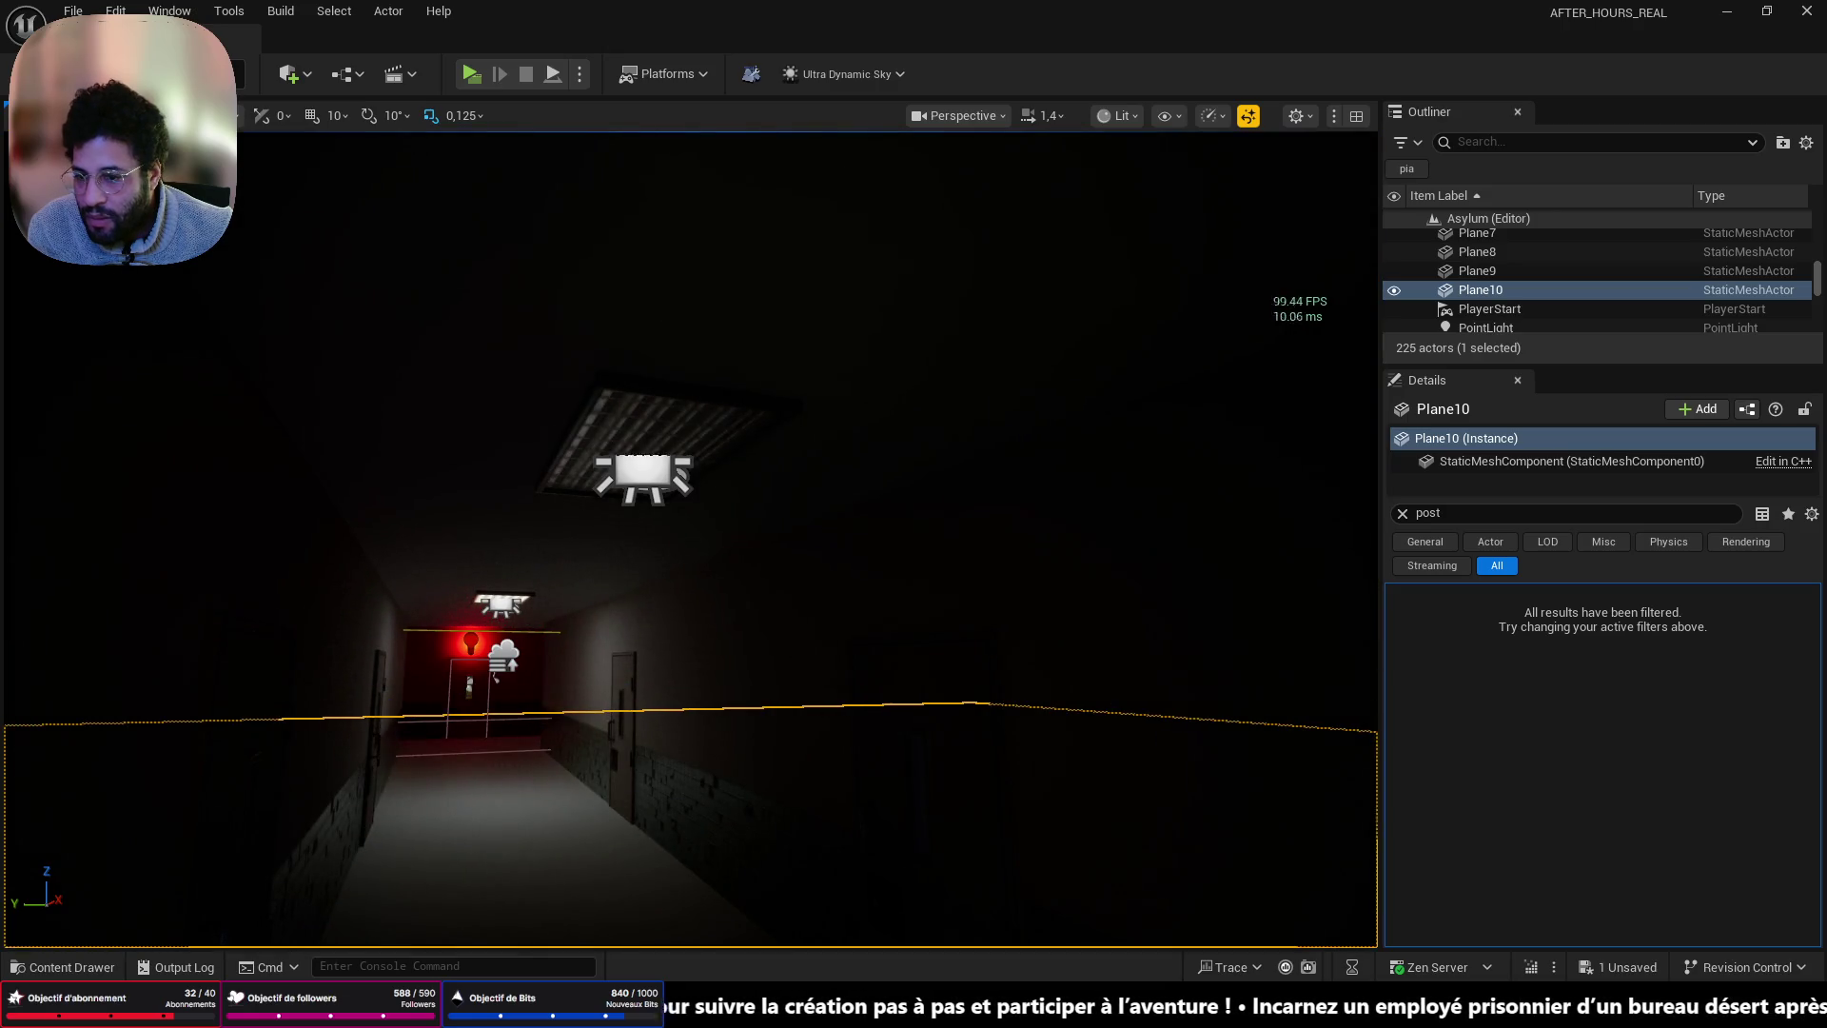
mouse_move(671, 947)
mouse_down()
mouse_move(685, 837)
mouse_move(685, 914)
mouse_move(593, 733)
mouse_up()
drag(809, 663, 824, 152)
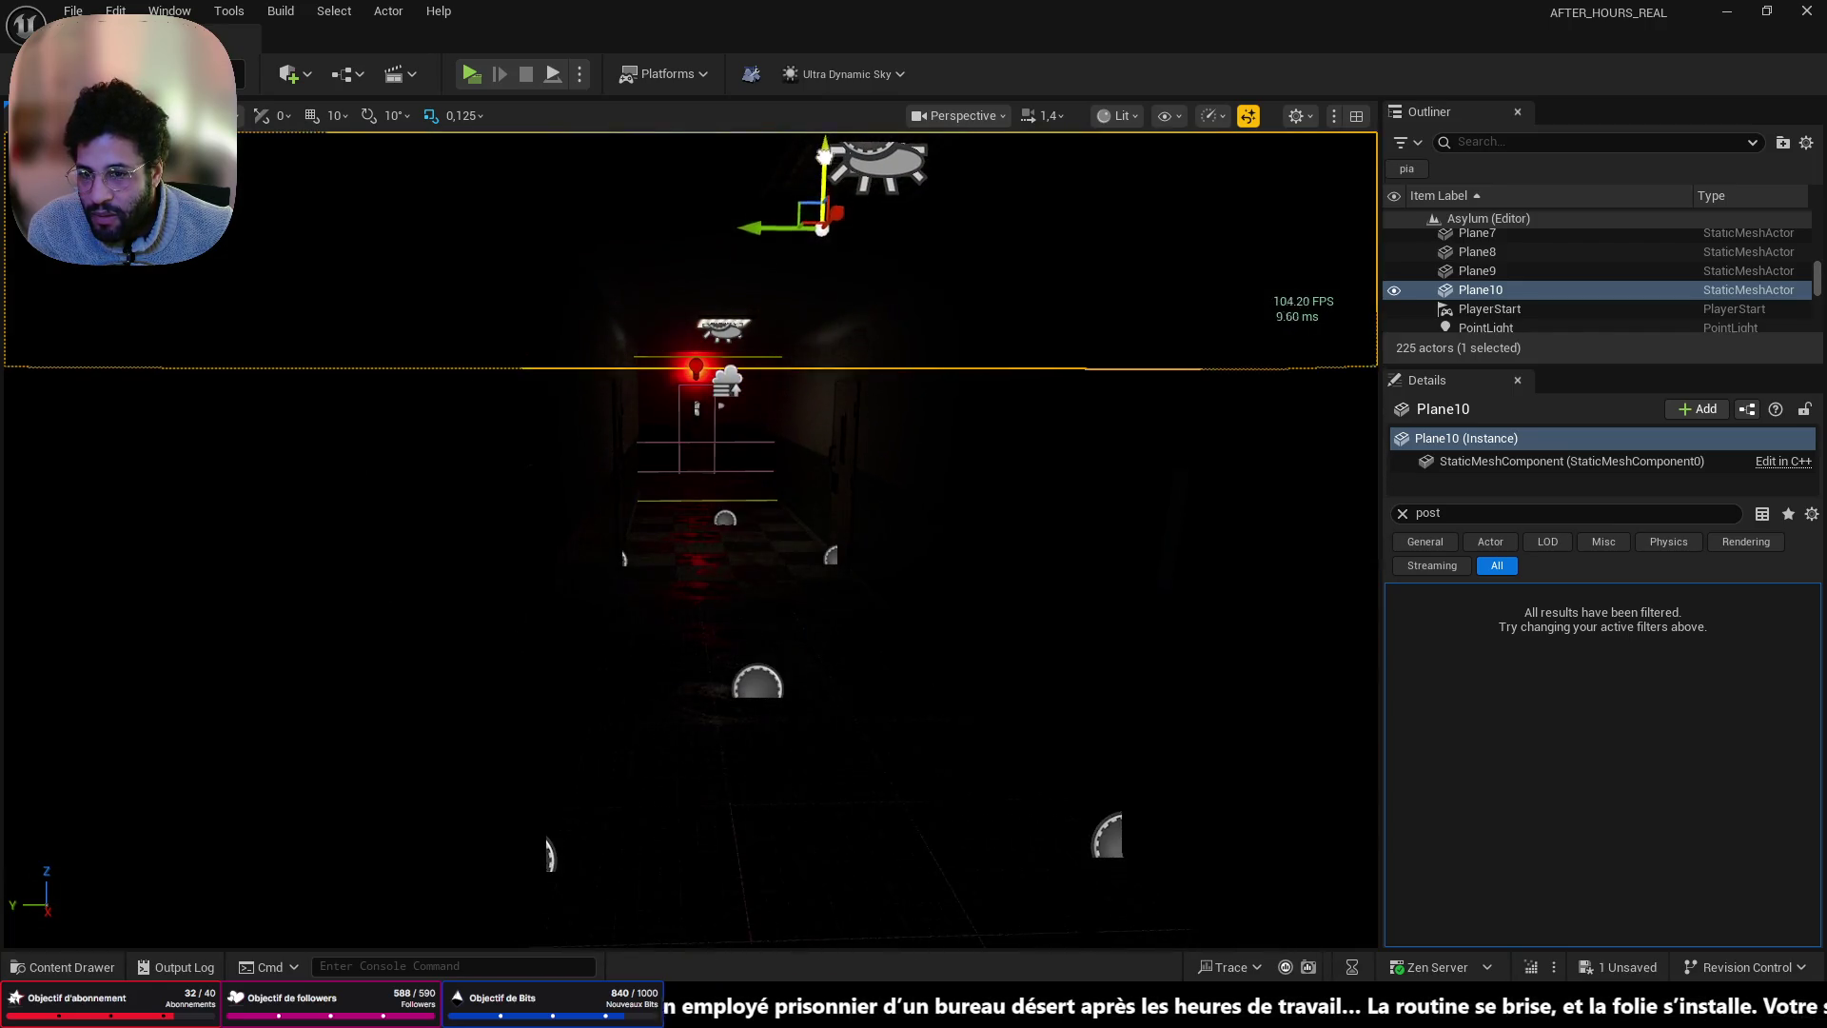
key(Delete)
- Fly the view down the corridor into the chair room and inspect the floor there
mouse_move(772, 451)
mouse_down()
mouse_move(723, 285)
mouse_move(647, 285)
mouse_move(657, 400)
mouse_move(761, 776)
mouse_up()
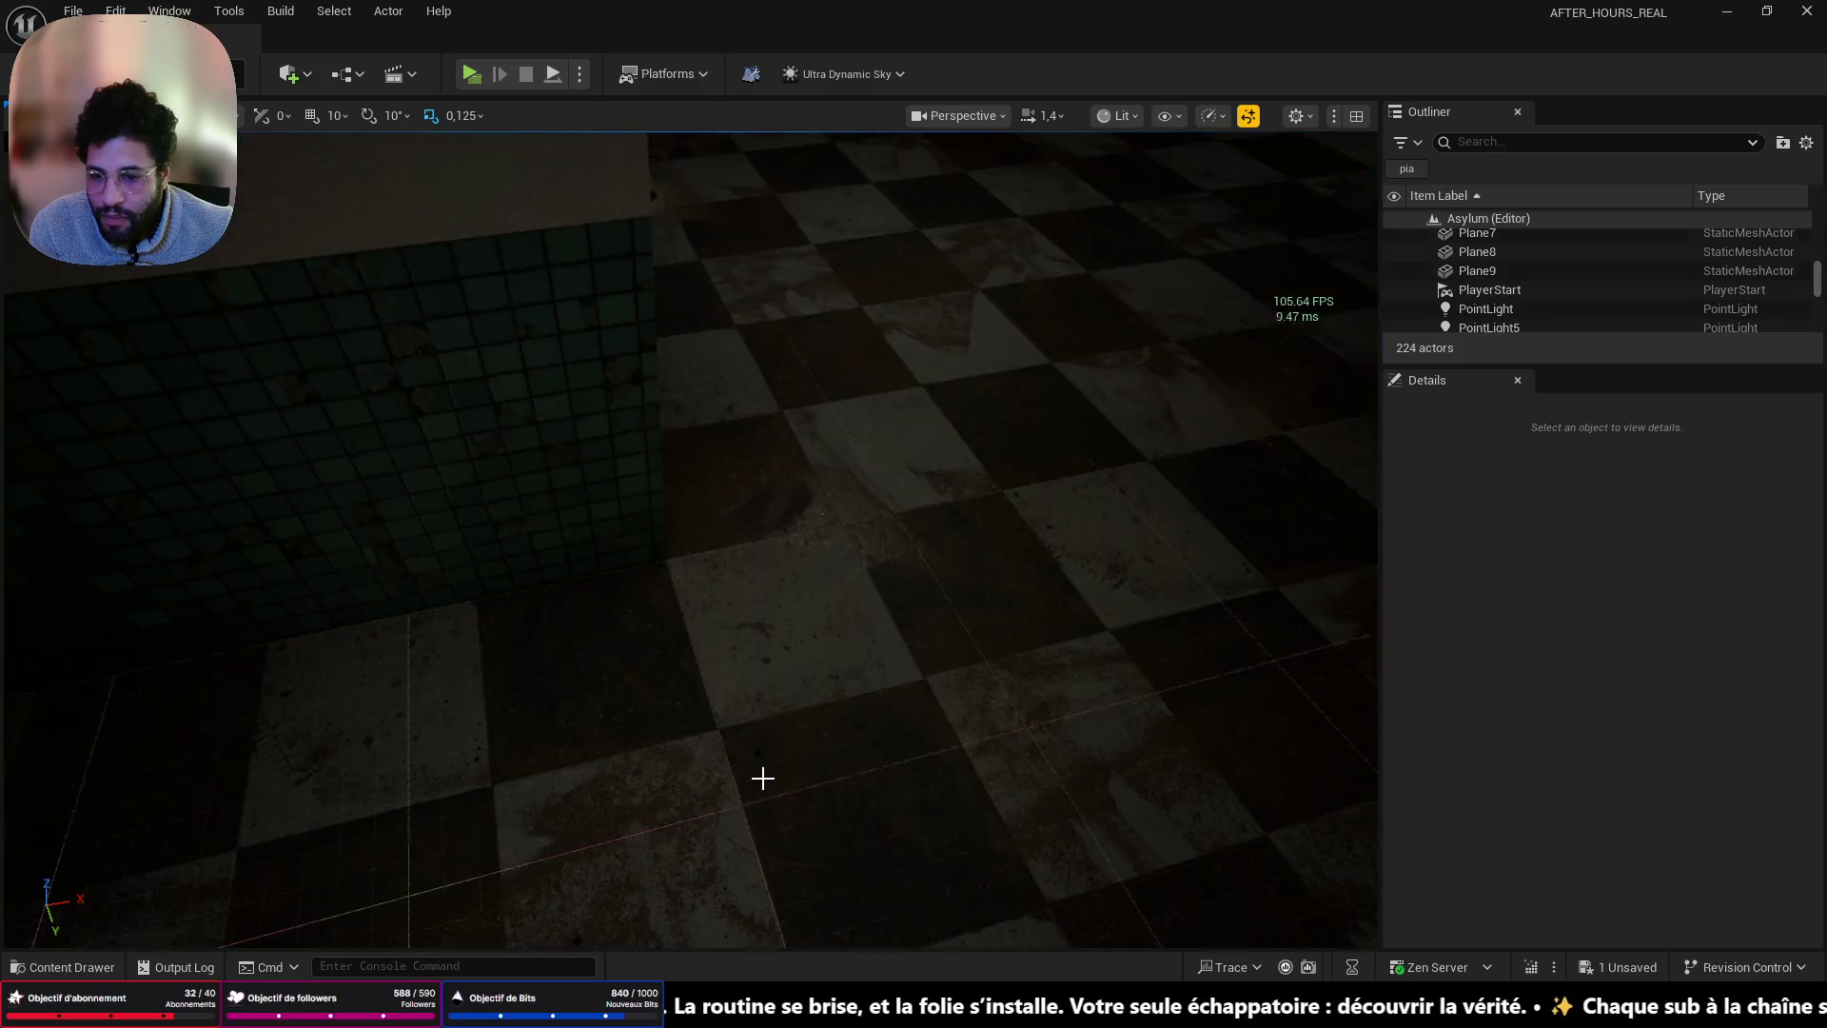
right_click(761, 776)
click(780, 763)
- Play In Editor, walk through the blue double doors down the red-lit corridor, then stop
key(alt+p)
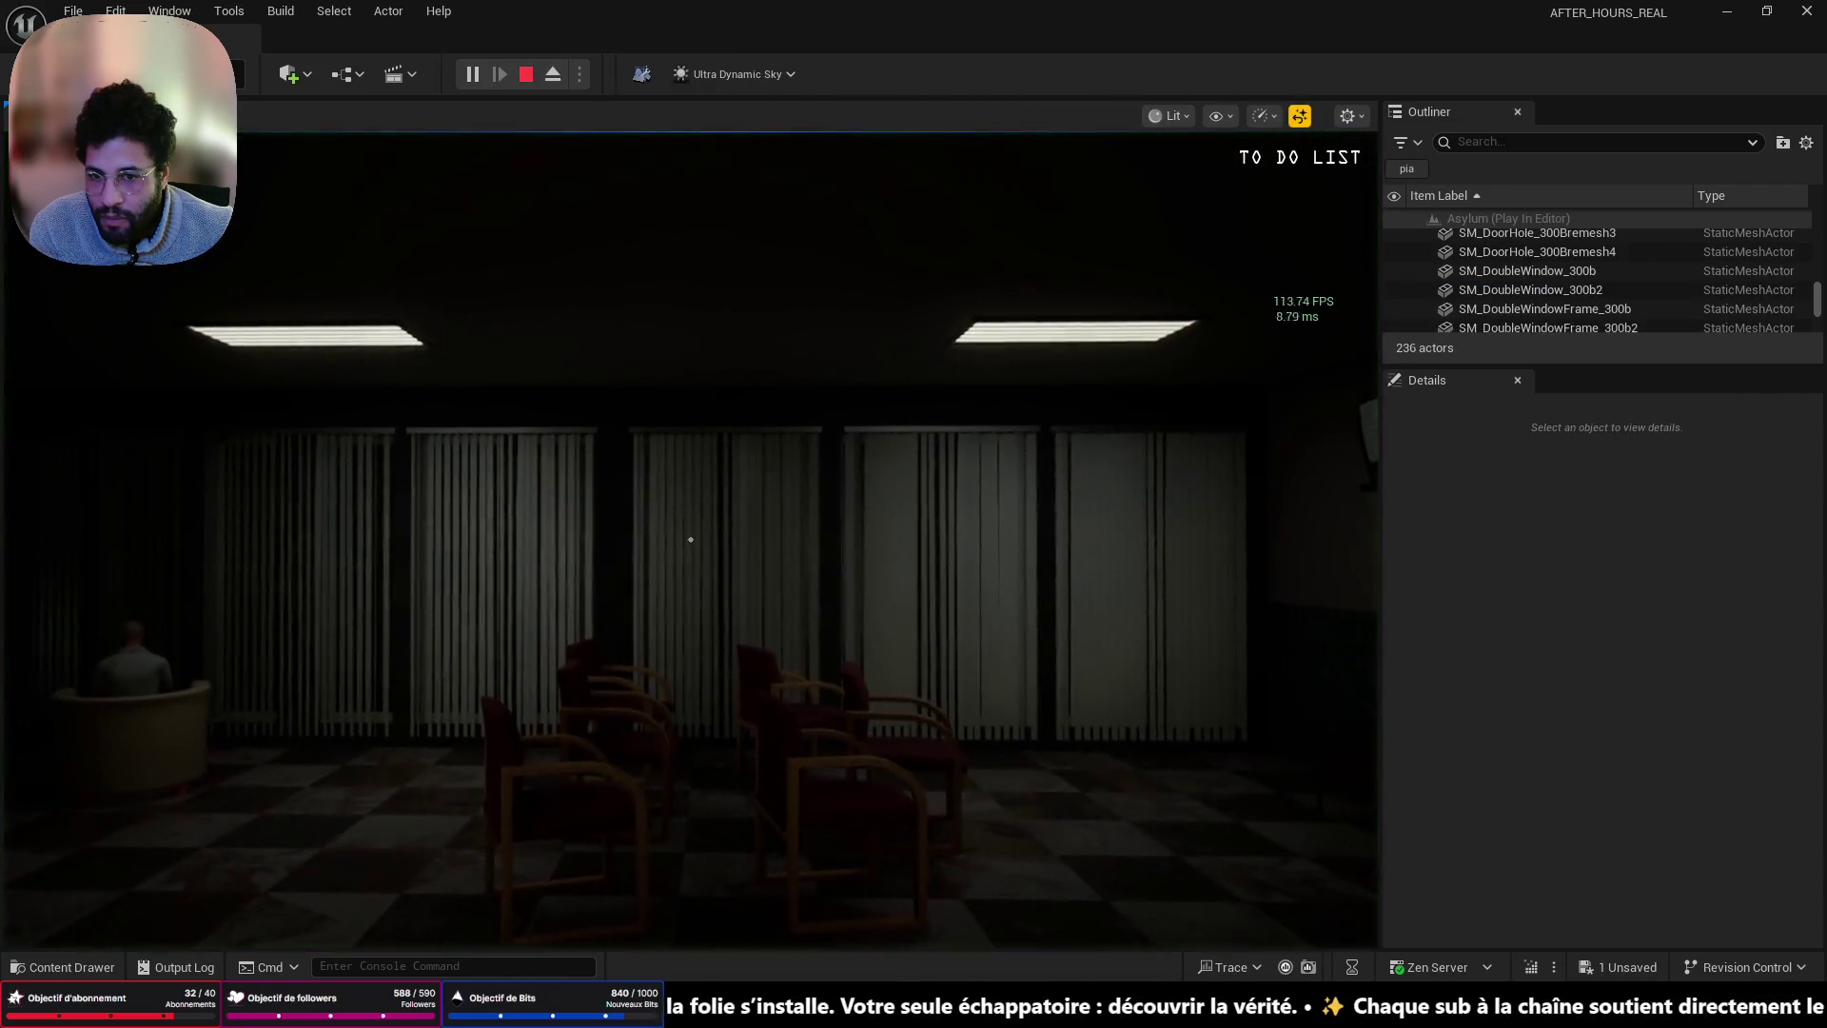
mouse_move(691, 540)
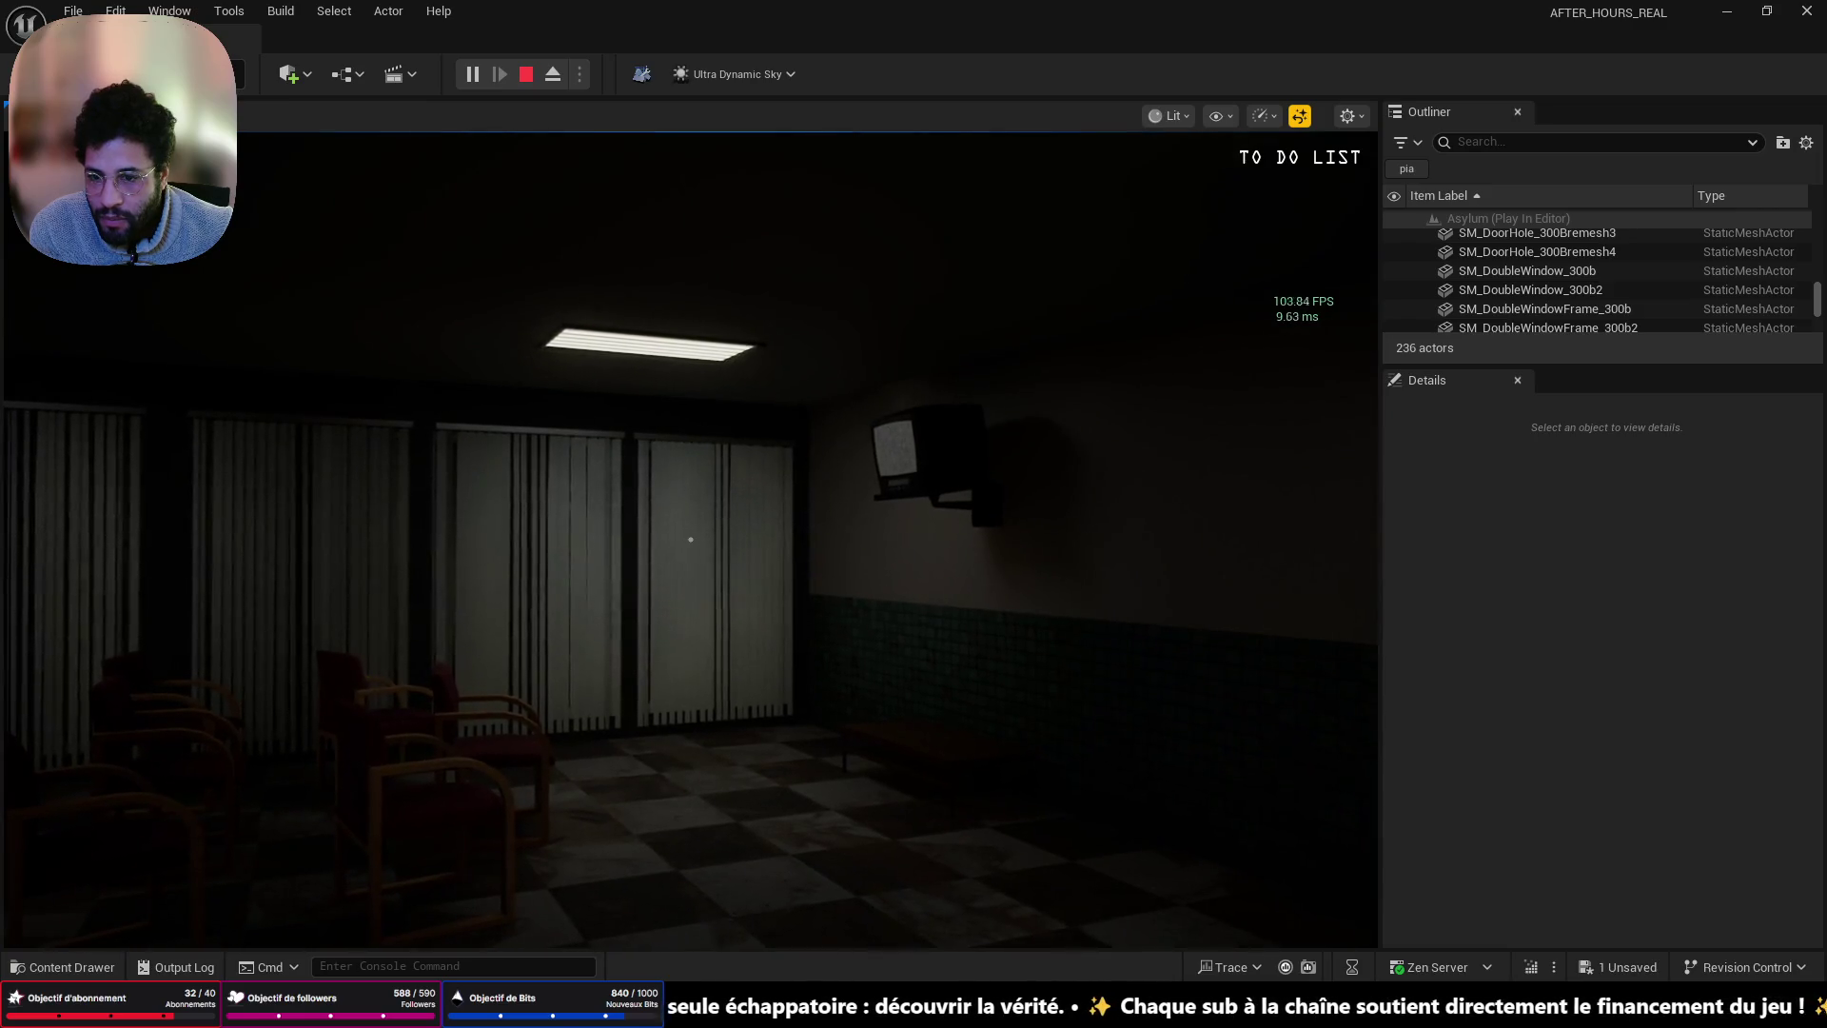
key(w)
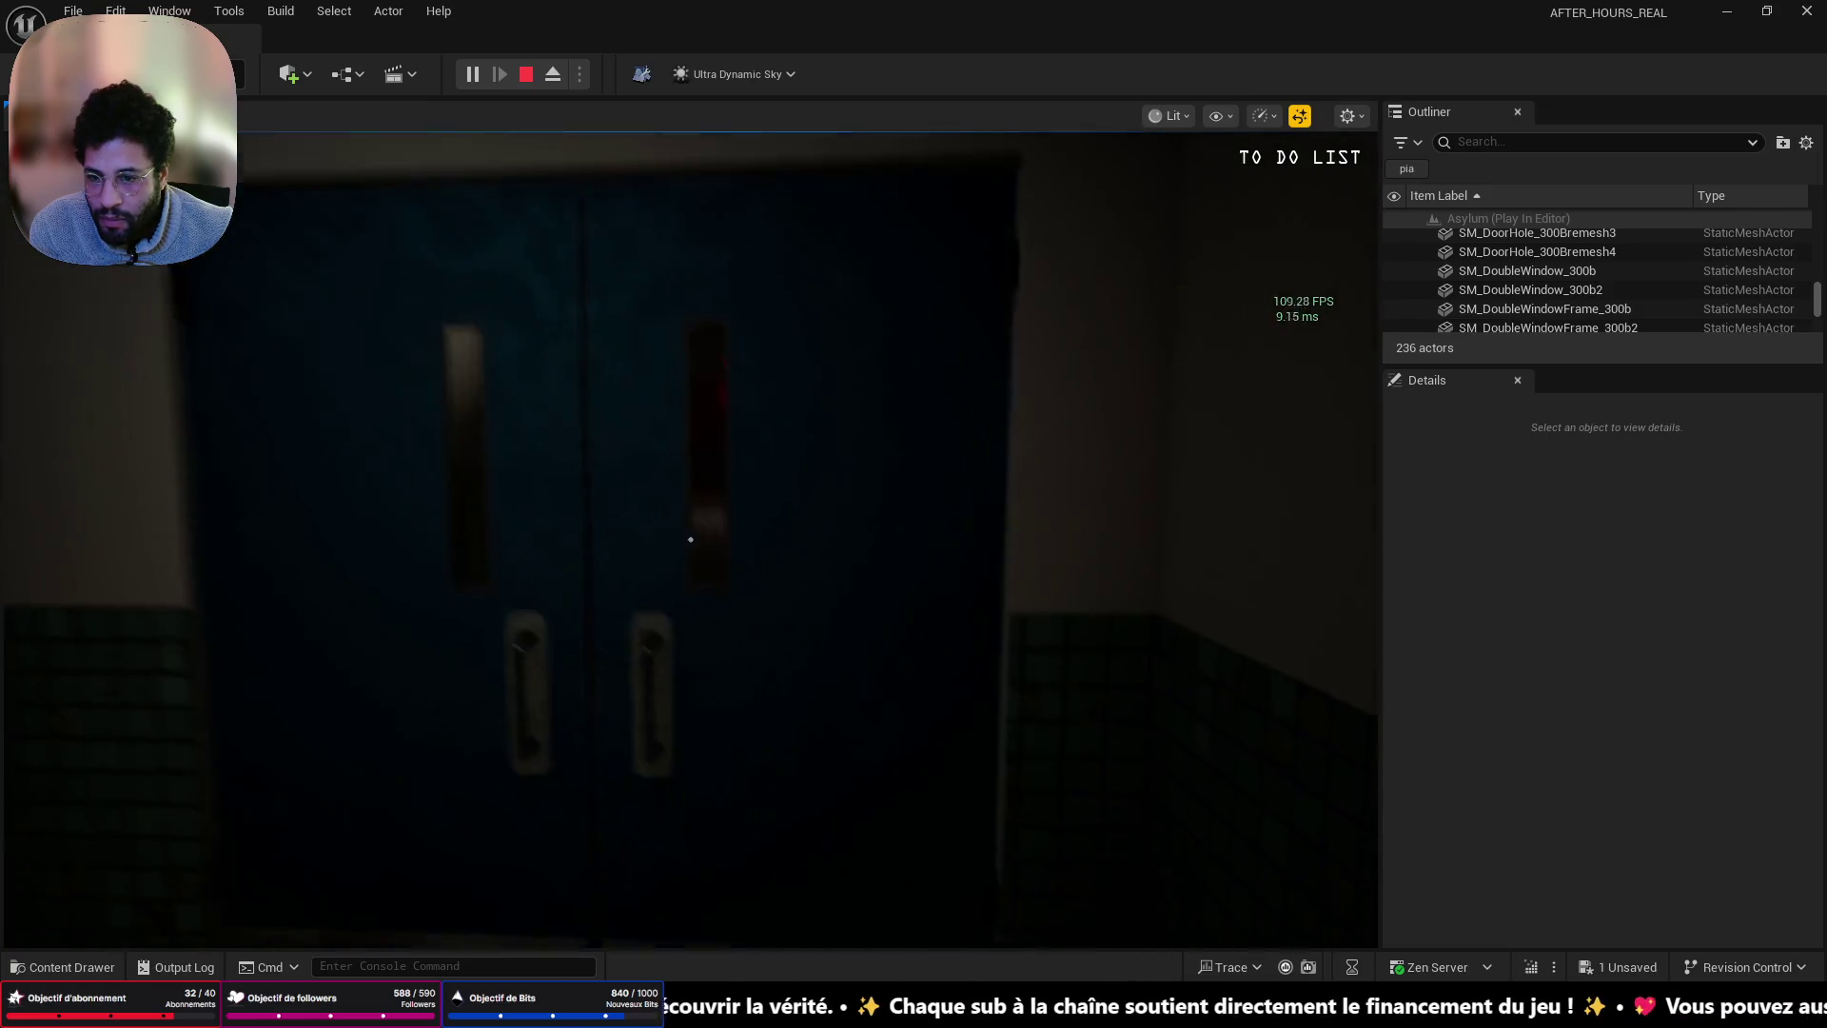
click(691, 540)
key(w)
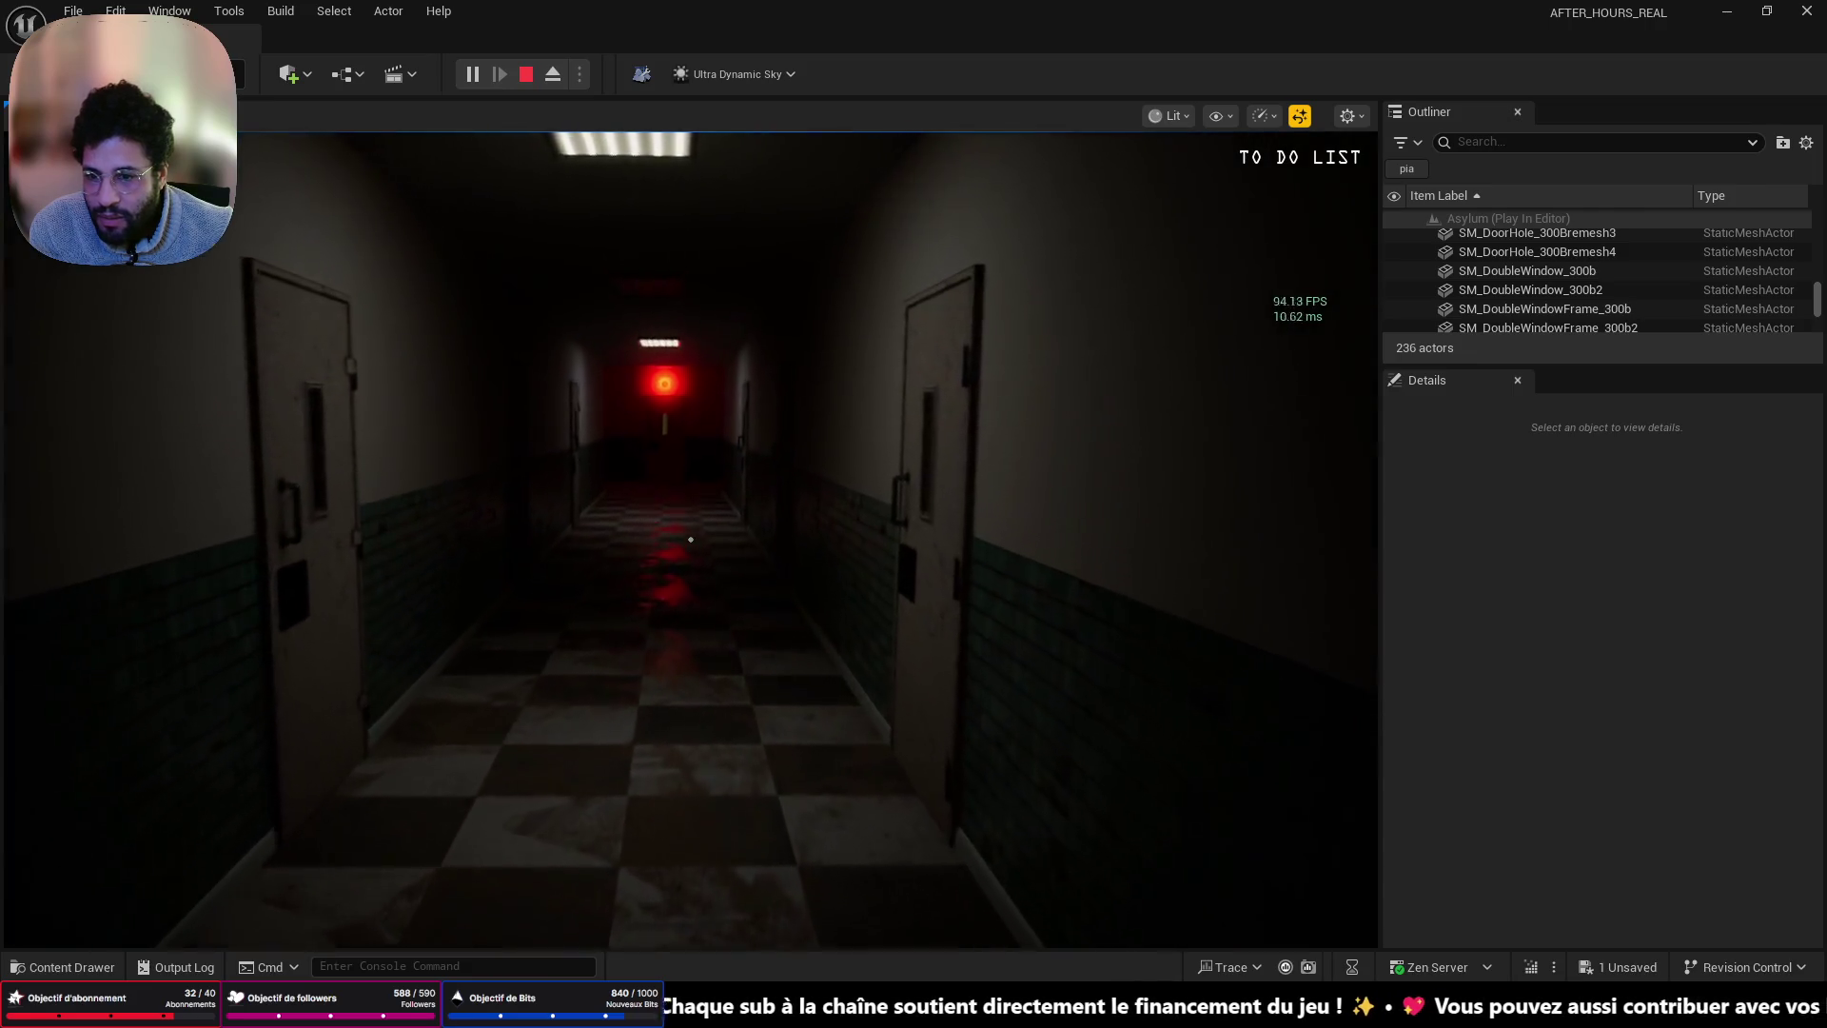
key(w)
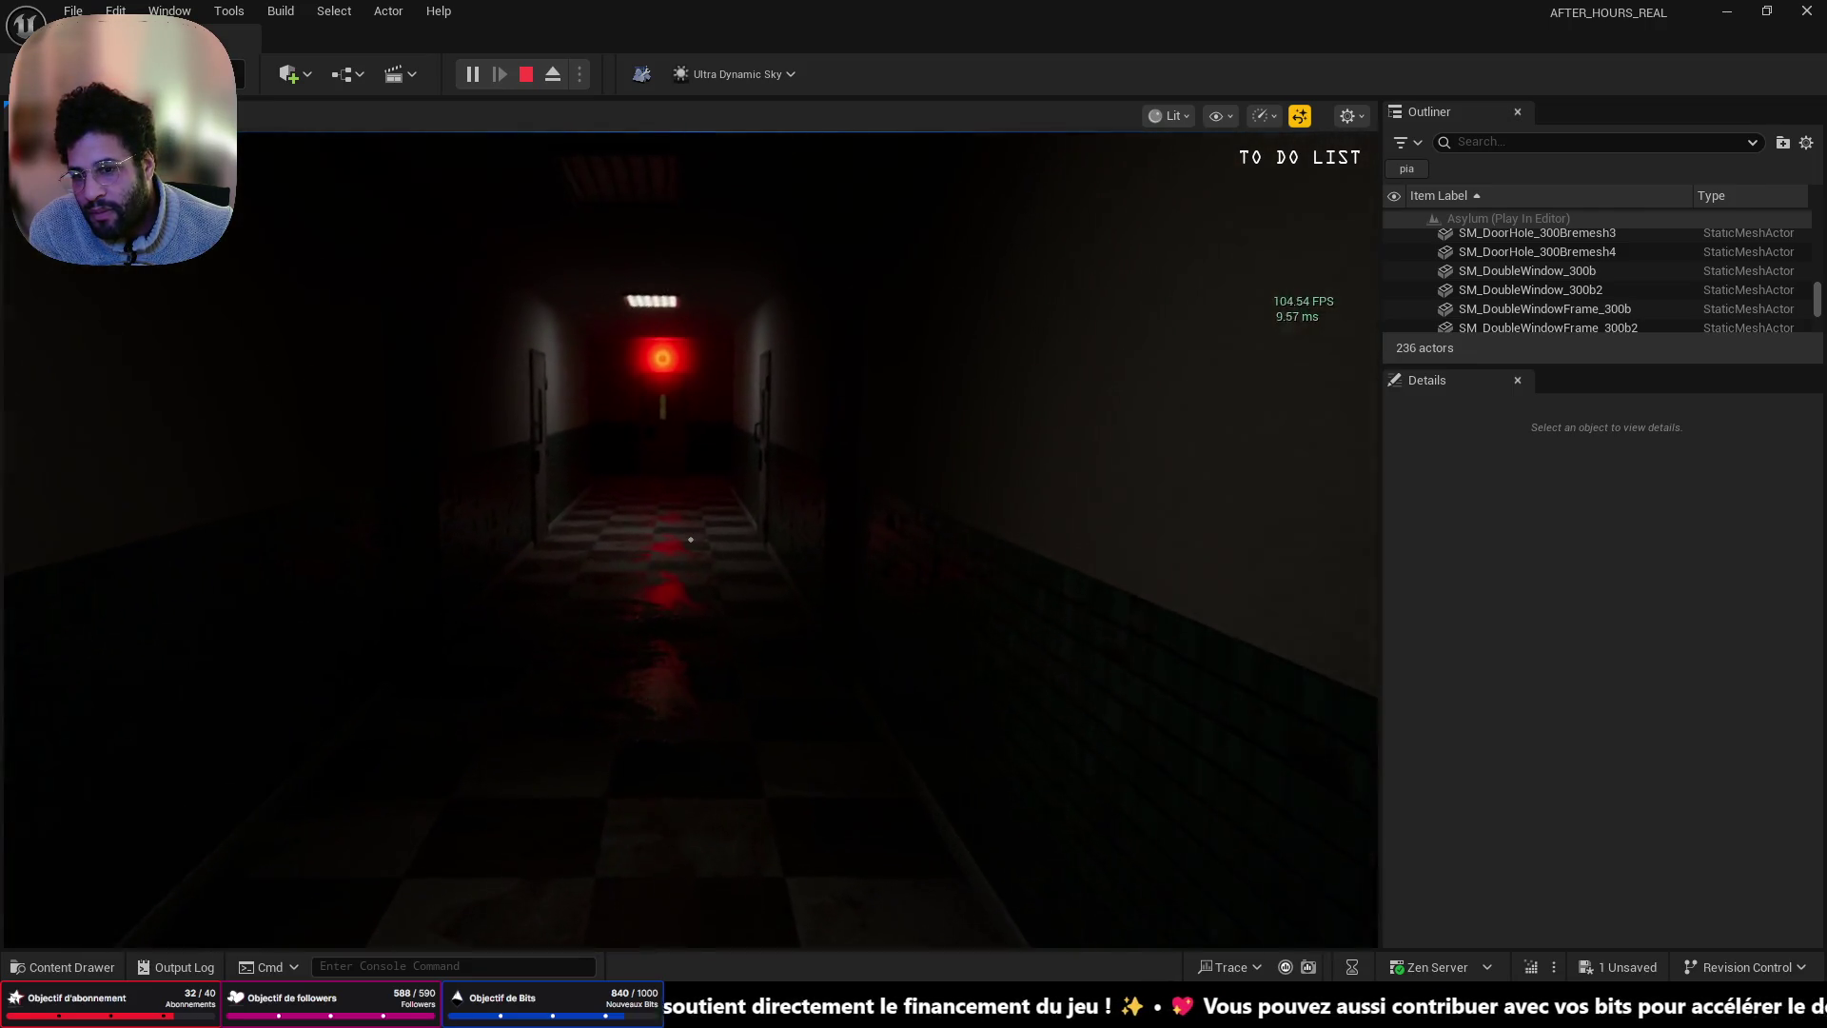
key(w)
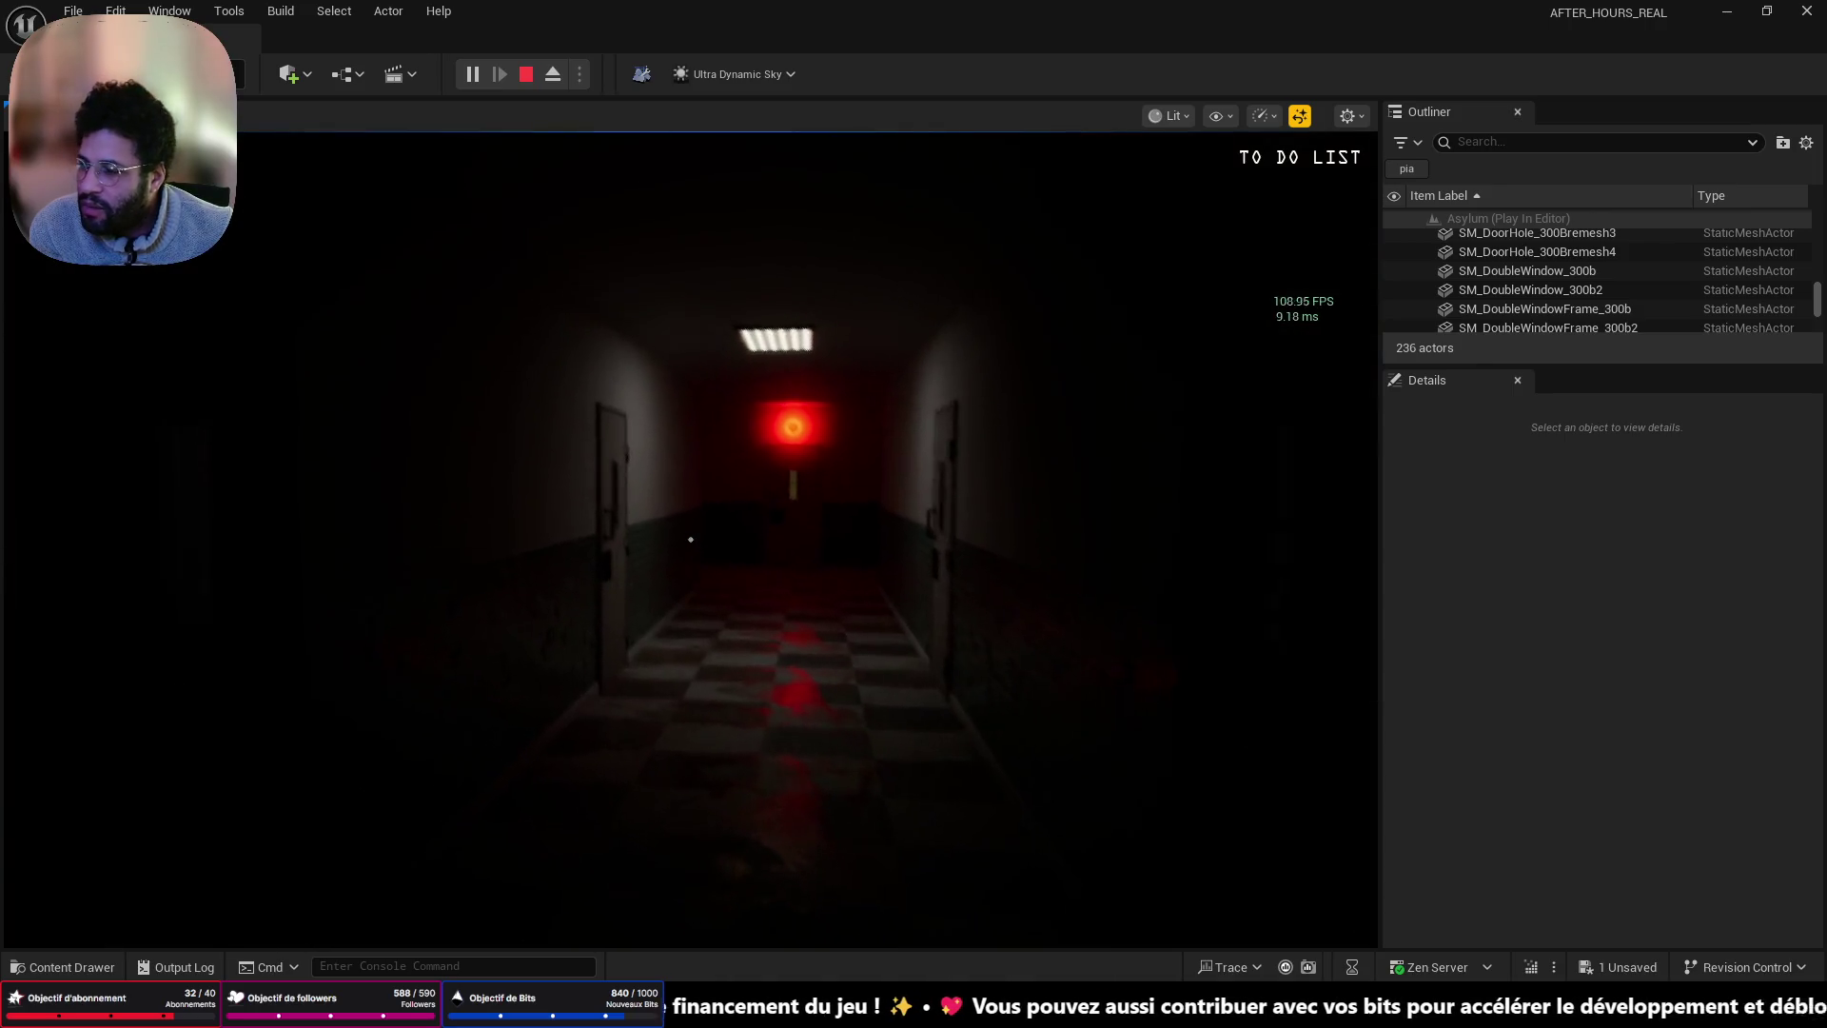
key(w)
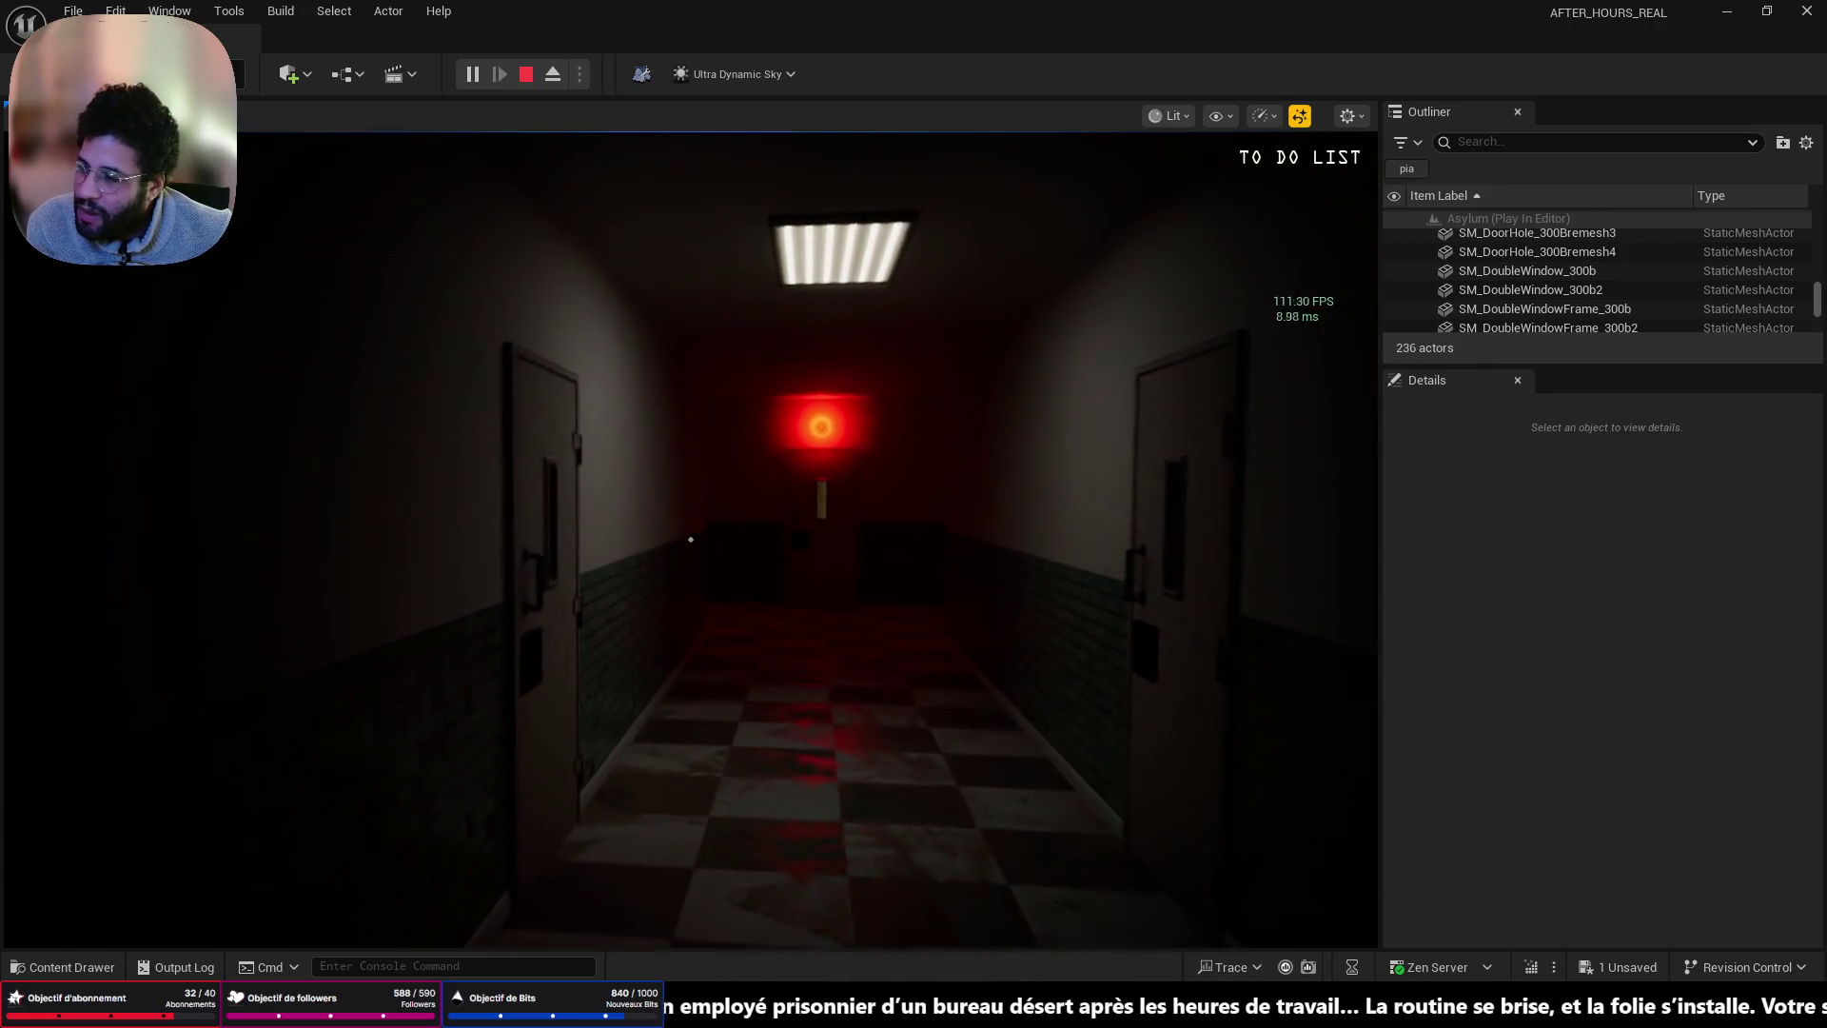
key(Escape)
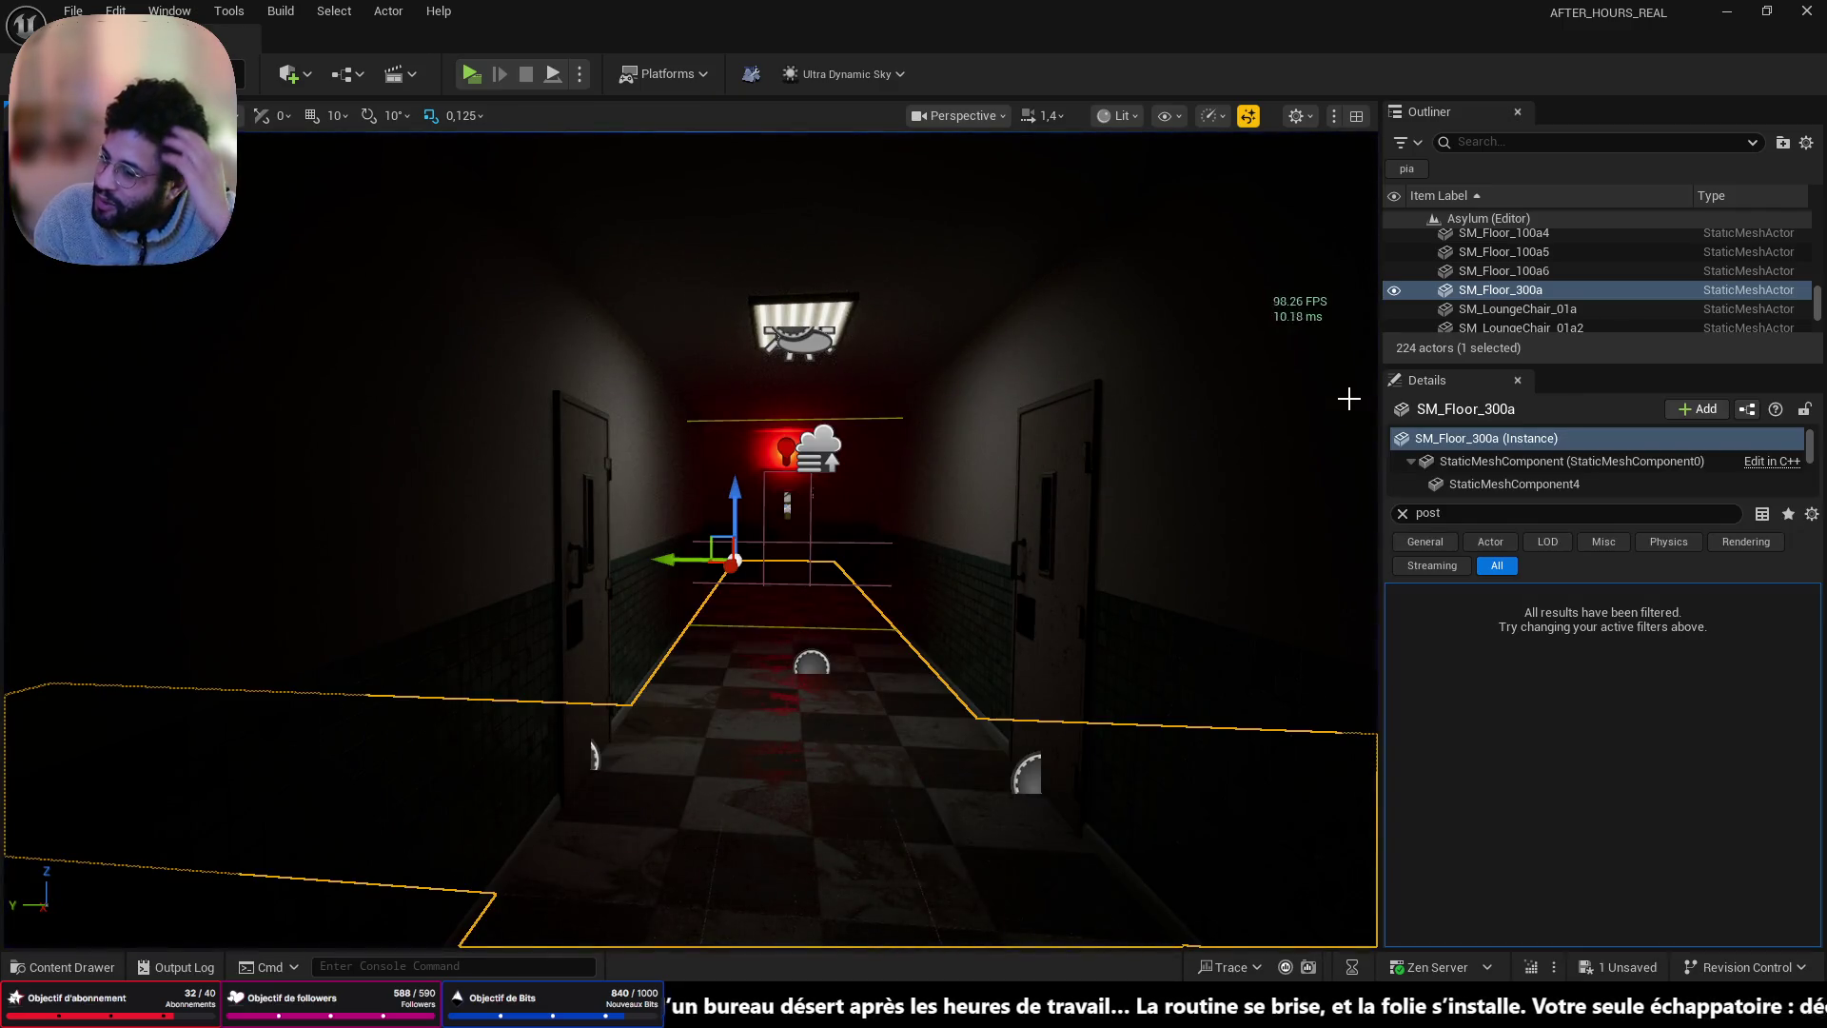
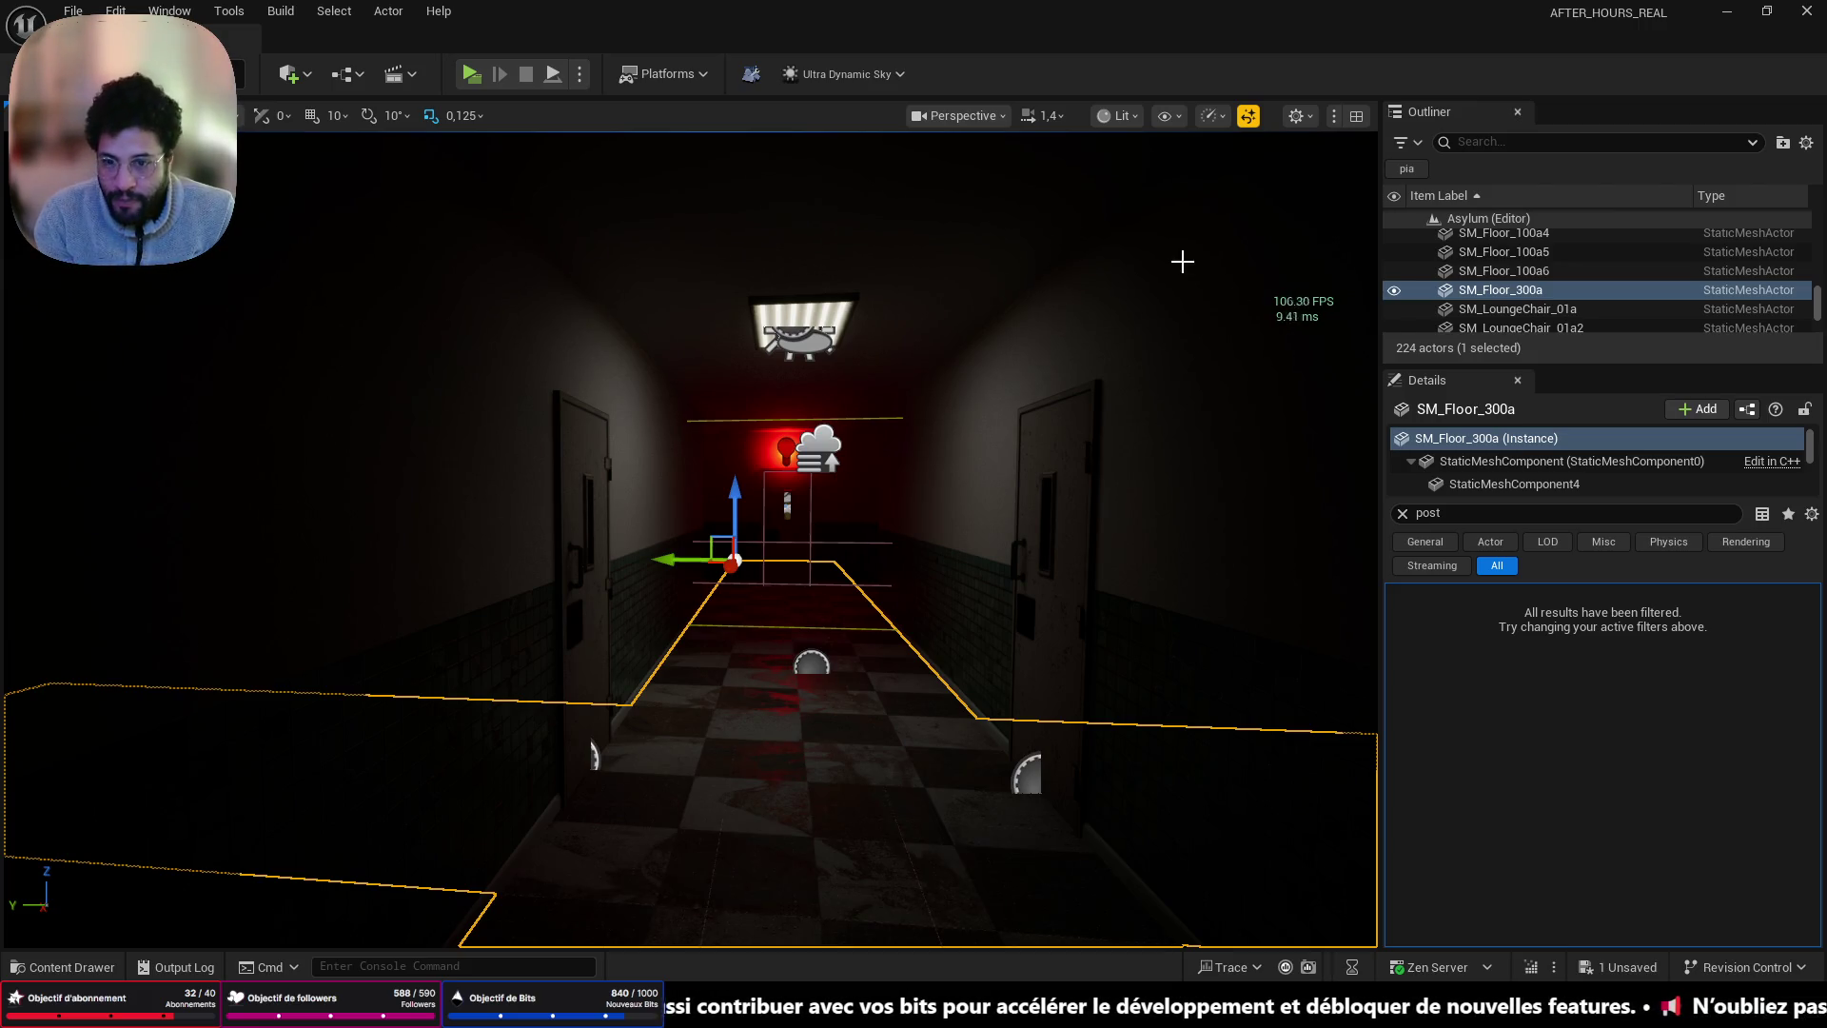
- Test-play the level with Play From Here on the floor, then stop it
drag(652, 706, 652, 706)
drag(732, 866, 732, 866)
right_click(732, 866)
click(754, 849)
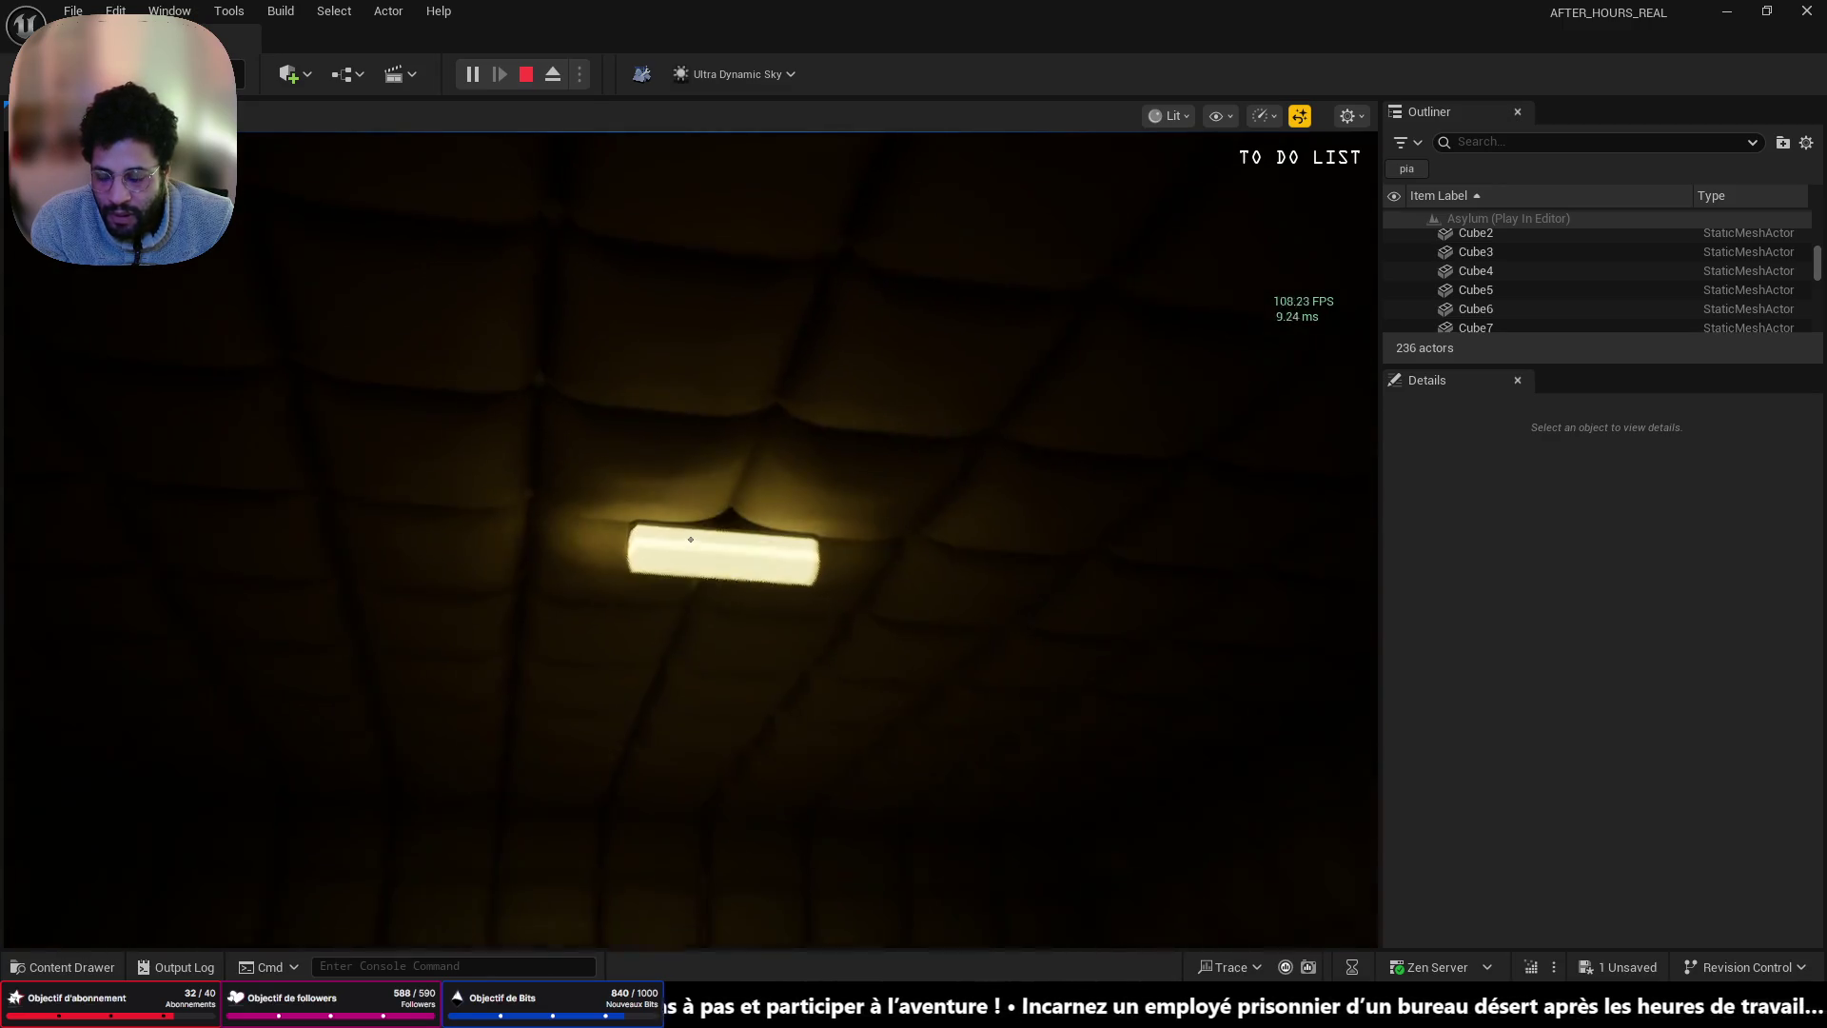
key(Escape)
- Select the NeonLight fixture, clear the Details filter, and open its PrincipalLight material
click(704, 542)
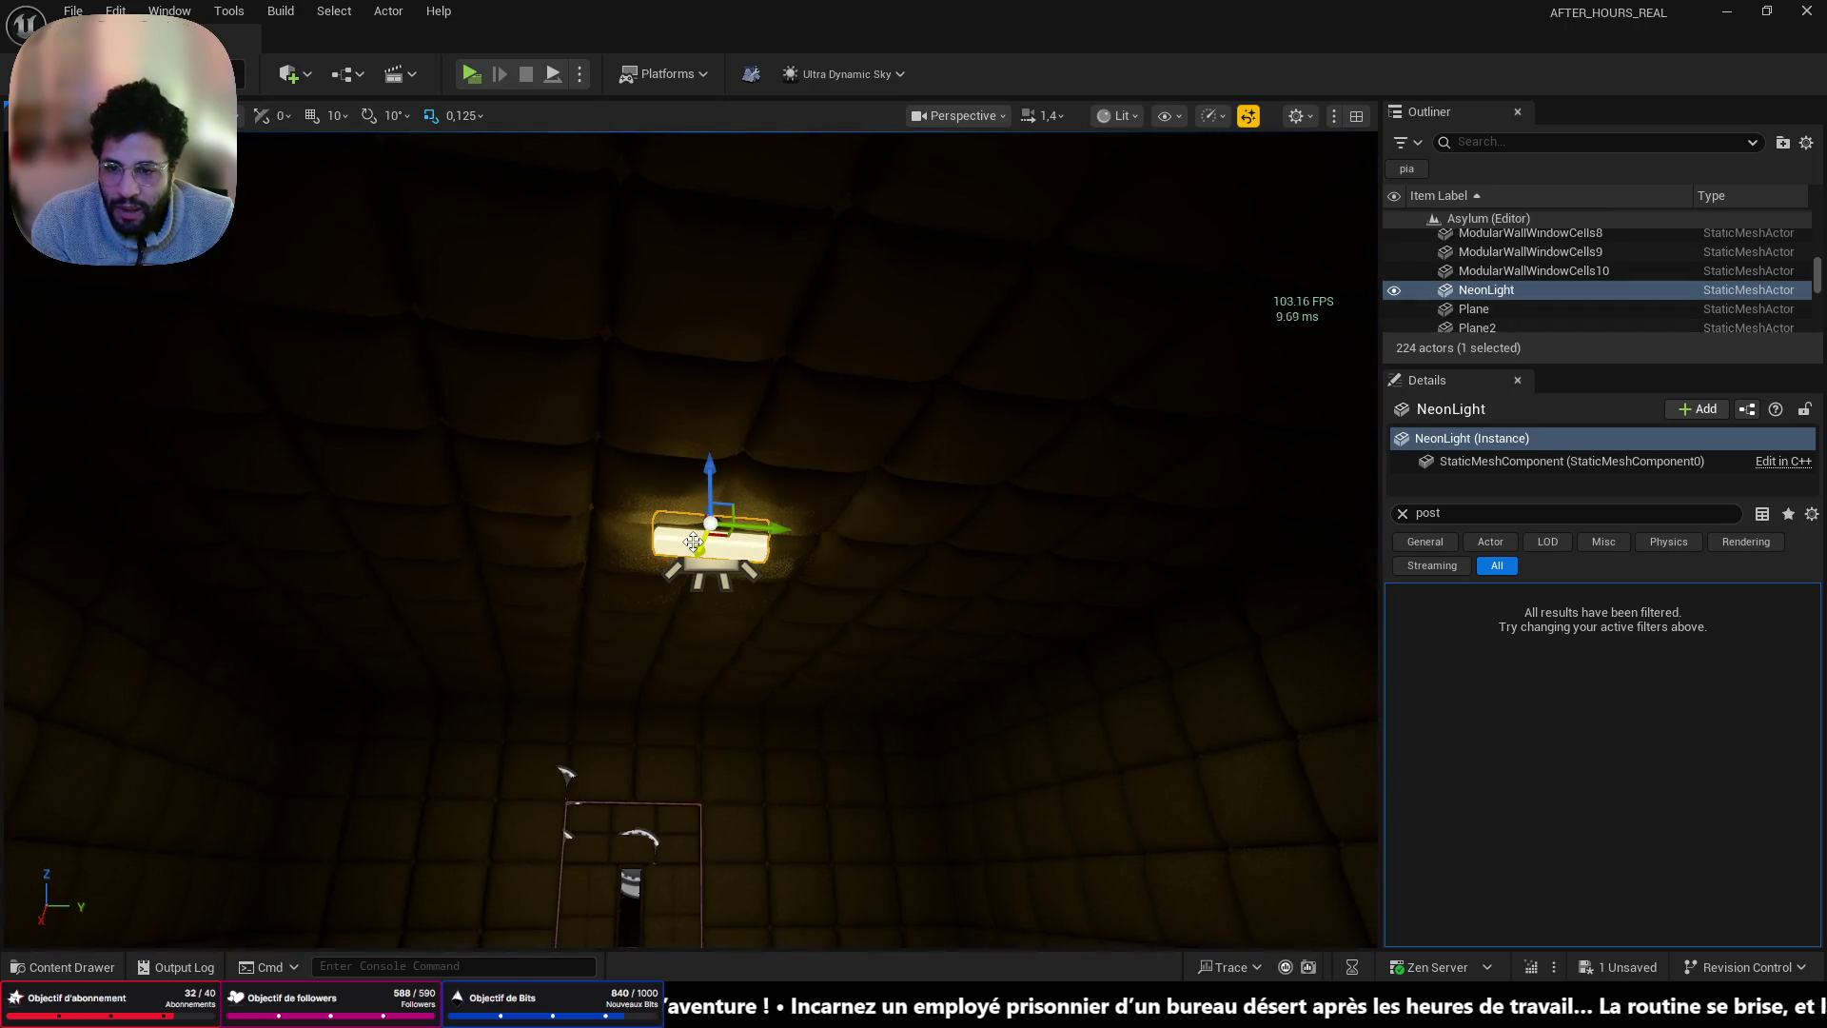
click(707, 545)
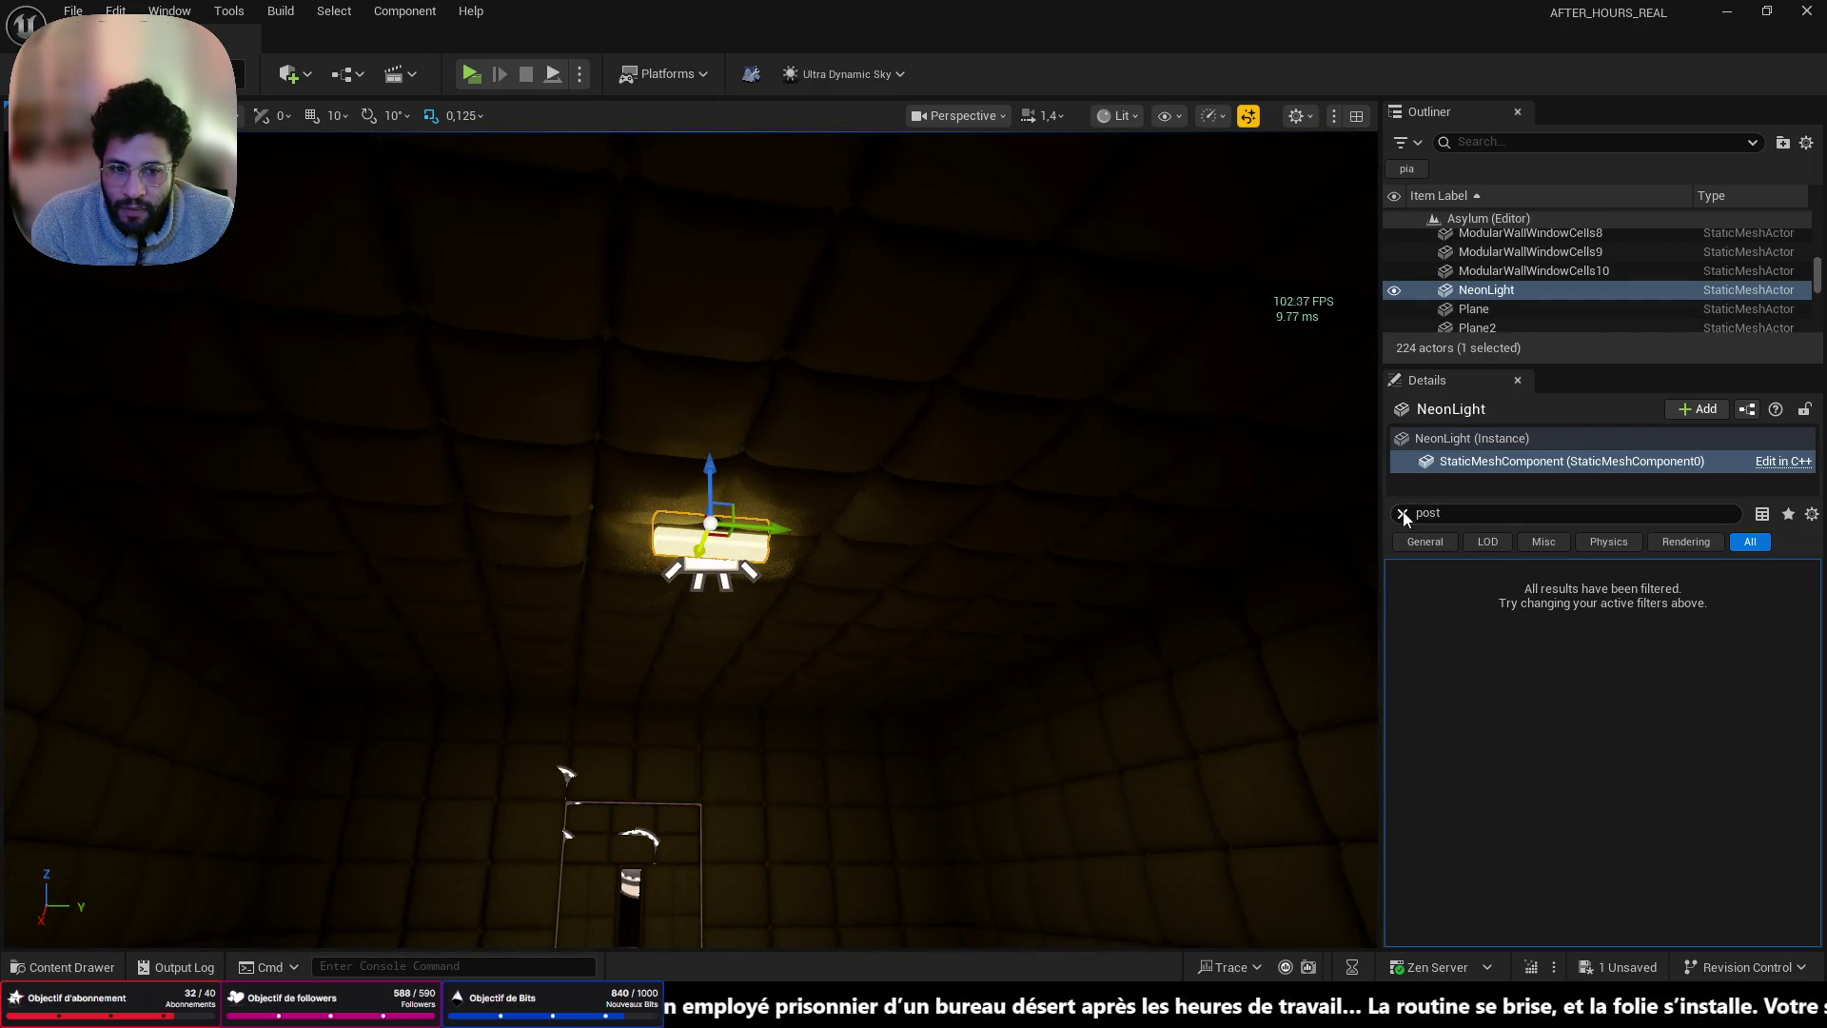
click(1403, 513)
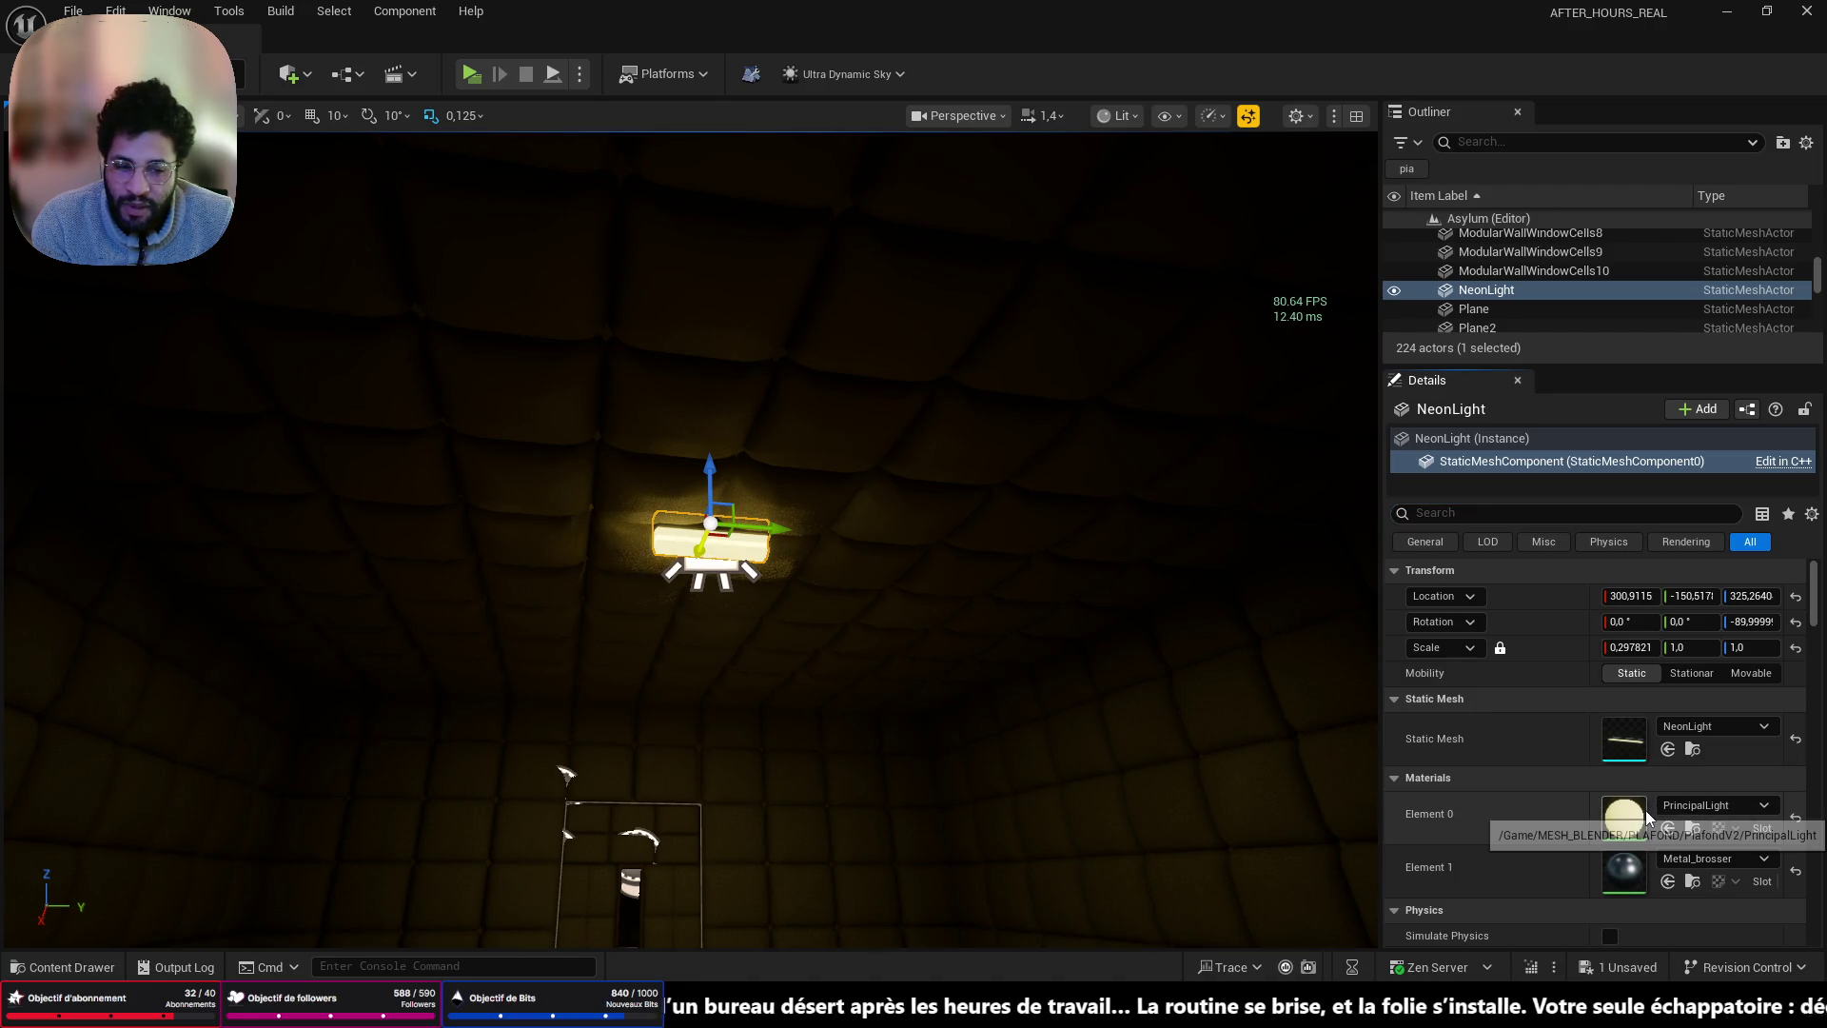
double_click(1642, 811)
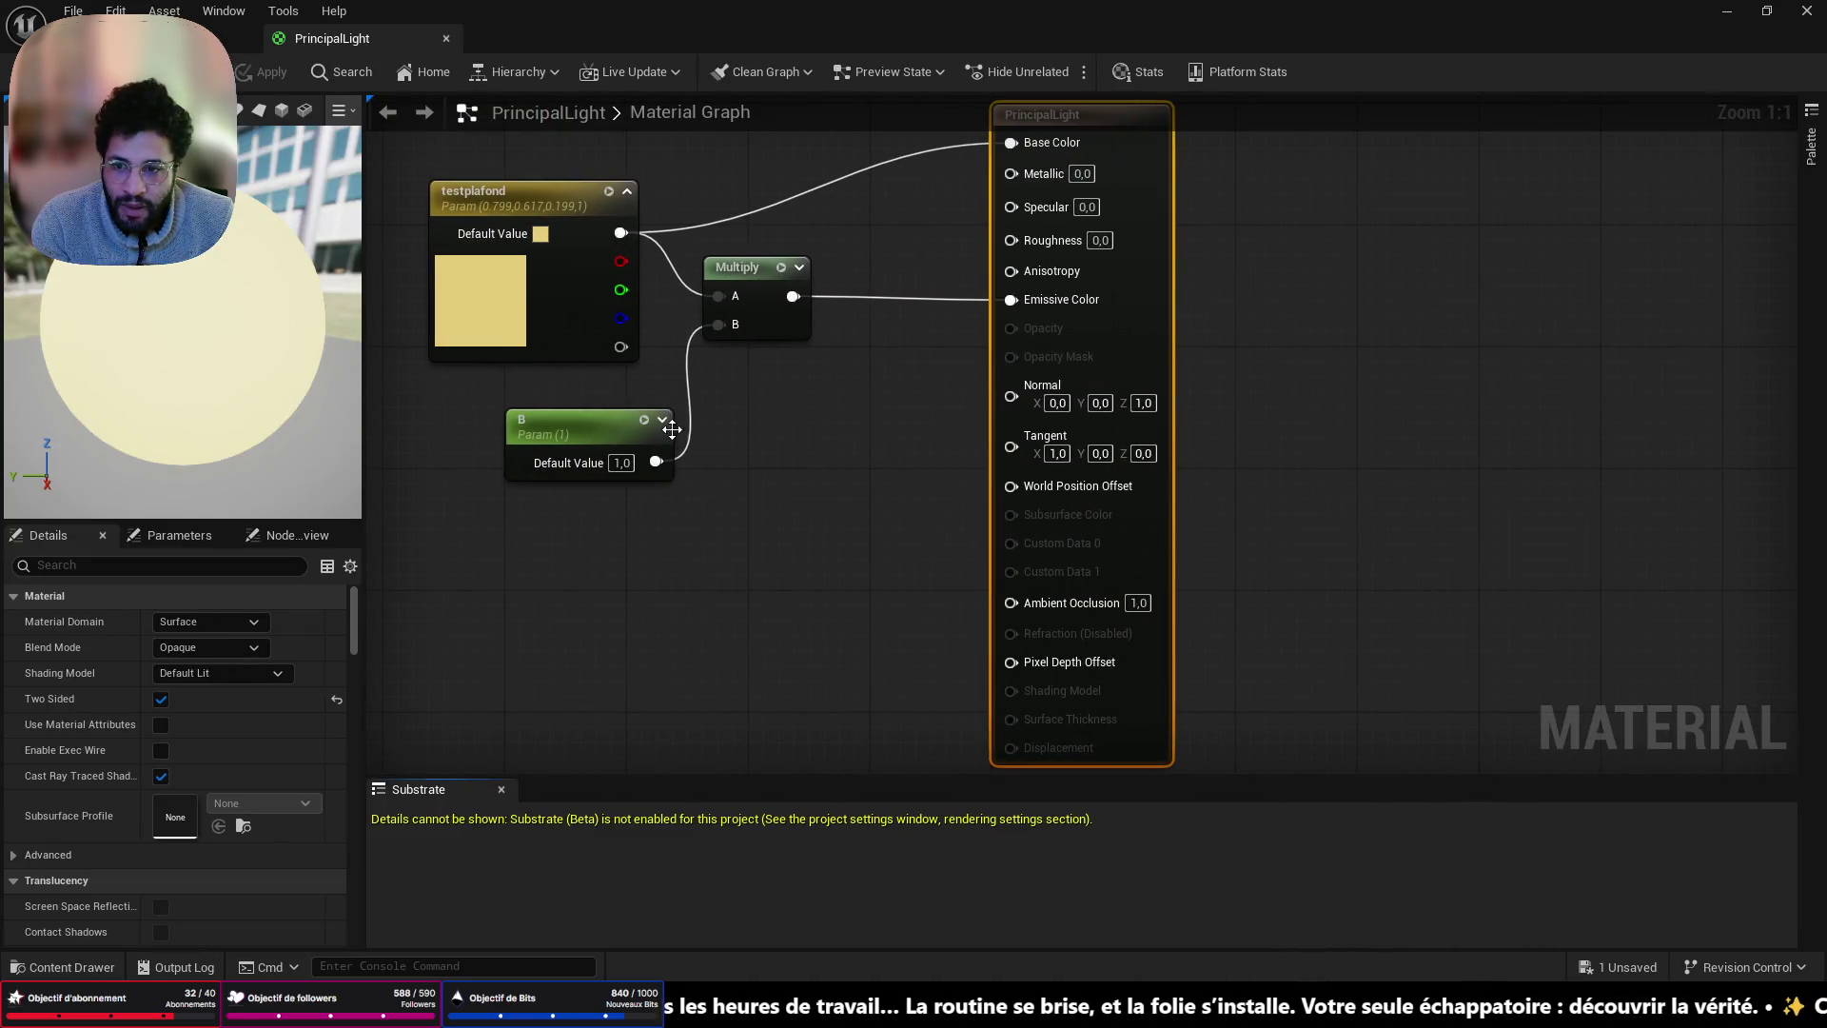
- Set PrincipalLight's B parameter to 0.5, save the material, and return to the level editor
click(631, 460)
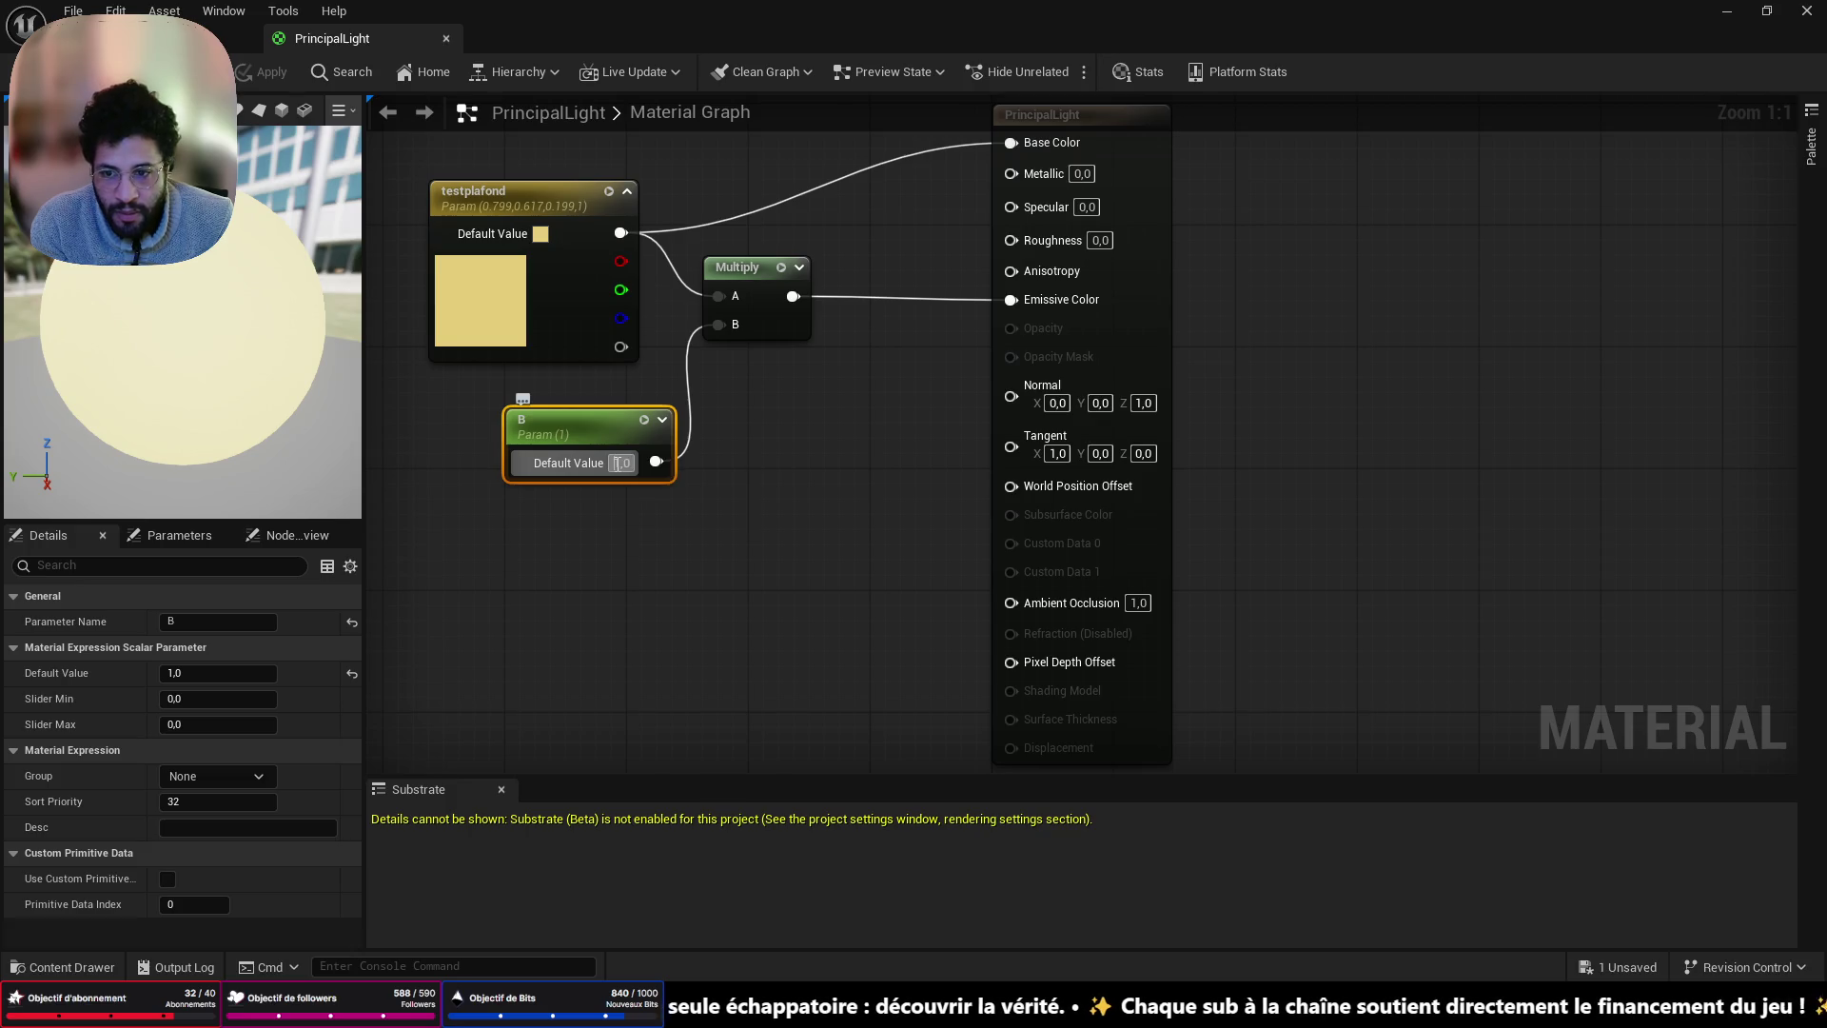
click(617, 462)
text(0.5)
key(Return)
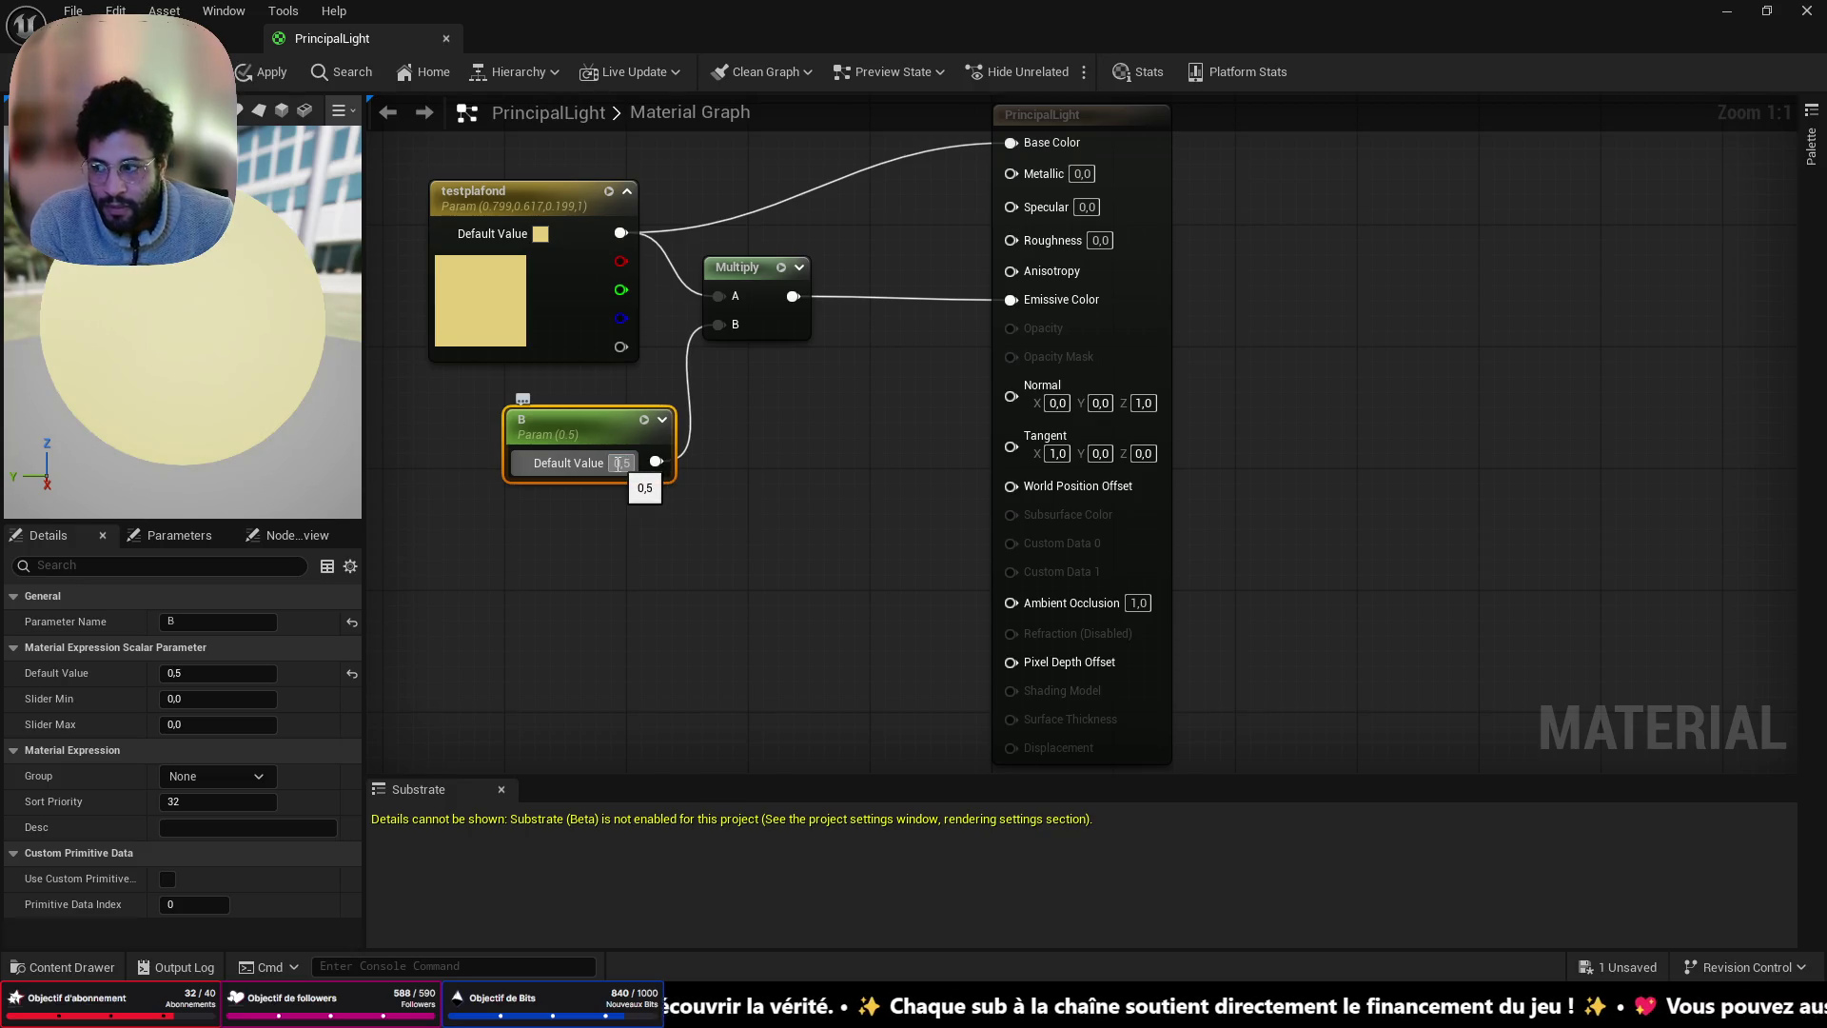
key(ctrl+s)
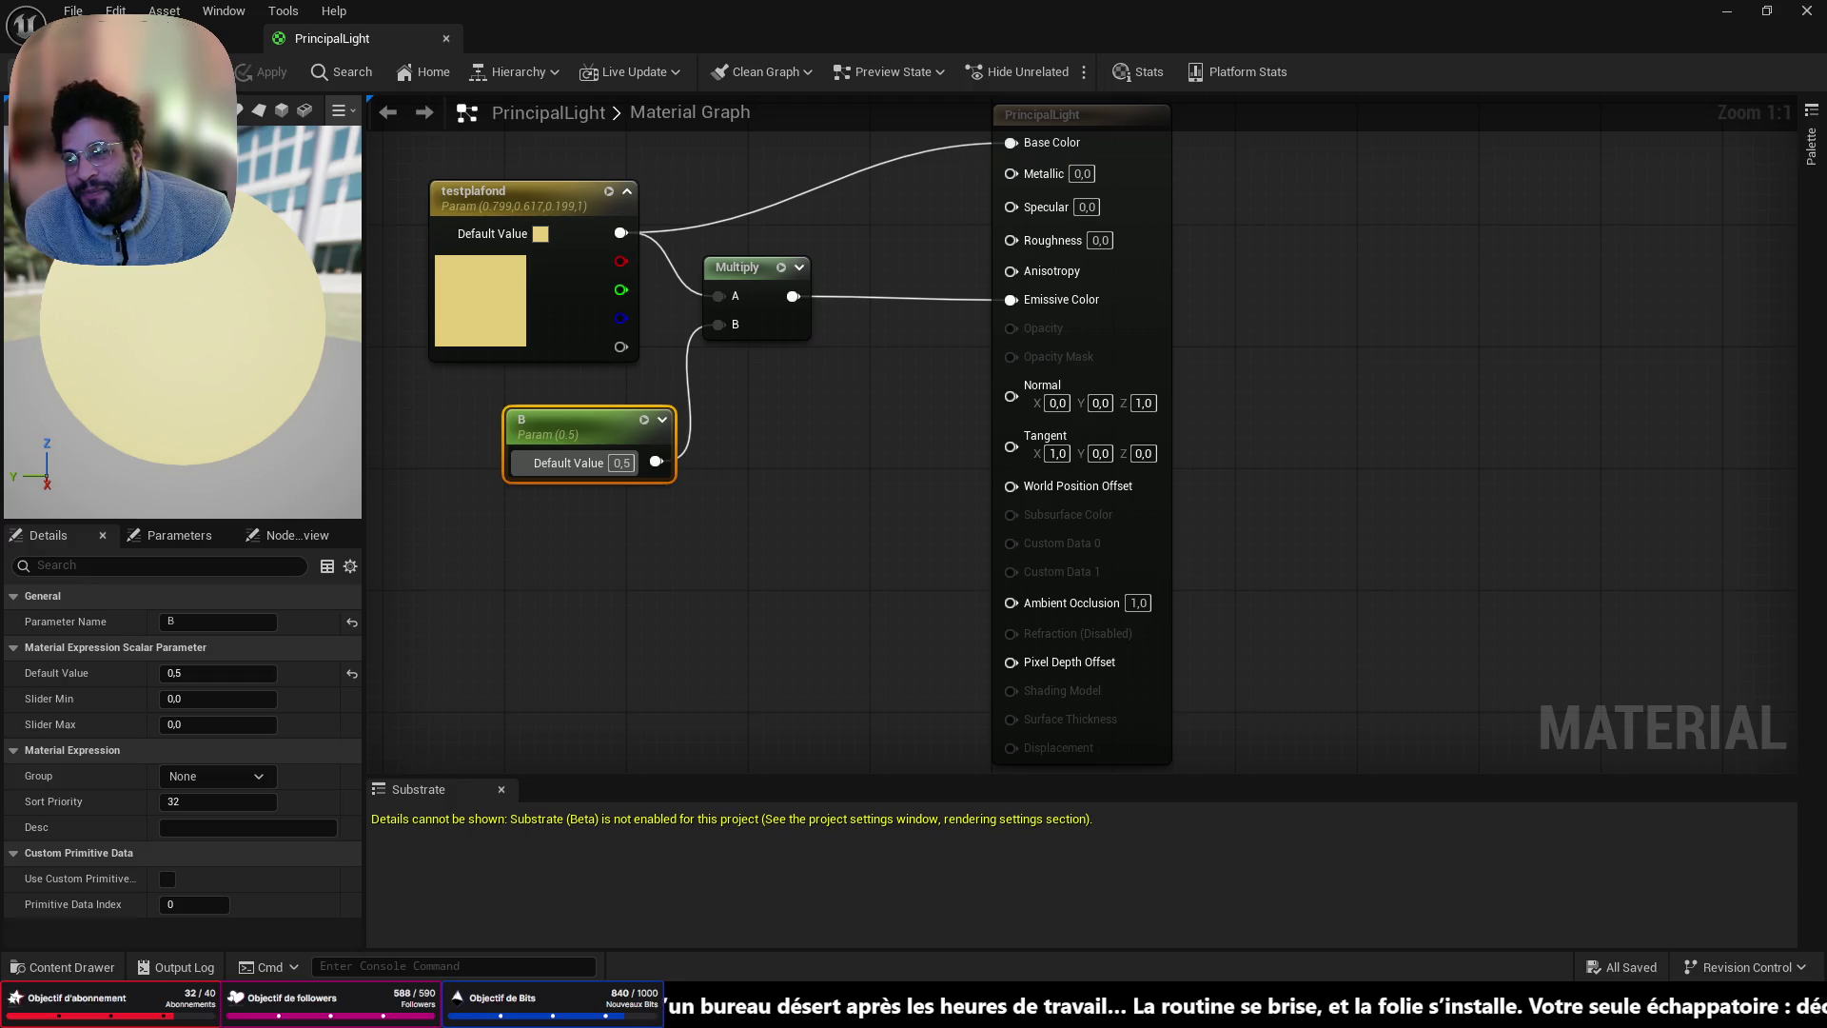
click(243, 38)
mouse_move(707, 540)
mouse_down()
mouse_move(707, 561)
mouse_move(707, 540)
mouse_up()
- Lower the ceiling RectLight slightly and check it with a play test from the floor corner
click(707, 539)
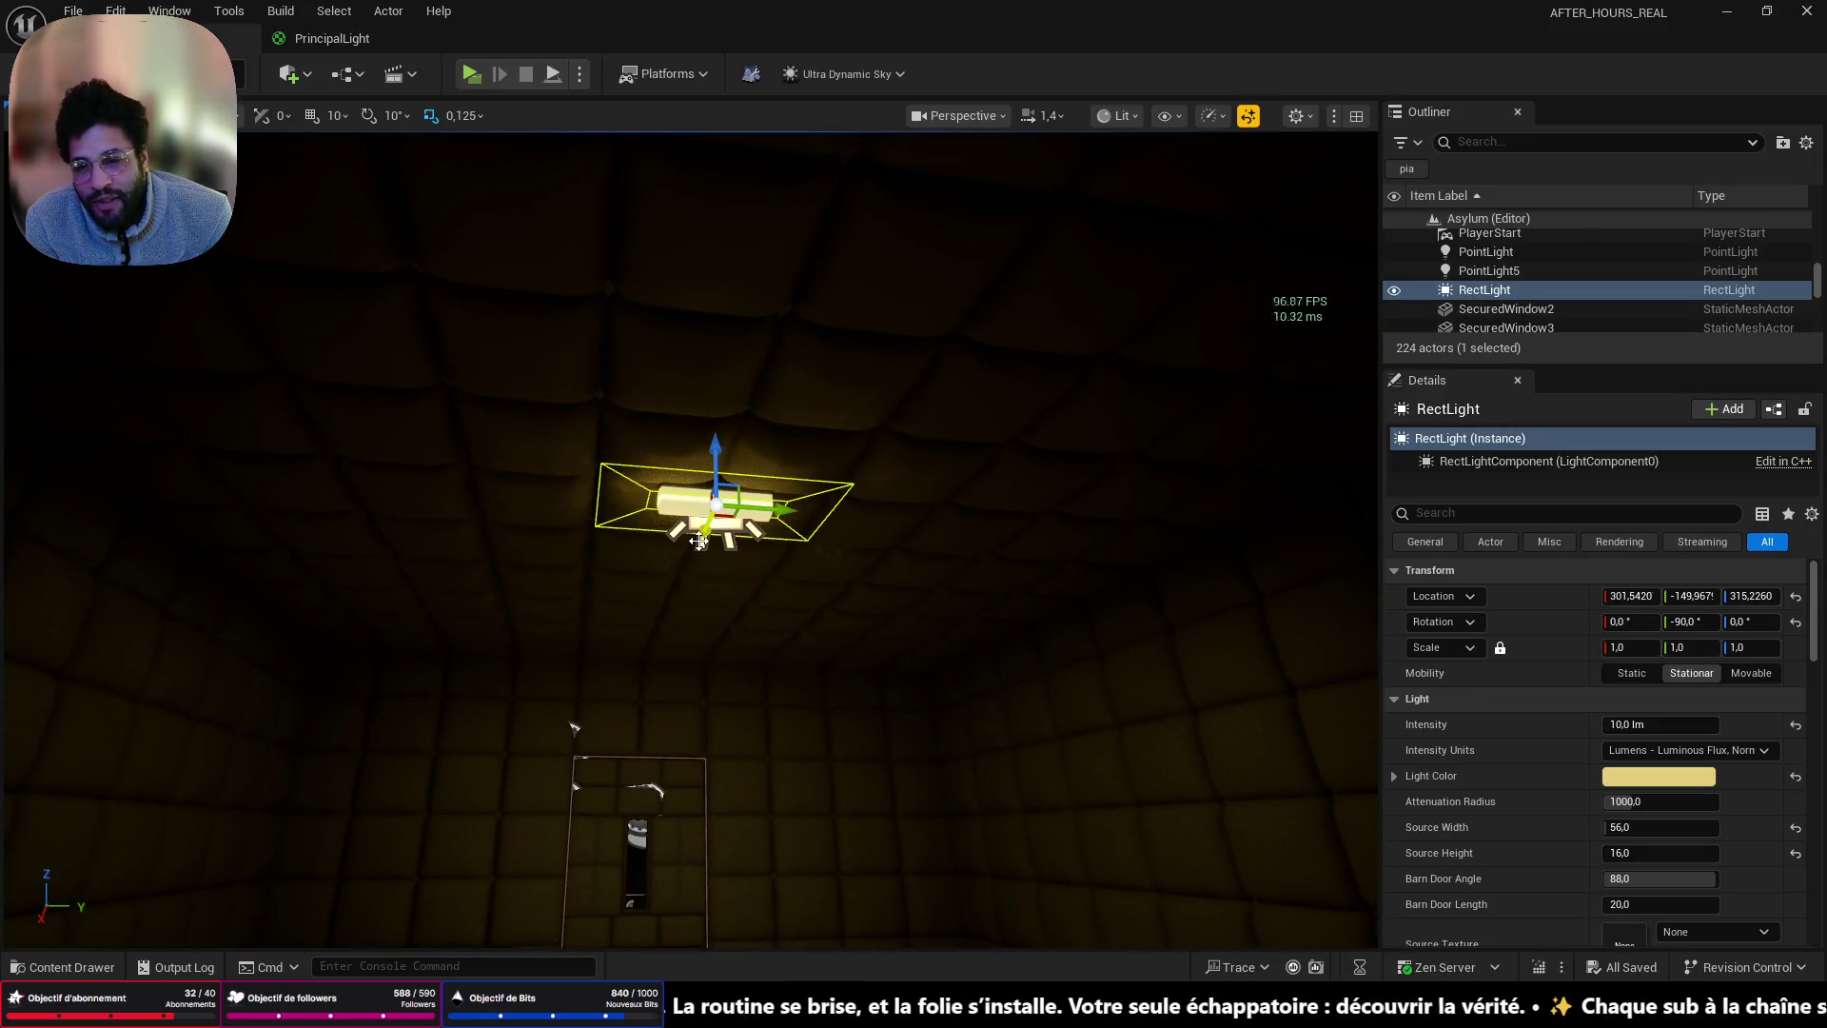
scroll(698, 541, up, 3)
mouse_move(619, 728)
mouse_down()
mouse_move(1072, 673)
mouse_move(1047, 790)
mouse_move(1058, 685)
mouse_up()
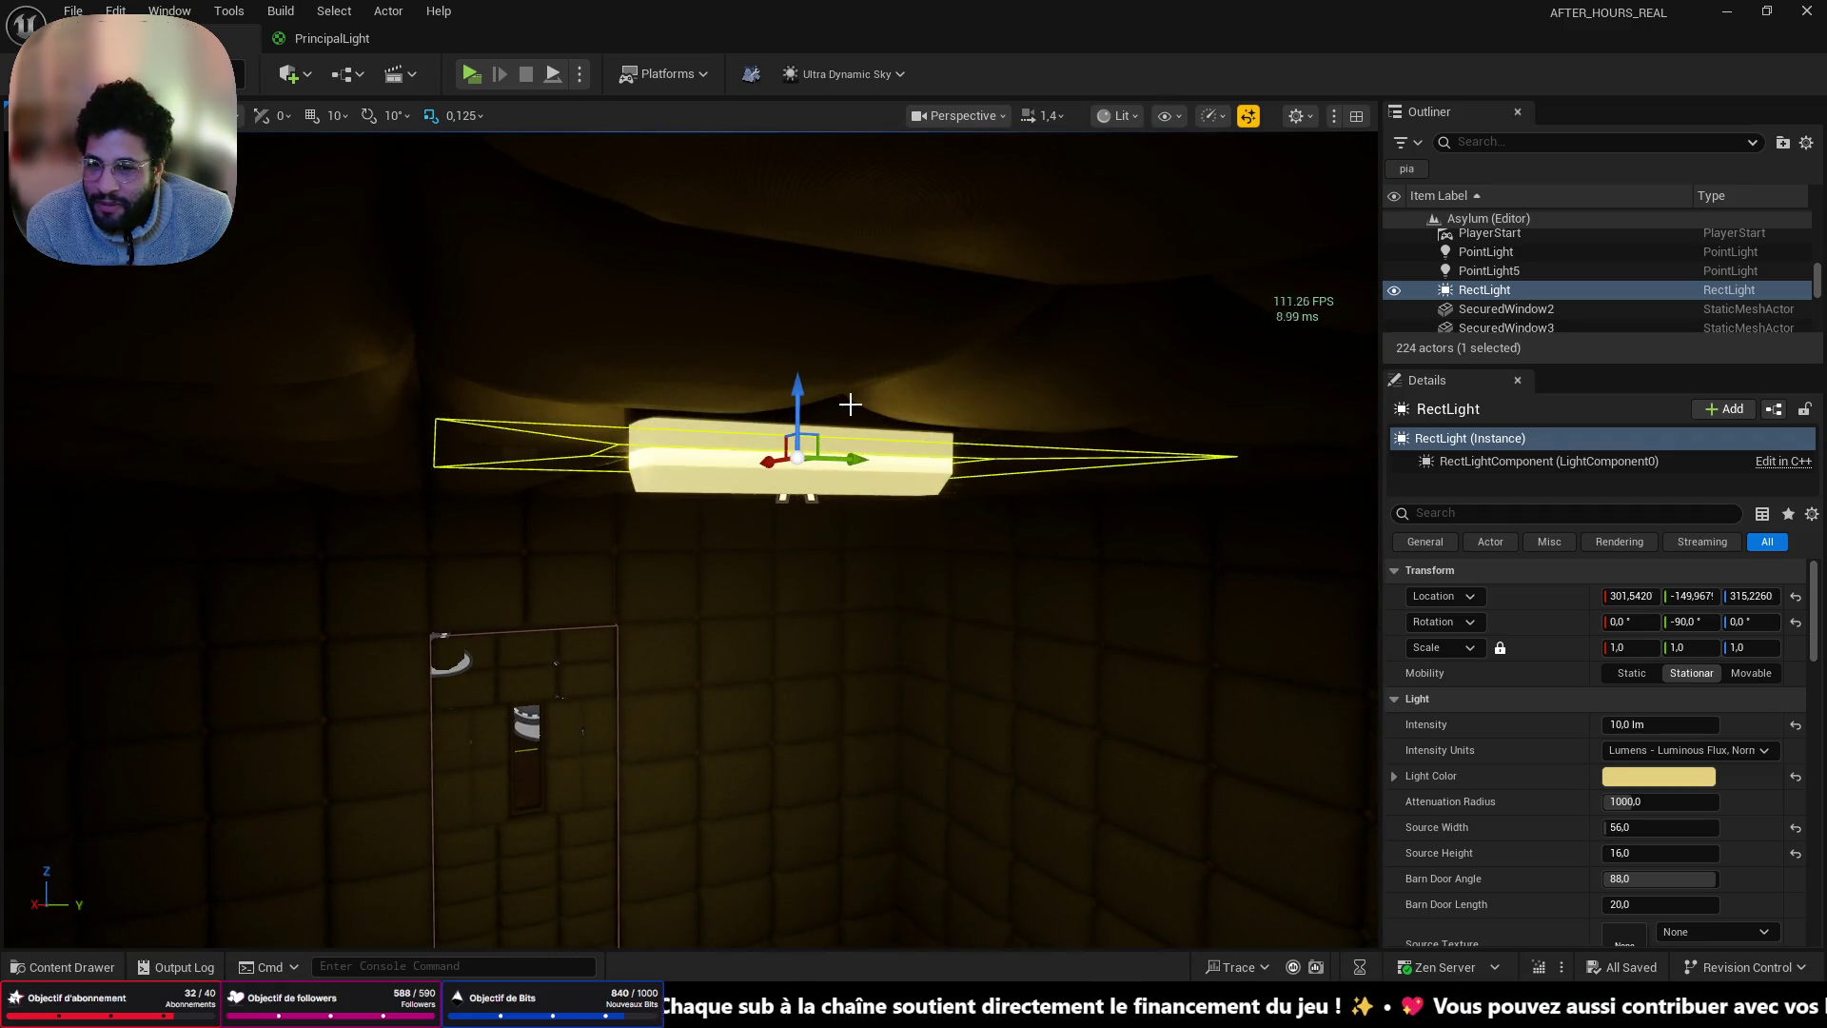
mouse_move(808, 394)
mouse_down()
mouse_move(816, 437)
mouse_move(838, 409)
mouse_move(847, 440)
mouse_move(847, 571)
mouse_up()
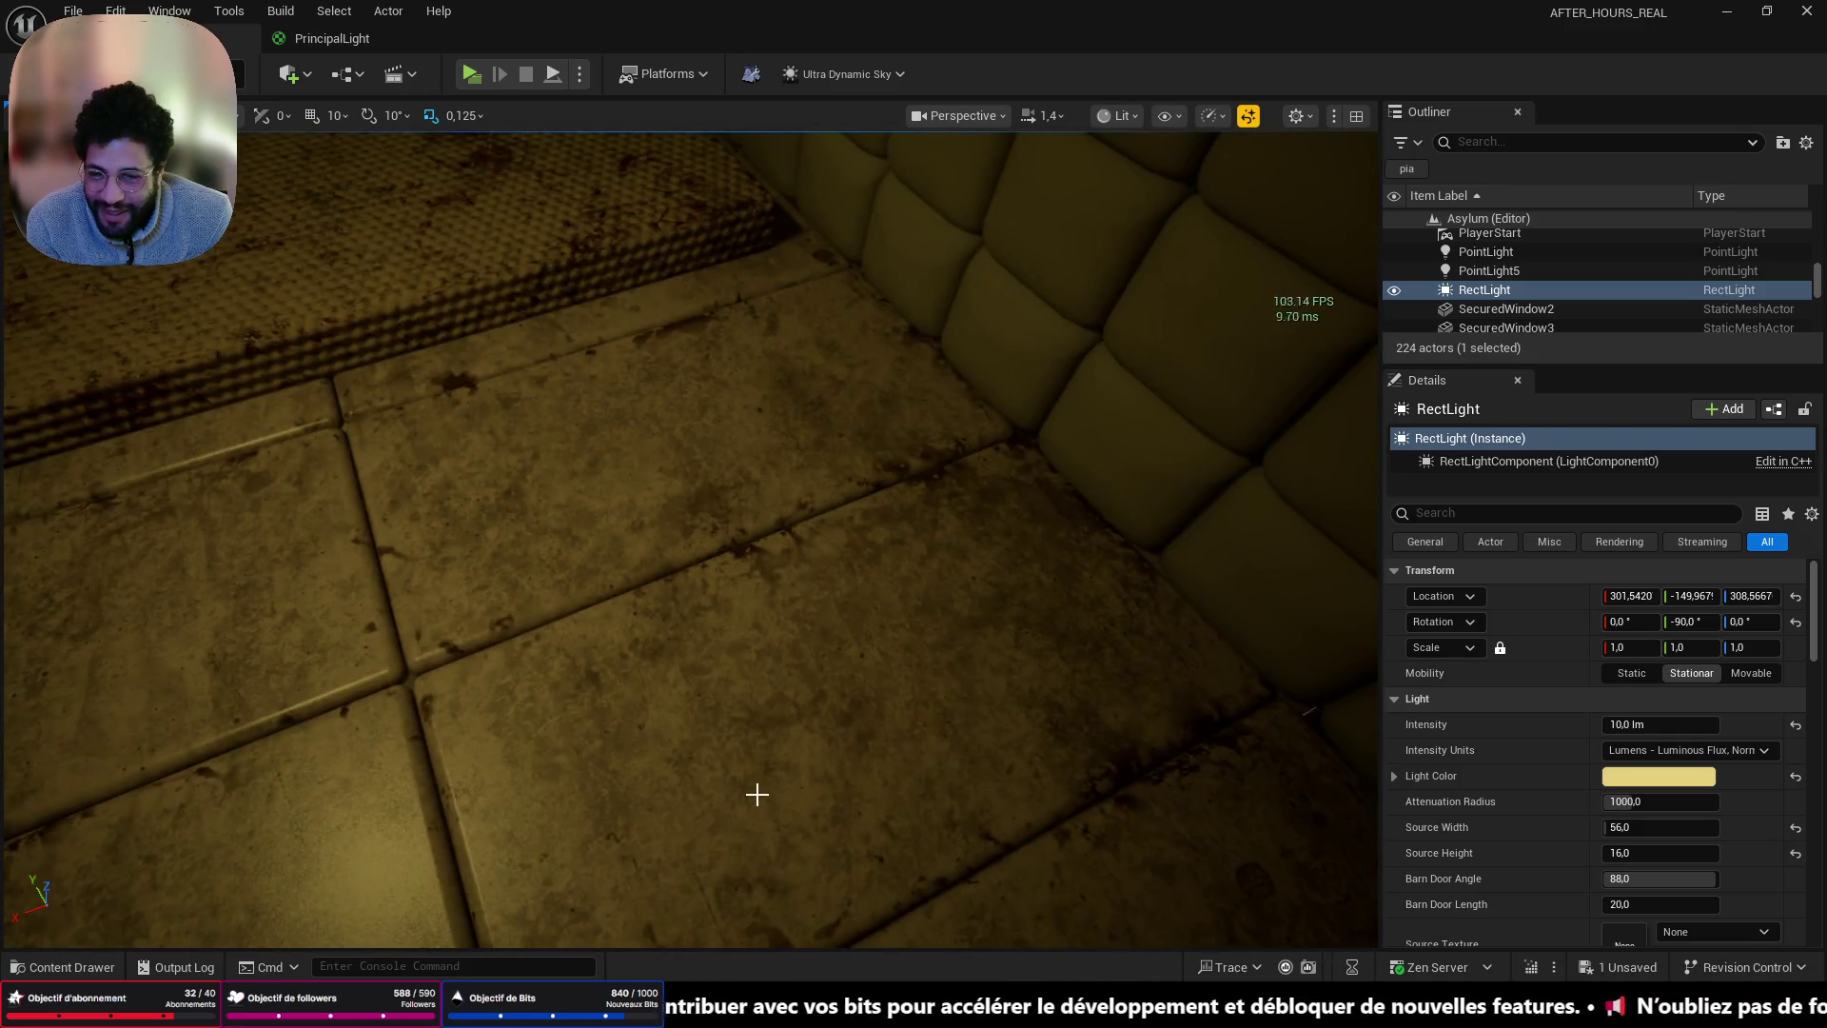
right_click(755, 766)
click(763, 748)
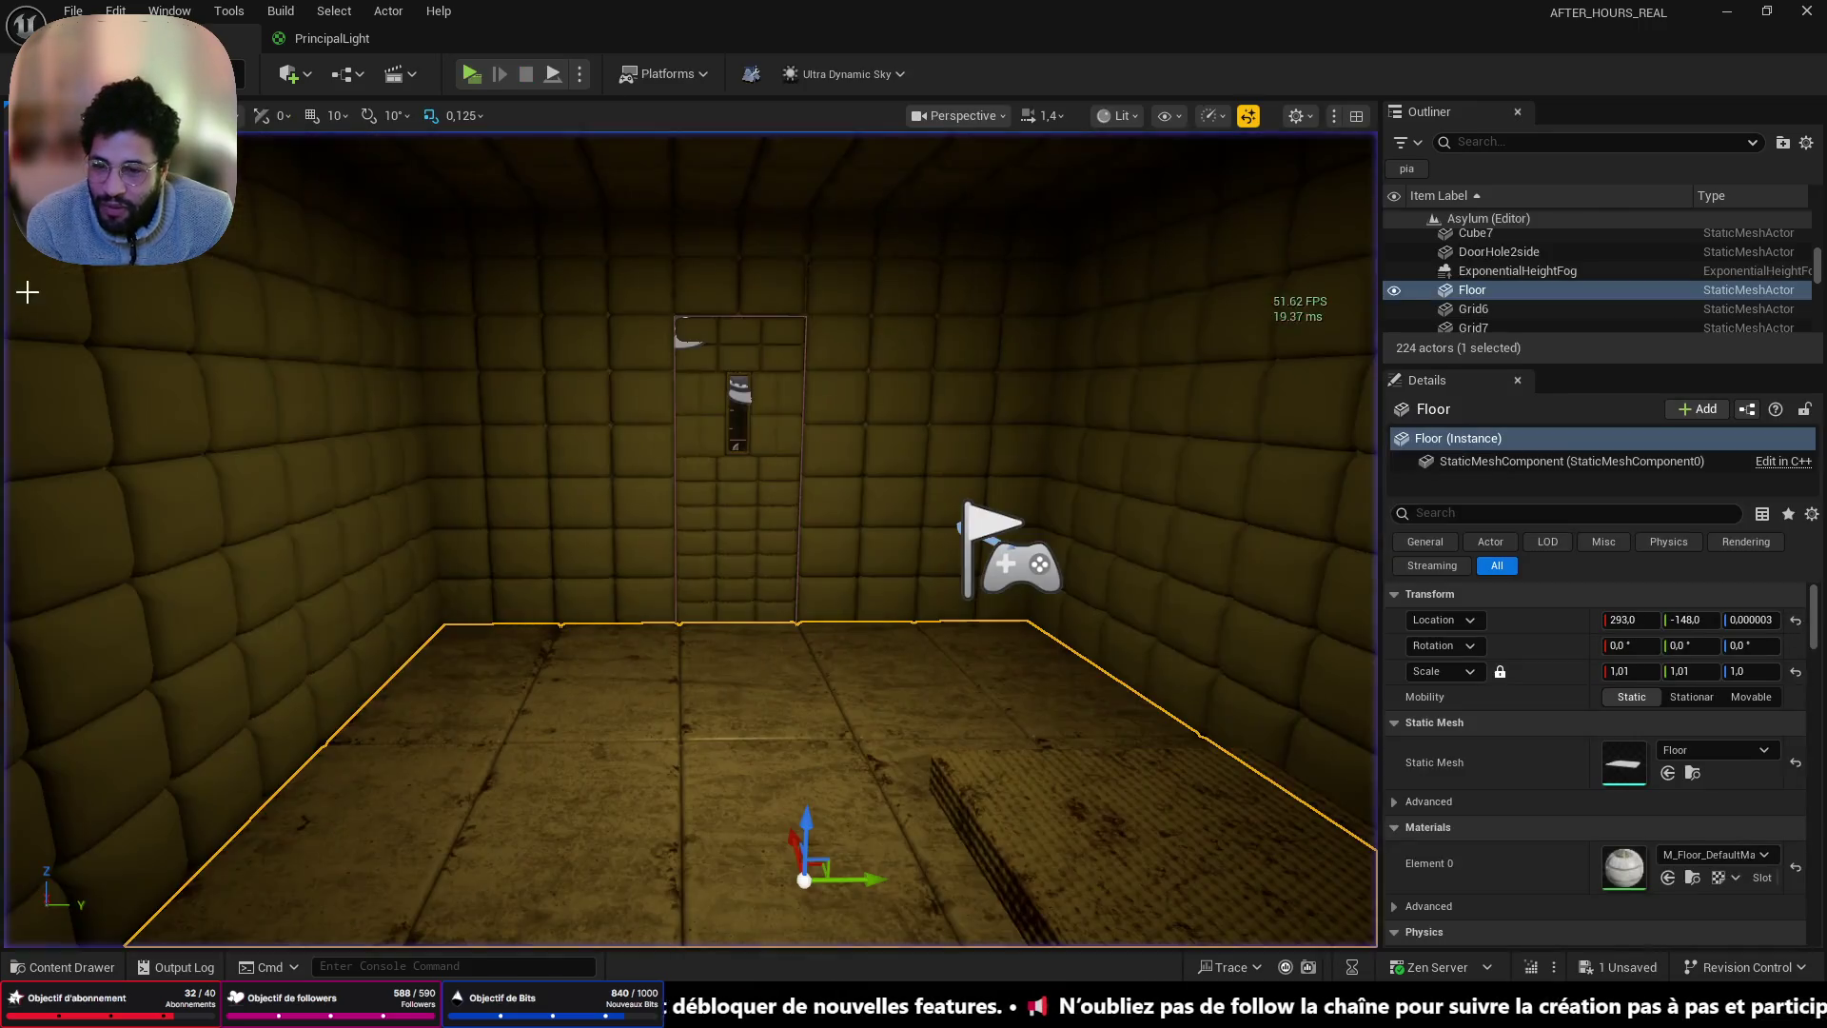
key(Escape)
- Set the RectLight intensity to 5 lm, then start a play test from the floor
drag(672, 550, 712, 335)
click(713, 335)
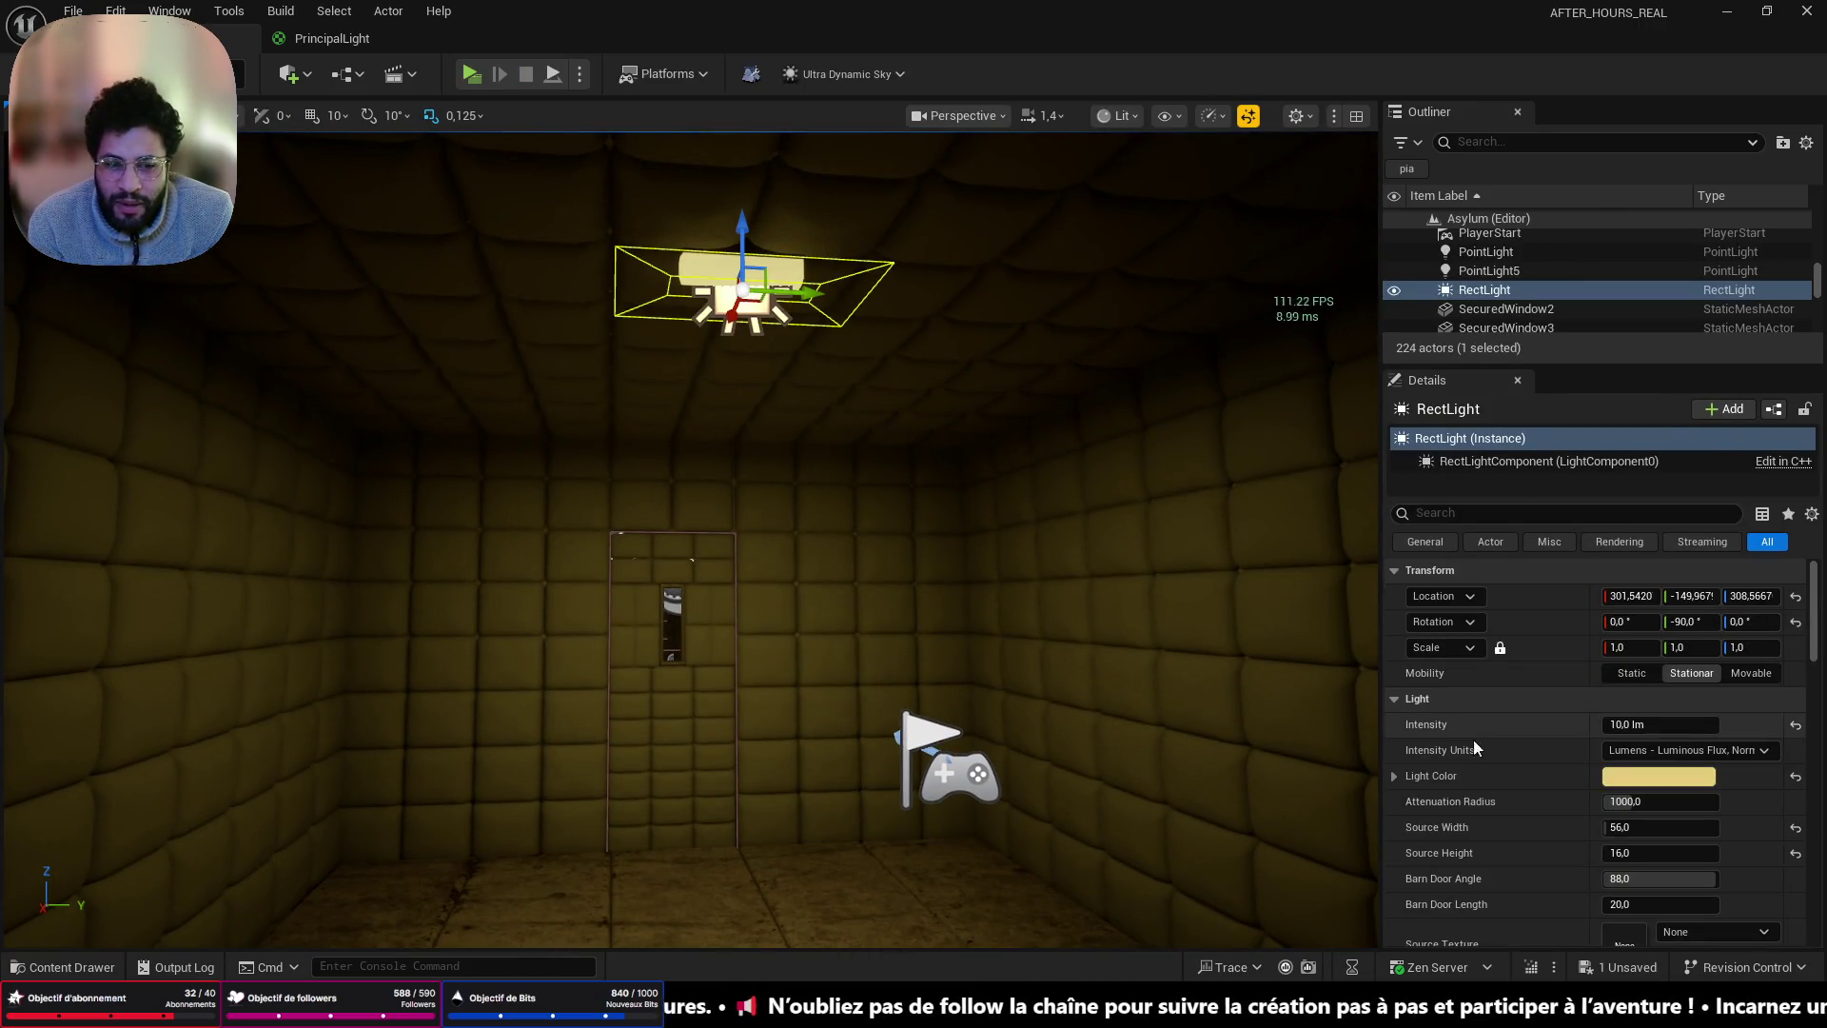
mouse_move(1637, 725)
mouse_down()
mouse_move(1618, 724)
mouse_move(1646, 724)
mouse_up()
click(1642, 730)
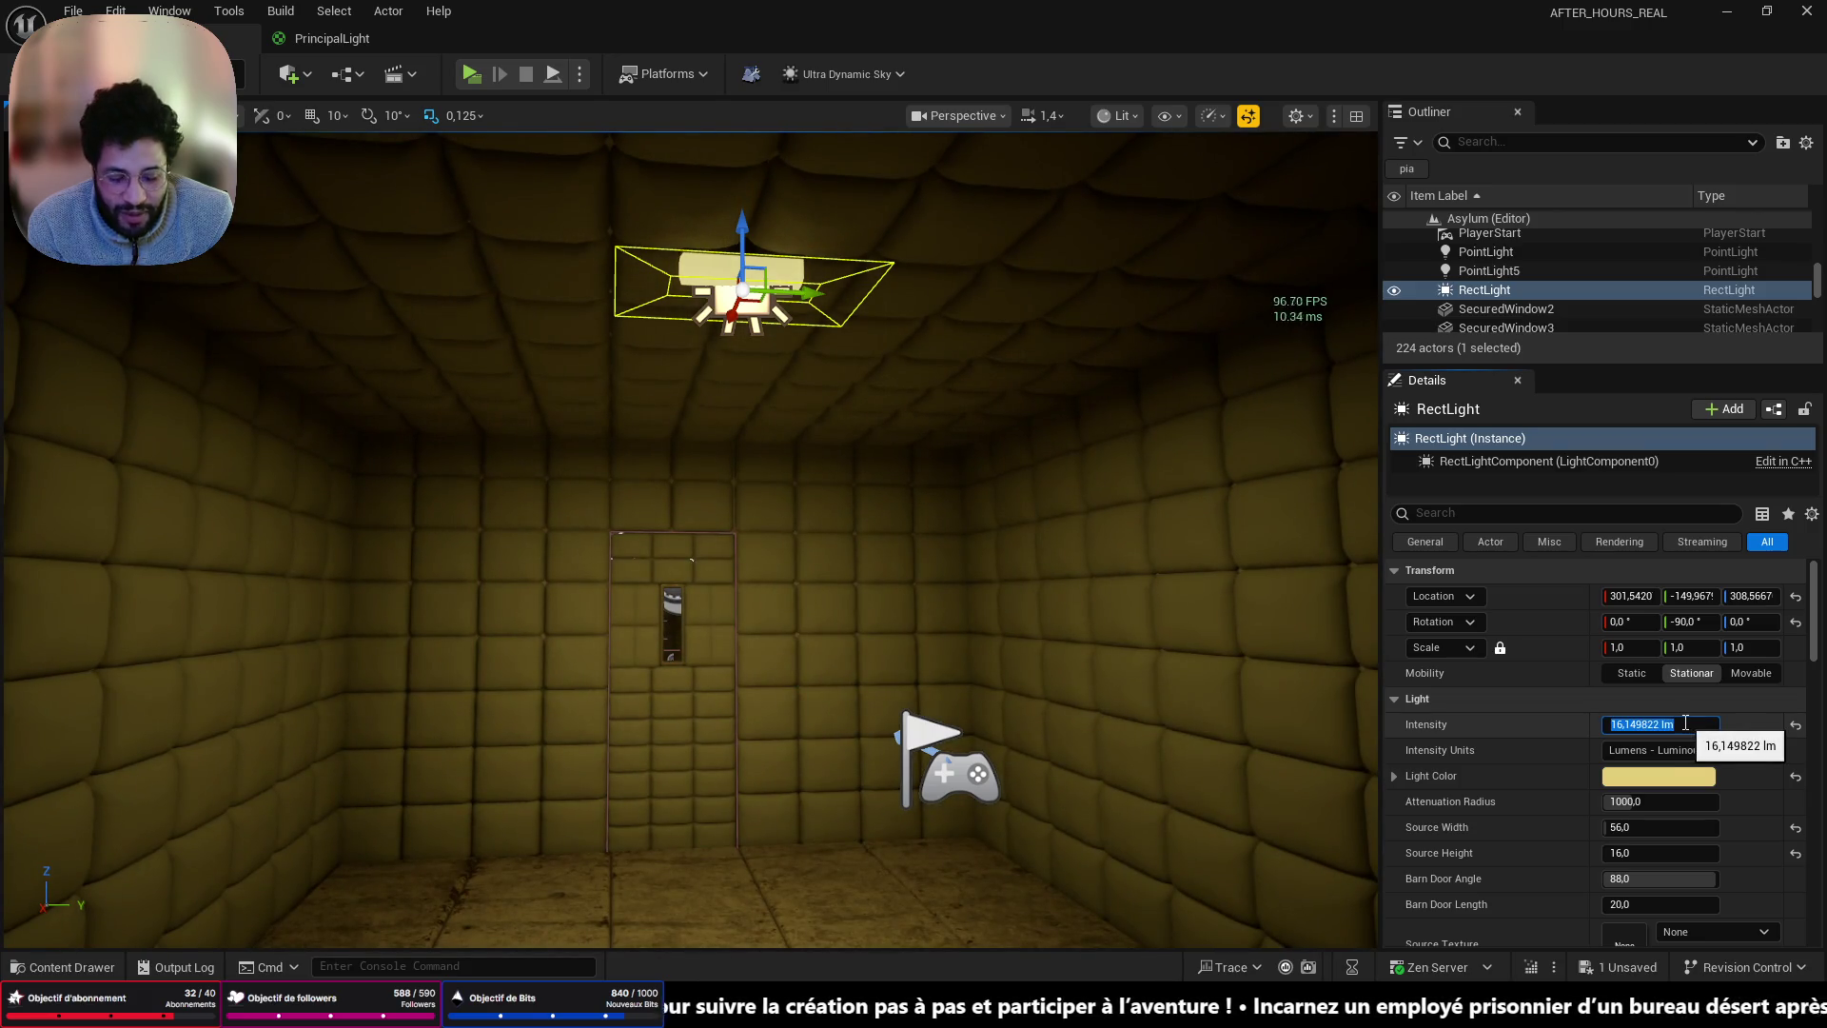
text(5)
key(Return)
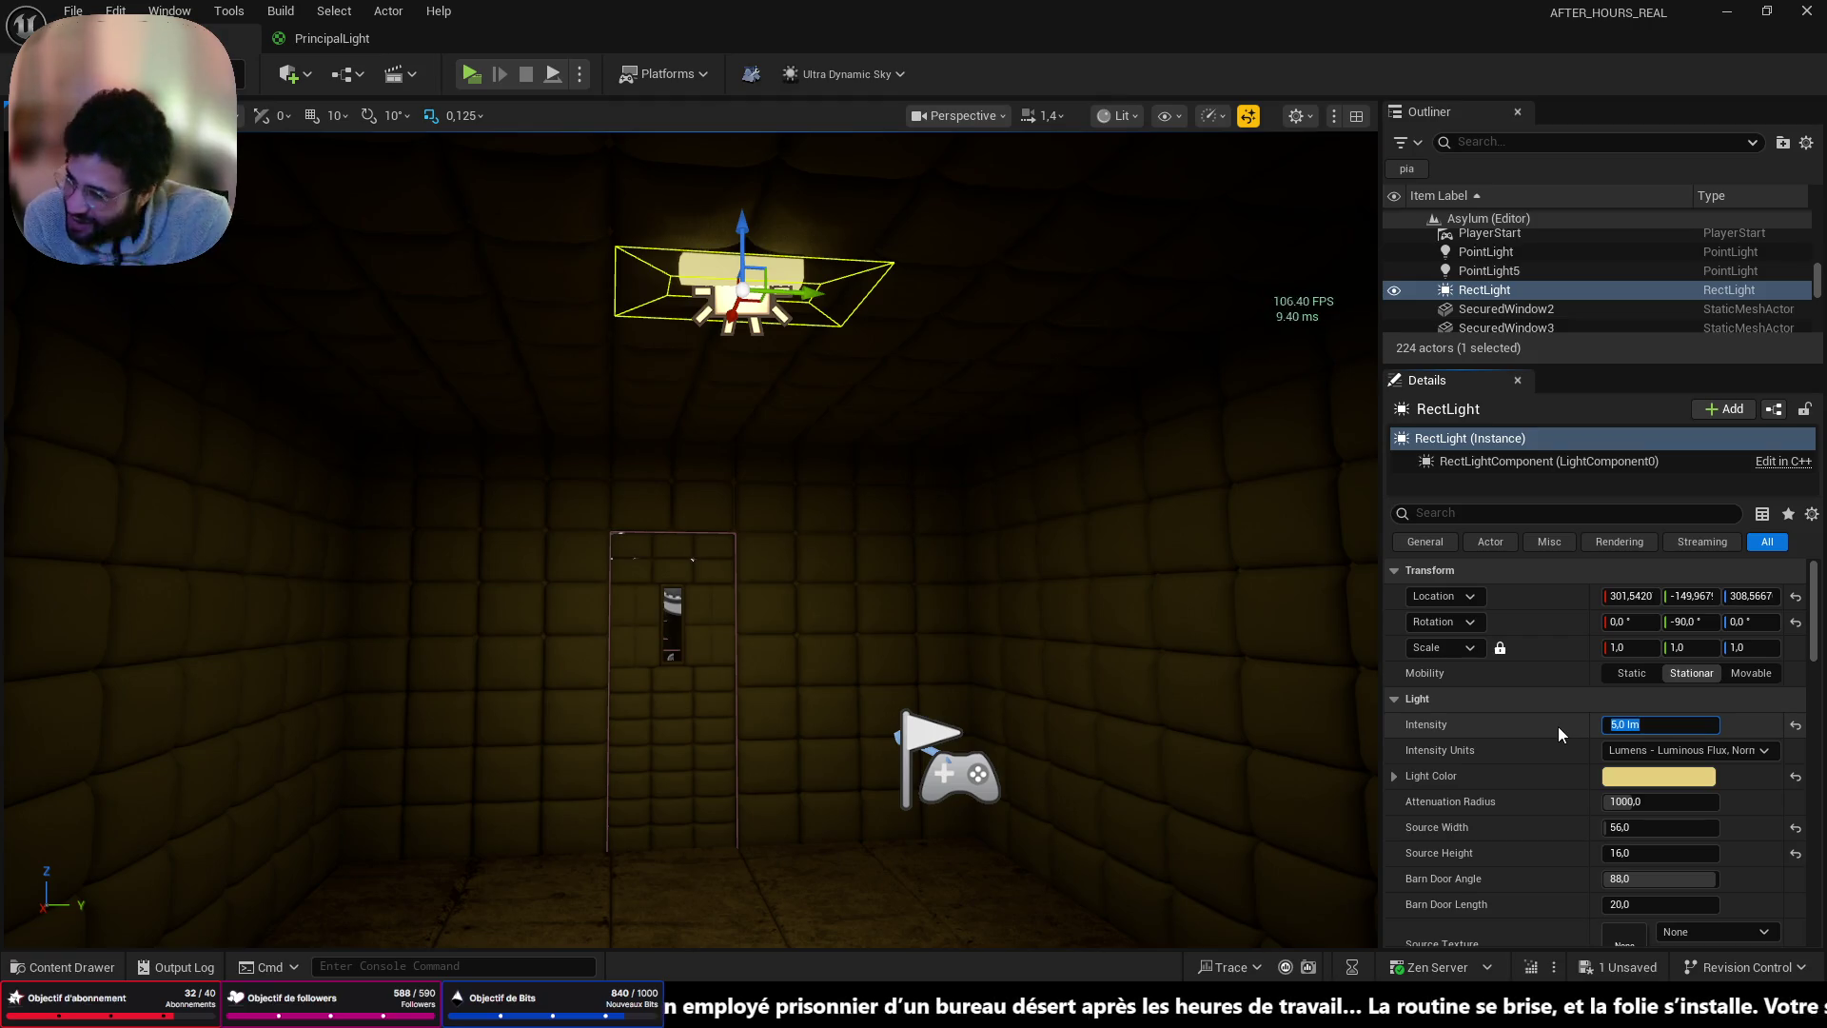
drag(1216, 673, 1059, 751)
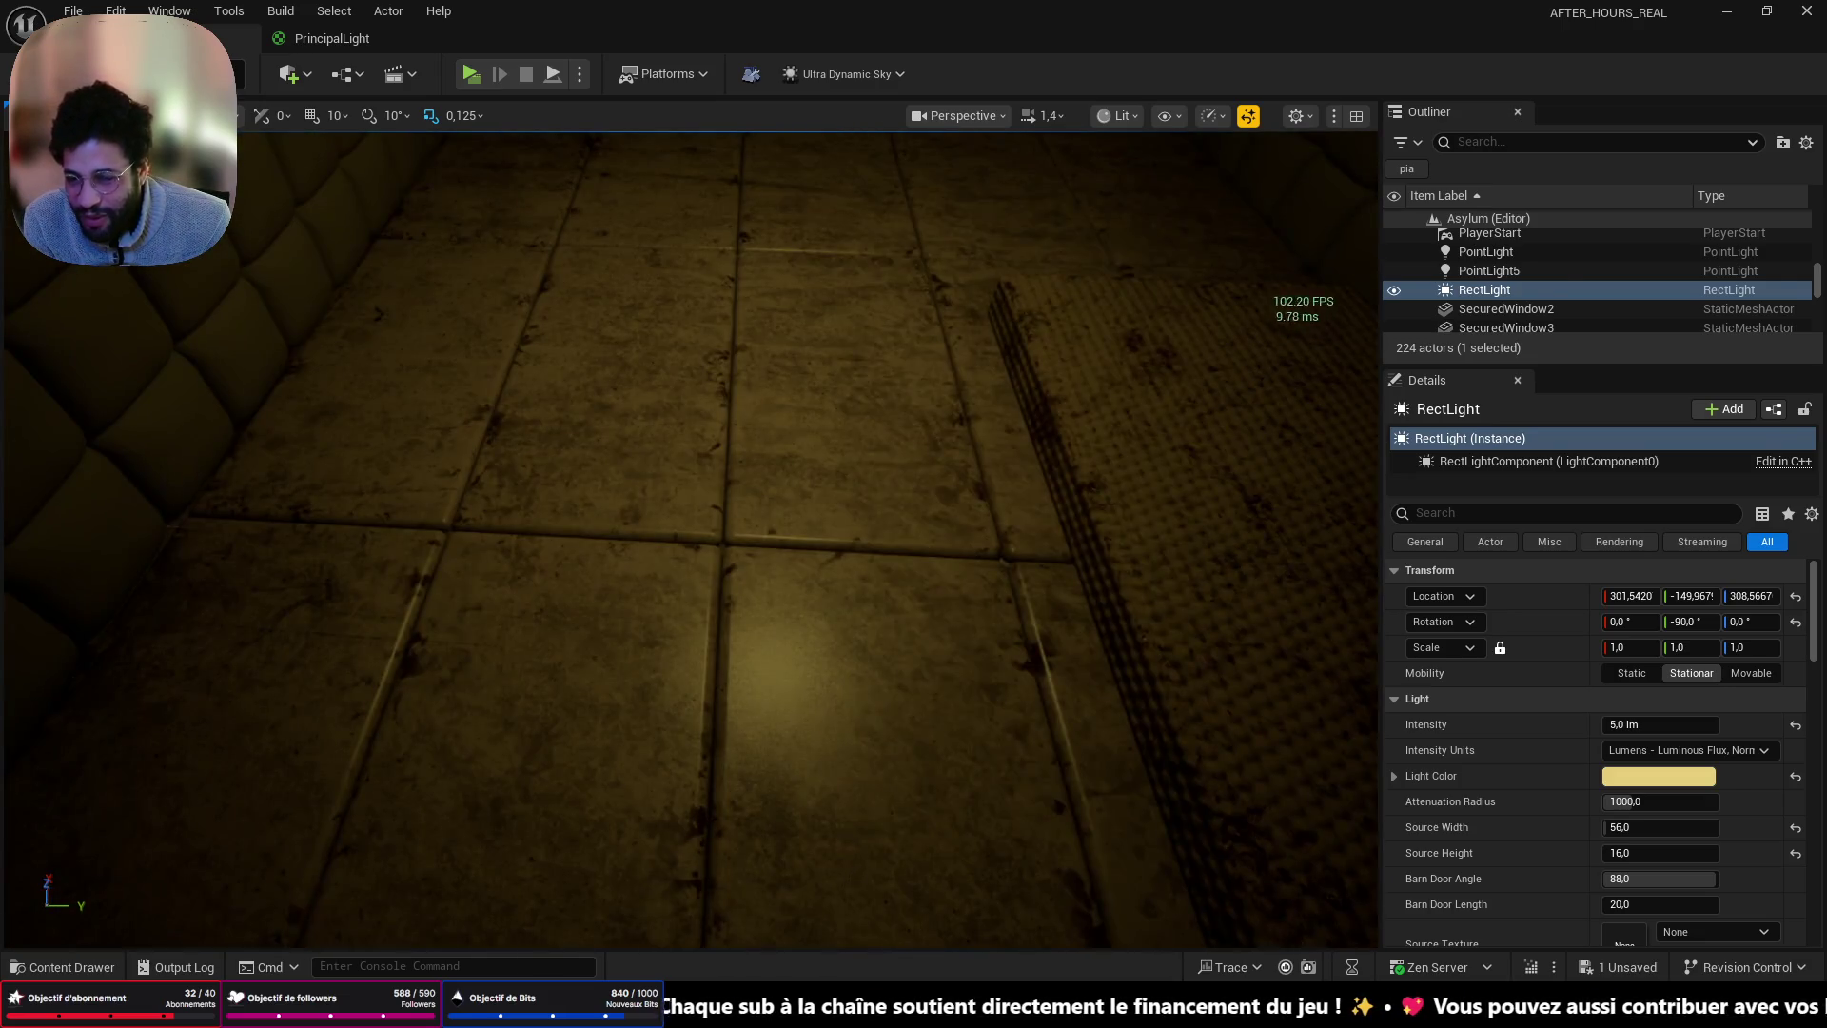
click(865, 843)
key(alt+p)
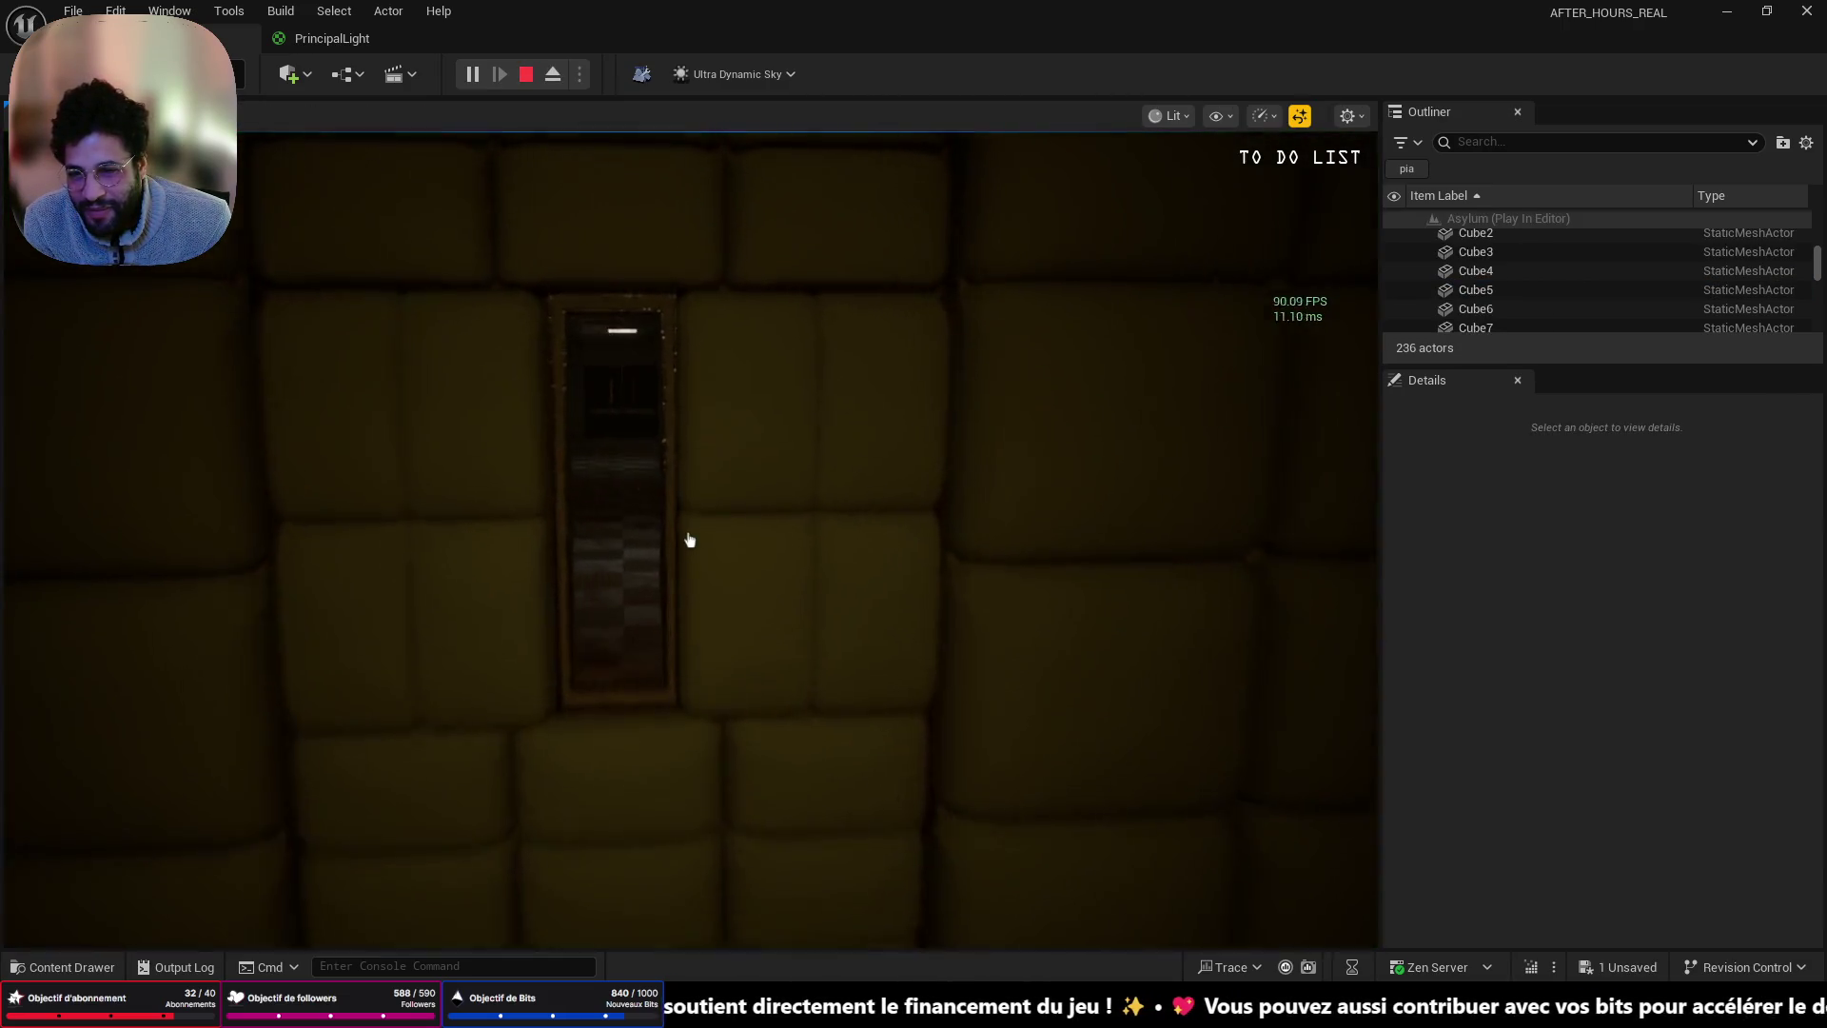
- Walk down the corridor in play mode and open the door with a window
key(w)
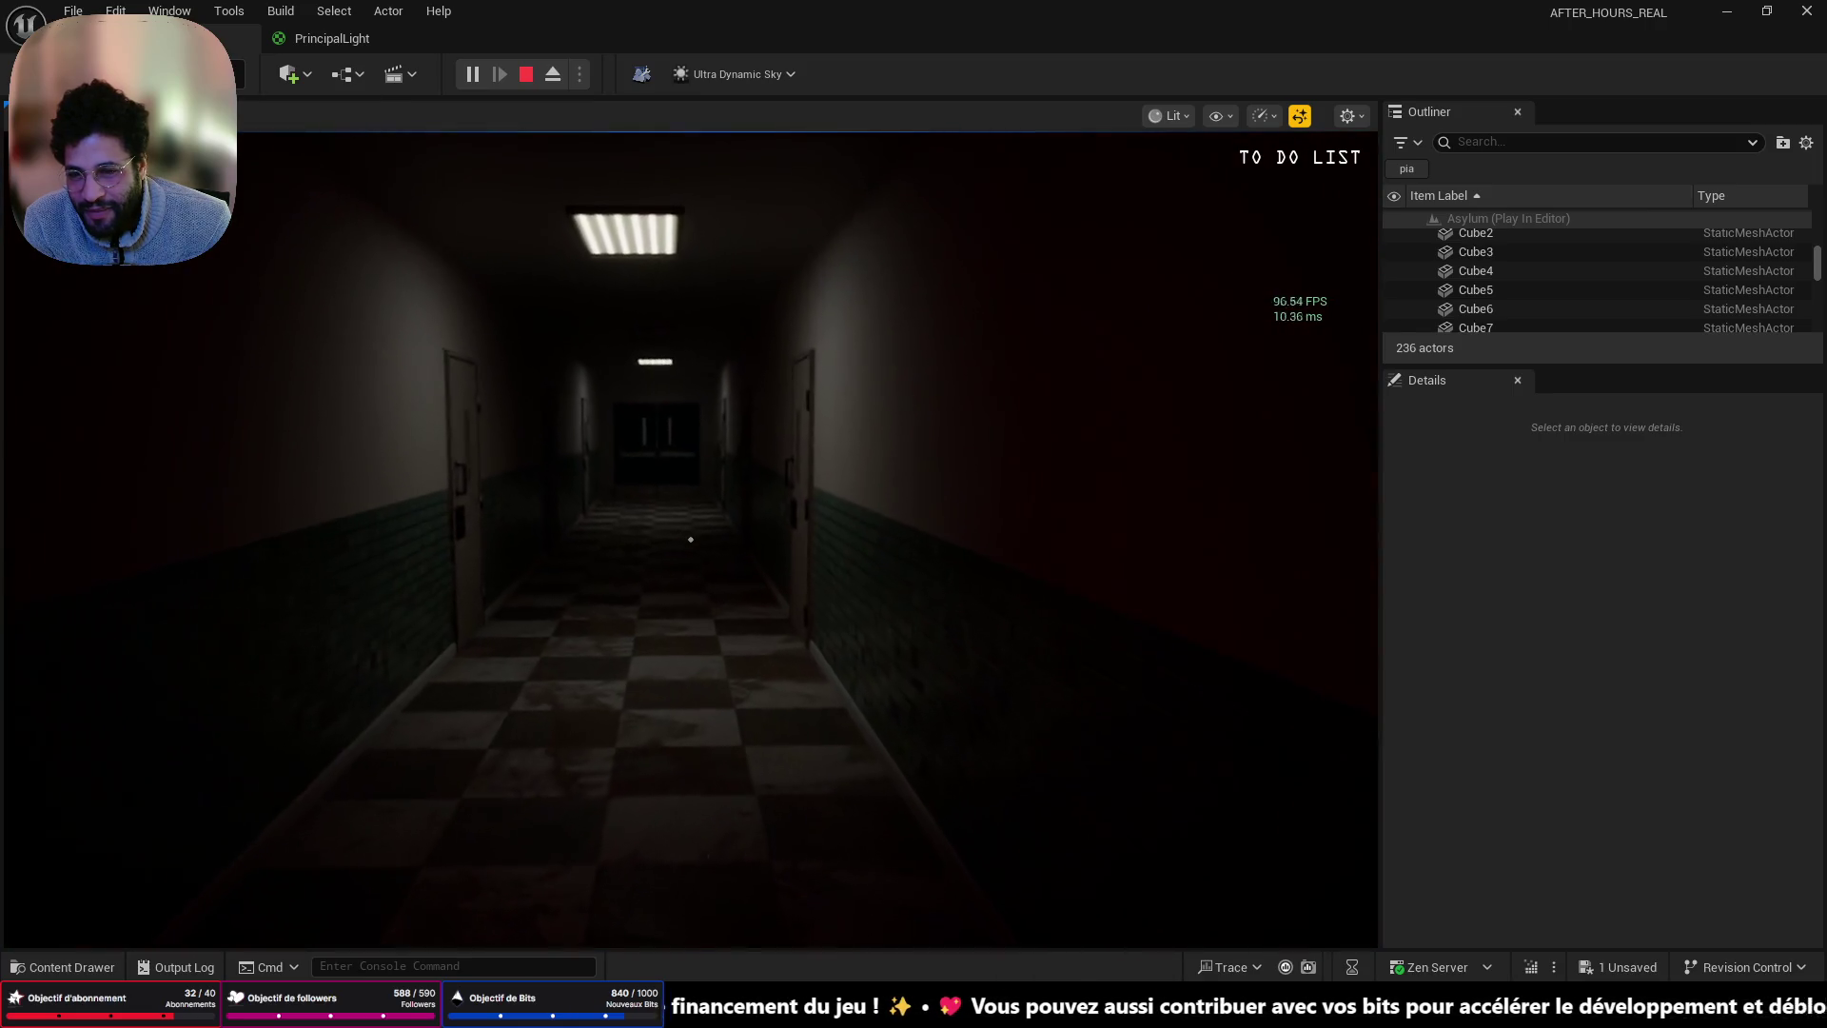
key(w)
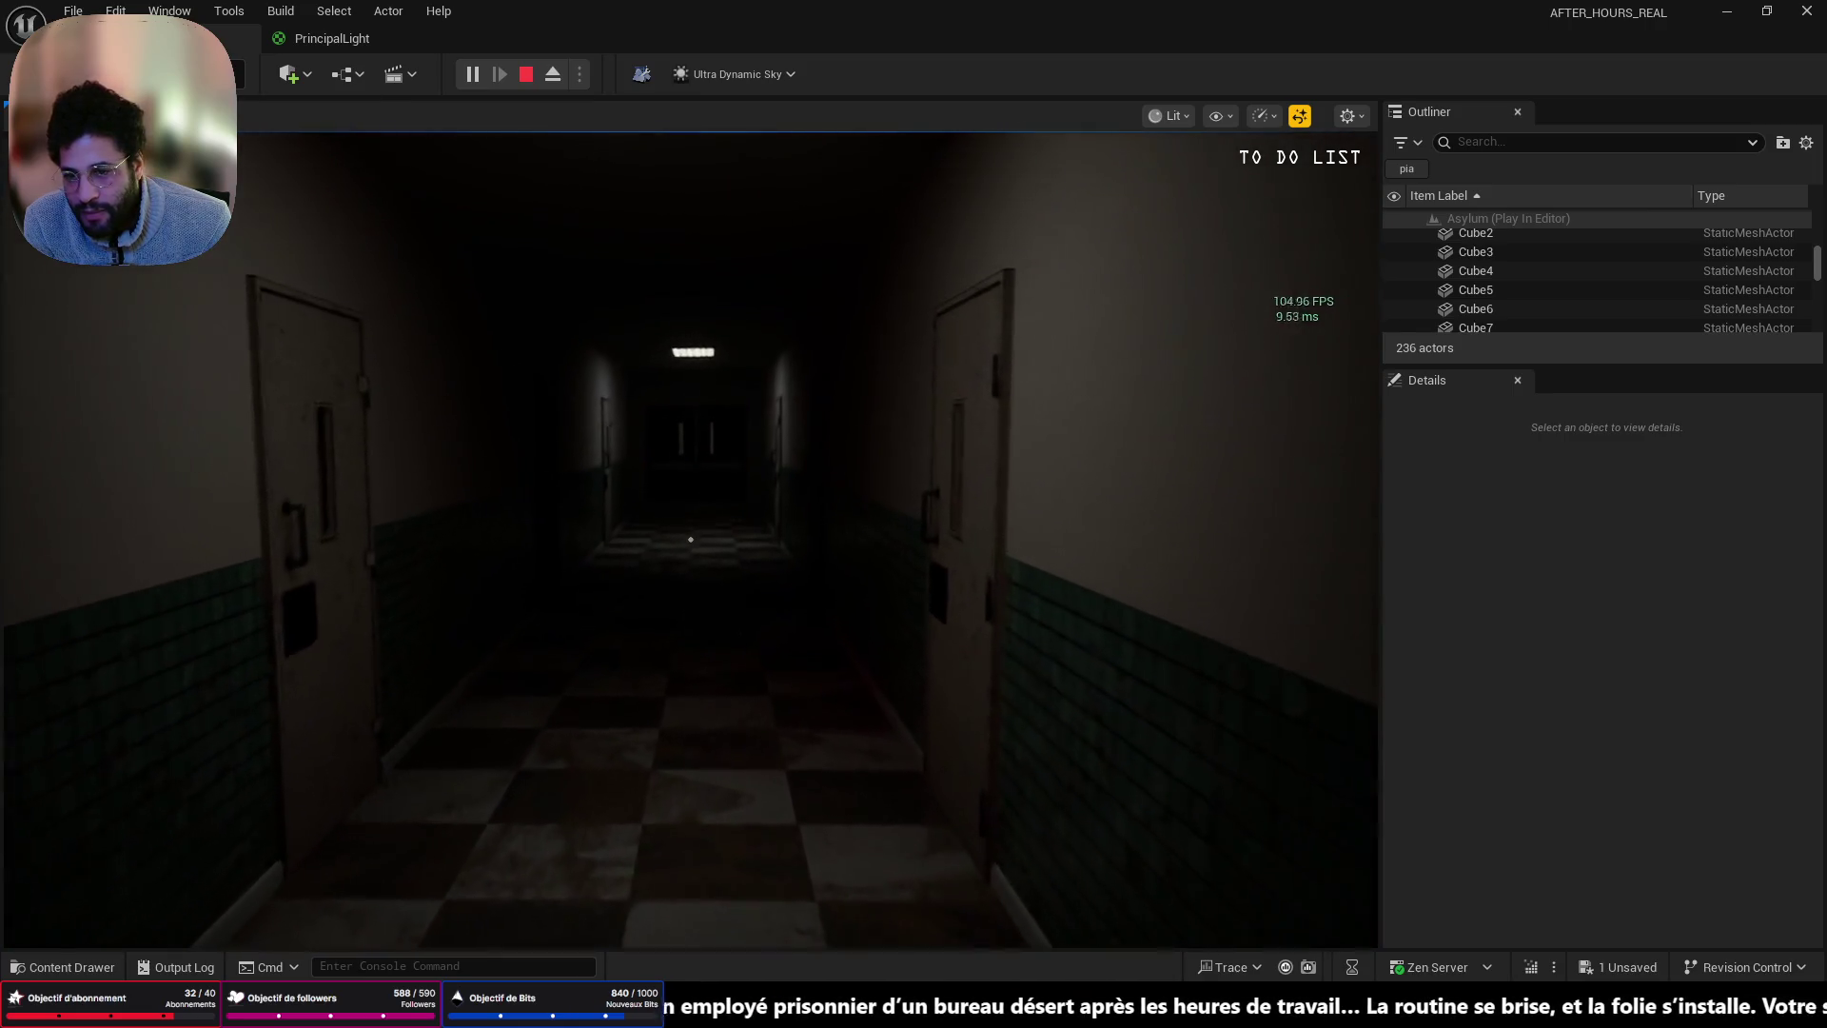
key(w)
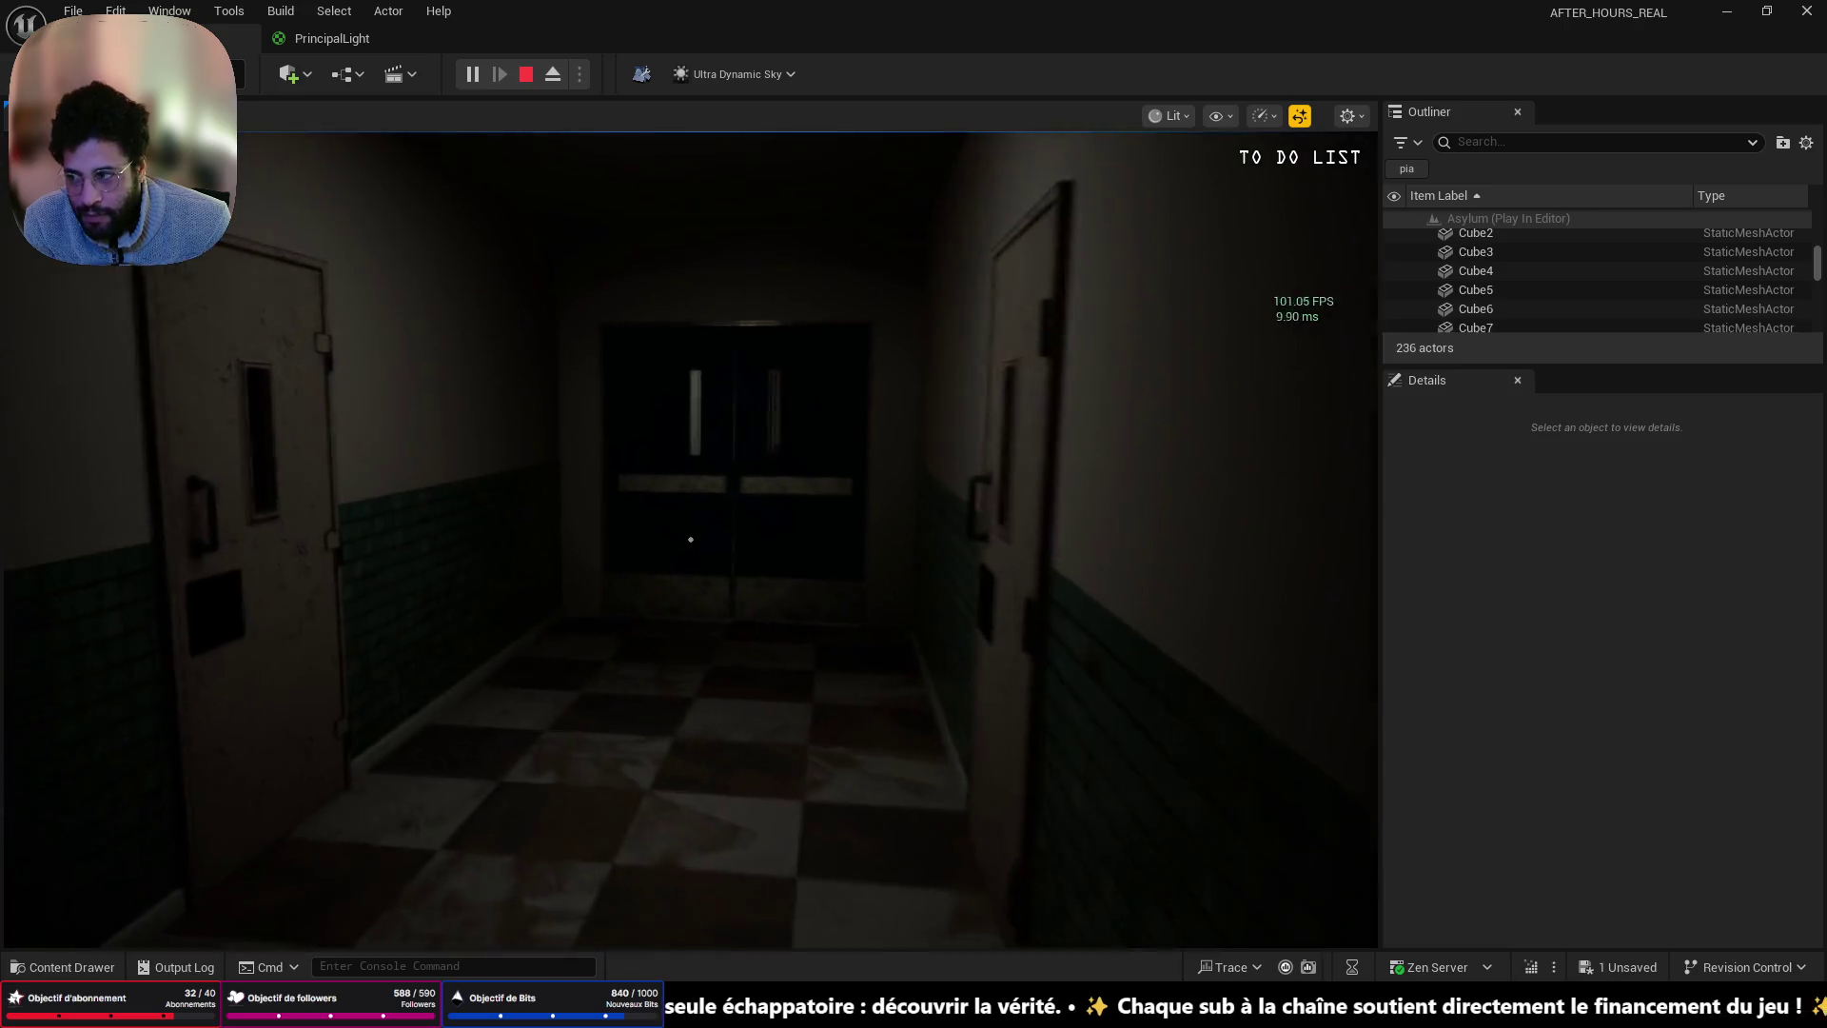
key(w)
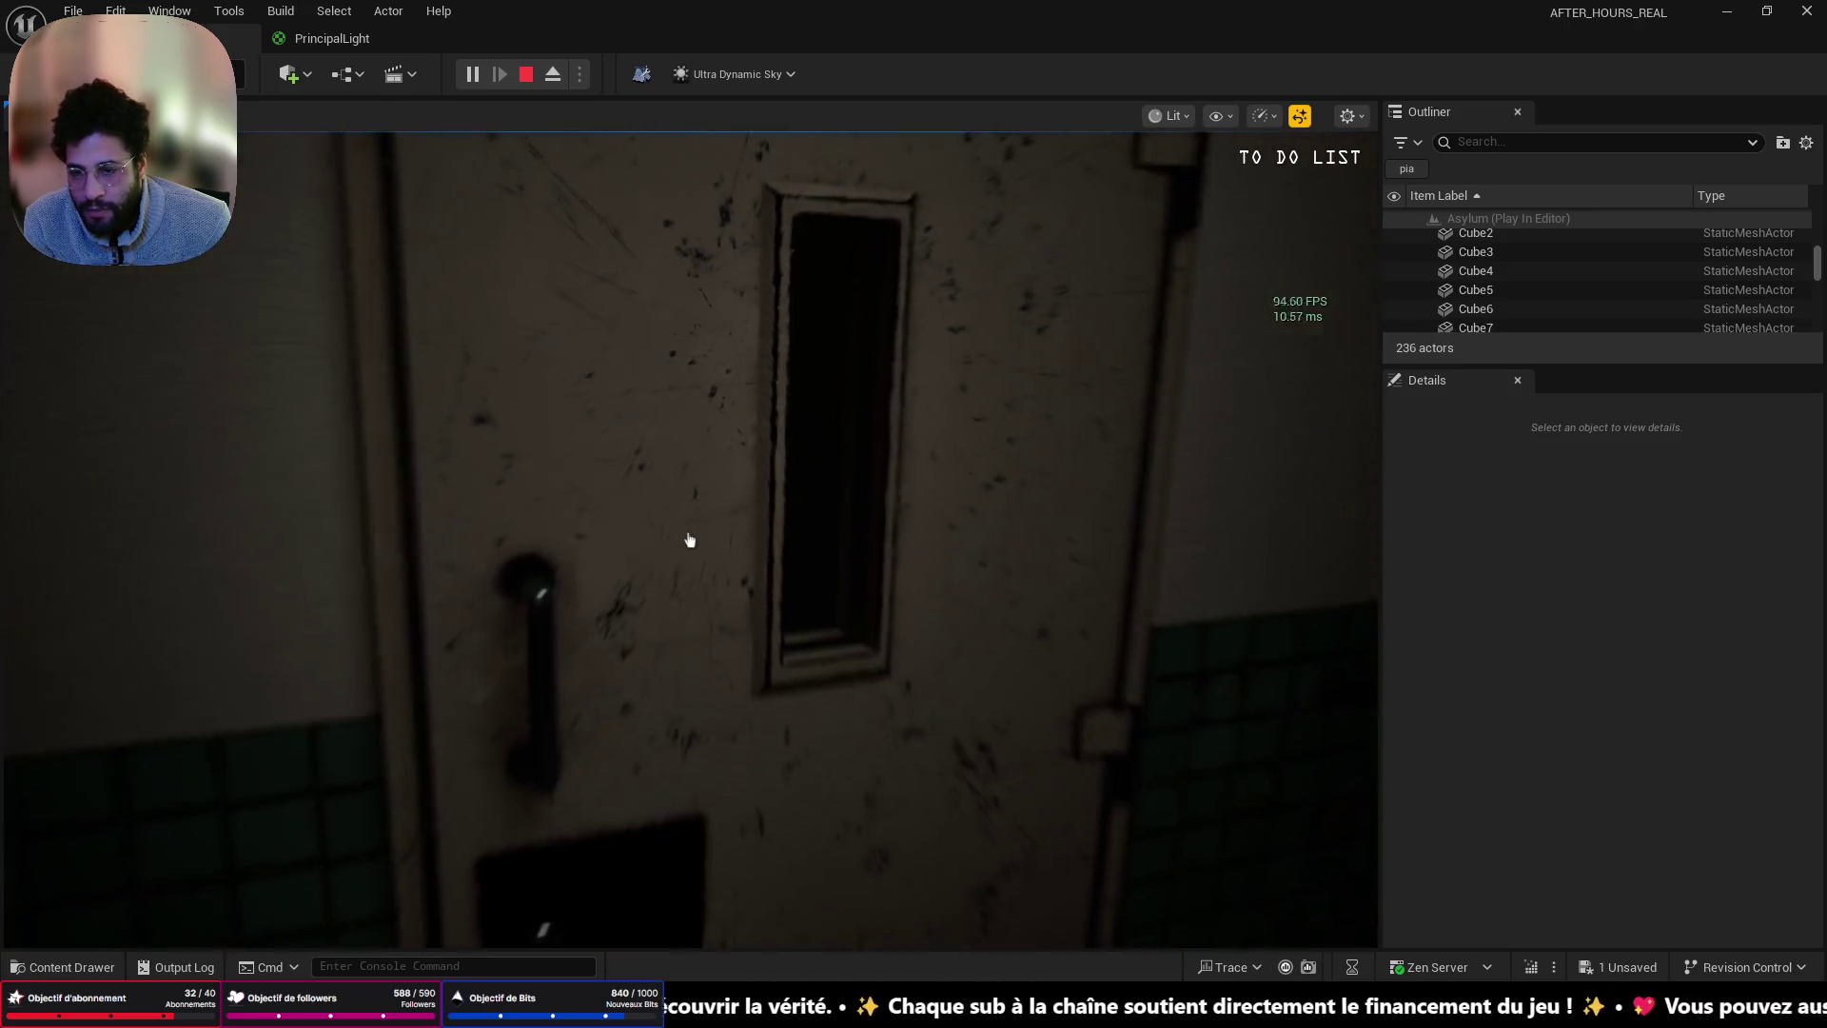
click(690, 539)
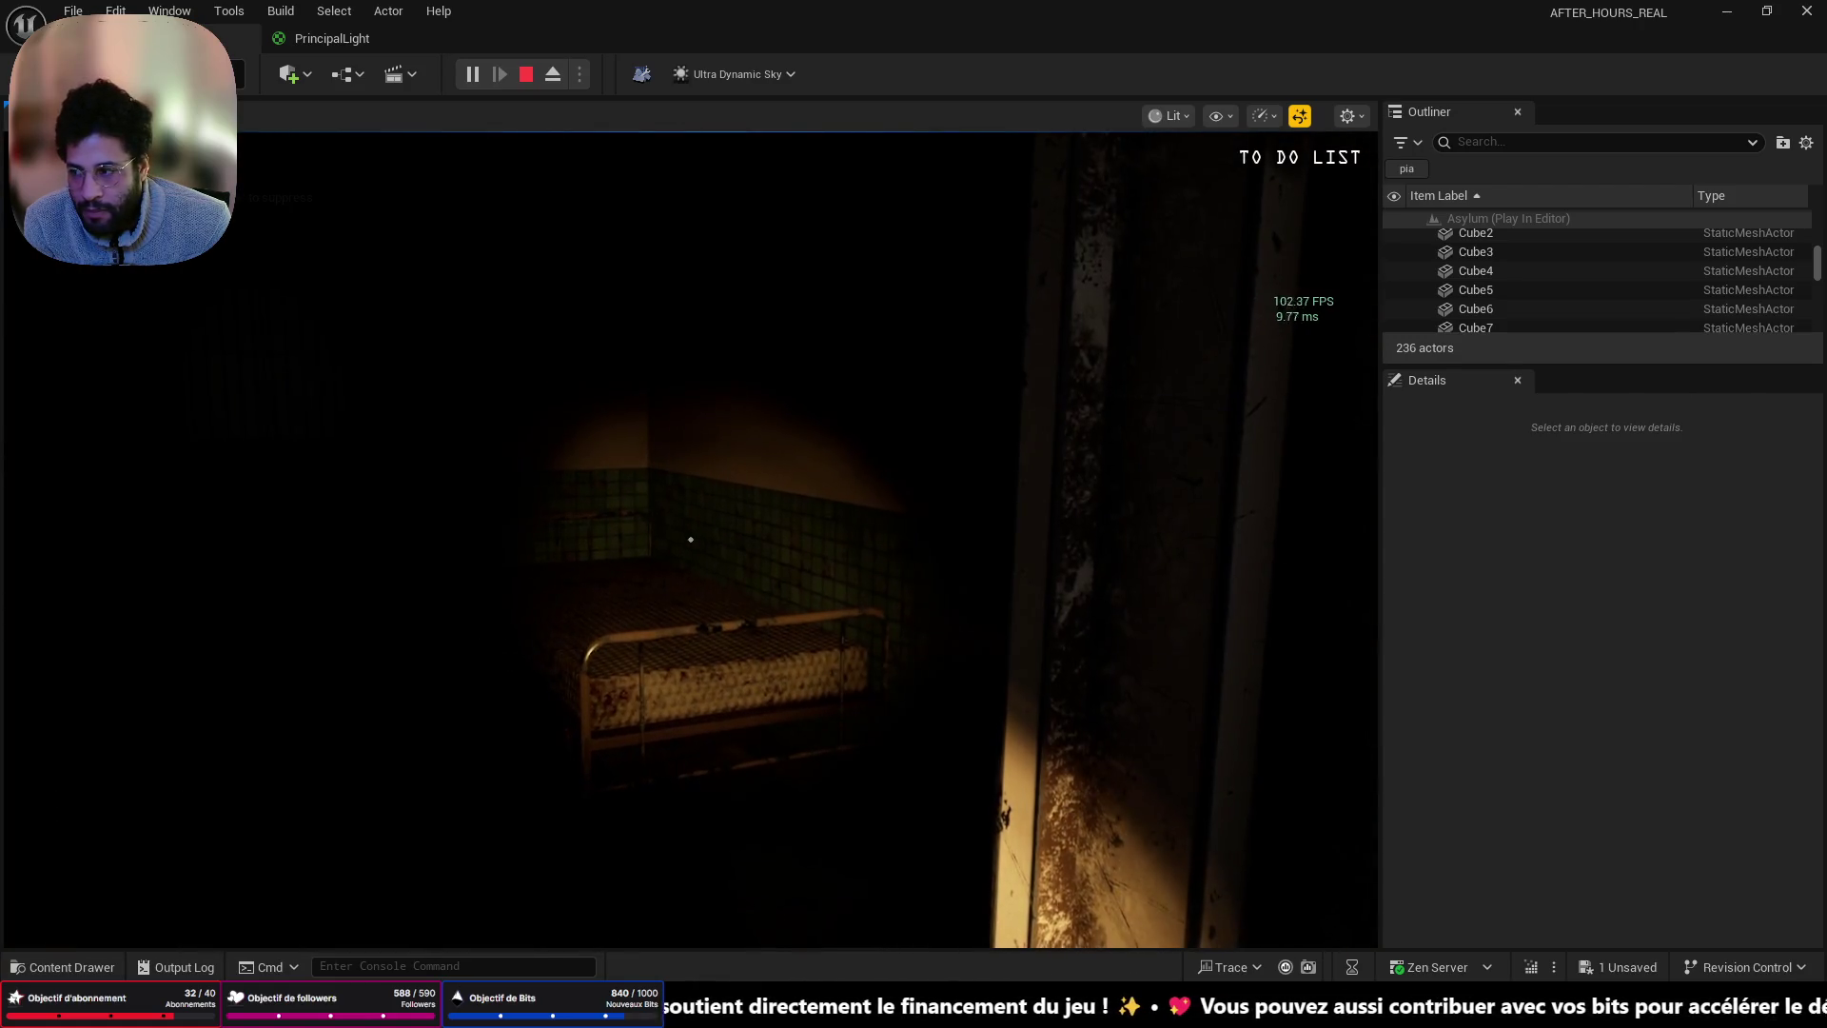
- Walk through to the tiled corridor, open the round-window office door, and stop playing
key(w)
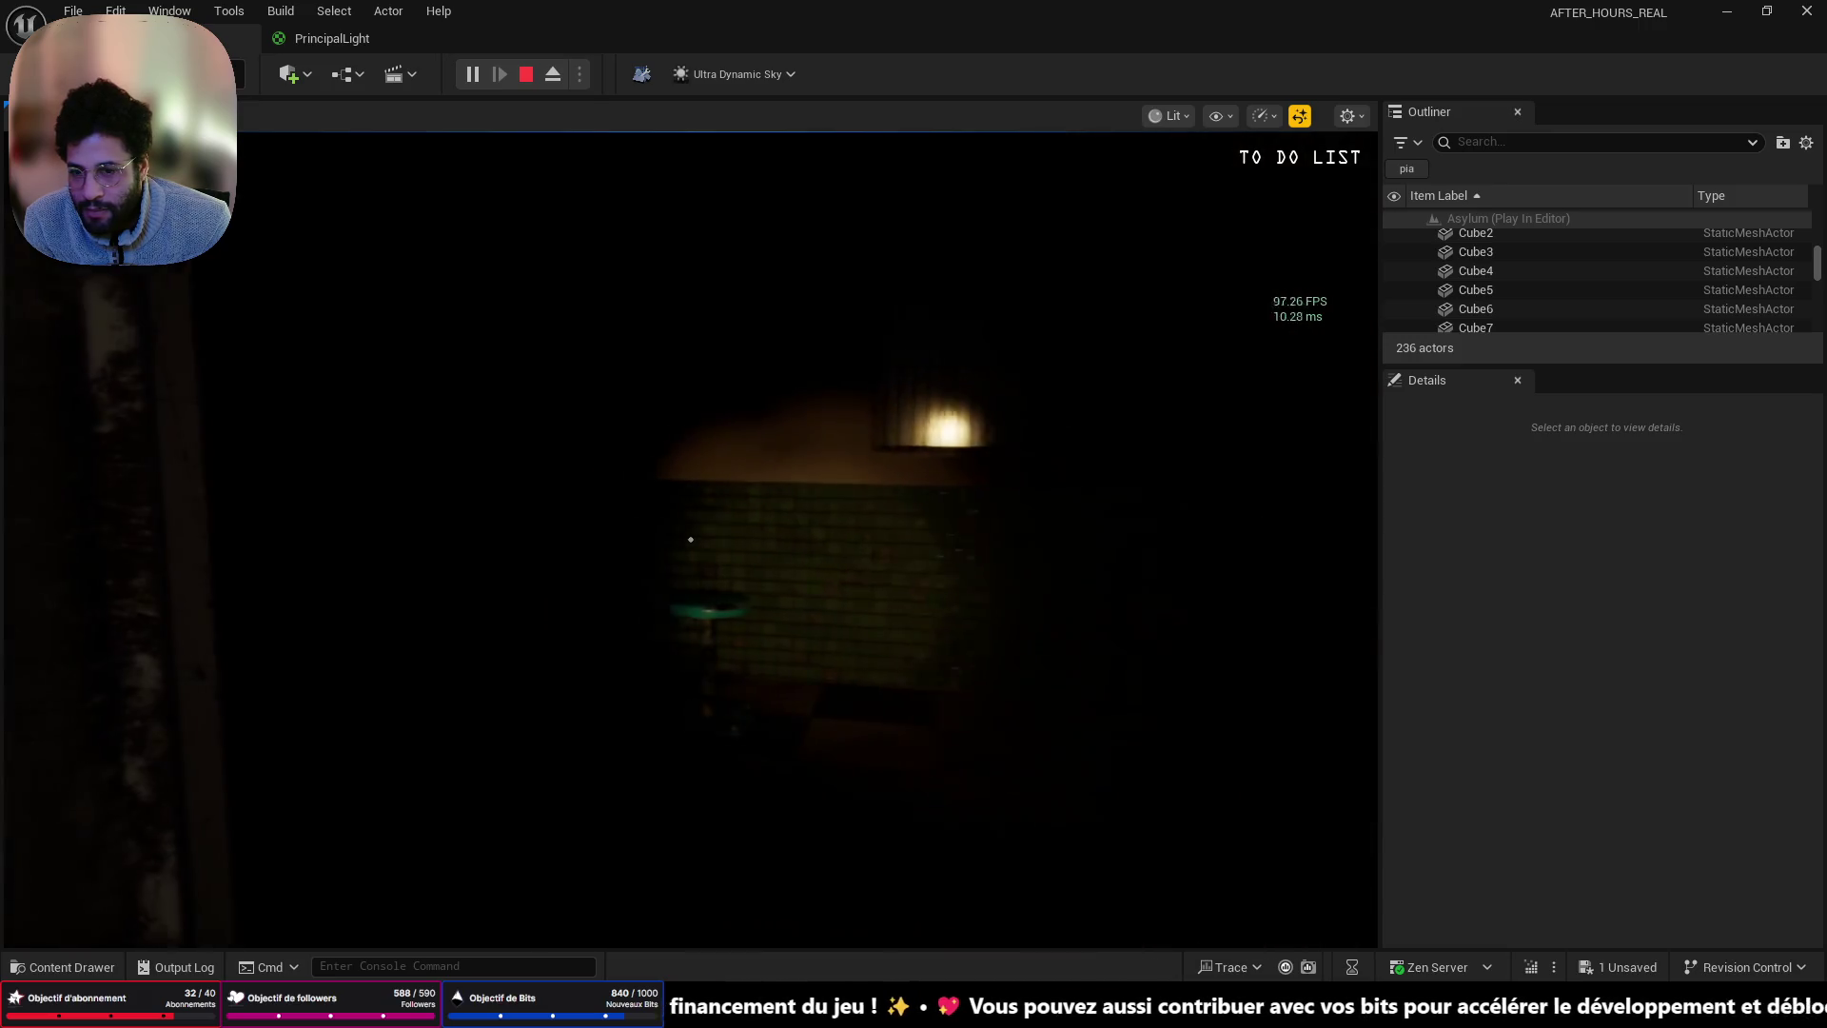
key(w)
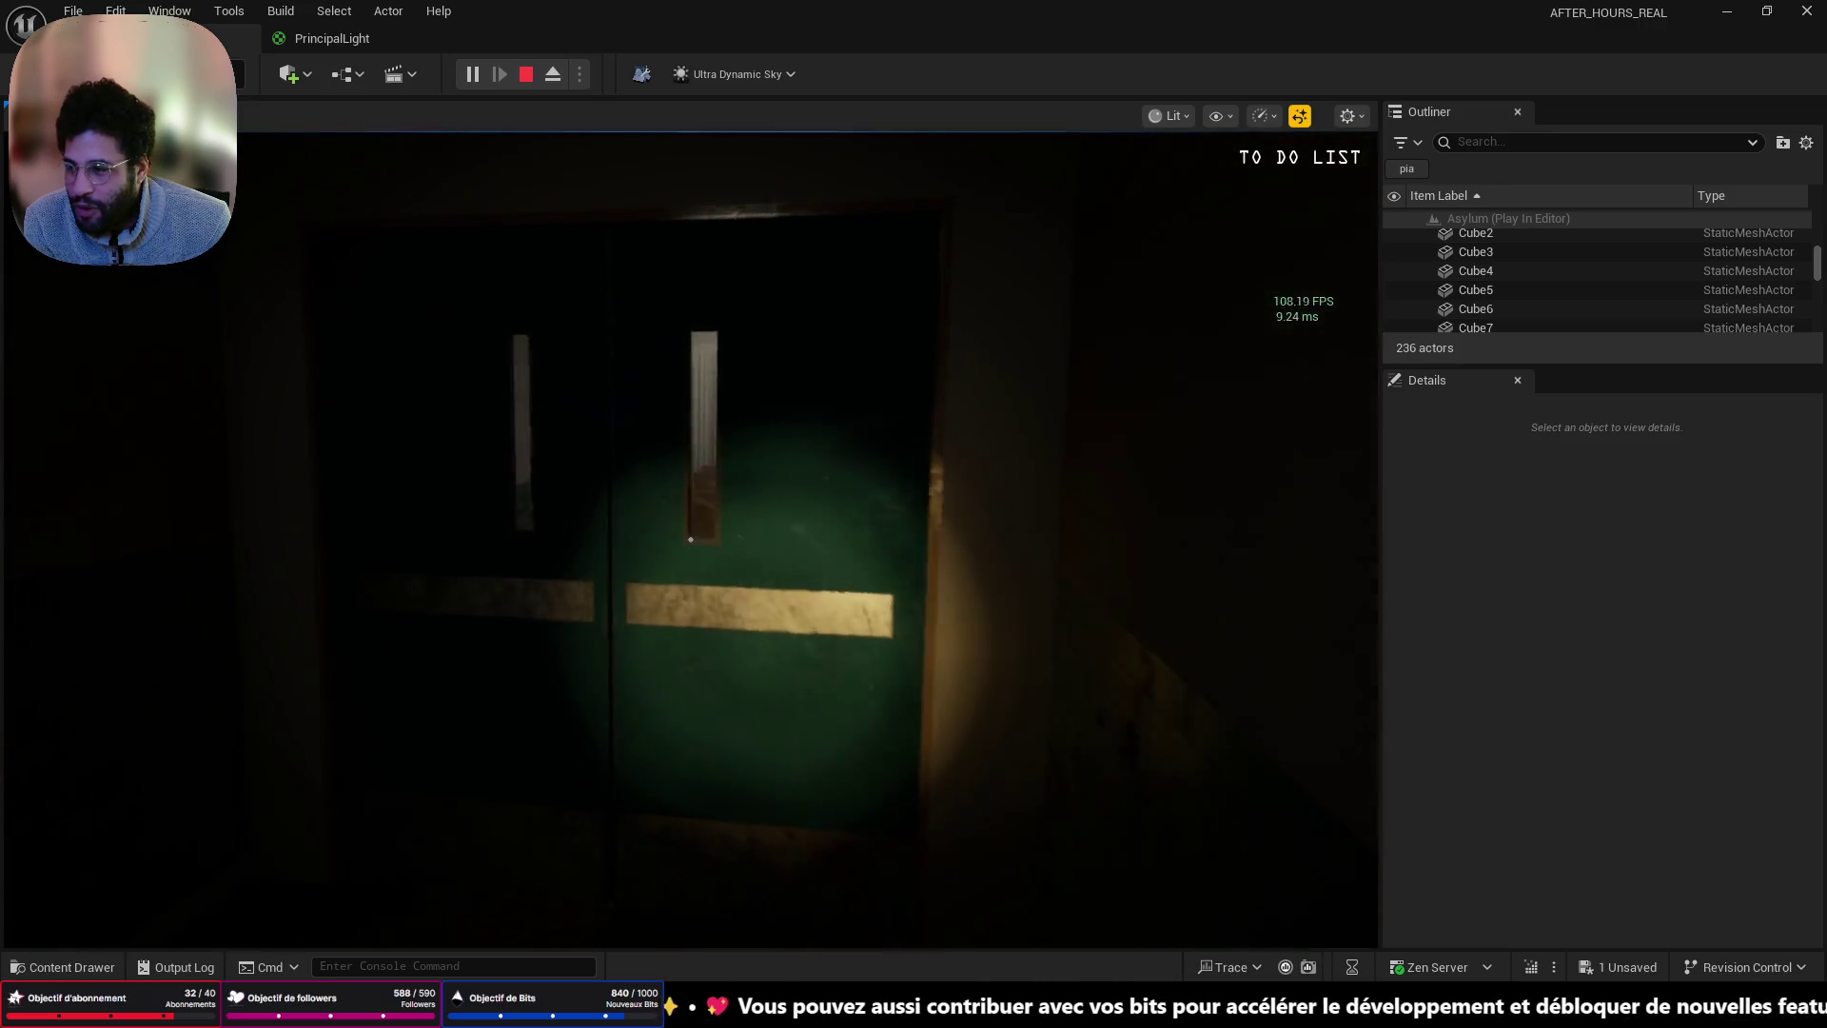
key(w)
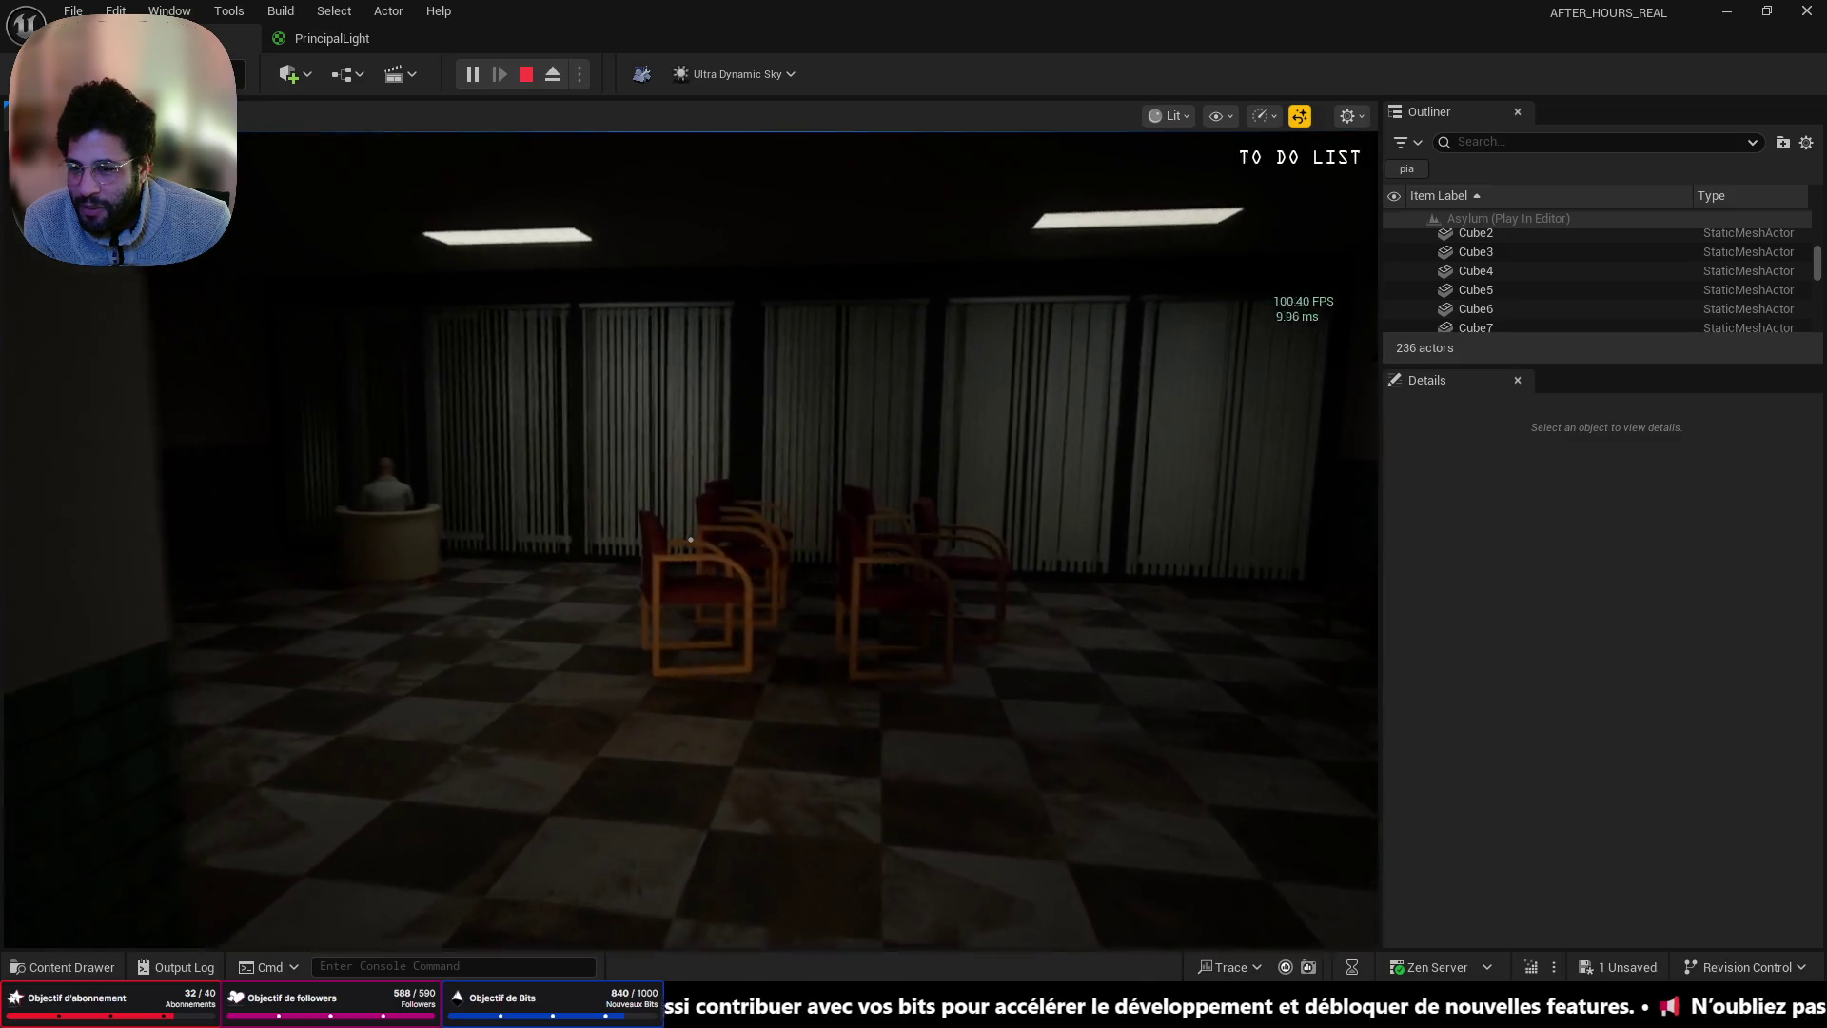
key(w)
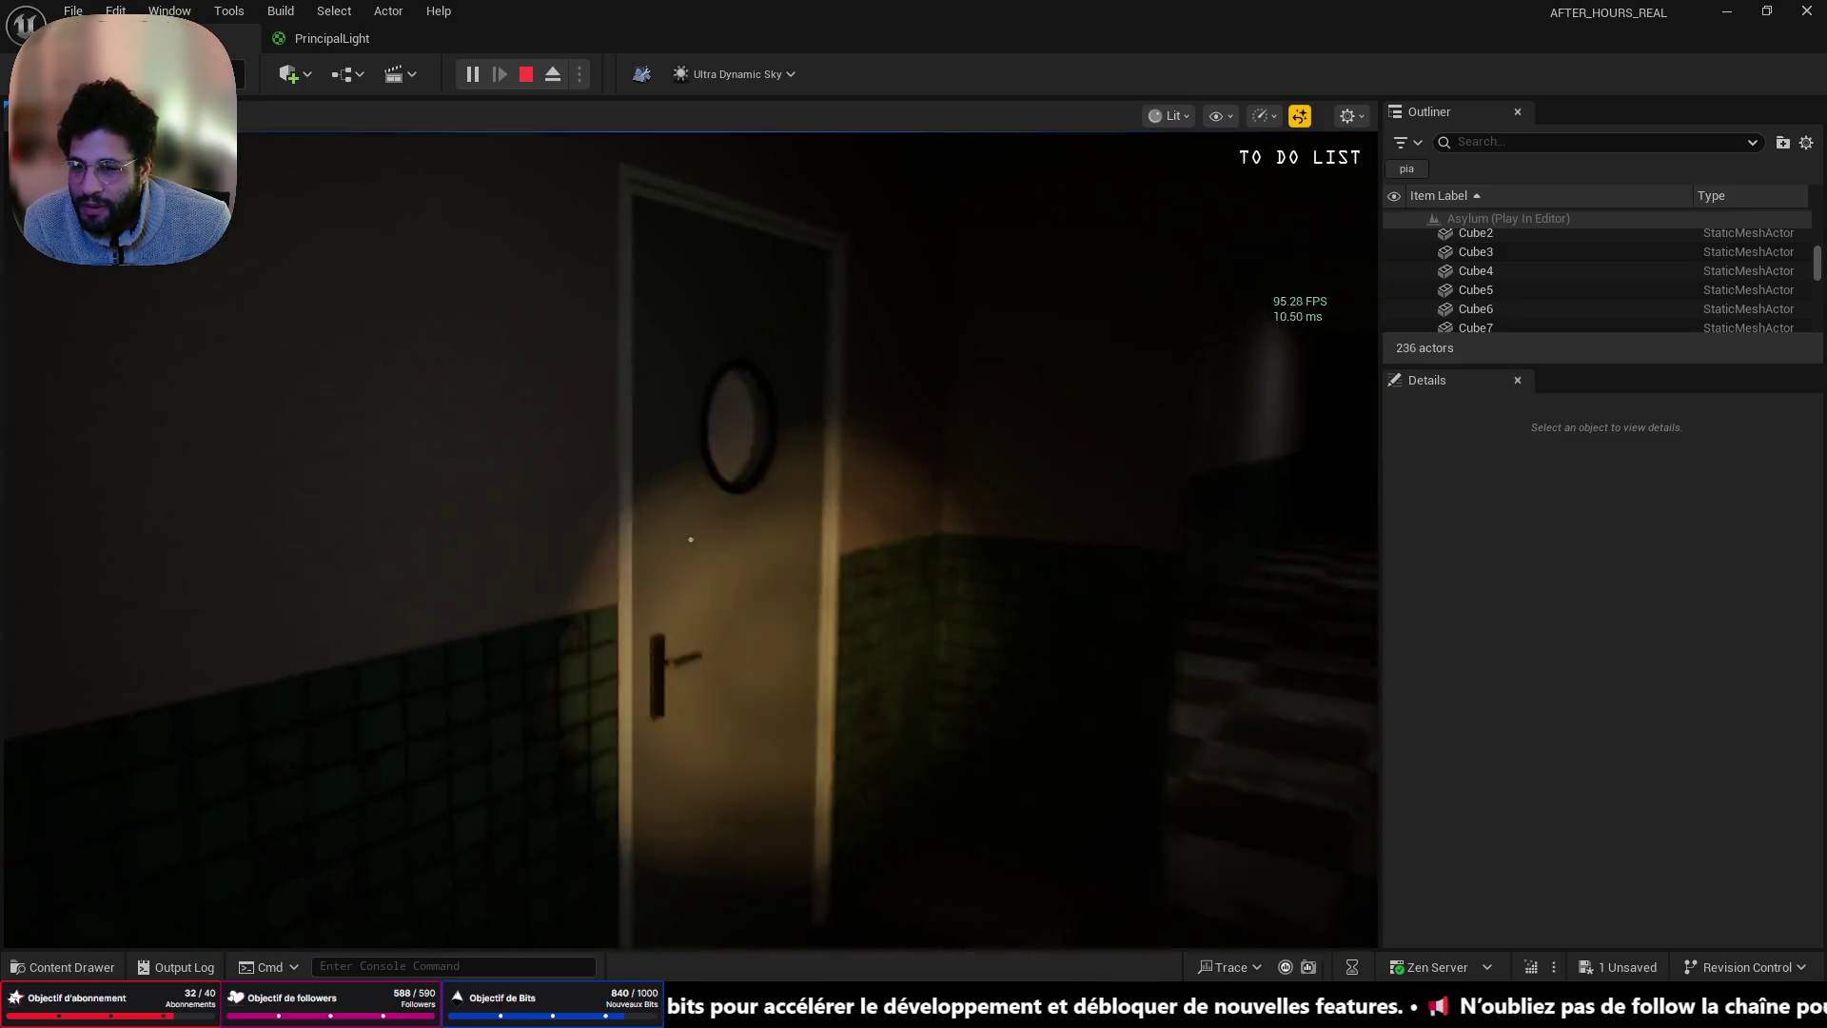
key(w)
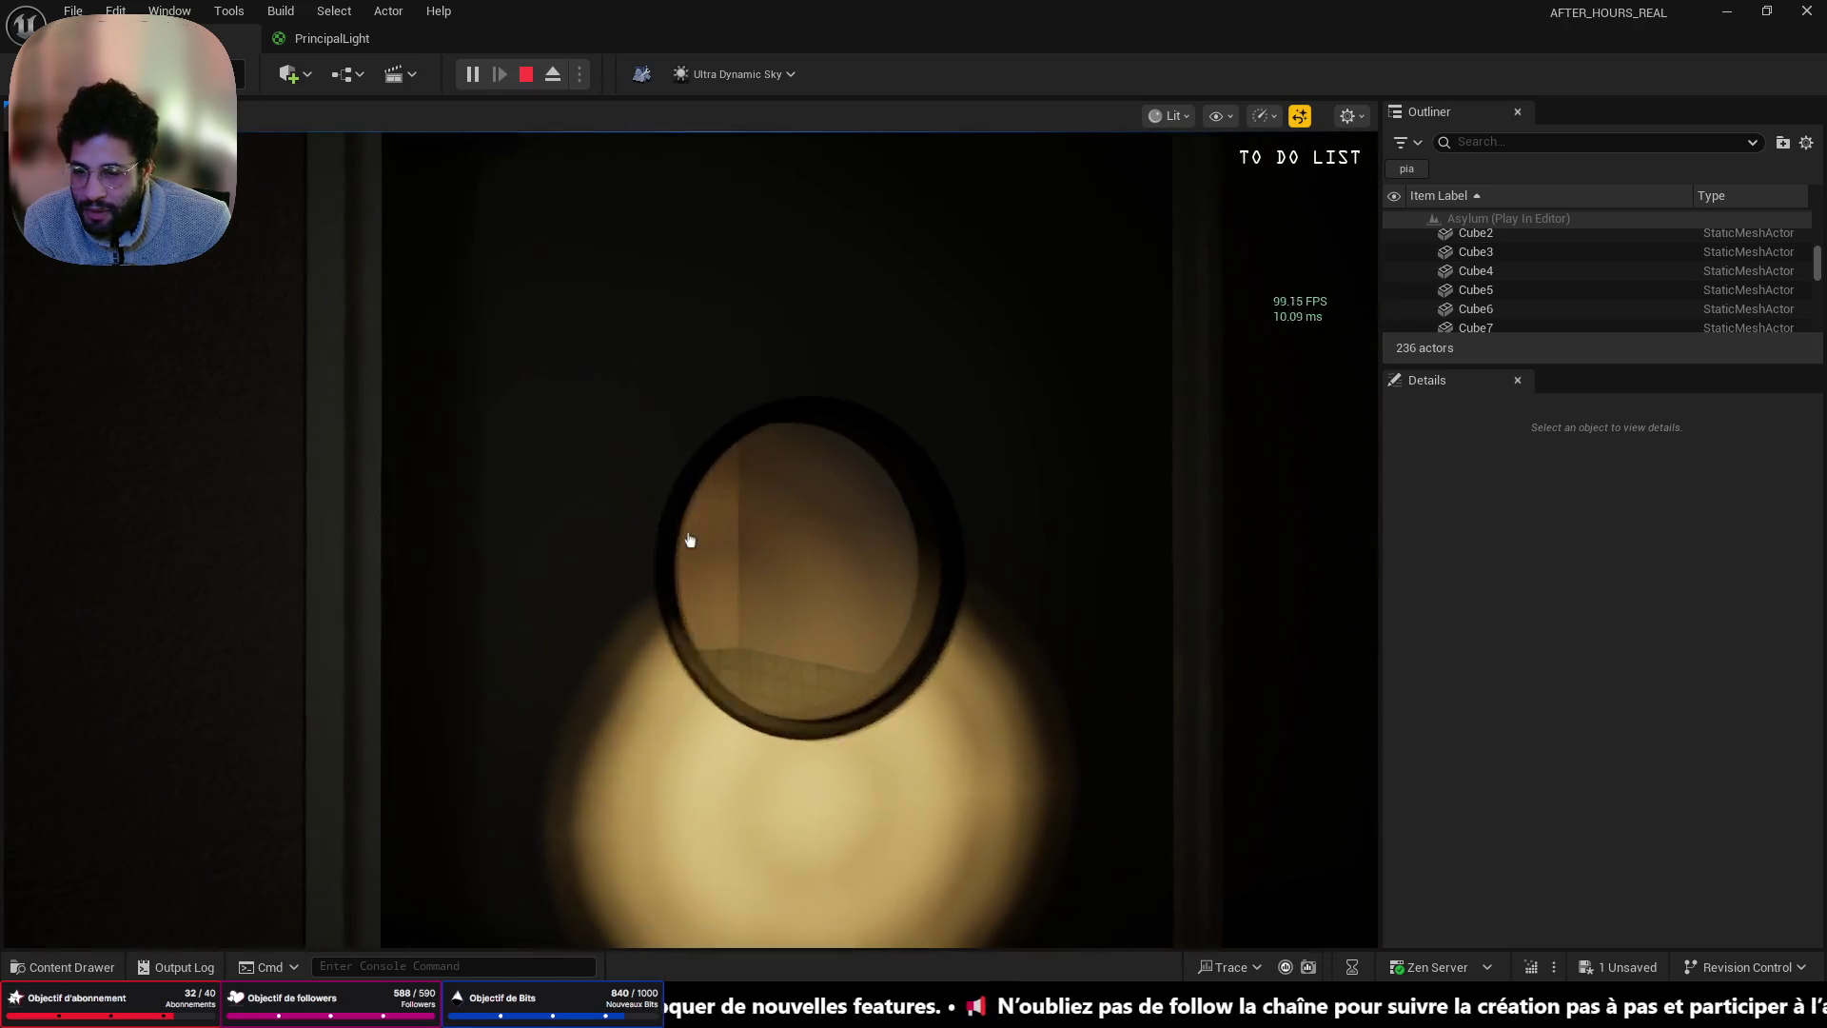
click(690, 540)
key(w)
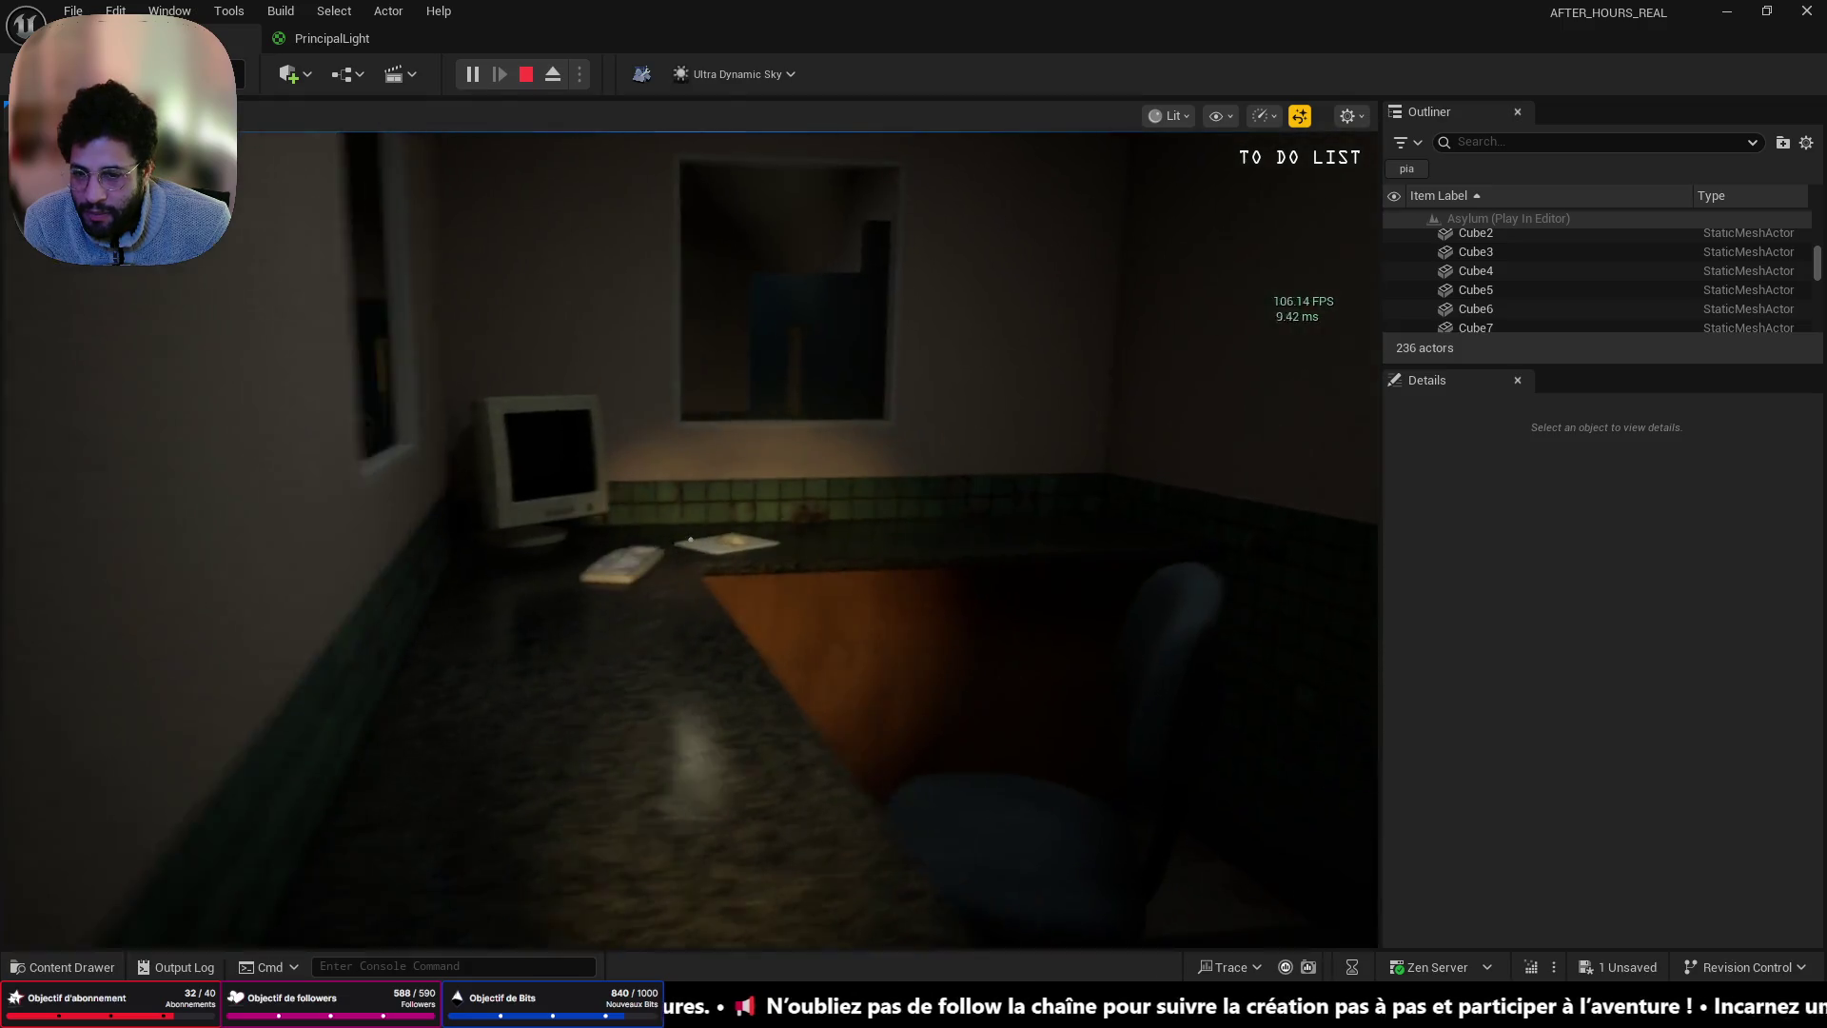
key(Escape)
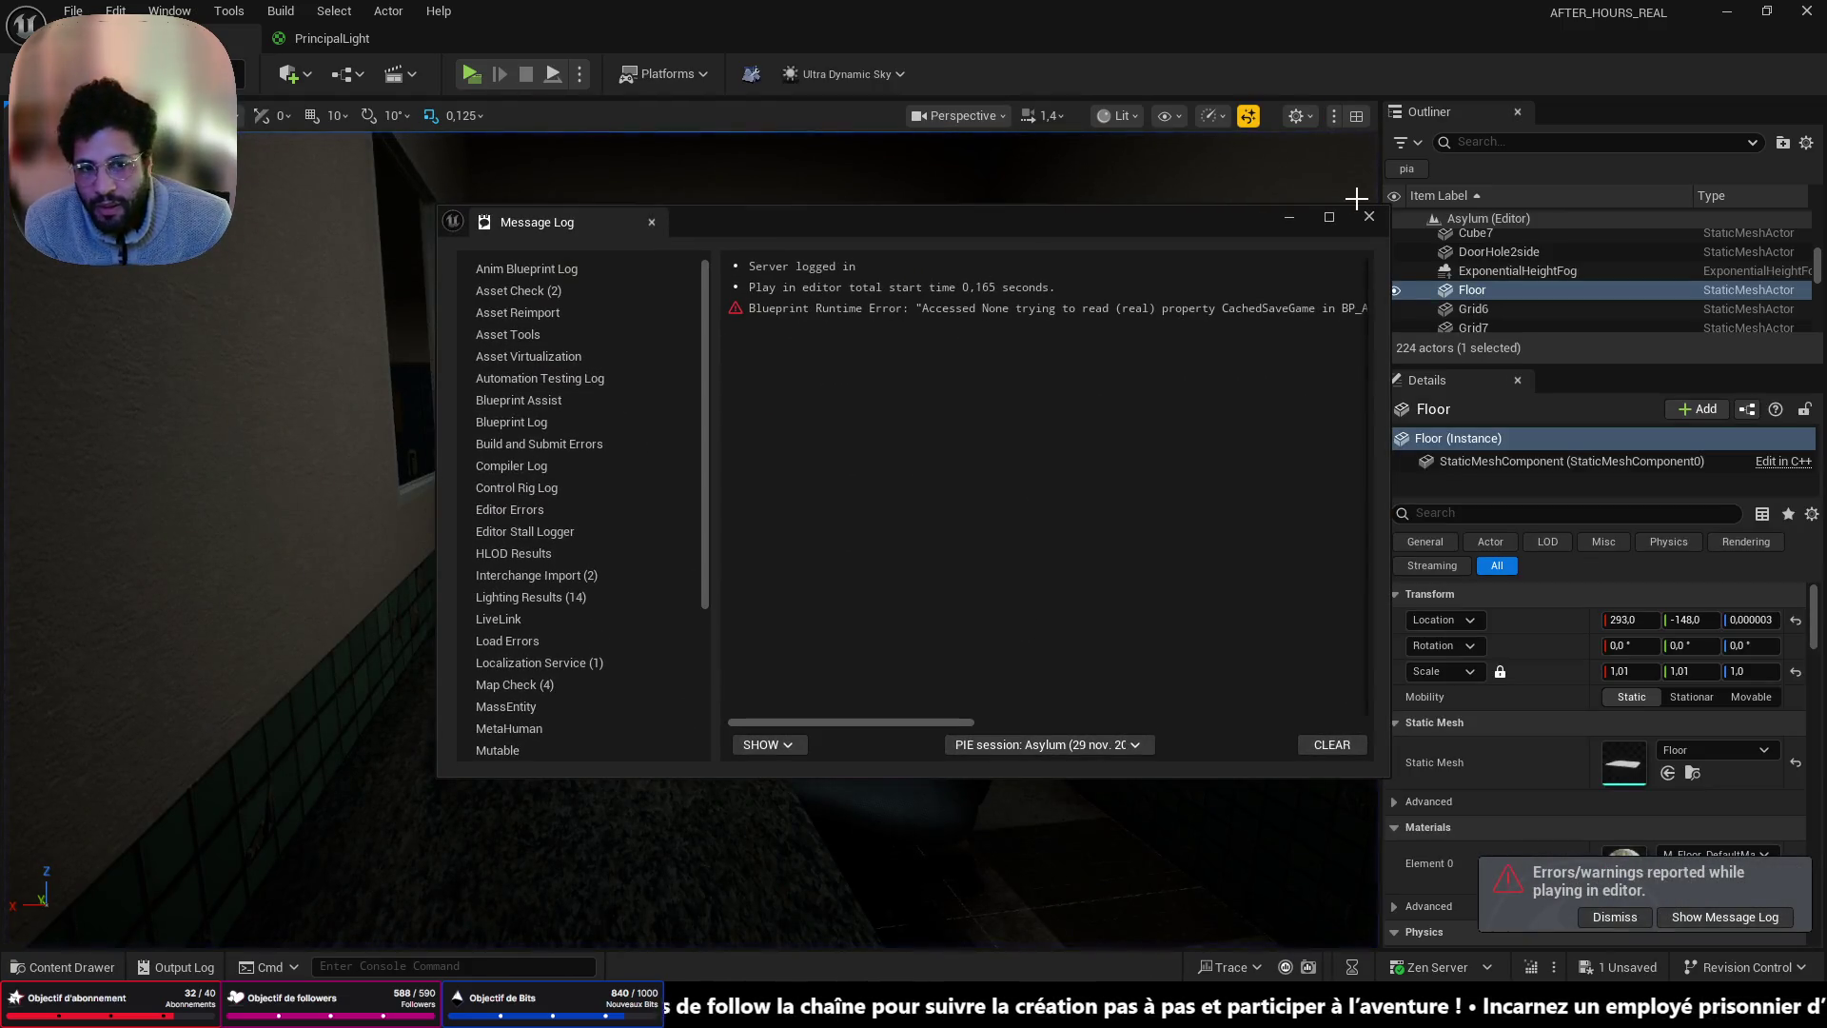
- Close the Message Log and select StaticMeshComponent76 of the corner SM_Wall_300Aremesh wall
click(1369, 216)
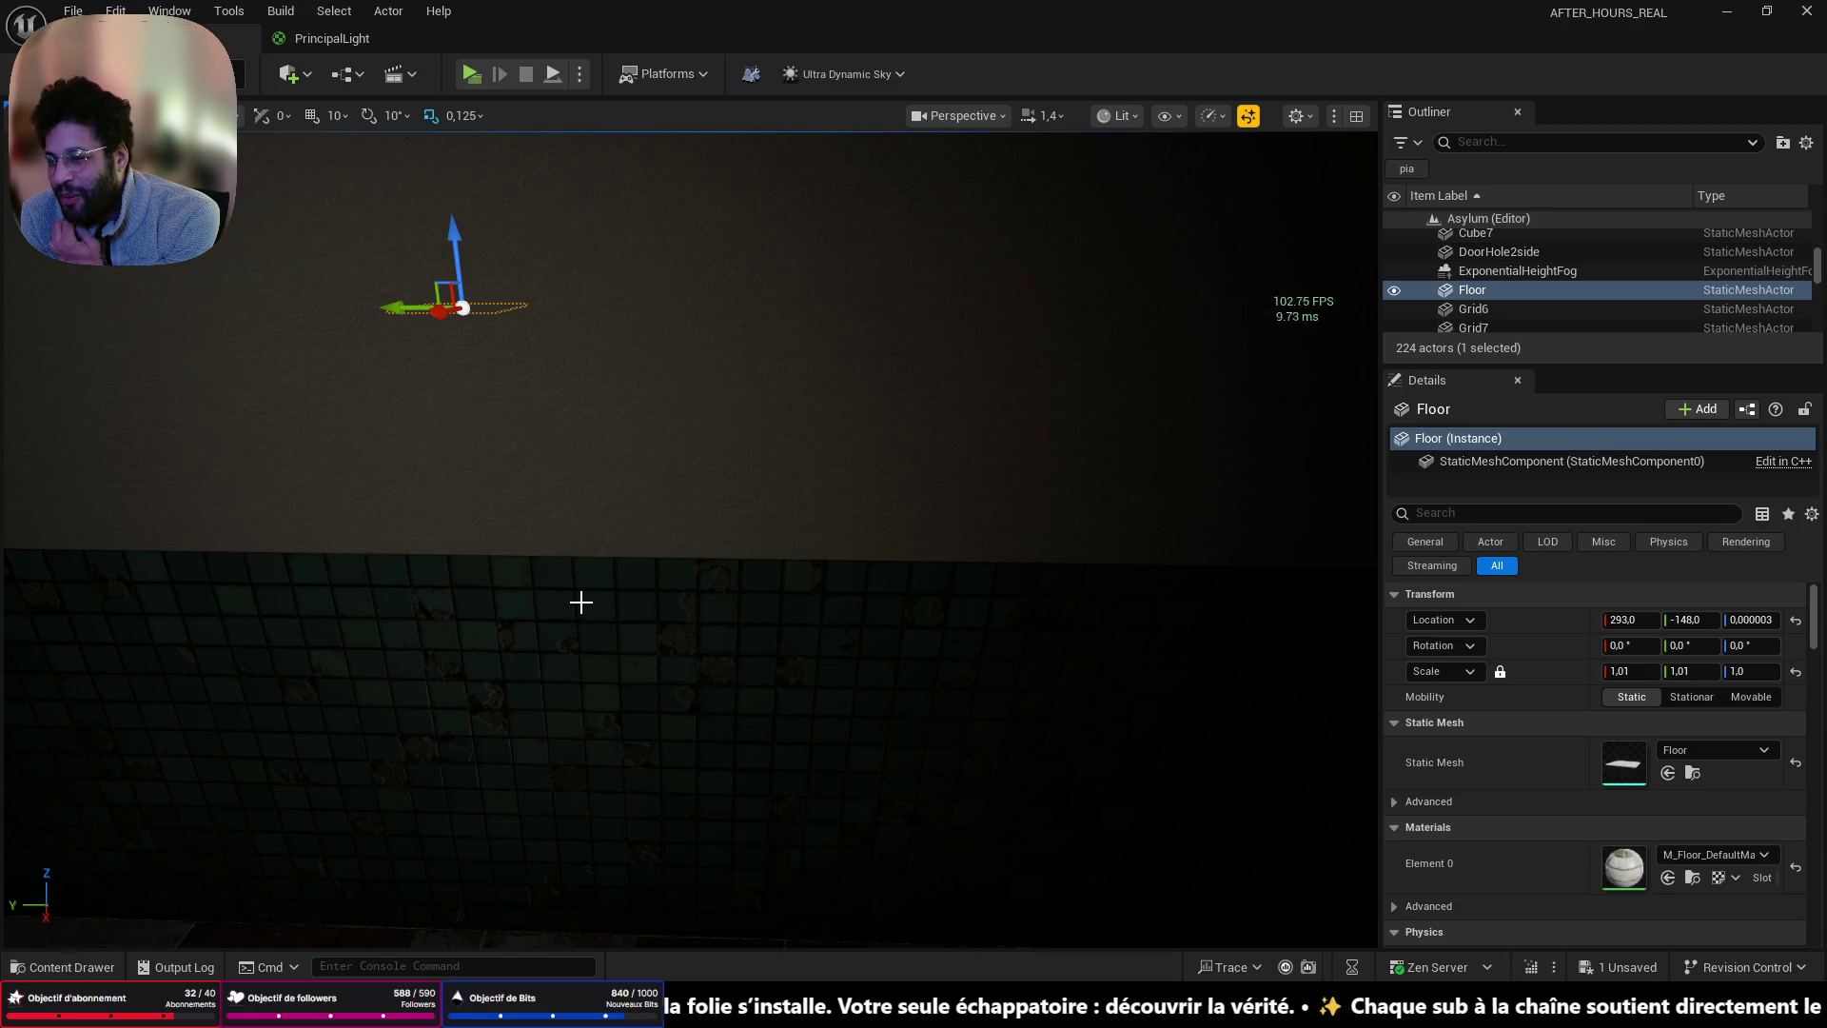
drag(700, 631, 640, 623)
click(709, 704)
mouse_move(709, 704)
mouse_down()
mouse_move(679, 764)
mouse_move(590, 750)
mouse_move(619, 738)
mouse_up()
click(594, 751)
click(590, 750)
mouse_move(458, 693)
mouse_down()
mouse_move(750, 701)
mouse_move(735, 697)
mouse_up()
click(530, 697)
click(564, 704)
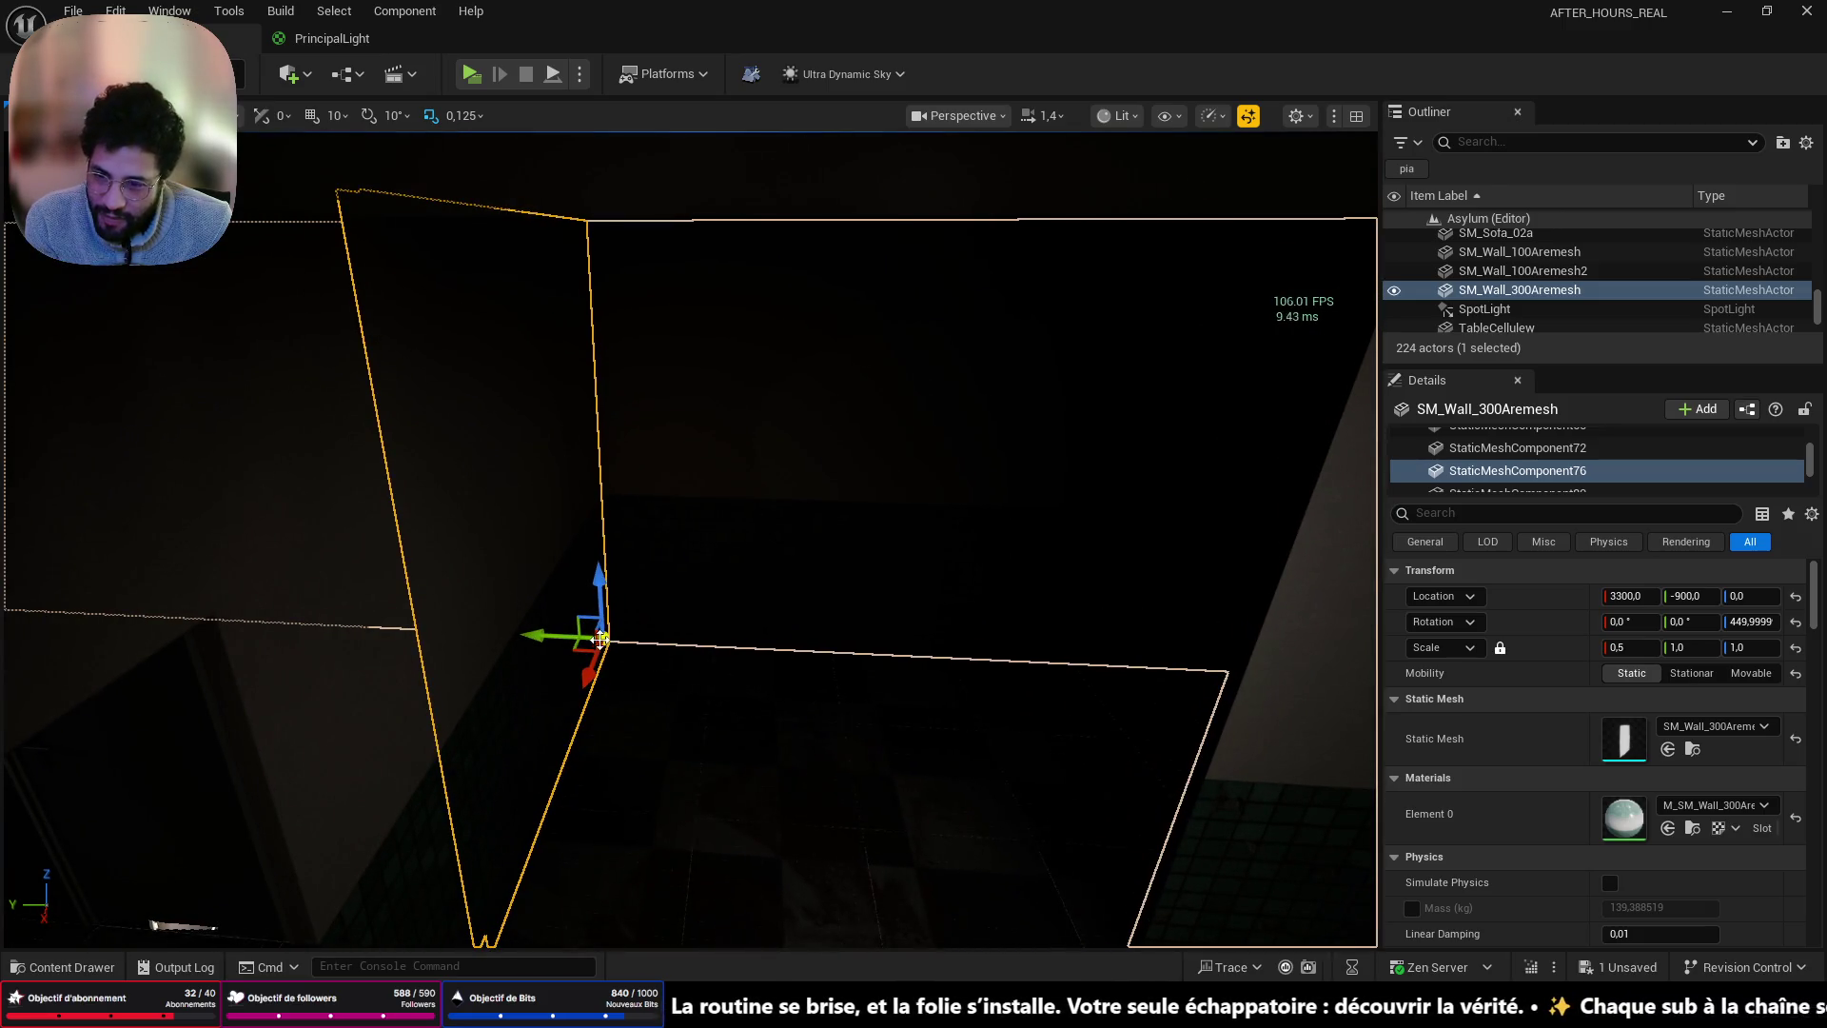
- Undo the wall move and enable snapping to other actors' vertices
drag(551, 630, 595, 633)
key(ctrl+z)
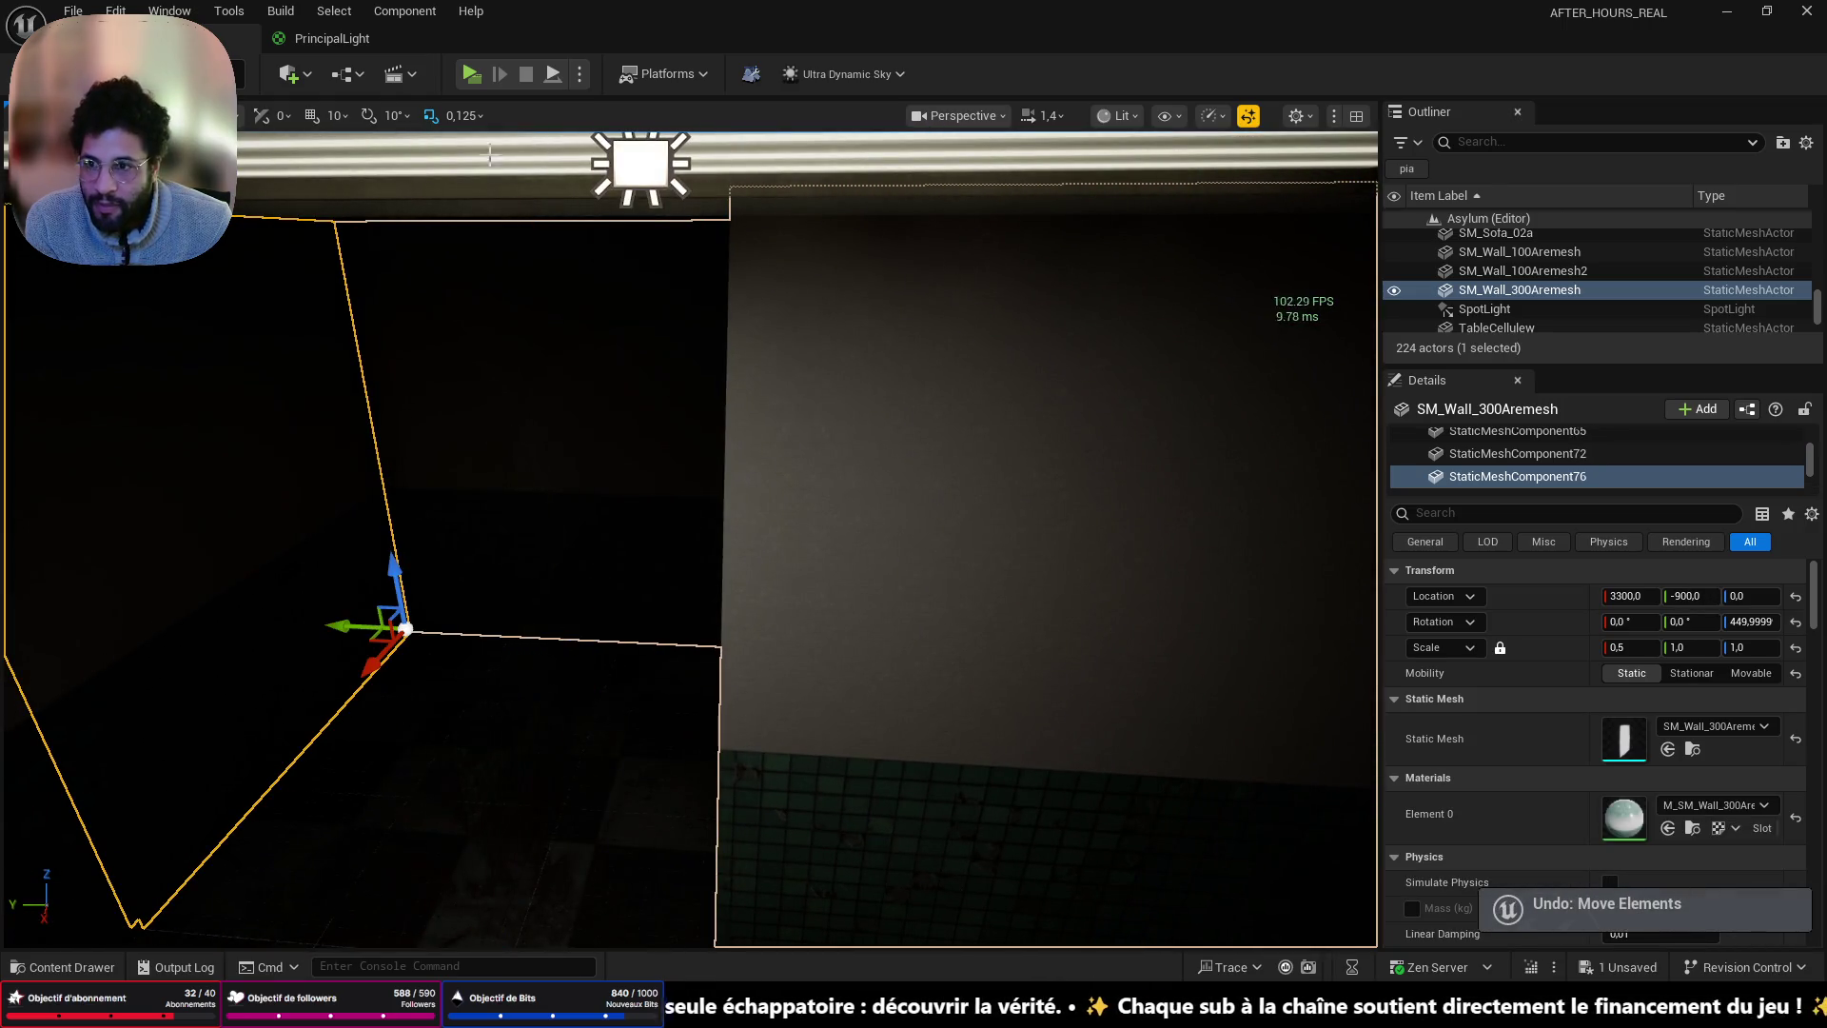
click(319, 118)
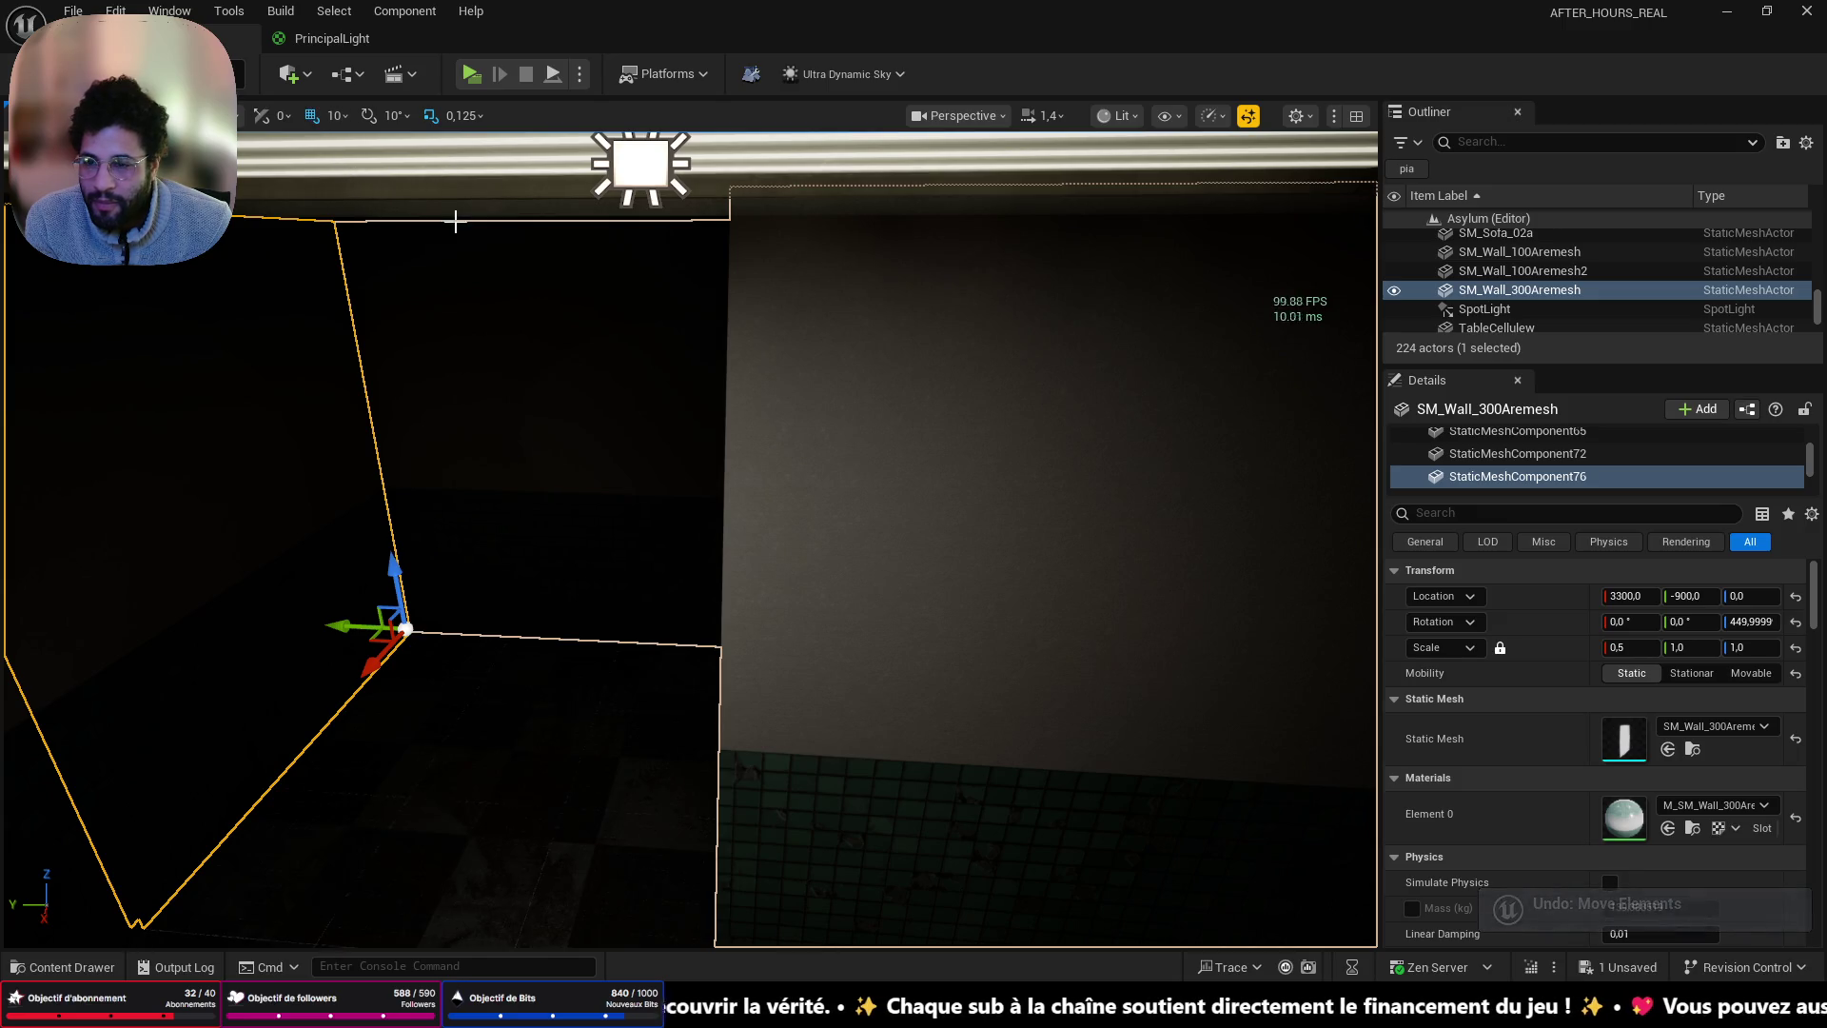
click(237, 125)
click(230, 307)
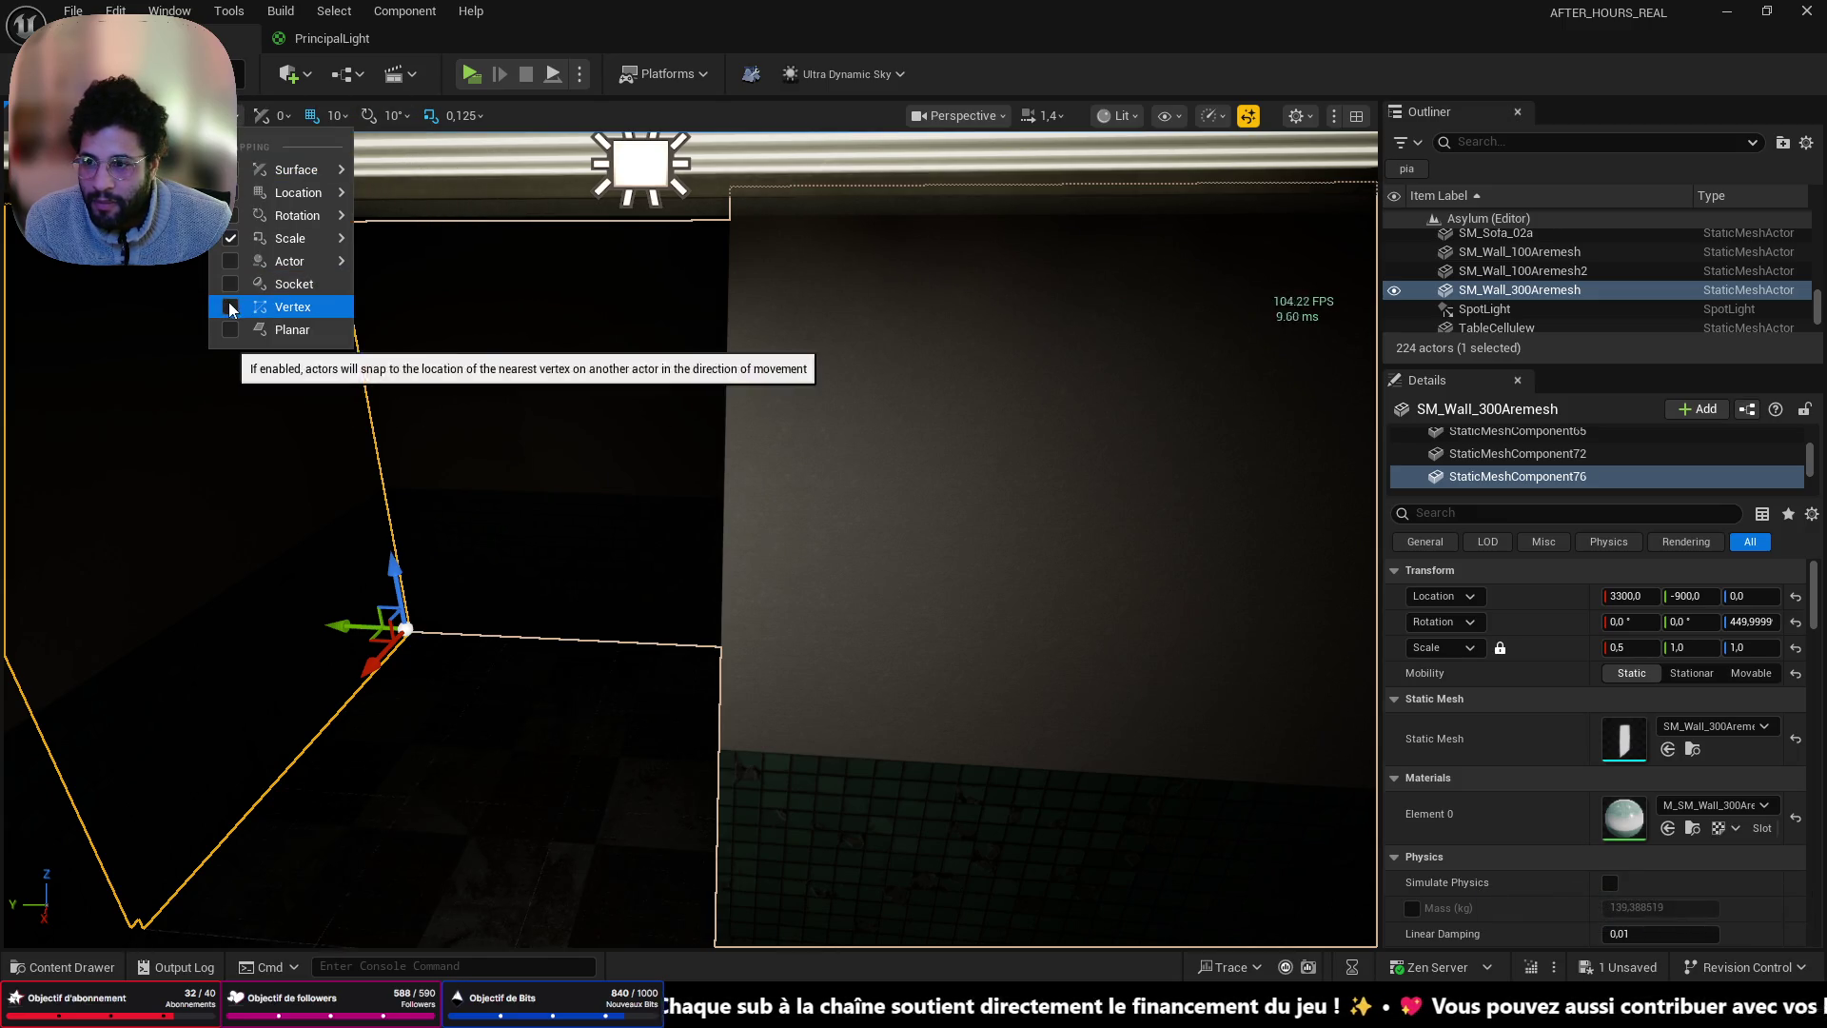
click(331, 627)
- Slide the wall piece along Y and rotate it to about 270° into the room corner
drag(332, 627, 286, 628)
mouse_move(1337, 687)
mouse_down()
mouse_move(712, 565)
mouse_move(714, 550)
mouse_move(828, 579)
mouse_up()
mouse_move(995, 583)
mouse_down()
mouse_move(714, 583)
mouse_move(961, 590)
mouse_move(895, 590)
mouse_move(885, 533)
mouse_move(914, 609)
mouse_move(900, 583)
mouse_up()
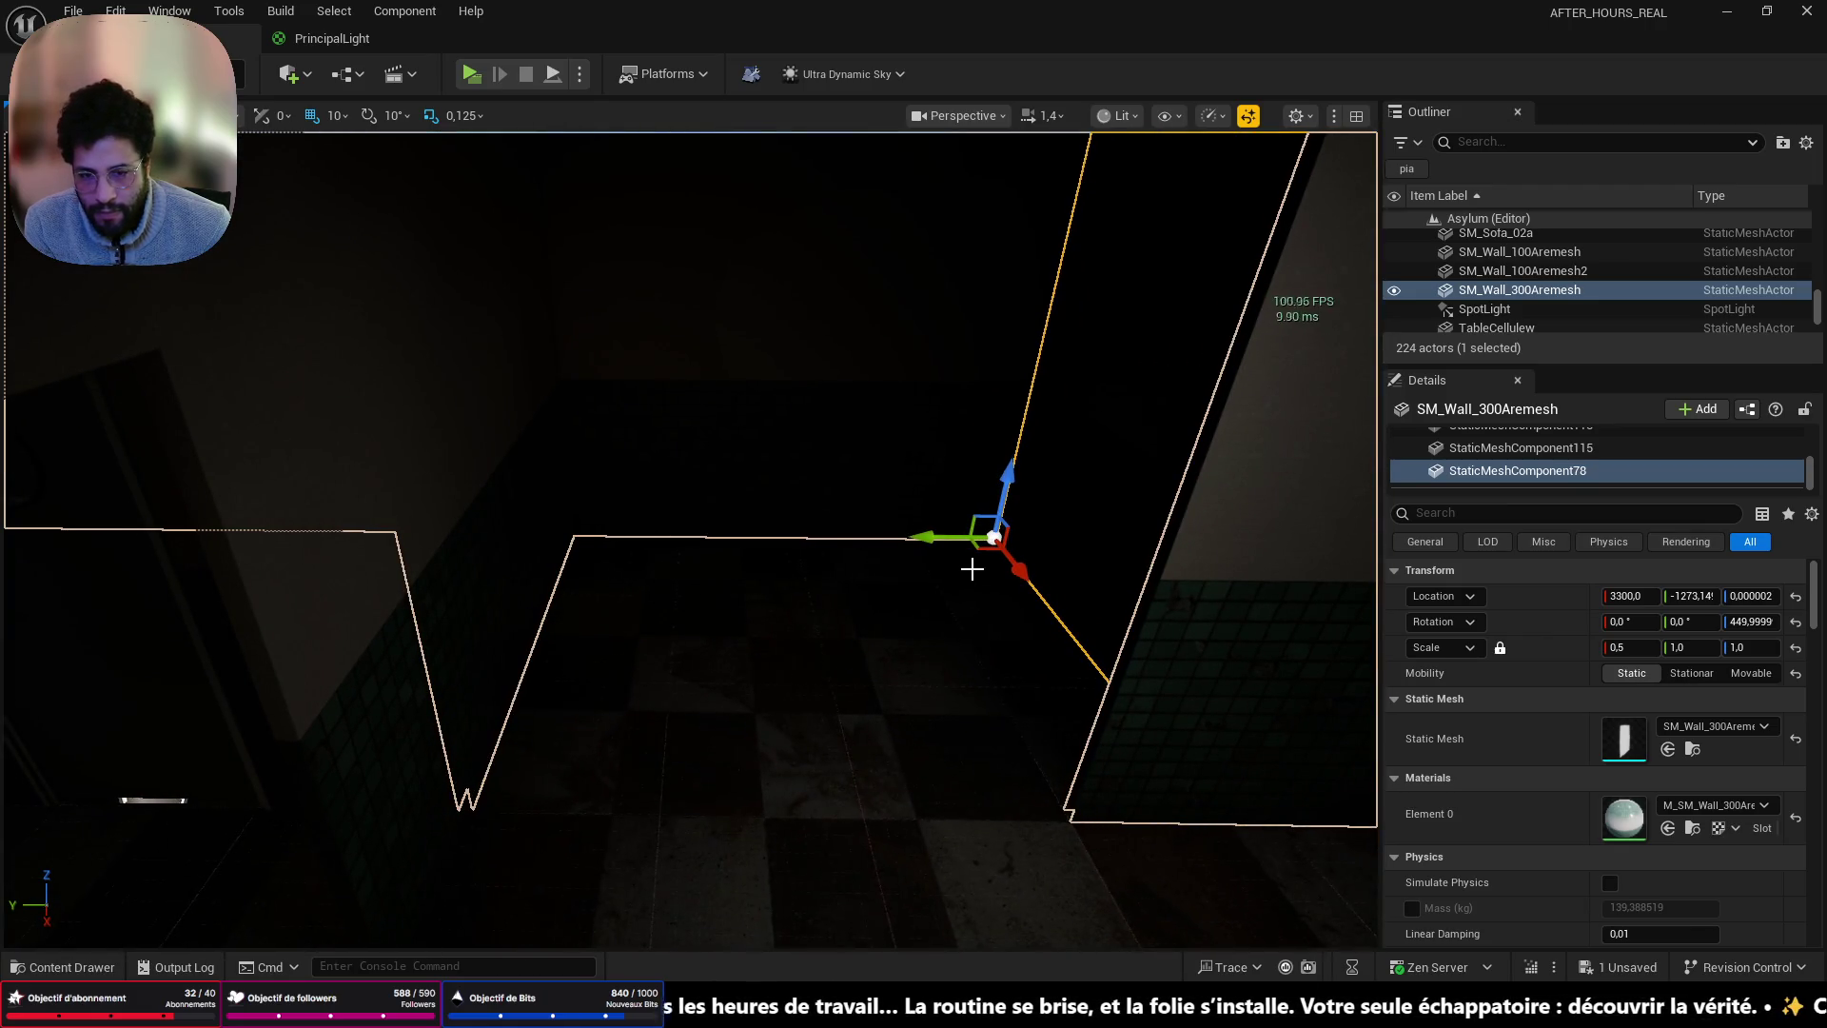
drag(948, 576, 1028, 533)
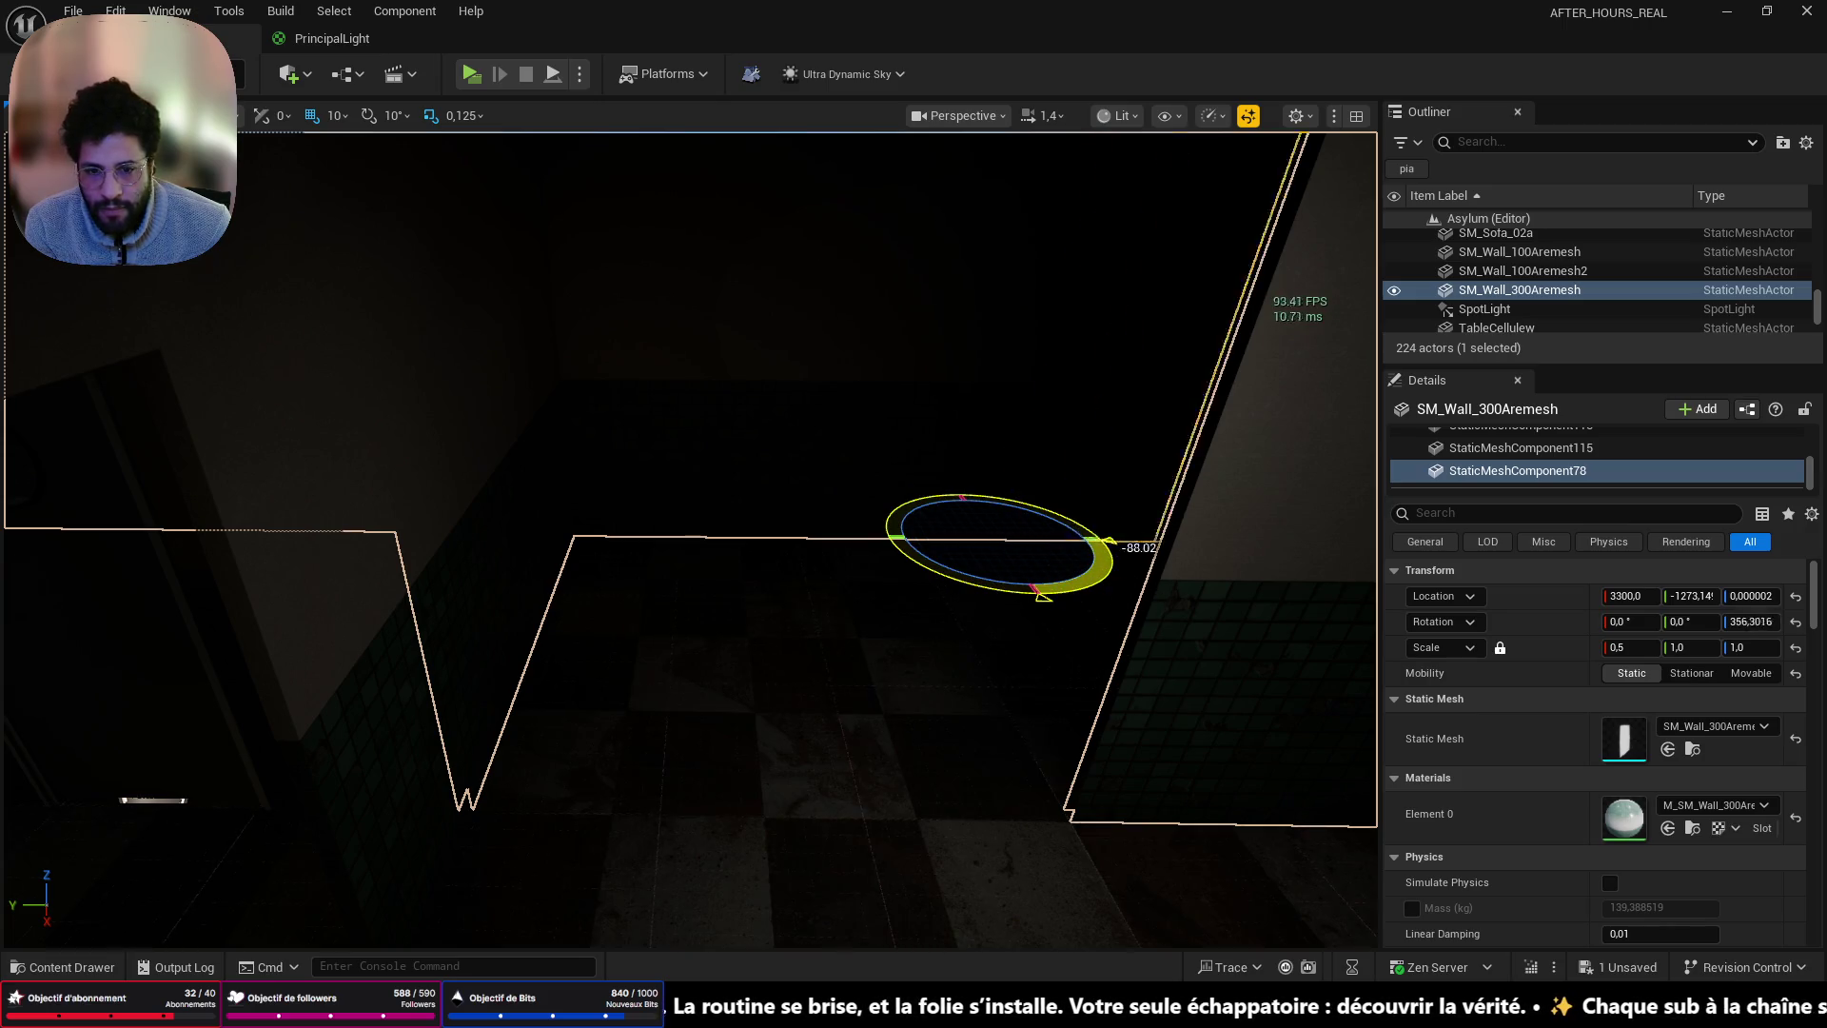
key(ctrl+z)
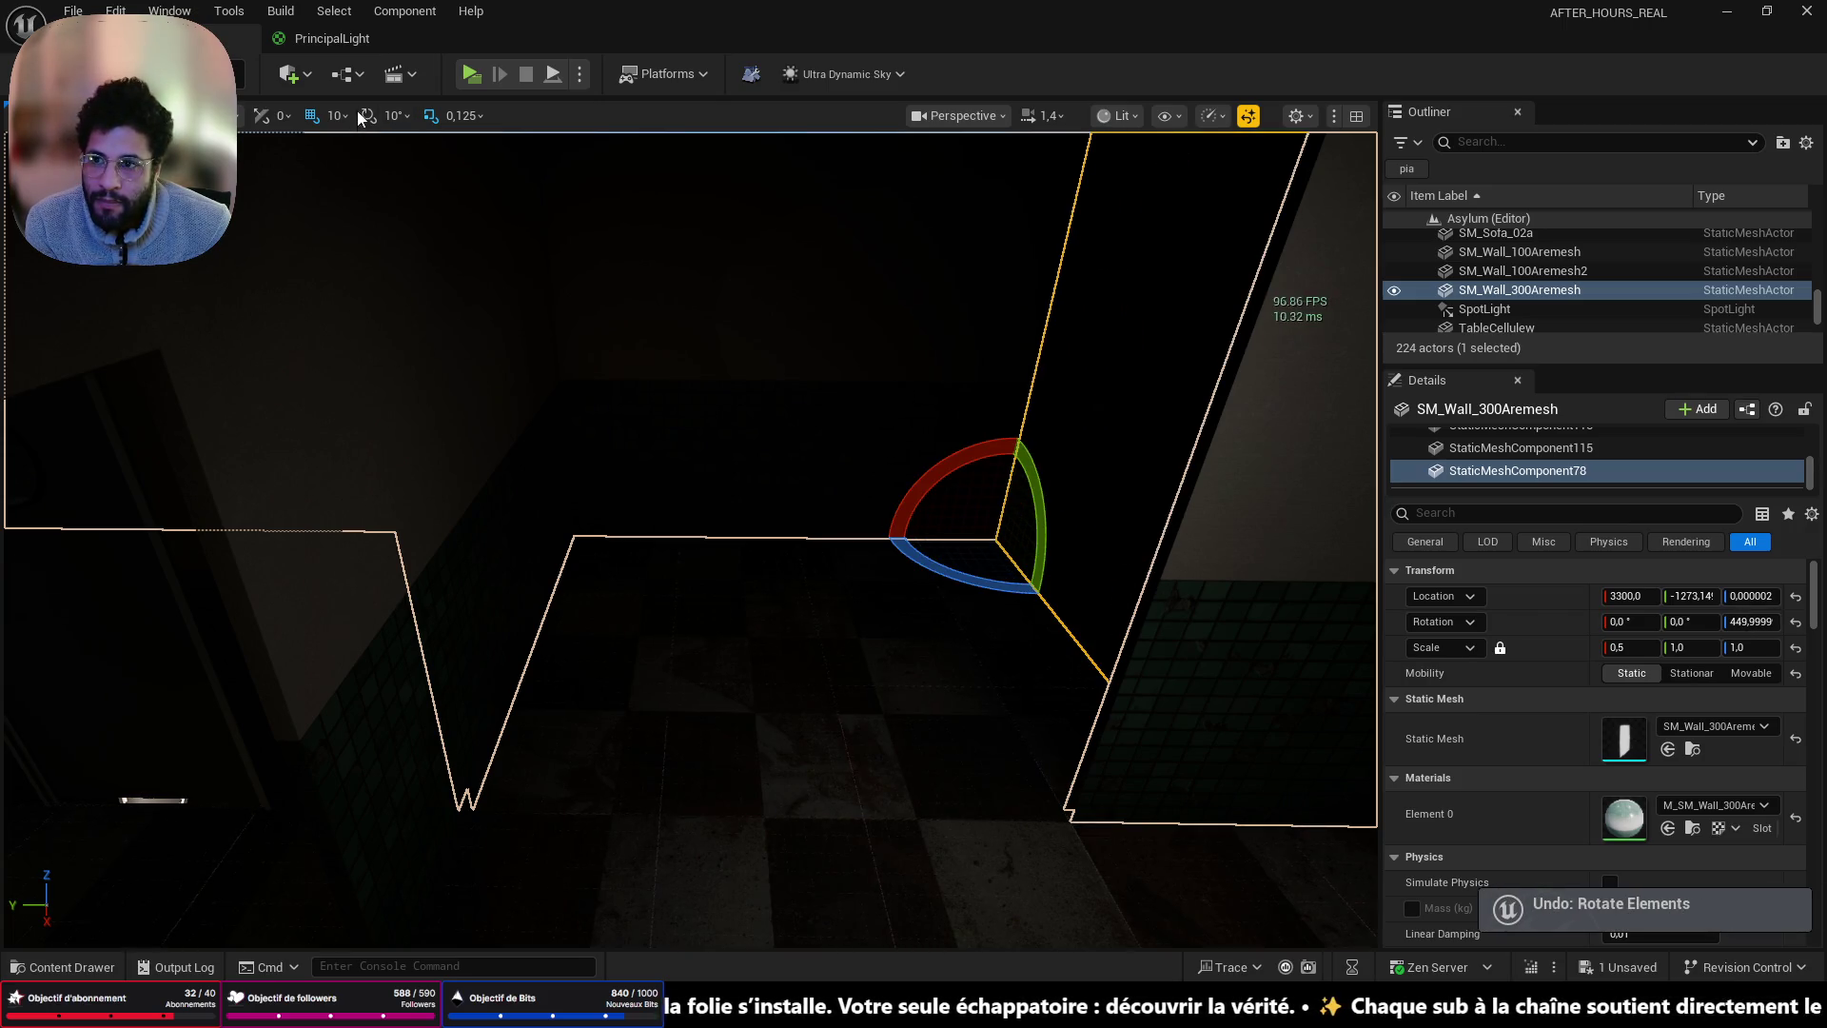
drag(952, 578, 1118, 528)
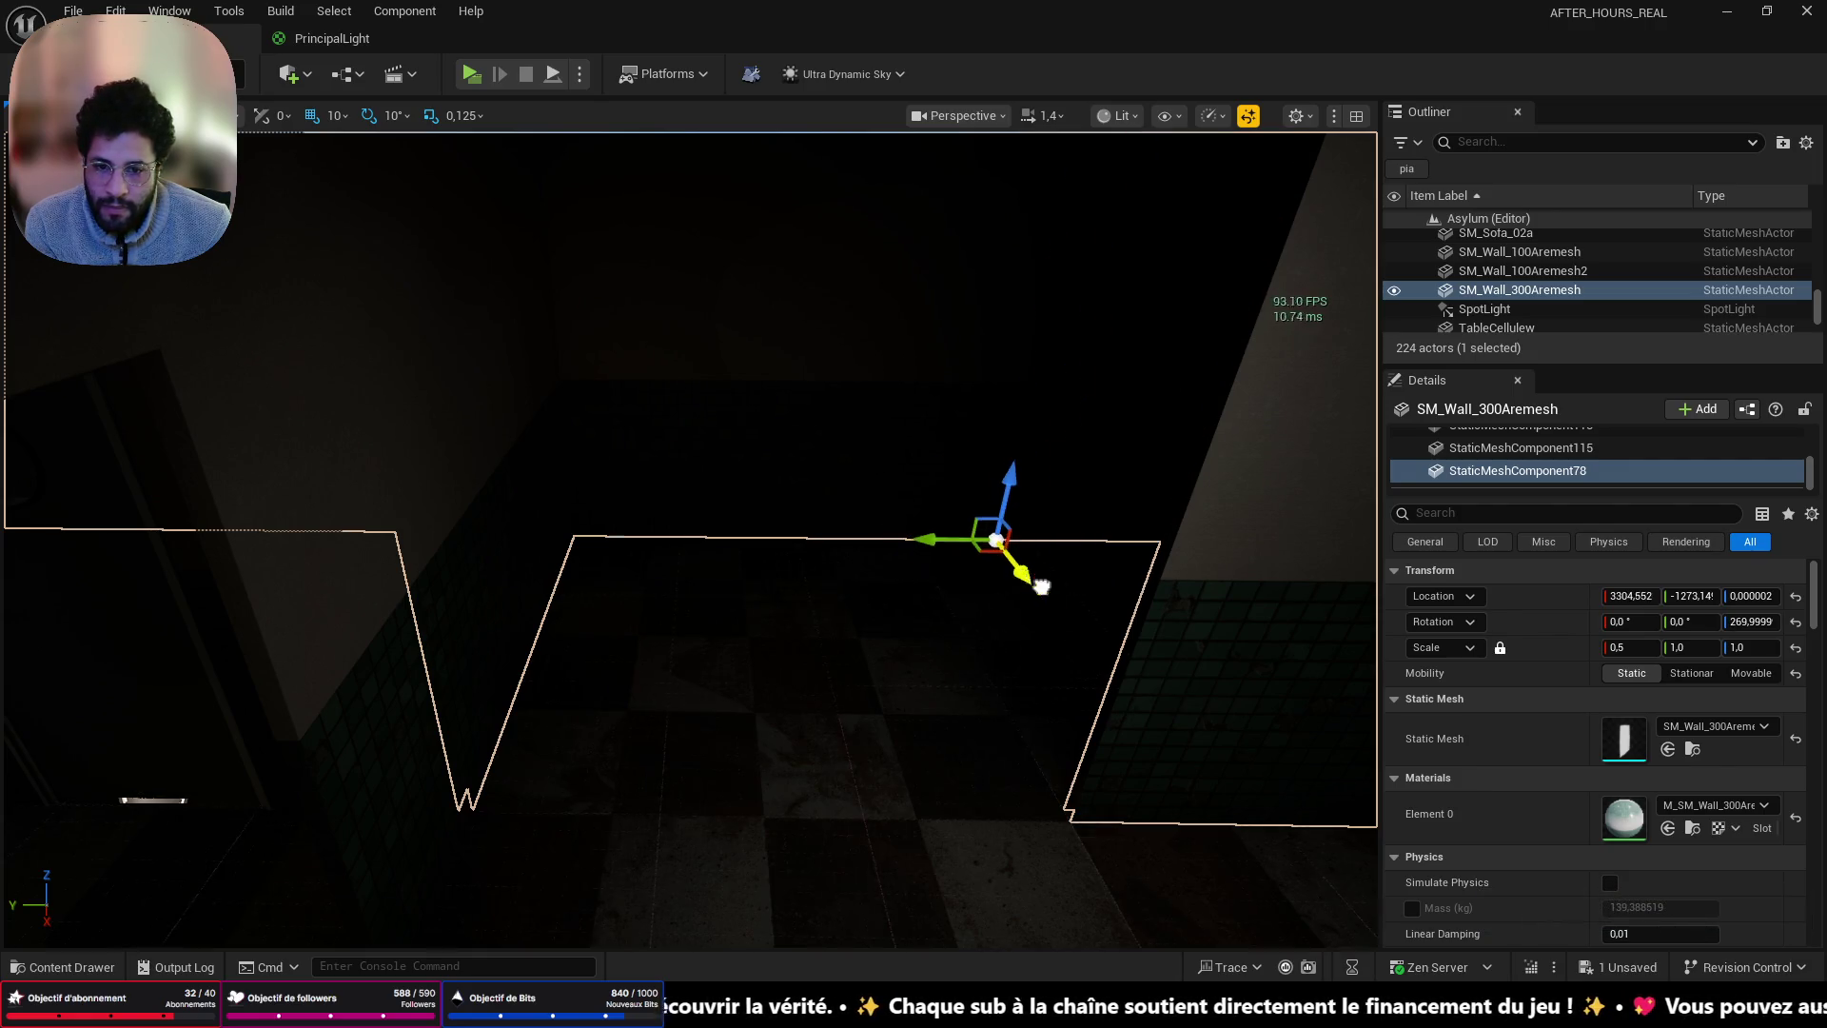
drag(1151, 804, 1111, 780)
mouse_move(996, 715)
mouse_down()
mouse_move(804, 726)
mouse_move(930, 727)
mouse_move(861, 726)
mouse_move(889, 733)
mouse_up()
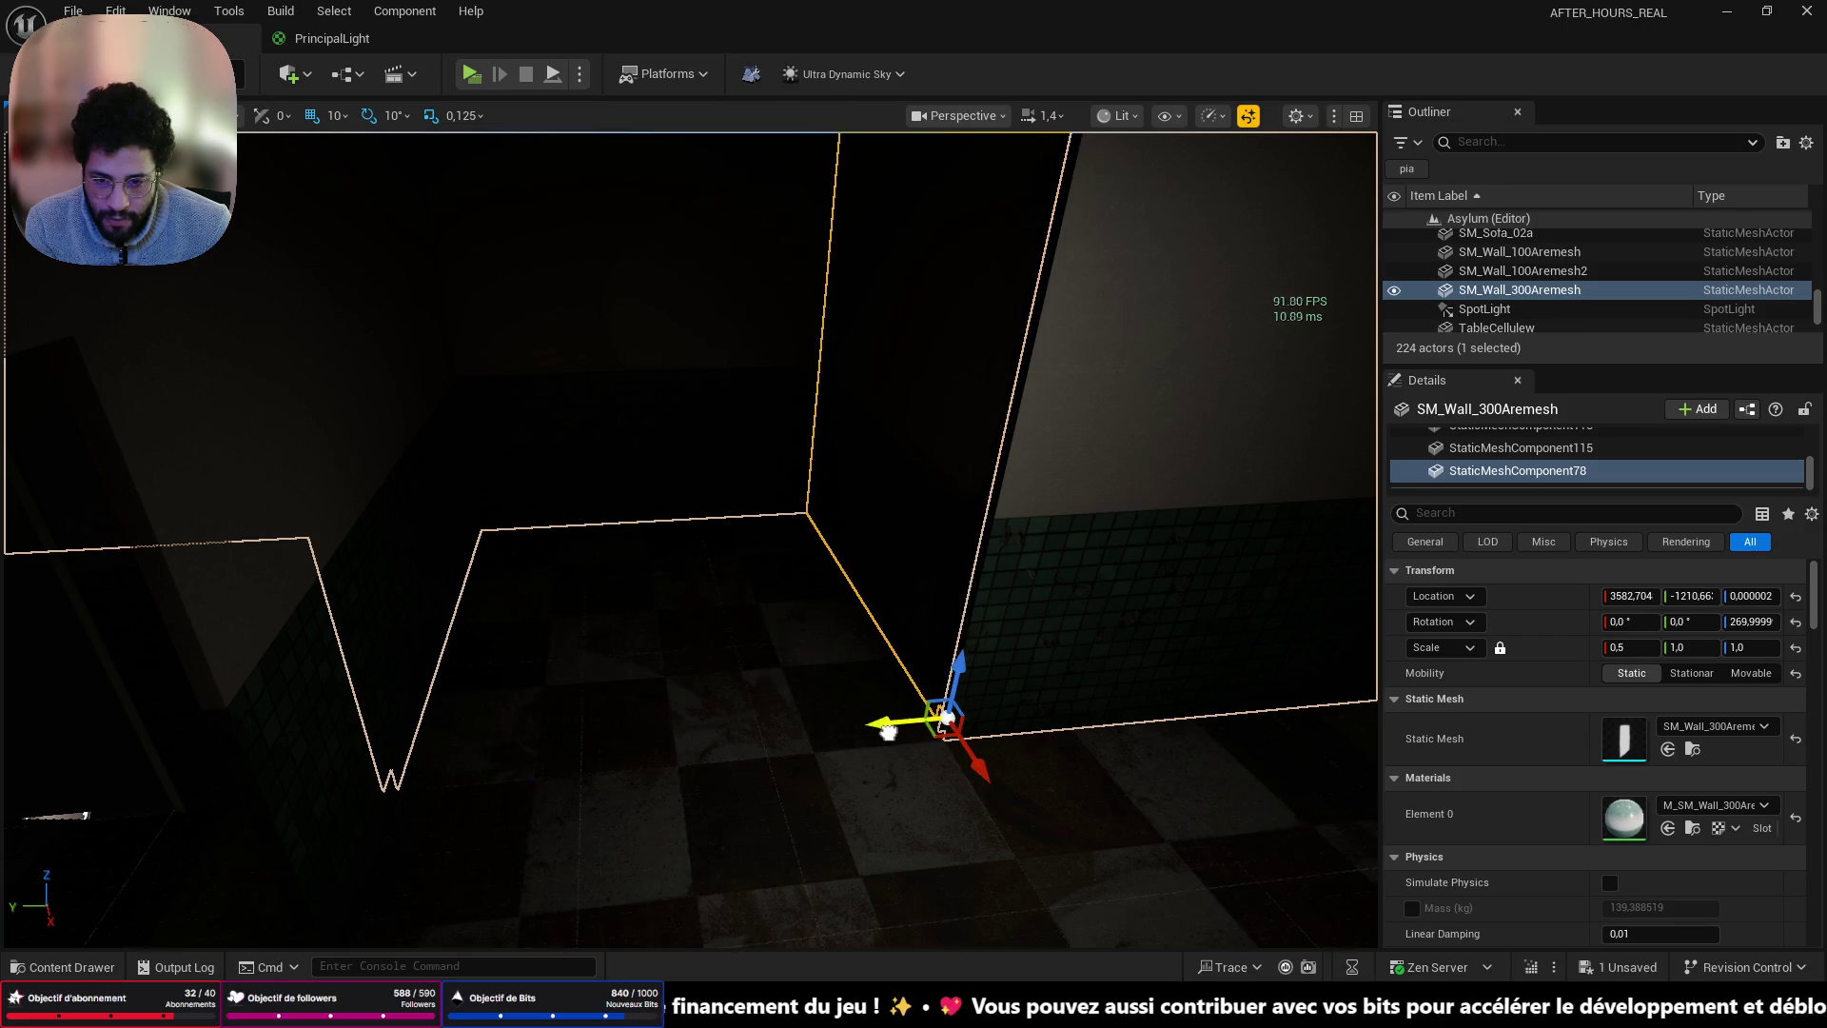
- Alt-drag the DoorHole2side wall to create DoorHole2side2 at 3675, -1575
drag(666, 677, 790, 677)
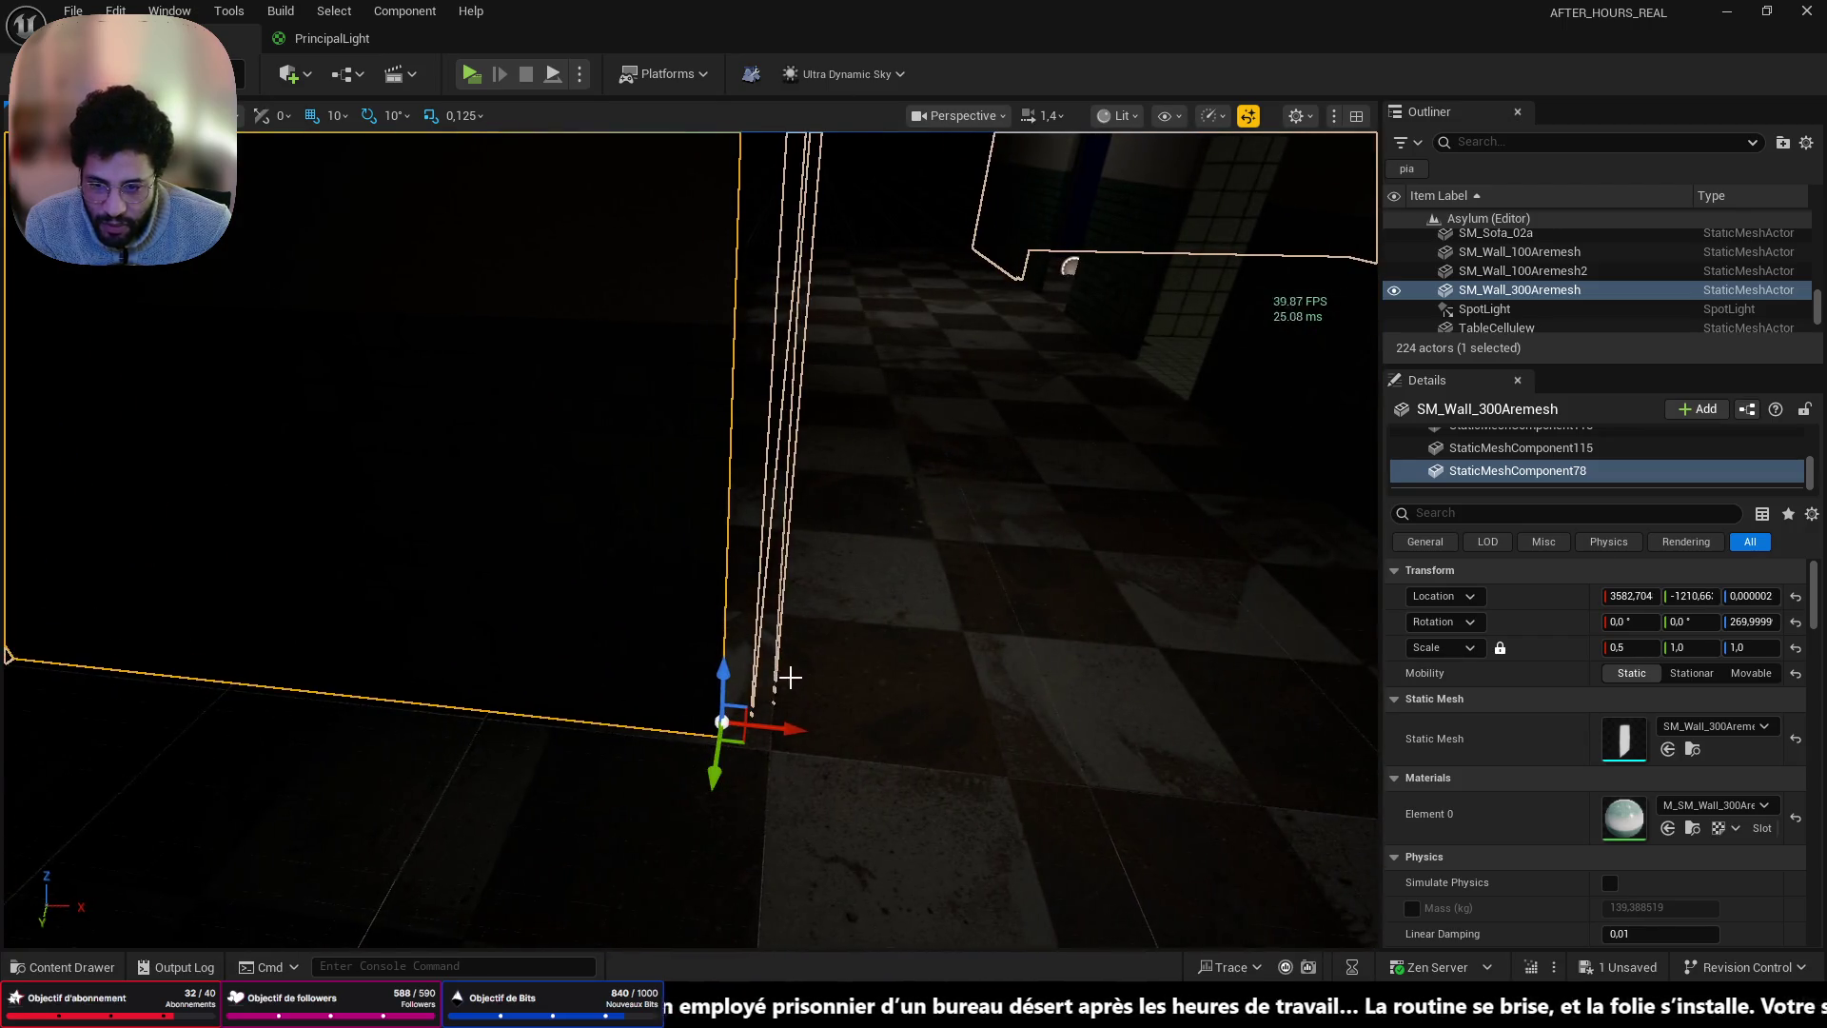
drag(715, 822, 571, 751)
mouse_move(724, 859)
mouse_down()
mouse_move(685, 838)
mouse_move(724, 859)
mouse_up()
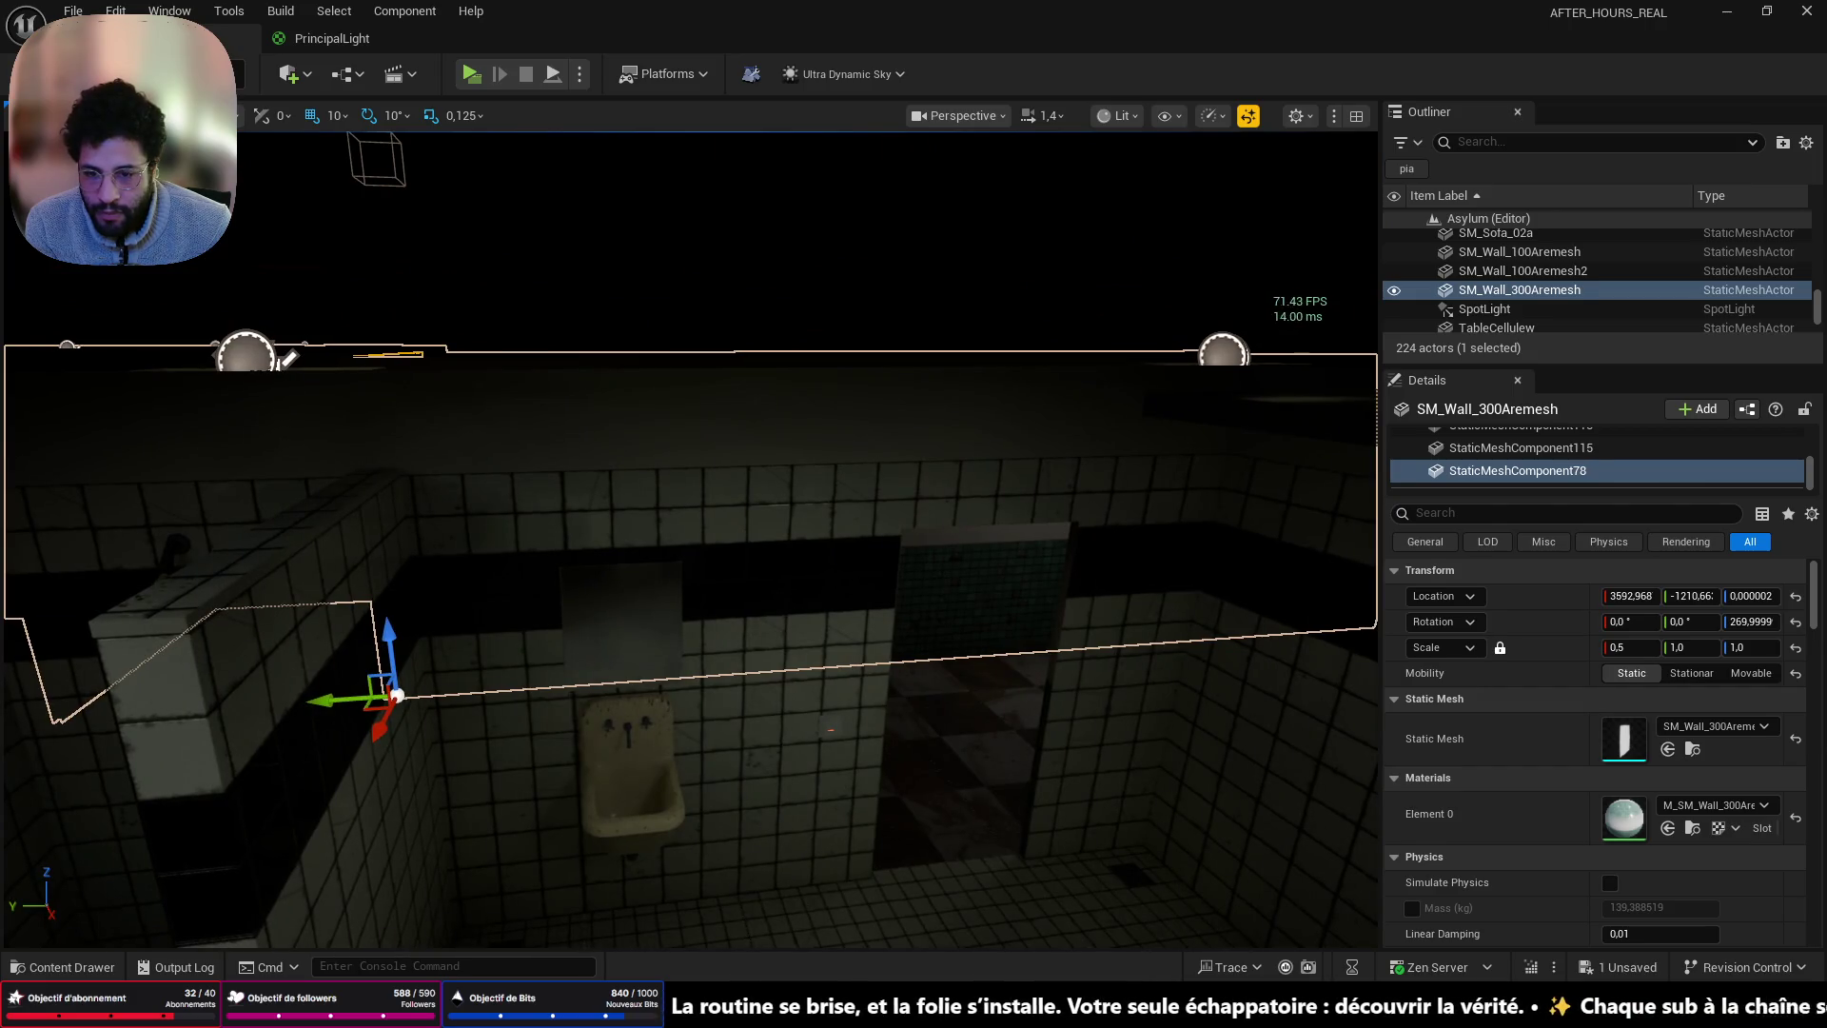
click(798, 738)
drag(1173, 874, 1189, 890)
drag(566, 582, 566, 581)
drag(399, 709, 311, 665)
- Slide DoorHole2side2 along Y toward the corner and nudge it slightly along X
key(f)
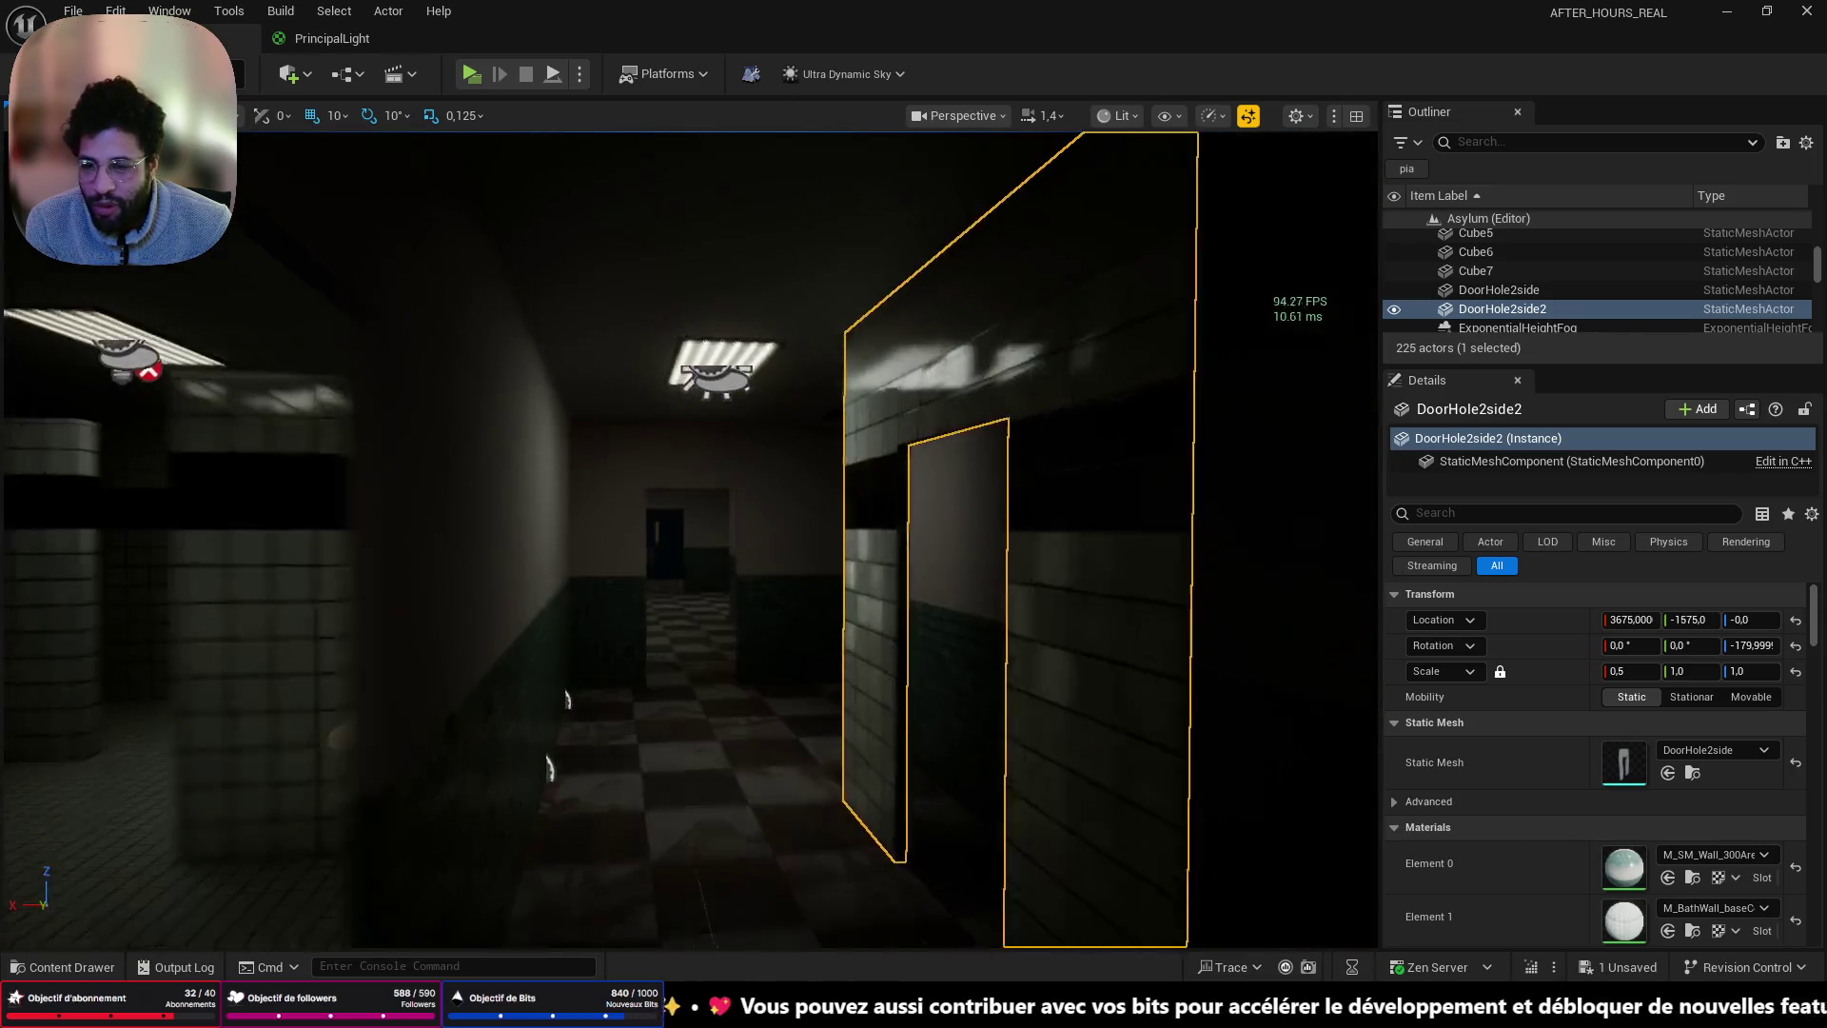
mouse_move(838, 735)
mouse_down()
mouse_move(428, 796)
mouse_move(591, 746)
mouse_move(414, 788)
mouse_up()
key(f)
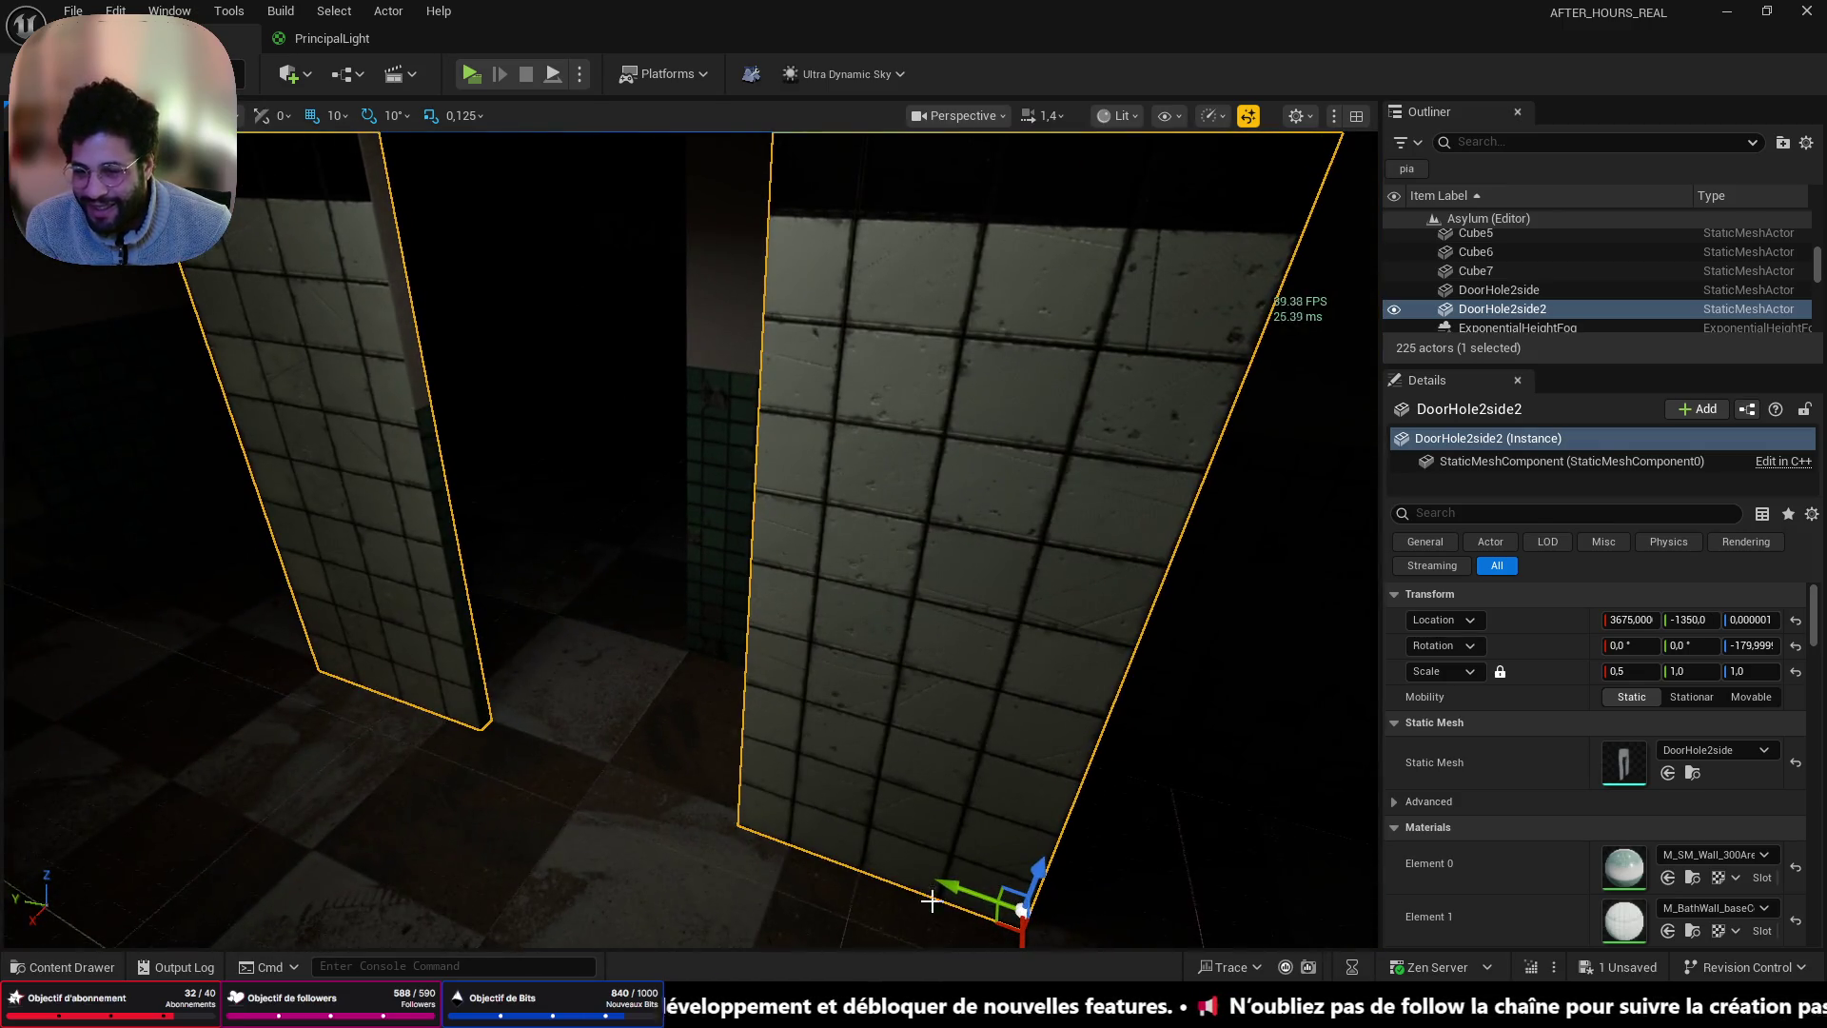
mouse_move(958, 888)
mouse_down()
mouse_move(305, 657)
mouse_move(523, 751)
mouse_move(643, 720)
mouse_up()
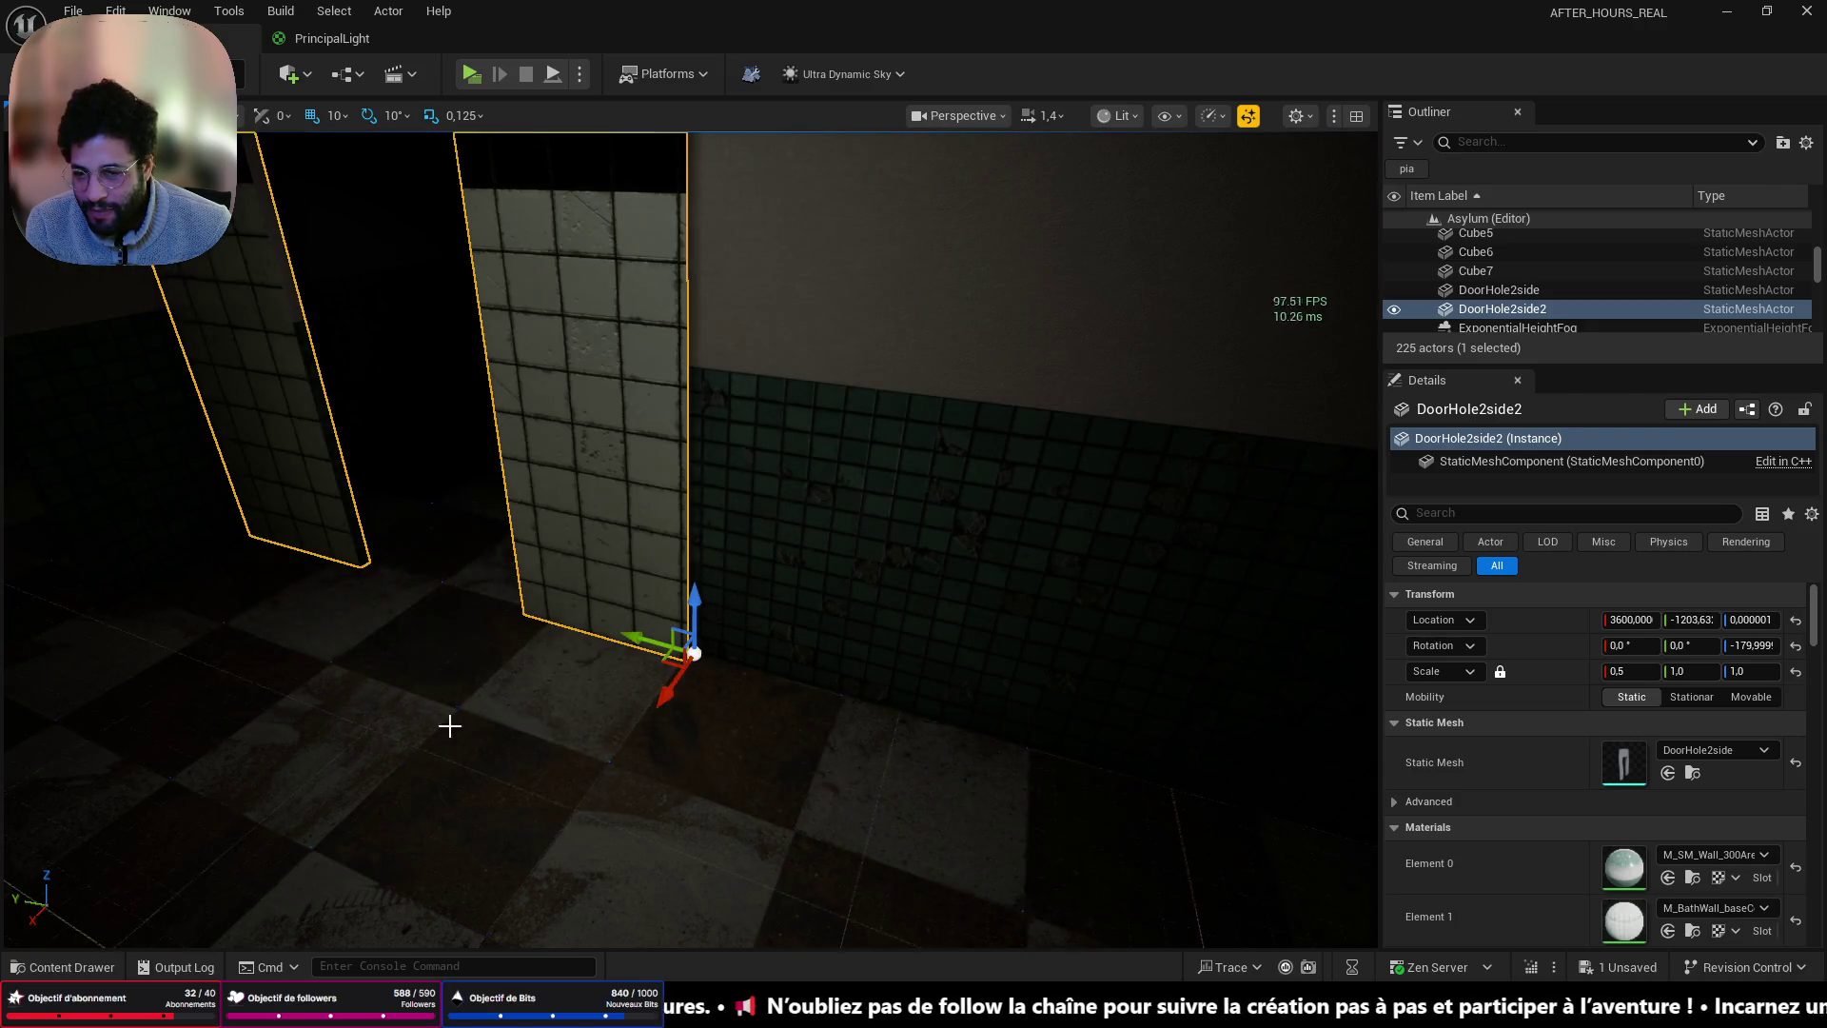
key(f)
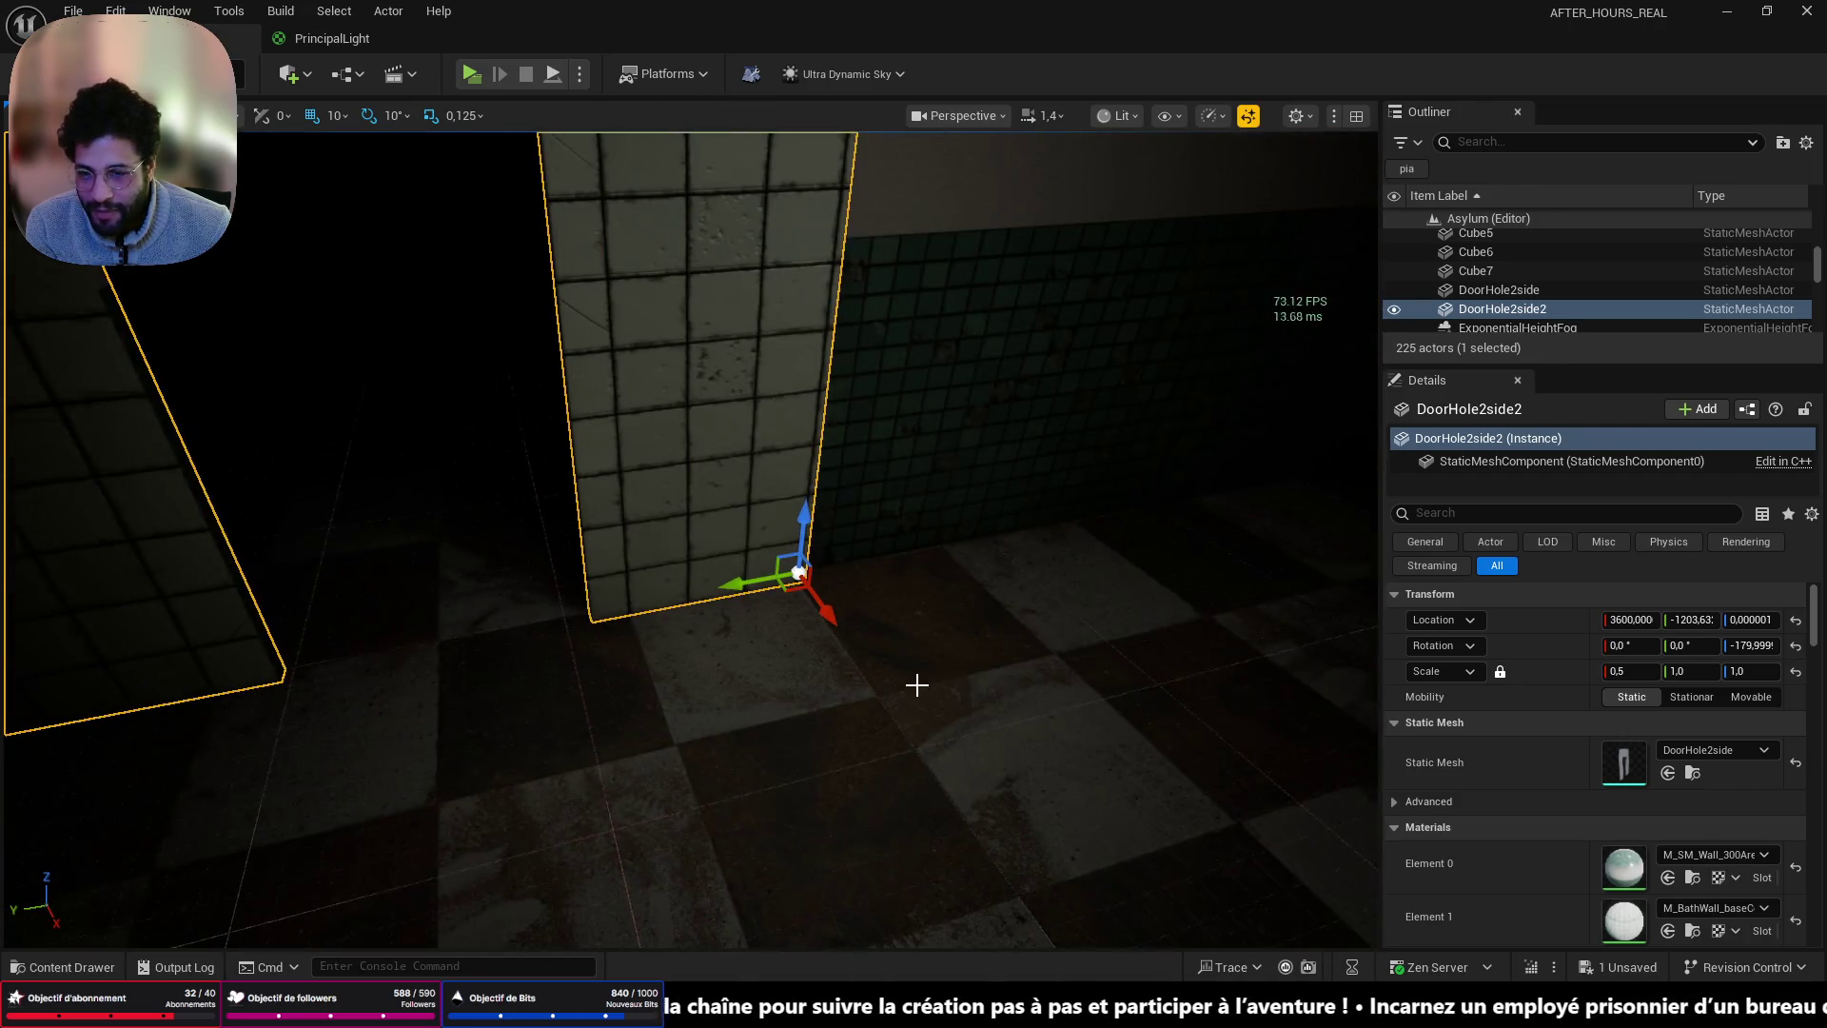
click(917, 685)
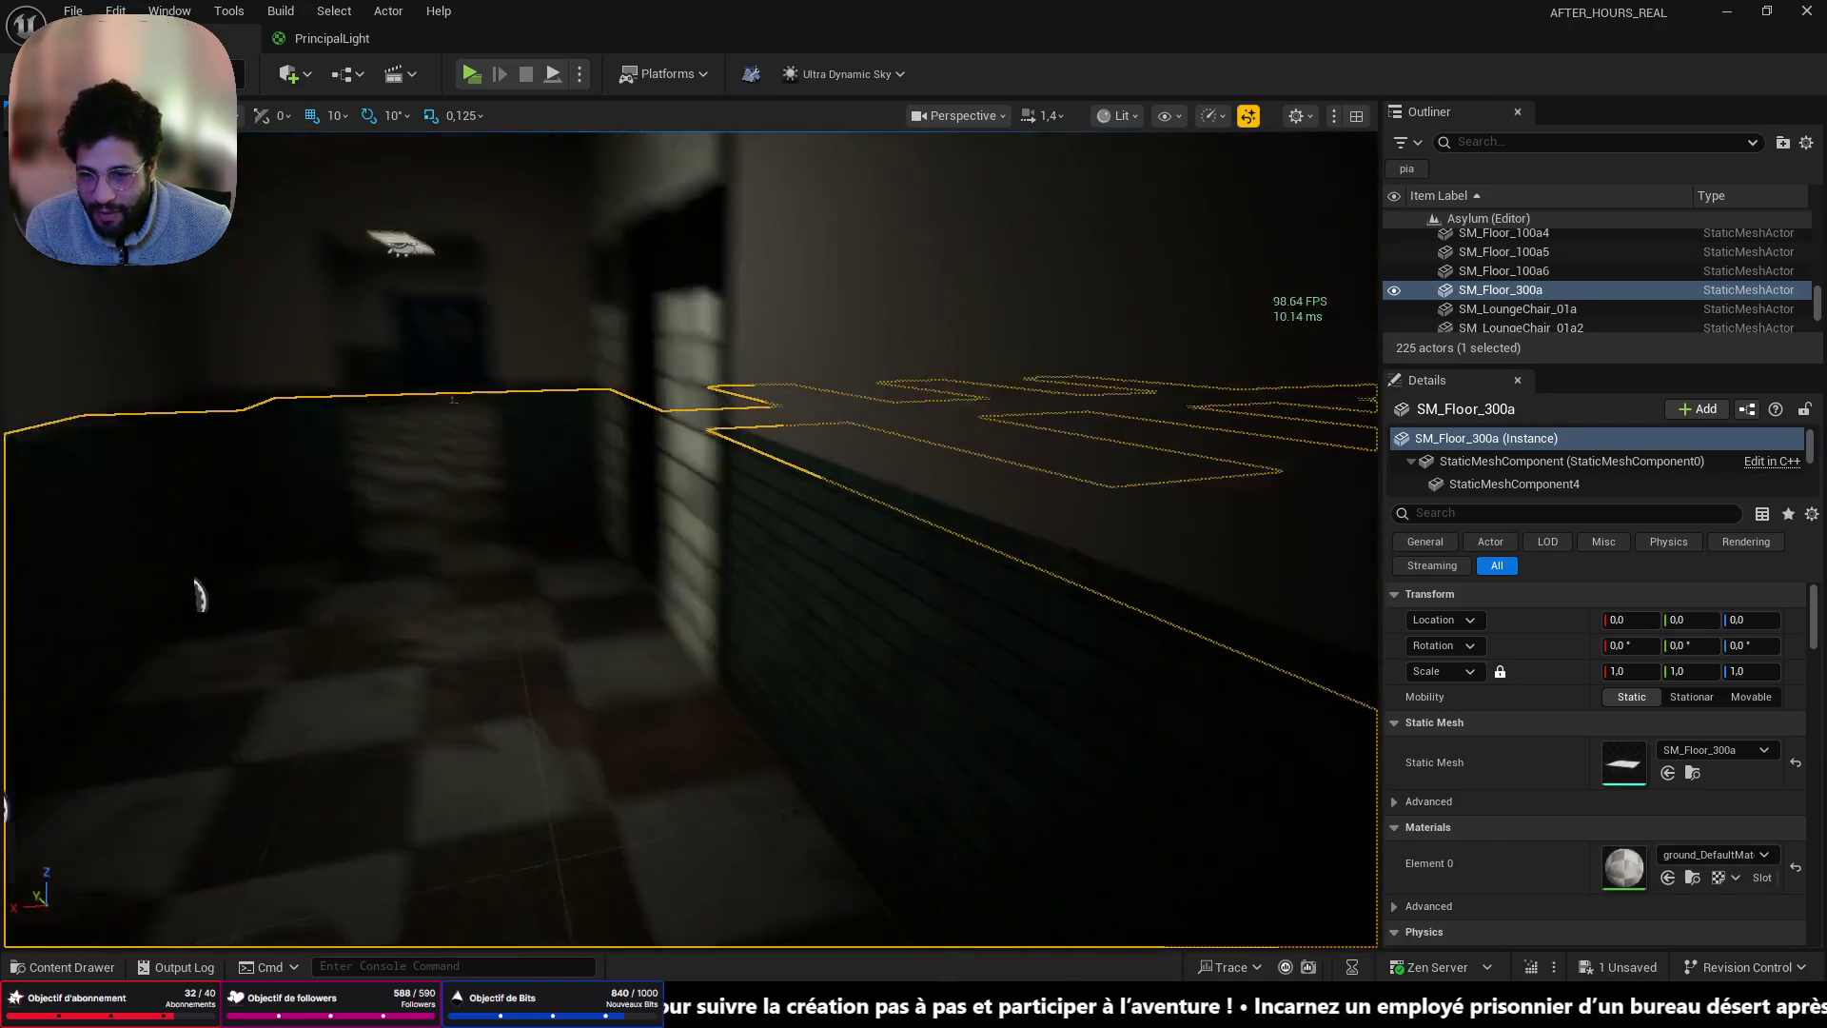
click(684, 661)
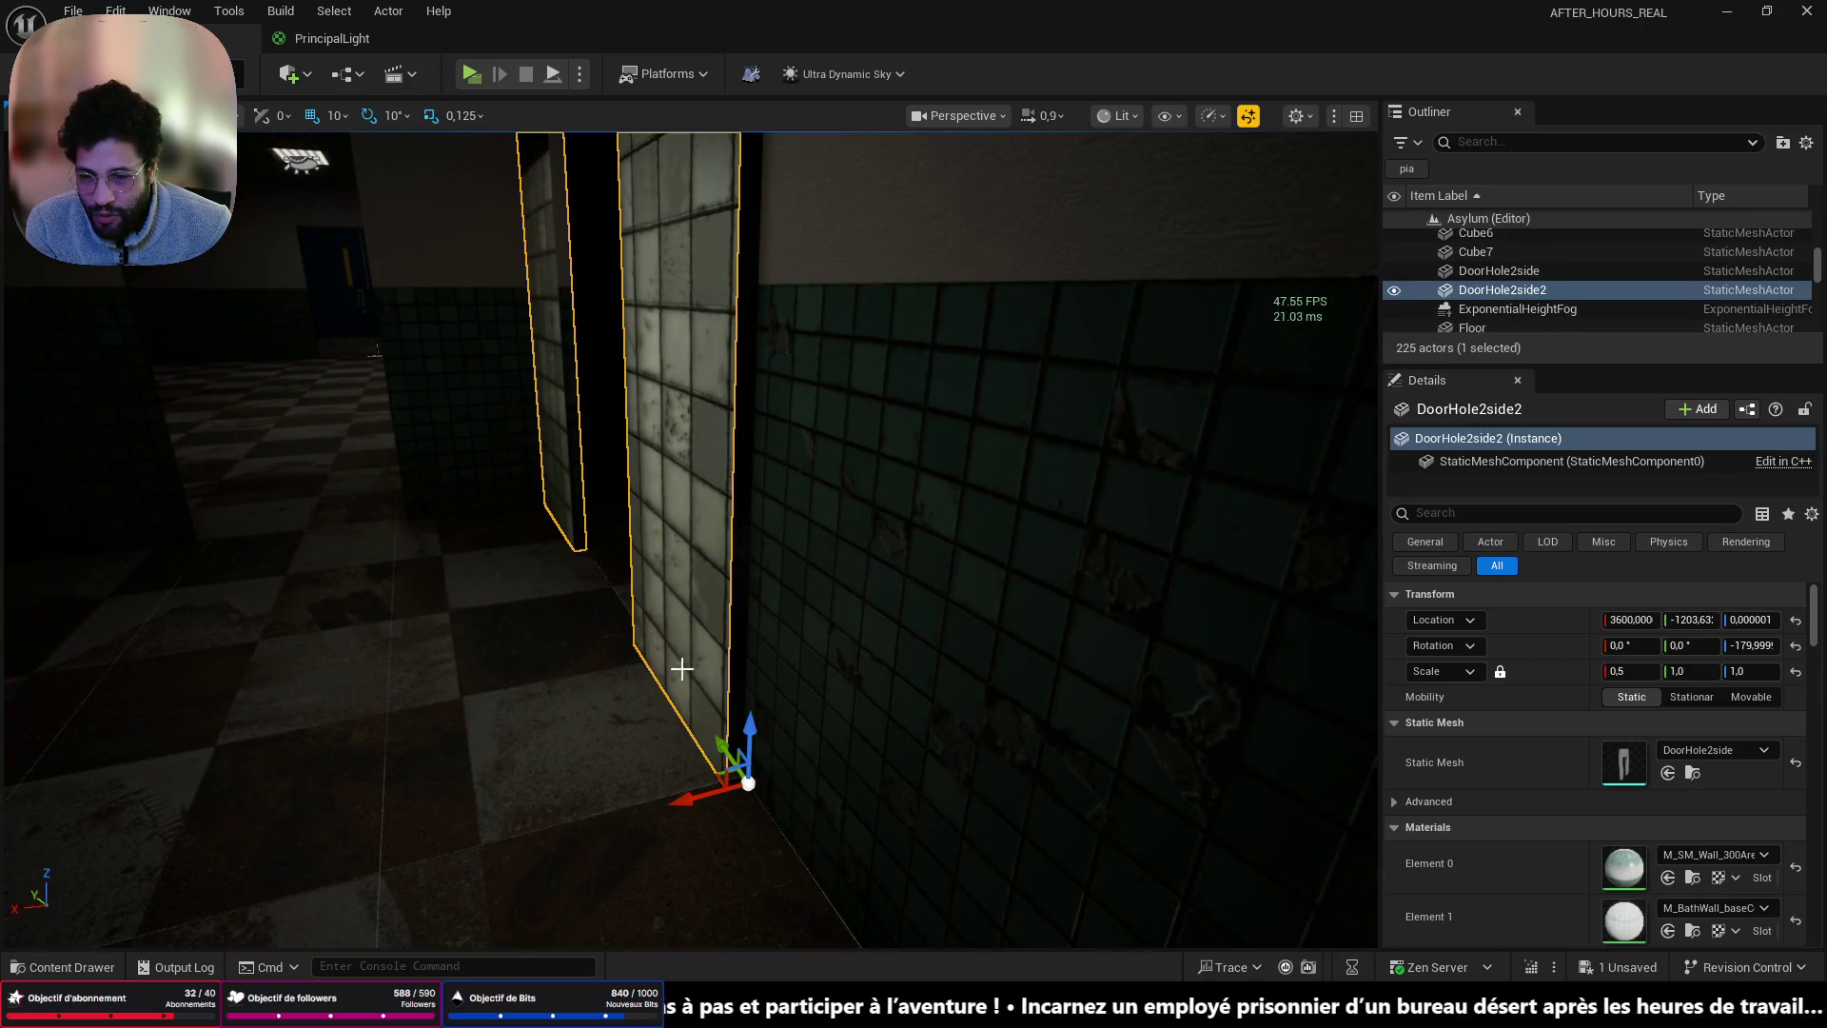
scroll(552, 796, down, 2)
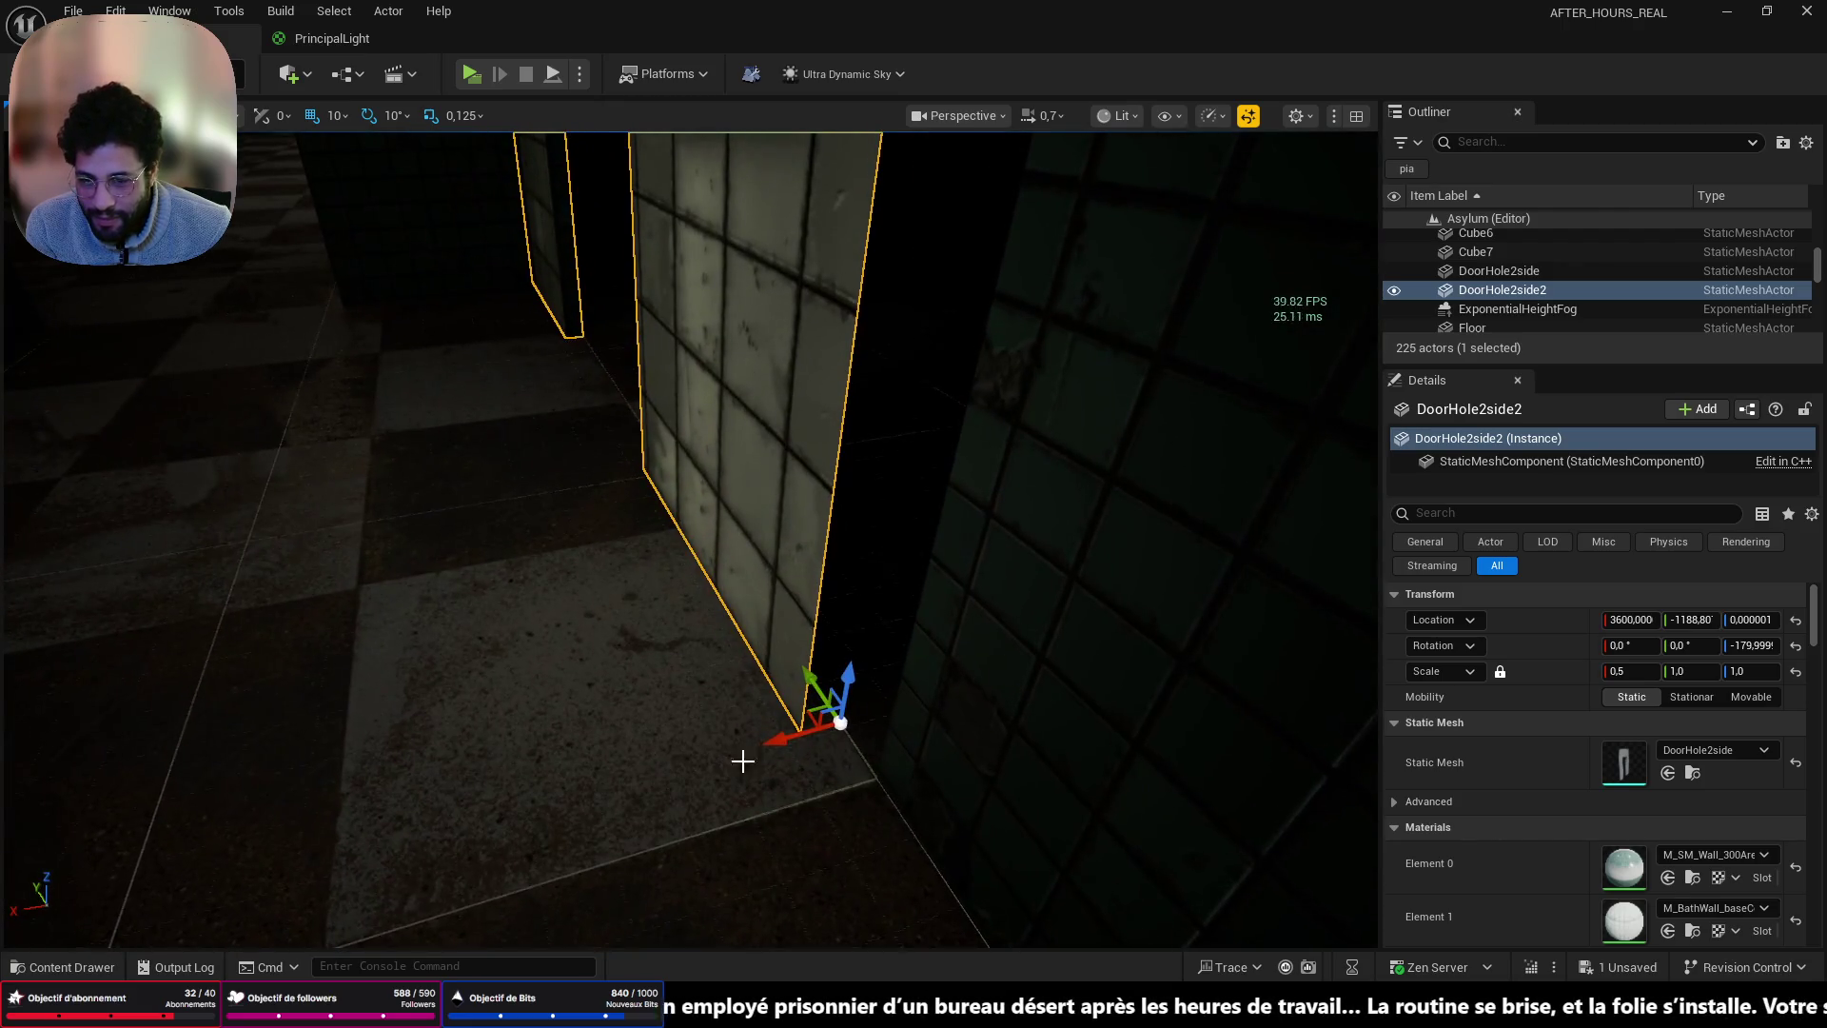
mouse_move(778, 741)
mouse_down()
mouse_move(852, 709)
mouse_move(885, 738)
mouse_up()
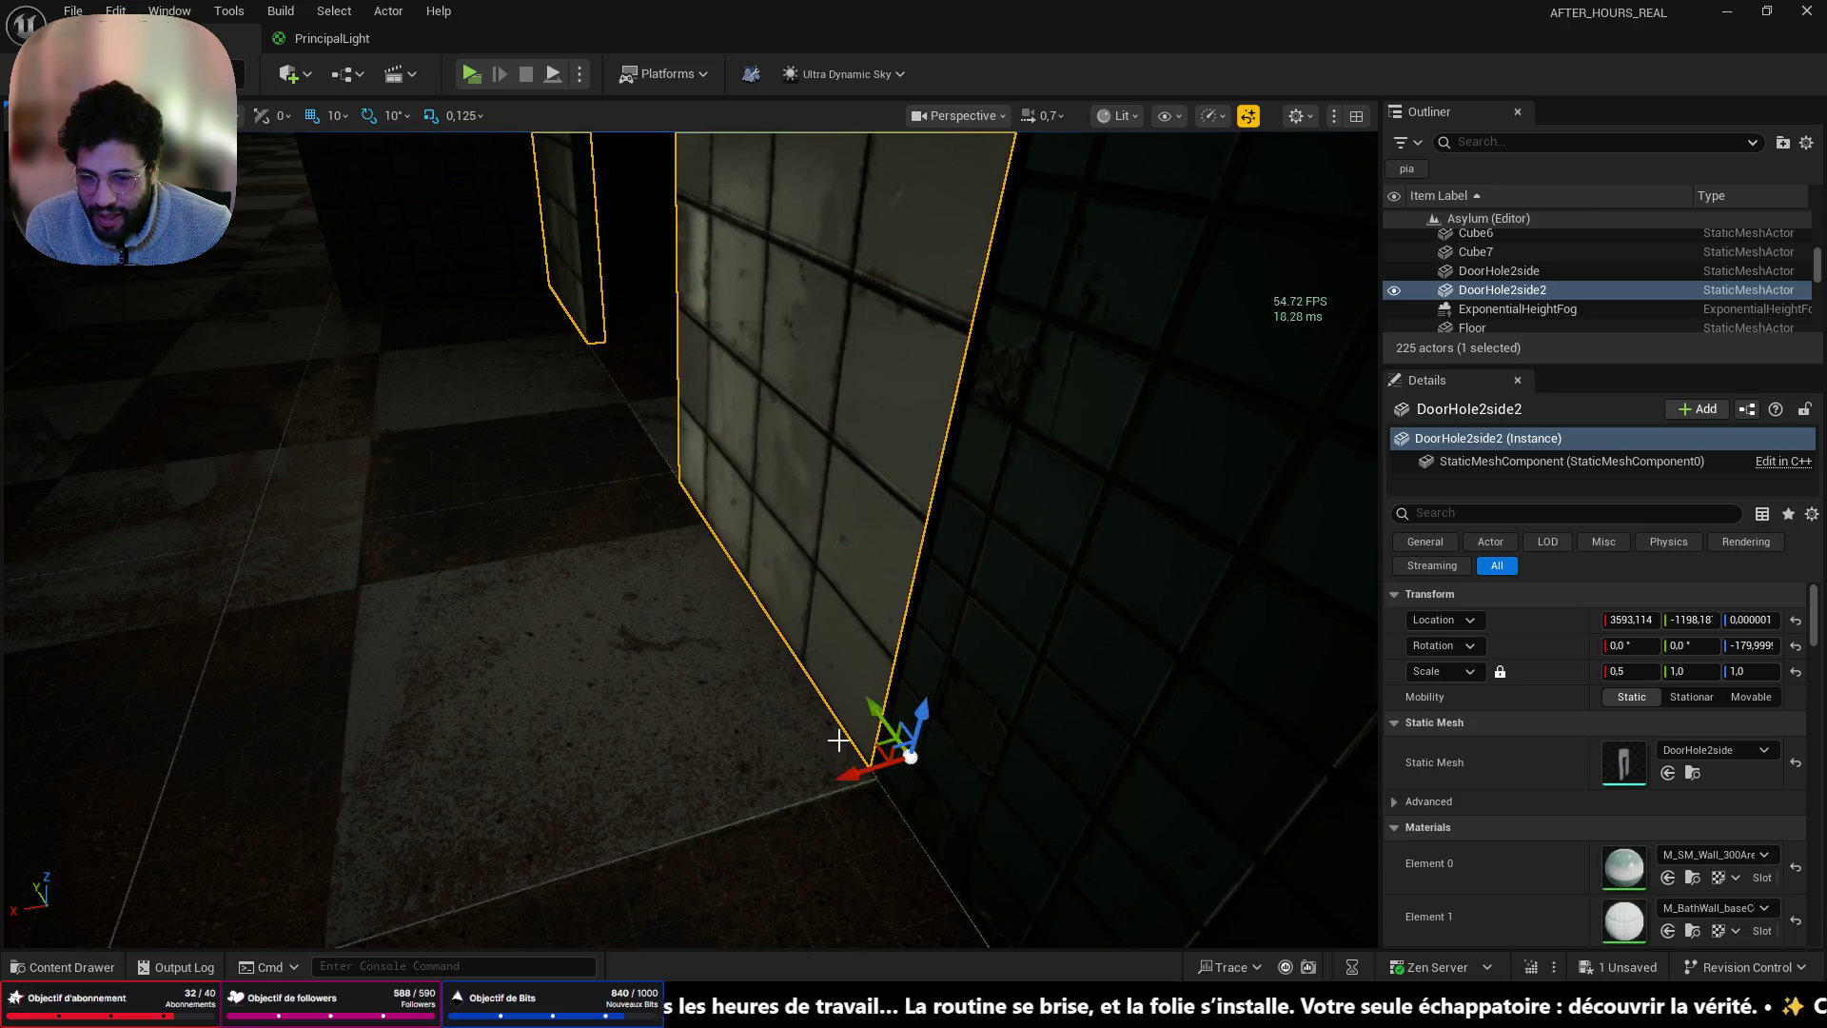
- Rotate DoorHole2side2 to 0°, align it along the tiled wall near 3600, -907, and start a play test
click(607, 714)
click(518, 705)
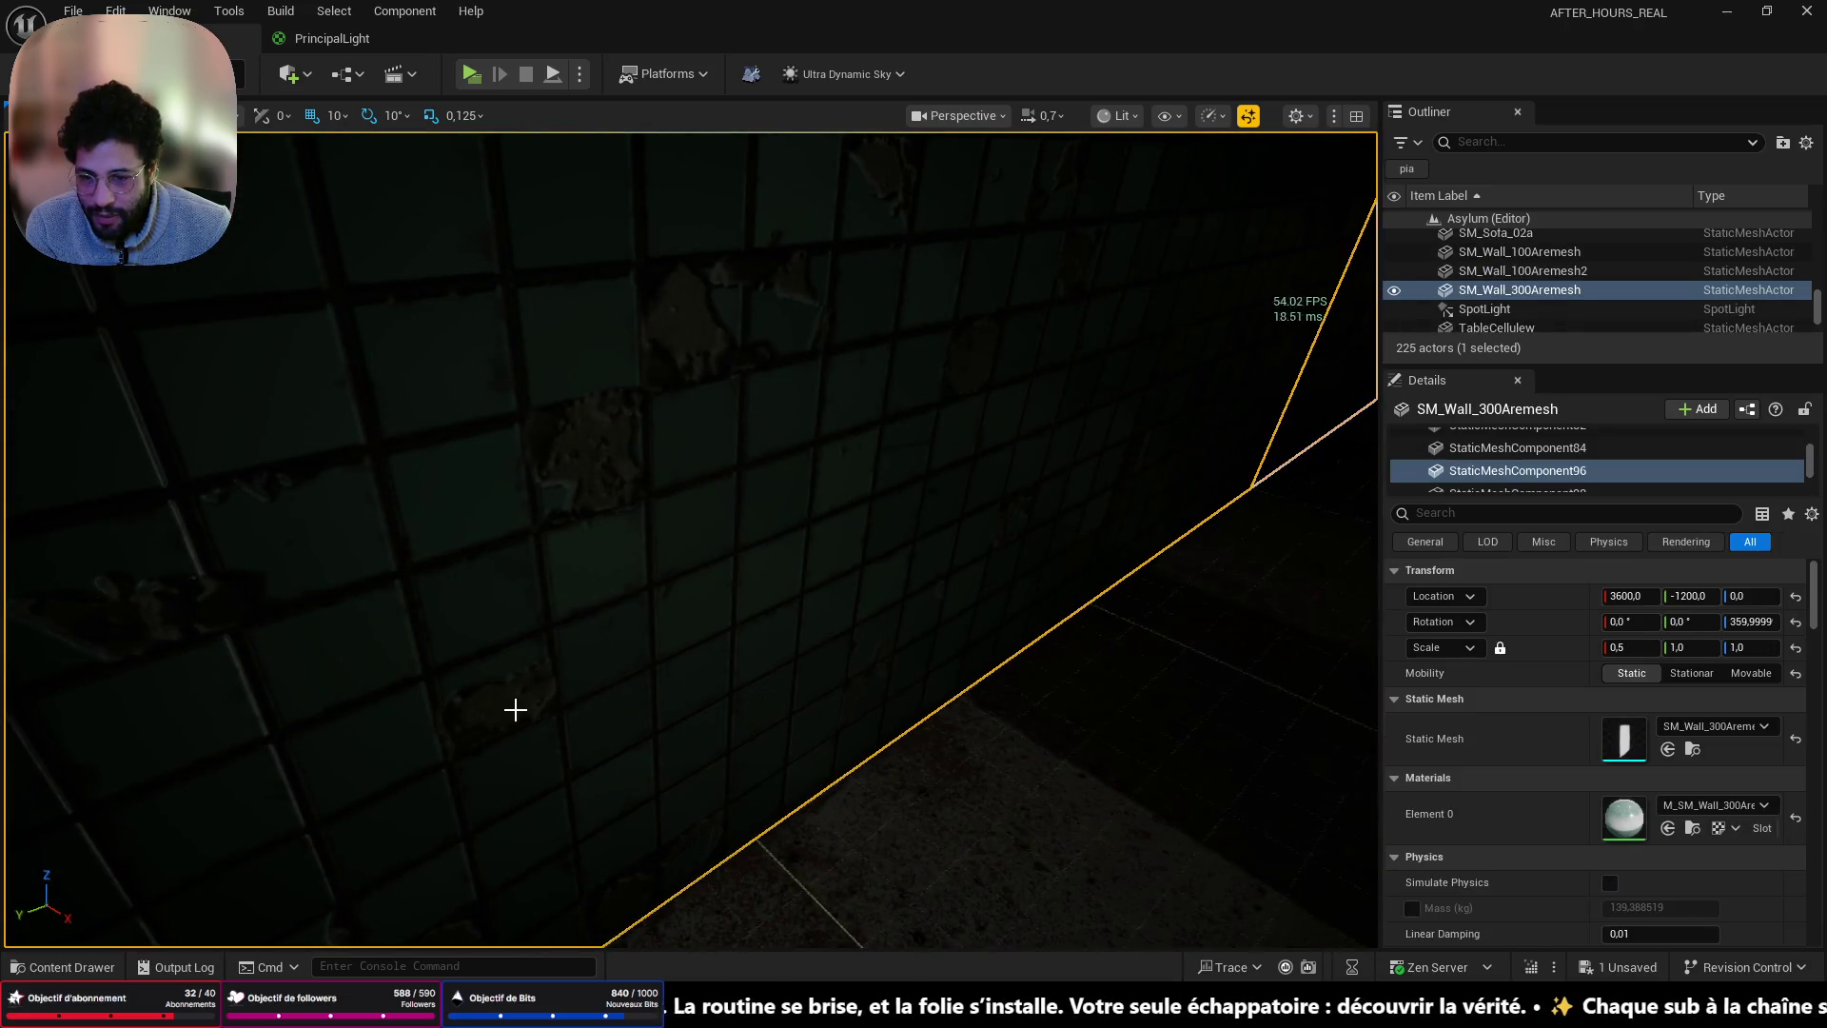
key(f)
drag(518, 705, 489, 739)
click(636, 583)
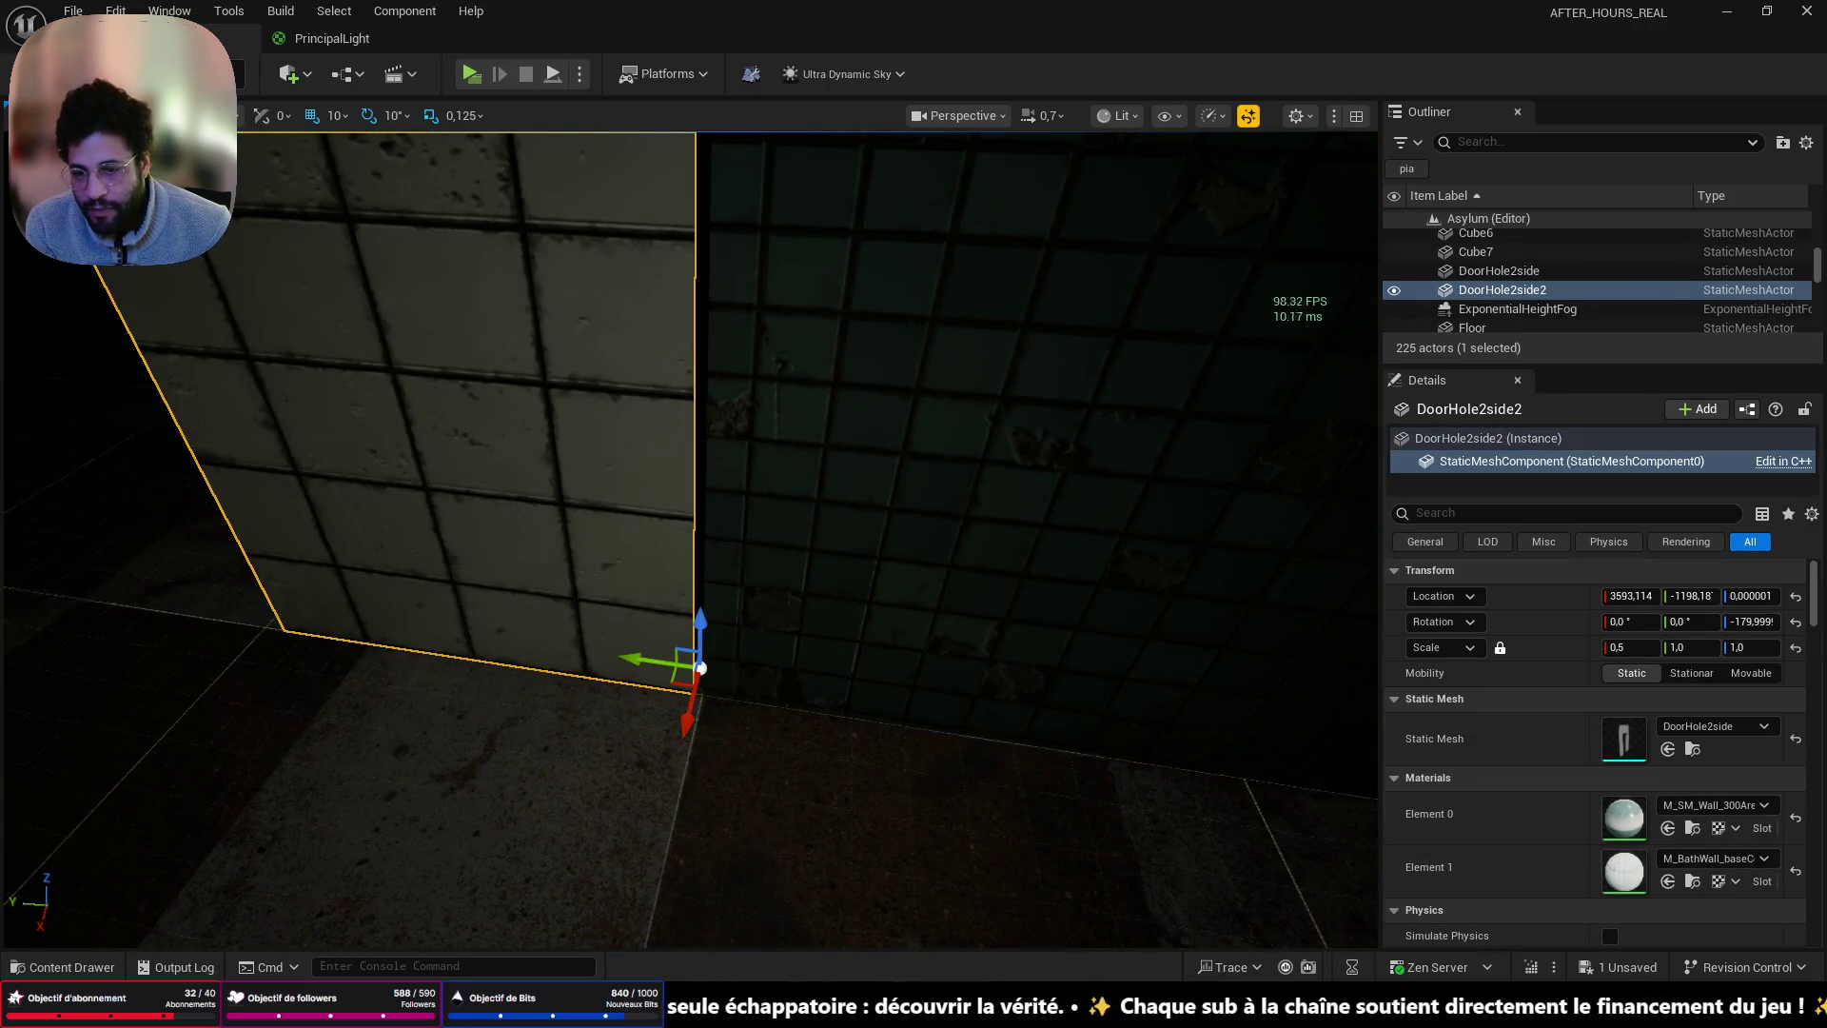
mouse_move(730, 738)
mouse_down()
mouse_move(571, 728)
mouse_move(681, 599)
mouse_up()
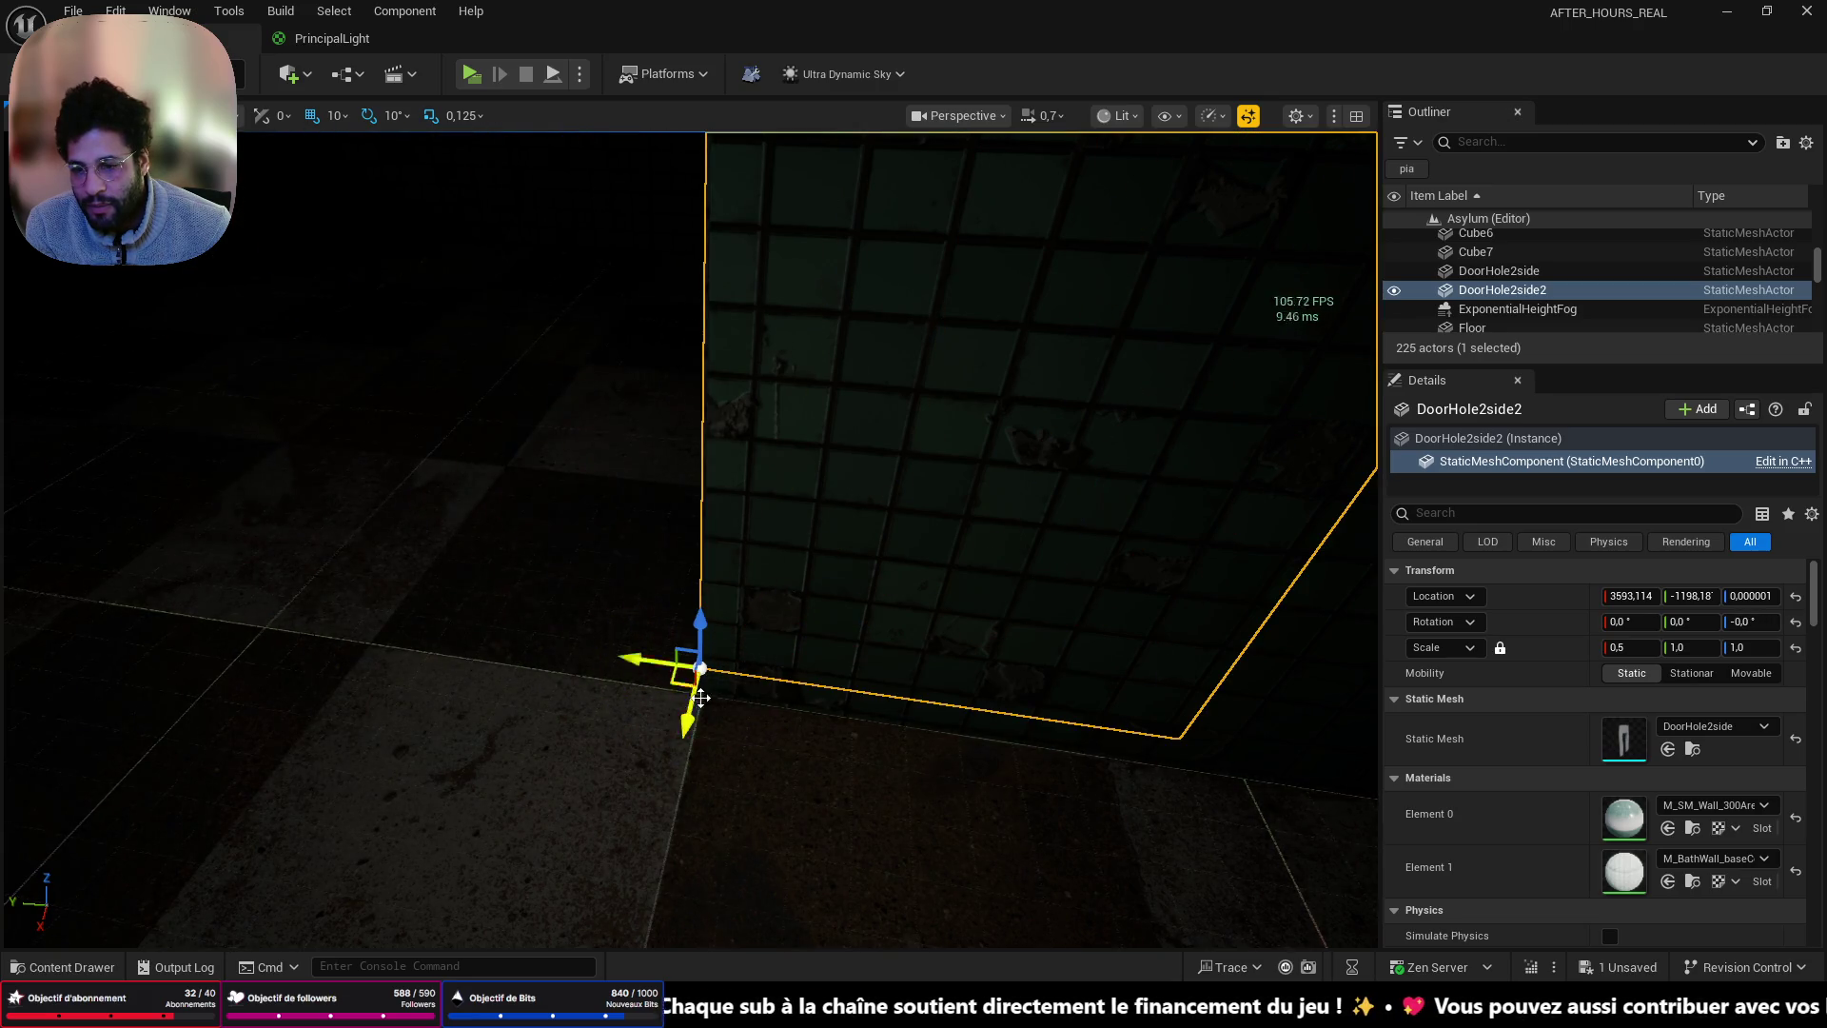
mouse_move(642, 681)
mouse_down()
mouse_move(266, 620)
mouse_move(631, 701)
mouse_move(380, 728)
mouse_move(400, 665)
mouse_move(734, 755)
mouse_move(571, 694)
mouse_move(180, 611)
mouse_up()
mouse_move(691, 811)
mouse_down()
mouse_move(857, 809)
mouse_move(619, 799)
mouse_move(692, 811)
mouse_up()
mouse_move(526, 677)
mouse_down()
mouse_move(590, 666)
mouse_move(526, 677)
mouse_up()
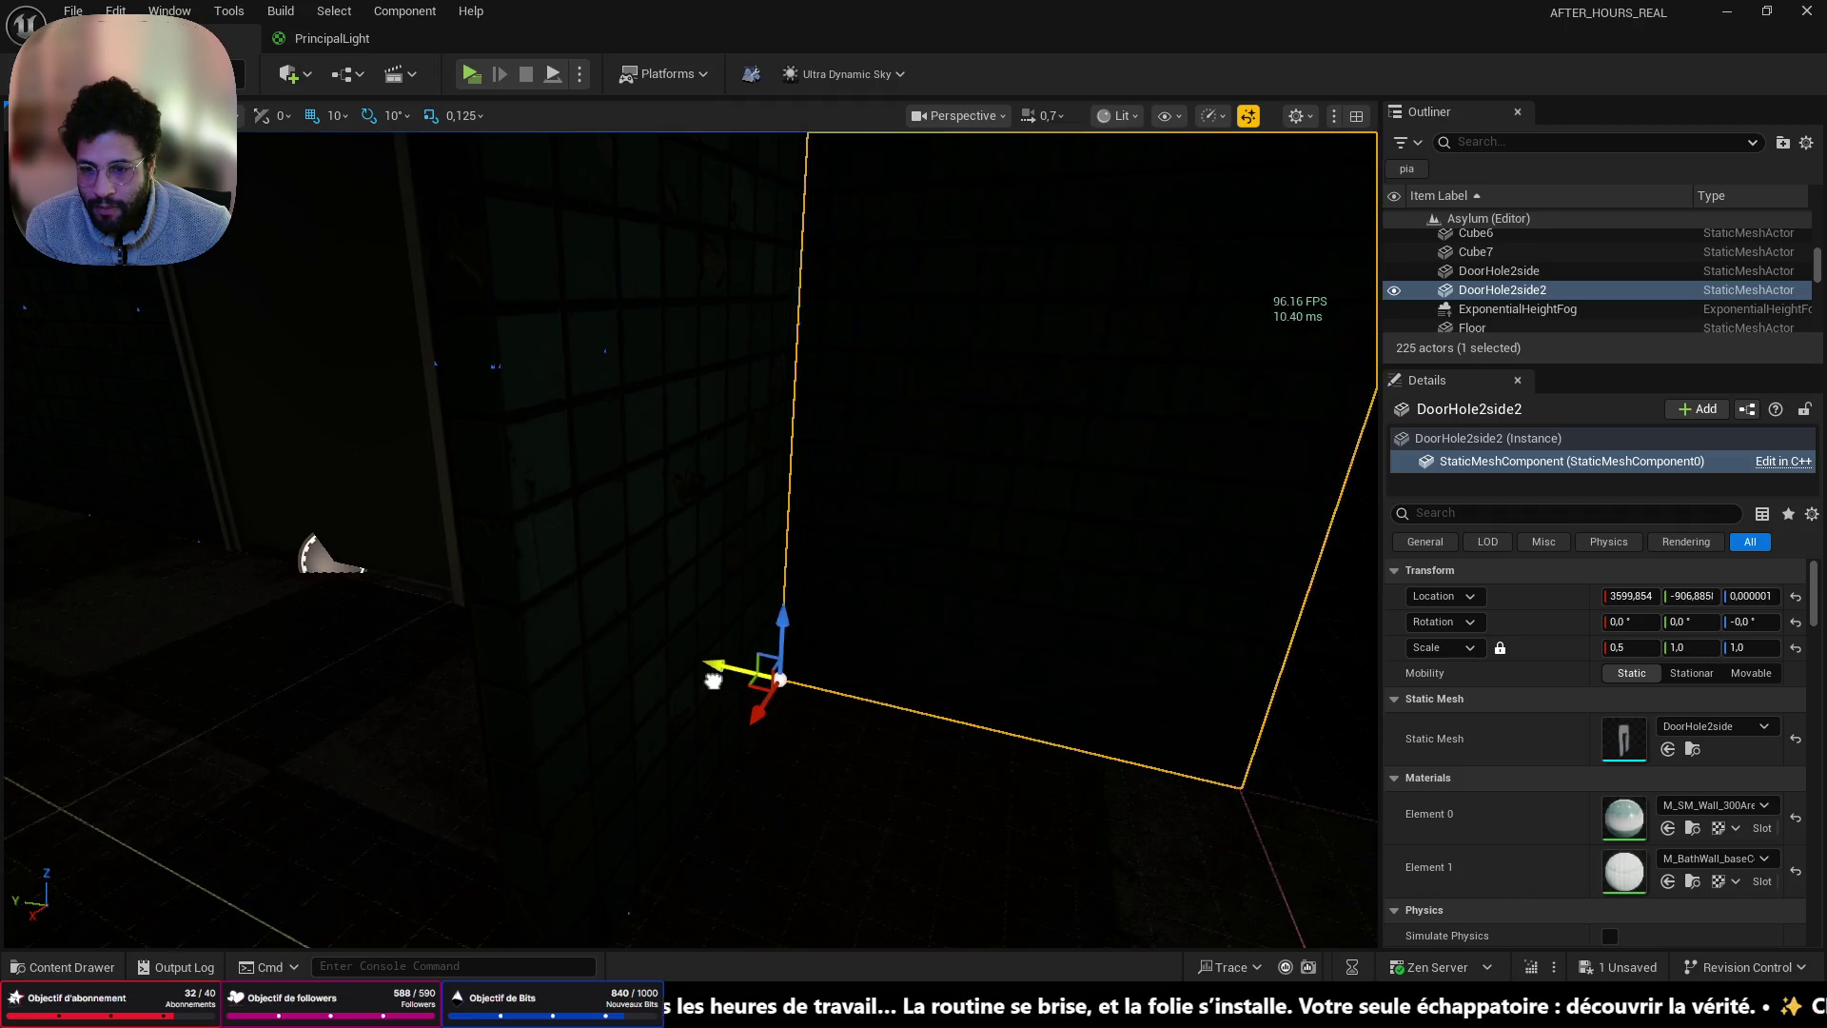
key(alt+p)
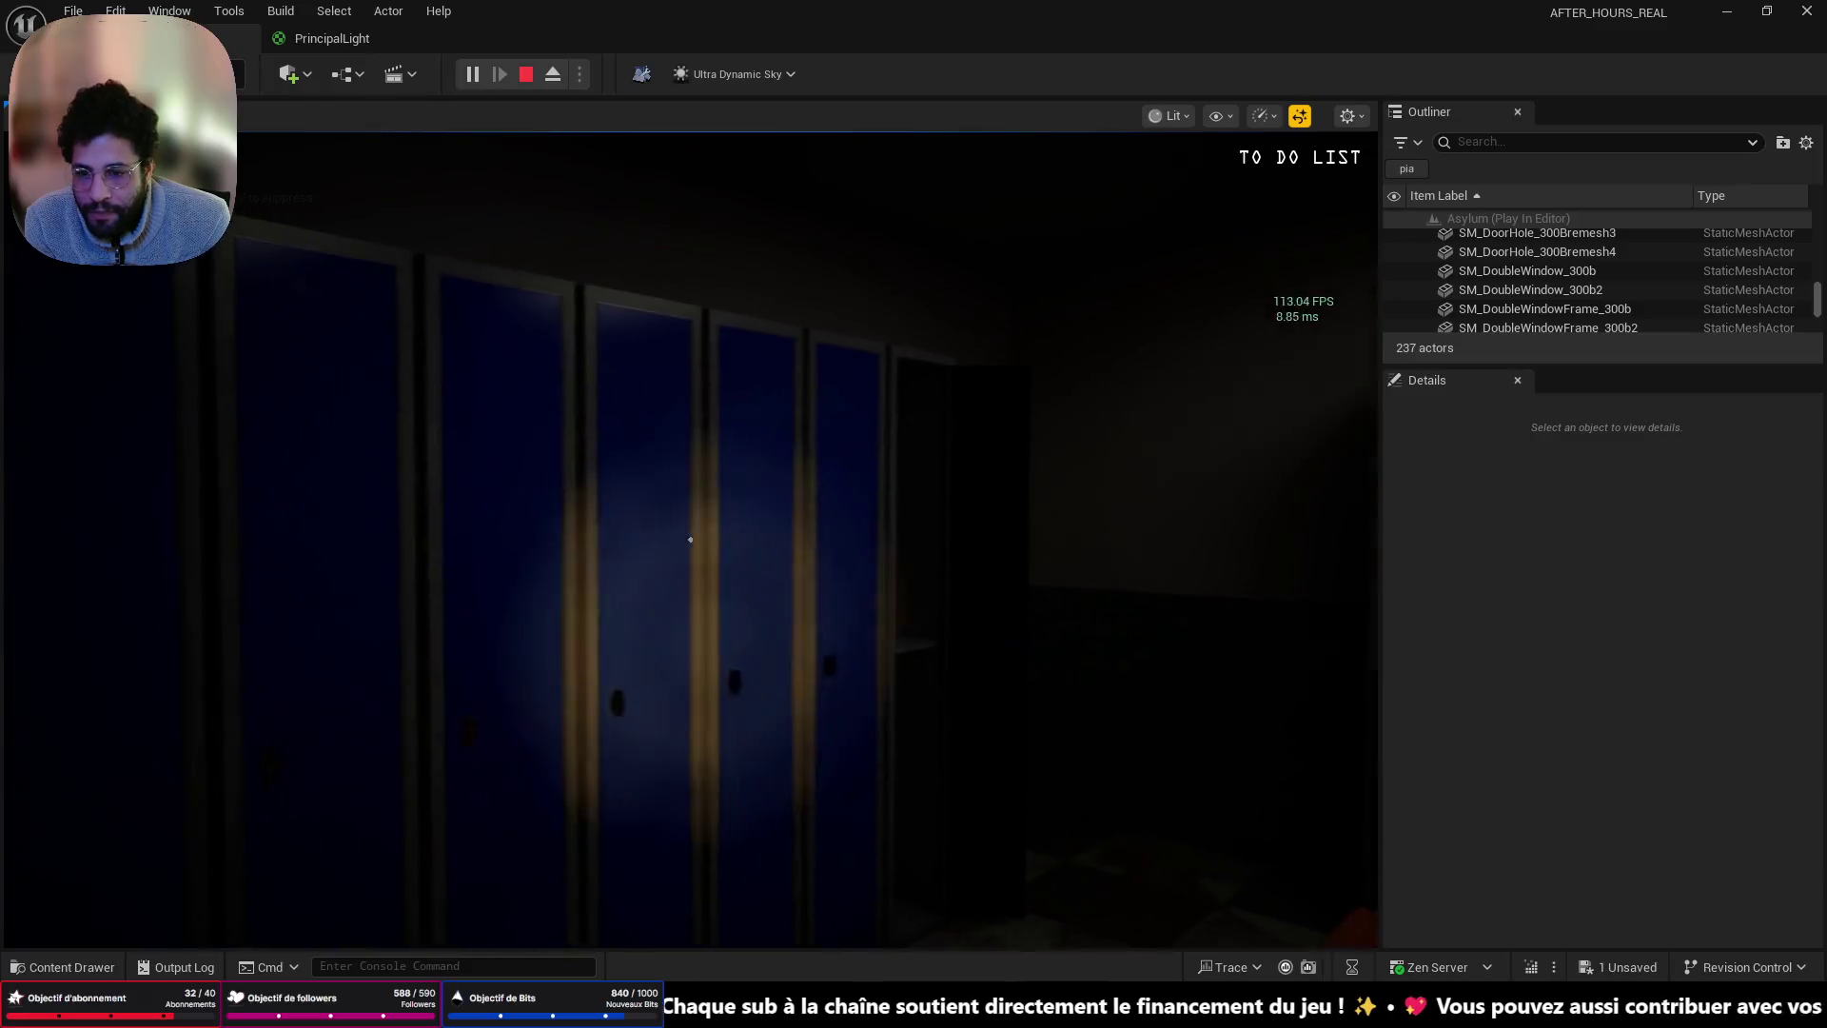
- Walk toward the blue lockers in play mode, then stop the session
key(w)
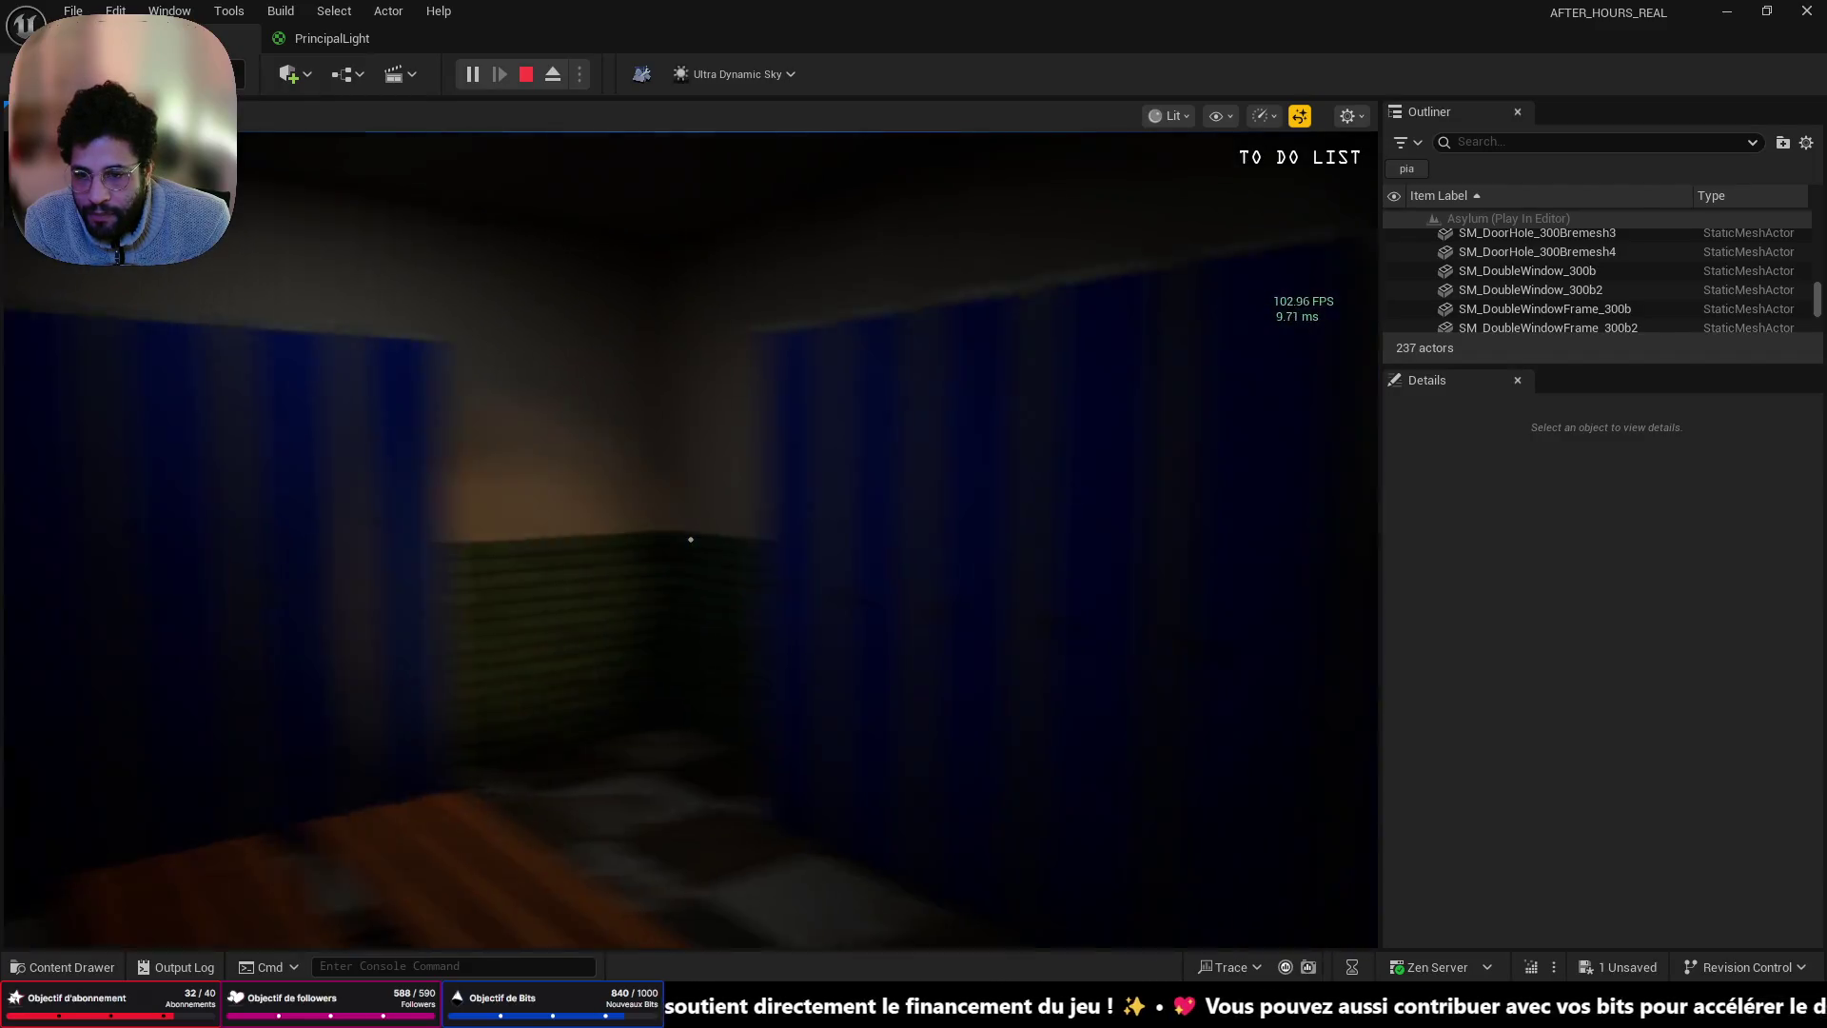
mouse_move(691, 539)
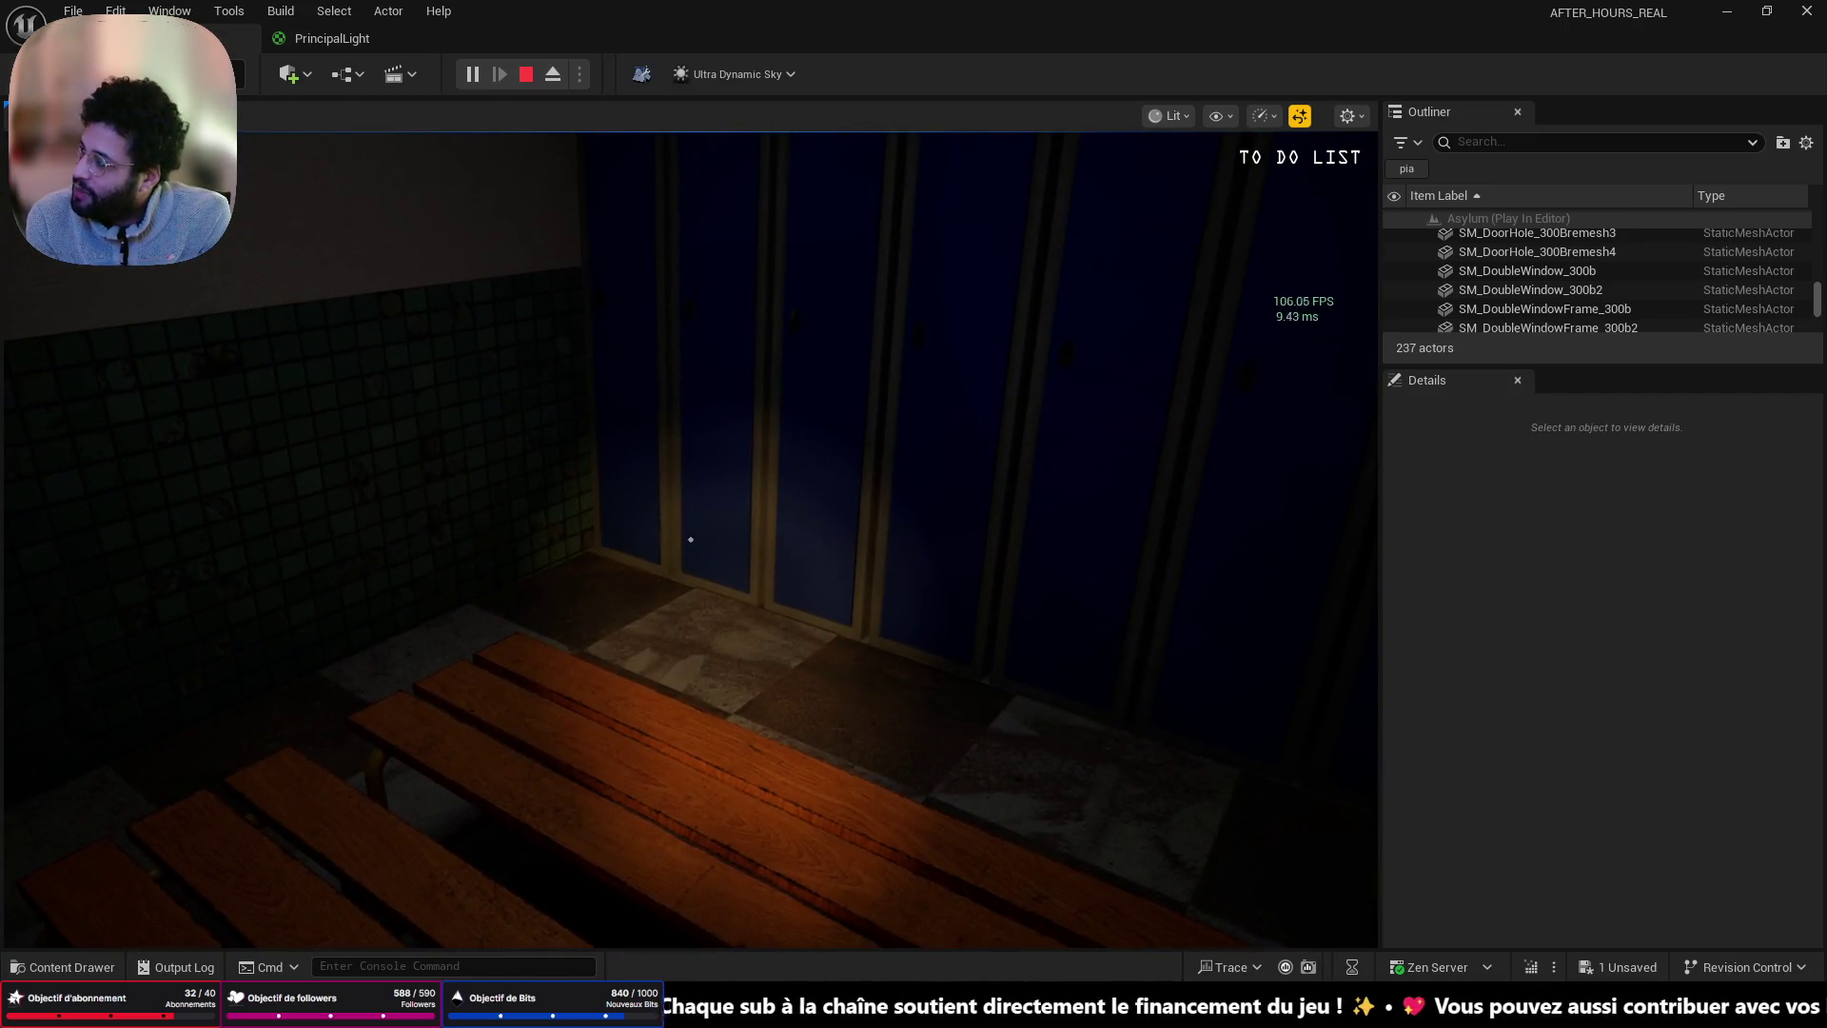
key(Escape)
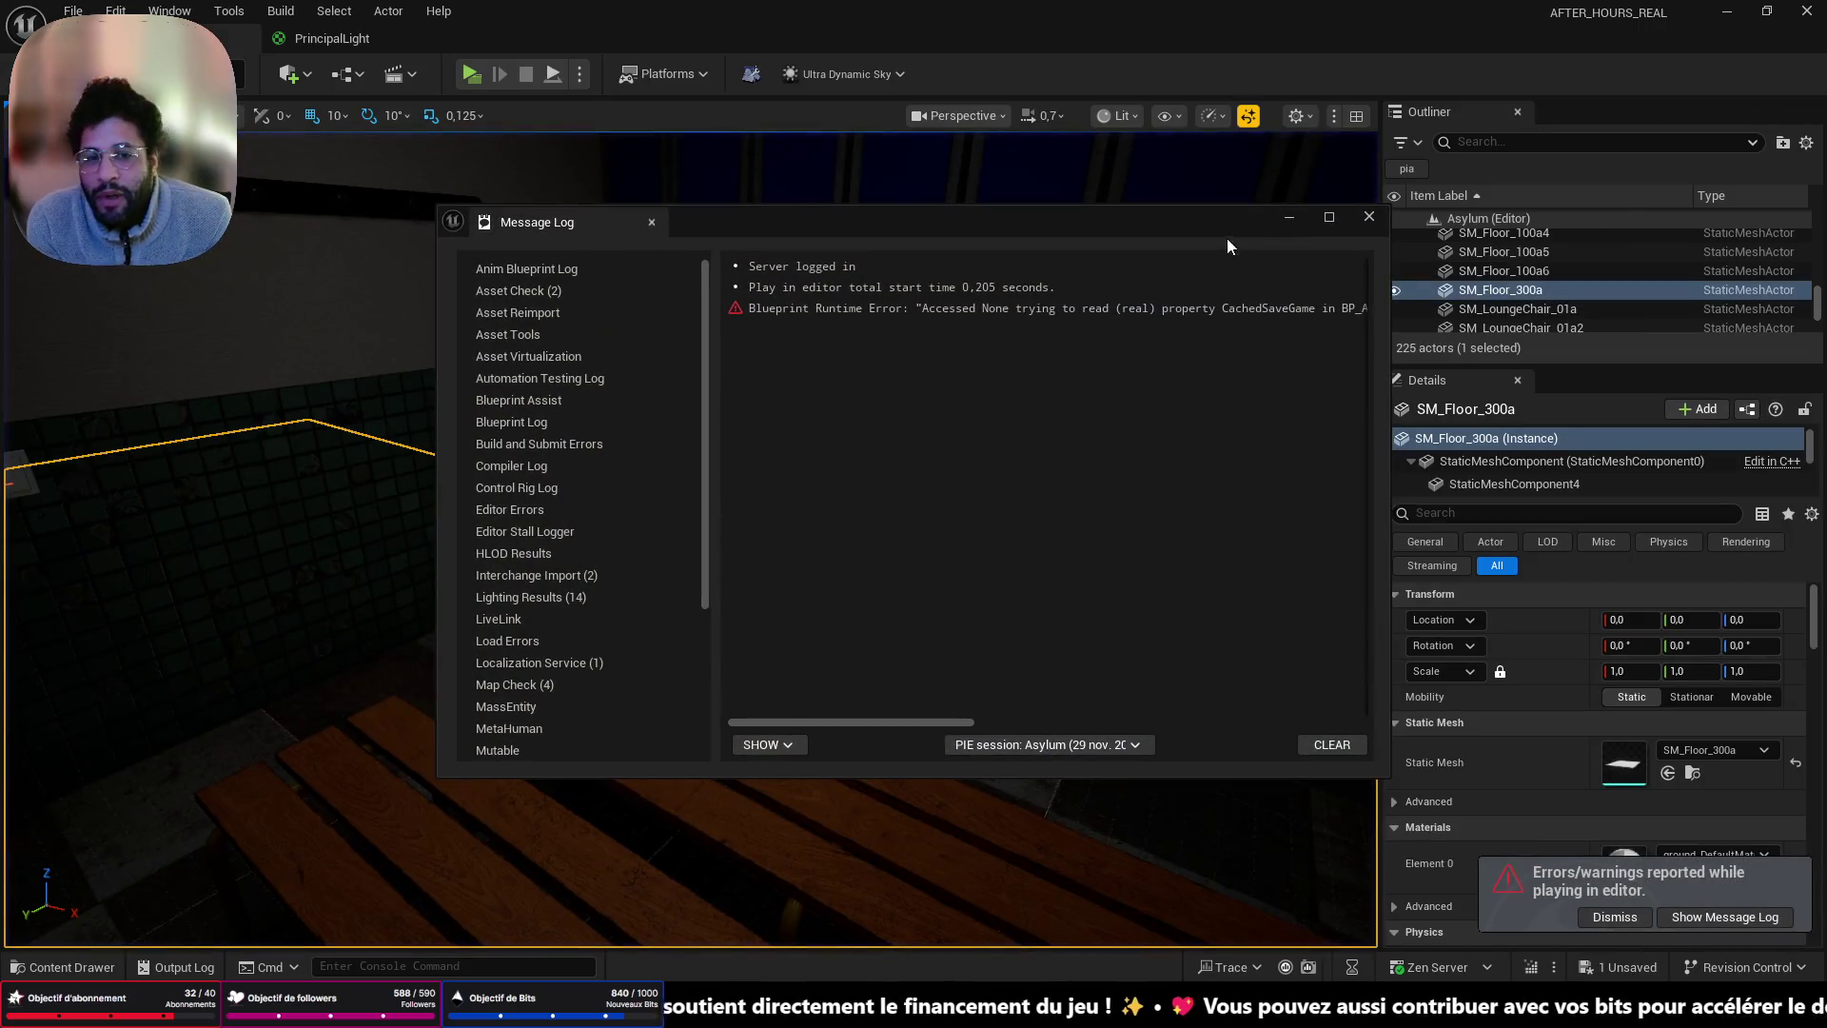
- Move the view back to the corridor and minimize the frozen Blender window
mouse_move(556, 714)
mouse_down()
mouse_move(557, 623)
mouse_move(632, 624)
mouse_move(633, 657)
mouse_up()
mouse_move(788, 409)
mouse_down()
mouse_move(788, 505)
mouse_move(878, 496)
mouse_move(877, 429)
mouse_up()
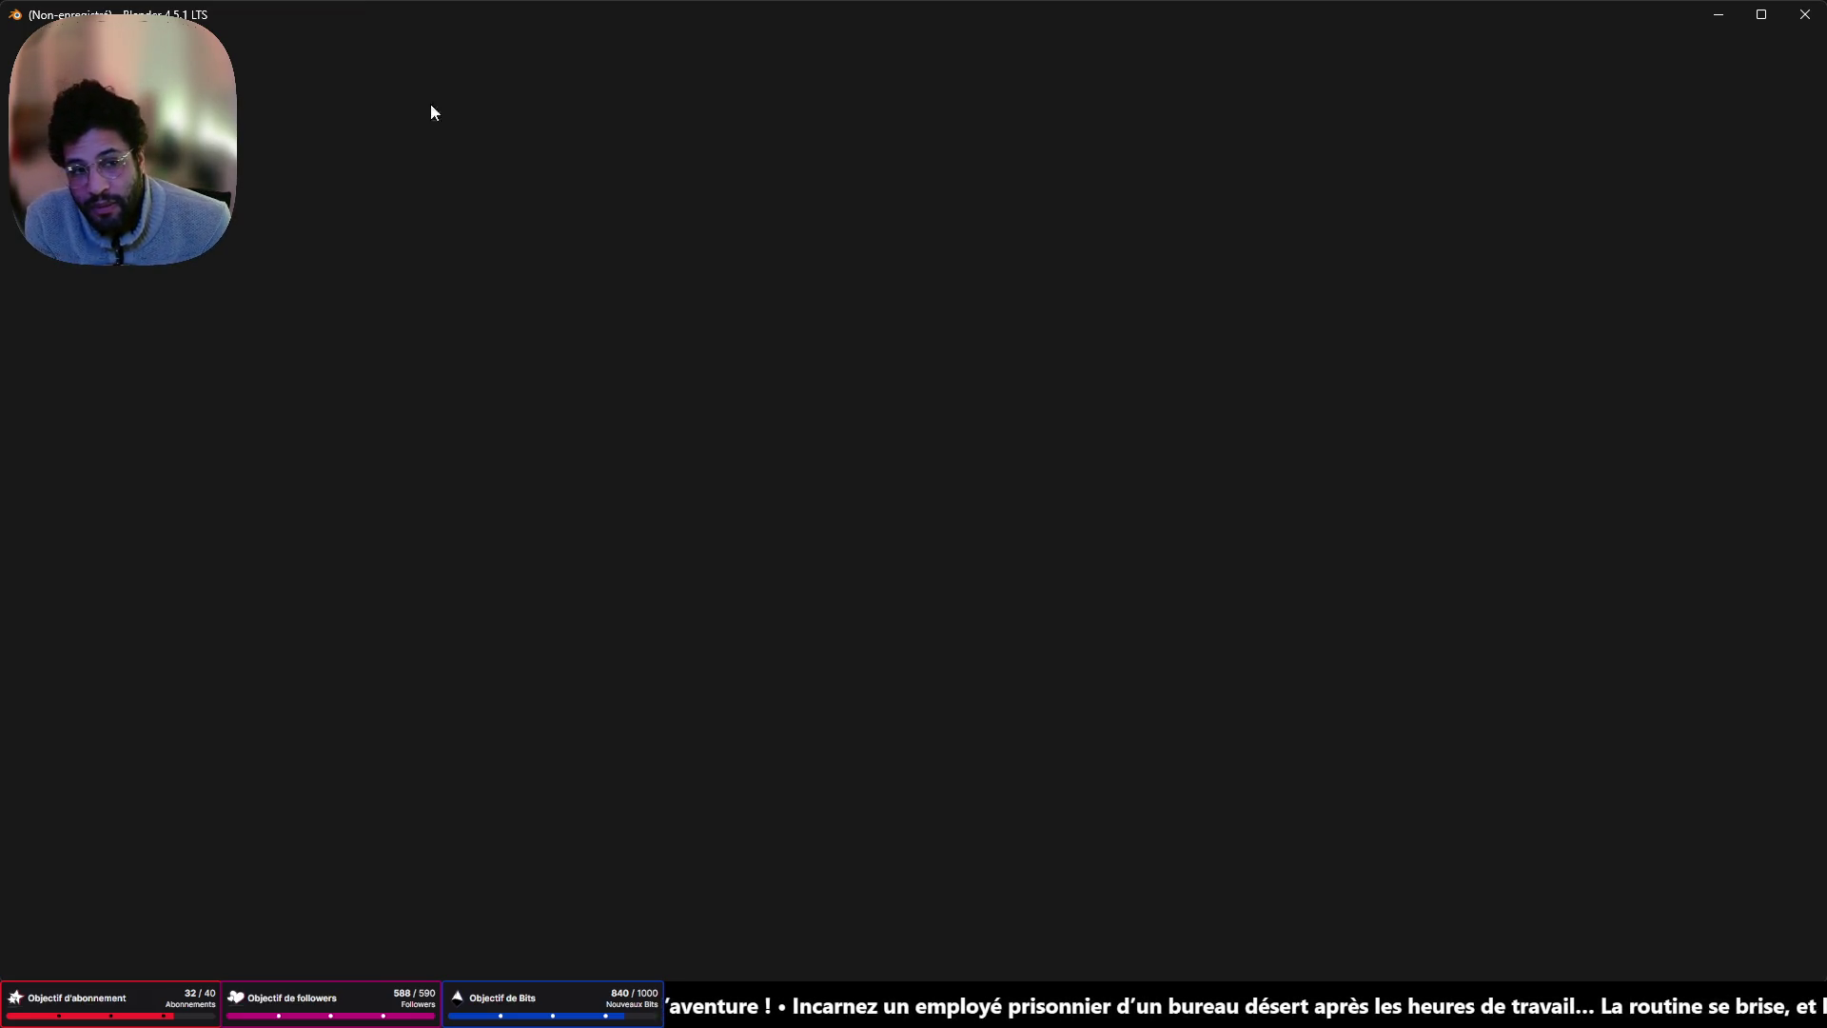
click(1717, 22)
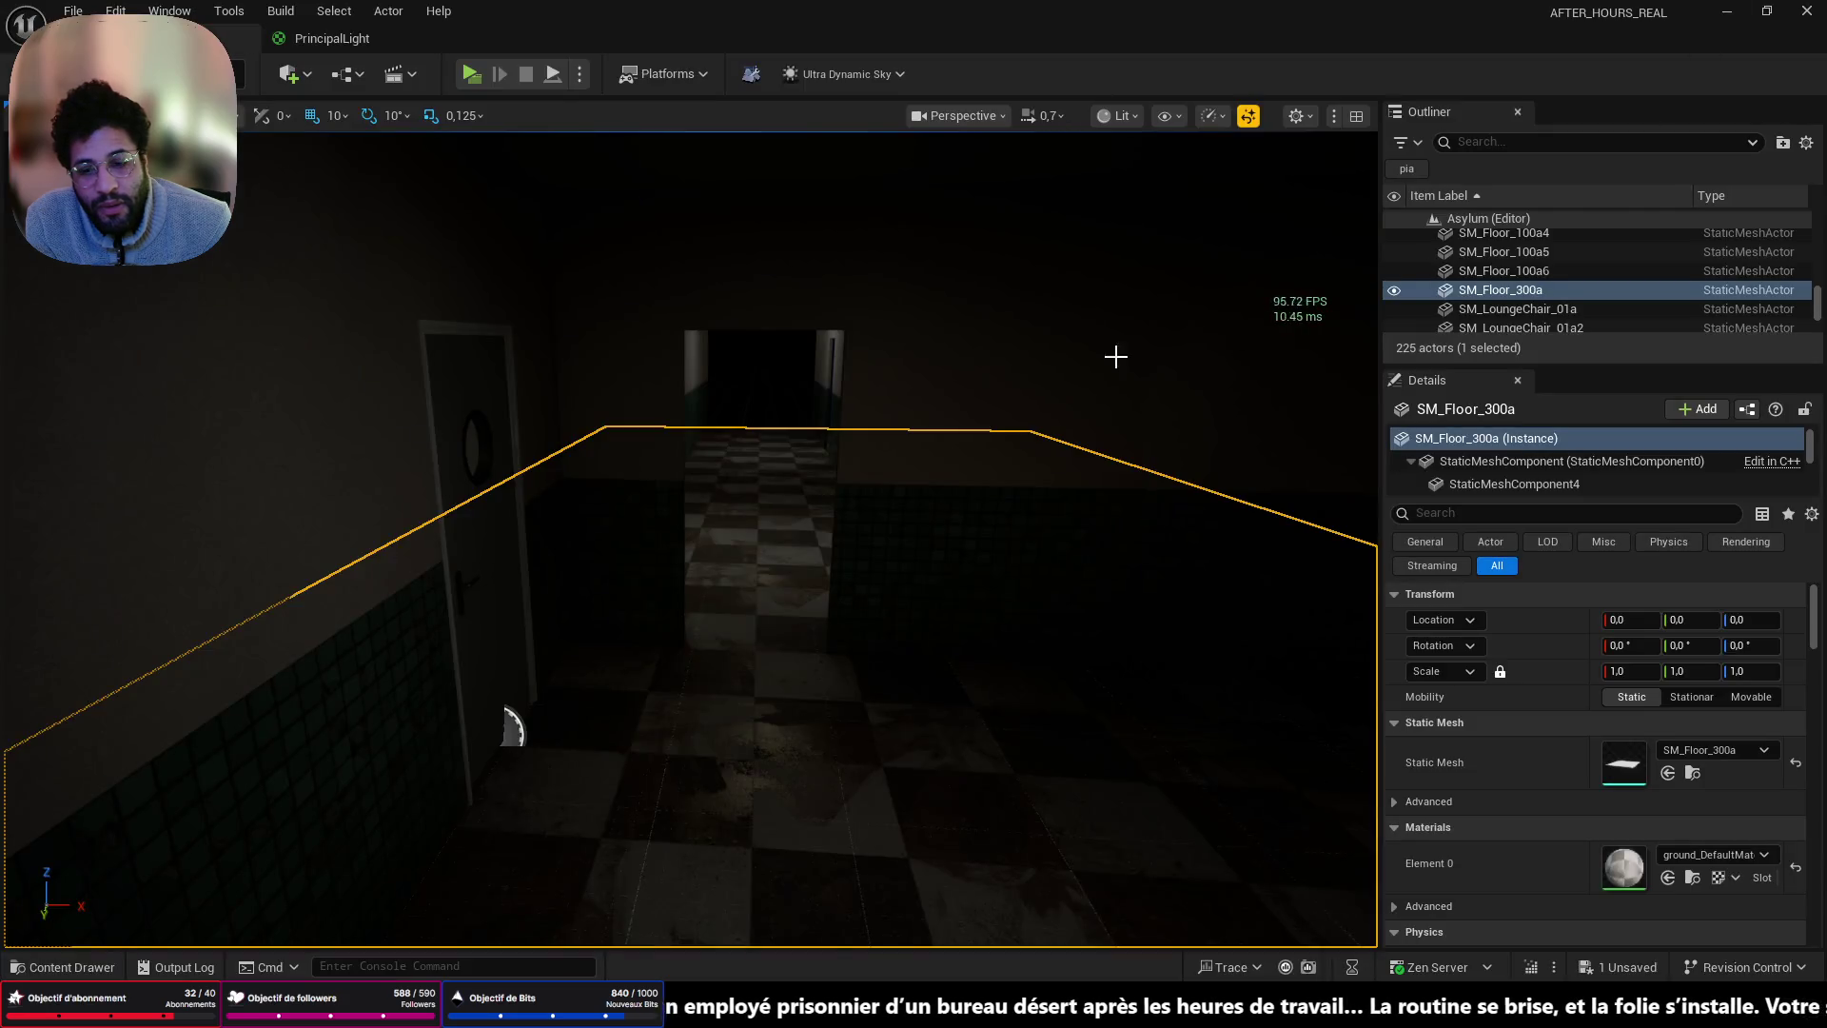
scroll(723, 666, down, 10)
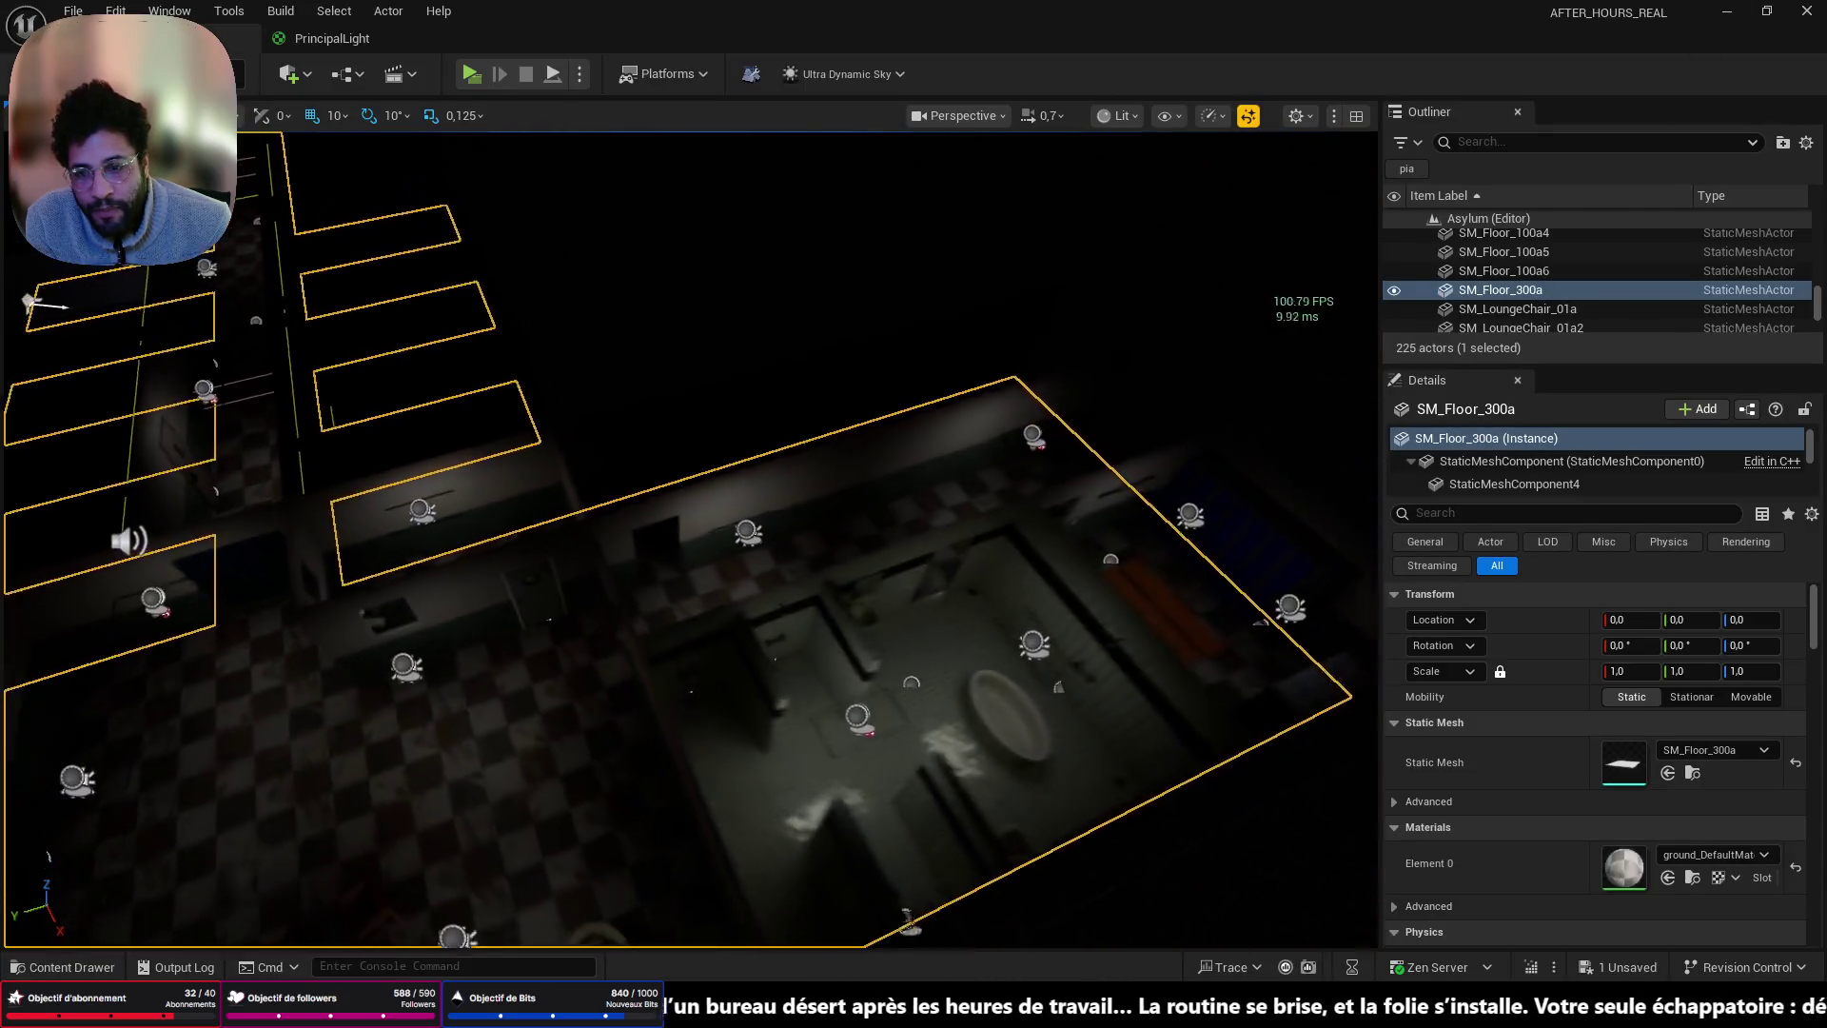
mouse_move(920, 440)
mouse_down()
mouse_move(818, 400)
mouse_move(920, 439)
mouse_up()
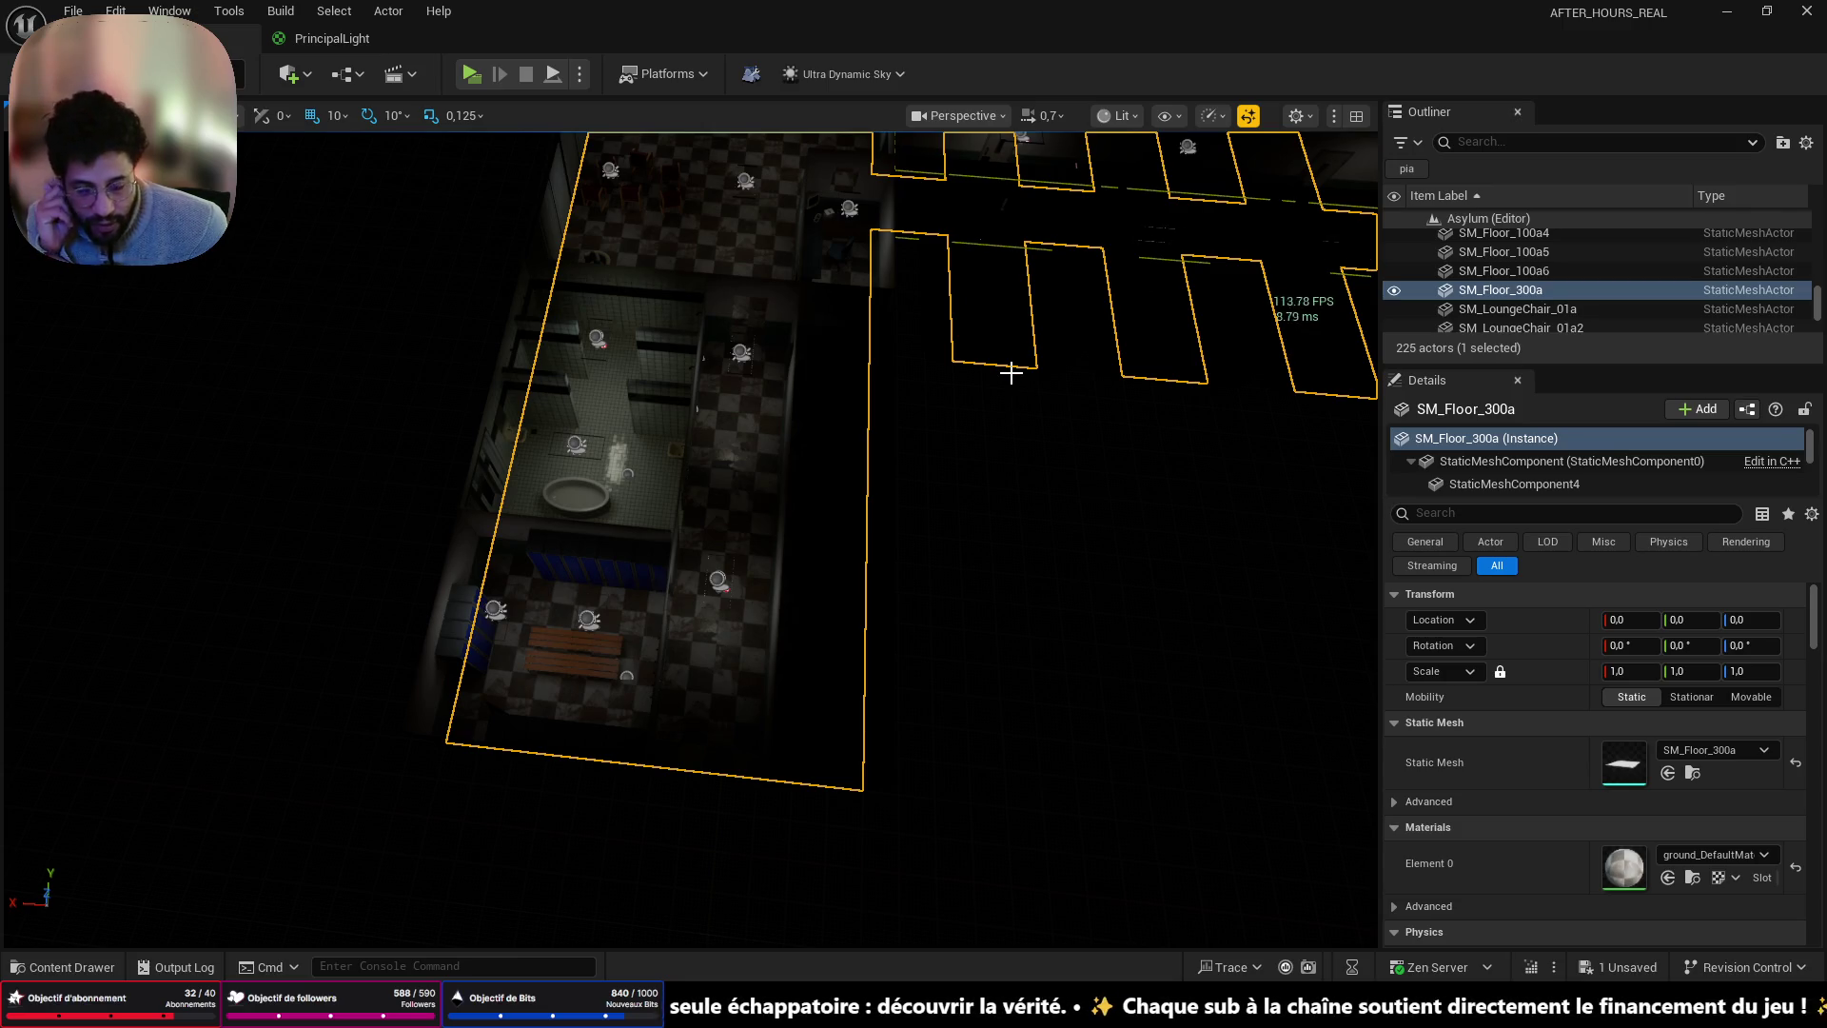
drag(801, 468, 881, 747)
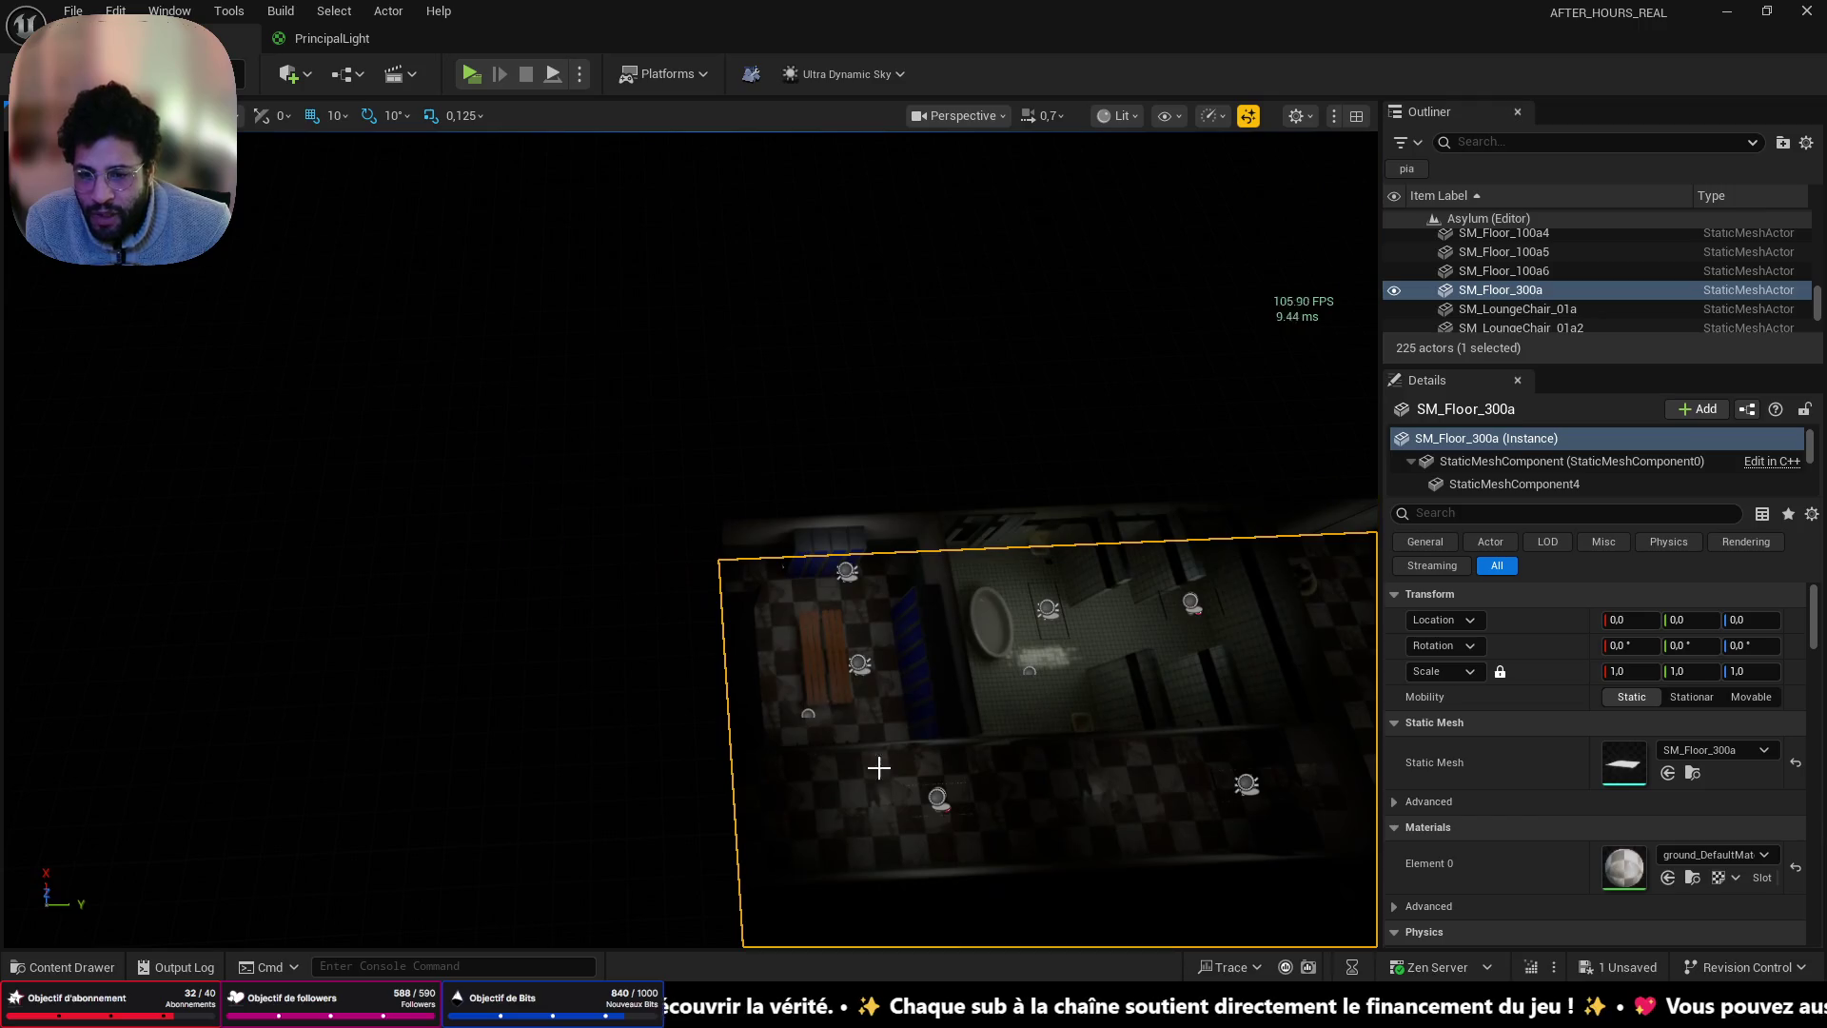
drag(570, 778, 566, 774)
mouse_move(367, 711)
mouse_down()
mouse_move(257, 599)
mouse_move(371, 485)
mouse_move(361, 681)
mouse_up()
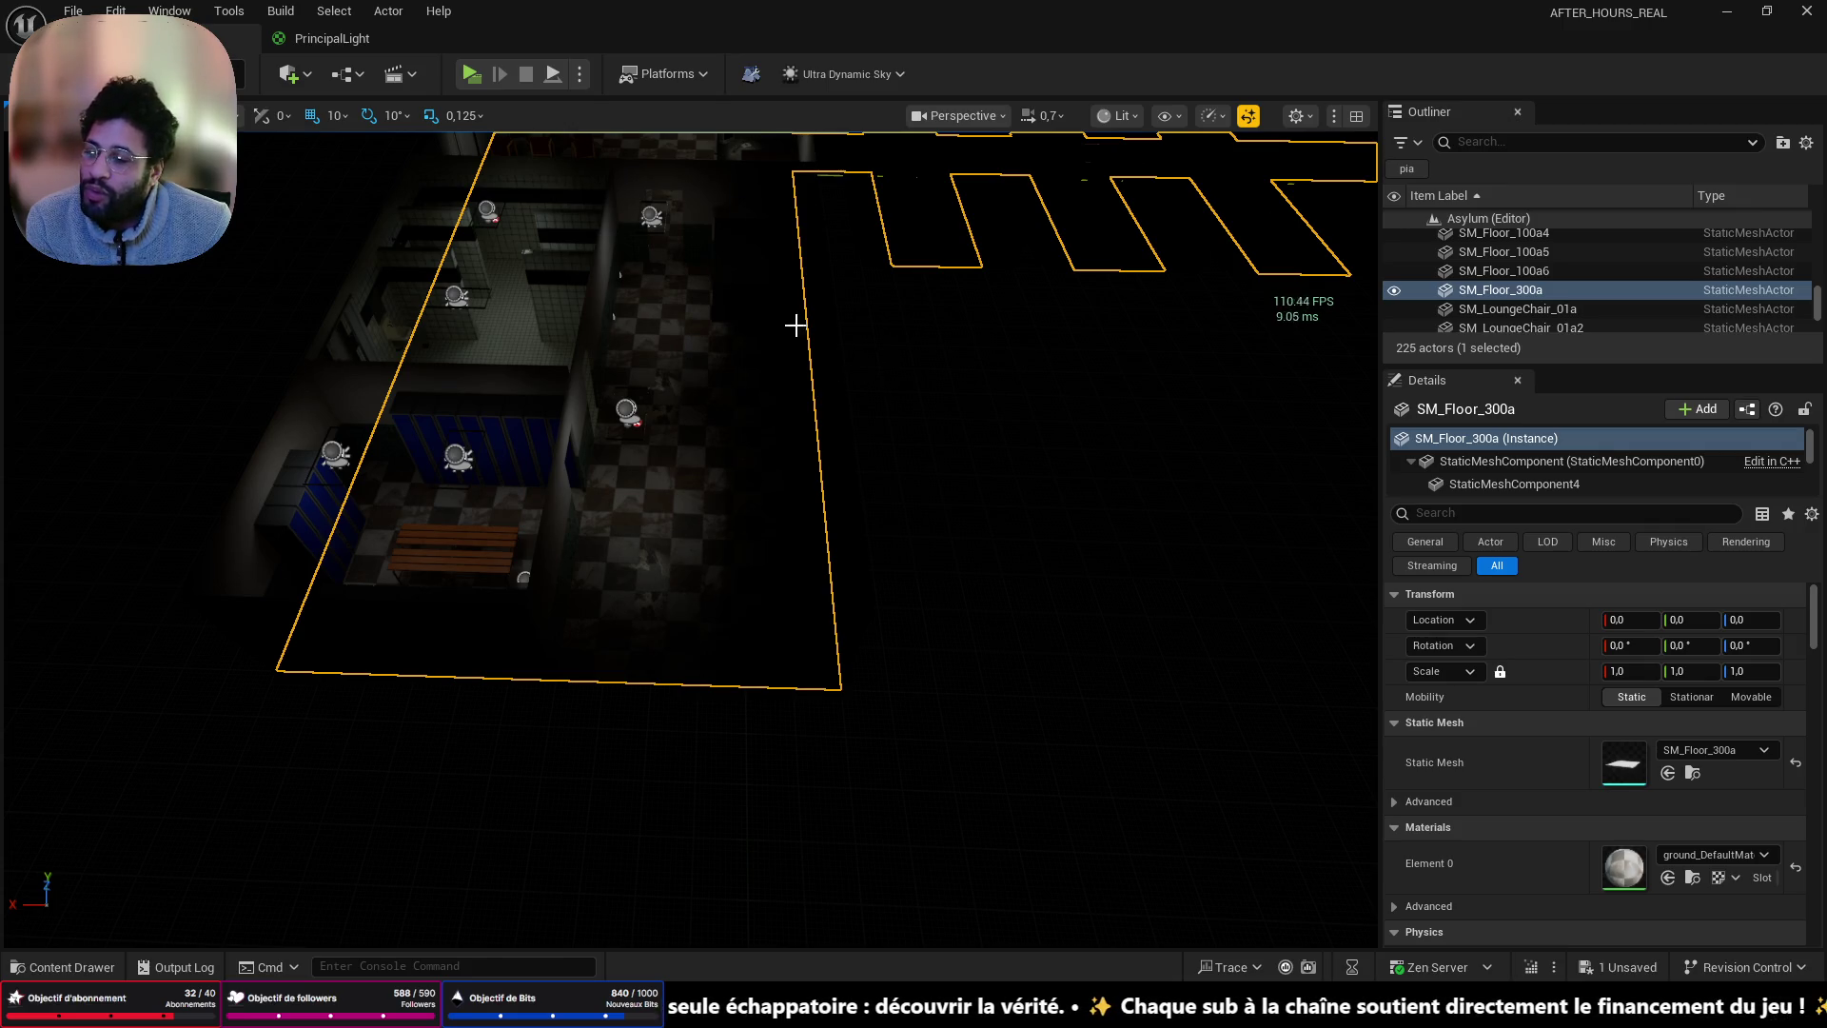
scroll(754, 401, down, 5)
- Fly above the level to look down on the floor pieces and their outlines
scroll(758, 446, up, 4)
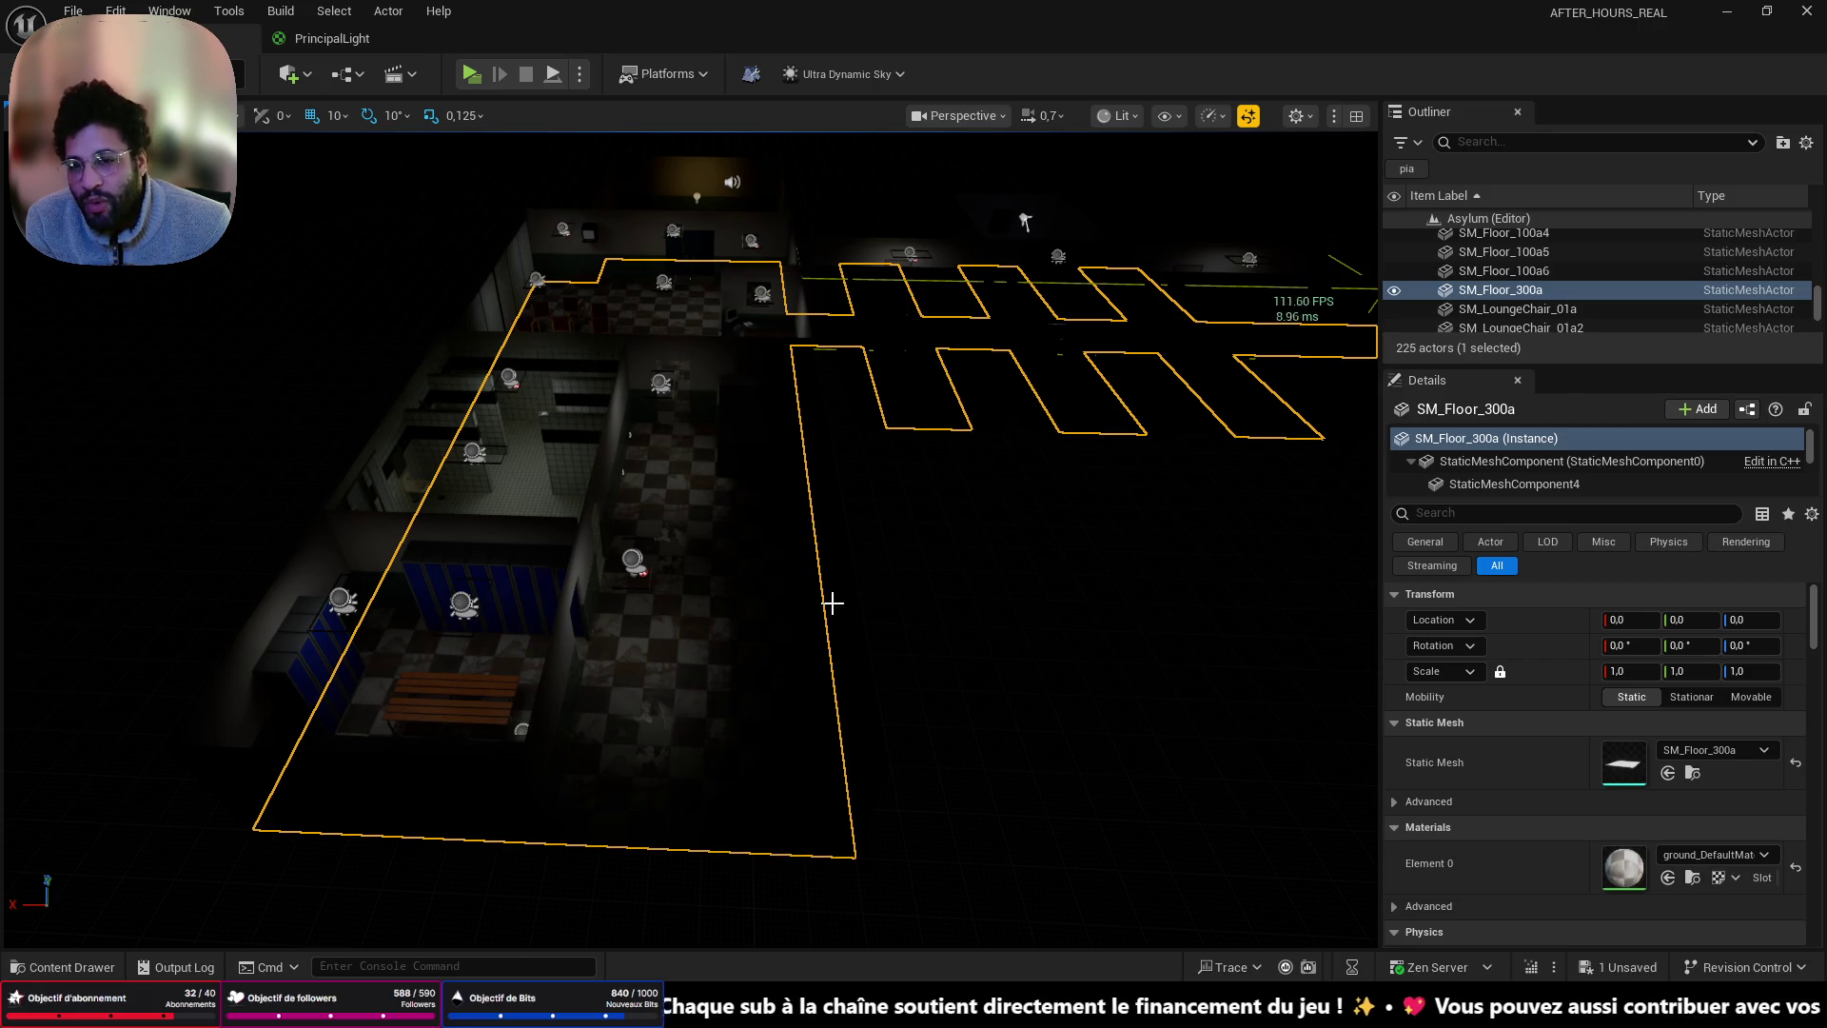
scroll(830, 601, up, 5)
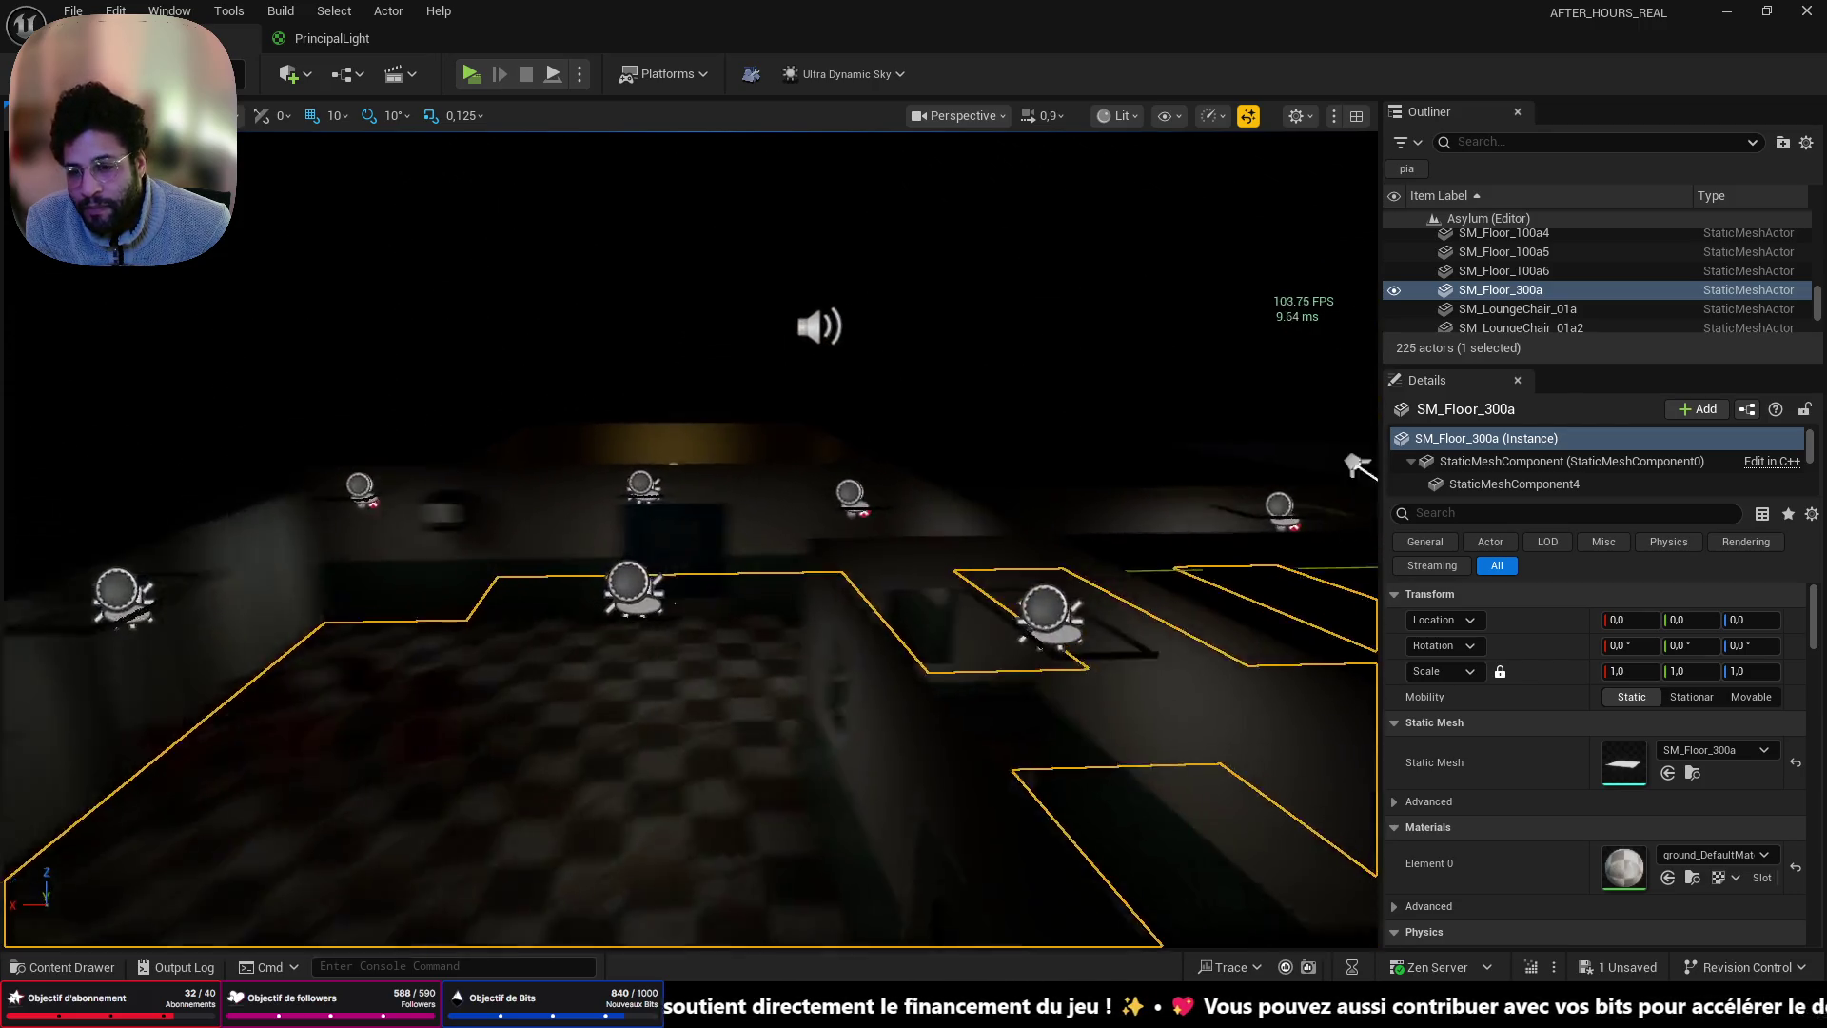
scroll(690, 533, up, 6)
scroll(690, 533, up, 5)
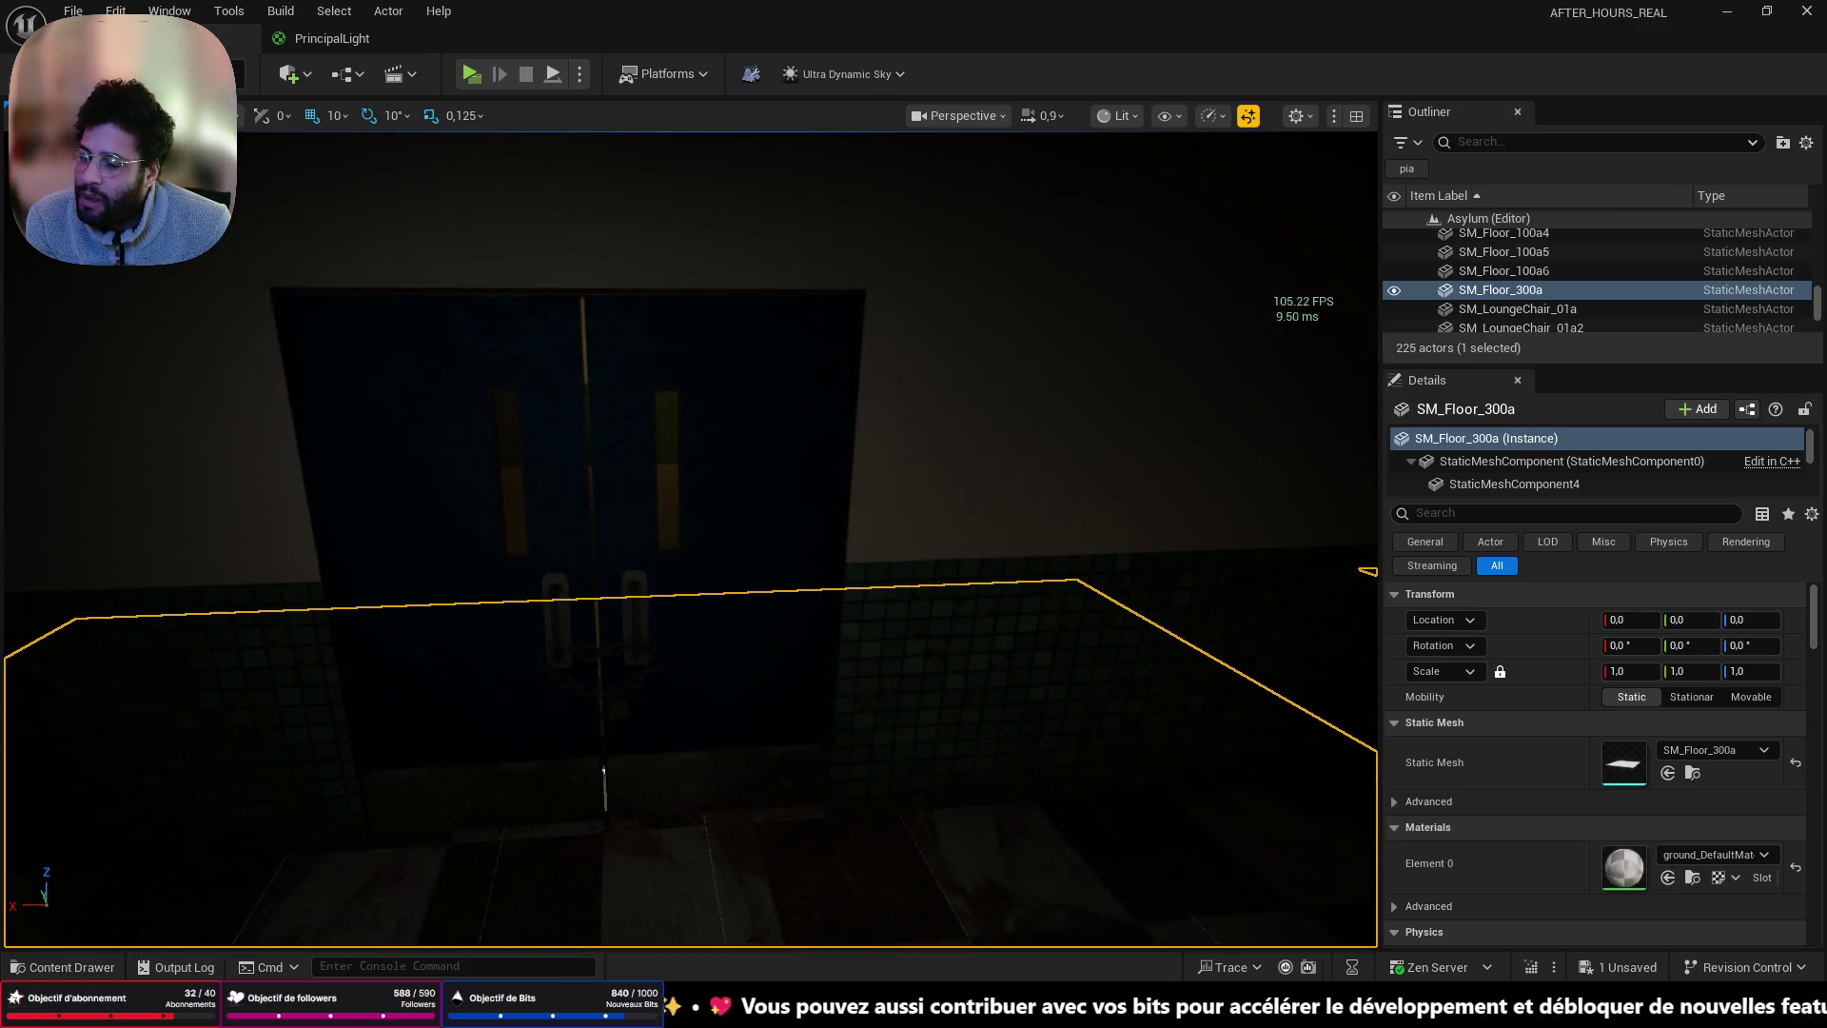
drag(603, 769, 489, 318)
scroll(647, 200, down, 8)
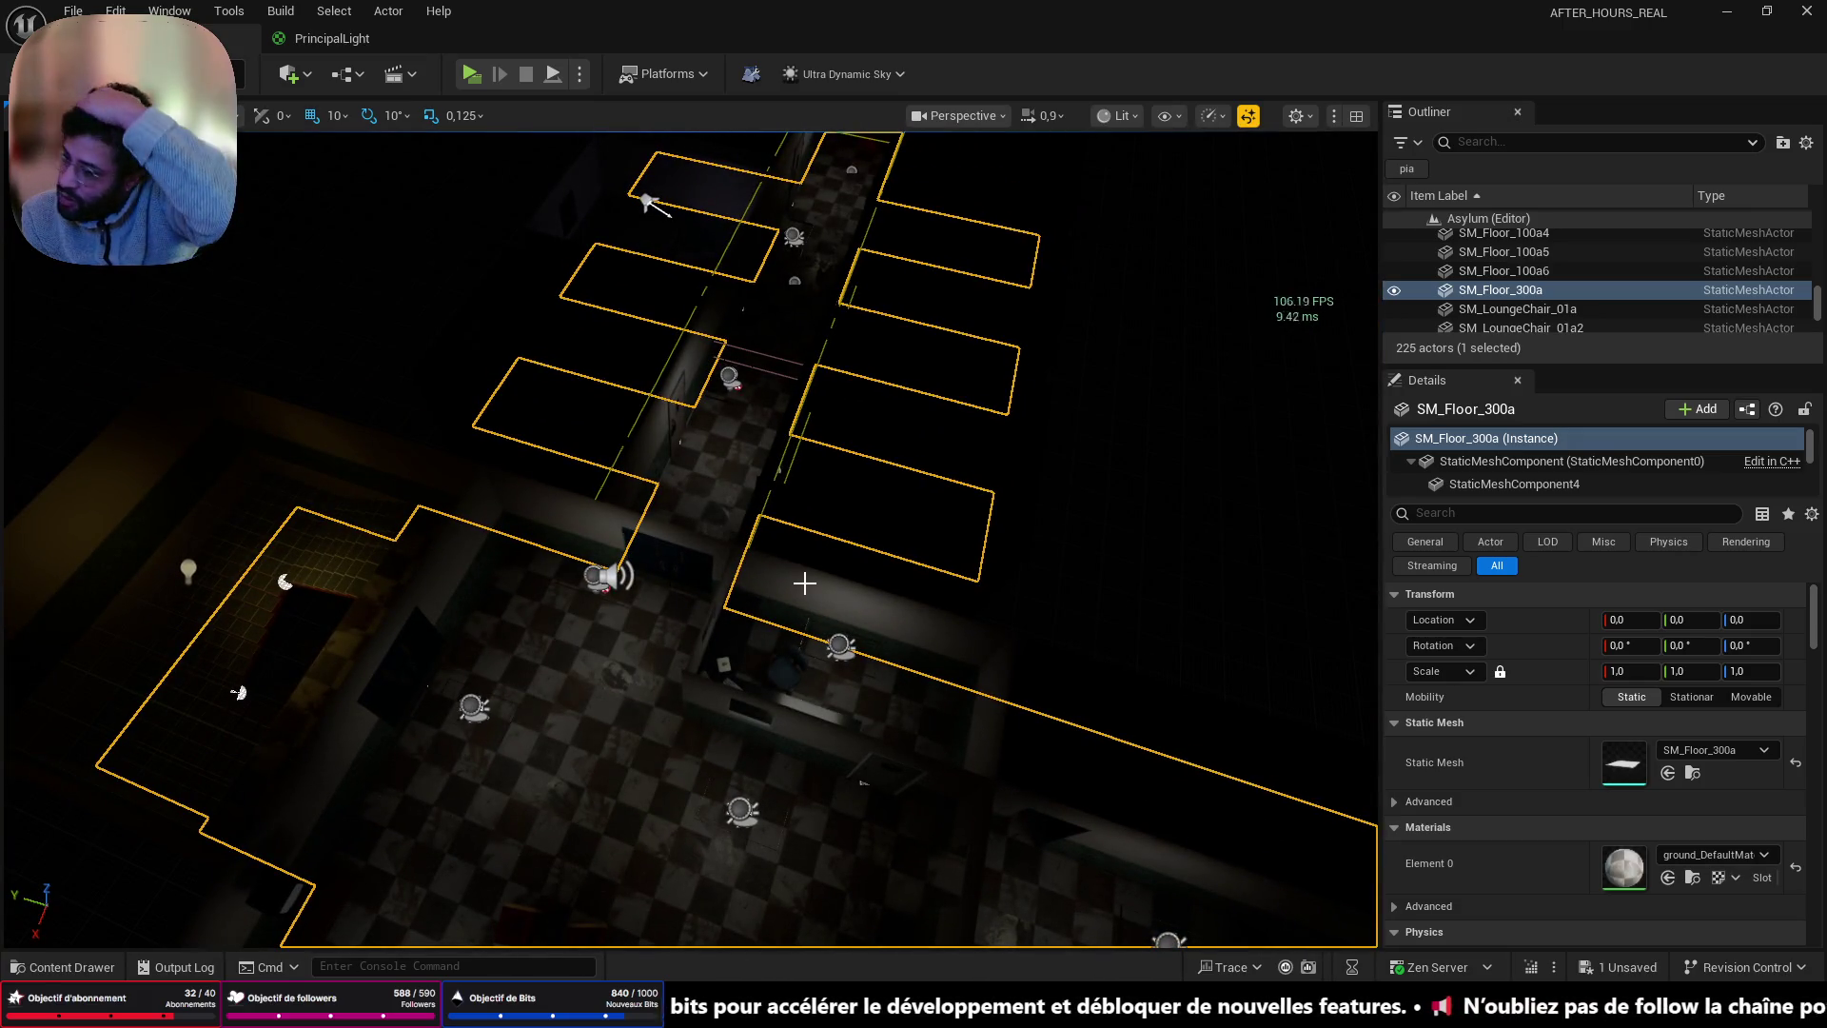
scroll(804, 583, down, 6)
scroll(804, 582, up, 5)
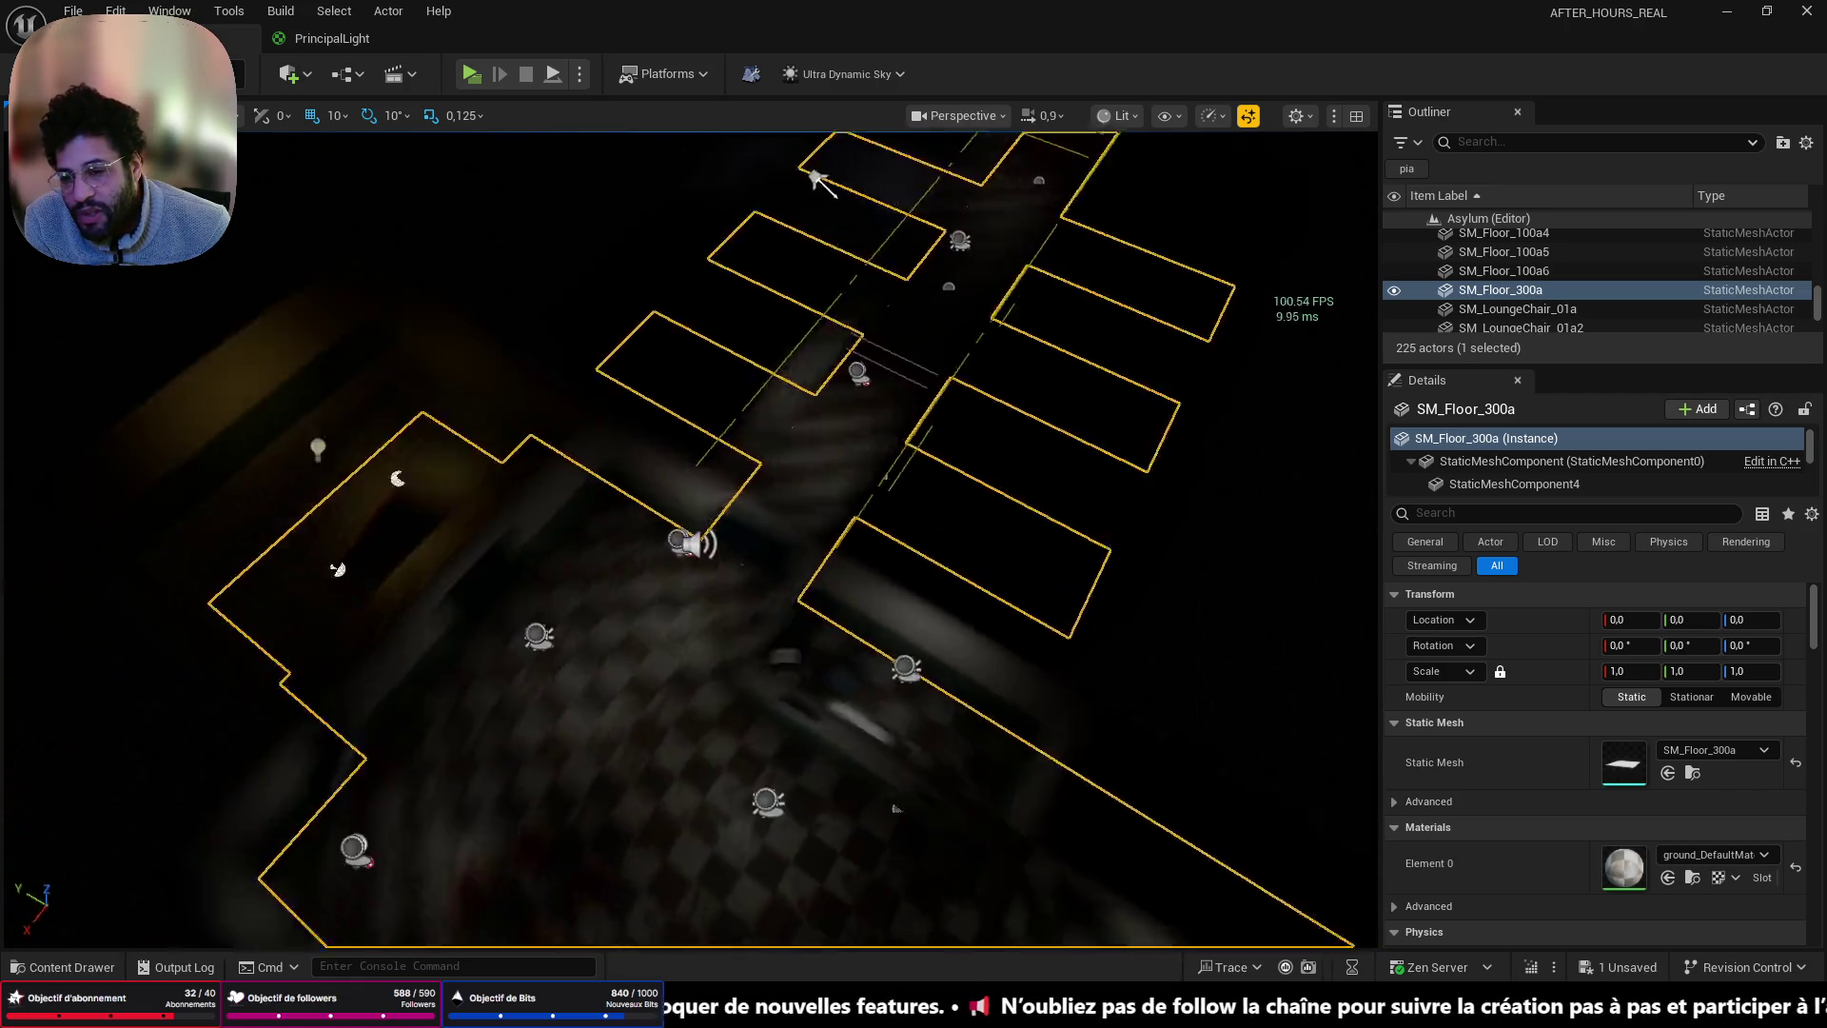
scroll(690, 540, up, 5)
scroll(690, 540, down, 5)
scroll(690, 540, up, 6)
scroll(612, 753, down, 3)
mouse_move(613, 753)
mouse_down()
mouse_move(812, 618)
mouse_move(615, 297)
mouse_up()
scroll(812, 619, up, 3)
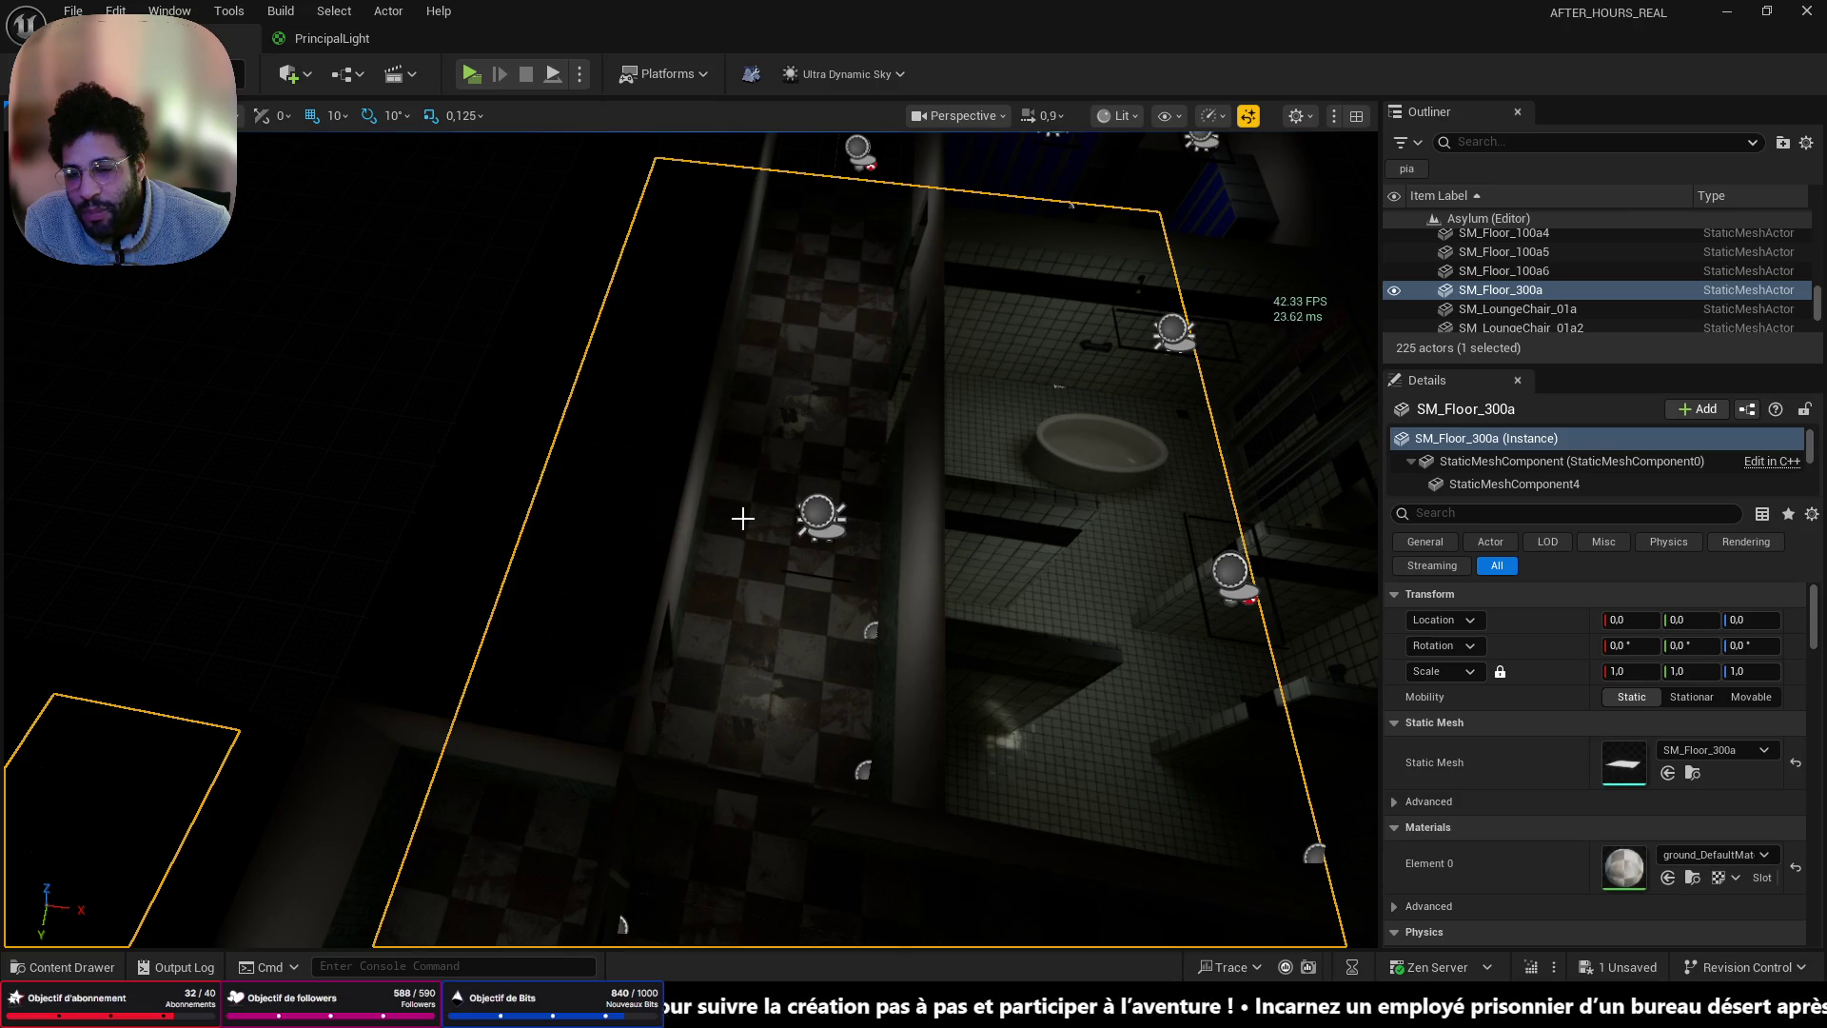
- Fly low across the checkered floors and deselect the SM_Floor_300a piece
mouse_move(706, 571)
mouse_down()
mouse_move(706, 637)
mouse_move(712, 566)
mouse_move(628, 514)
mouse_move(666, 562)
mouse_move(623, 550)
mouse_move(439, 944)
mouse_move(742, 848)
mouse_move(1237, 162)
mouse_up()
mouse_move(723, 533)
mouse_down()
mouse_move(762, 429)
mouse_move(607, 726)
mouse_up()
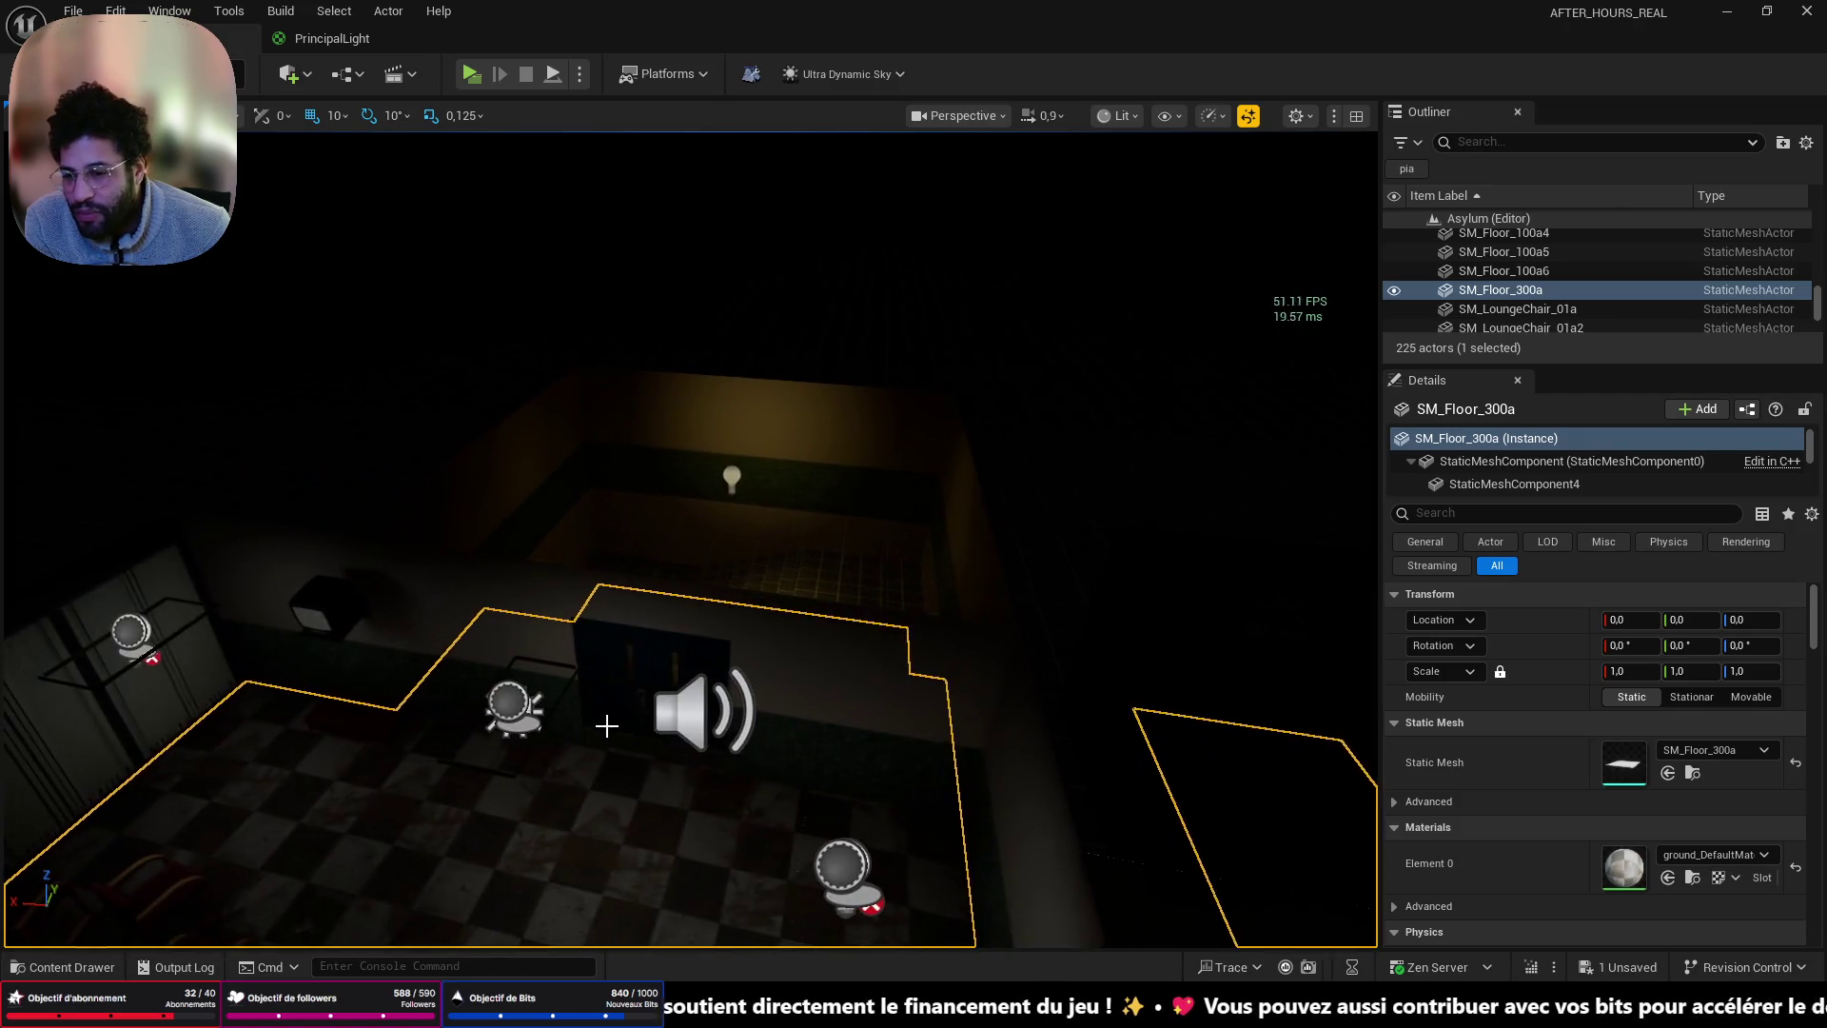
mouse_move(558, 650)
mouse_down()
mouse_move(571, 618)
mouse_move(590, 666)
mouse_move(552, 666)
mouse_up()
mouse_move(509, 769)
mouse_down()
mouse_move(596, 754)
mouse_move(611, 814)
mouse_move(647, 804)
mouse_move(678, 832)
mouse_move(856, 571)
mouse_move(1095, 380)
mouse_move(1318, 240)
mouse_move(830, 574)
mouse_up()
click(885, 765)
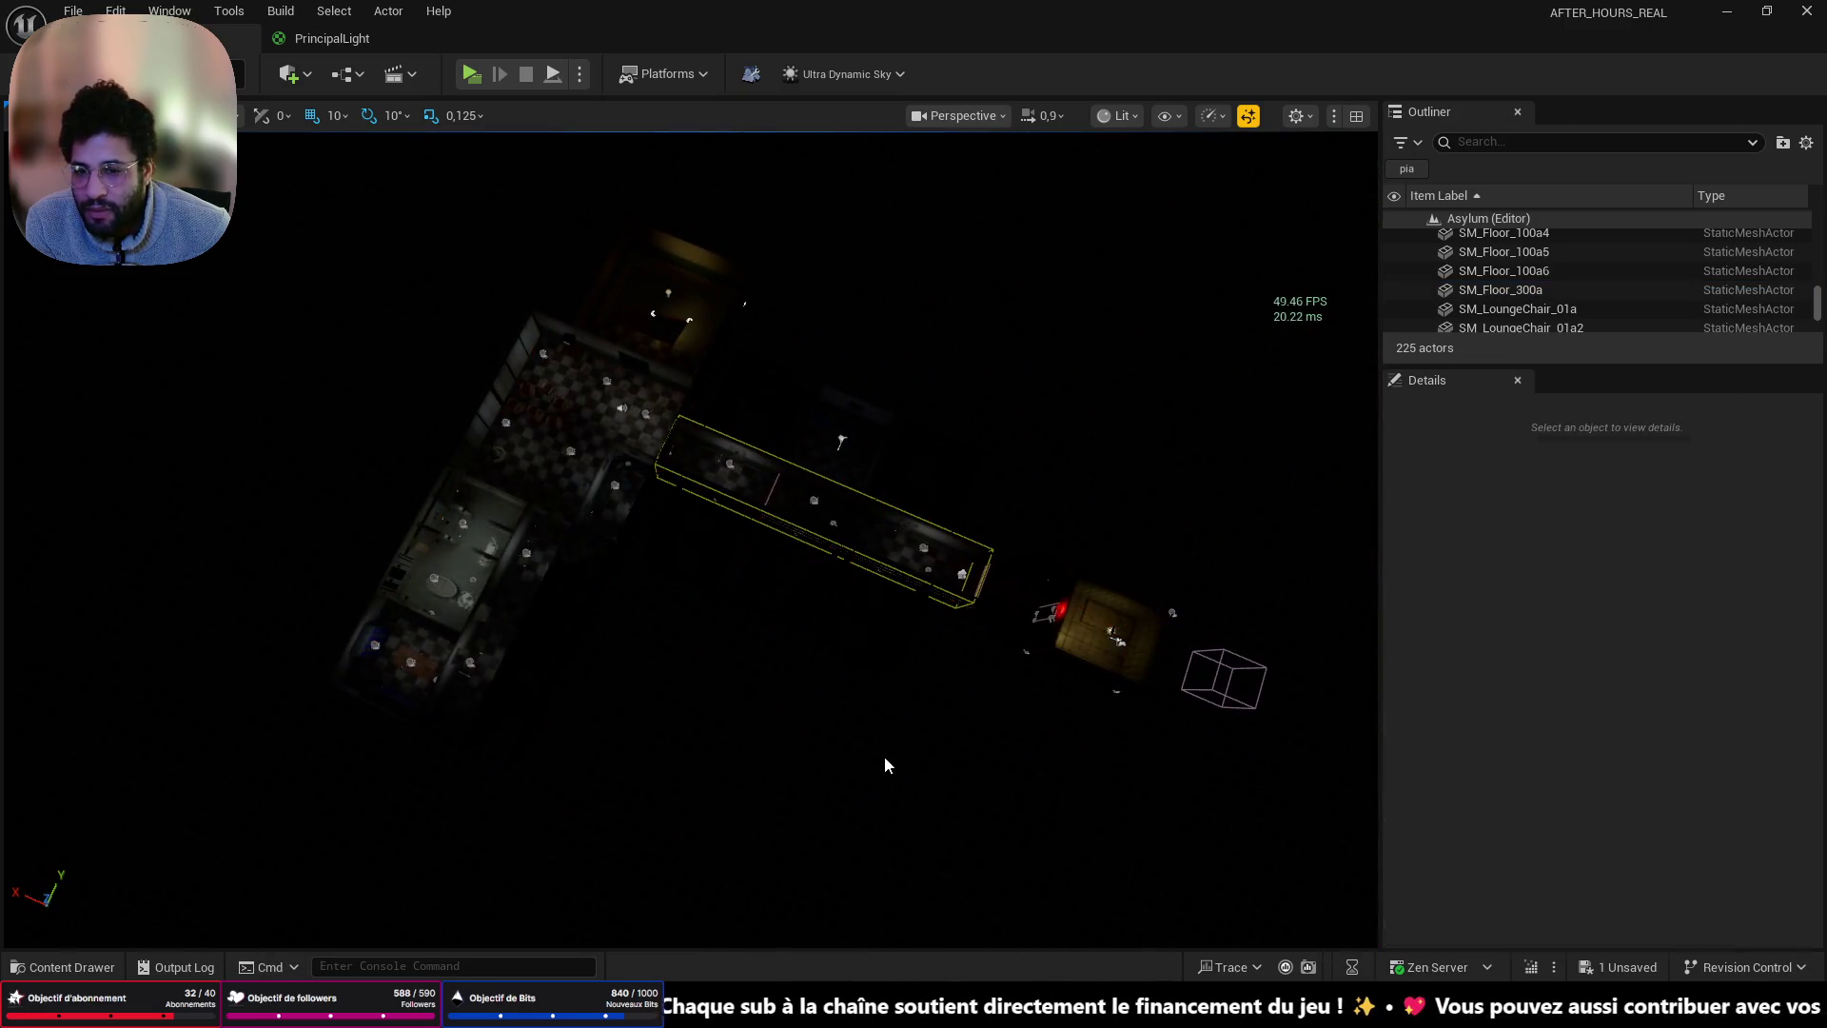
- Switch the Unreal viewport to Unlit rendering and turn the view so the corridor runs vertically
drag(1036, 314, 1037, 240)
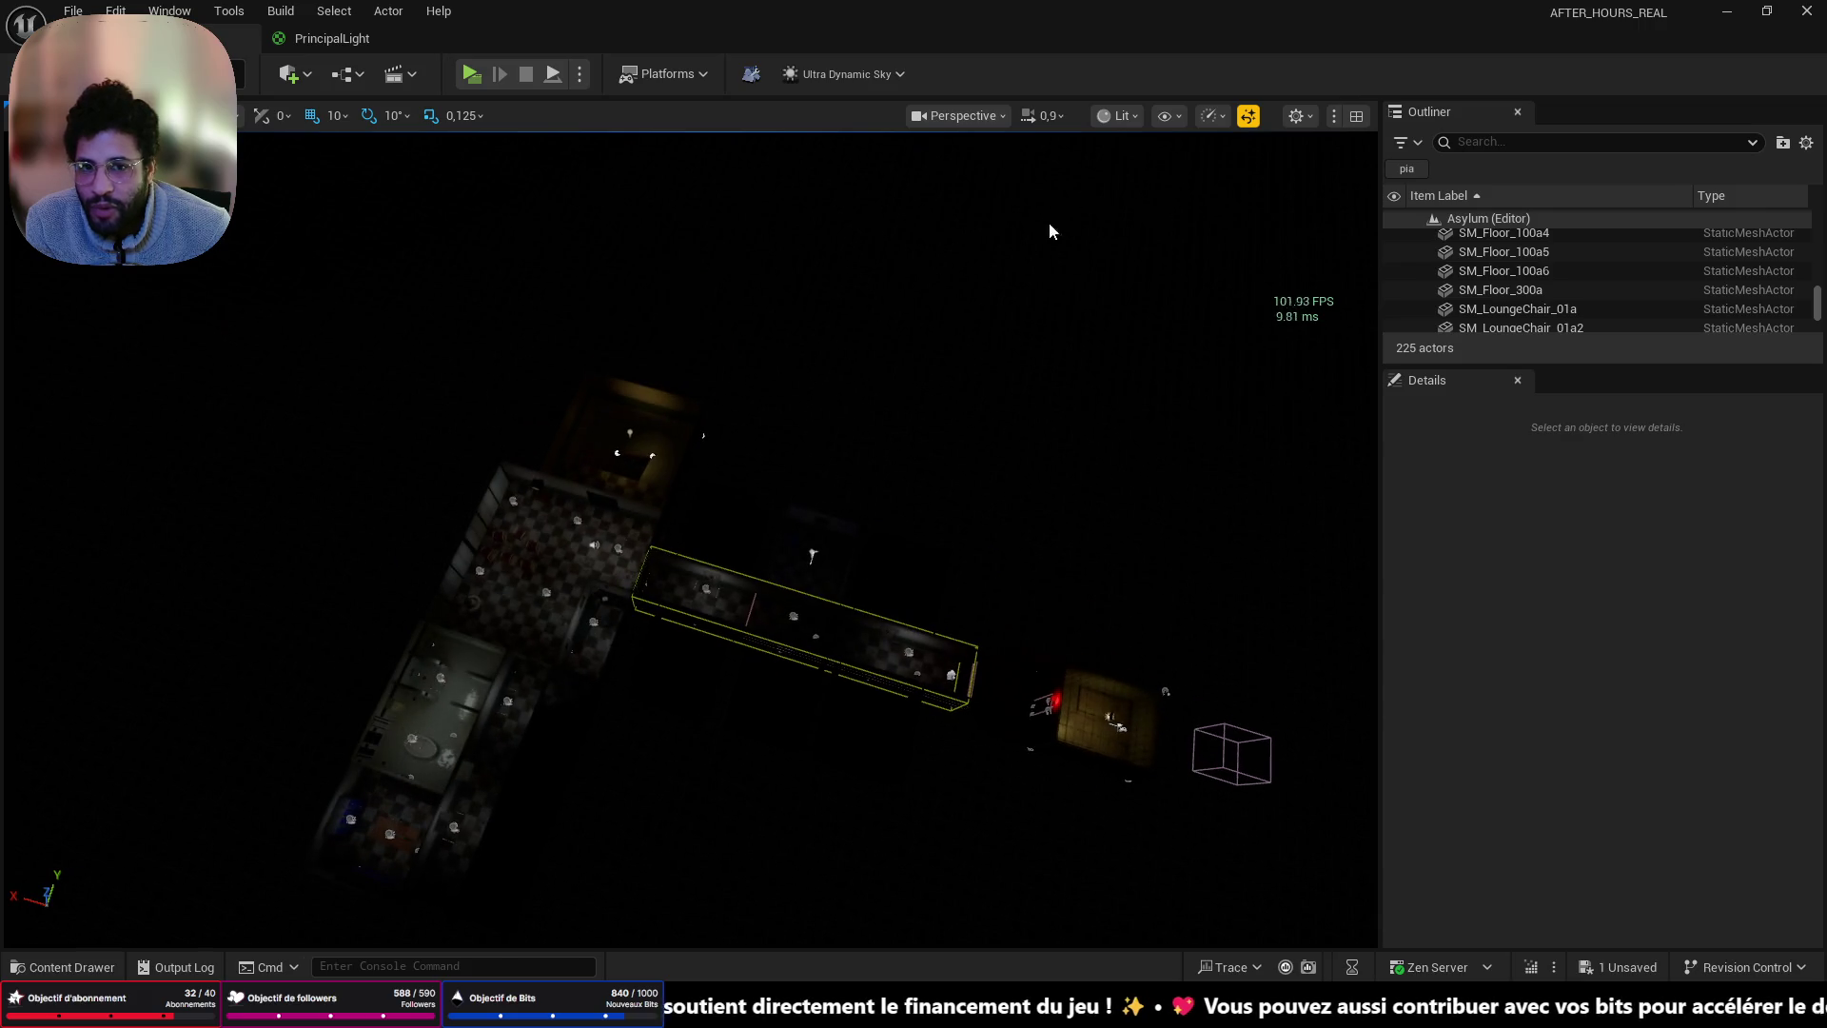
click(1126, 117)
click(1138, 205)
mouse_move(962, 447)
mouse_down()
mouse_move(799, 448)
mouse_move(980, 420)
mouse_up()
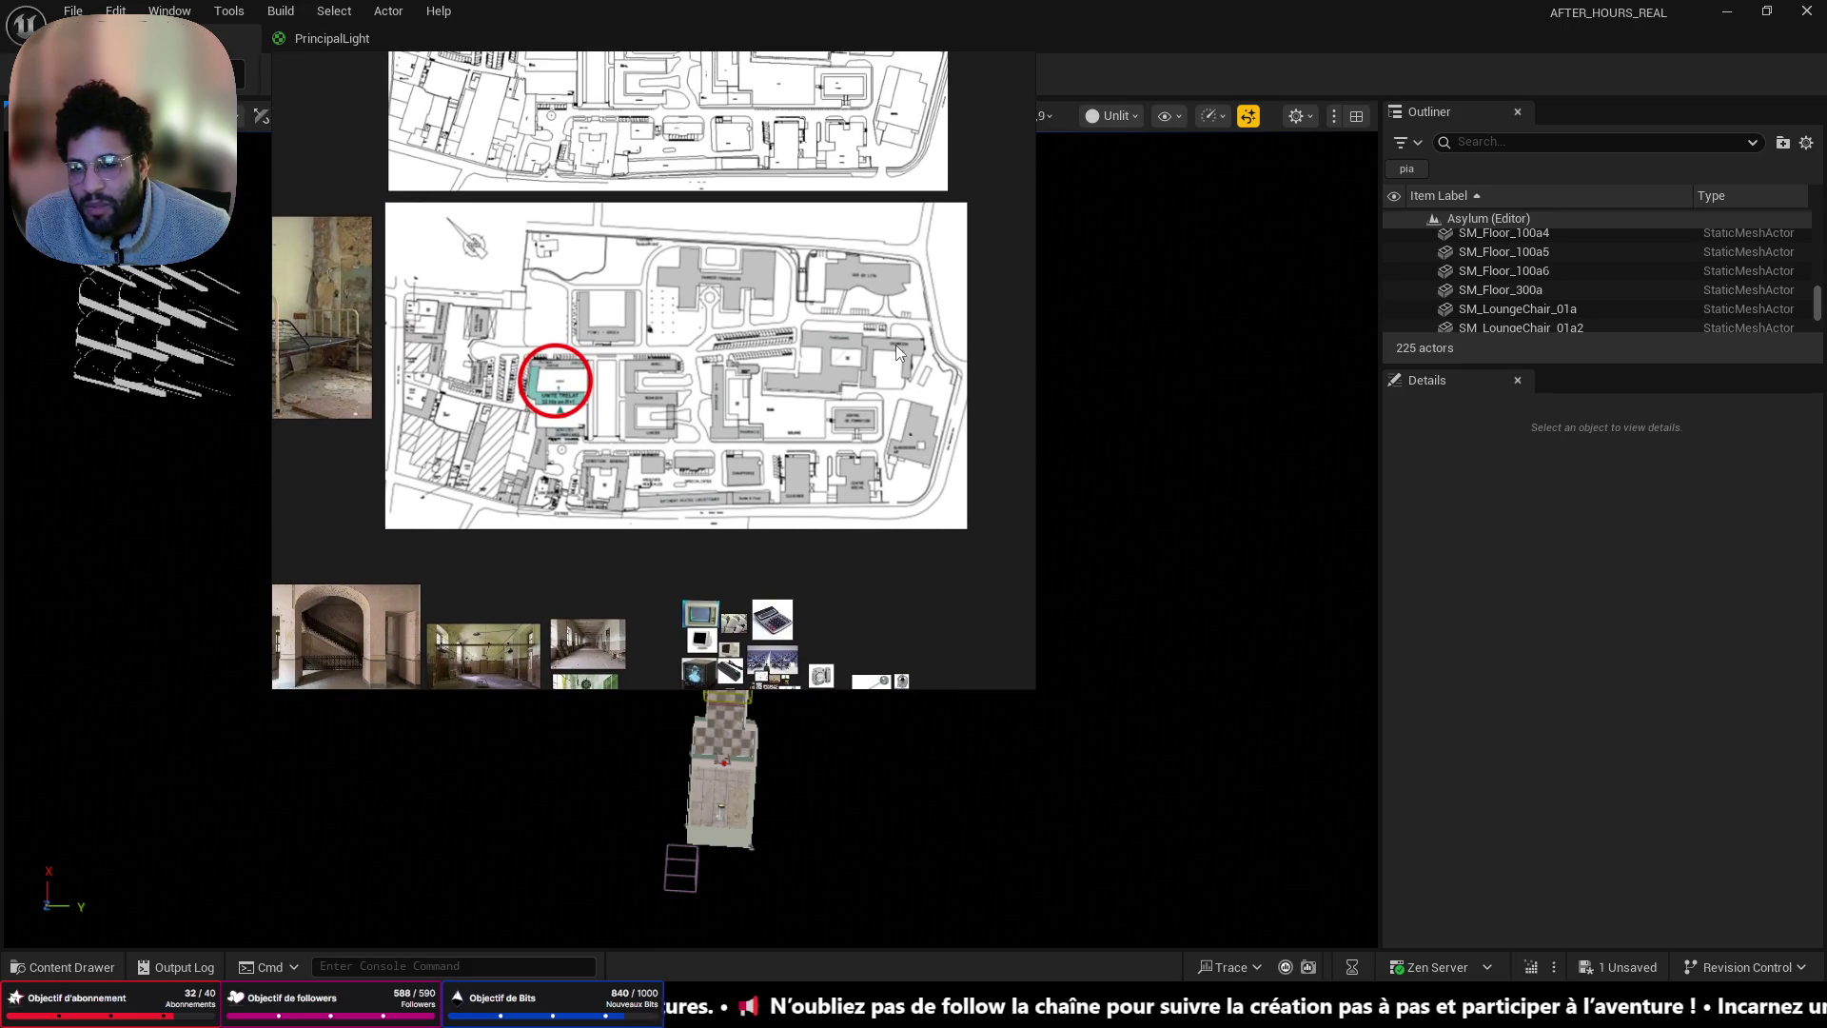
- Zoom in and out on the hospital site-plan maps, then minimize the after hours board
scroll(869, 360, up, 5)
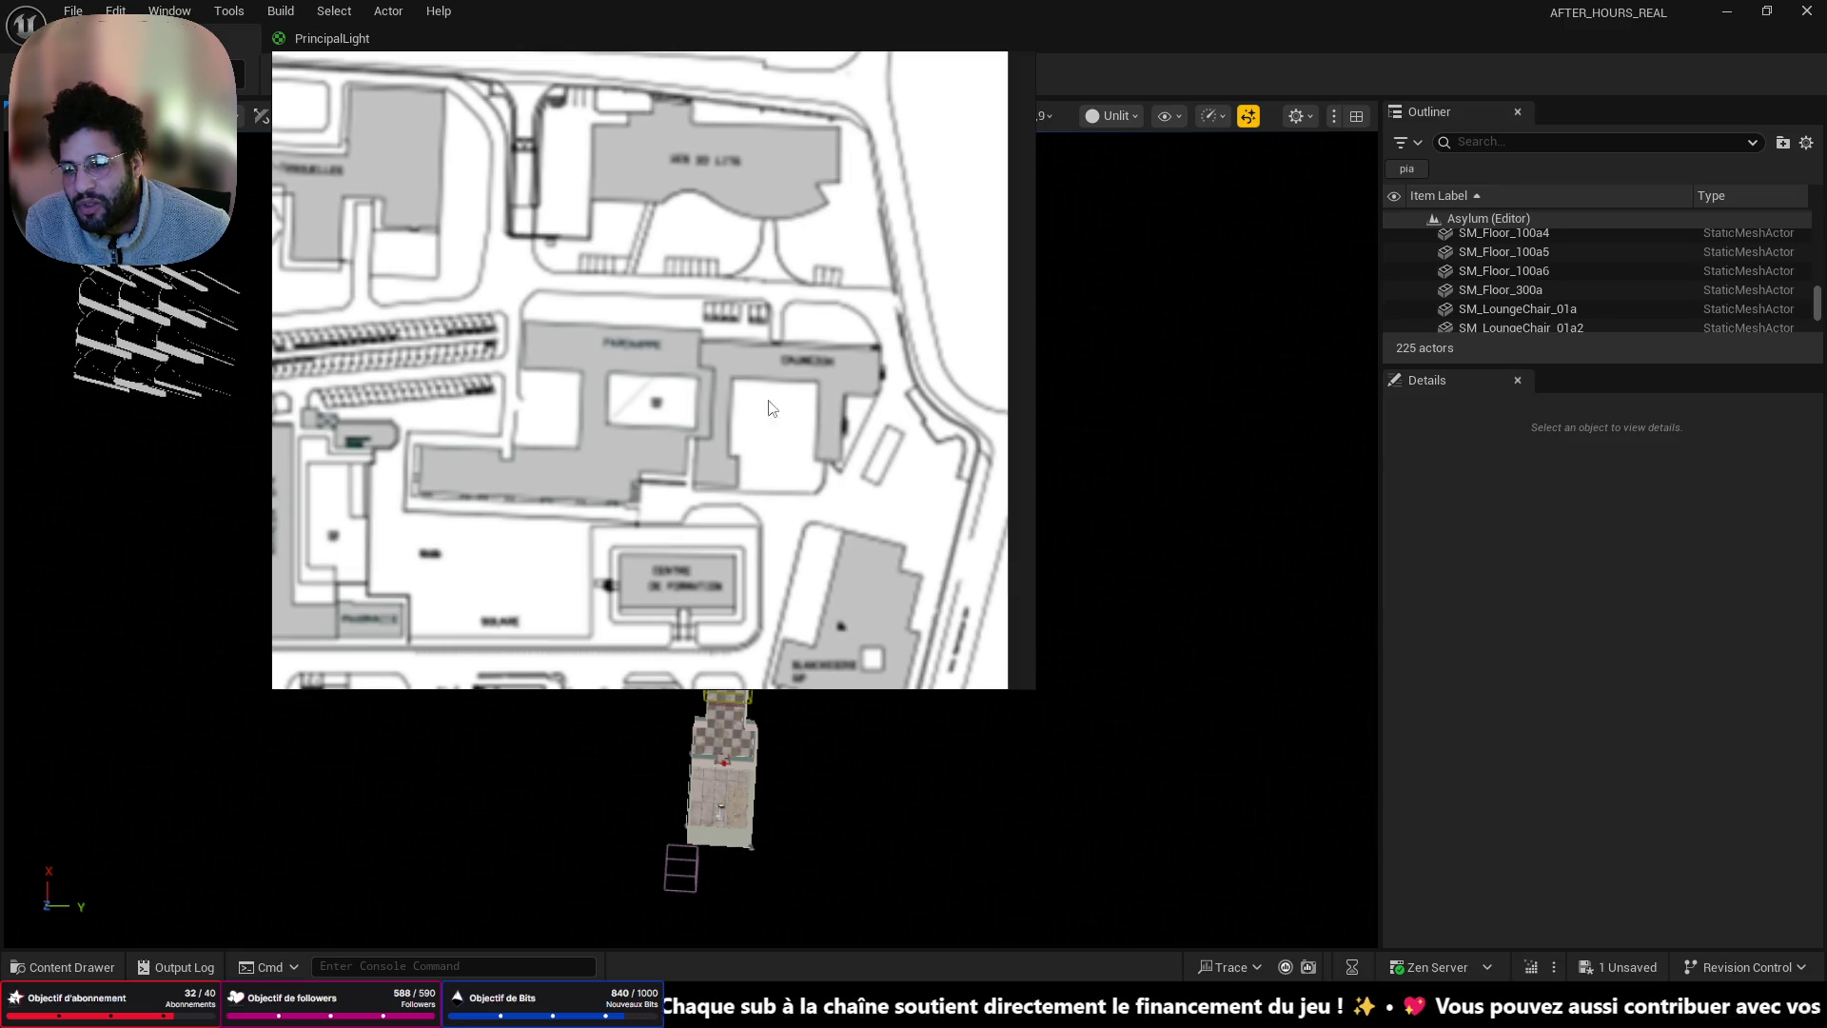
scroll(591, 377, down, 2)
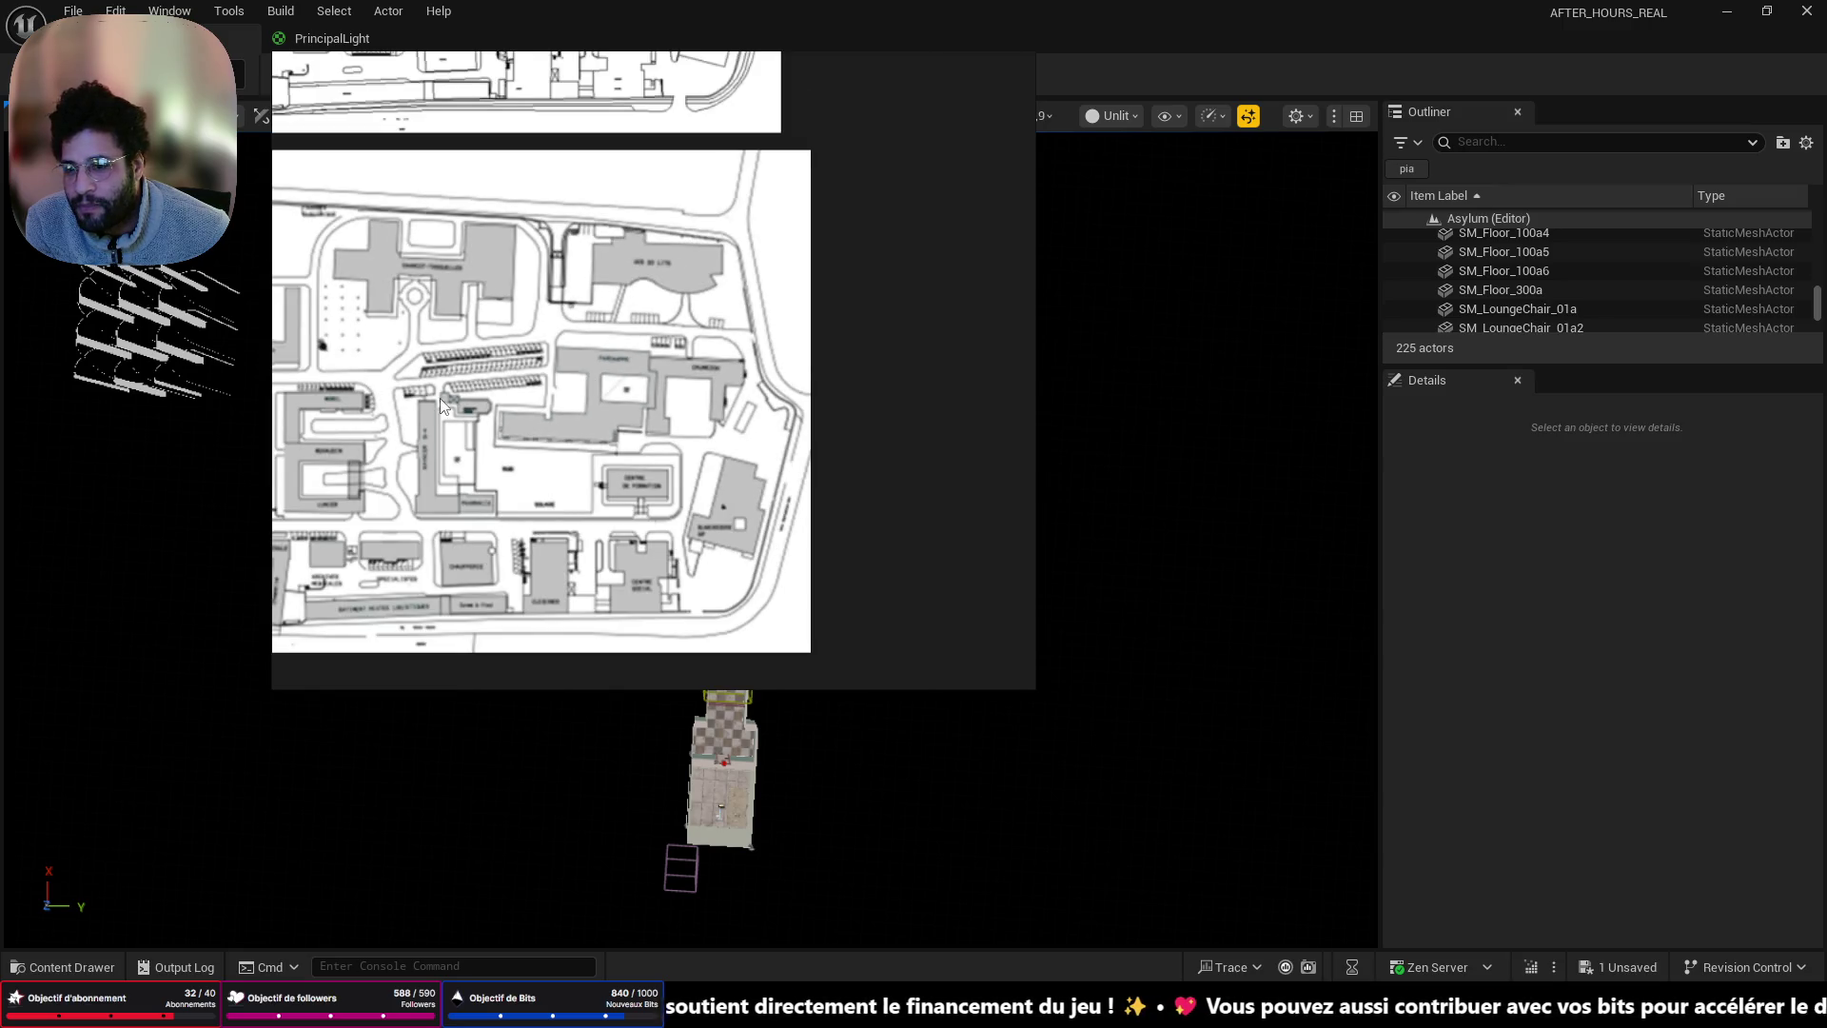
scroll(440, 405, up, 2)
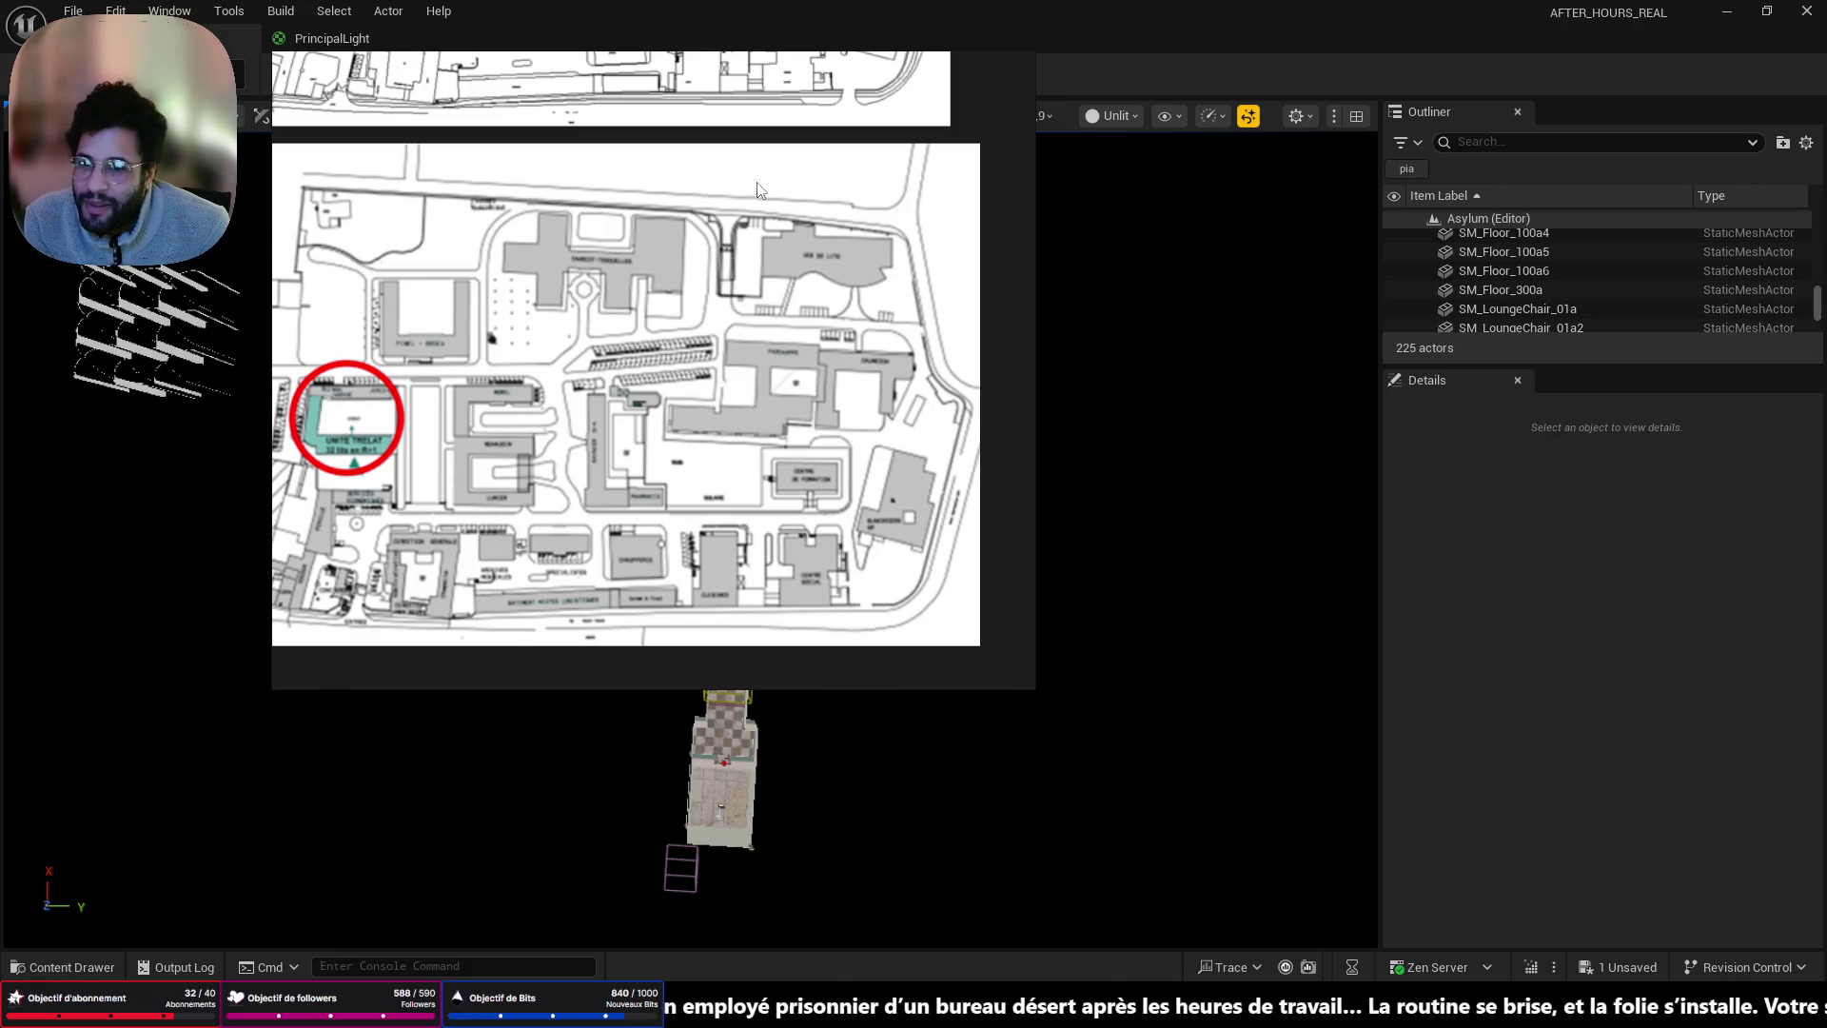
scroll(747, 183, down, 3)
scroll(748, 182, up, 2)
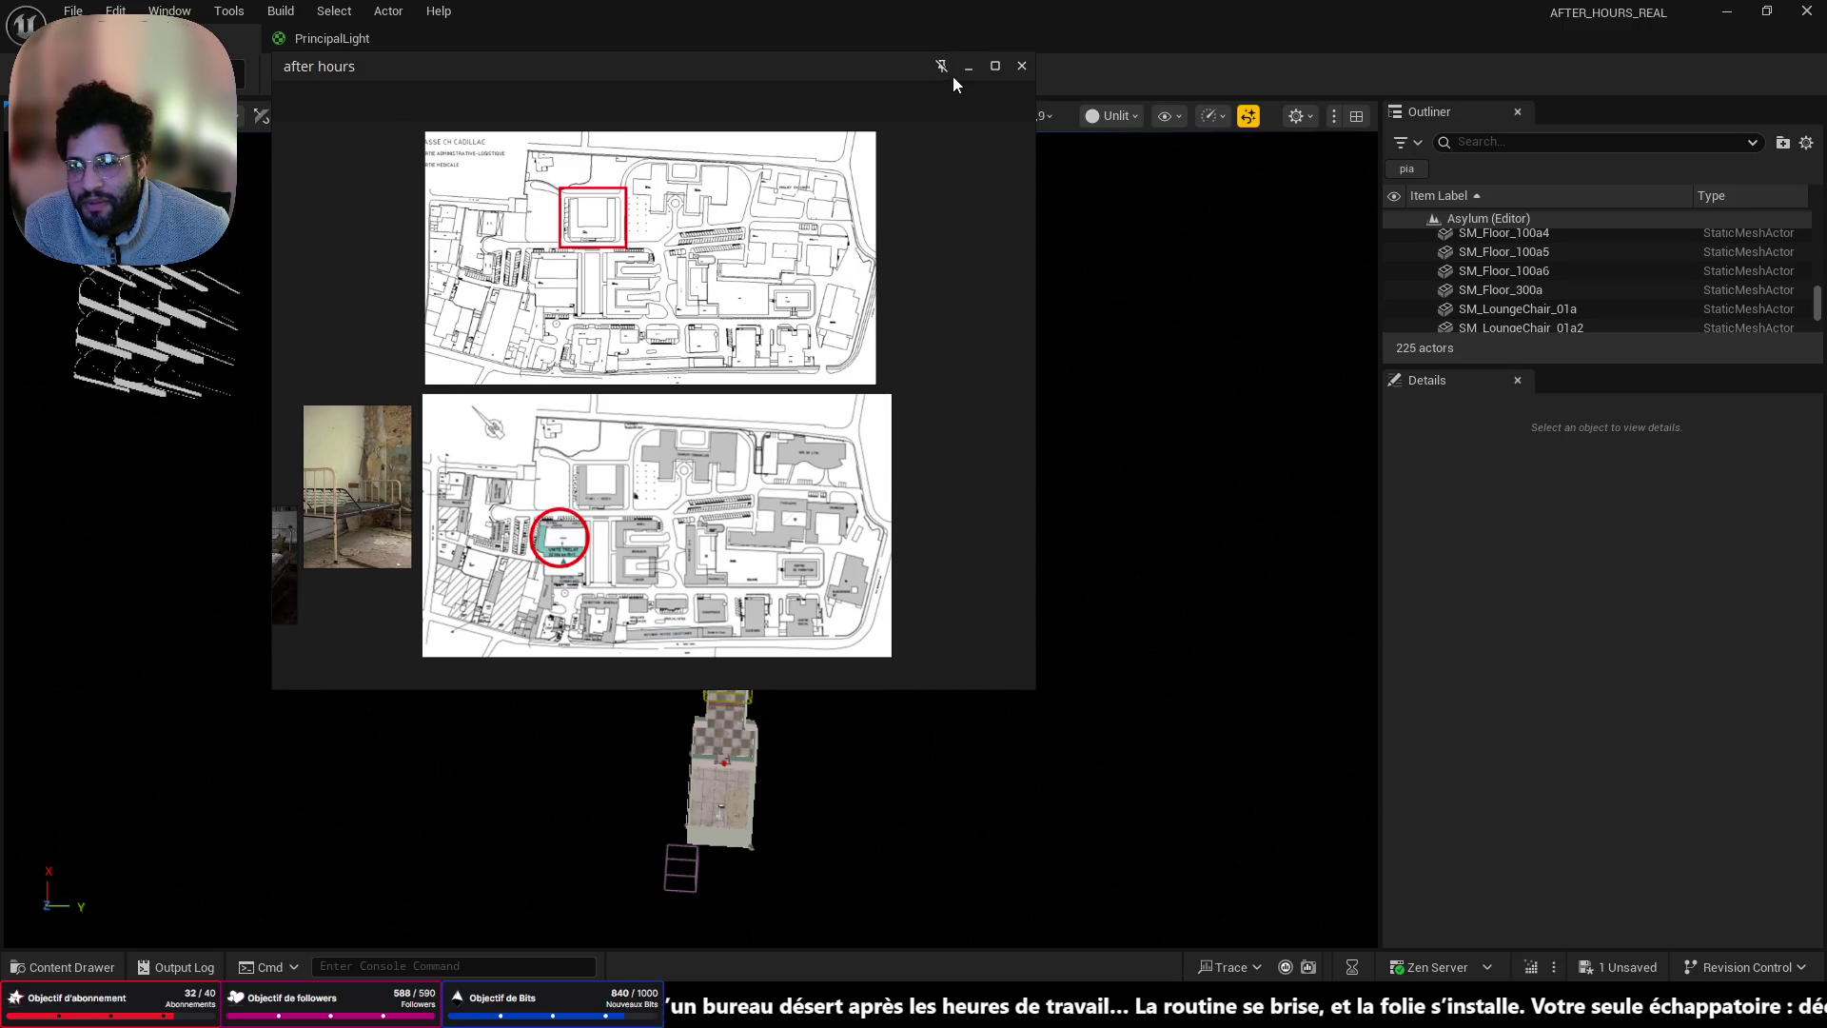
click(967, 66)
drag(968, 285, 1047, 247)
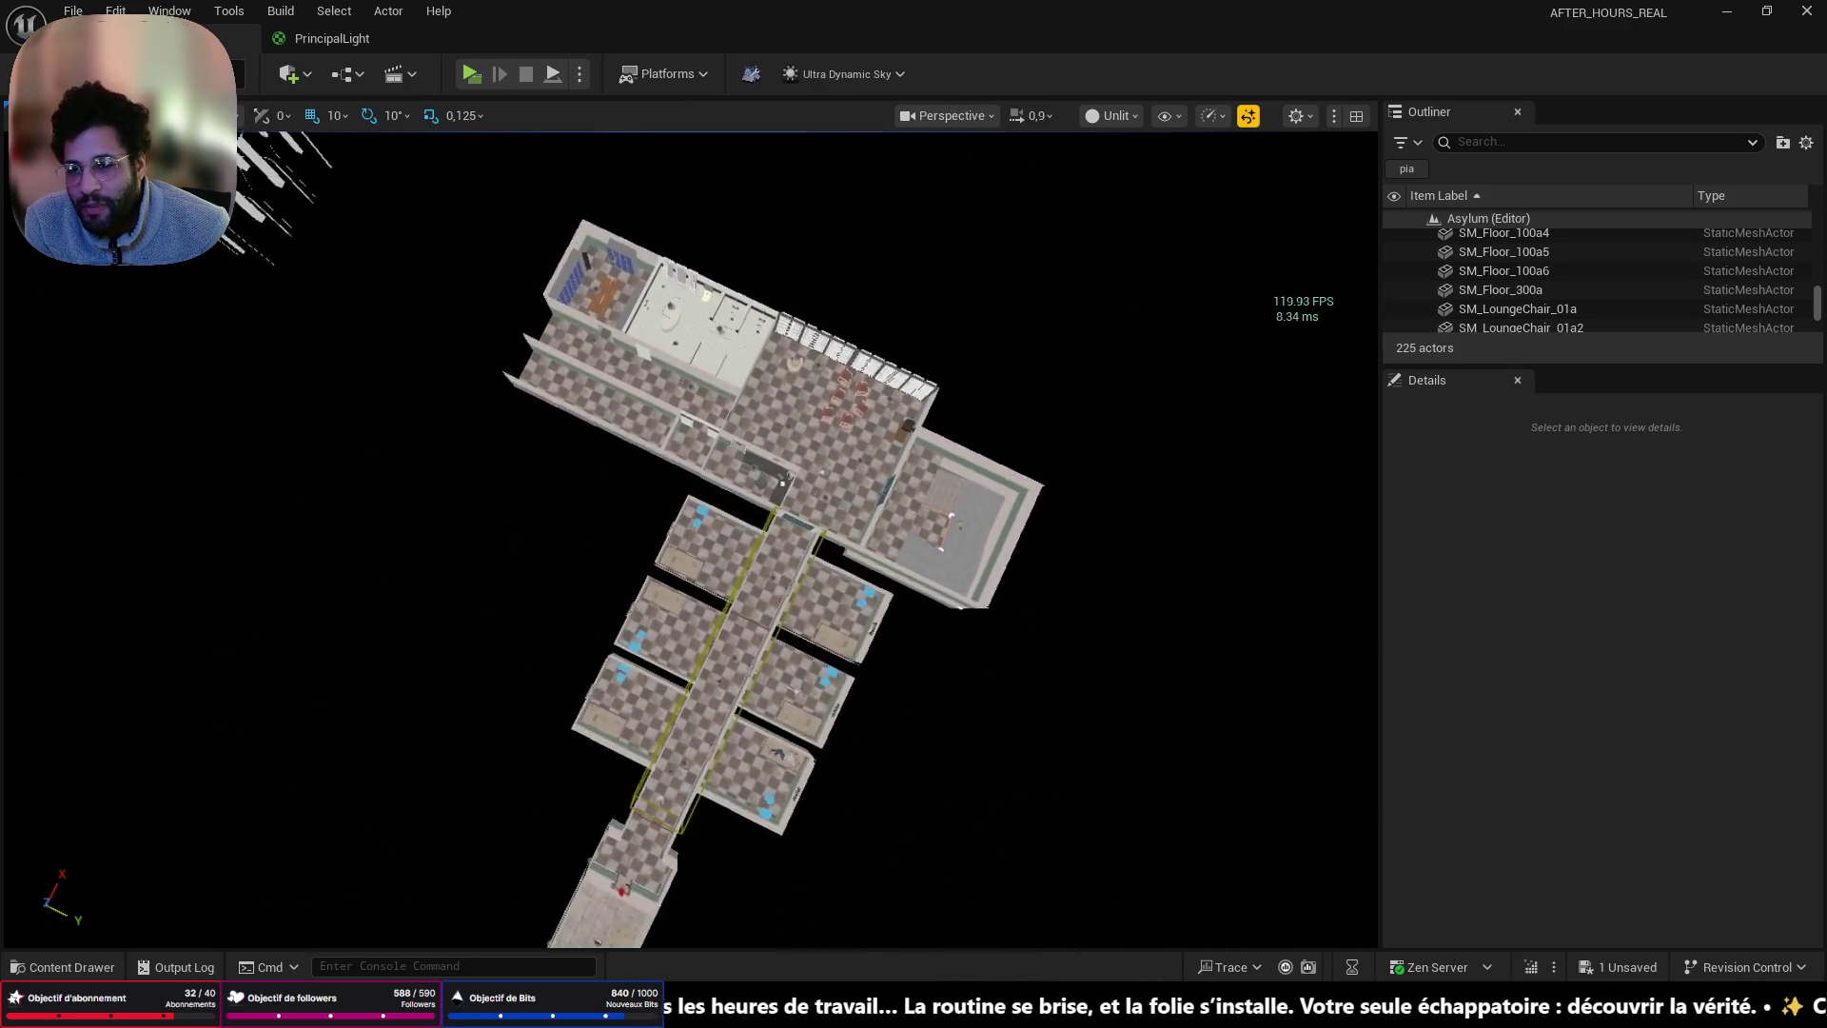
- Fly forward into the bathroom and save all level changes
scroll(690, 540, up, 2)
key(w)
key(w)
key(ctrl+s)
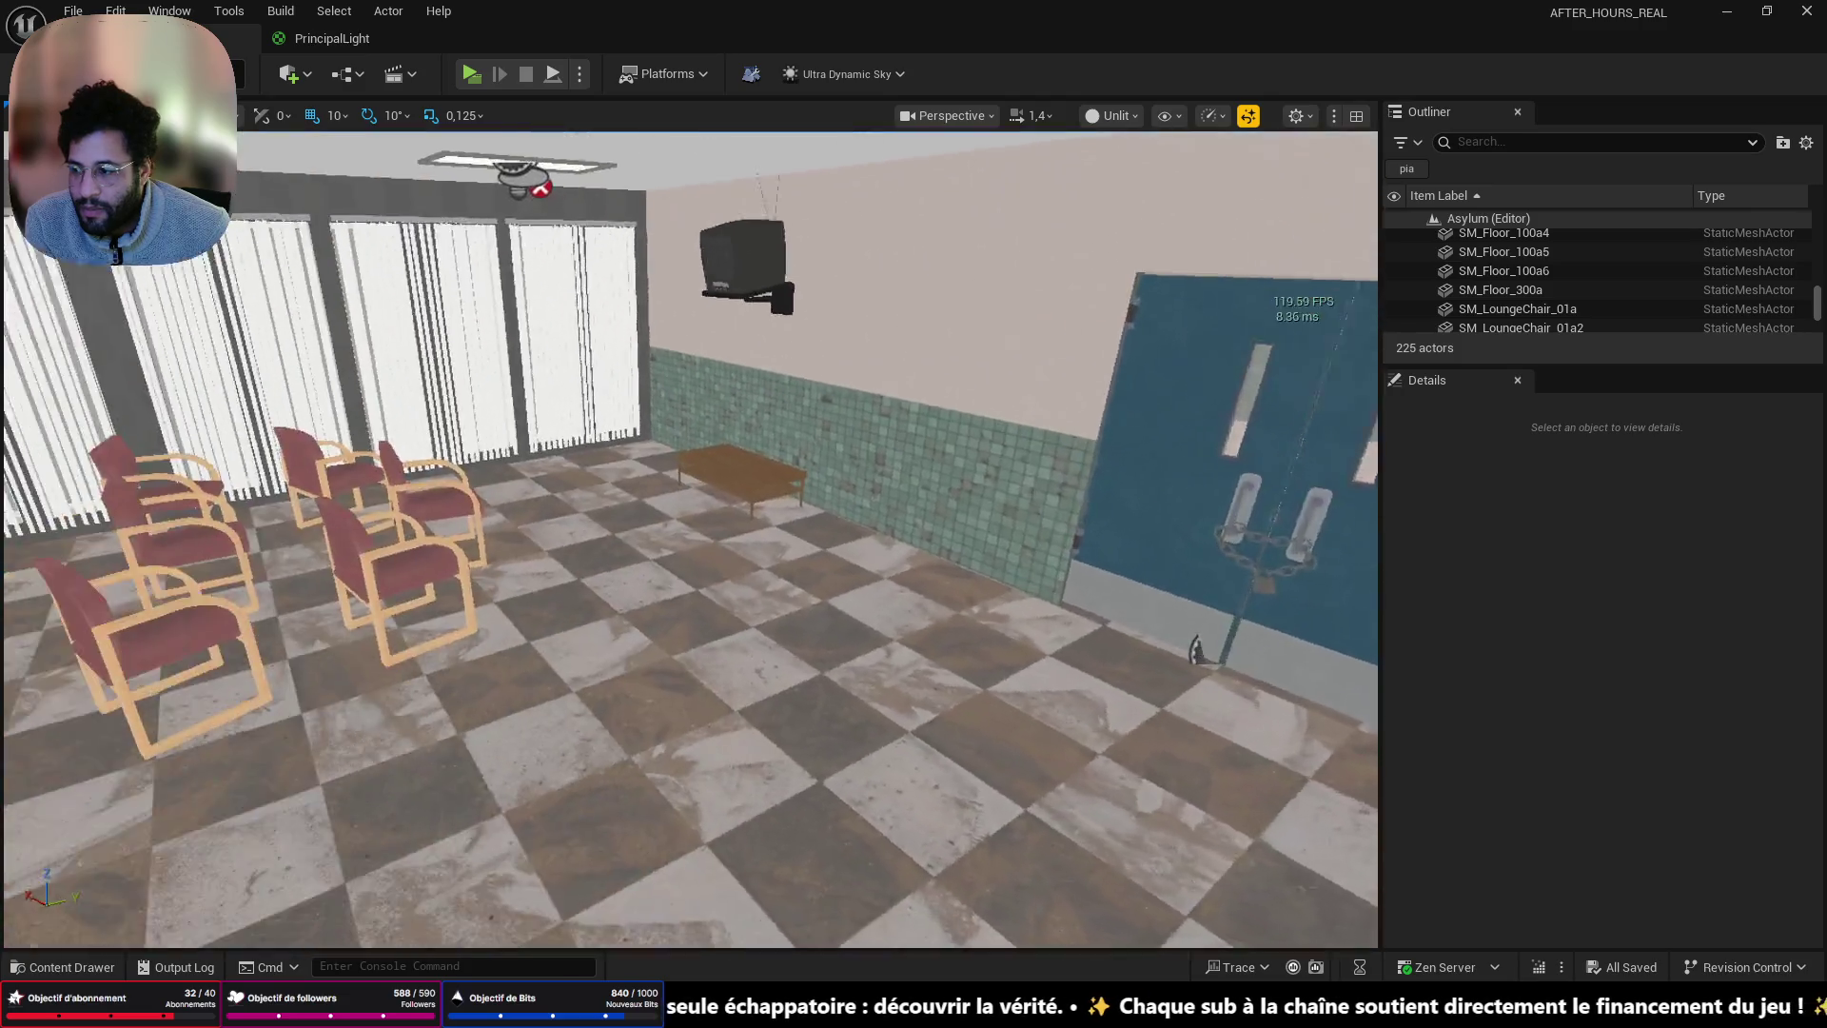
- Playtest from the lounge, stop the session, then open Casiers.blend in Blender
right_click(767, 914)
click(769, 910)
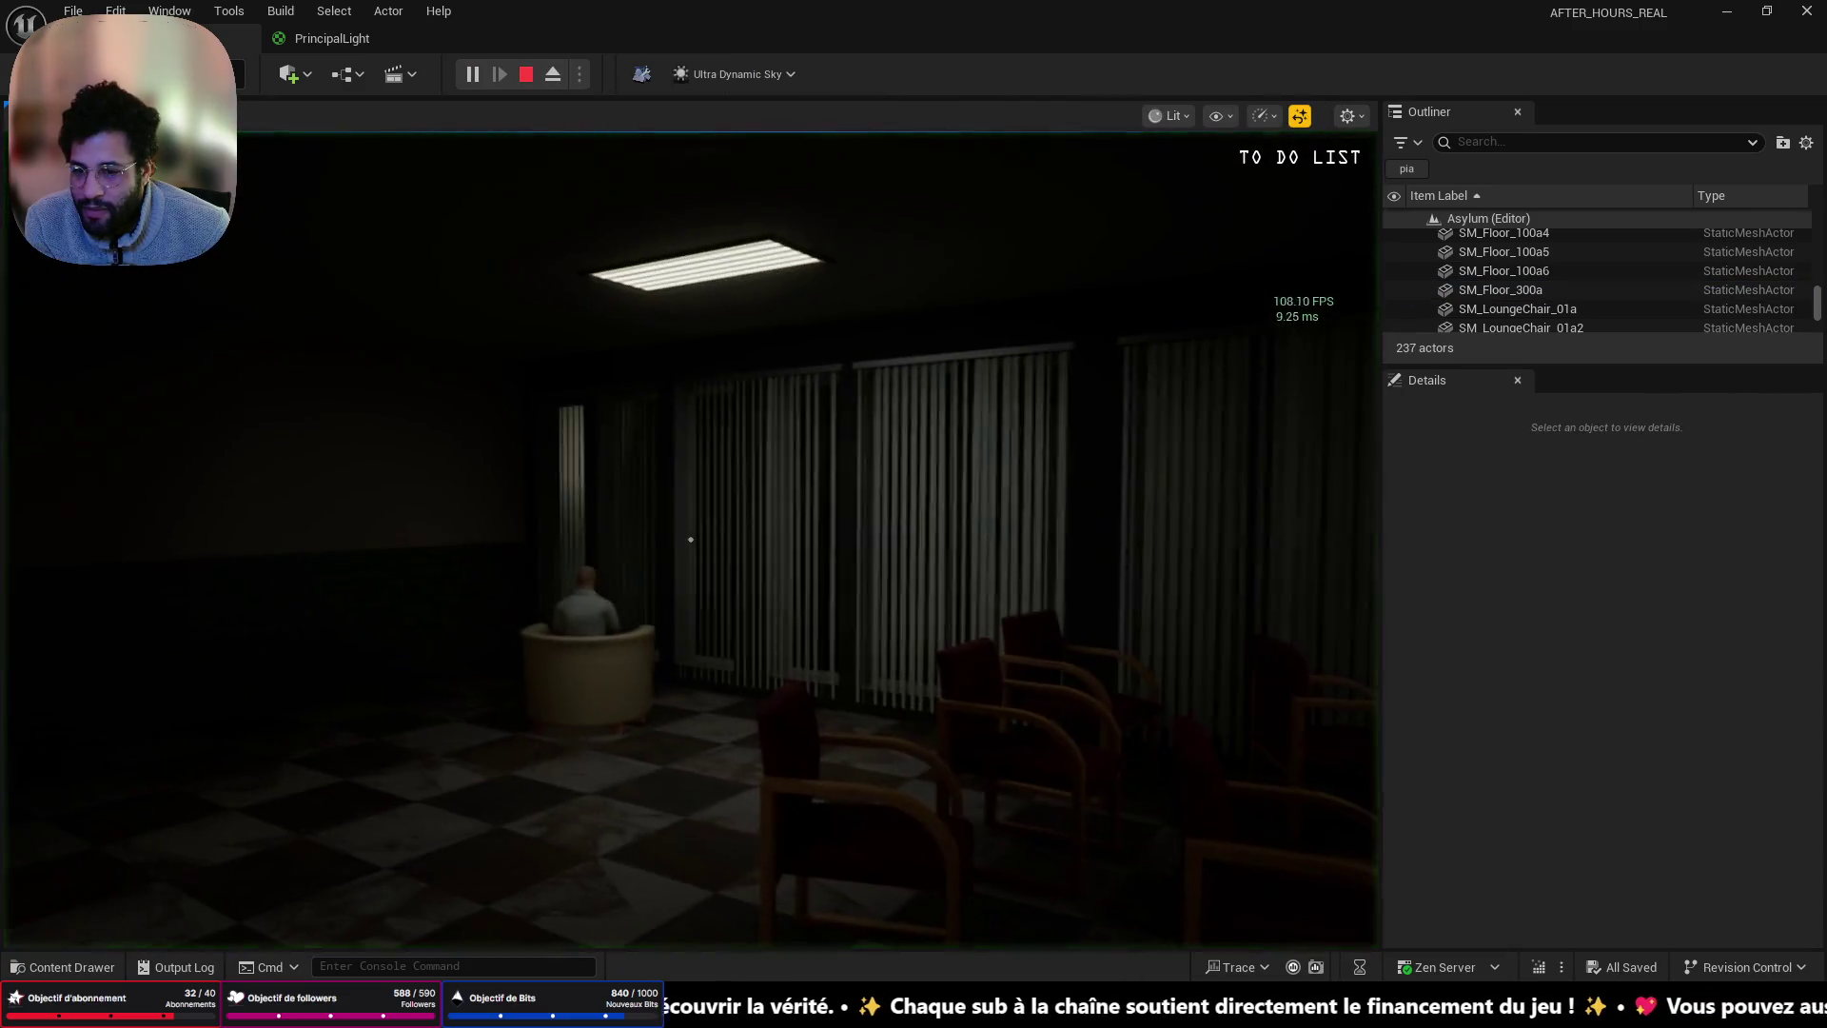
key(Escape)
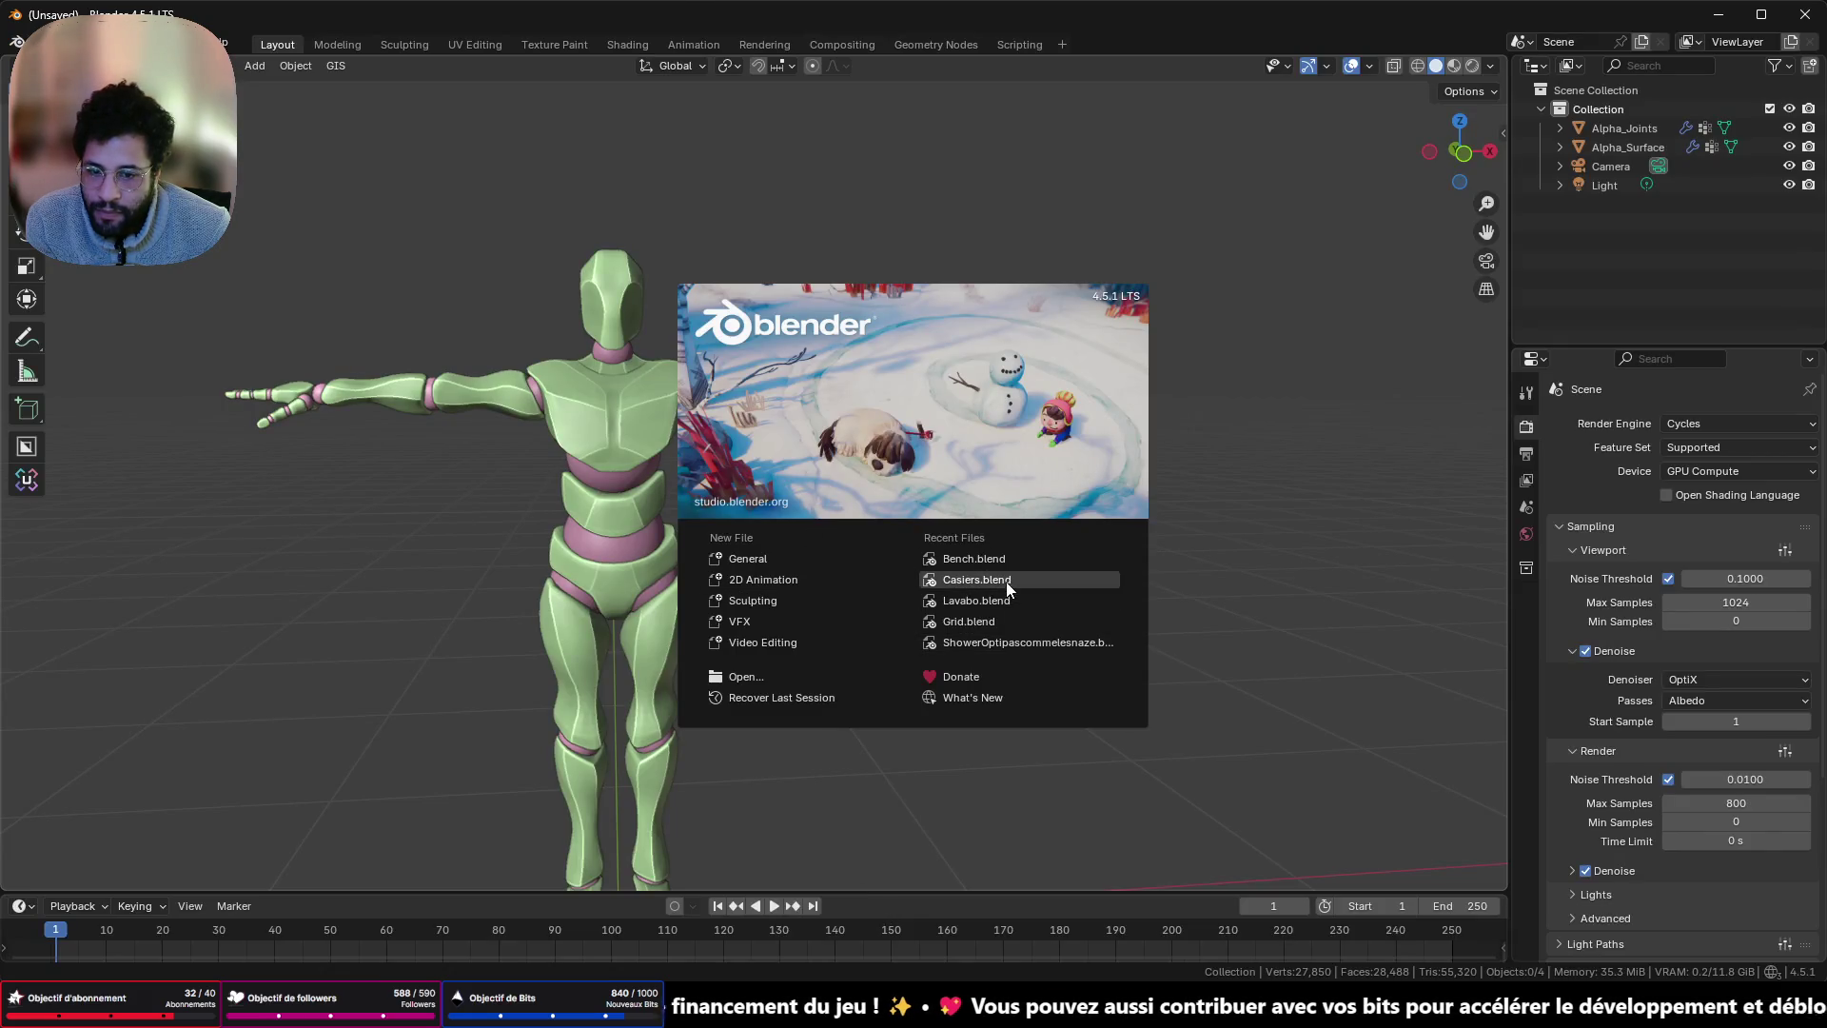
click(1006, 580)
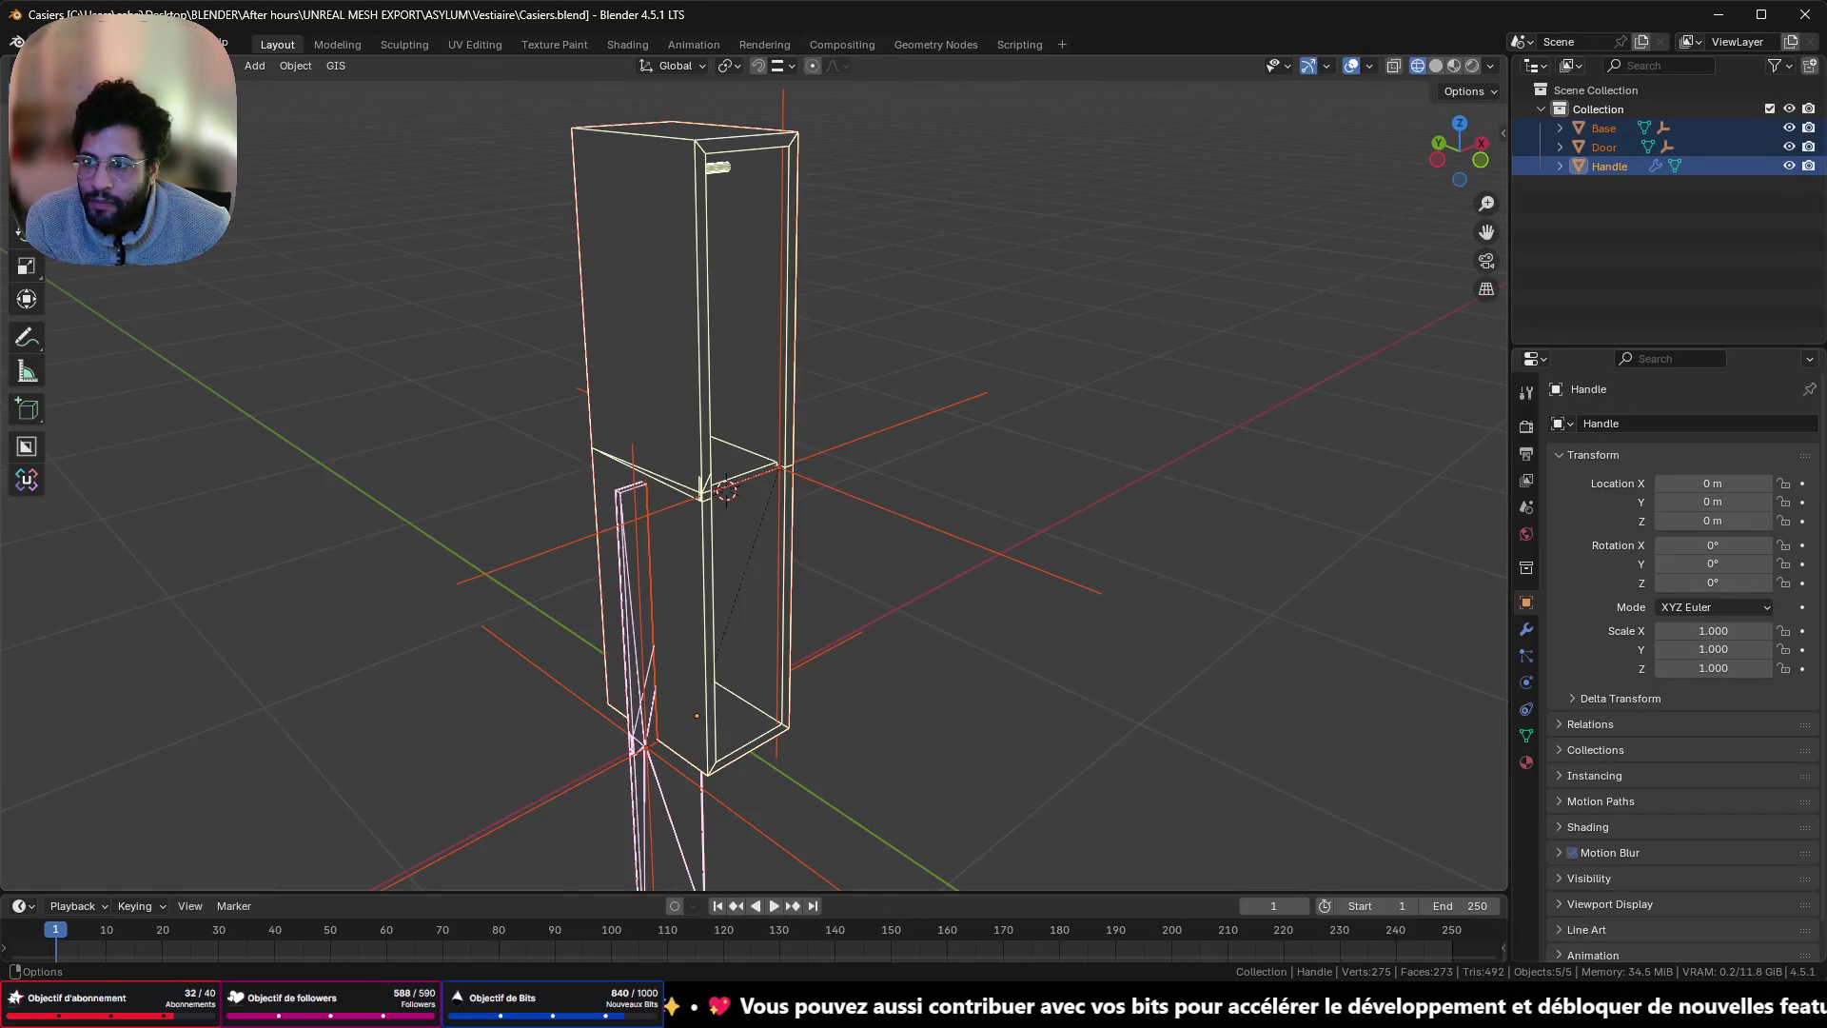
- Start a new General Blender file and delete its two Alpha humanoid objects
click(37, 44)
click(36, 43)
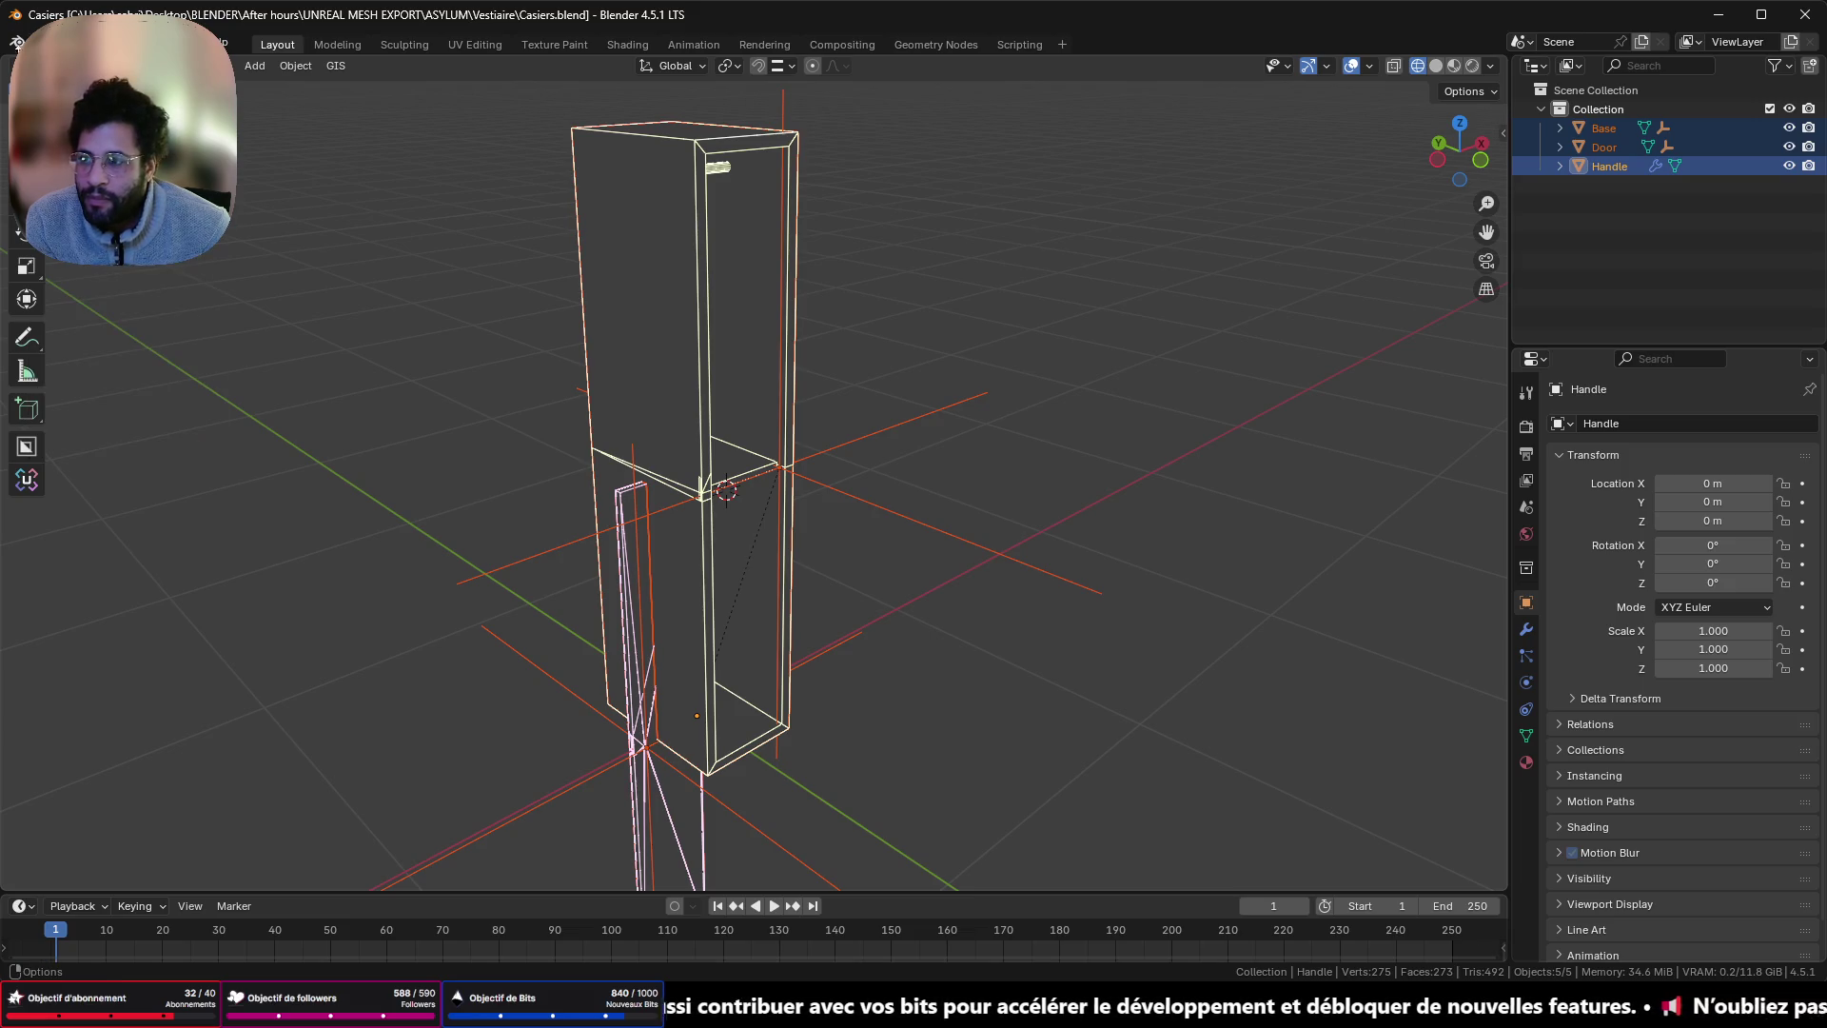
click(36, 44)
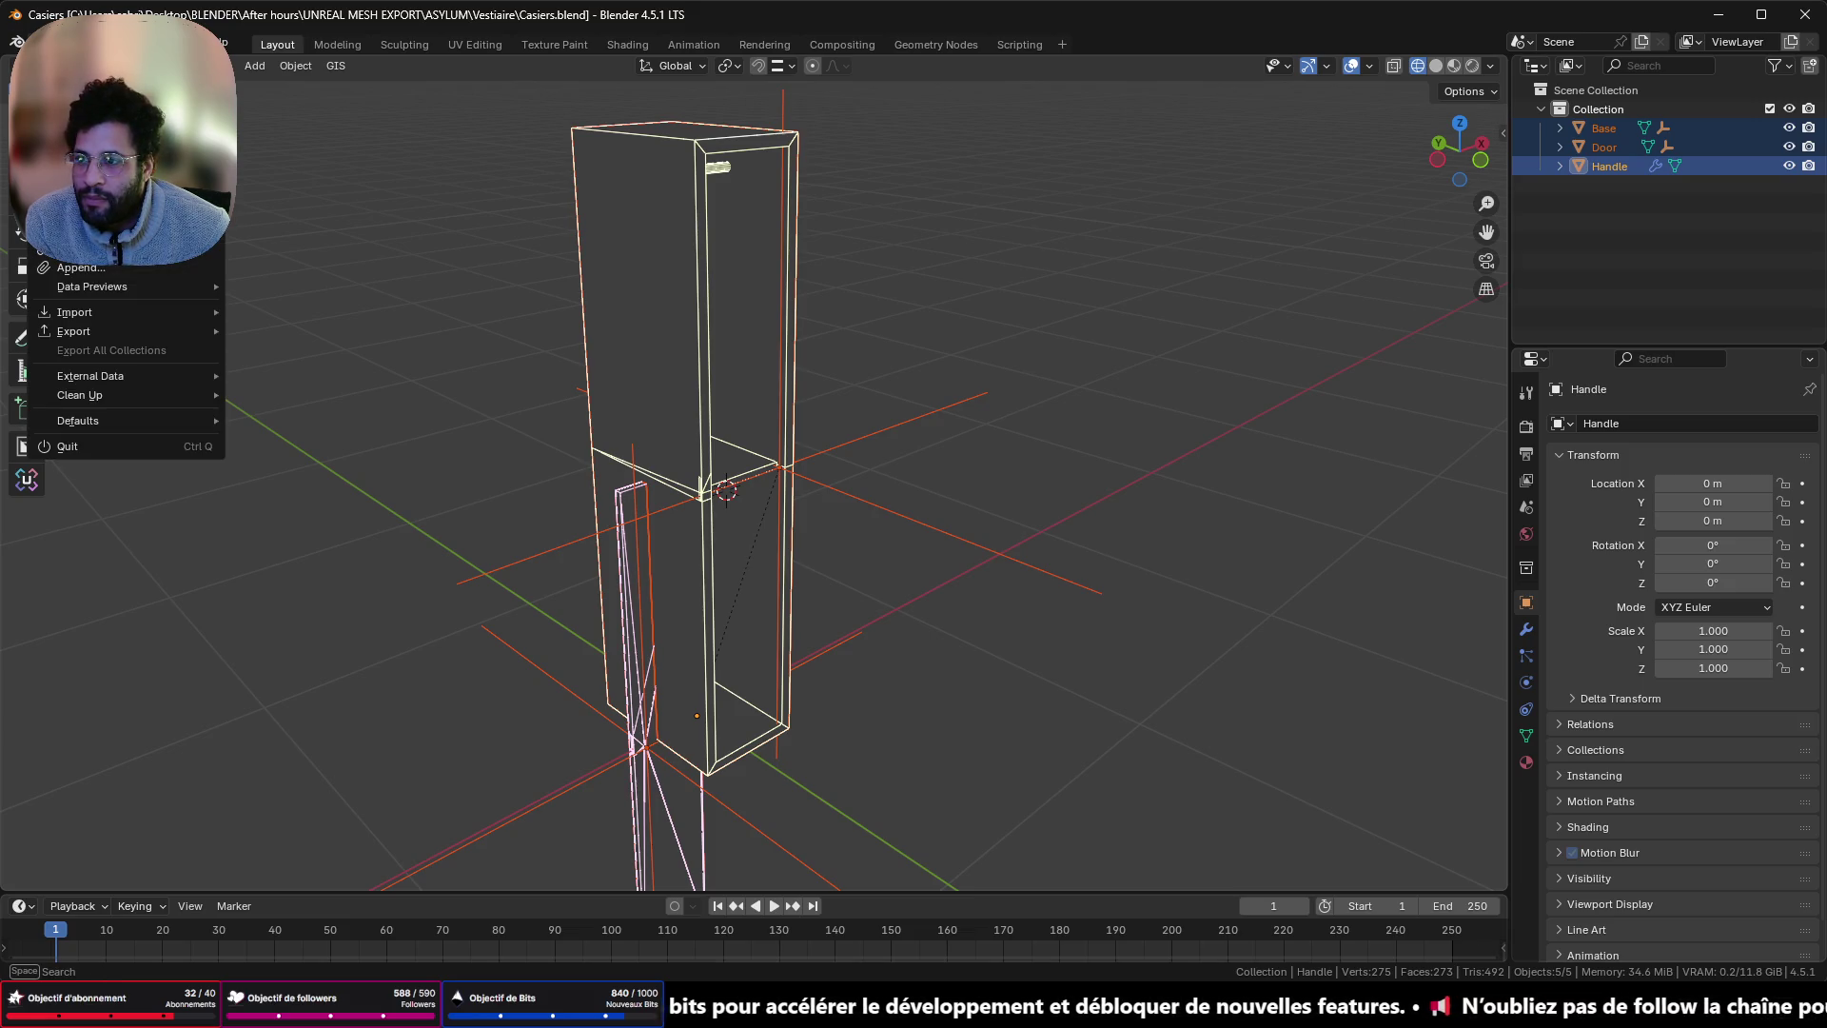
mouse_move(143, 62)
click(339, 66)
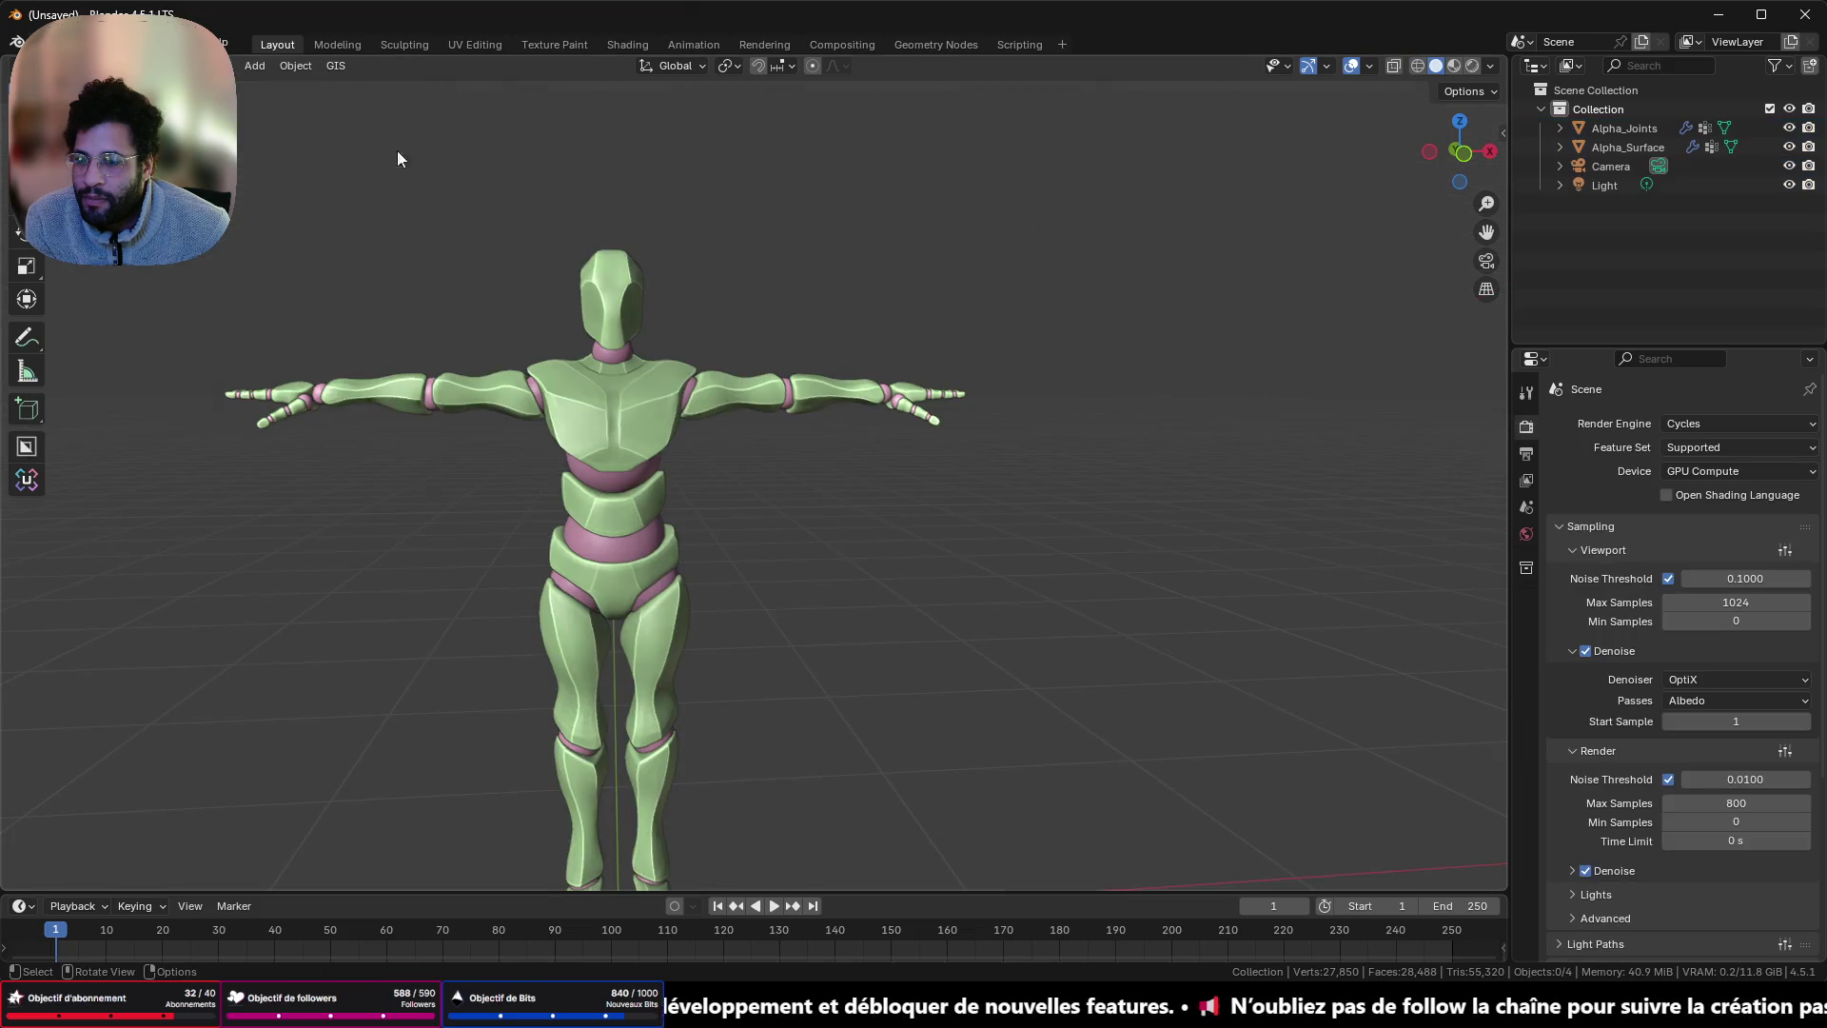
drag(432, 232, 767, 630)
key(Delete)
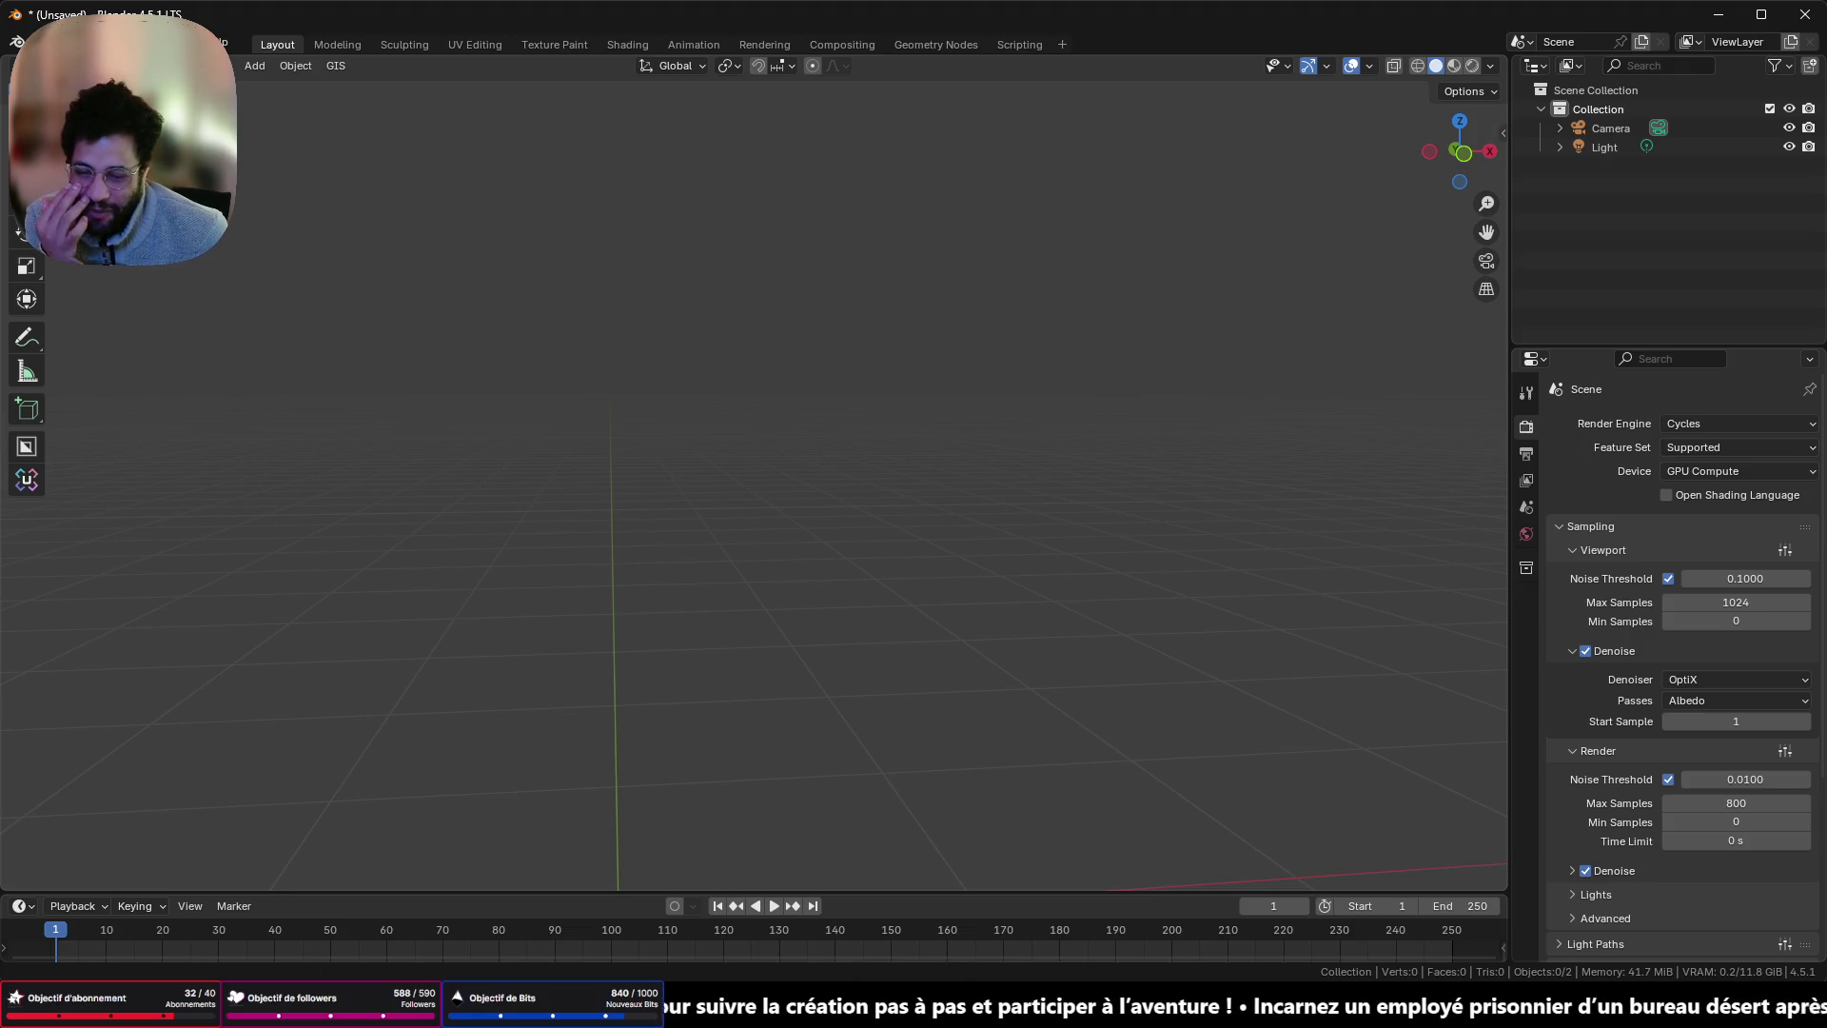
- Drag the Casiers FBX from TodoInBlender\Vestiaire into Blender and confirm the import
mouse_move(660, 1009)
mouse_move(575, 1008)
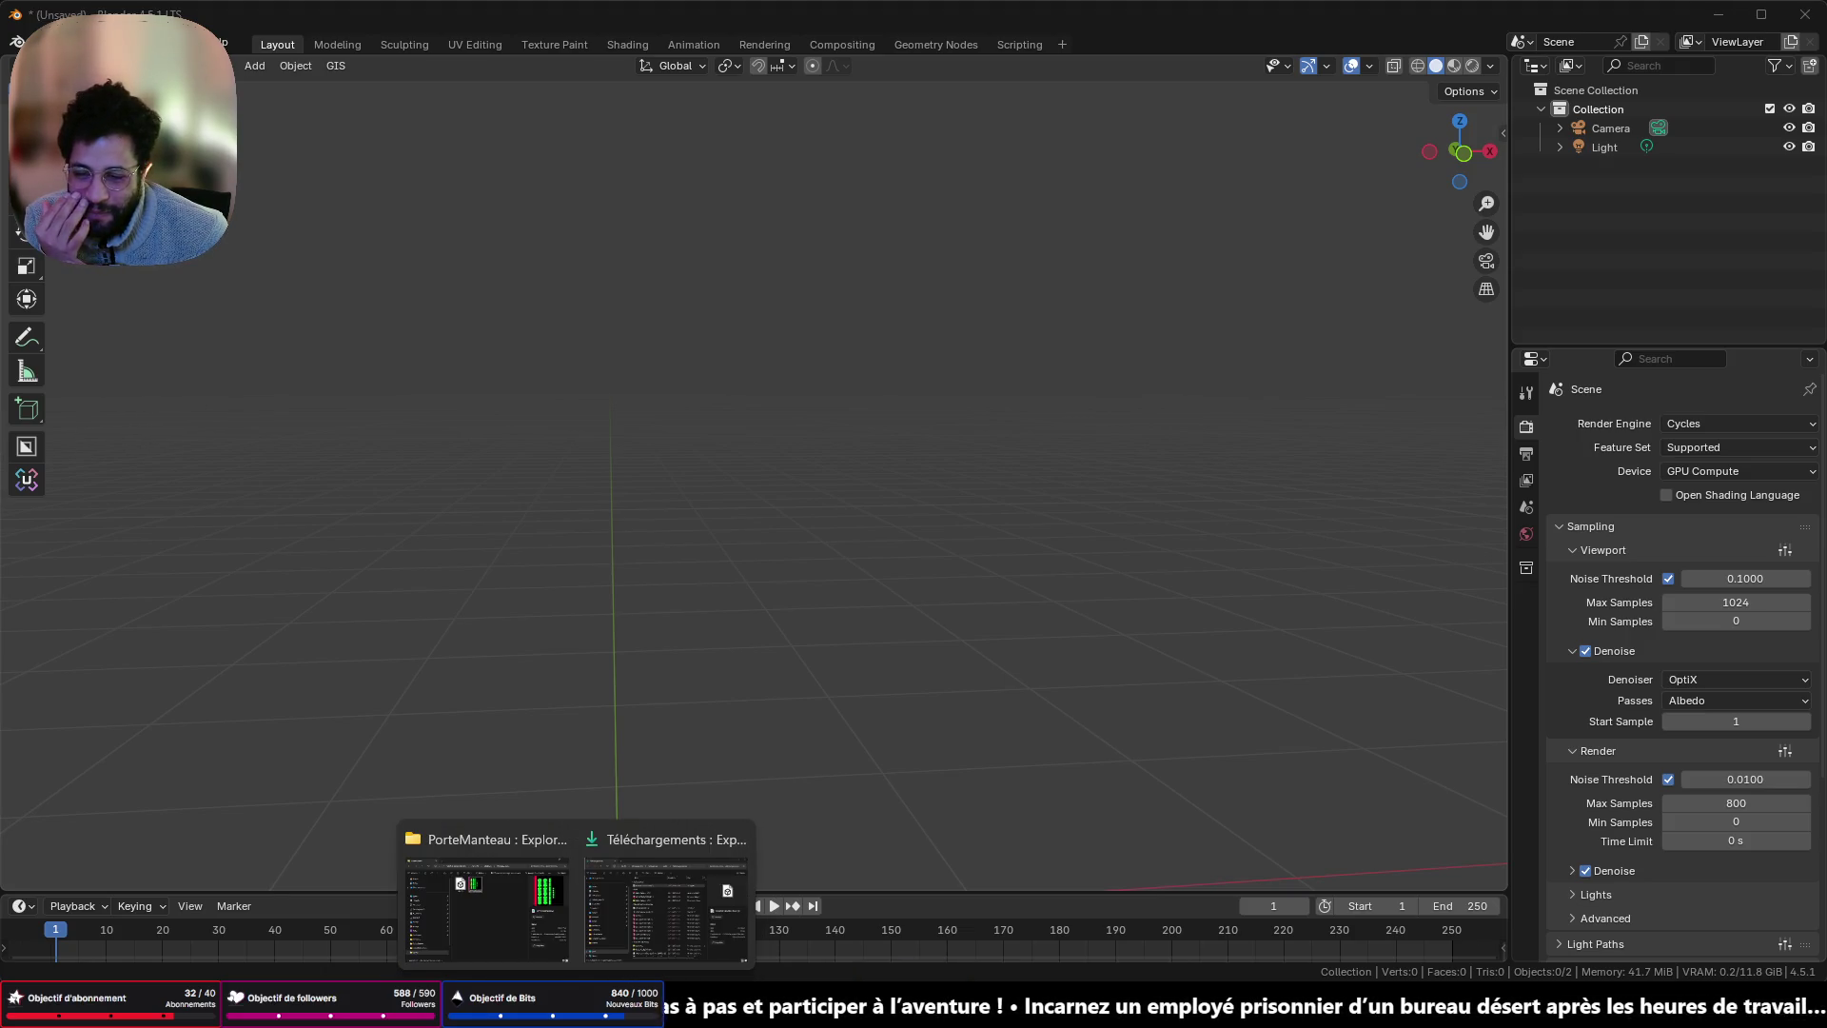
click(666, 894)
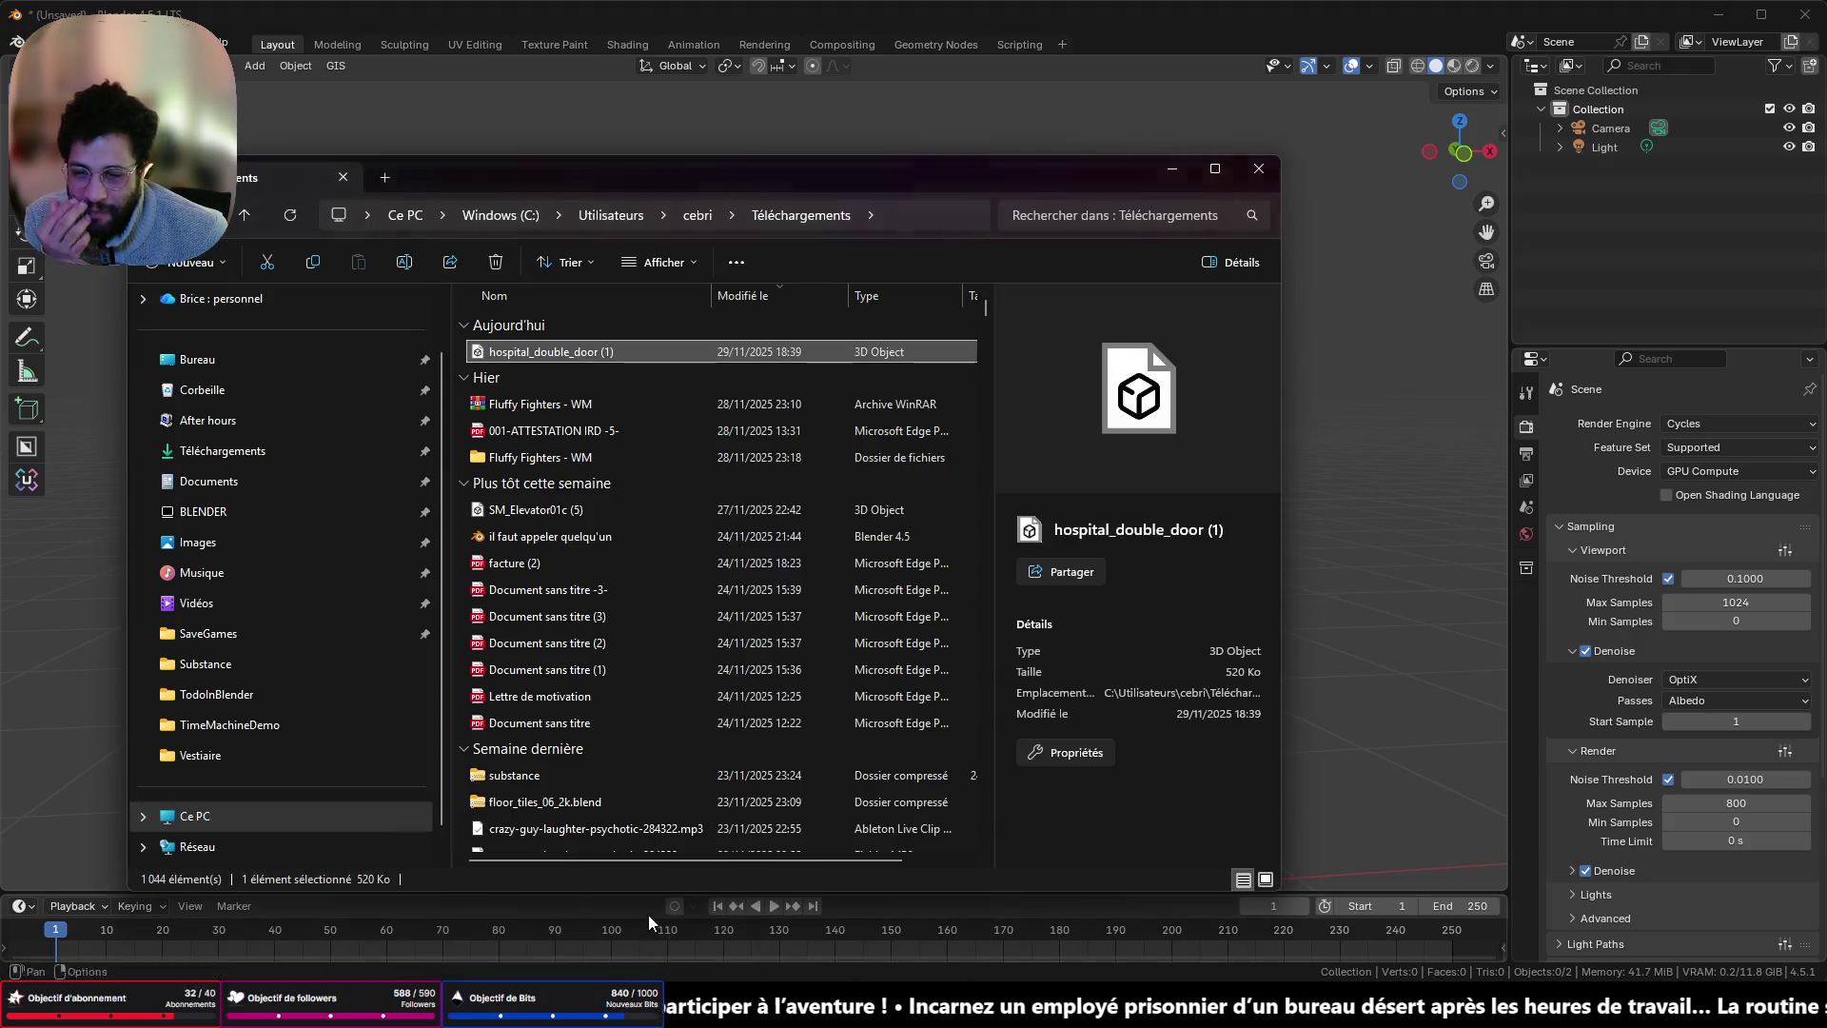
click(217, 694)
click(226, 747)
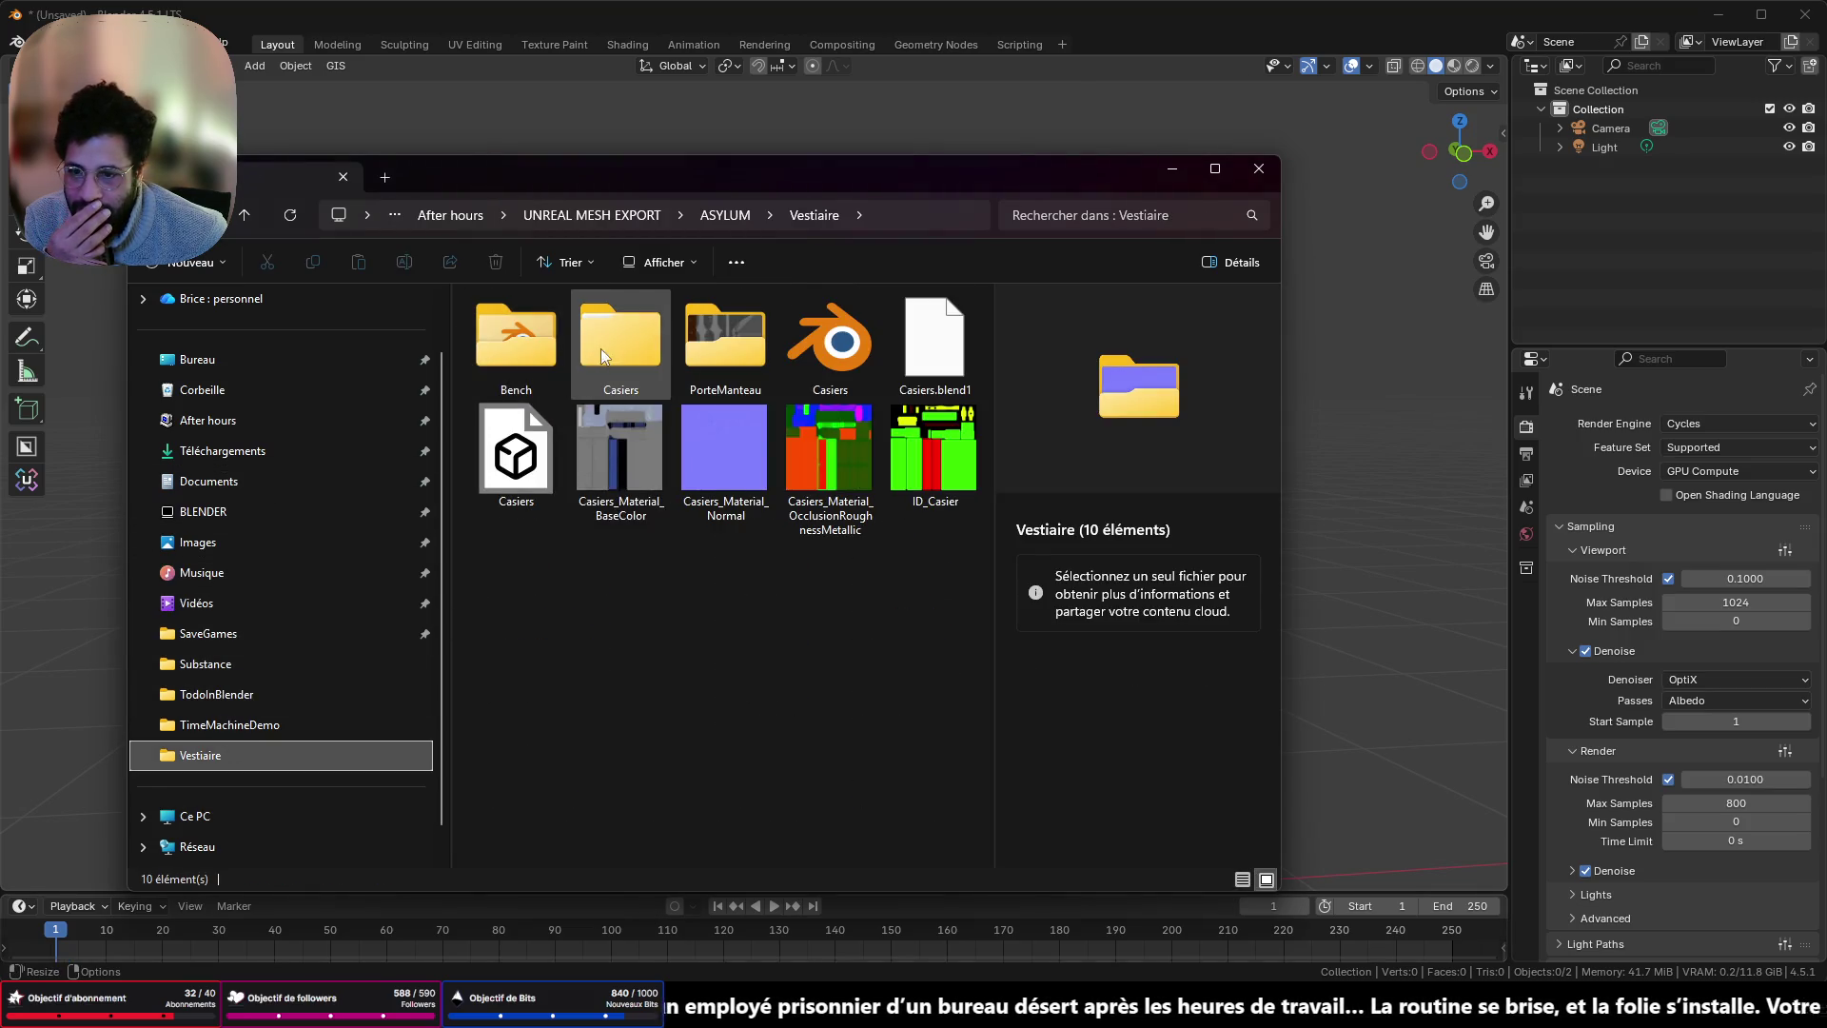
double_click(602, 351)
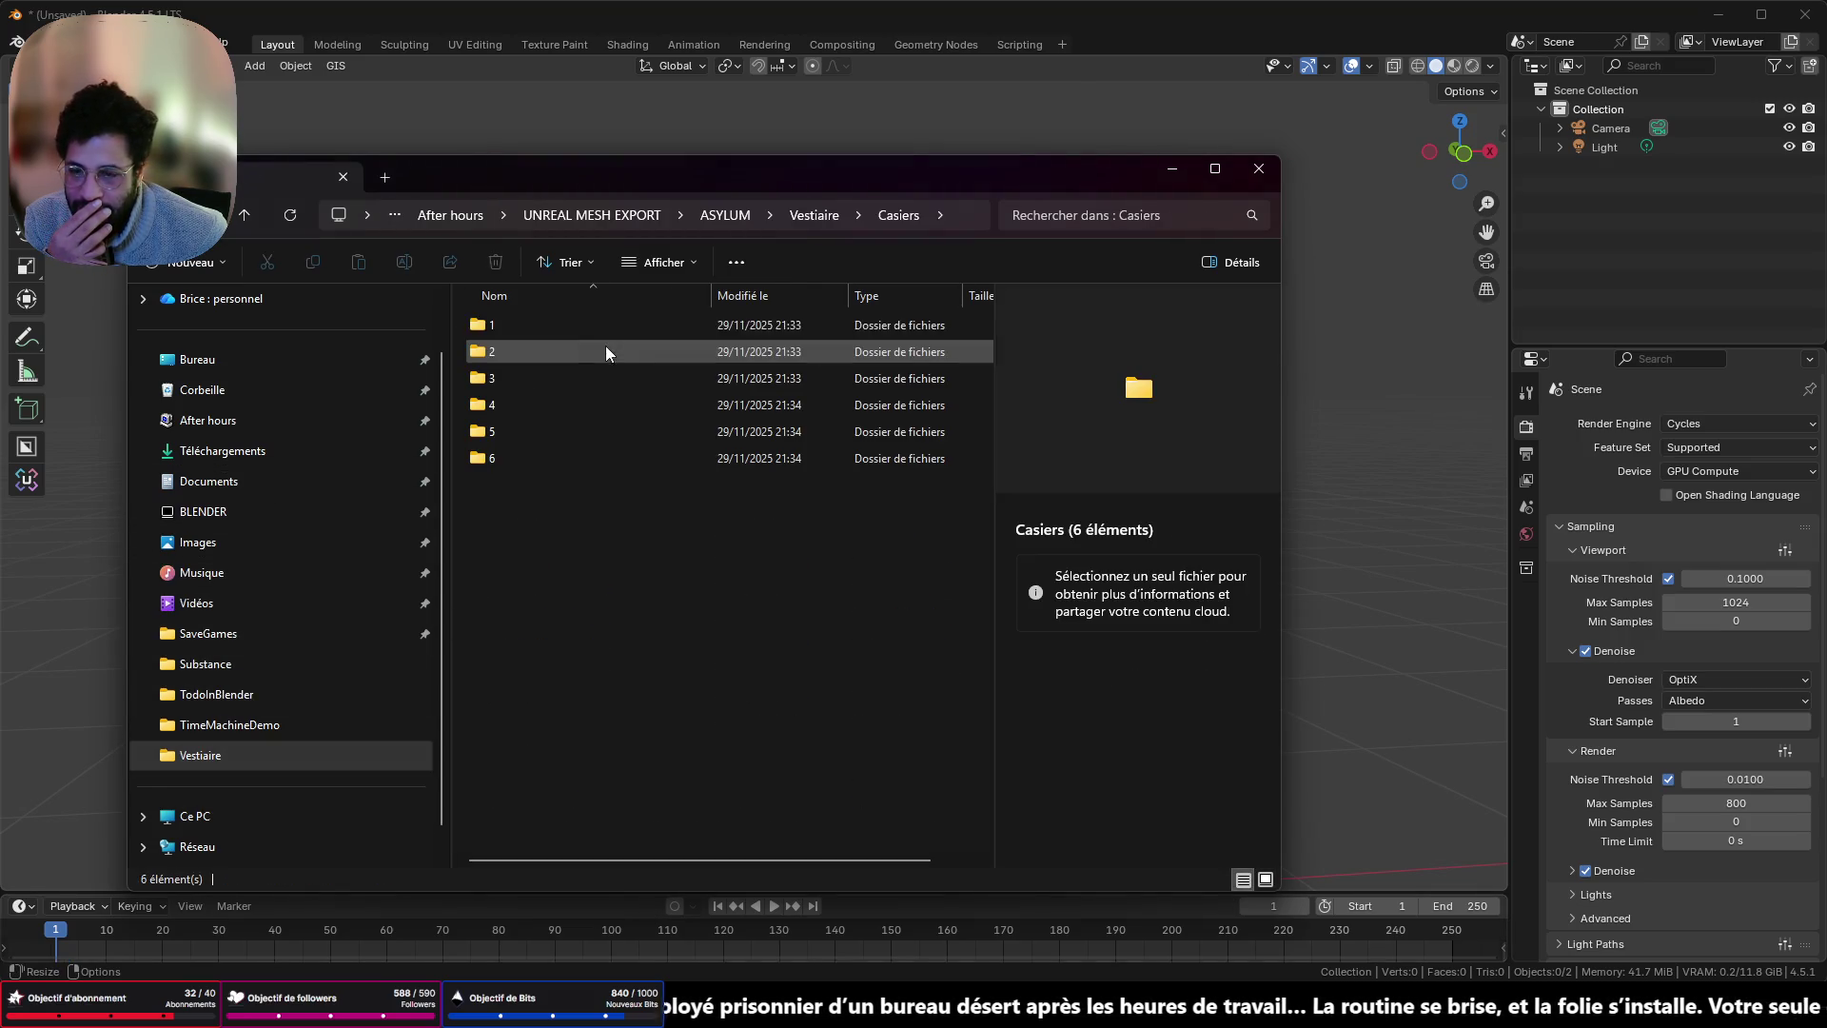
click(244, 215)
mouse_move(514, 455)
mouse_down()
mouse_move(94, 584)
mouse_move(54, 659)
mouse_up()
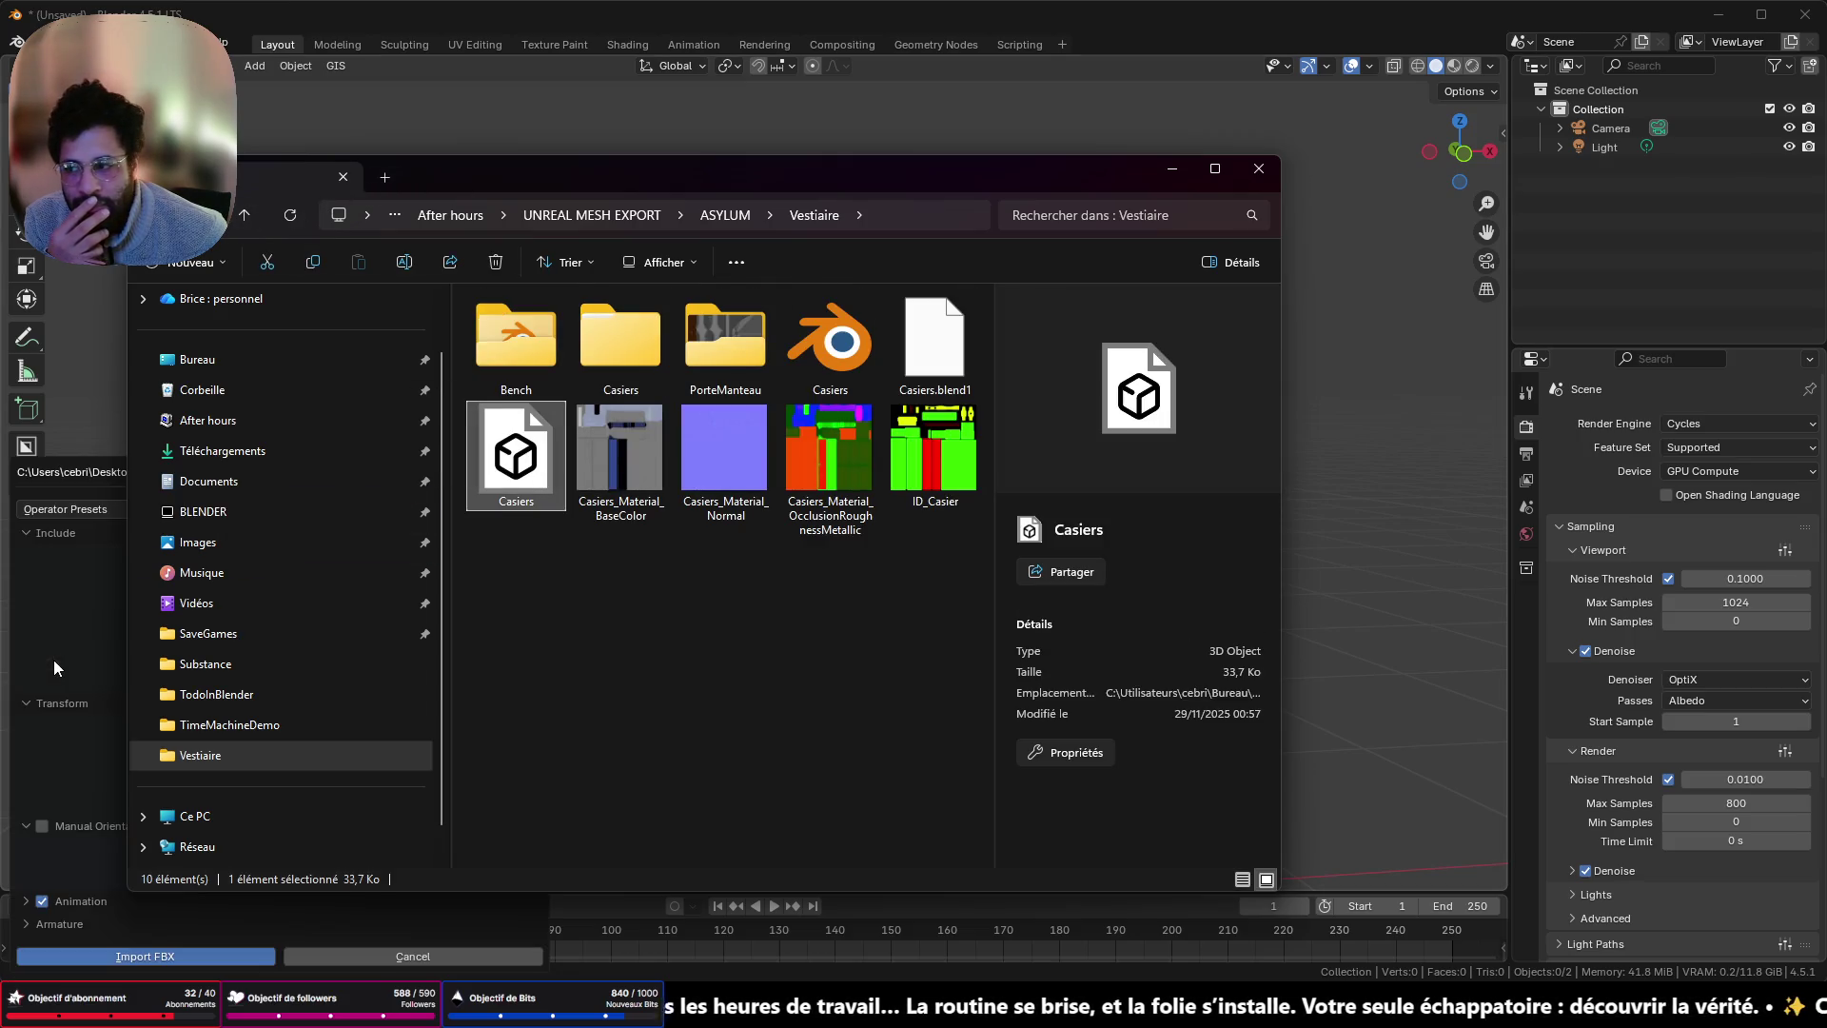
click(1173, 175)
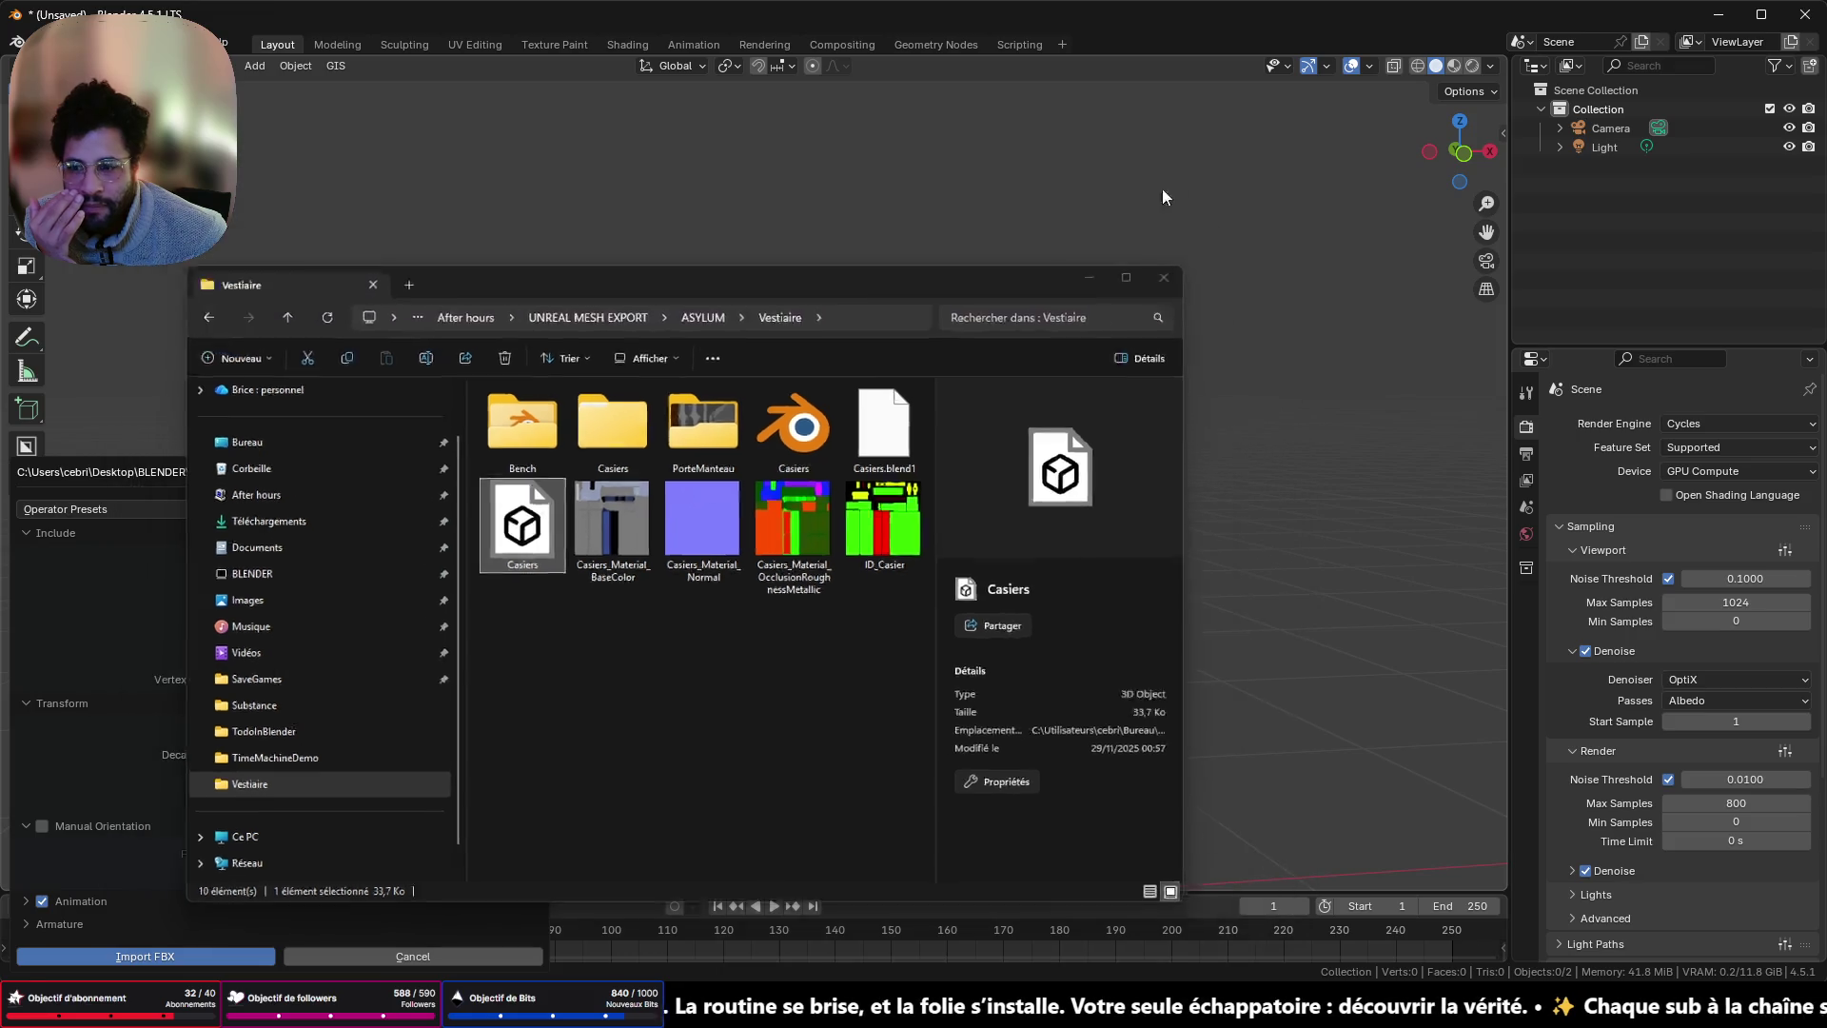
click(129, 953)
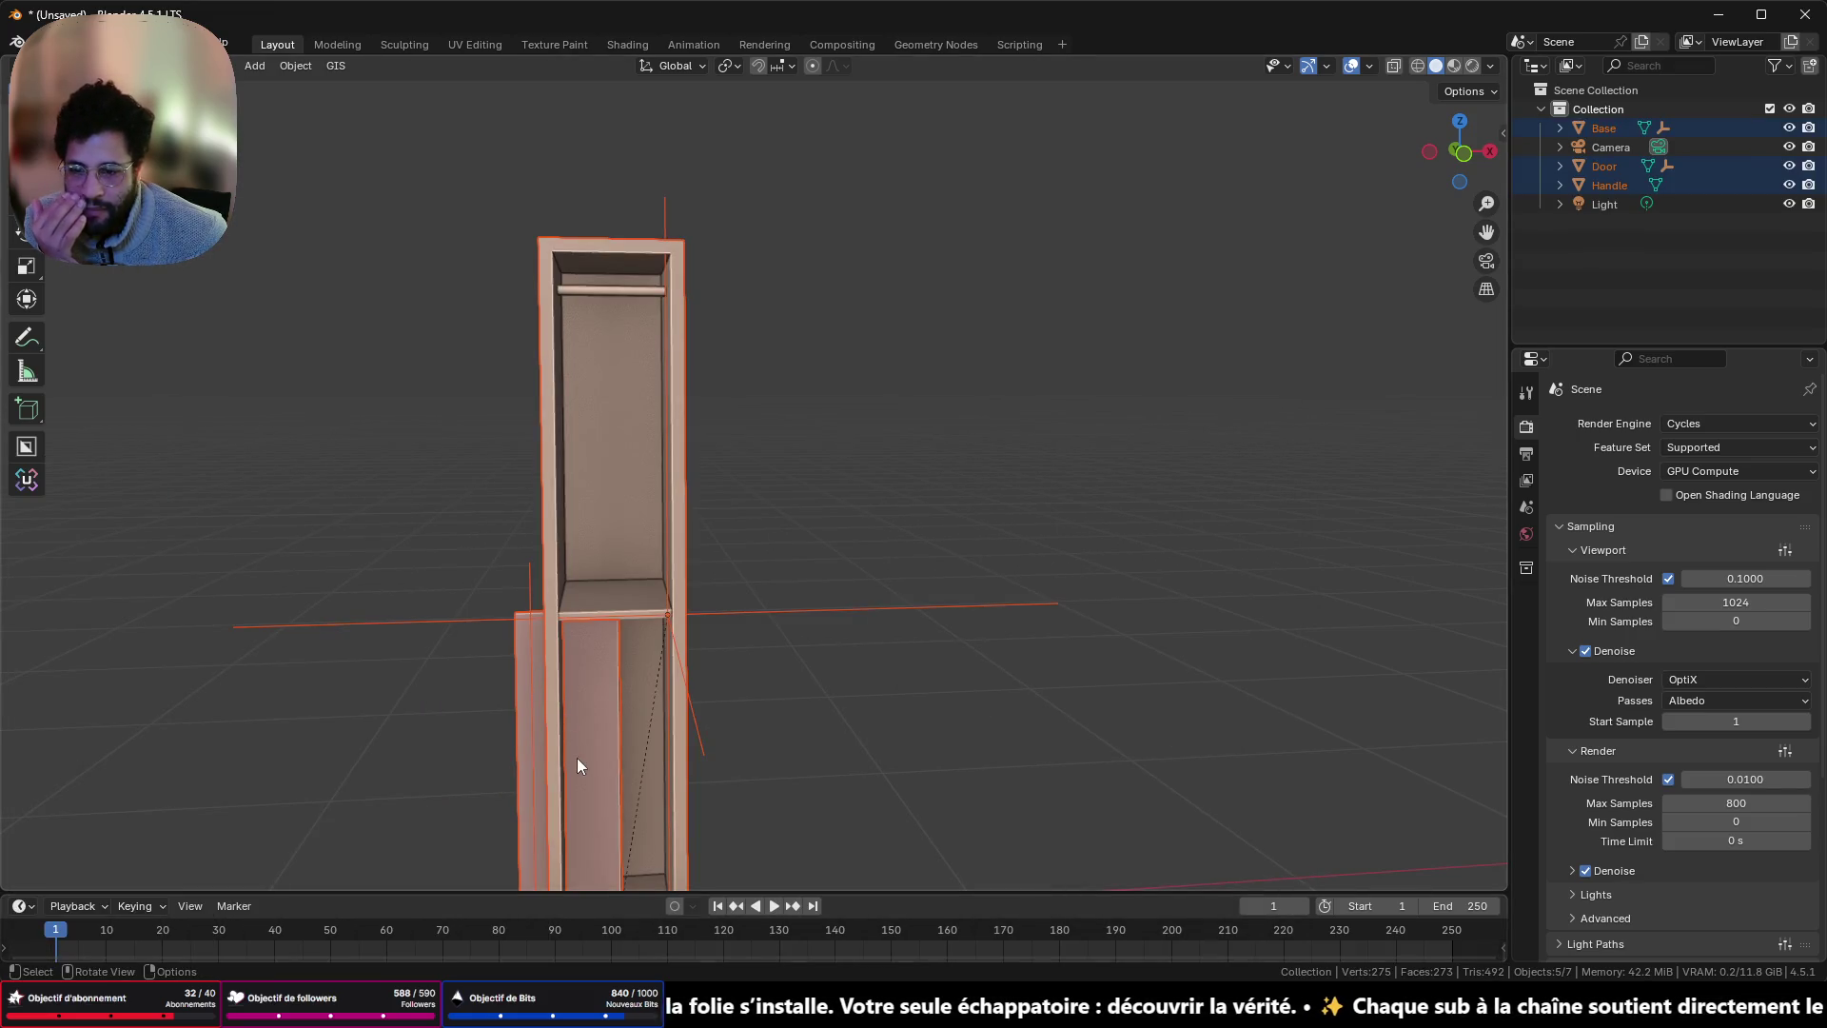
- Snap the Door onto the Socket_Door position via the 3D cursor
click(762, 607)
shift+click(605, 721)
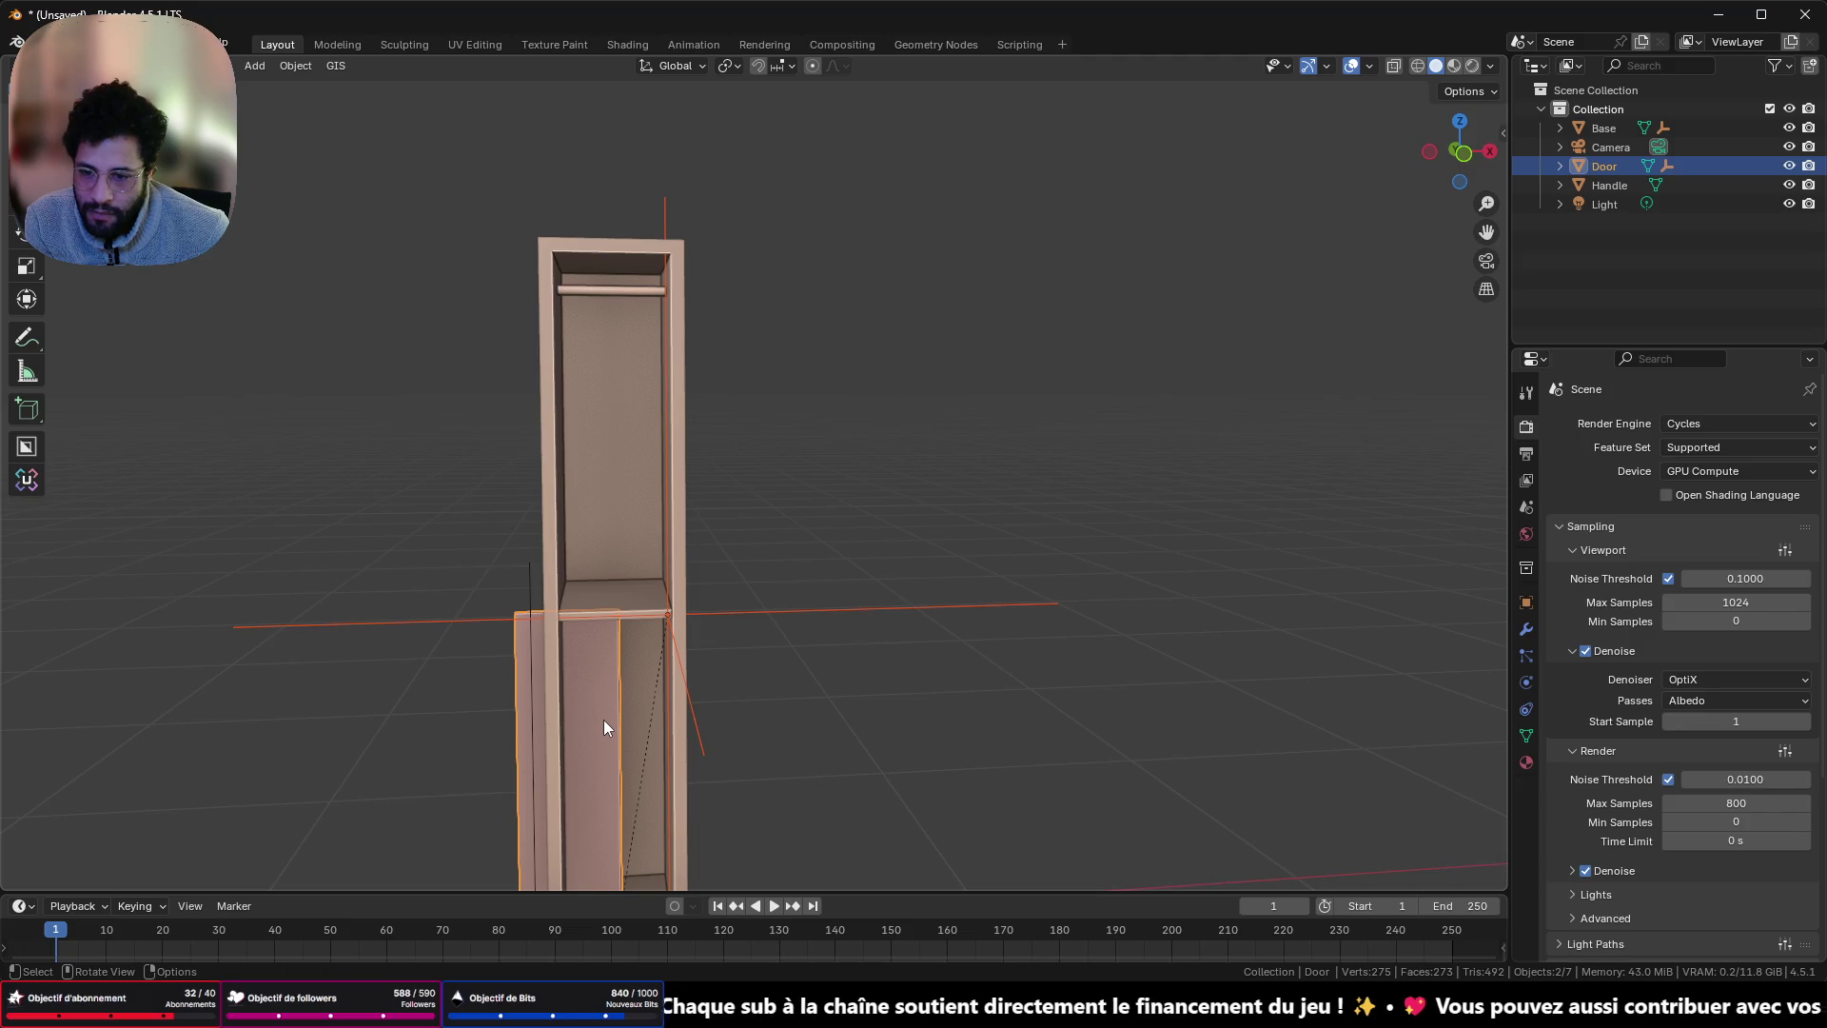
key(shift+s)
click(685, 752)
click(601, 739)
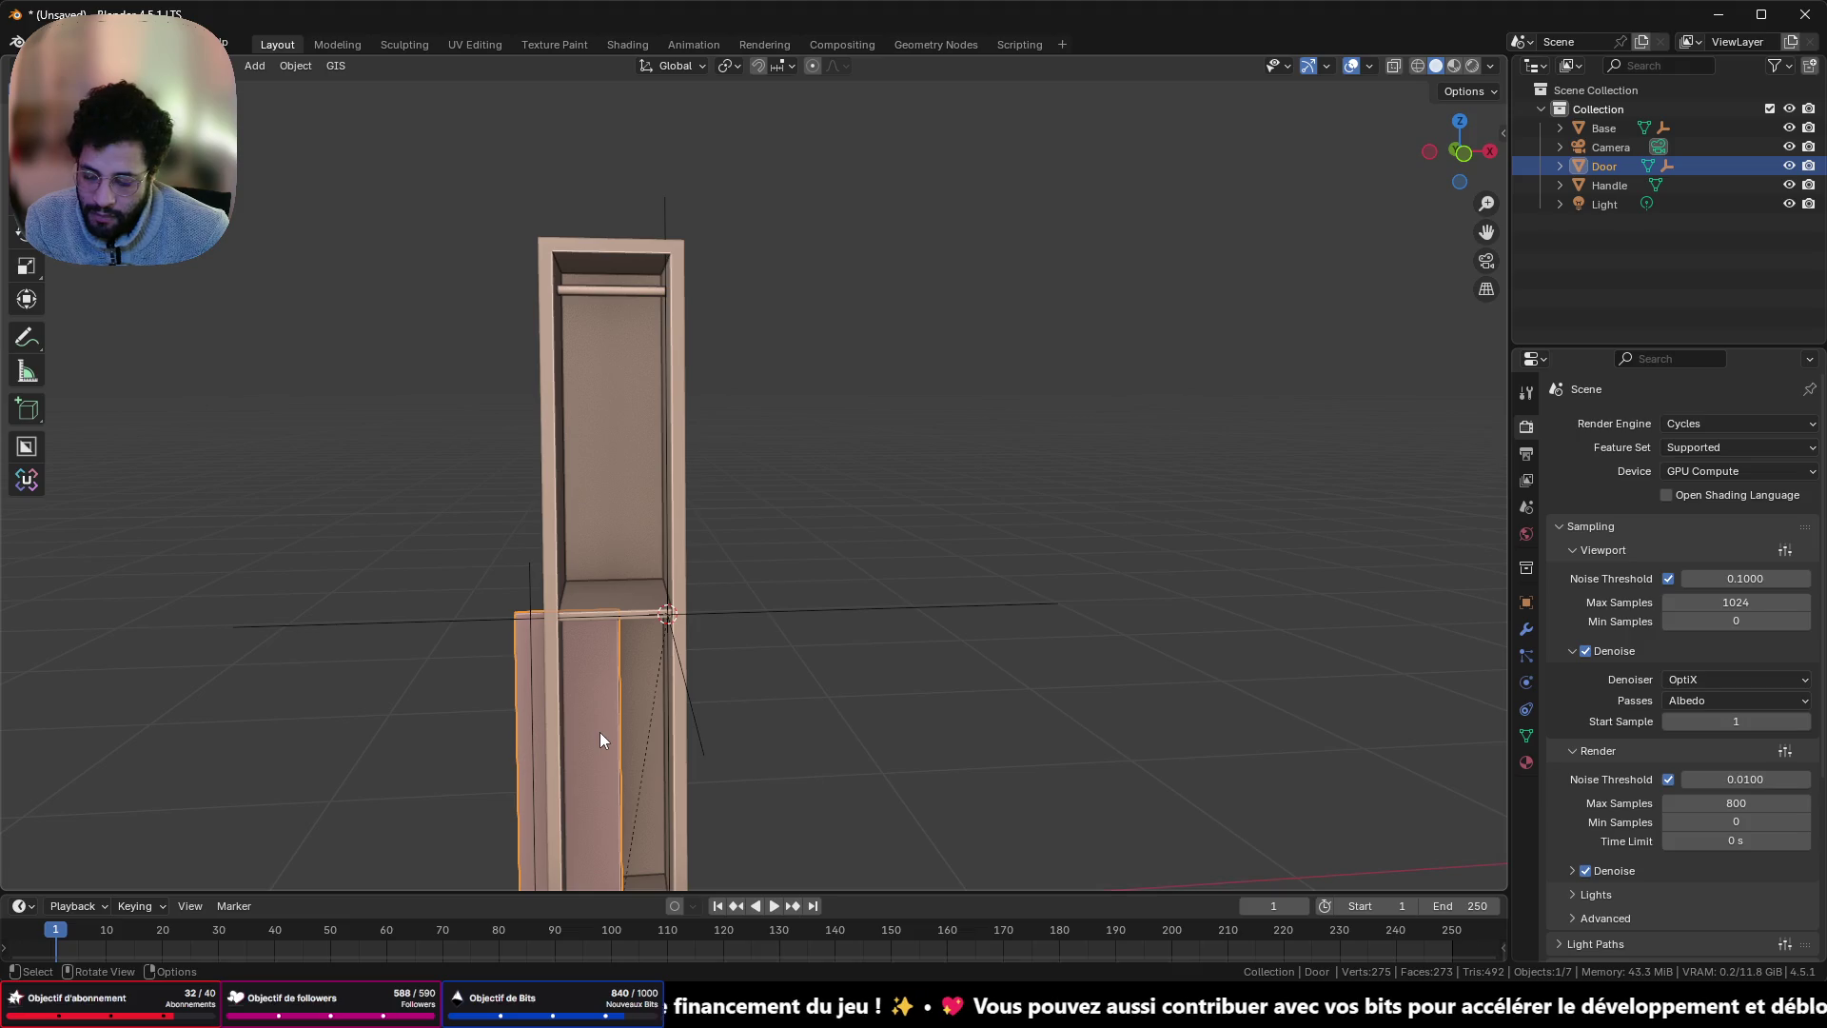
key(shift+s)
click(607, 628)
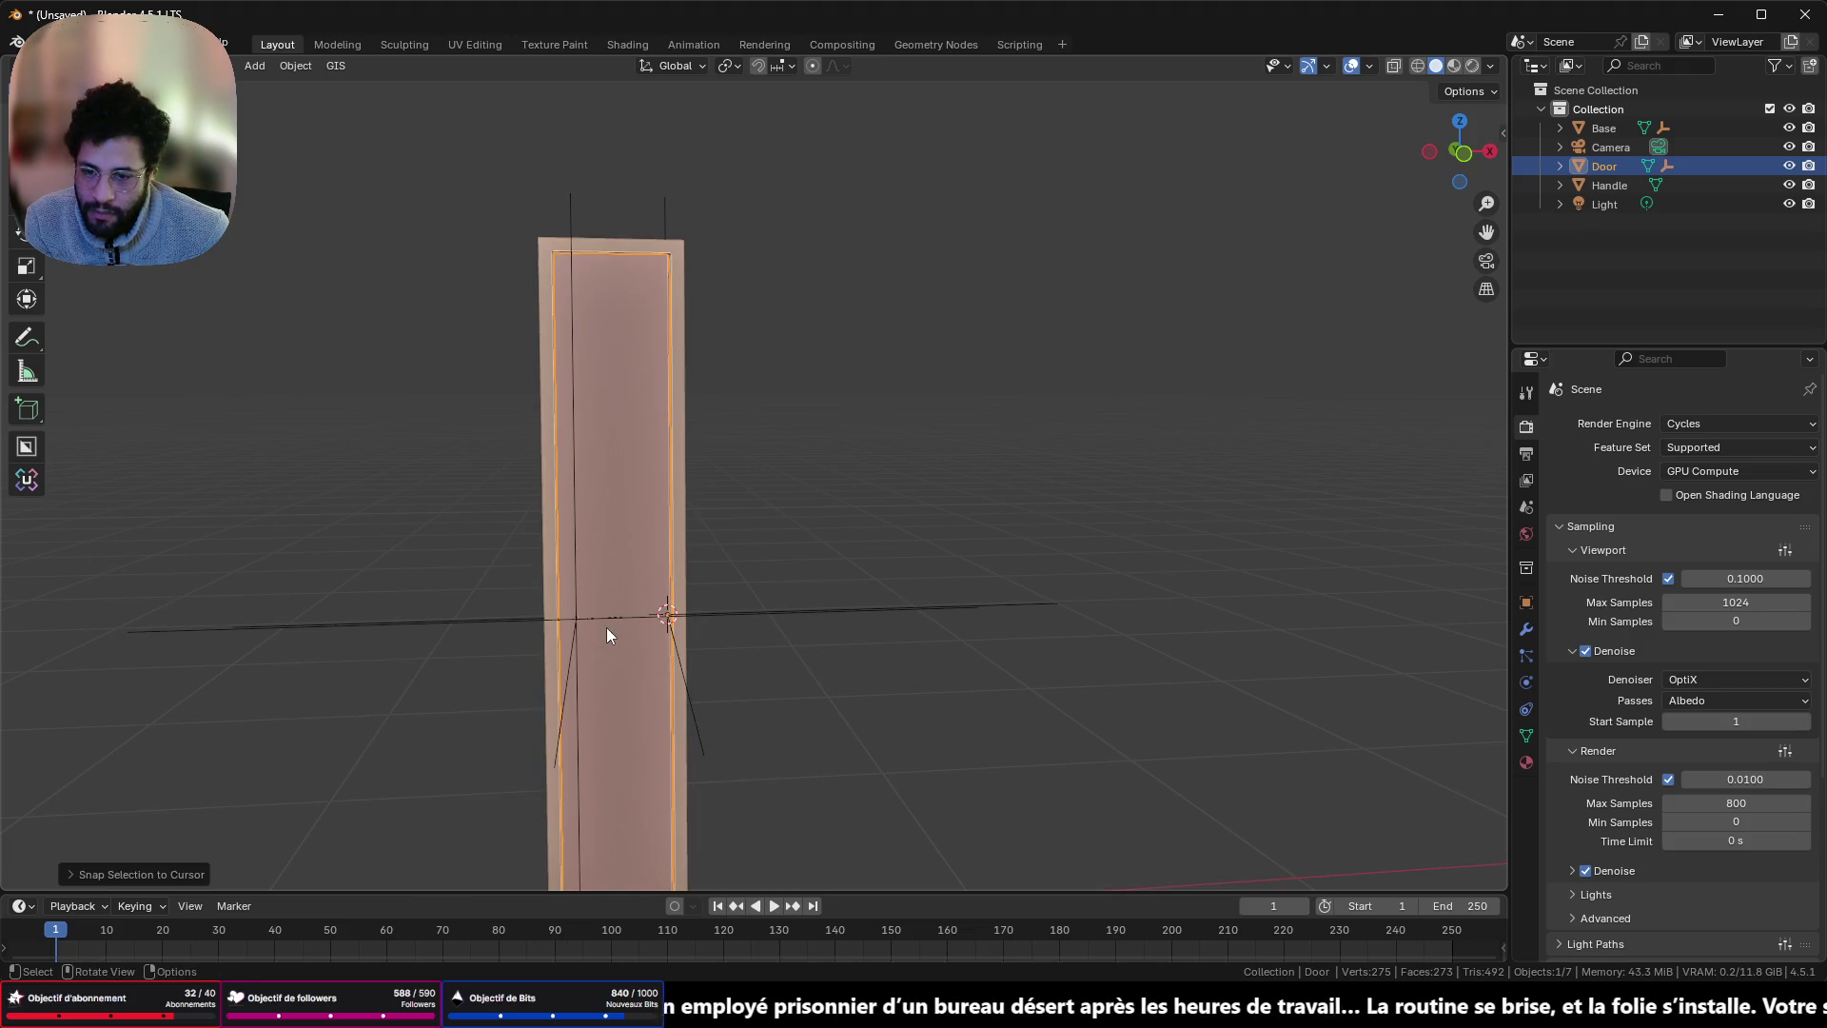
scroll(607, 636, down, 3)
mouse_move(590, 604)
mouse_down()
mouse_move(634, 607)
mouse_move(611, 628)
mouse_move(796, 734)
mouse_move(889, 686)
mouse_move(341, 122)
mouse_move(1487, 623)
mouse_move(1419, 345)
mouse_move(898, 275)
mouse_move(819, 529)
mouse_move(746, 293)
mouse_move(669, 868)
mouse_up()
scroll(637, 630, up, 8)
scroll(1486, 623, down, 5)
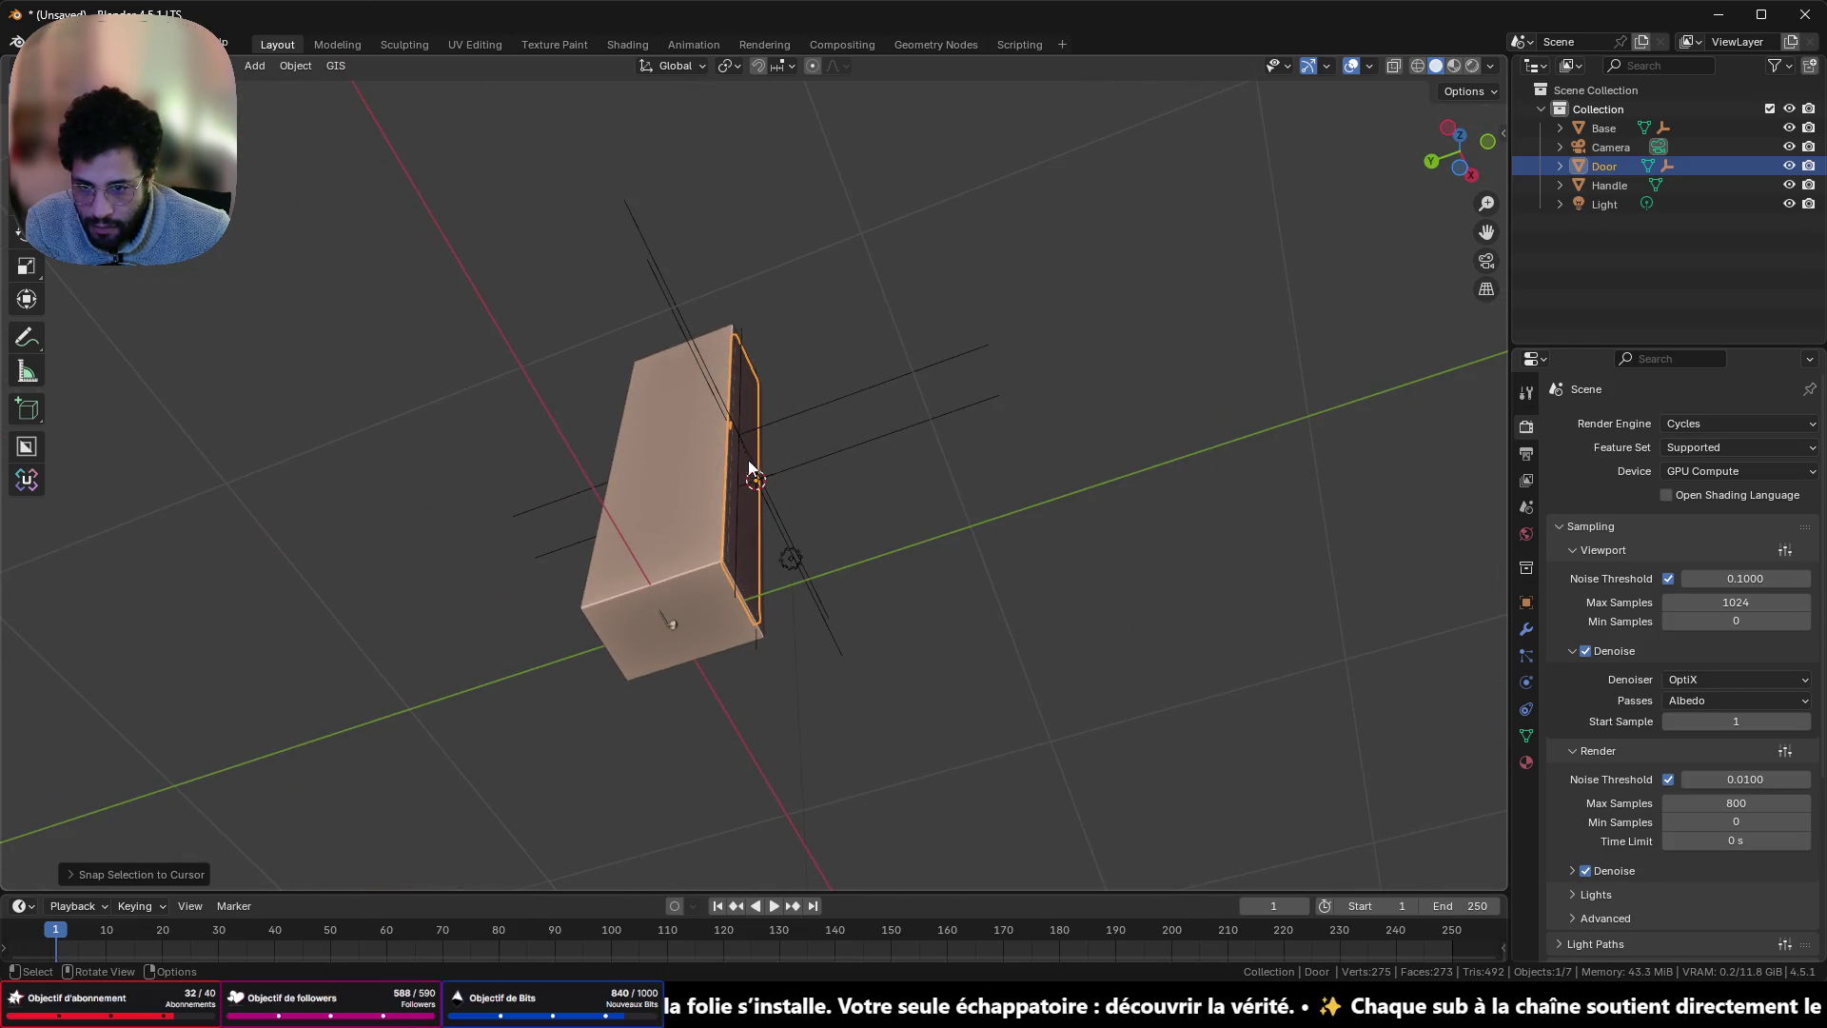
- Snap the Handle onto the Socket_Handle position via the 3D cursor
click(771, 425)
key(shift+s)
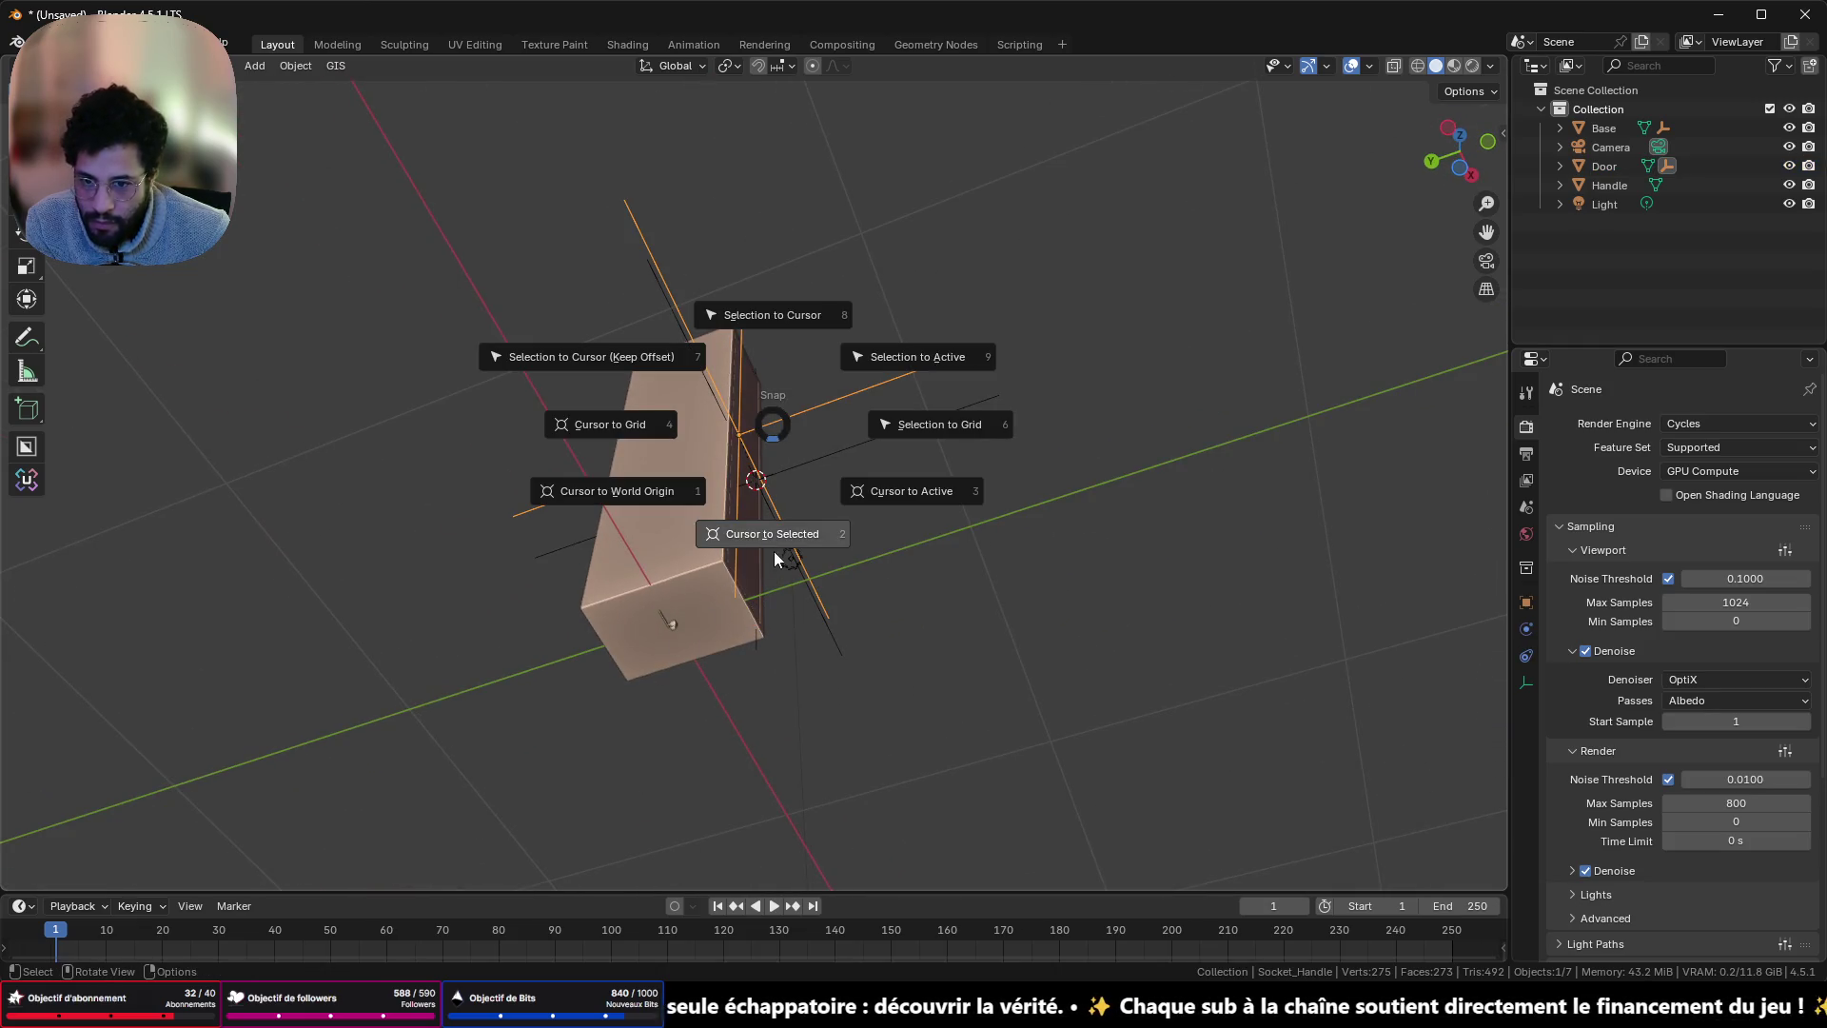
click(786, 543)
click(672, 624)
key(shift+s)
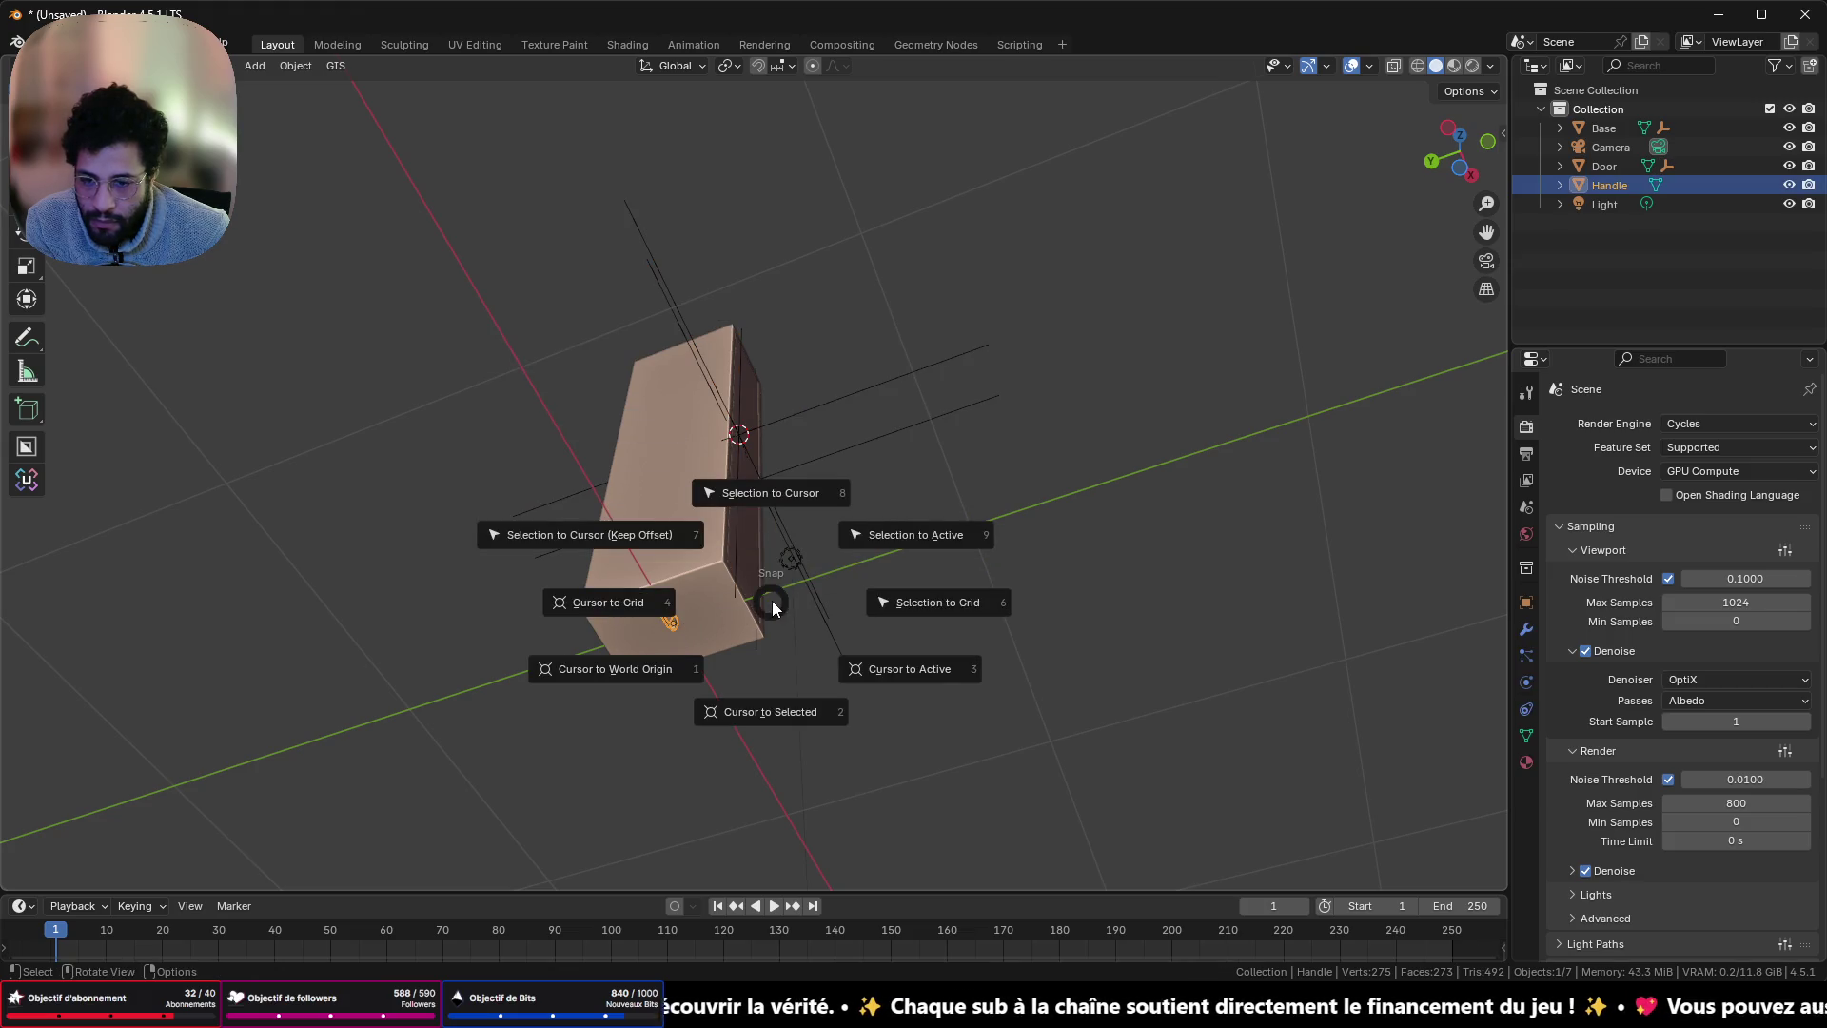
click(798, 491)
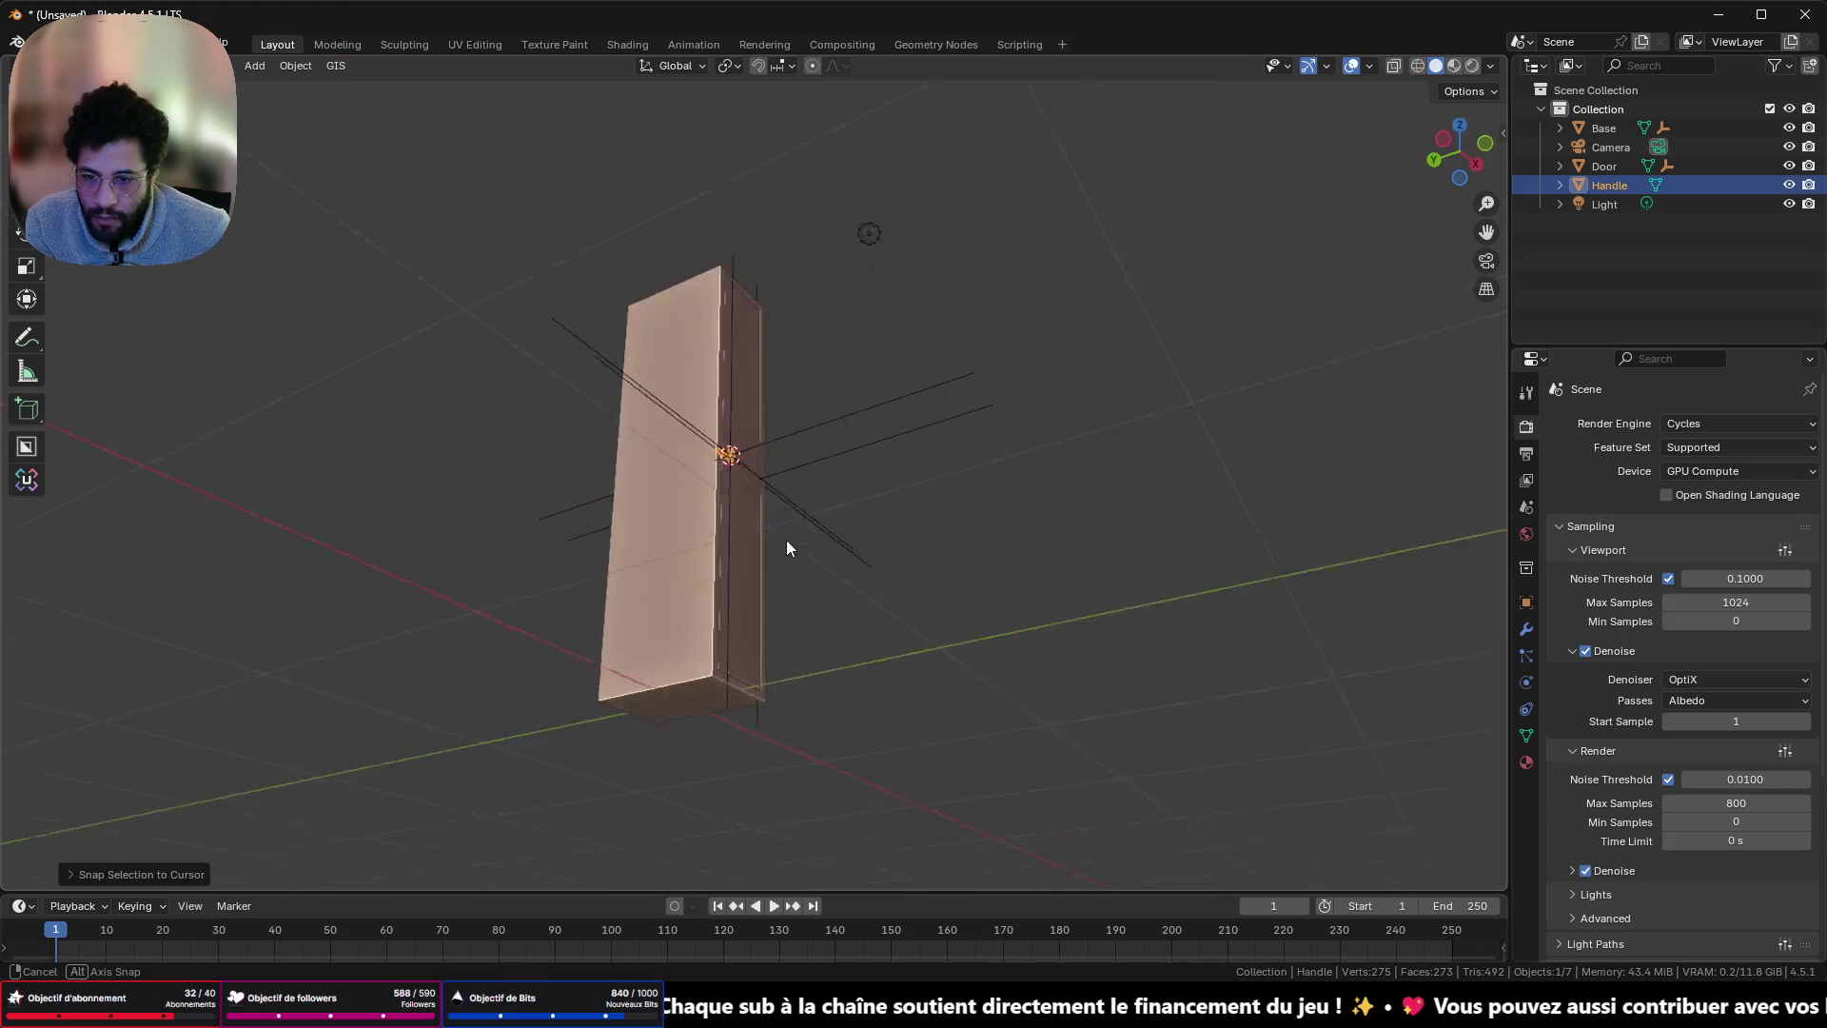
scroll(714, 559, up, 6)
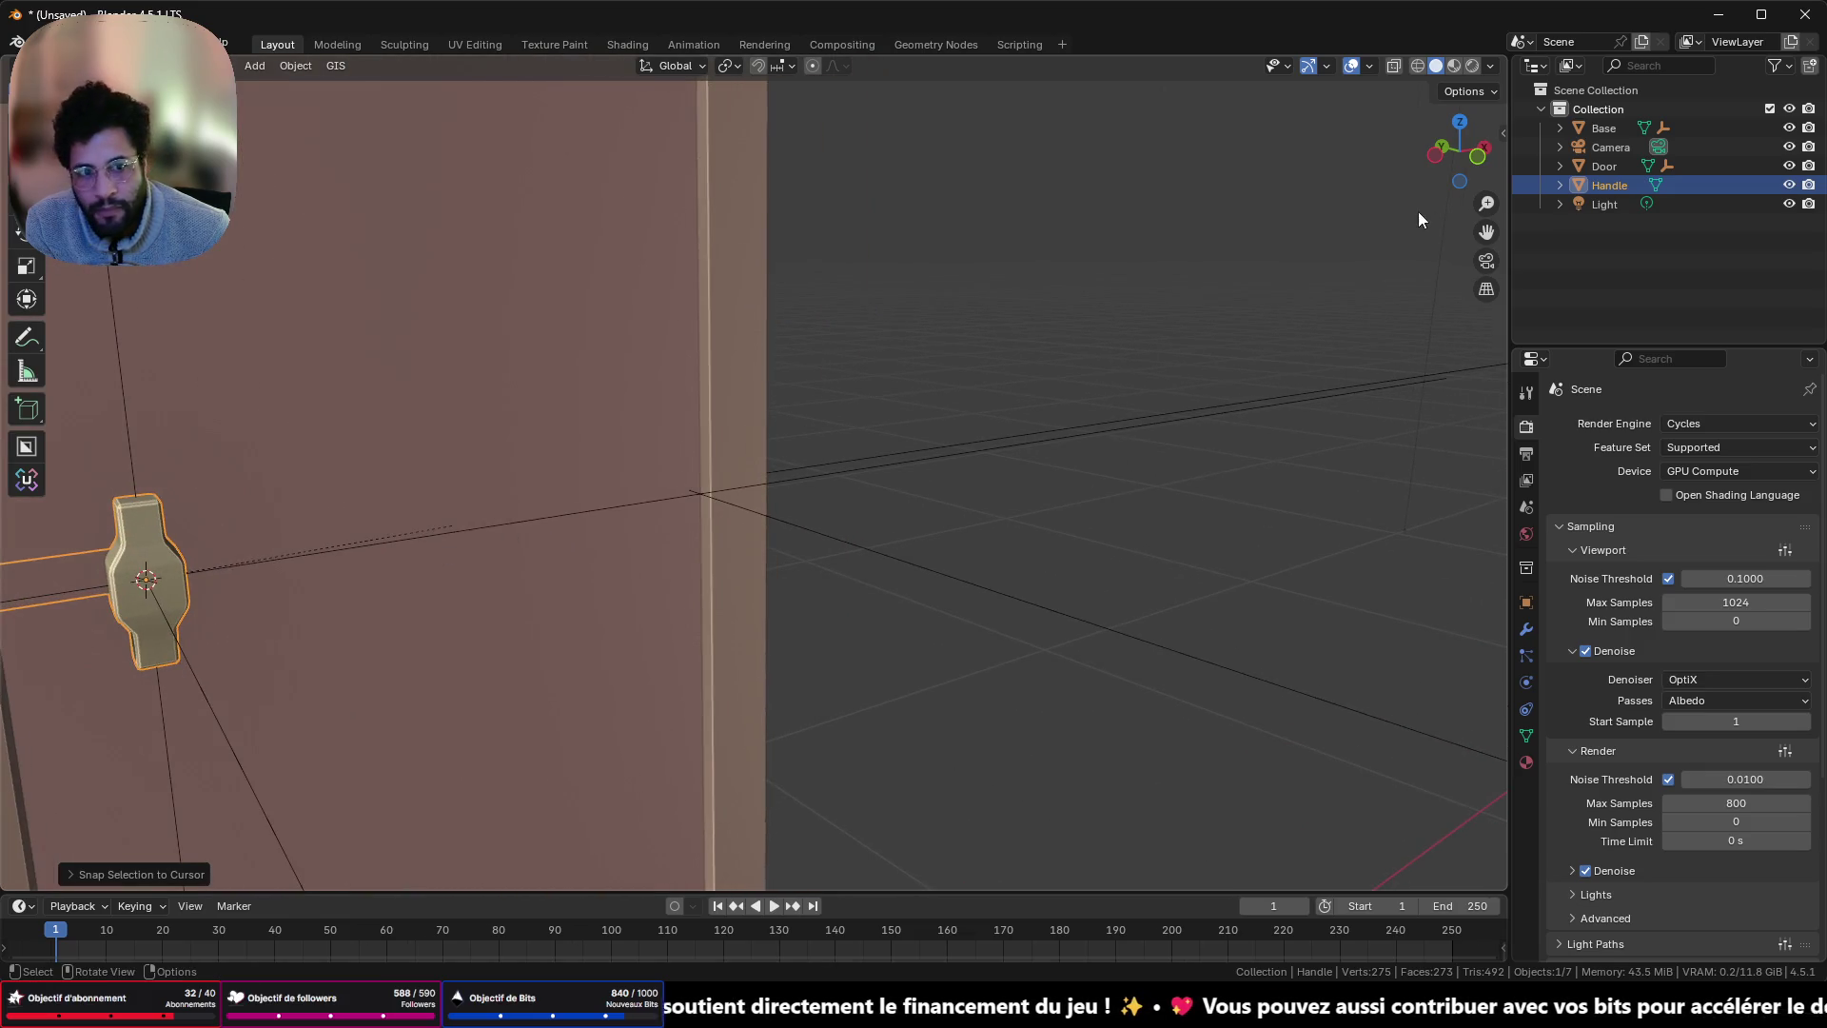
- Inspect the snapped handle from the front and an orbited angle
click(1478, 155)
scroll(761, 429, up, 5)
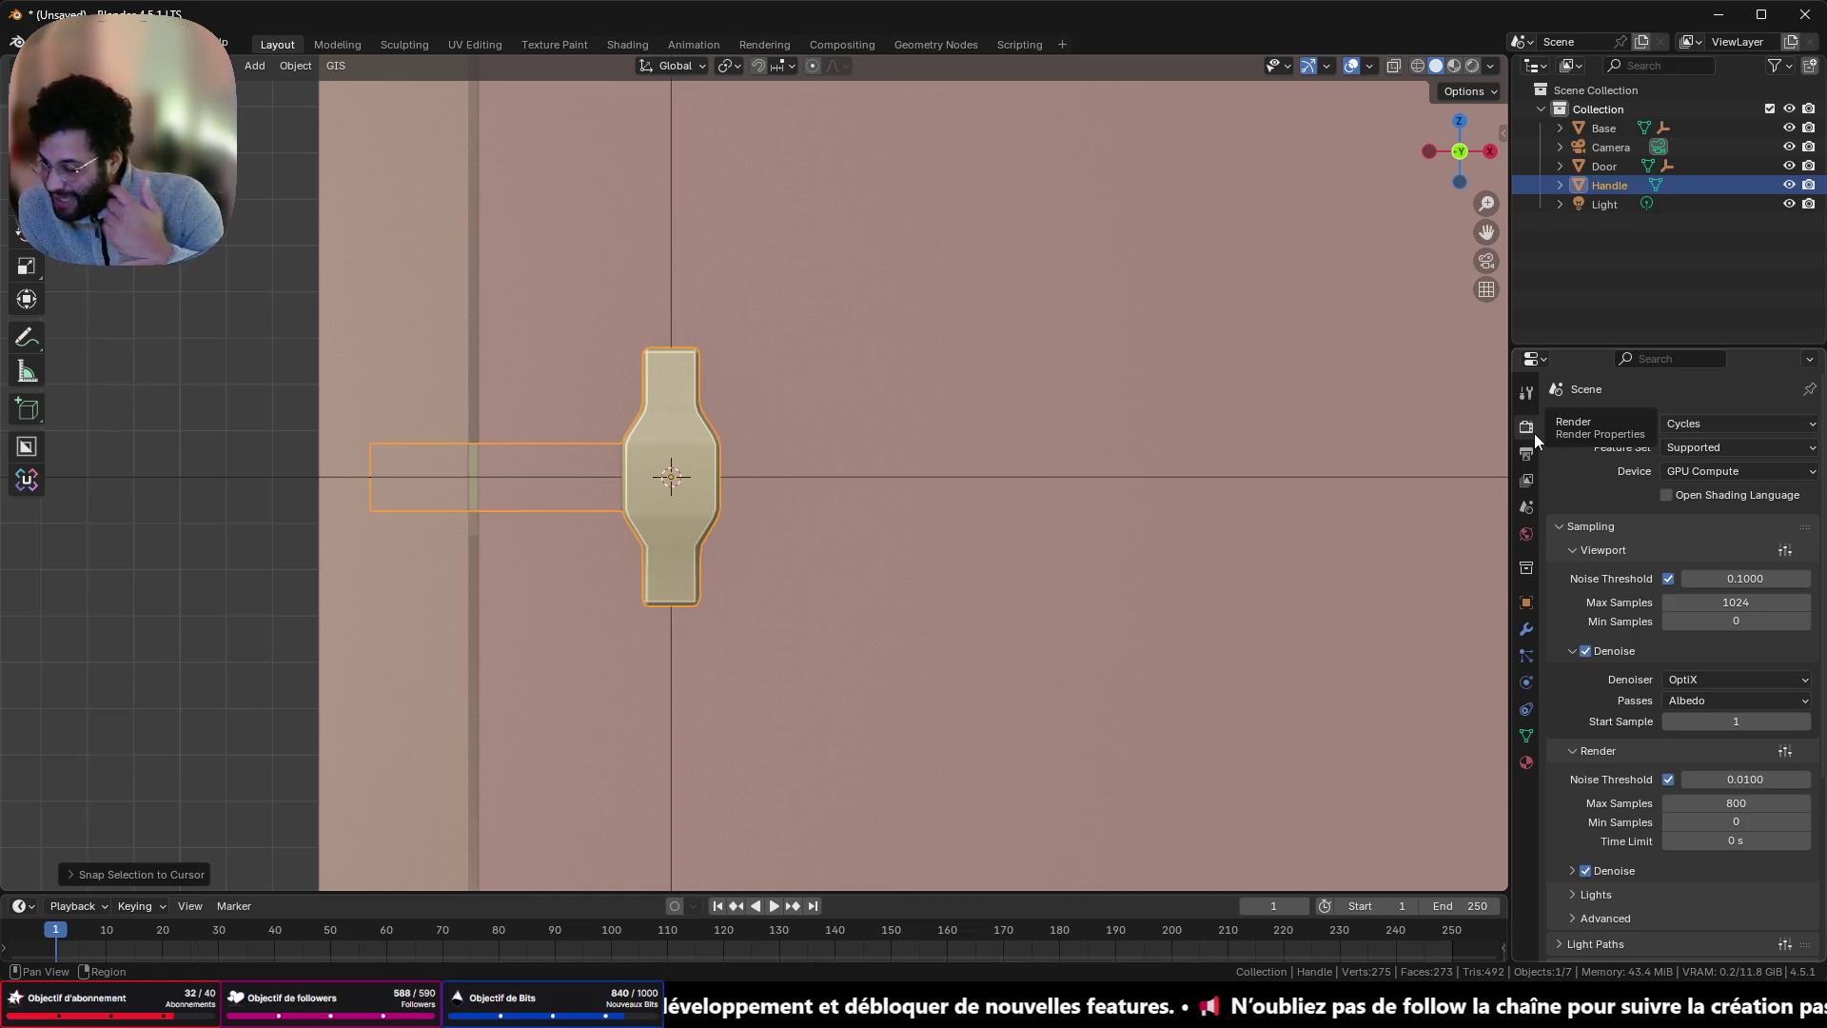
mouse_move(1475, 470)
mouse_down()
mouse_move(848, 562)
mouse_move(980, 555)
mouse_move(864, 571)
mouse_up()
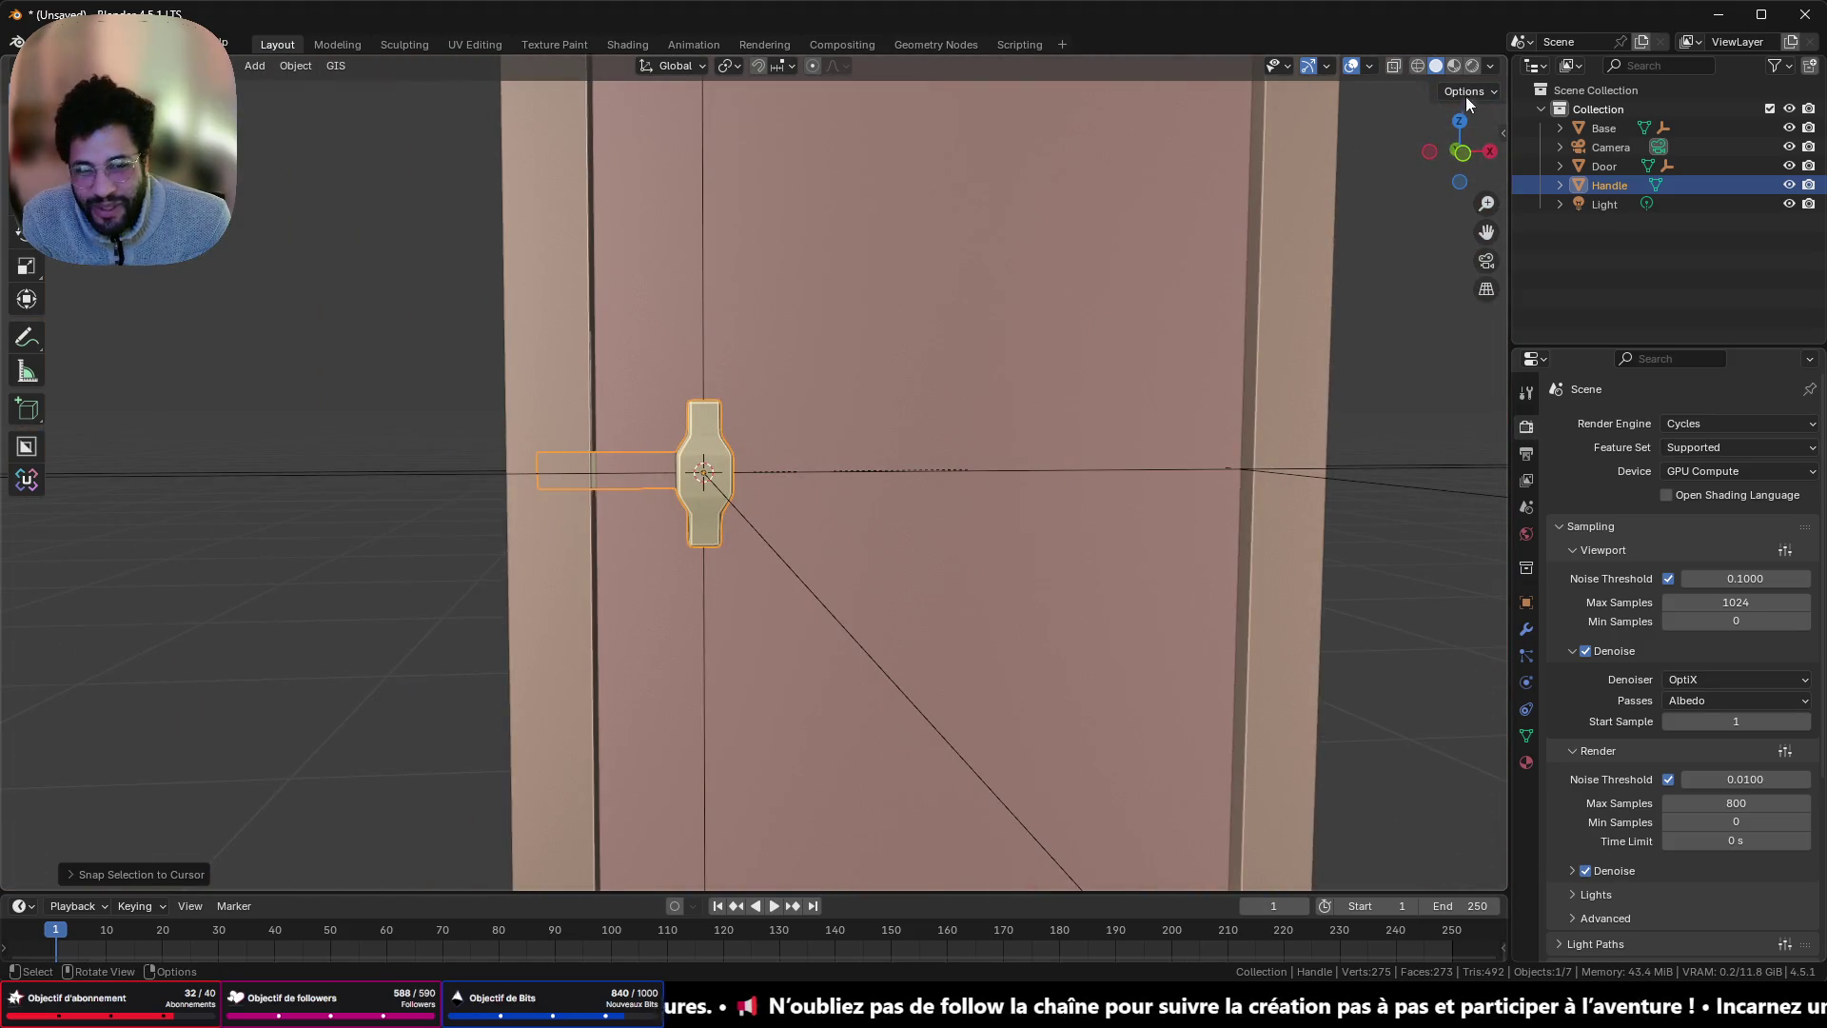
click(1463, 150)
key(shift+a)
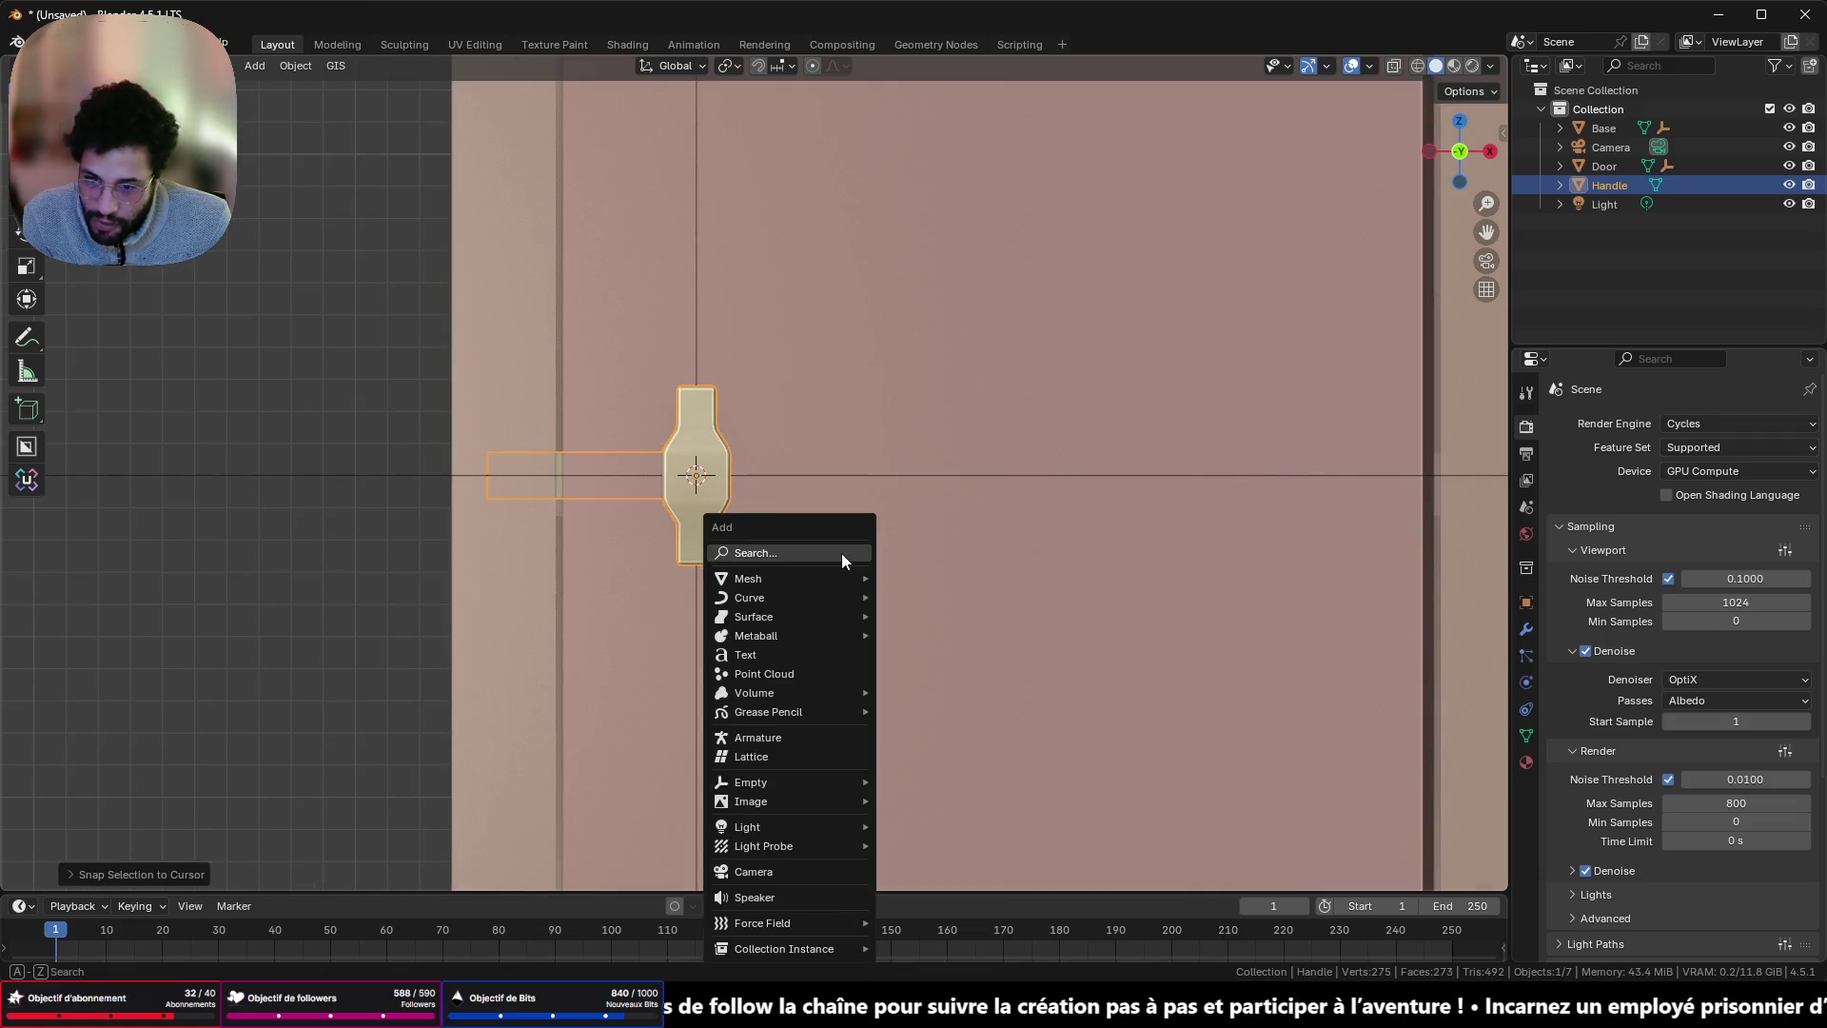
mouse_move(834, 579)
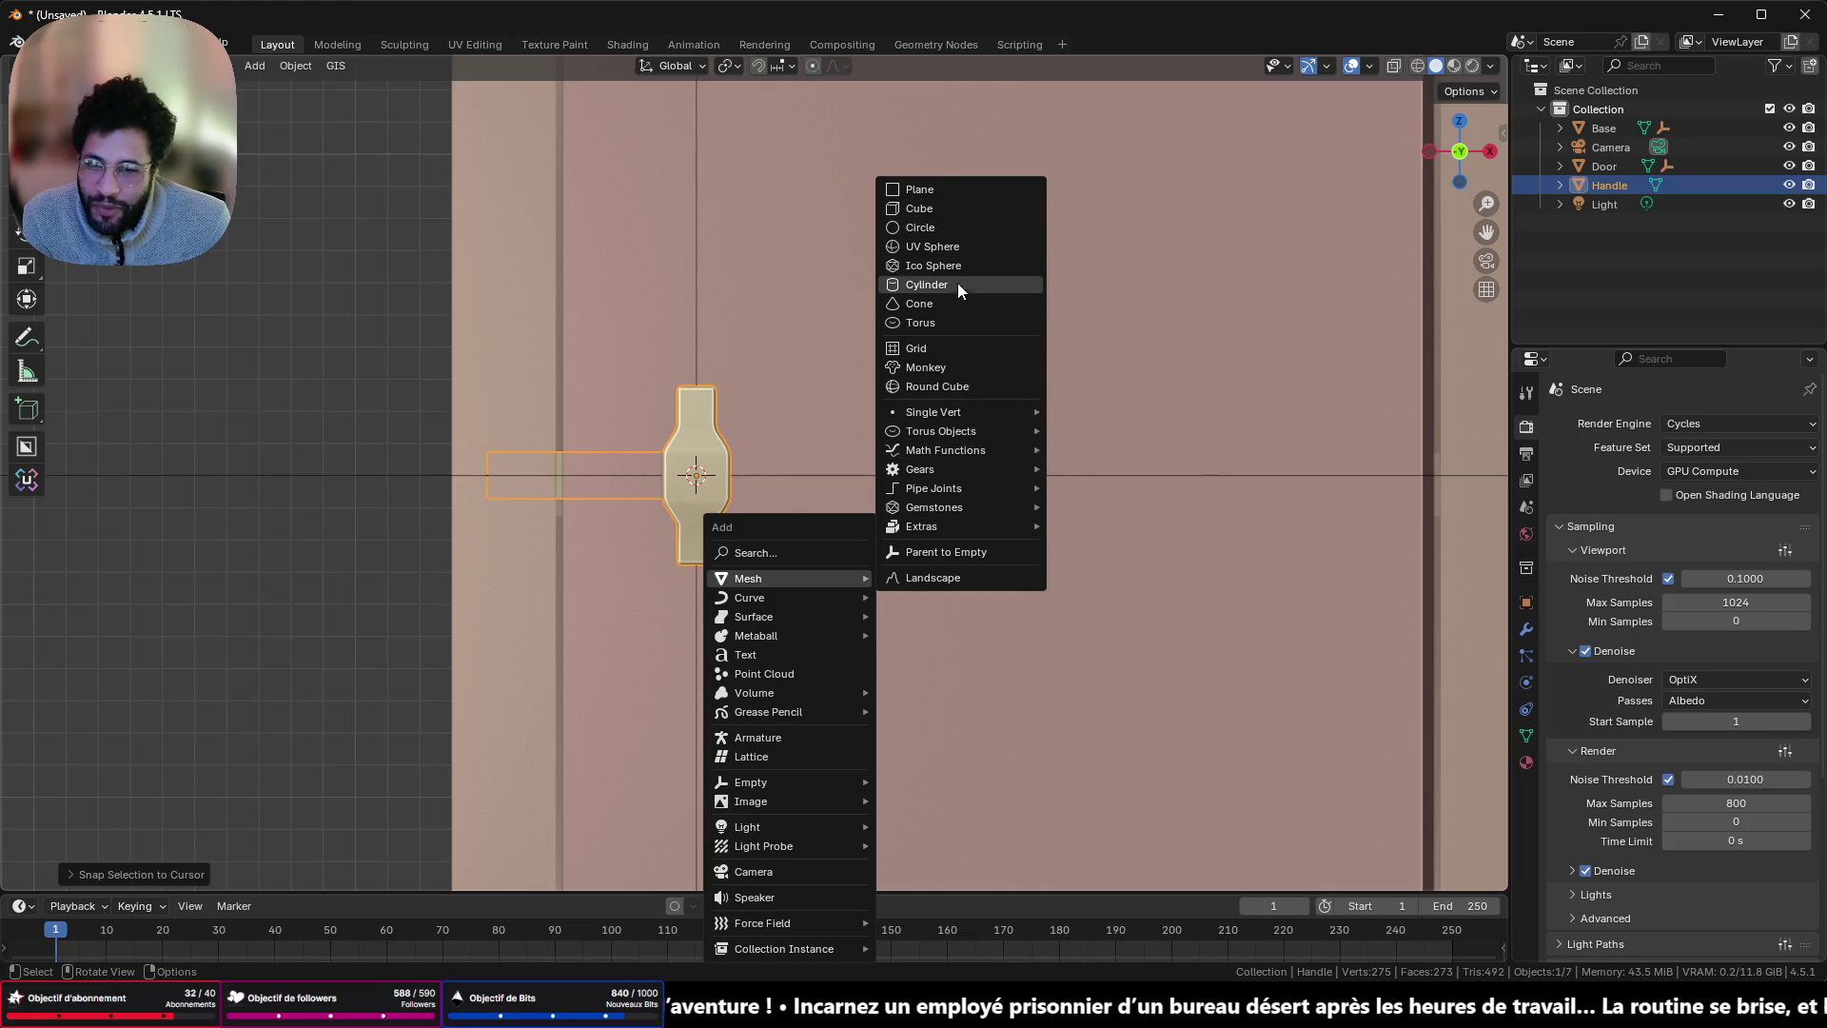
click(955, 322)
scroll(948, 354, down, 6)
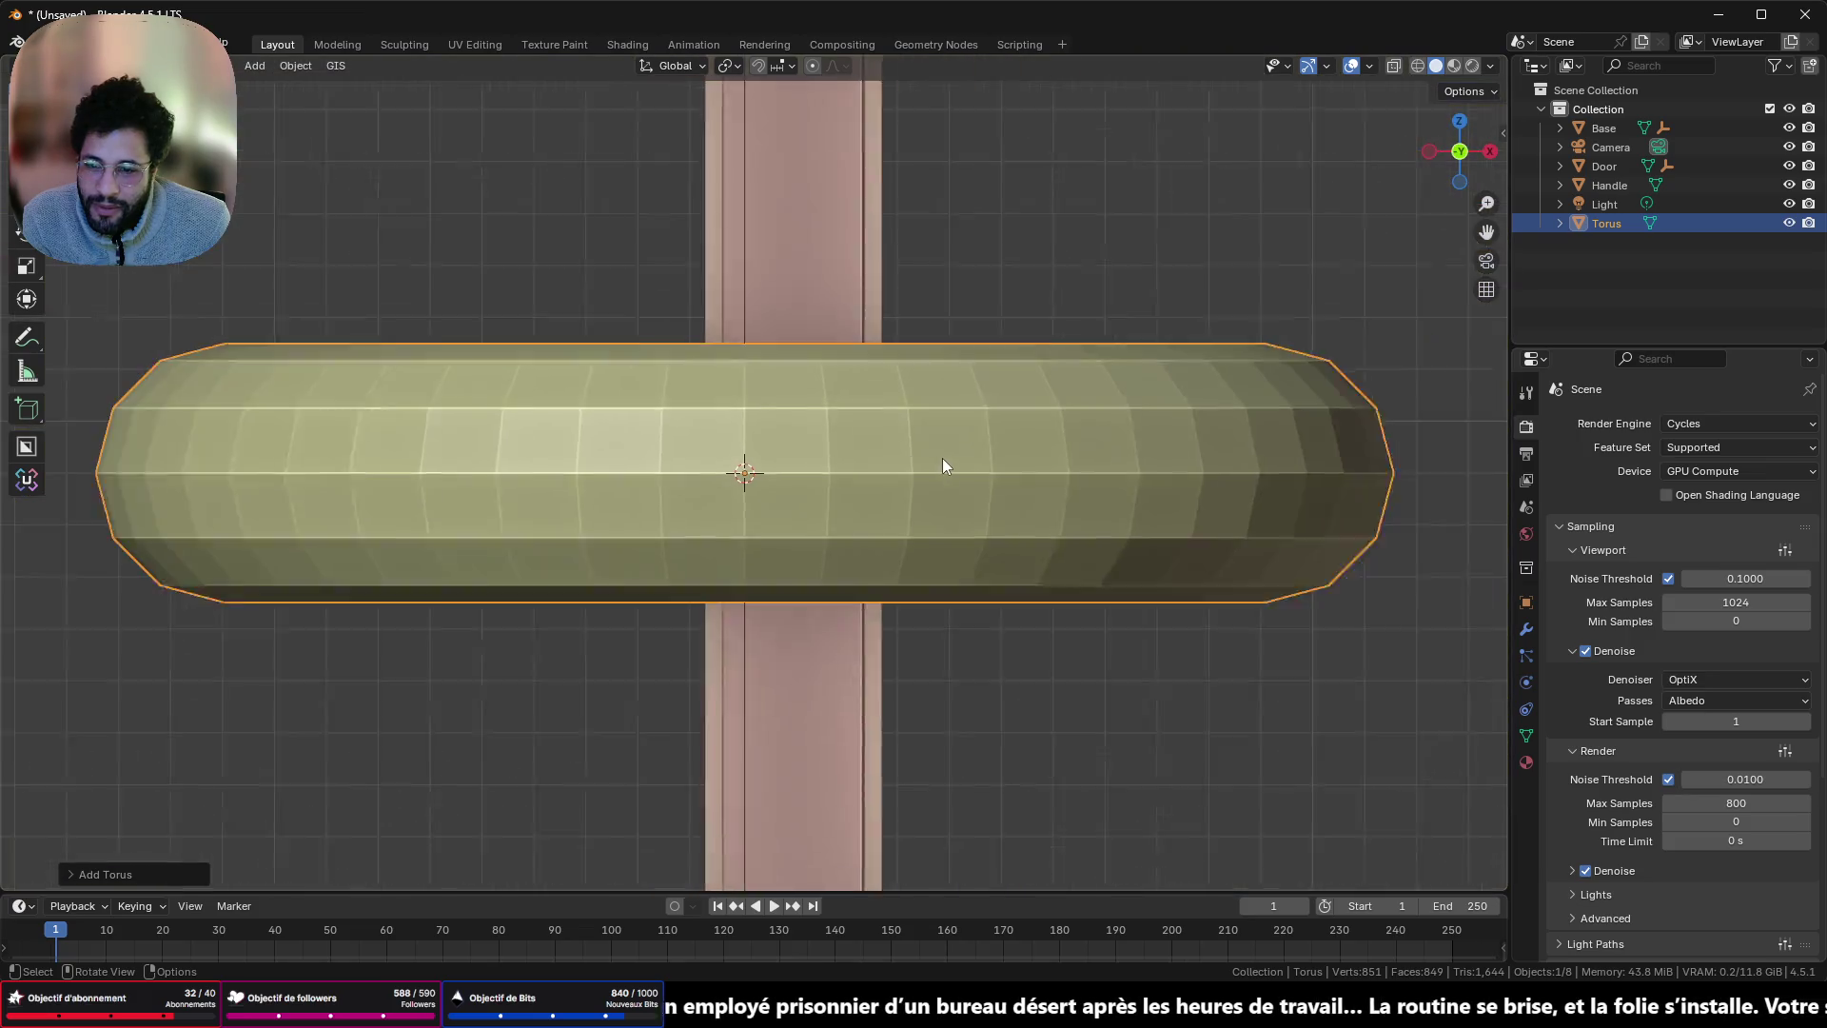
key(s)
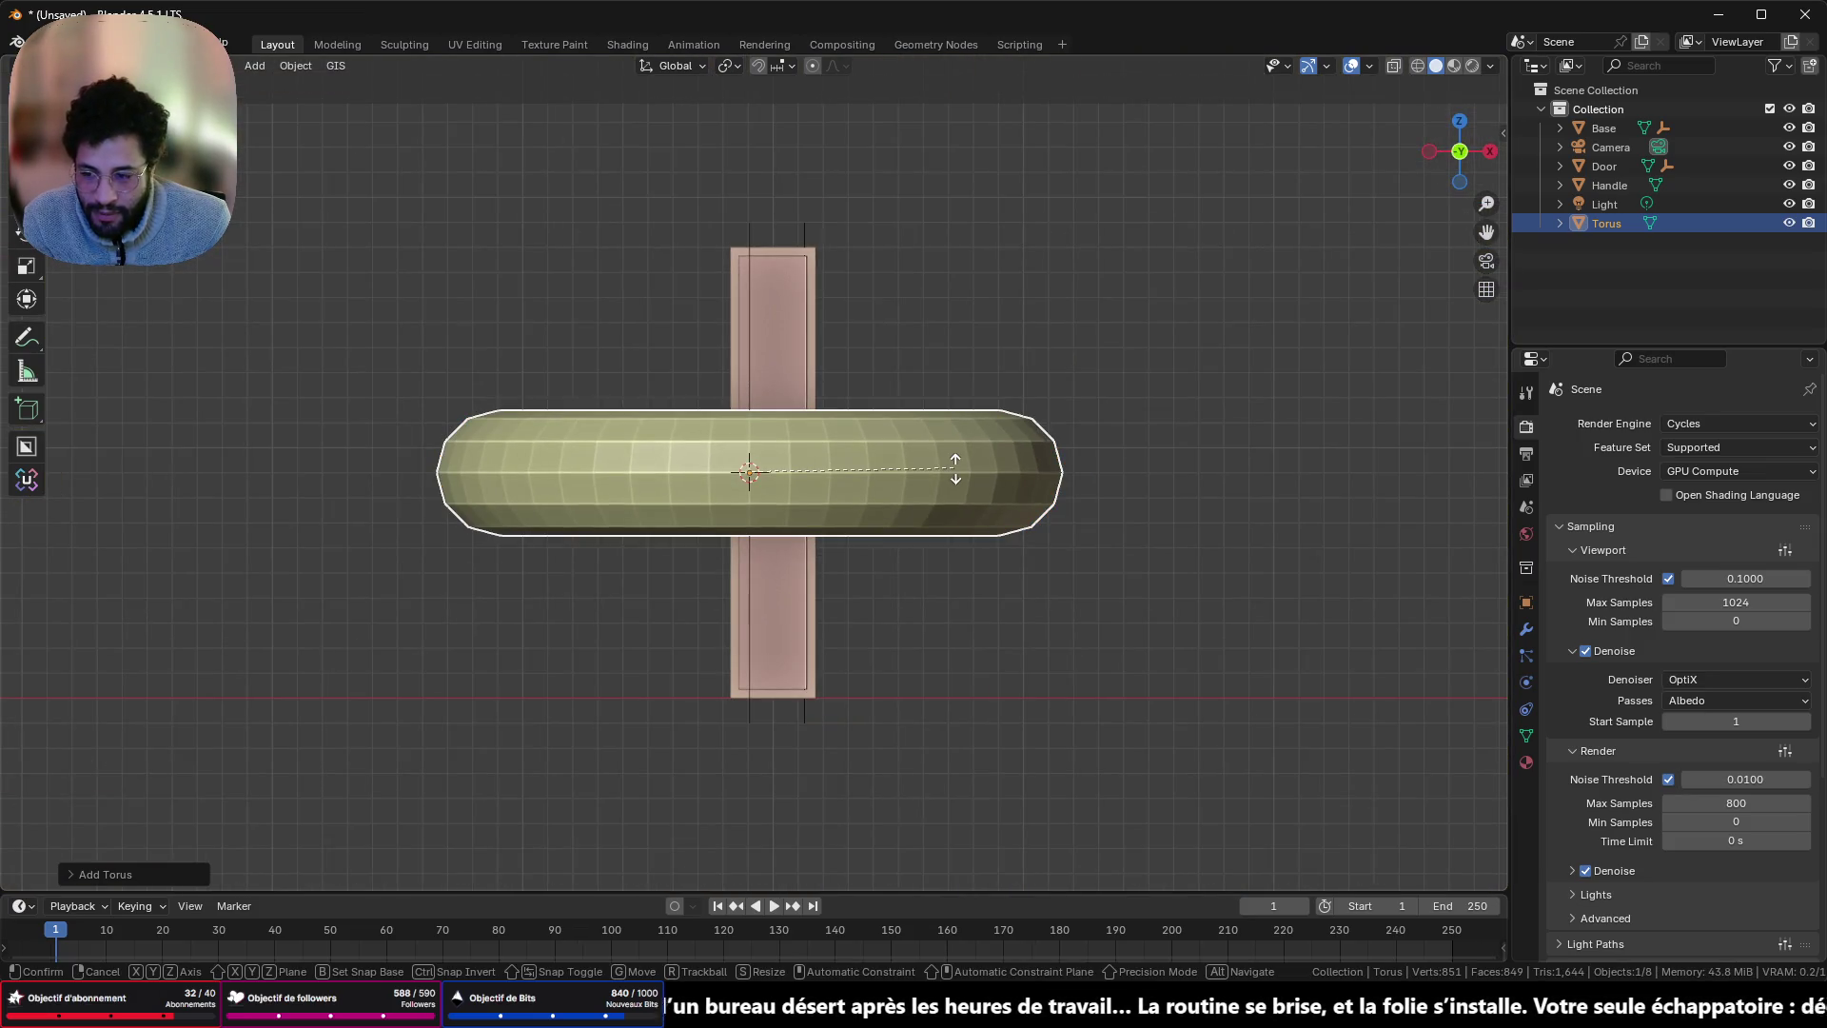
right_click(956, 468)
click(1464, 125)
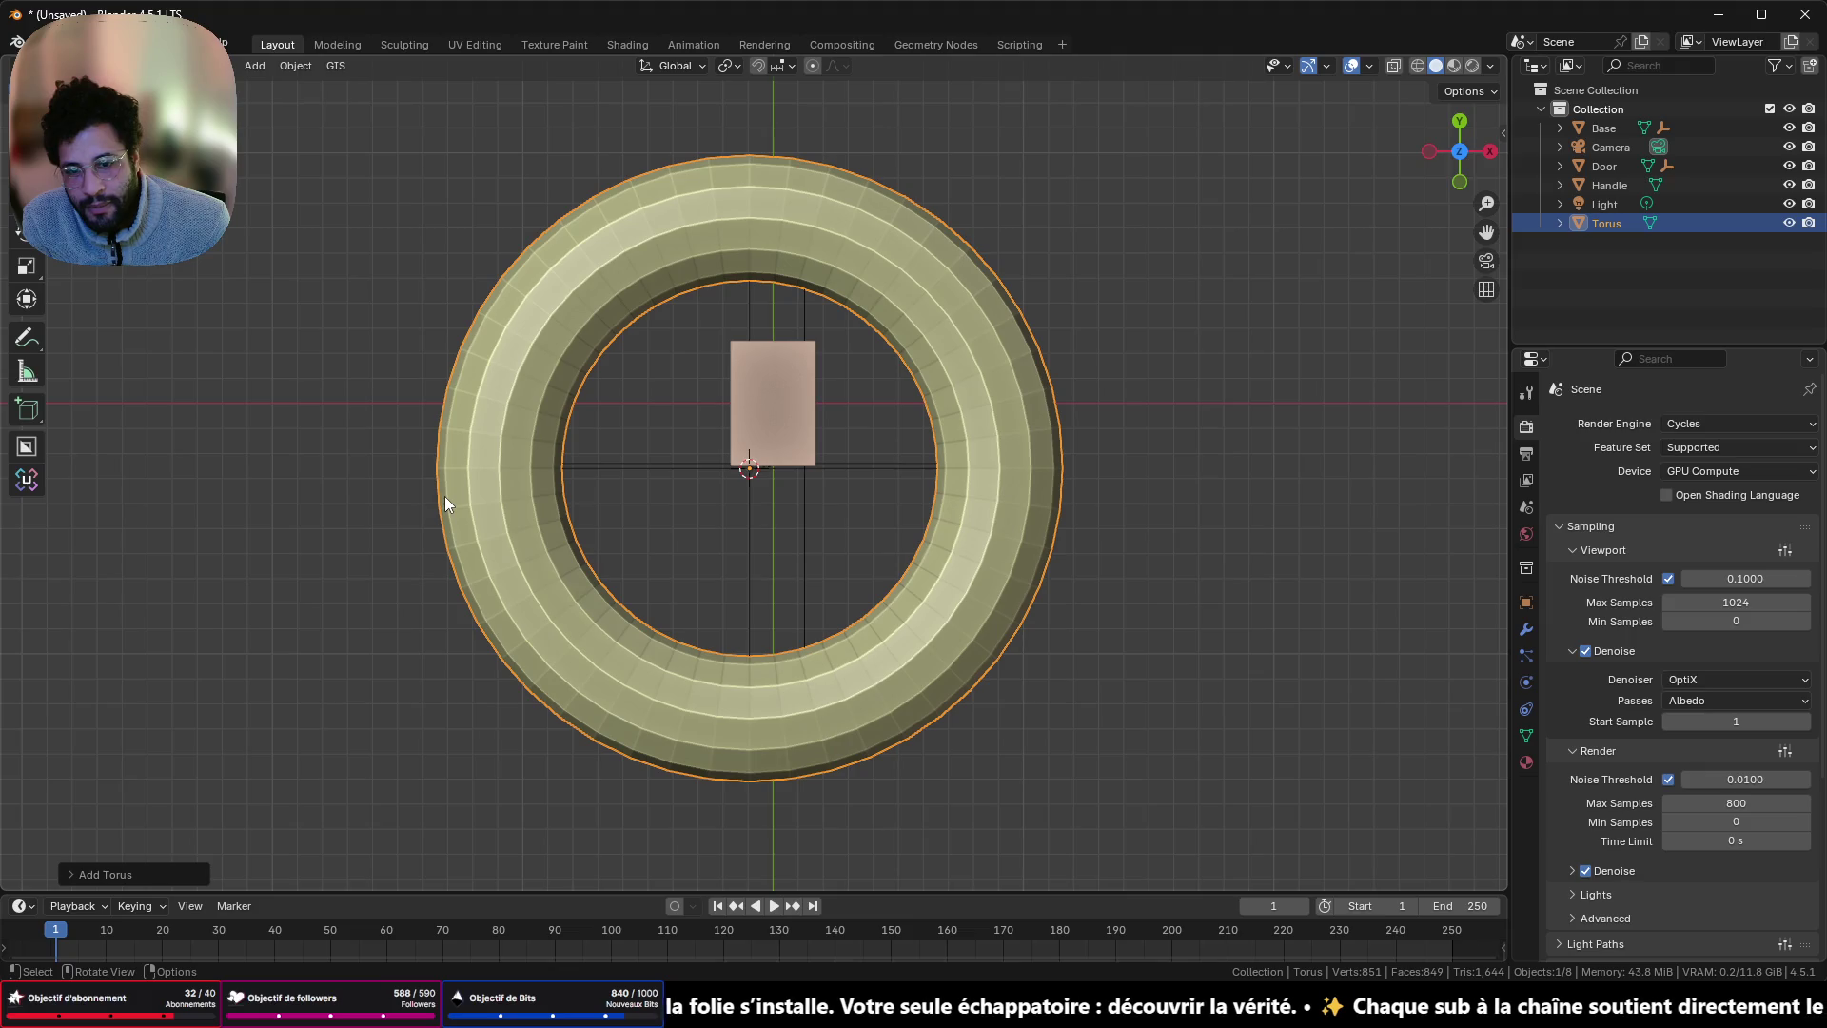
key(Tab)
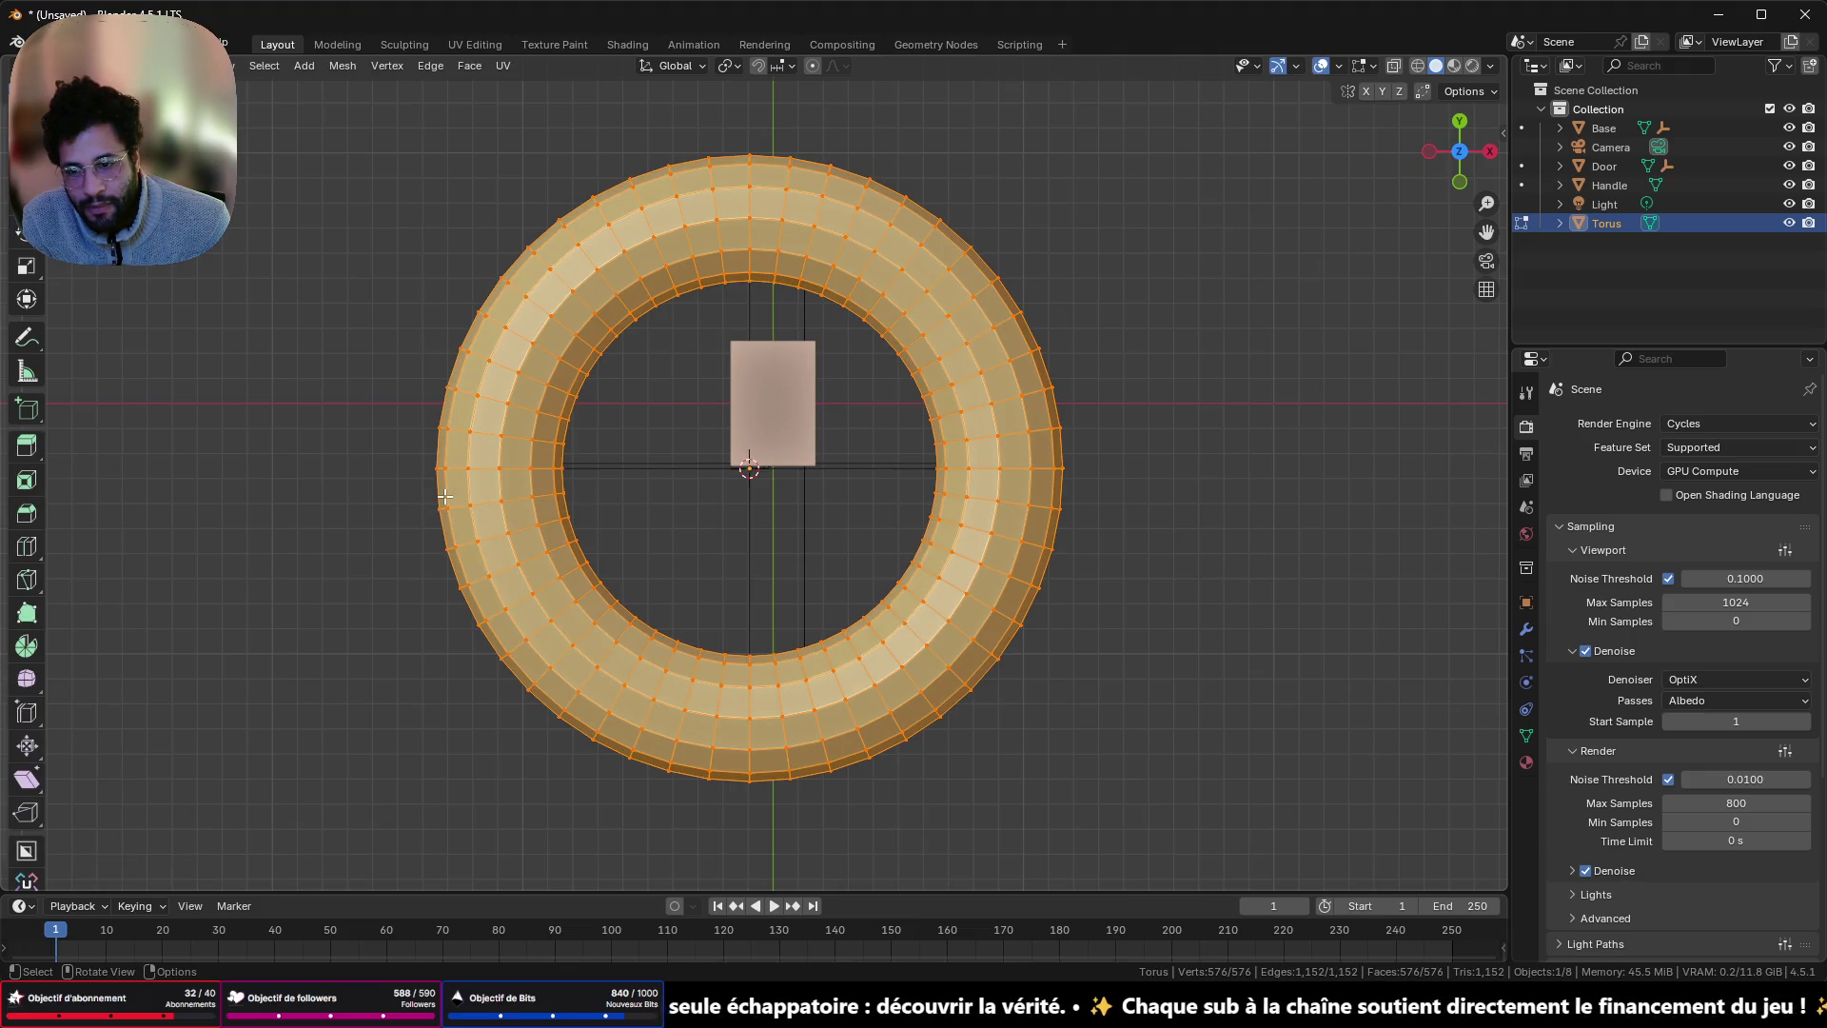
key(Tab)
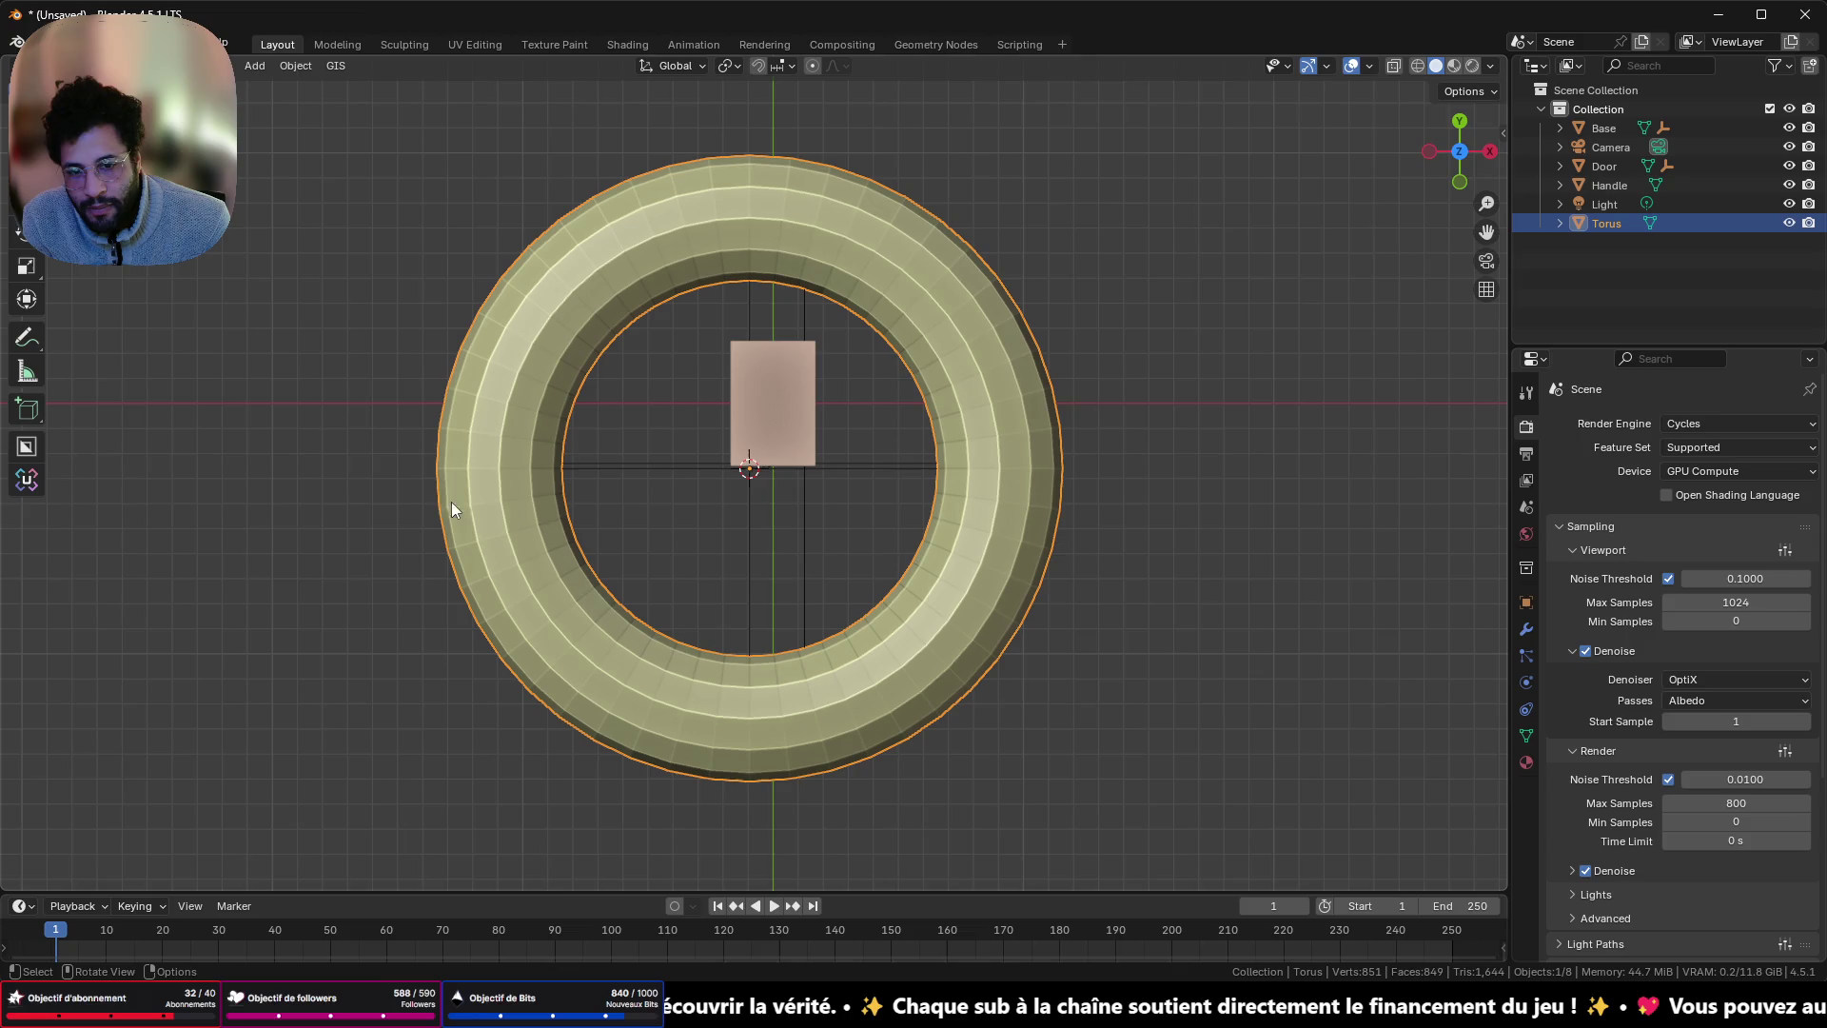
key(Delete)
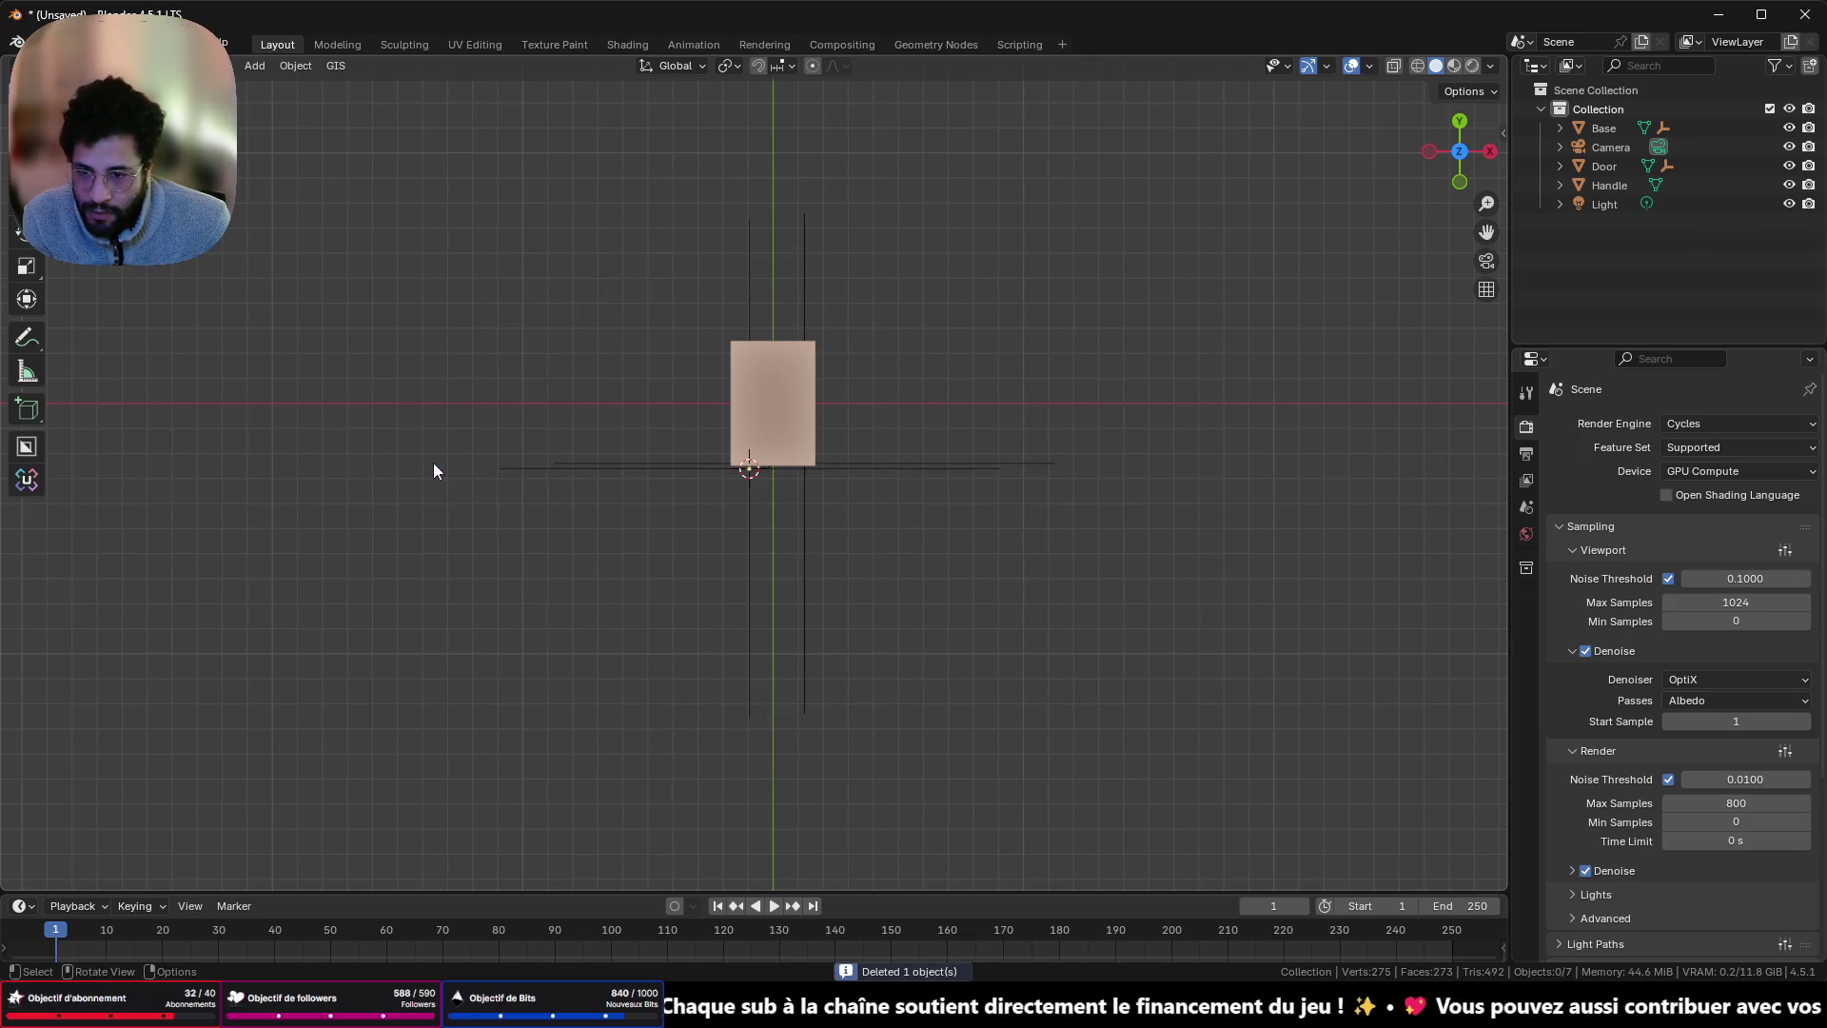
key(ctrl+a)
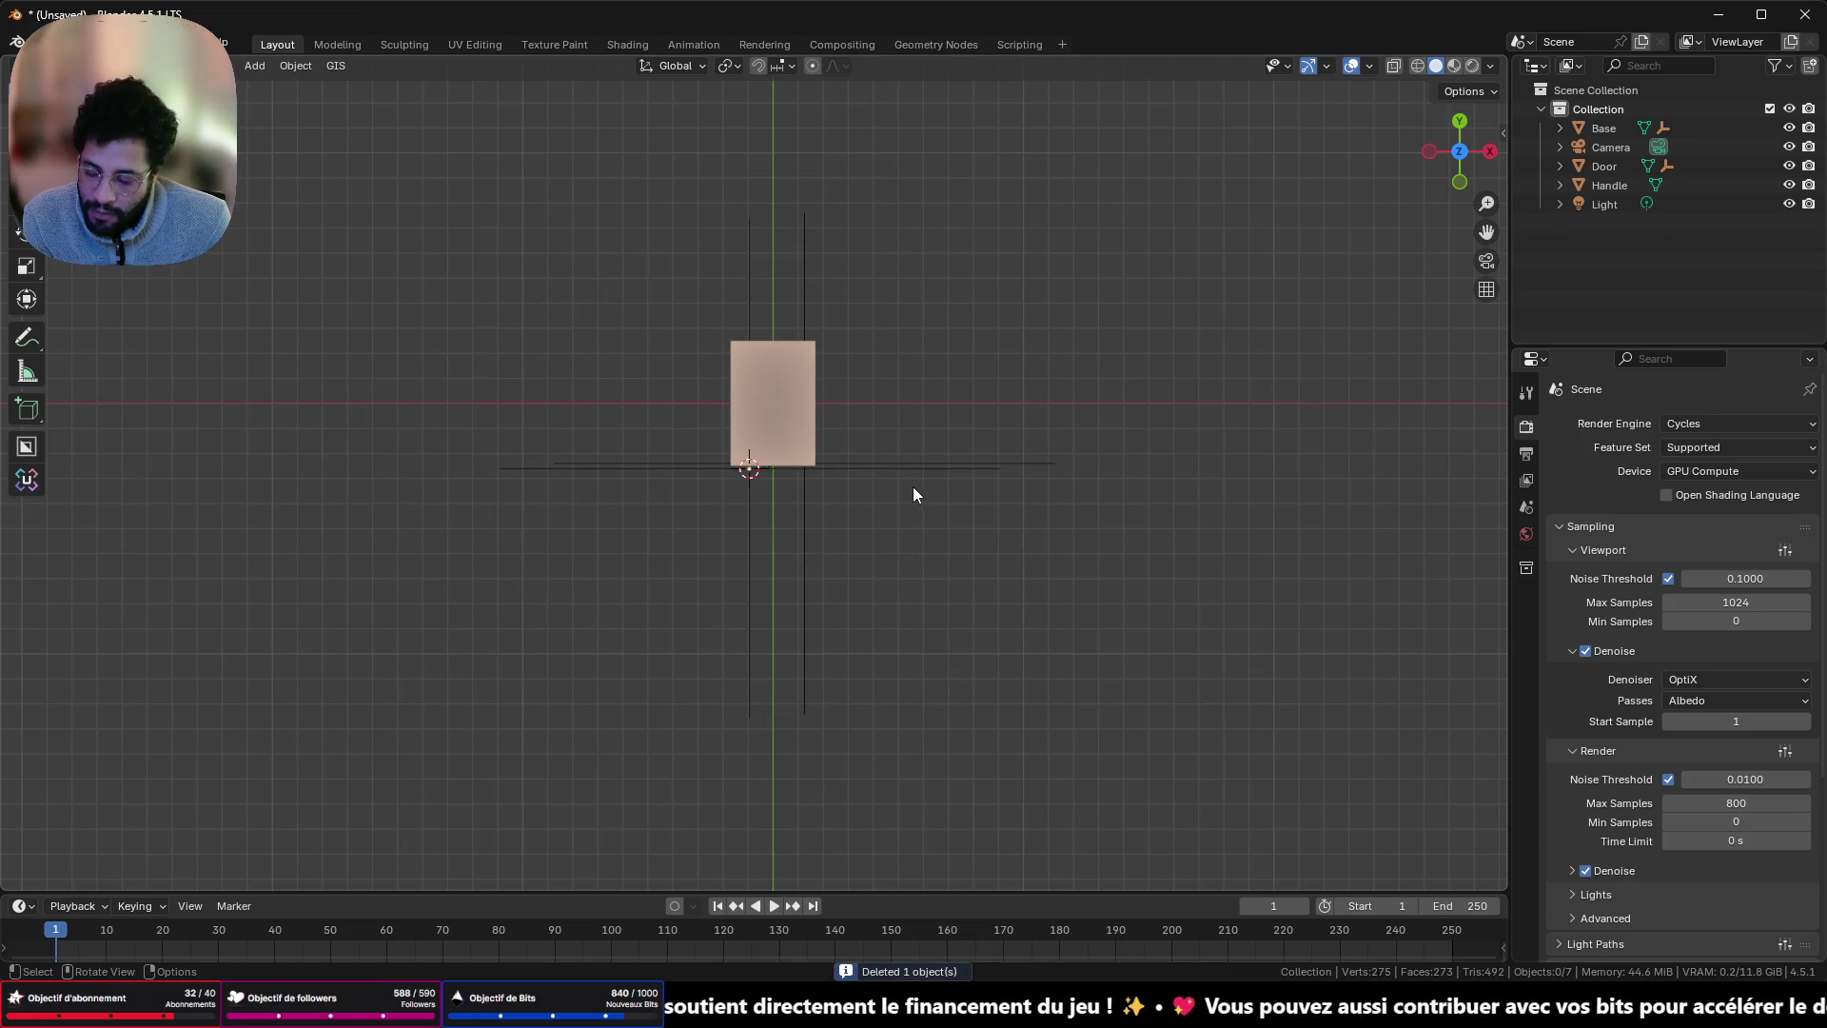
key(shift+a)
mouse_move(911, 487)
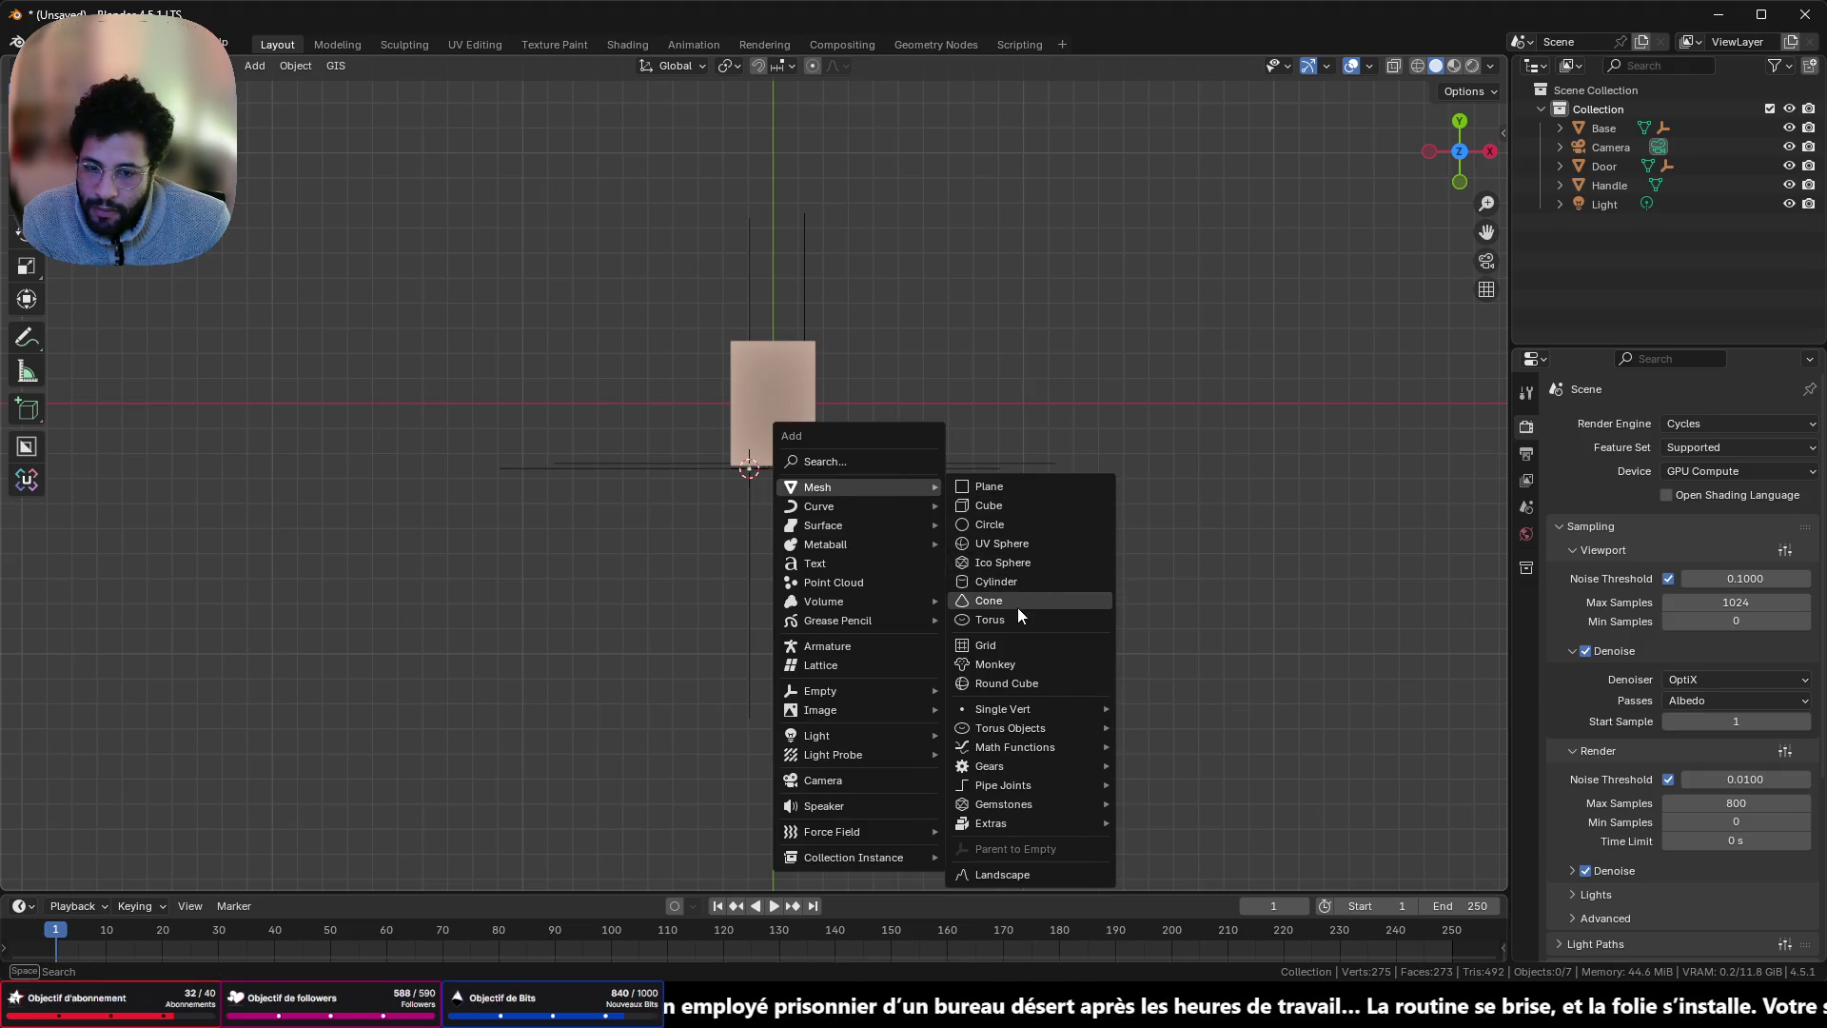
- Add Torus.001 and set Minor Segments to 24 and Minor Radius to 0.13 m
click(988, 621)
click(74, 875)
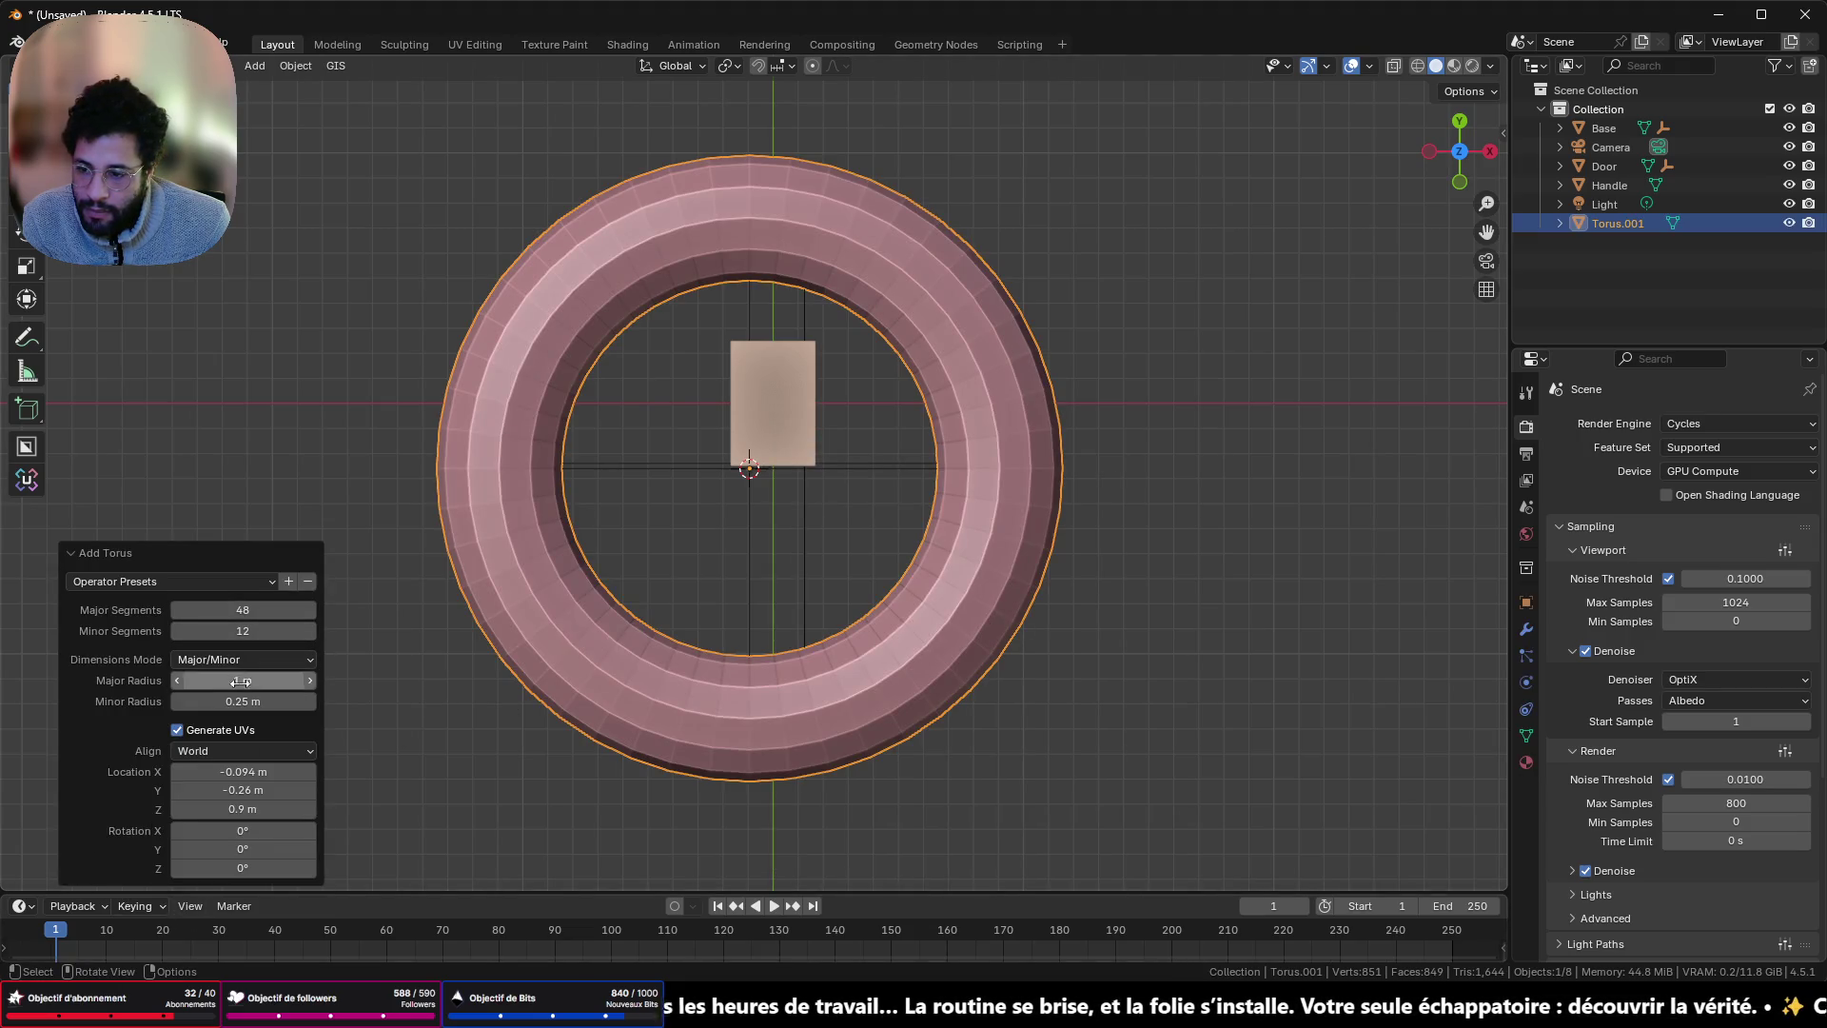
click(255, 633)
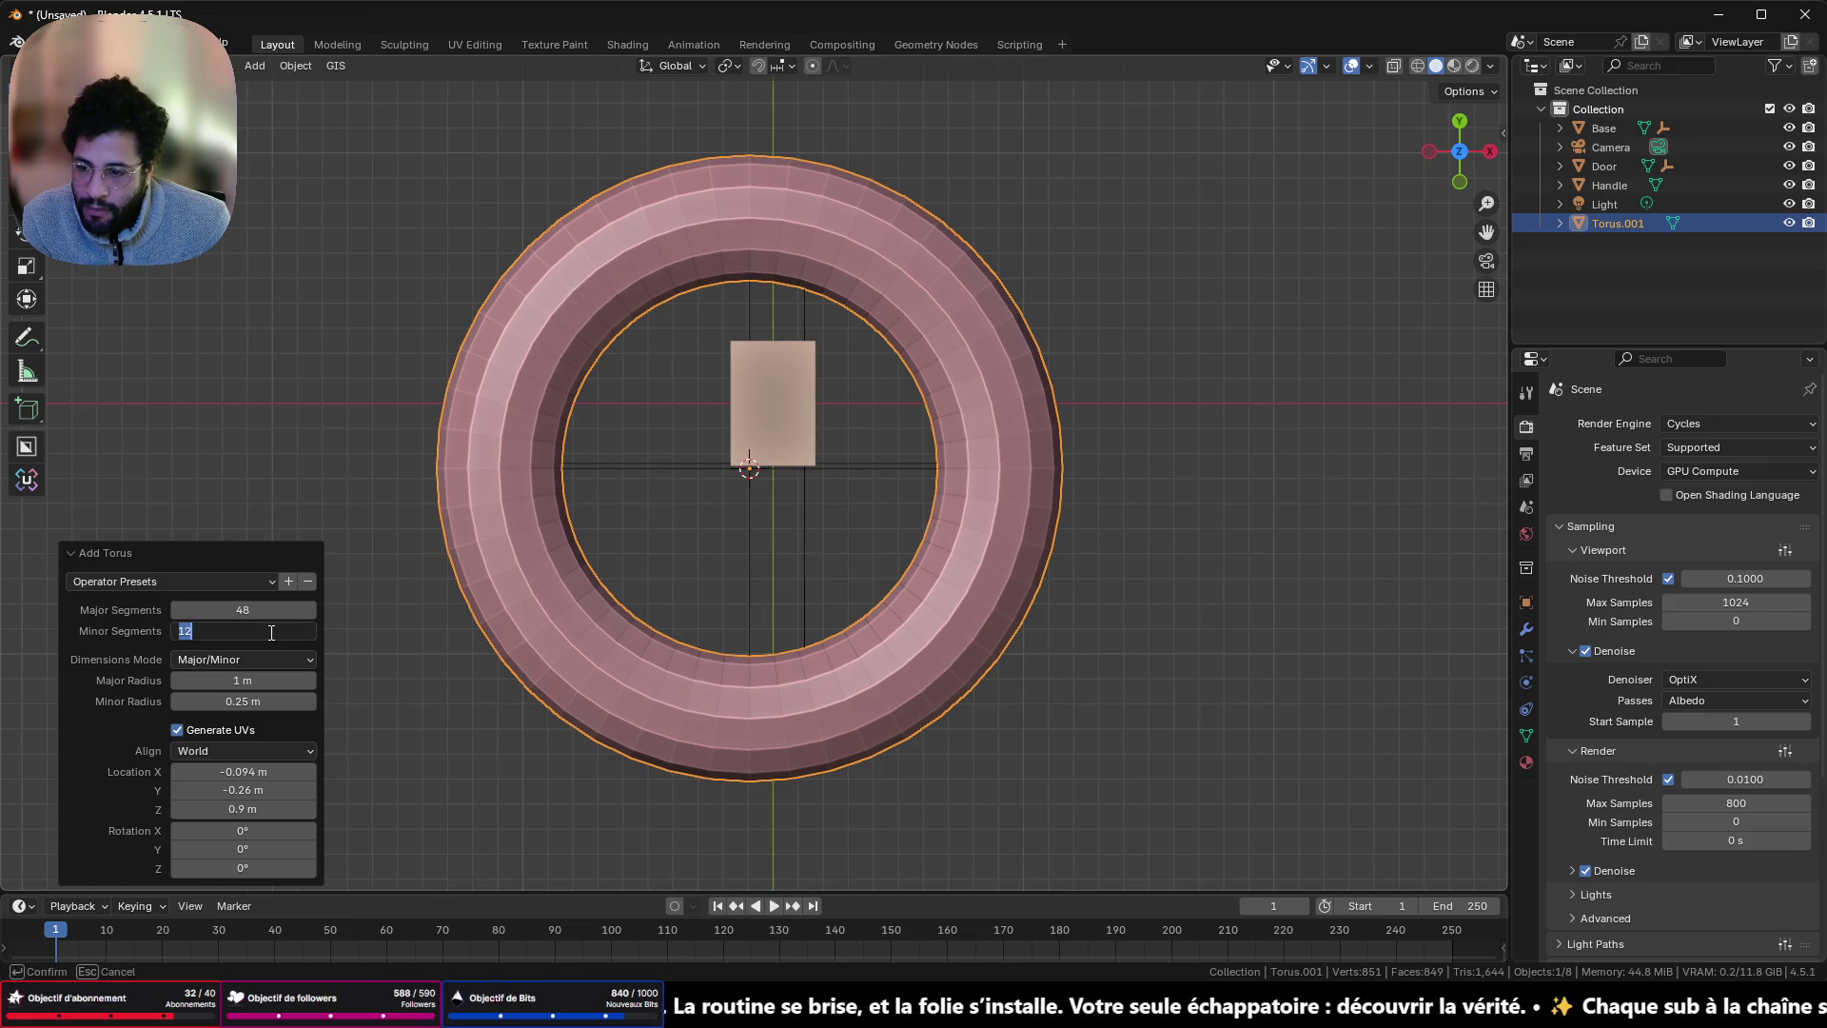
text(24)
key(Return)
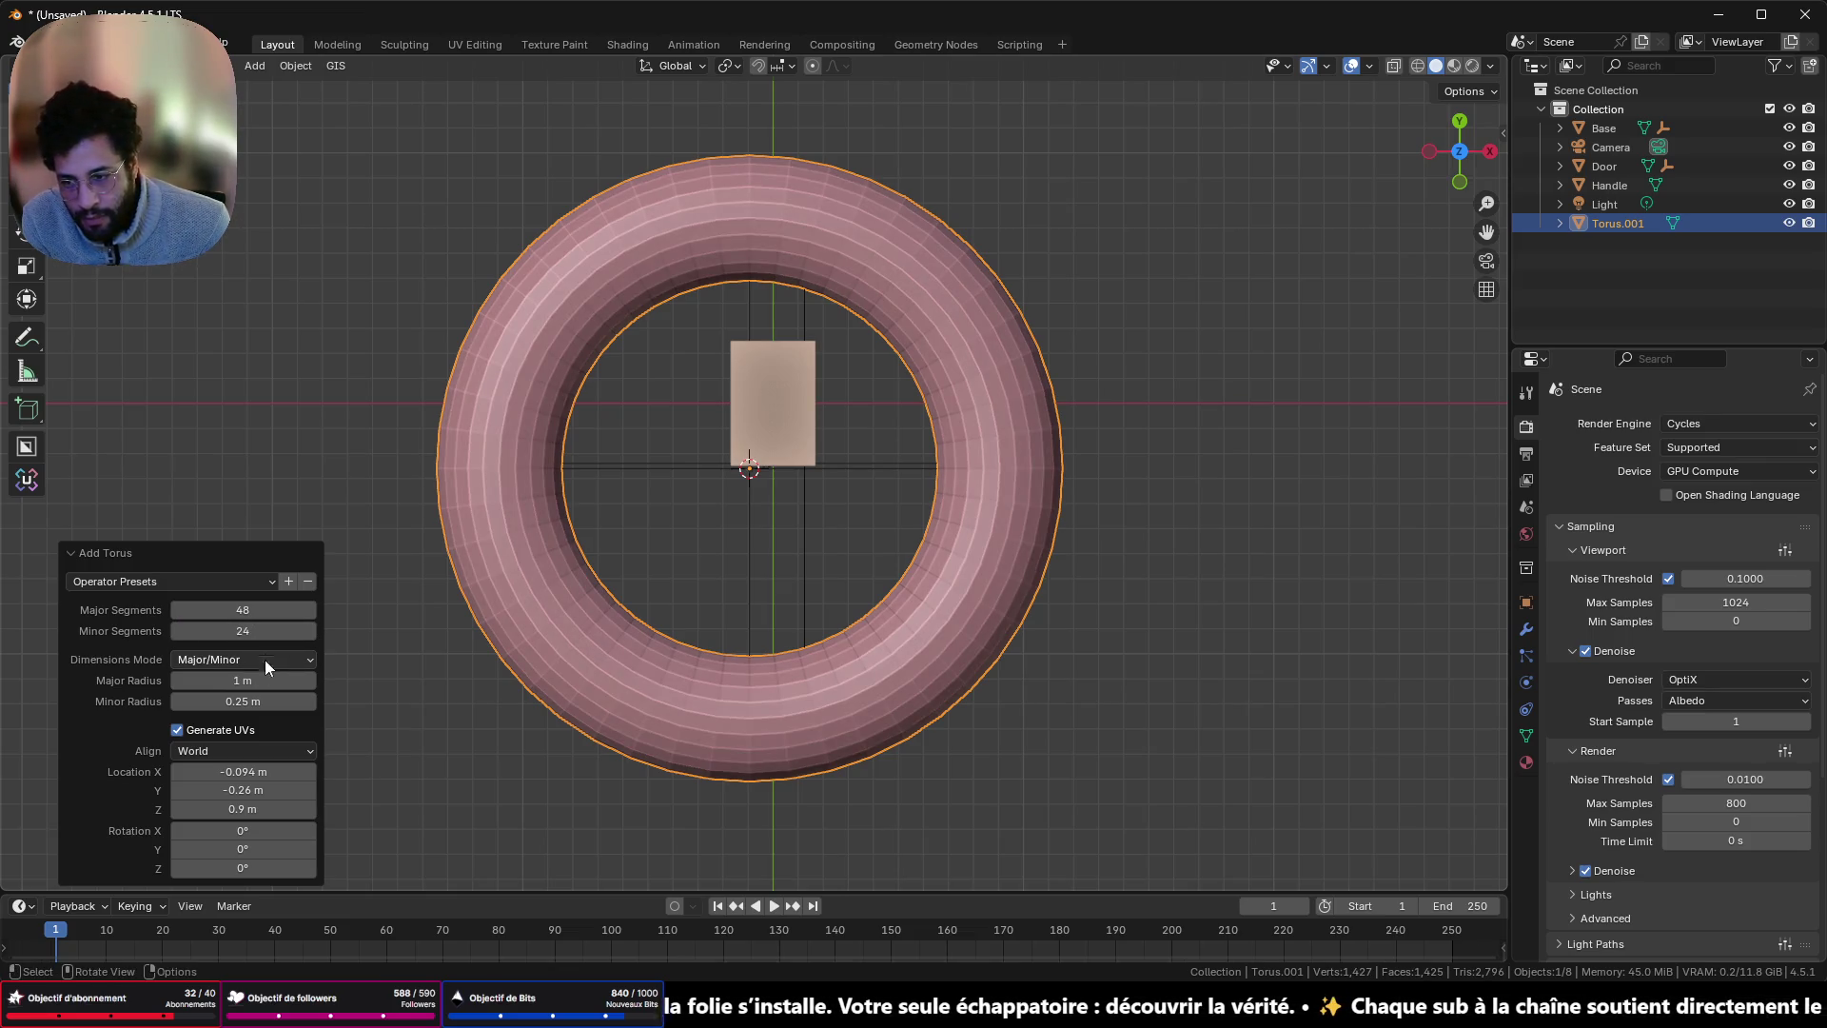
drag(243, 702, 179, 702)
- In wireframe Edit Mode, delete the torus's lower half and its leftover stub vertices
key(Tab)
key(alt+a)
key(shift+z)
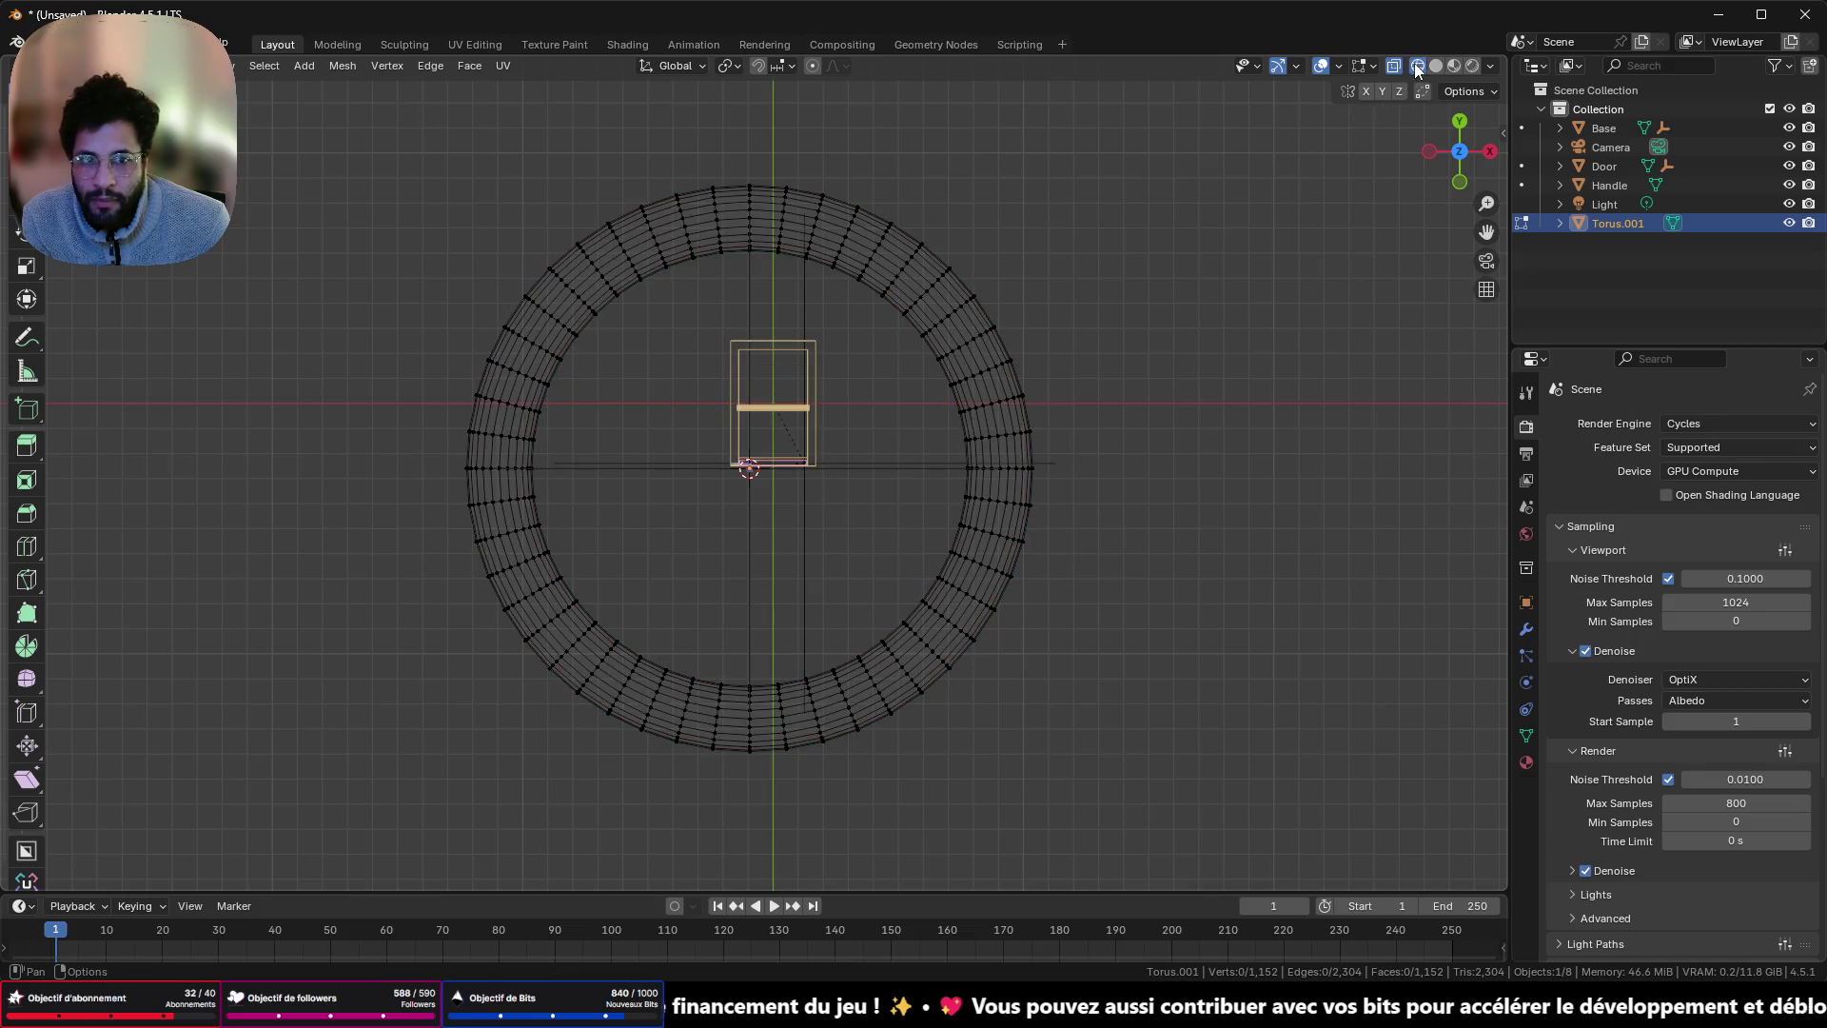
mouse_move(441, 486)
mouse_down()
mouse_move(603, 583)
mouse_move(1337, 900)
mouse_up()
key(x)
click(1163, 761)
mouse_move(447, 486)
mouse_down()
mouse_move(574, 536)
mouse_move(1221, 702)
mouse_up()
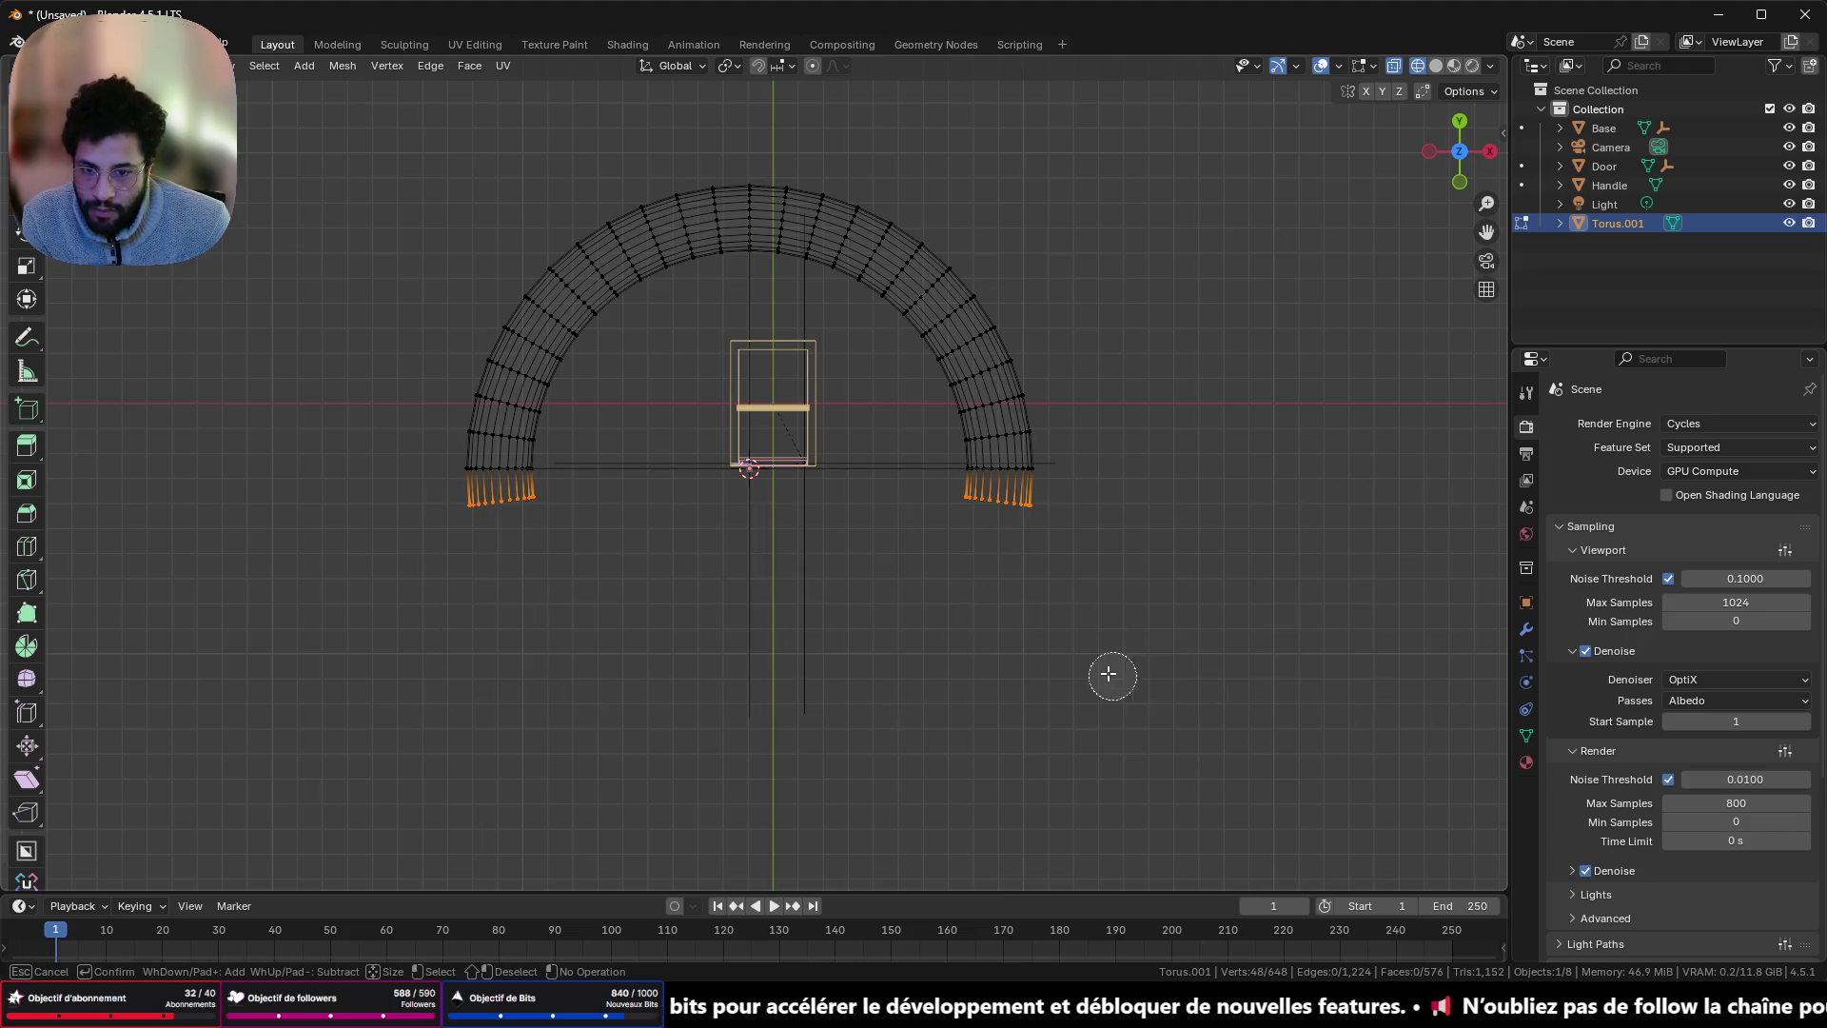
key(x)
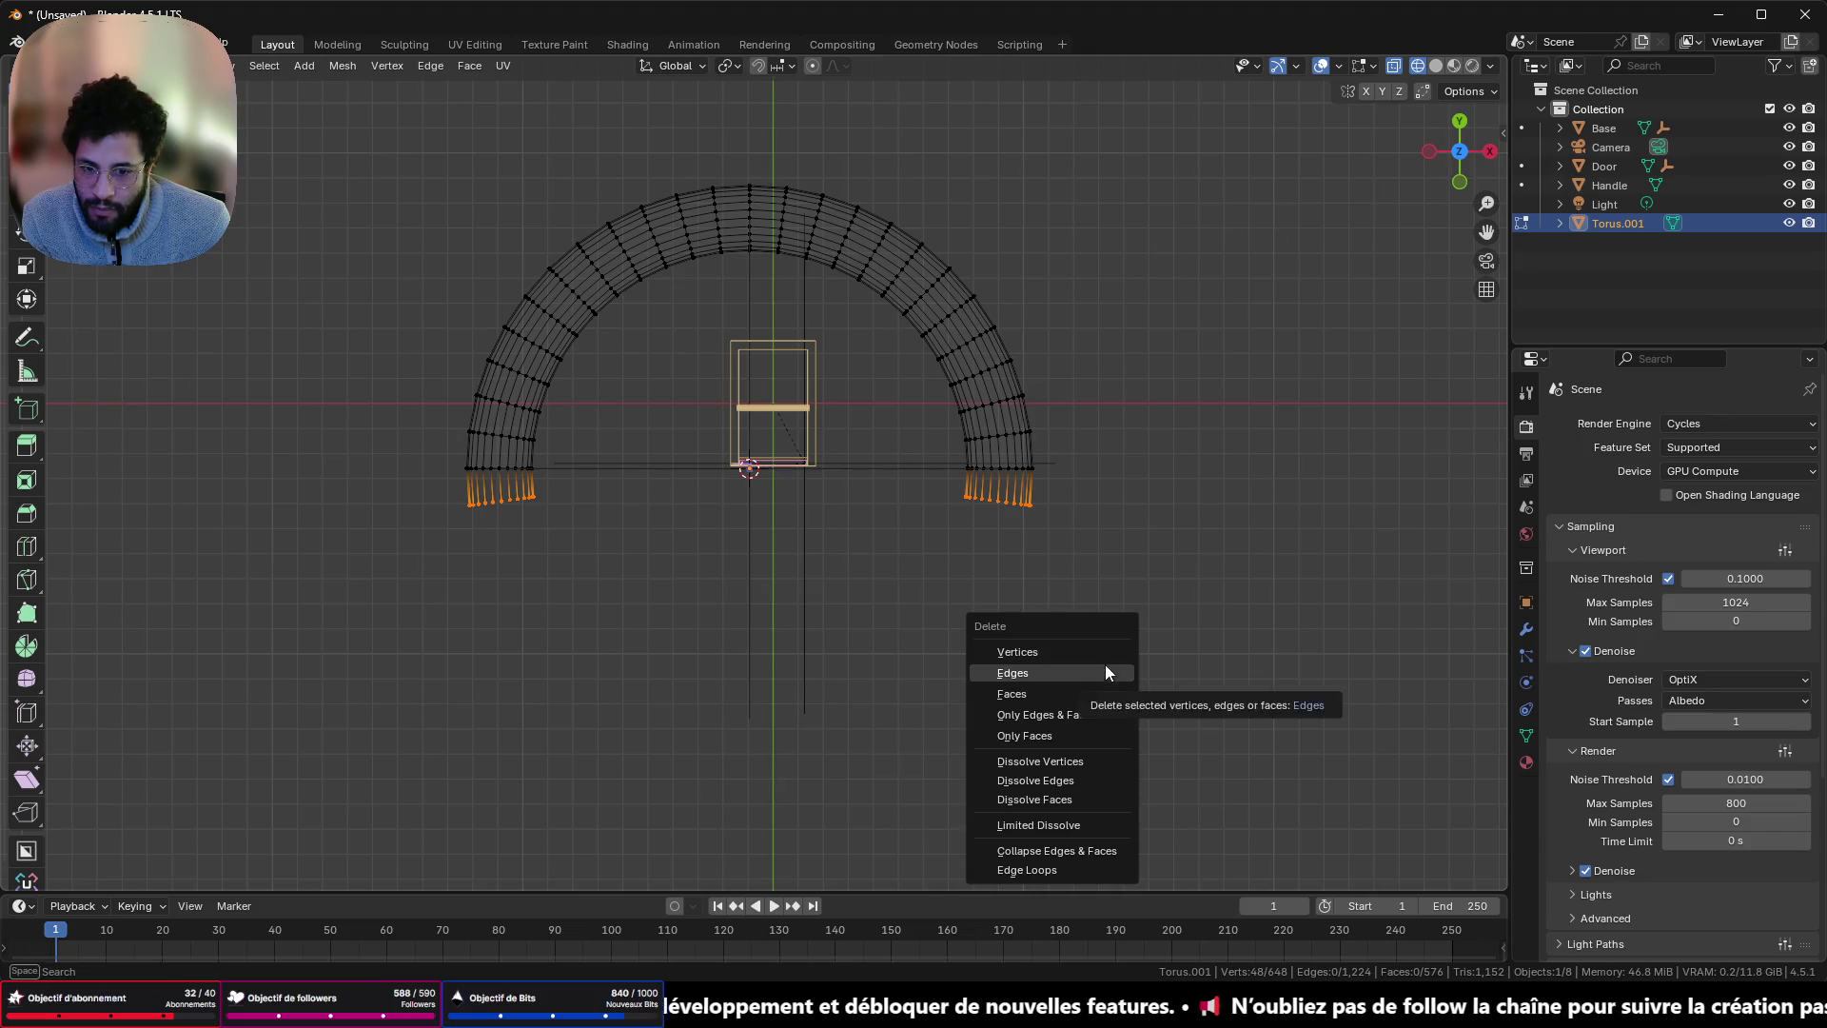
click(1105, 668)
- Pull the arch's two open ends down along Y into straight legs
drag(413, 447, 1290, 649)
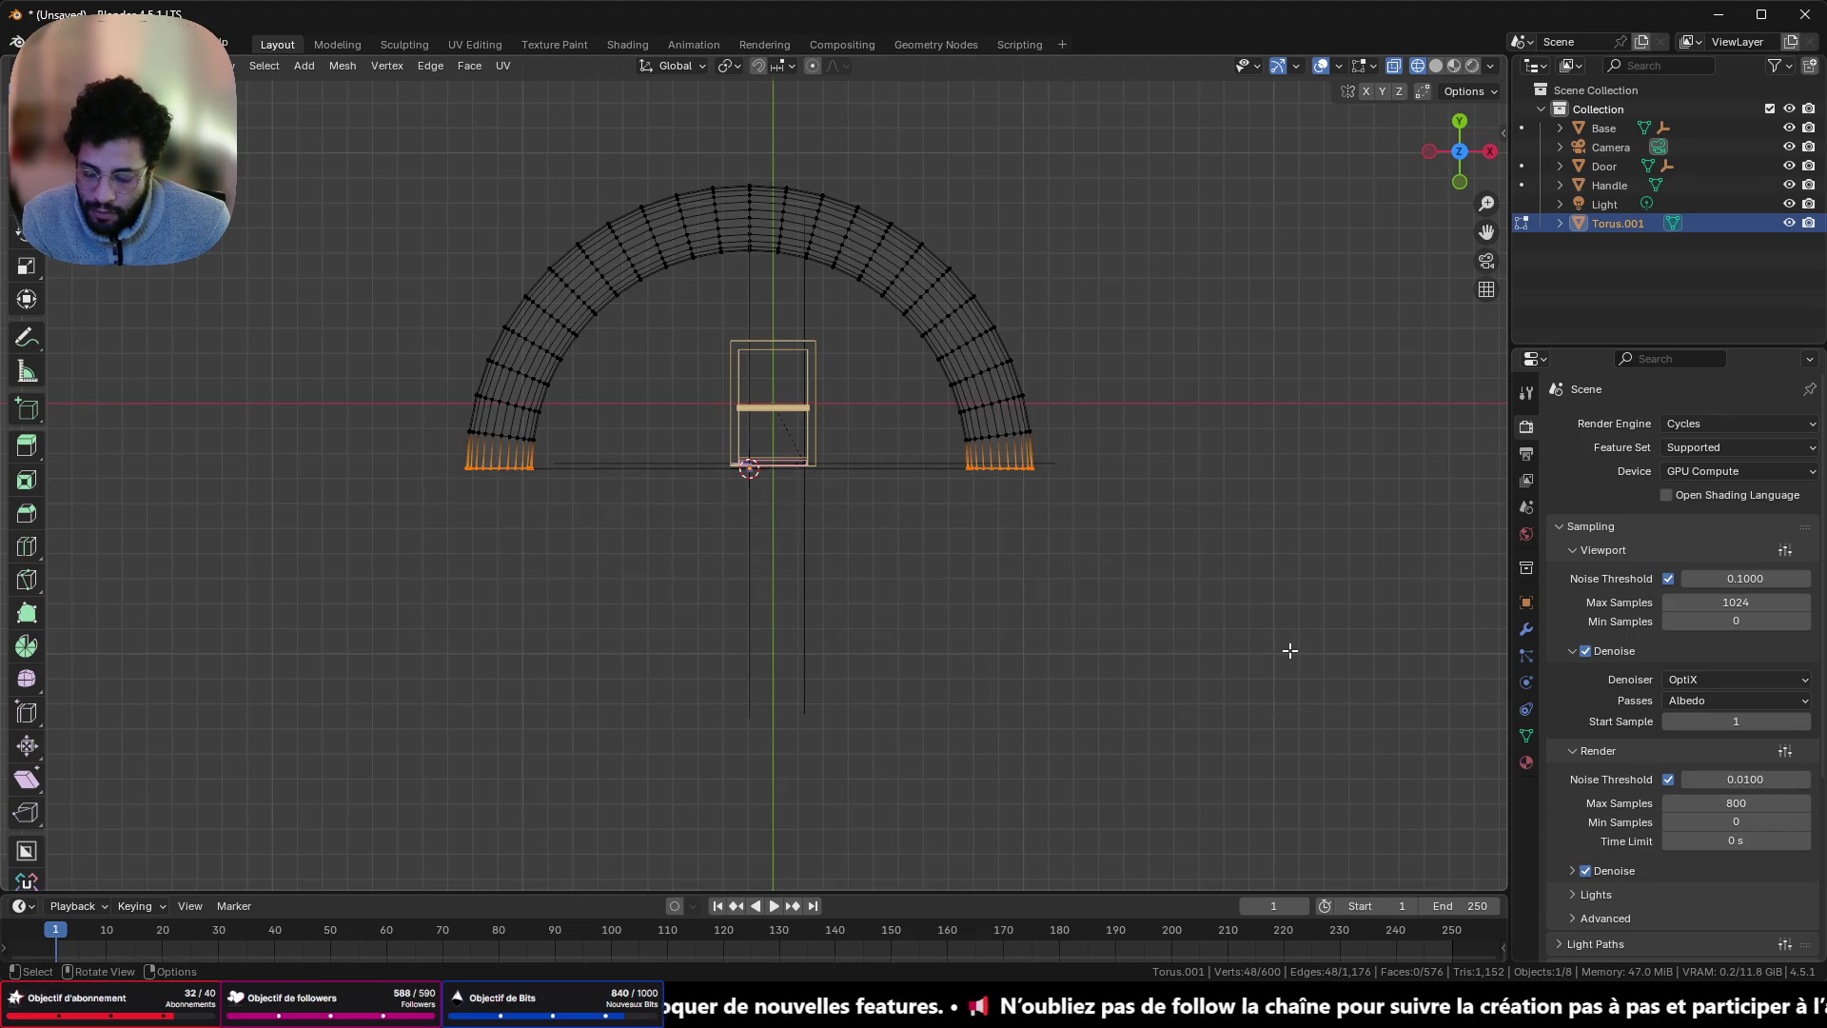
key(g)
key(y)
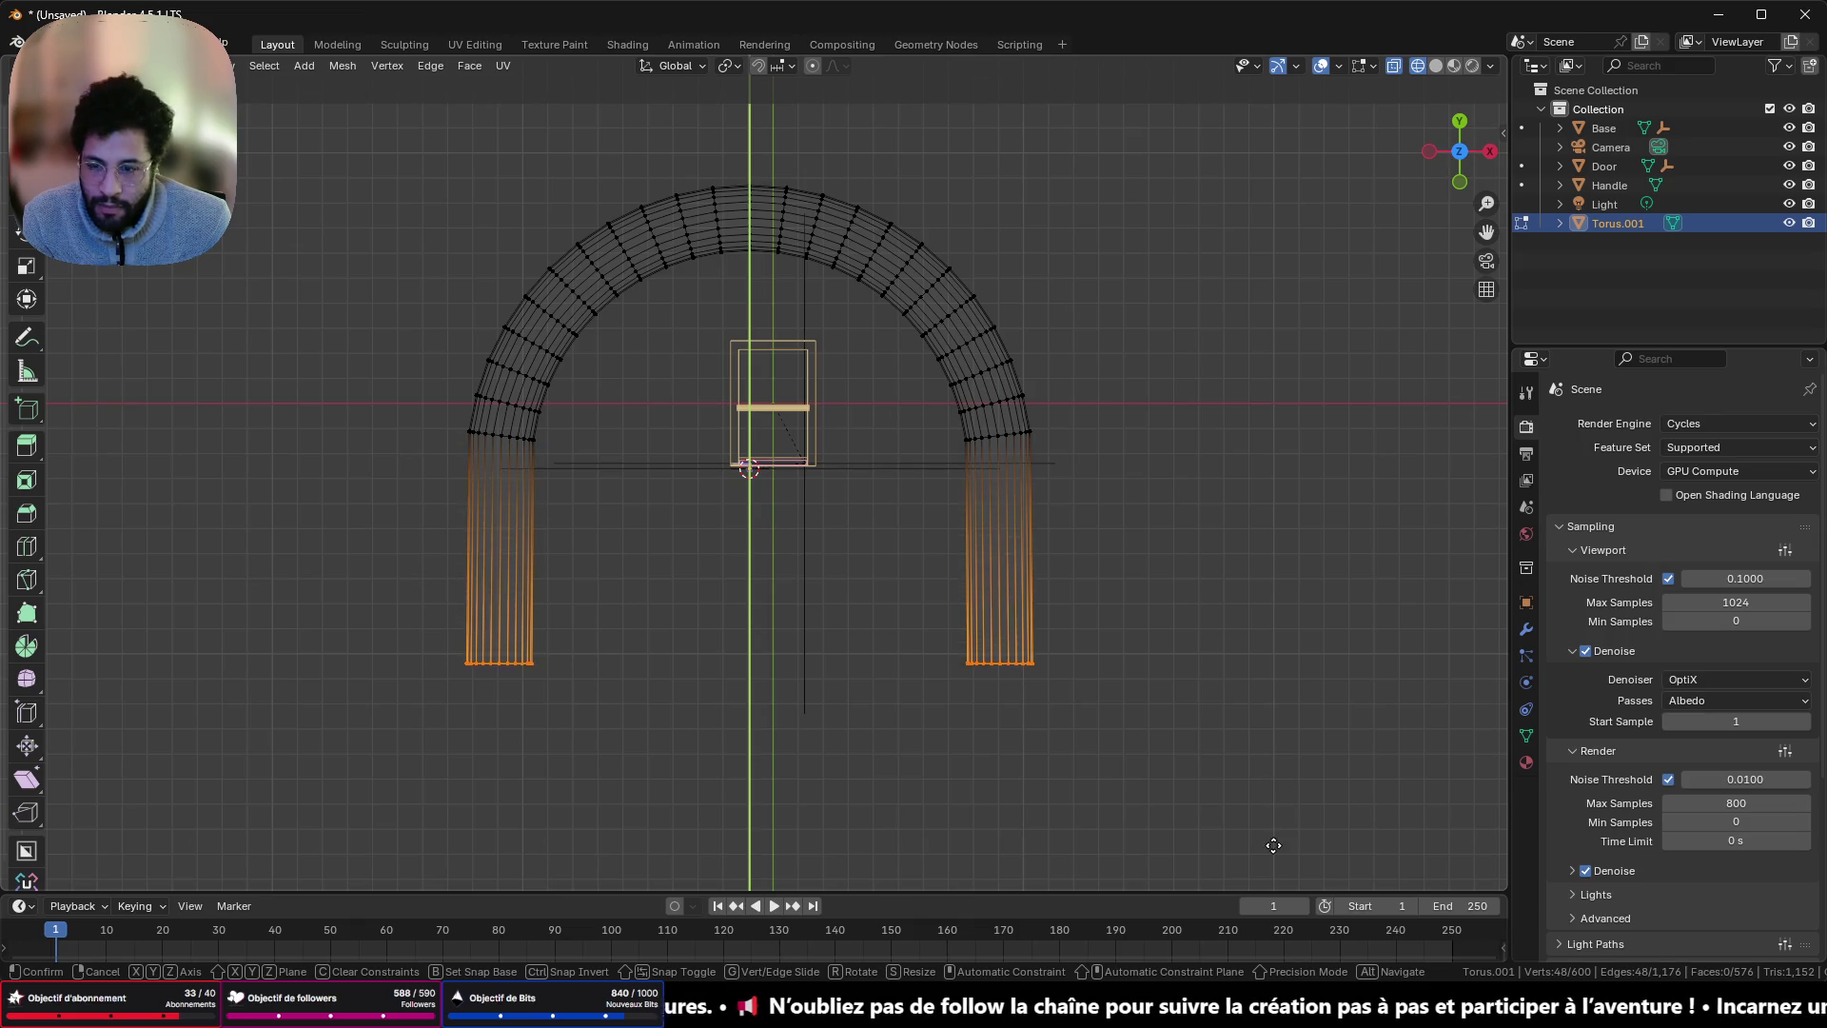
click(1278, 937)
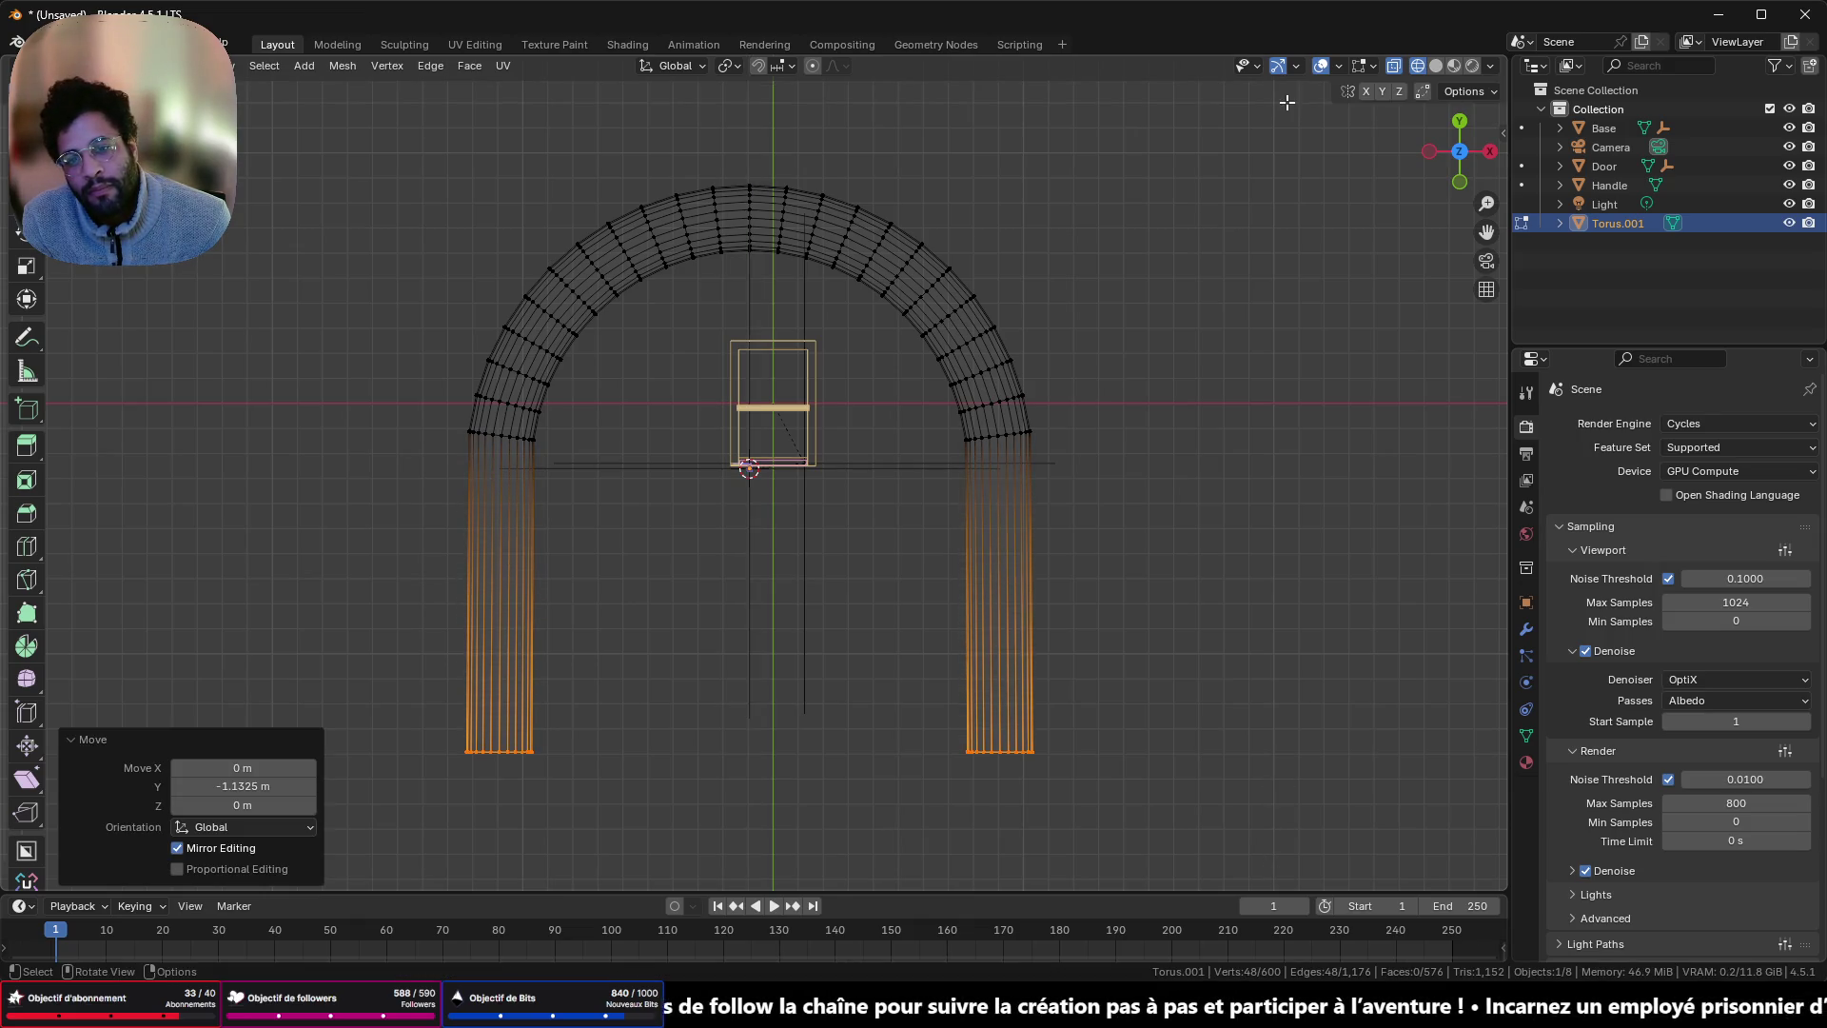
scroll(1268, 214, down, 3)
key(Tab)
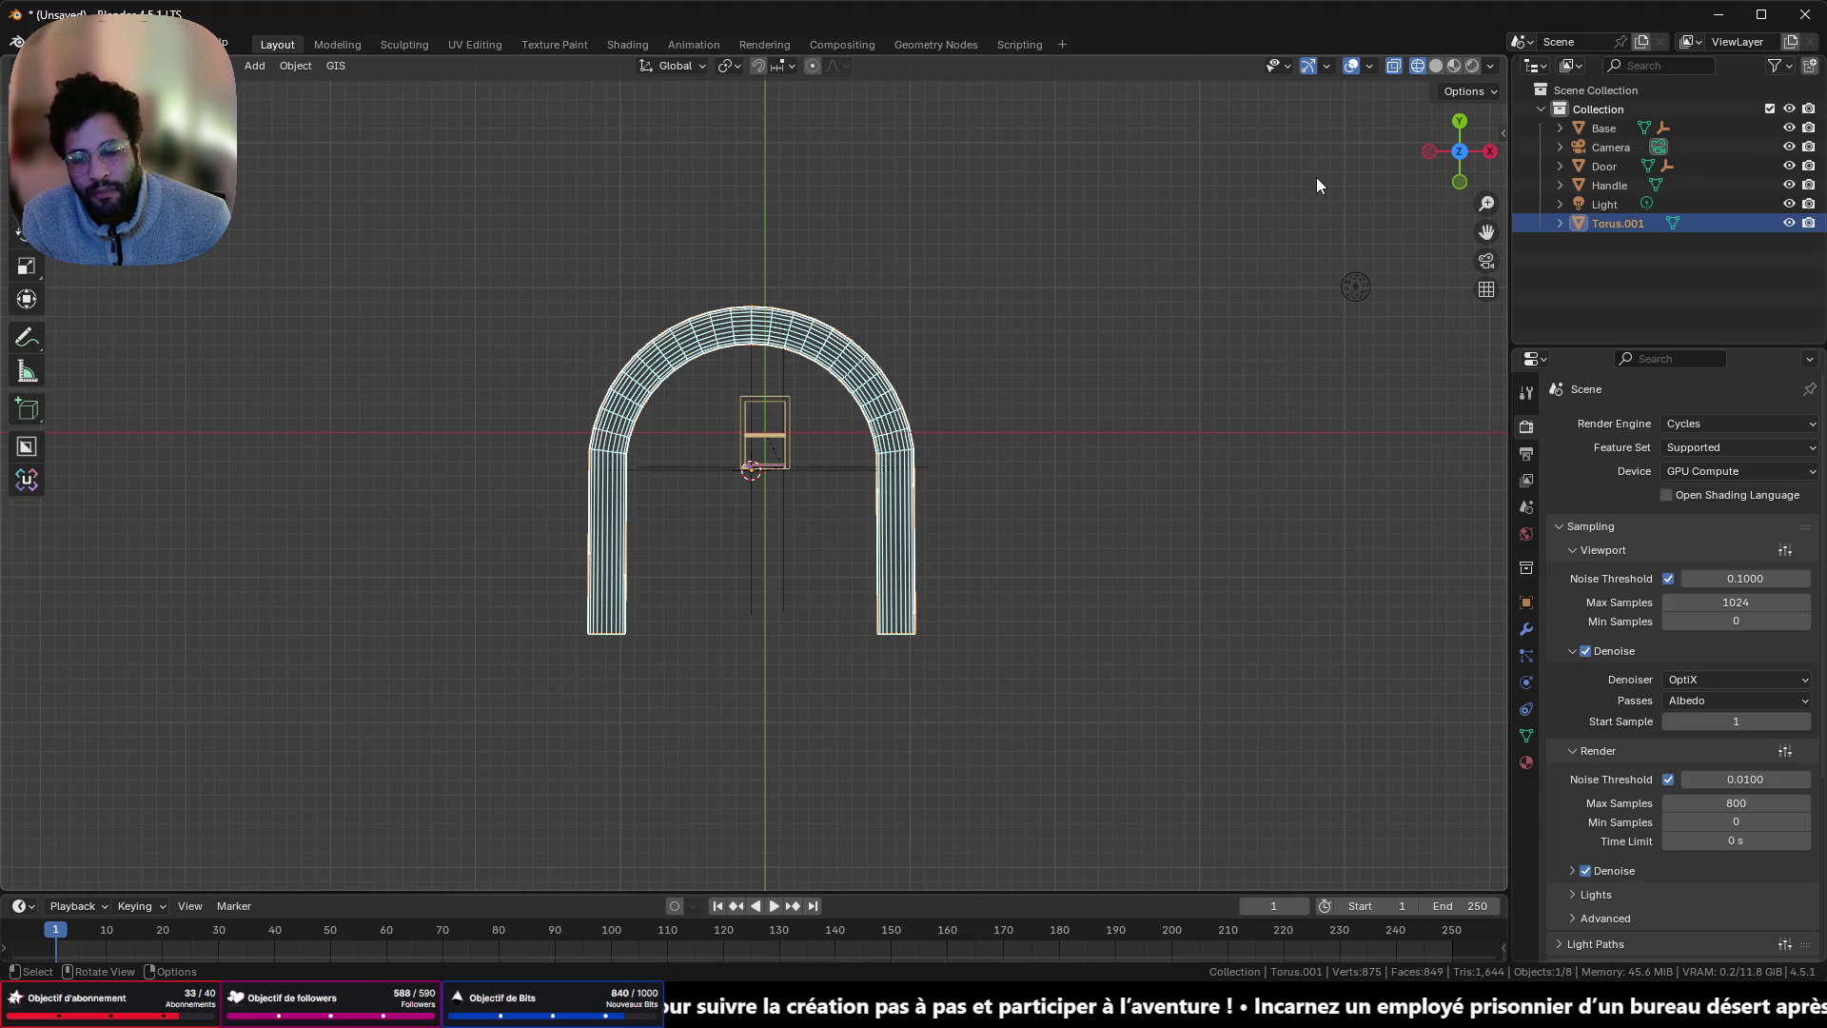
- Rotate the arch 90° about X and scale it down to 0.095
key(r)
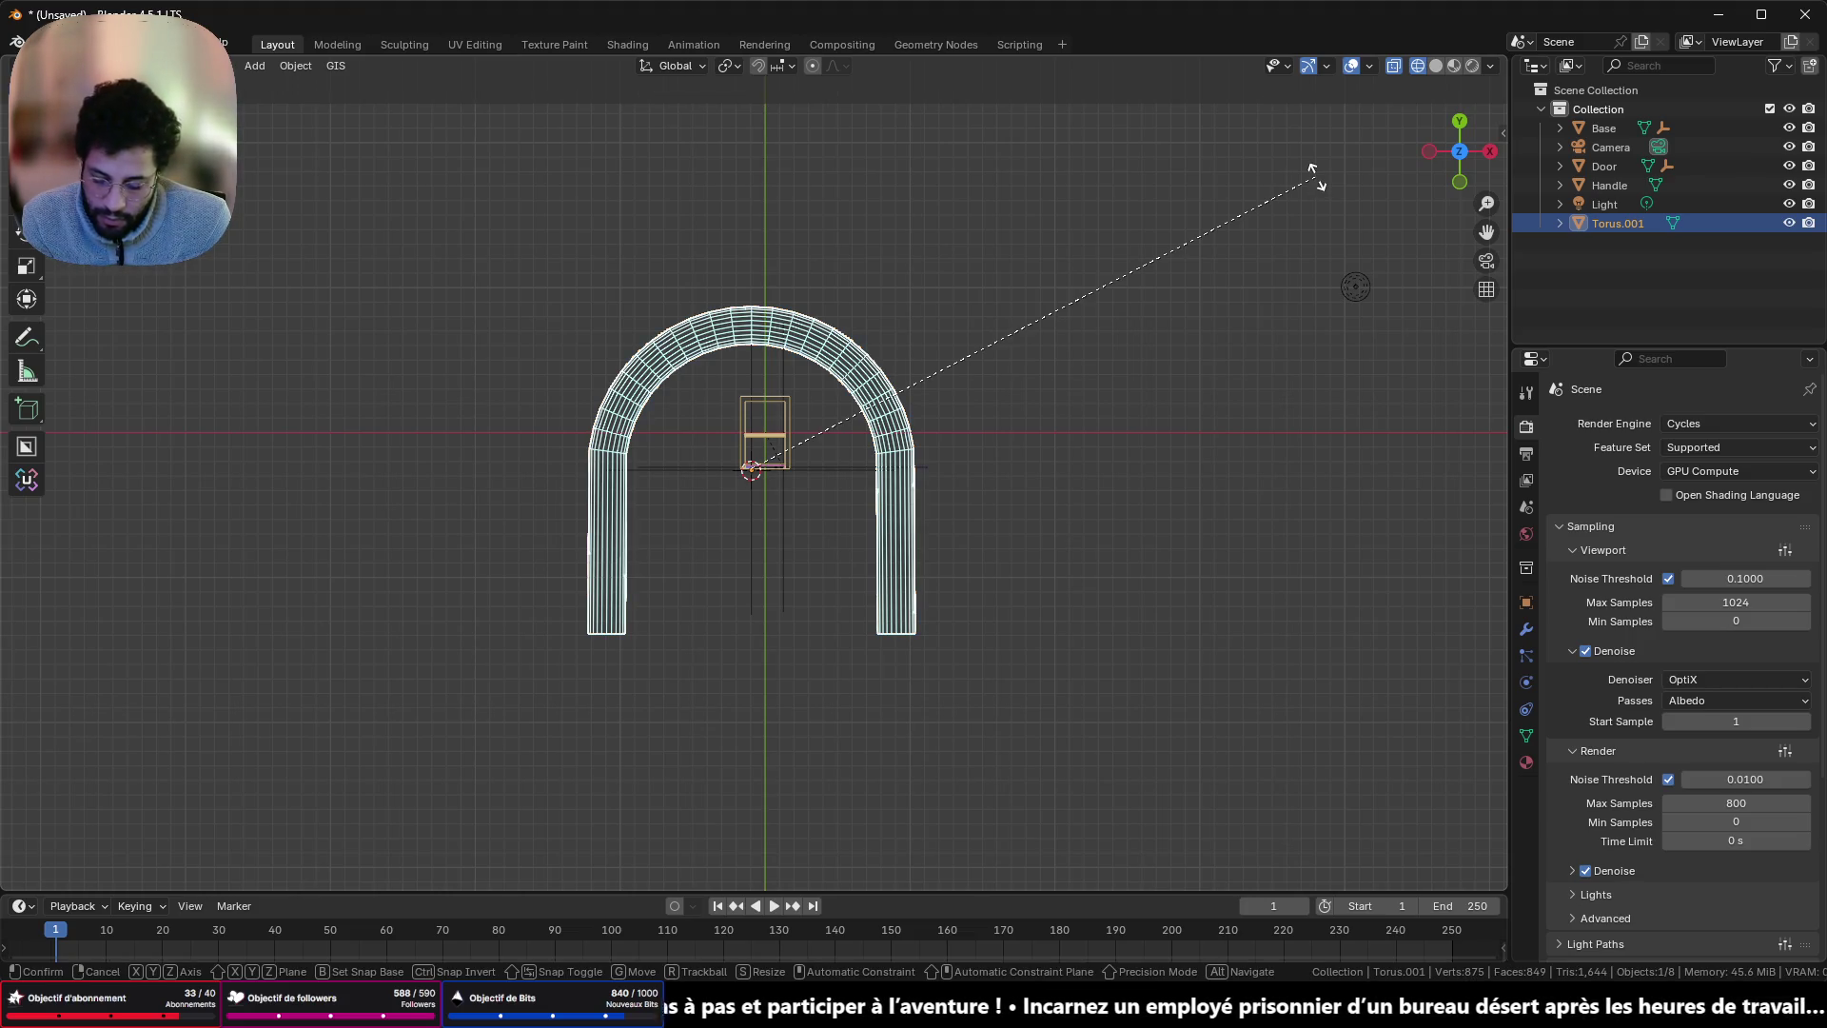
text(x90)
key(Return)
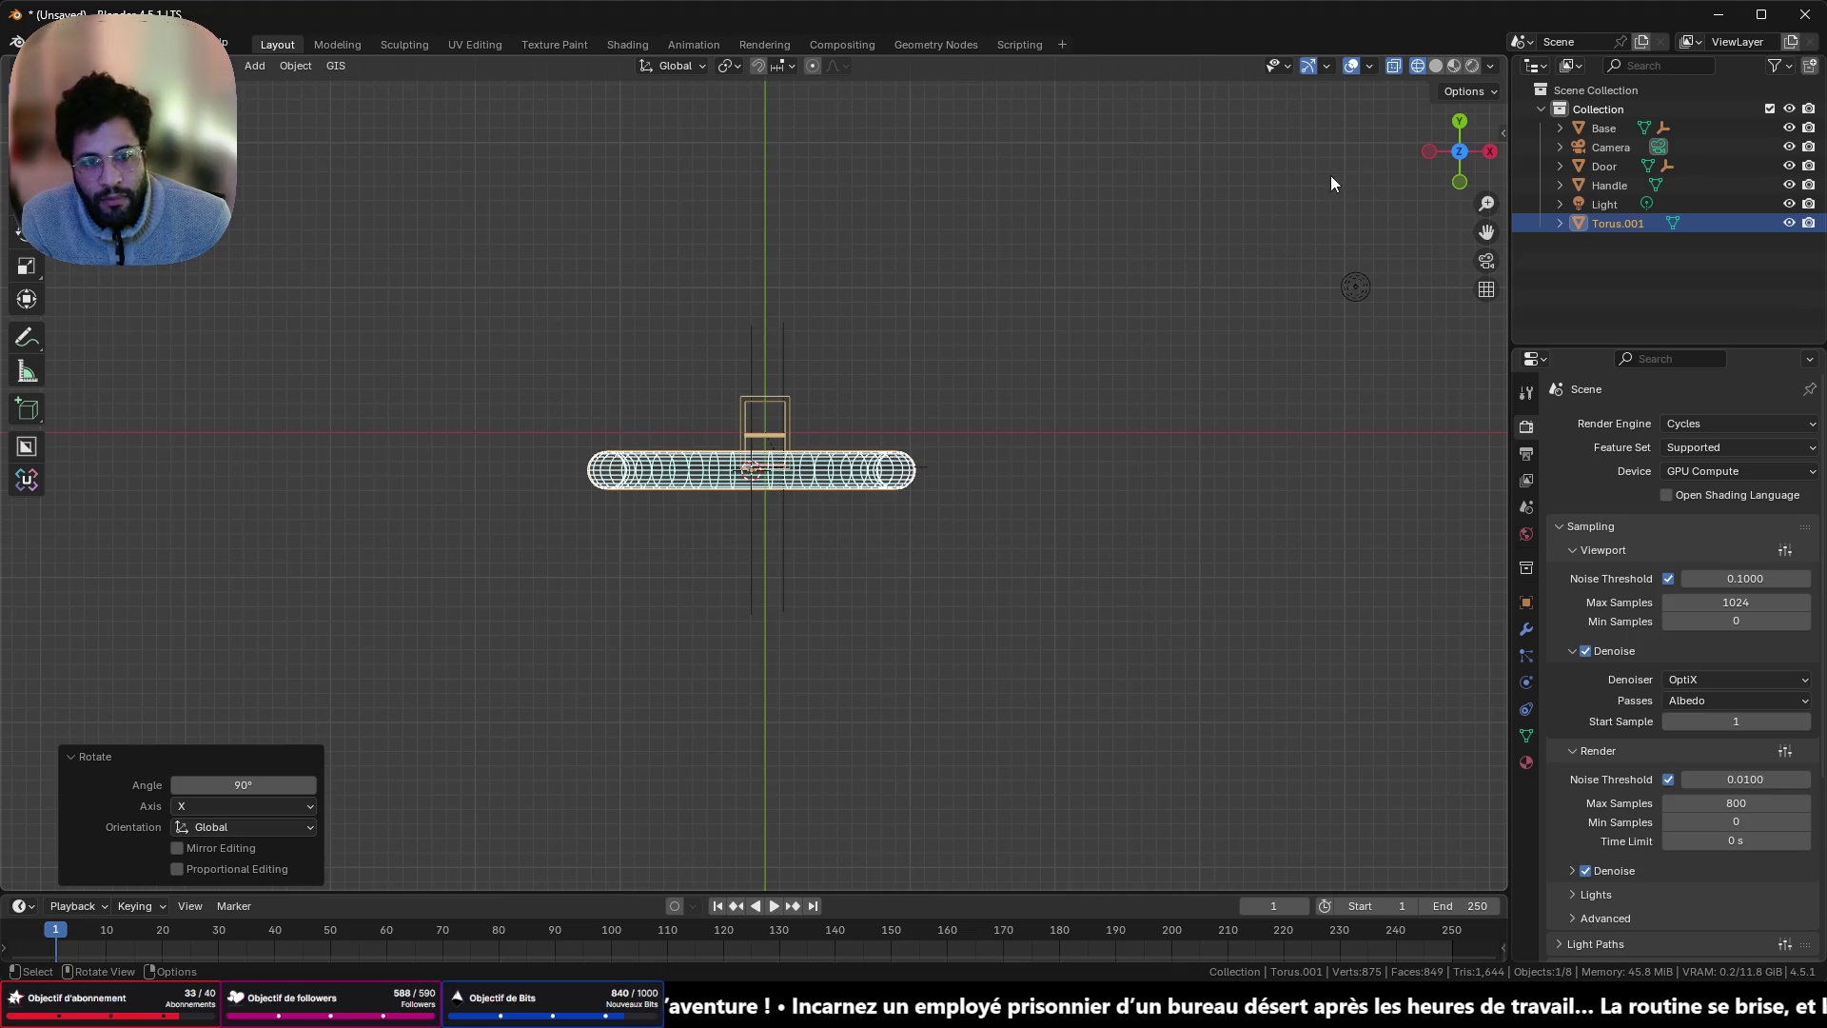
click(1460, 181)
scroll(1018, 499, up, 5)
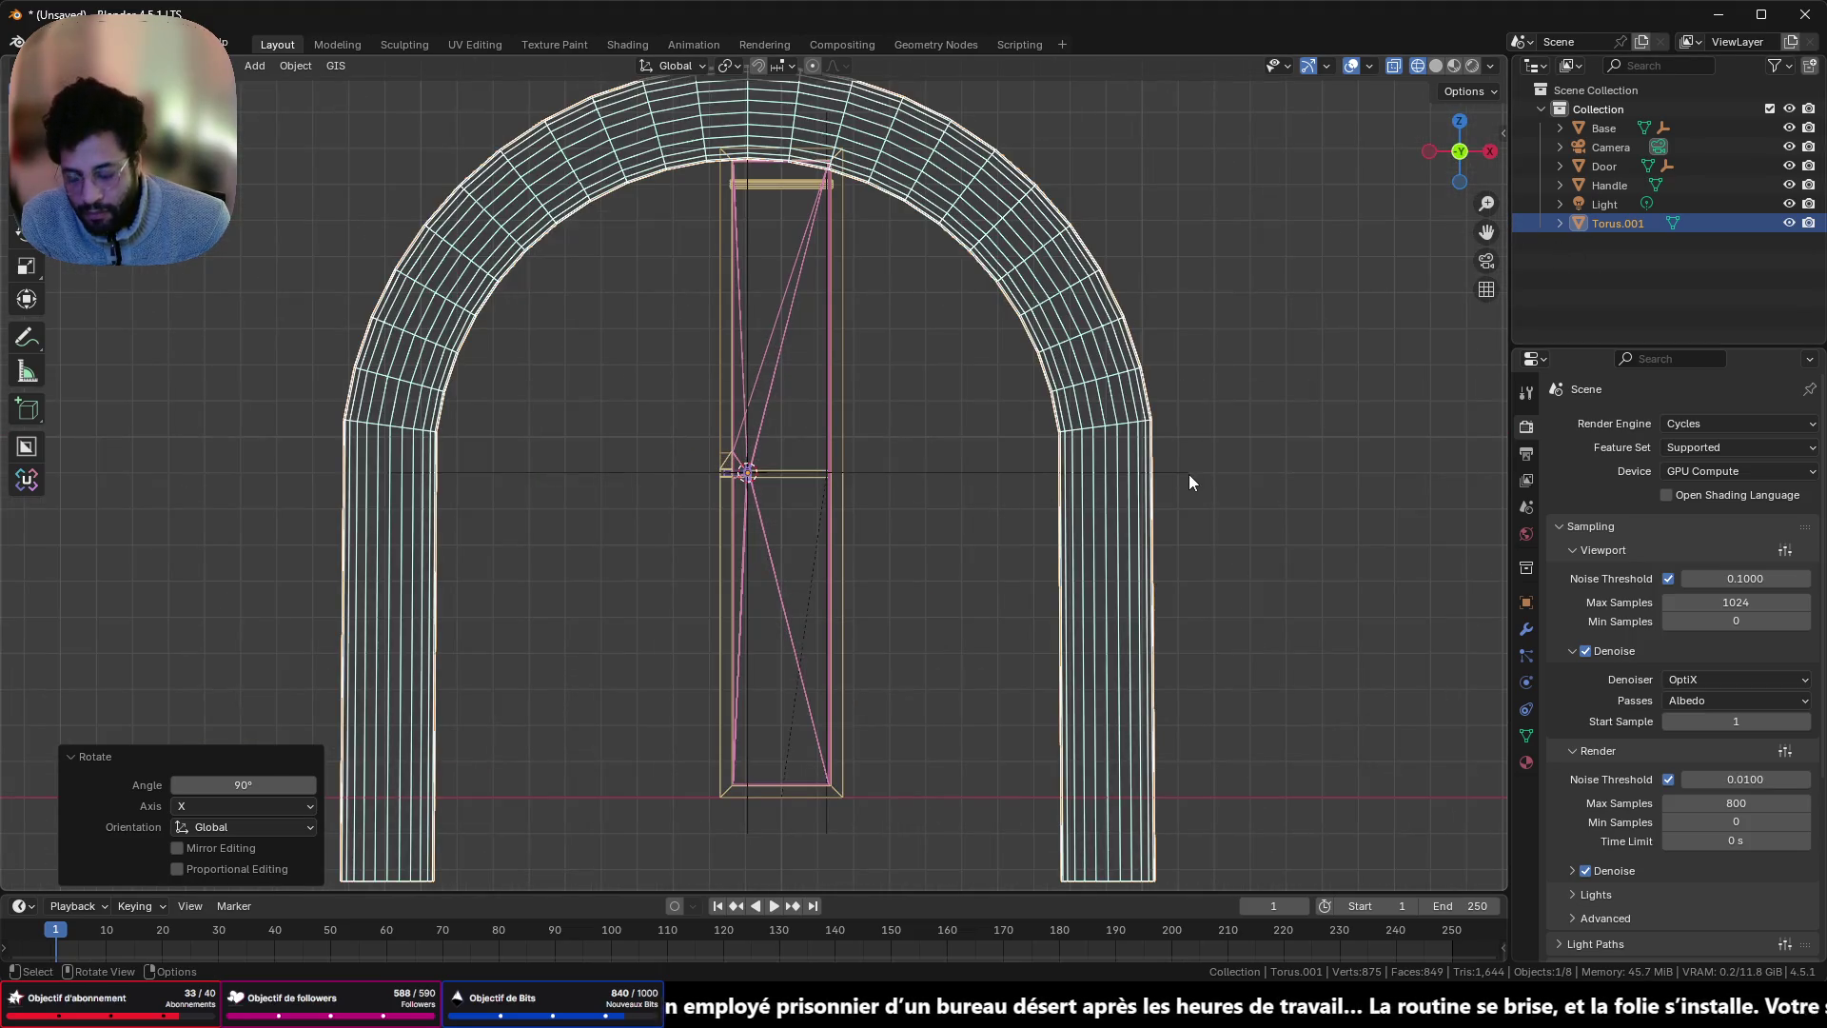
key(s)
click(789, 480)
- Rescale the arch to 0.140 and lower it along Z below the handle
scroll(767, 476, up, 6)
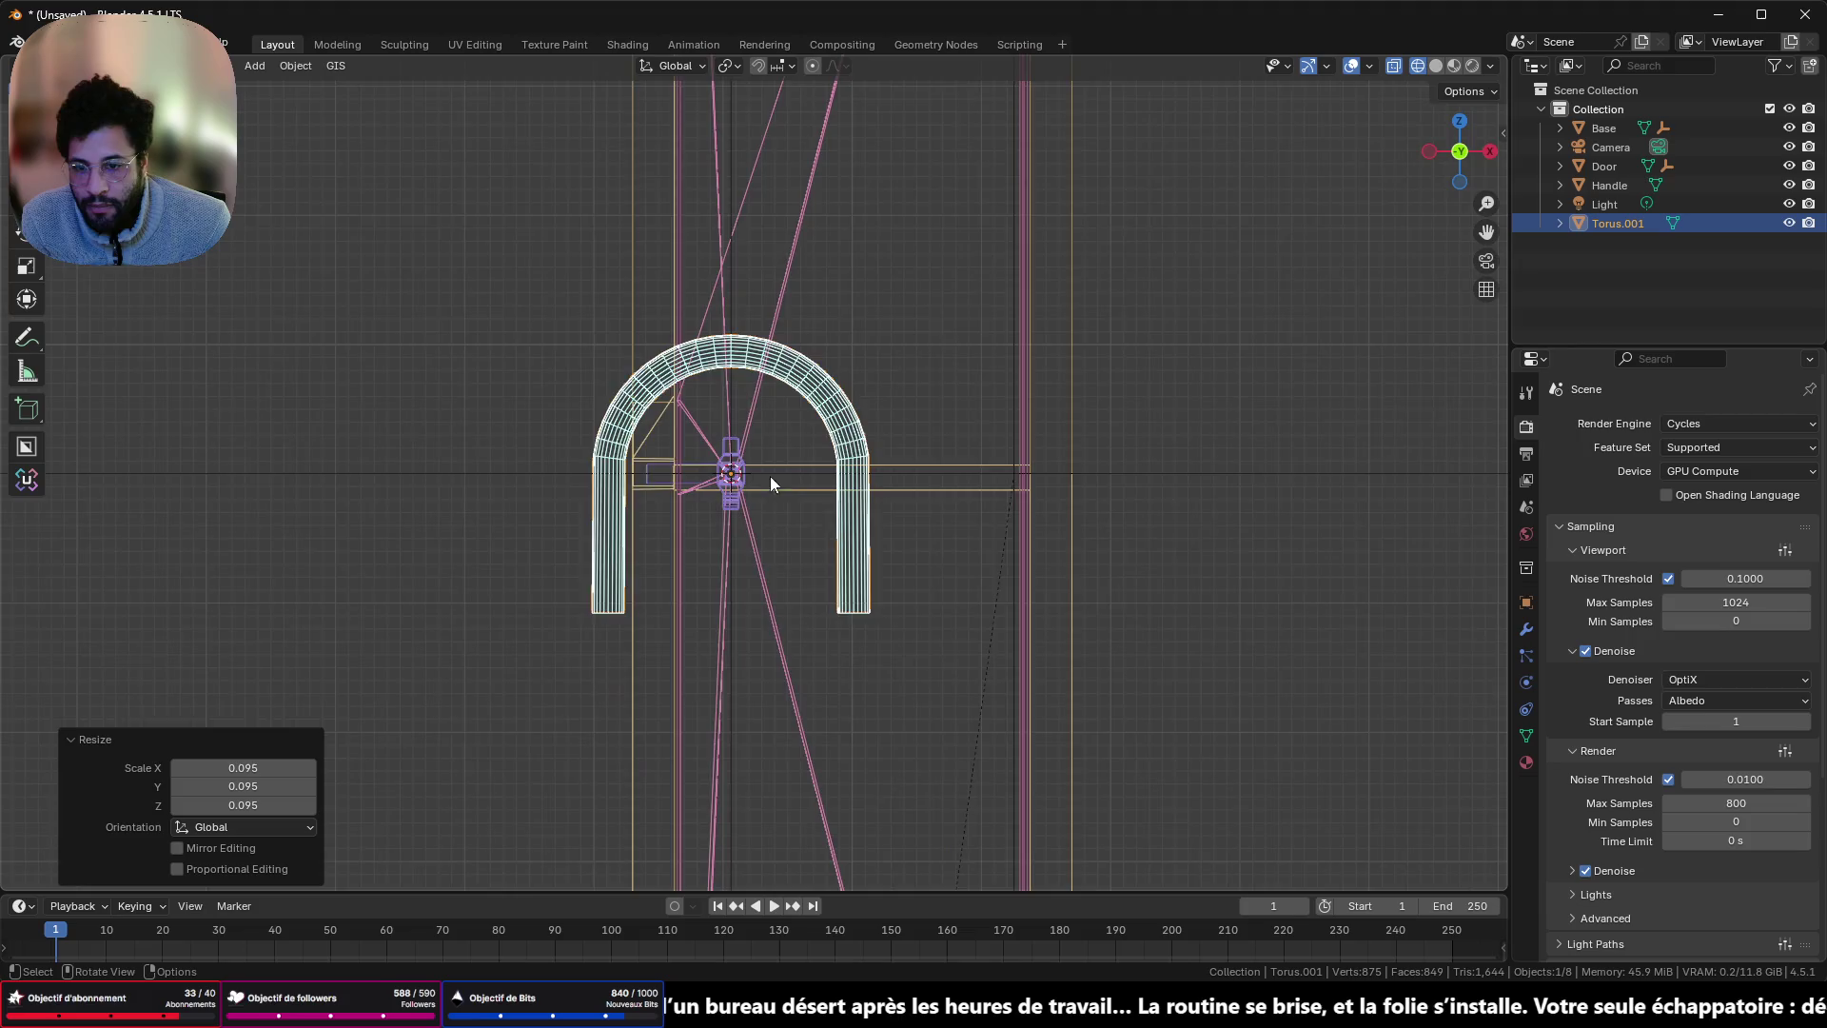
scroll(767, 476, up, 8)
scroll(767, 477, down, 5)
key(s)
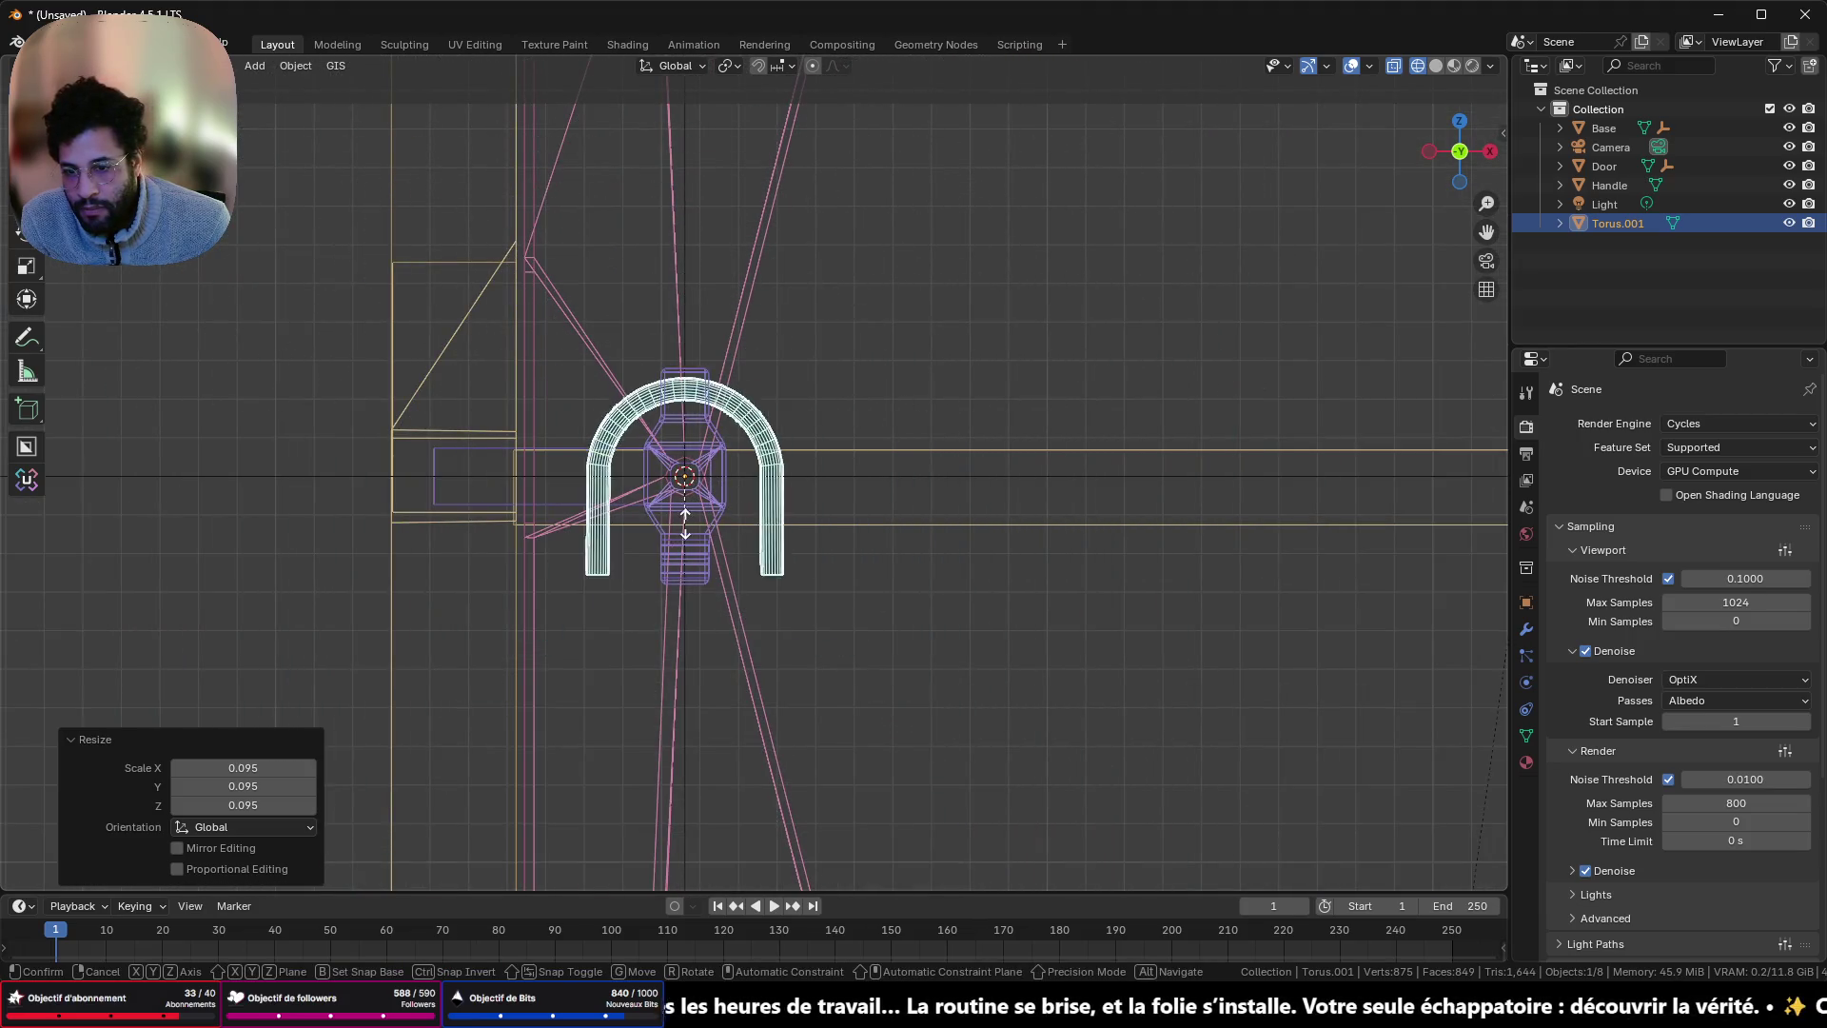
scroll(761, 457, up, 2)
click(902, 404)
scroll(885, 414, up, 2)
key(g)
key(z)
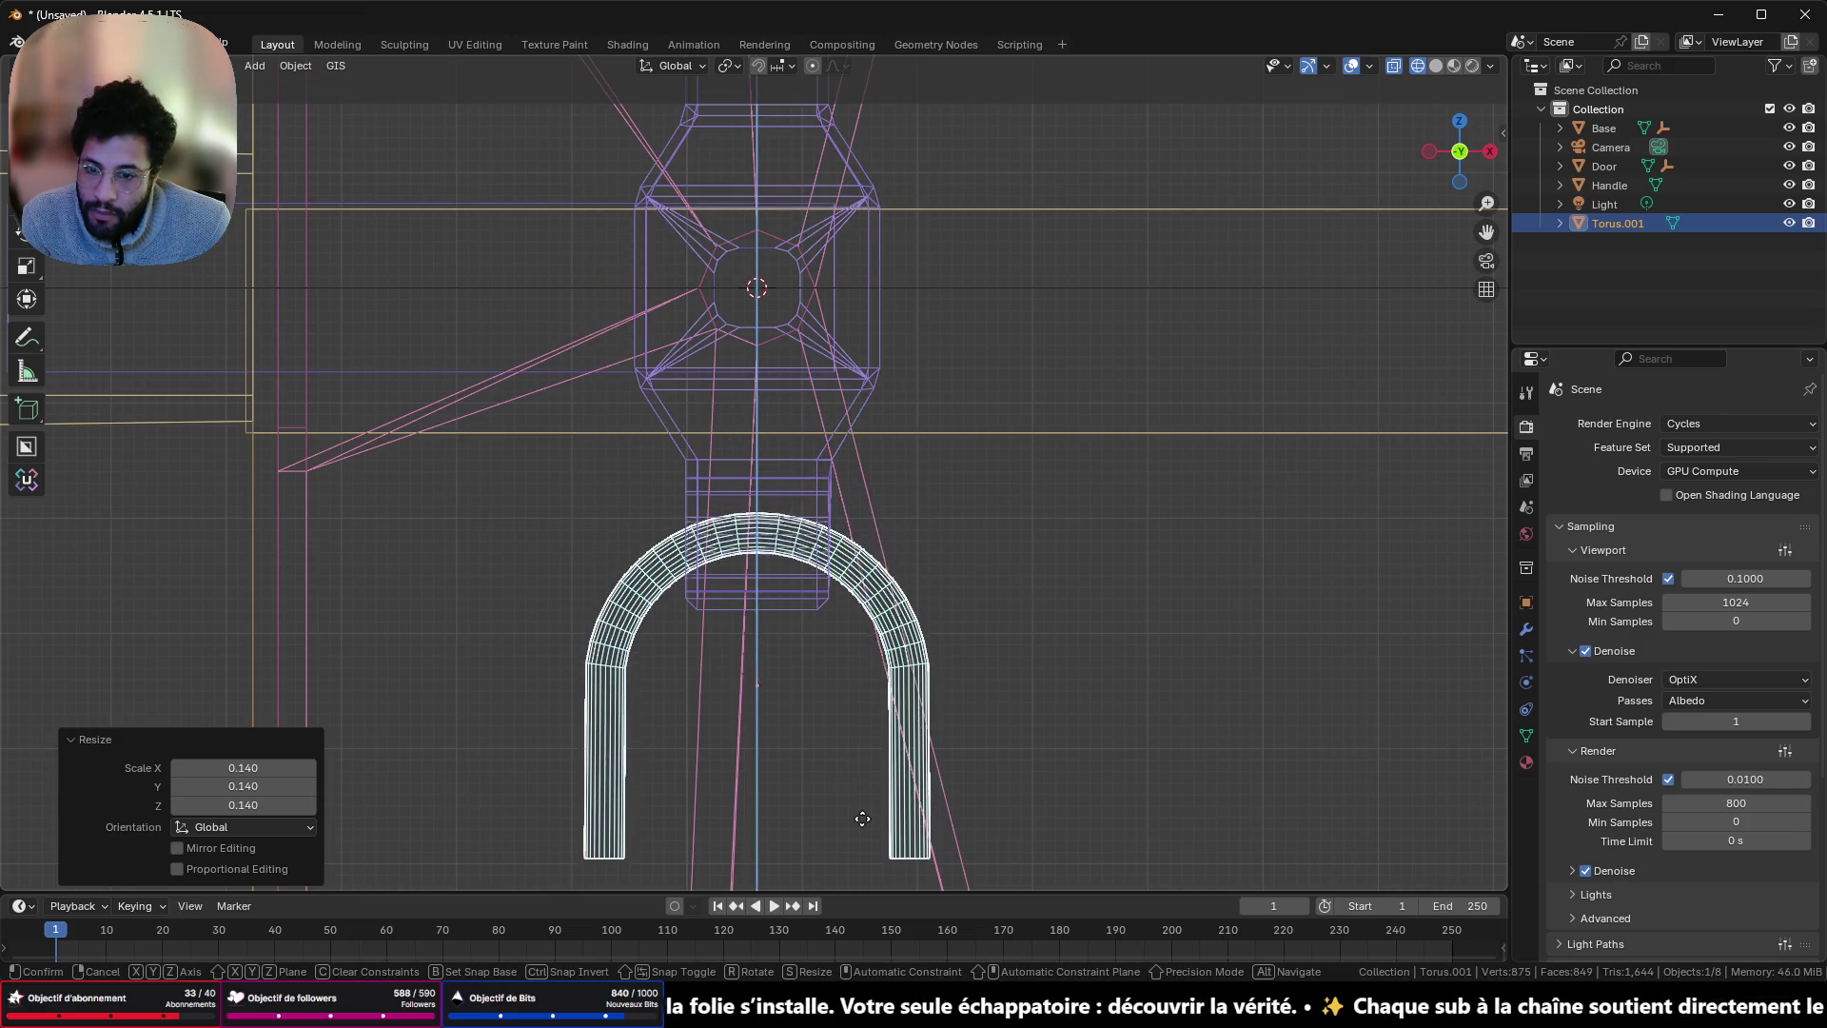
click(857, 818)
- From a side view, enlarge the torus to 1.826 and nudge it into place
mouse_move(754, 594)
mouse_down()
mouse_move(769, 626)
mouse_move(904, 609)
mouse_up()
click(1463, 159)
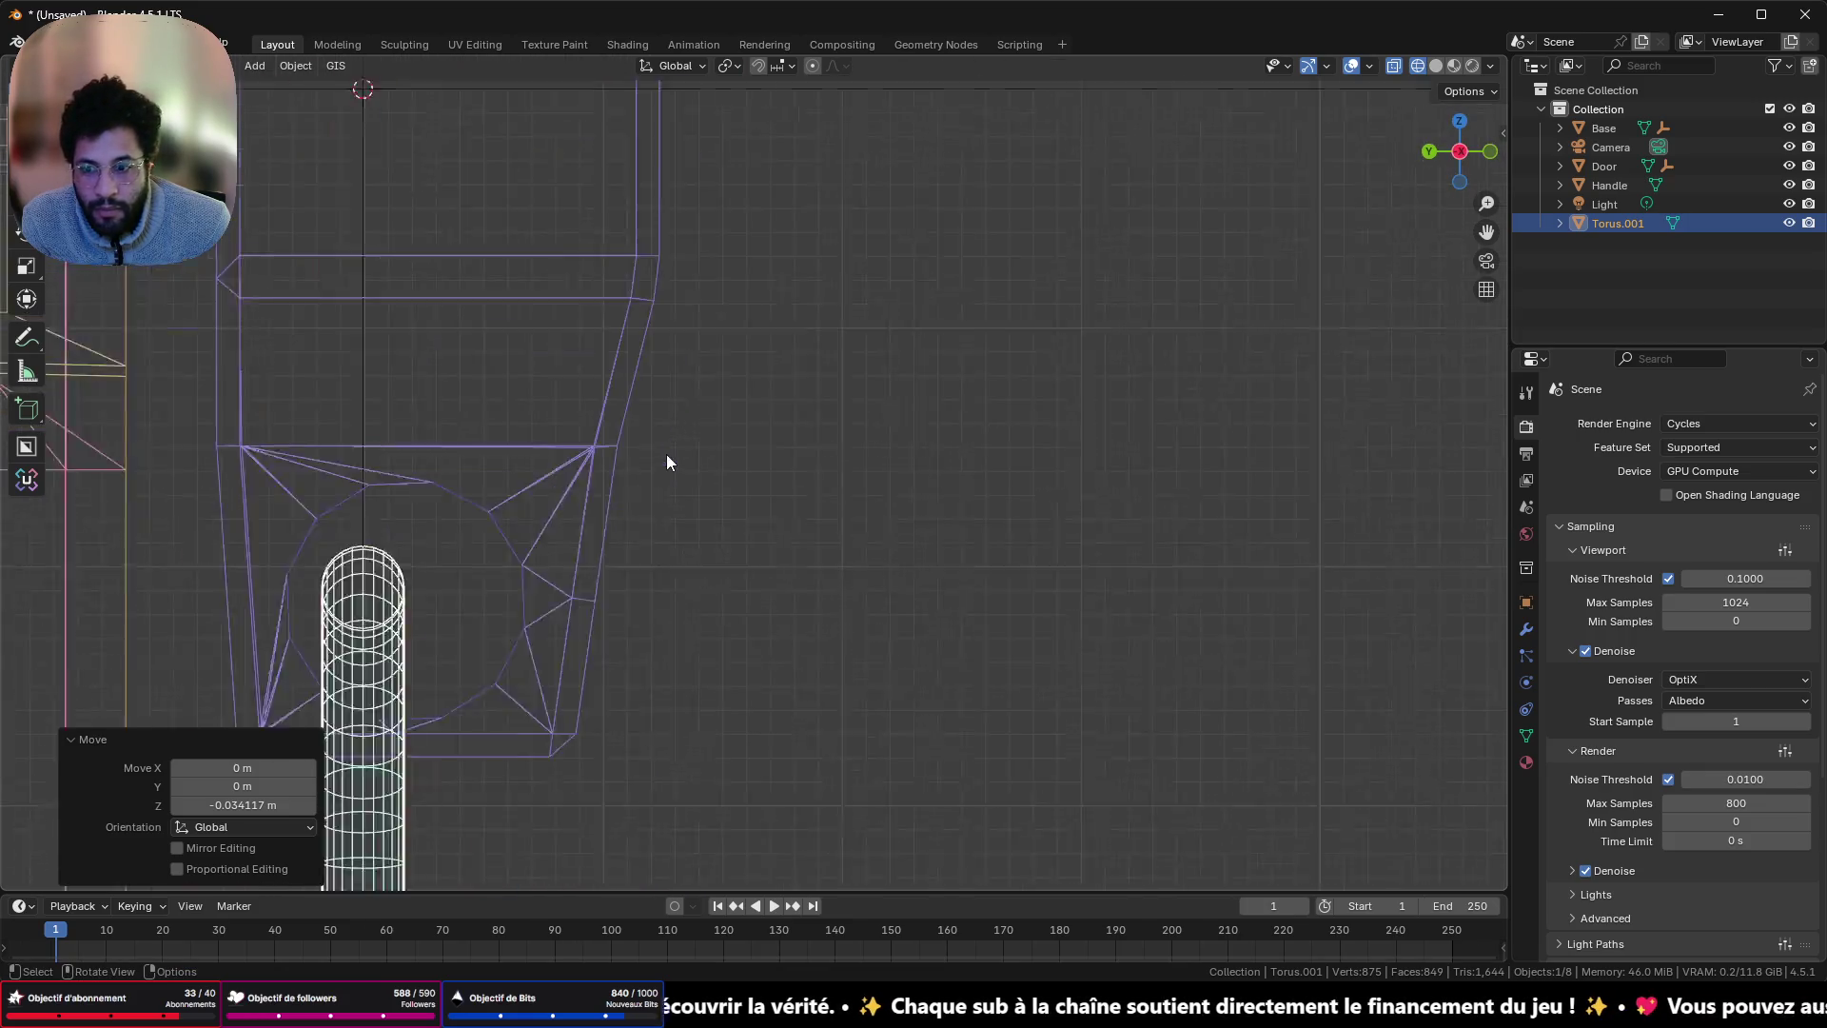
key(s)
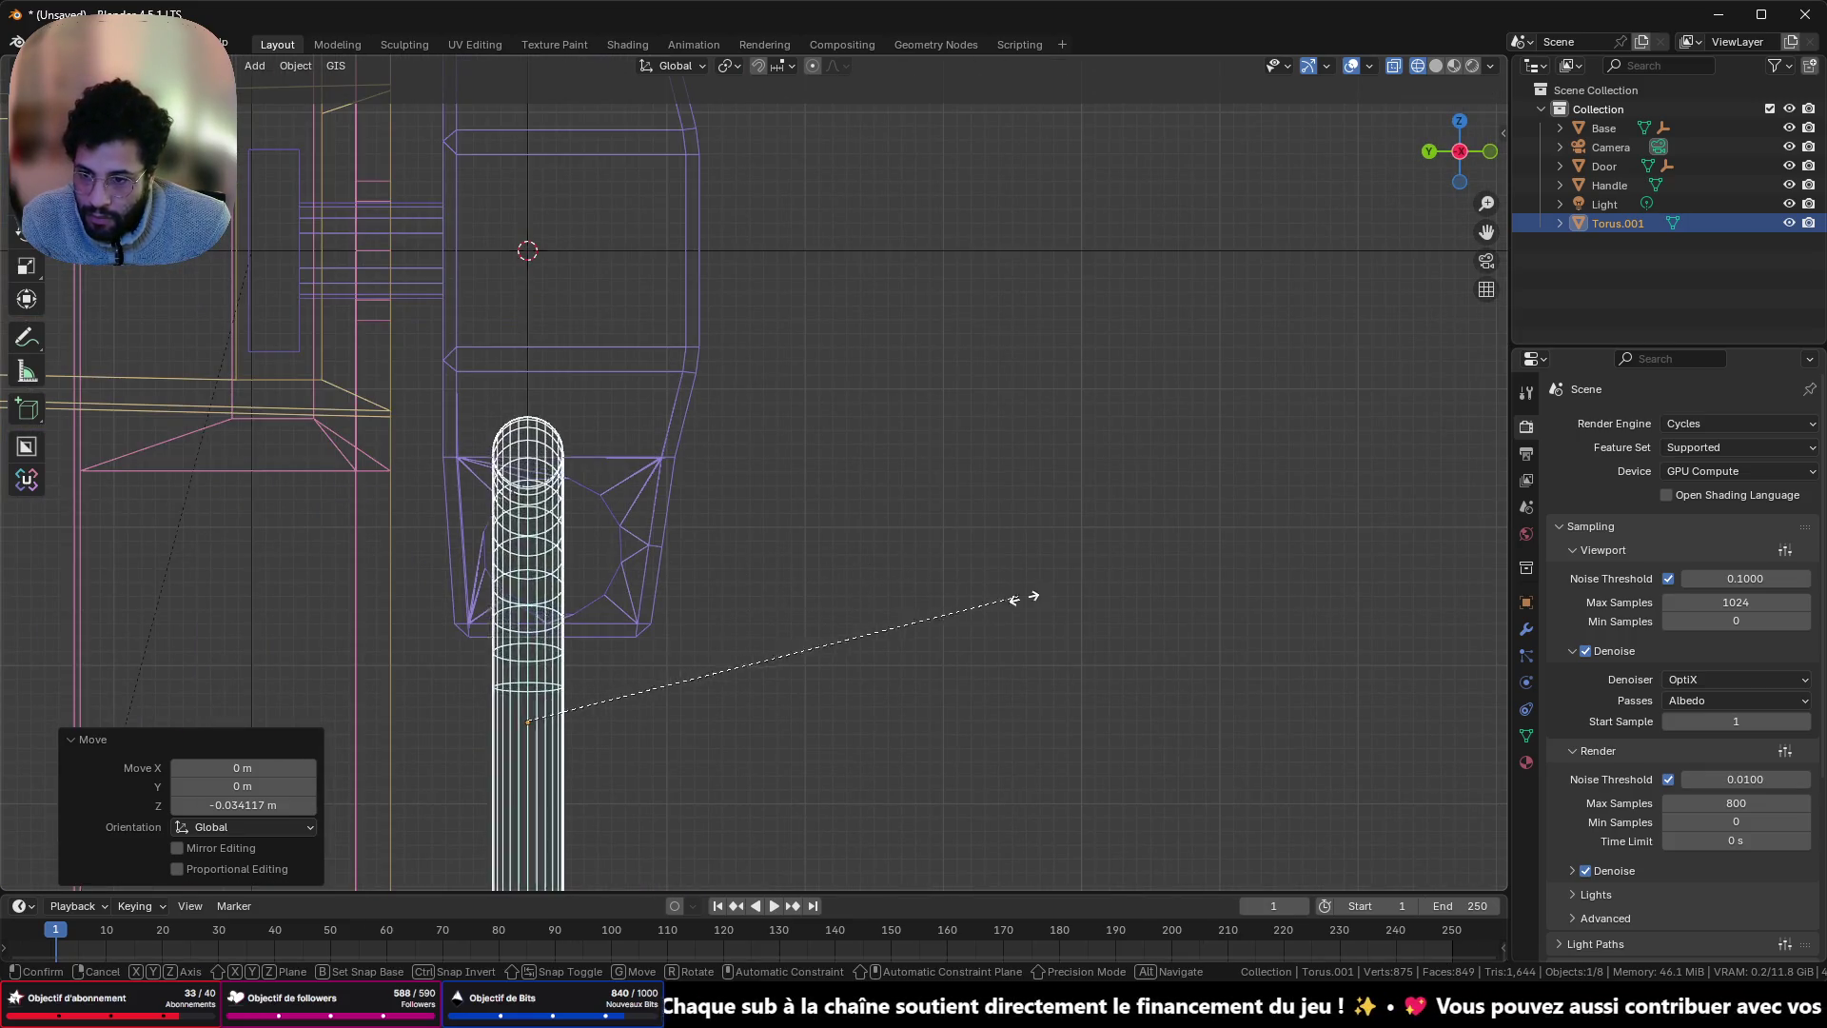
click(1075, 583)
key(g)
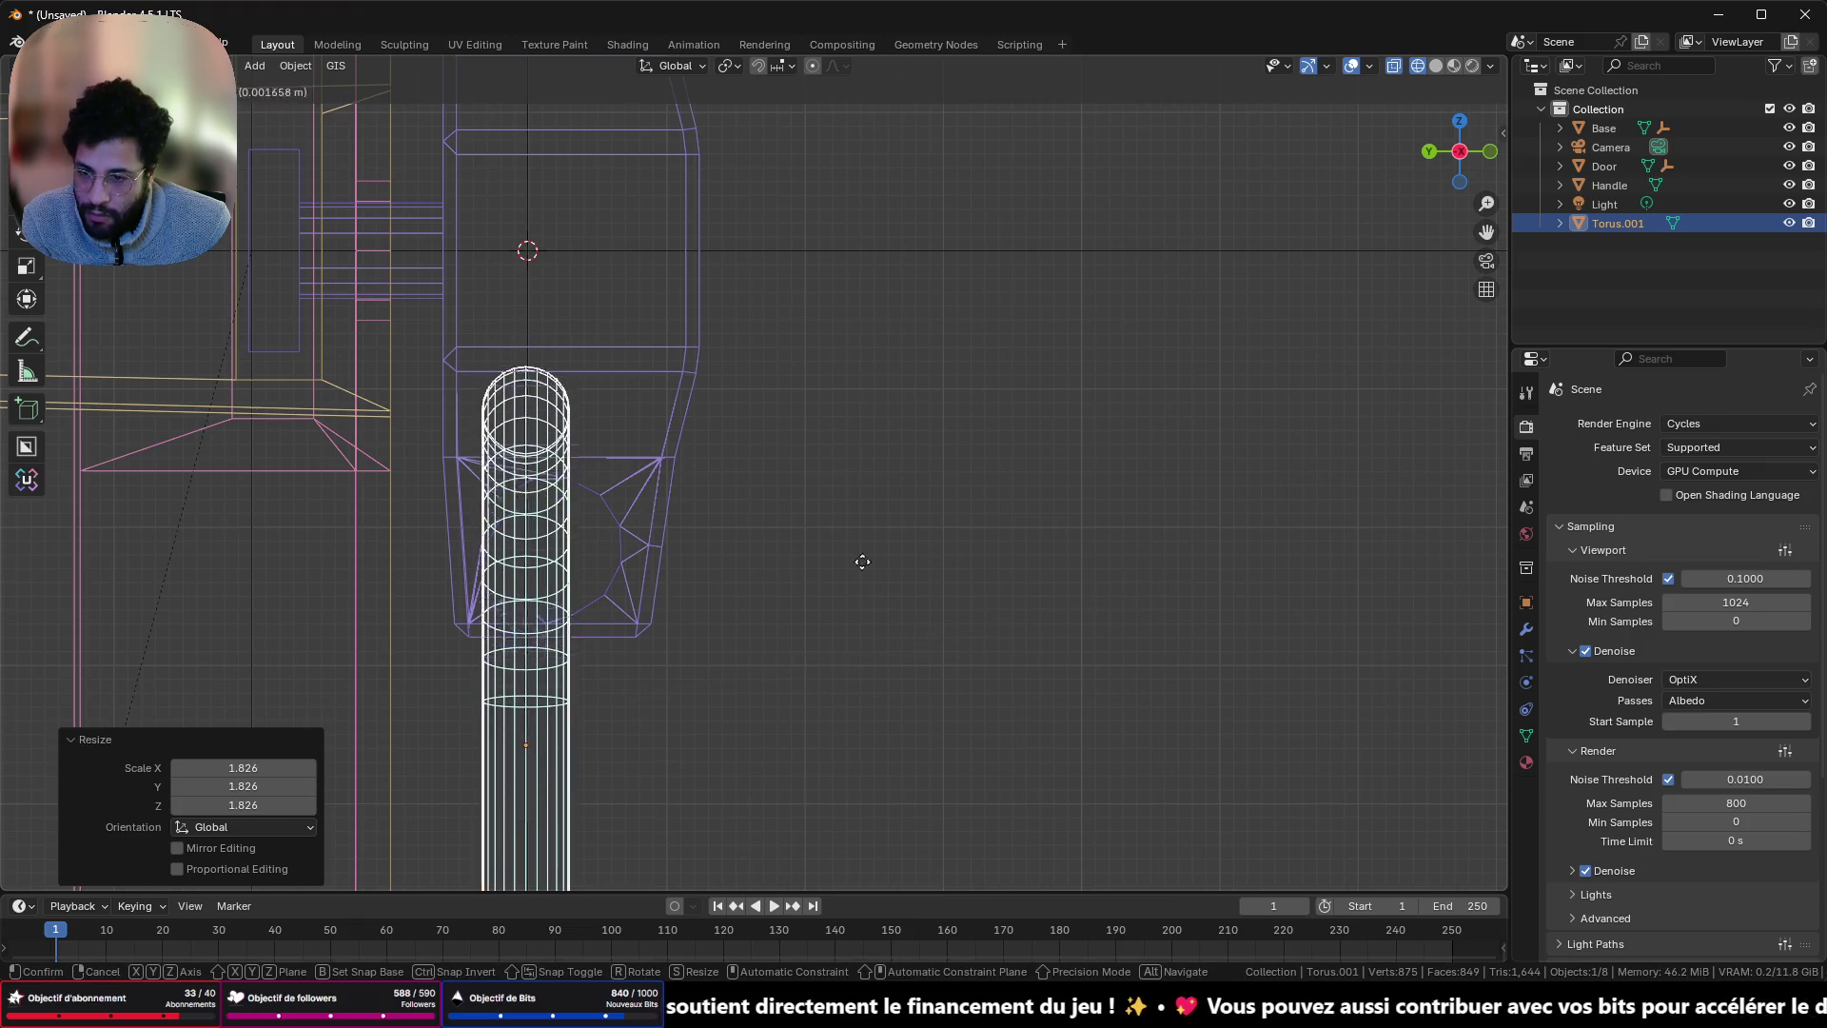
click(887, 687)
- Check the shackle placement in solid shading from several orbited angles
scroll(899, 614, down, 5)
key(KP_1)
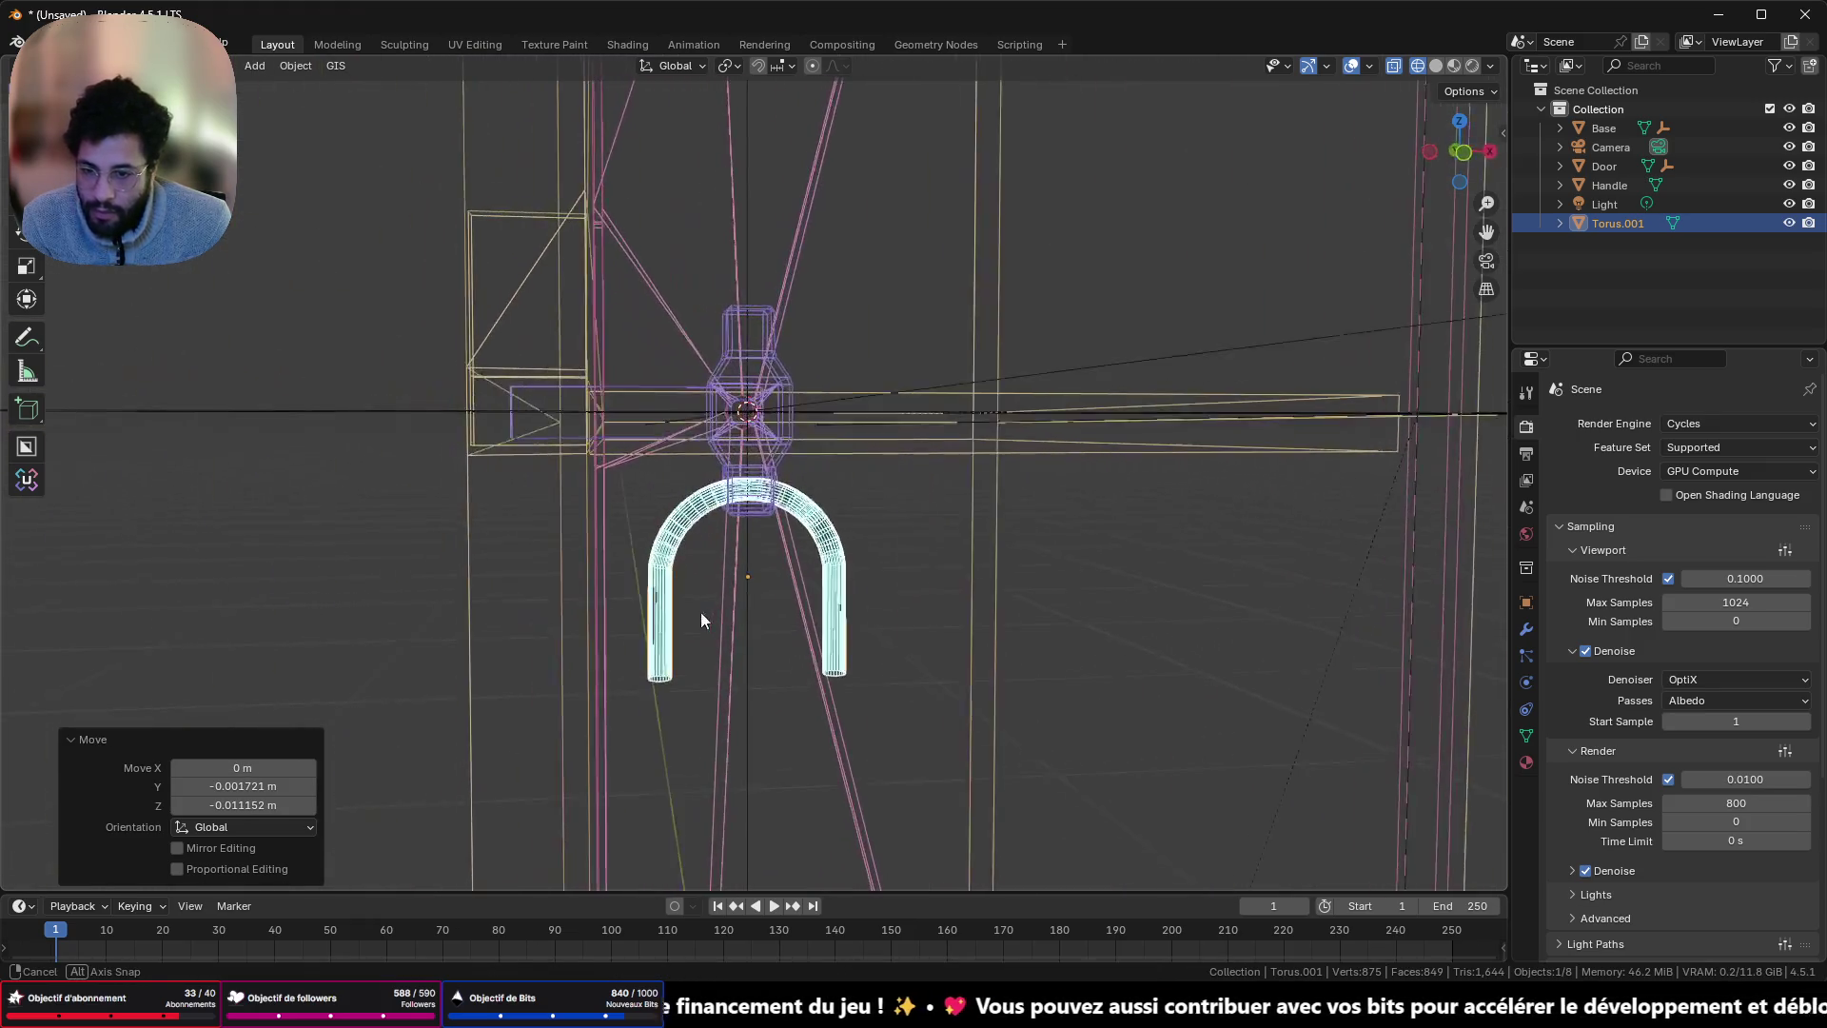
click(1437, 65)
mouse_move(850, 317)
mouse_down()
mouse_move(843, 369)
mouse_move(983, 376)
mouse_move(757, 367)
mouse_move(767, 345)
mouse_move(788, 380)
mouse_up()
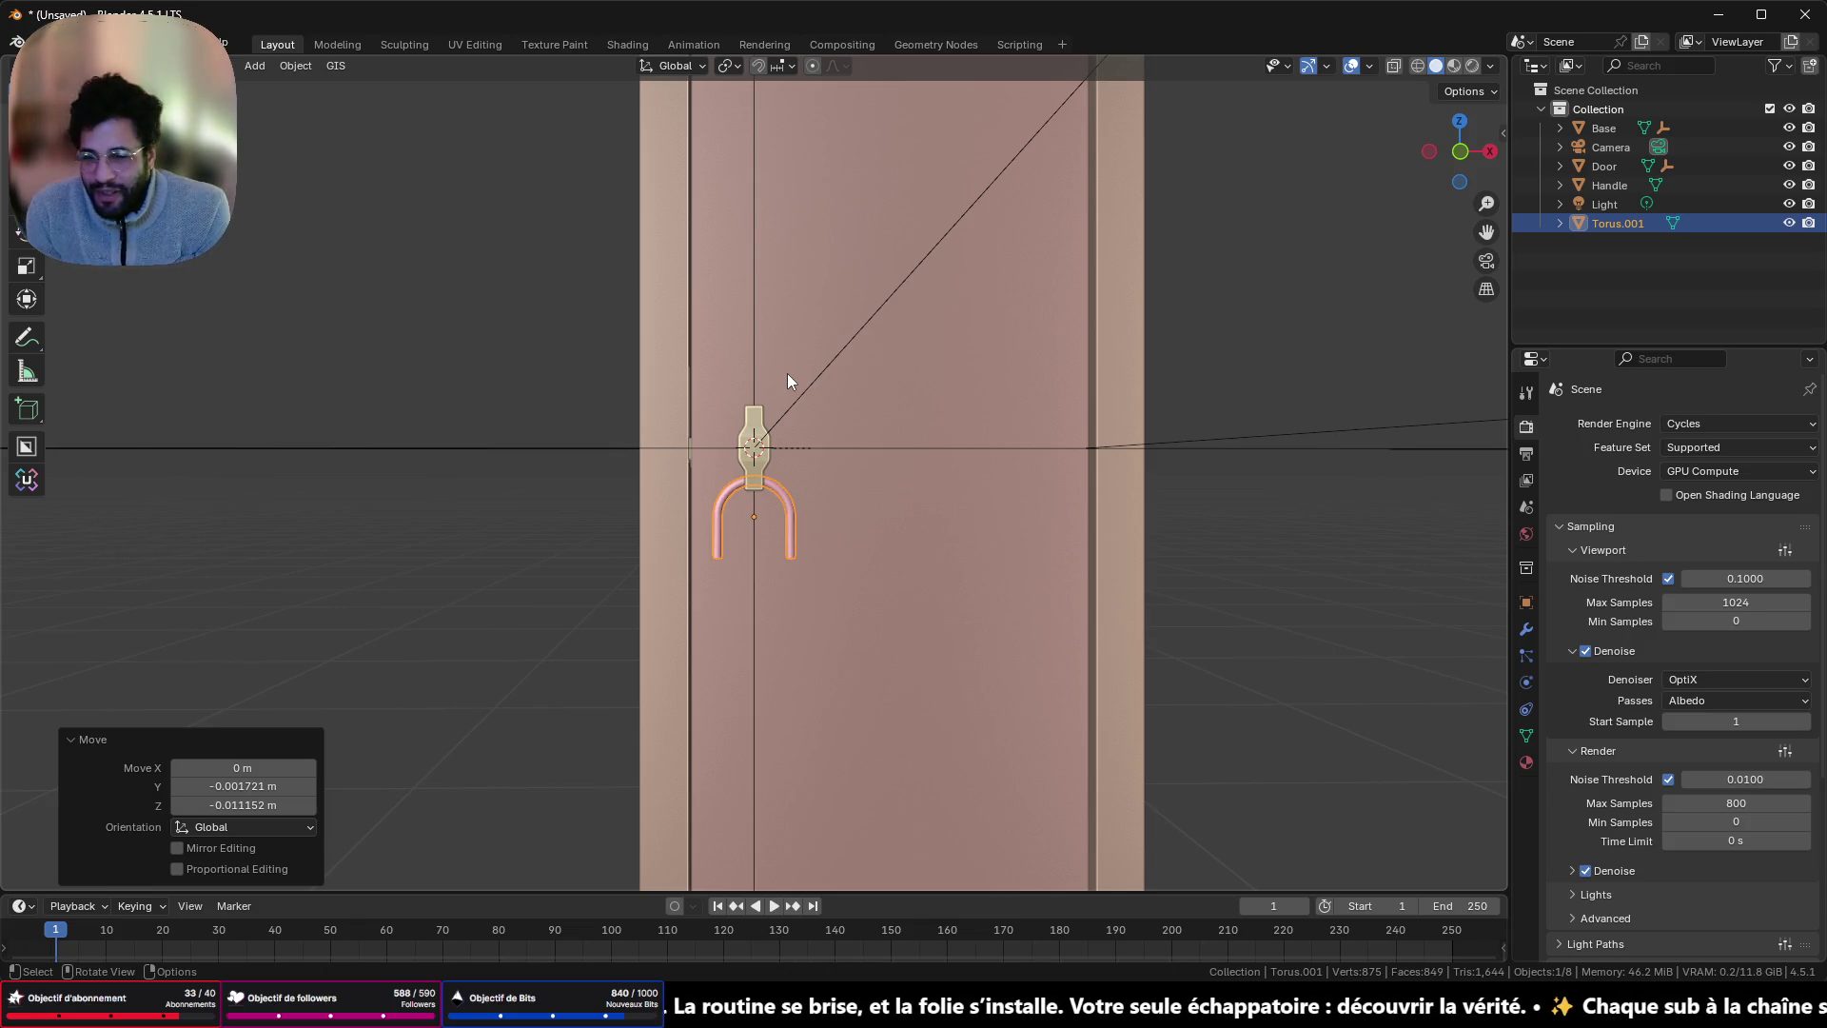
mouse_move(852, 425)
mouse_down()
mouse_move(955, 467)
mouse_move(545, 449)
mouse_move(819, 491)
mouse_up()
mouse_move(868, 1009)
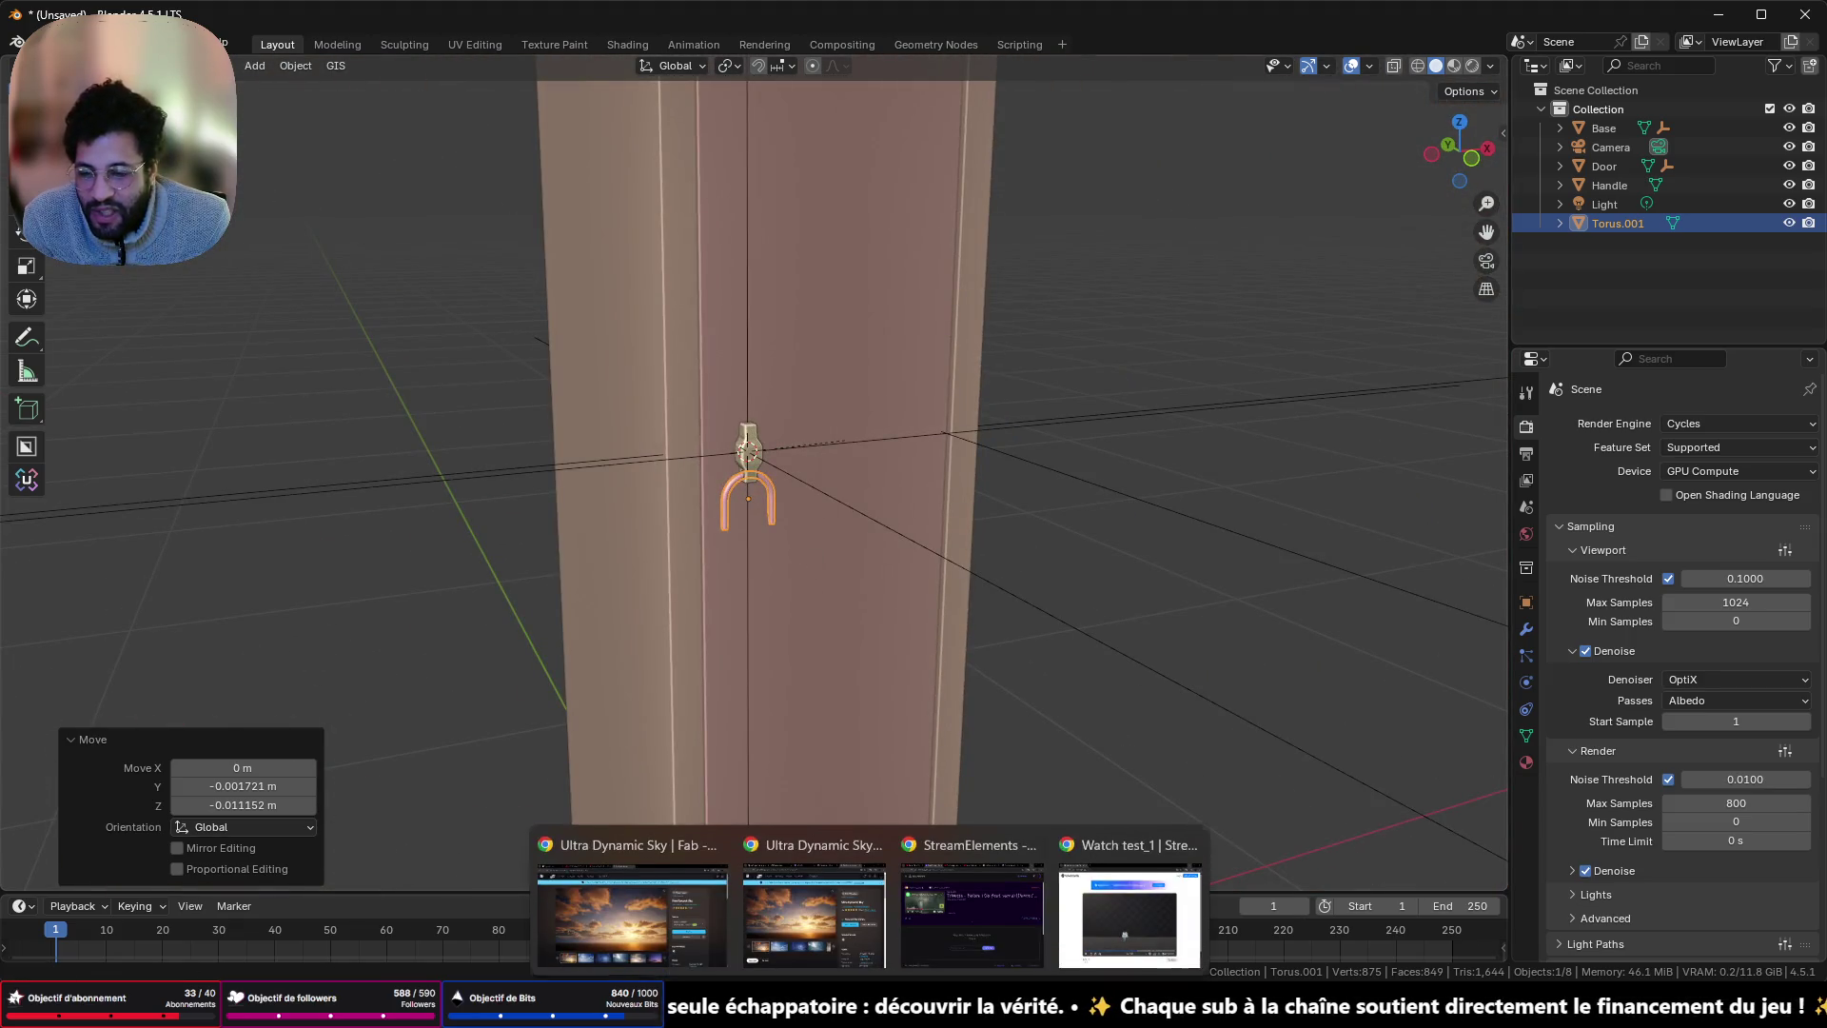
click(1130, 914)
- Search Google for 'CADENAS MOLETTE' in a new Chrome tab
click(499, 63)
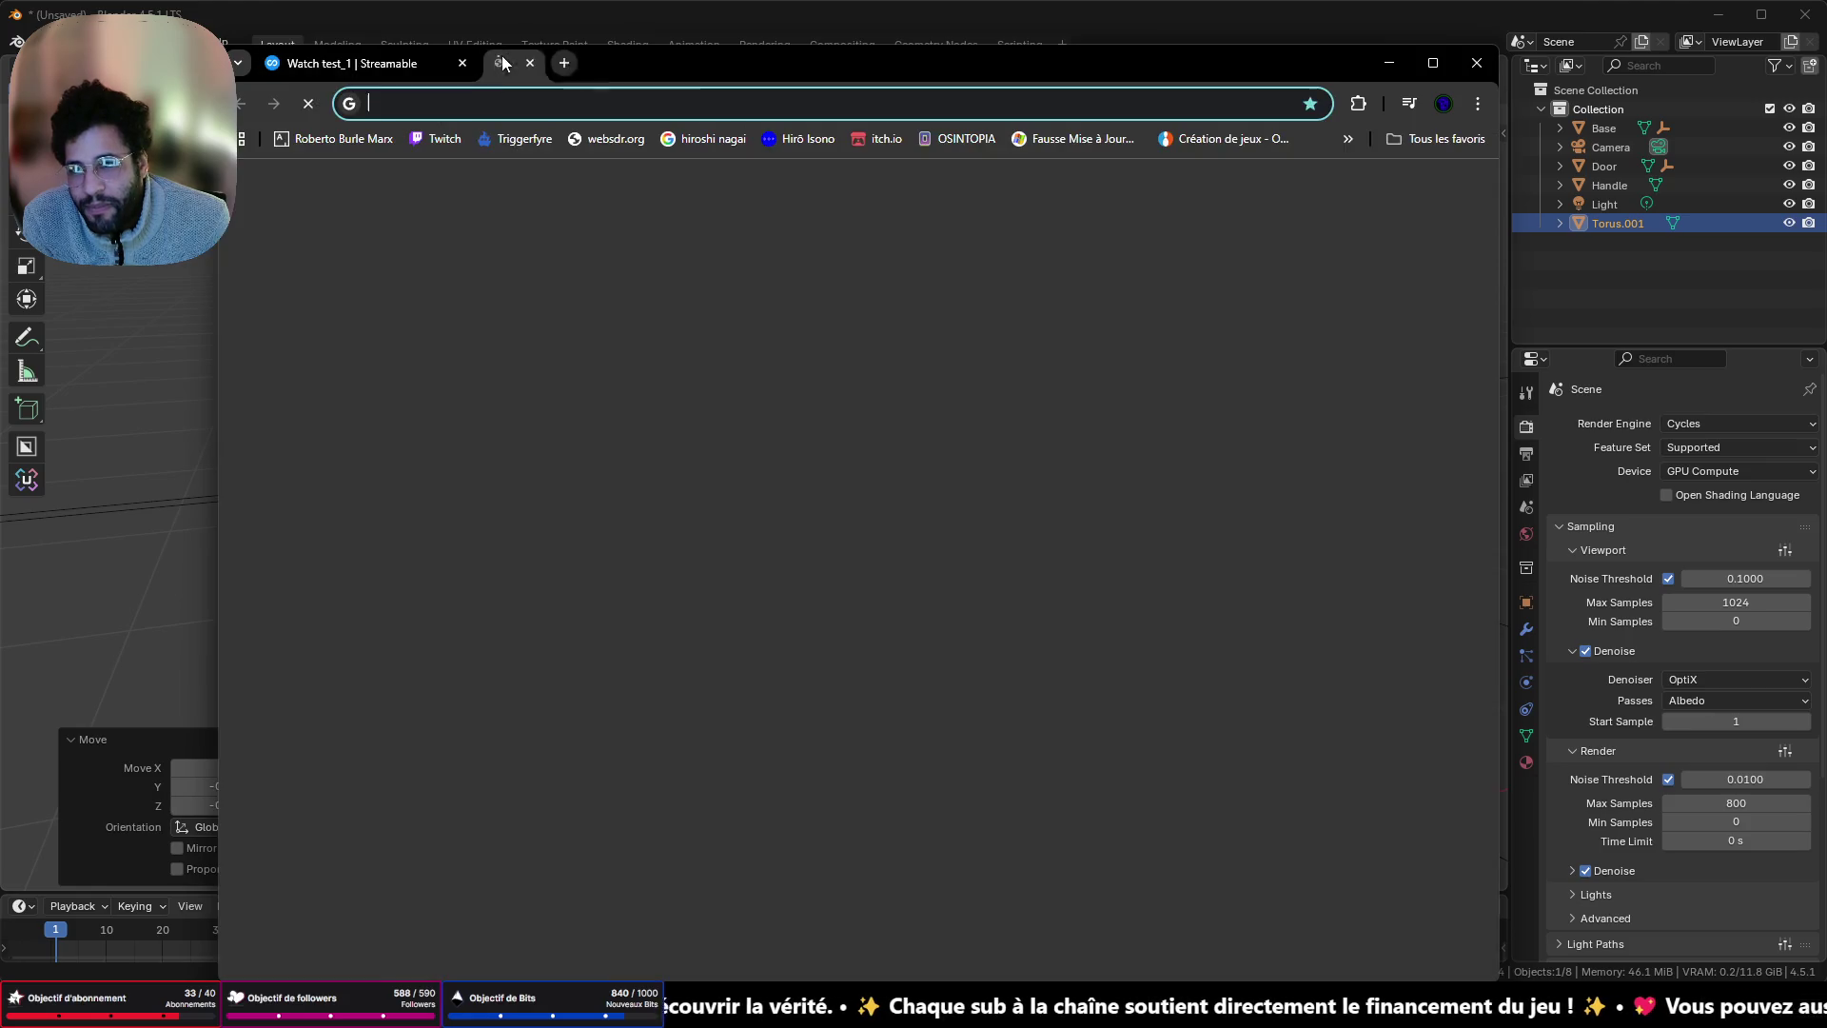
click(506, 99)
text(CADENAS MOLETTE)
key(Return)
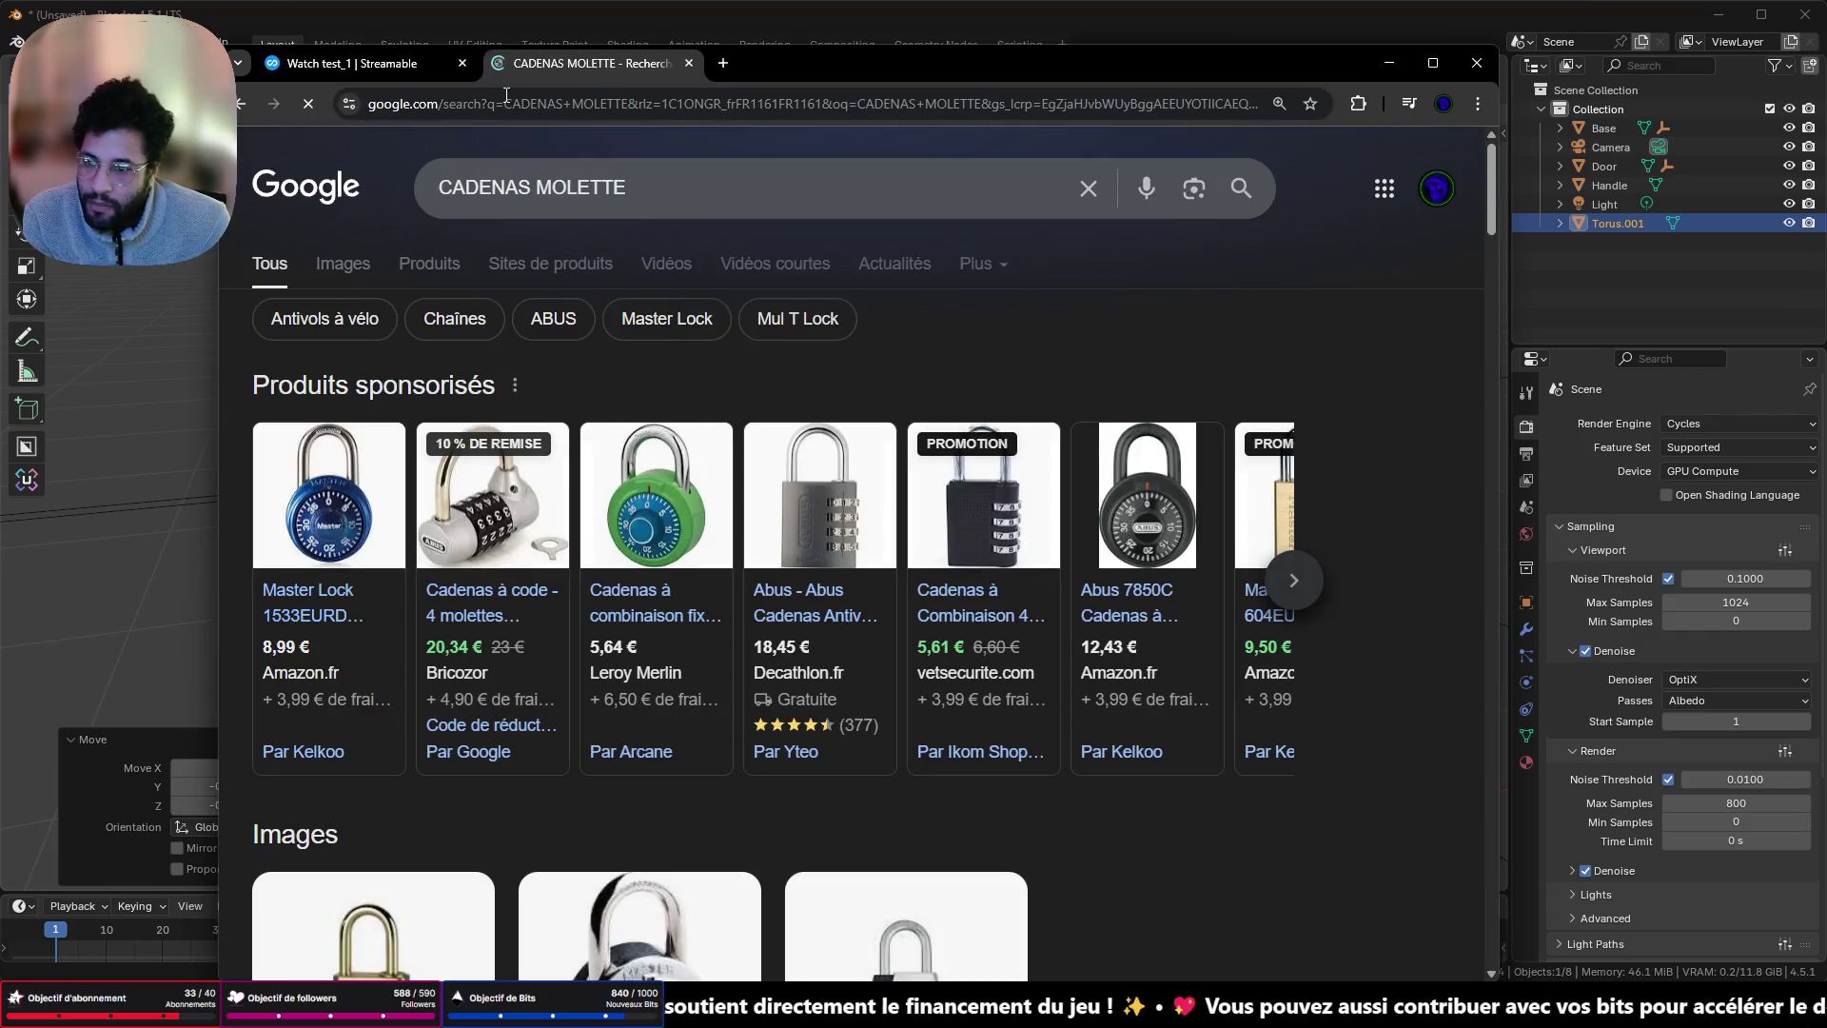
mouse_move(810, 585)
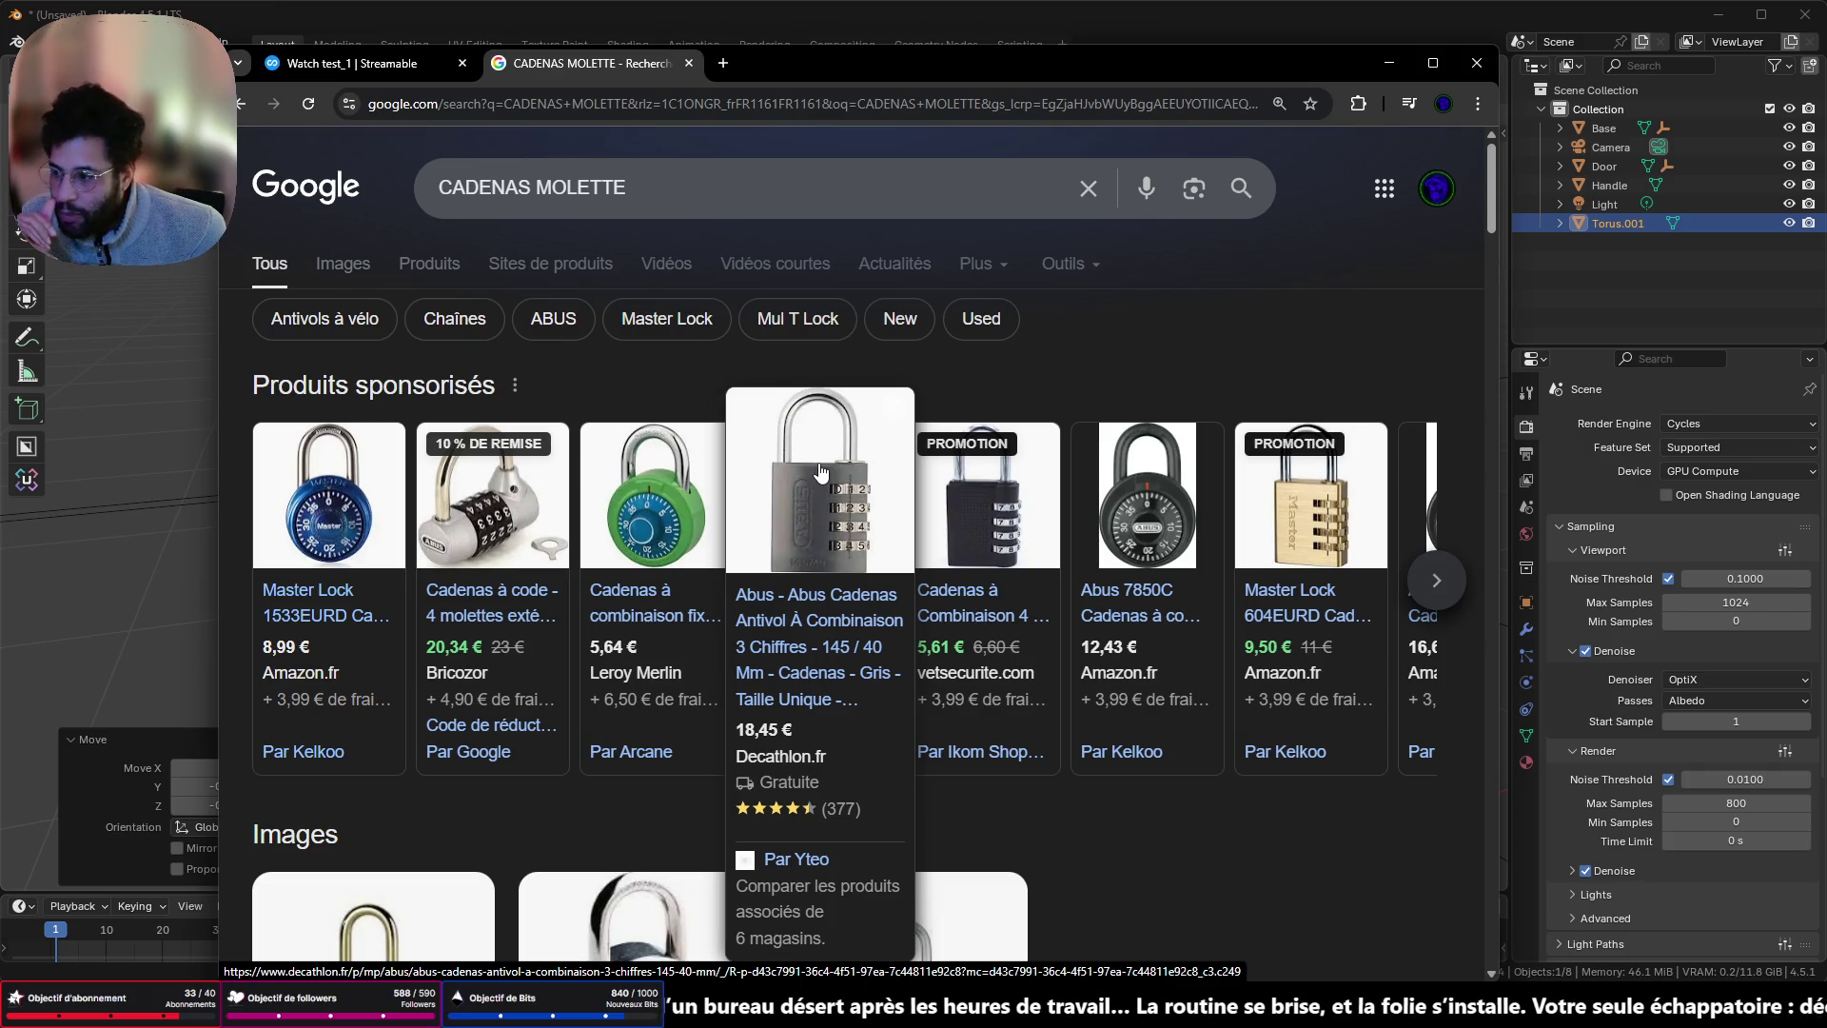
- Browse the Google Images results for combination padlocks and select the query to replace it
scroll(820, 470, down, 3)
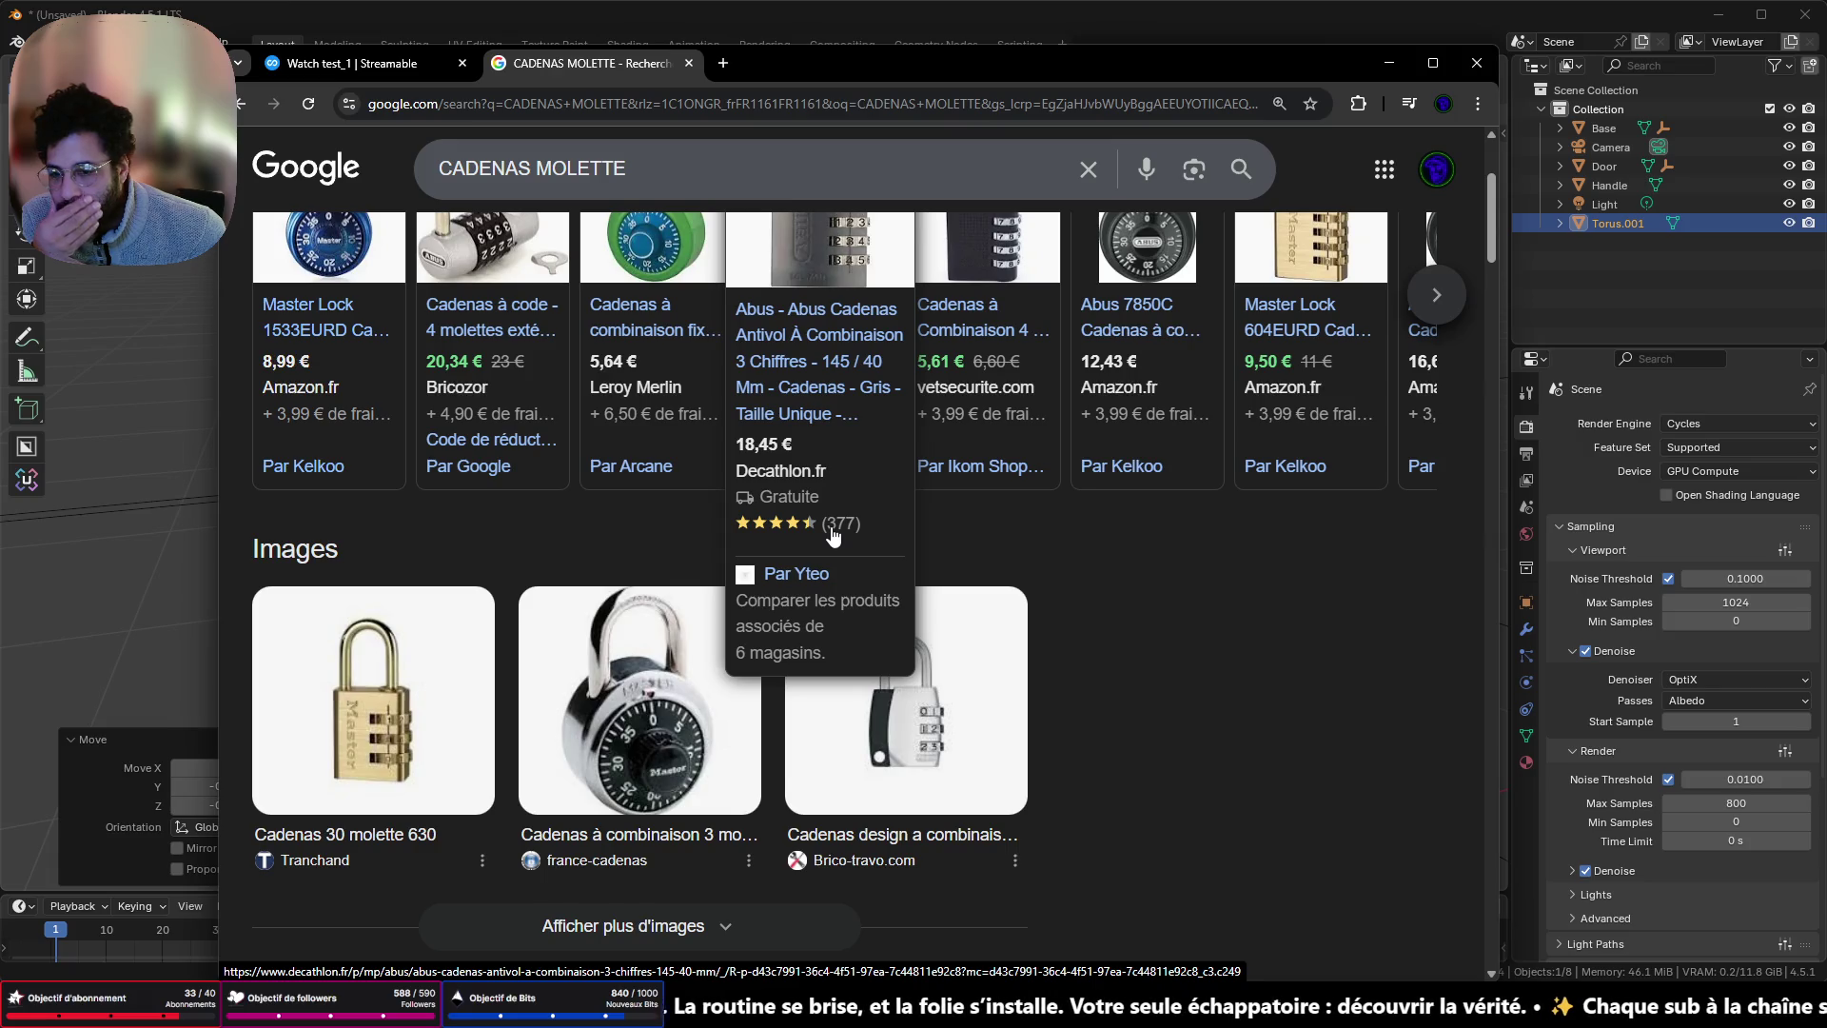
scroll(832, 531, up, 3)
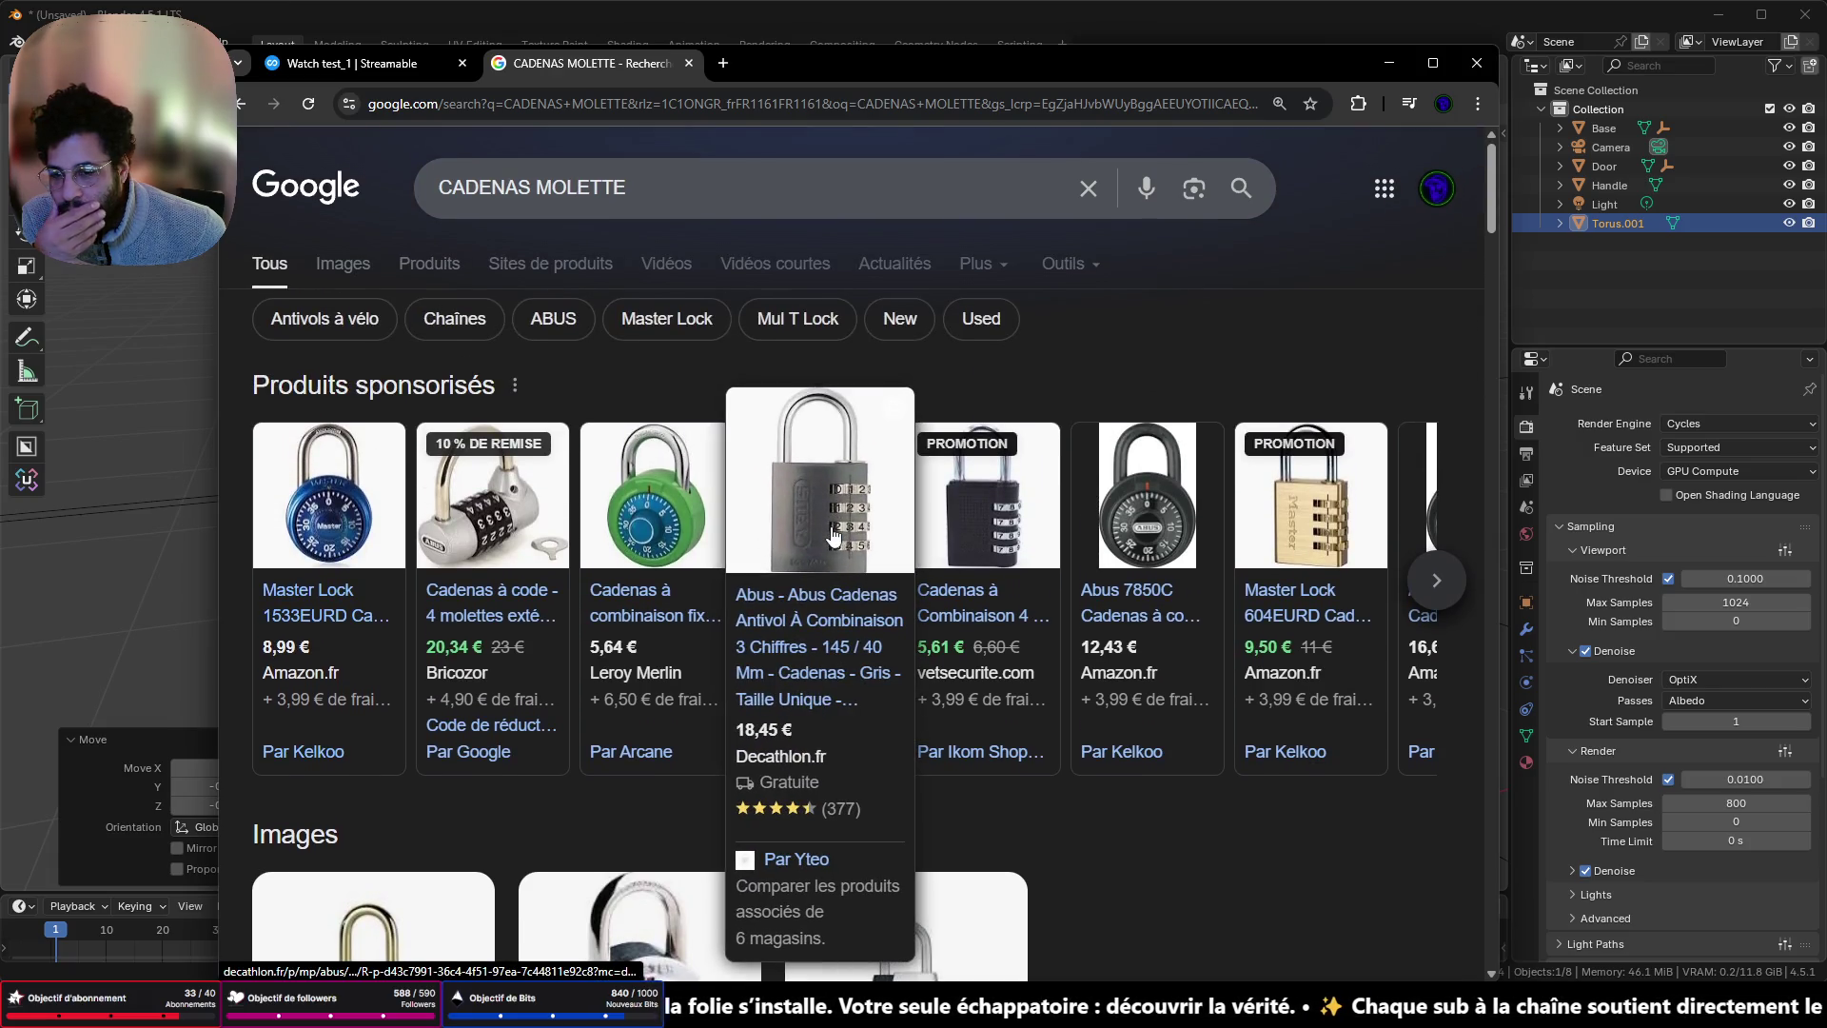
click(345, 266)
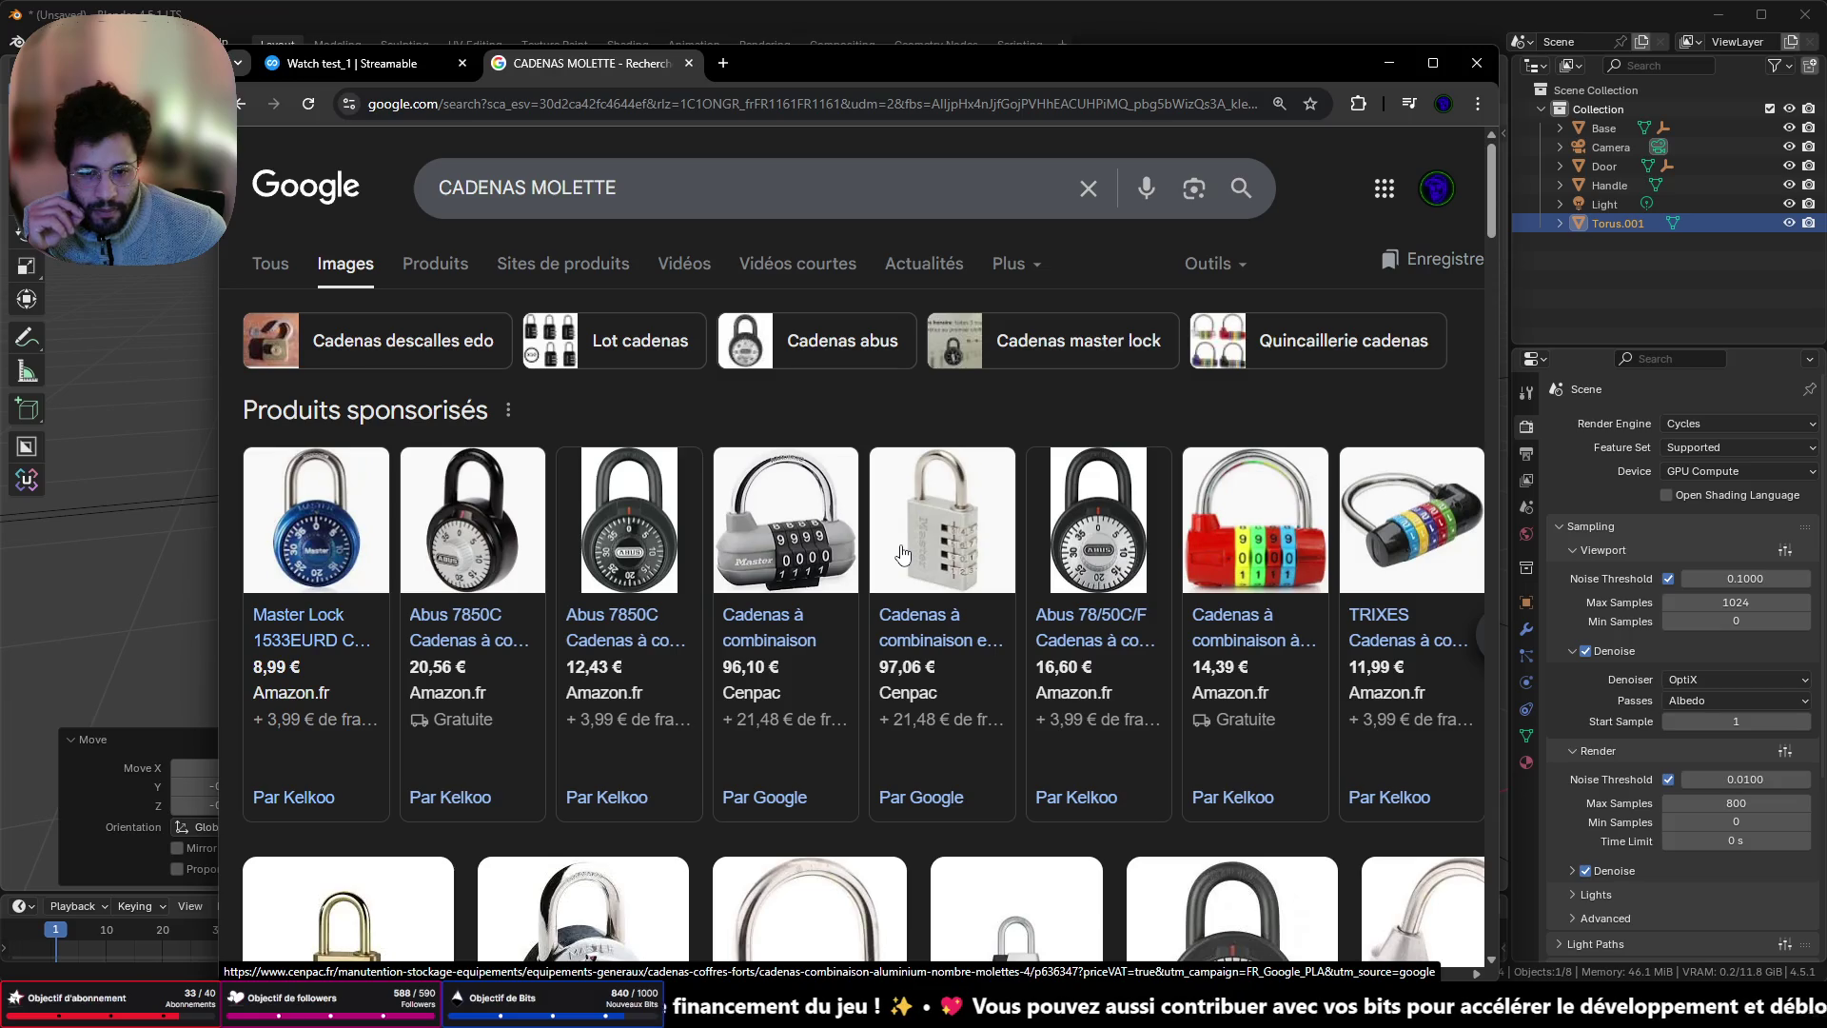
scroll(902, 554, down, 5)
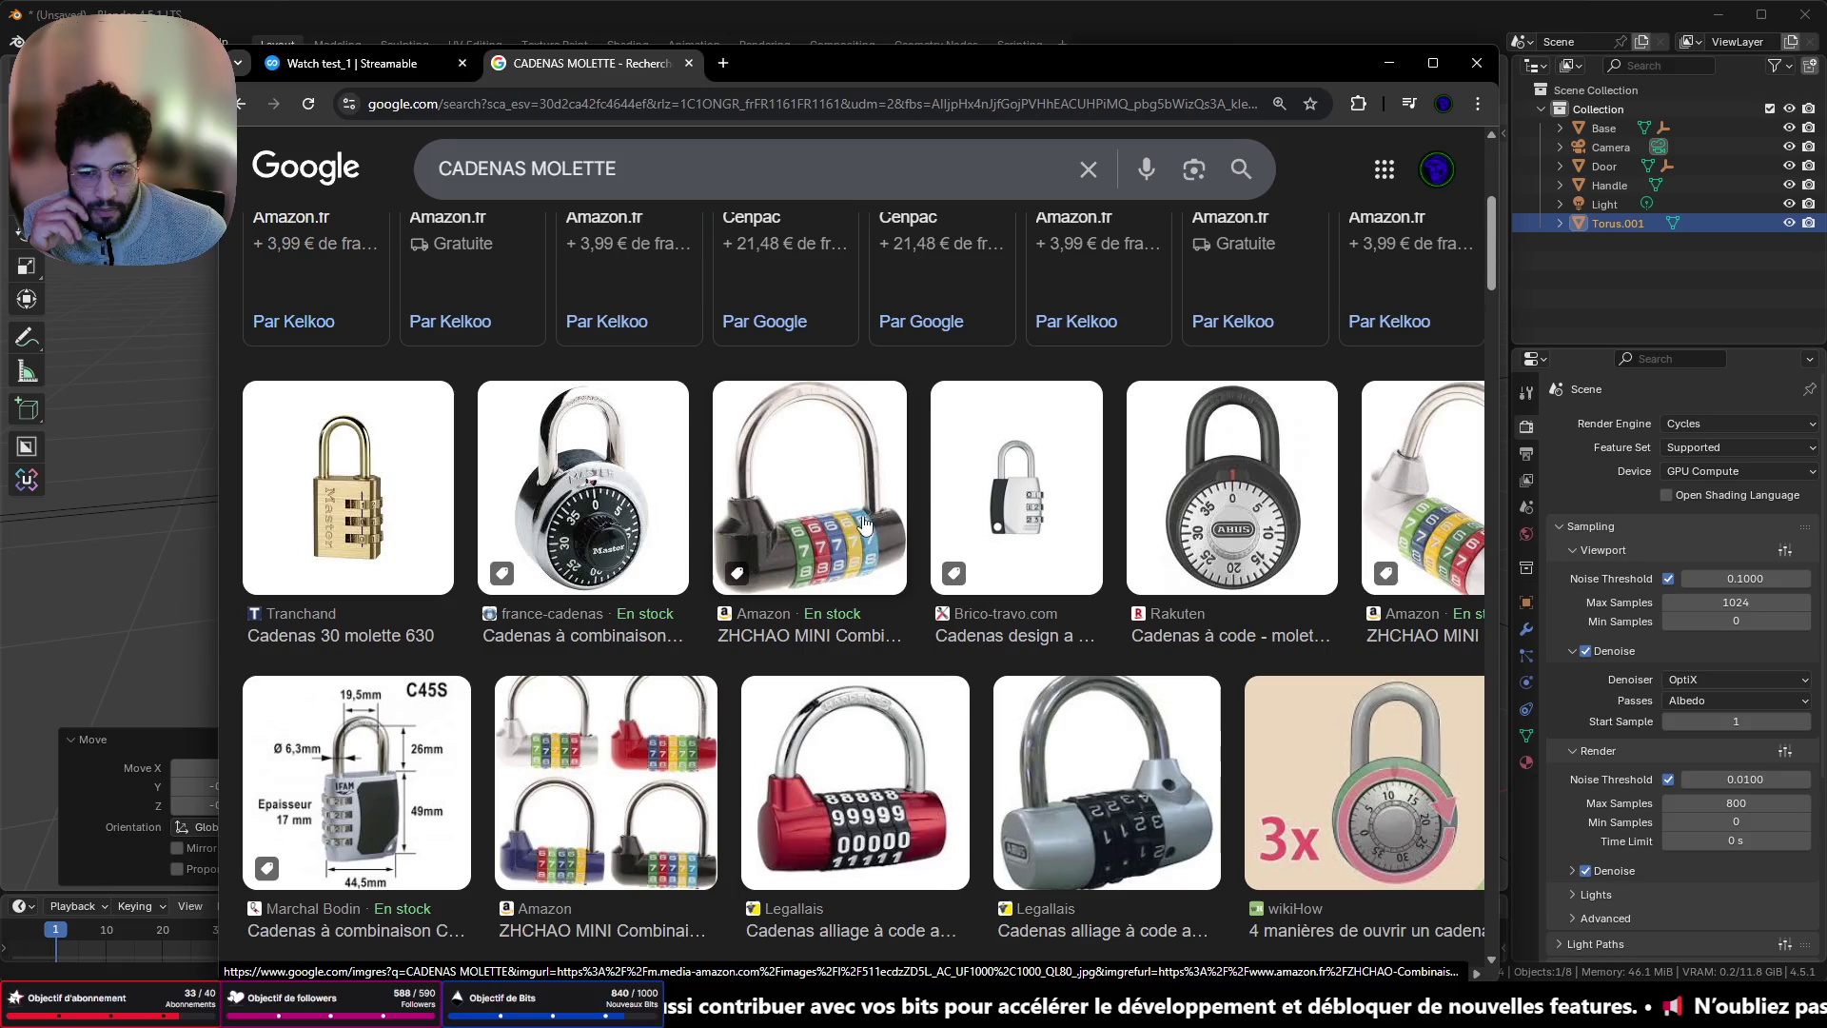
triple_click(527, 169)
- Search Google Images for 'cadenas à code' using the suggested query
text(Cadenas c)
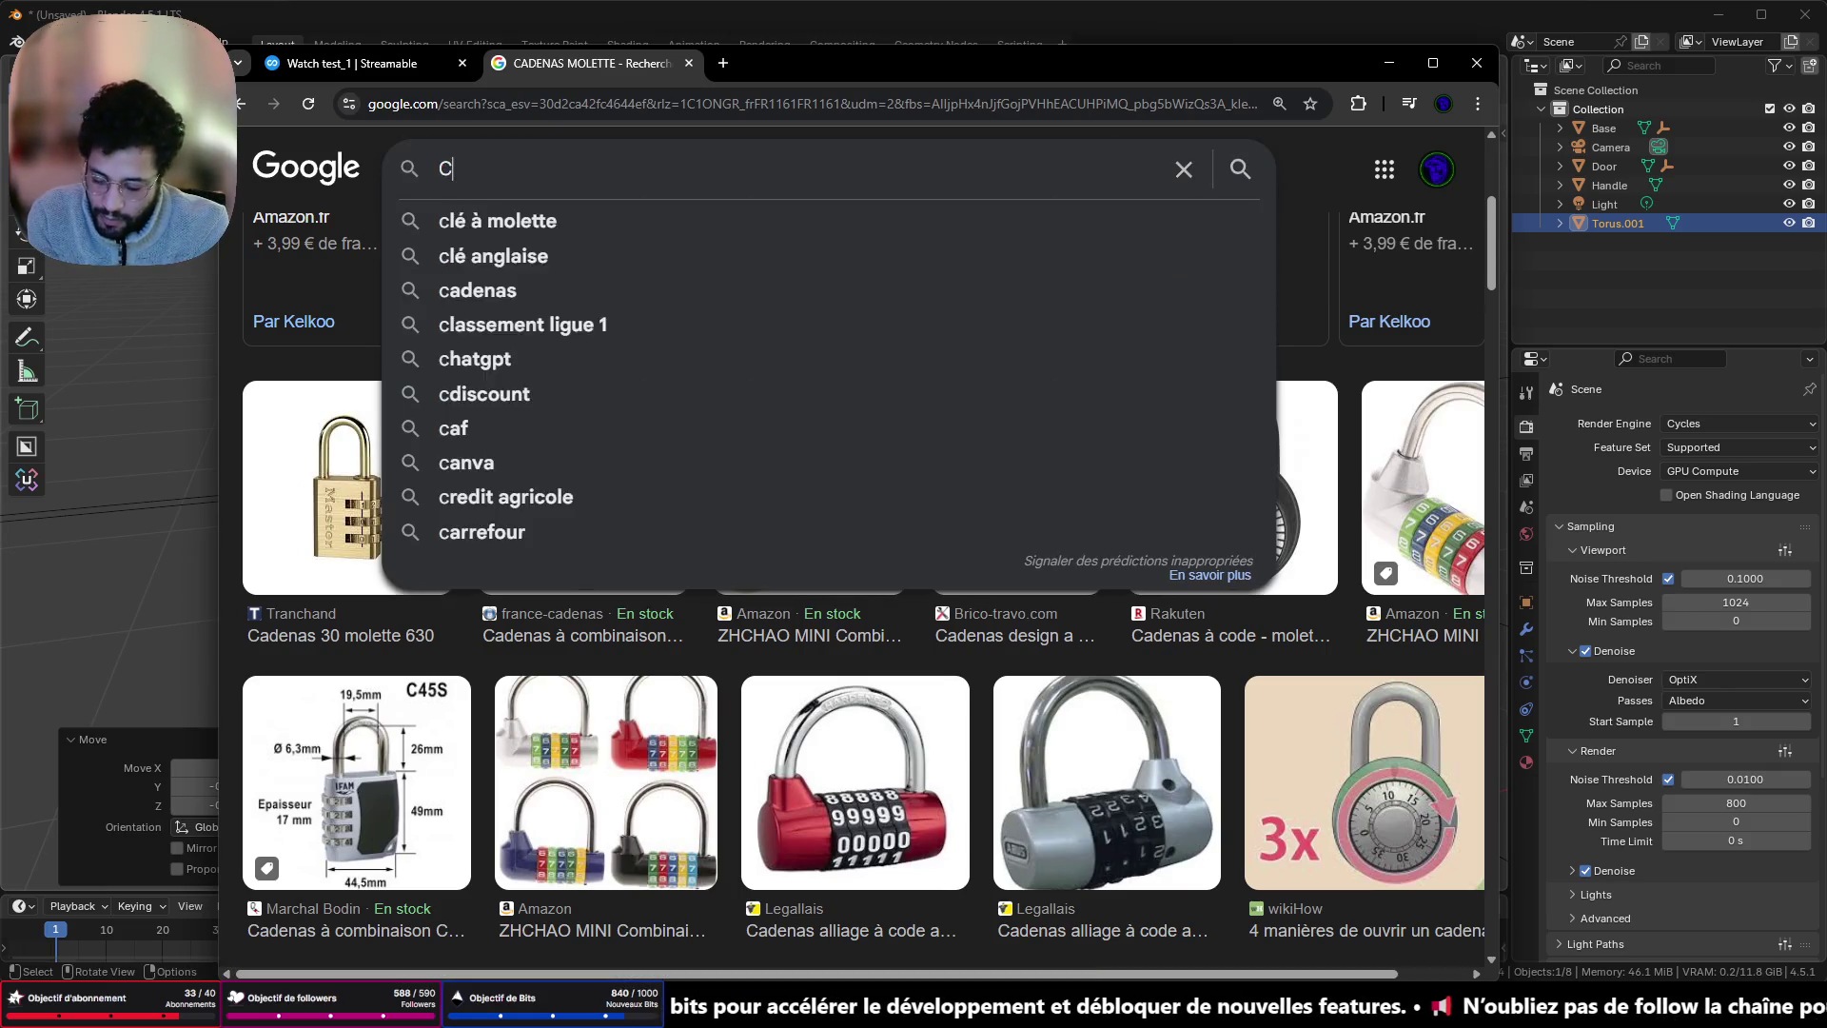
key(BackSpace)
key(BackSpace)
text(à)
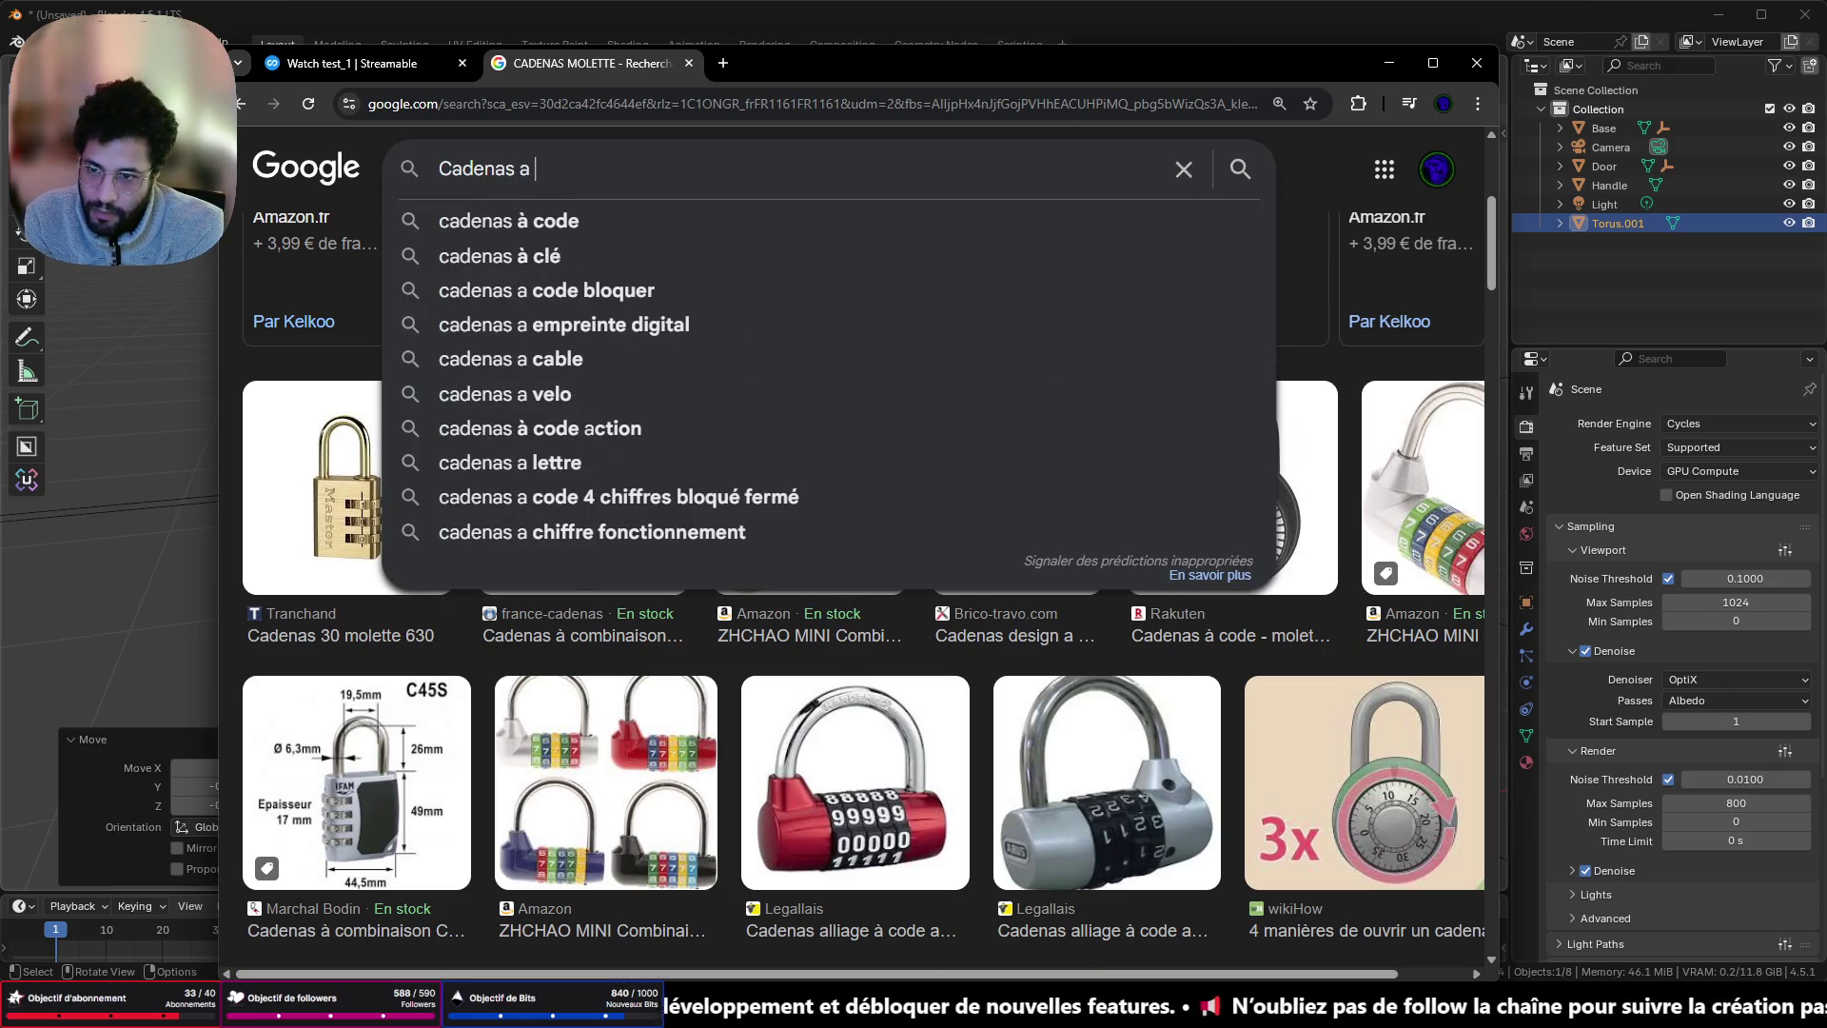
key(Down)
key(Return)
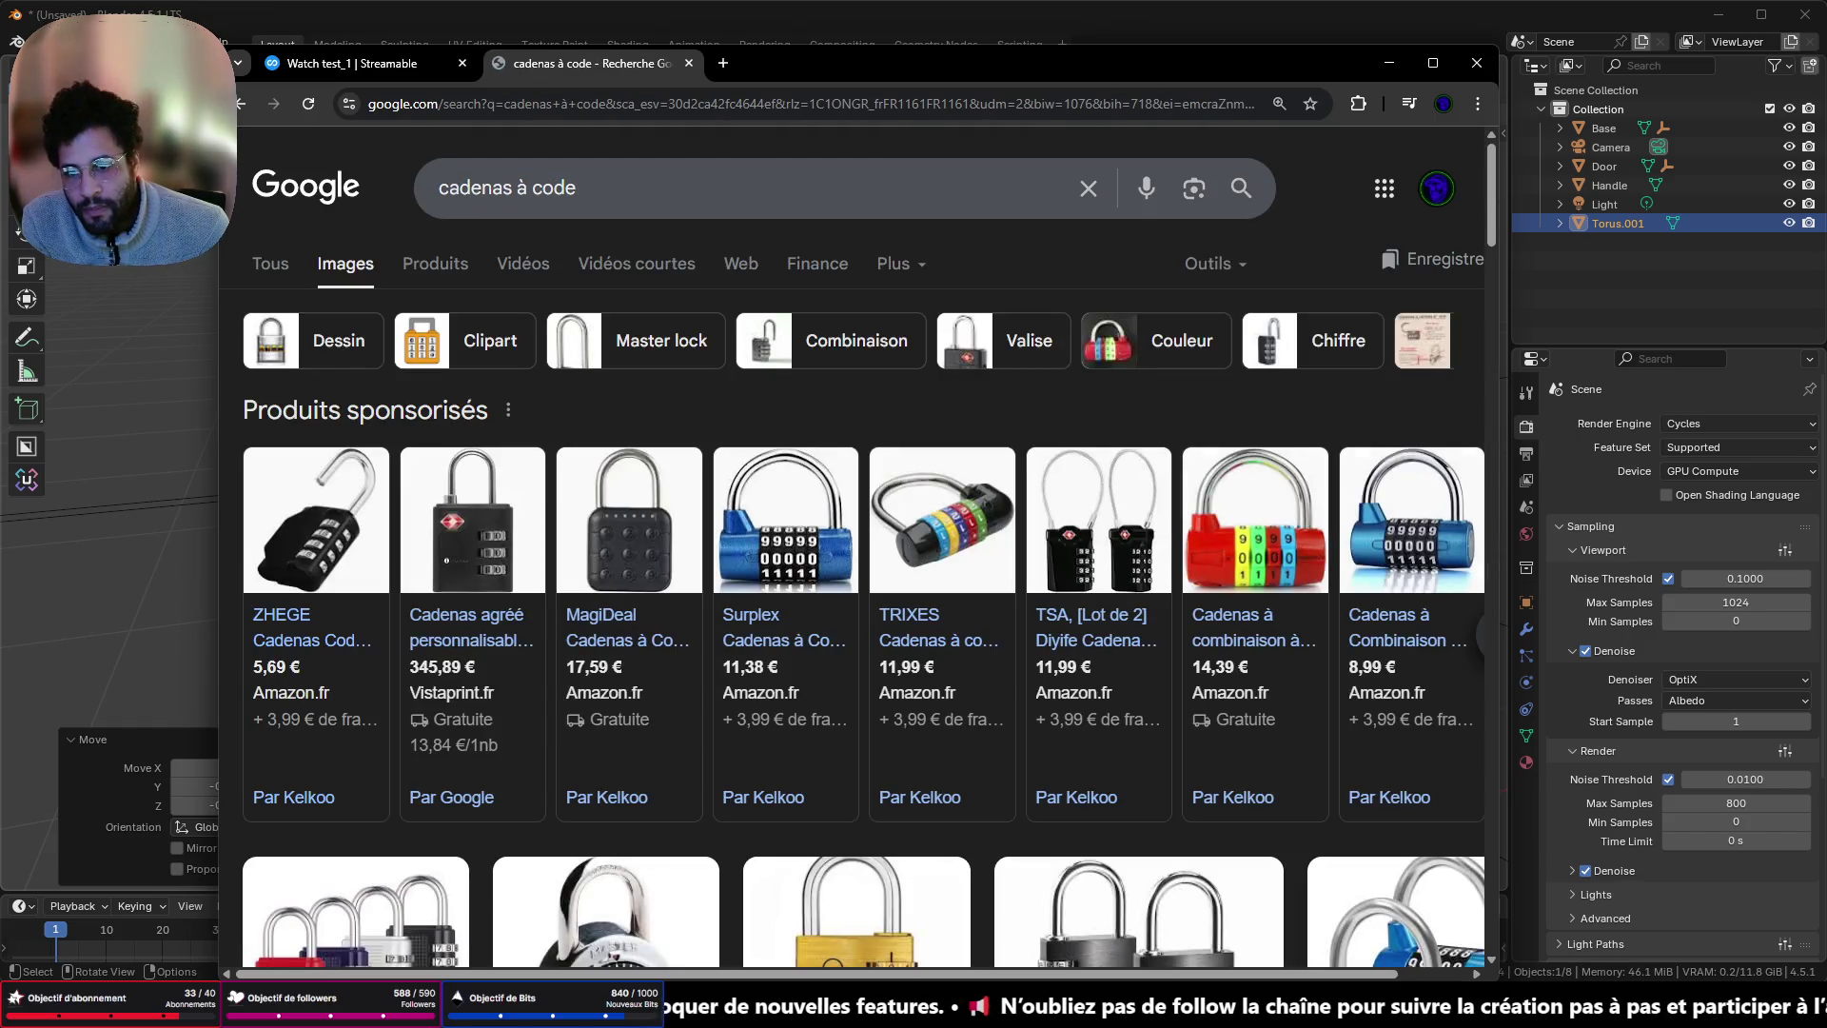
click(526, 187)
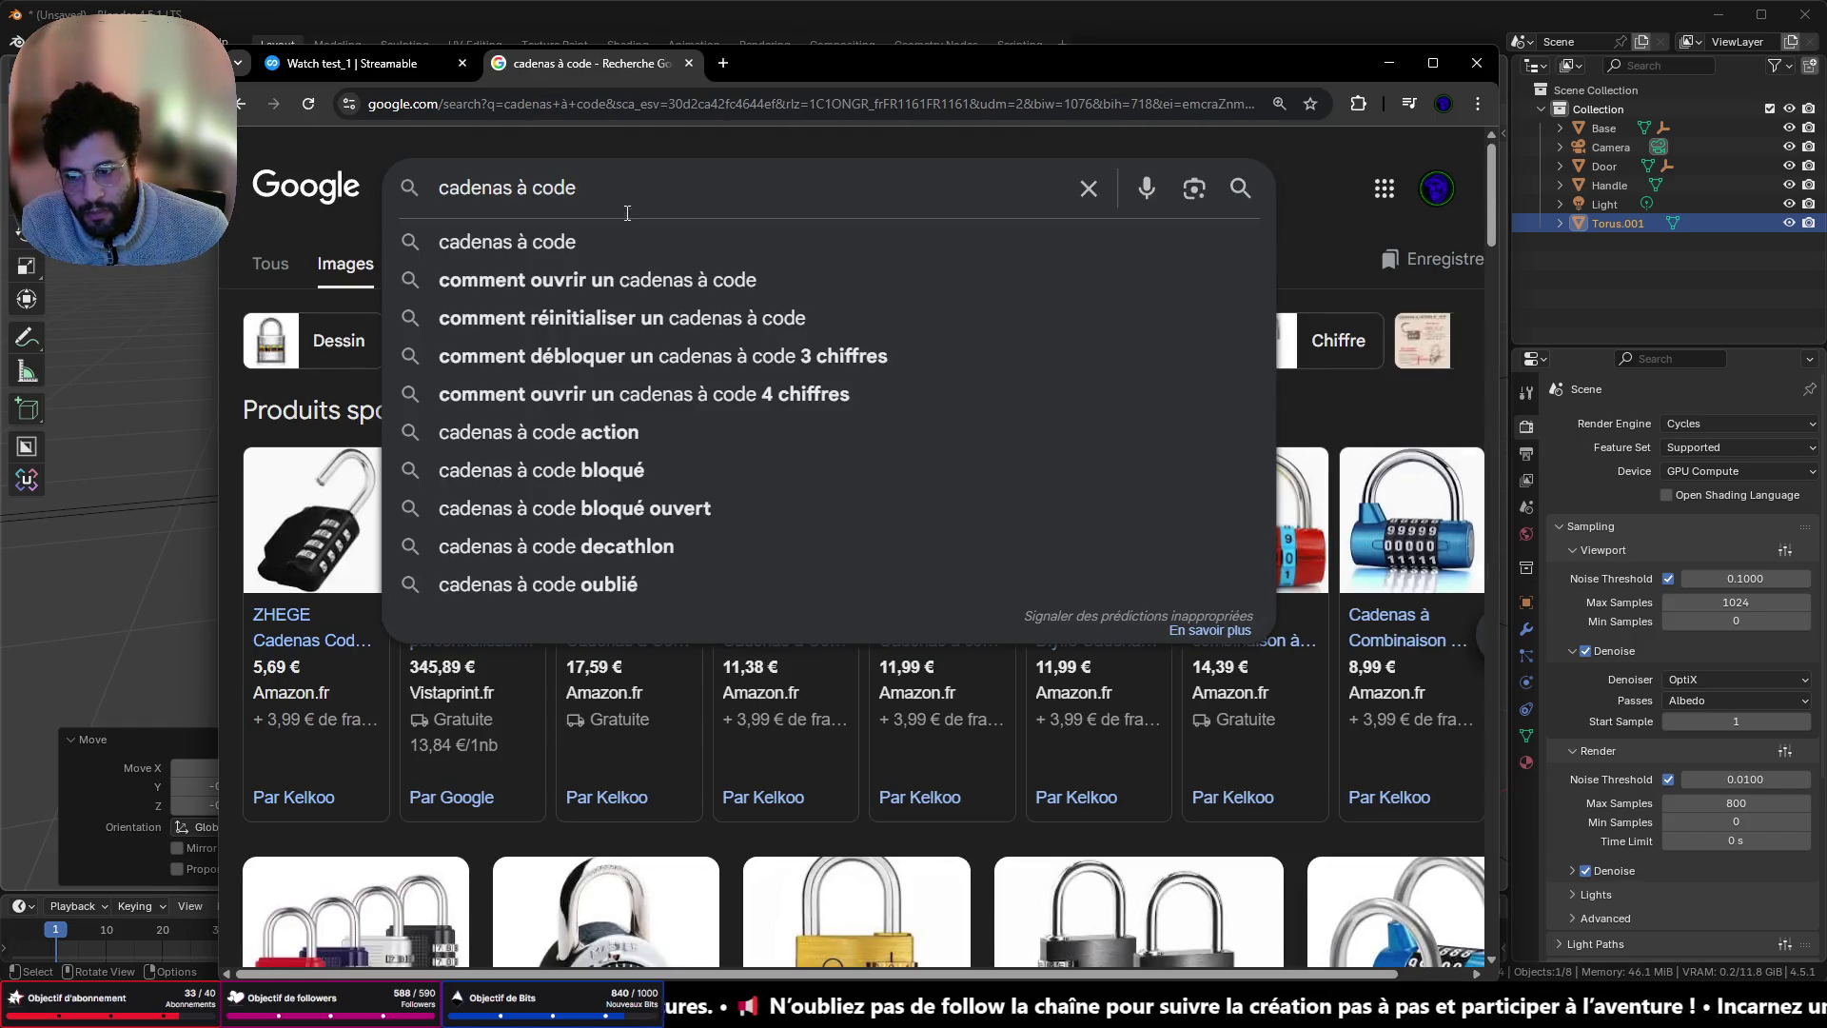
click(1238, 190)
- Enlarge the Bizline brass padlock and JSA combination padlock image previews
scroll(1186, 354, down, 5)
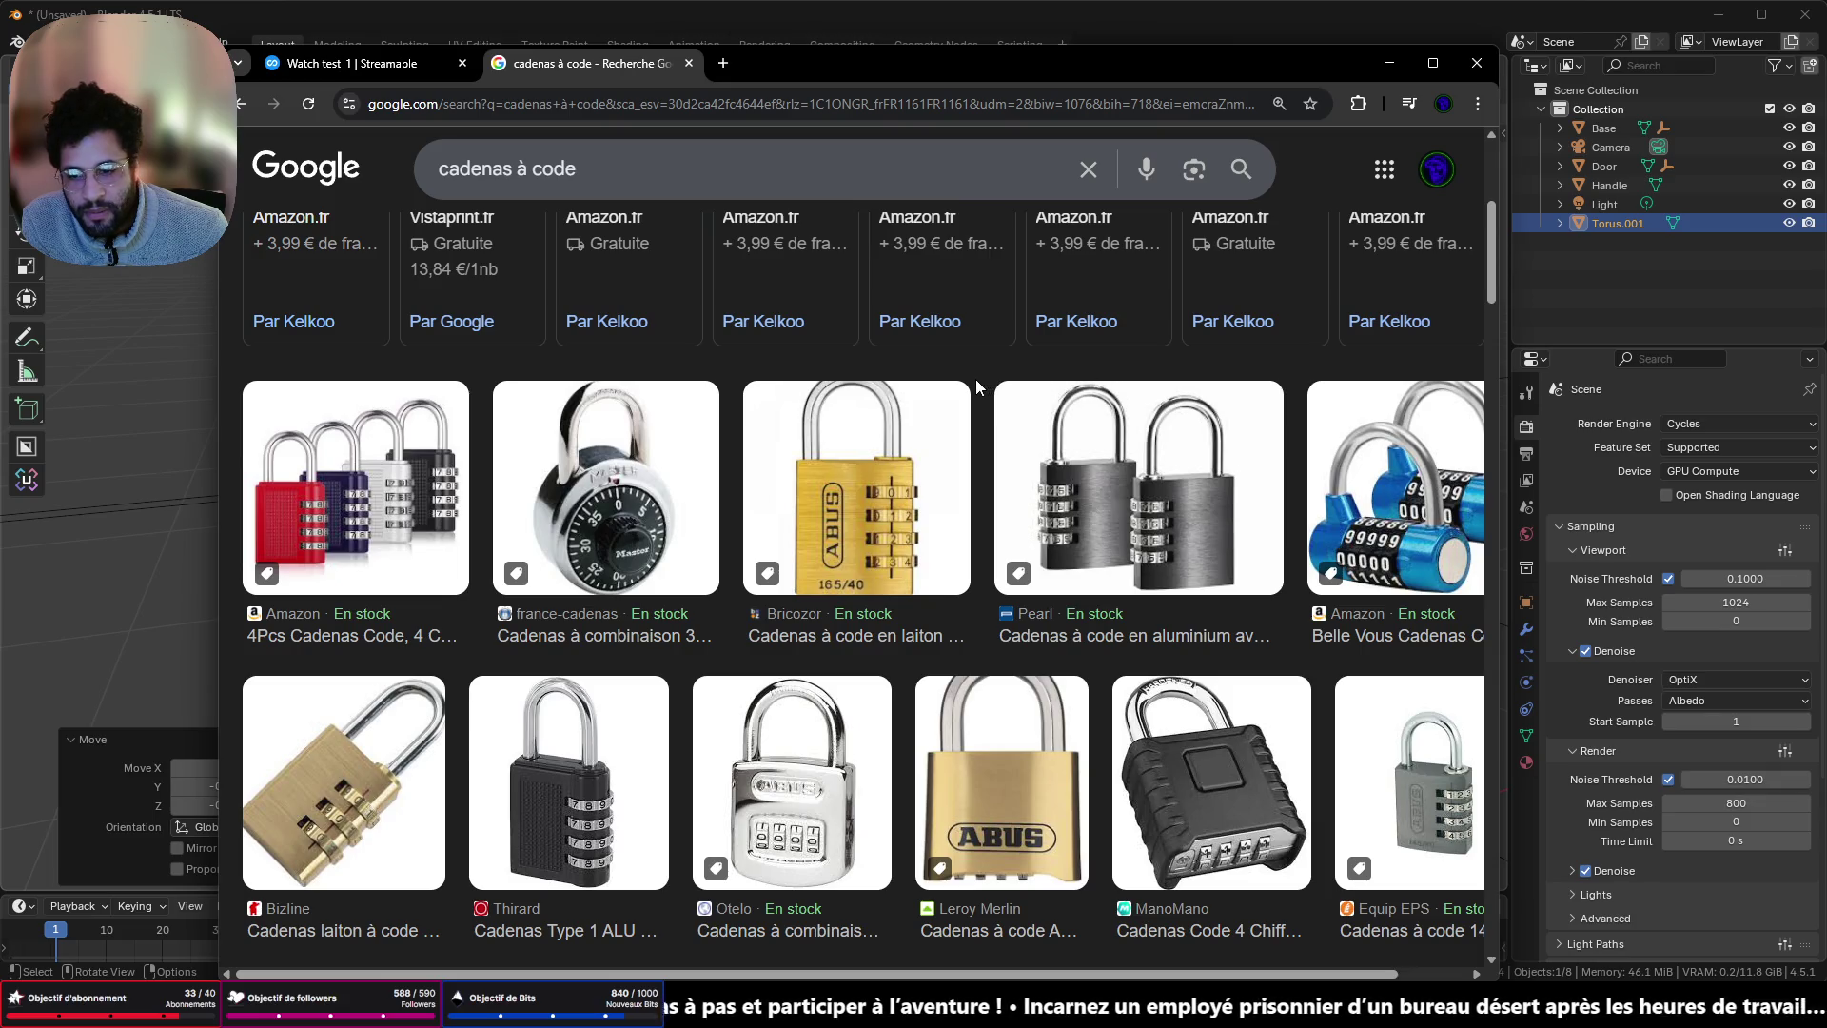
click(354, 756)
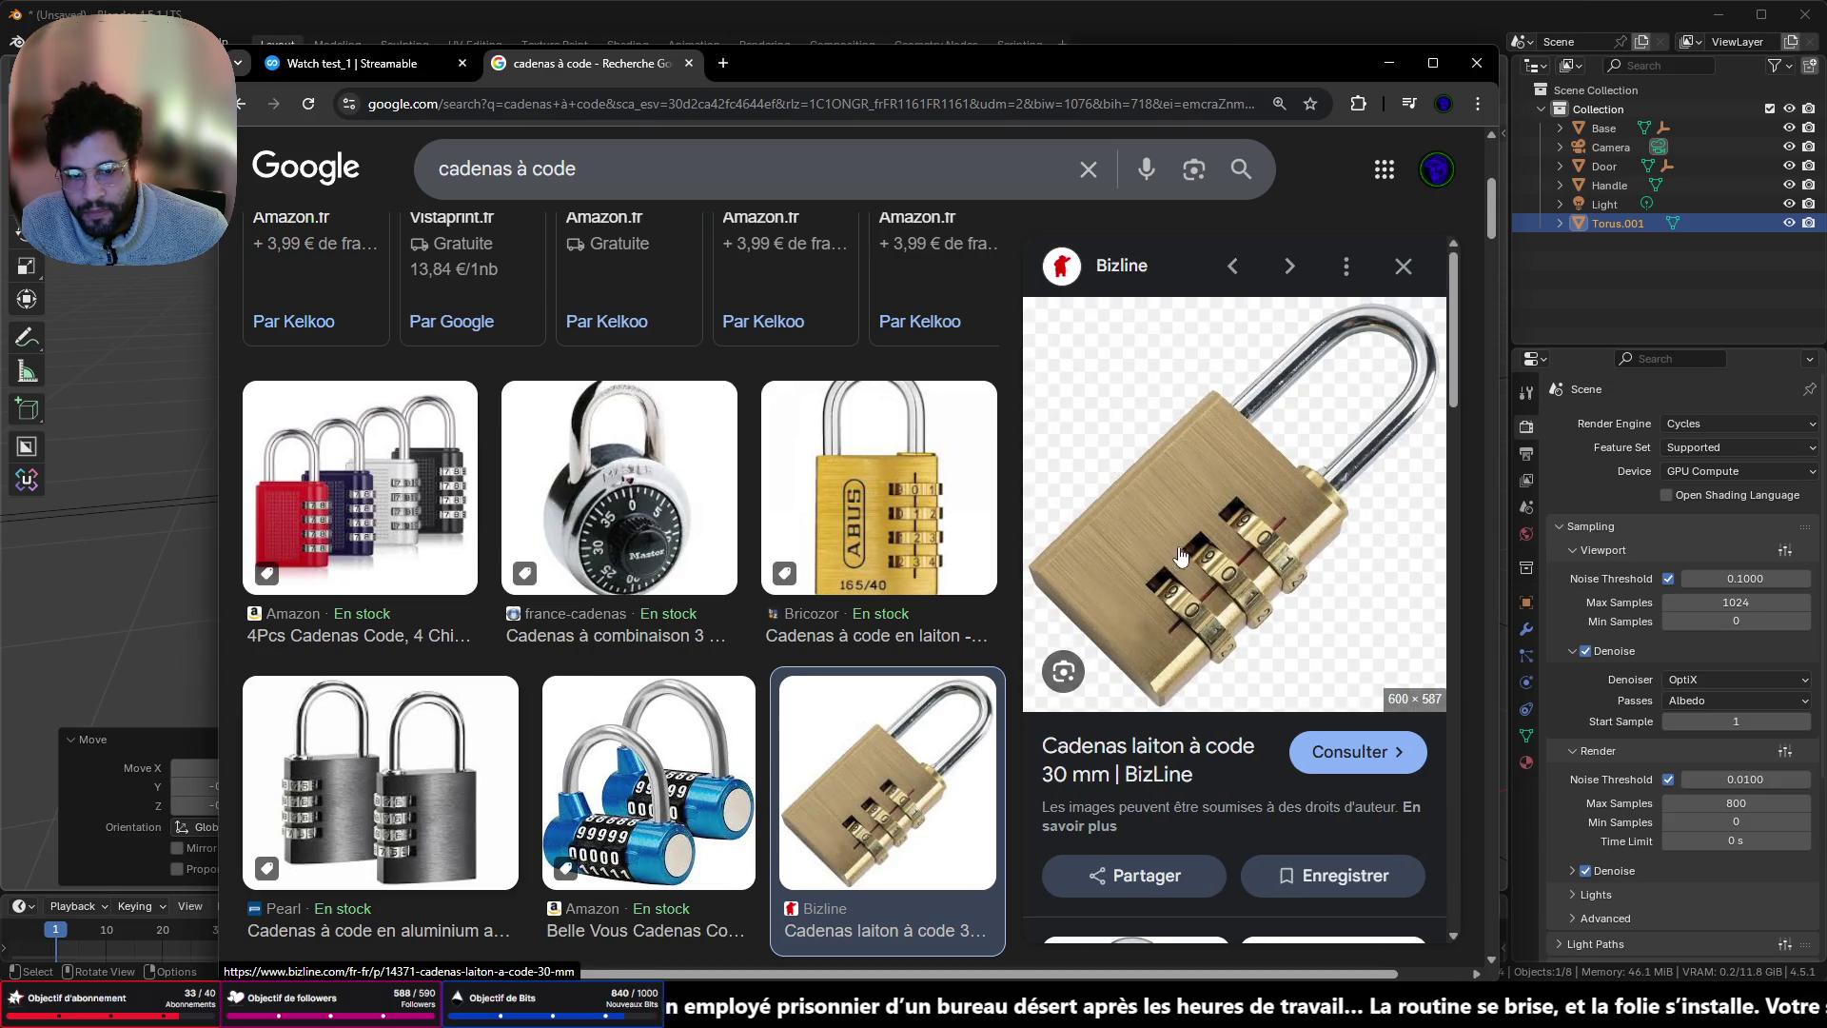
scroll(1178, 559, down, 5)
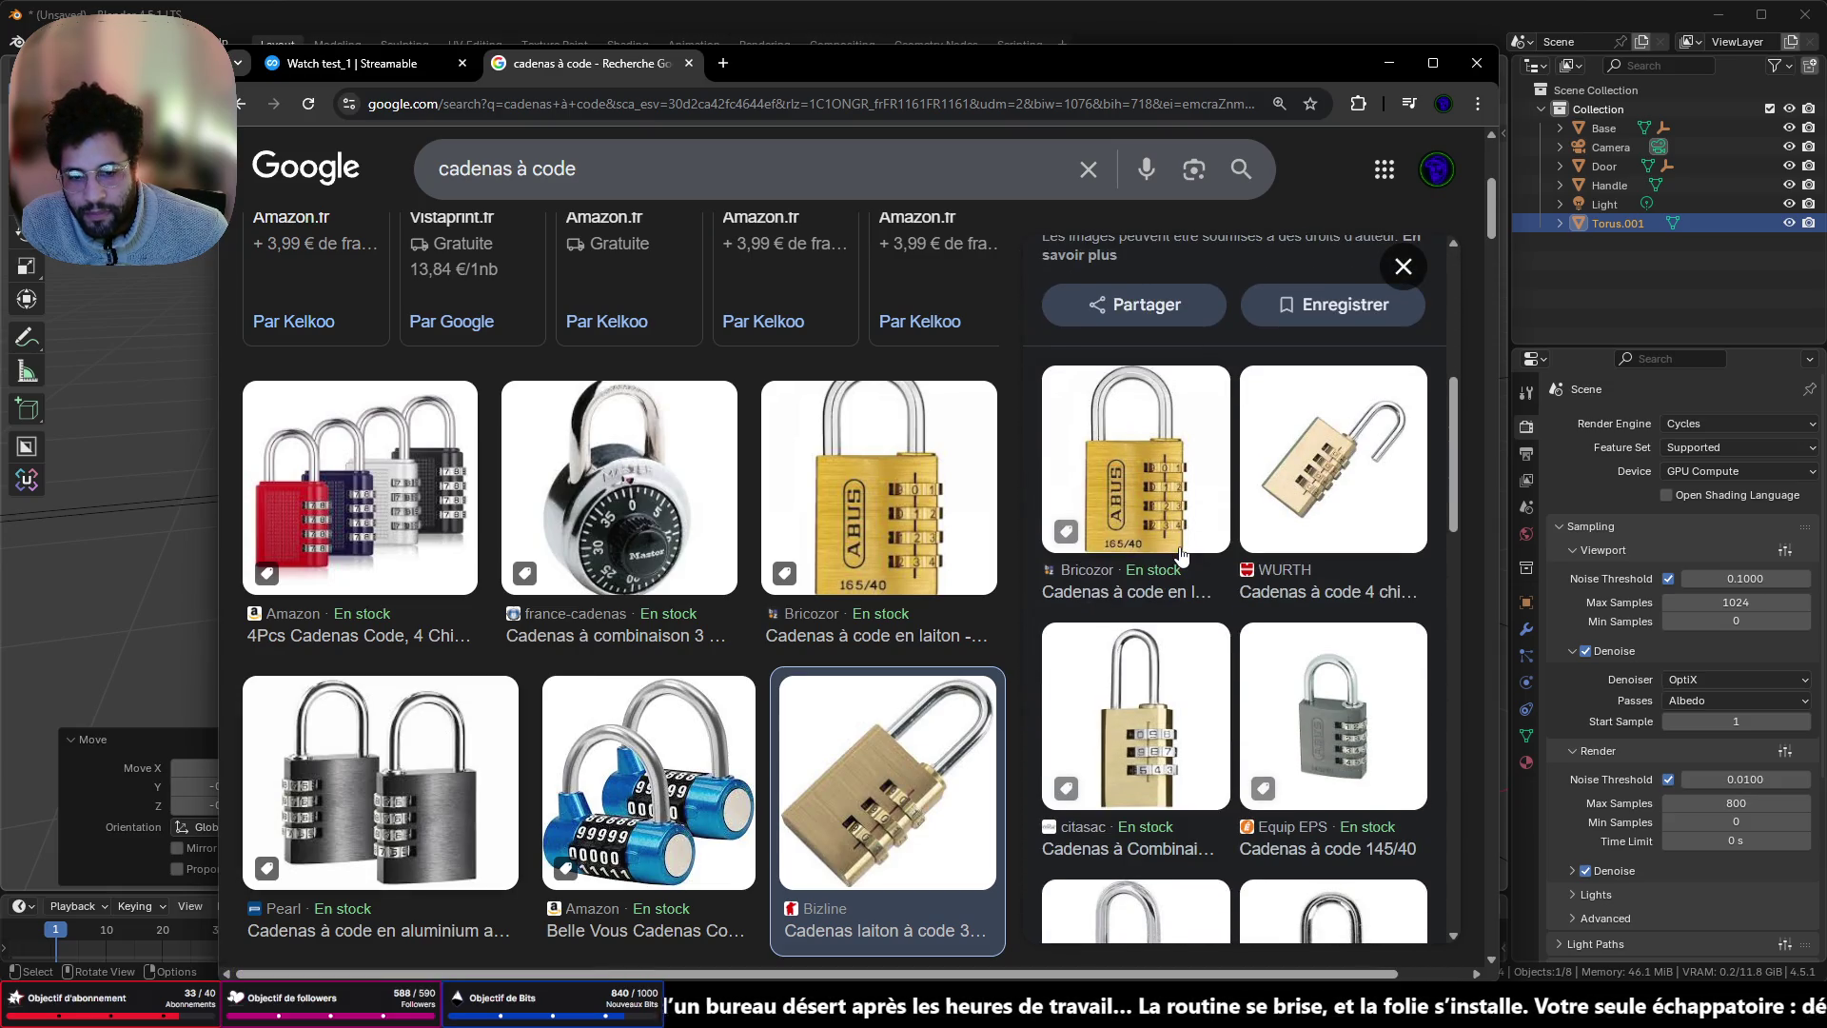
scroll(1197, 647, down, 5)
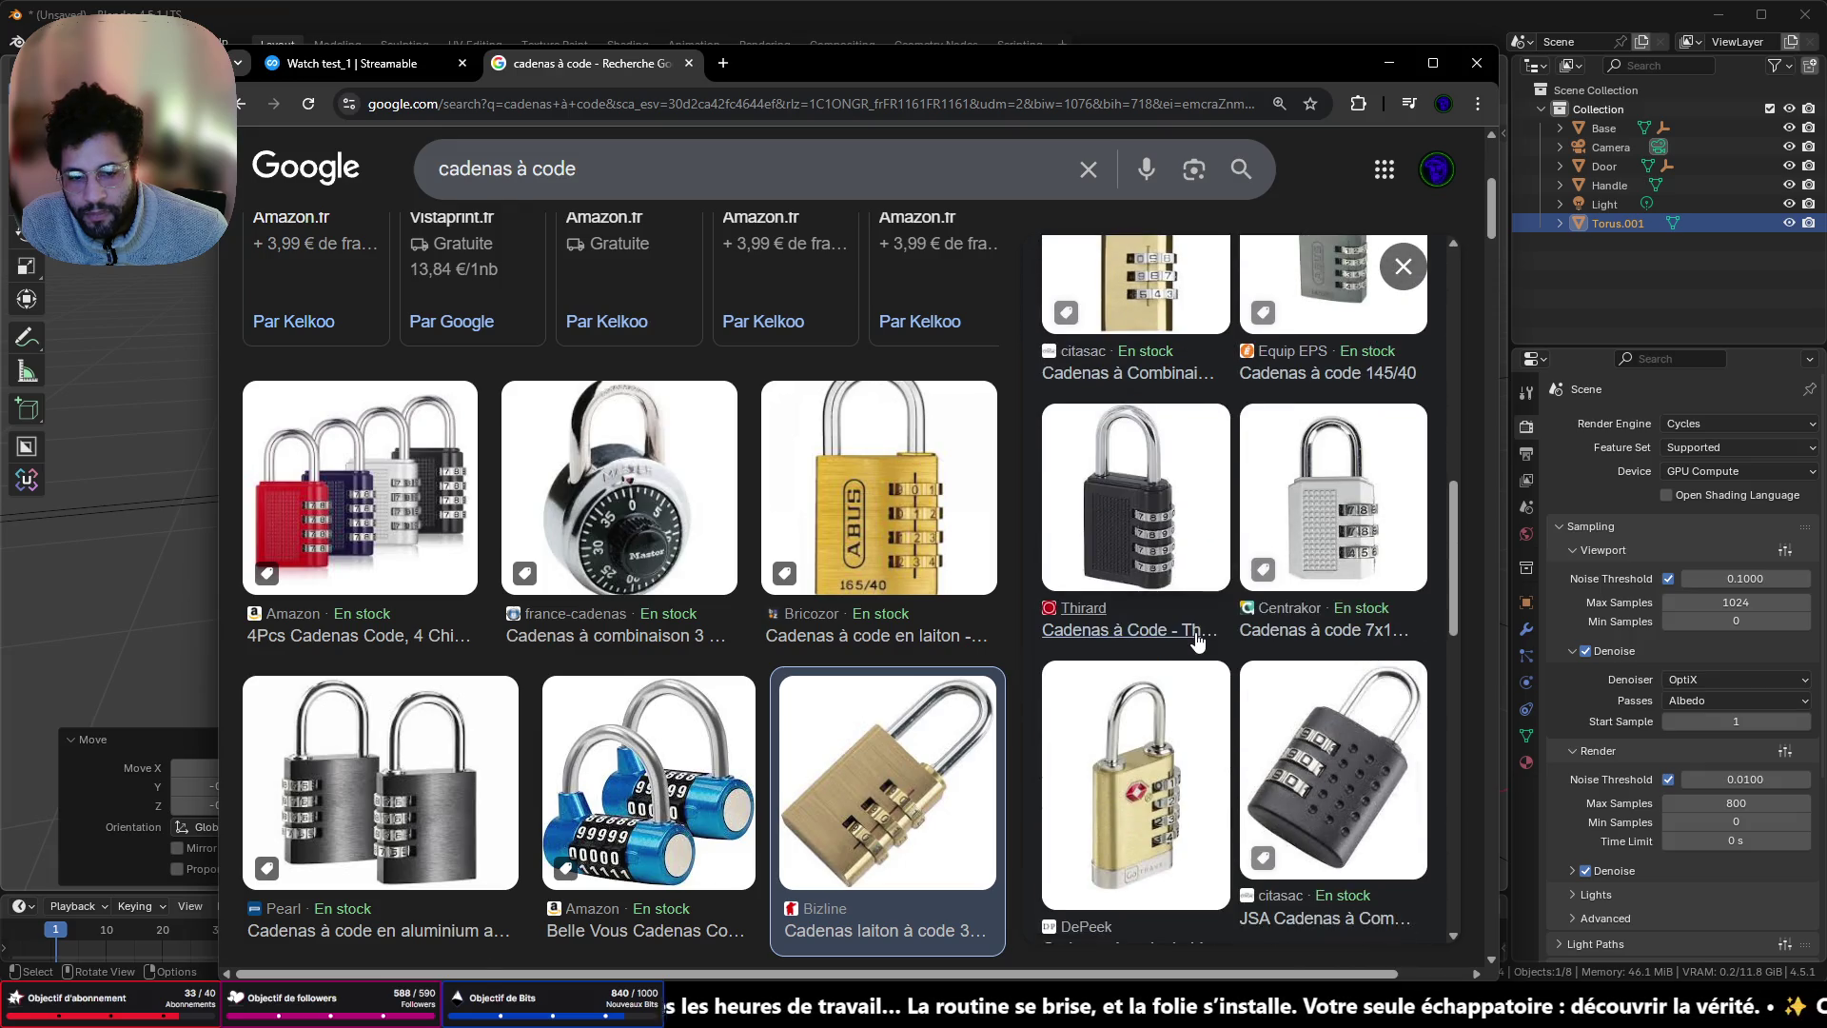
click(1296, 721)
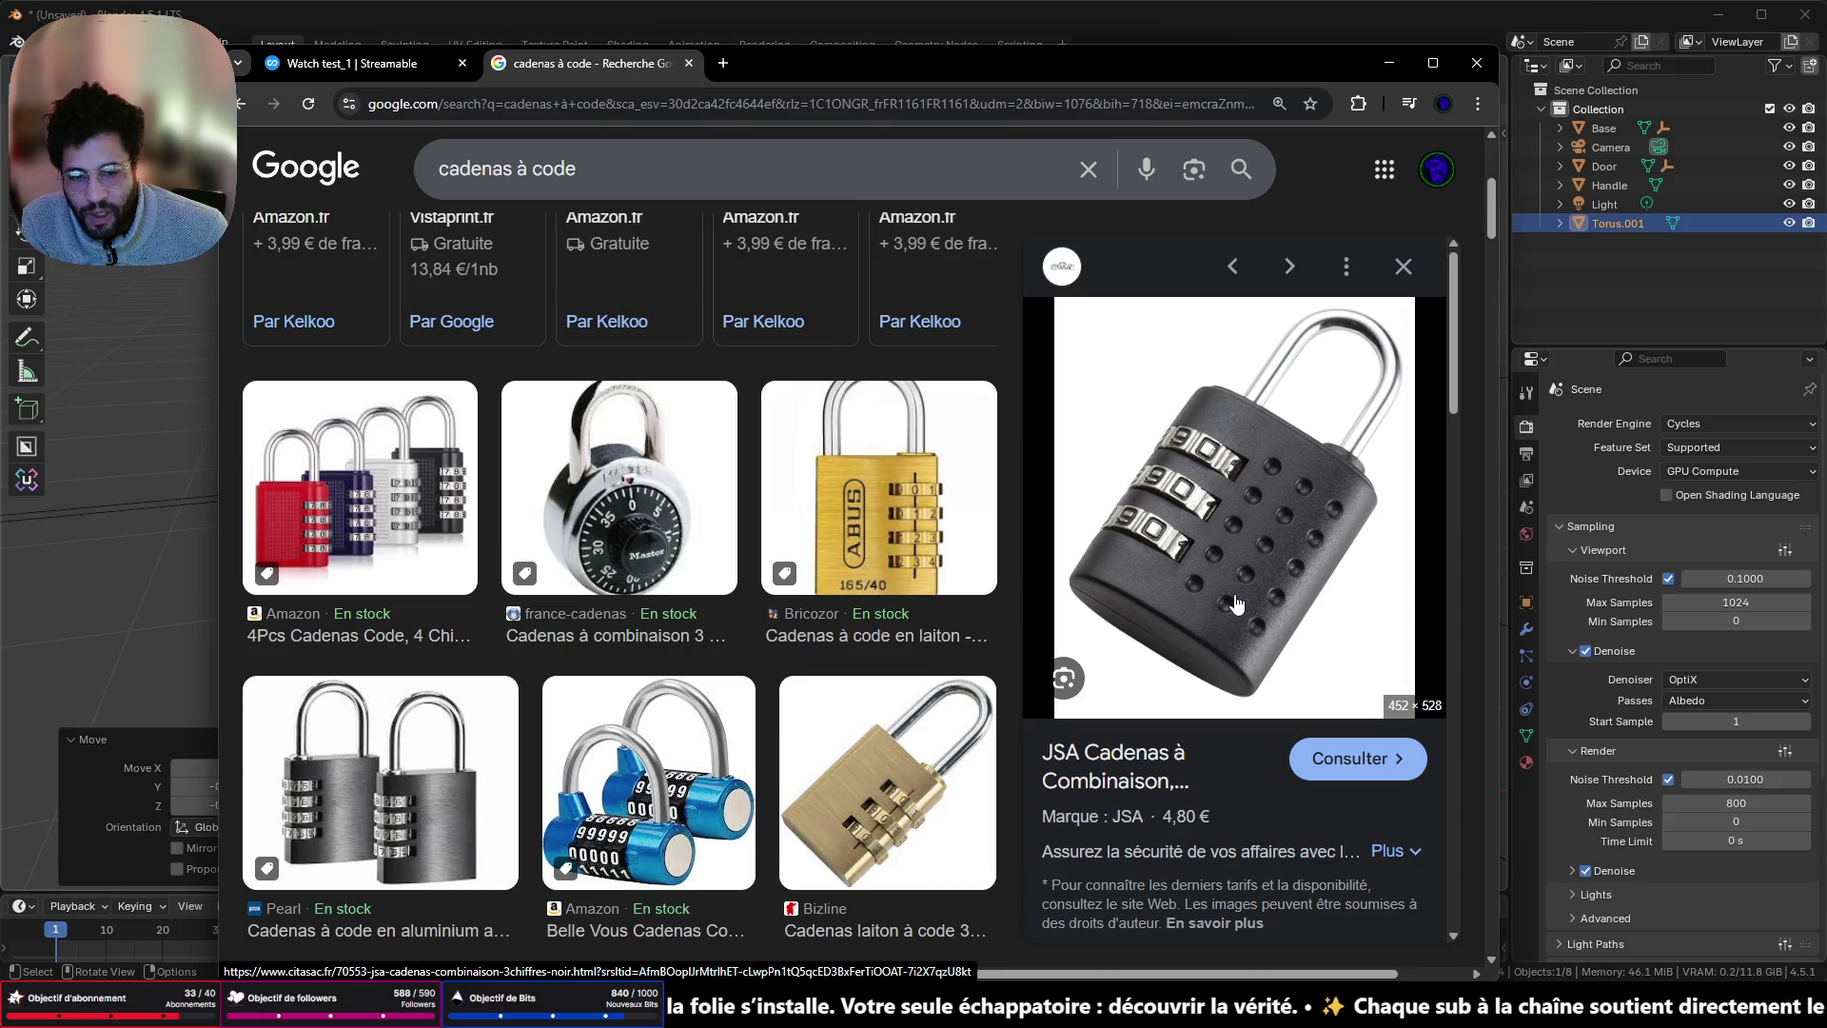
scroll(1235, 603, down, 4)
scroll(1235, 594, down, 3)
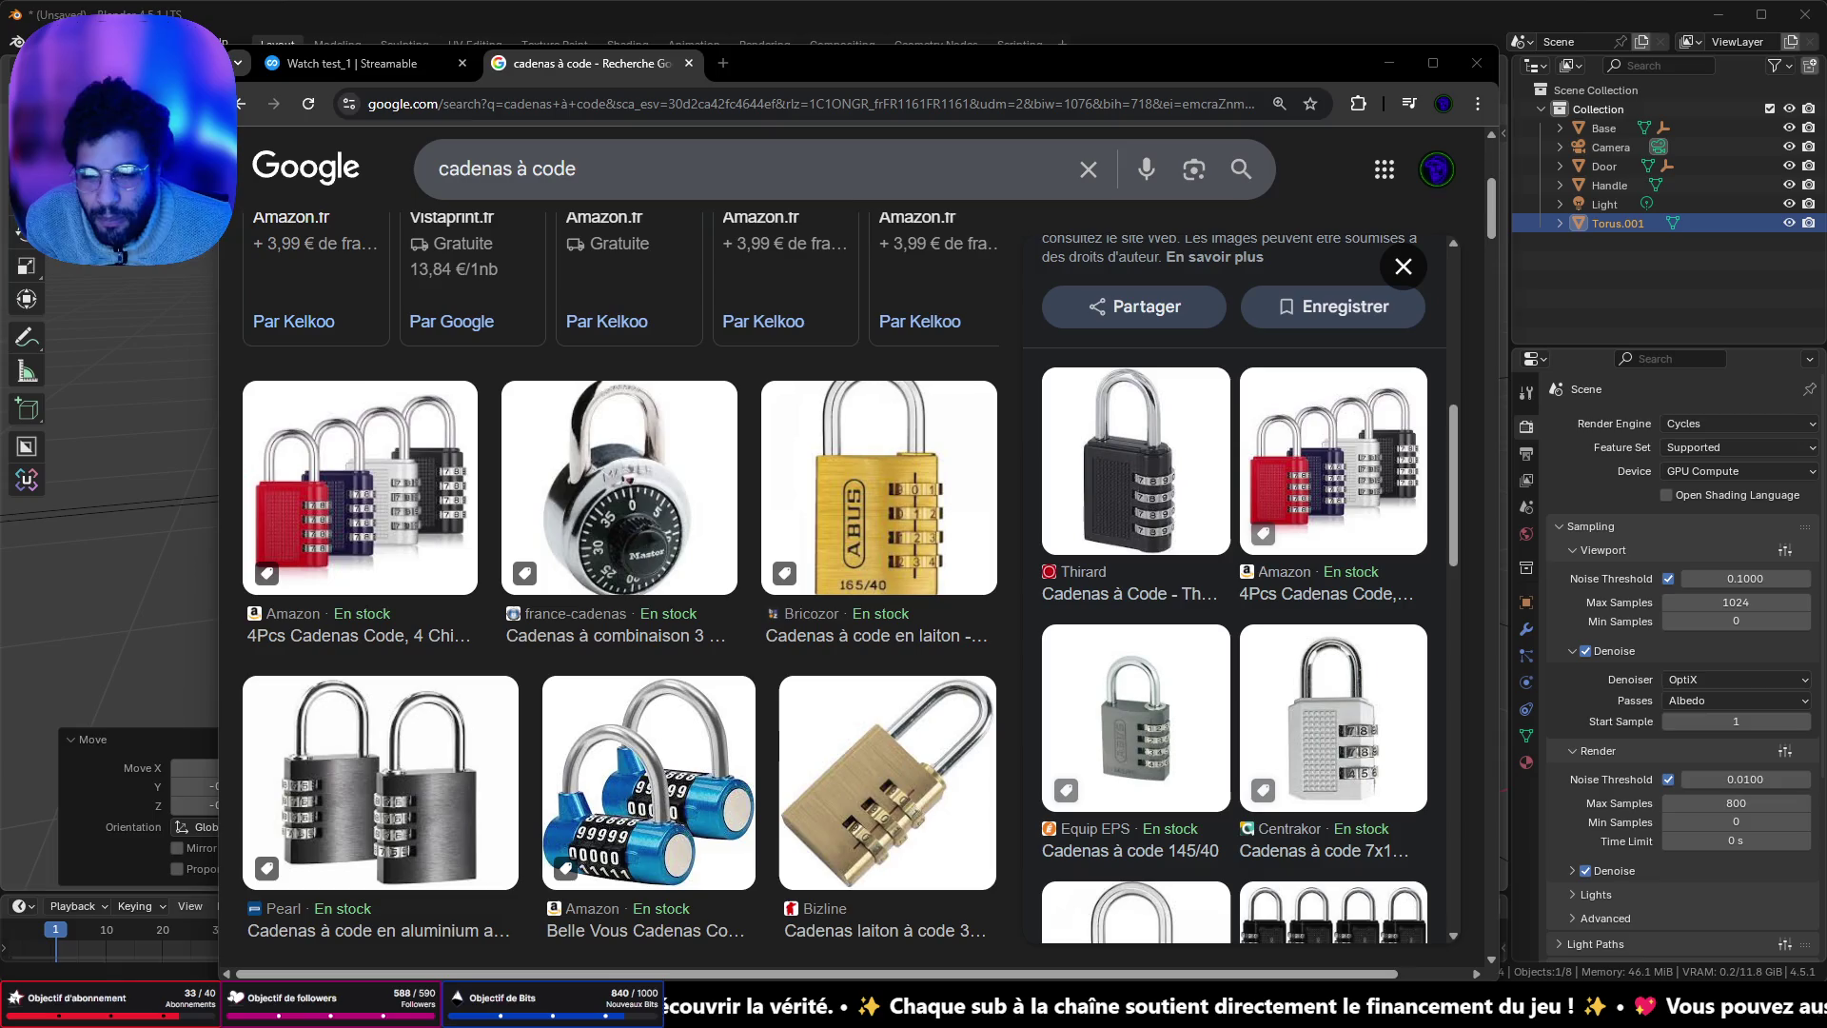
scroll(942, 878, down, 5)
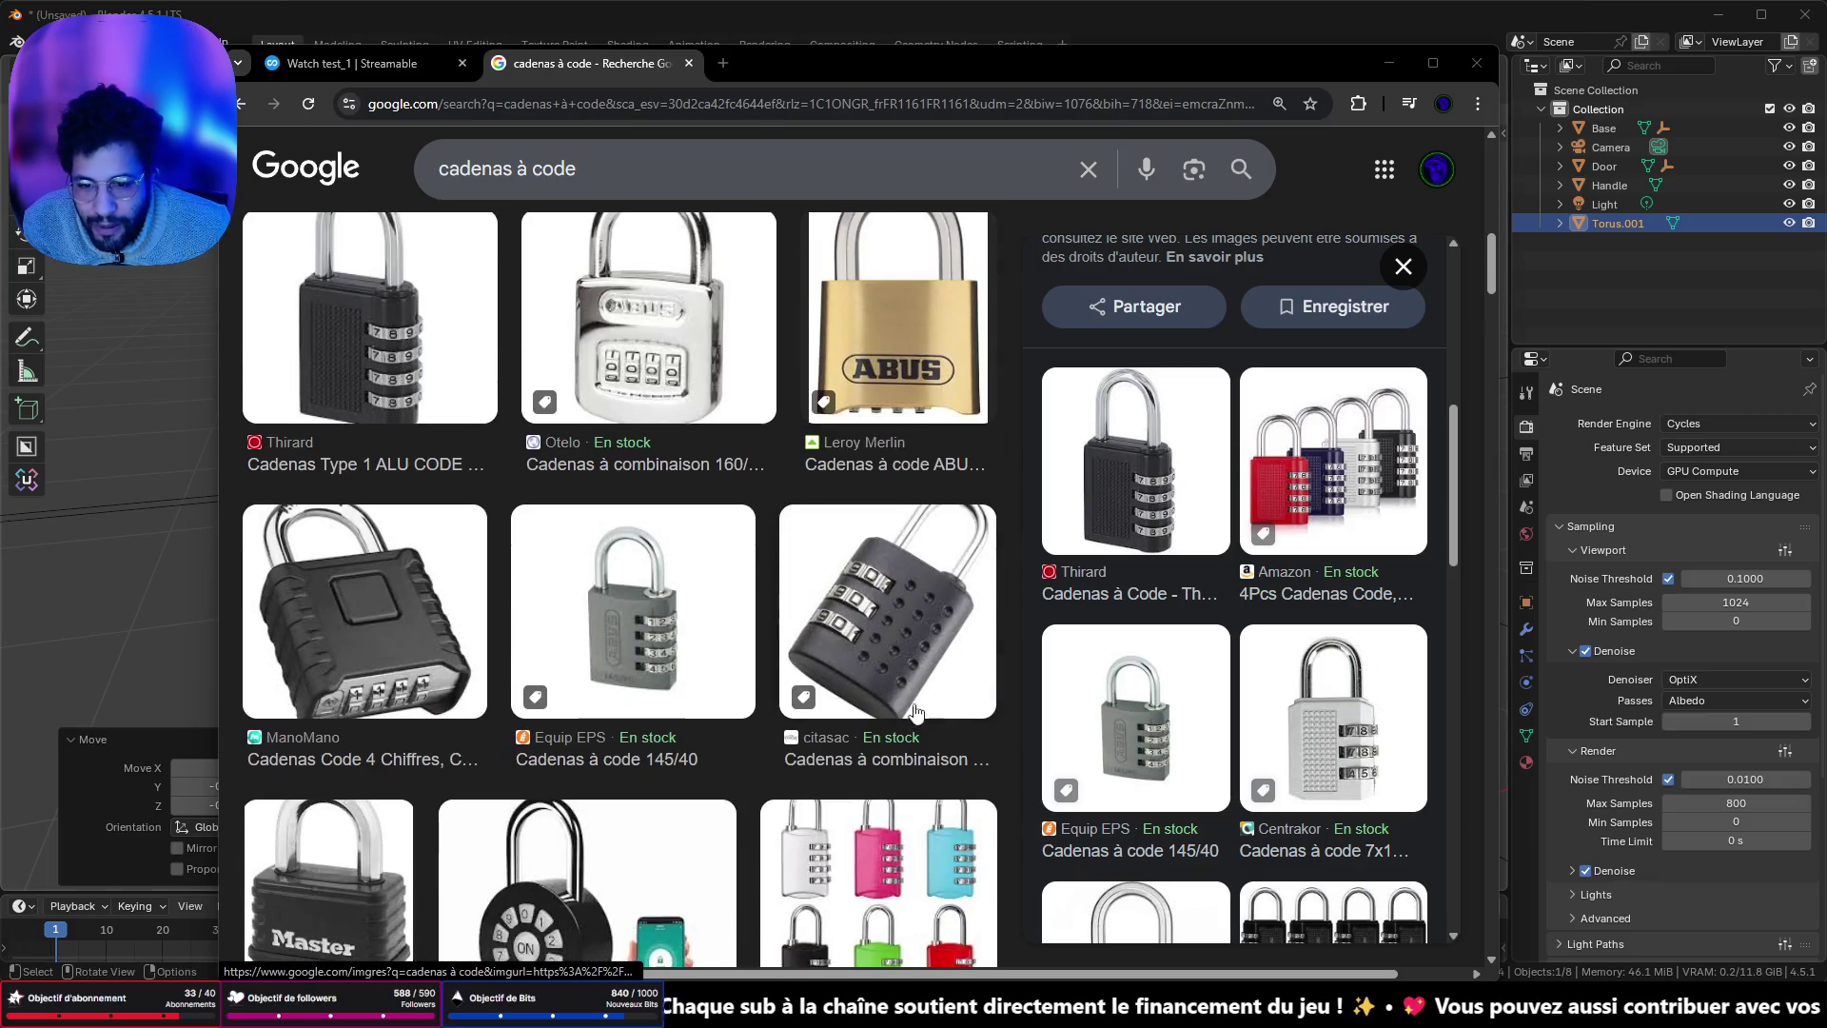
scroll(1296, 672, down, 4)
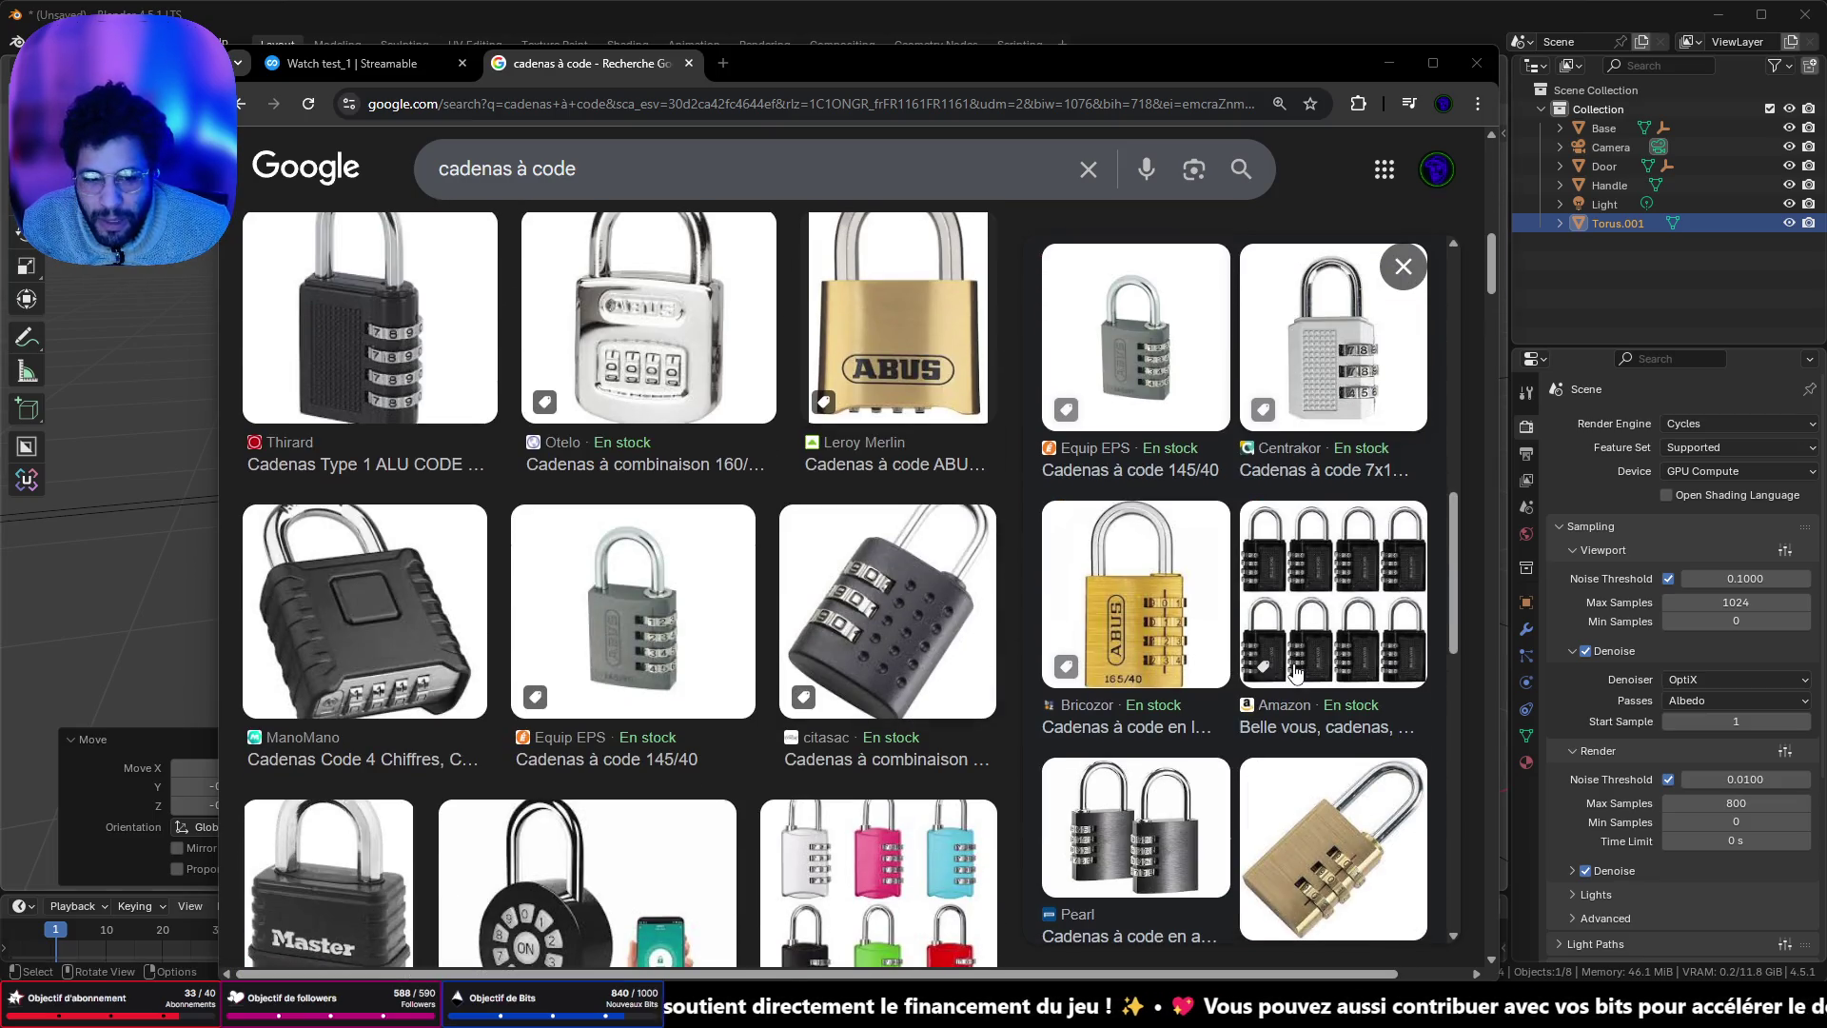
scroll(1294, 672, down, 4)
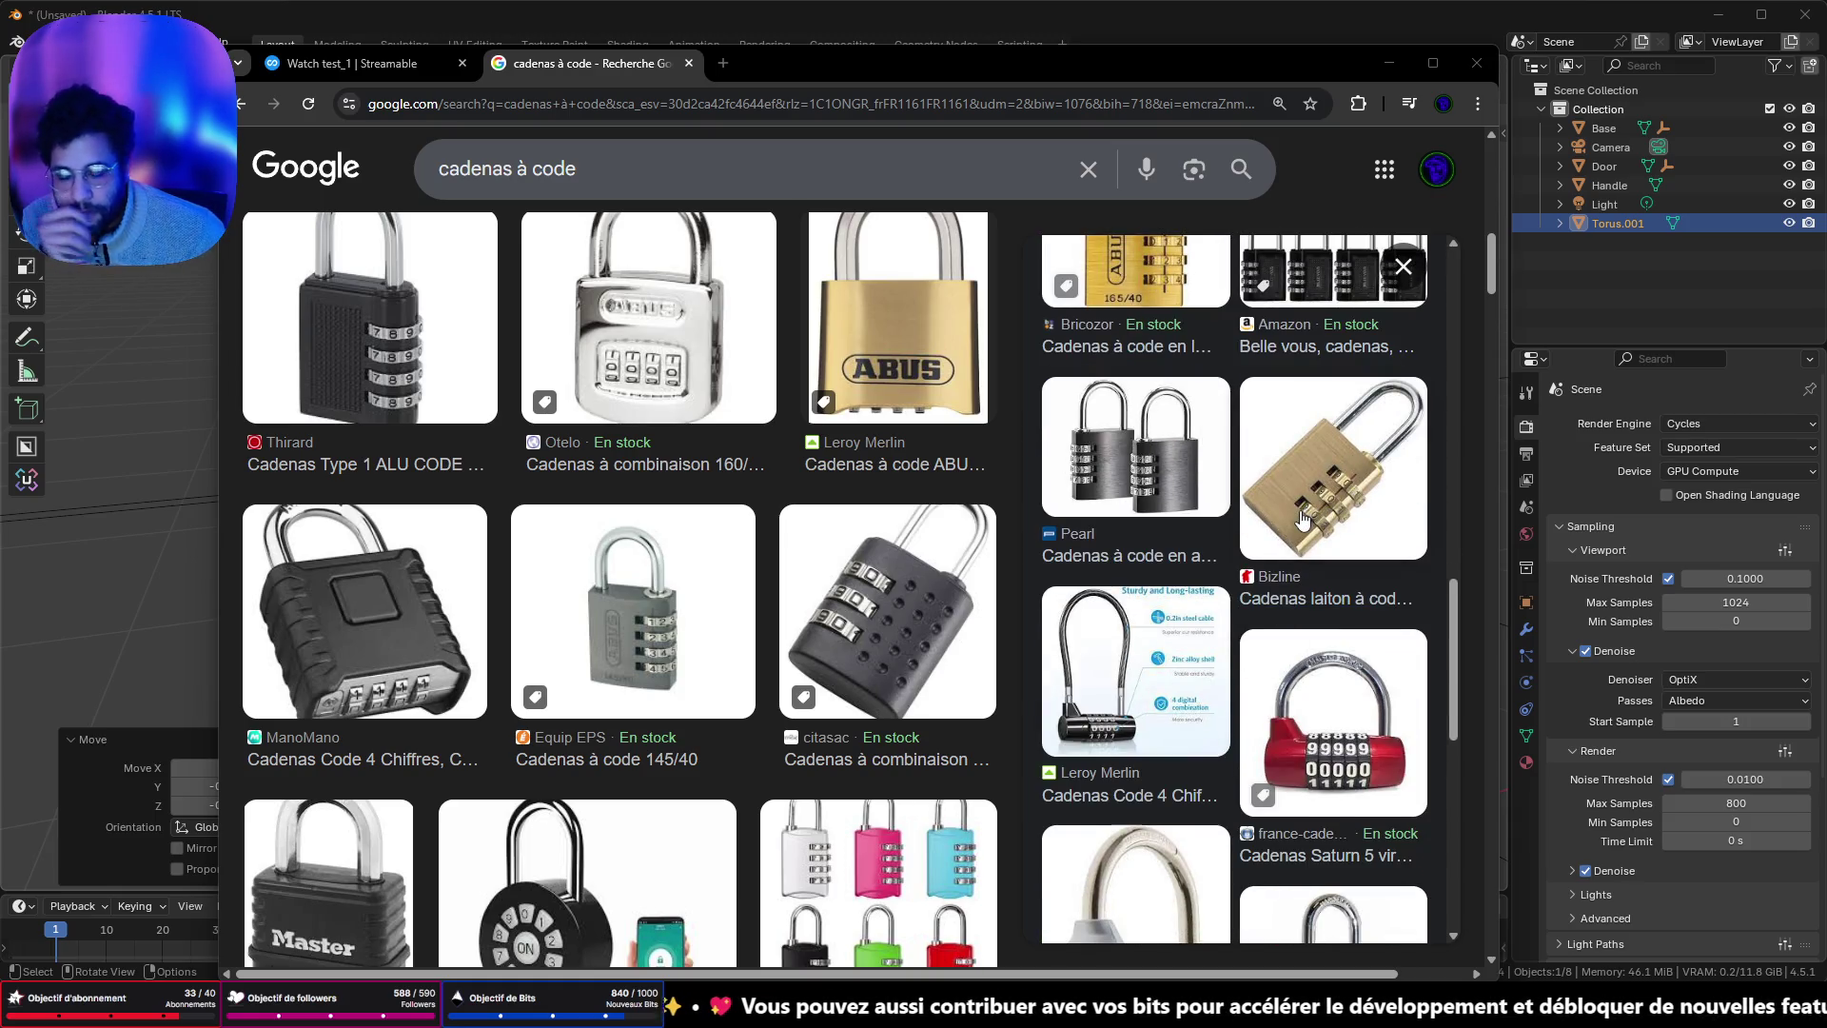
scroll(1304, 519, down, 5)
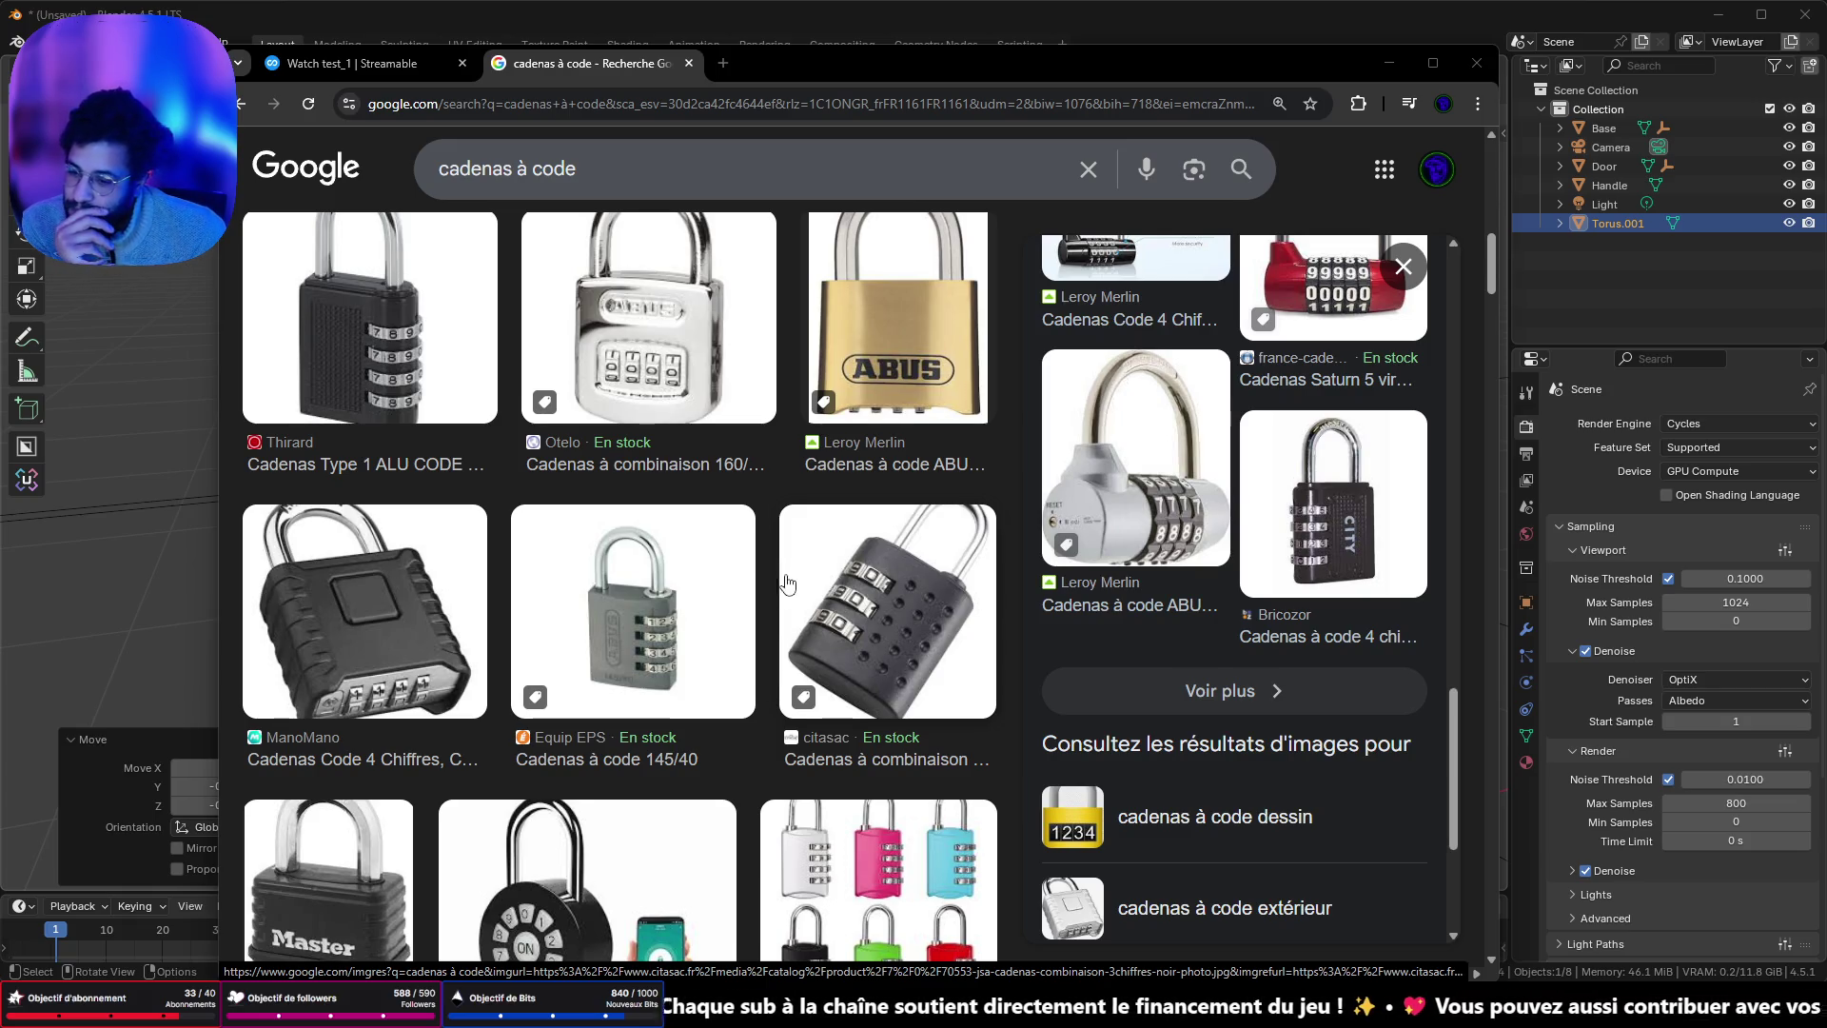
scroll(776, 598, down, 5)
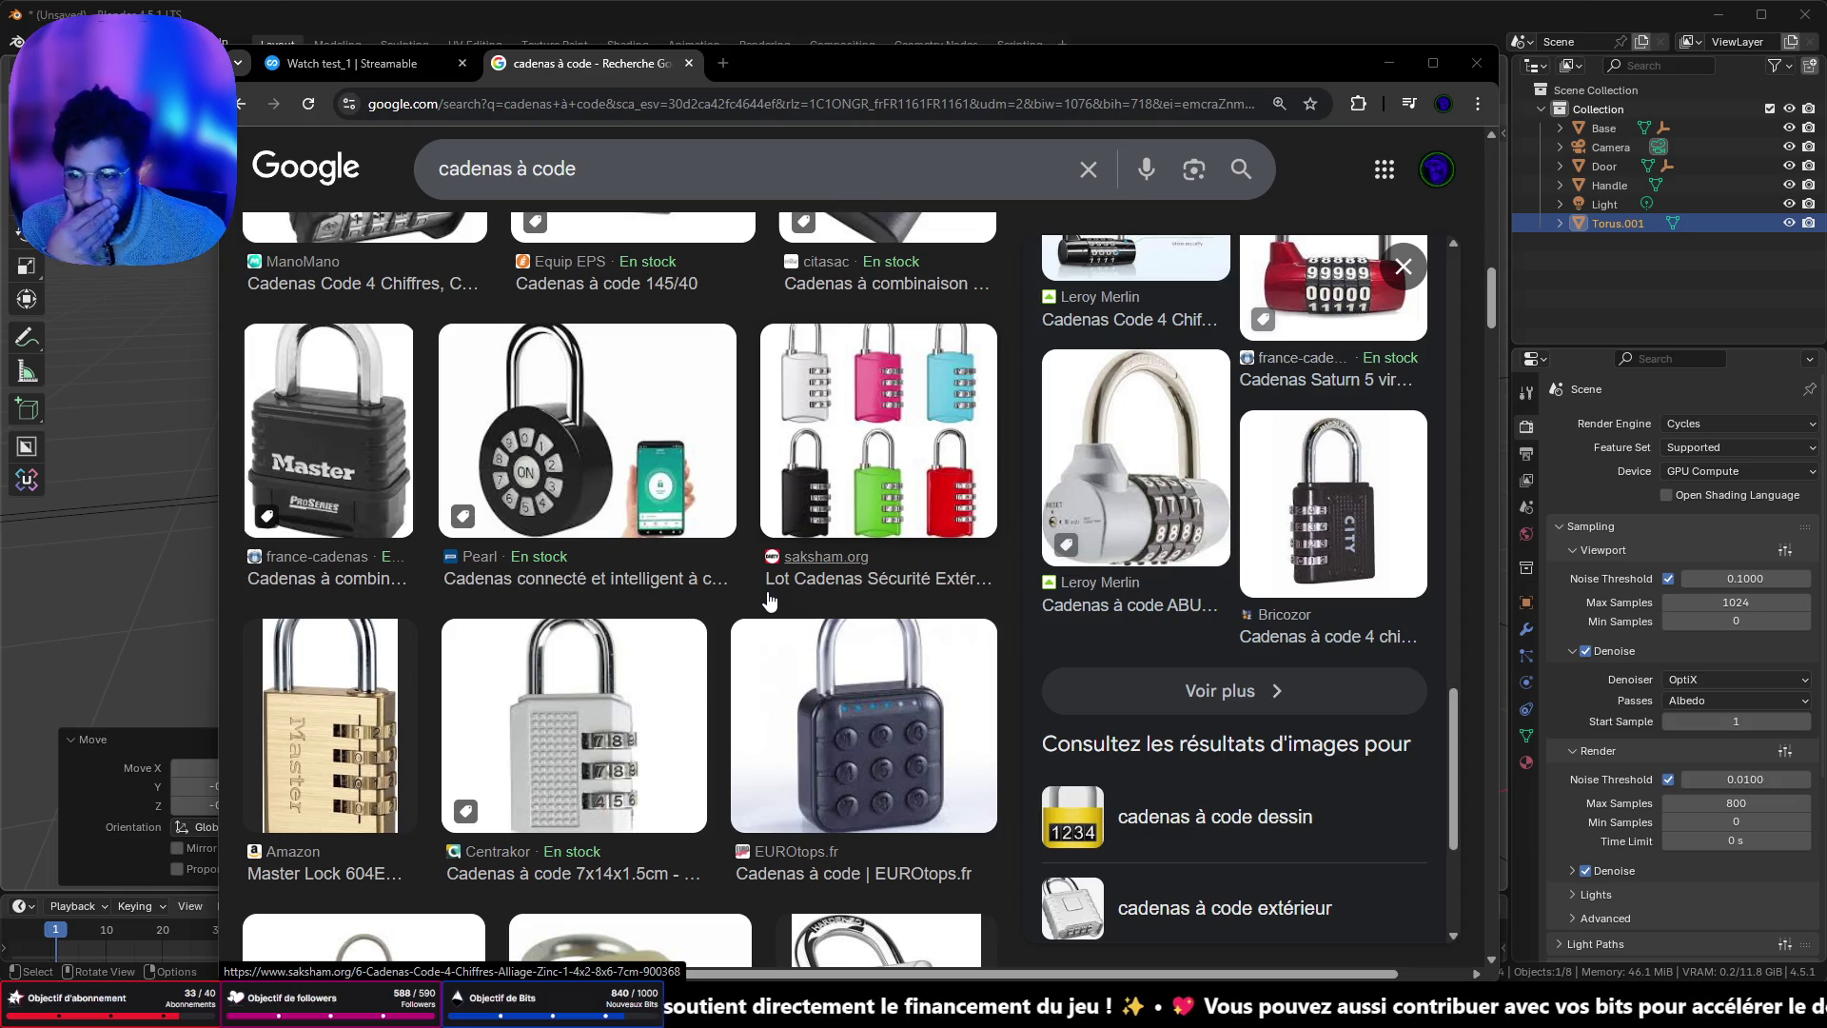
scroll(770, 601, down, 2)
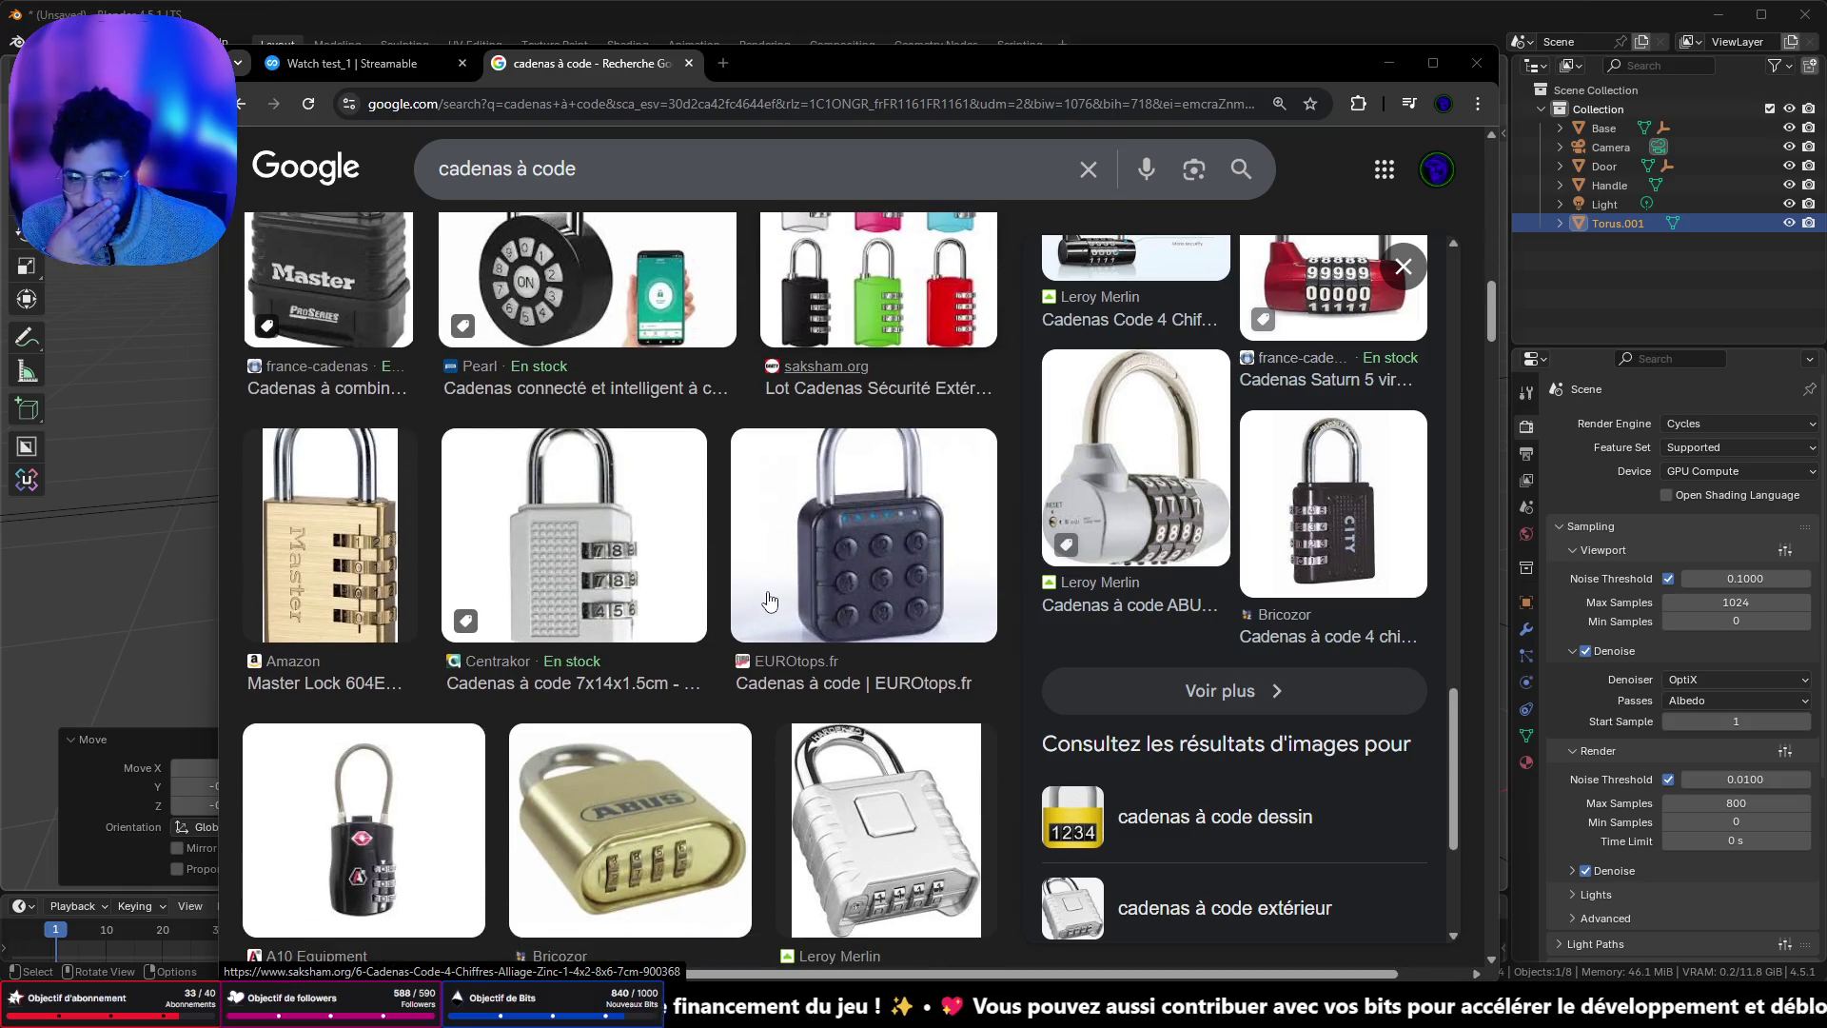
scroll(769, 602, down, 3)
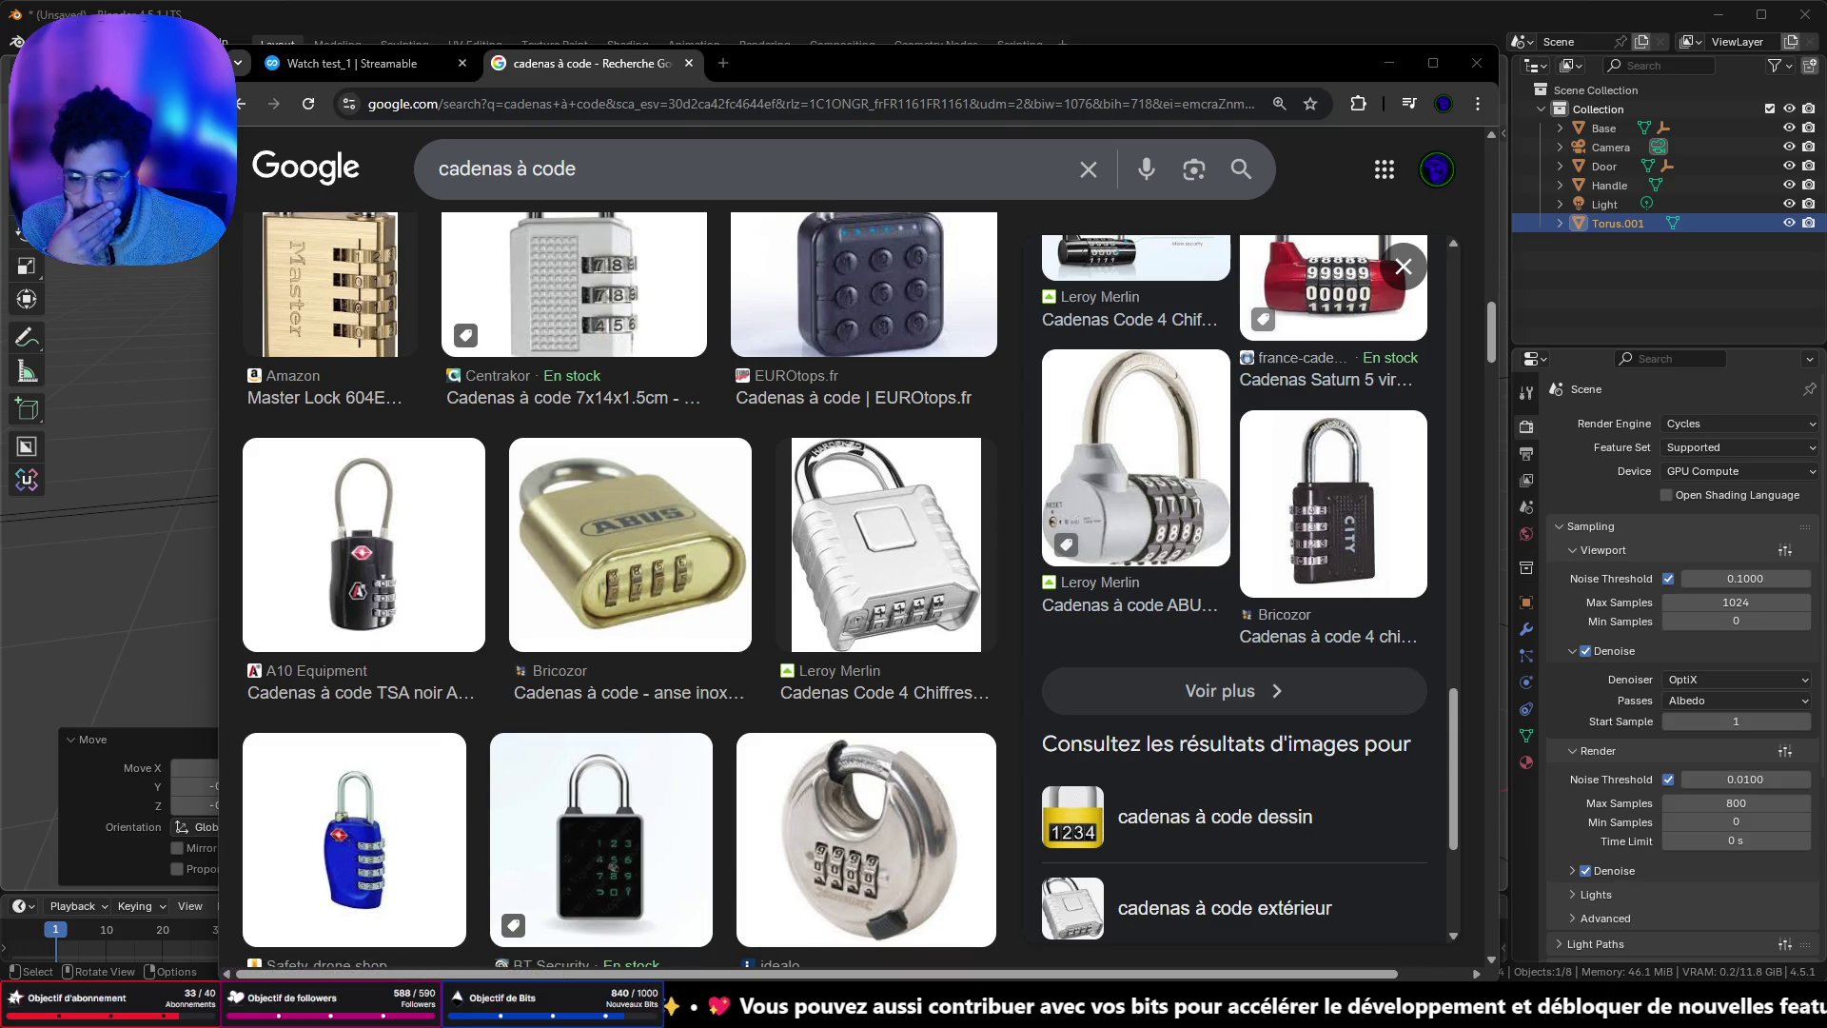
- Shuffle-play the LIVE CHILL 3D playlist in Apple Music, then minimize the player
key(alt+Tab)
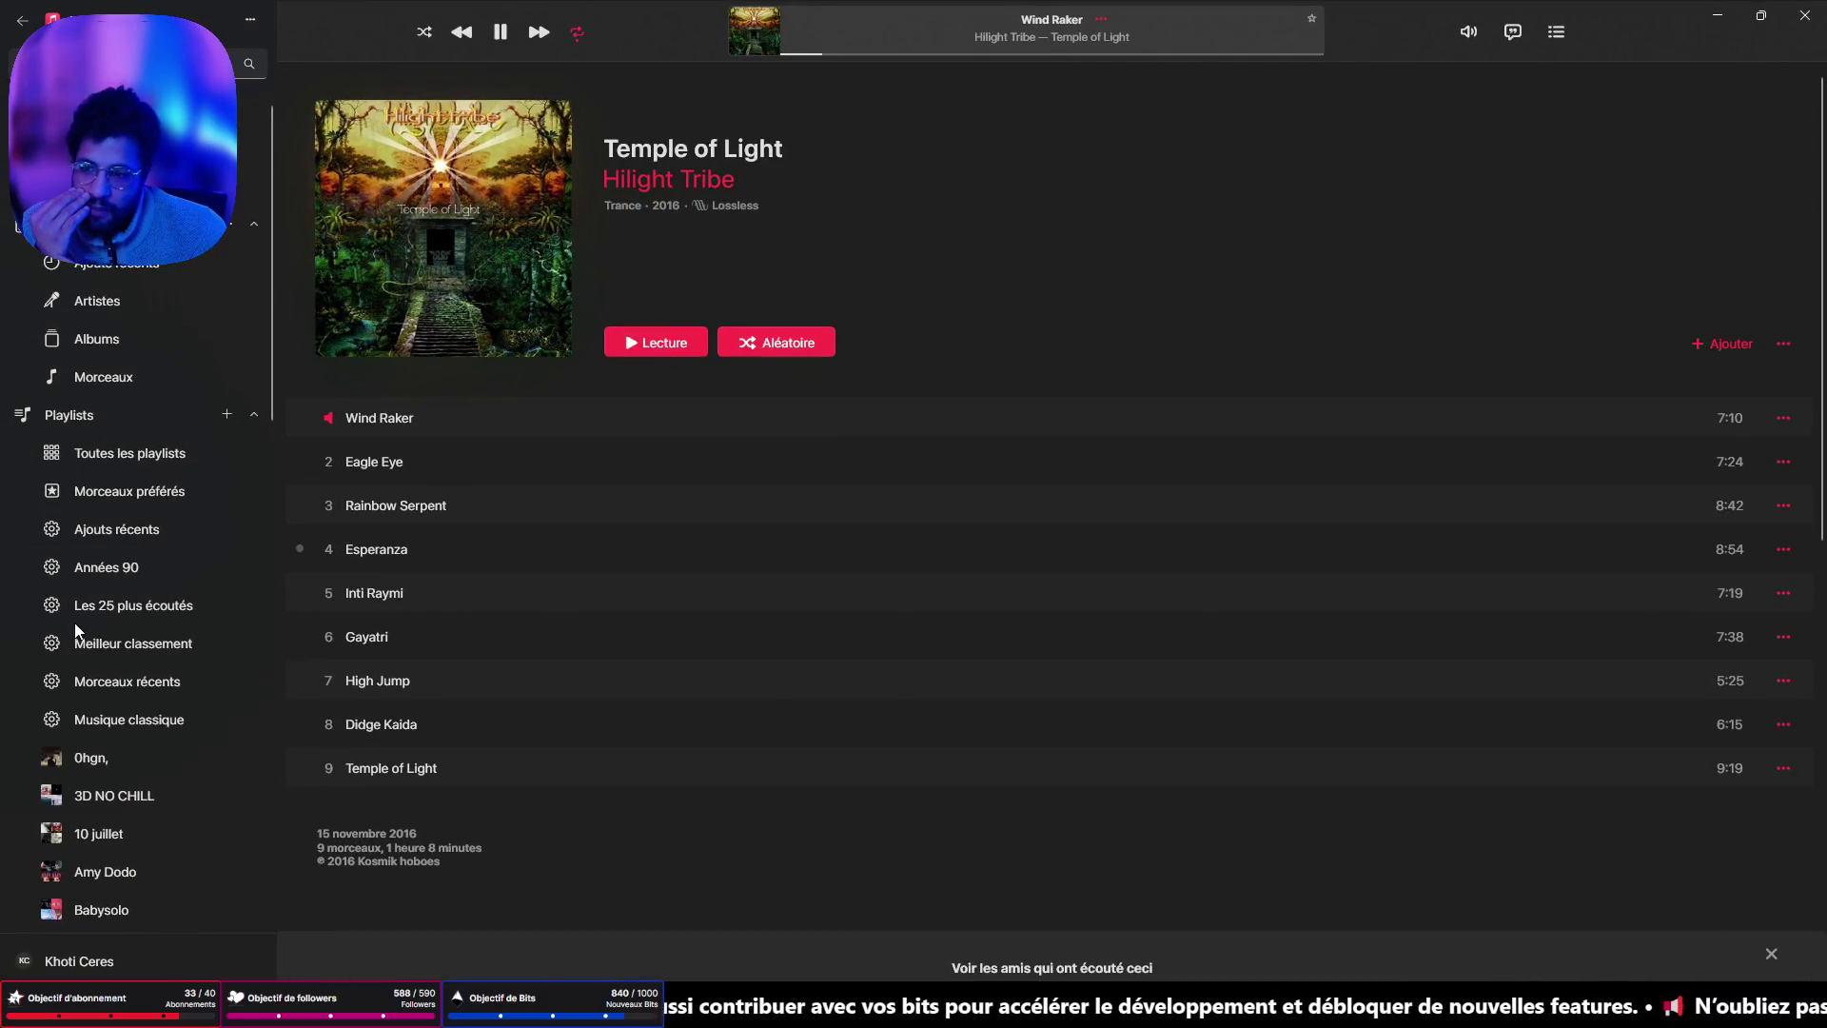
scroll(162, 671, down, 10)
click(161, 675)
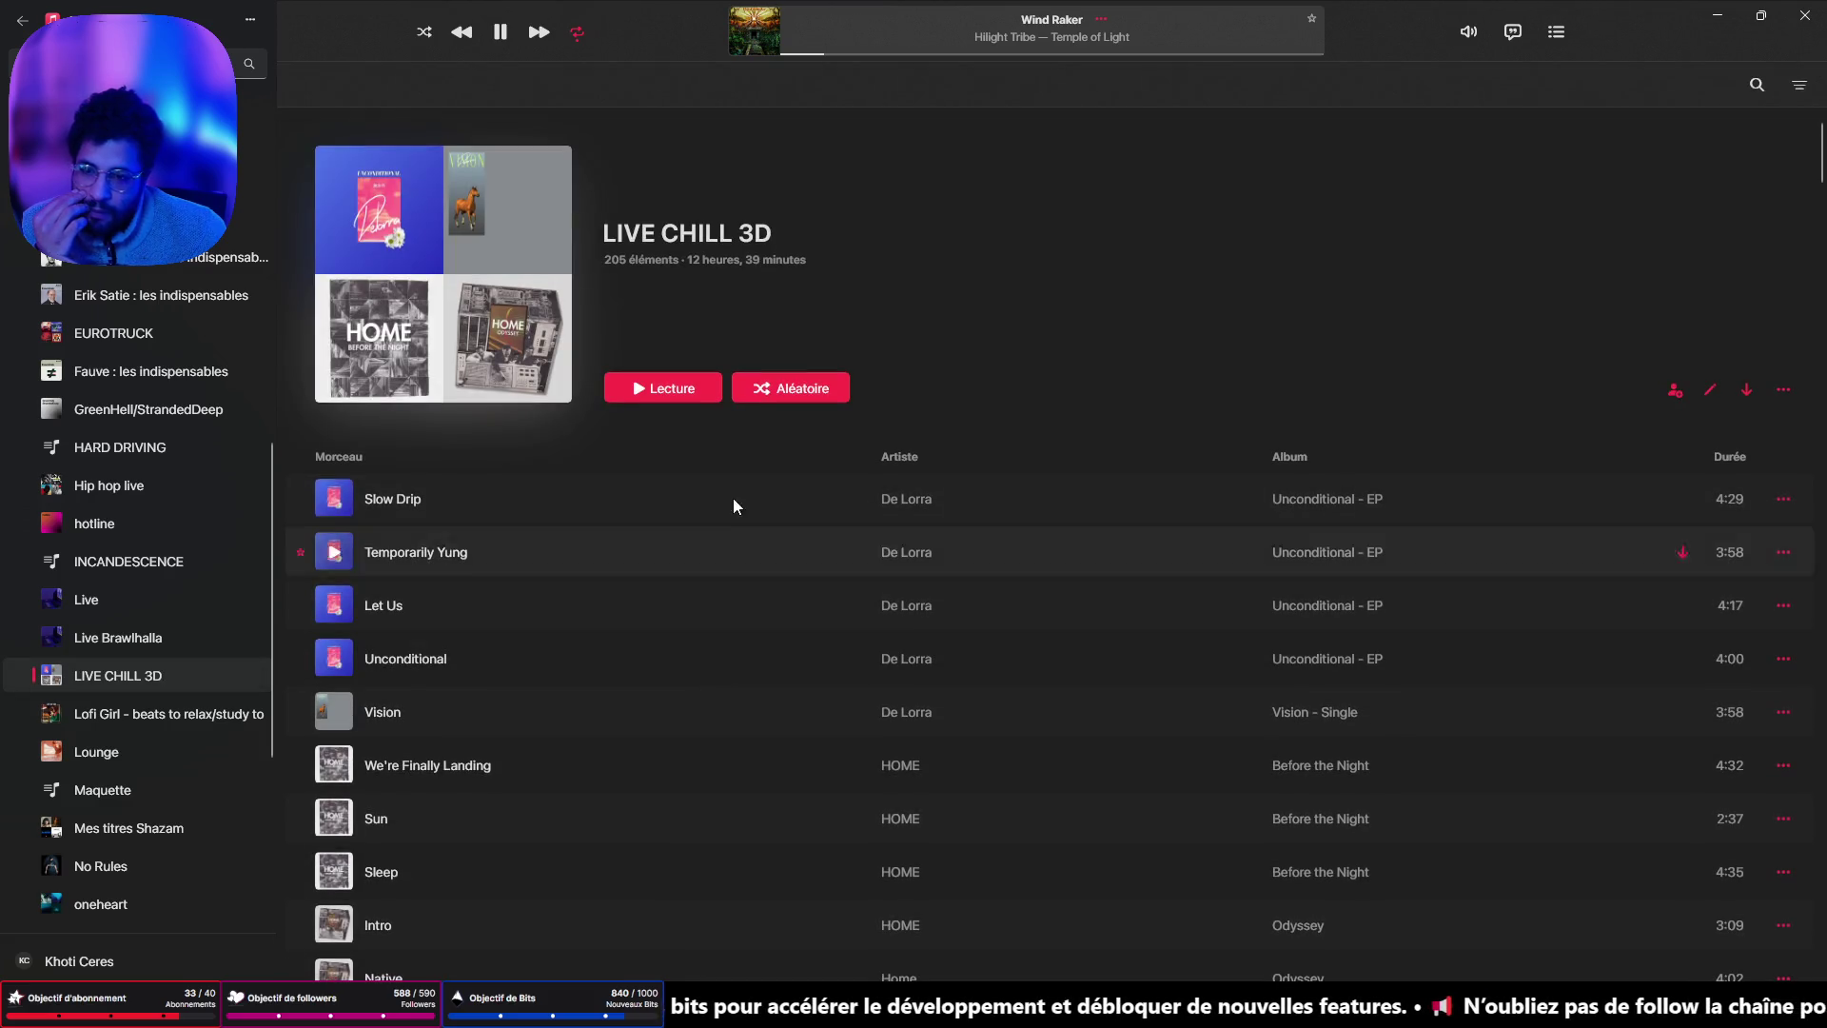
click(737, 381)
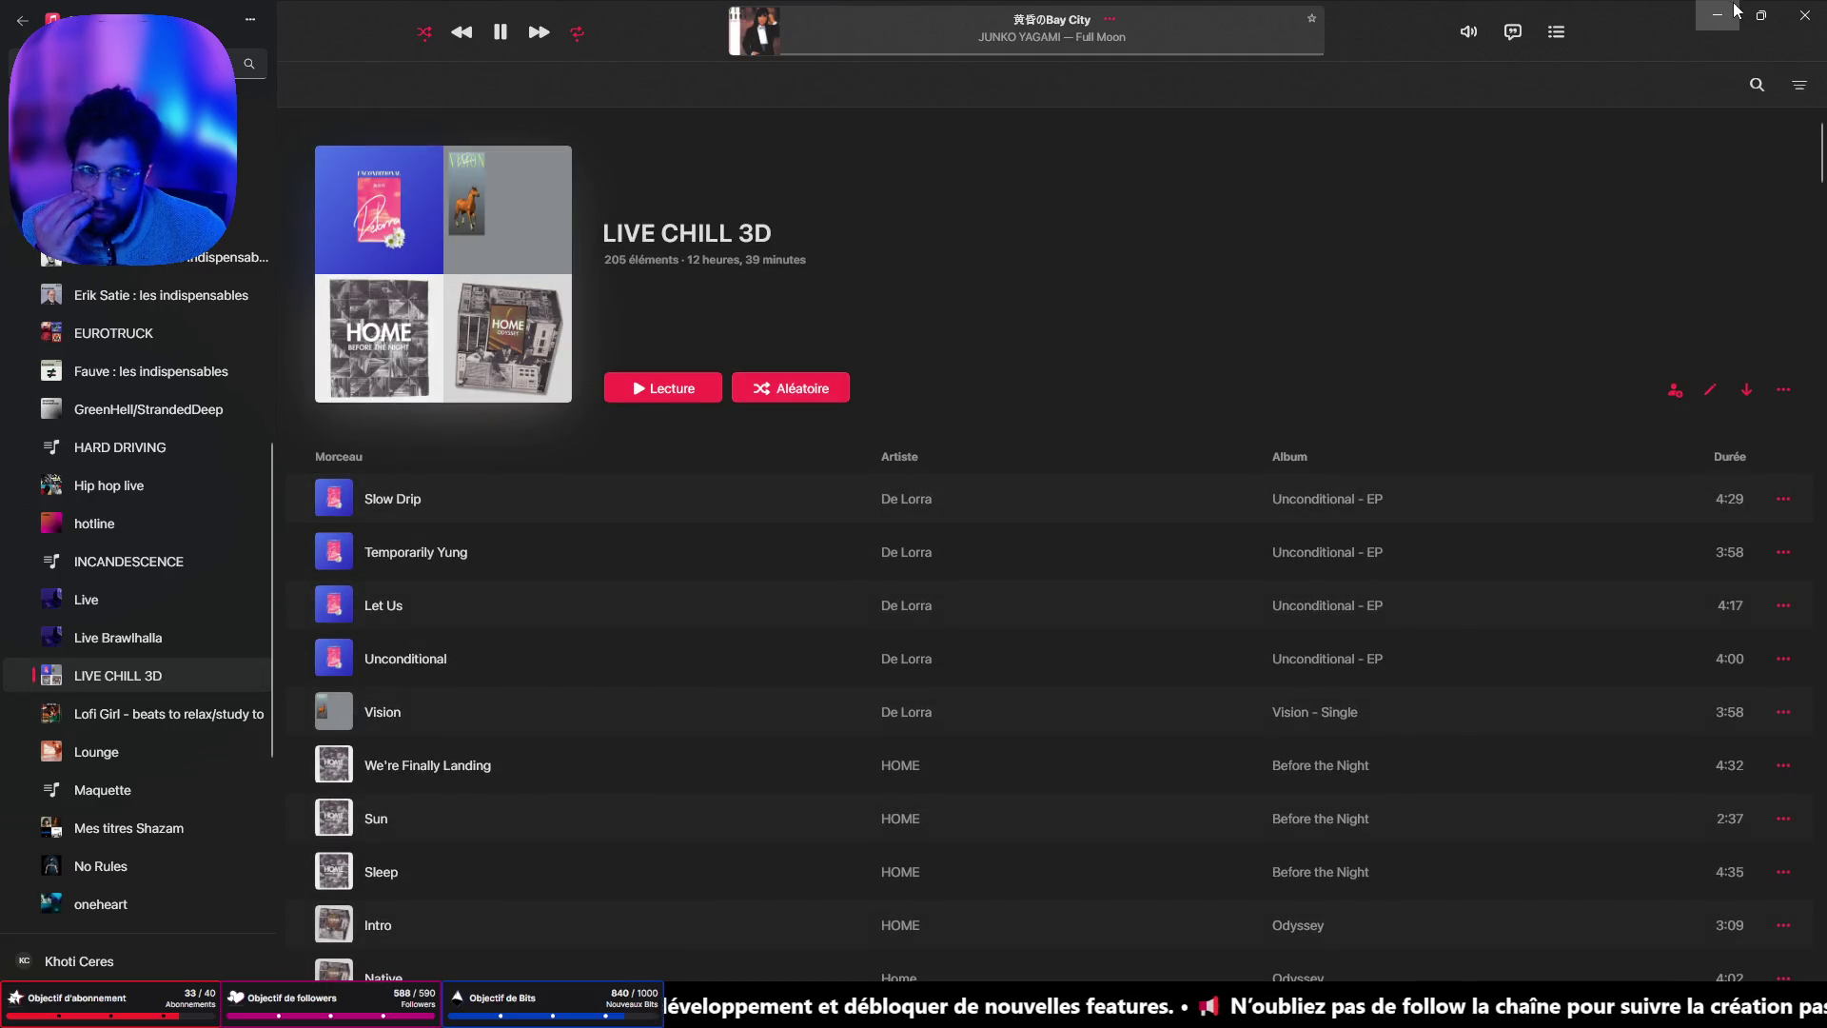
click(1724, 14)
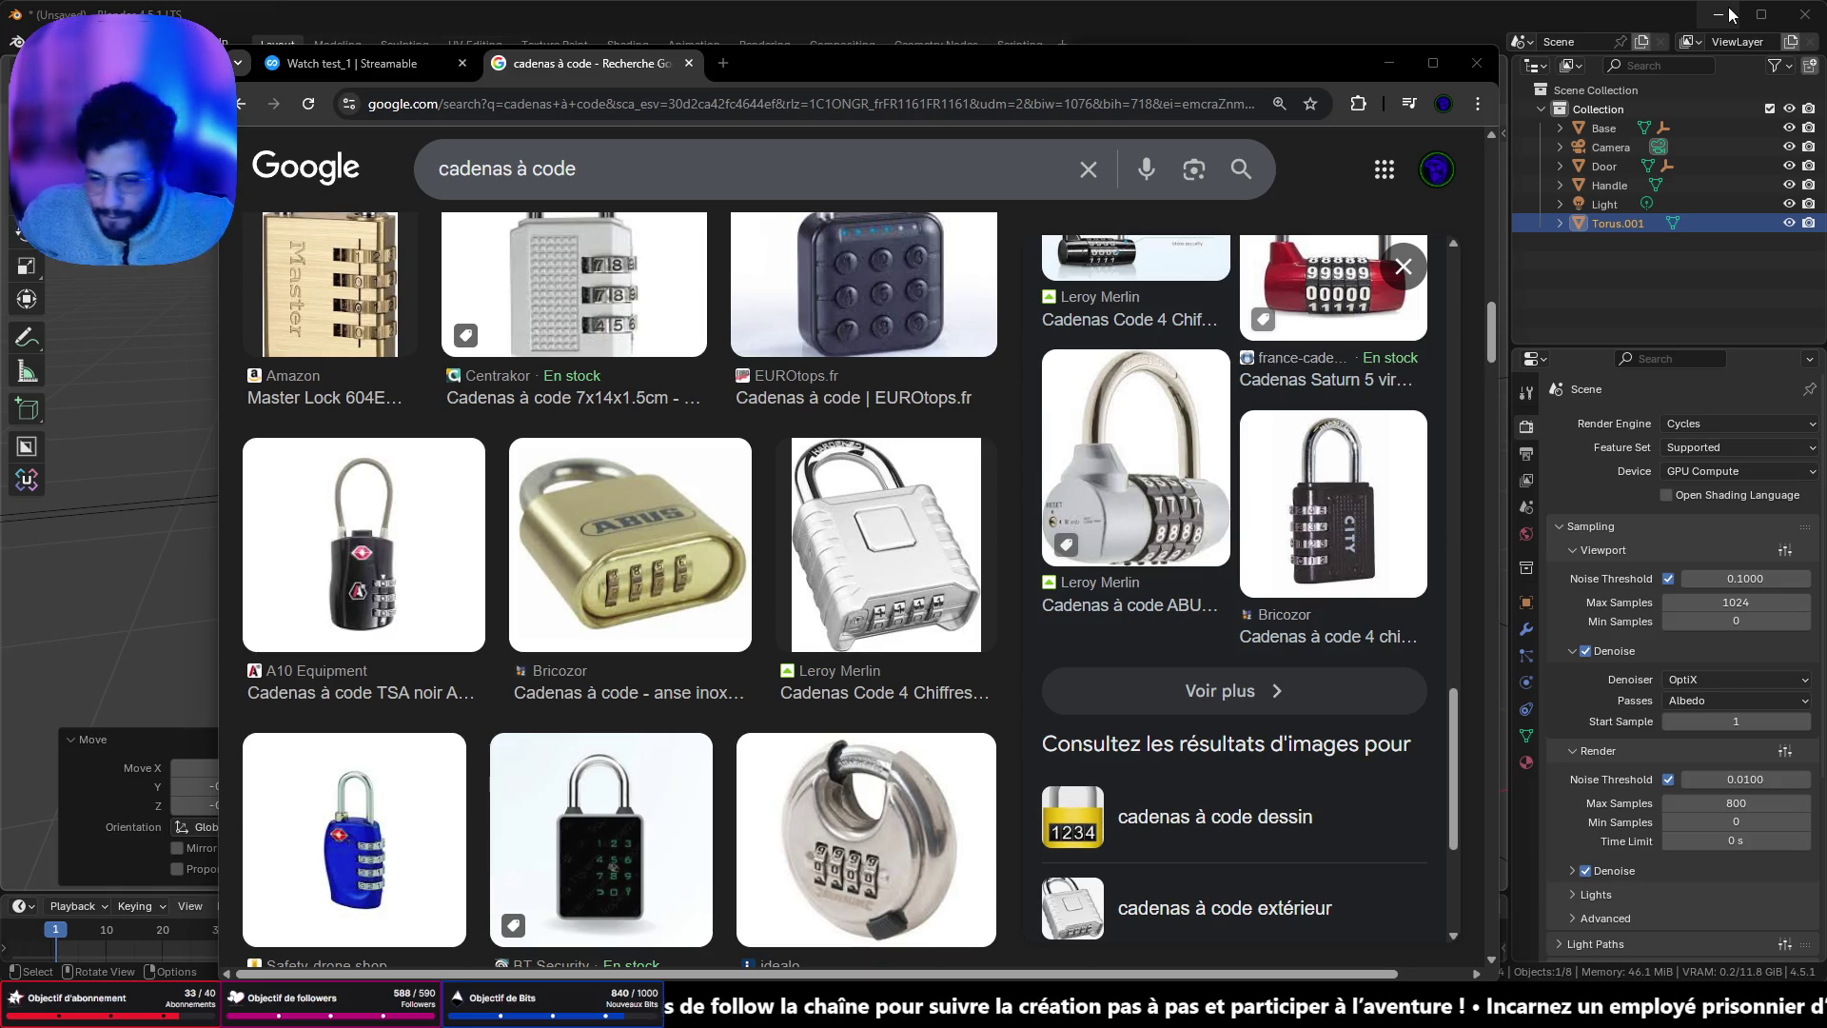
scroll(1145, 556, down, 3)
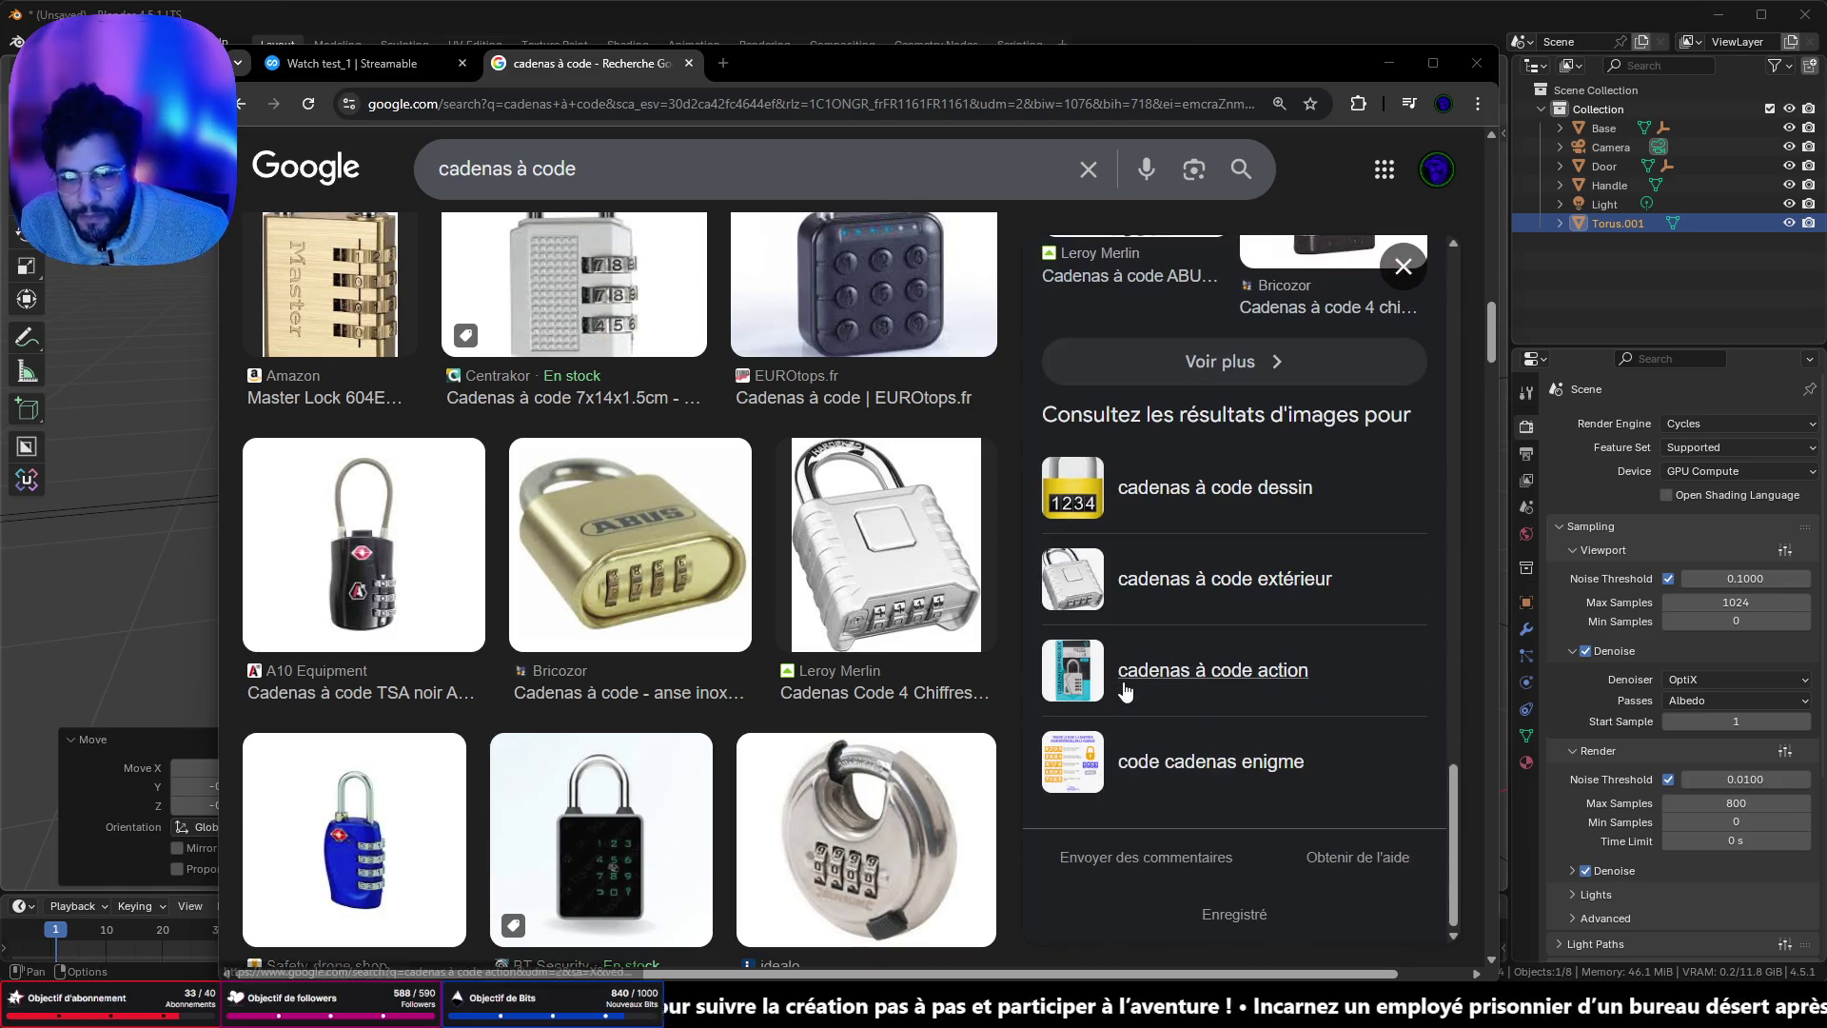
- Drag the black JSA combination padlock image onto the PureRef board
scroll(1145, 556, up, 10)
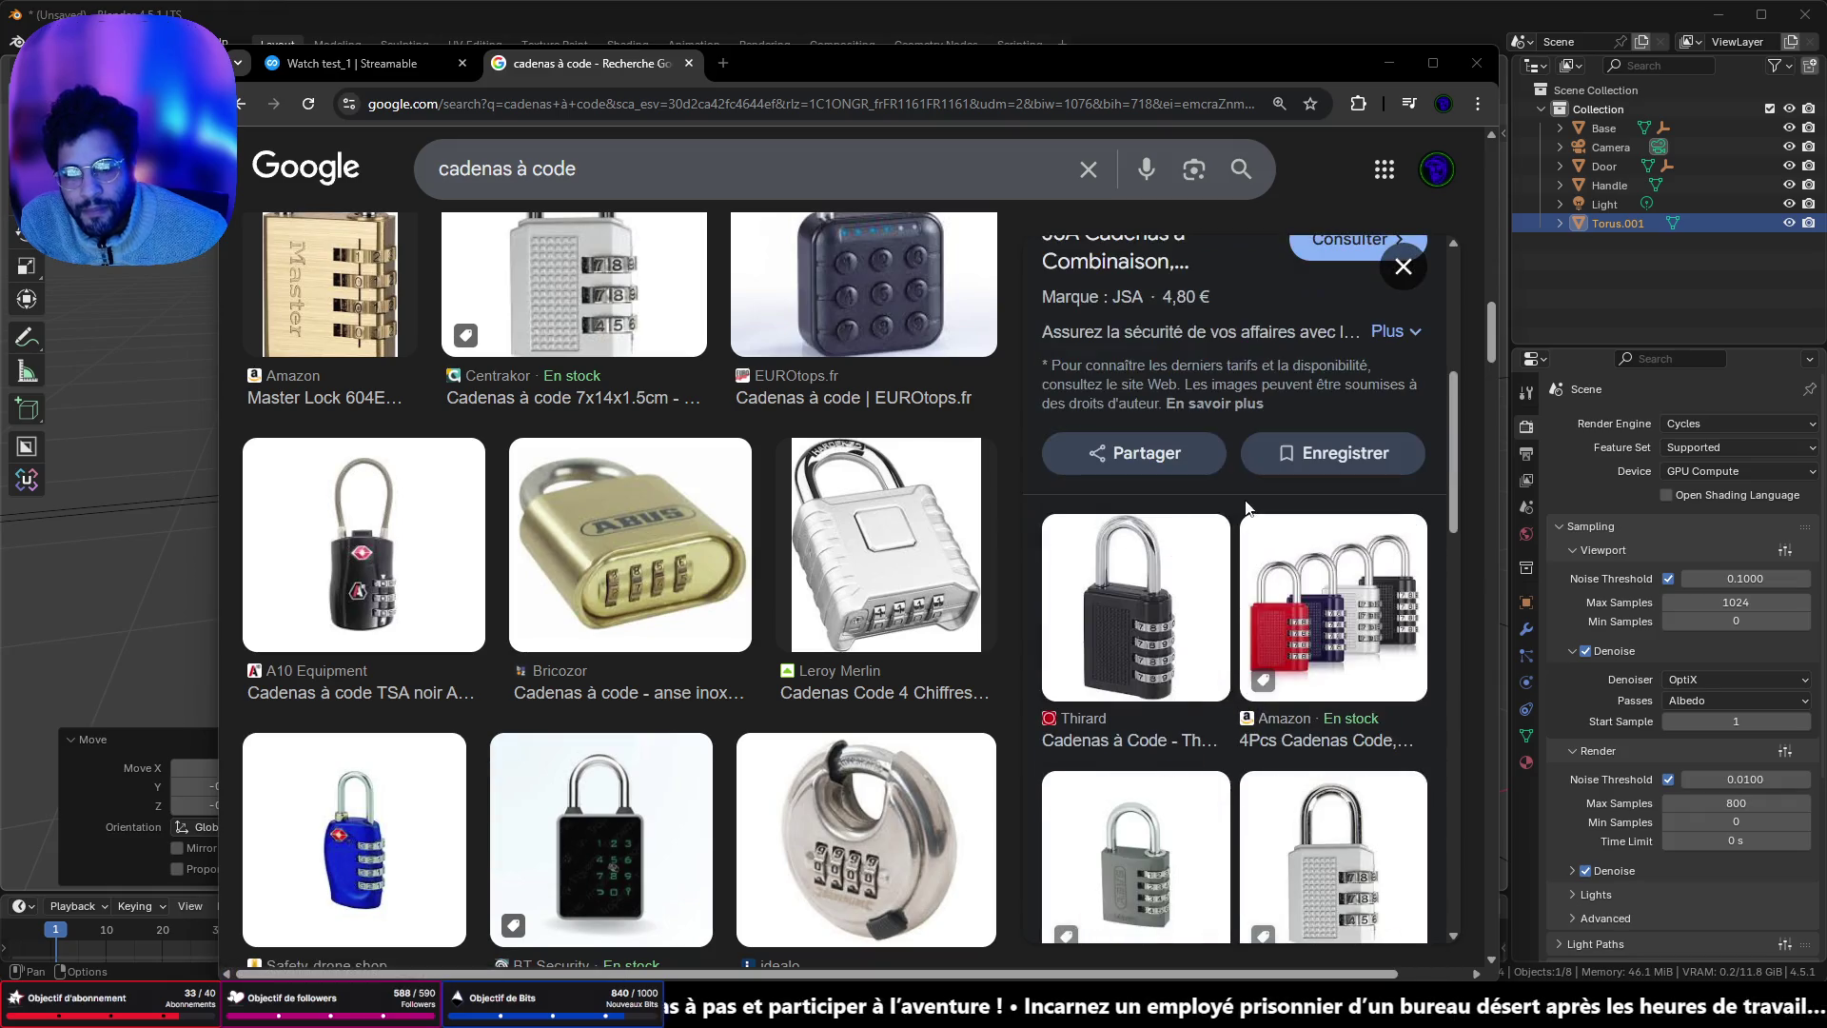
key(alt+Tab)
scroll(773, 387, down, 3)
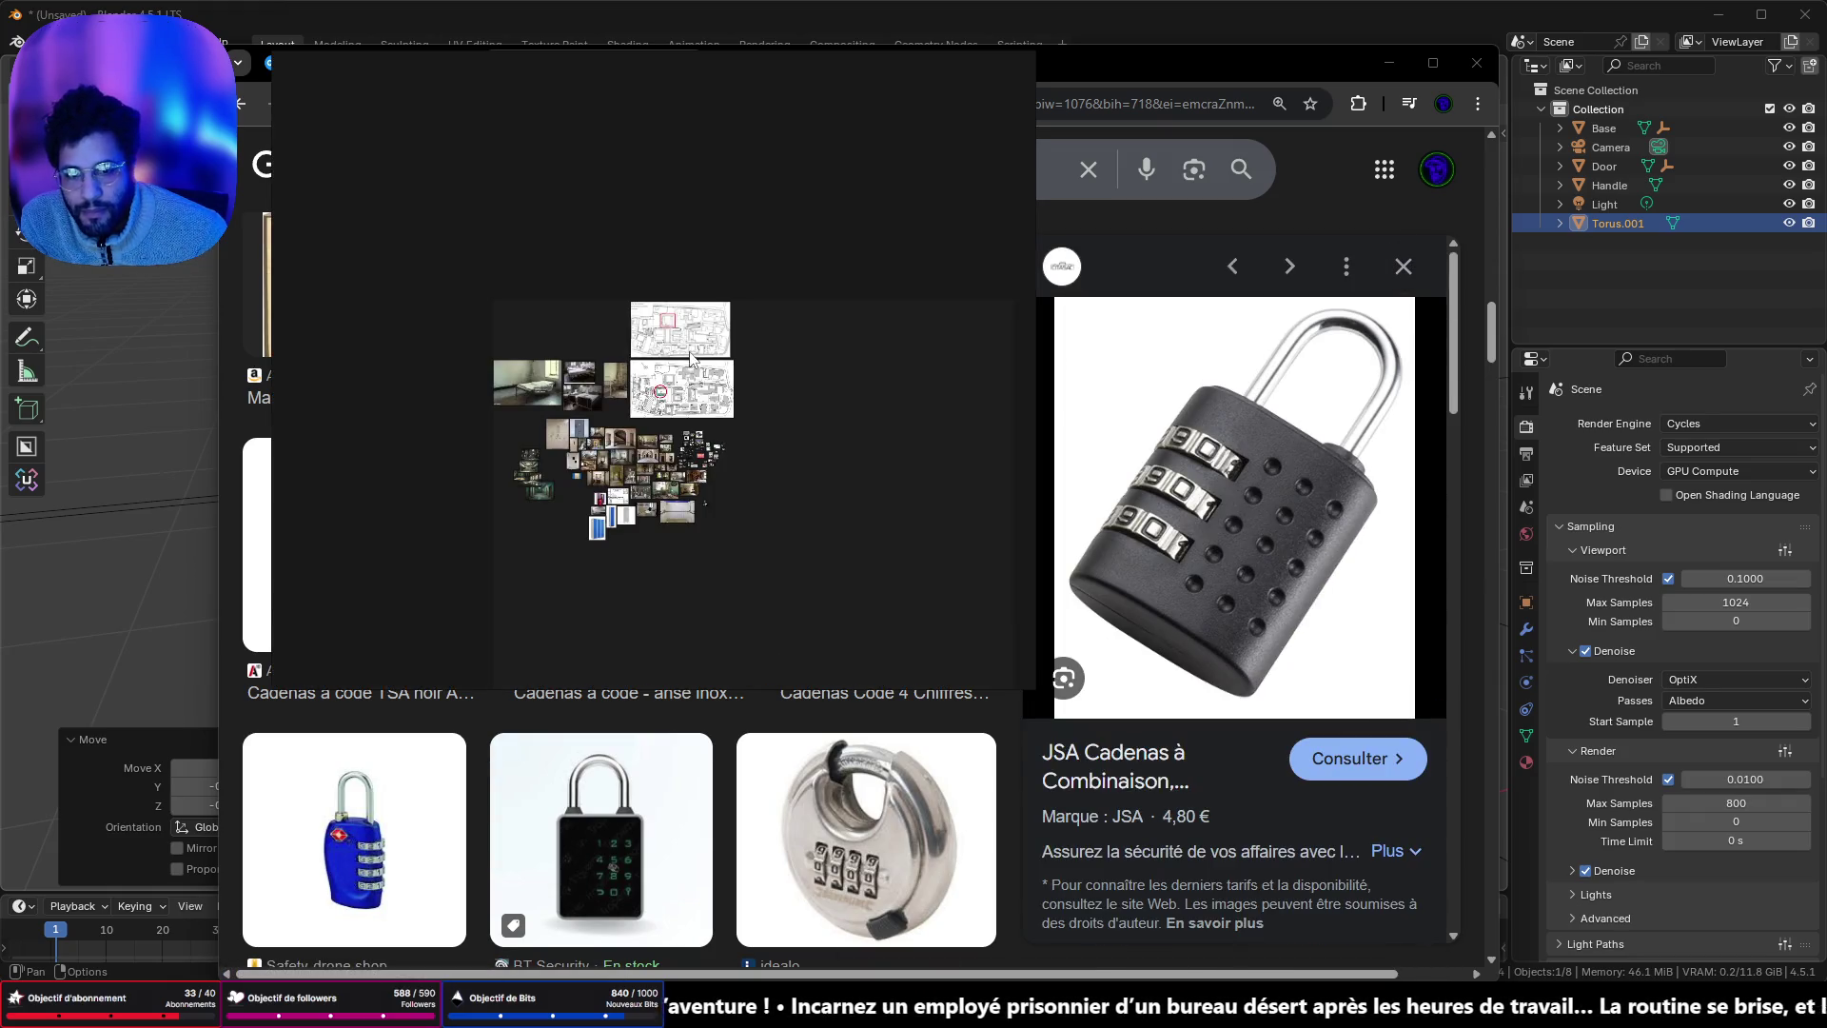
scroll(761, 372, up, 5)
scroll(750, 358, down, 4)
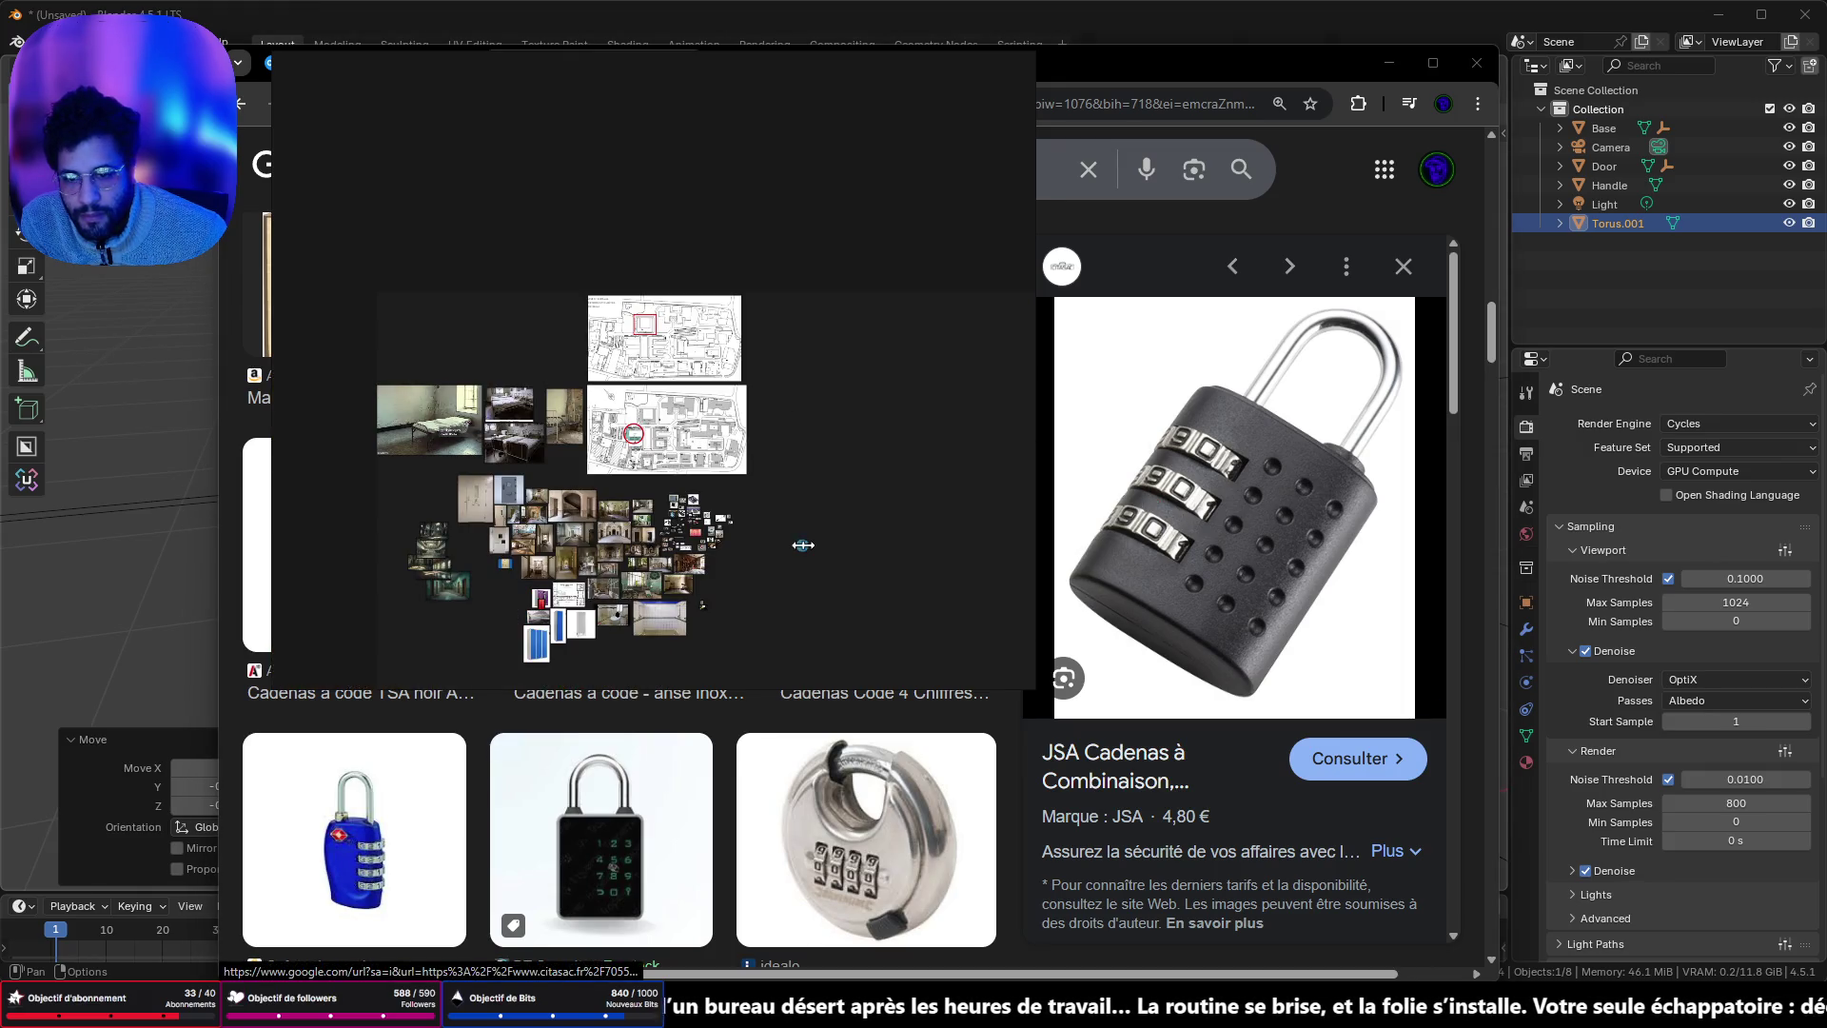
scroll(705, 496, up, 5)
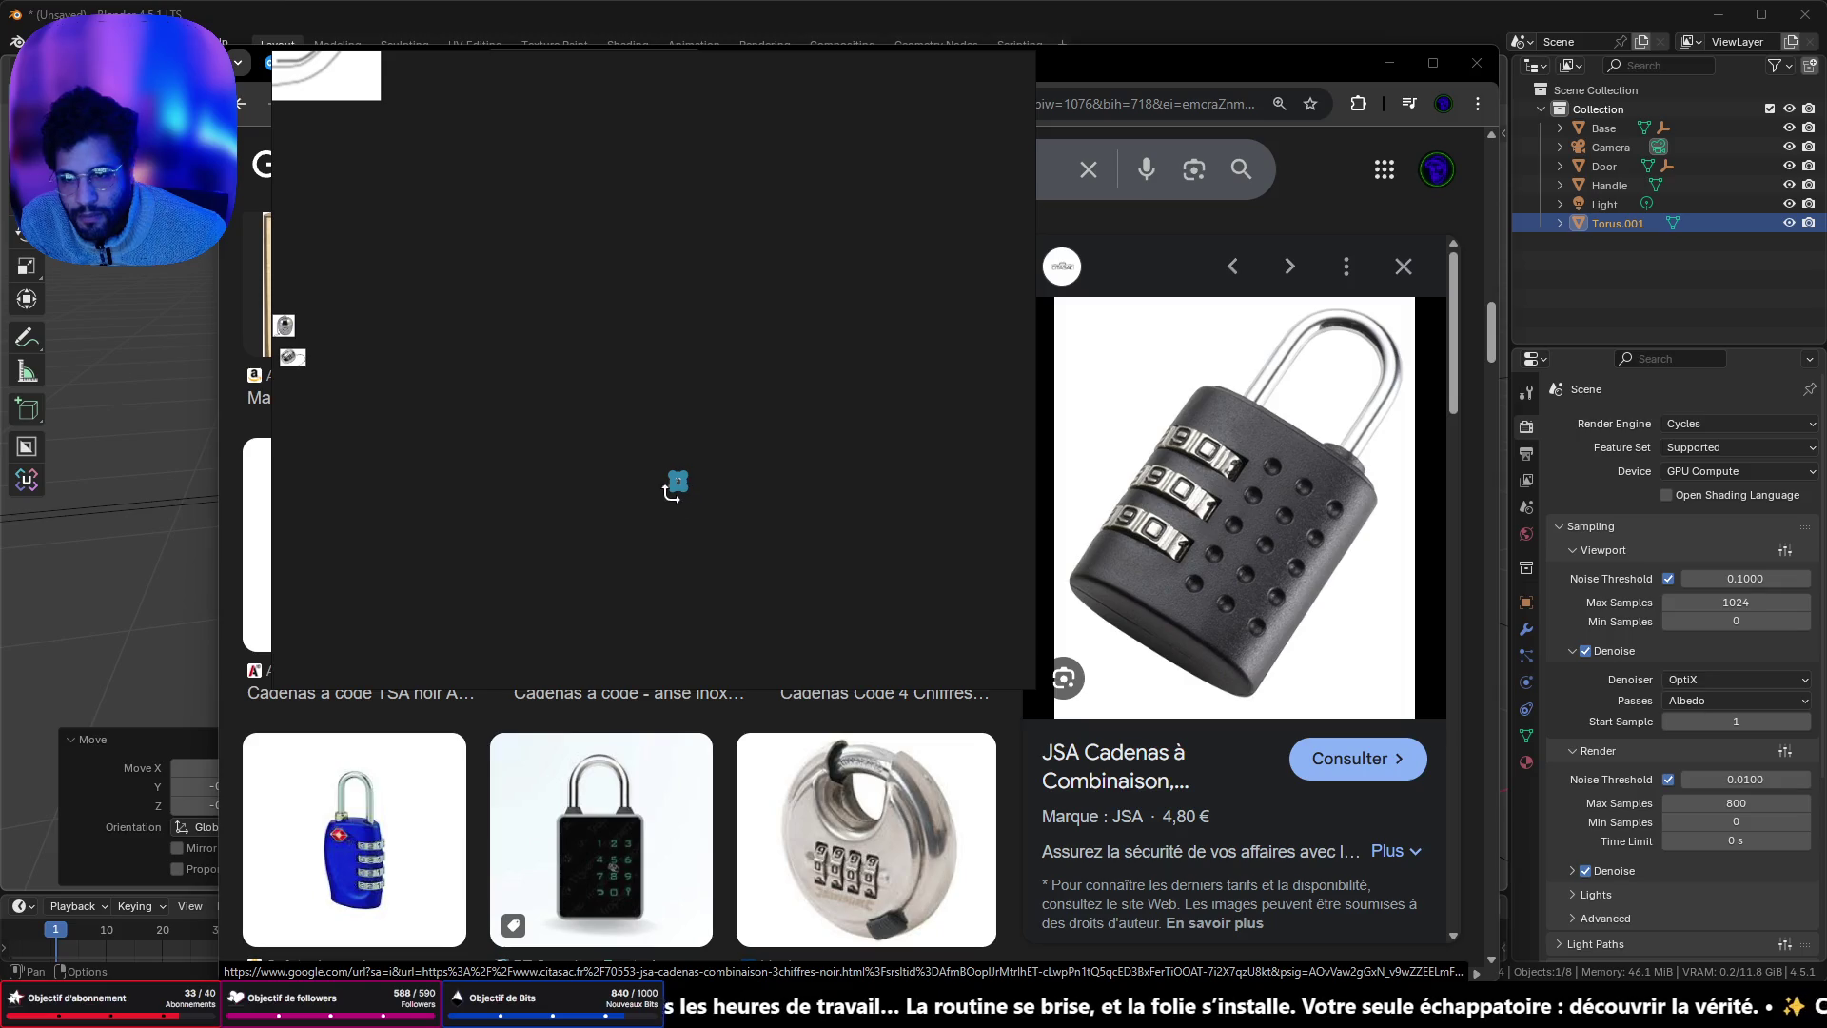
mouse_move(664, 489)
mouse_down()
mouse_move(559, 575)
mouse_move(458, 496)
mouse_up()
- Fit the whole board in view and add the silver Centrakor padlock image
key(ctrl+p)
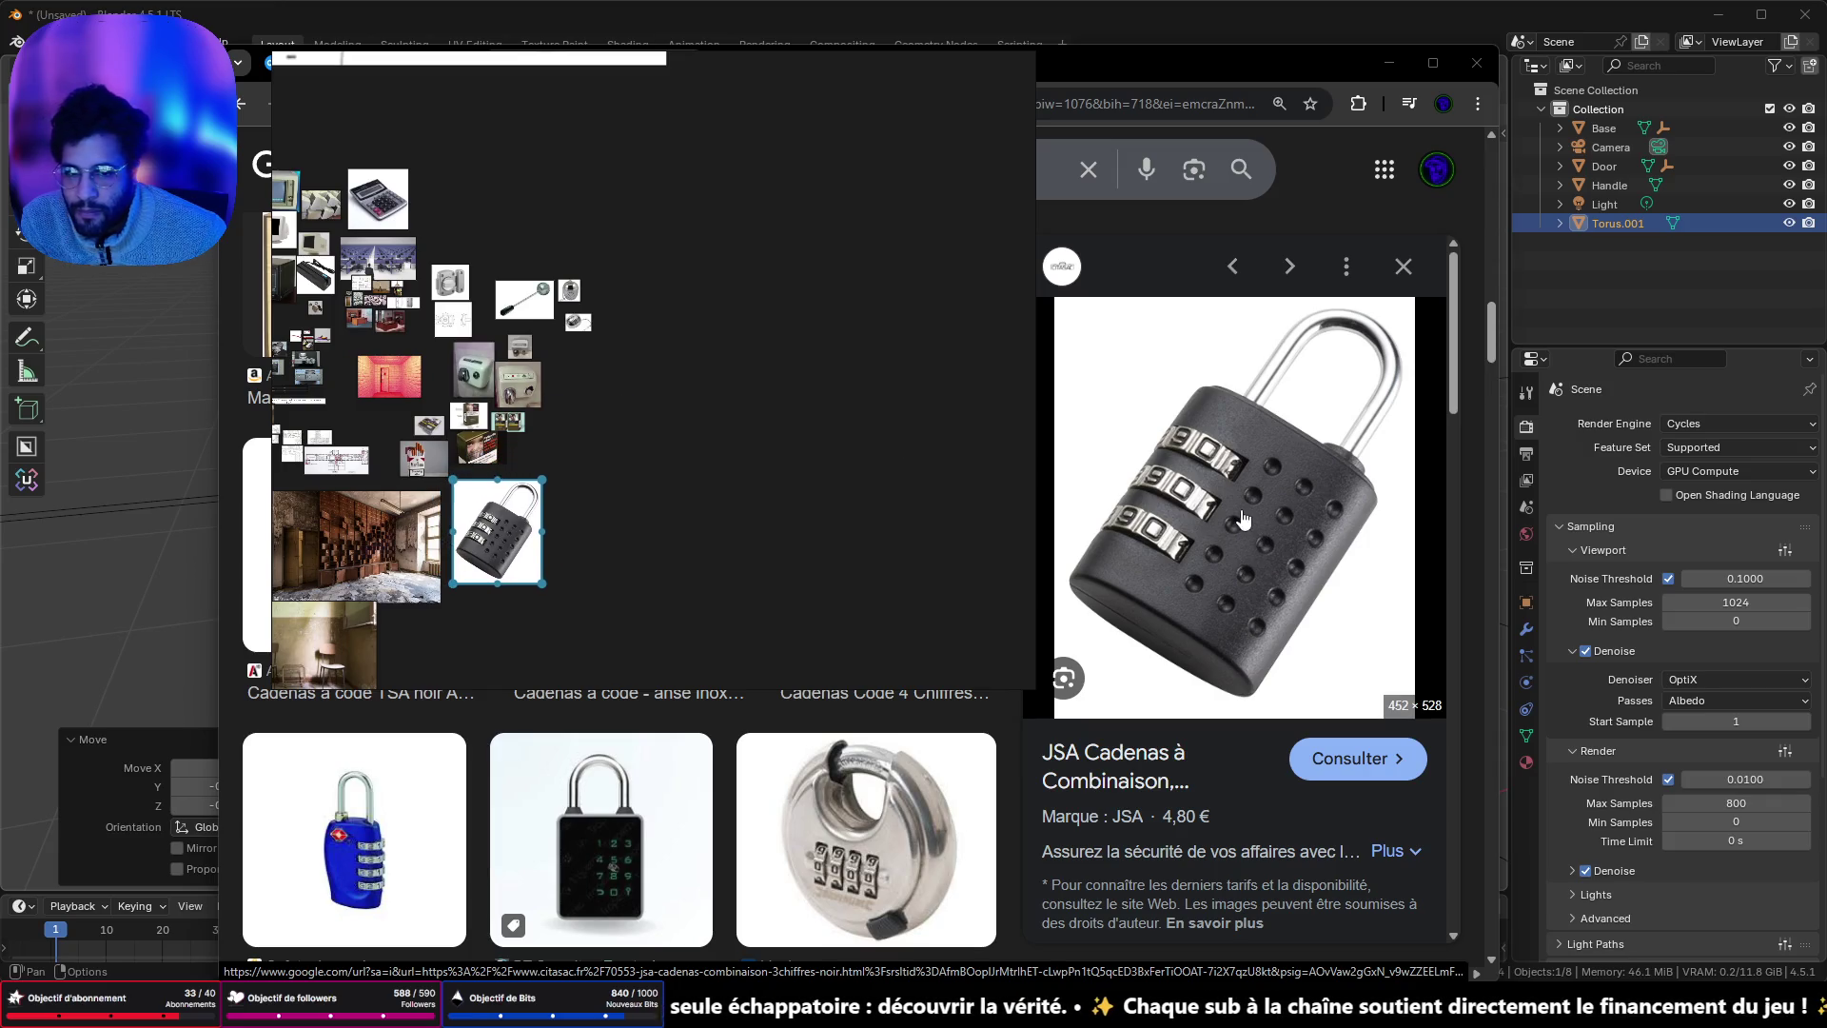
scroll(1239, 571, down, 7)
scroll(1239, 571, down, 6)
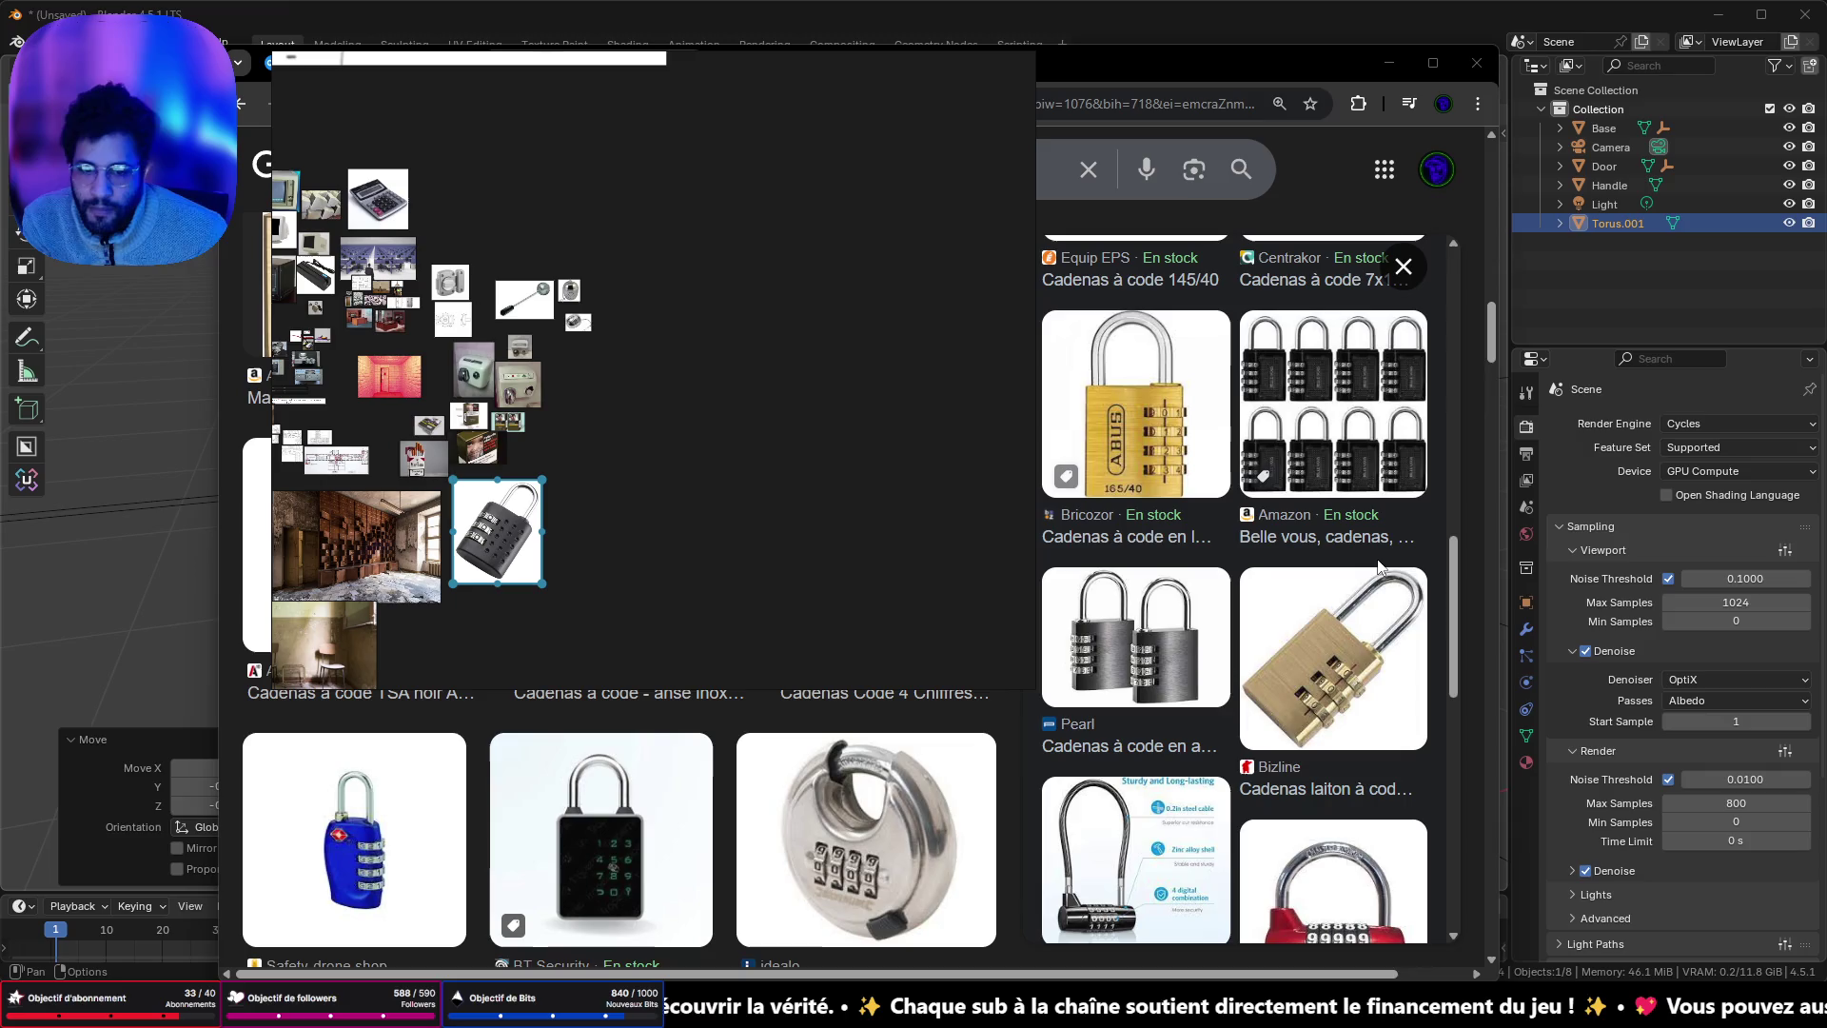
scroll(1371, 664, down, 7)
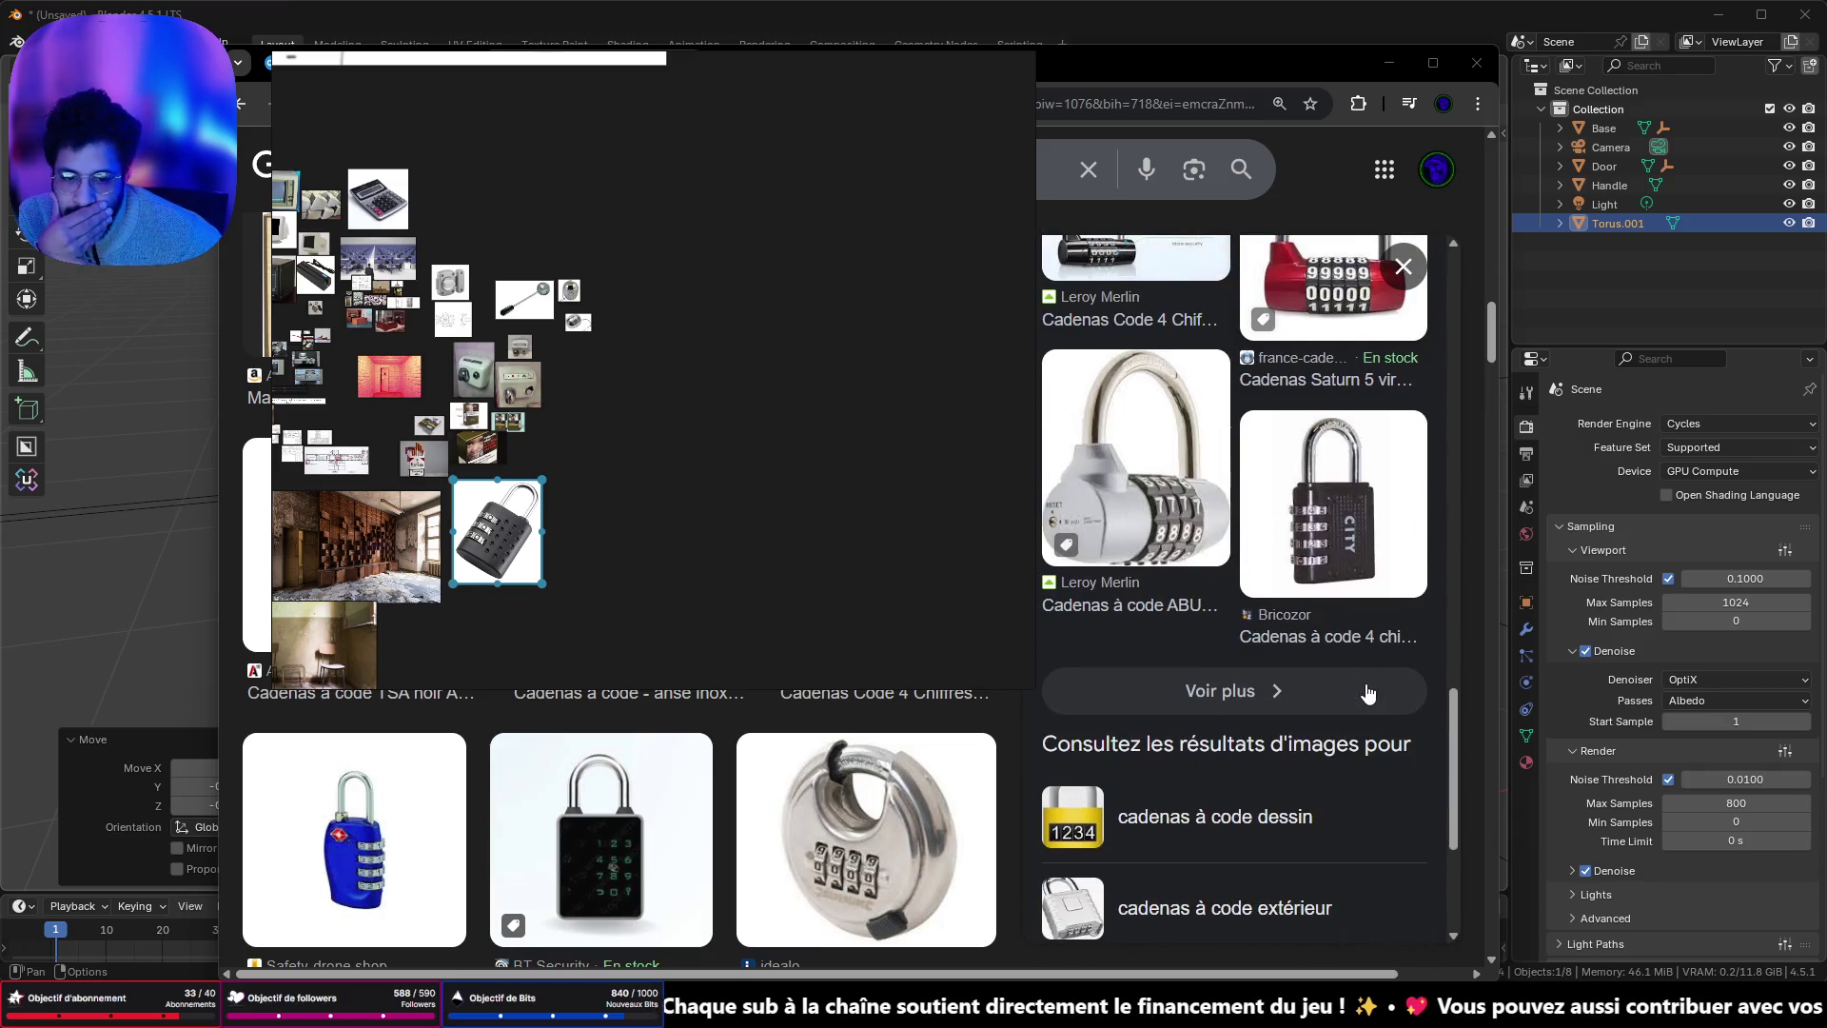
scroll(1318, 598, up, 7)
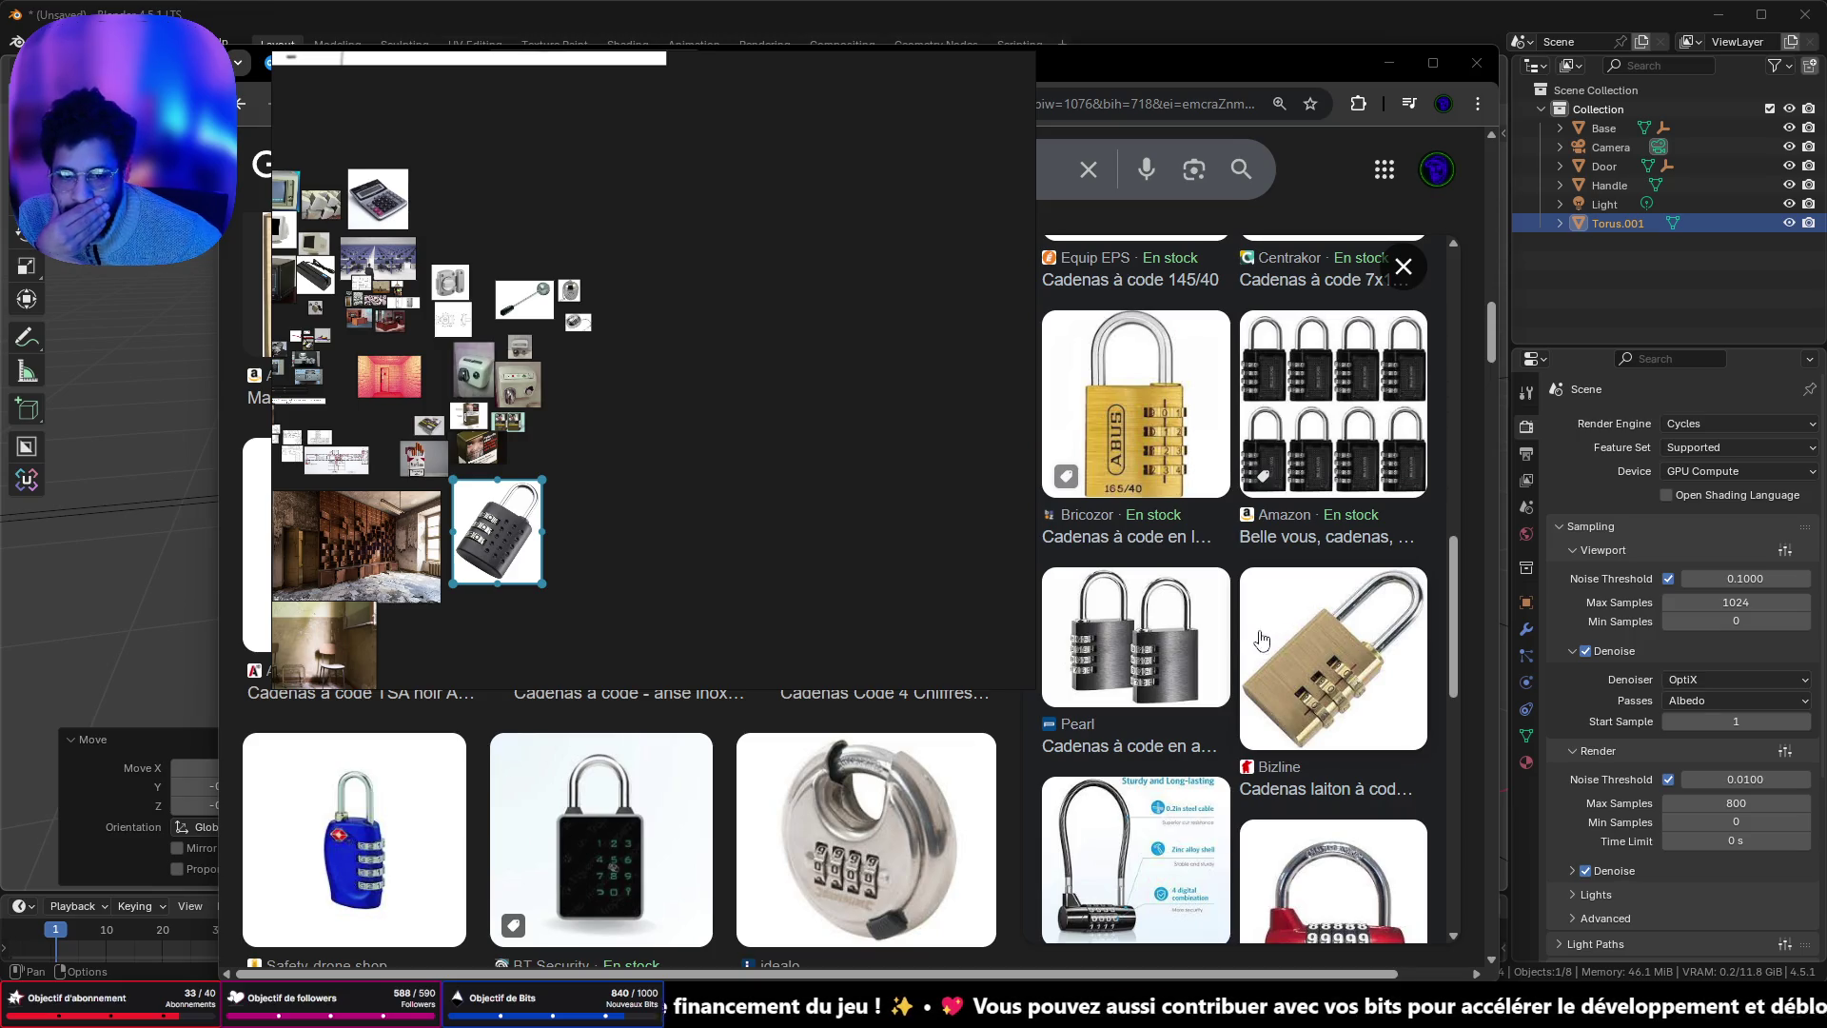
scroll(1237, 623, up, 4)
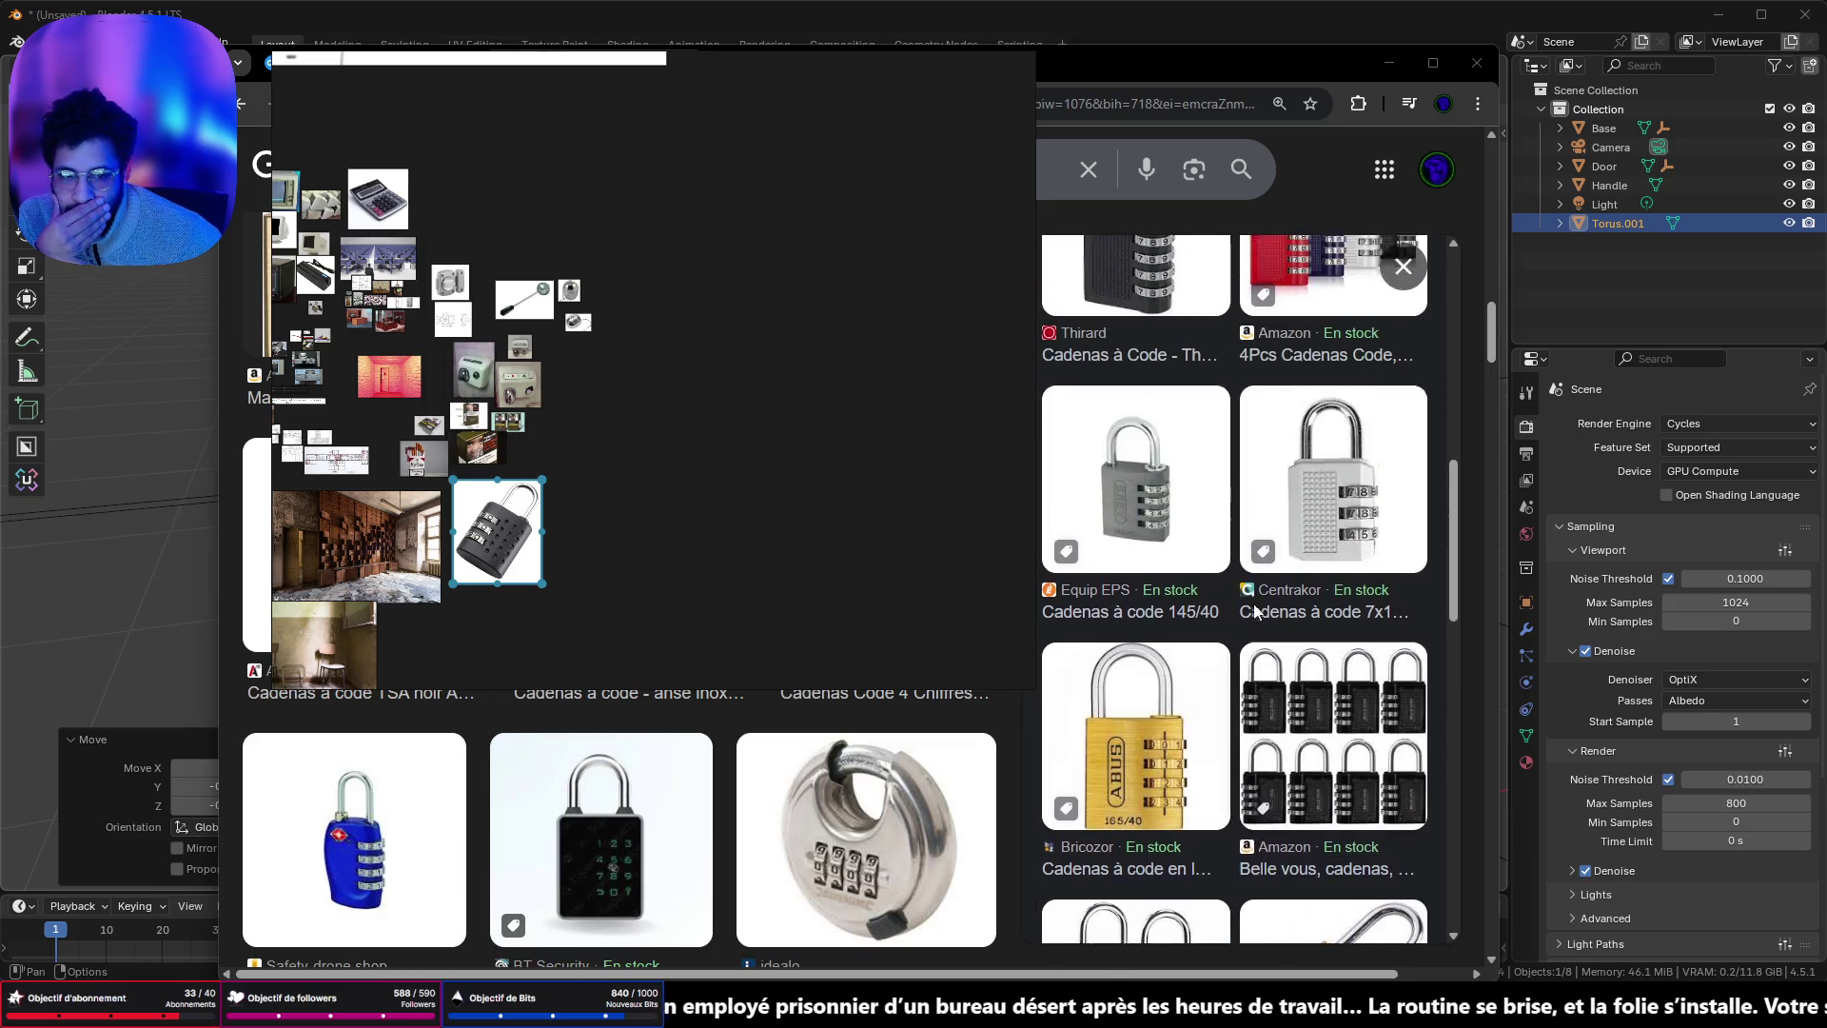
mouse_move(1294, 613)
mouse_down()
mouse_move(958, 572)
mouse_move(707, 569)
mouse_move(704, 545)
mouse_move(530, 522)
mouse_move(579, 511)
mouse_up()
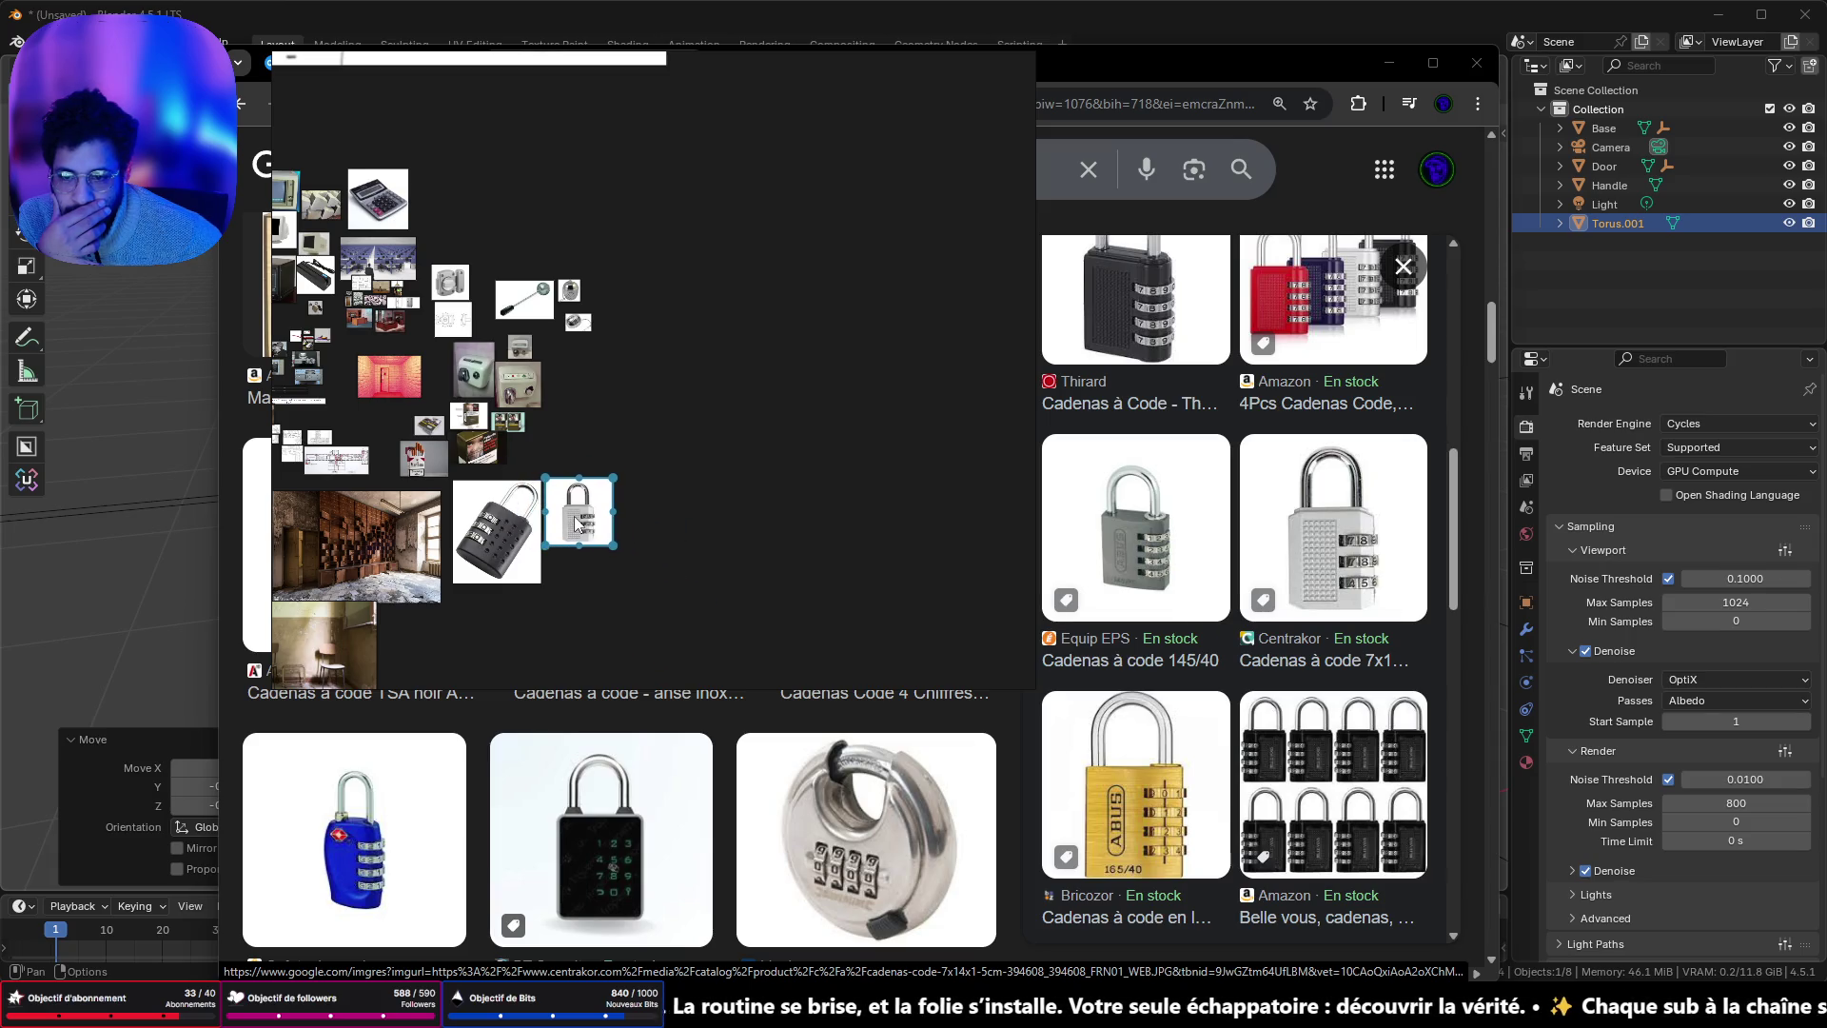
- Add the chrome Otelo padlock image and place it under the black padlock
click(1327, 528)
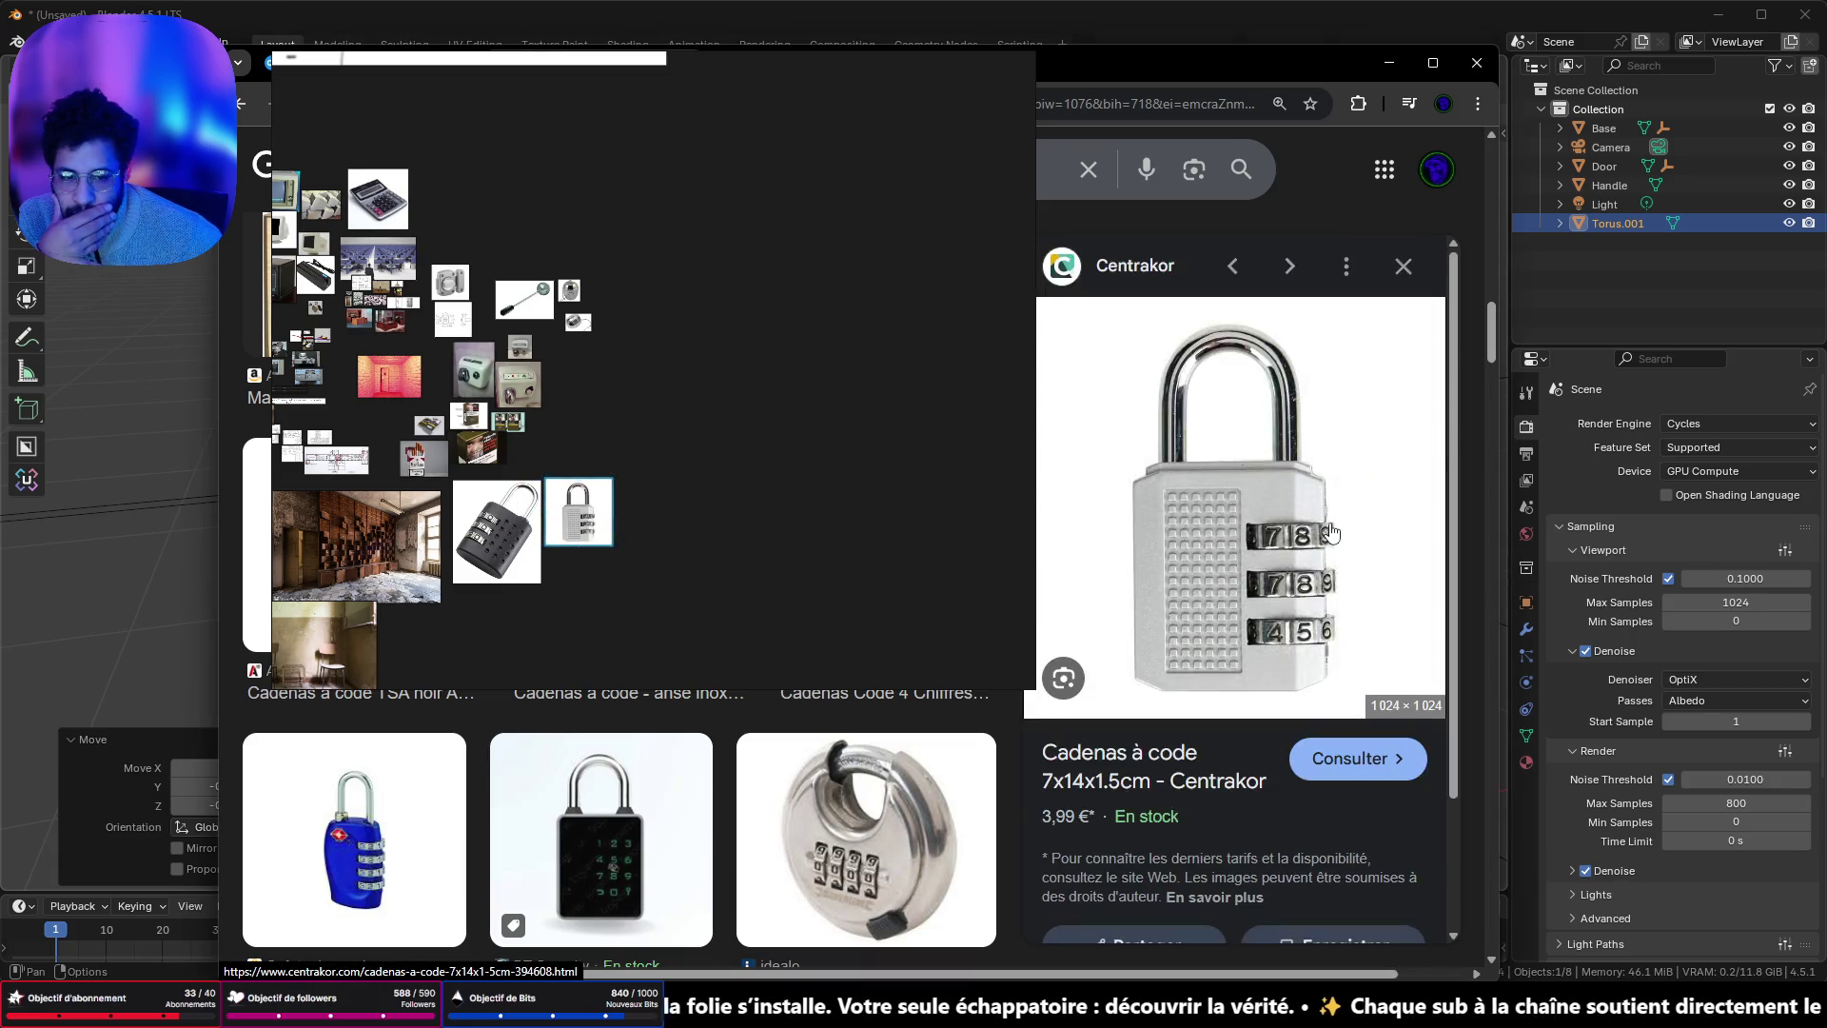
scroll(1328, 539, down, 5)
scroll(1328, 538, down, 5)
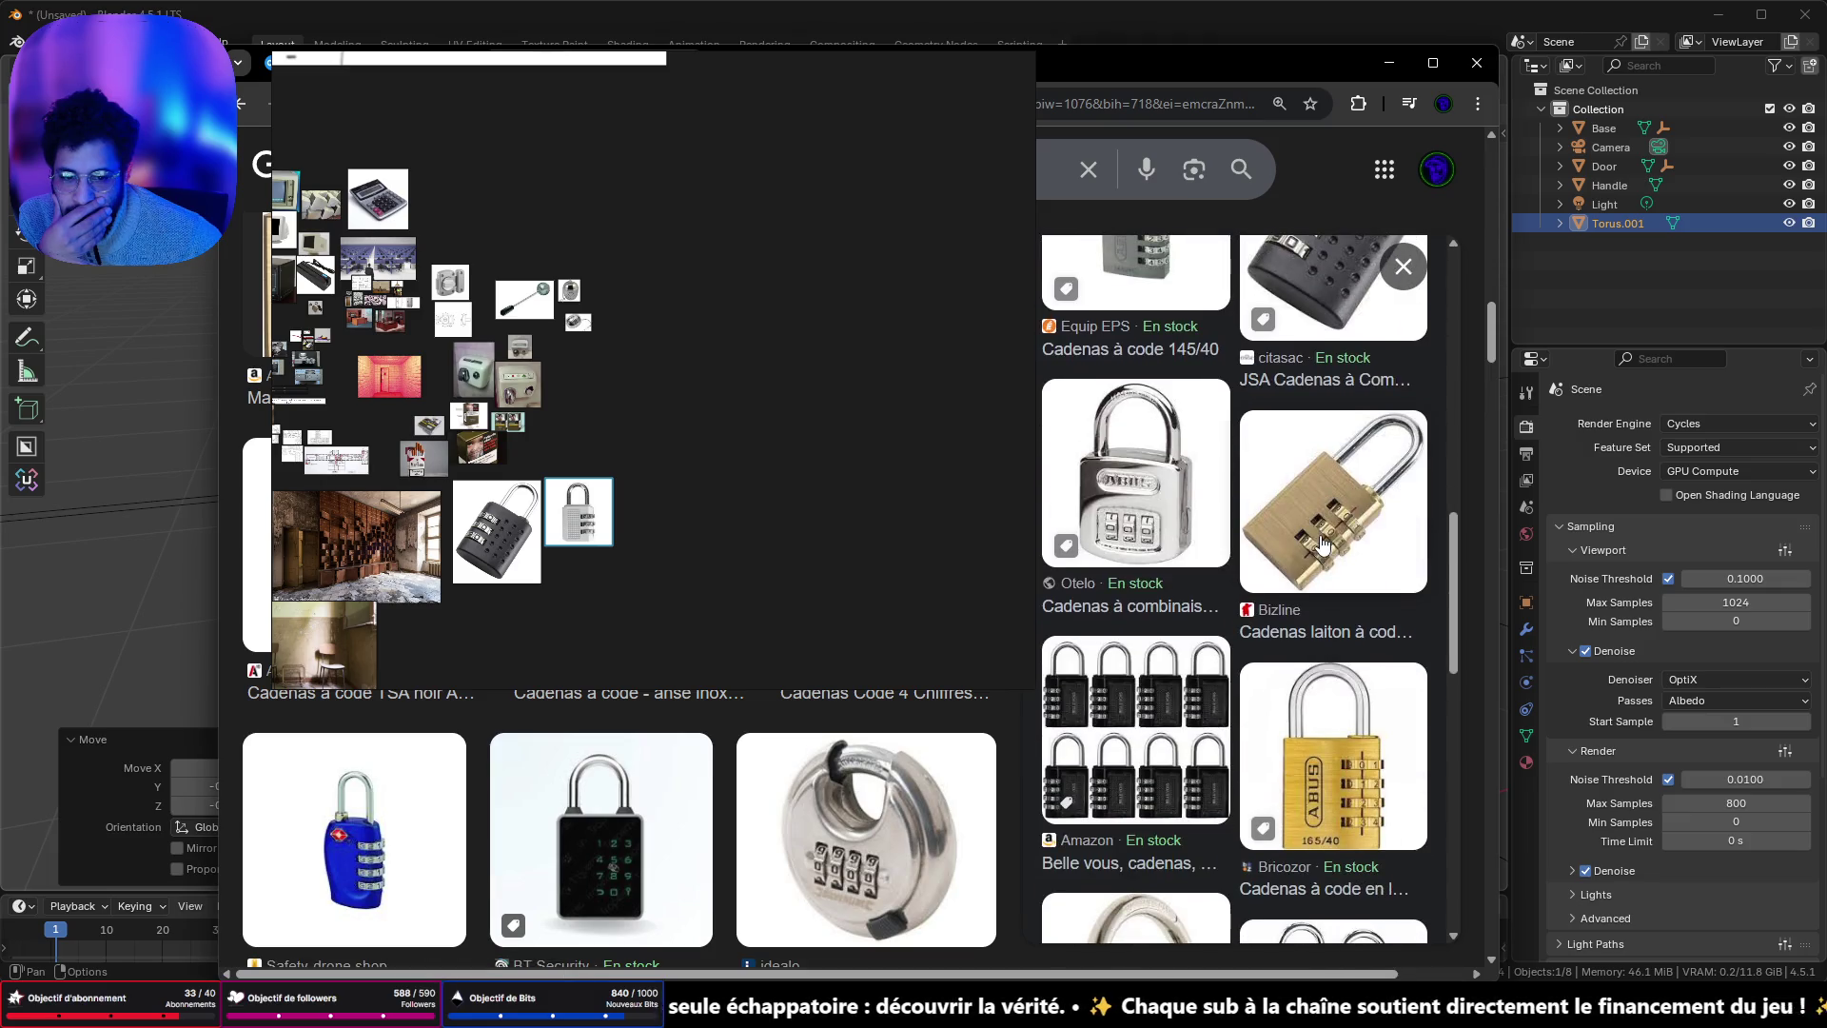
mouse_move(1156, 503)
mouse_down()
mouse_move(751, 614)
mouse_move(780, 601)
mouse_up()
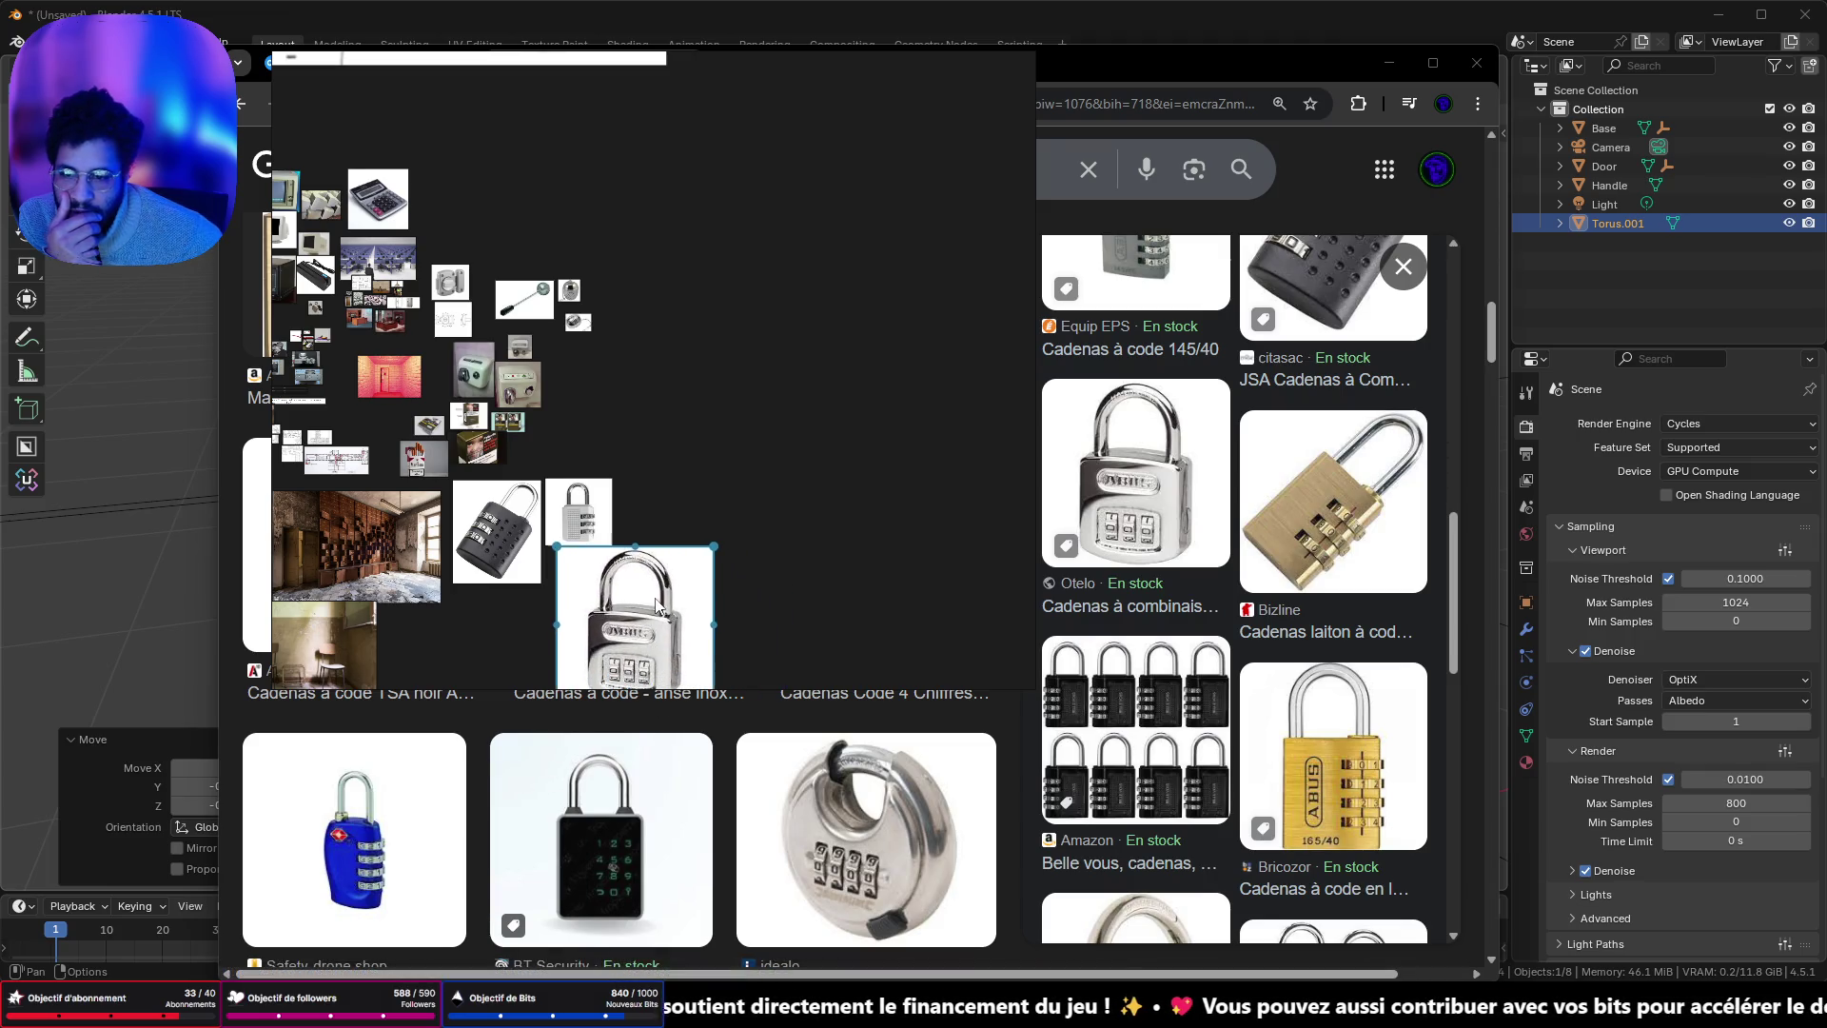
scroll(719, 516, up, 5)
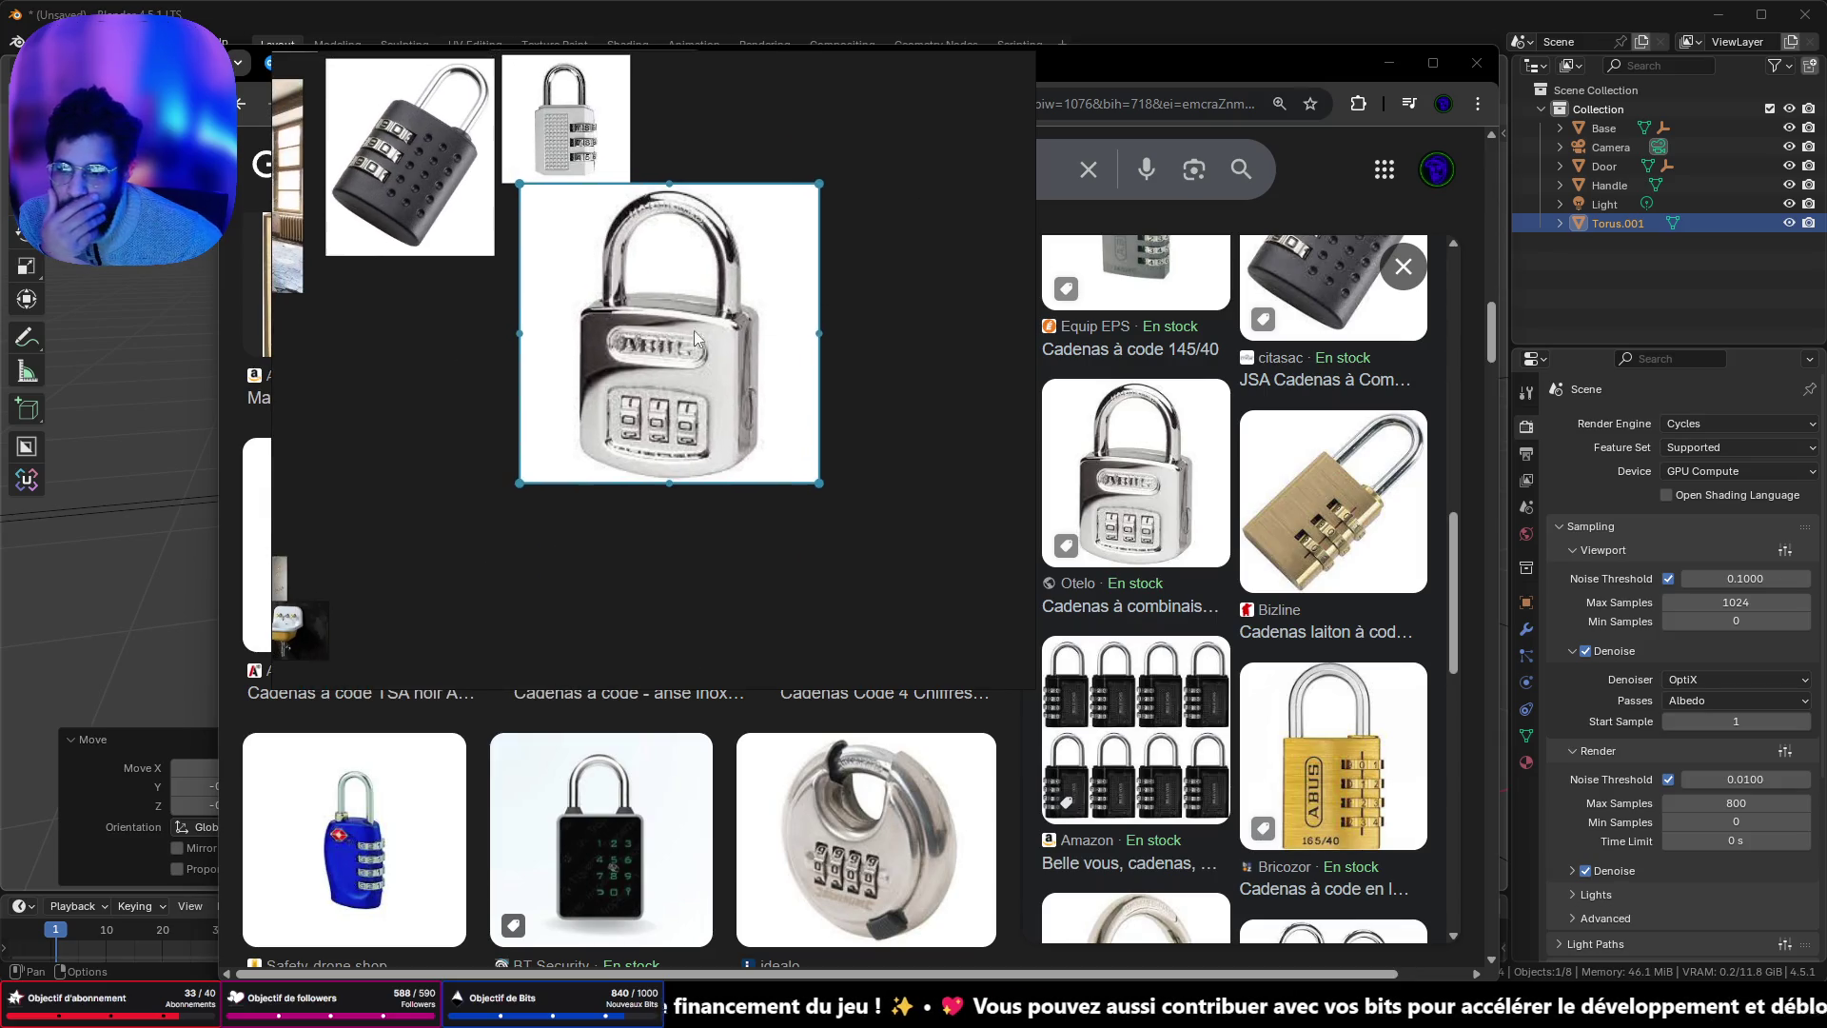
drag(663, 361, 466, 433)
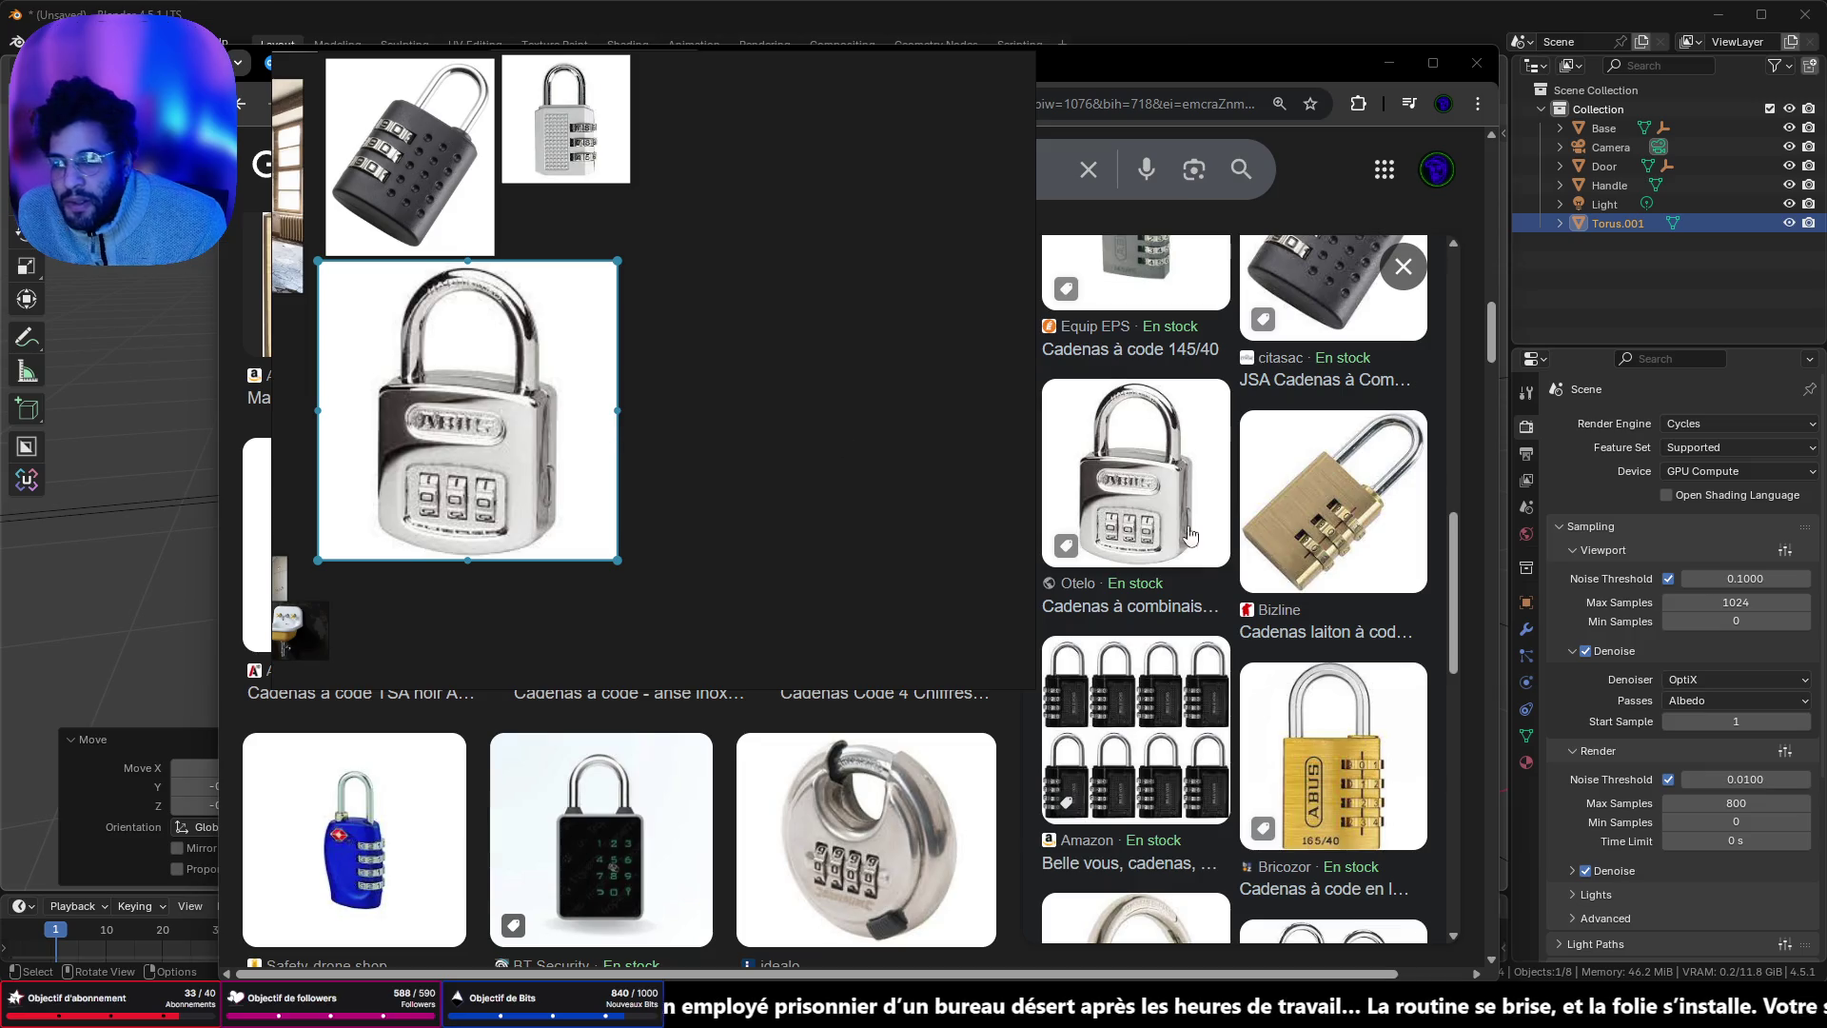
- Hide the PureRef board and refine the image search to 'cadenas à code 90s'
scroll(1174, 531, down, 10)
scroll(1217, 541, down, 4)
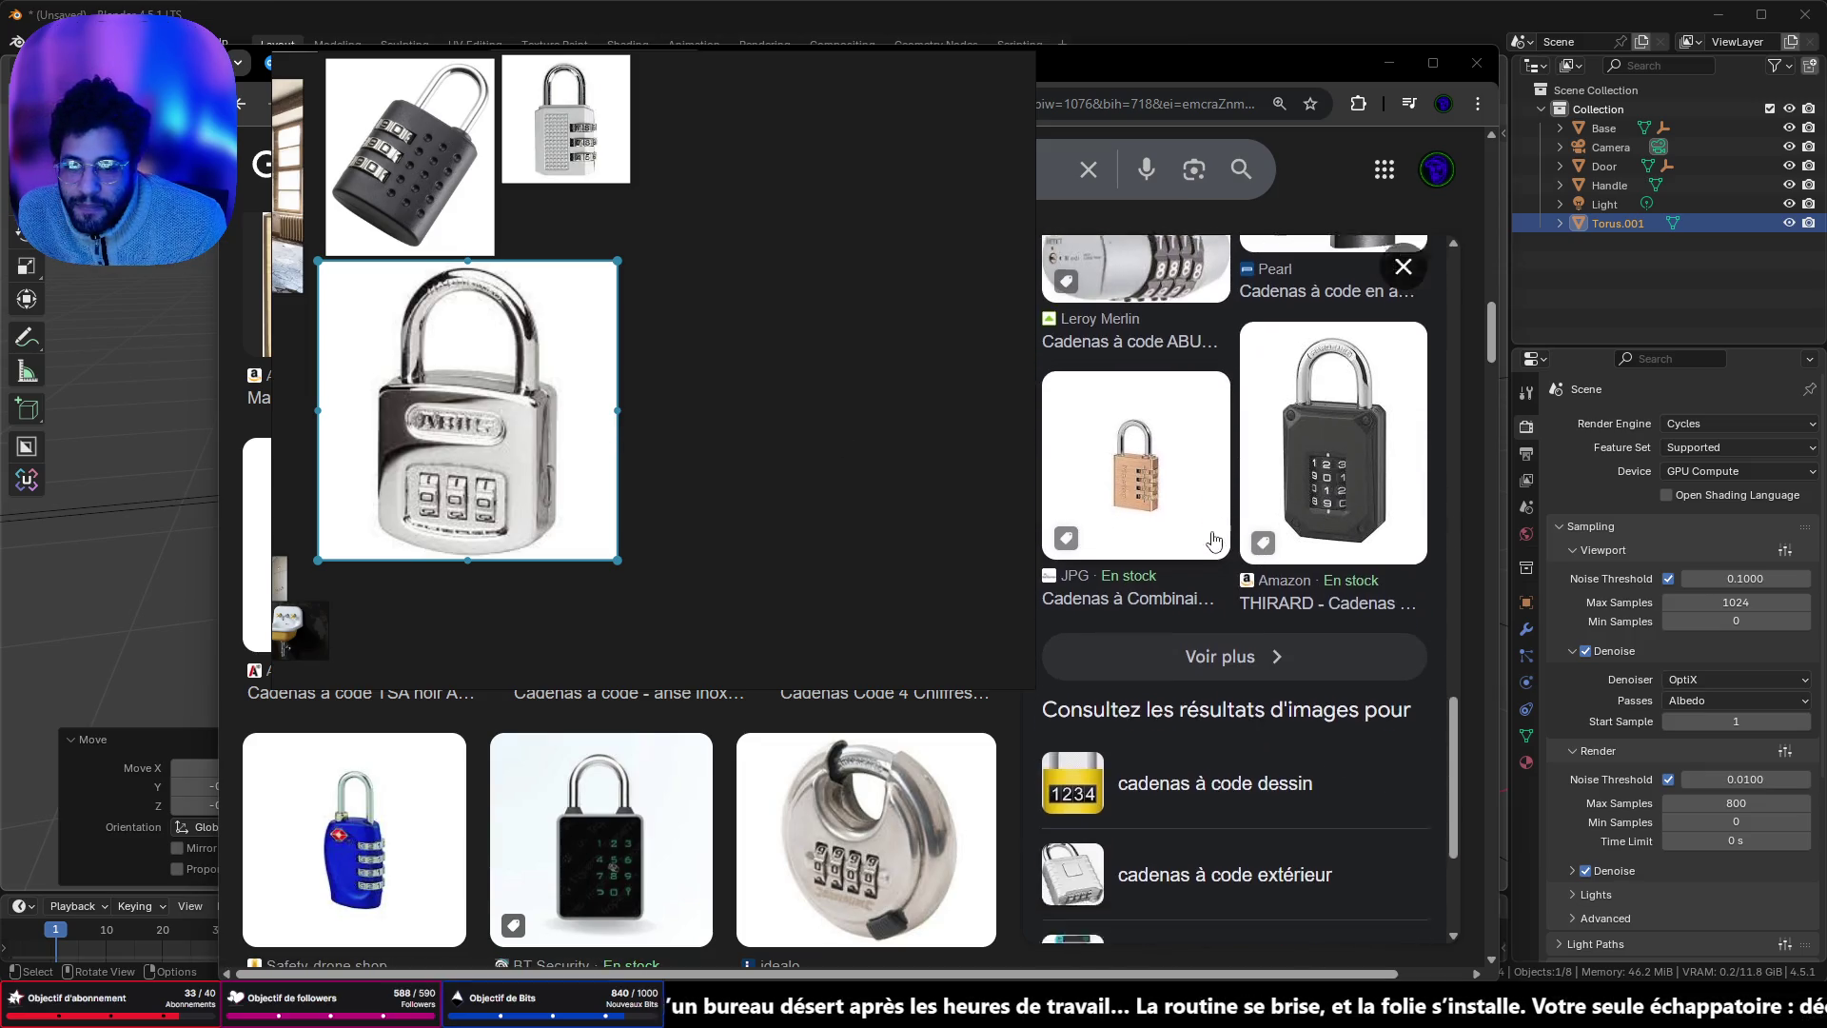
scroll(1213, 540, up, 12)
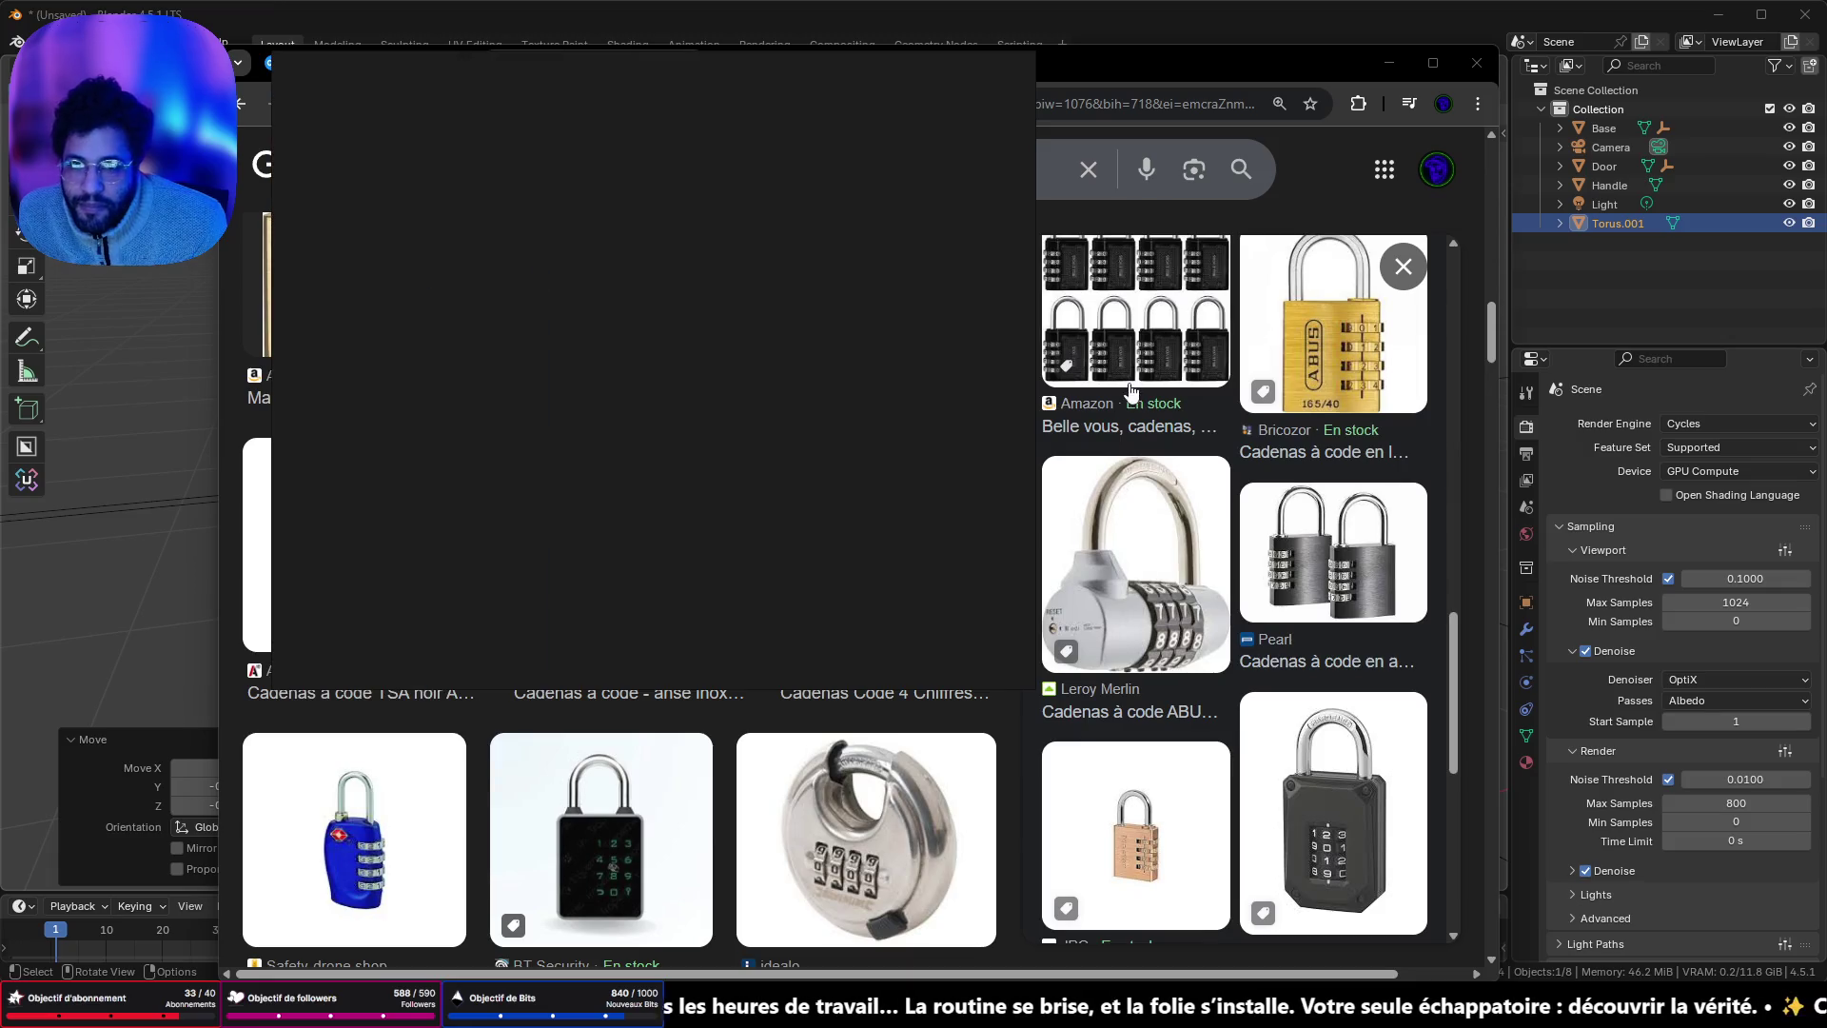
click(968, 67)
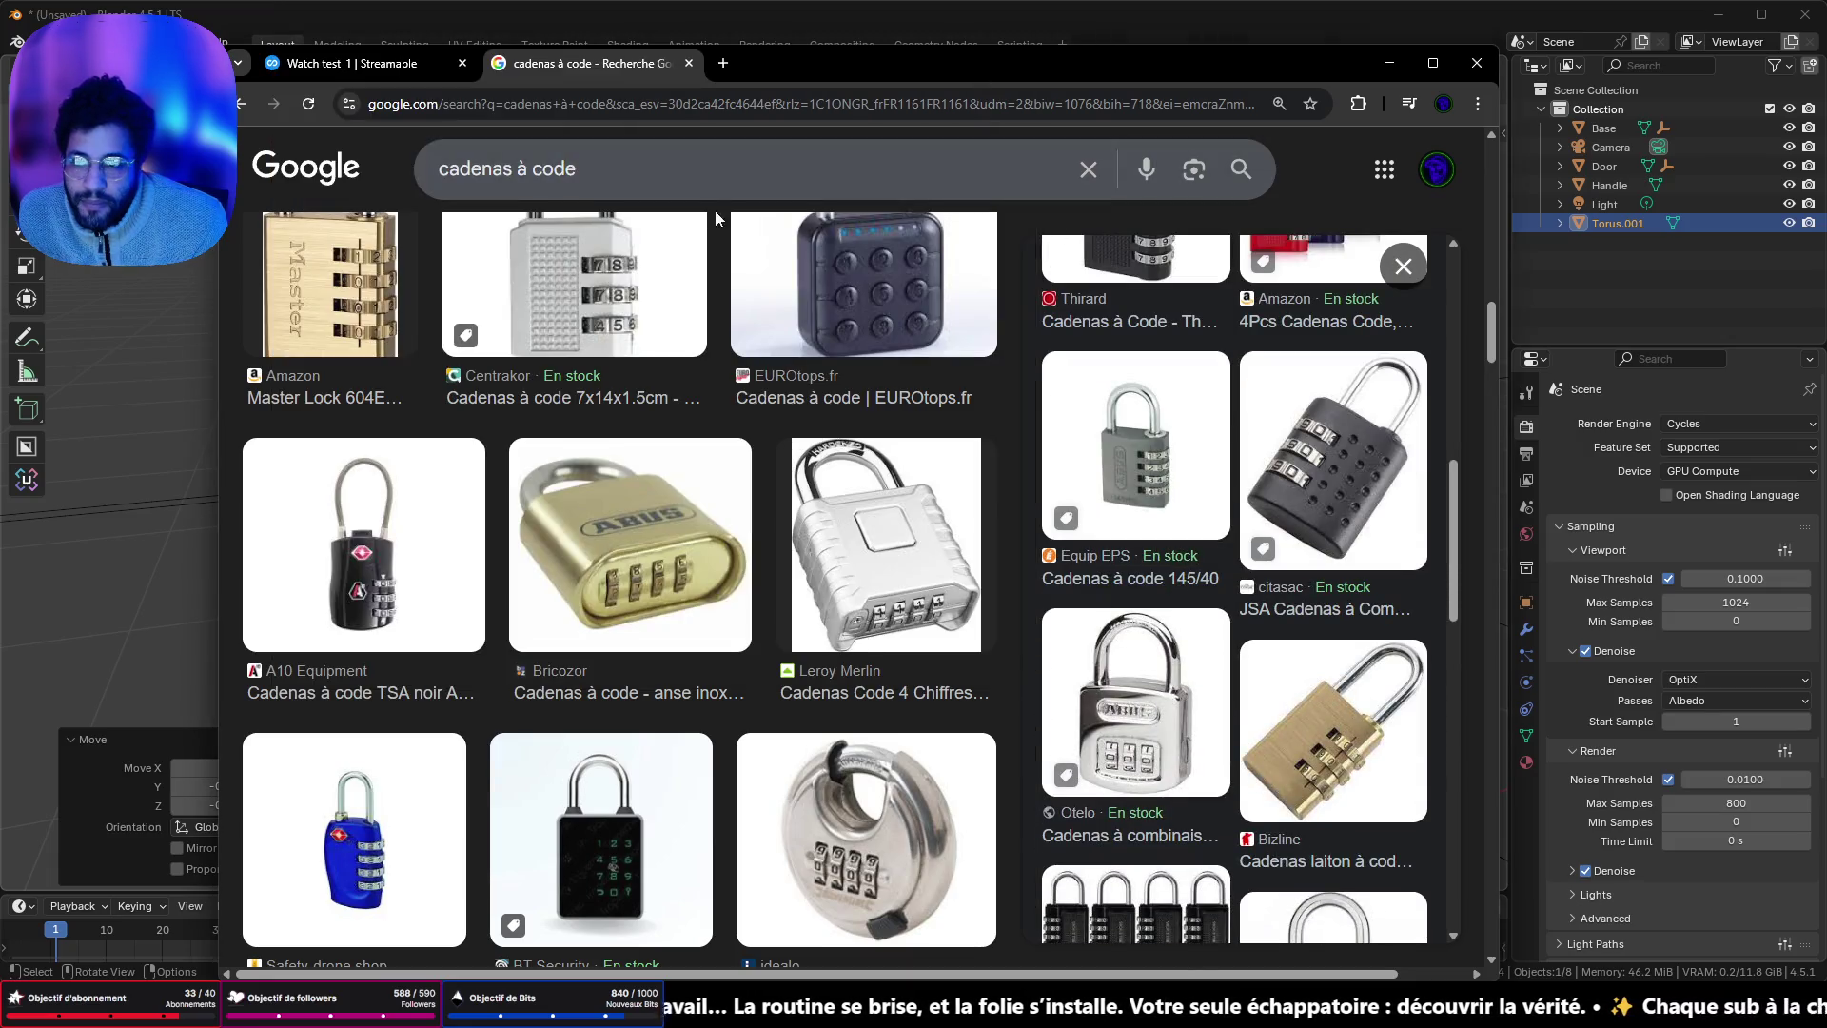
triple_click(644, 177)
click(643, 177)
text(90s)
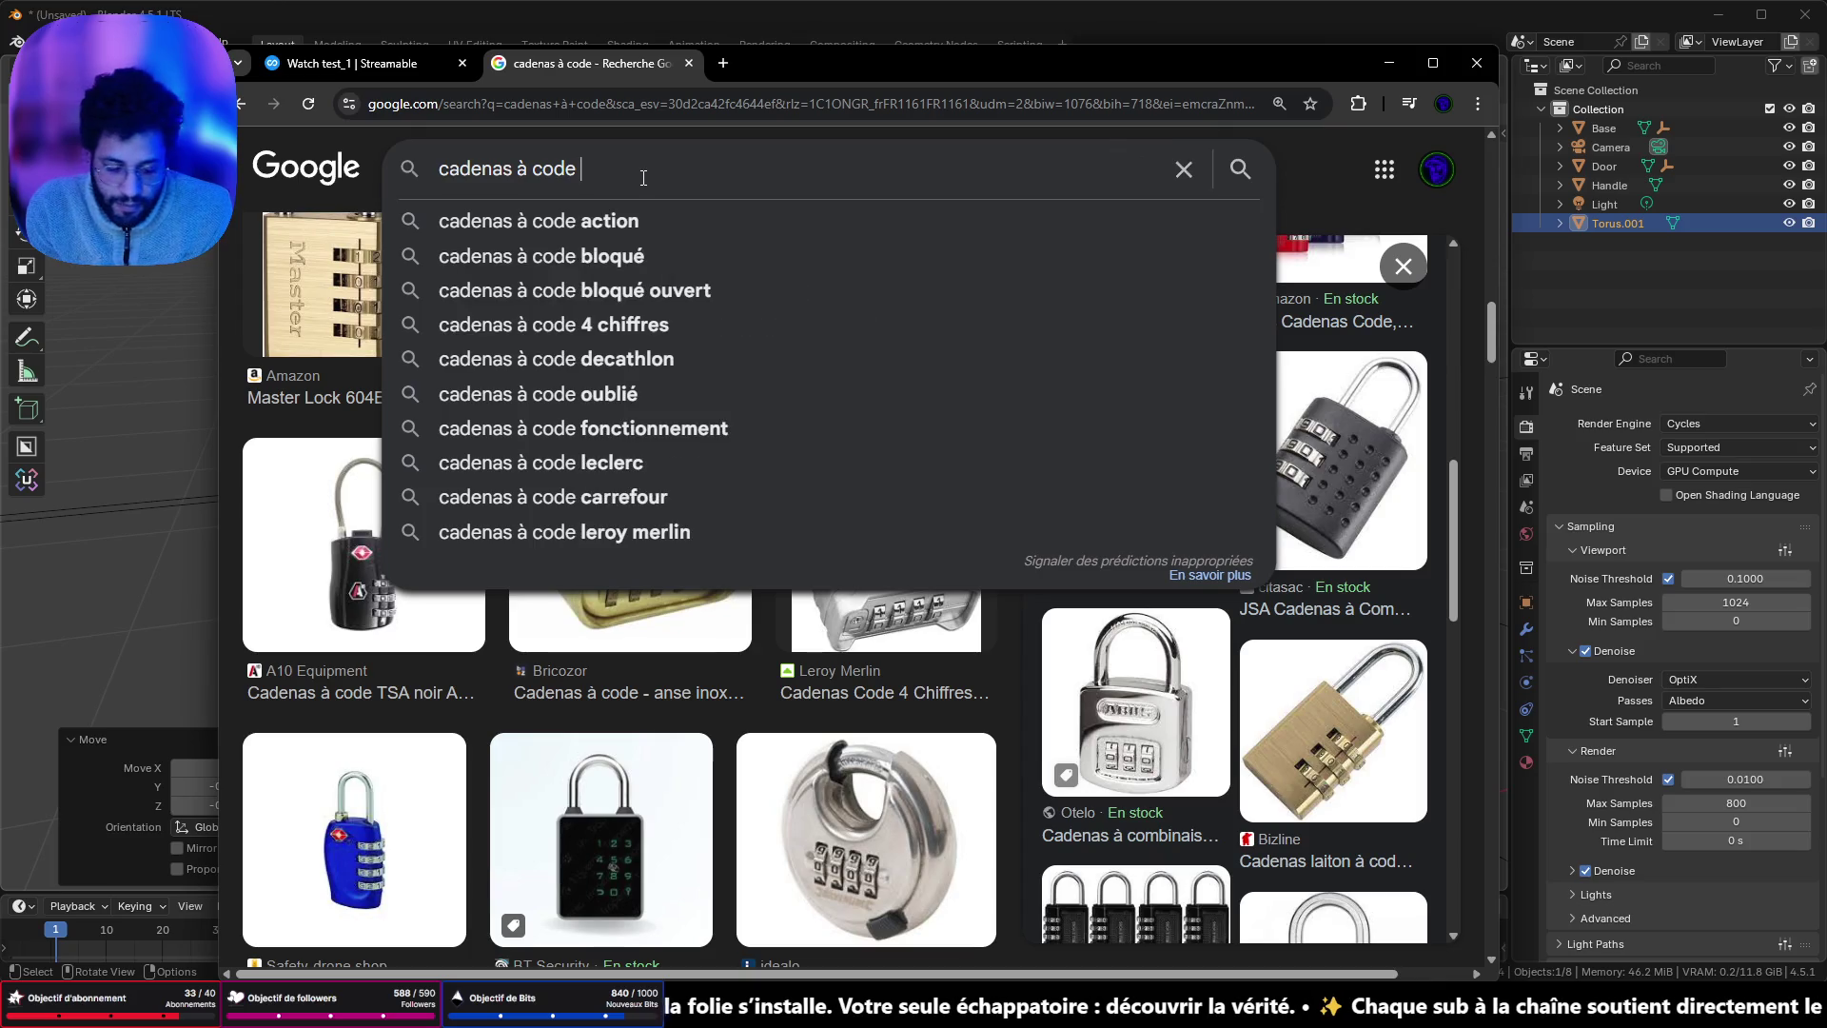
key(Return)
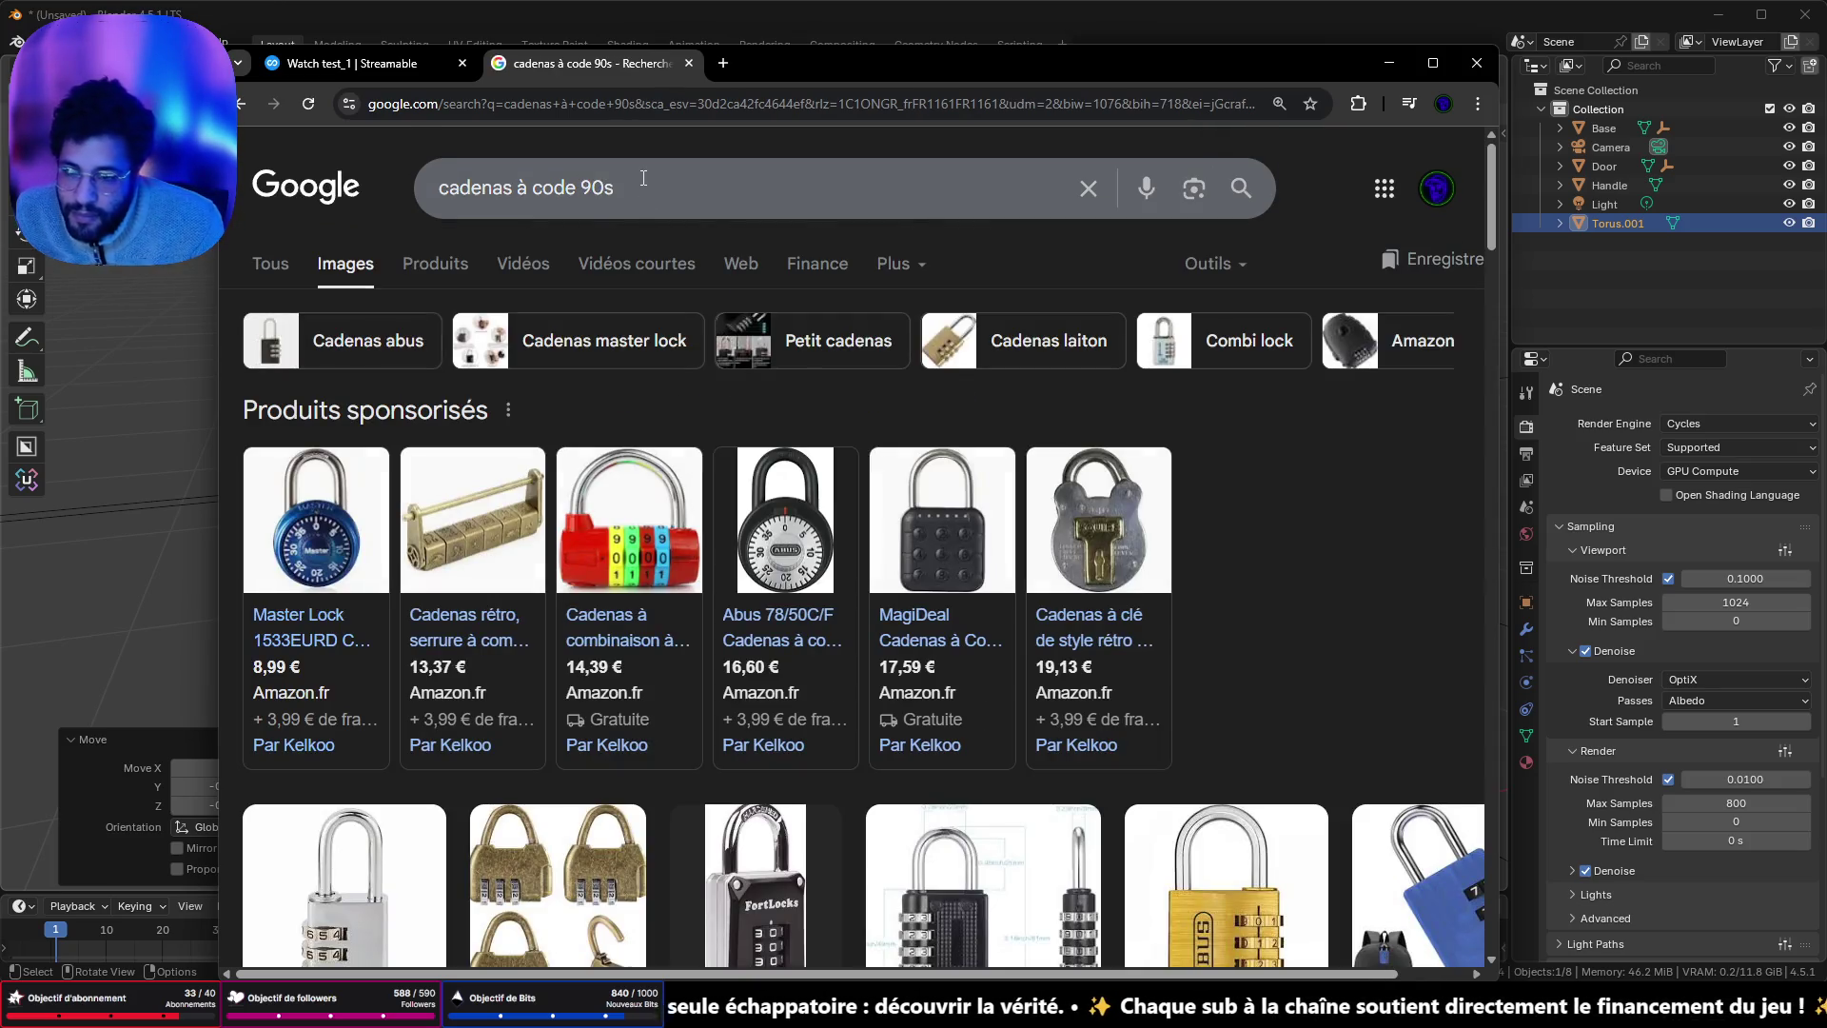
- Scroll through the 'cadenas à code 90s' combination padlock results grid
mouse_move(511, 545)
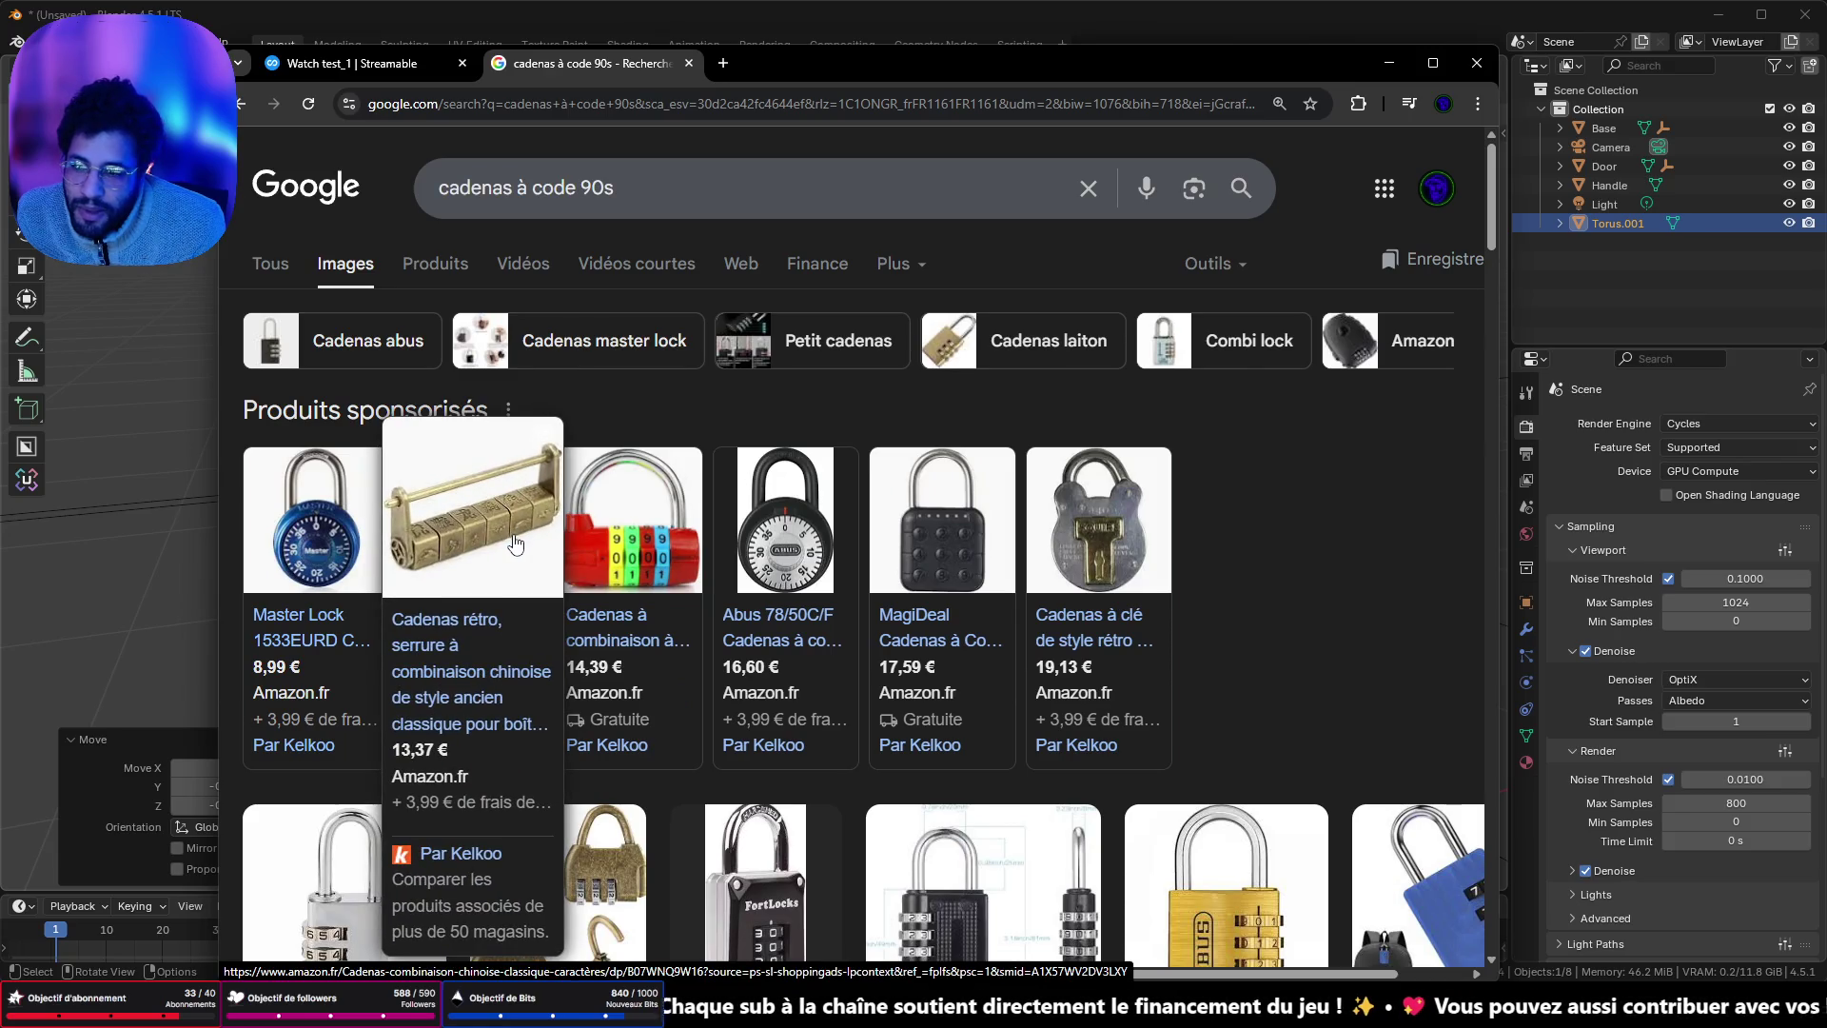
scroll(721, 576, down, 1)
scroll(568, 571, down, 3)
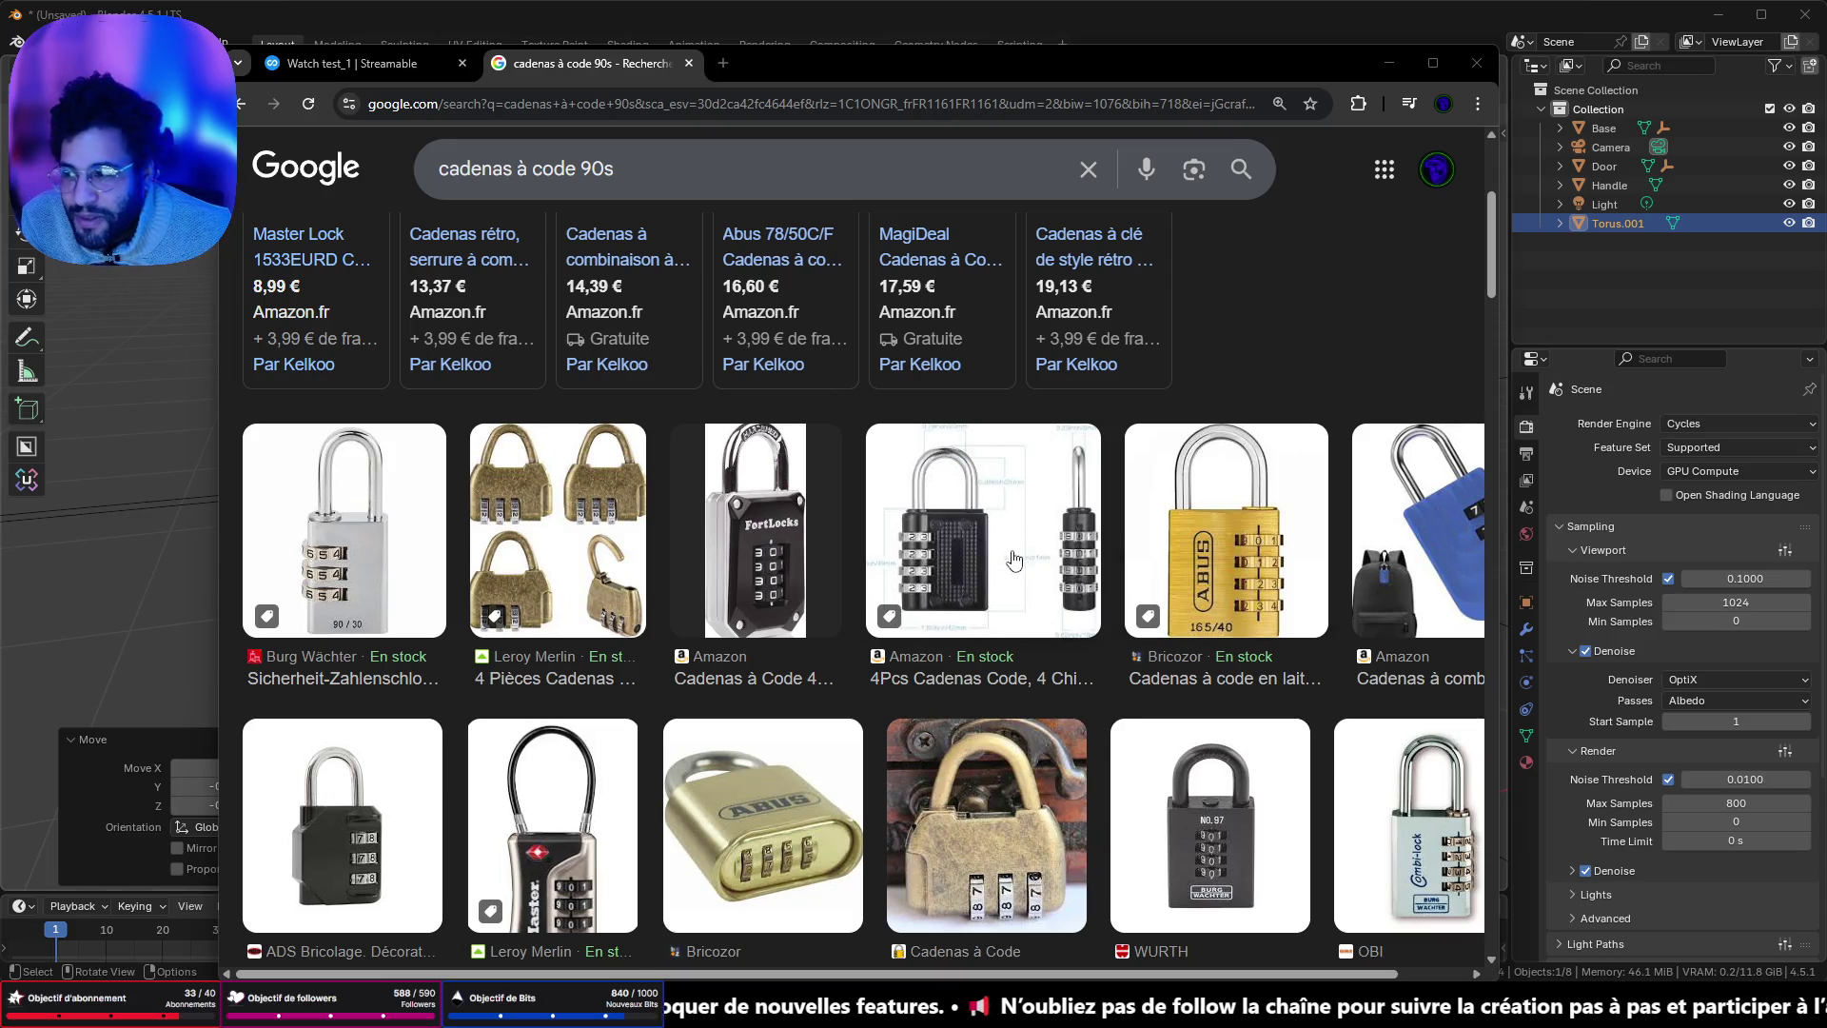
- Scroll further and open the multicoloured ABUS 'Cadenas à code 30 mm' preview
scroll(1104, 590, down, 7)
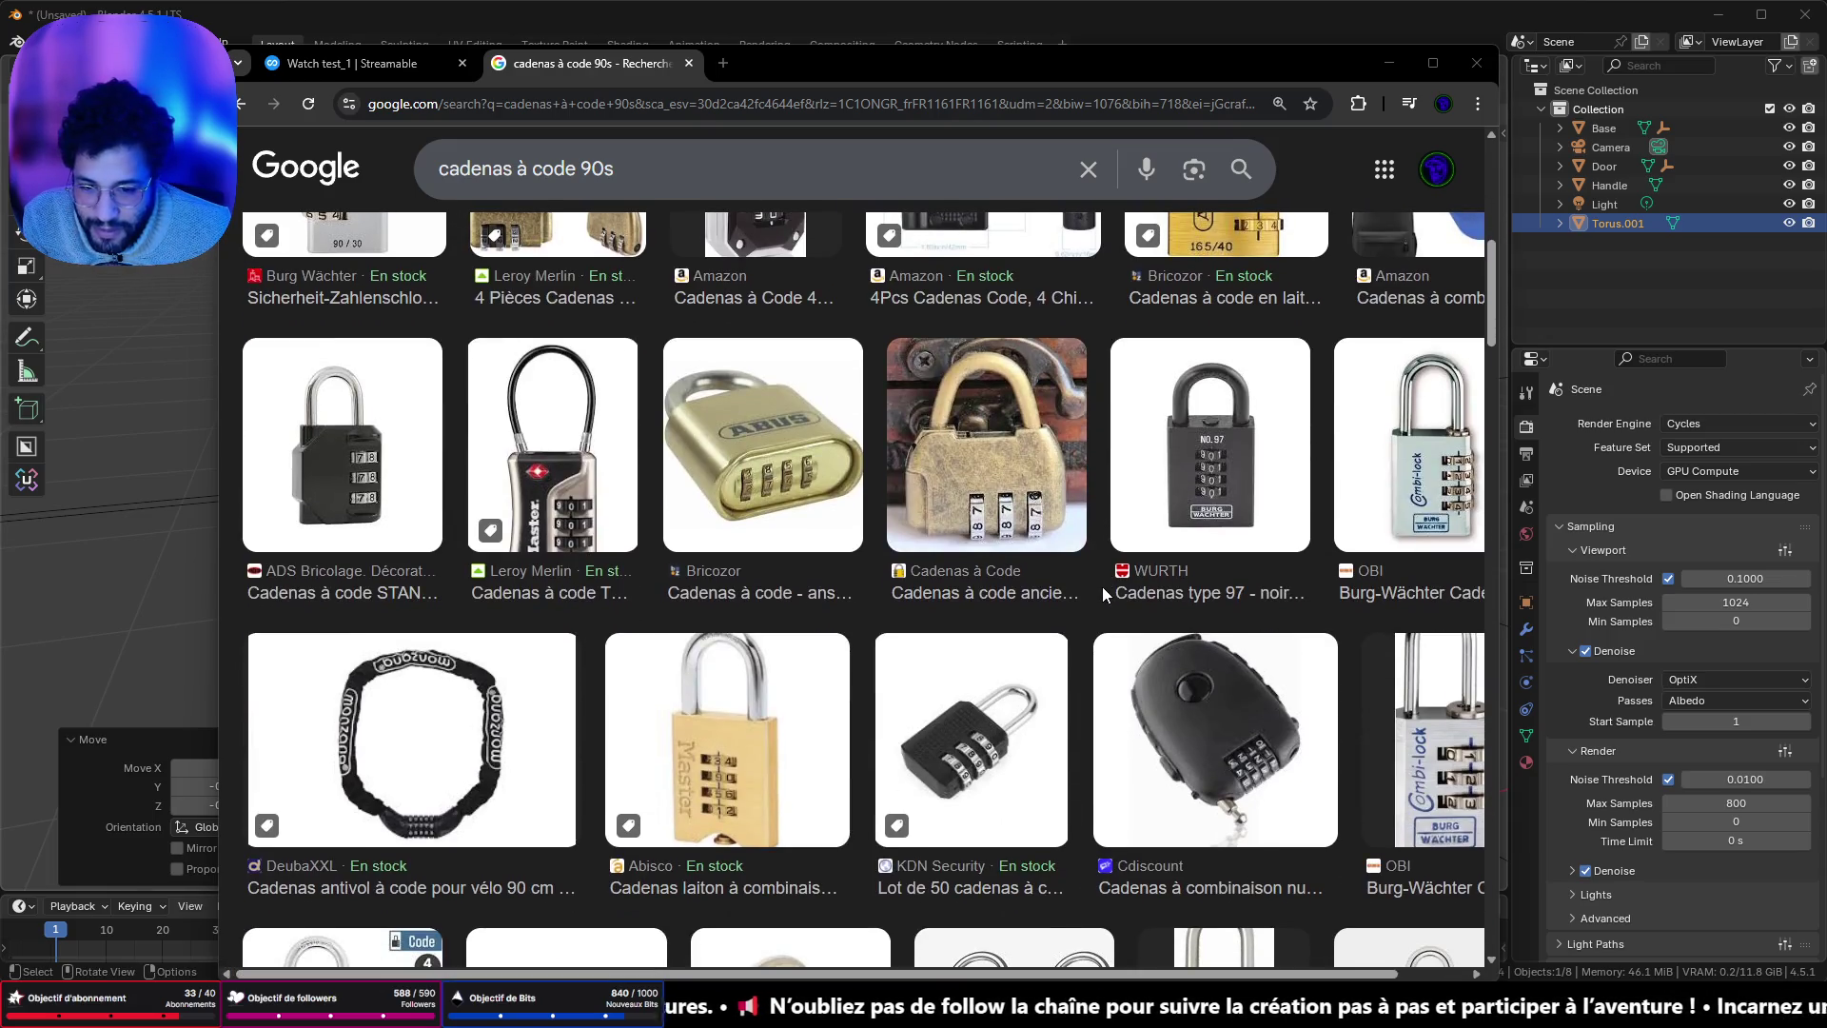
scroll(1103, 592, down, 3)
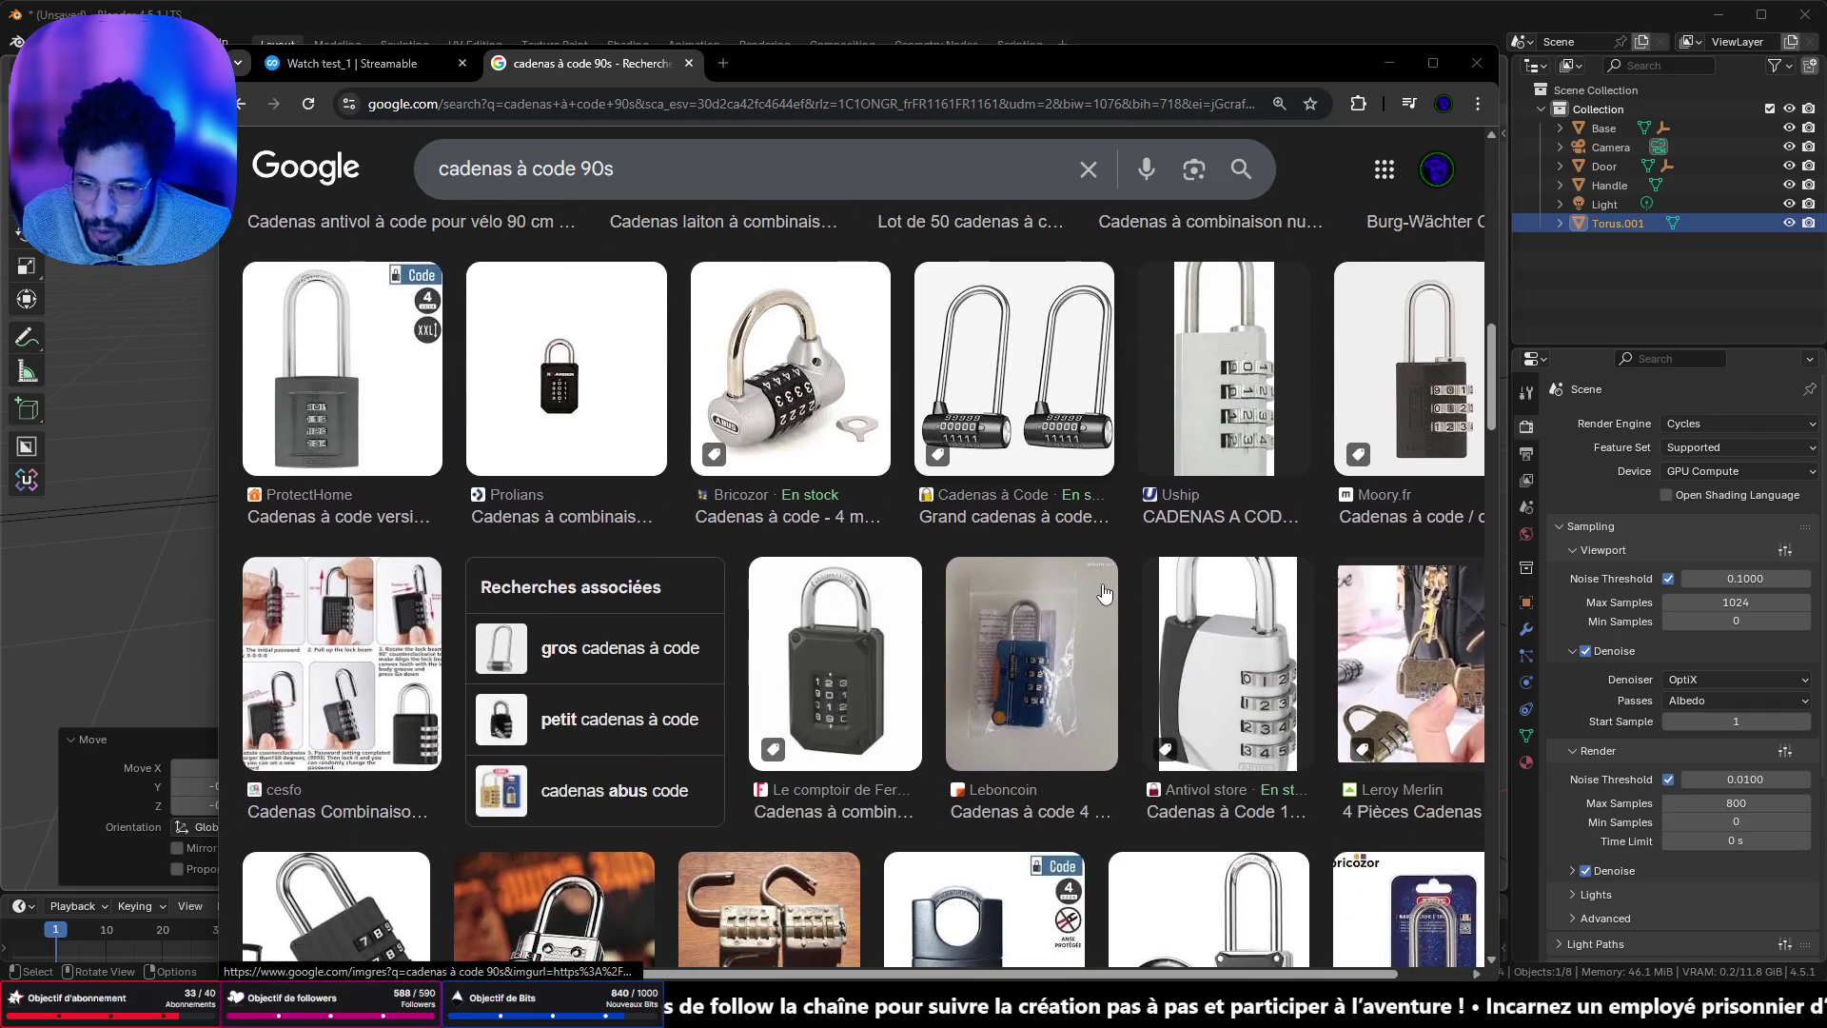
scroll(1103, 594, down, 4)
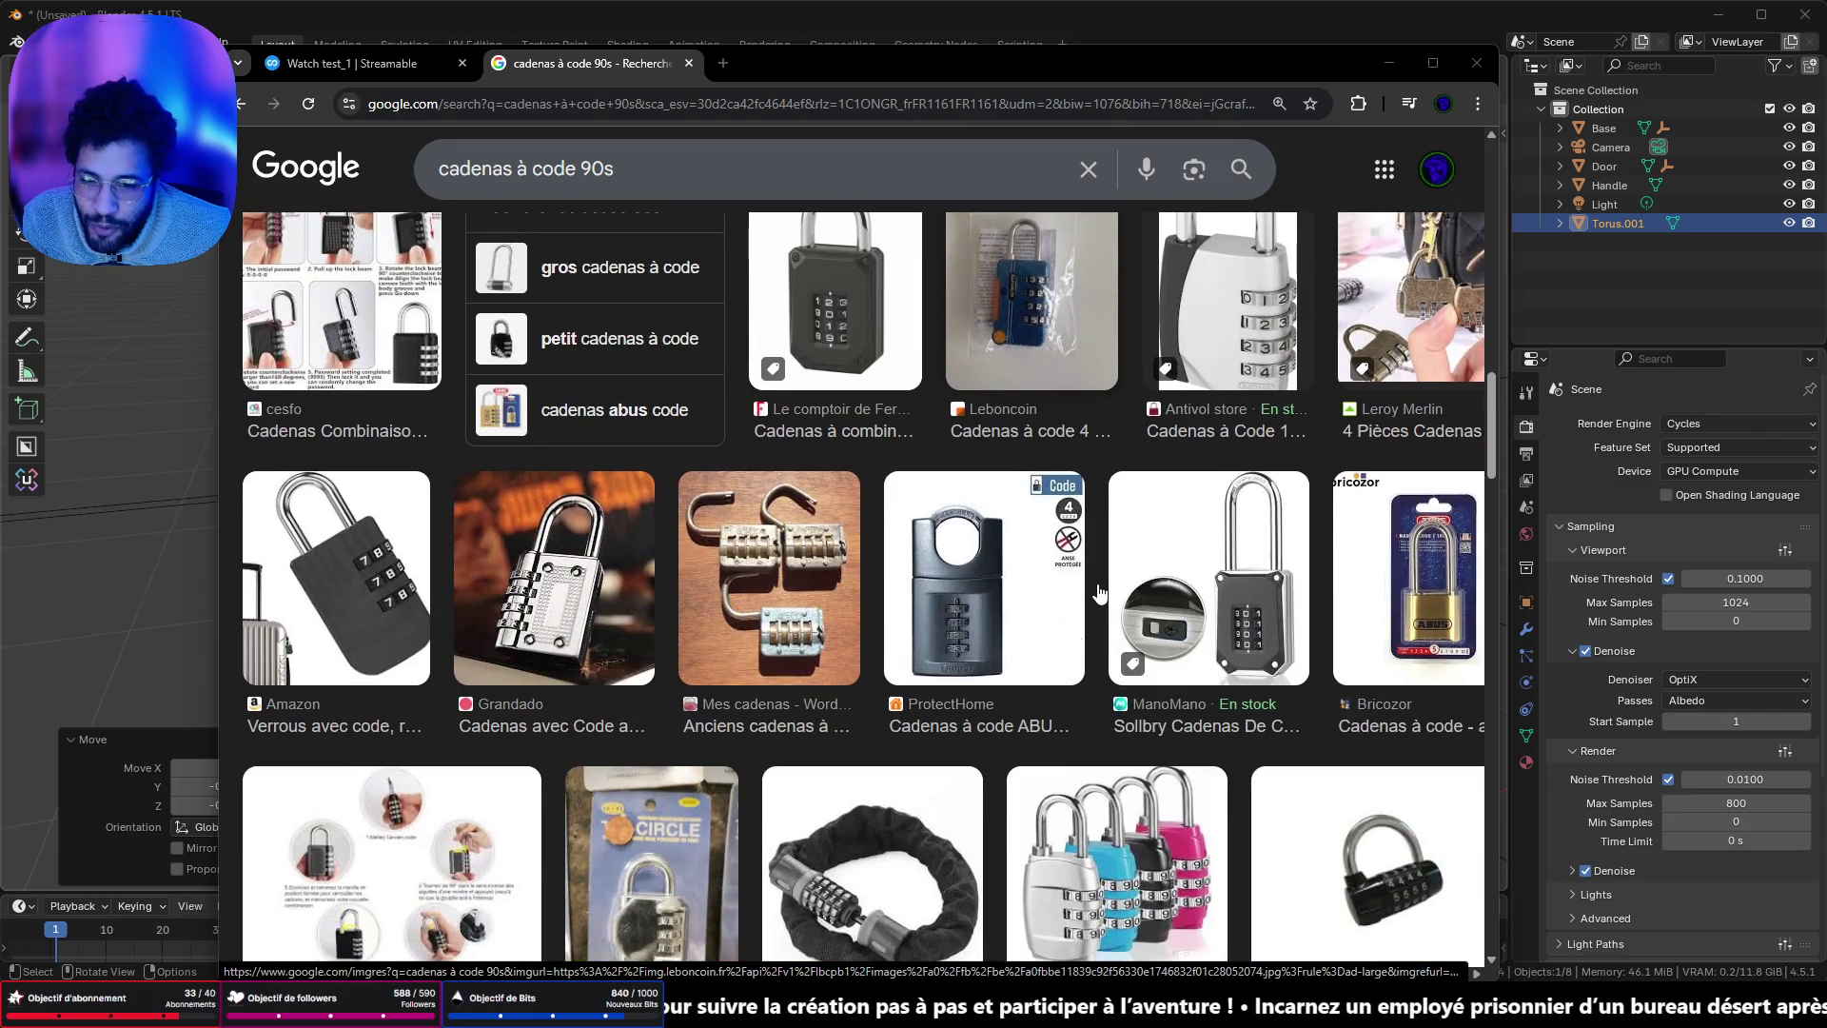
scroll(1099, 591, up, 15)
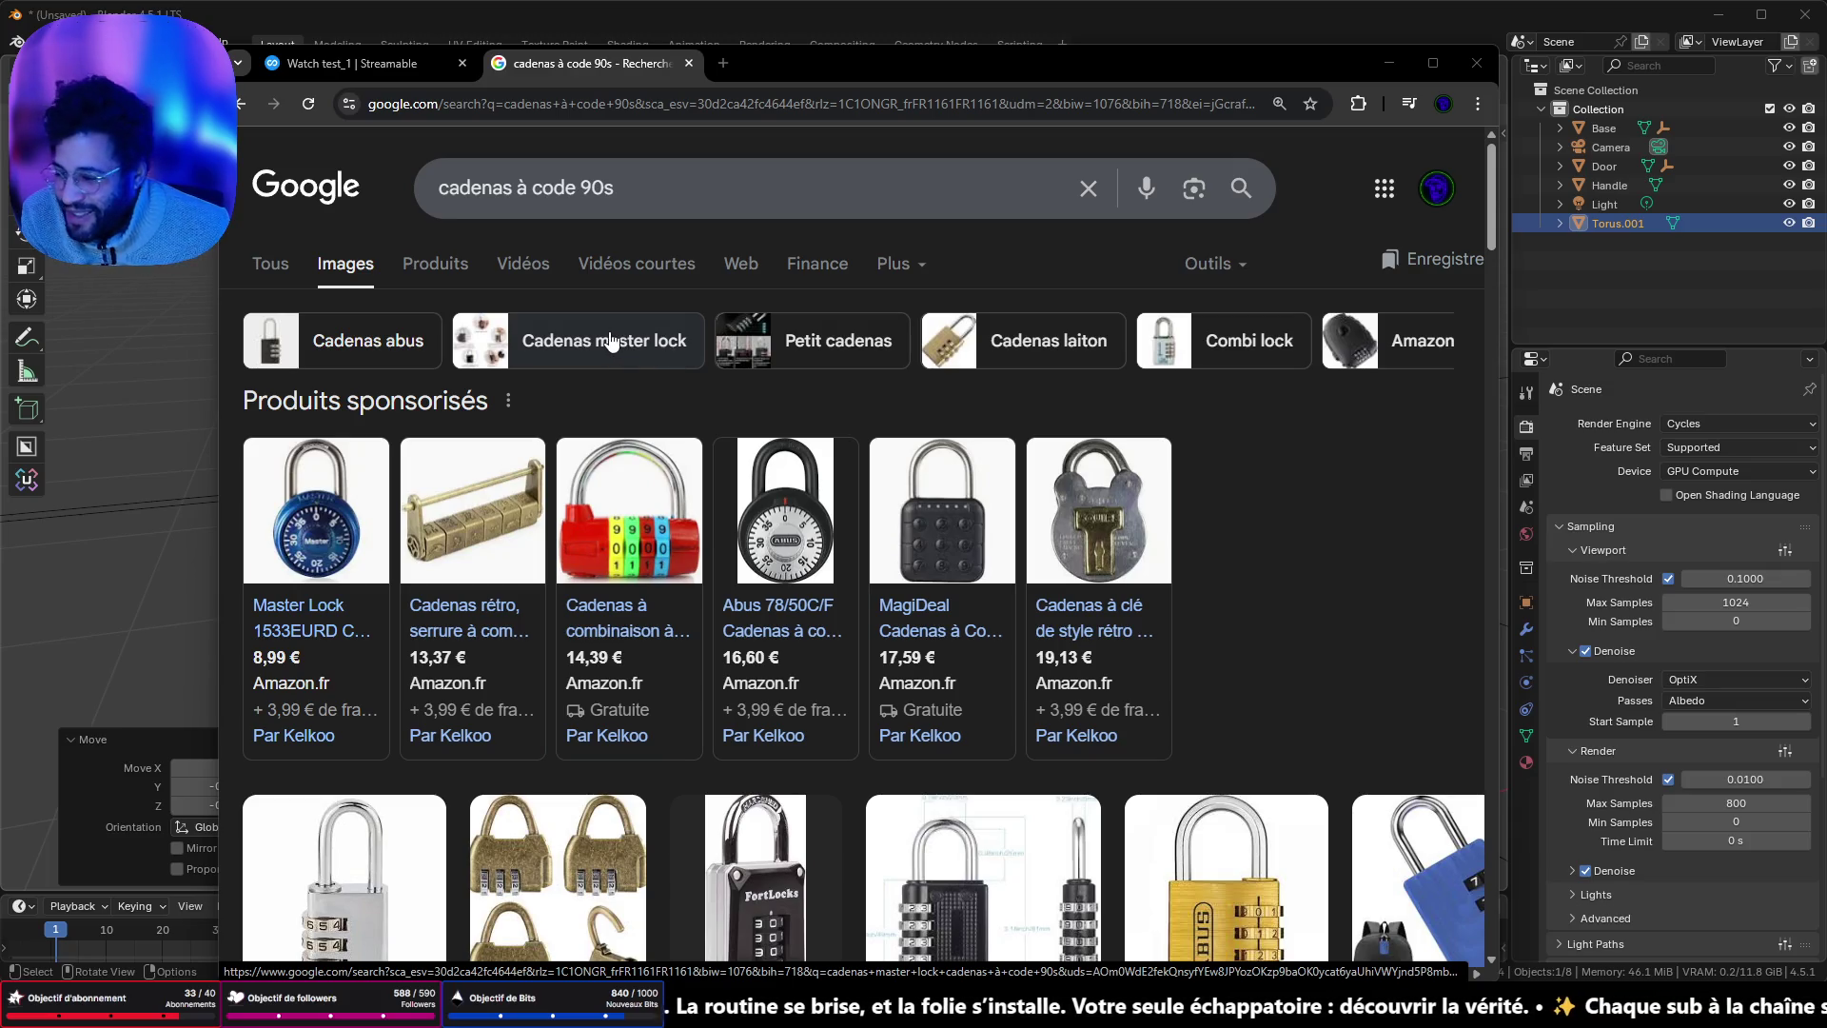
scroll(1016, 373, down, 5)
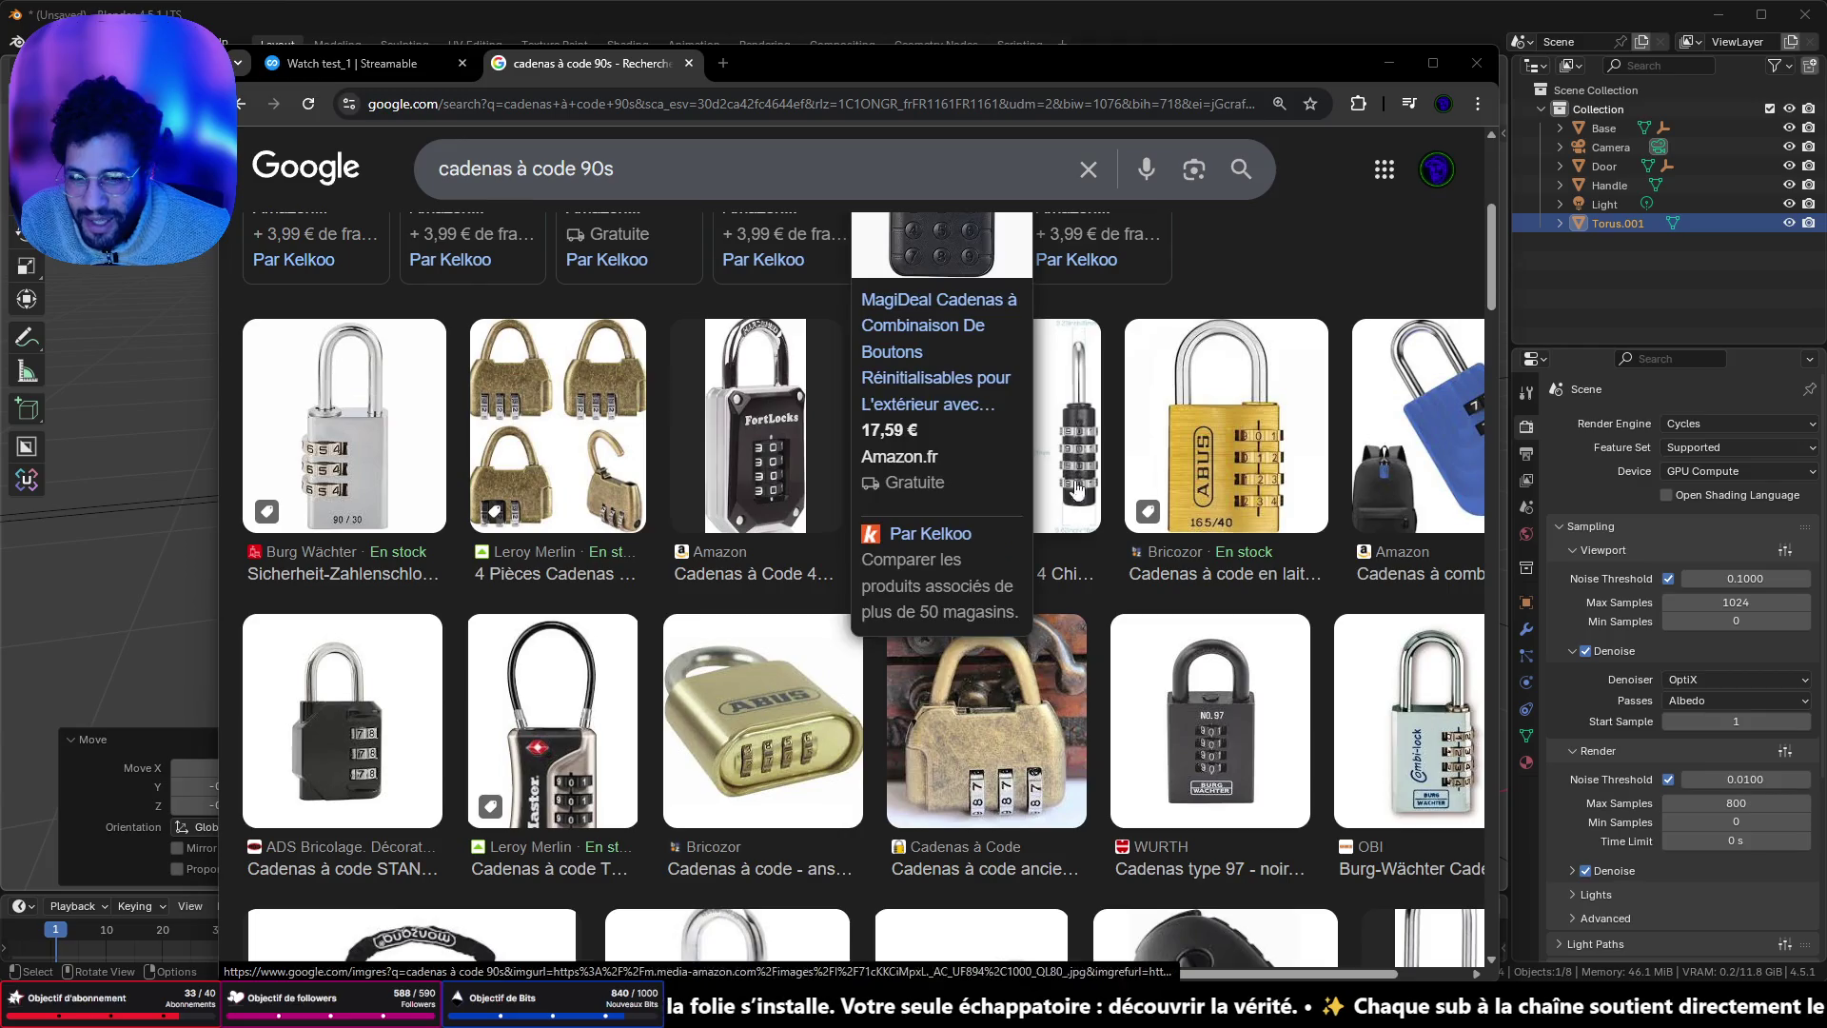
scroll(1199, 649, down, 4)
scroll(1080, 433, down, 5)
scroll(1009, 464, up, 5)
scroll(853, 480, down, 7)
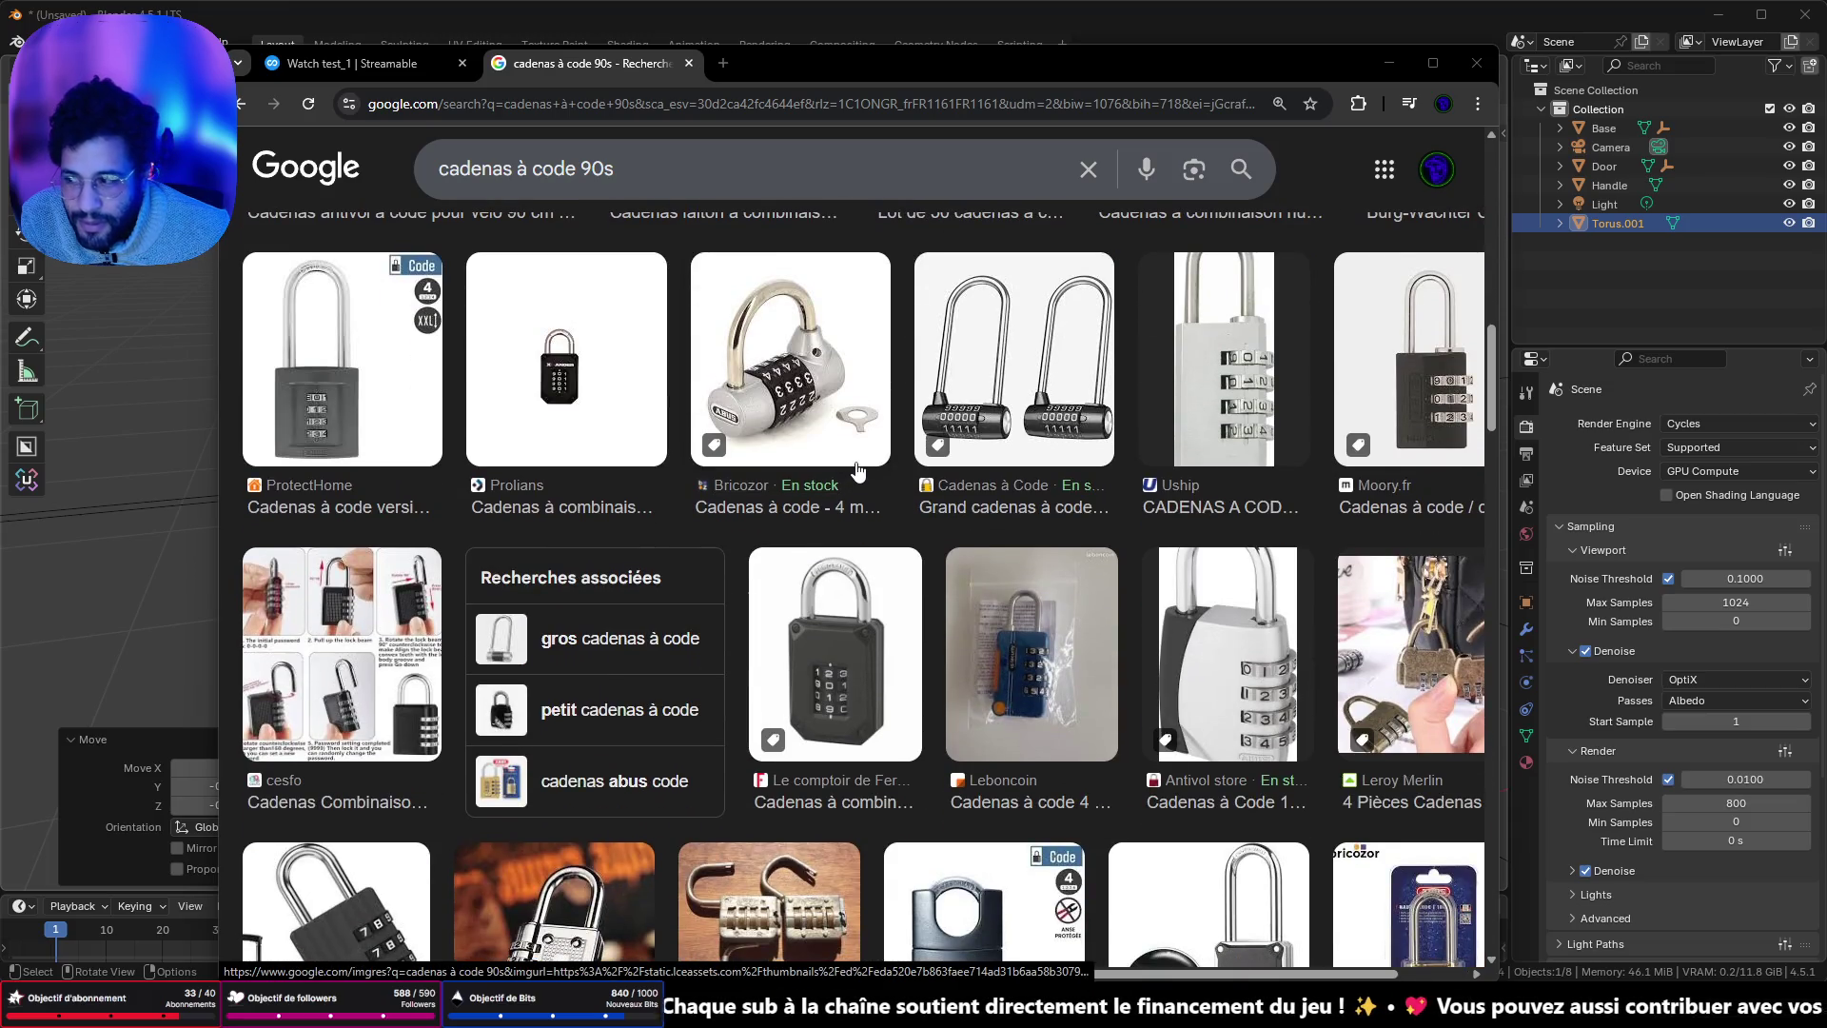
scroll(855, 485, down, 4)
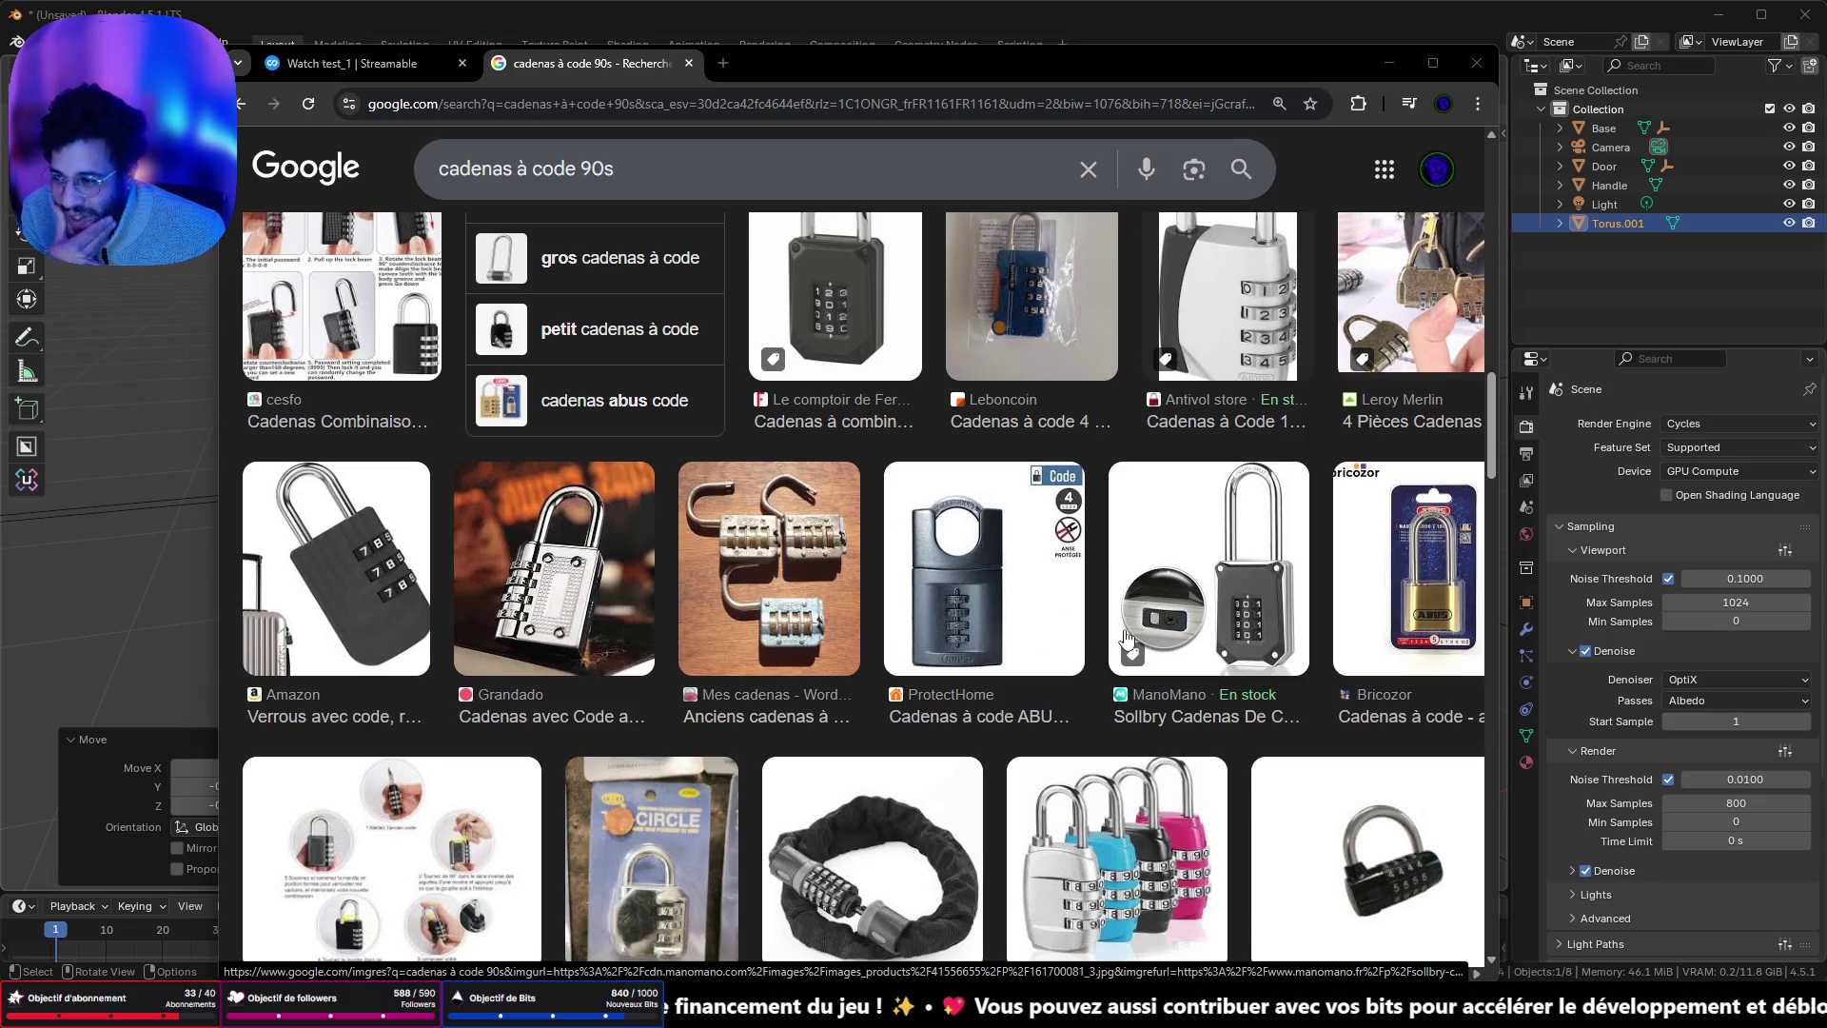
scroll(1385, 735, down, 4)
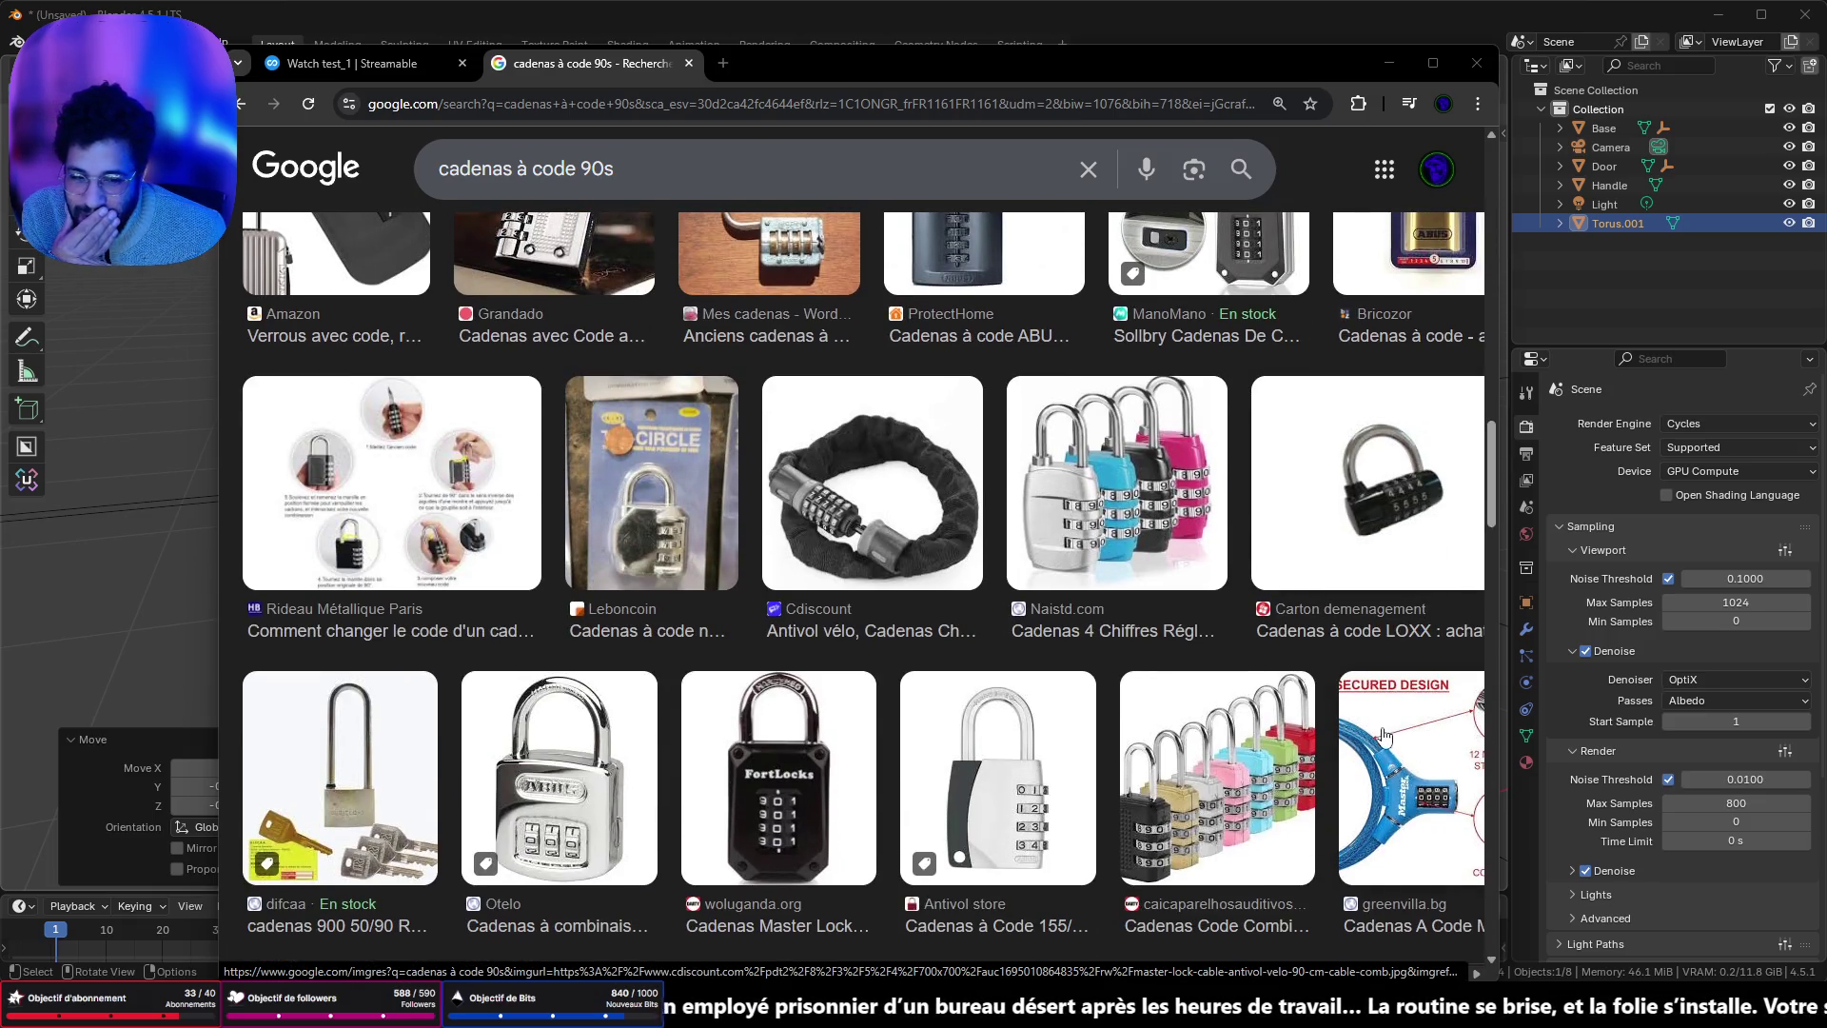
scroll(1384, 735, down, 2)
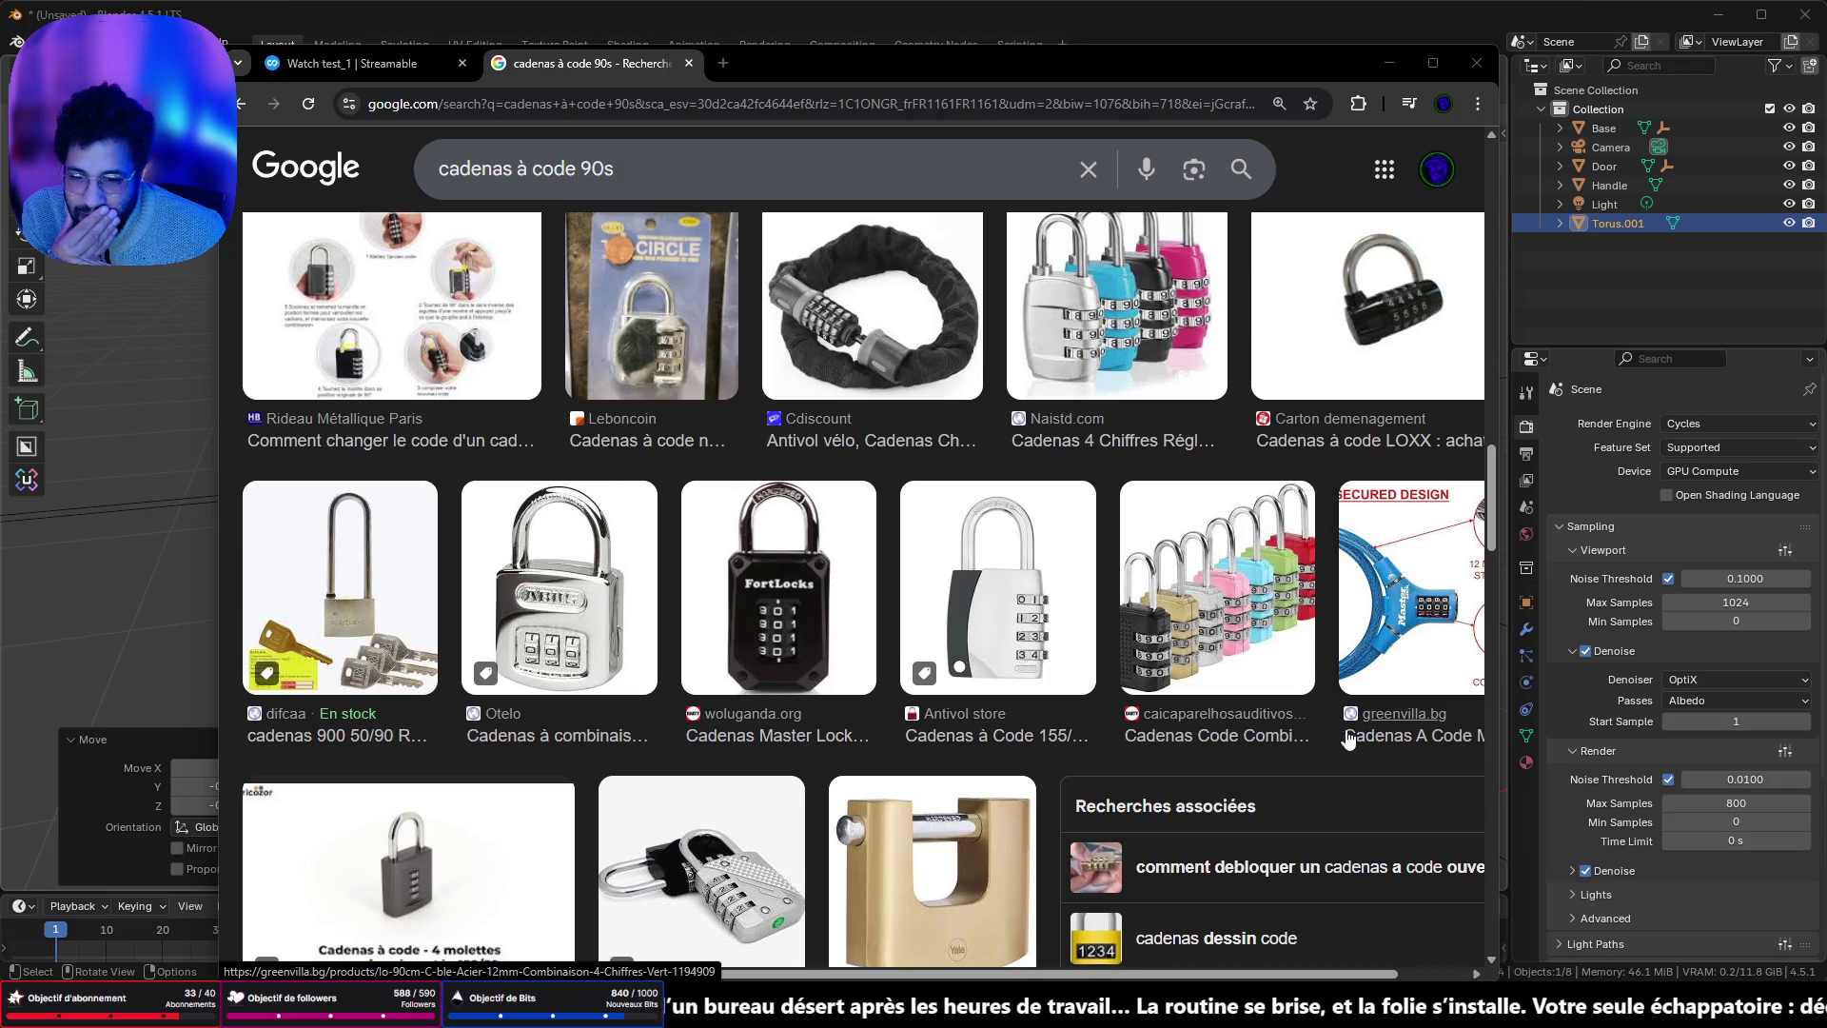
scroll(986, 688, down, 2)
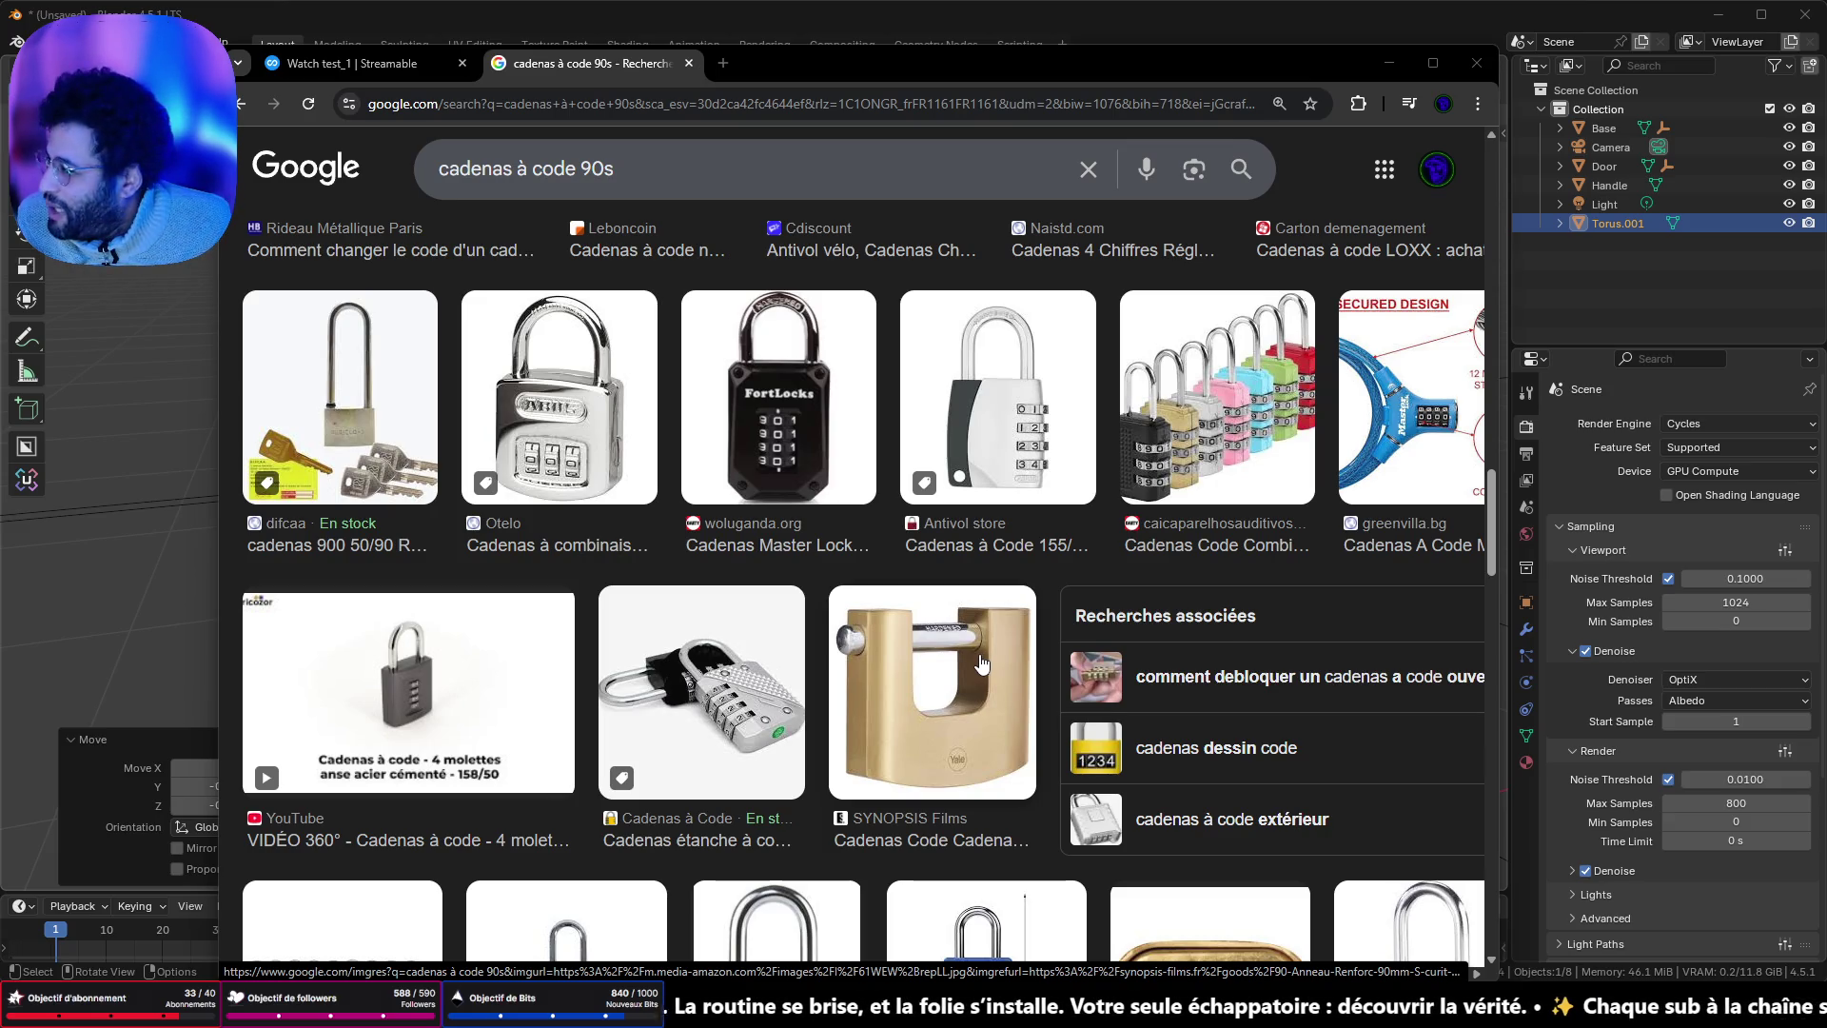
scroll(728, 718, down, 3)
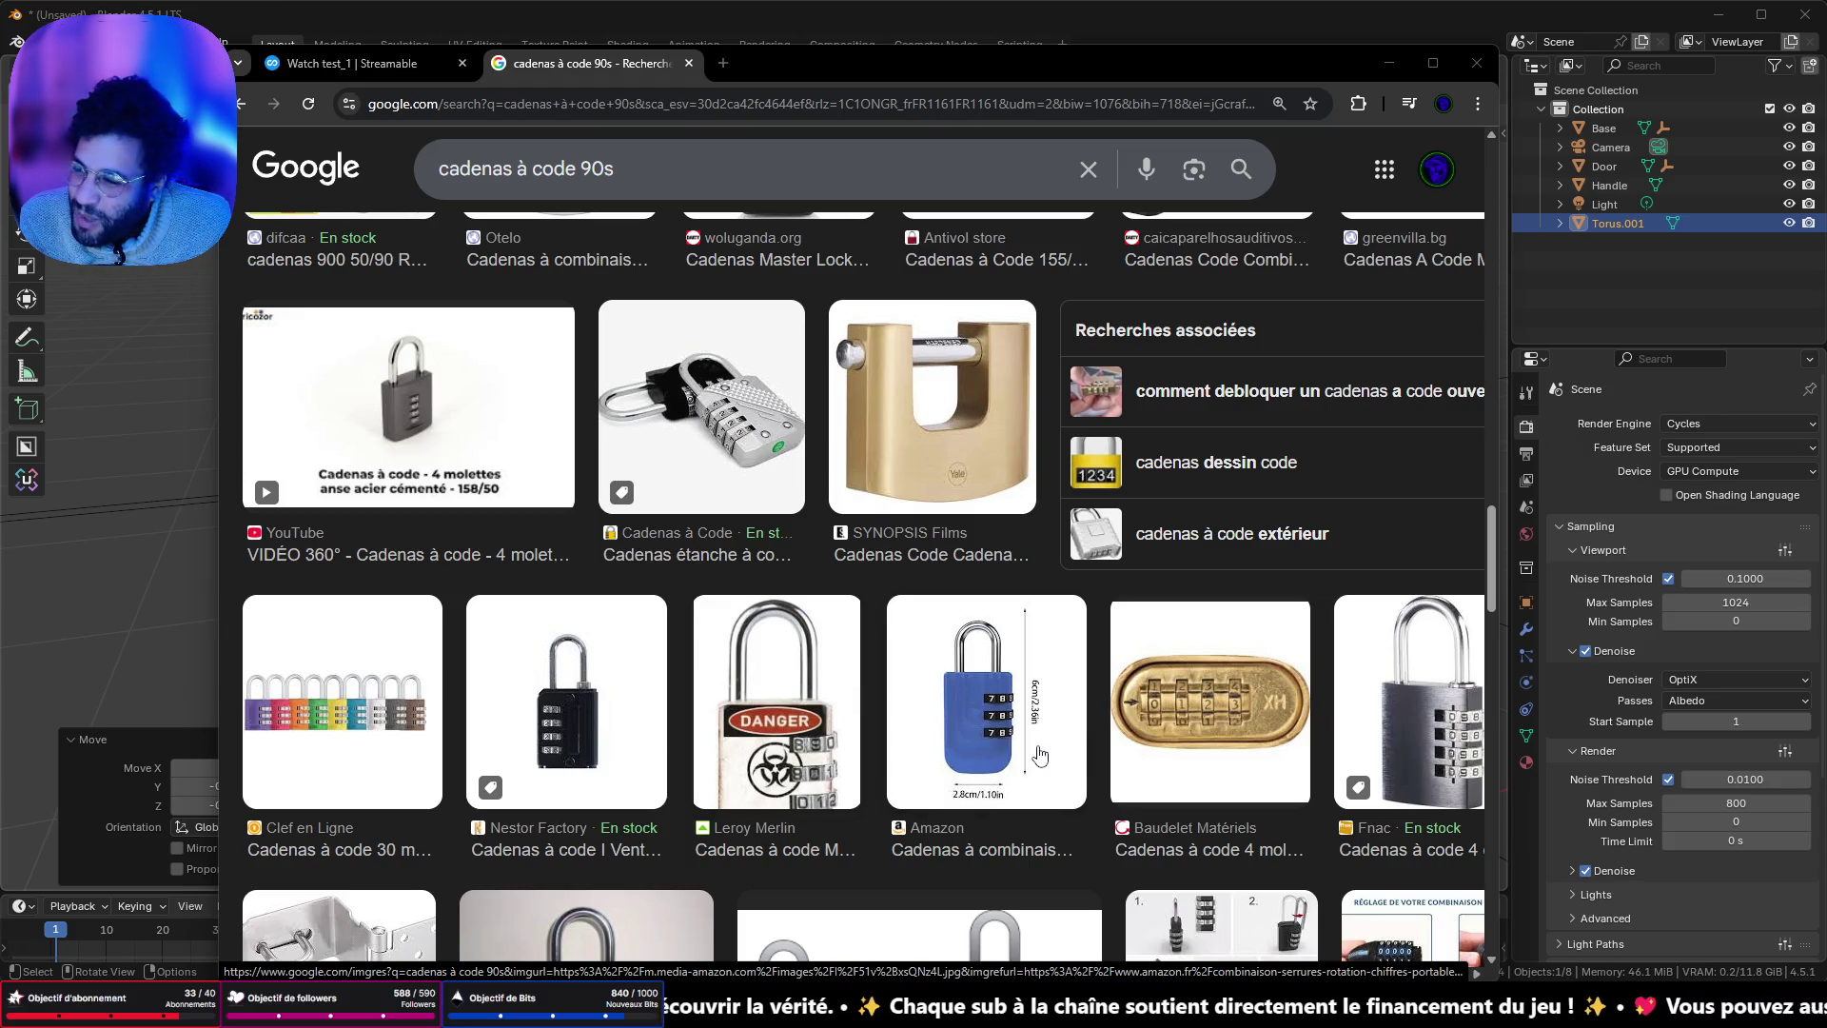
scroll(1005, 714, down, 2)
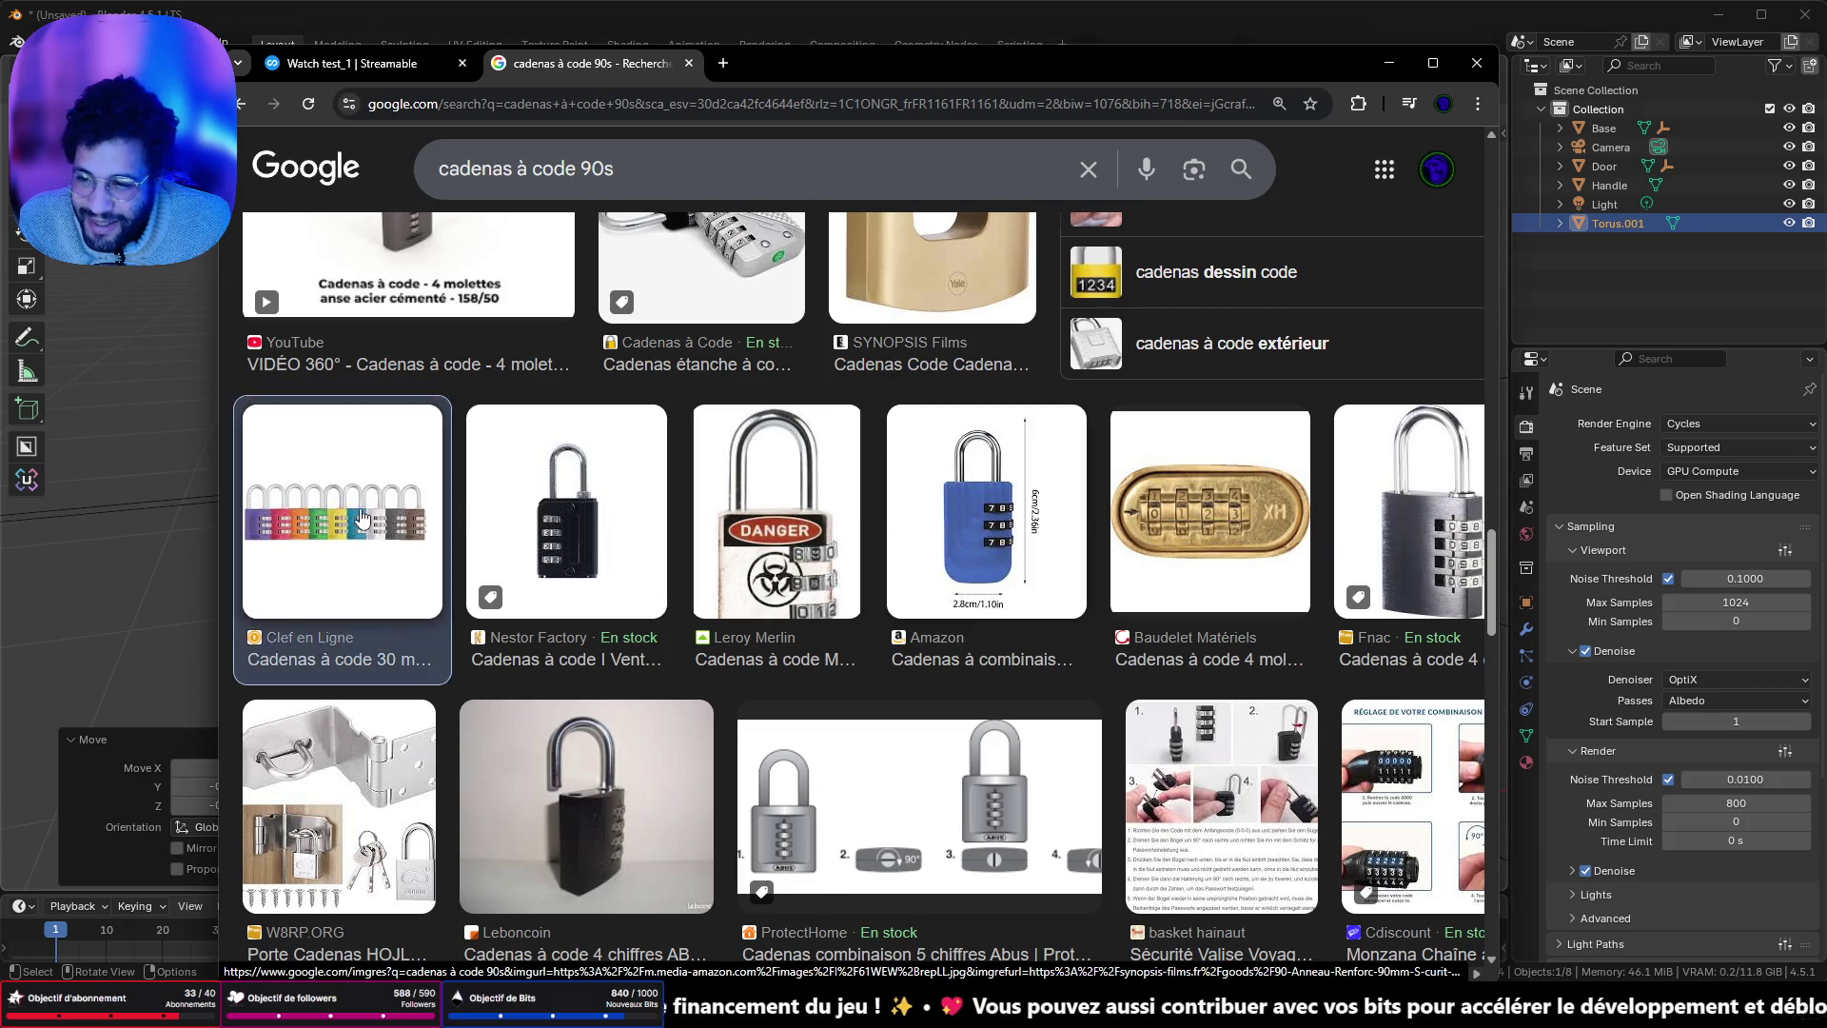
click(362, 519)
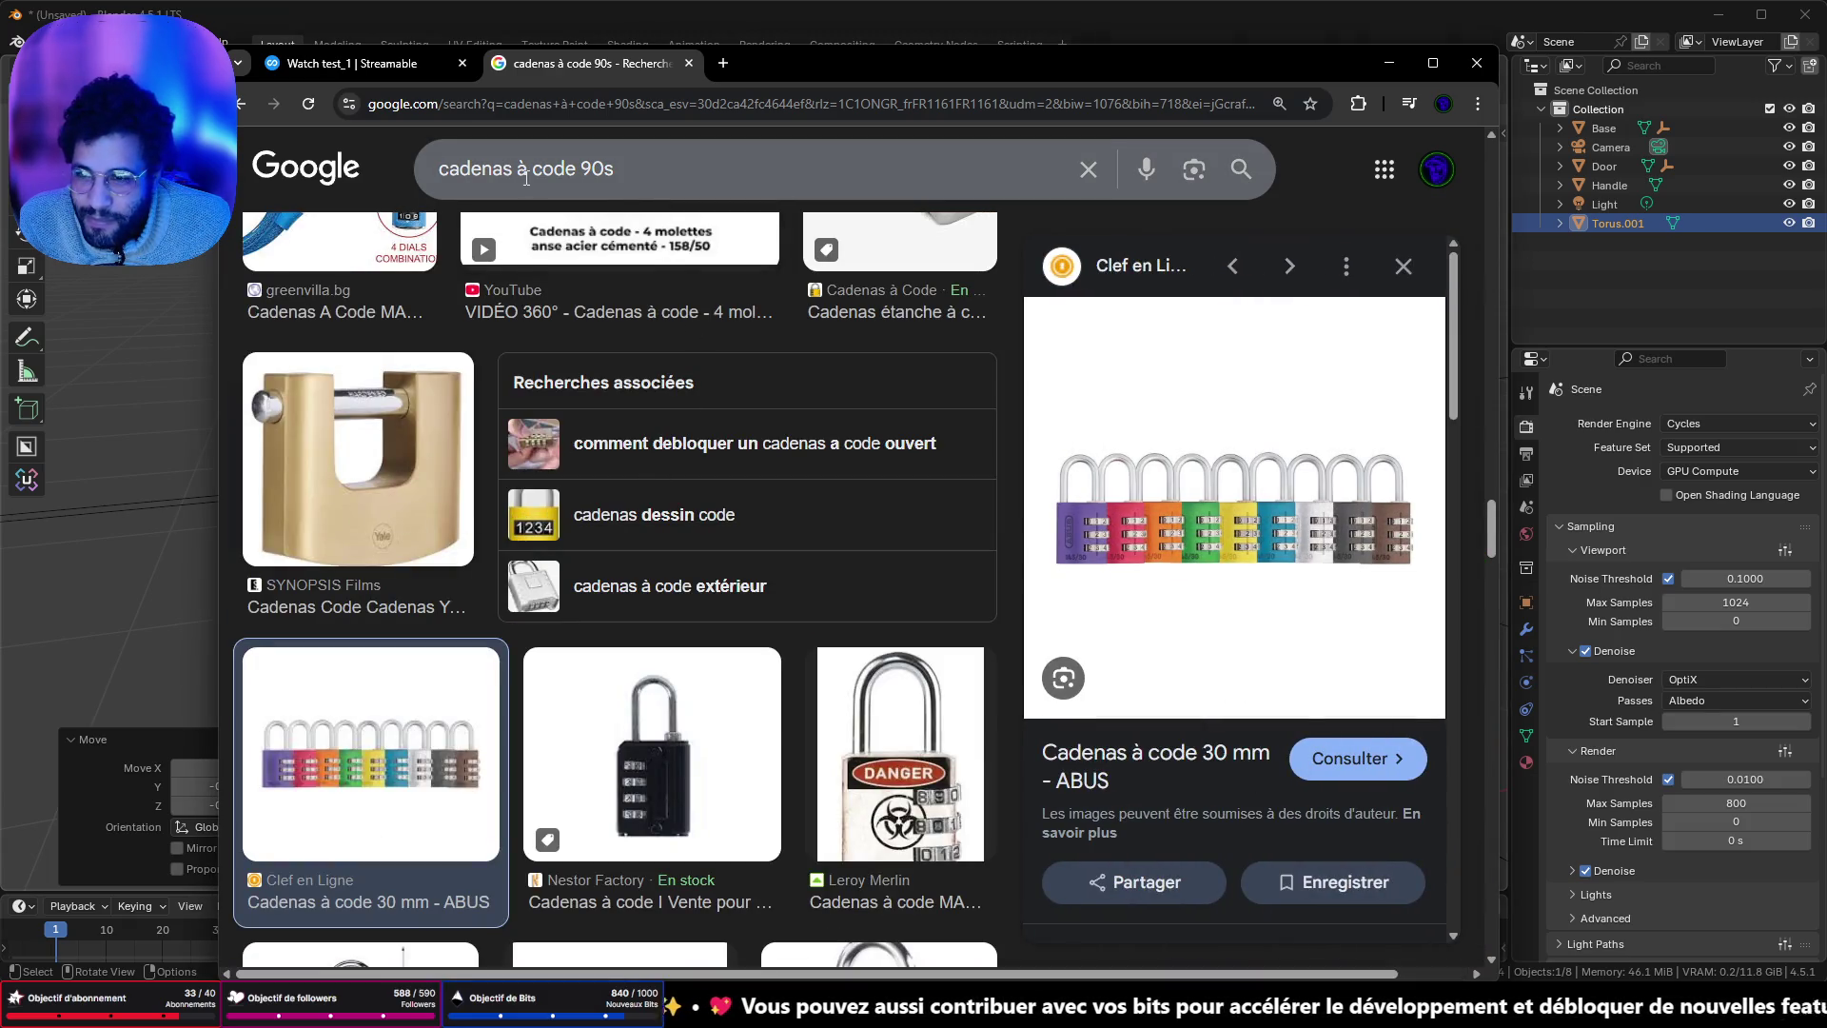
drag(638, 170, 403, 211)
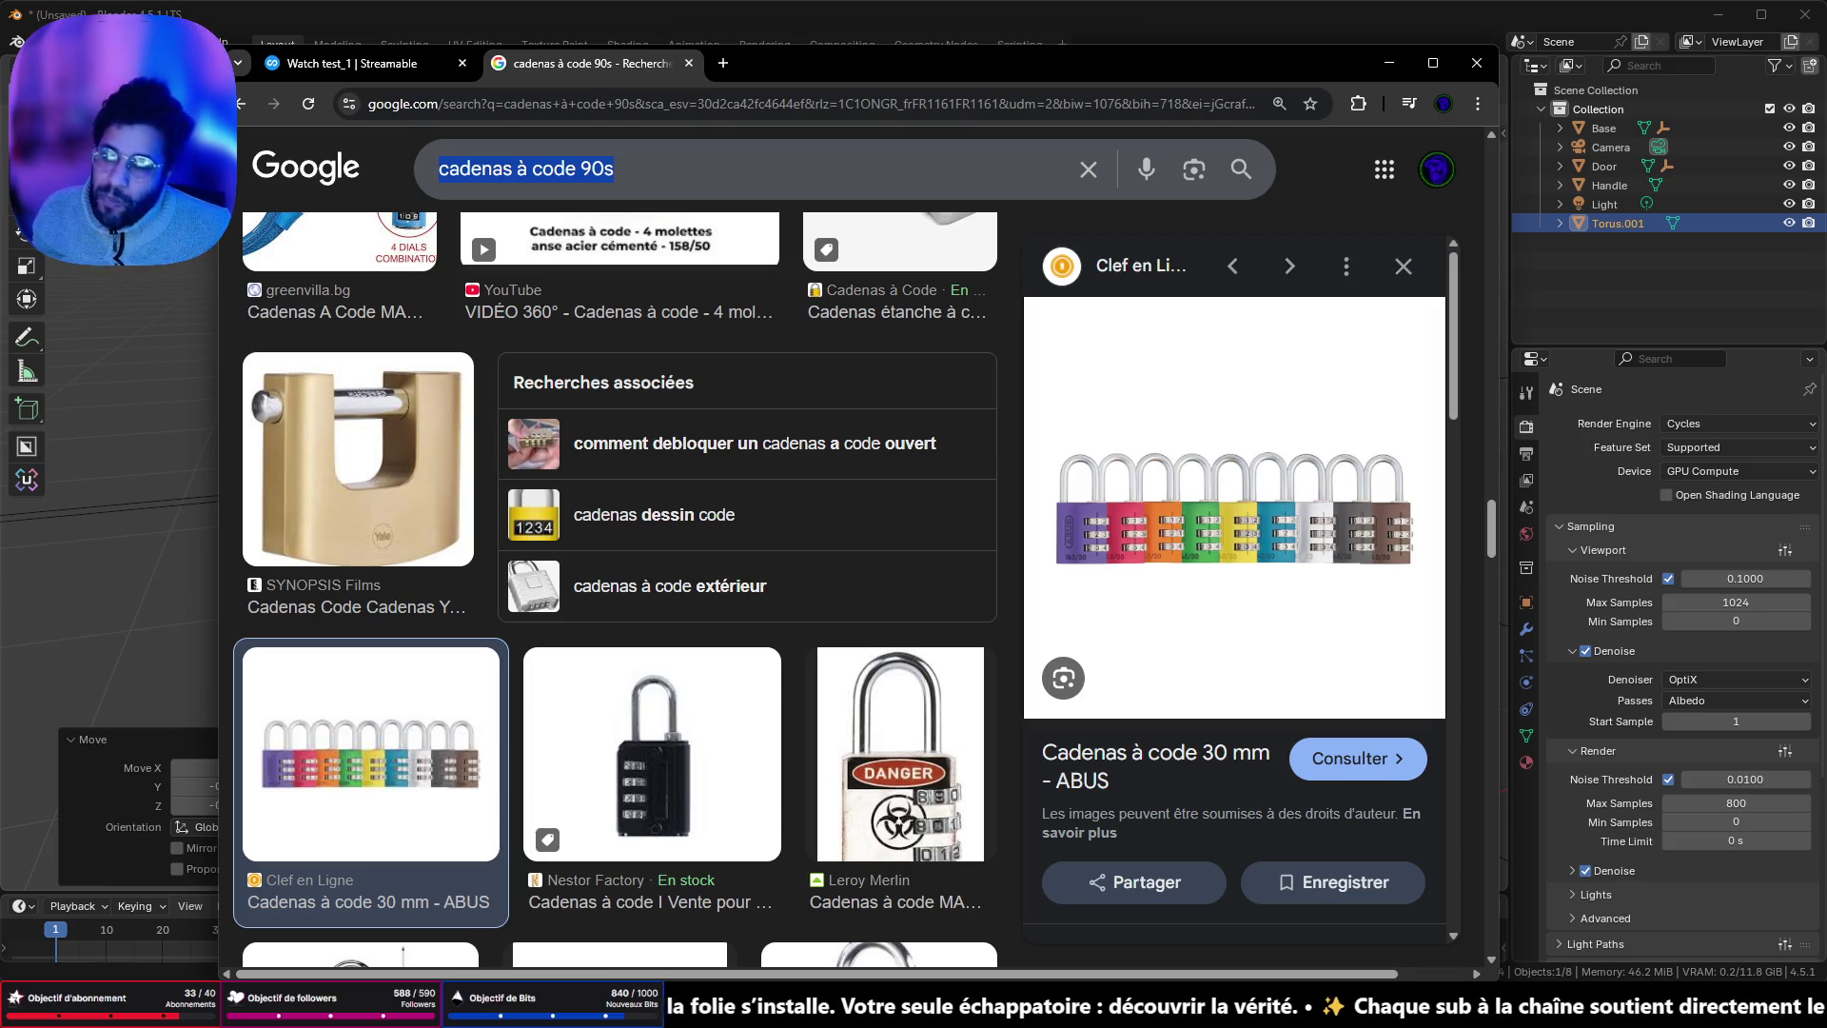
- Search Google Images for 'padlock', then refine it to 'padlock 90s'
text(padlo)
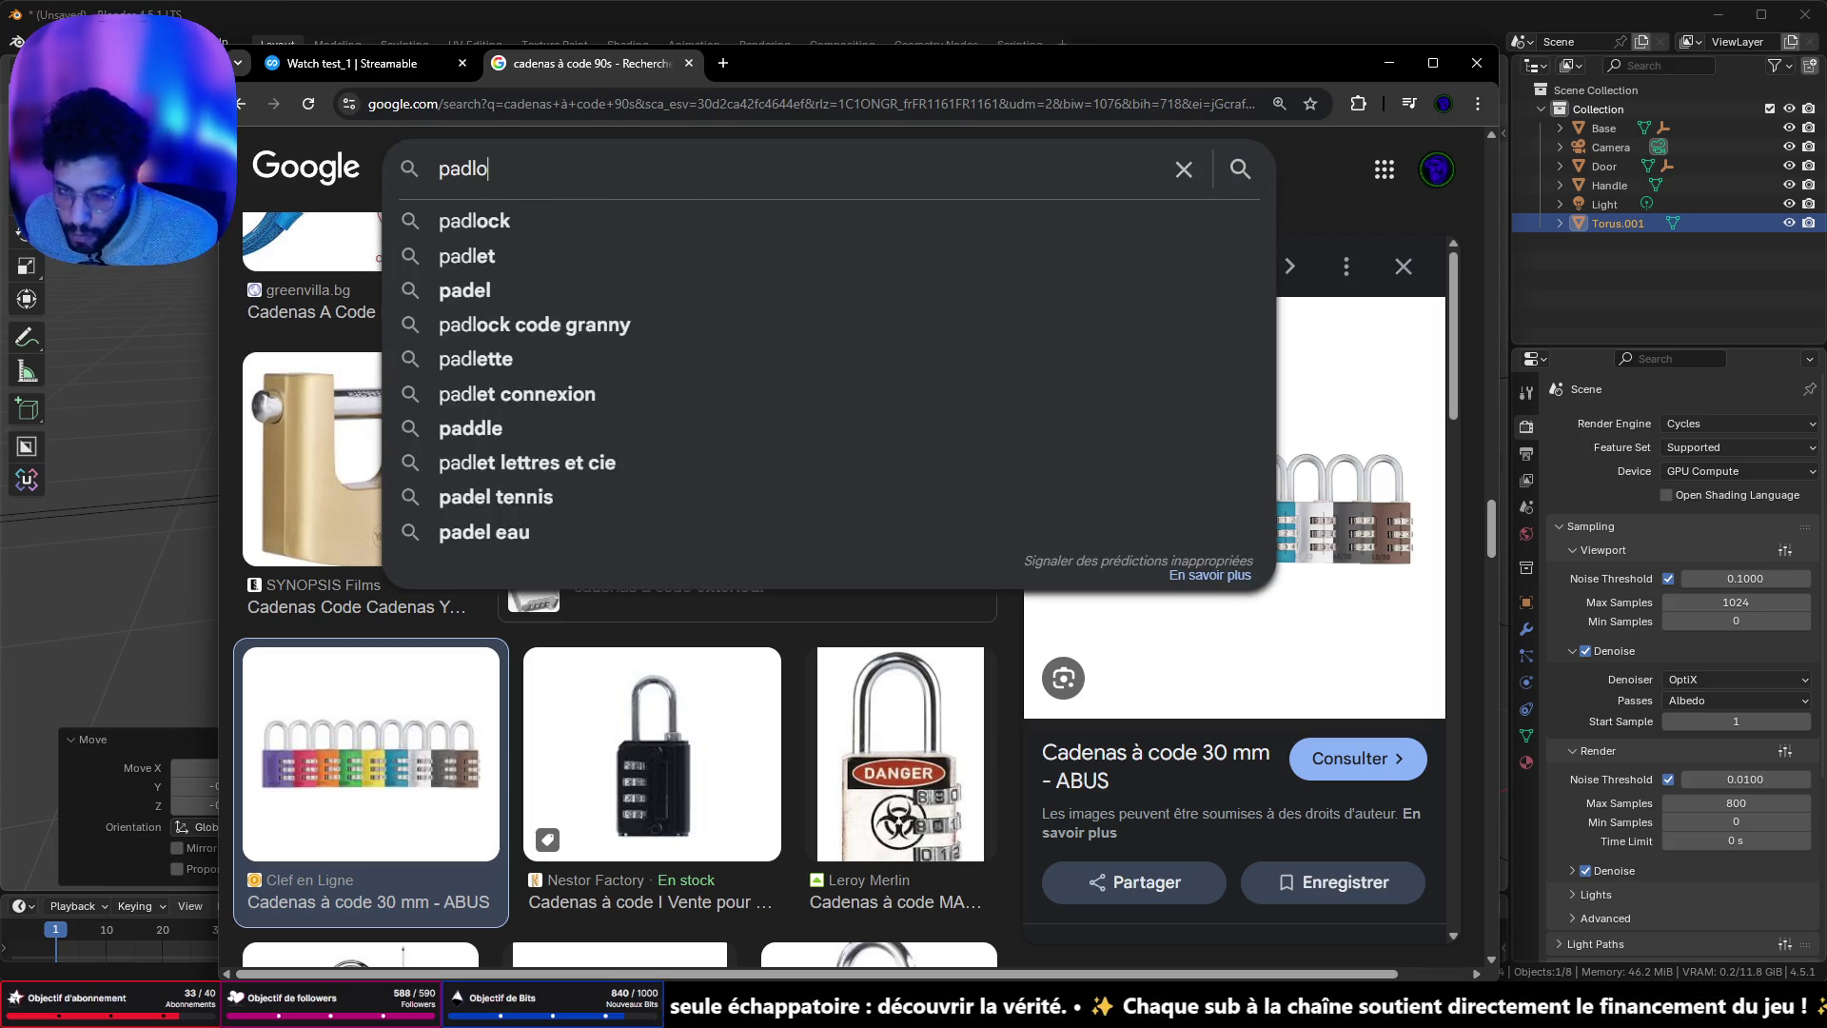
key(Down)
key(Return)
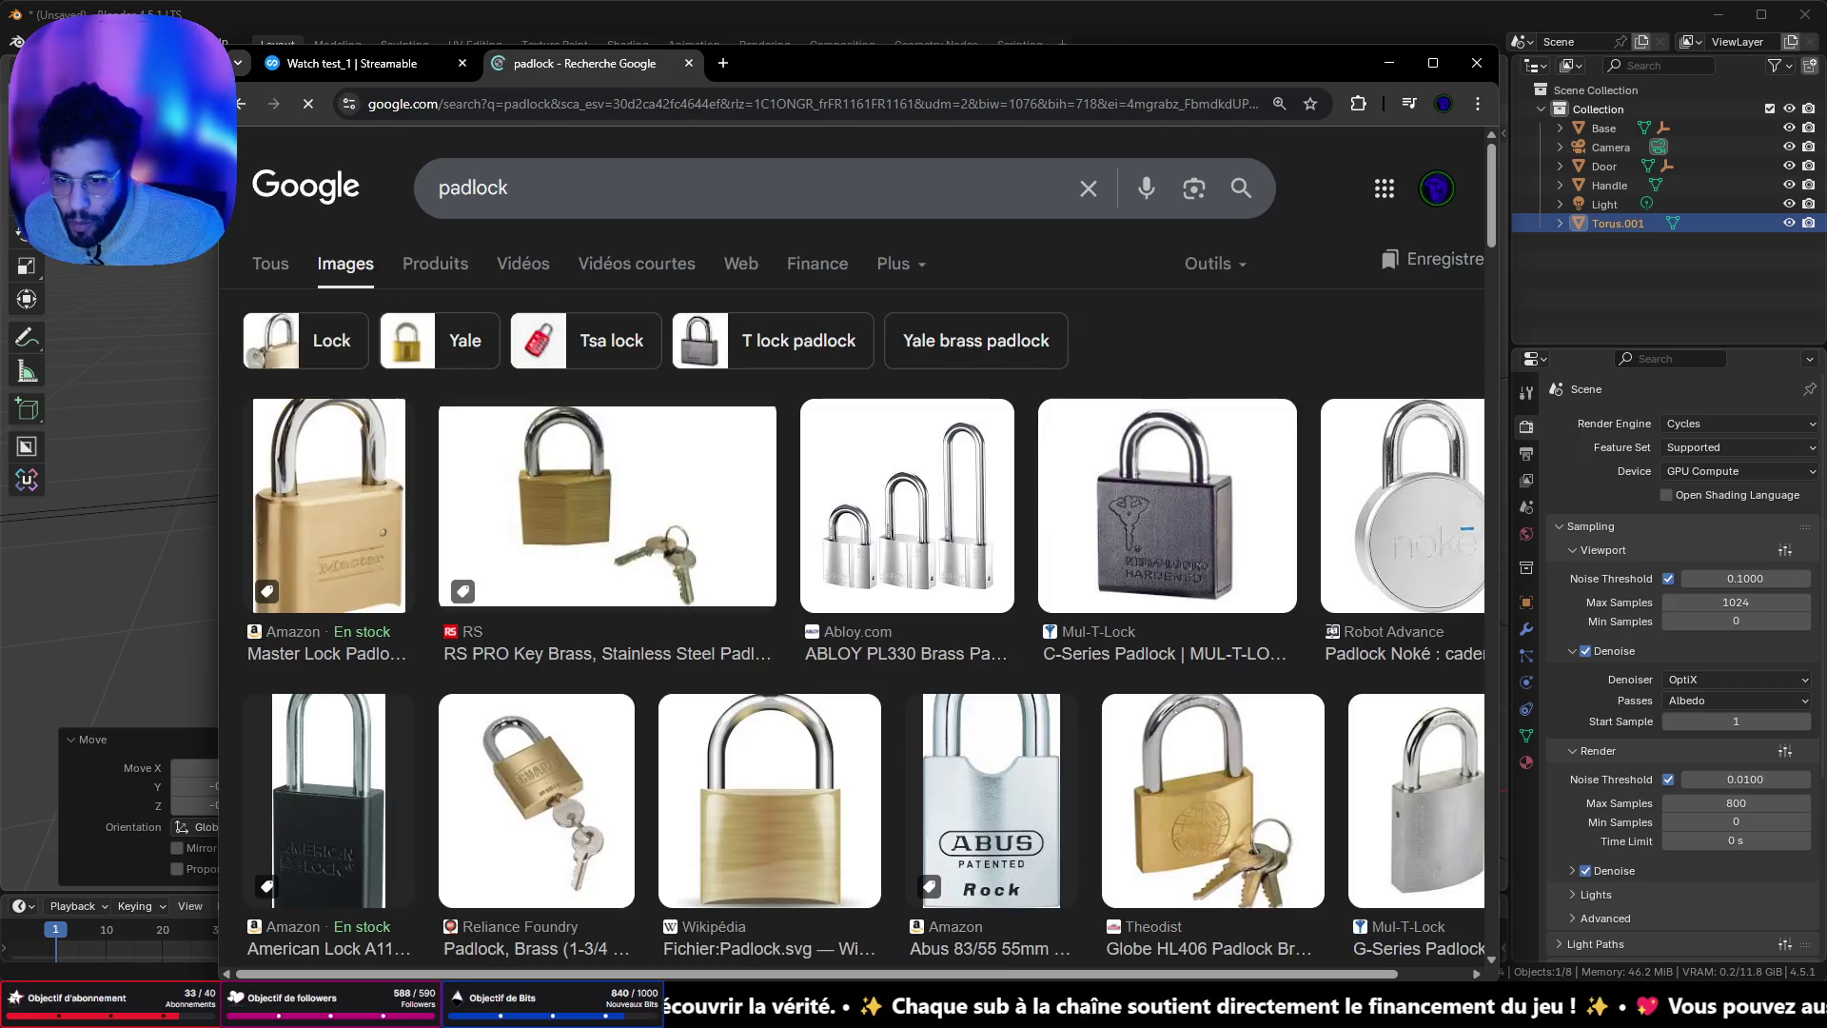
click(607, 175)
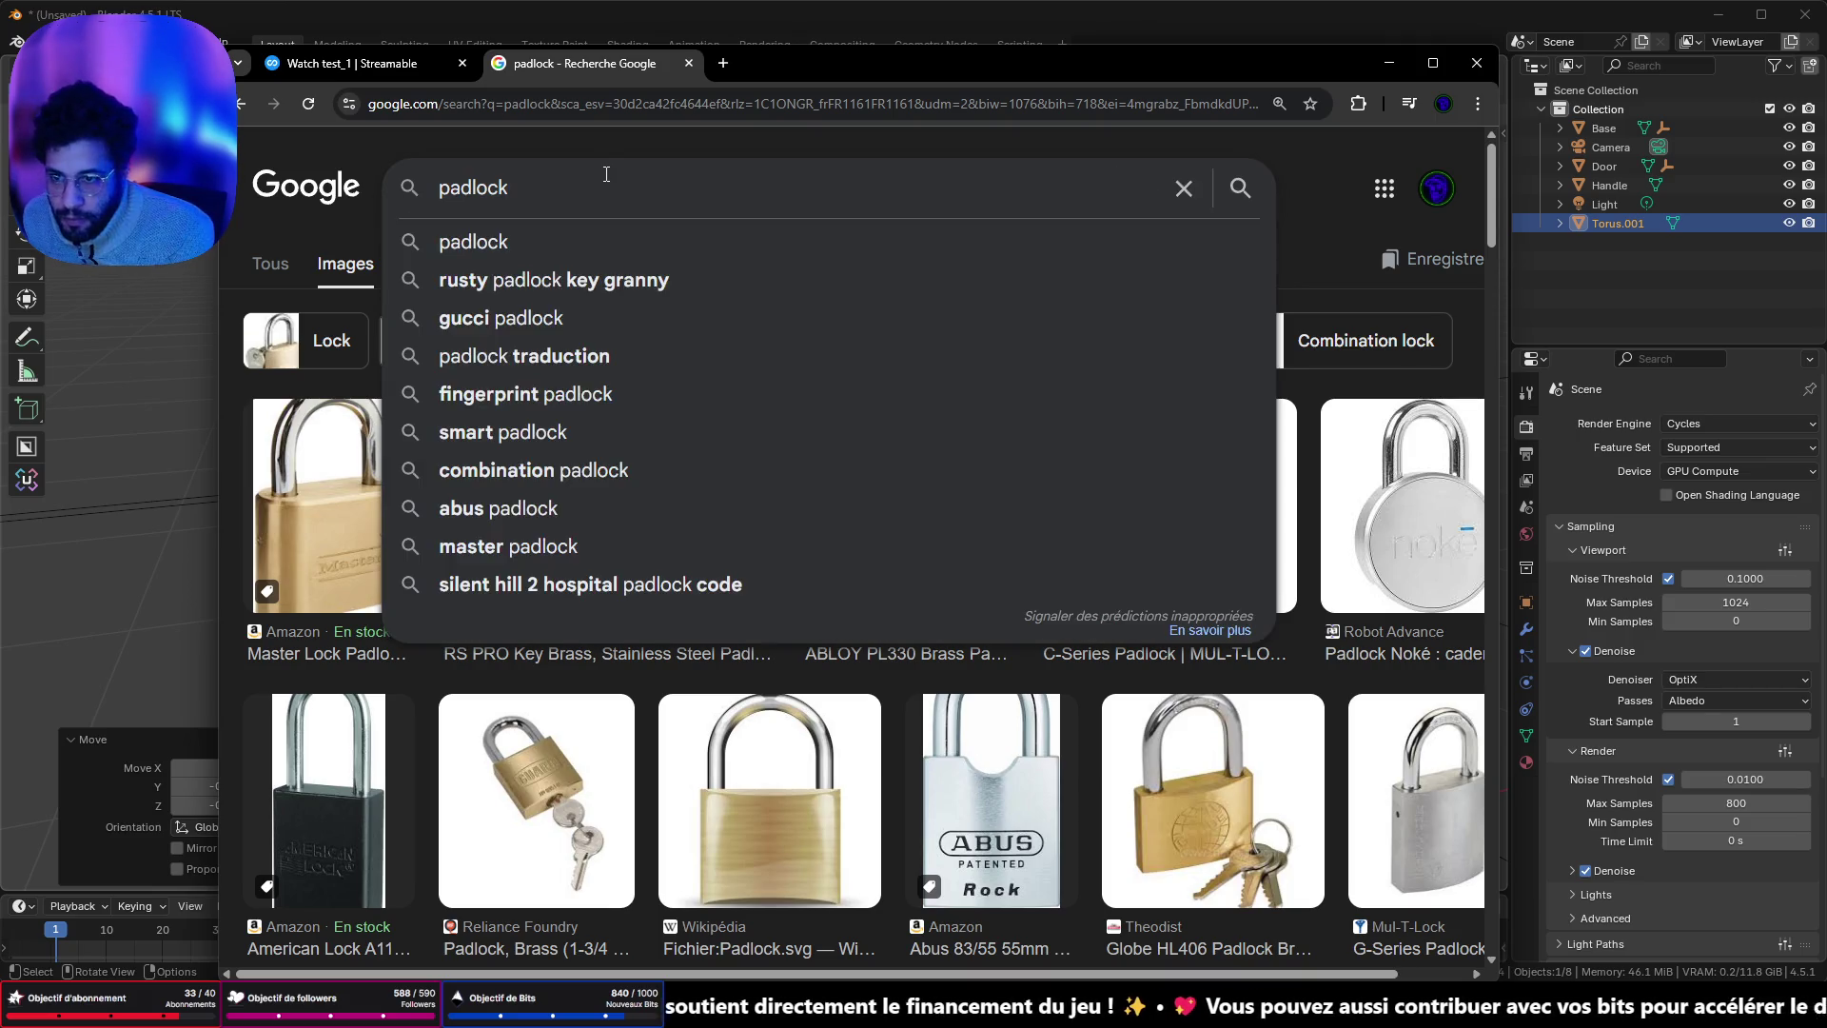
text( 90s)
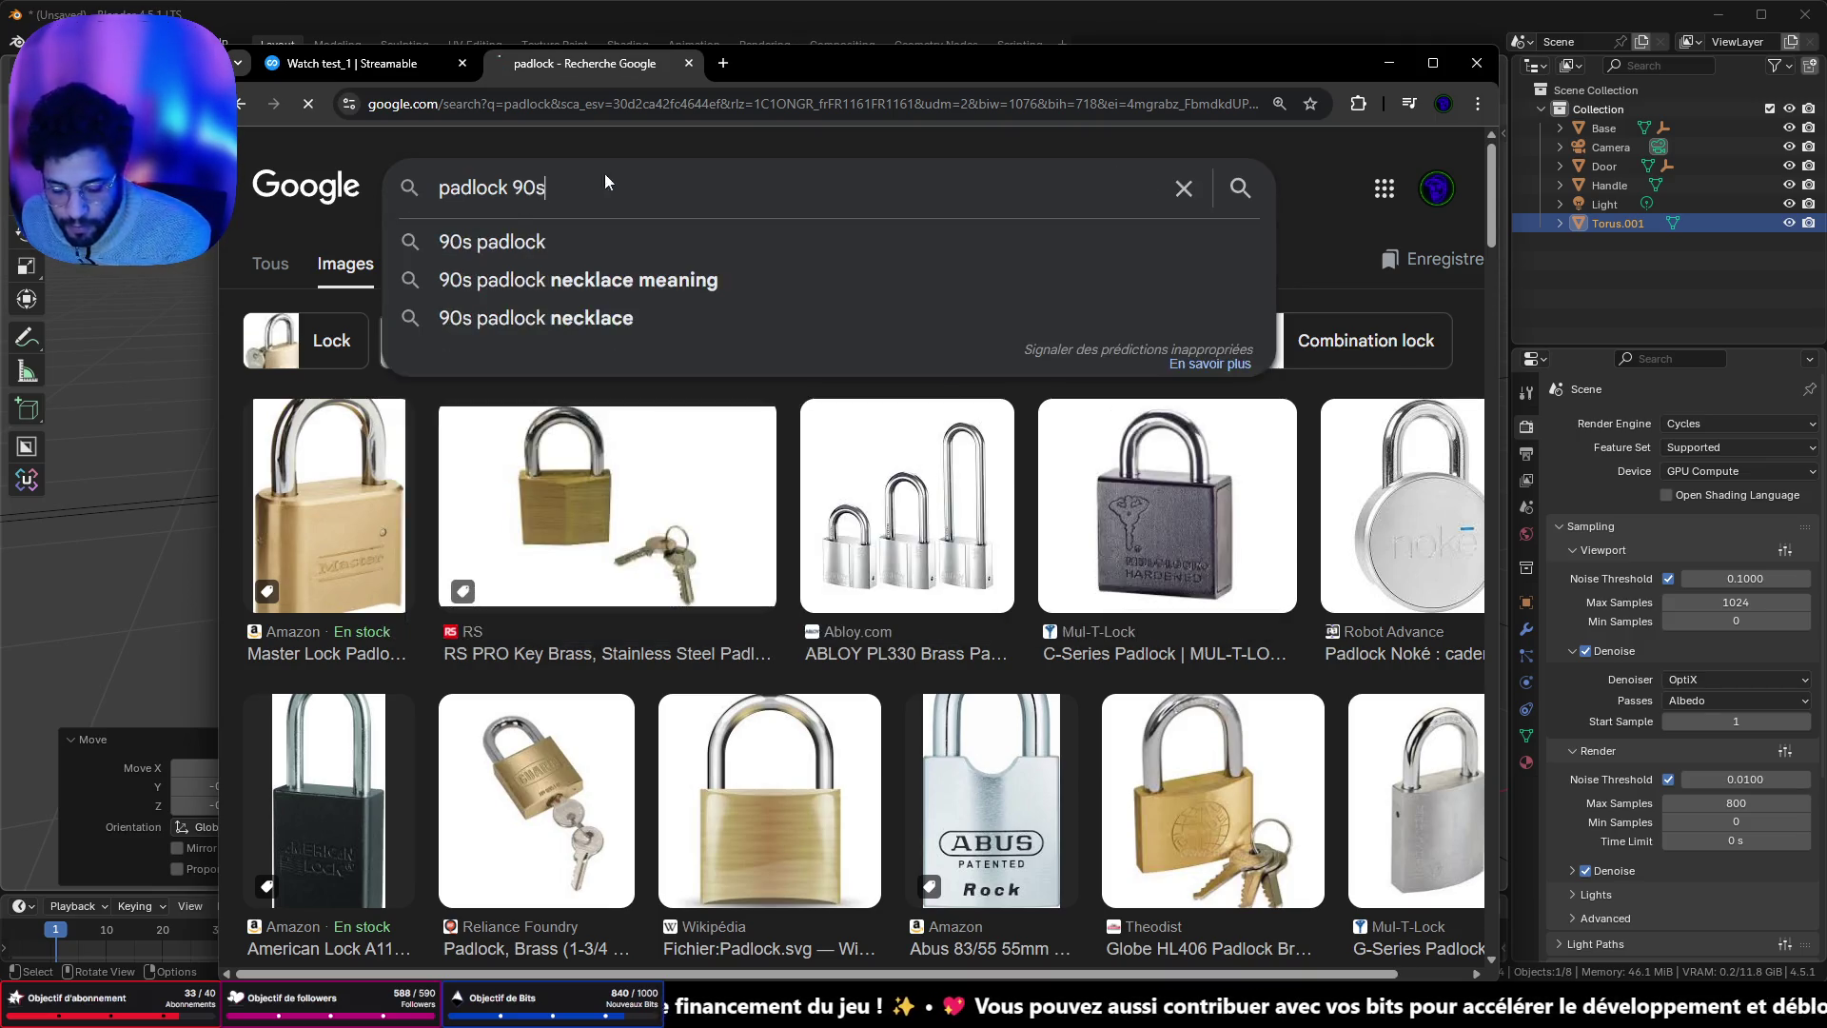
key(Return)
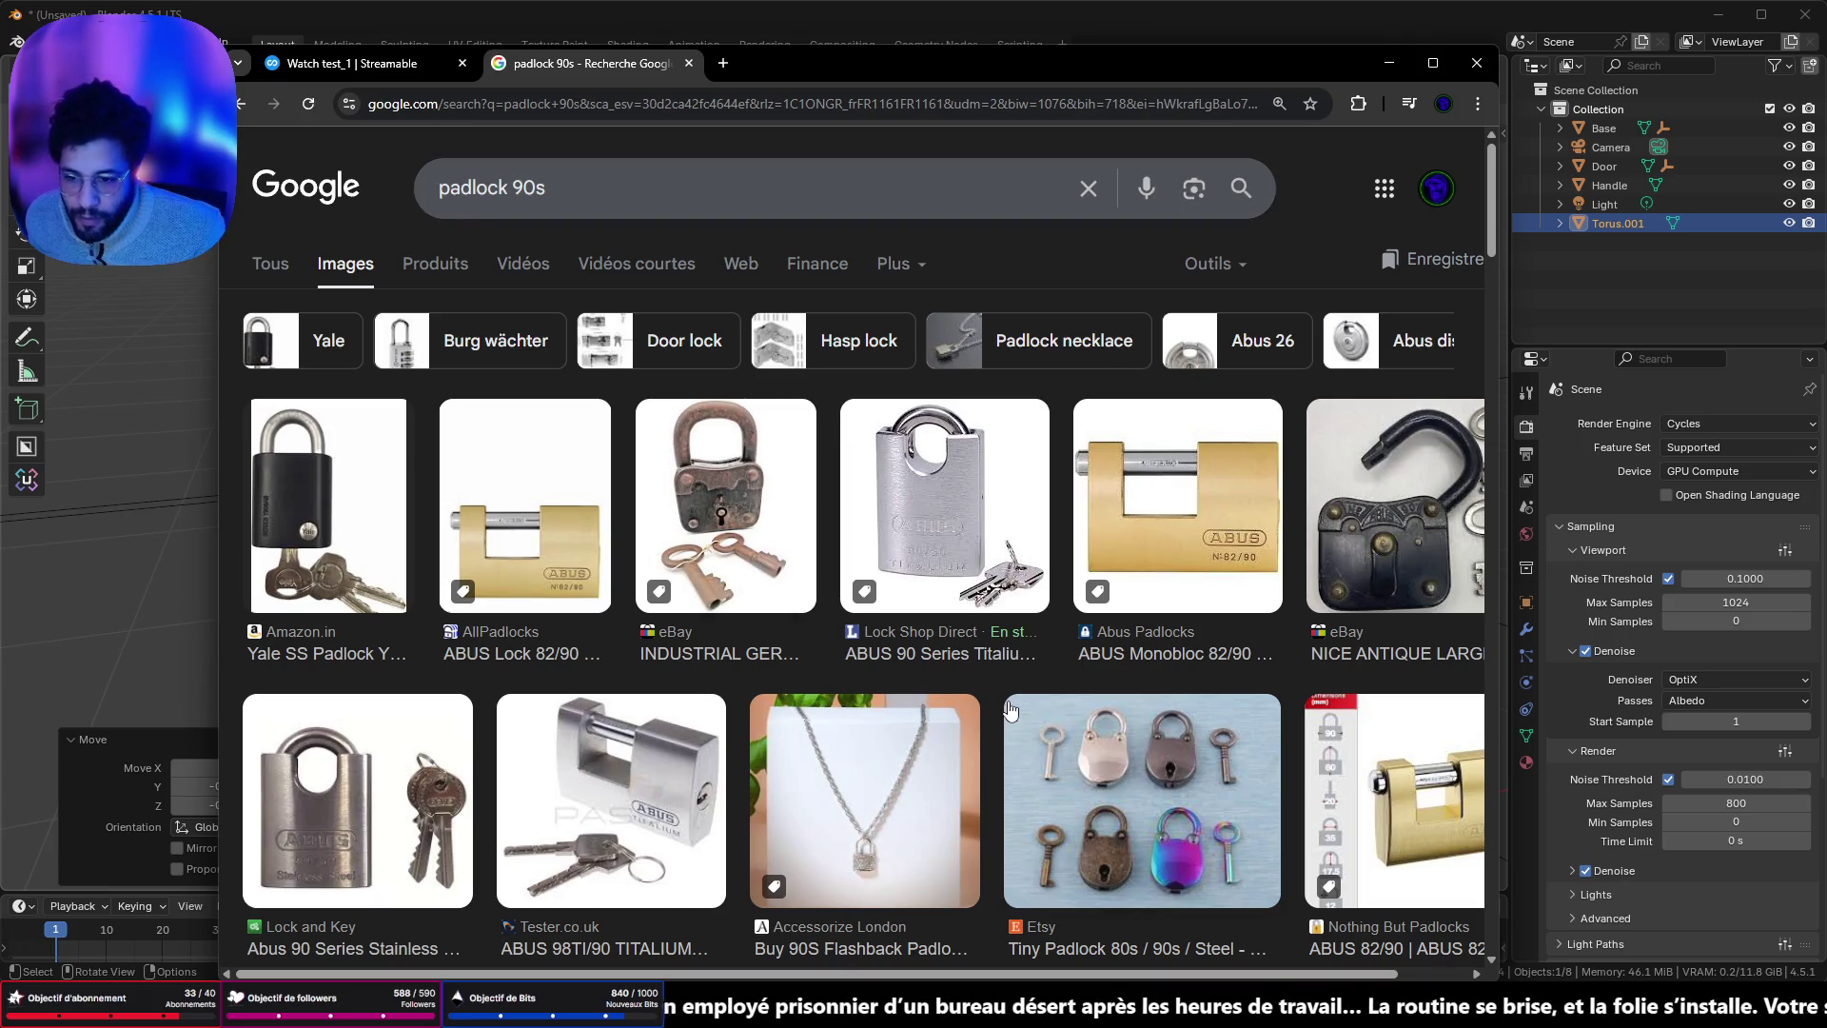
- Scroll through the brass, armoured and ABUS Titalium padlock results
scroll(993, 669, down, 3)
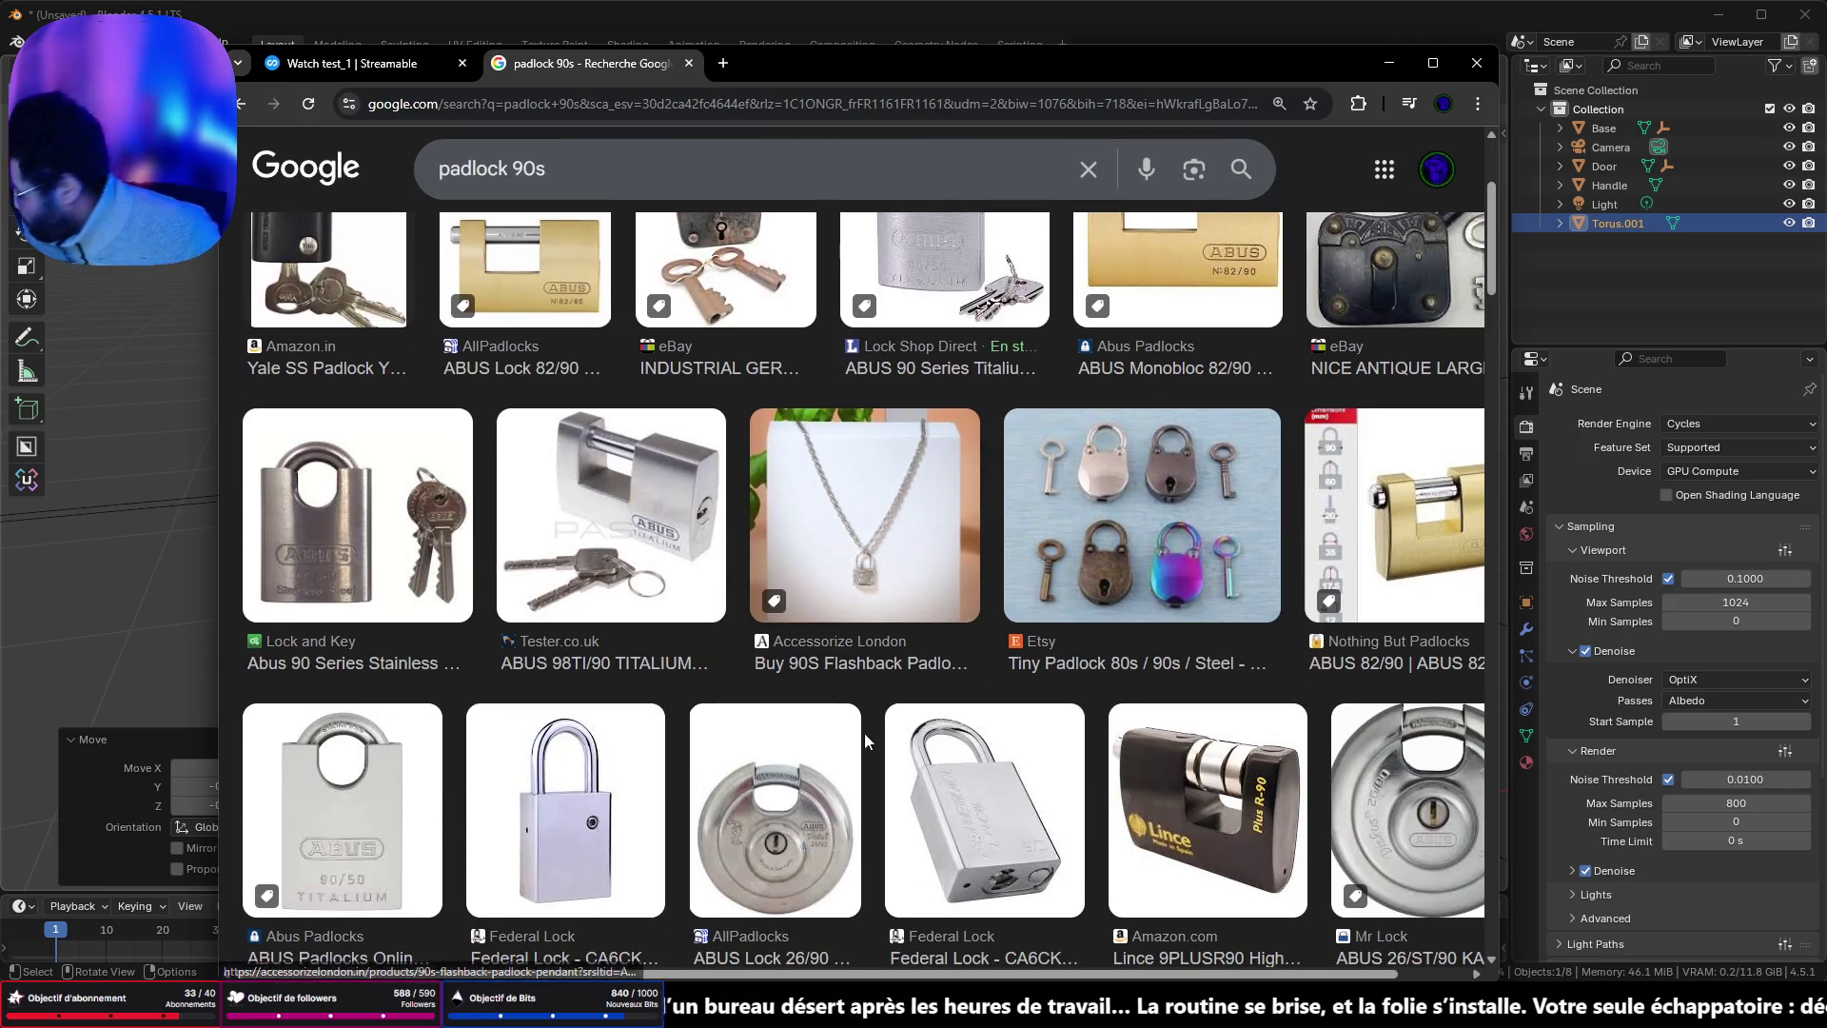
mouse_move(826, 1011)
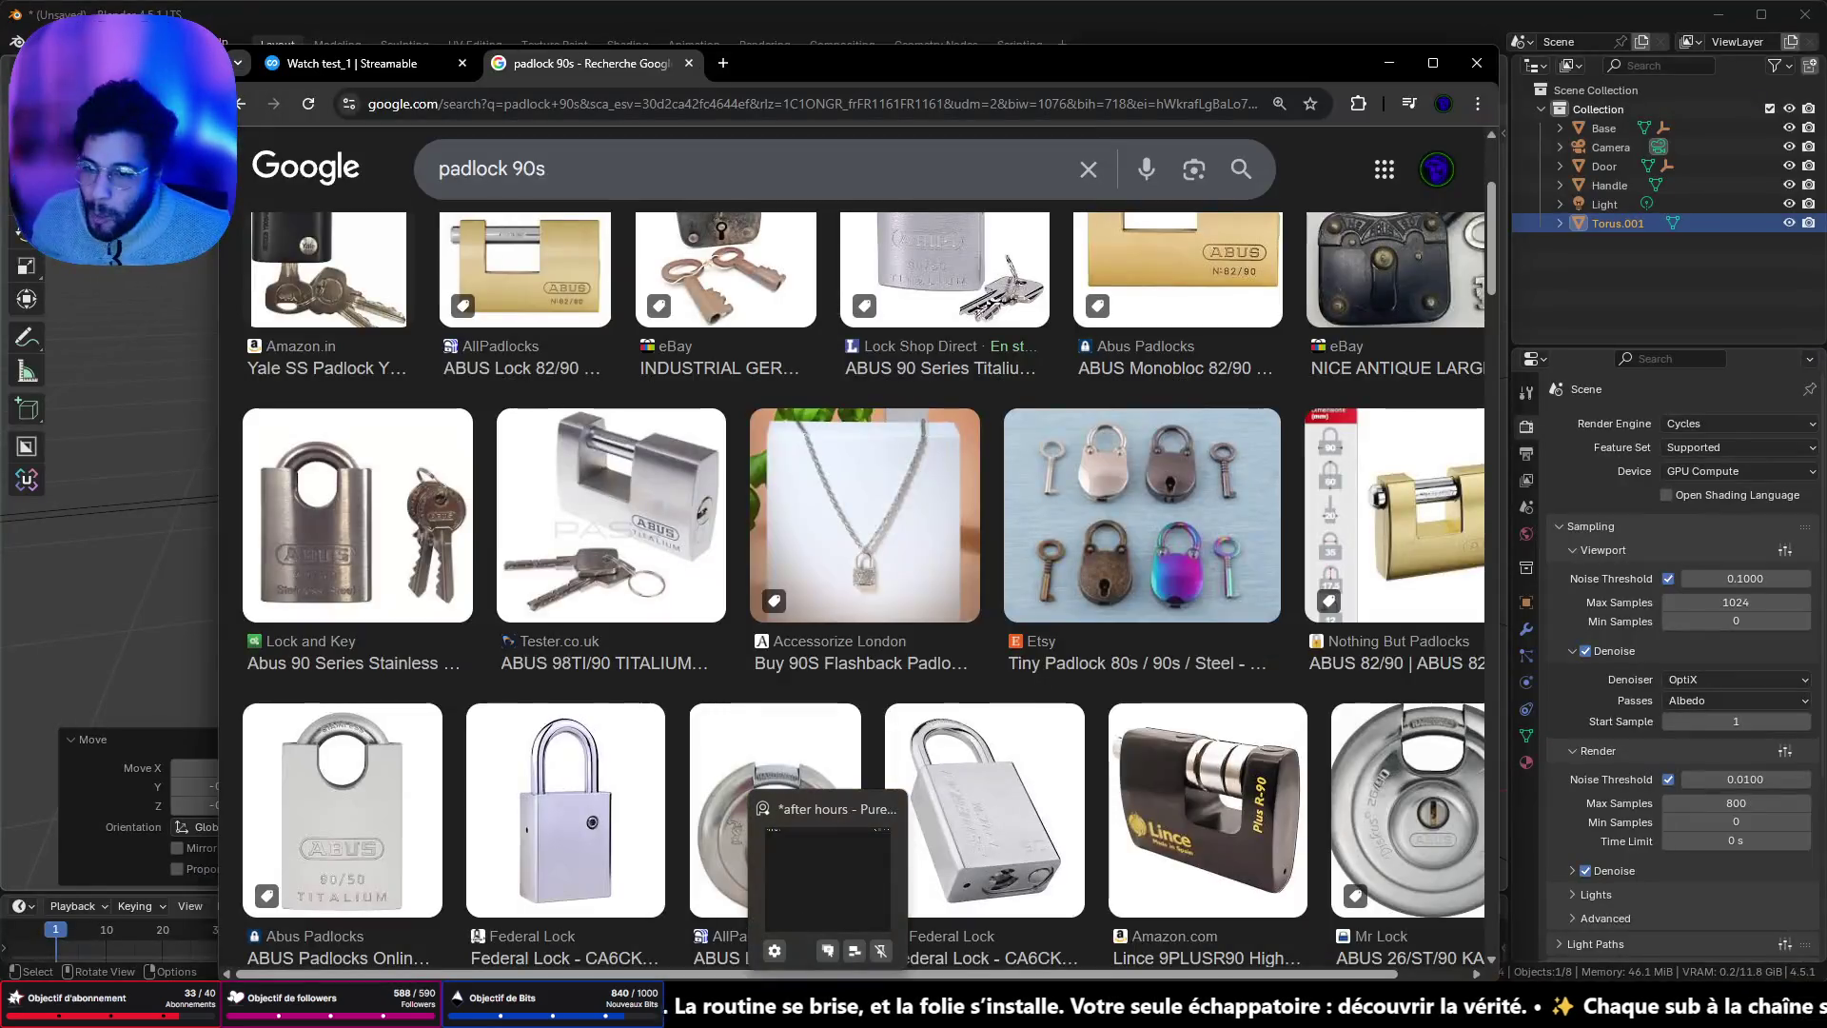
scroll(1233, 804, down, 4)
scroll(1132, 813, down, 4)
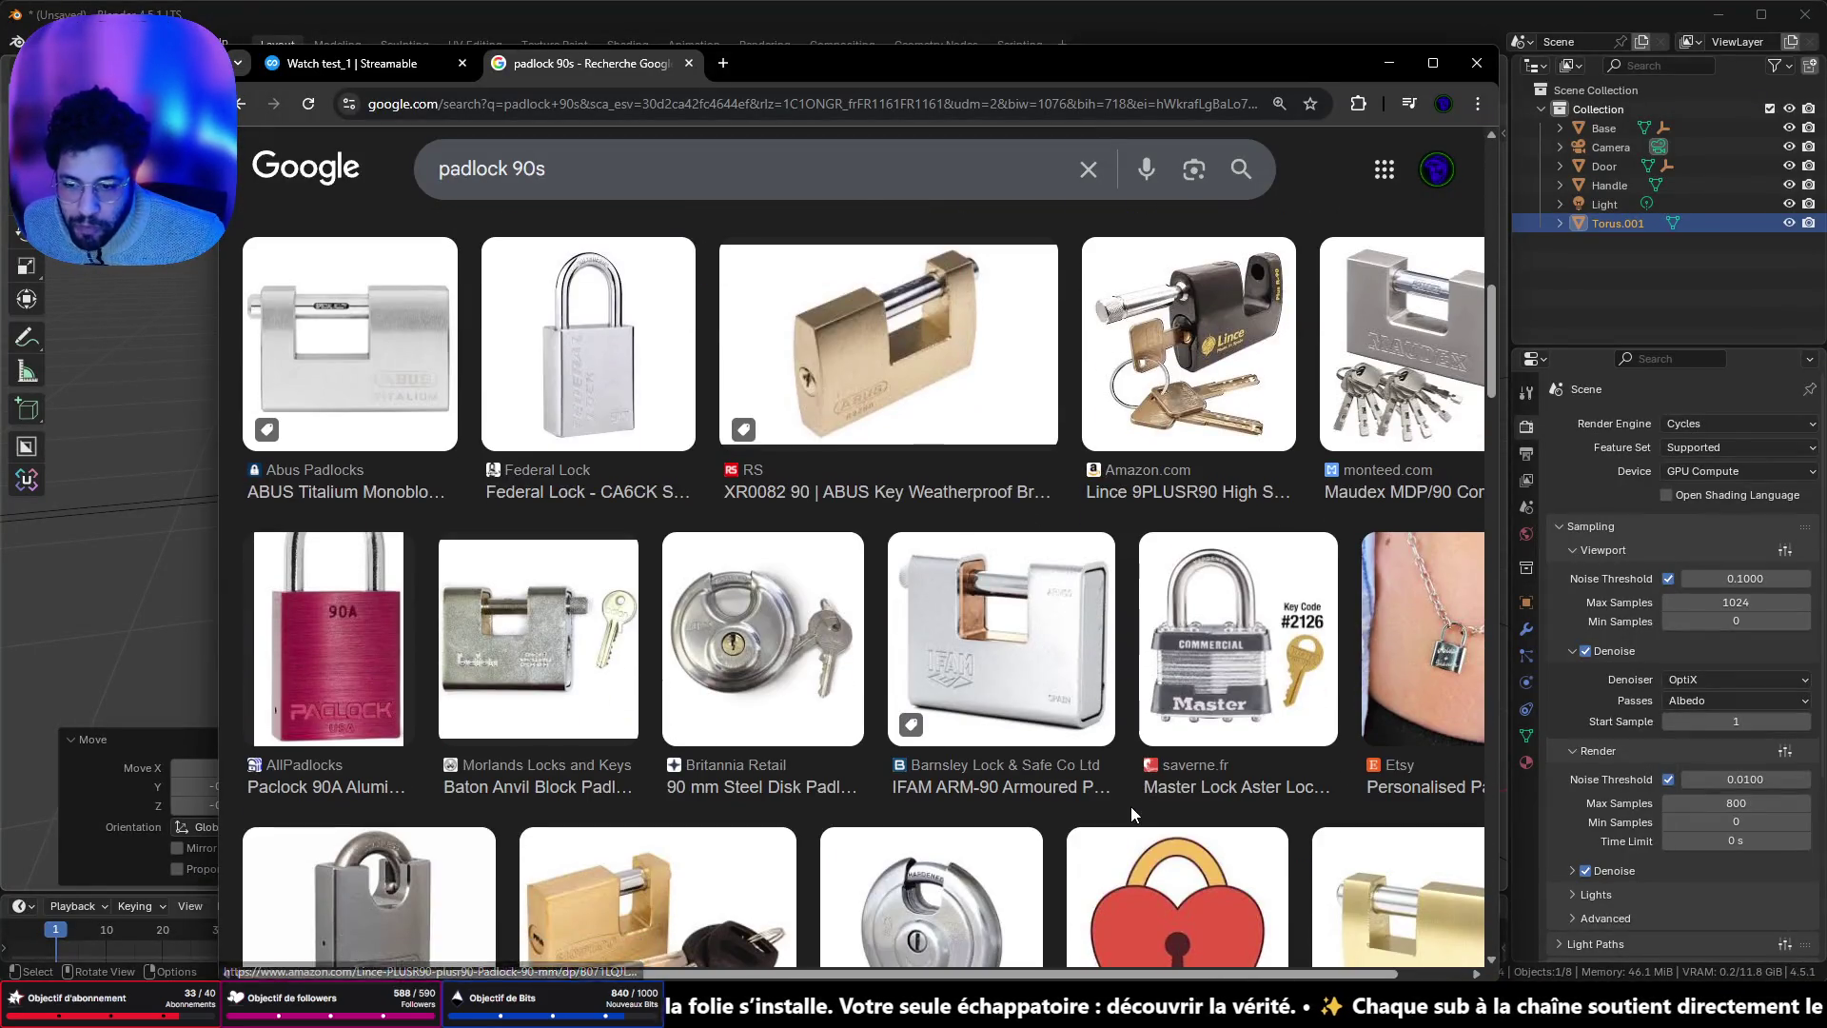
scroll(1130, 807, down, 5)
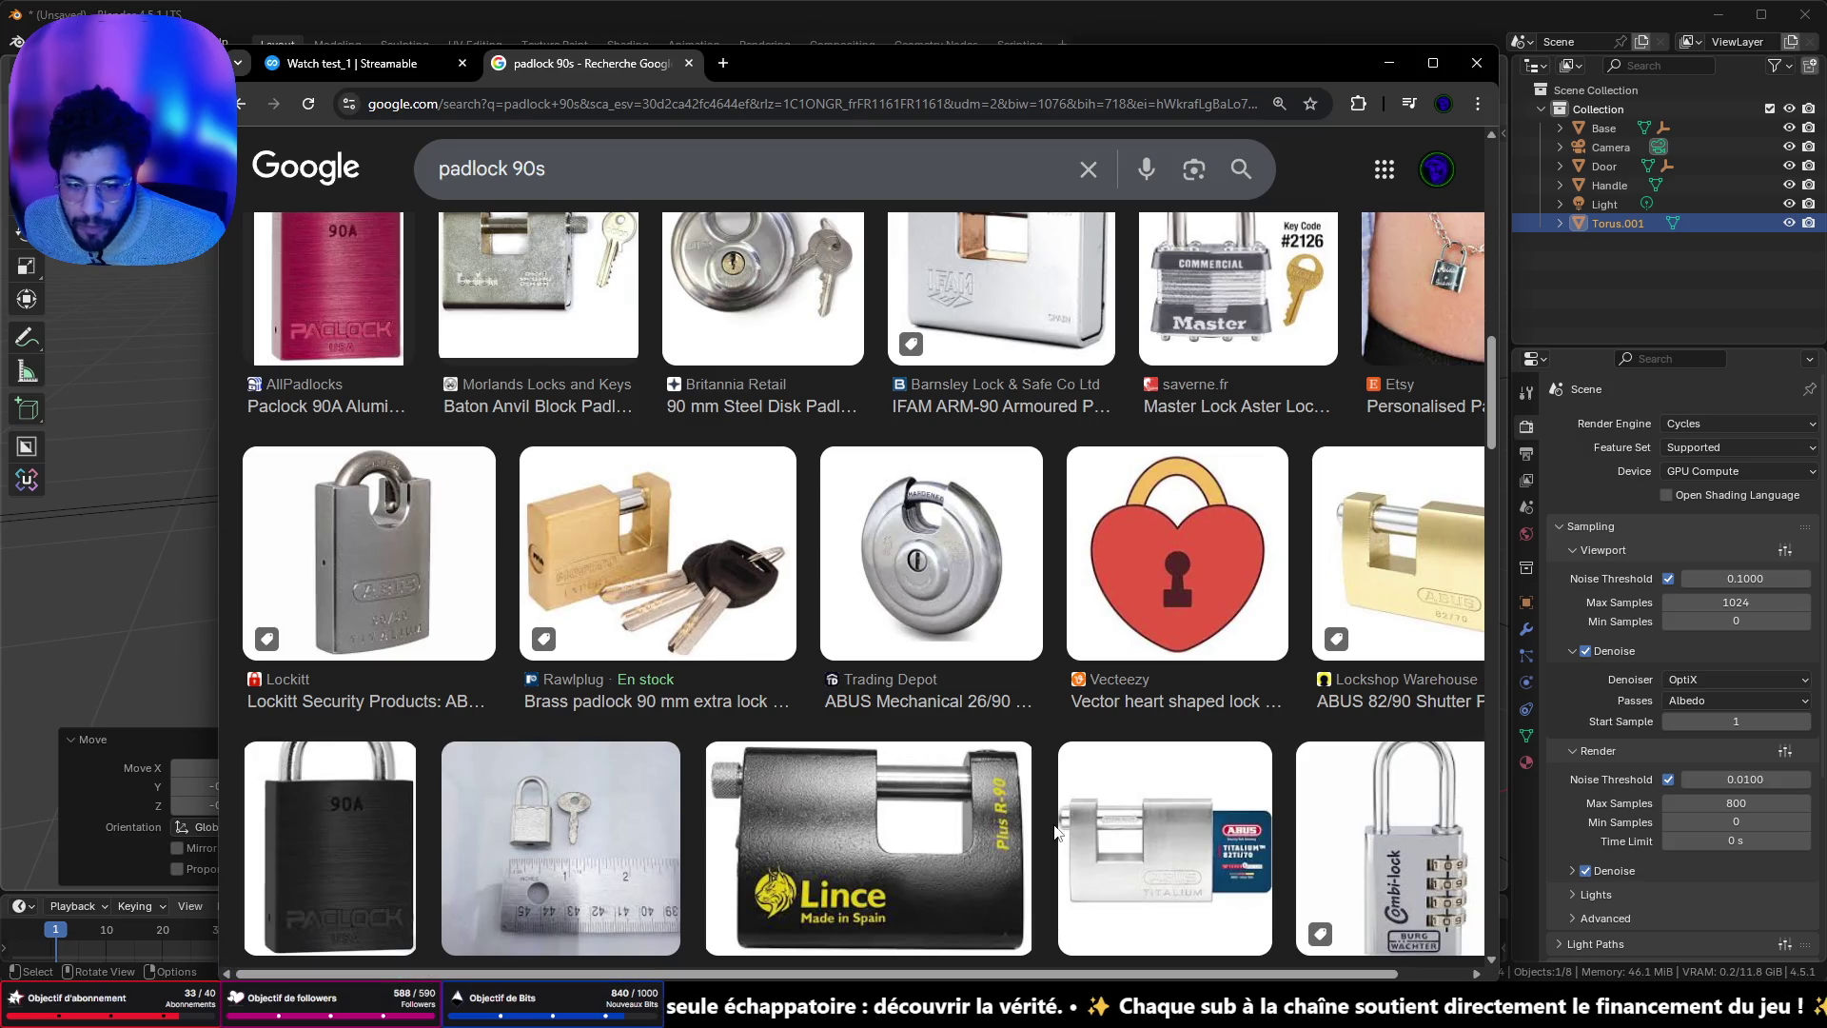
scroll(998, 836, down, 2)
scroll(997, 835, down, 3)
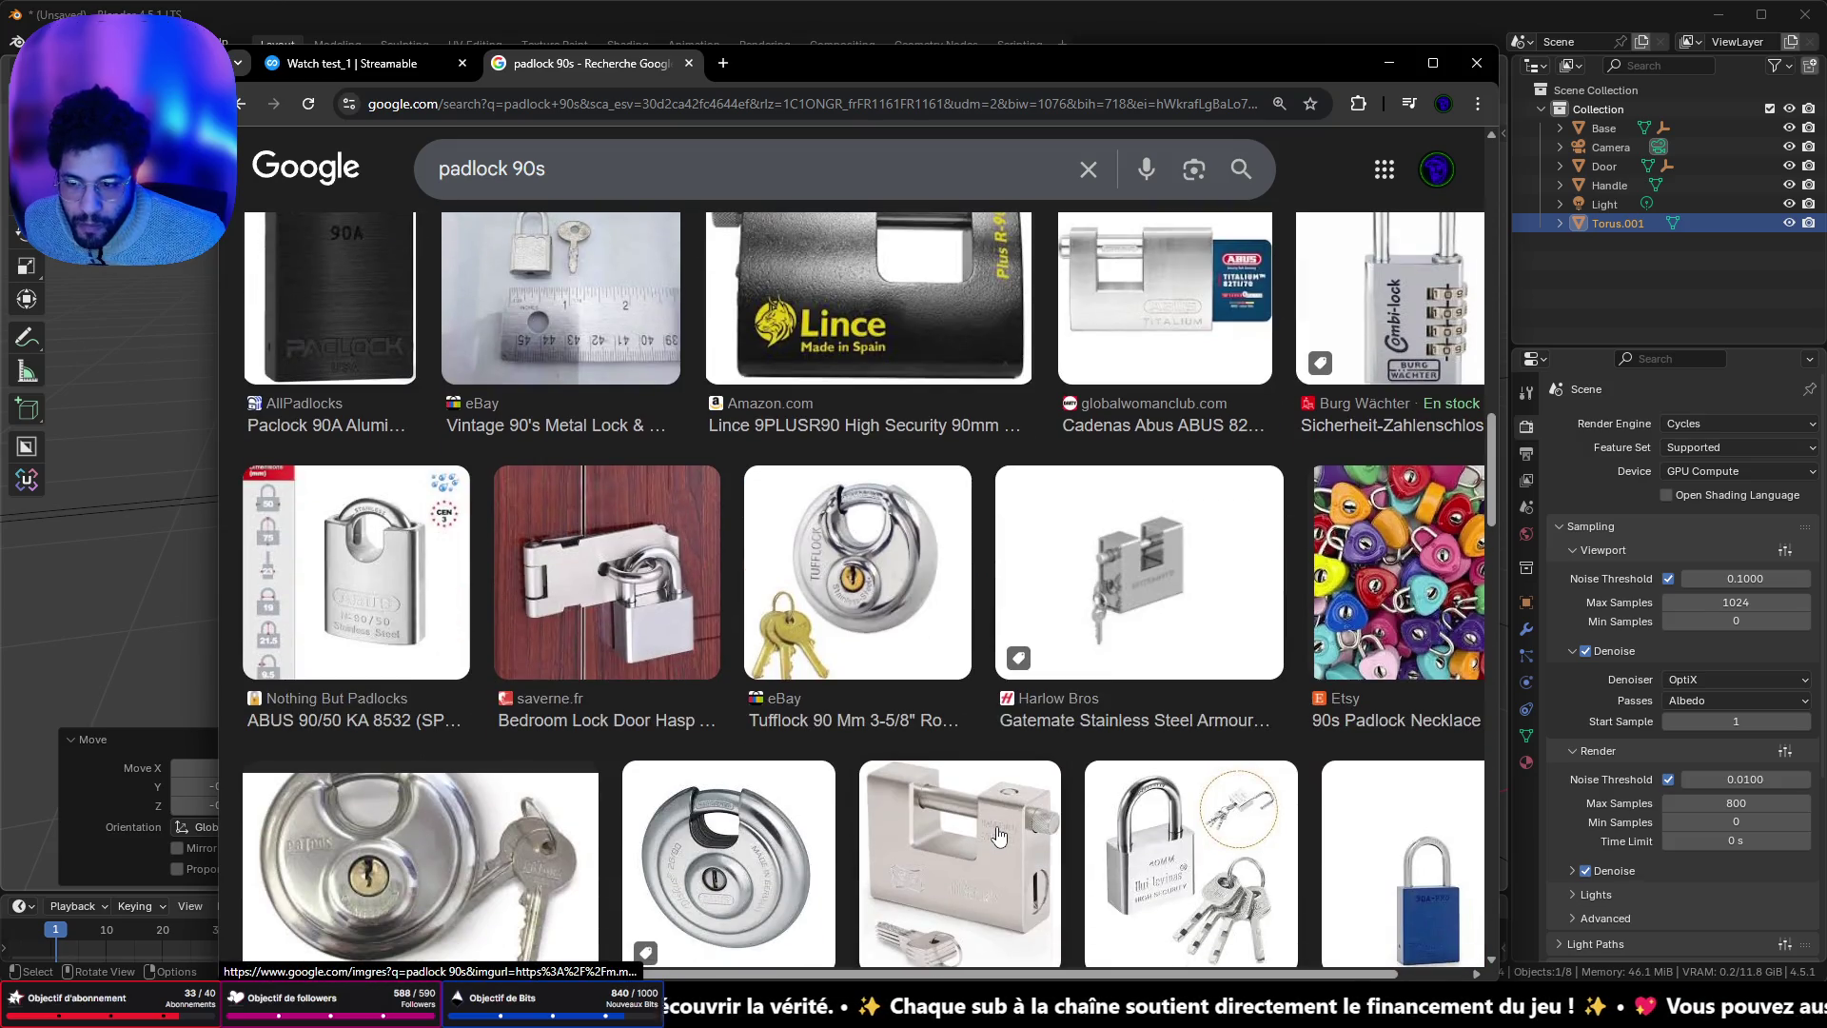
scroll(997, 836, down, 5)
scroll(942, 842, down, 5)
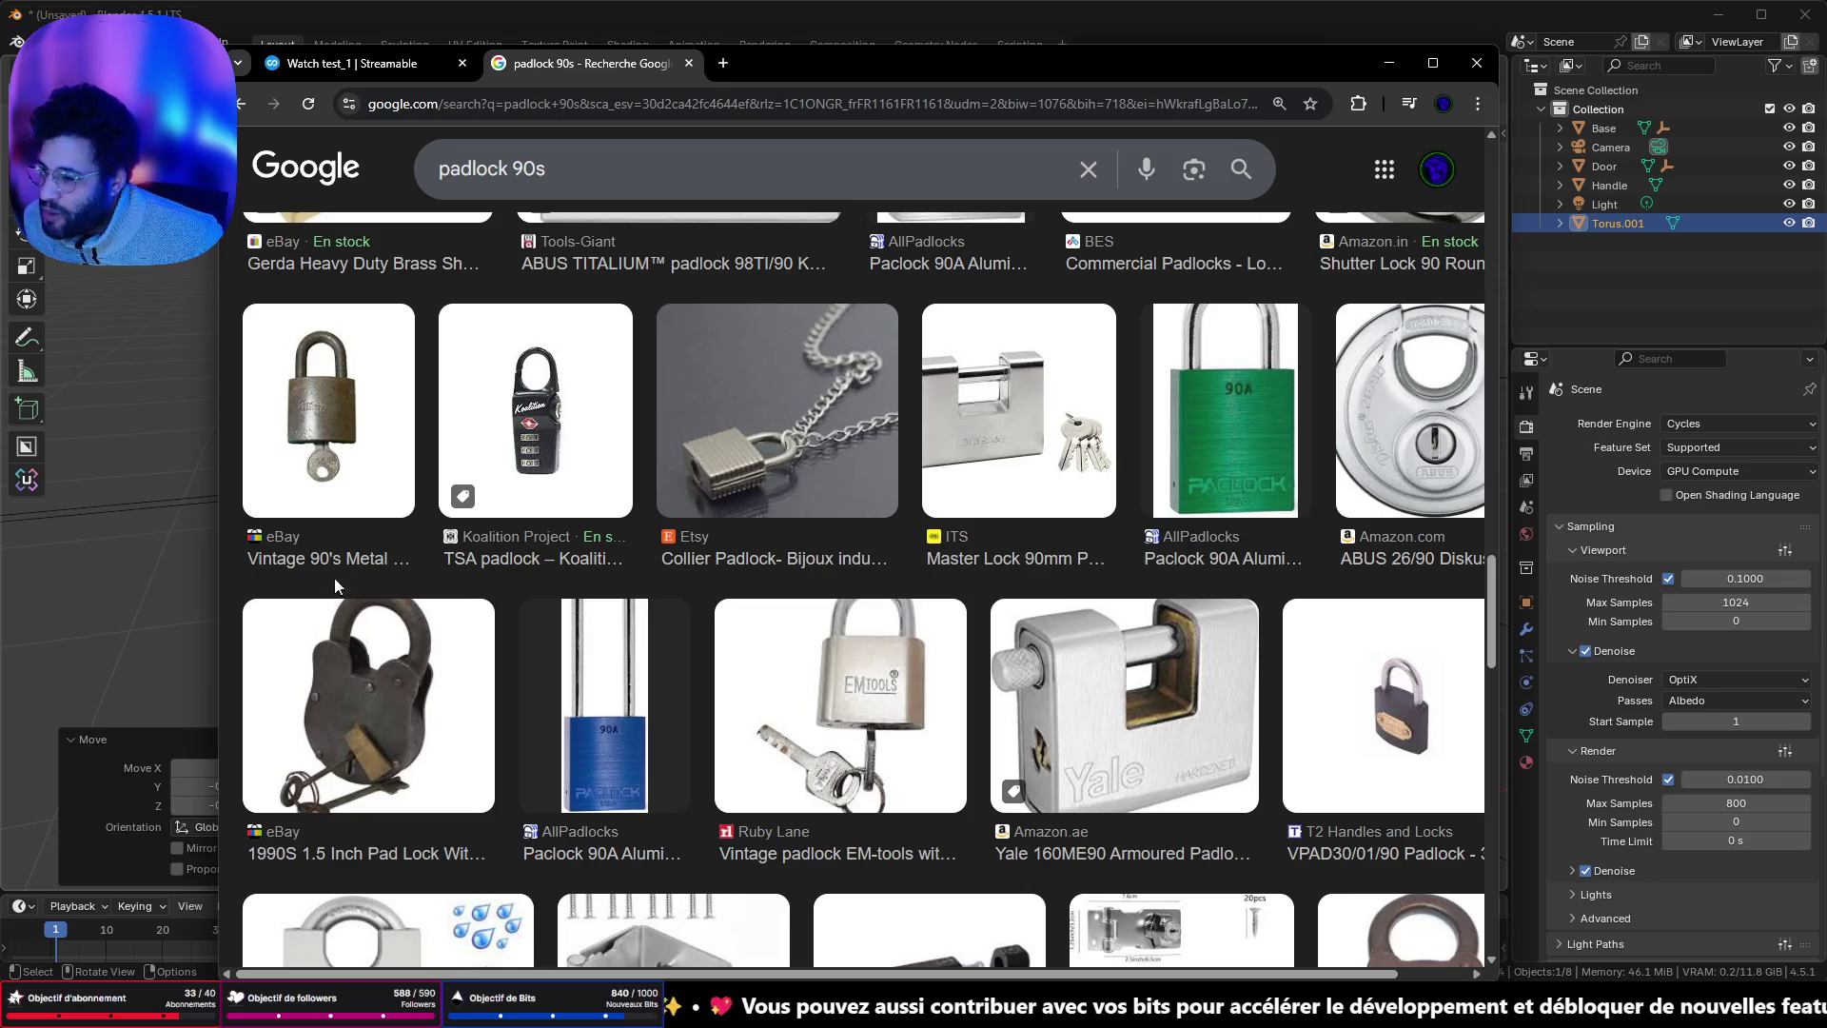
scroll(516, 557, down, 2)
scroll(674, 582, down, 5)
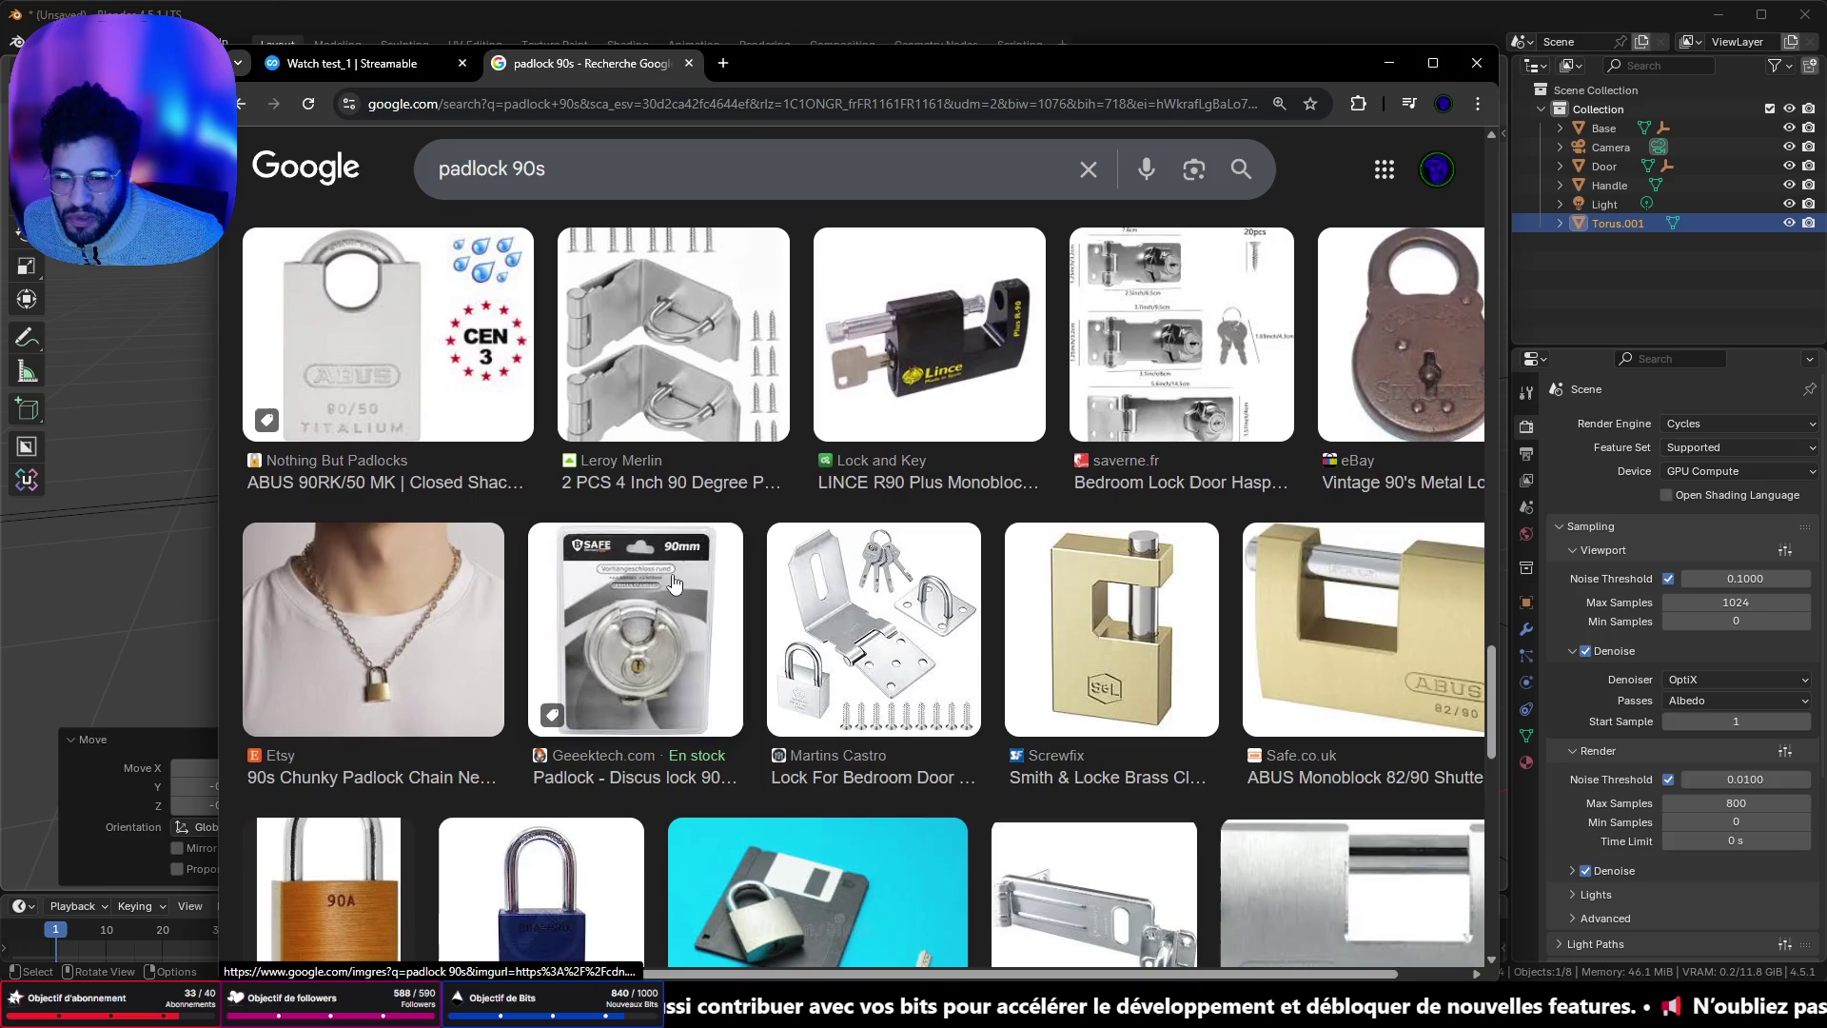
scroll(671, 584, down, 7)
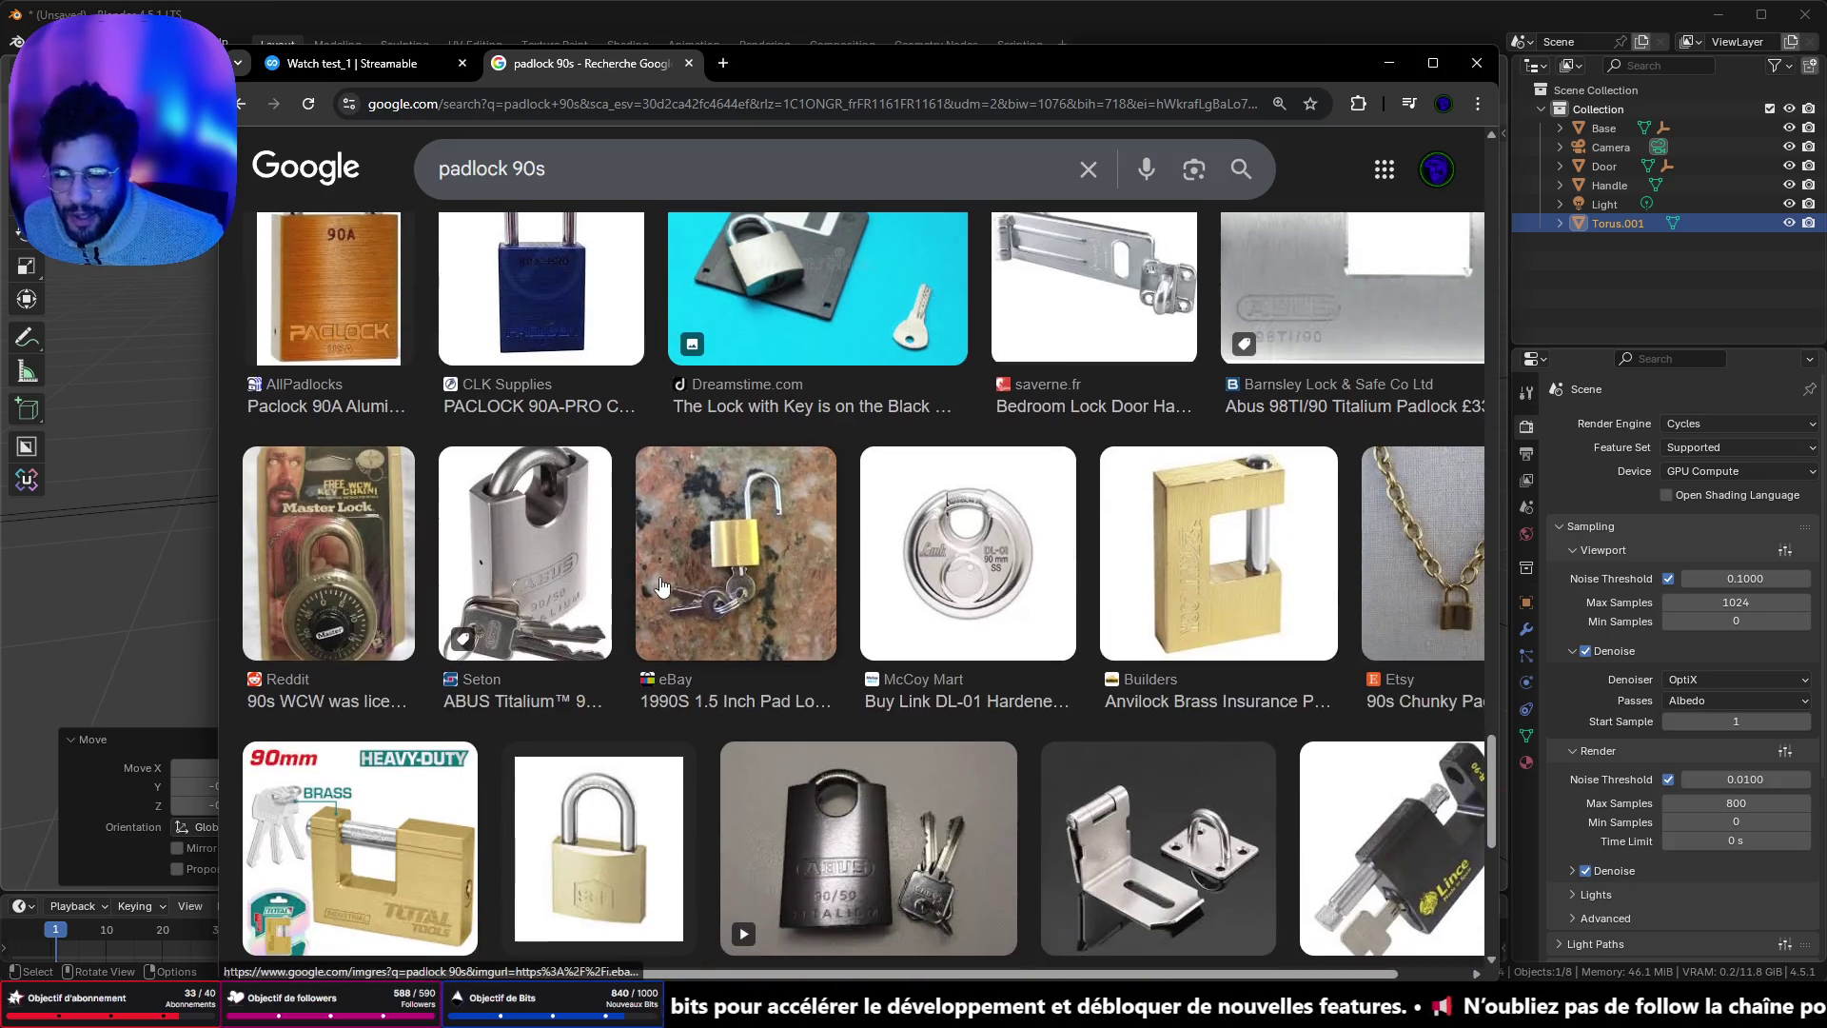
scroll(663, 582, down, 4)
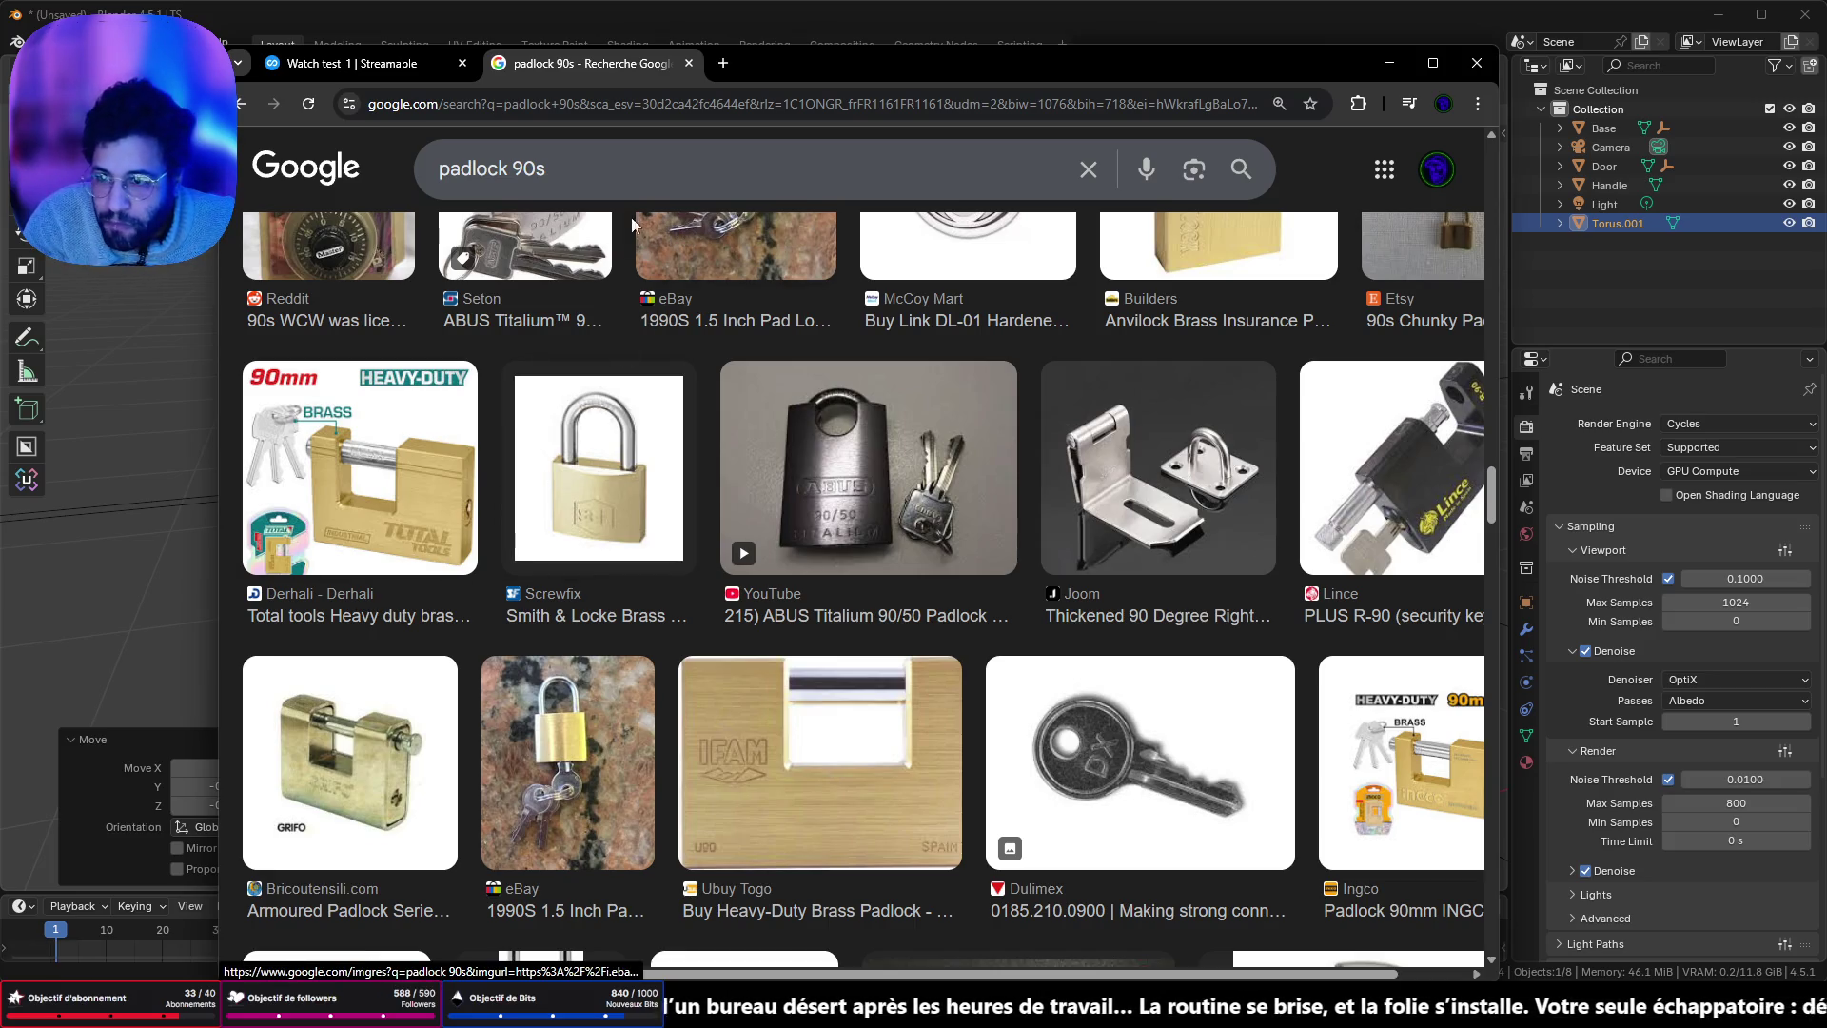
click(505, 169)
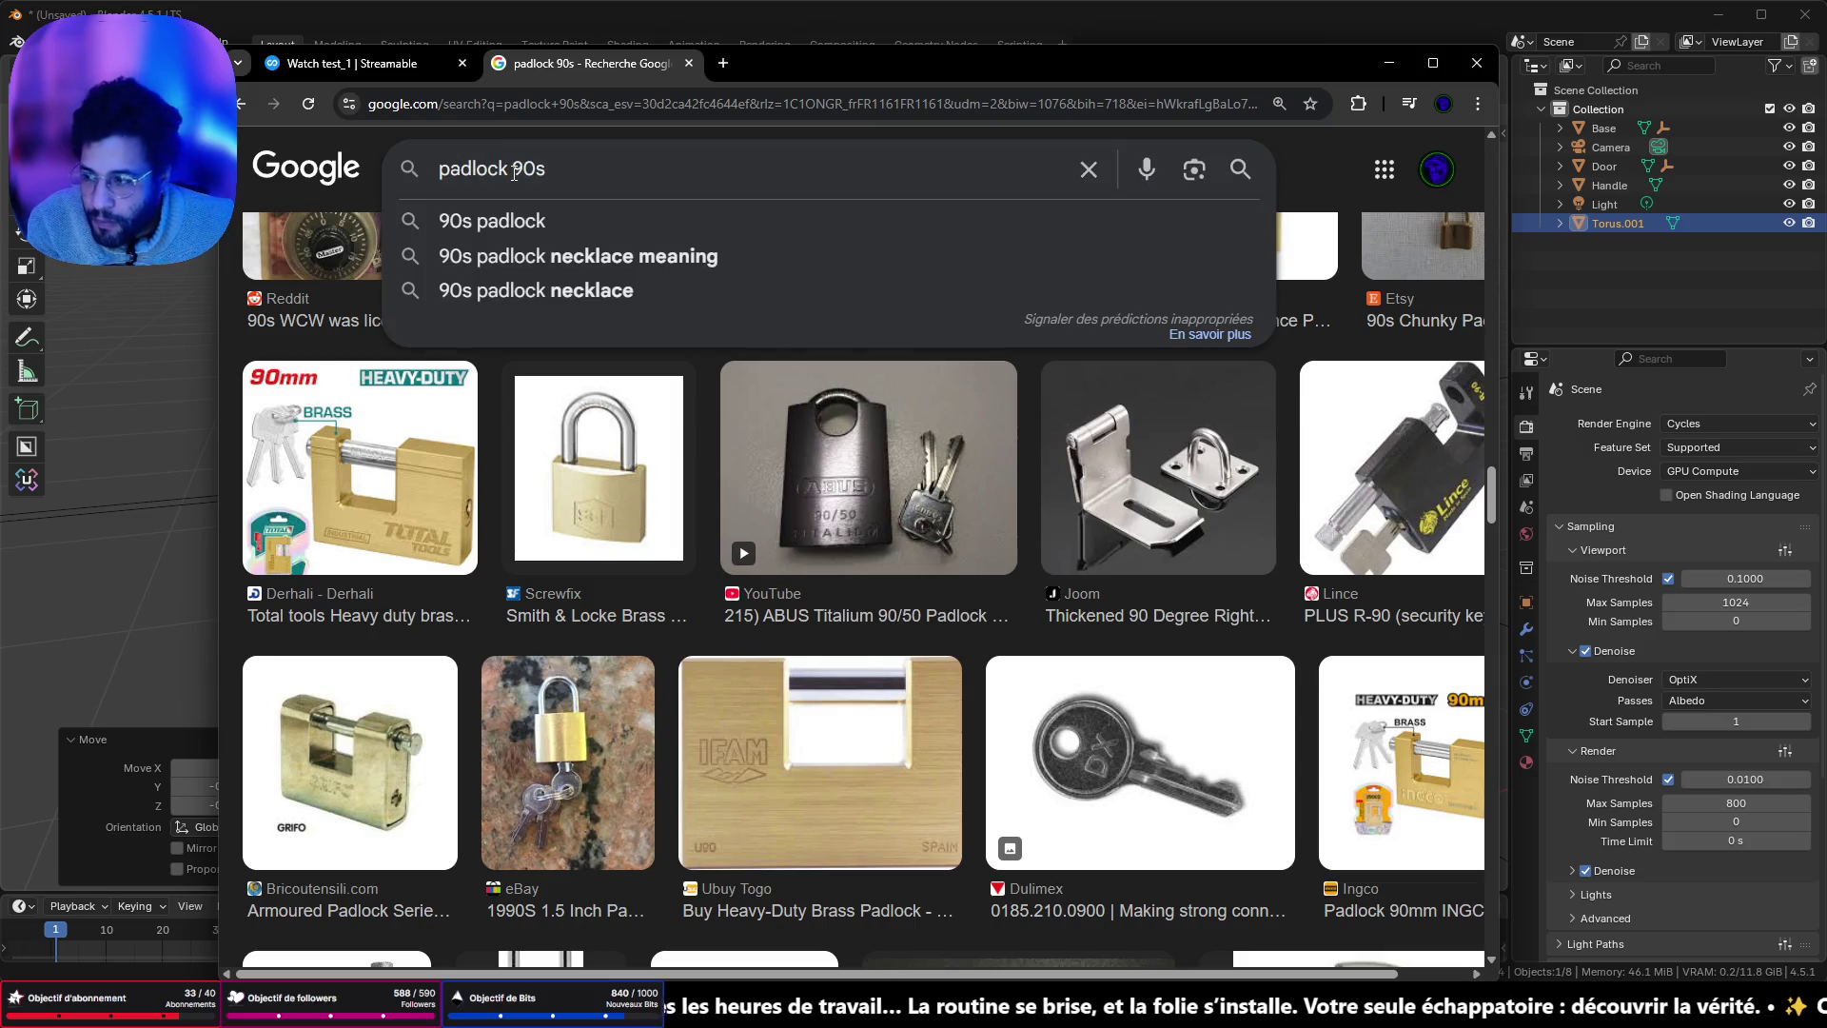
text(code)
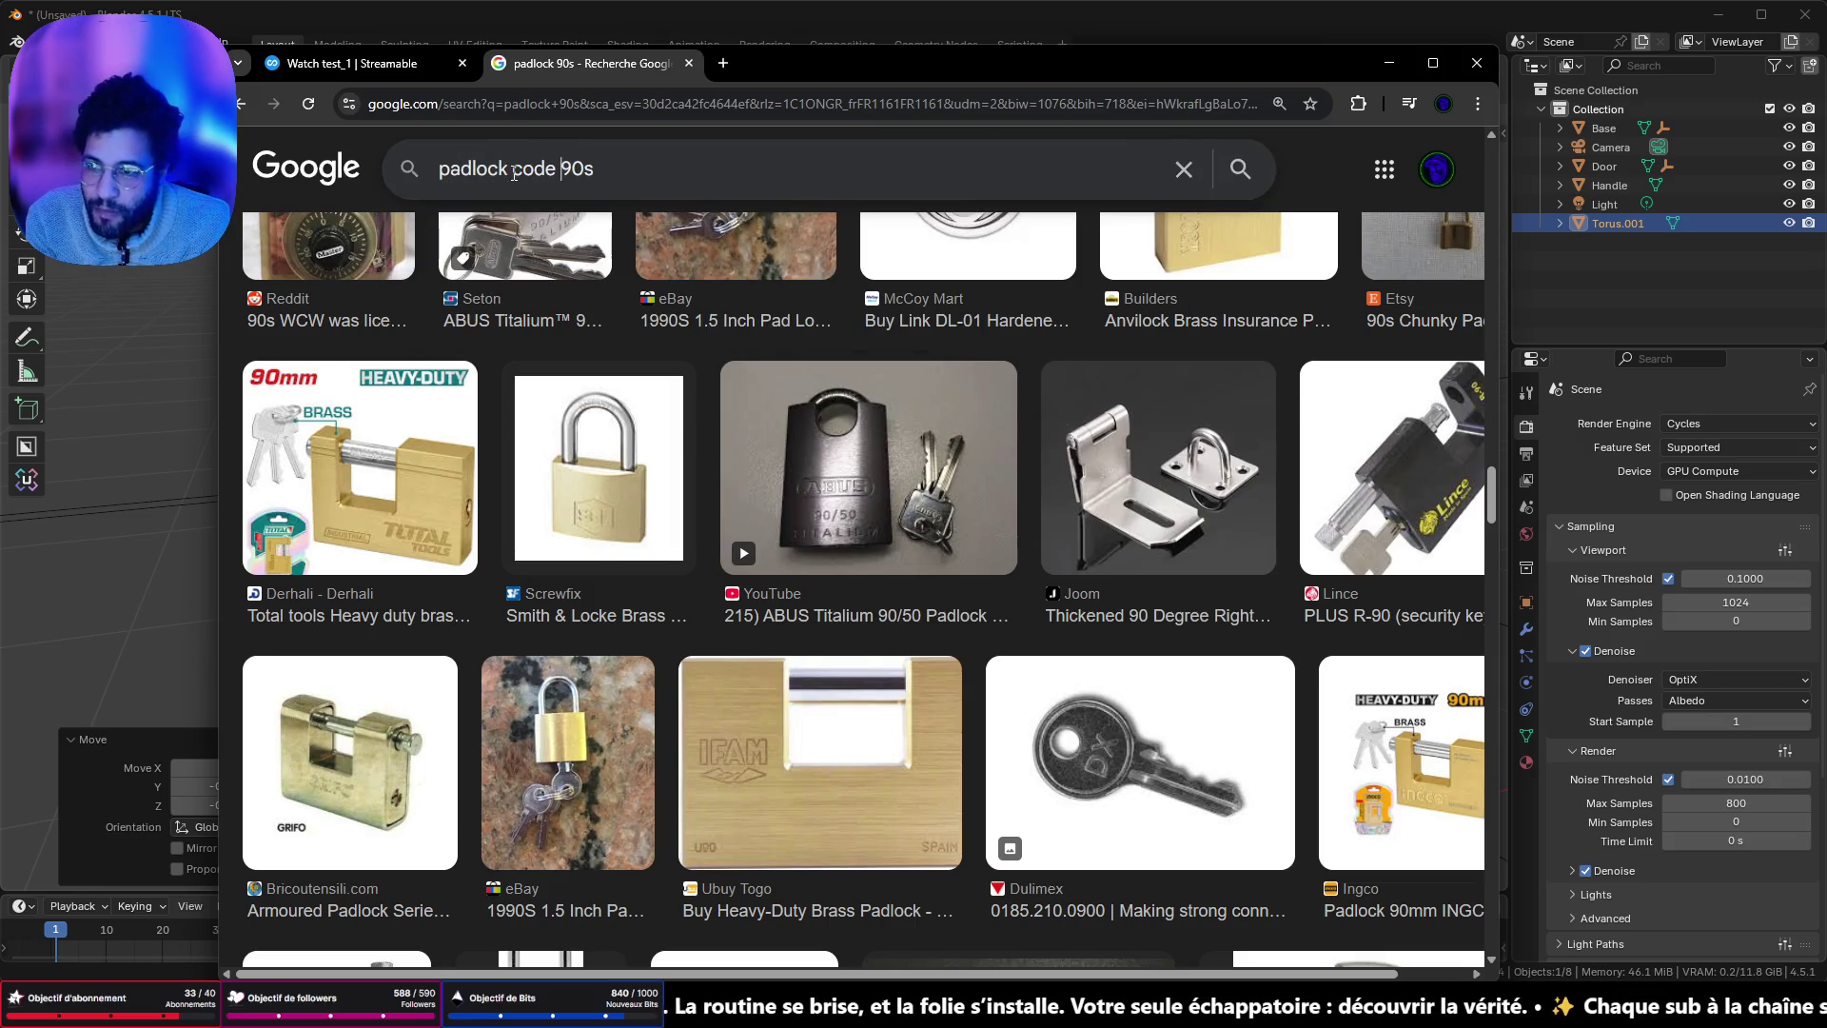
key(Return)
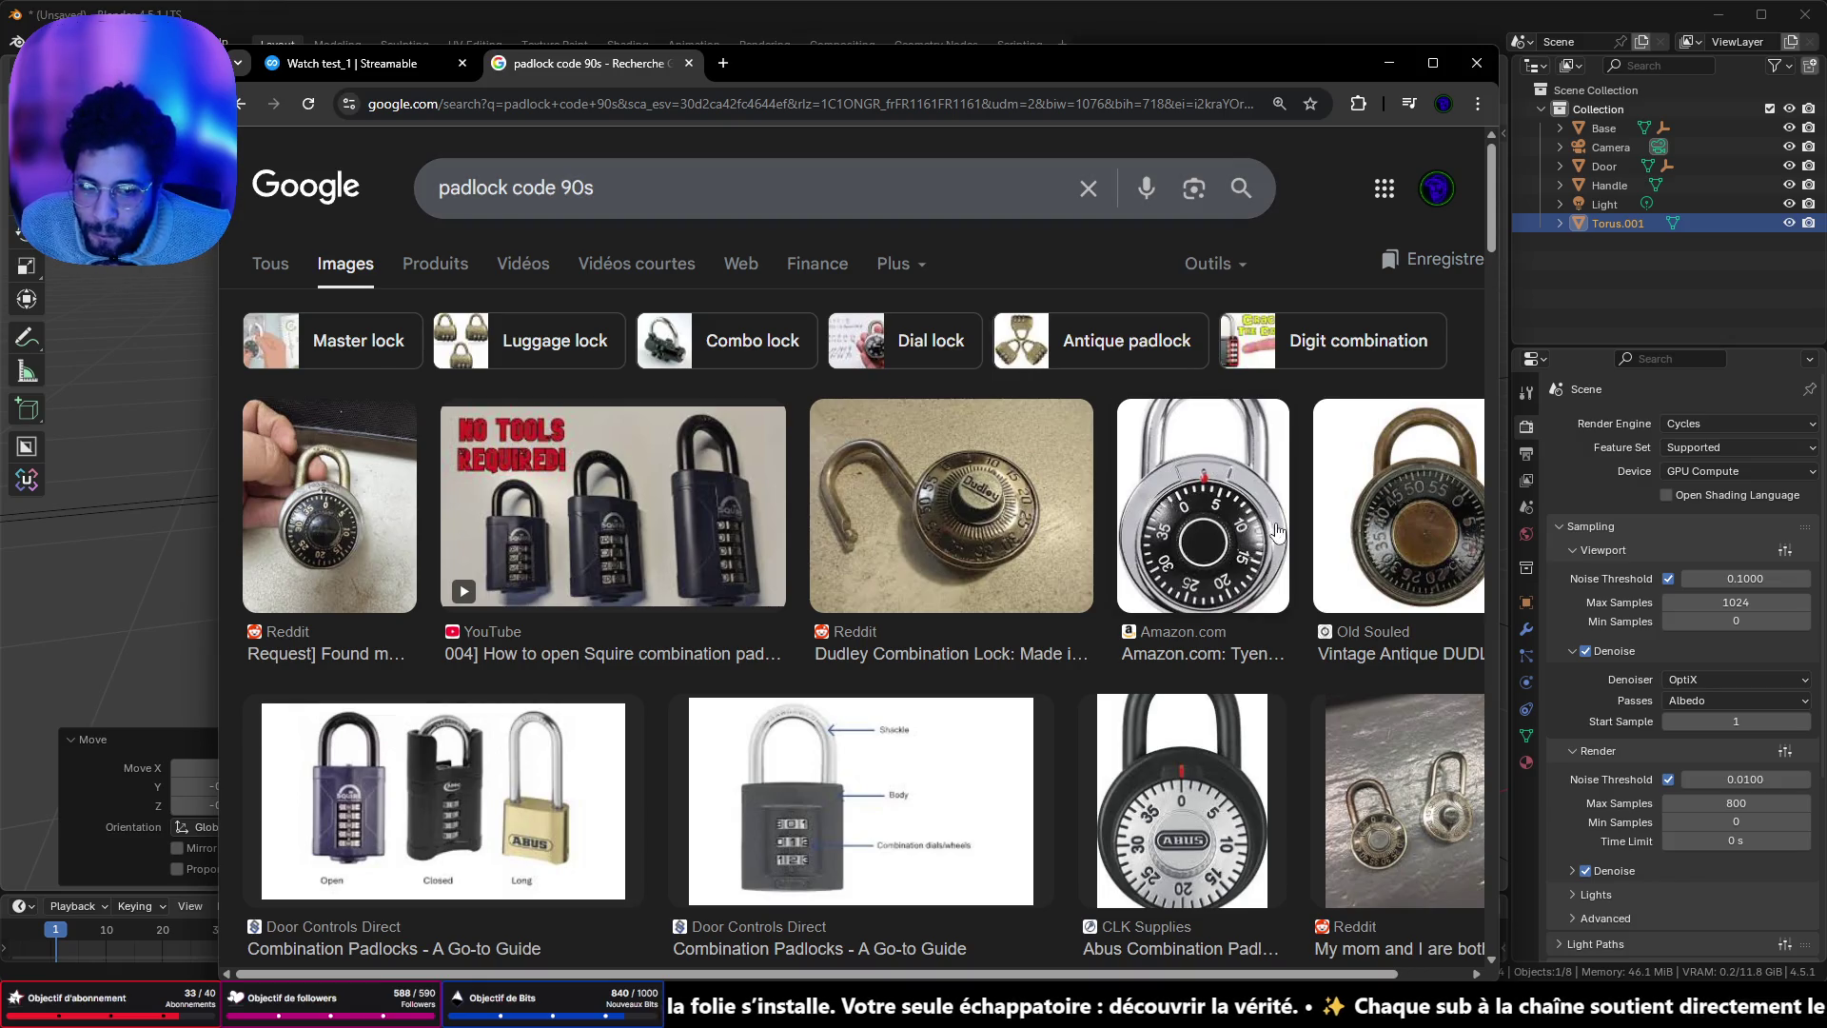
scroll(1228, 566, down, 4)
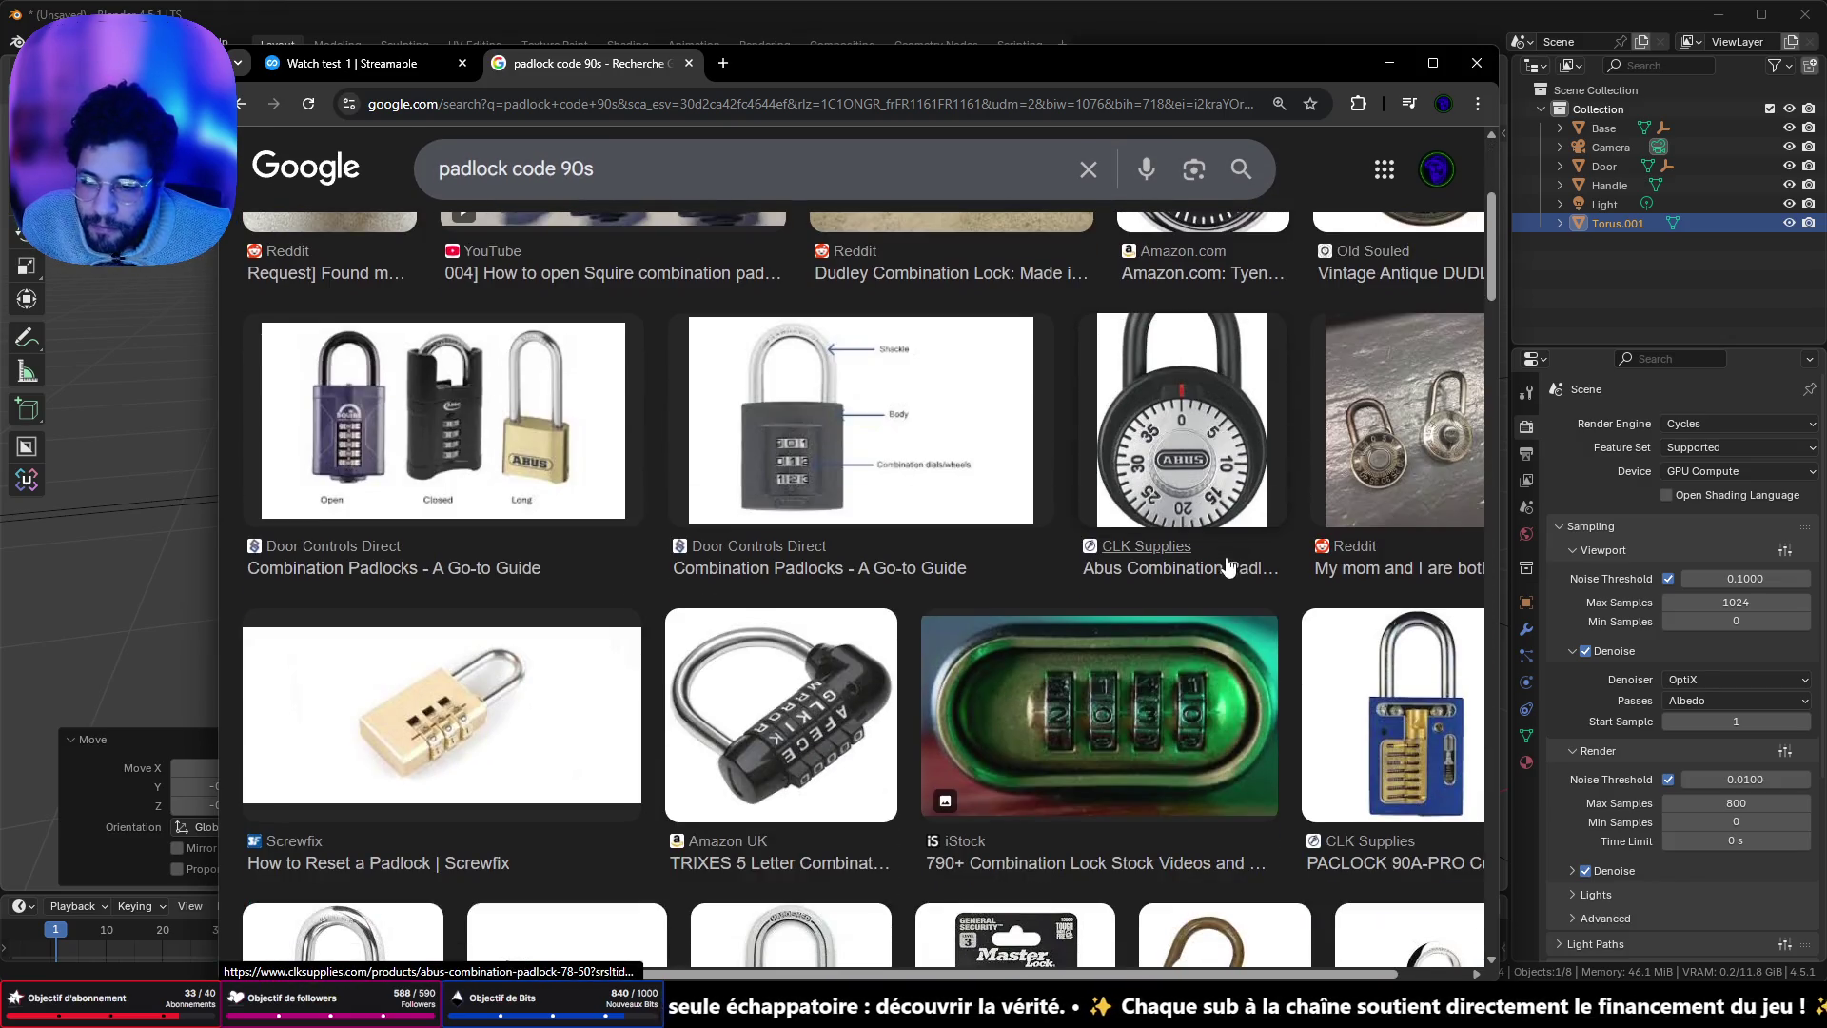
scroll(1228, 559, down, 4)
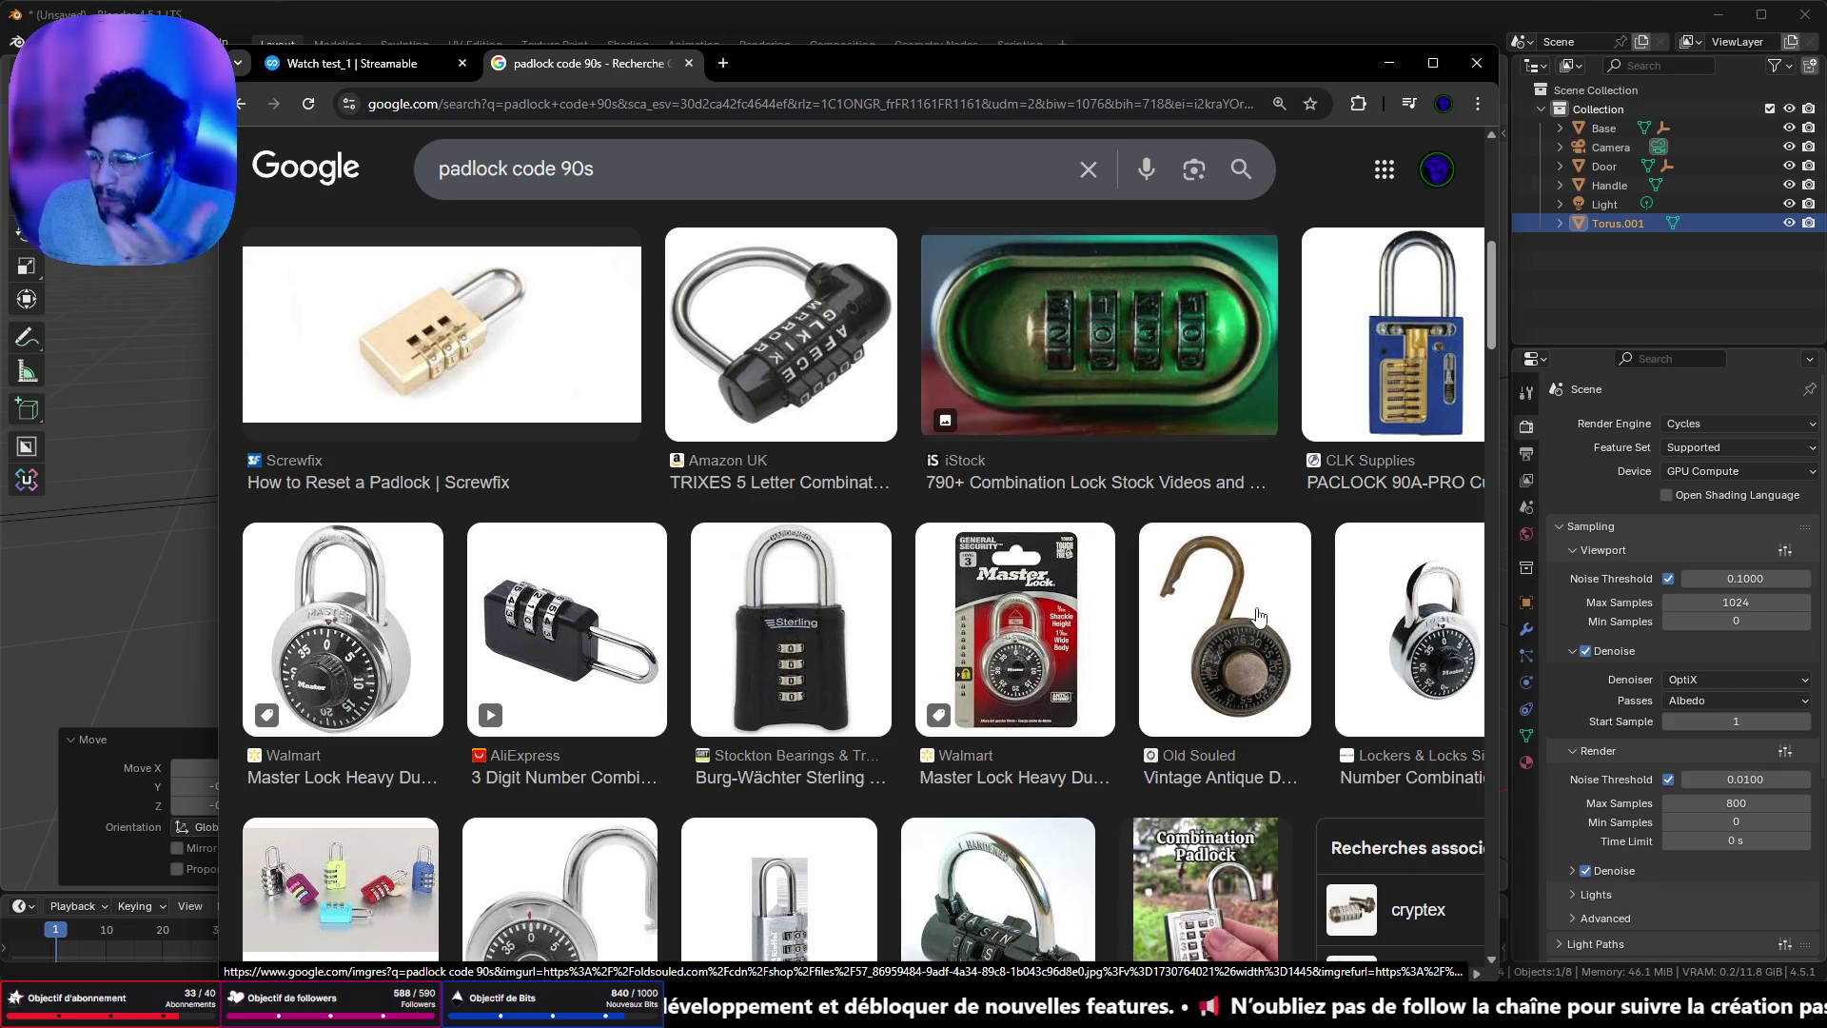
scroll(961, 661, down, 5)
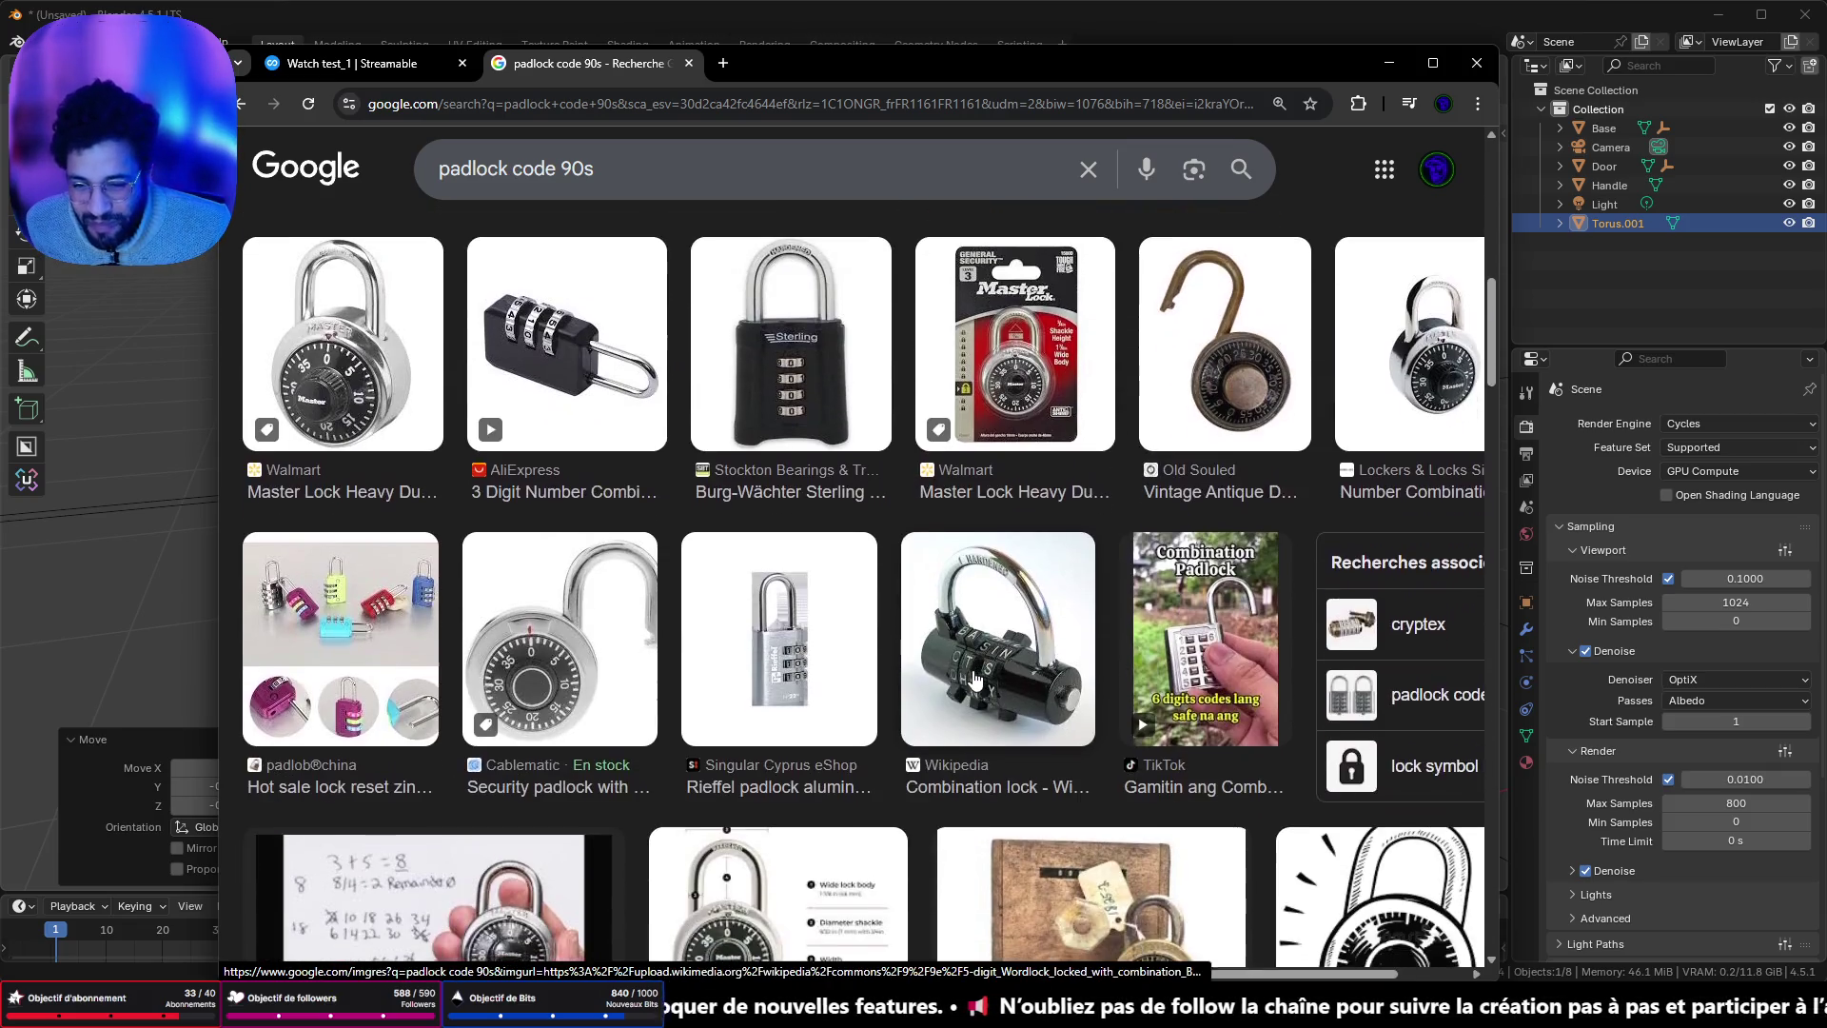
scroll(961, 661, down, 2)
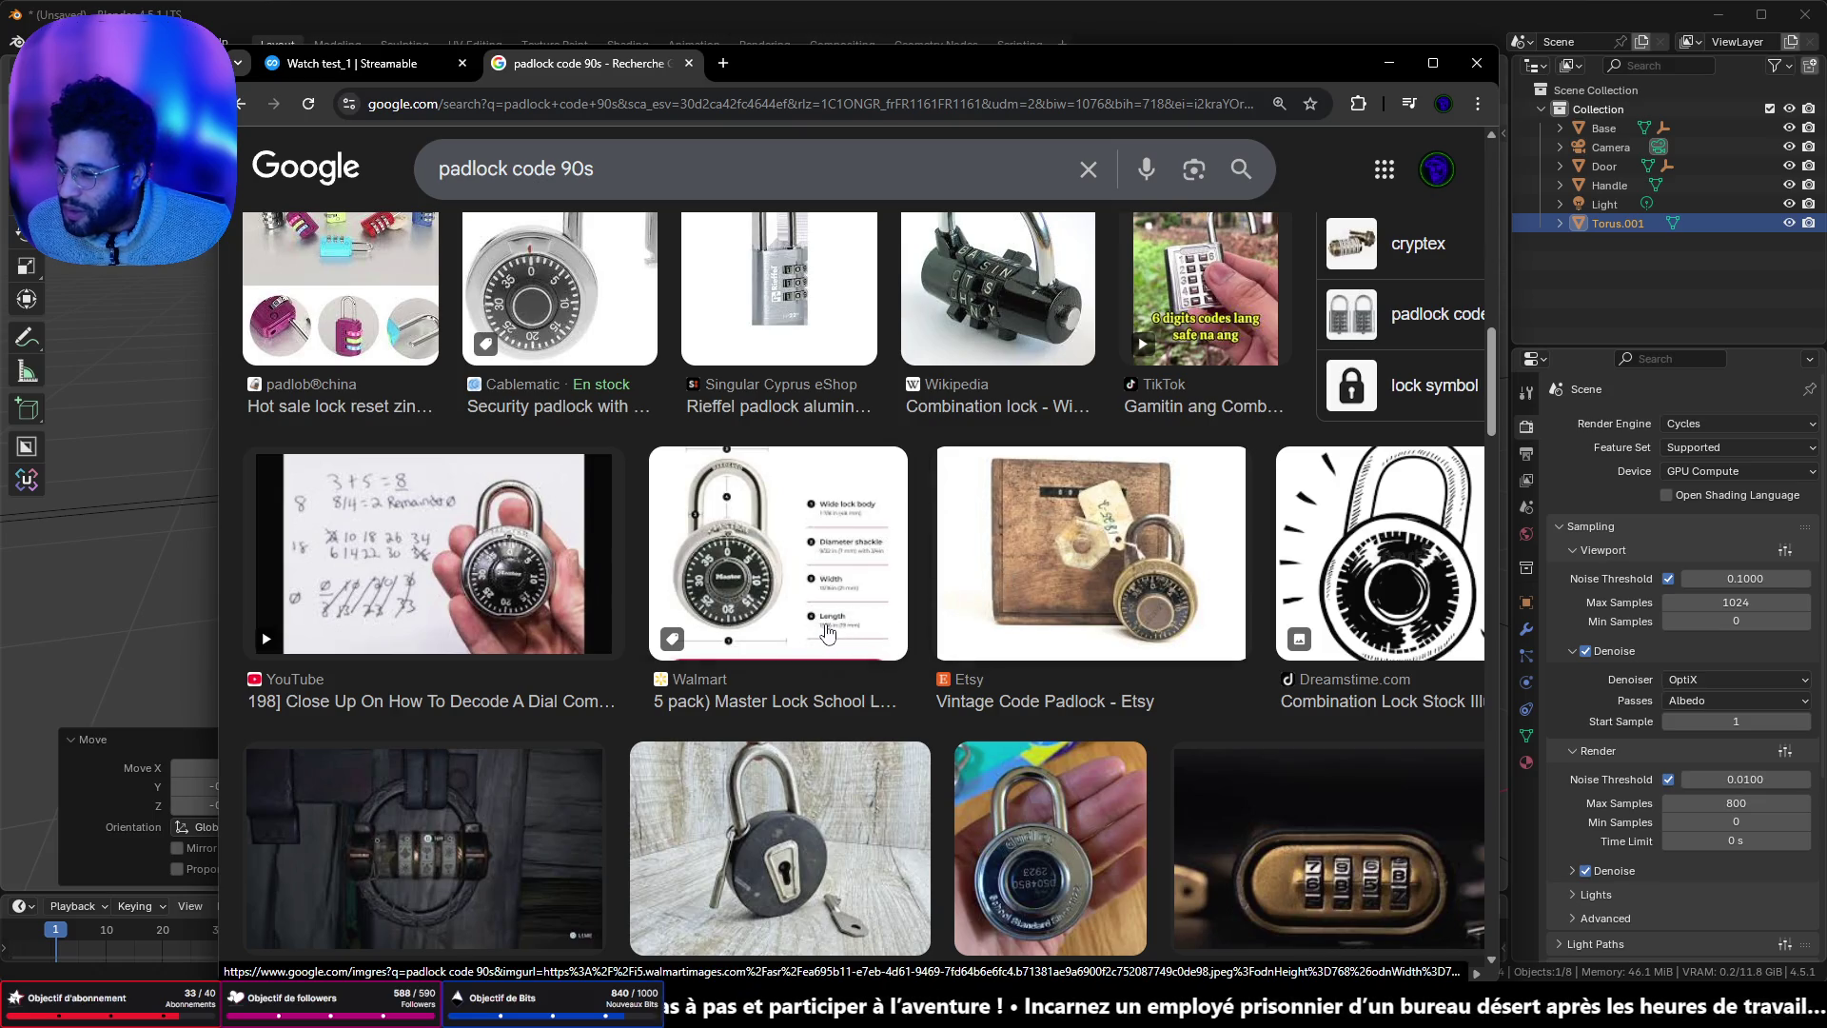
scroll(822, 638, down, 5)
scroll(817, 642, down, 3)
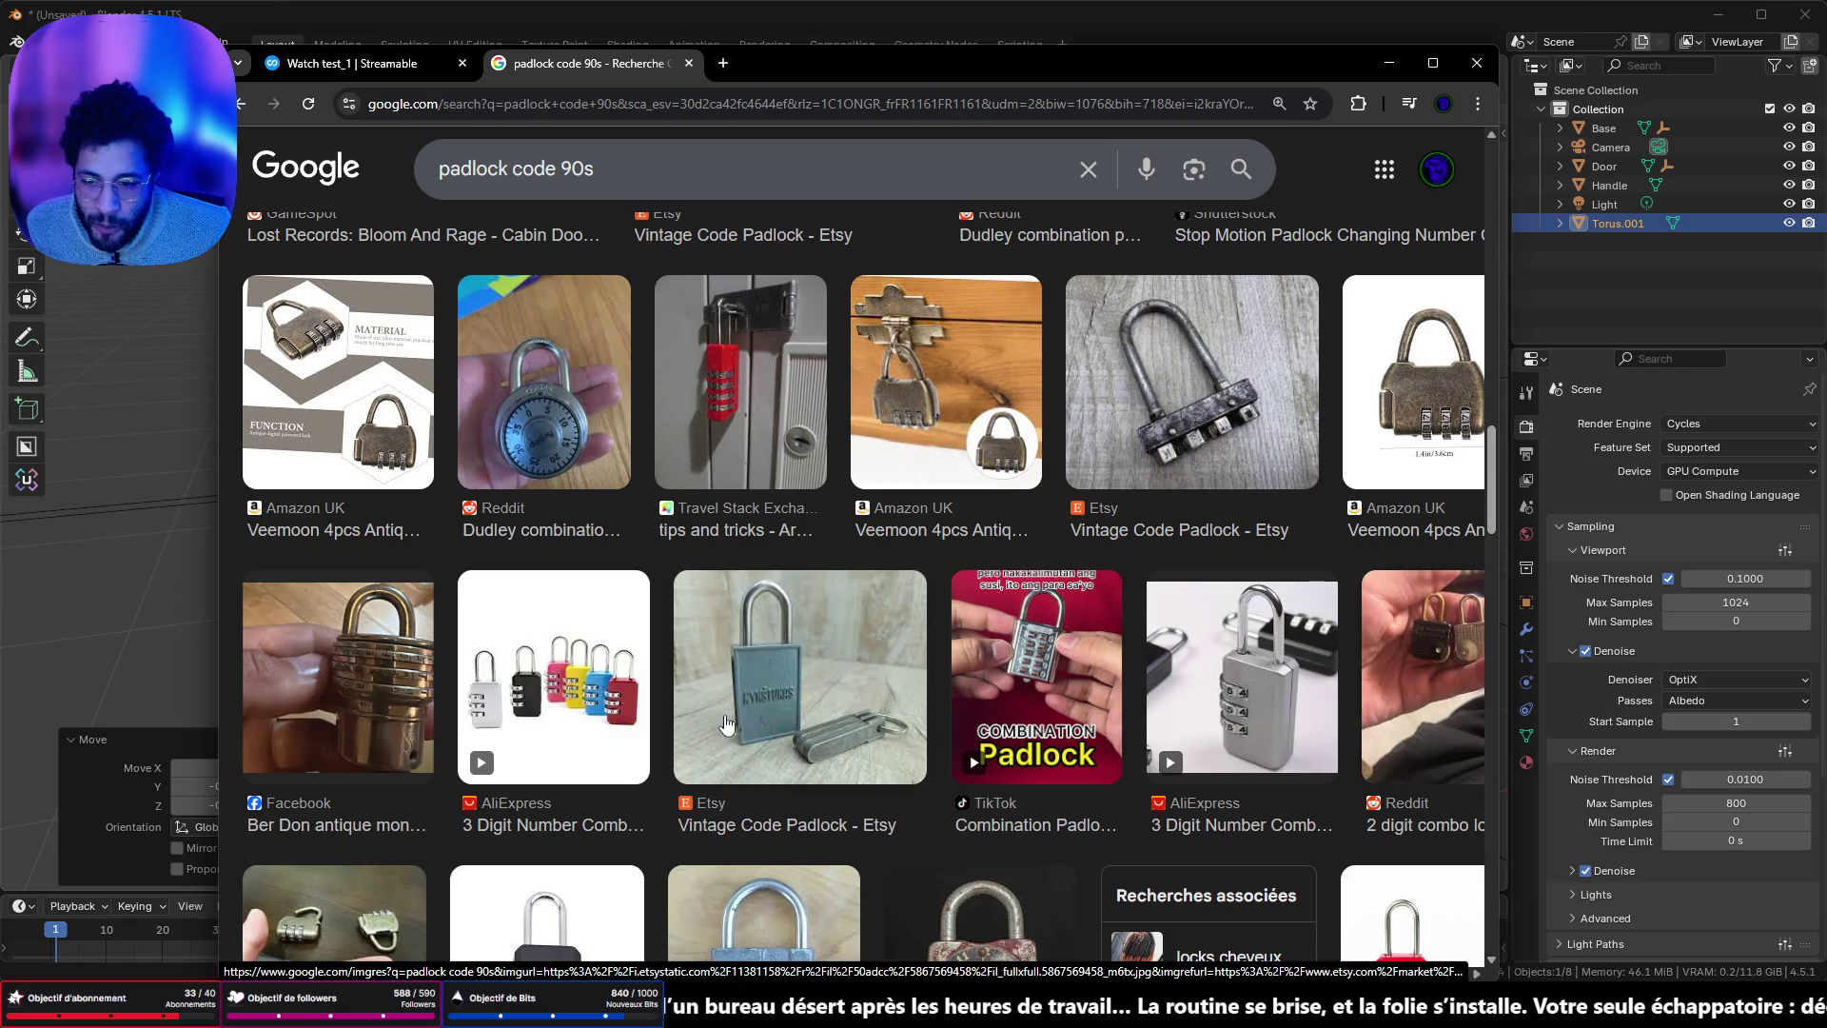
scroll(662, 681, down, 4)
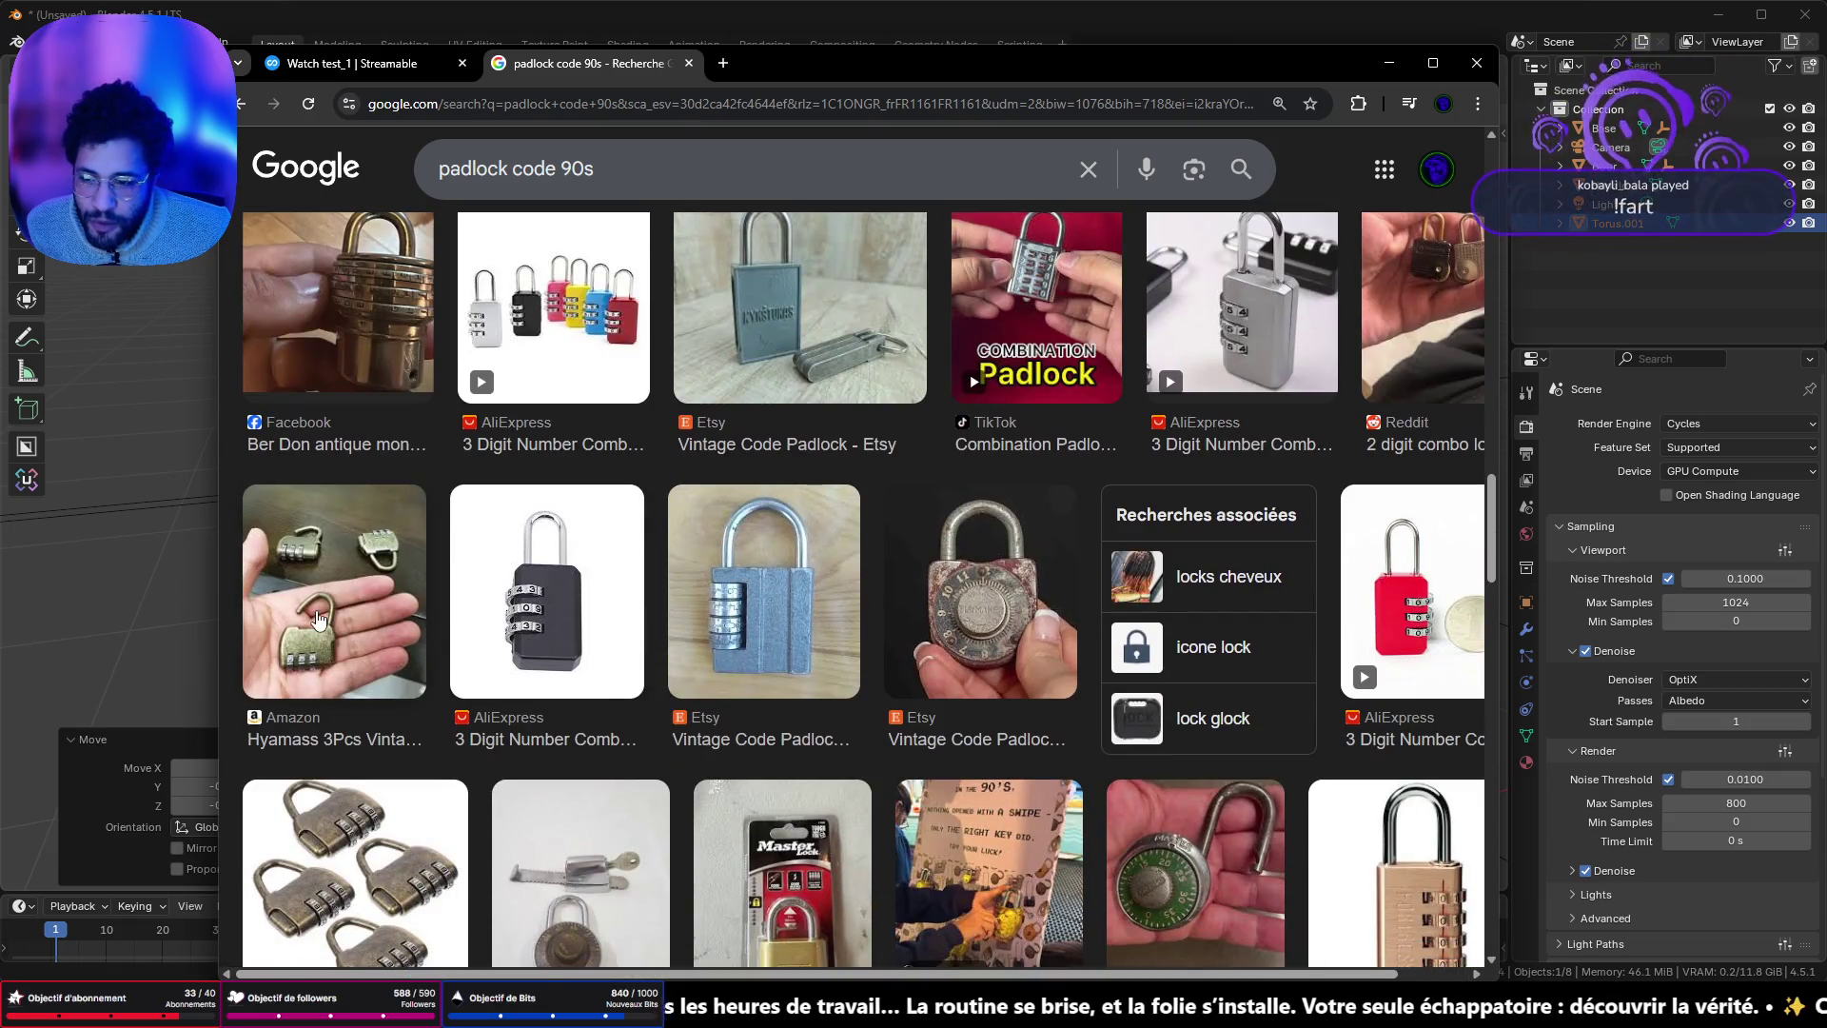
click(346, 545)
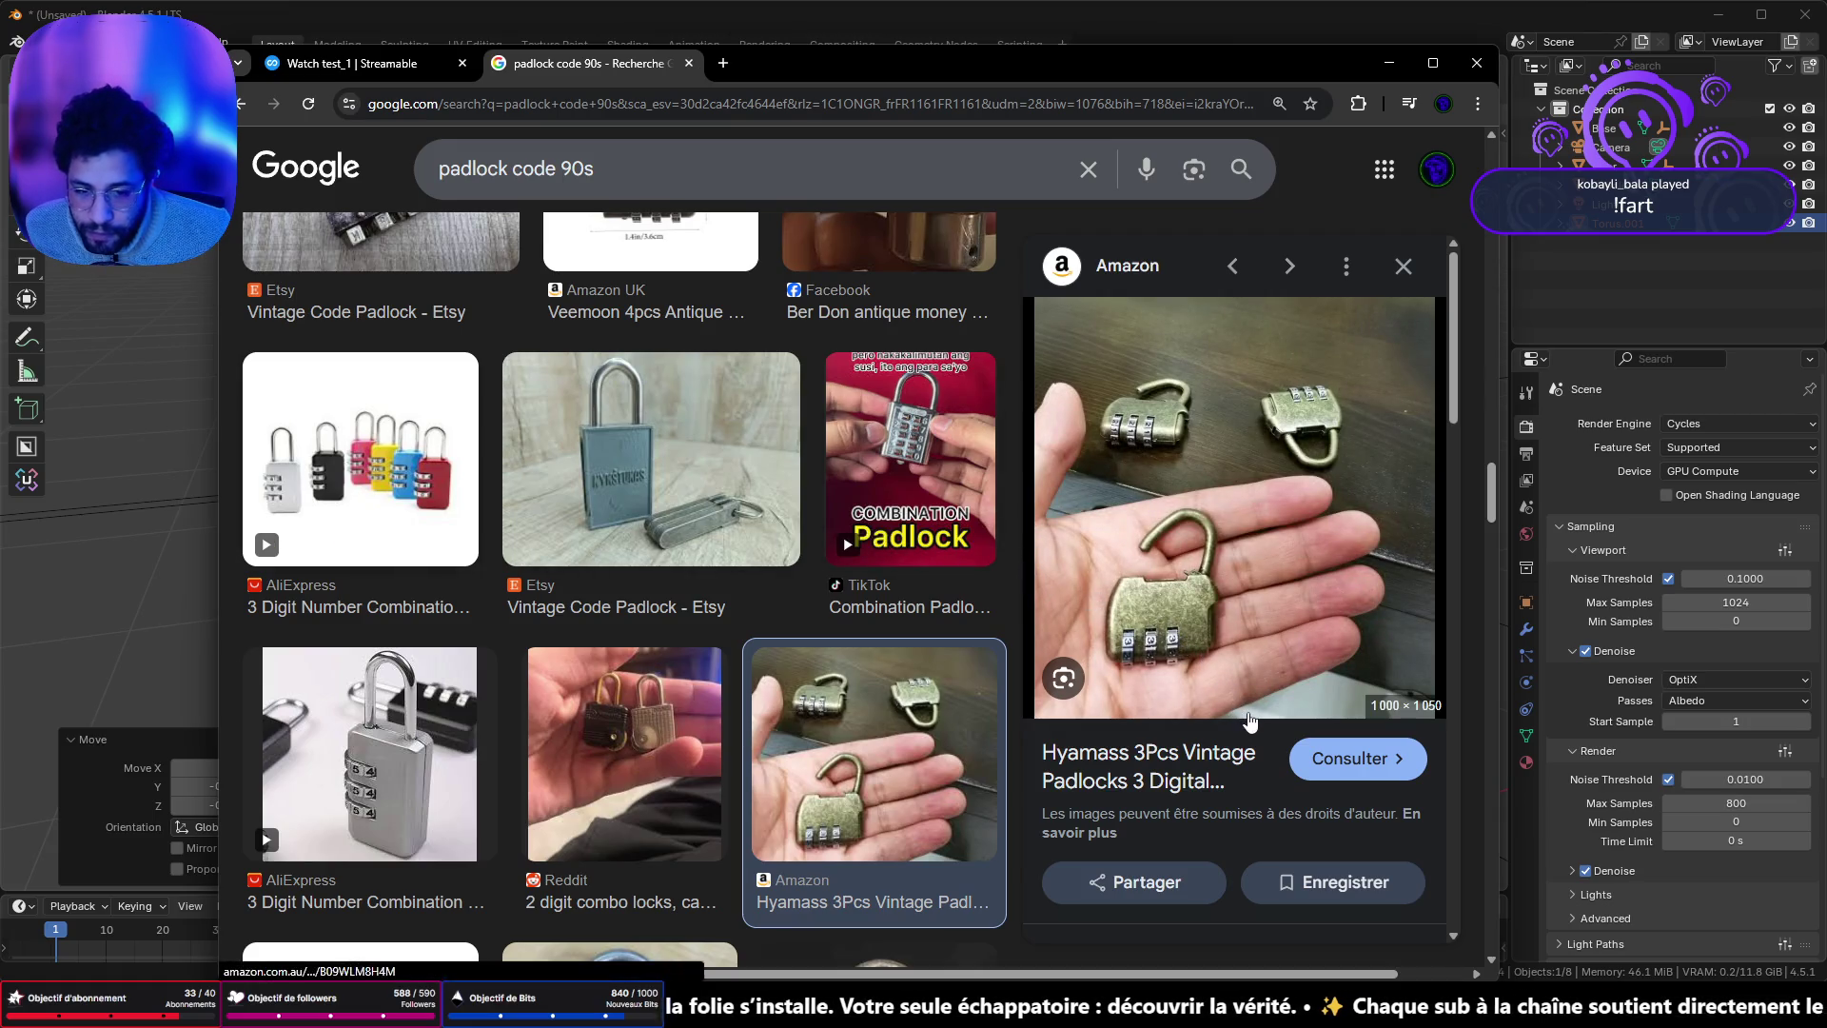
- Scroll through the vintage padlock preview's related images and the results grid
scroll(1104, 723, down, 5)
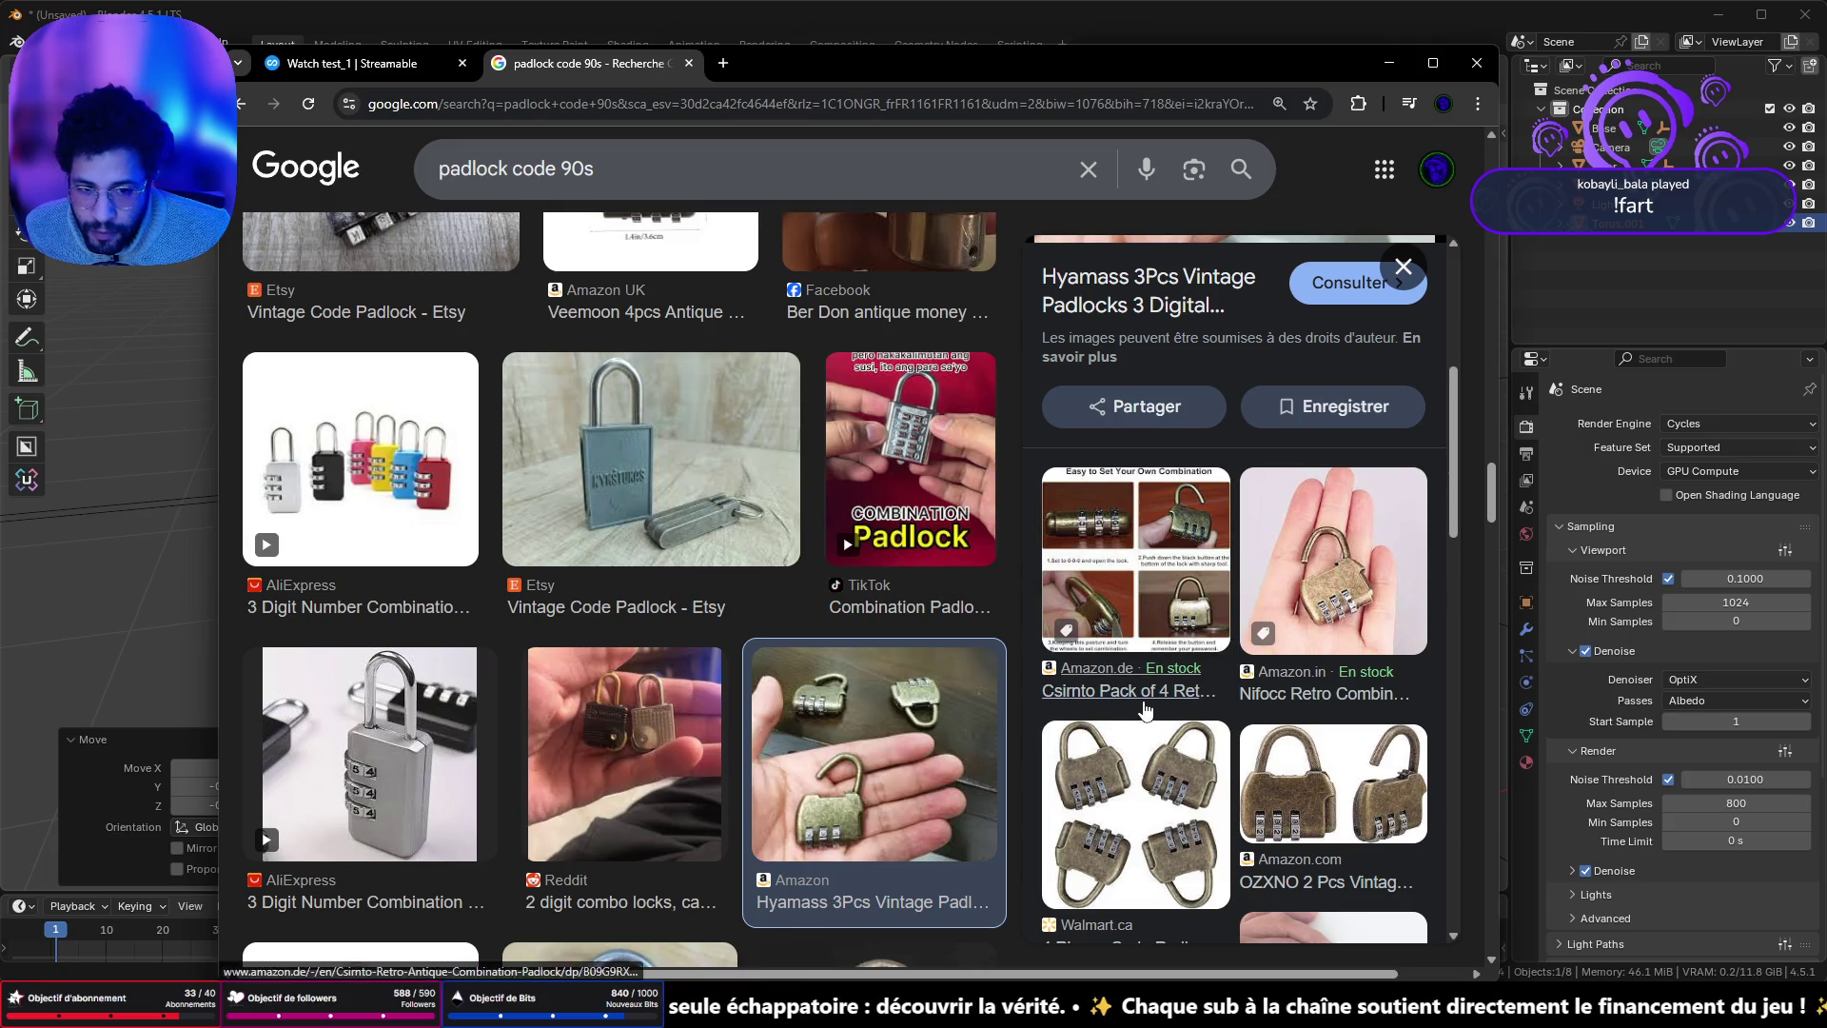
scroll(1146, 711, down, 5)
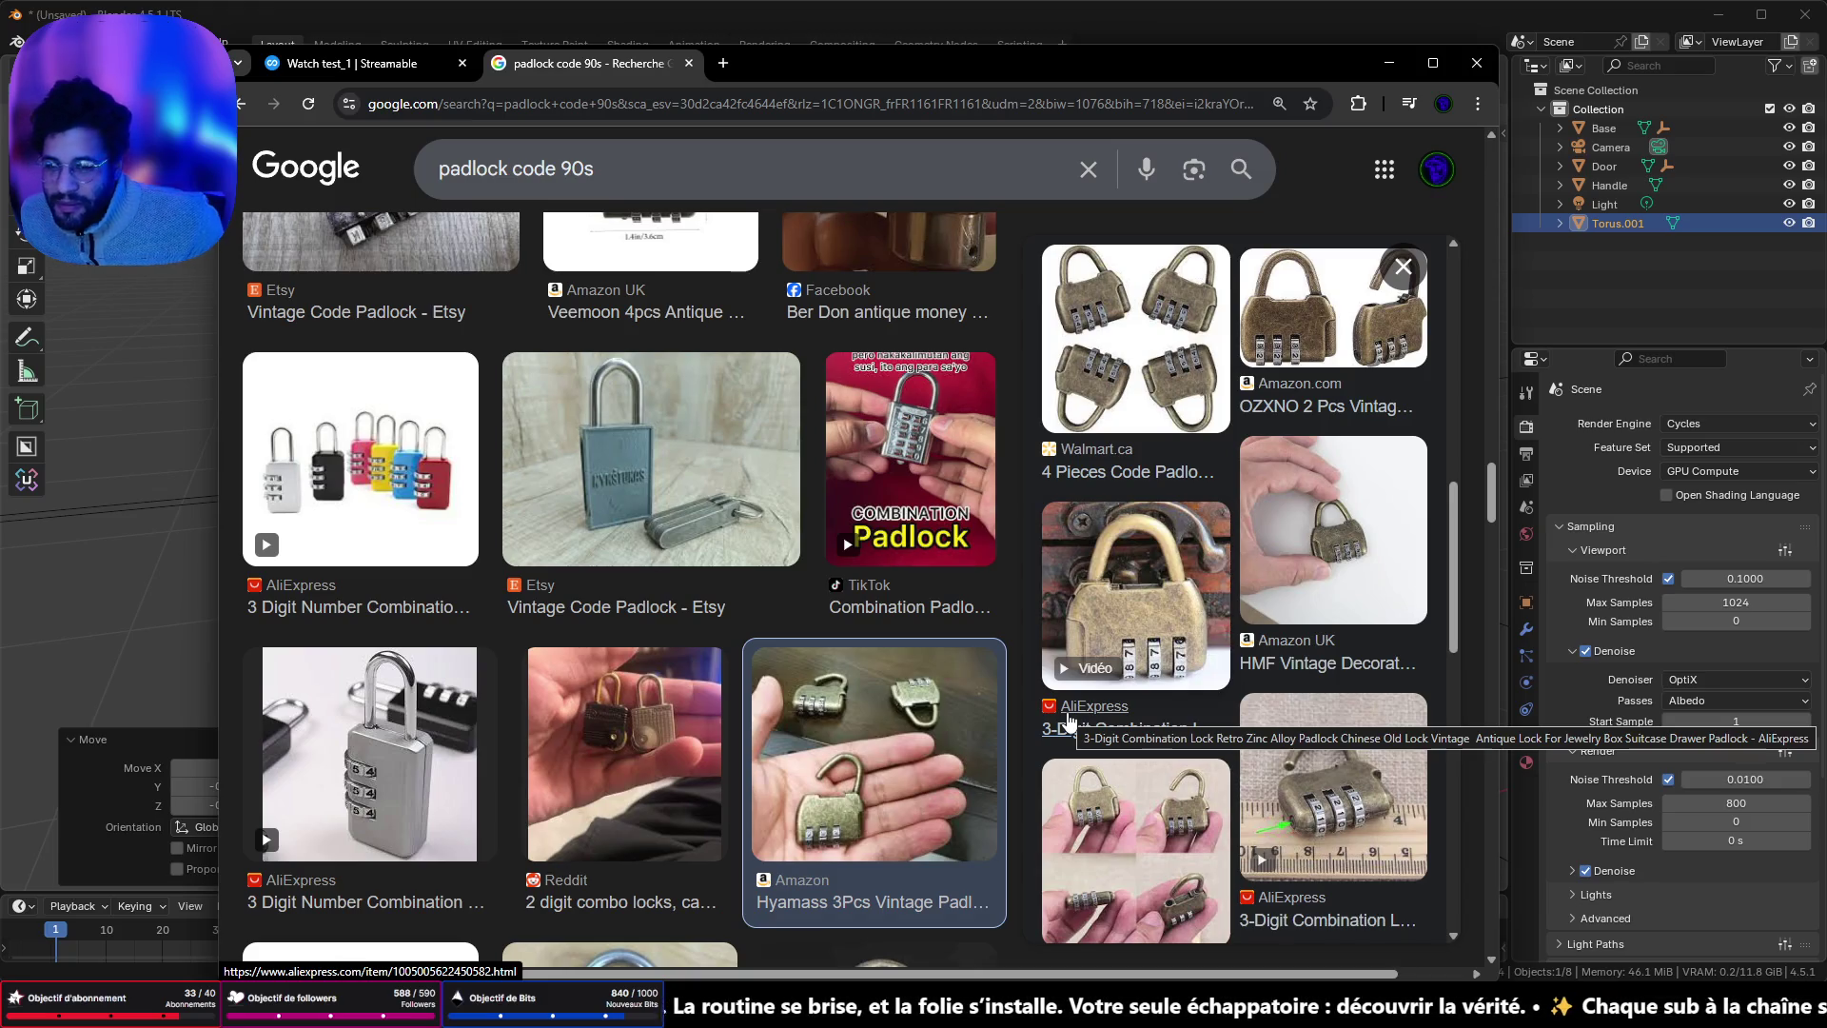
scroll(985, 724, down, 8)
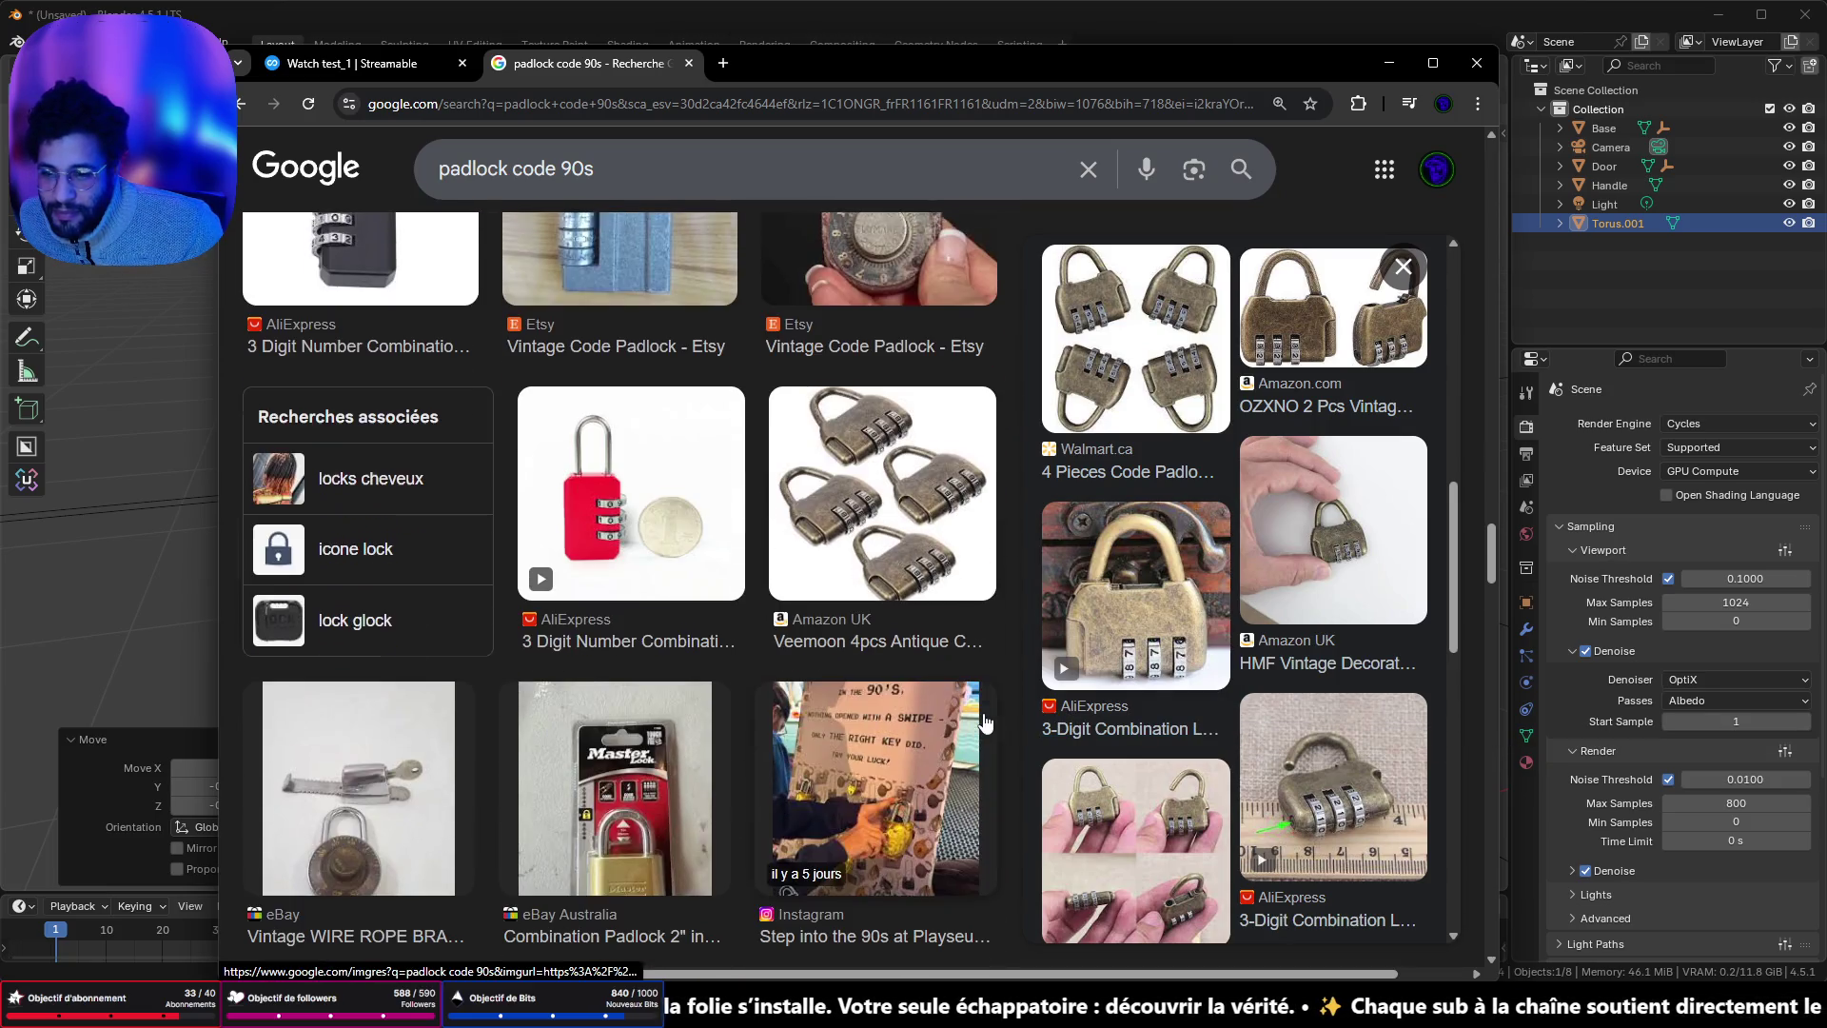
scroll(985, 723, down, 3)
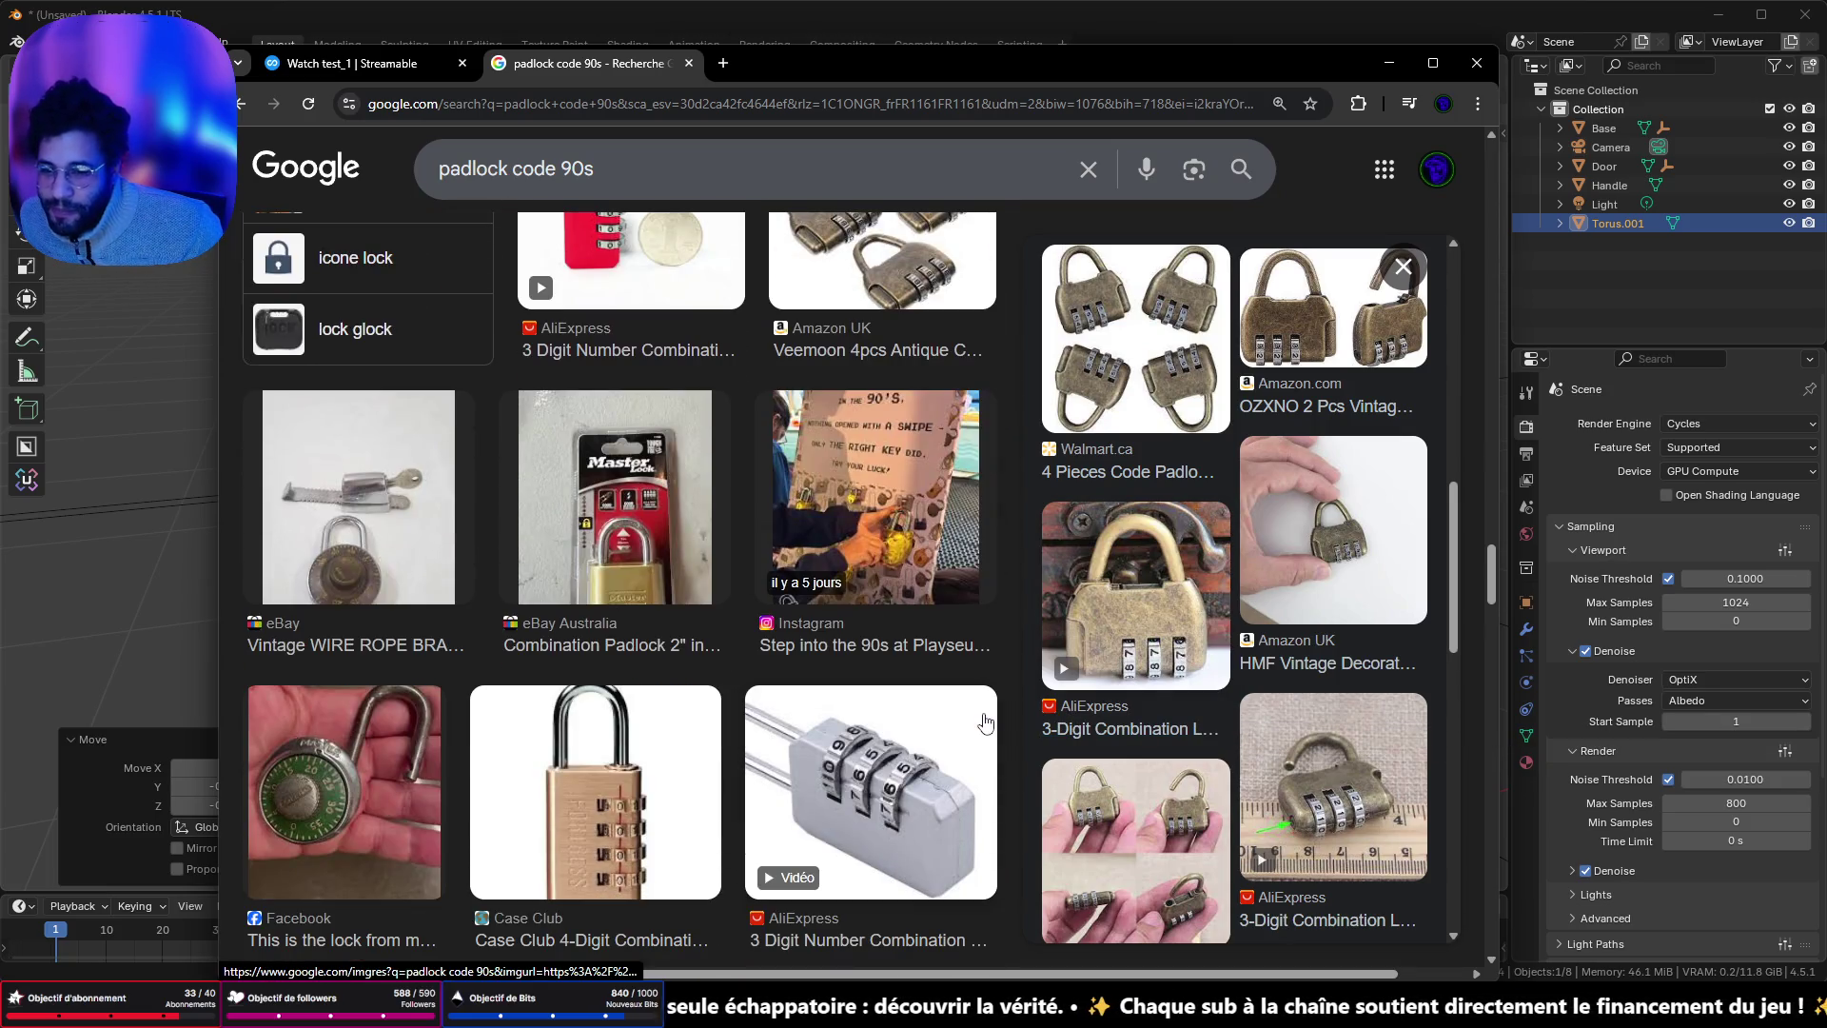
scroll(985, 723, down, 3)
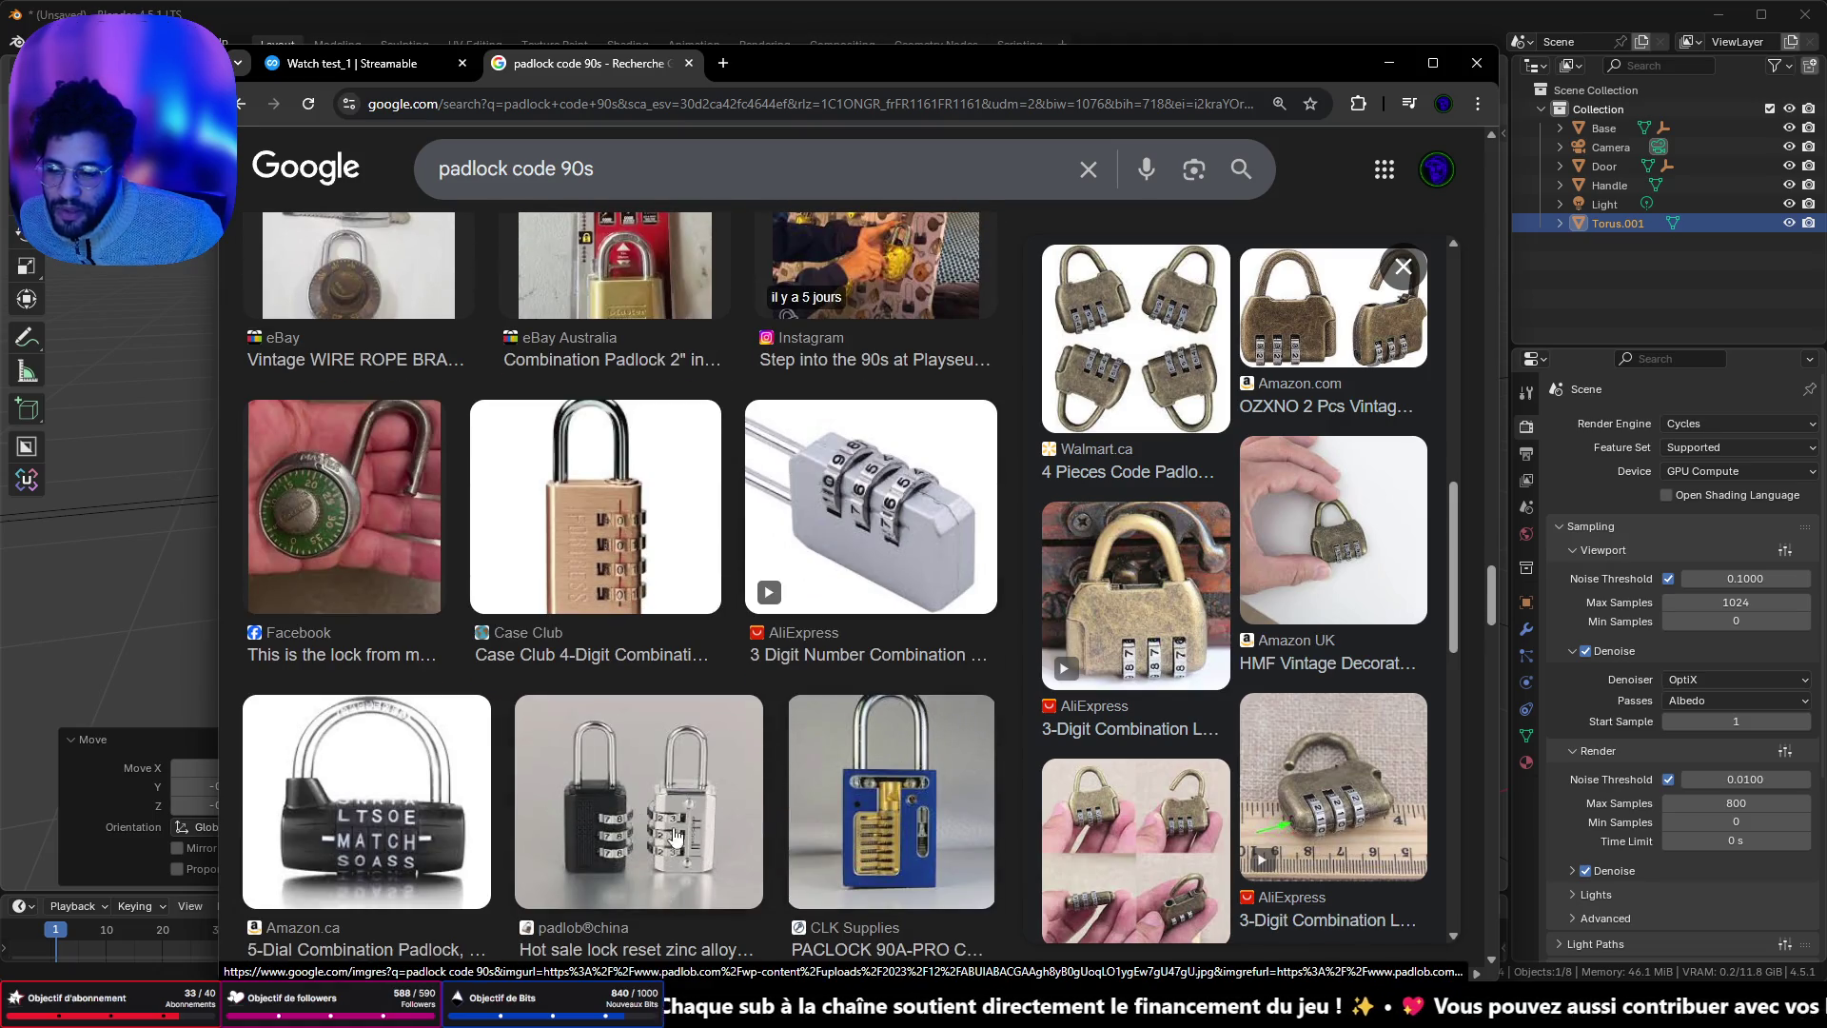
scroll(712, 772, down, 5)
scroll(797, 613, up, 5)
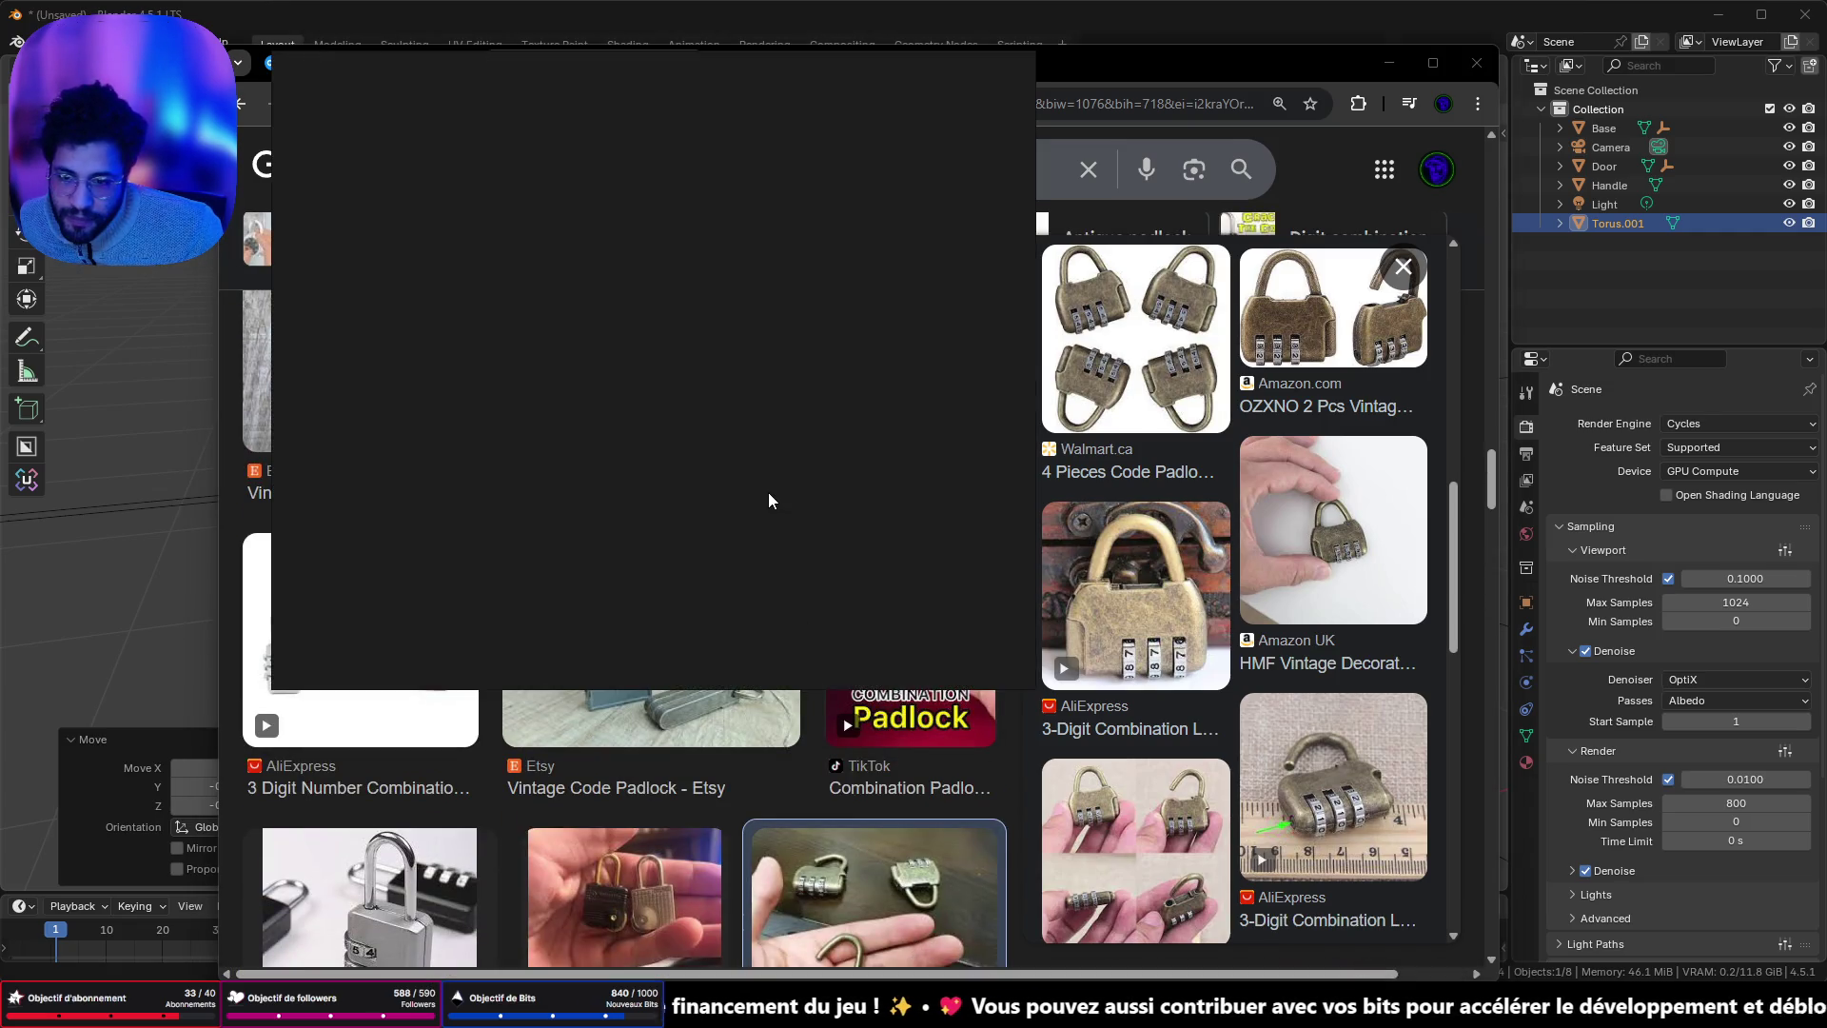
- Reposition and zoom in on the silver padlock, then hide the PureRef board
drag(514, 620, 613, 411)
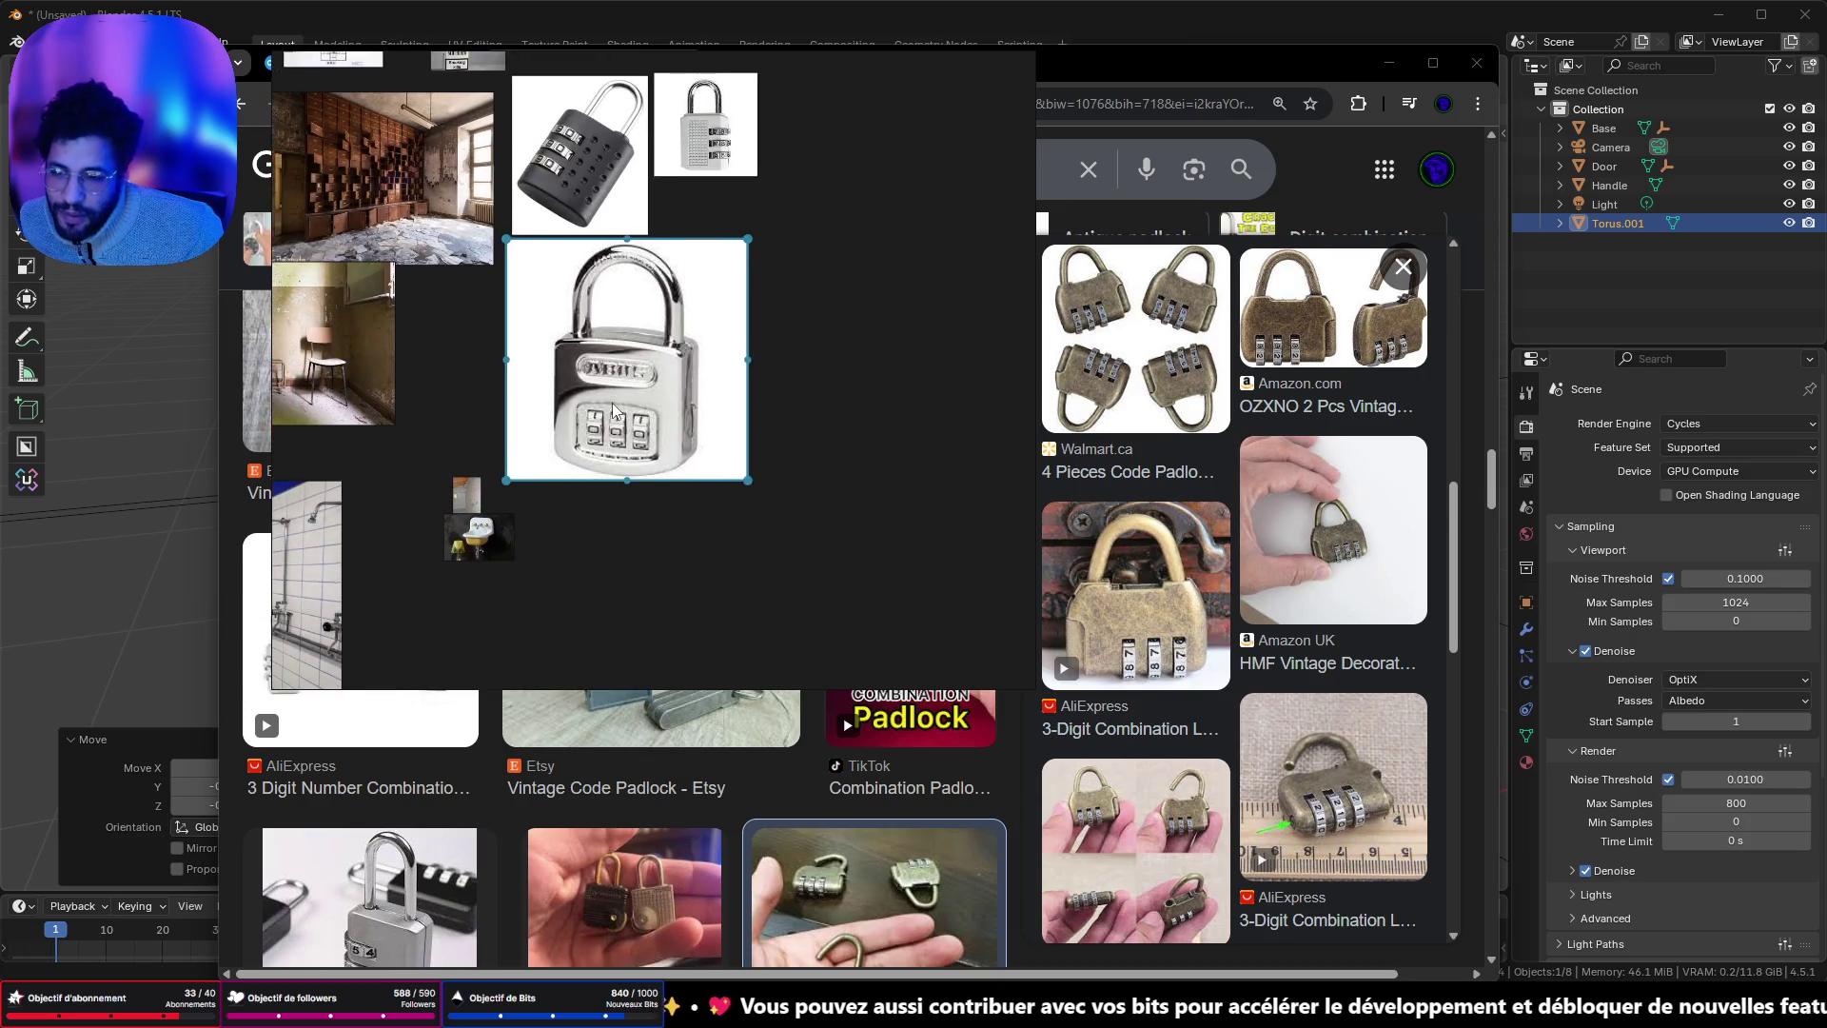
scroll(613, 412, up, 4)
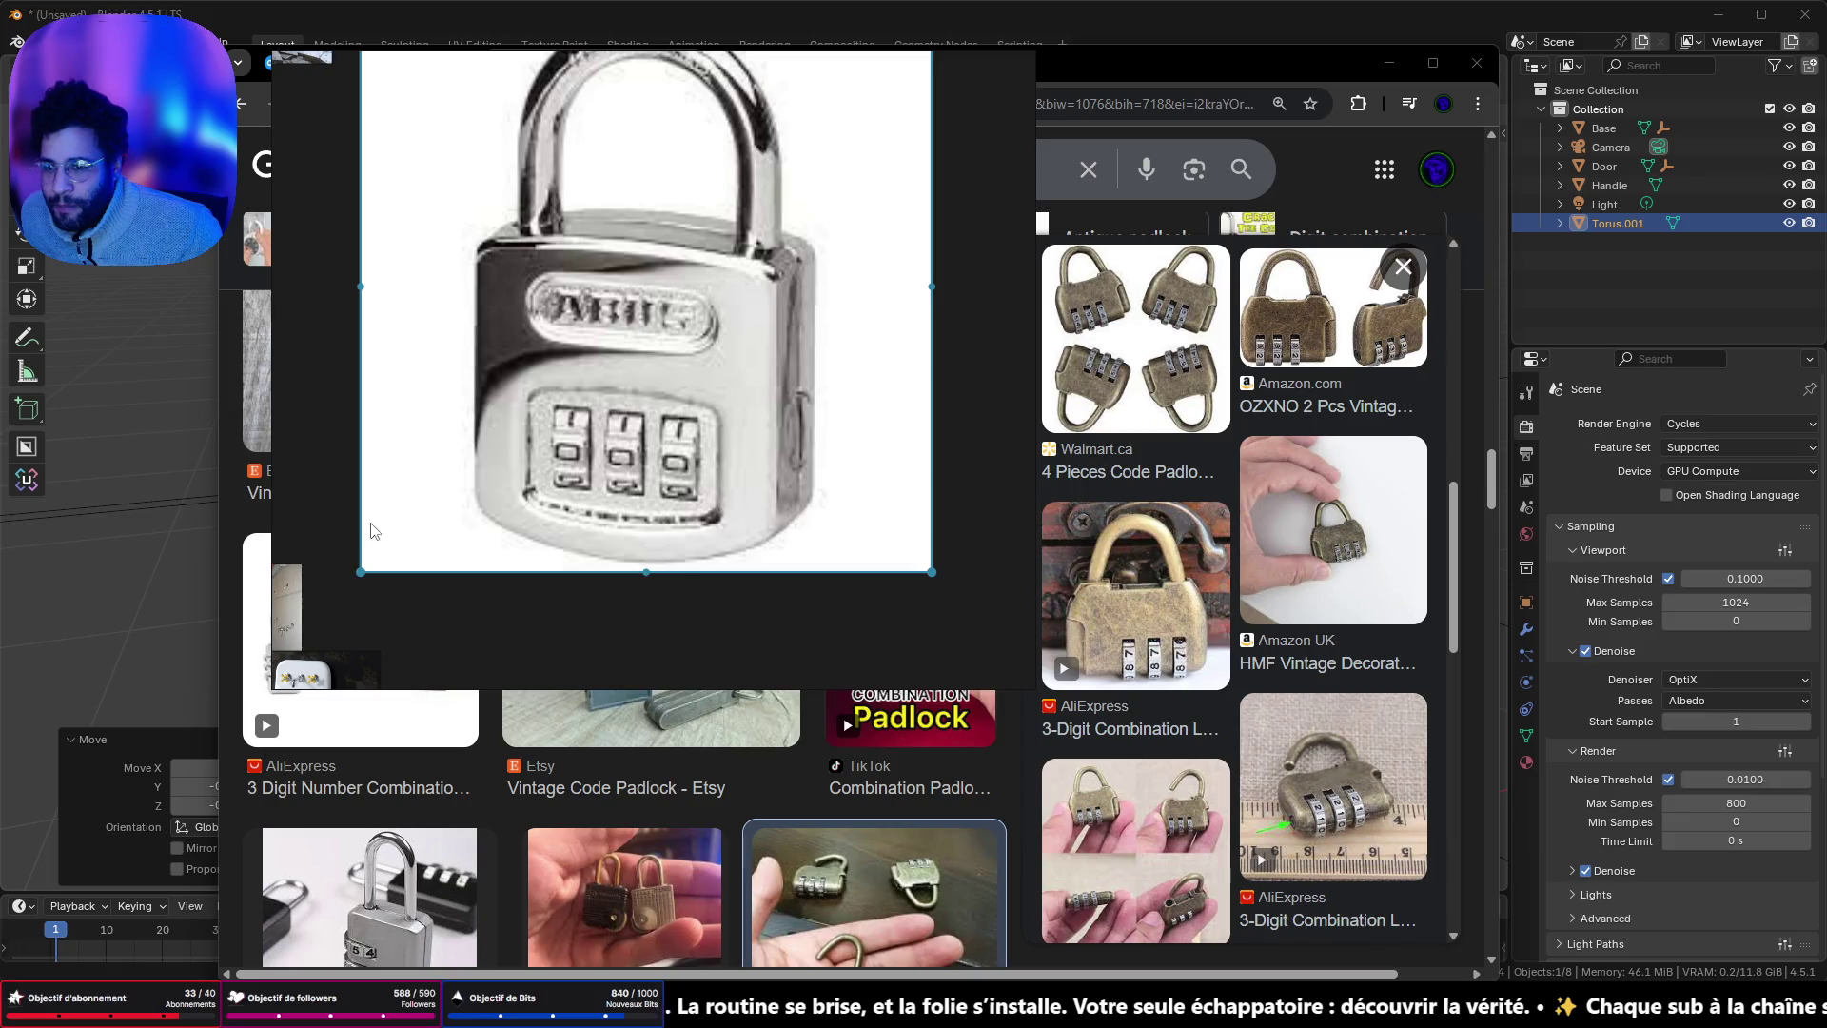
scroll(609, 350, down, 5)
scroll(578, 136, up, 3)
scroll(578, 136, up, 1)
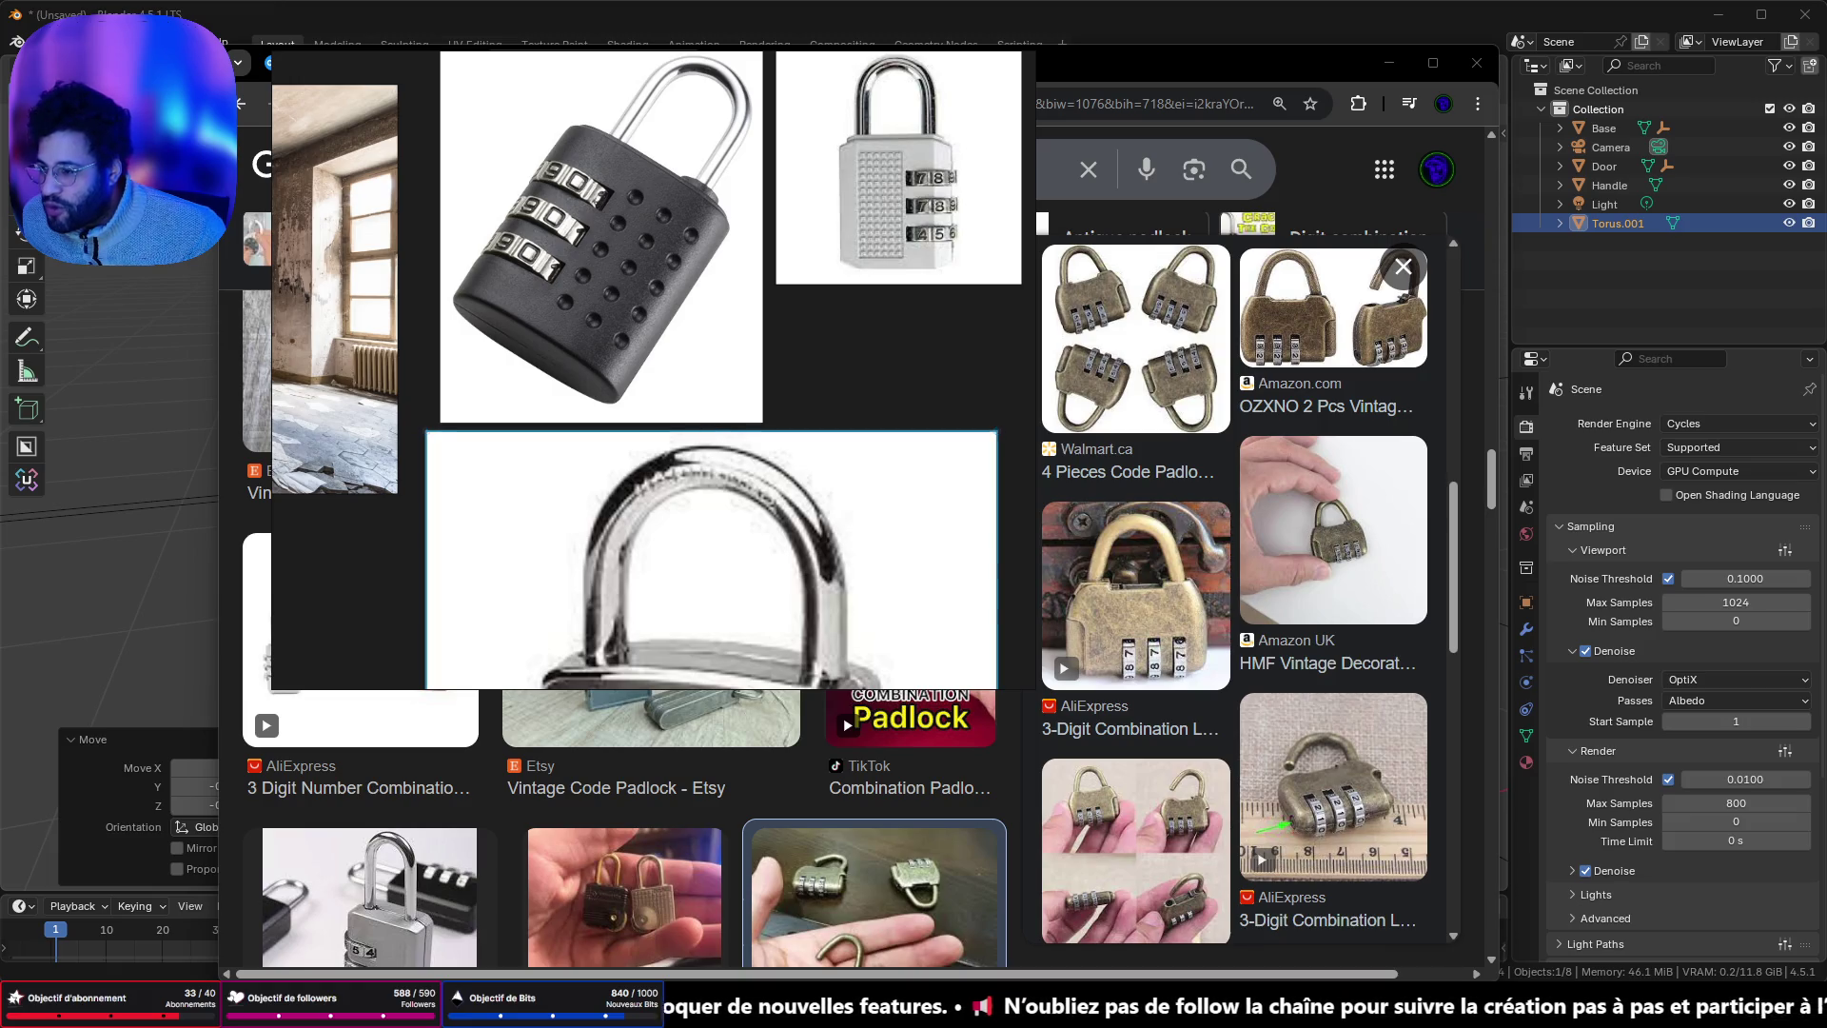
key(alt+Left)
click(970, 66)
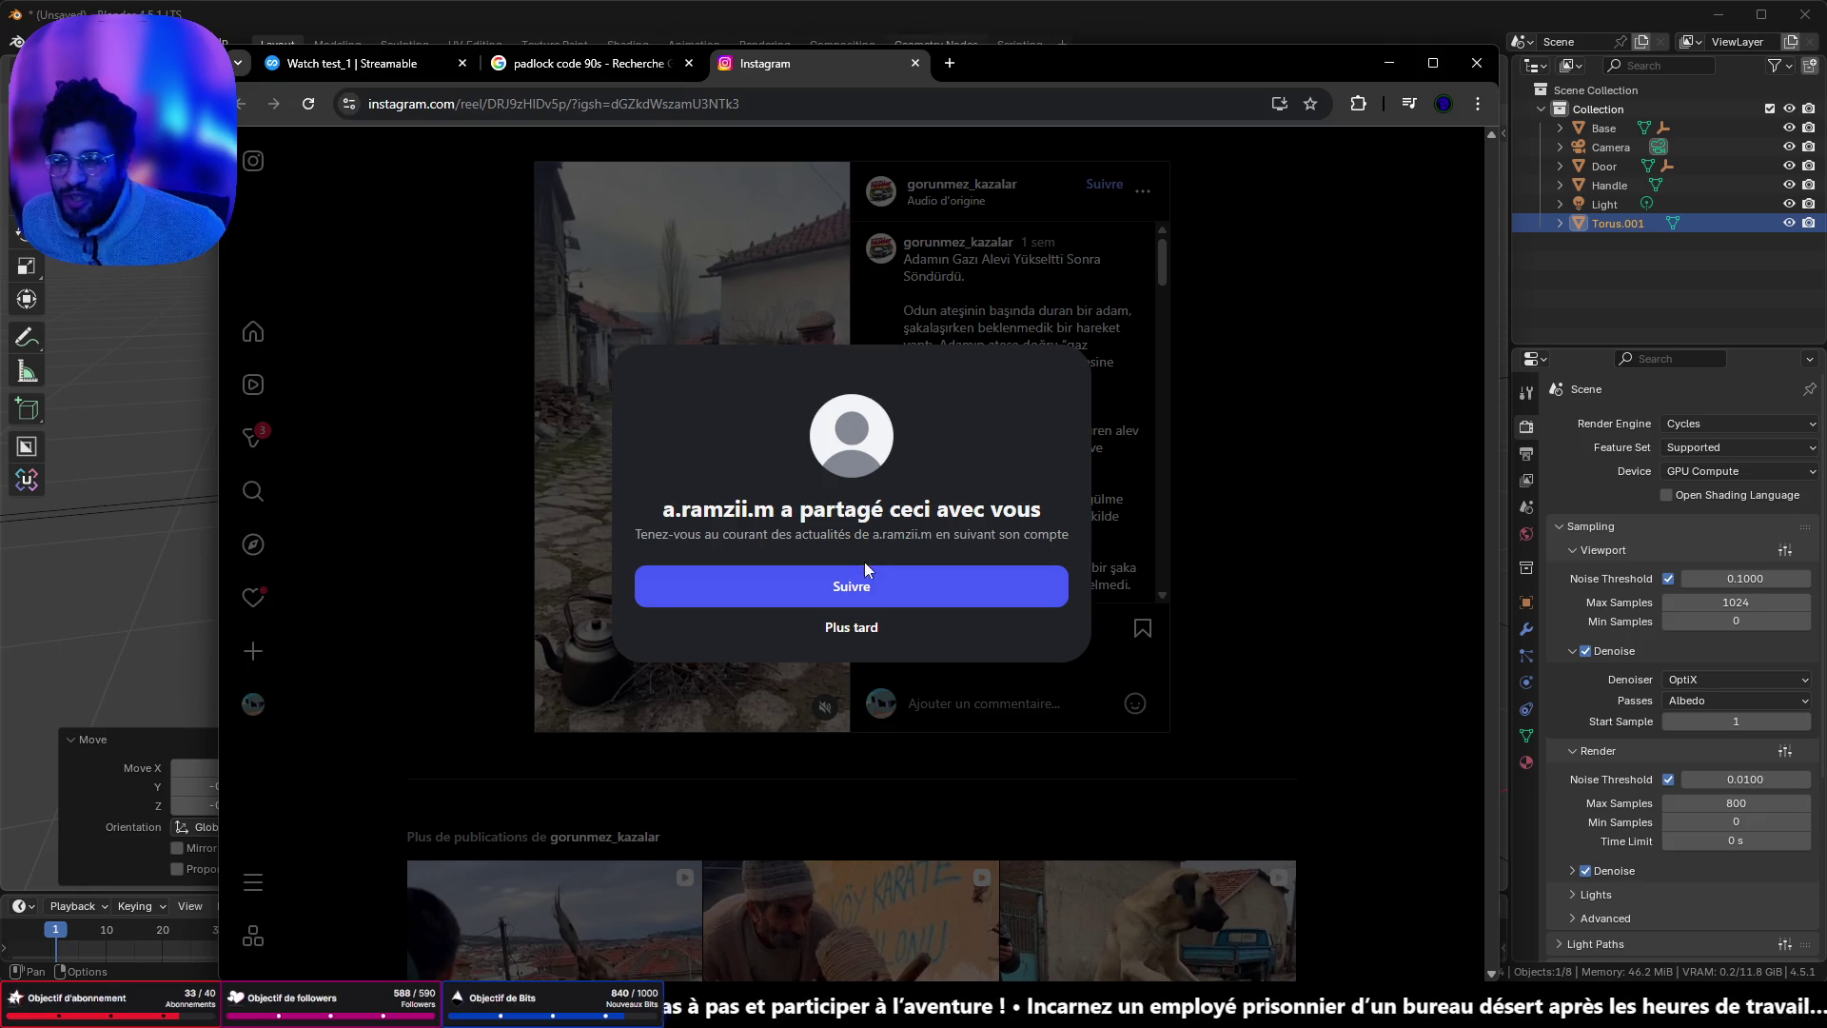
- Decline the follow suggestion with 'Plus tard' and play the account's reel of the woman riding a smoking tarp
click(861, 632)
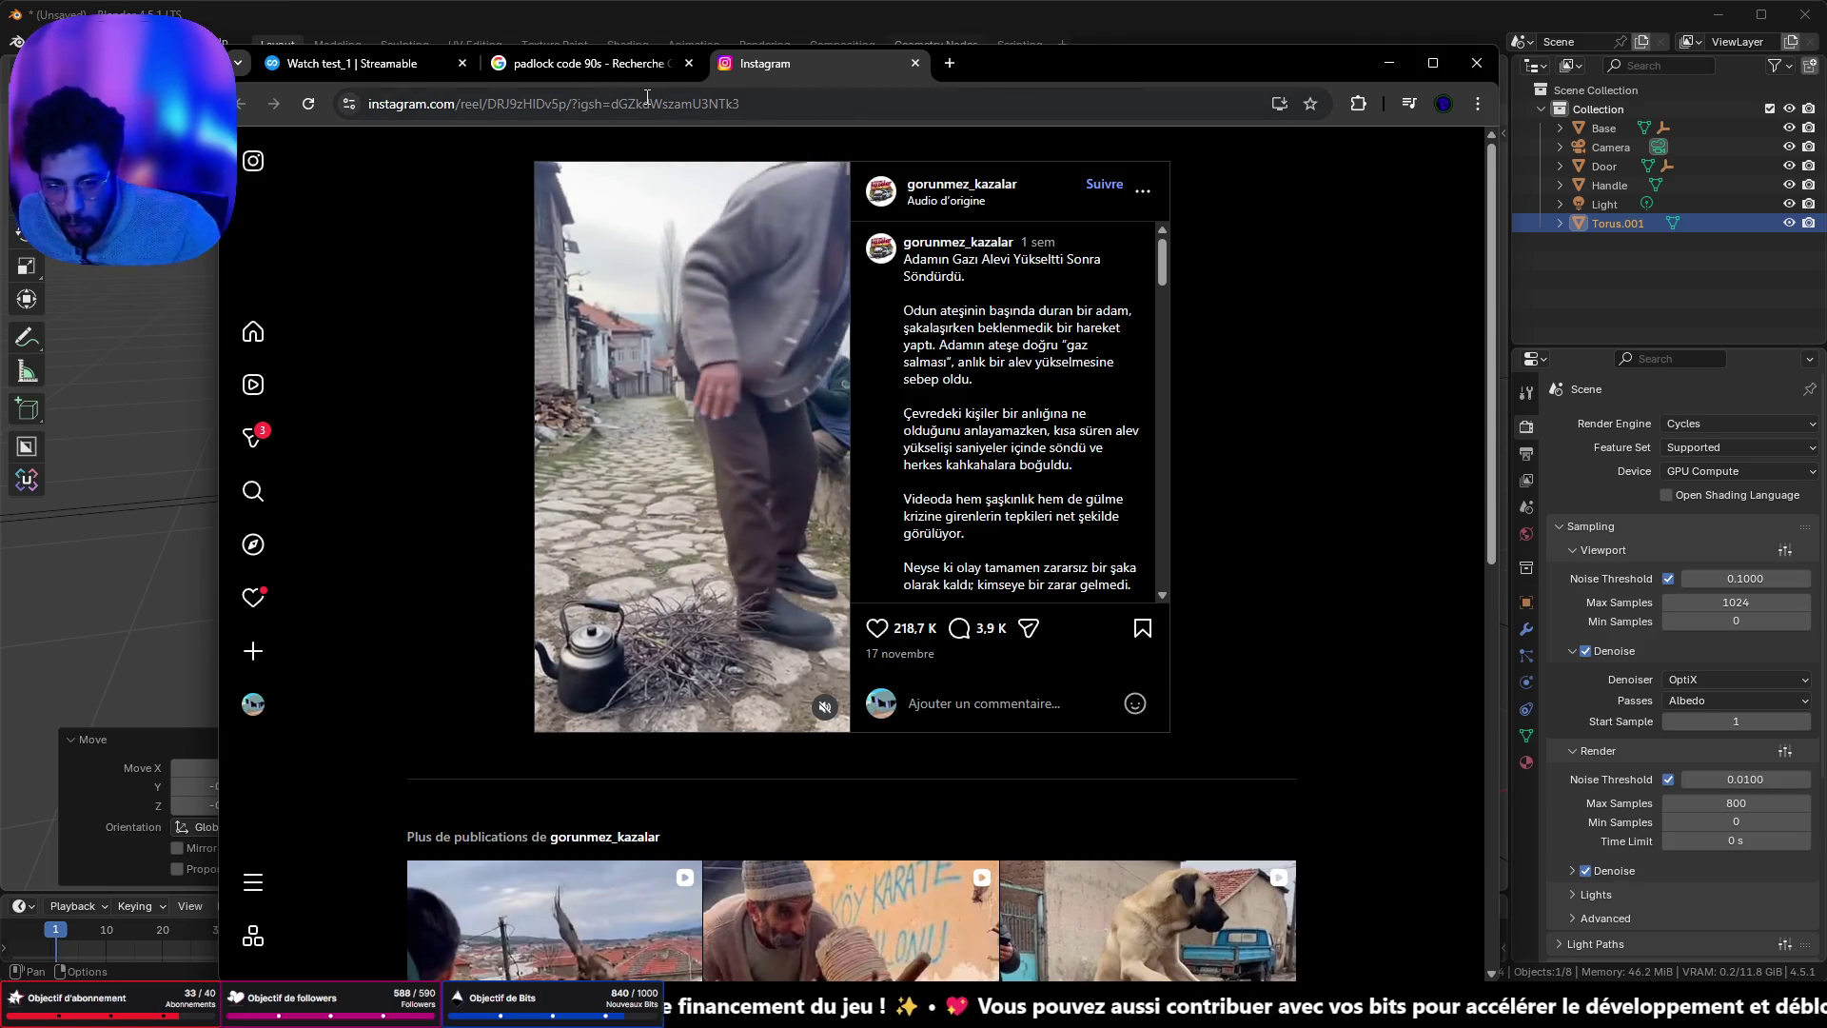
scroll(1241, 660, down, 3)
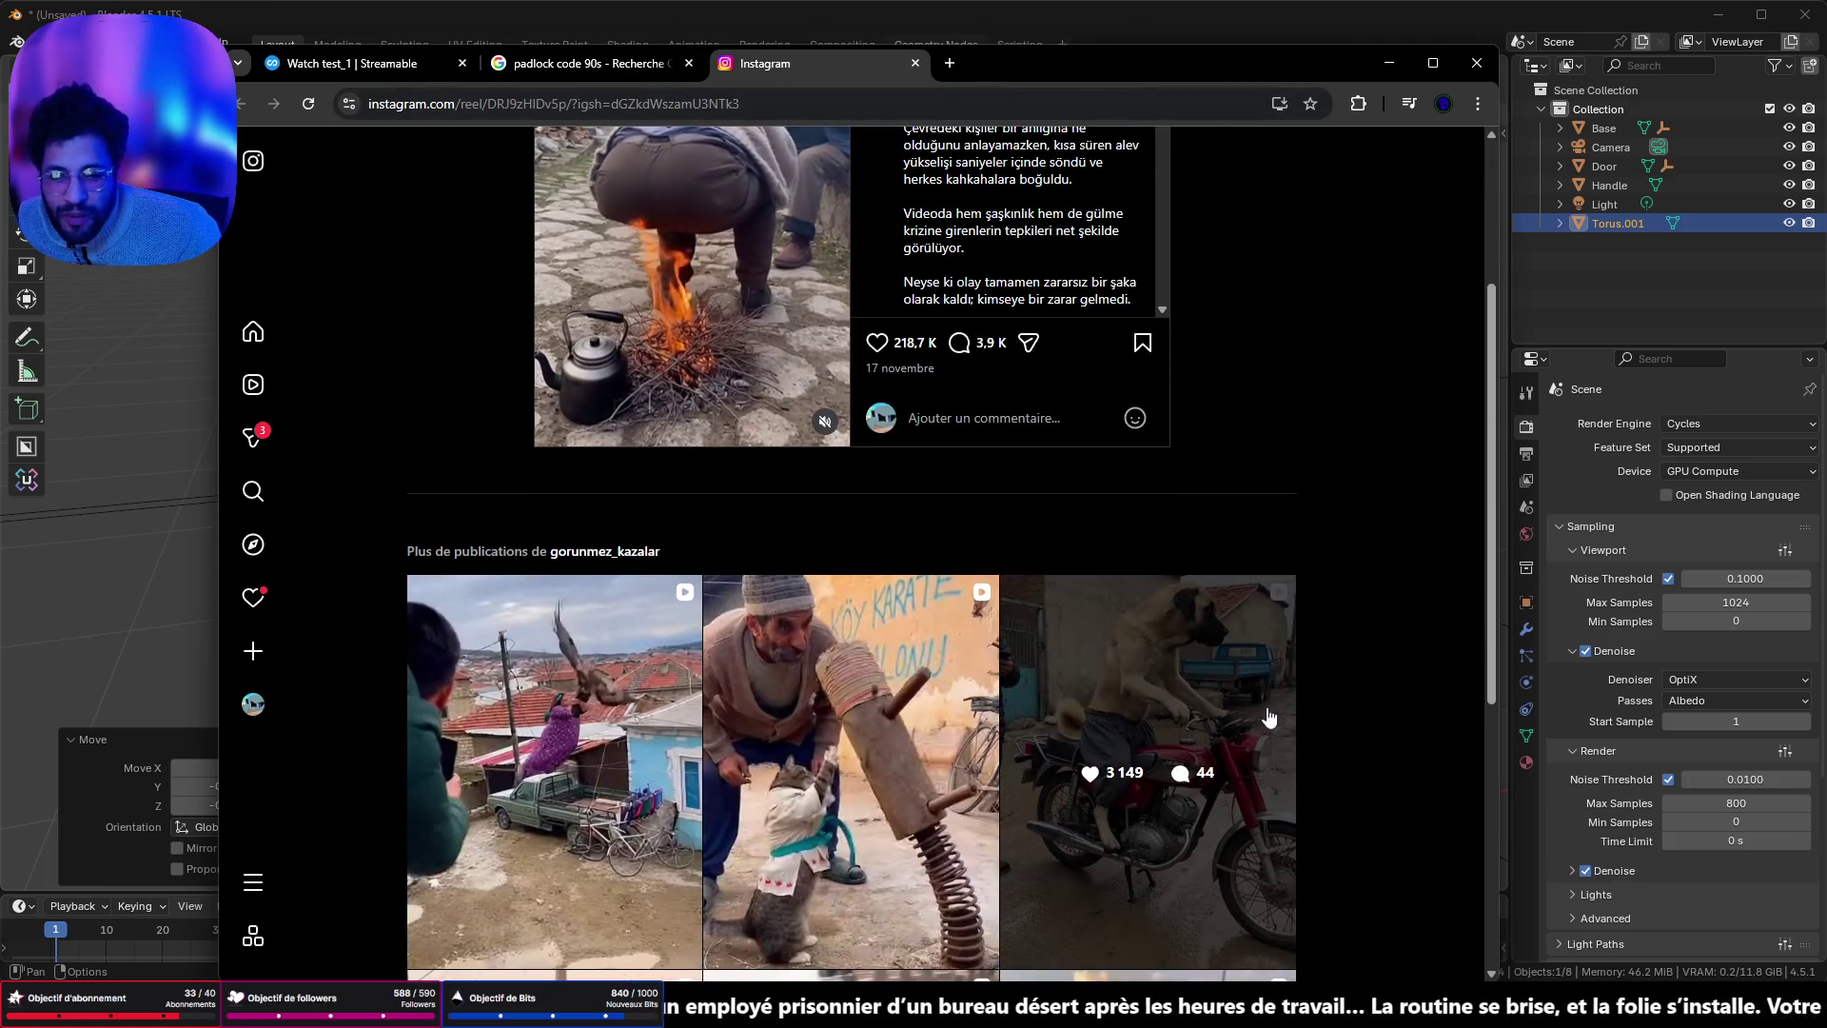
scroll(1237, 653, down, 4)
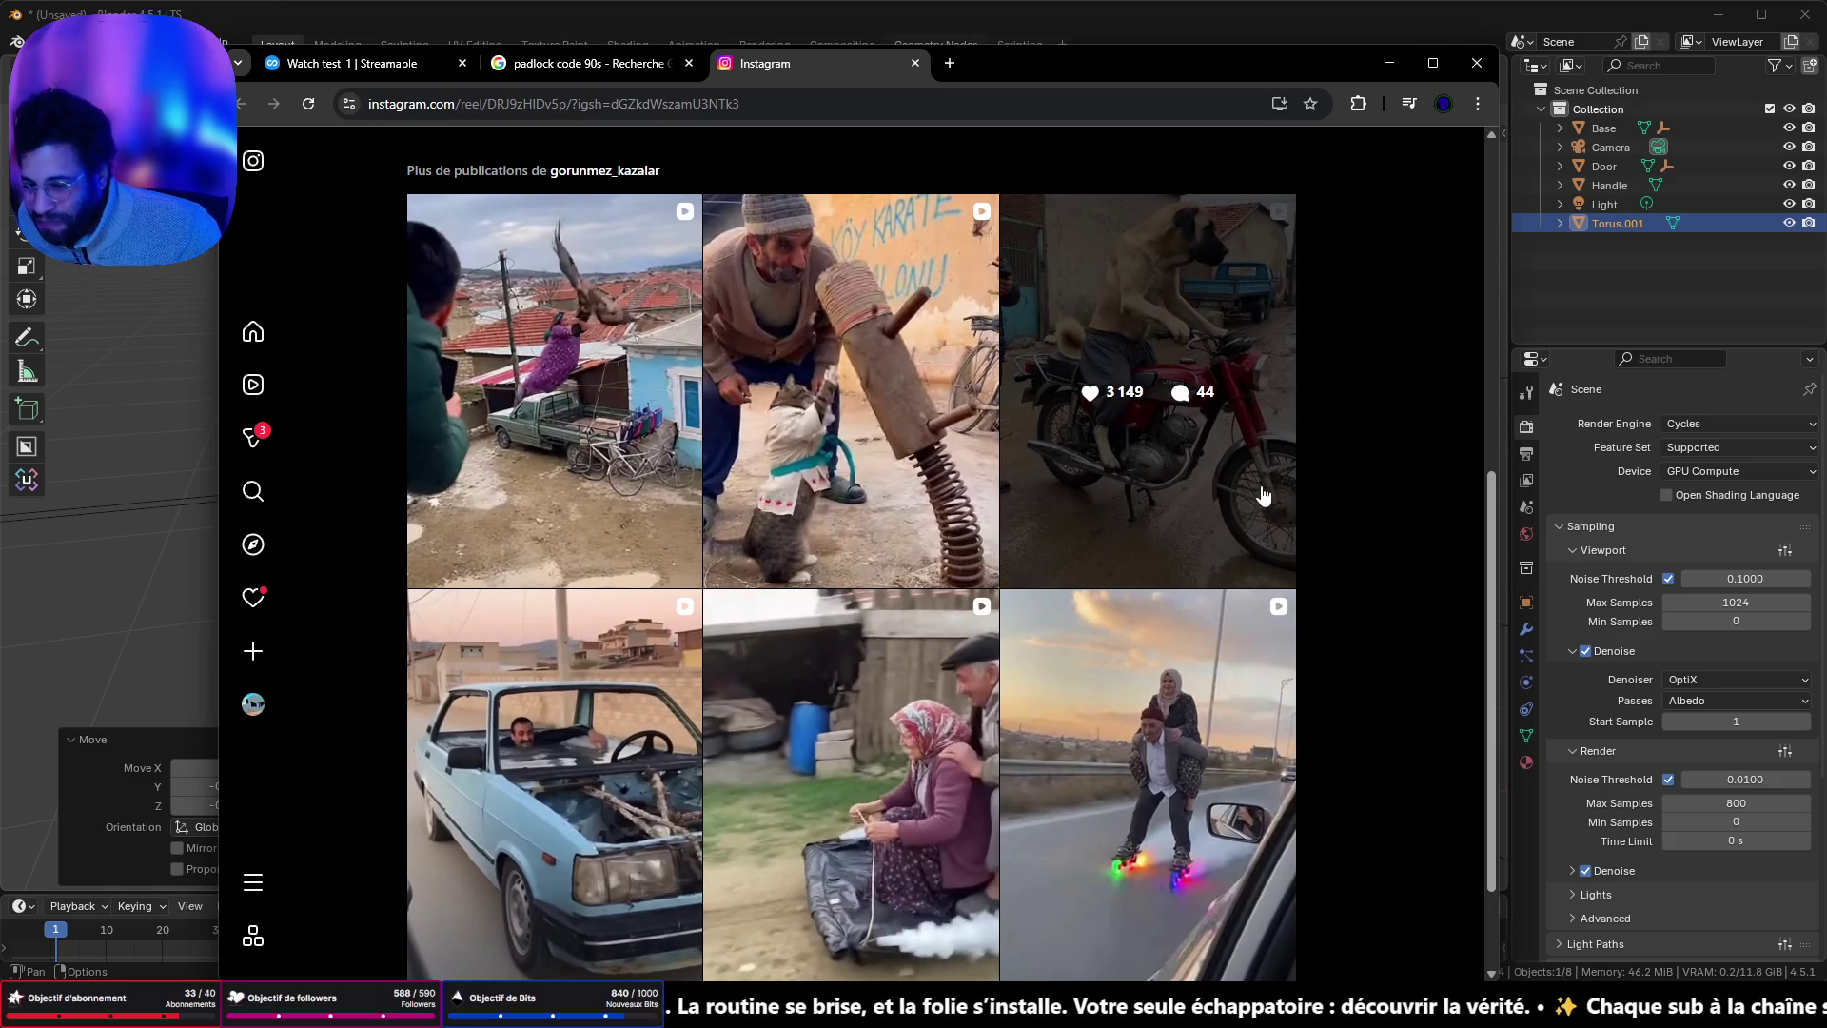
click(912, 857)
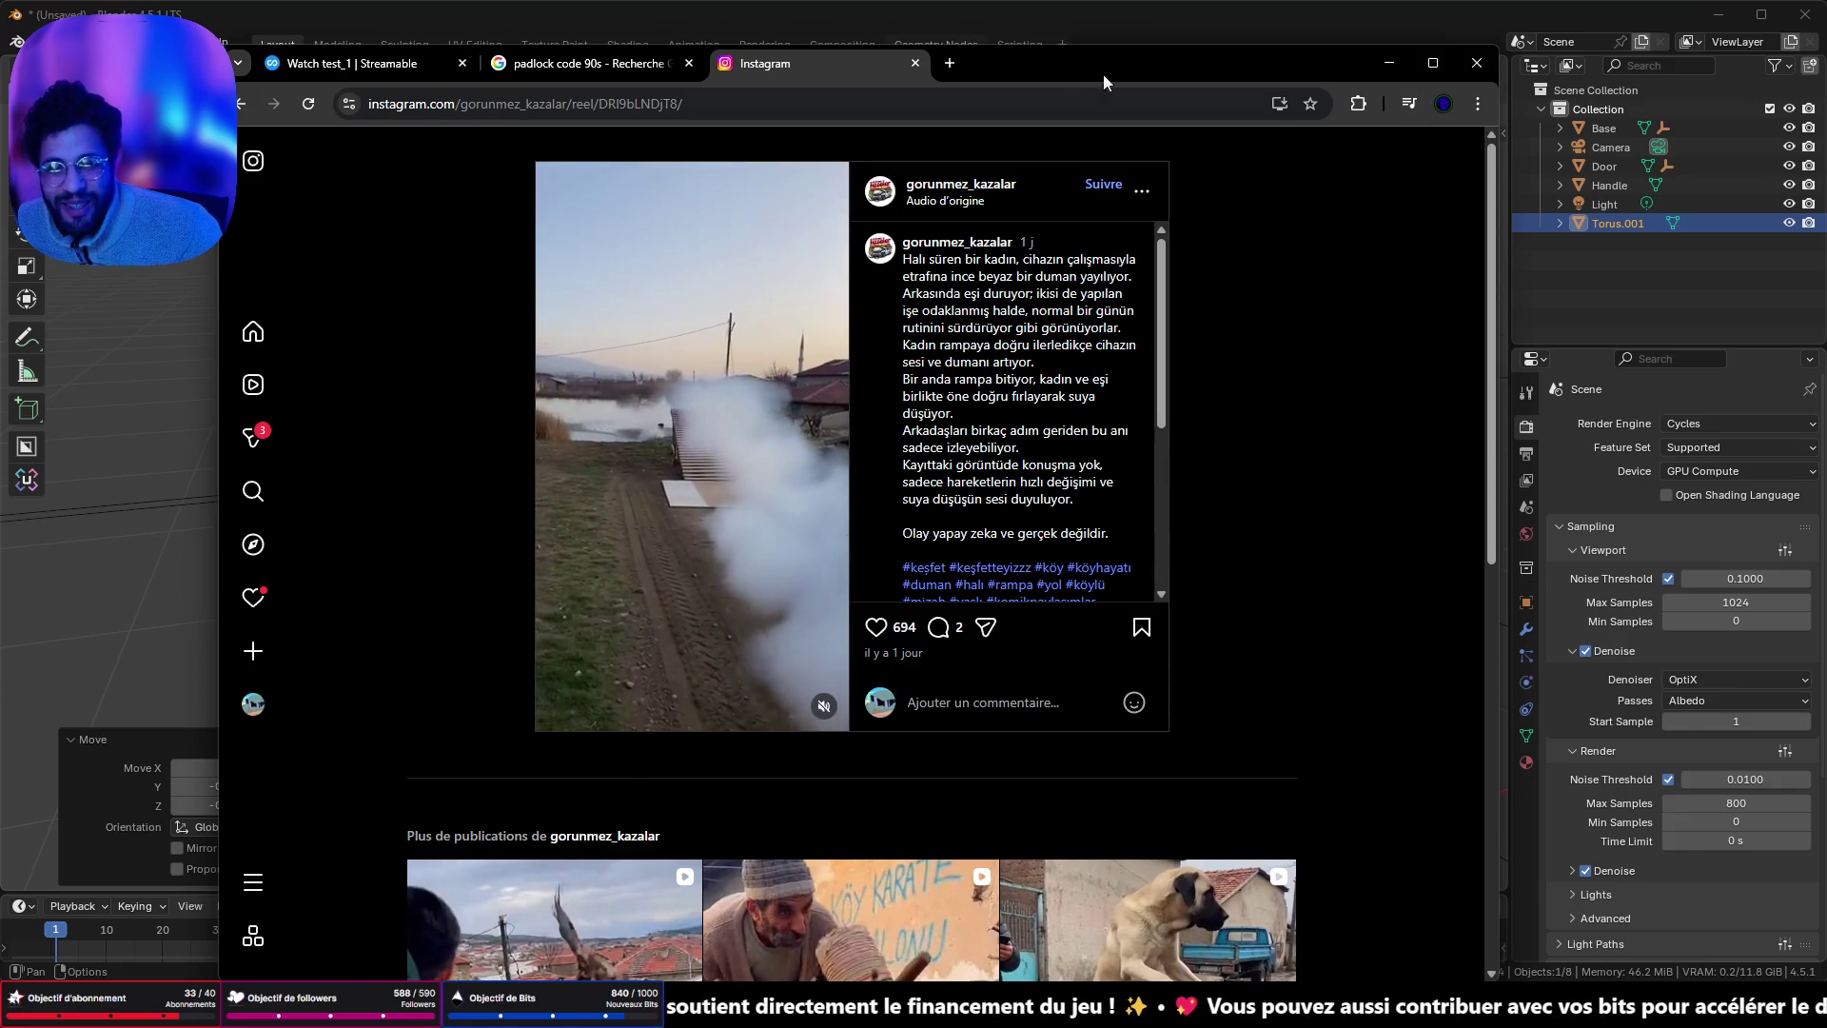
- Close the Instagram tab to return to the 'padlock code 90s' image results
click(915, 64)
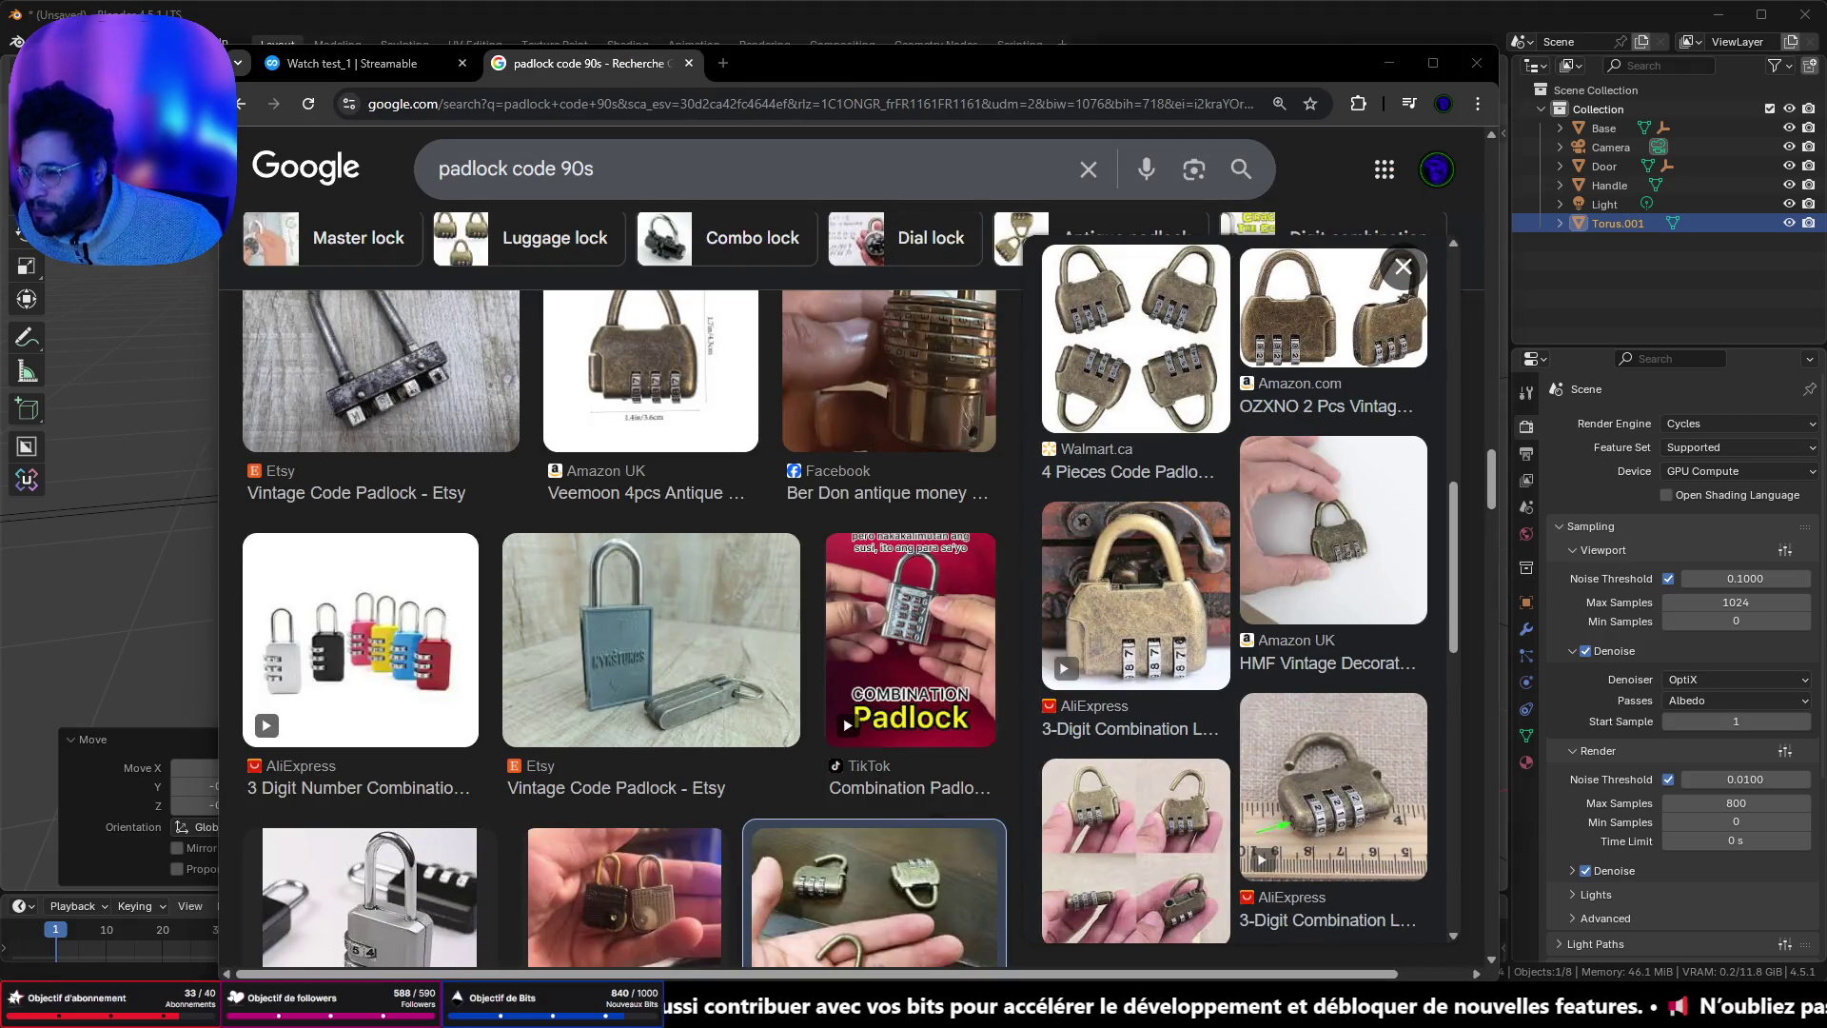
- Open the full-size brass combination padlock image in a new tab
click(265, 492)
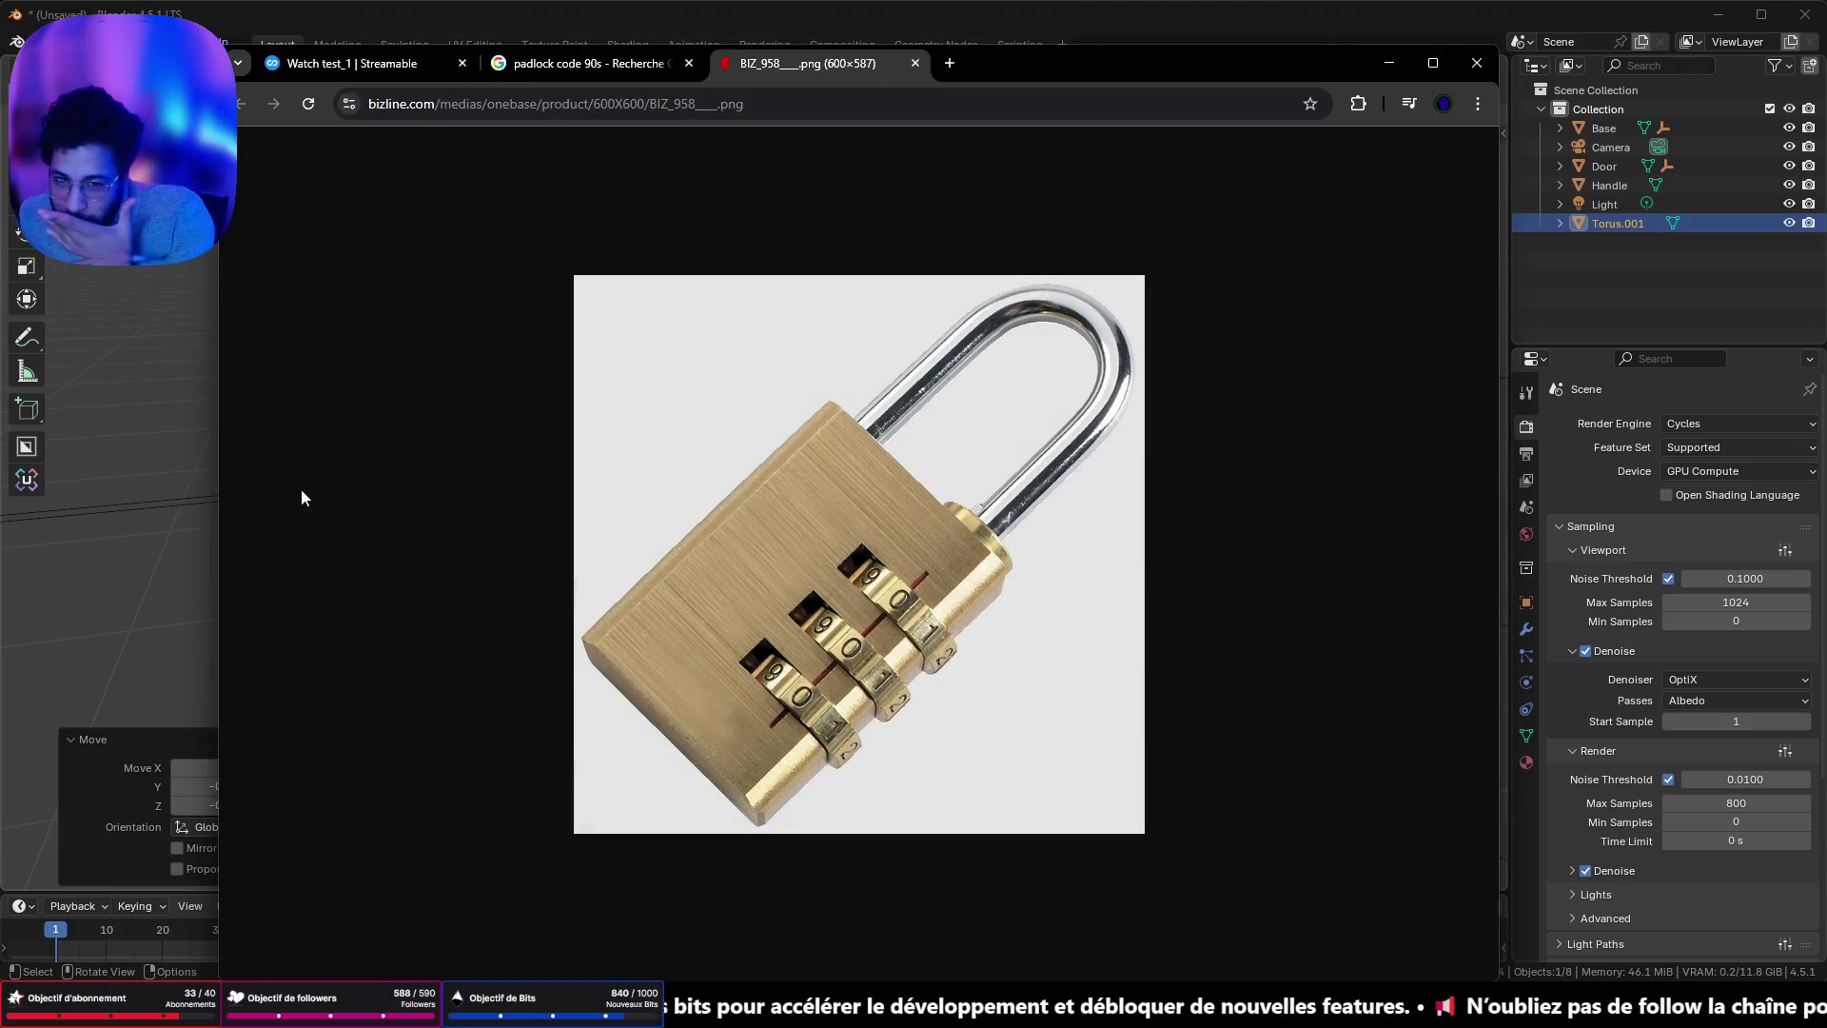
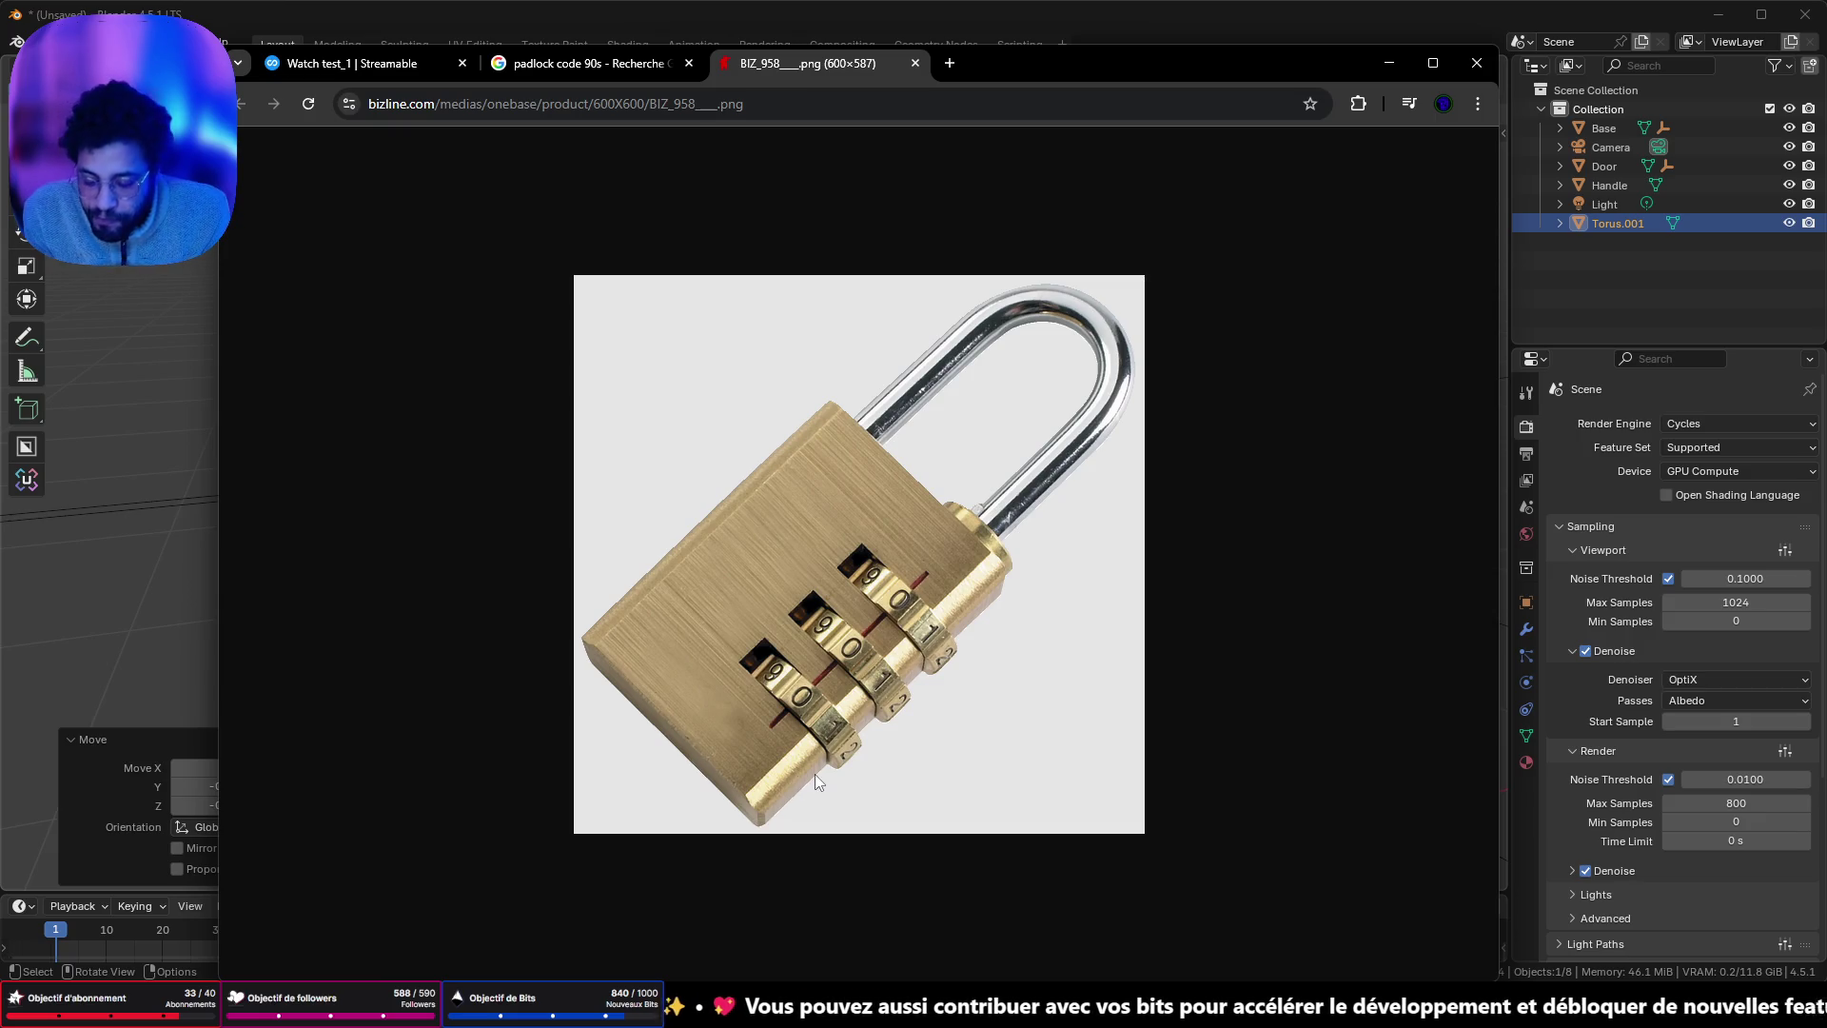
- Scroll through the 'padlock code 90s' image results and open the 'number lock' related search in a new tab
click(591, 64)
scroll(892, 616, down, 3)
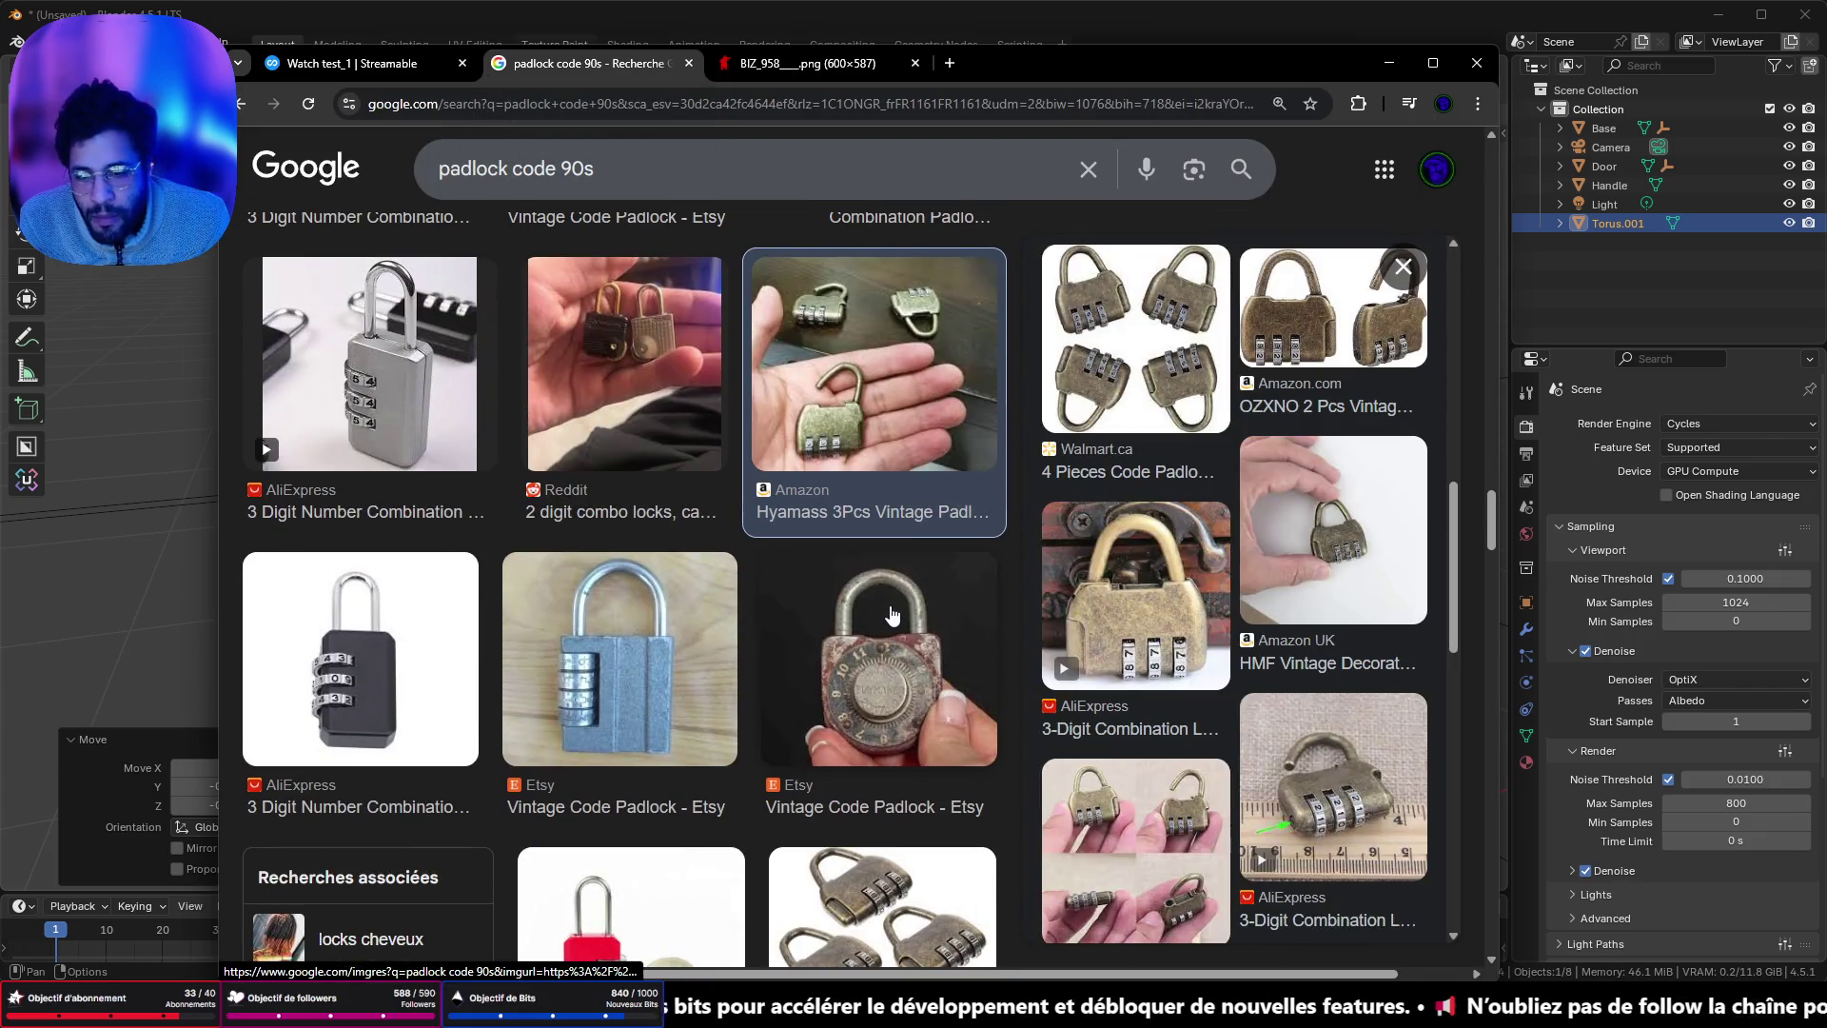
scroll(1355, 754, down, 5)
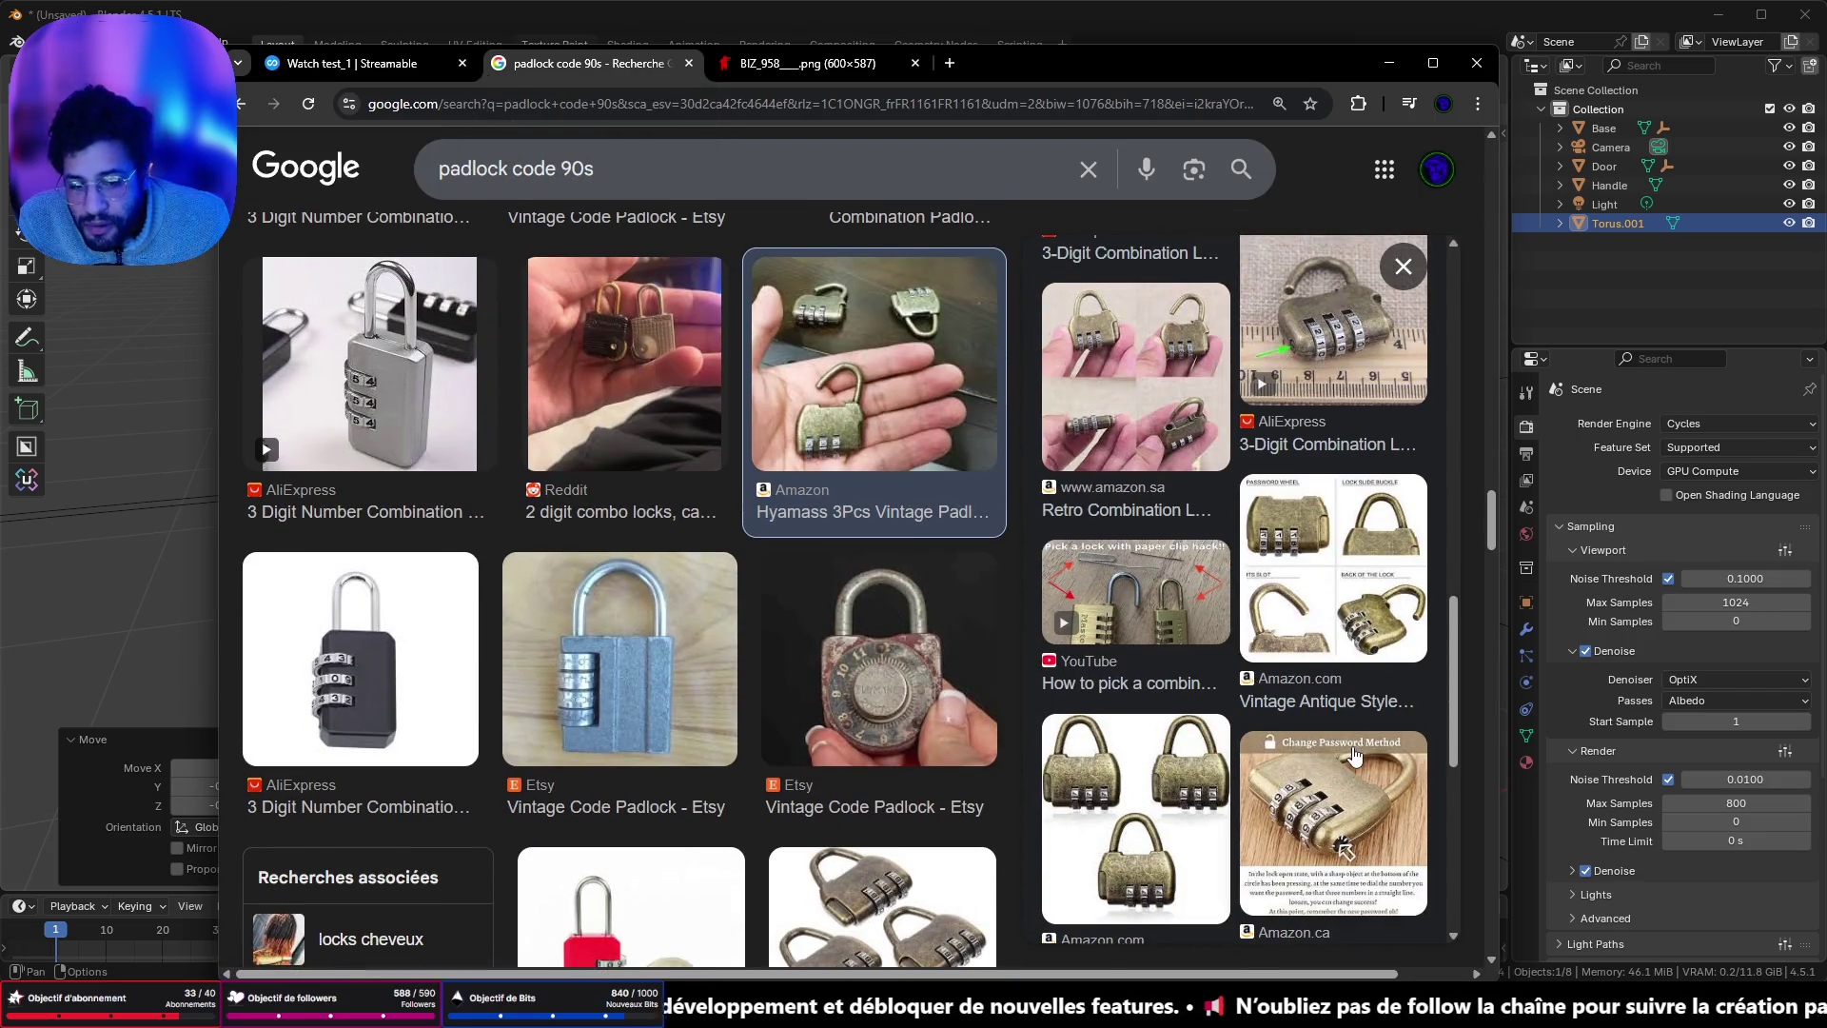
scroll(1355, 753, down, 4)
scroll(886, 798, down, 5)
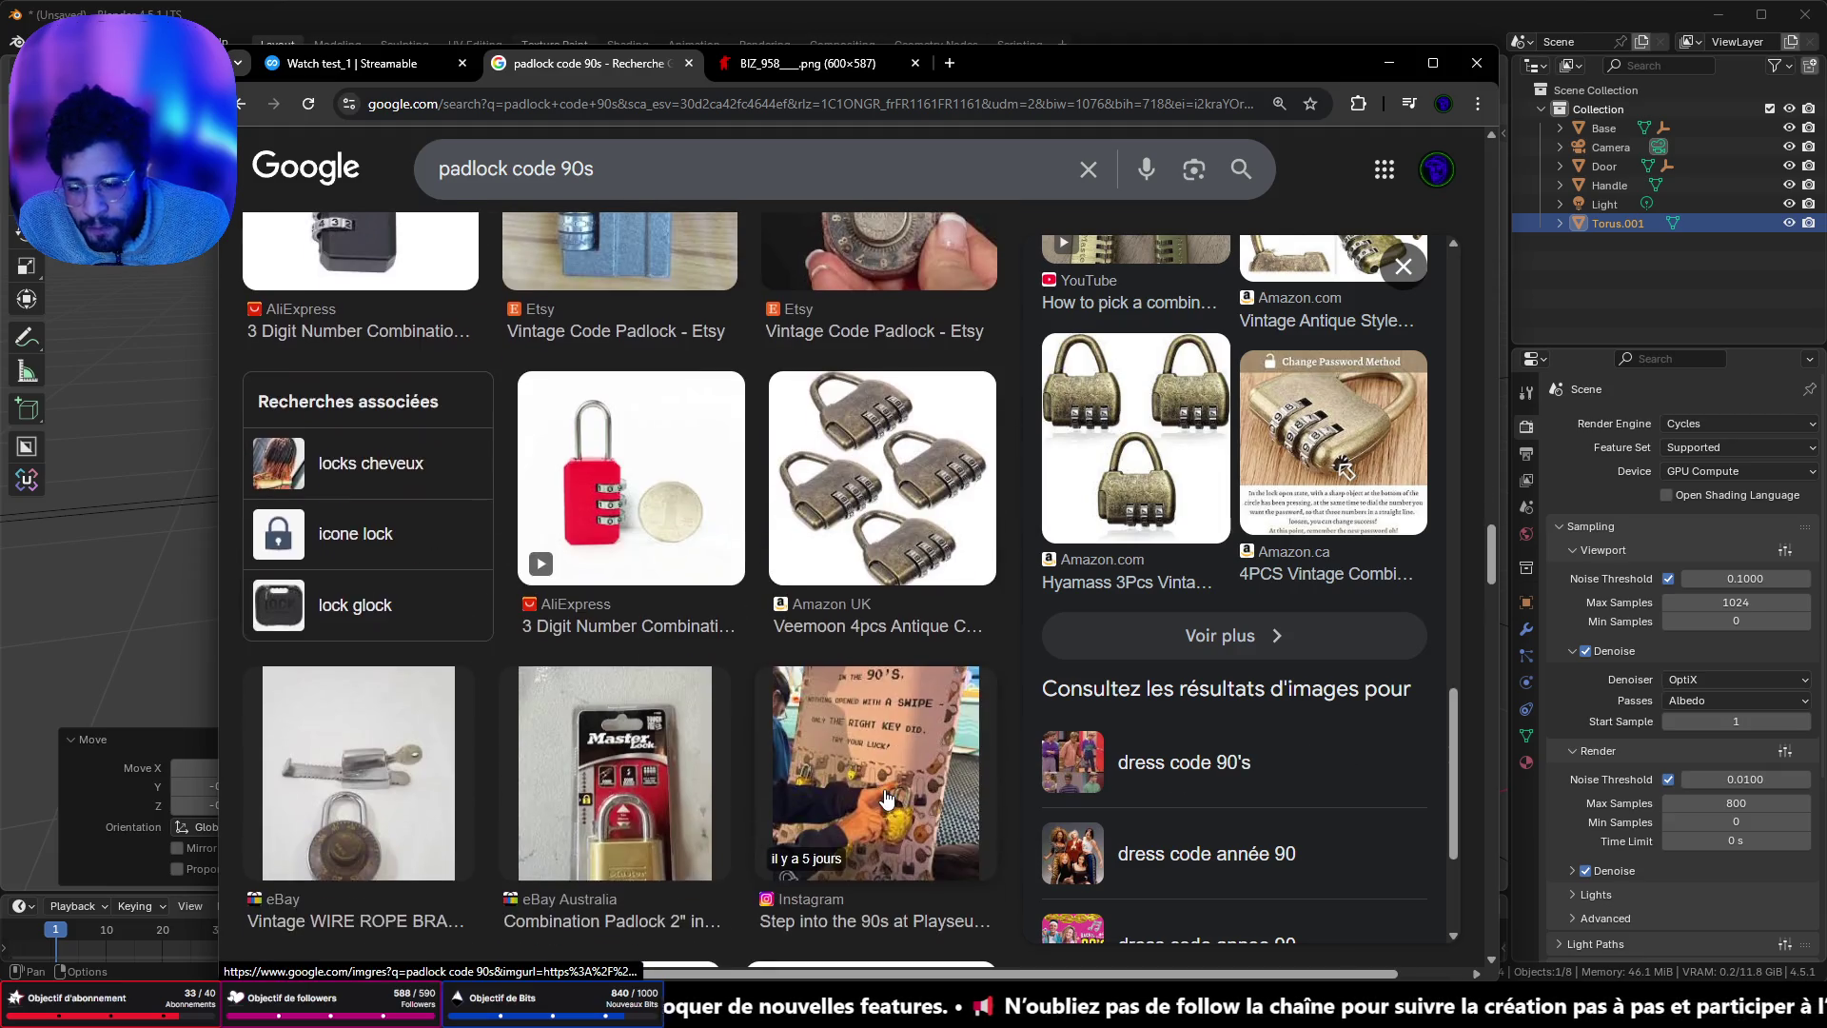
scroll(887, 797, down, 6)
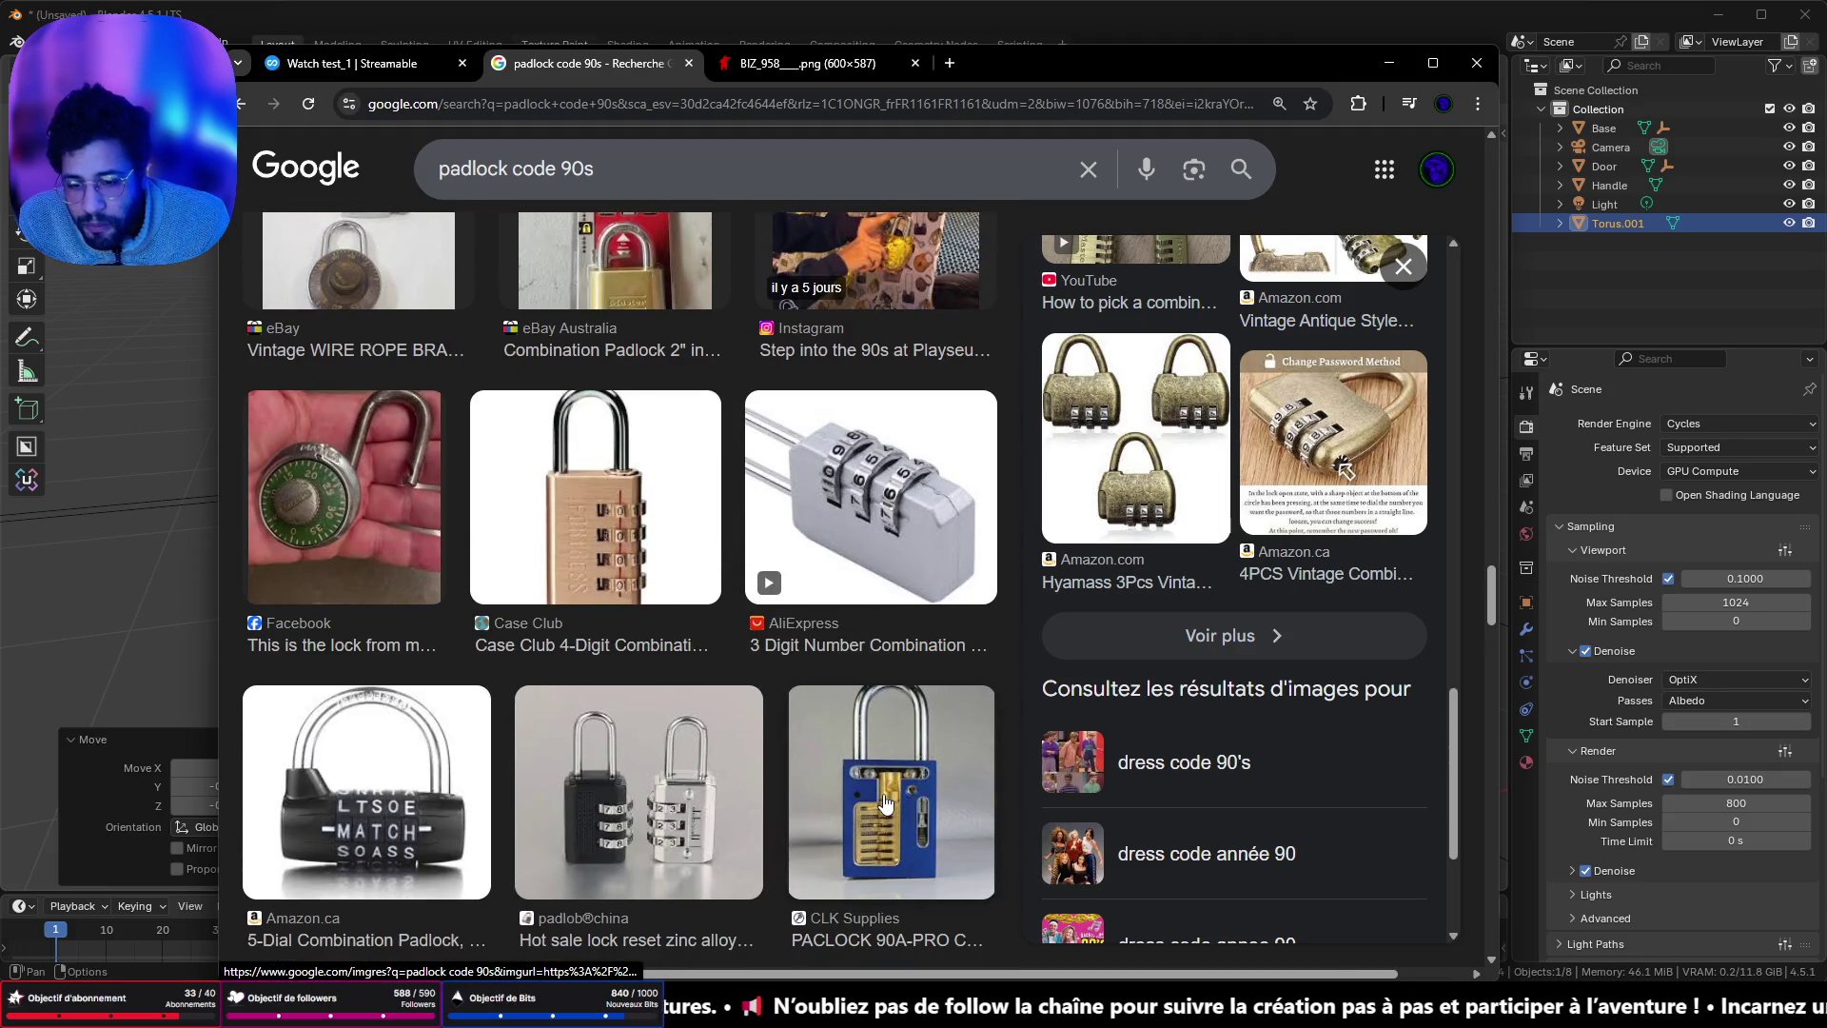
scroll(885, 803, down, 3)
scroll(873, 778, down, 4)
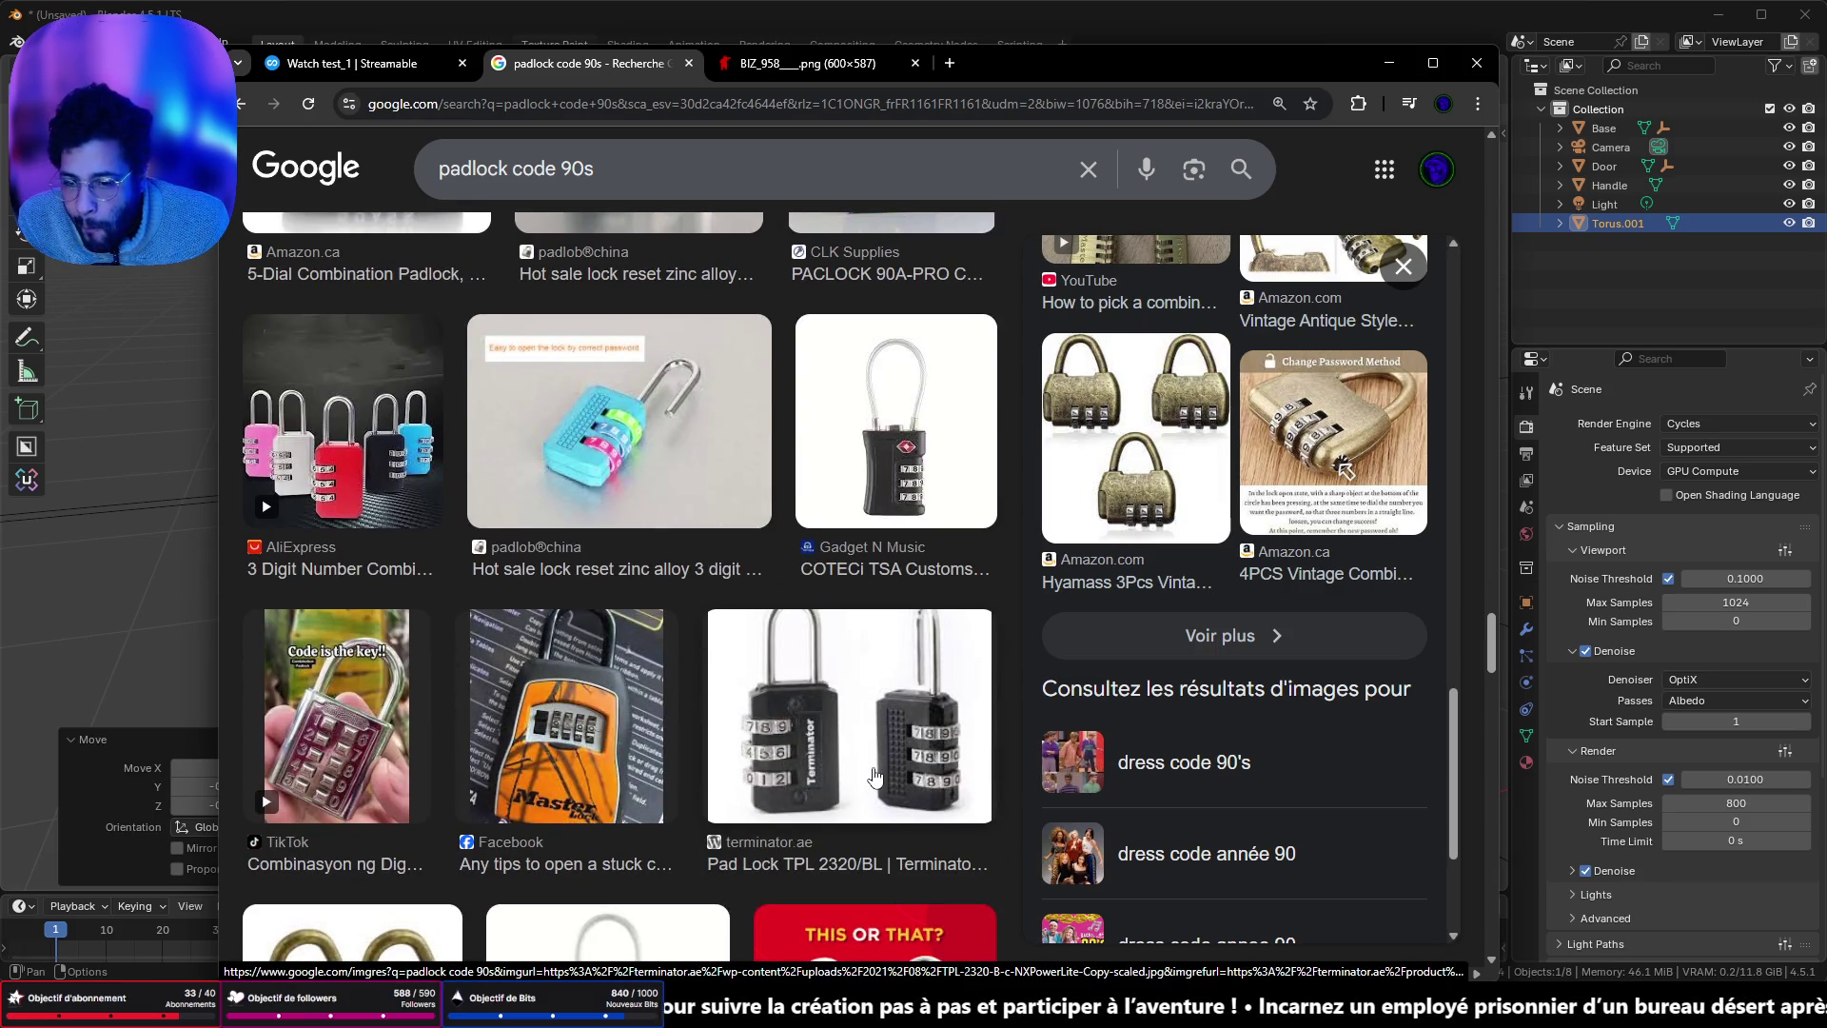
scroll(874, 775, down, 3)
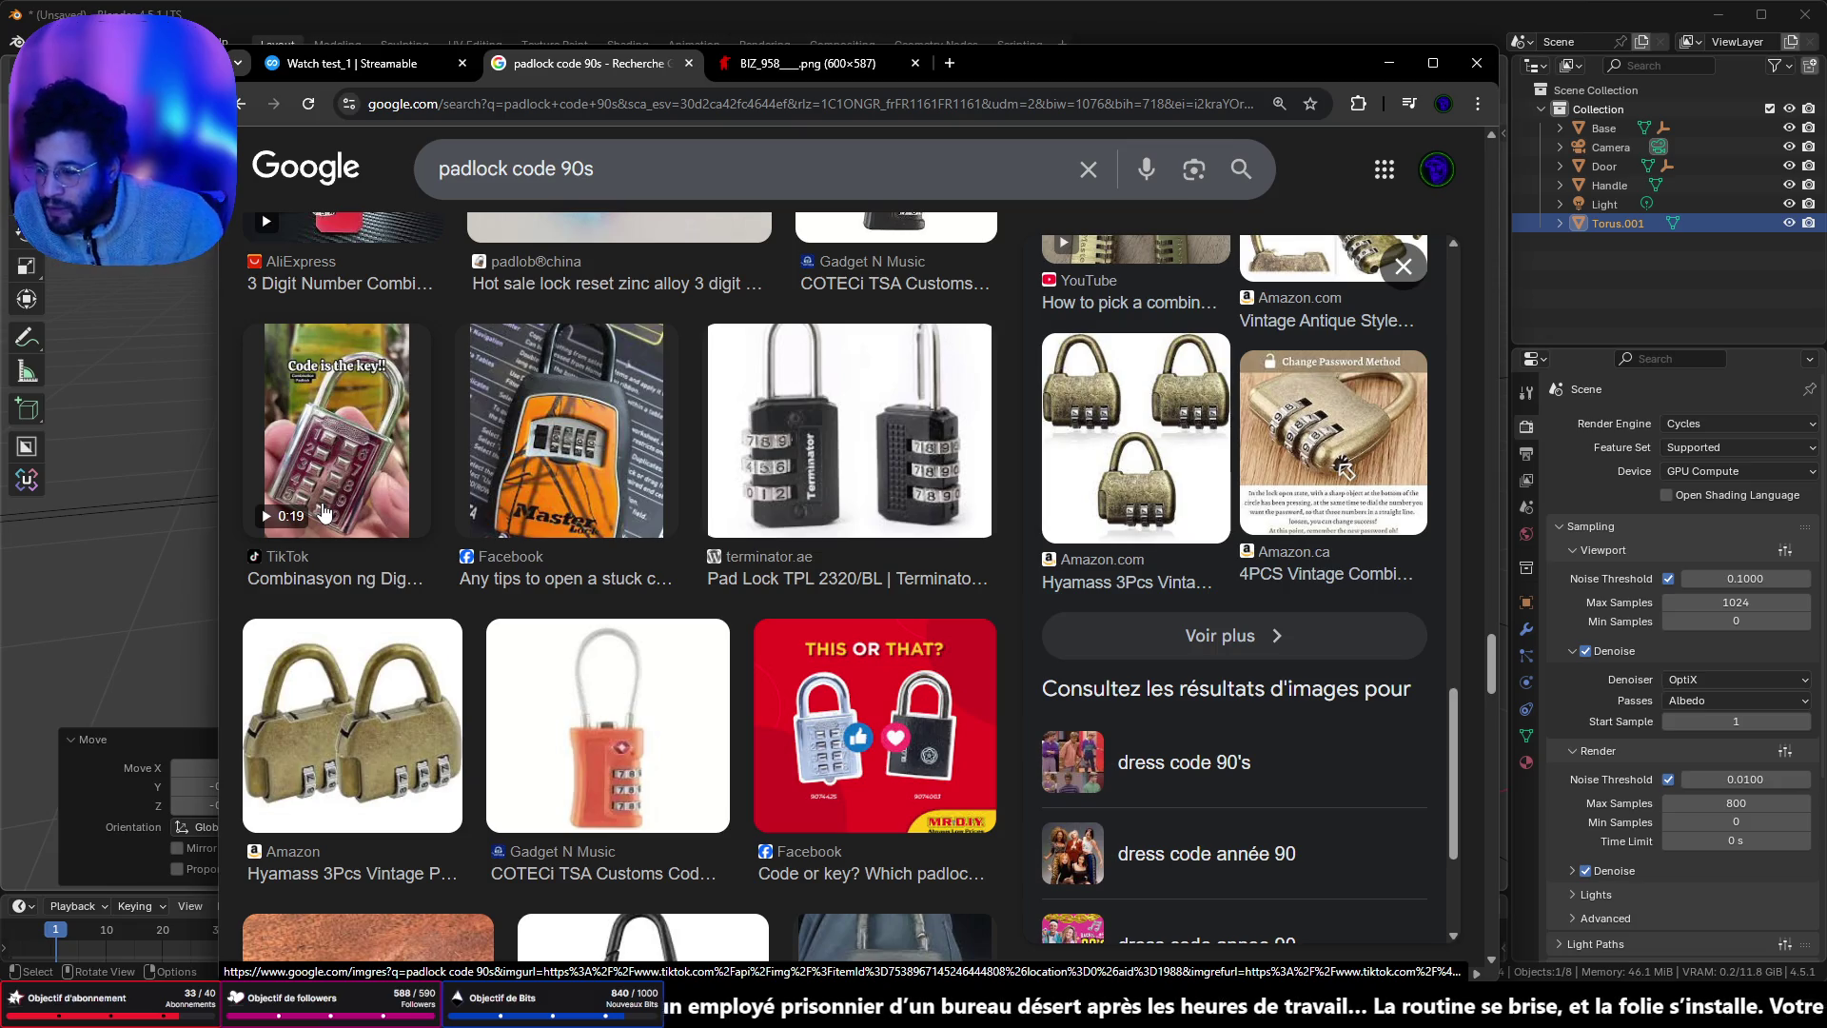
scroll(709, 514, down, 3)
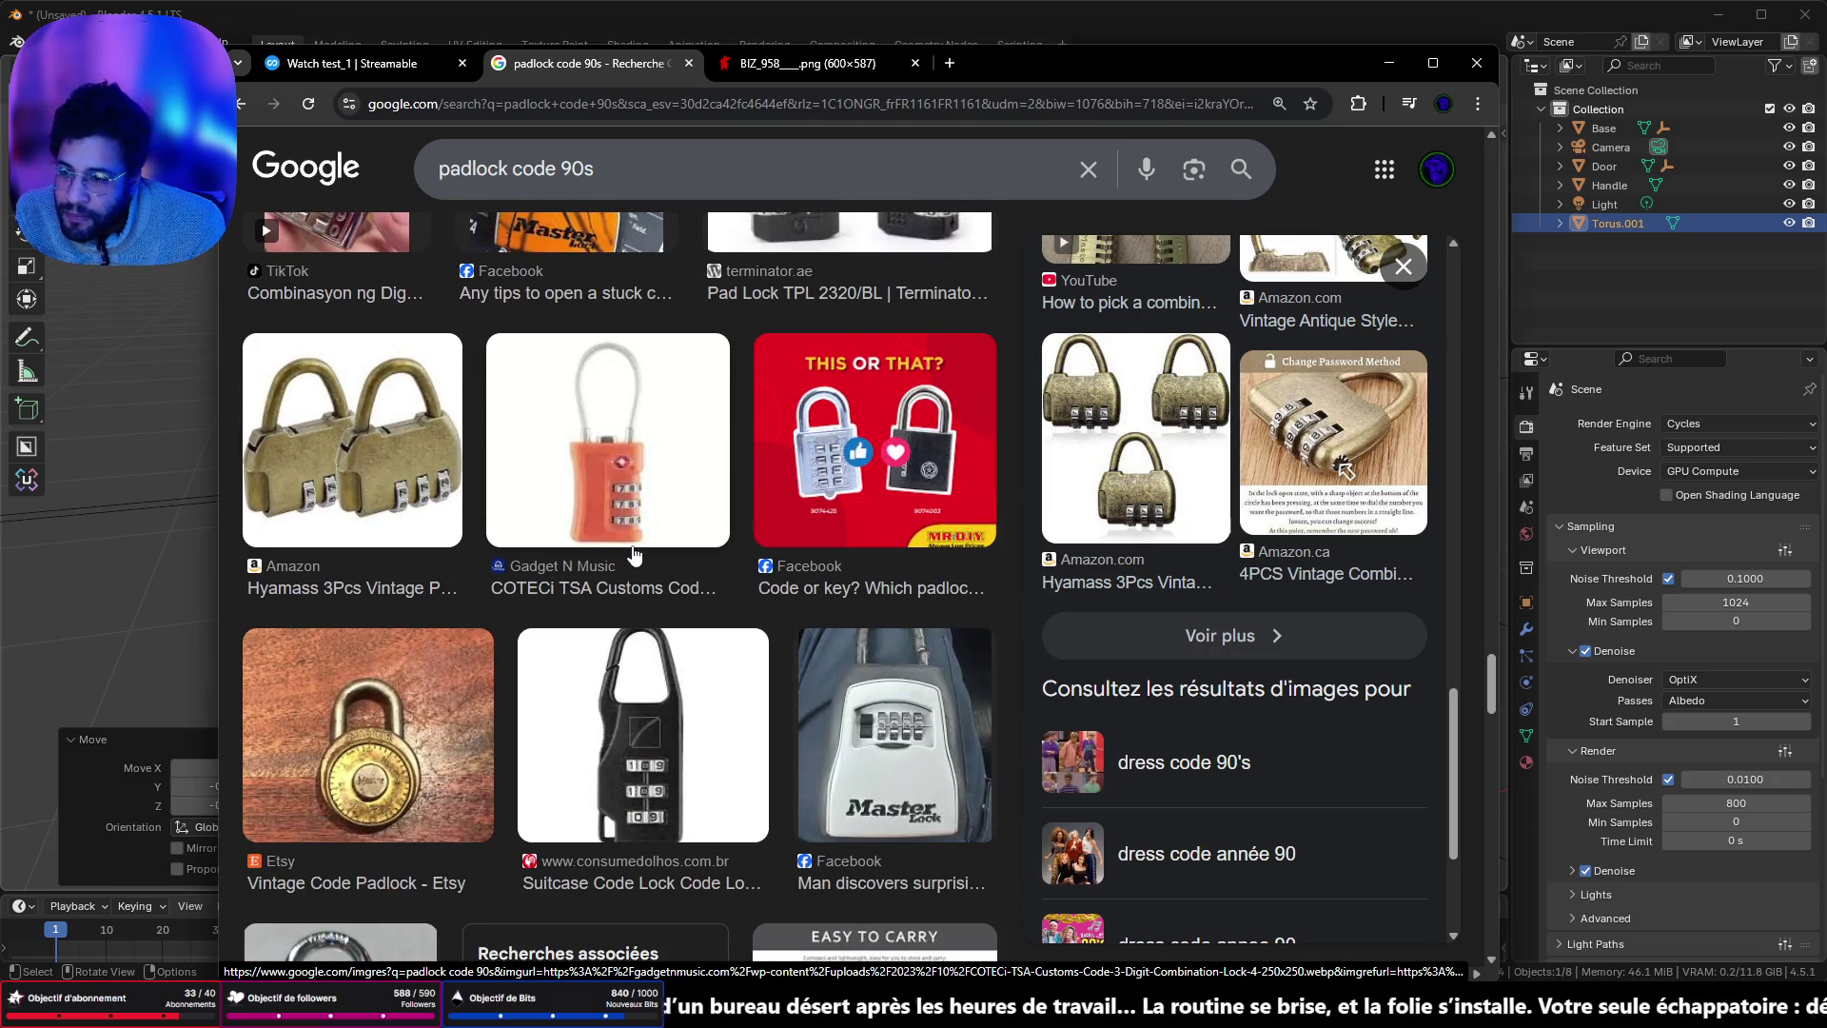
scroll(635, 554, down, 3)
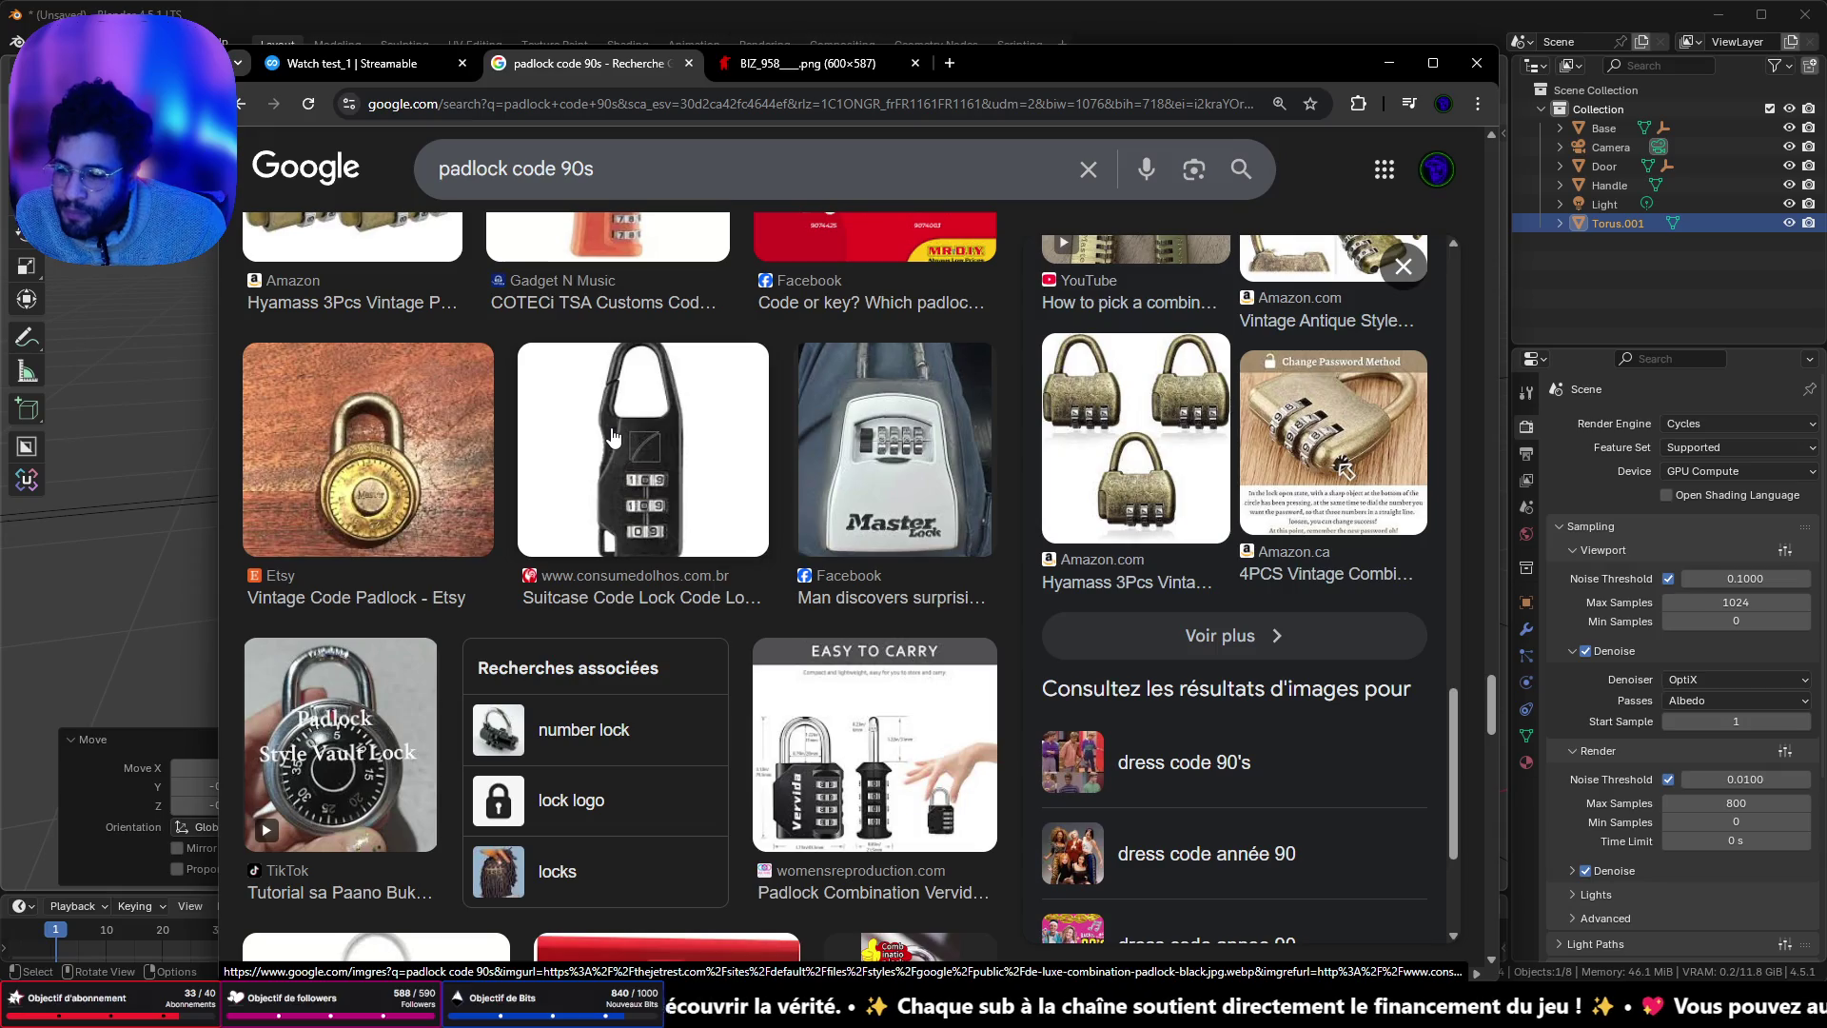
middle_click(562, 728)
- Search Google Images for 'number lock 90s'
click(848, 72)
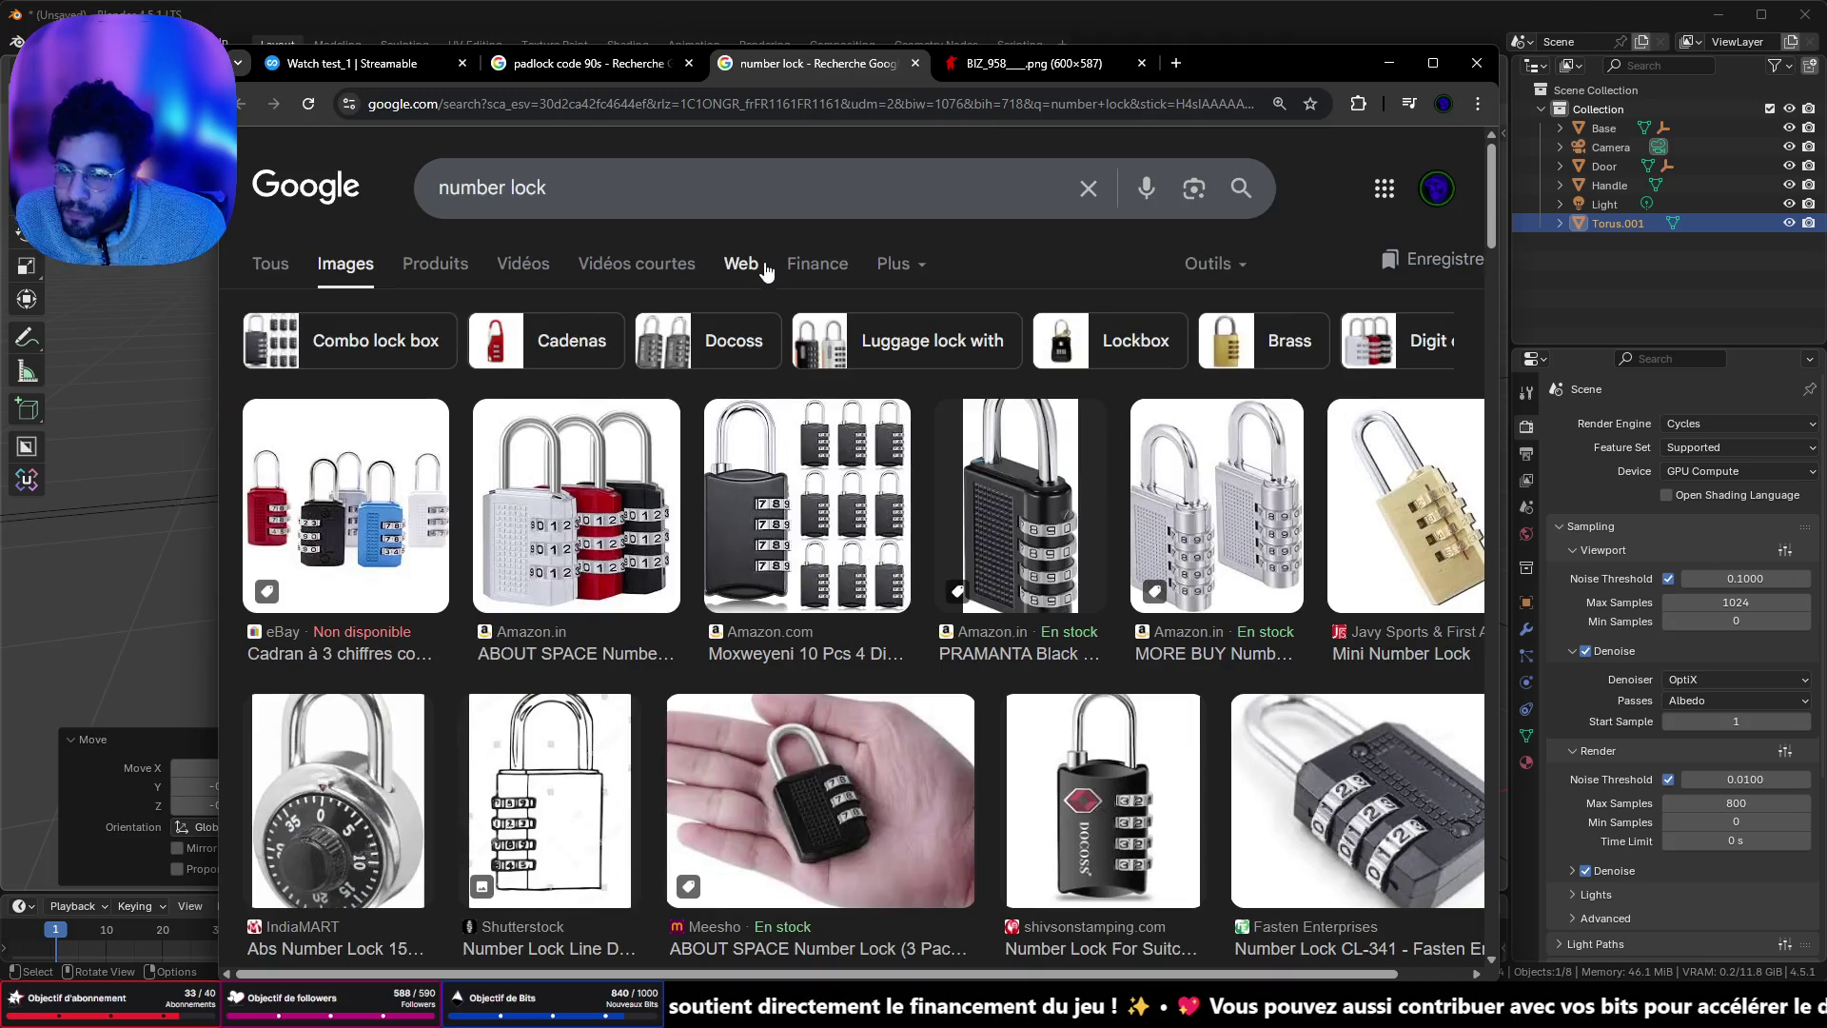
text(90s)
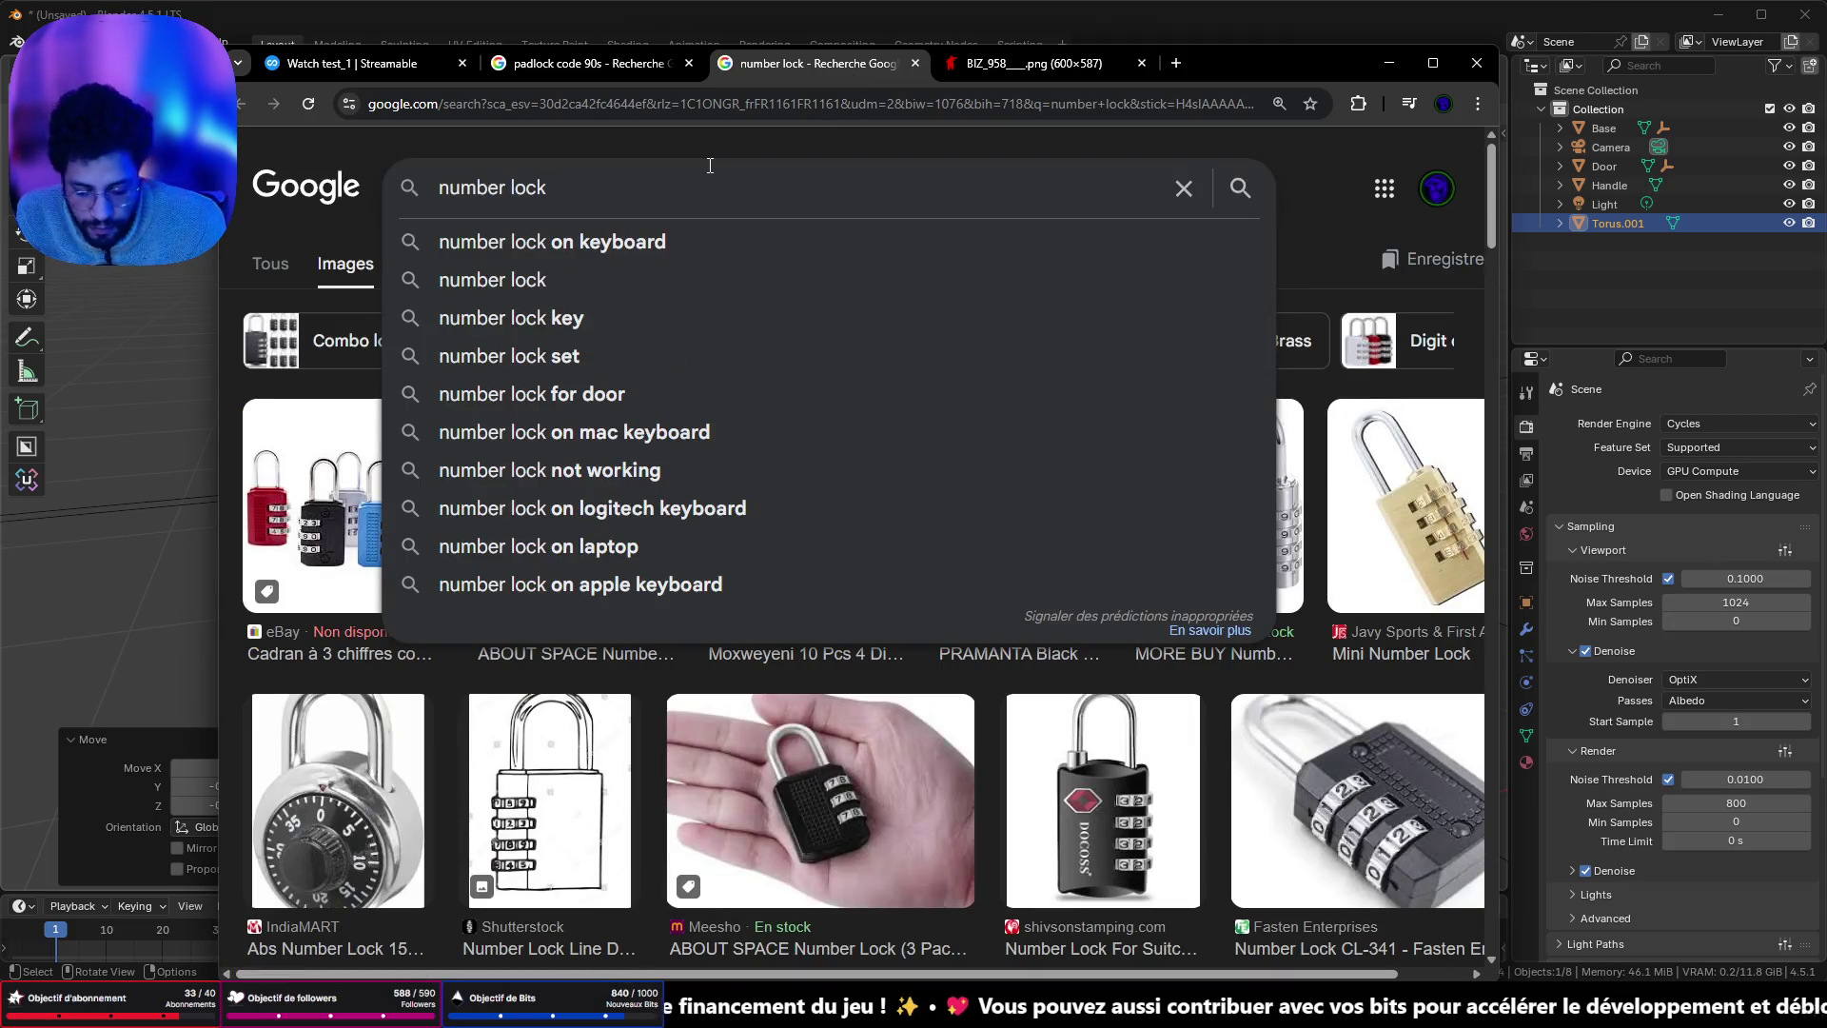
key(Return)
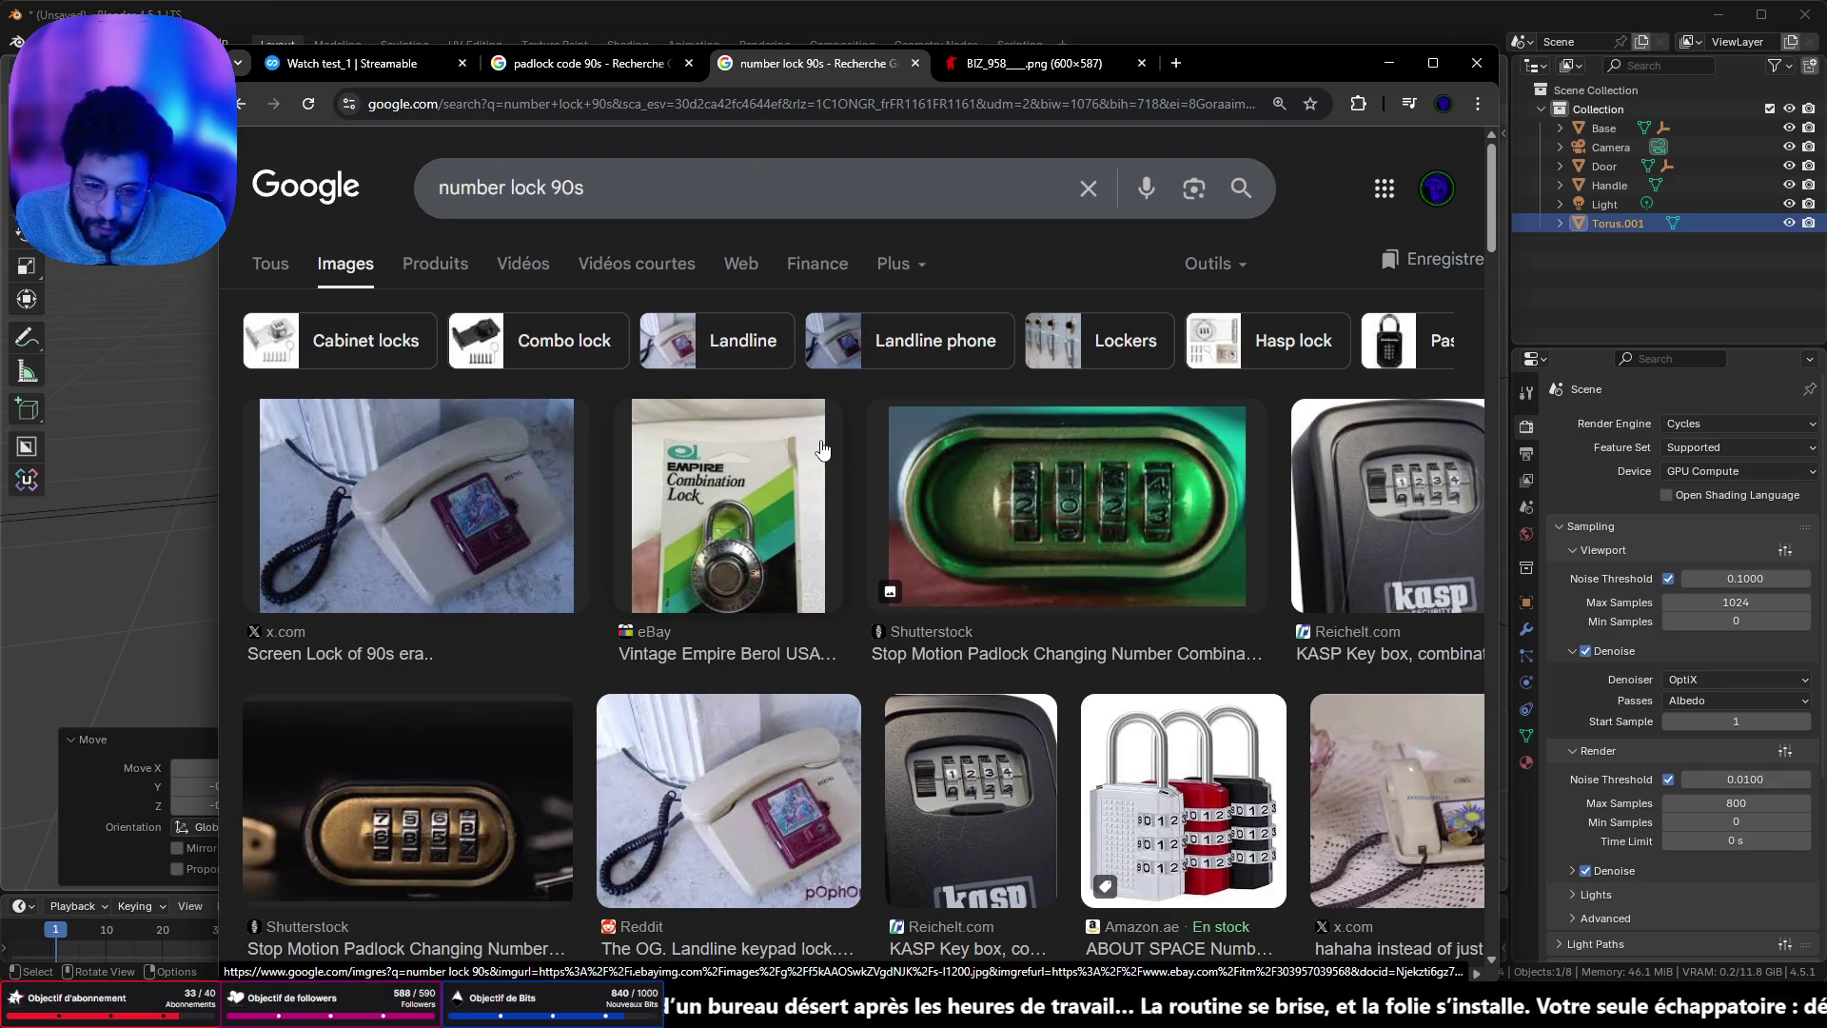
- Preview the keypad, screen-lock and rotary phone lock images and scroll through the results
click(804, 804)
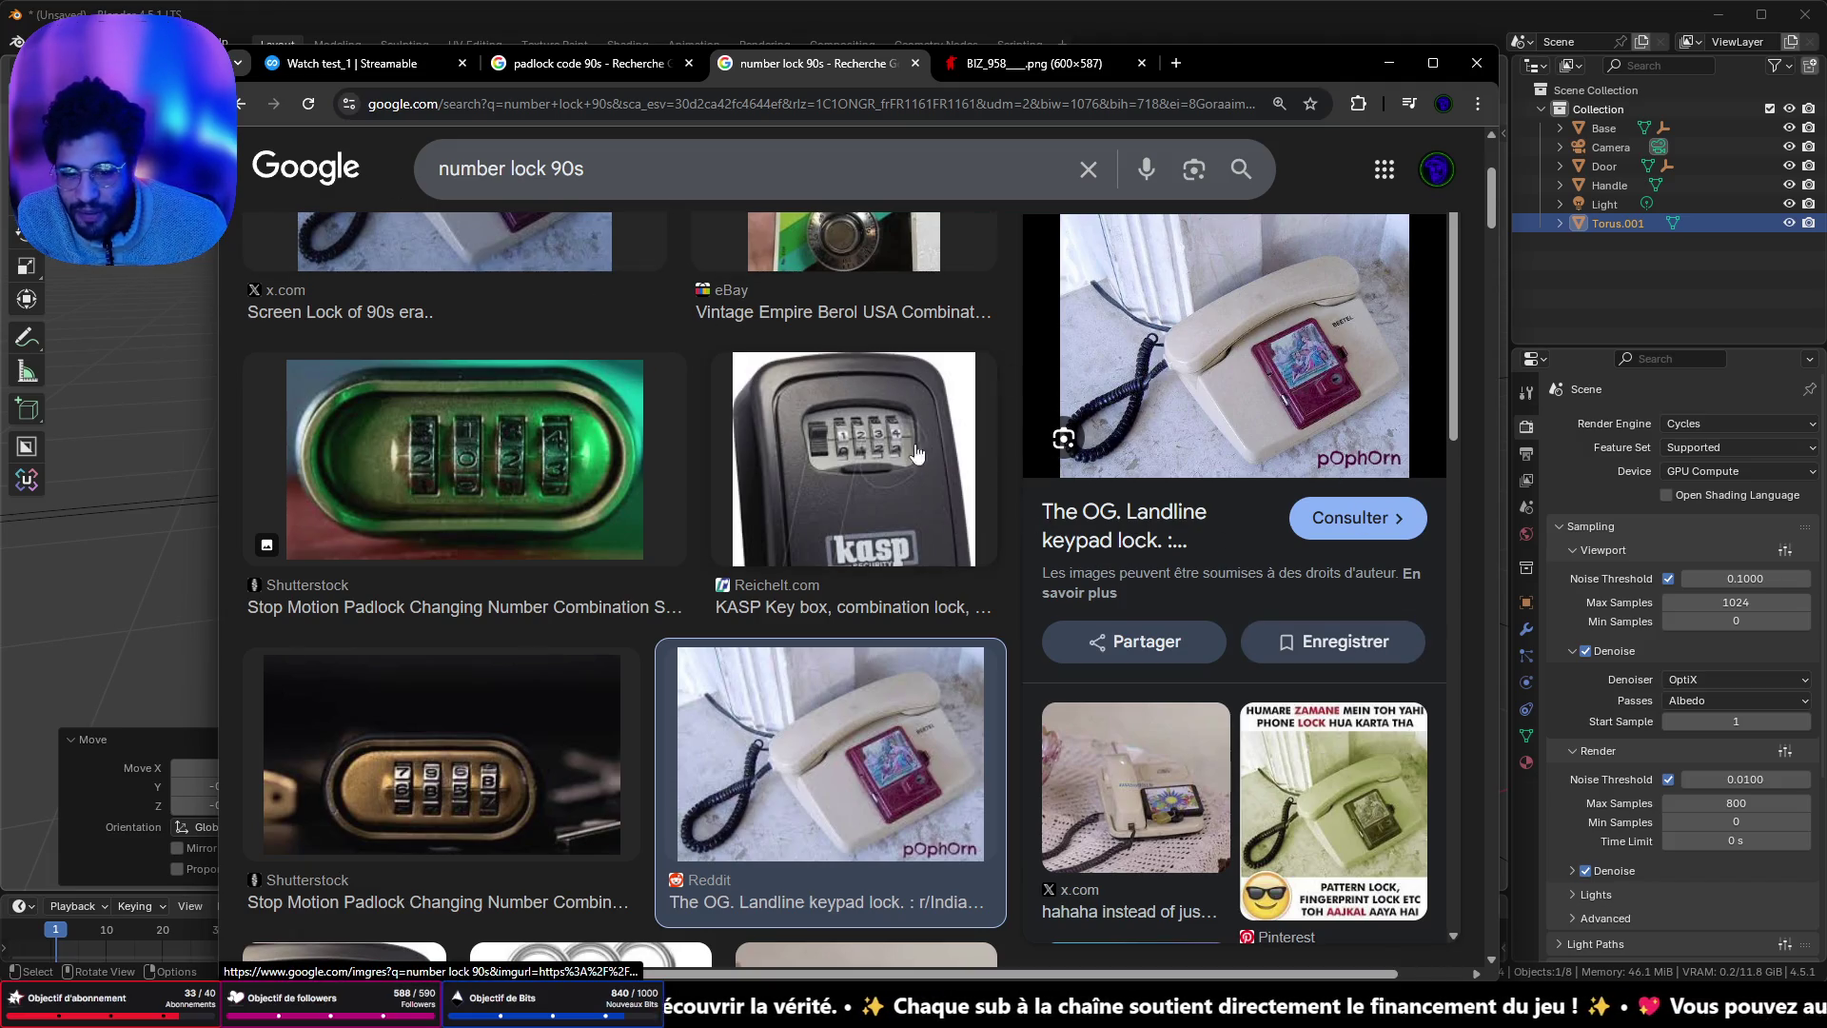
click(1152, 800)
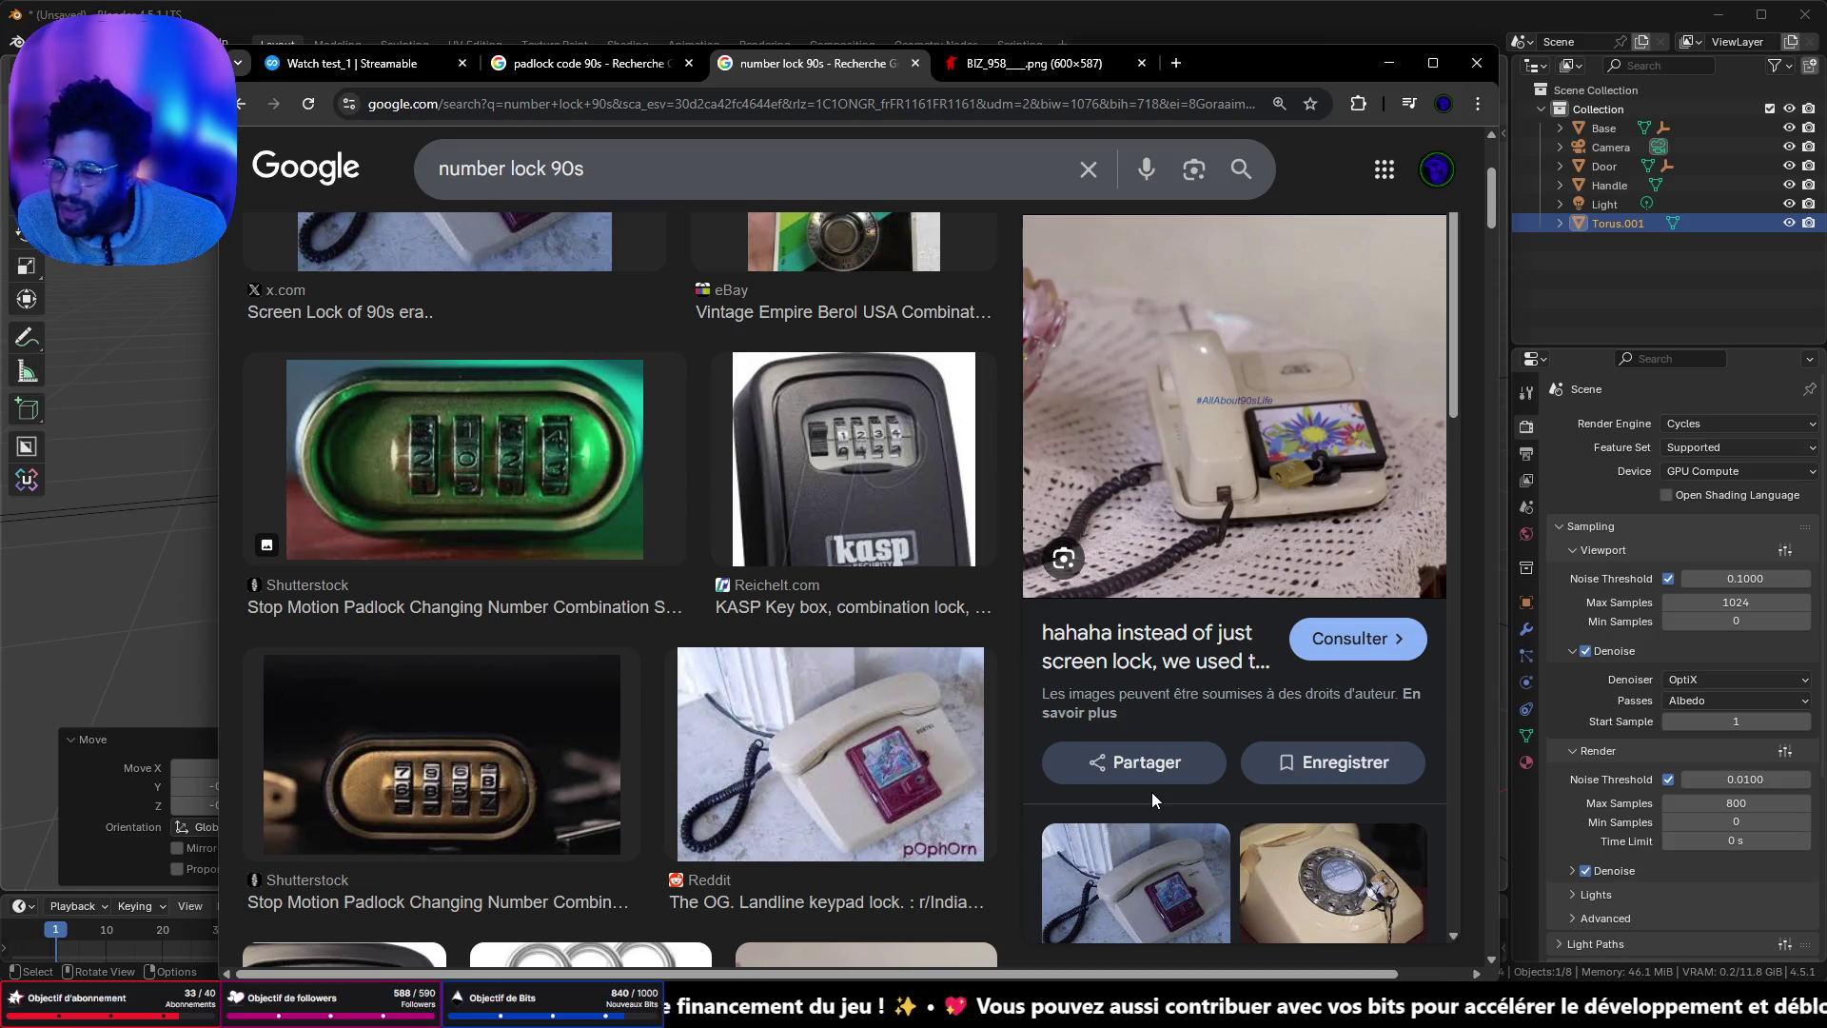
click(1304, 857)
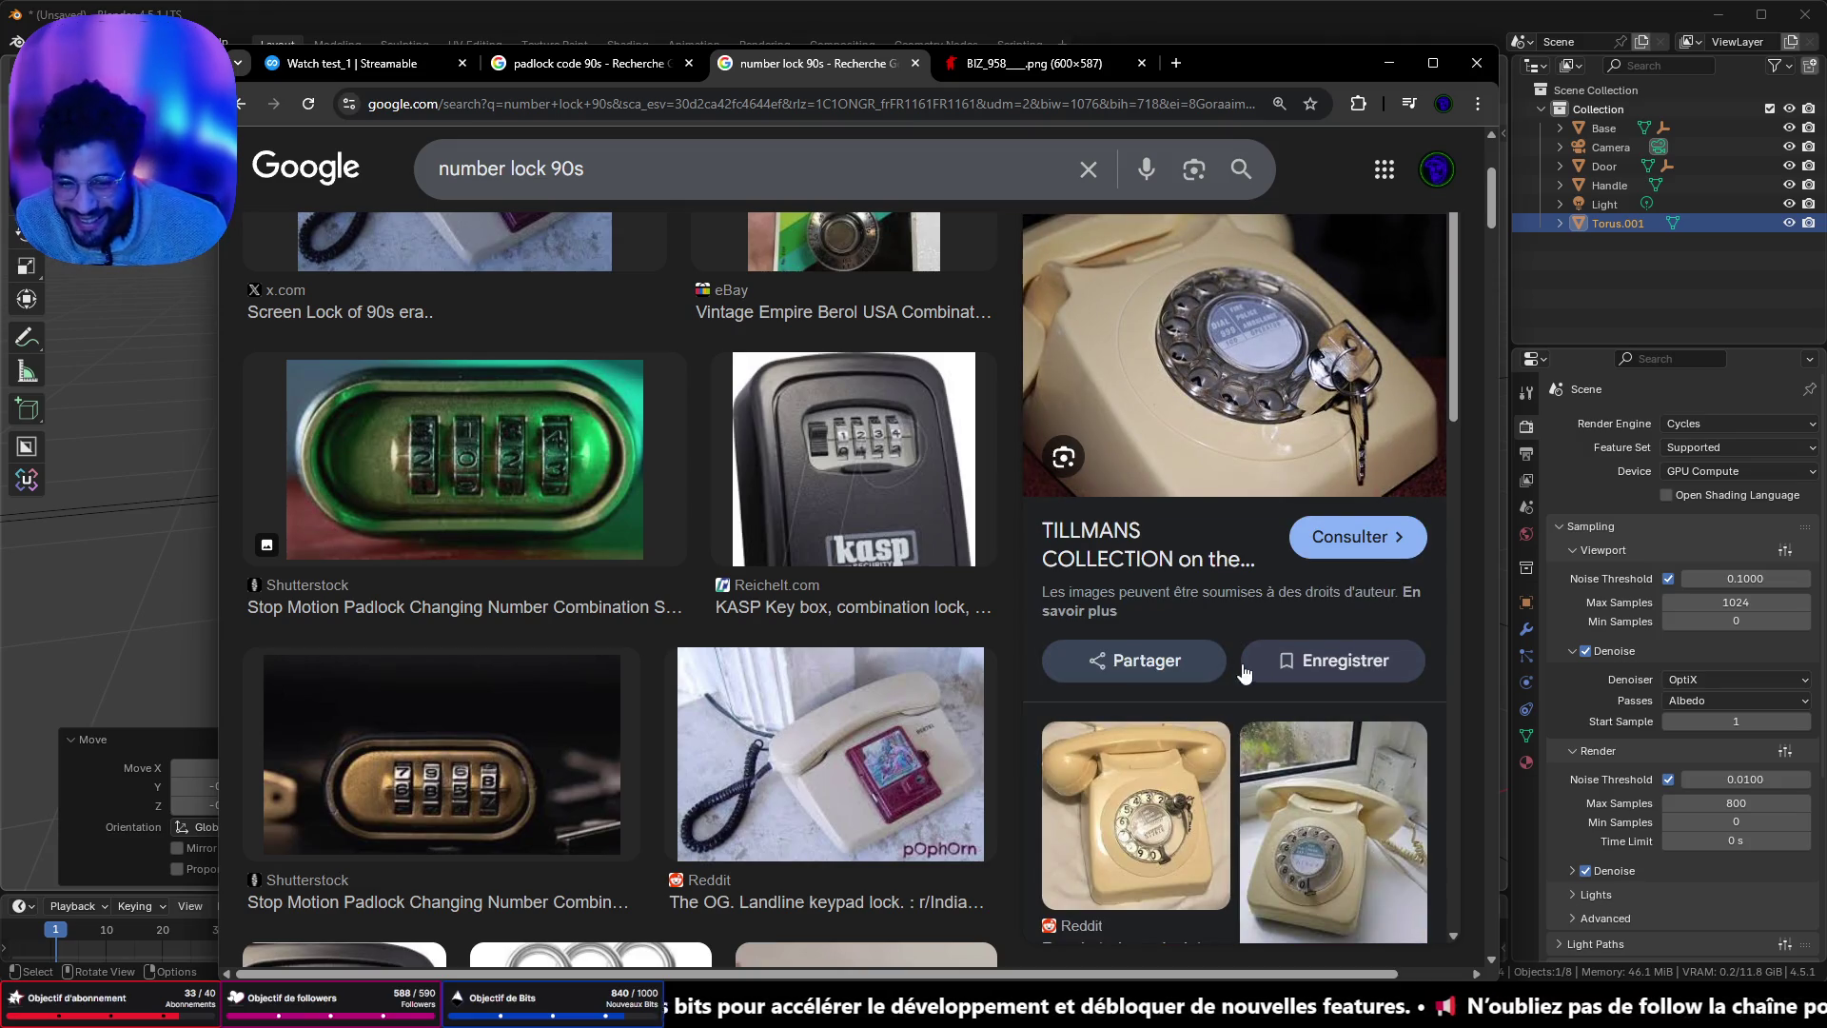
scroll(1170, 850, down, 4)
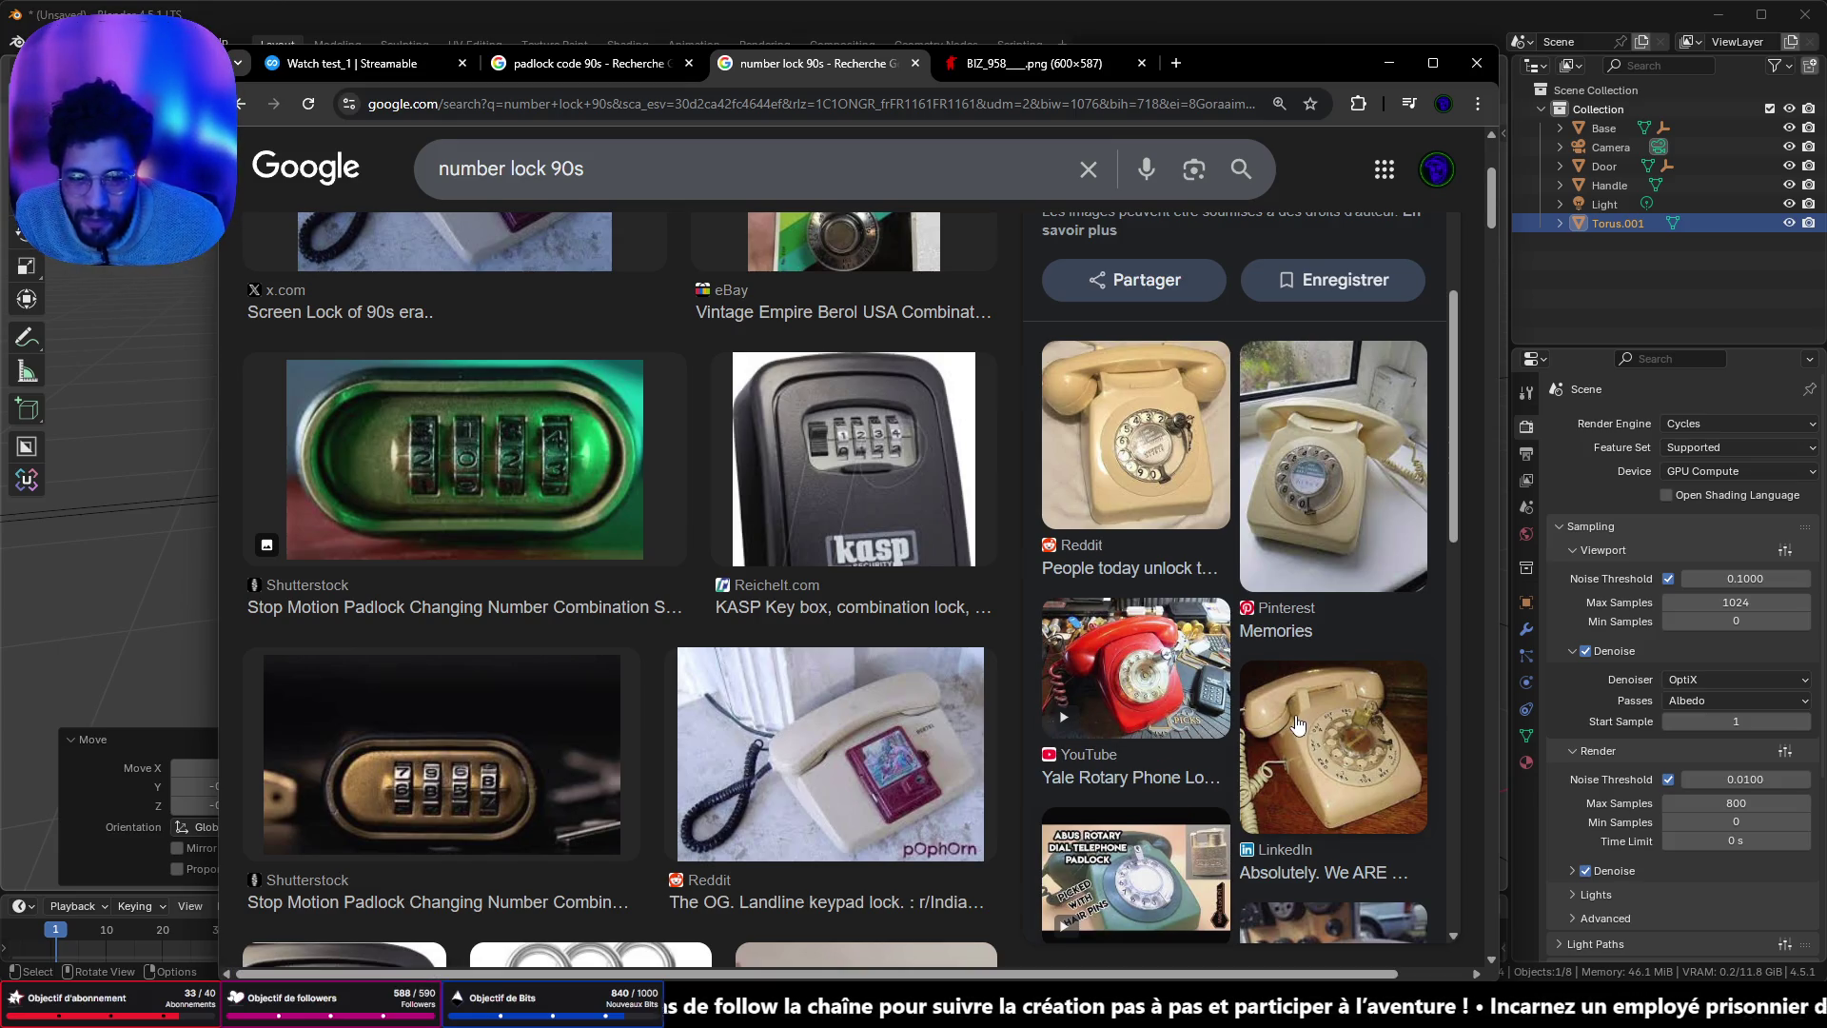
scroll(1262, 506, down, 5)
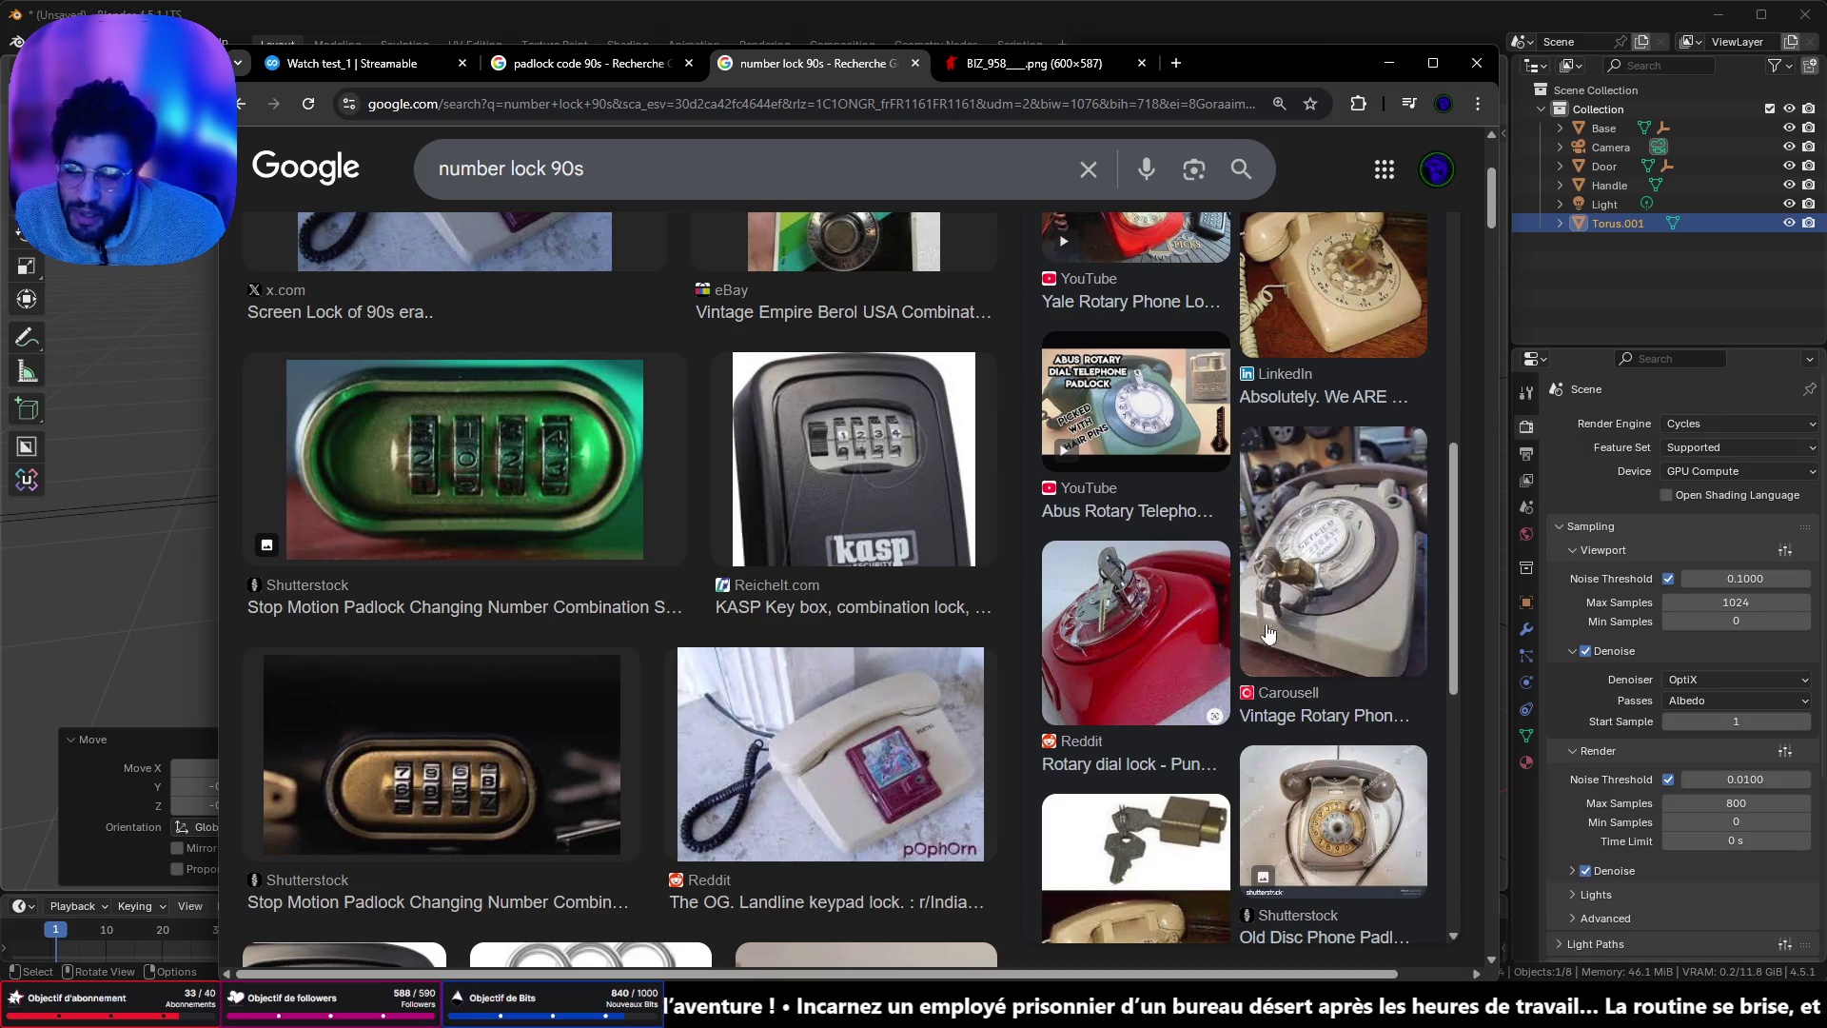
scroll(1322, 781, up, 3)
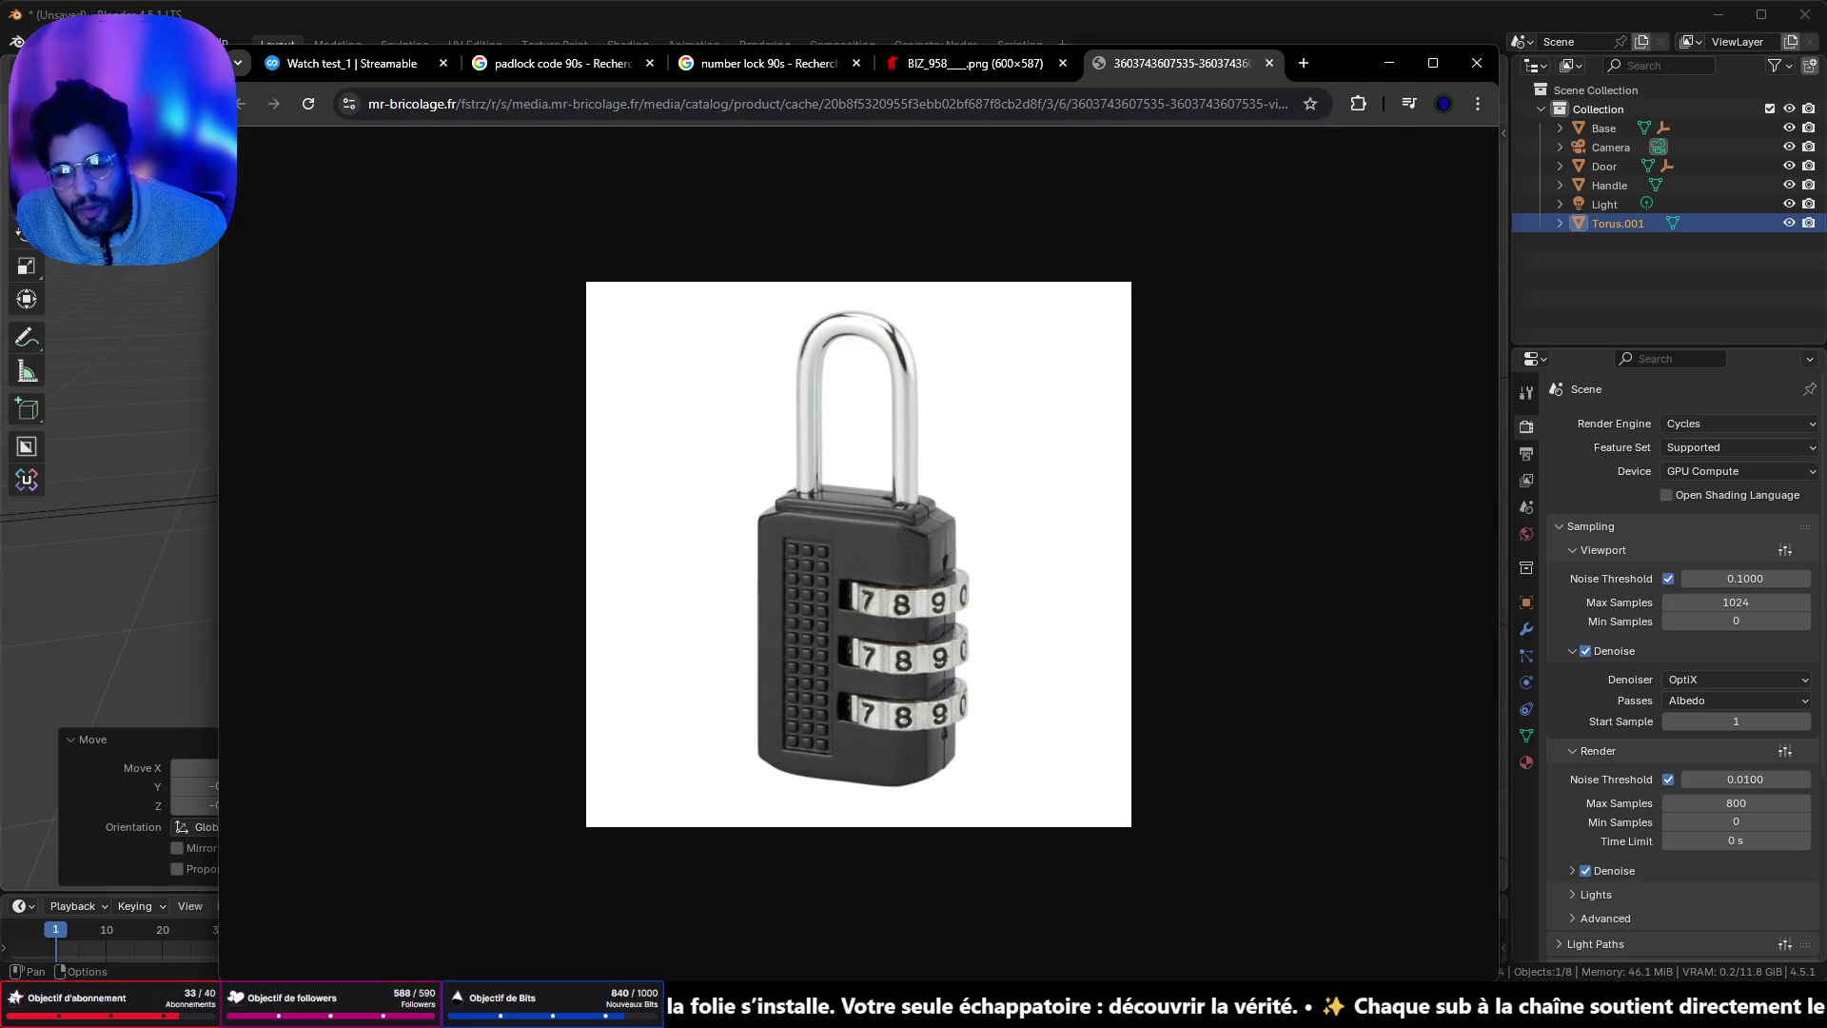
- Reposition and zoom the PureRef padlock board, then minimize PureRef and Chrome to reveal Blender
key(alt+Tab)
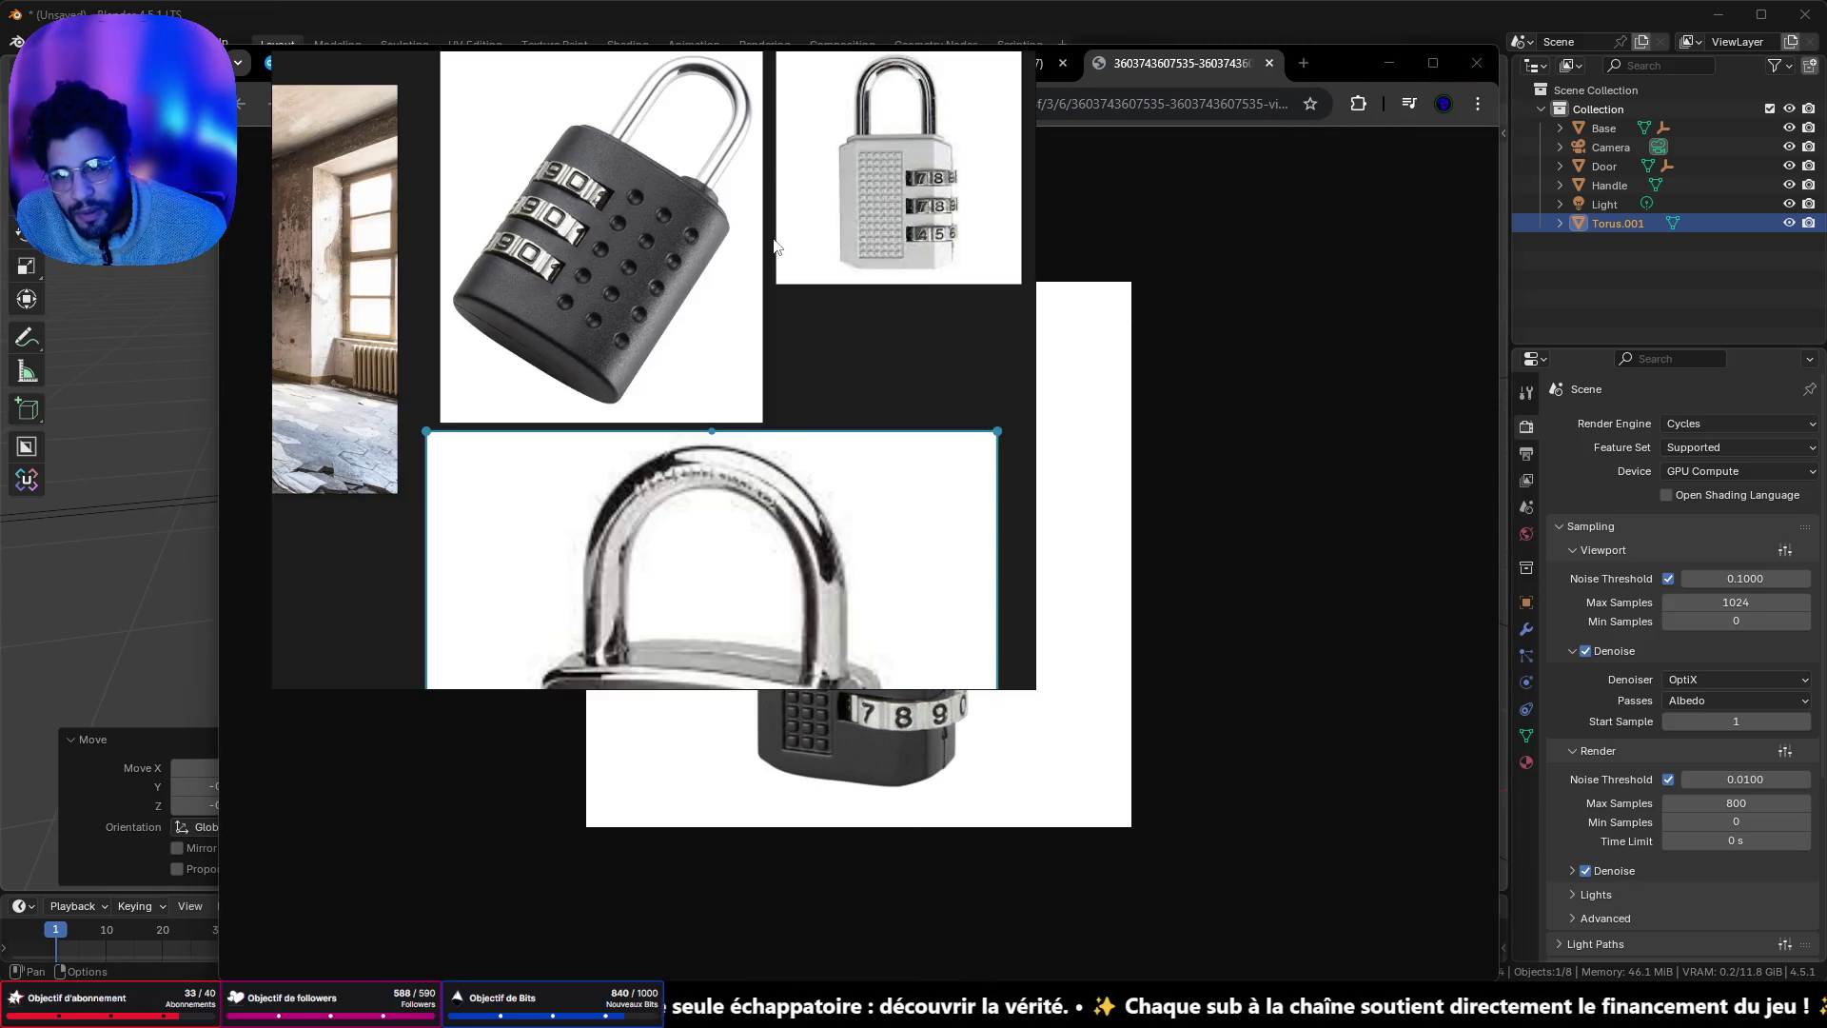
scroll(775, 356, down, 2)
mouse_move(881, 70)
mouse_down()
mouse_move(585, 272)
mouse_move(582, 307)
mouse_up()
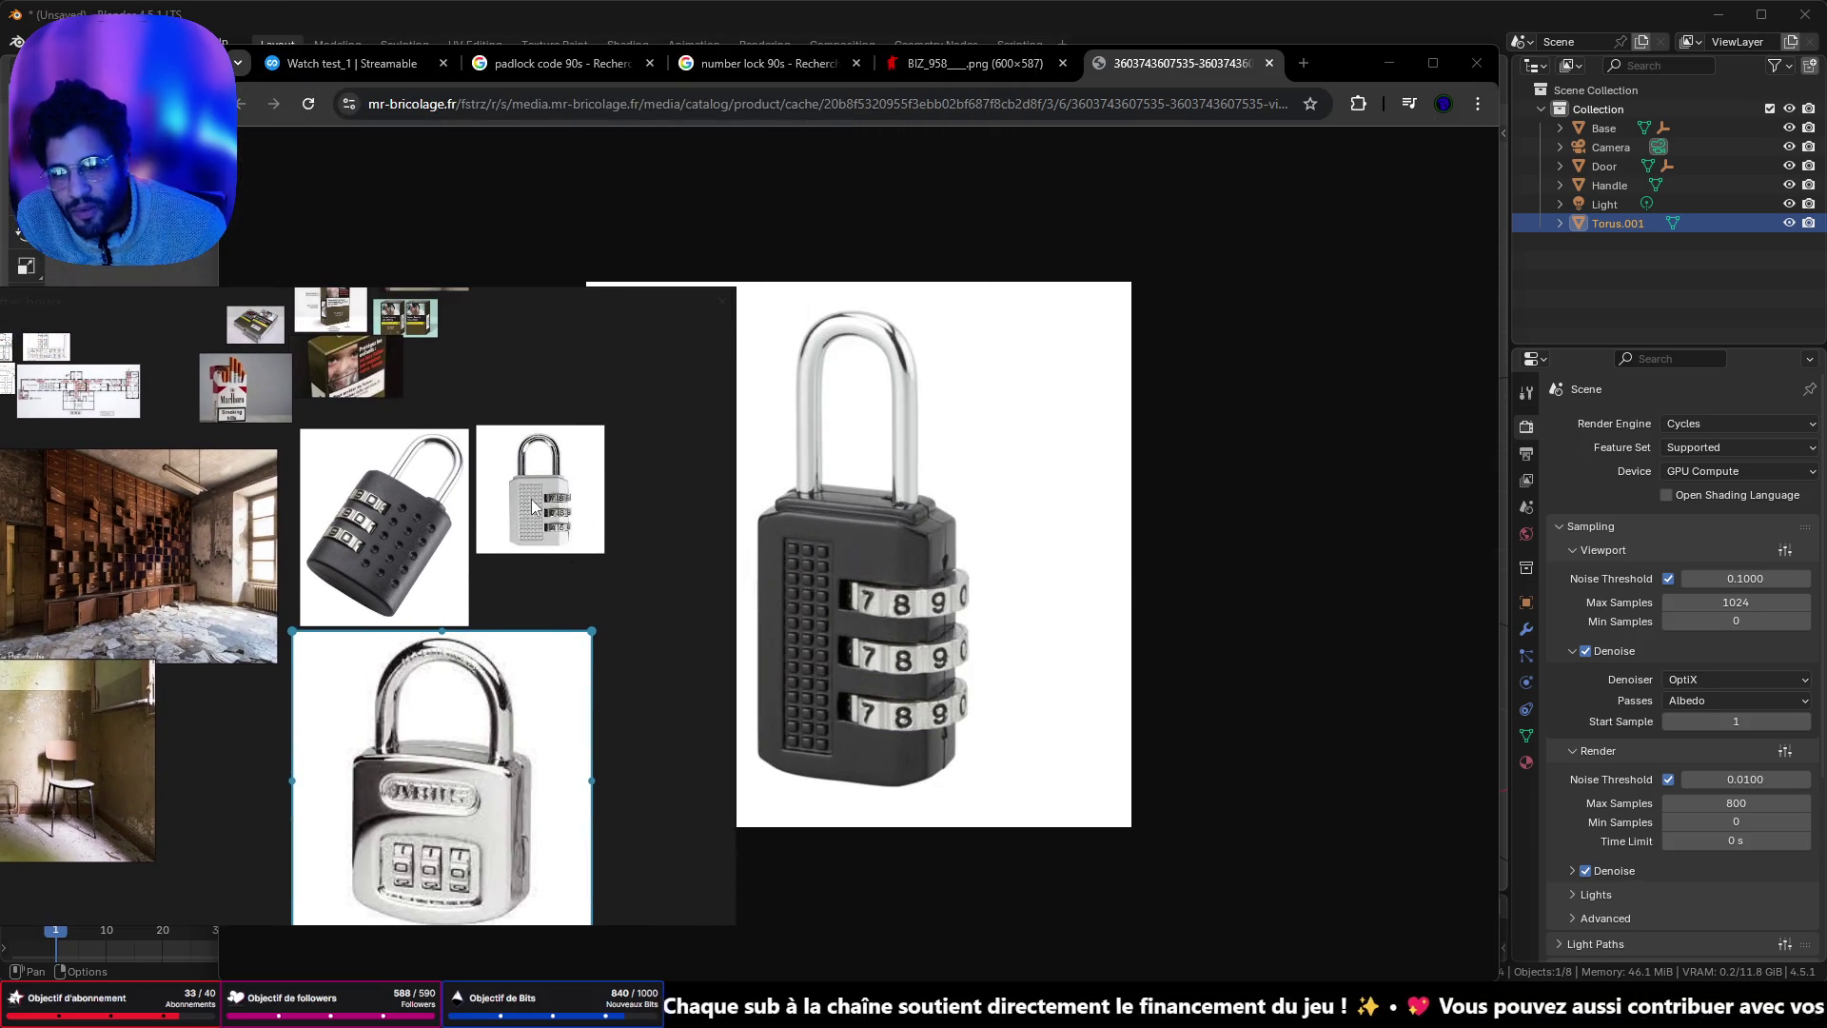
scroll(535, 495, up, 5)
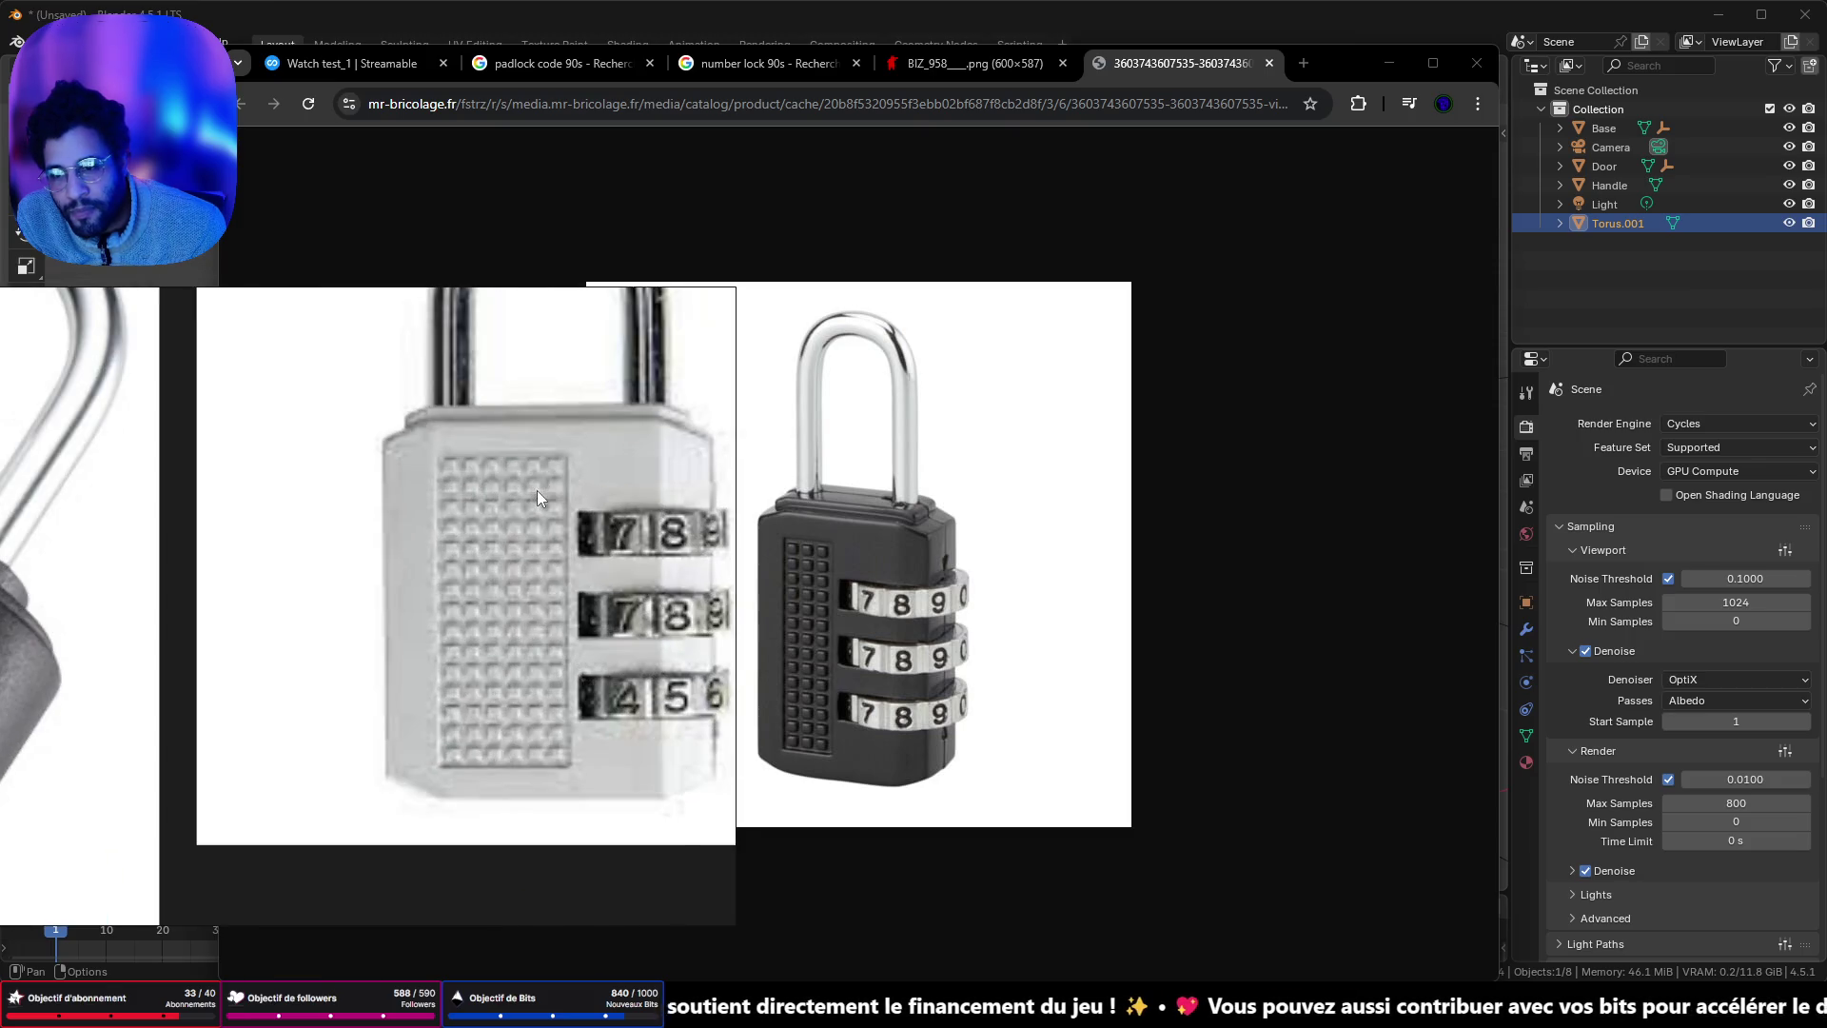
scroll(540, 484, down, 2)
scroll(533, 478, up, 2)
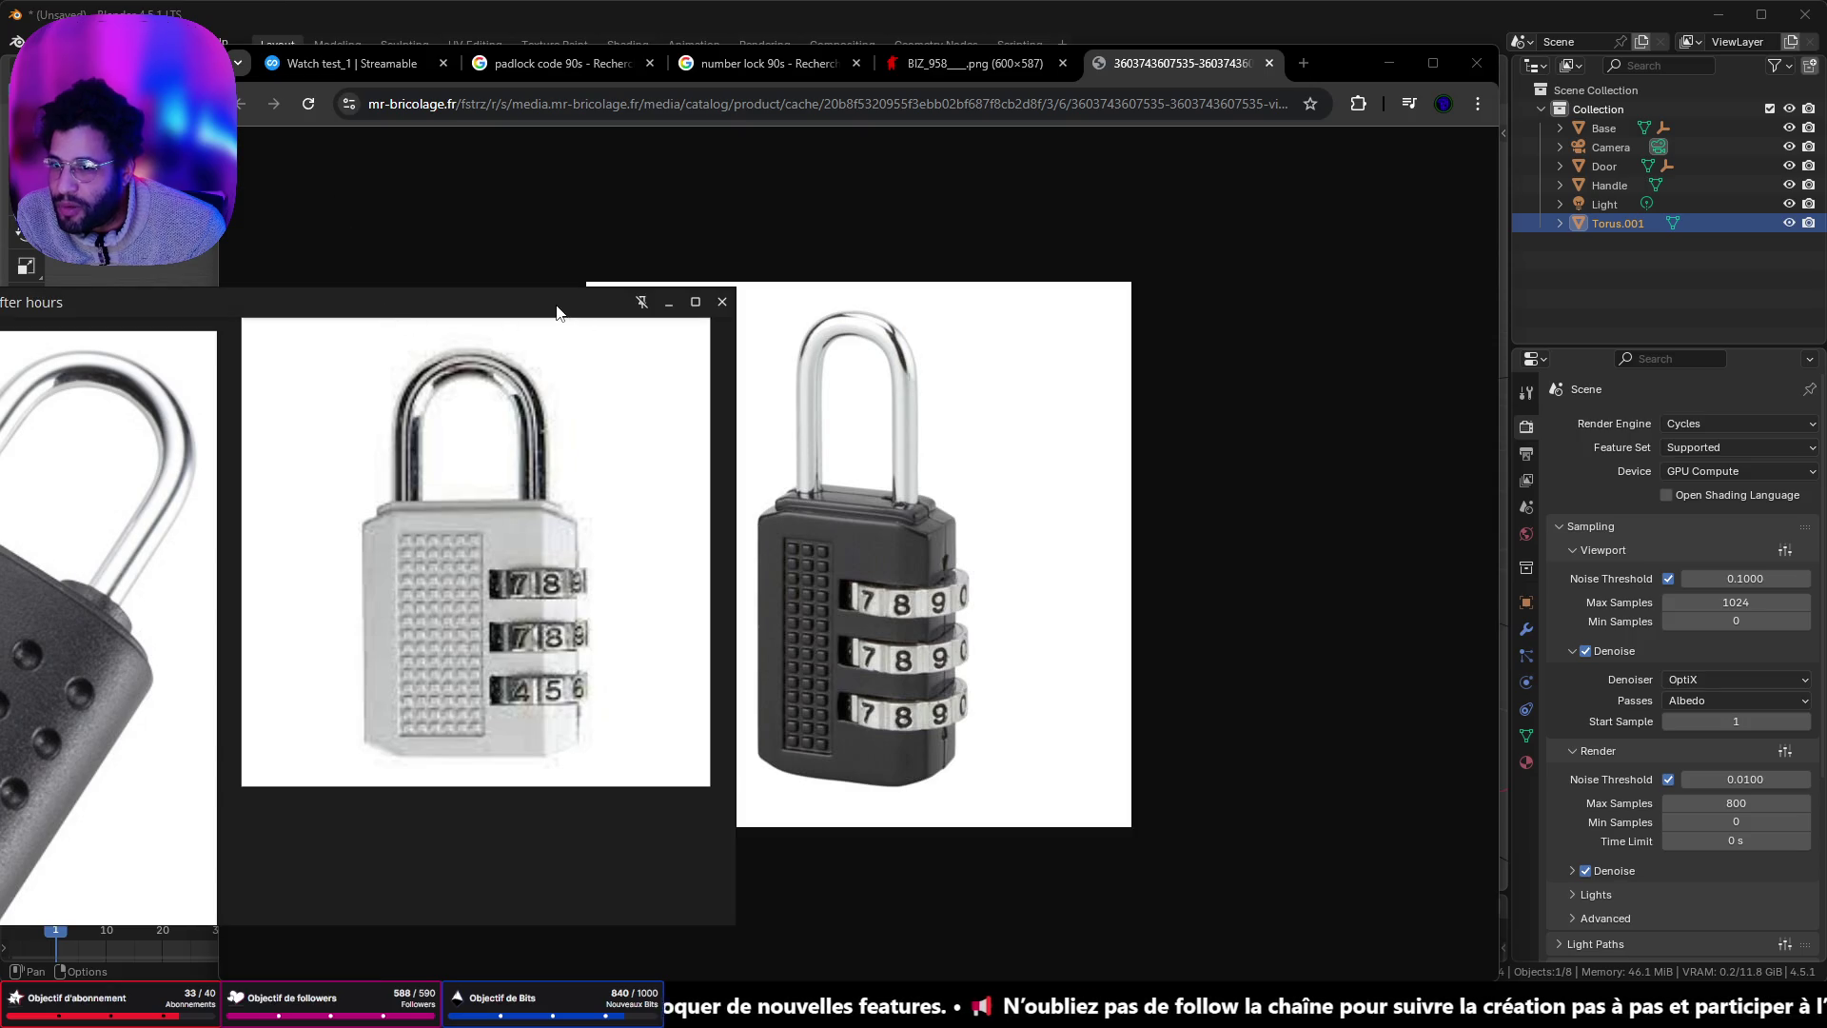
drag(558, 314, 1087, 238)
click(1199, 234)
click(1388, 63)
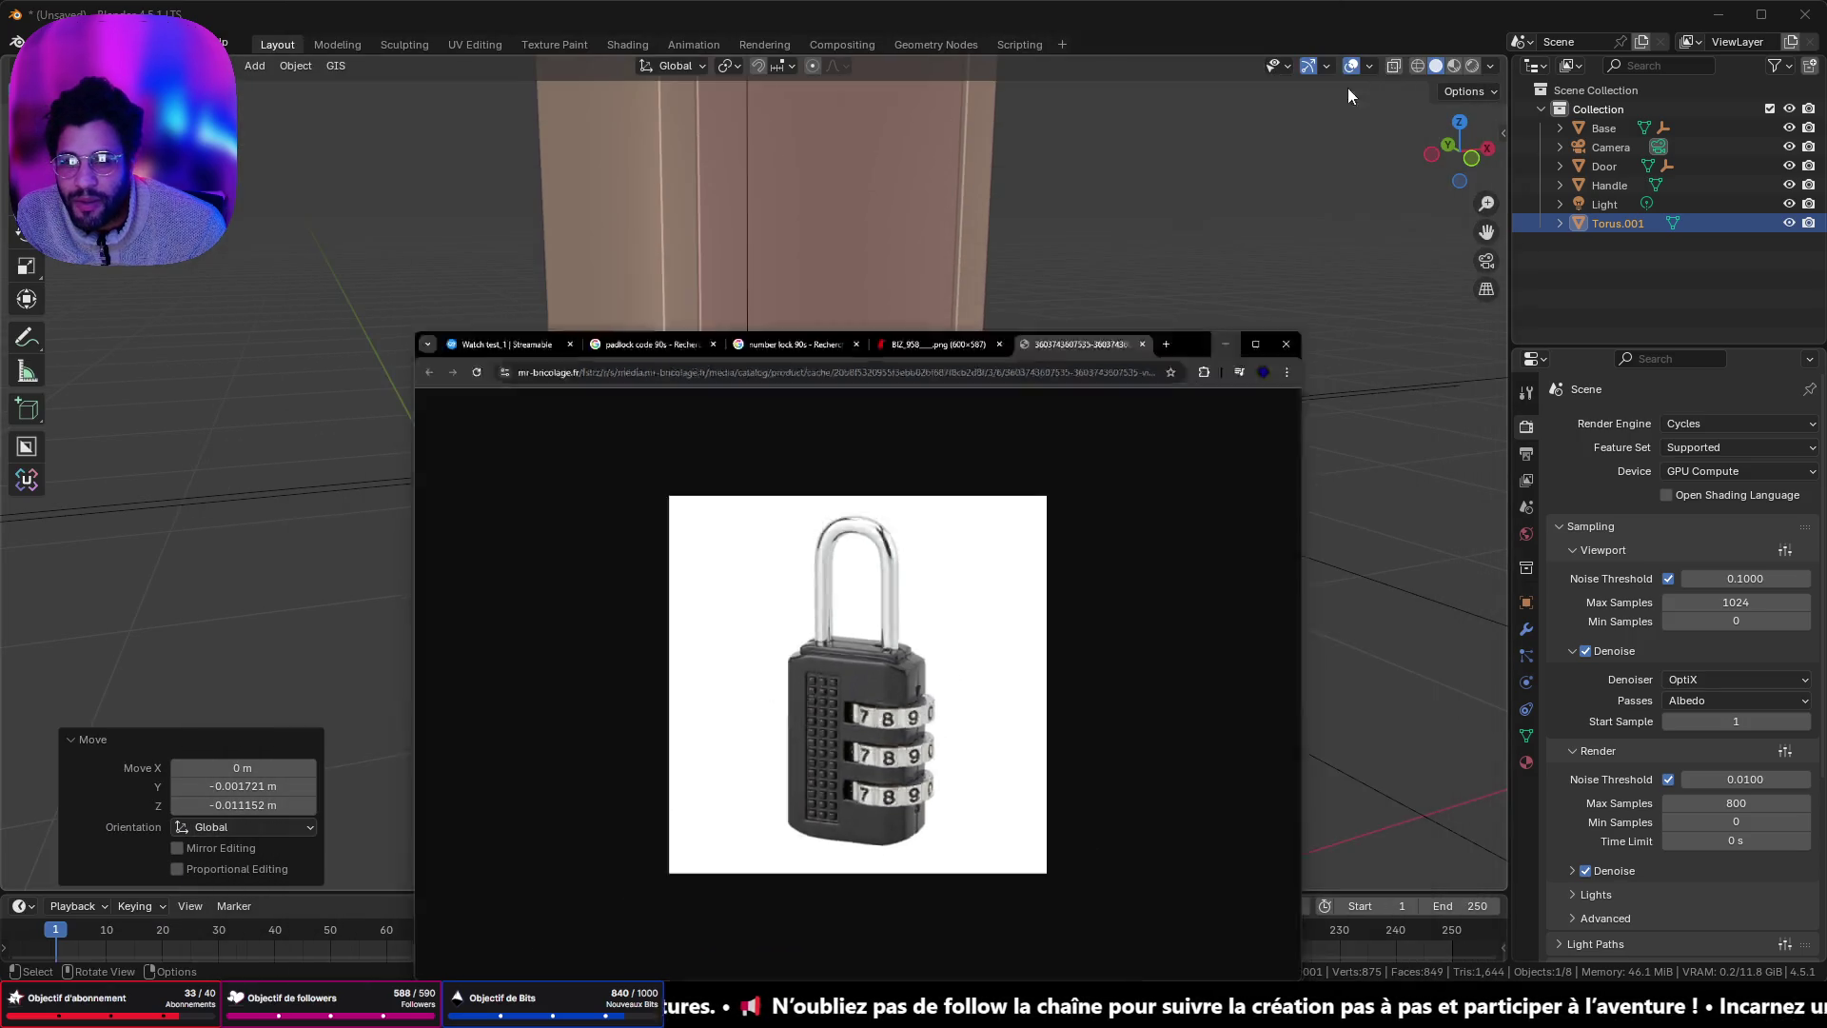
- Delete the old torus ring at the front of the handle
scroll(946, 468, up, 3)
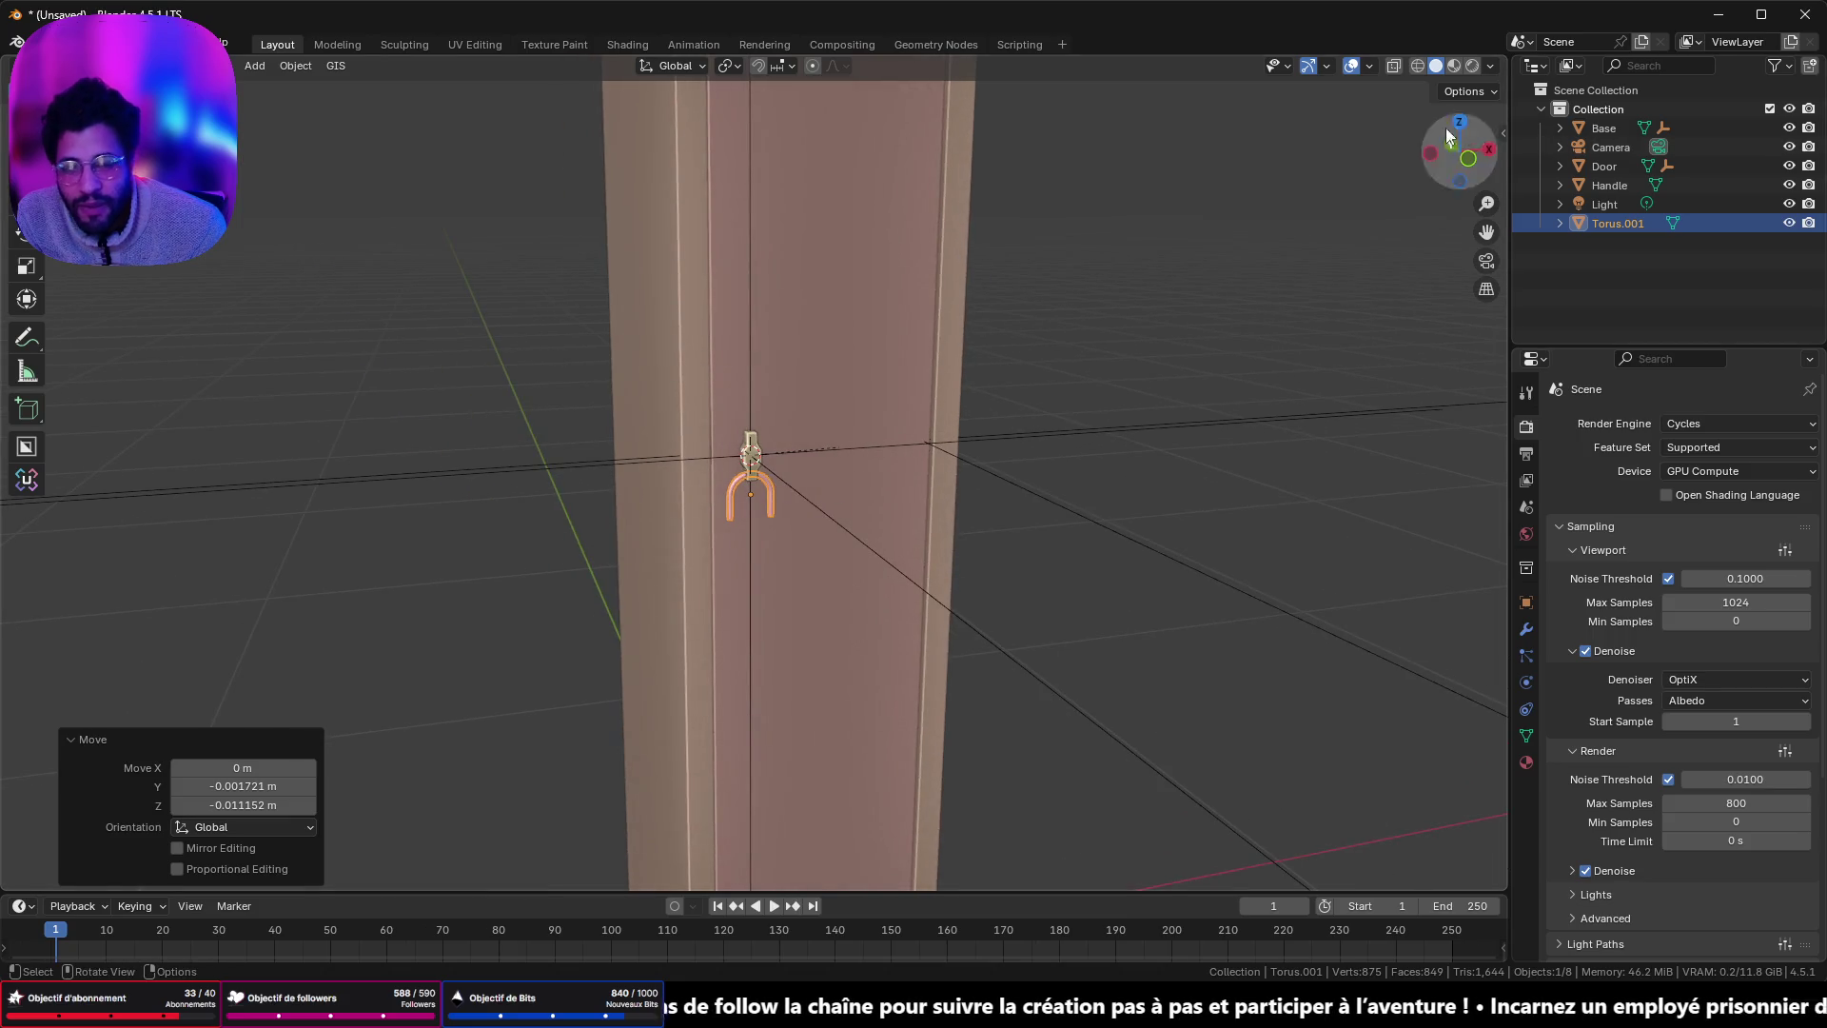
click(1465, 156)
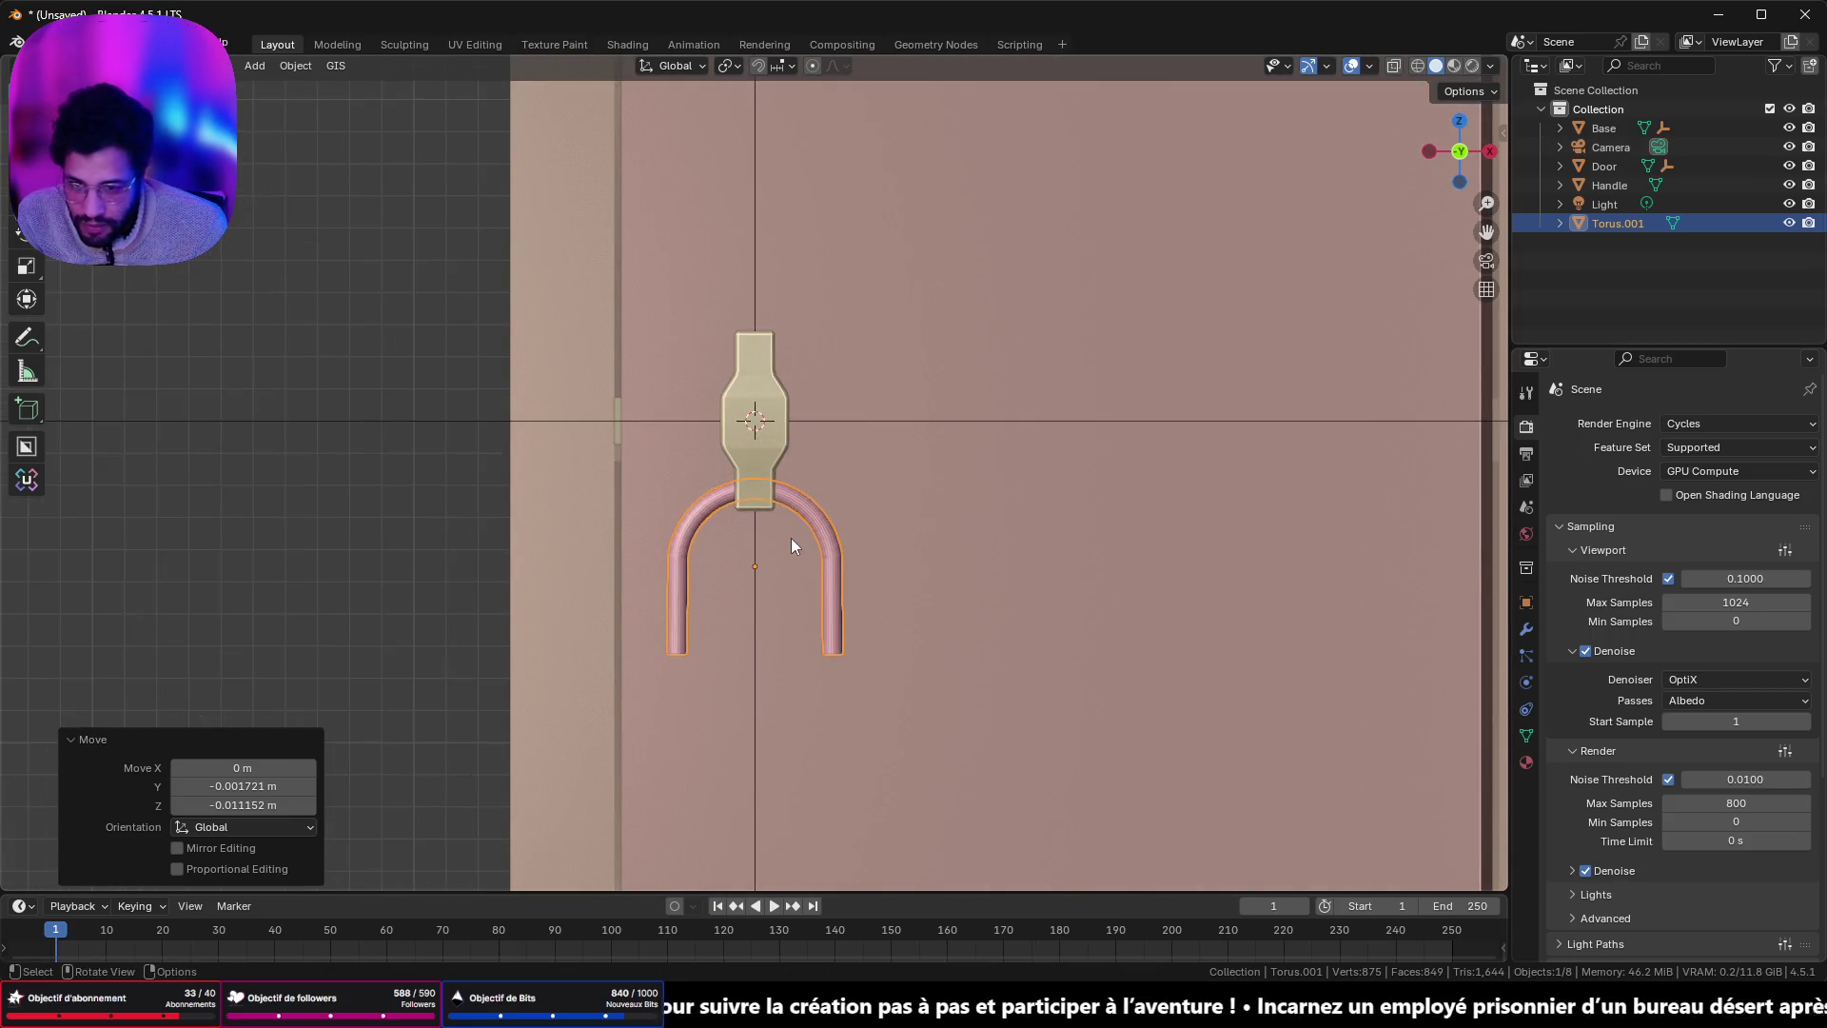
click(791, 539)
click(808, 511)
key(x)
click(811, 511)
- Add a new torus at the 3D cursor, stand it upright 90° about X and shrink it
key(shift+a)
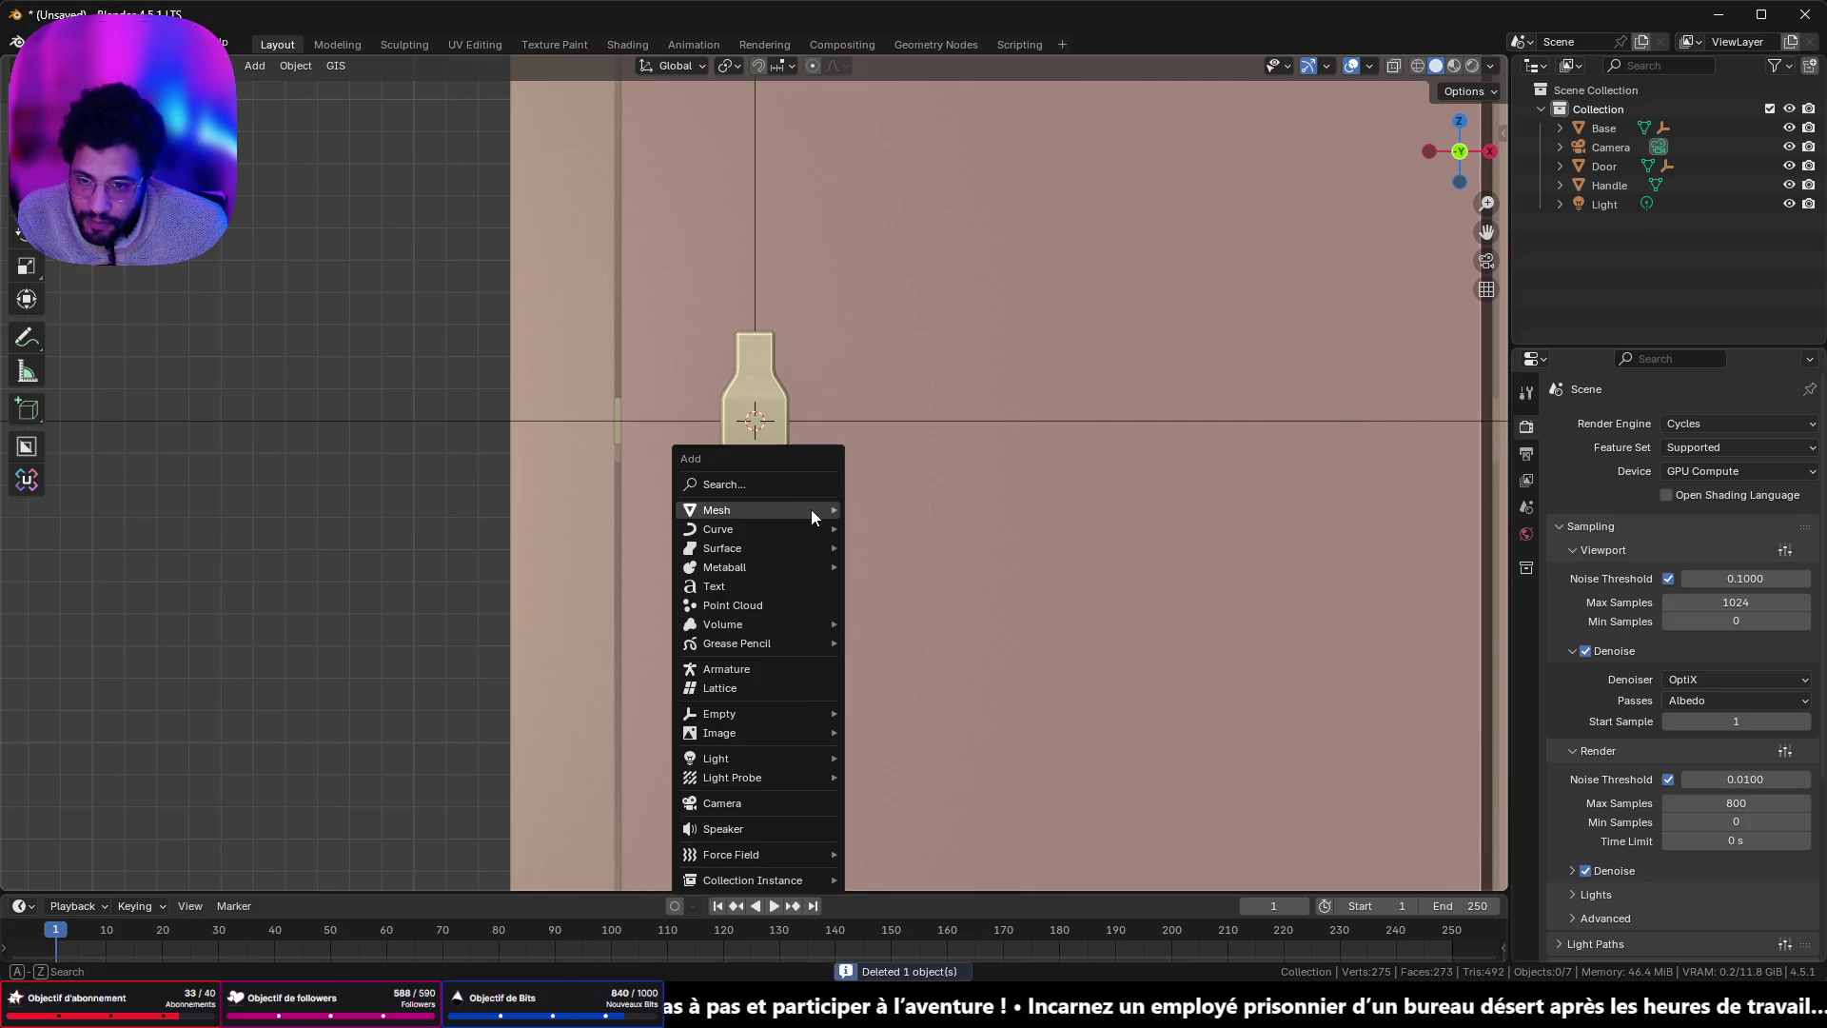
mouse_move(811, 510)
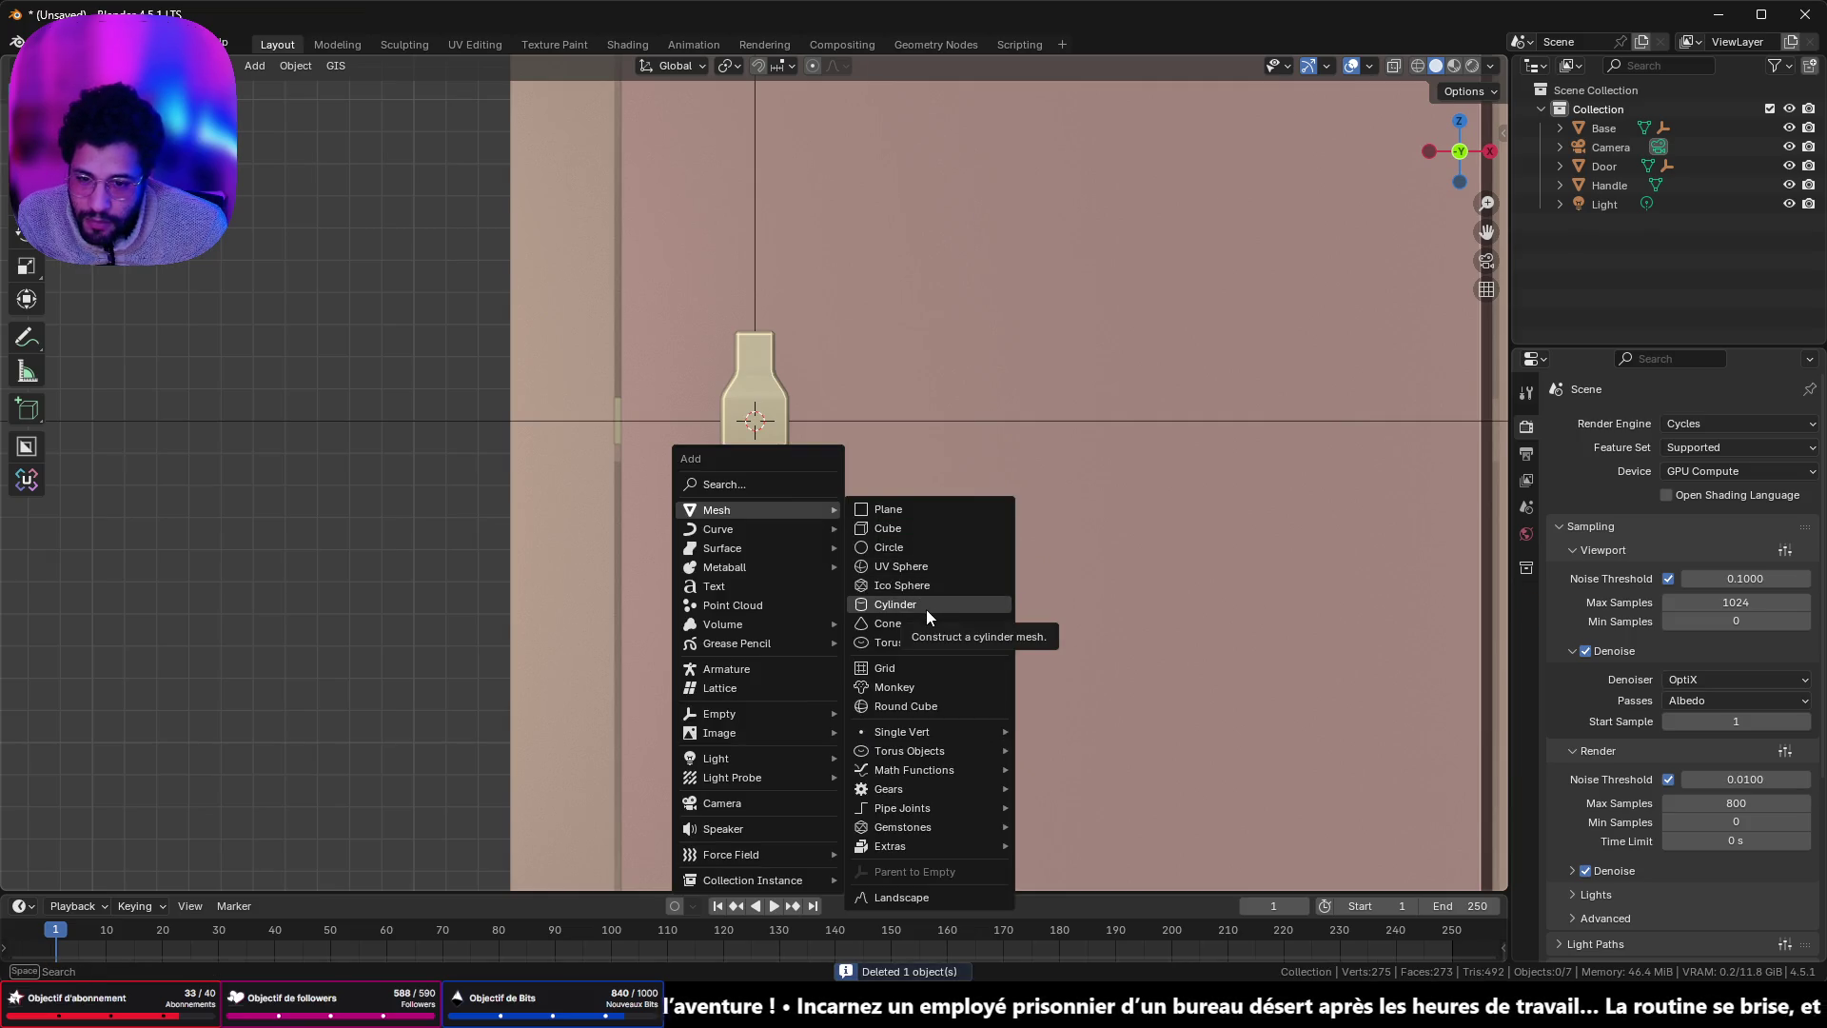
click(928, 642)
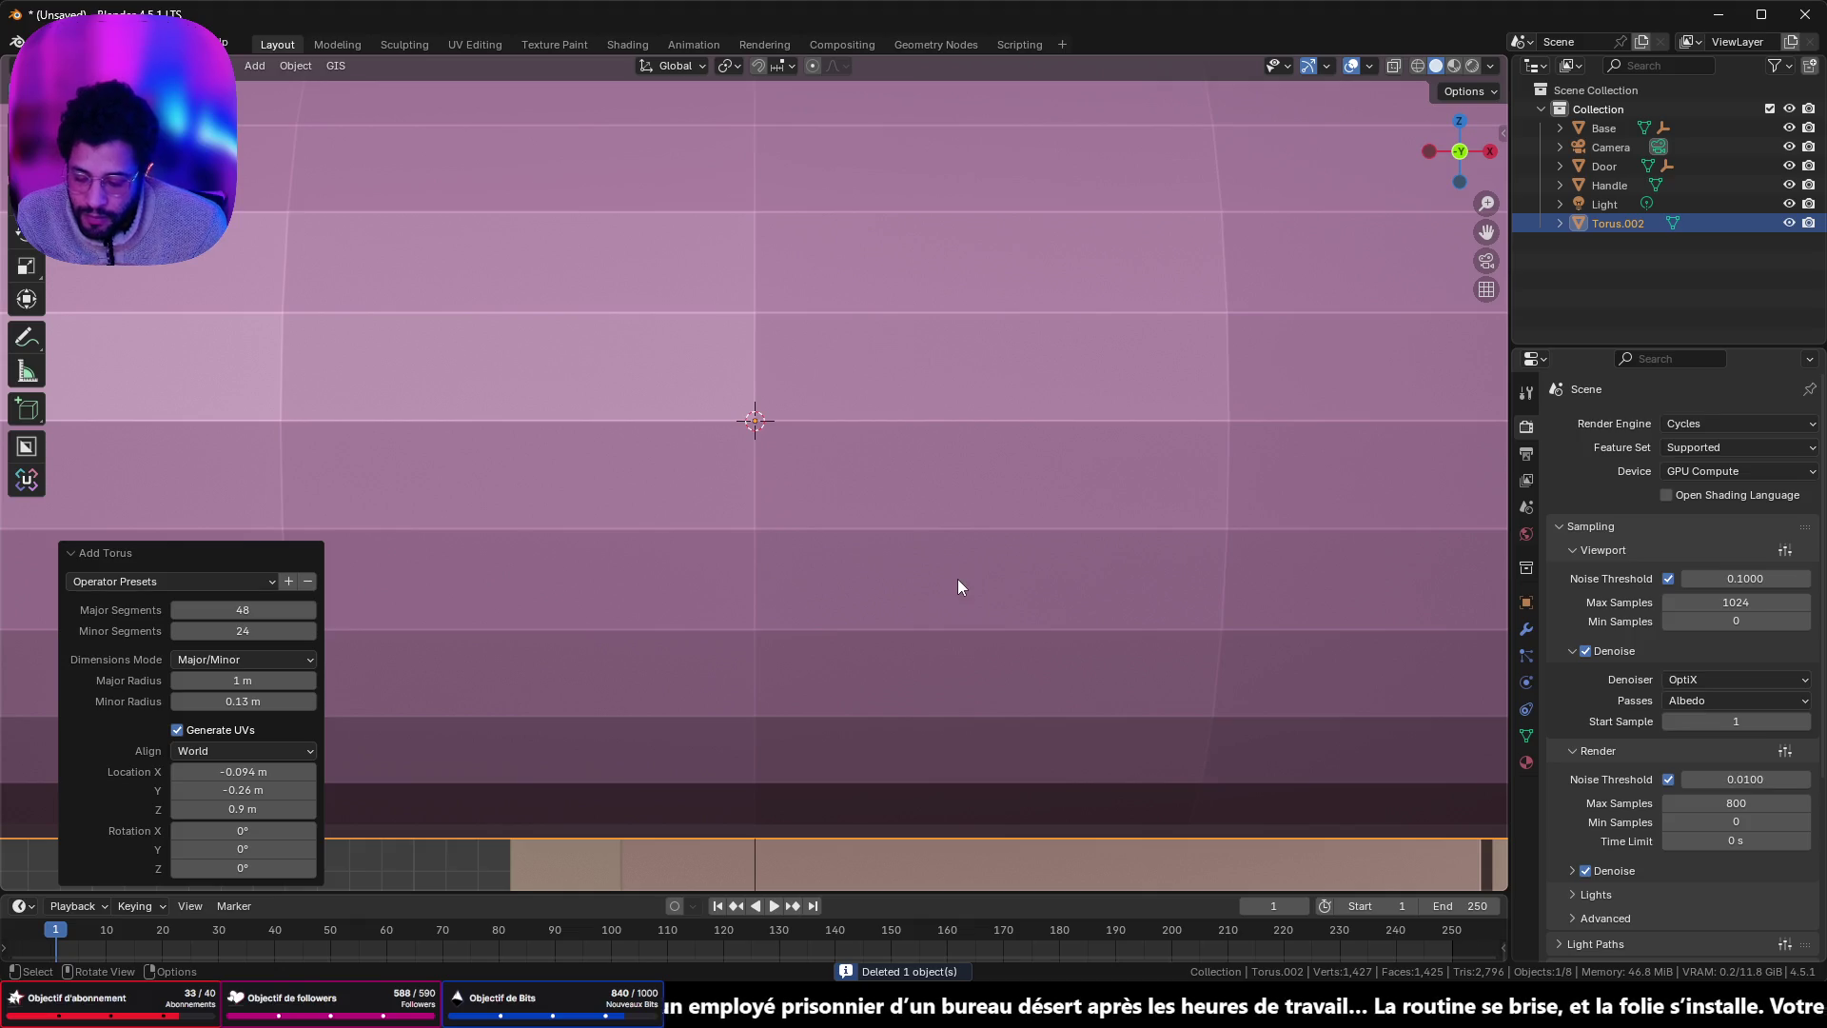
text(sx90)
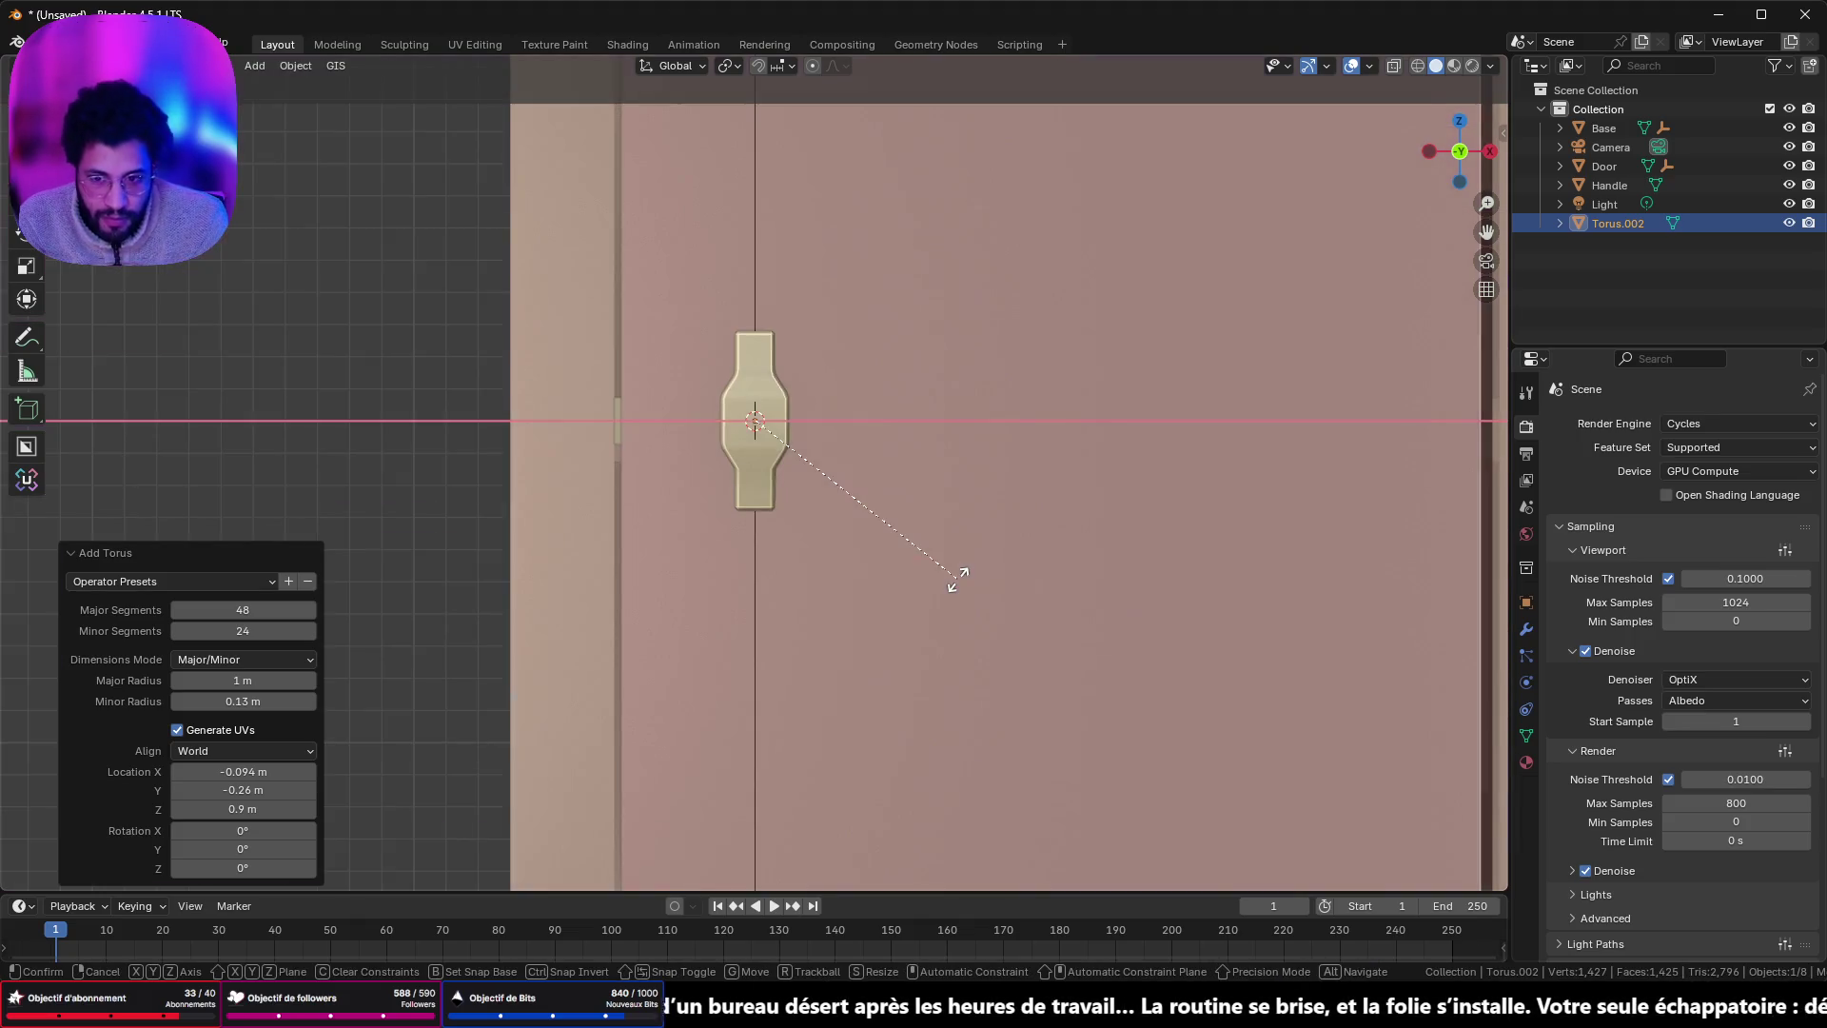
key(Return)
key(s)
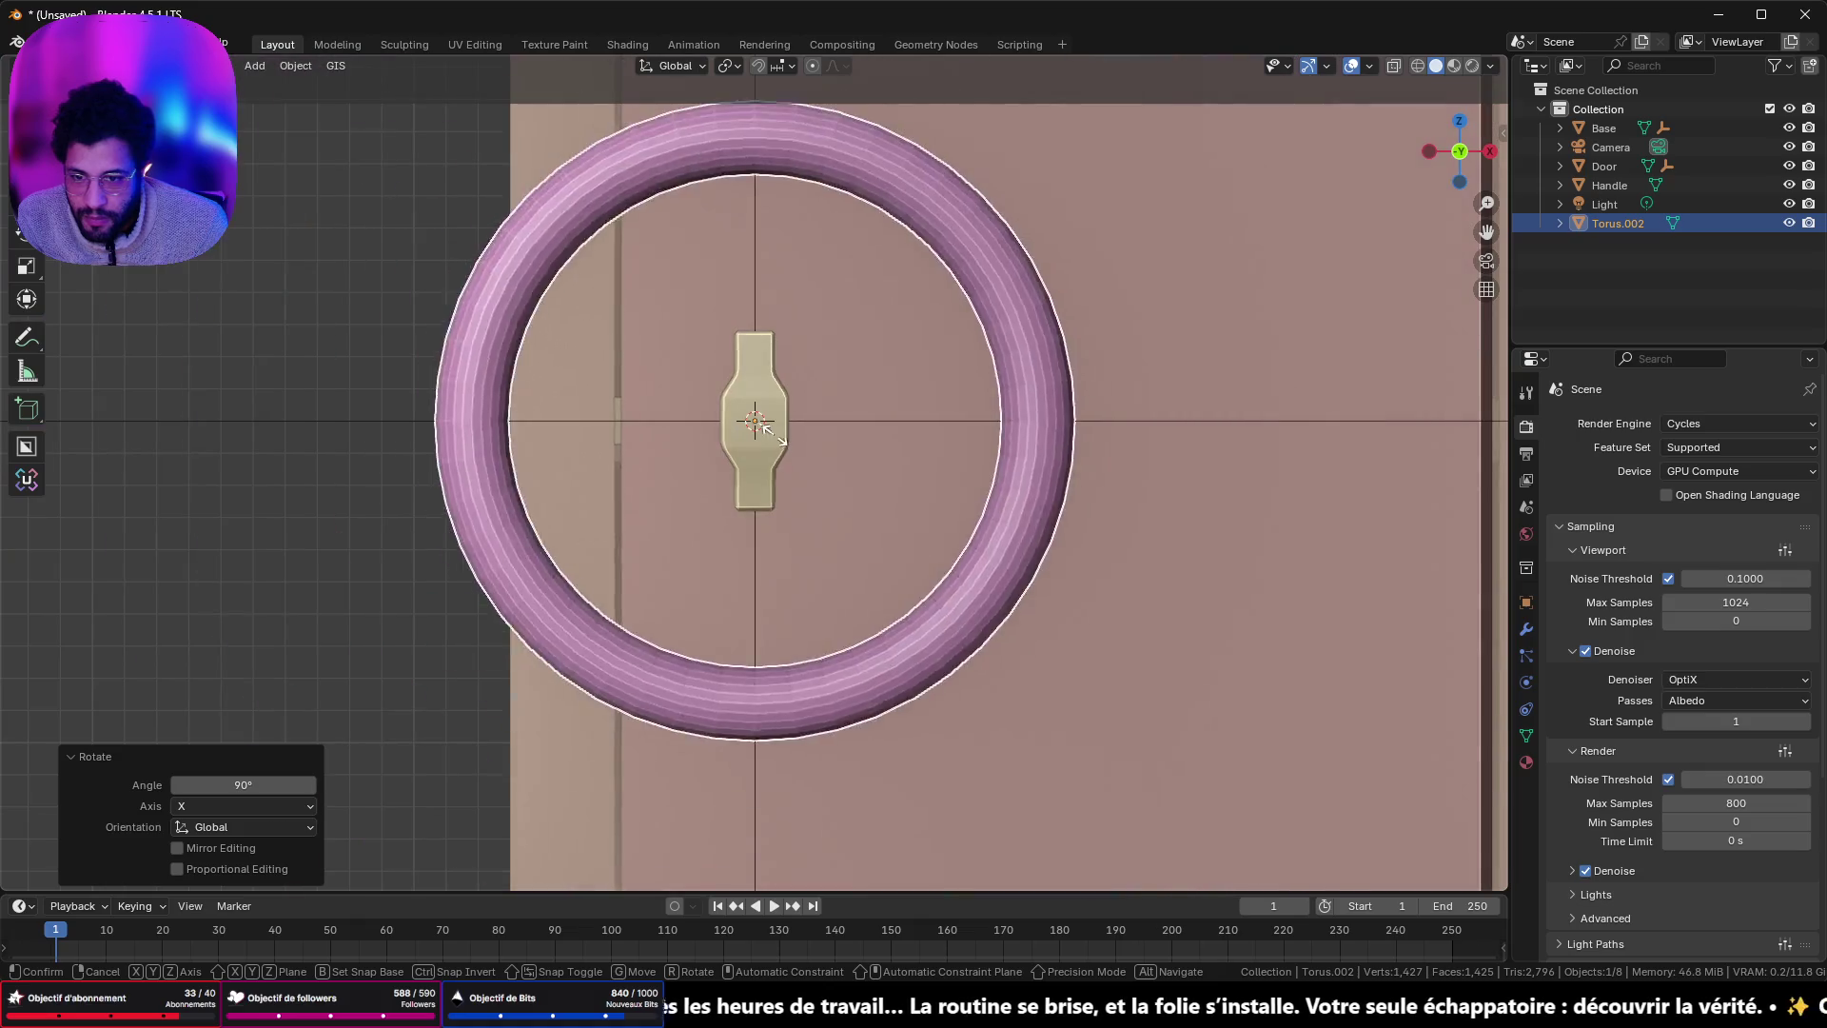
click(967, 287)
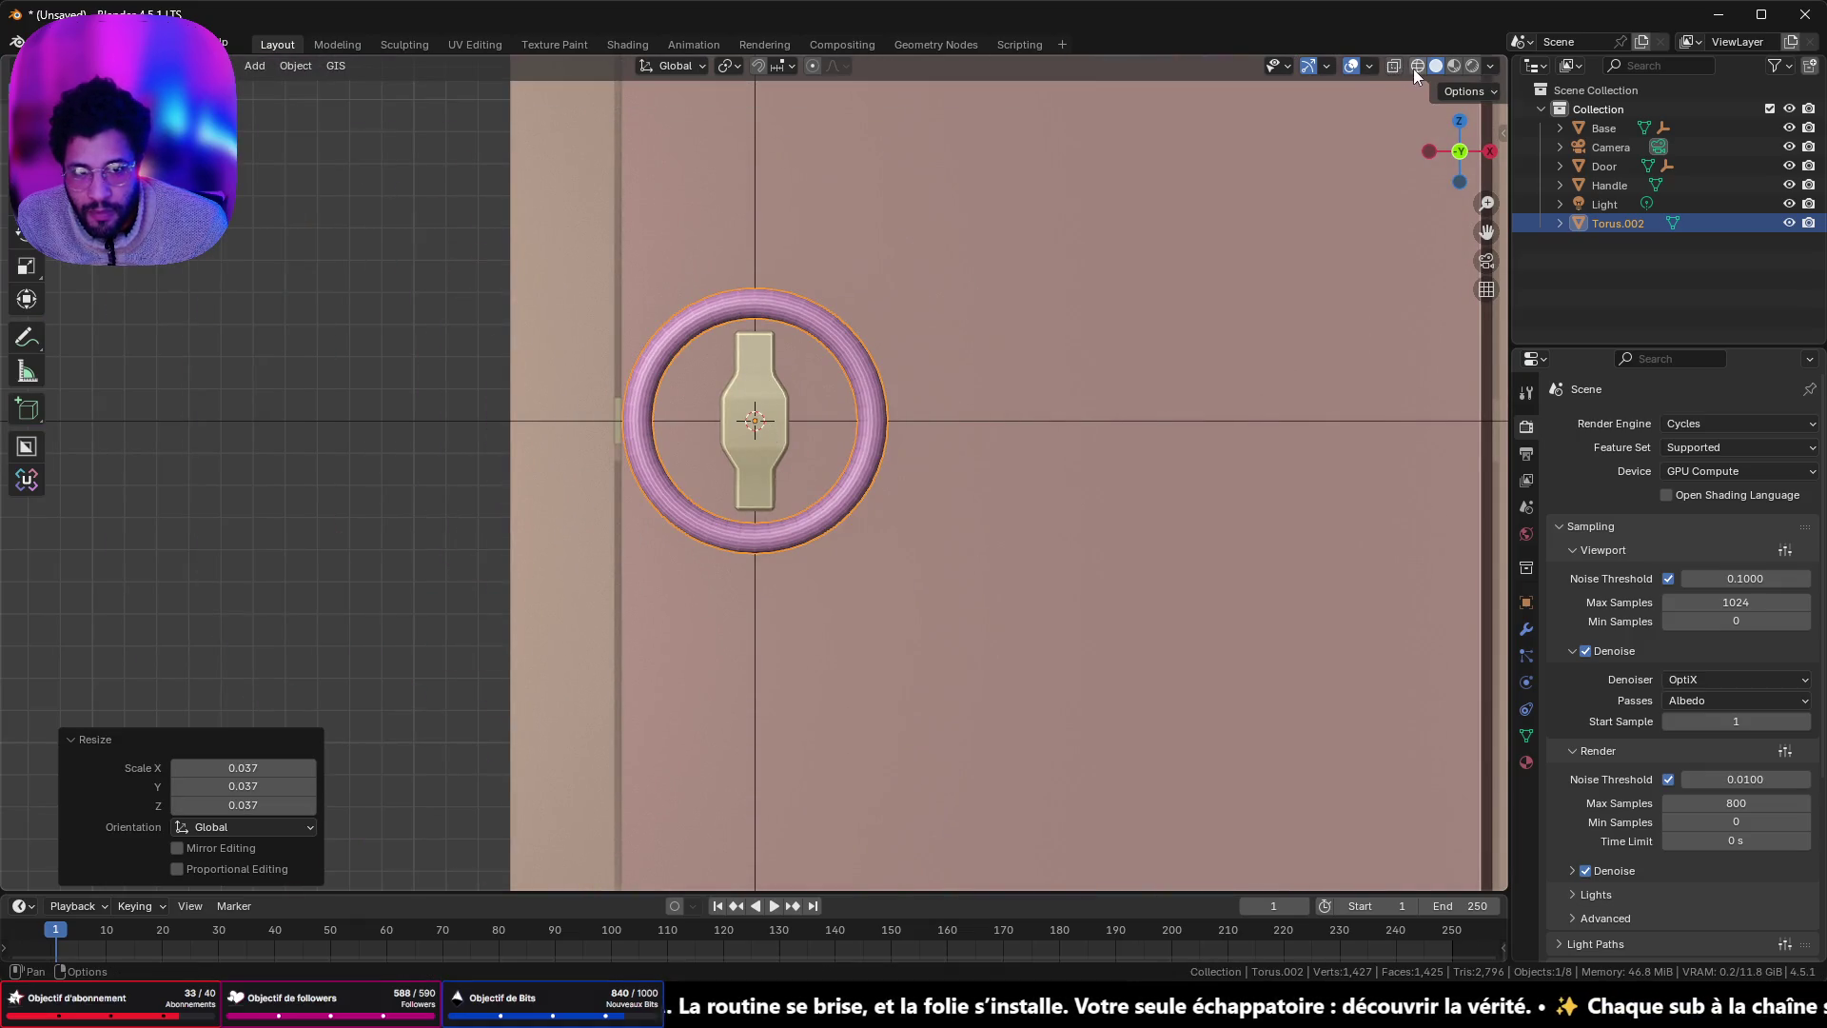
- In wireframe view, scale the ring to about half and lower it along Z below the handle
click(1417, 66)
scroll(1002, 558, up, 3)
key(s)
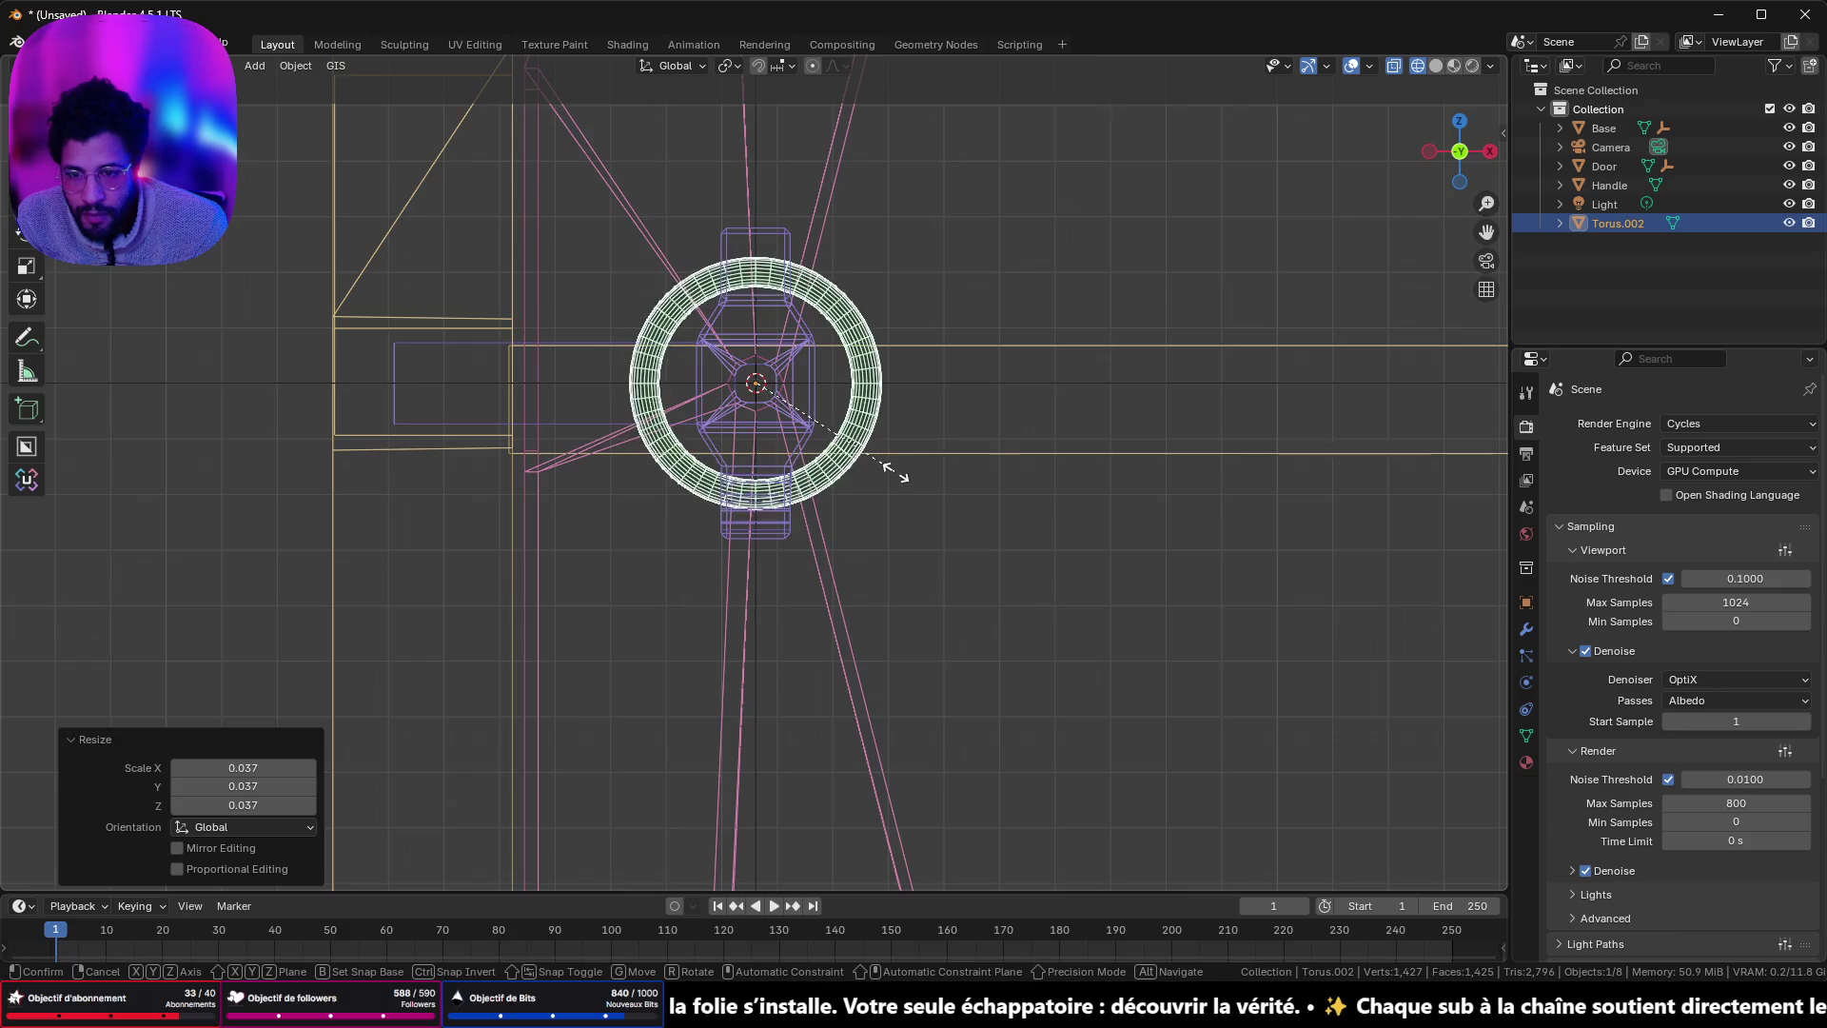
click(884, 464)
key(g)
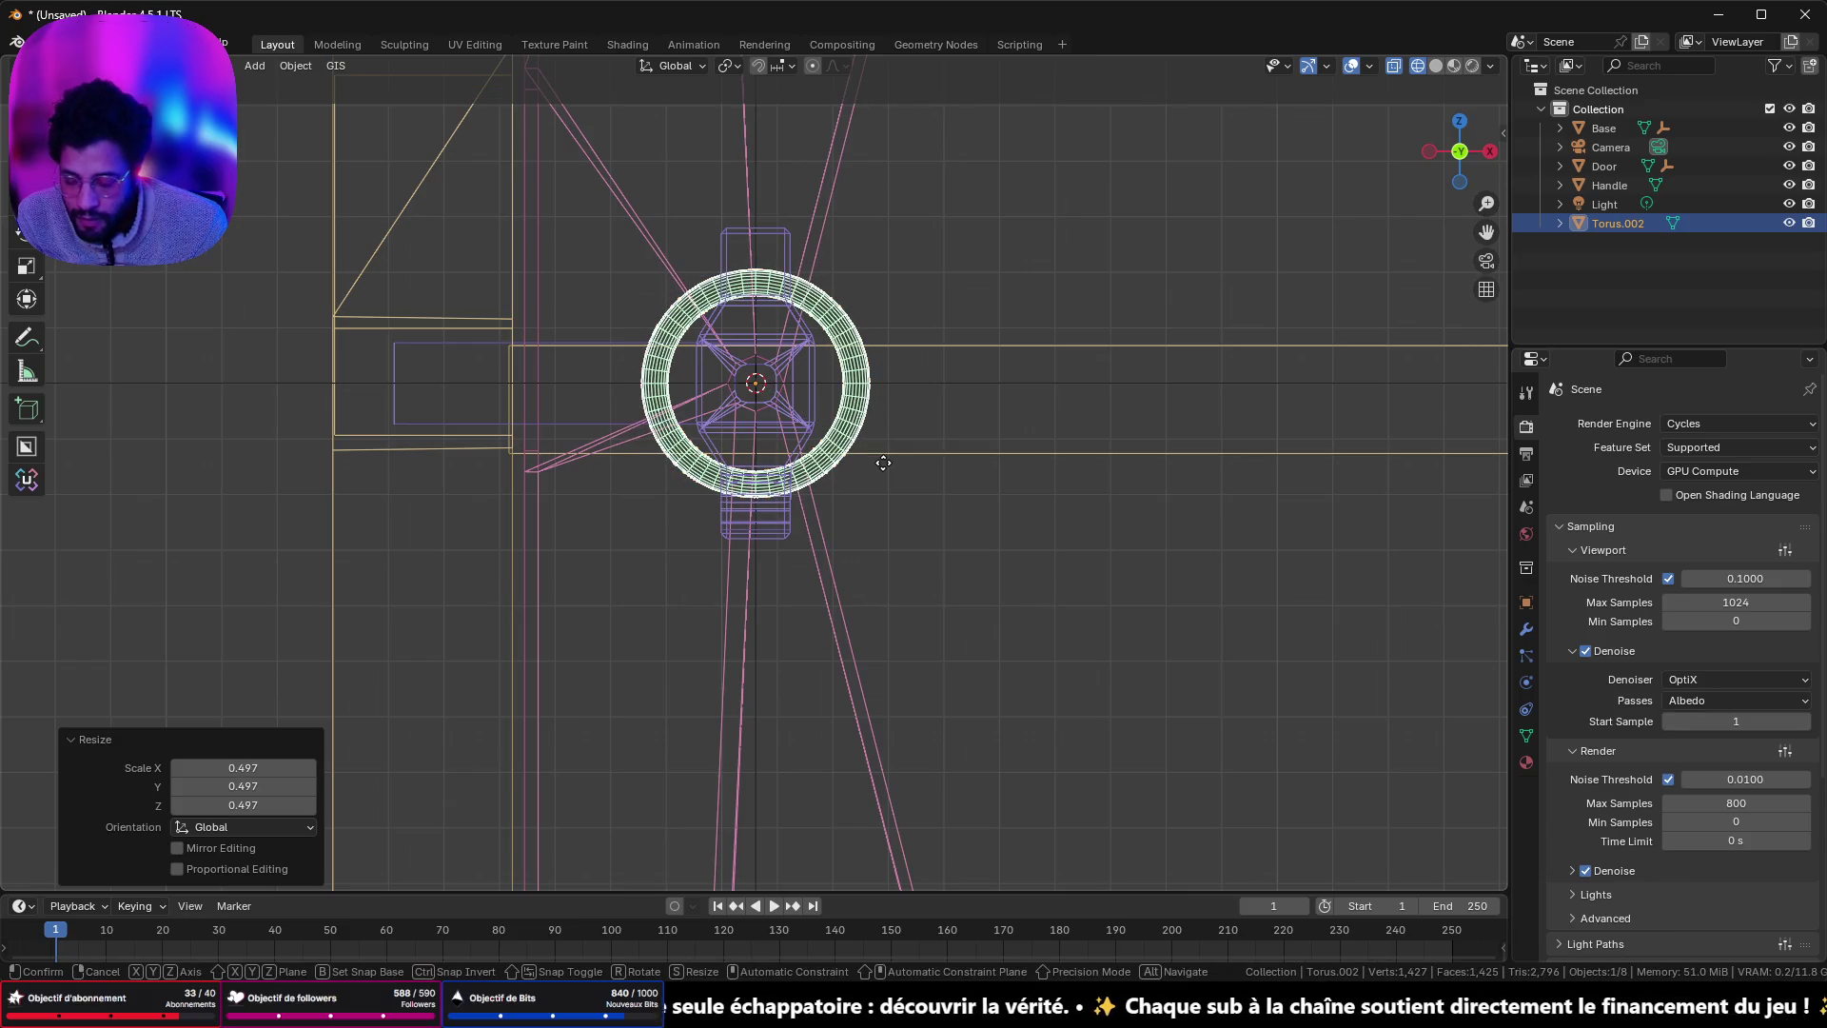
key(z)
click(886, 674)
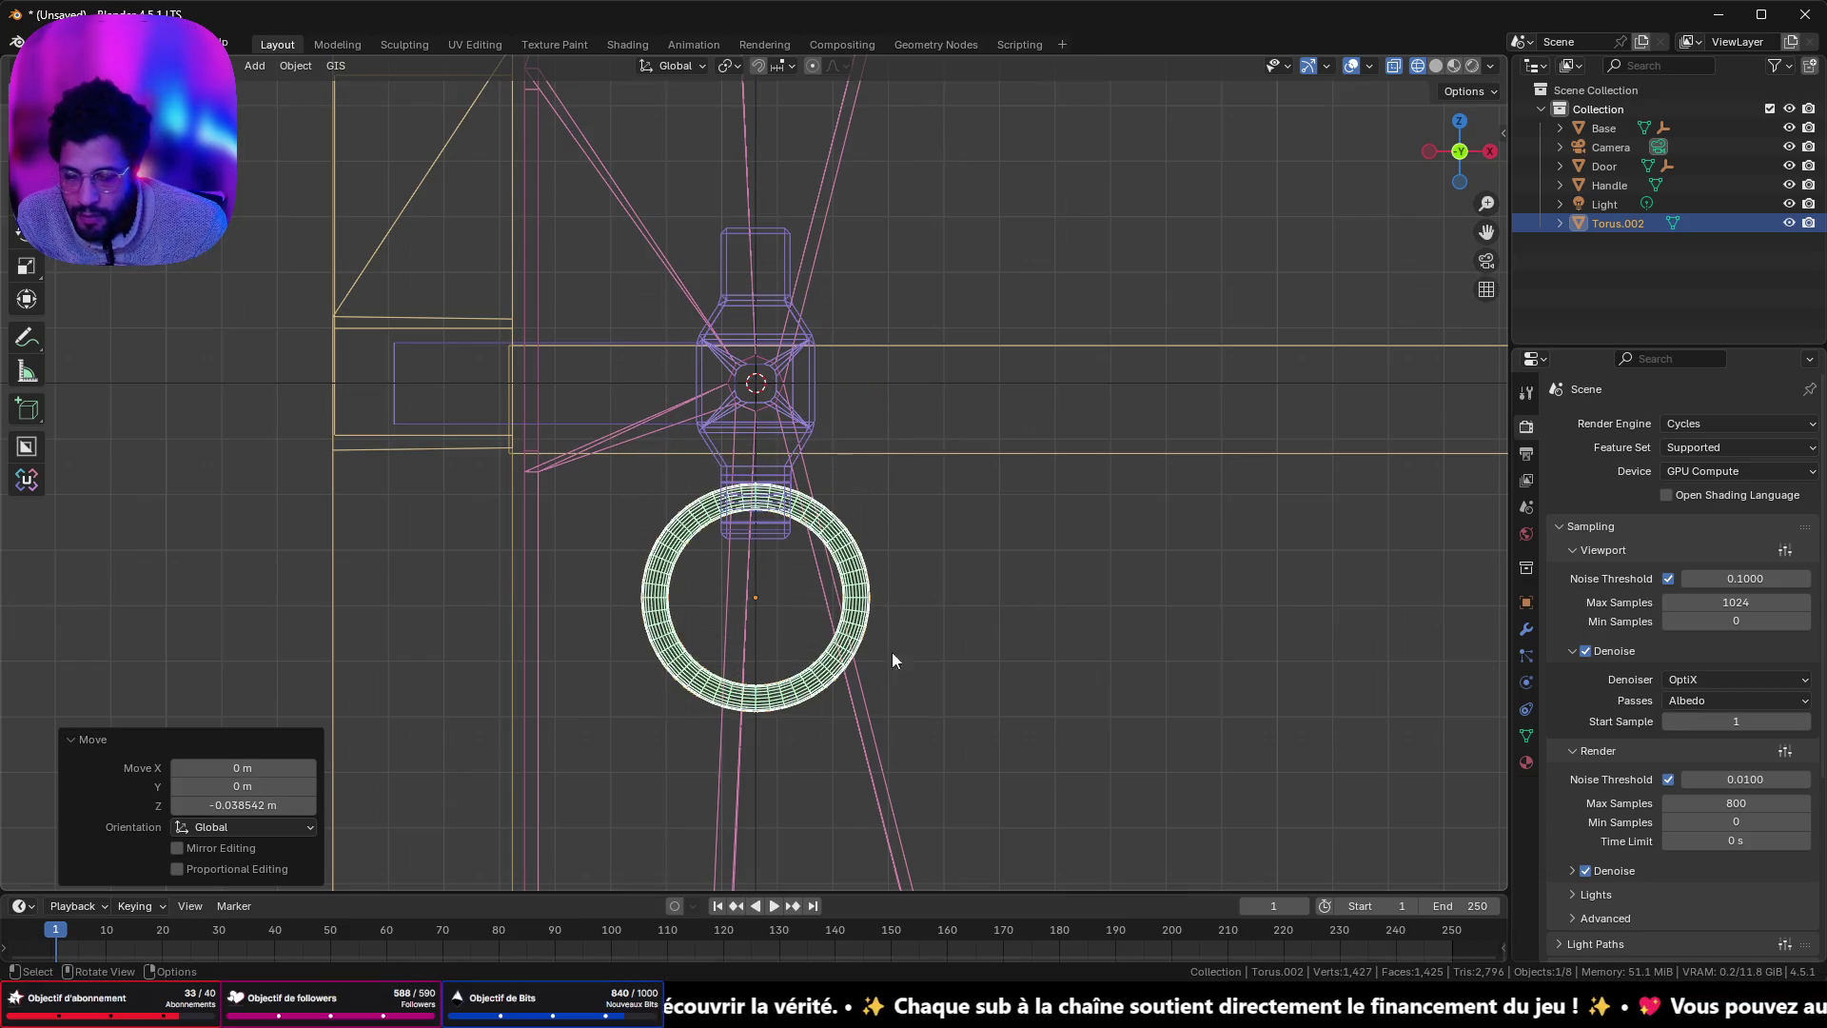
- Check the ring from side and front views and cancel a trial Y-axis resize
scroll(913, 628, up, 3)
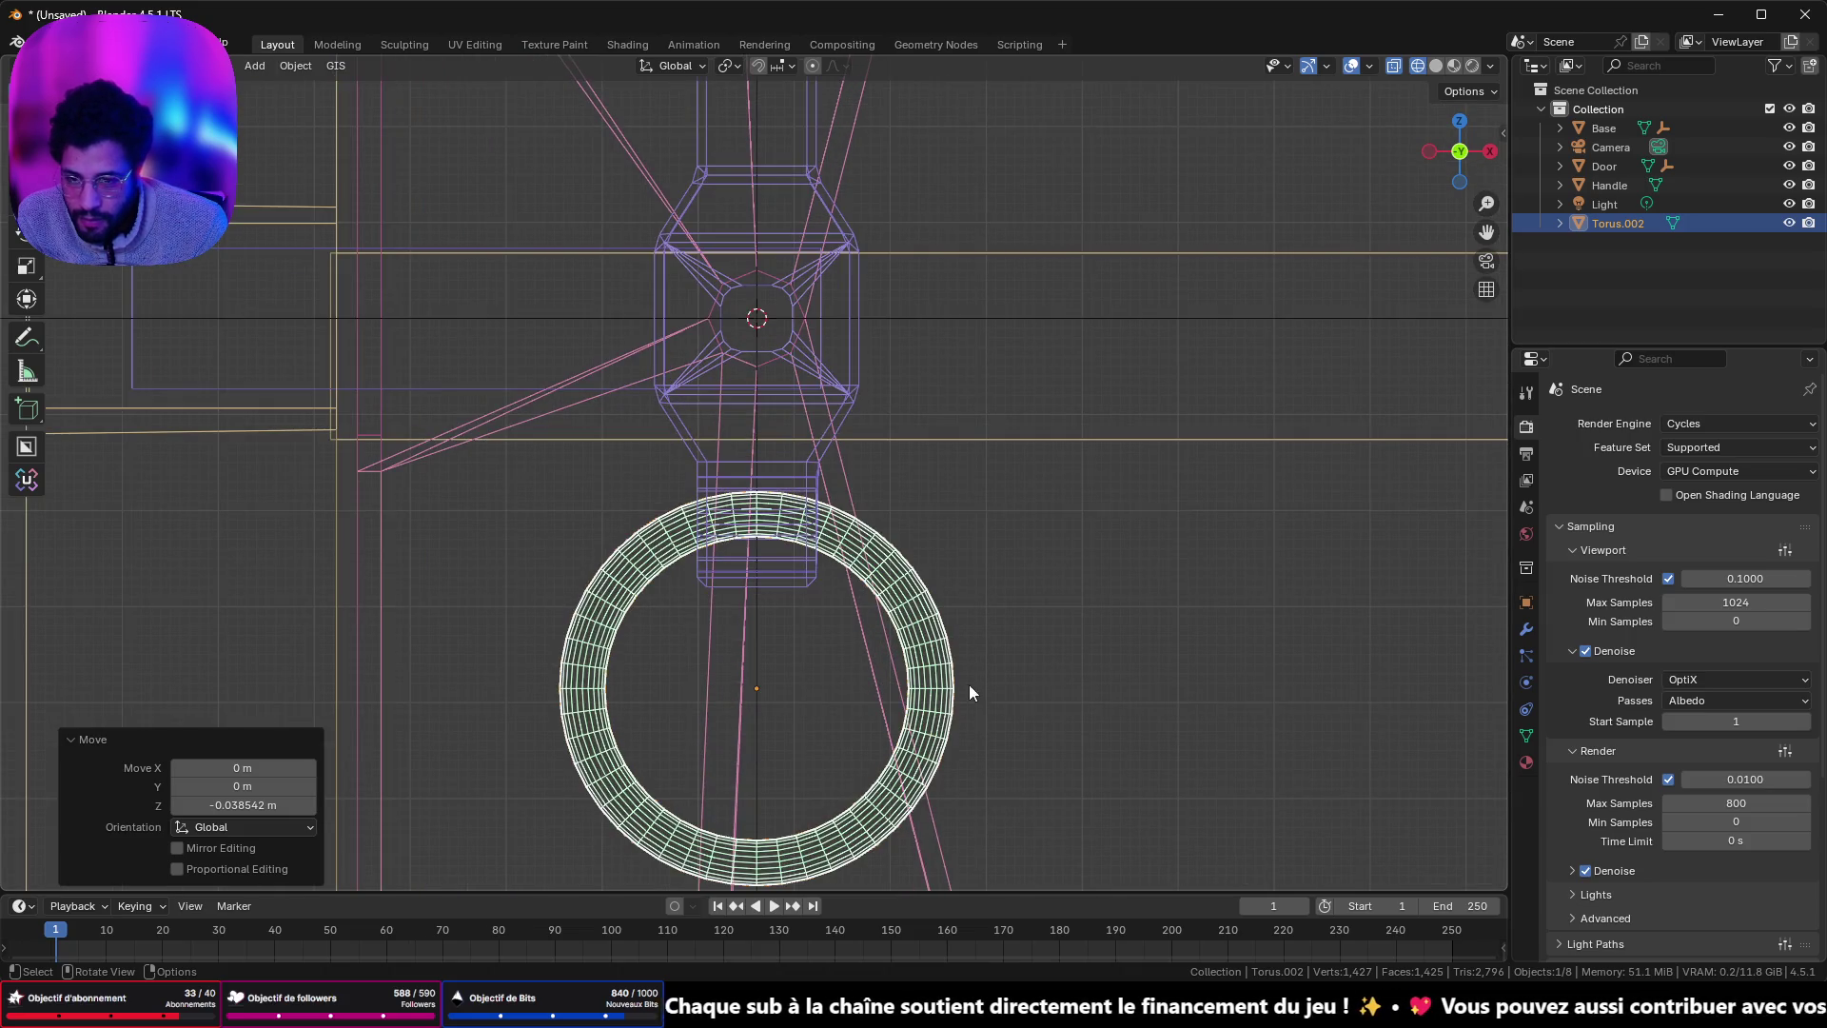
scroll(968, 665, up, 2)
click(1427, 145)
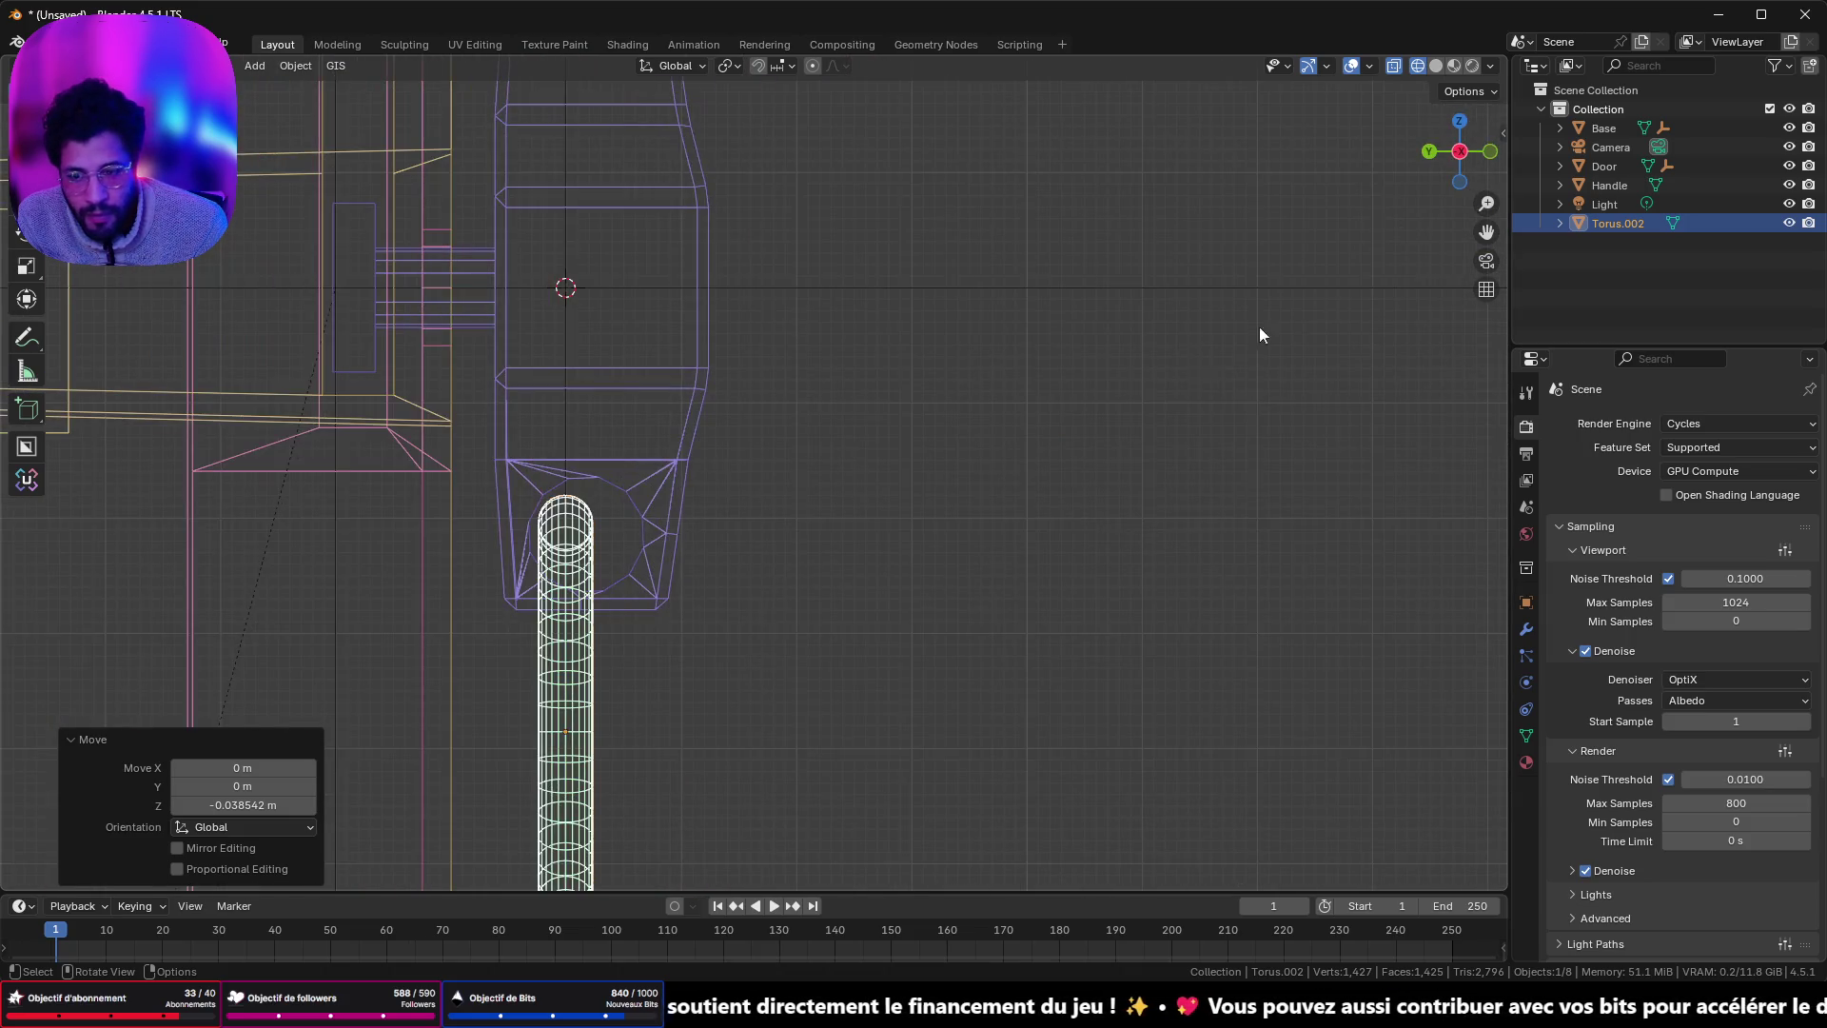
click(1490, 152)
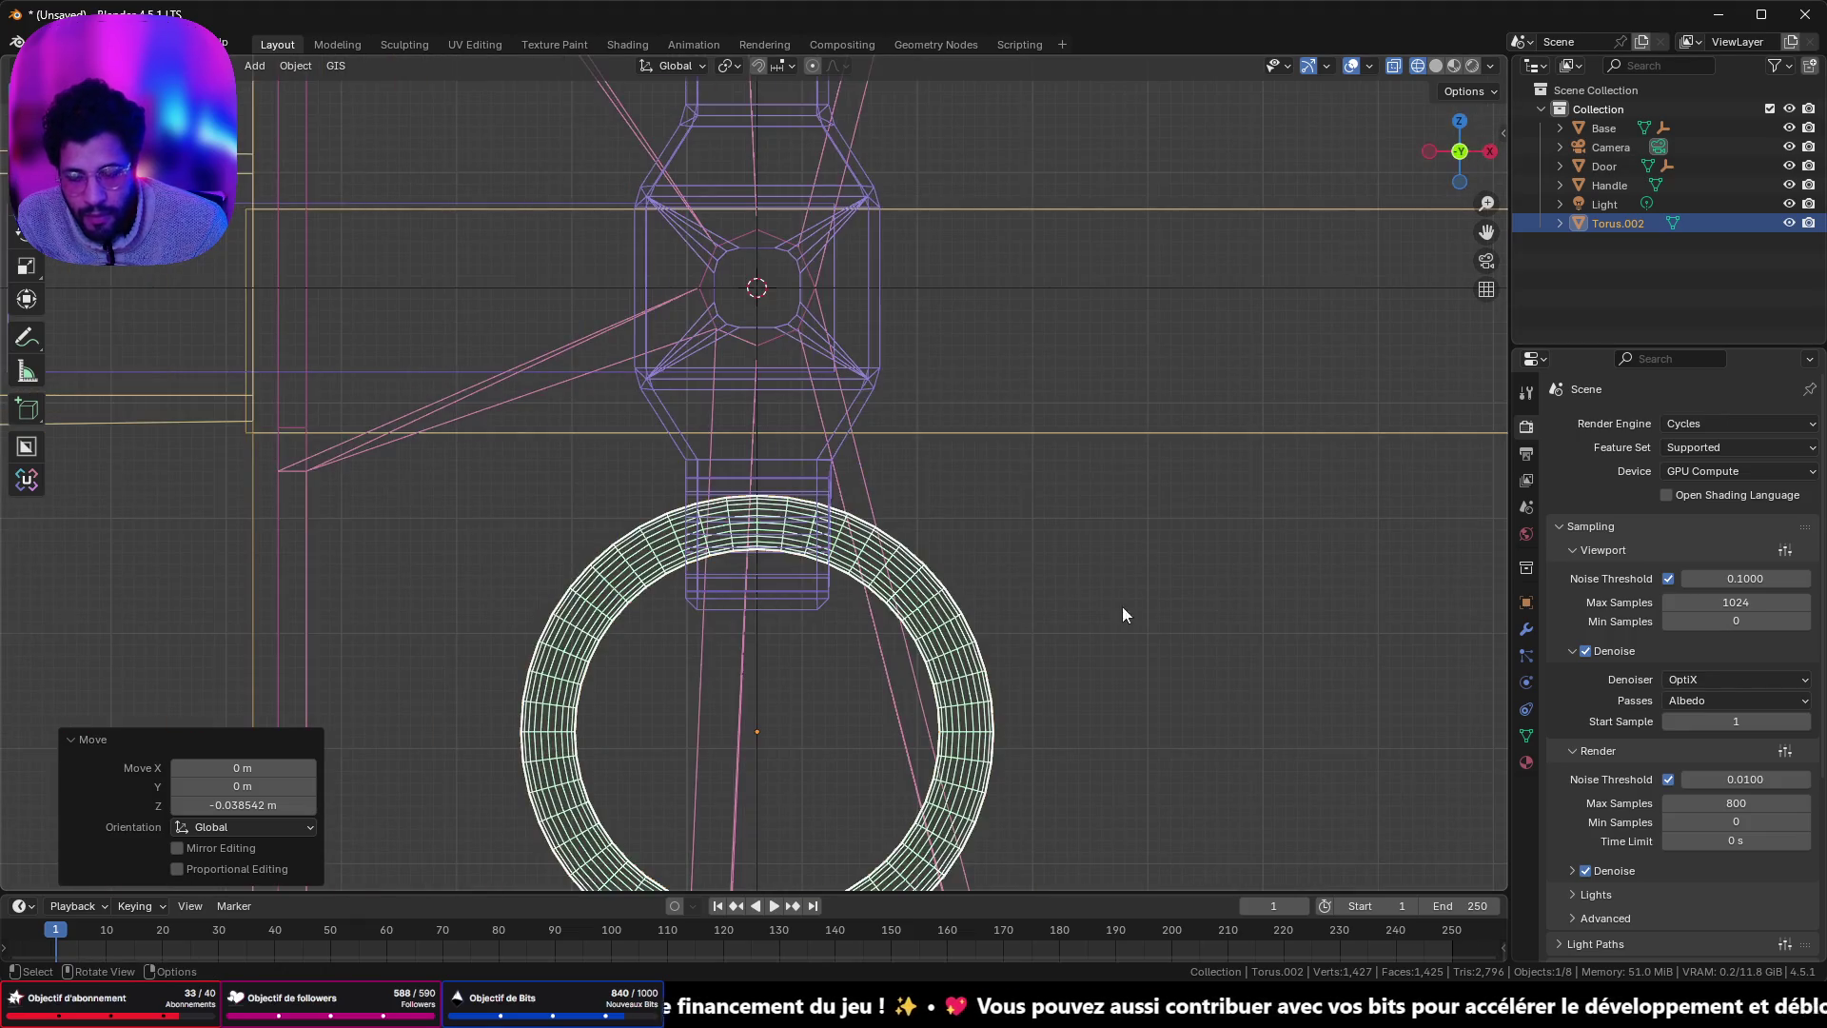
key(s)
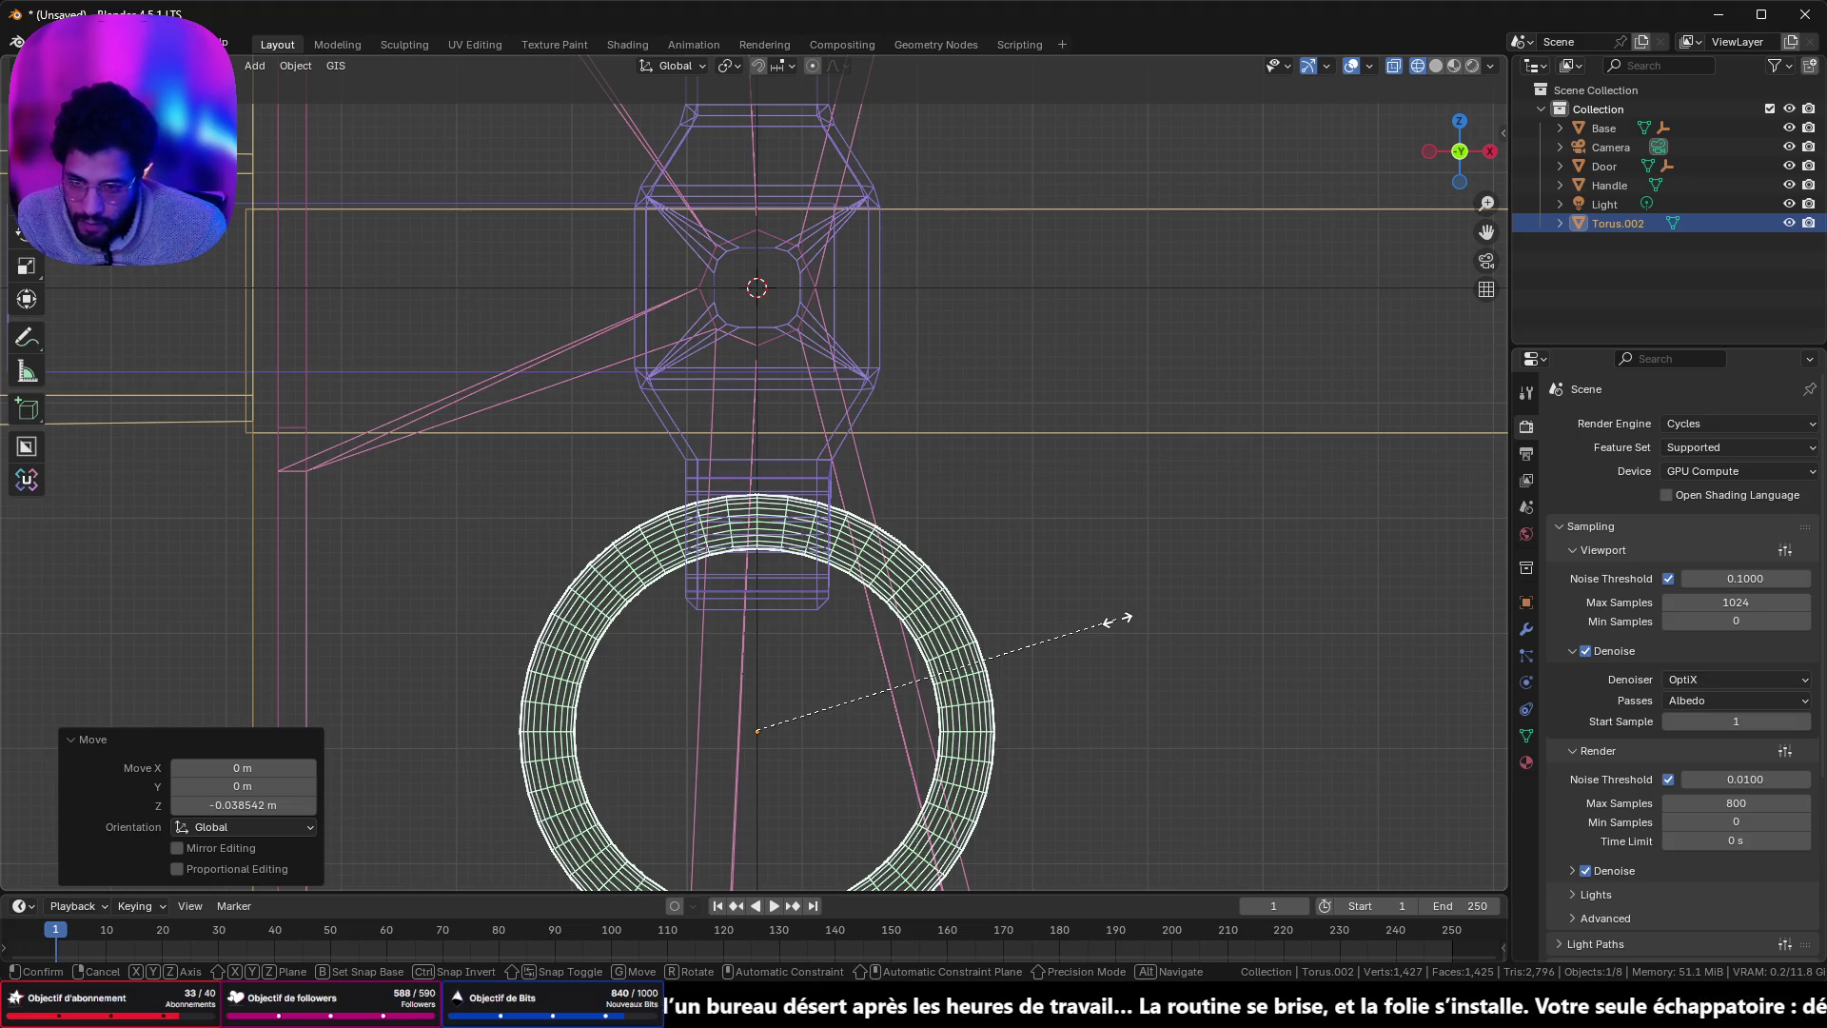
key(y)
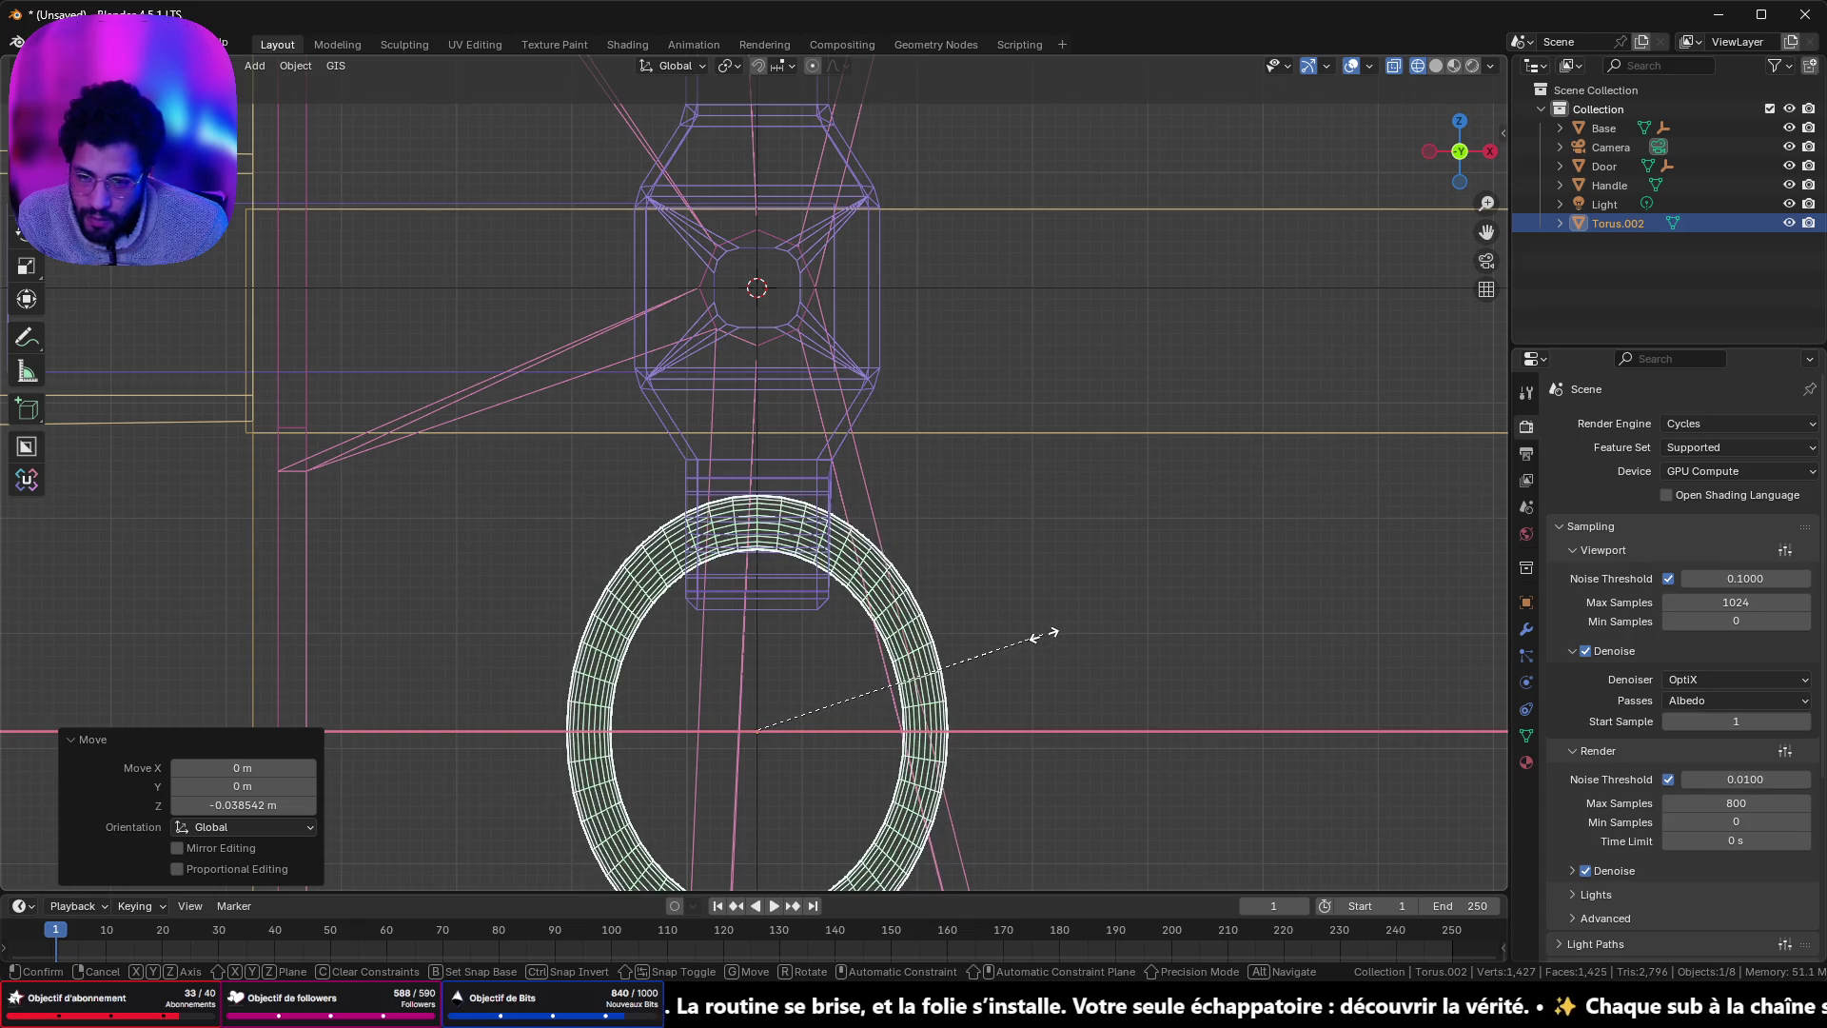
key(Escape)
- From a side view, nudge the ring slightly against the handle
mouse_move(1043, 635)
mouse_down()
mouse_move(931, 613)
mouse_move(1024, 619)
mouse_up()
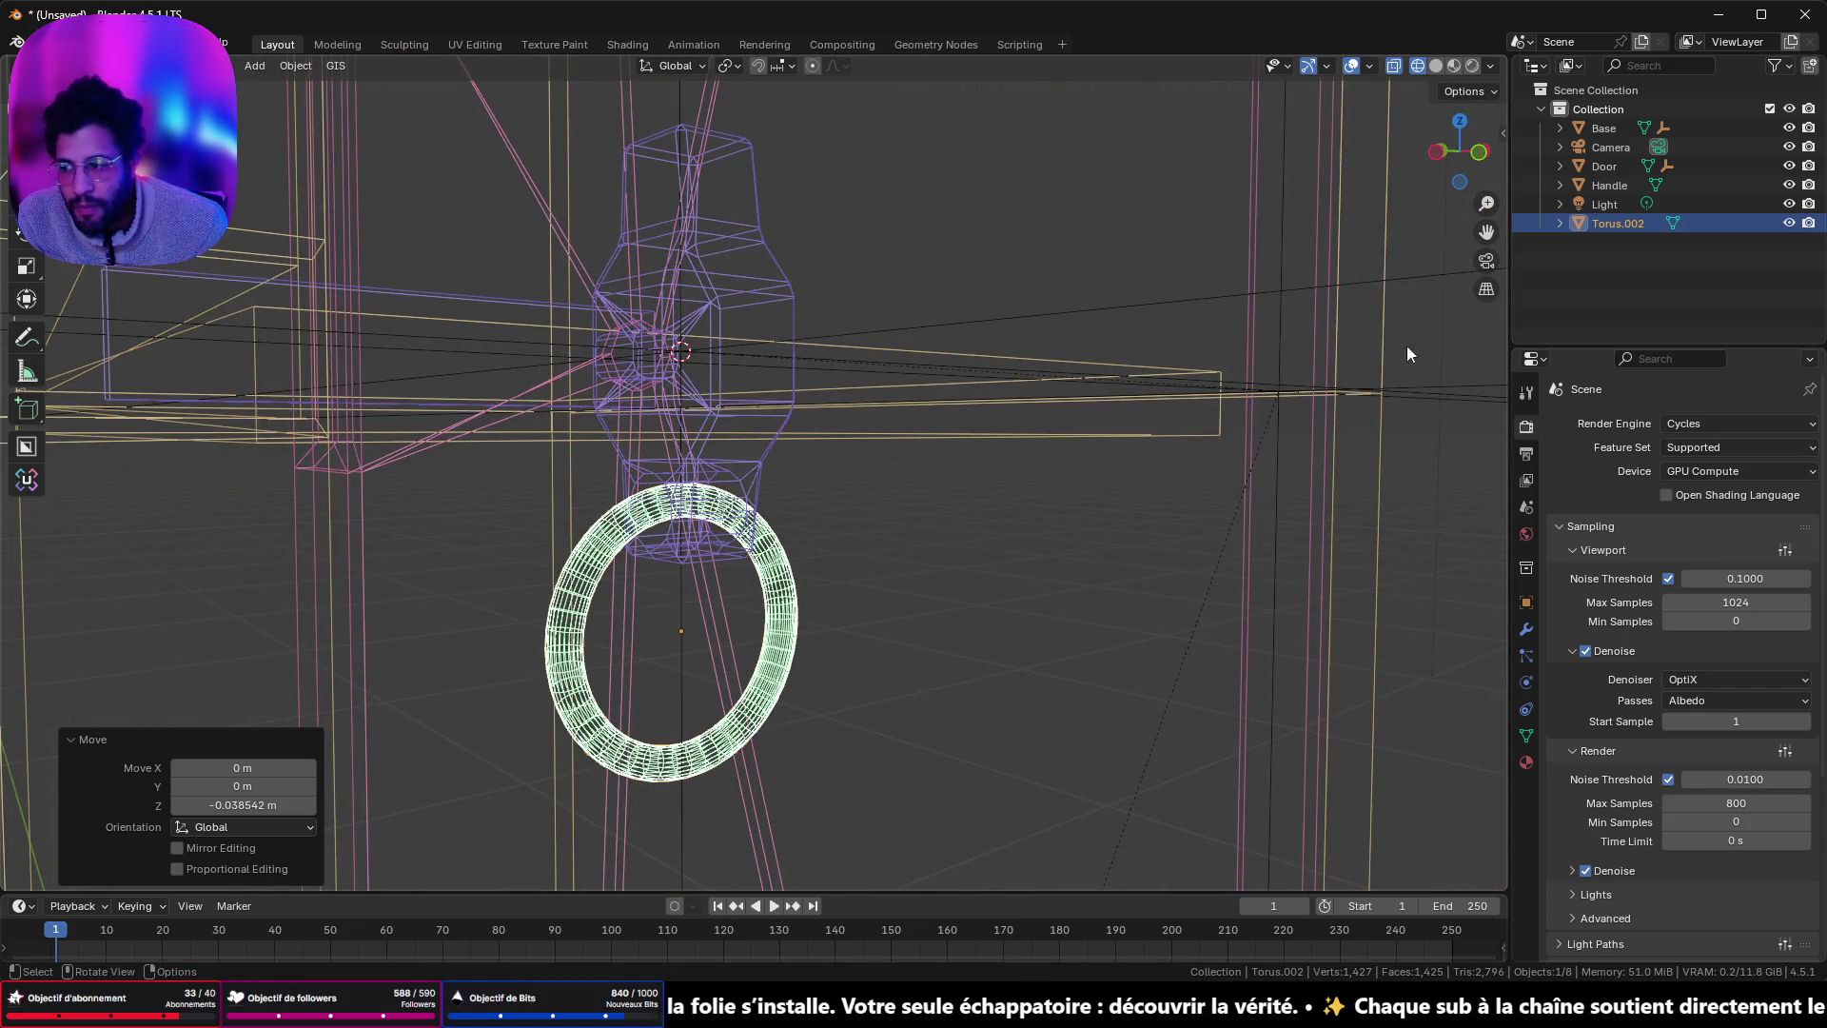
click(1439, 152)
scroll(815, 578, up, 5)
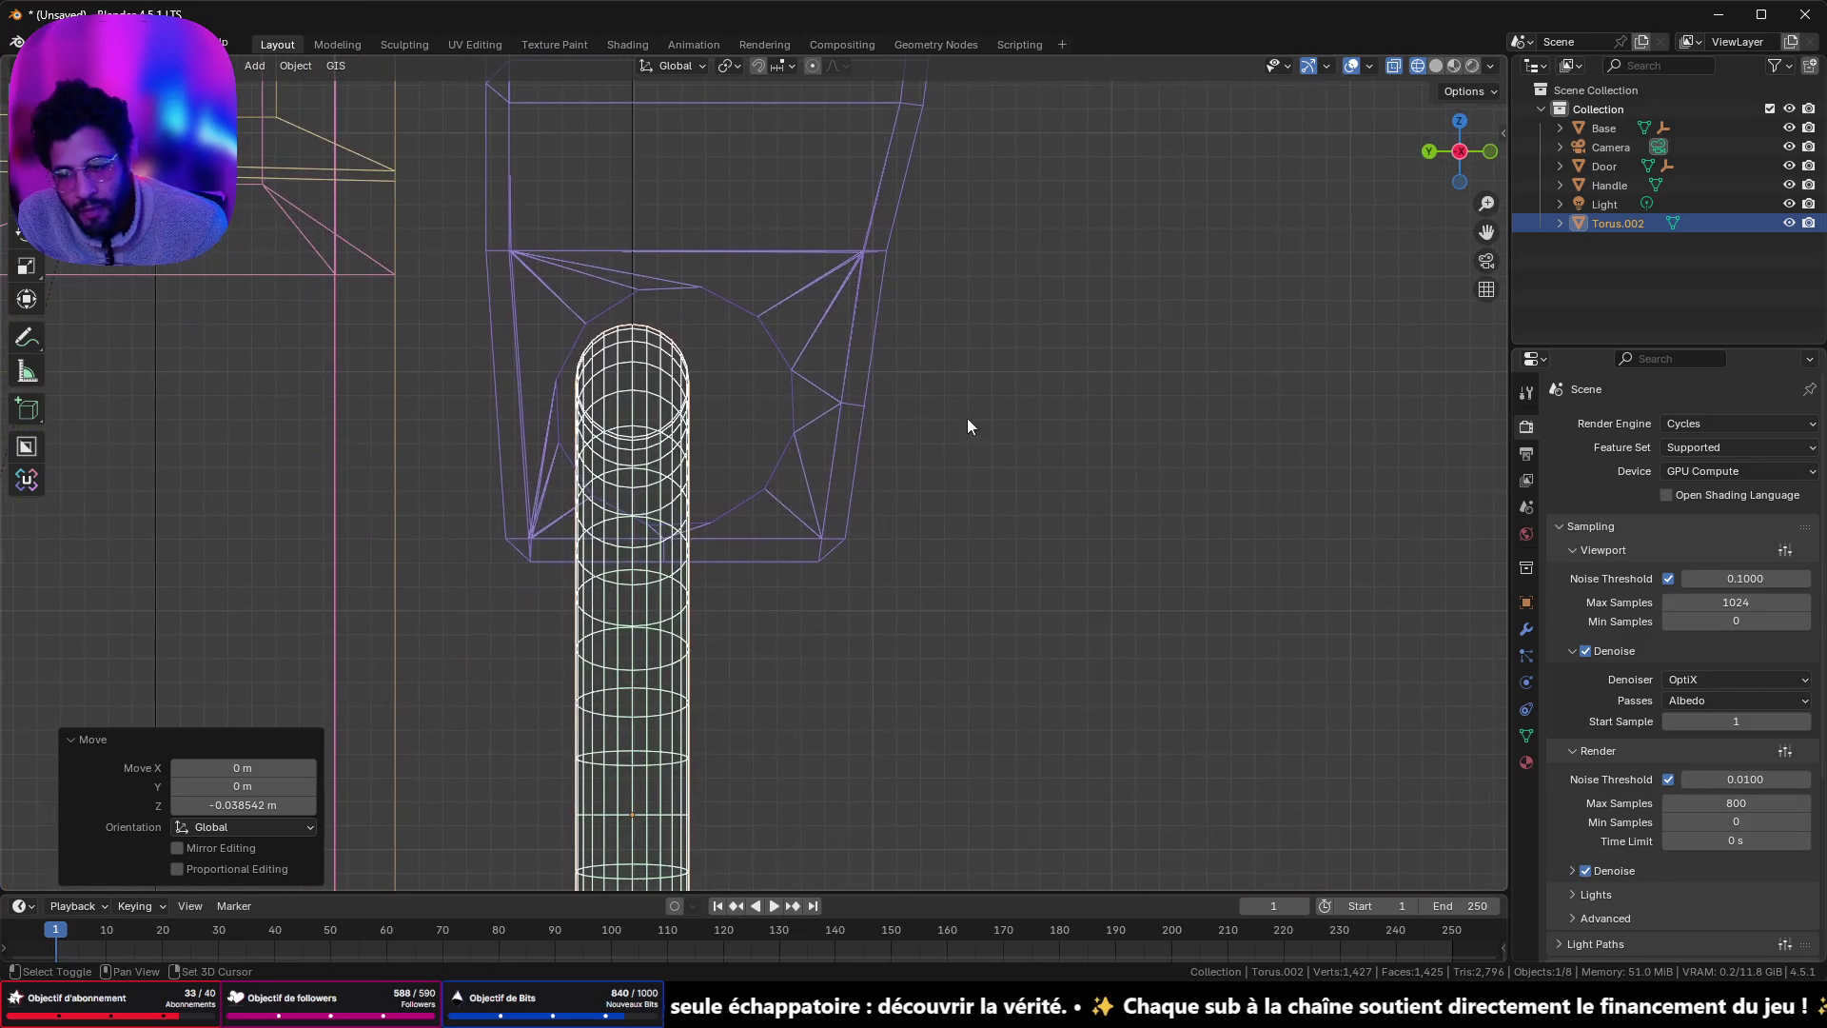
click(657, 476)
drag(659, 471, 660, 474)
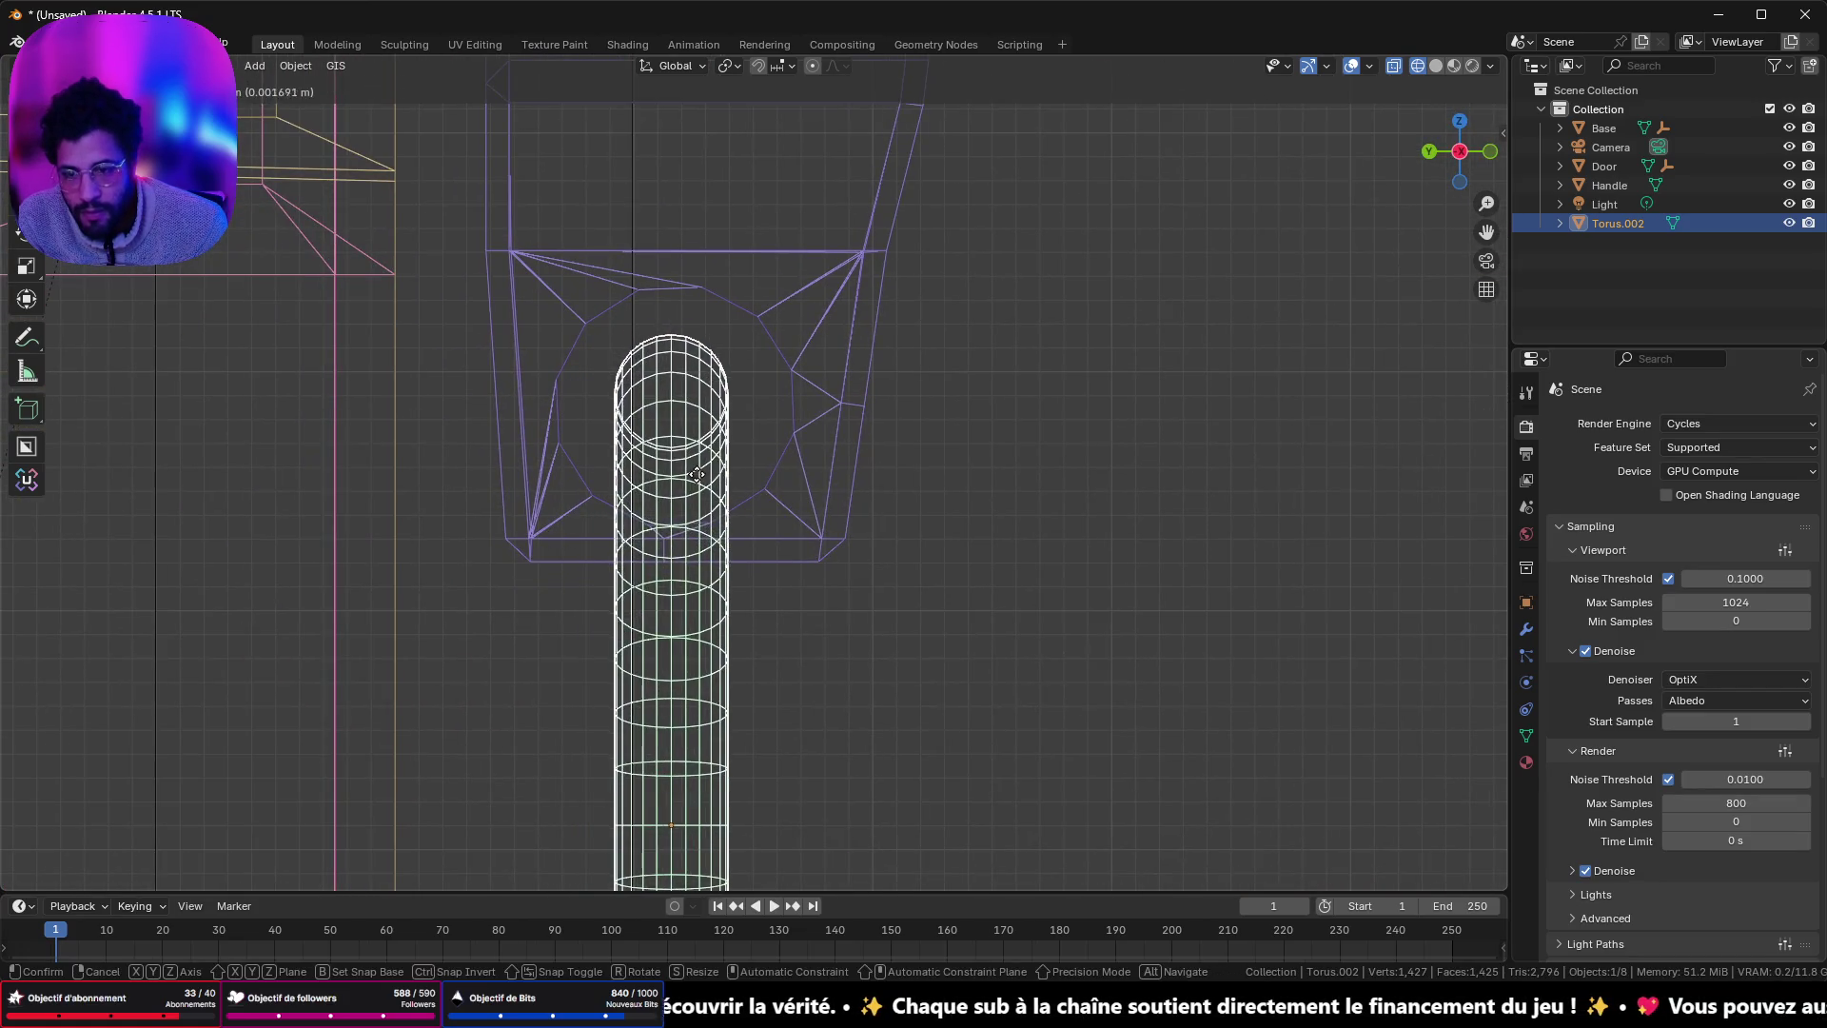
click(1491, 151)
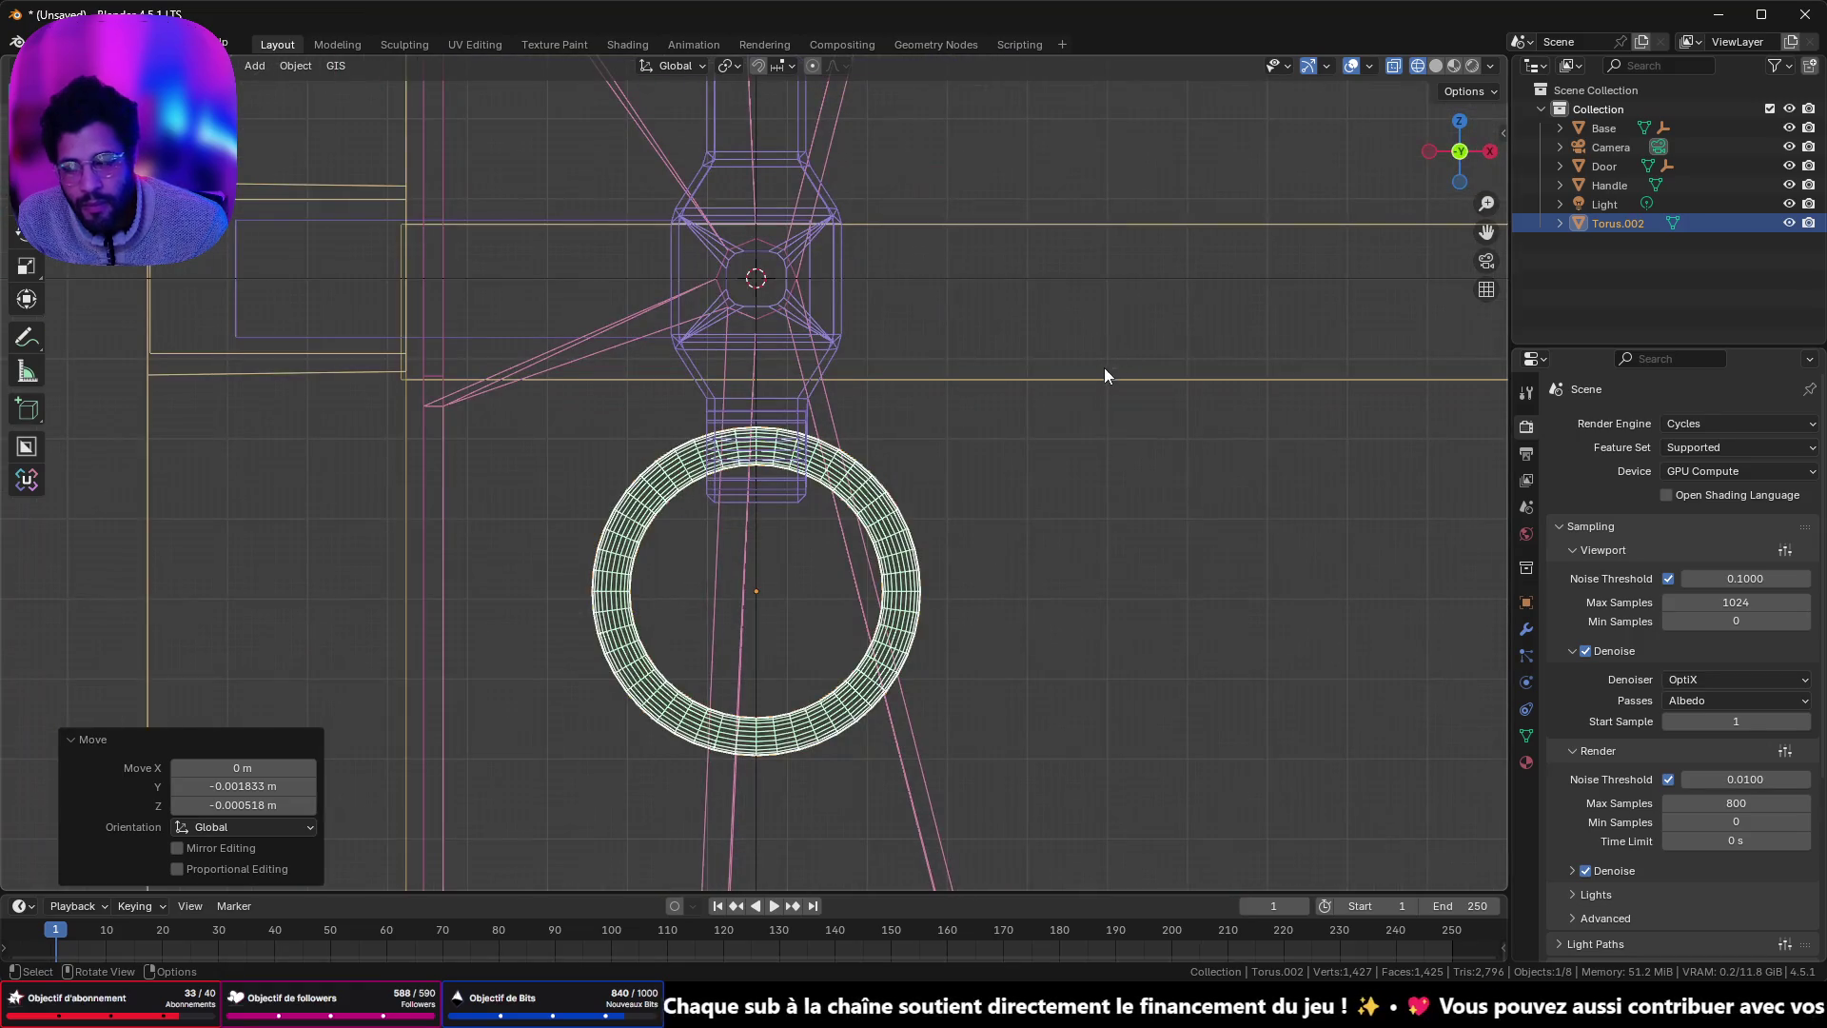
- Delete the torus ring and add a cylinder in its place
key(x)
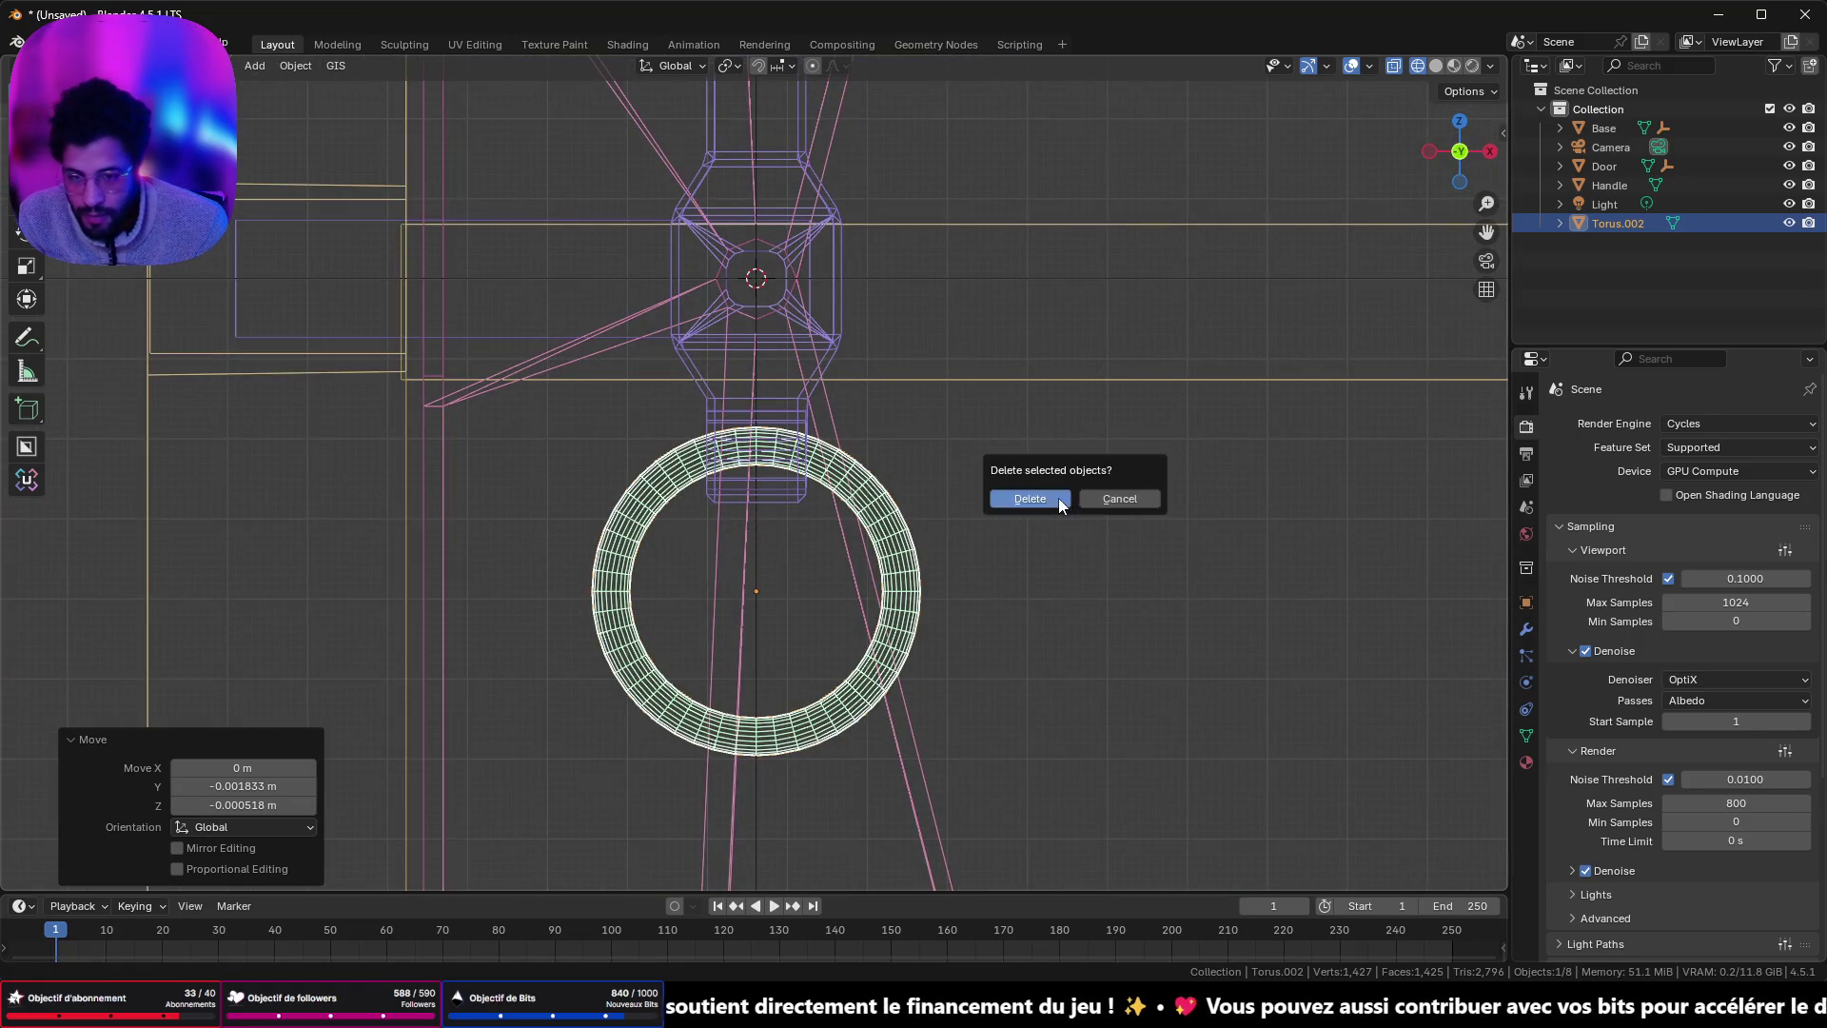
click(1058, 498)
key(shift+a)
mouse_move(1060, 498)
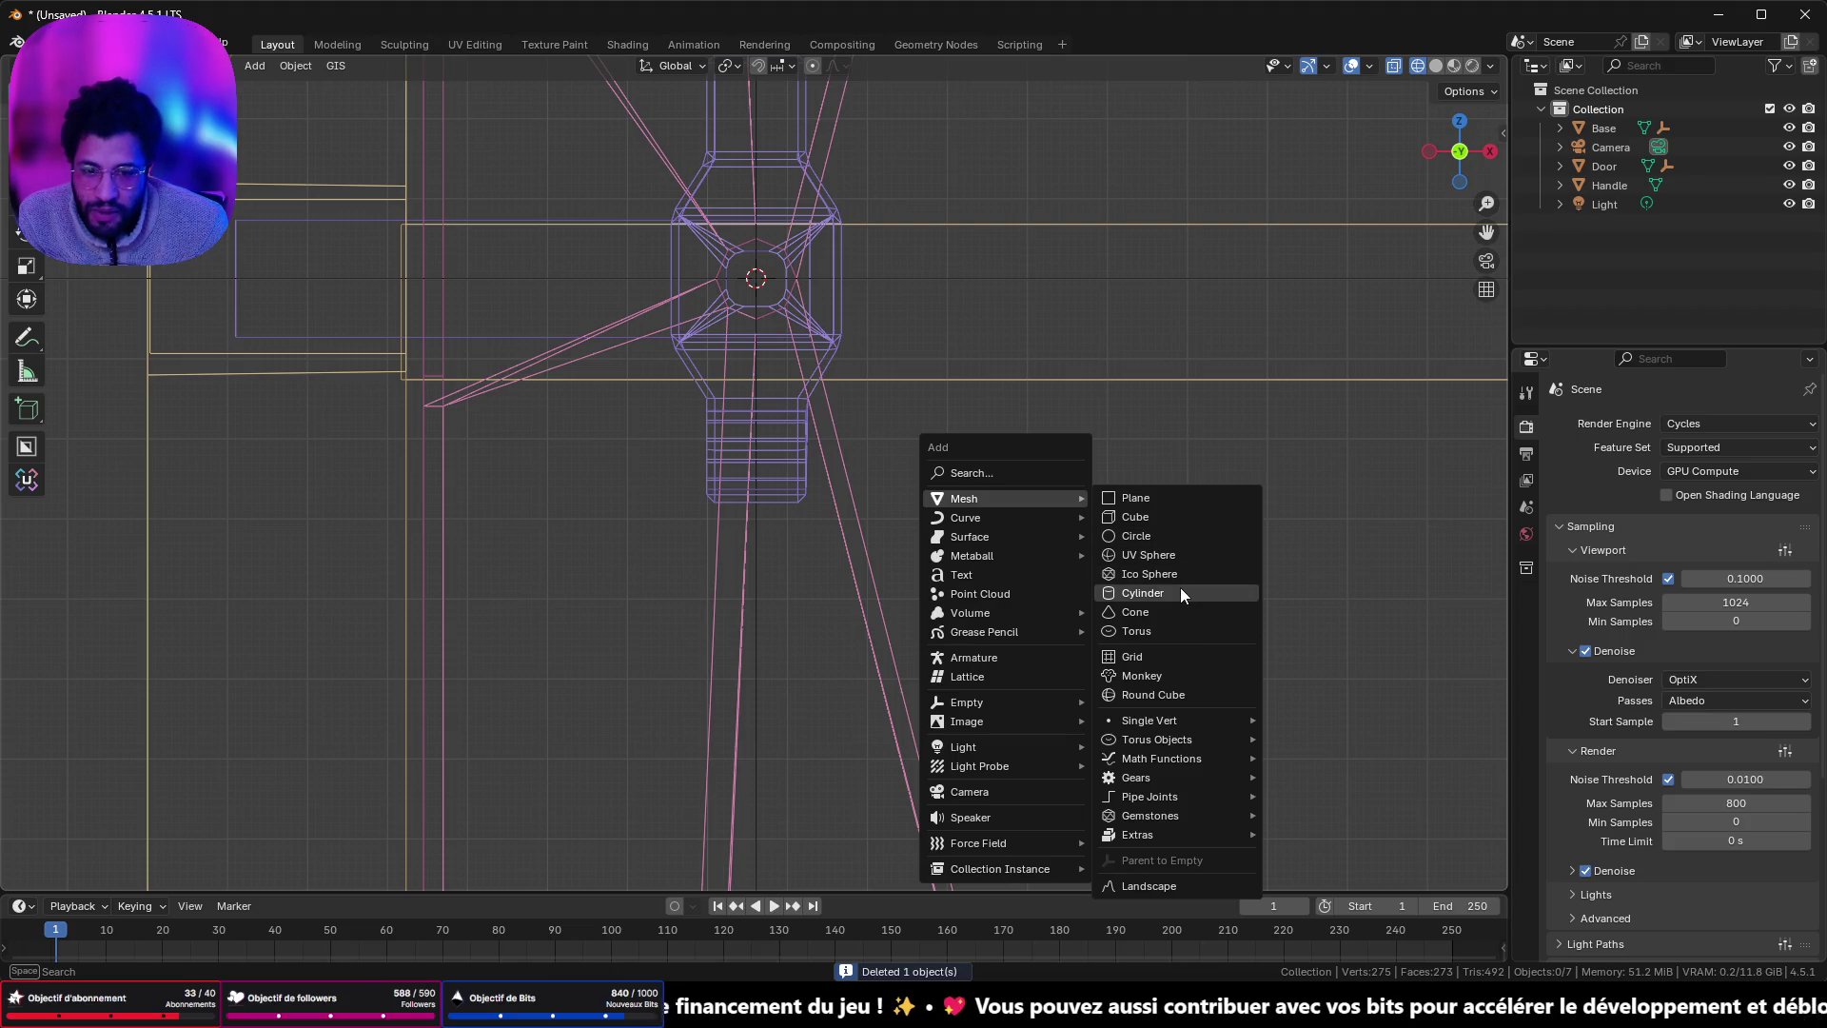
click(1180, 586)
- Inspect the cylinder in local view, then delete it
scroll(1029, 505, down, 10)
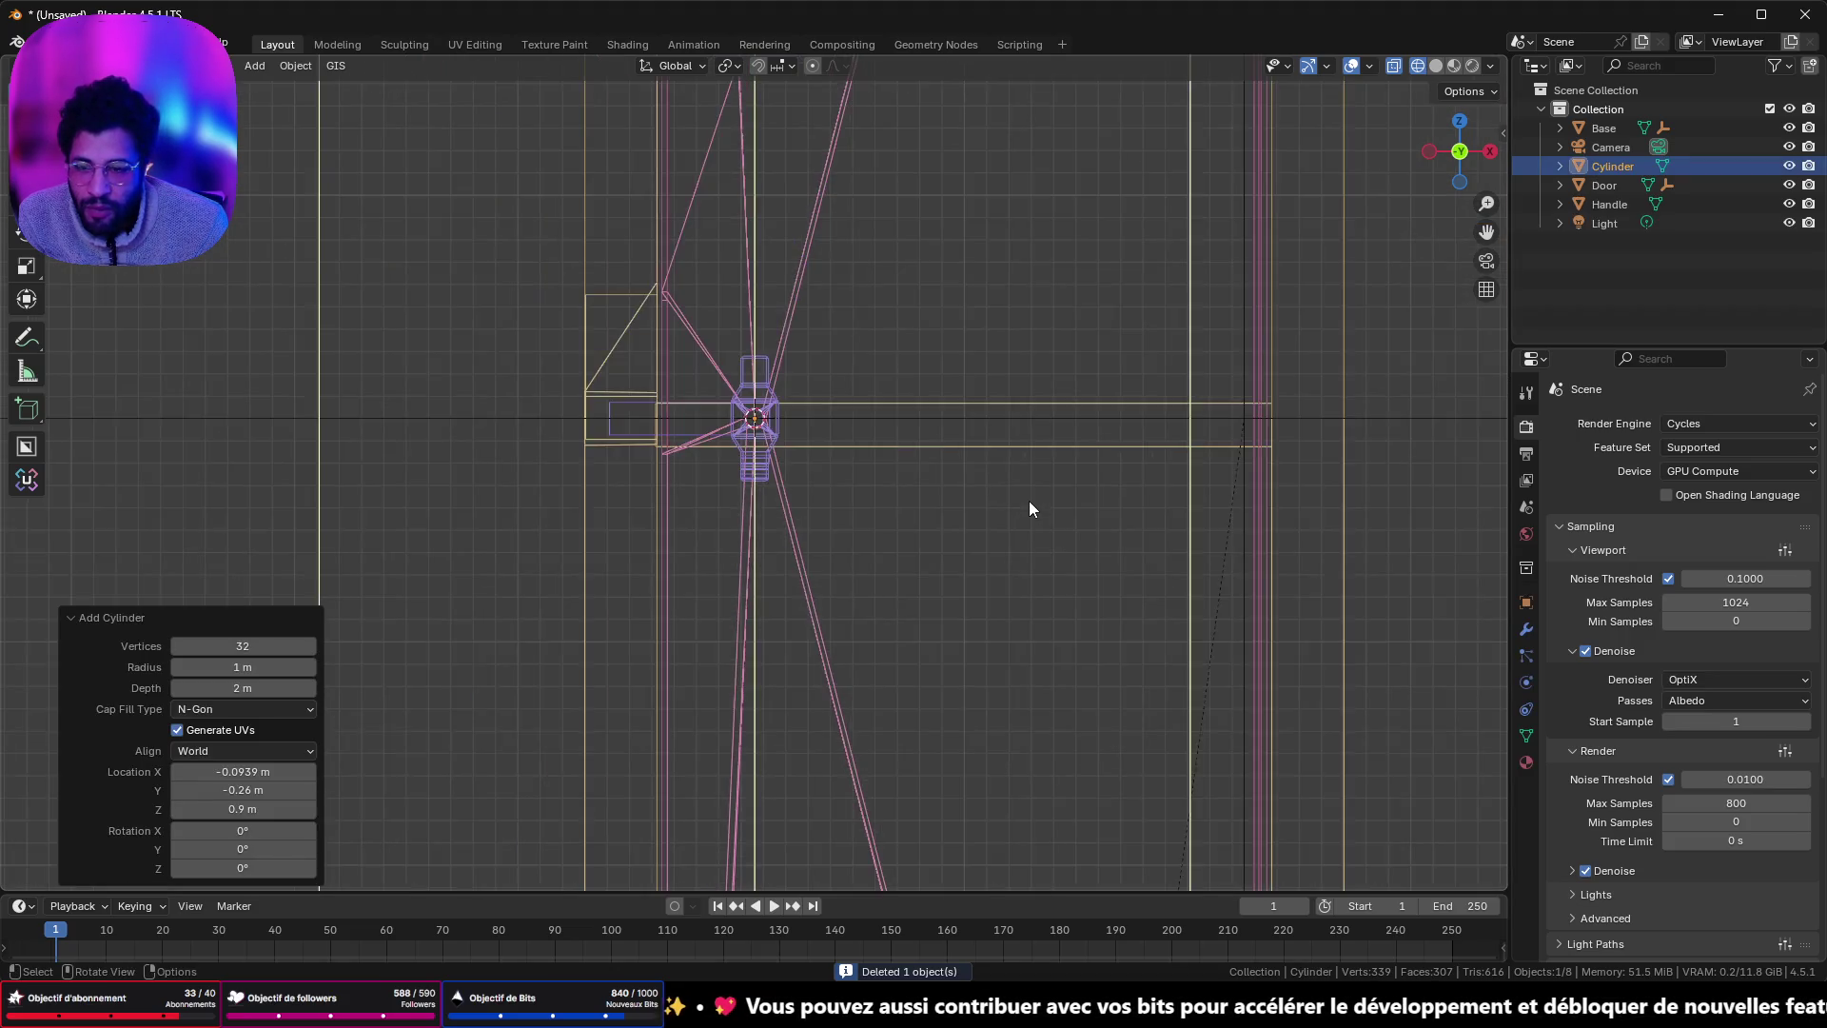
scroll(1002, 511, up, 14)
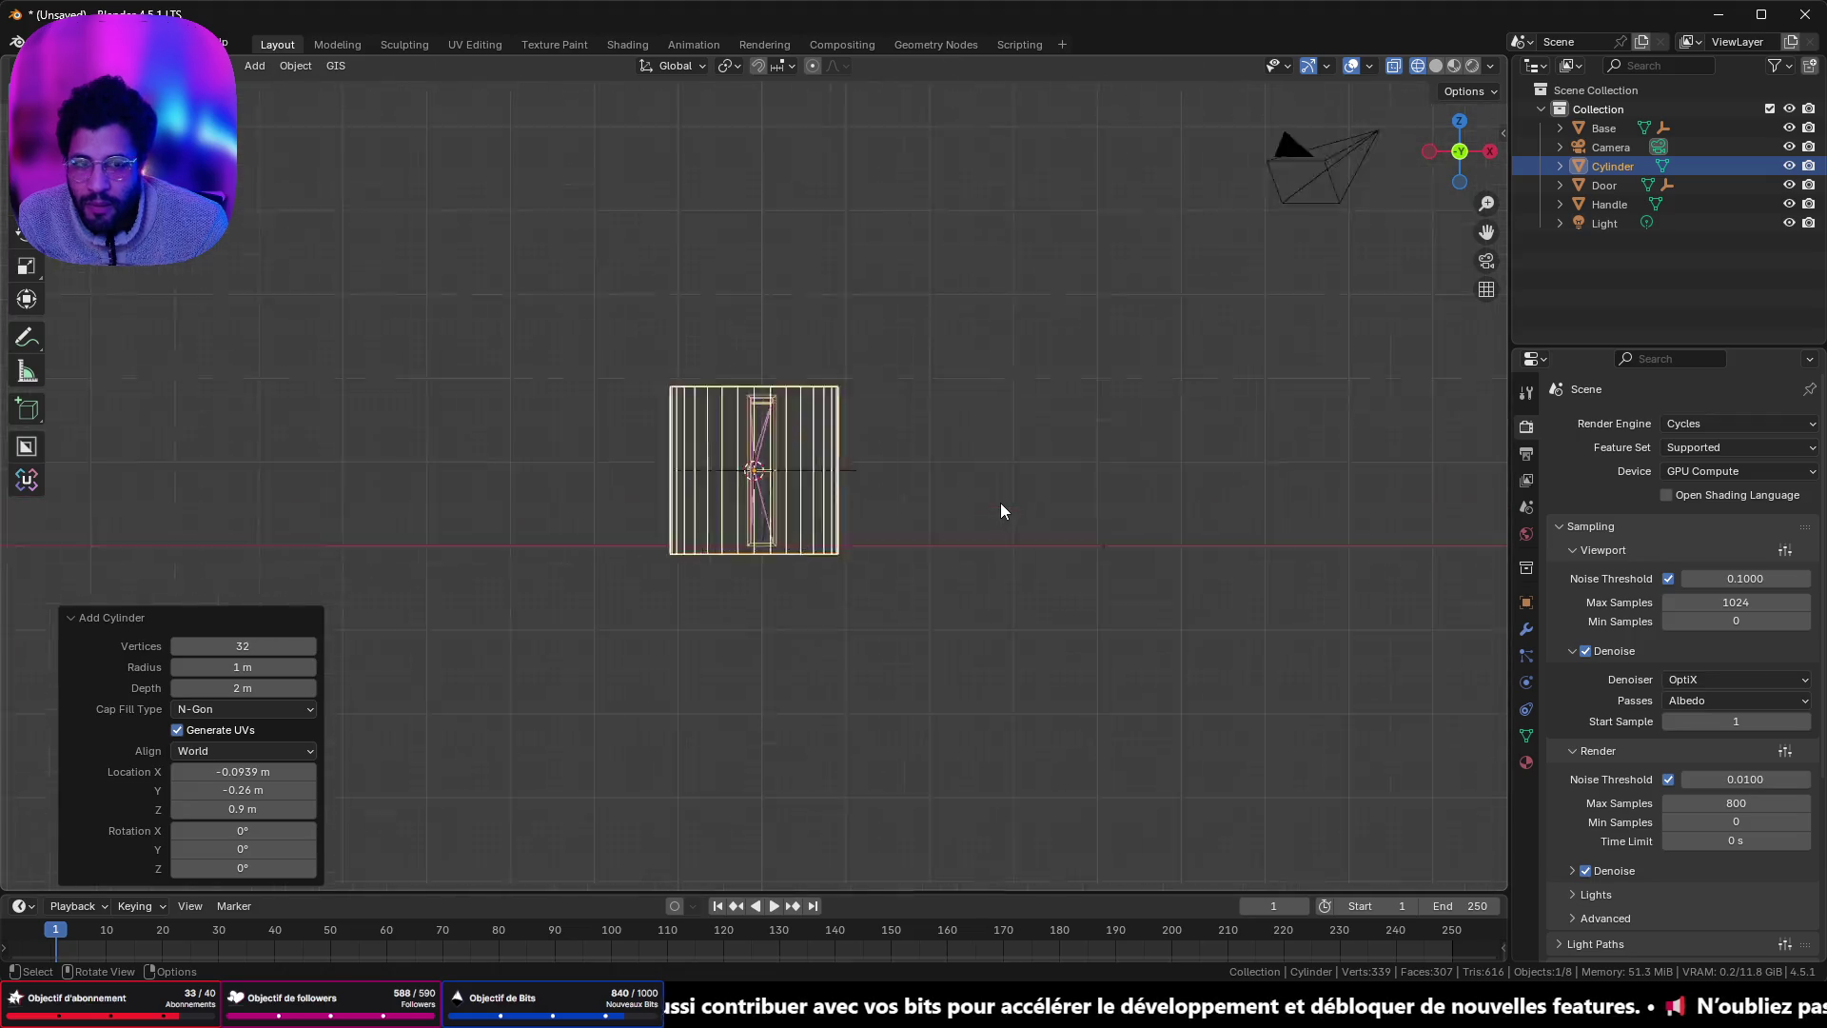
scroll(1001, 503, down, 4)
scroll(987, 447, down, 12)
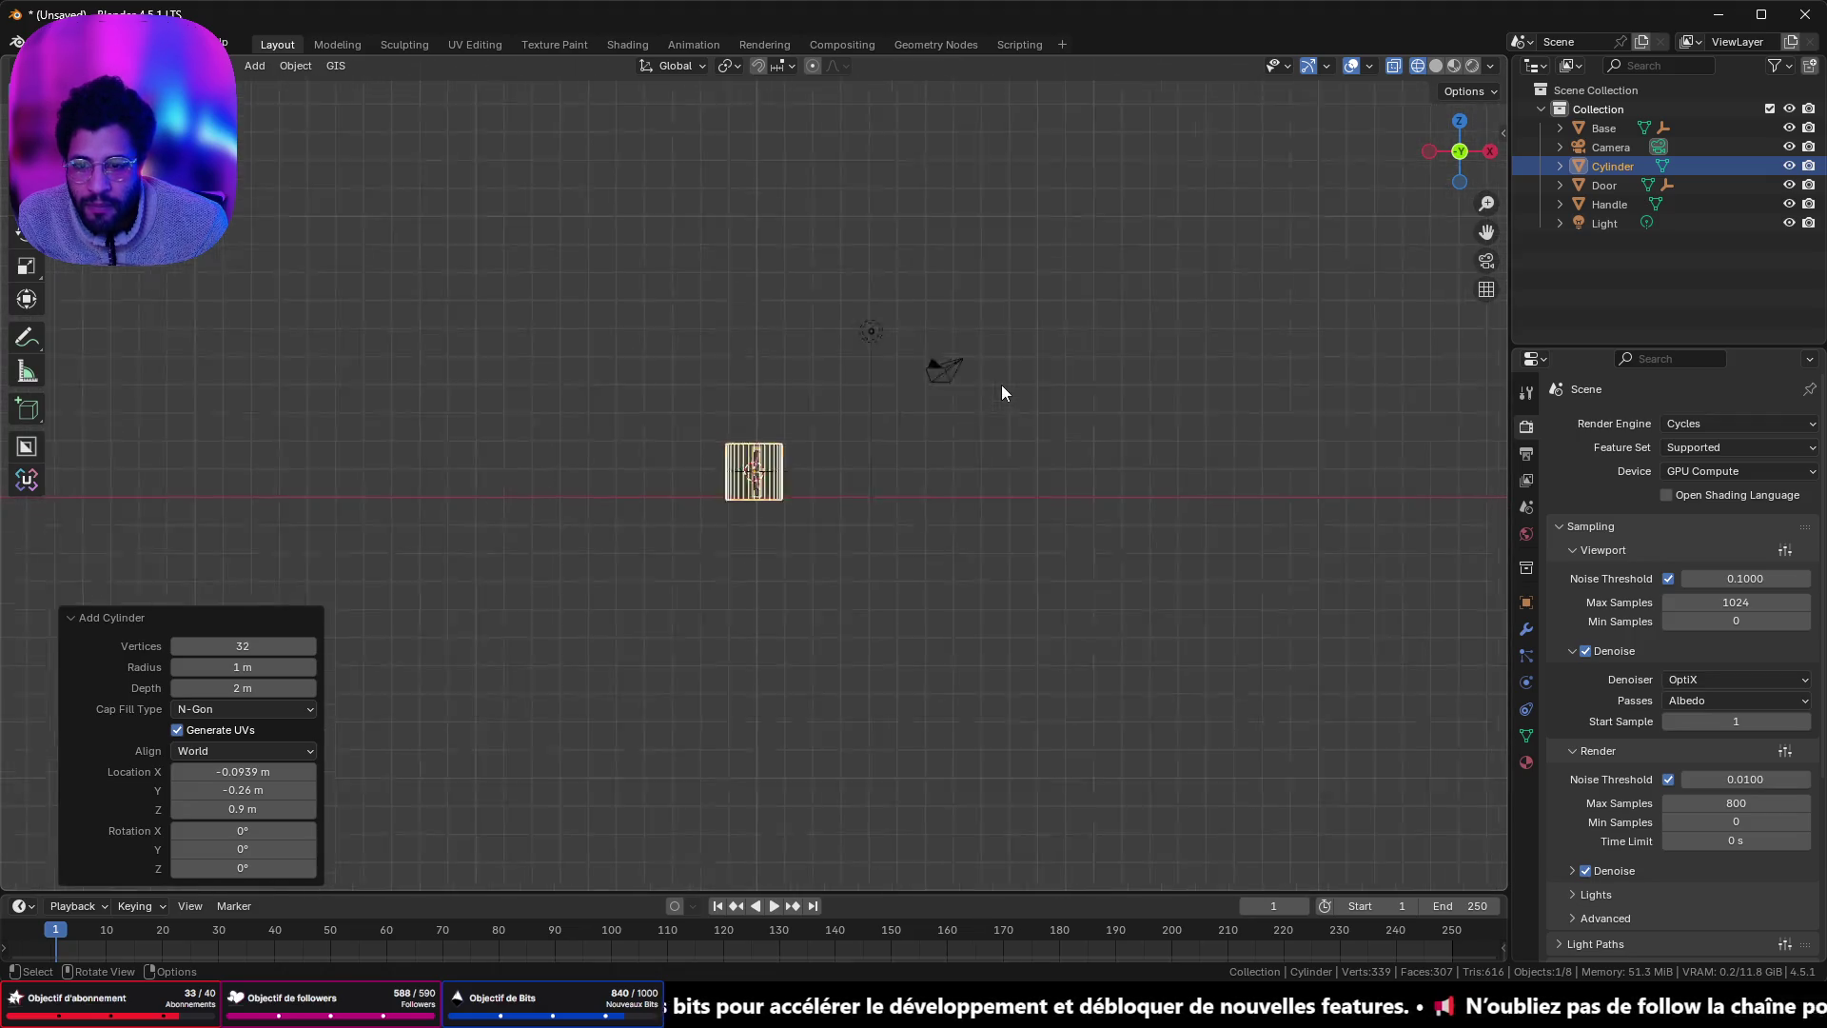
scroll(999, 400, up, 14)
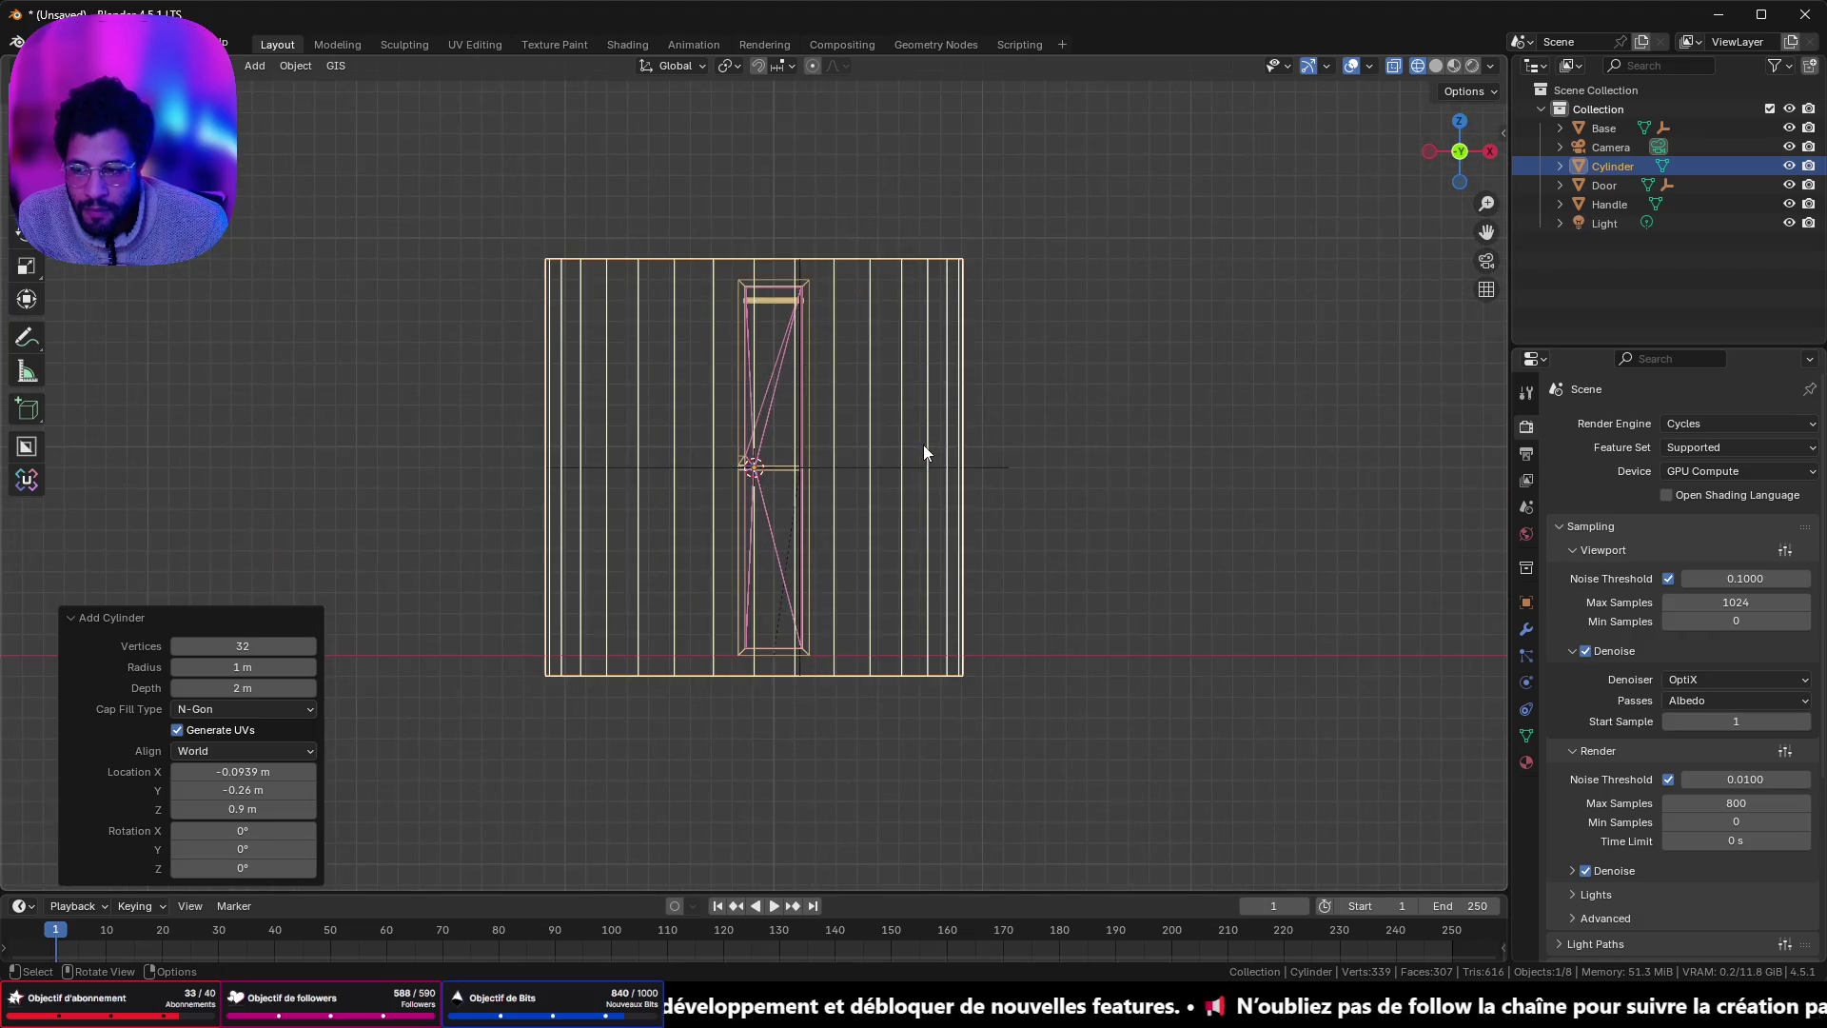
scroll(923, 452, down, 5)
scroll(942, 428, up, 12)
scroll(857, 424, up, 3)
scroll(865, 419, down, 3)
key(KP_Divide)
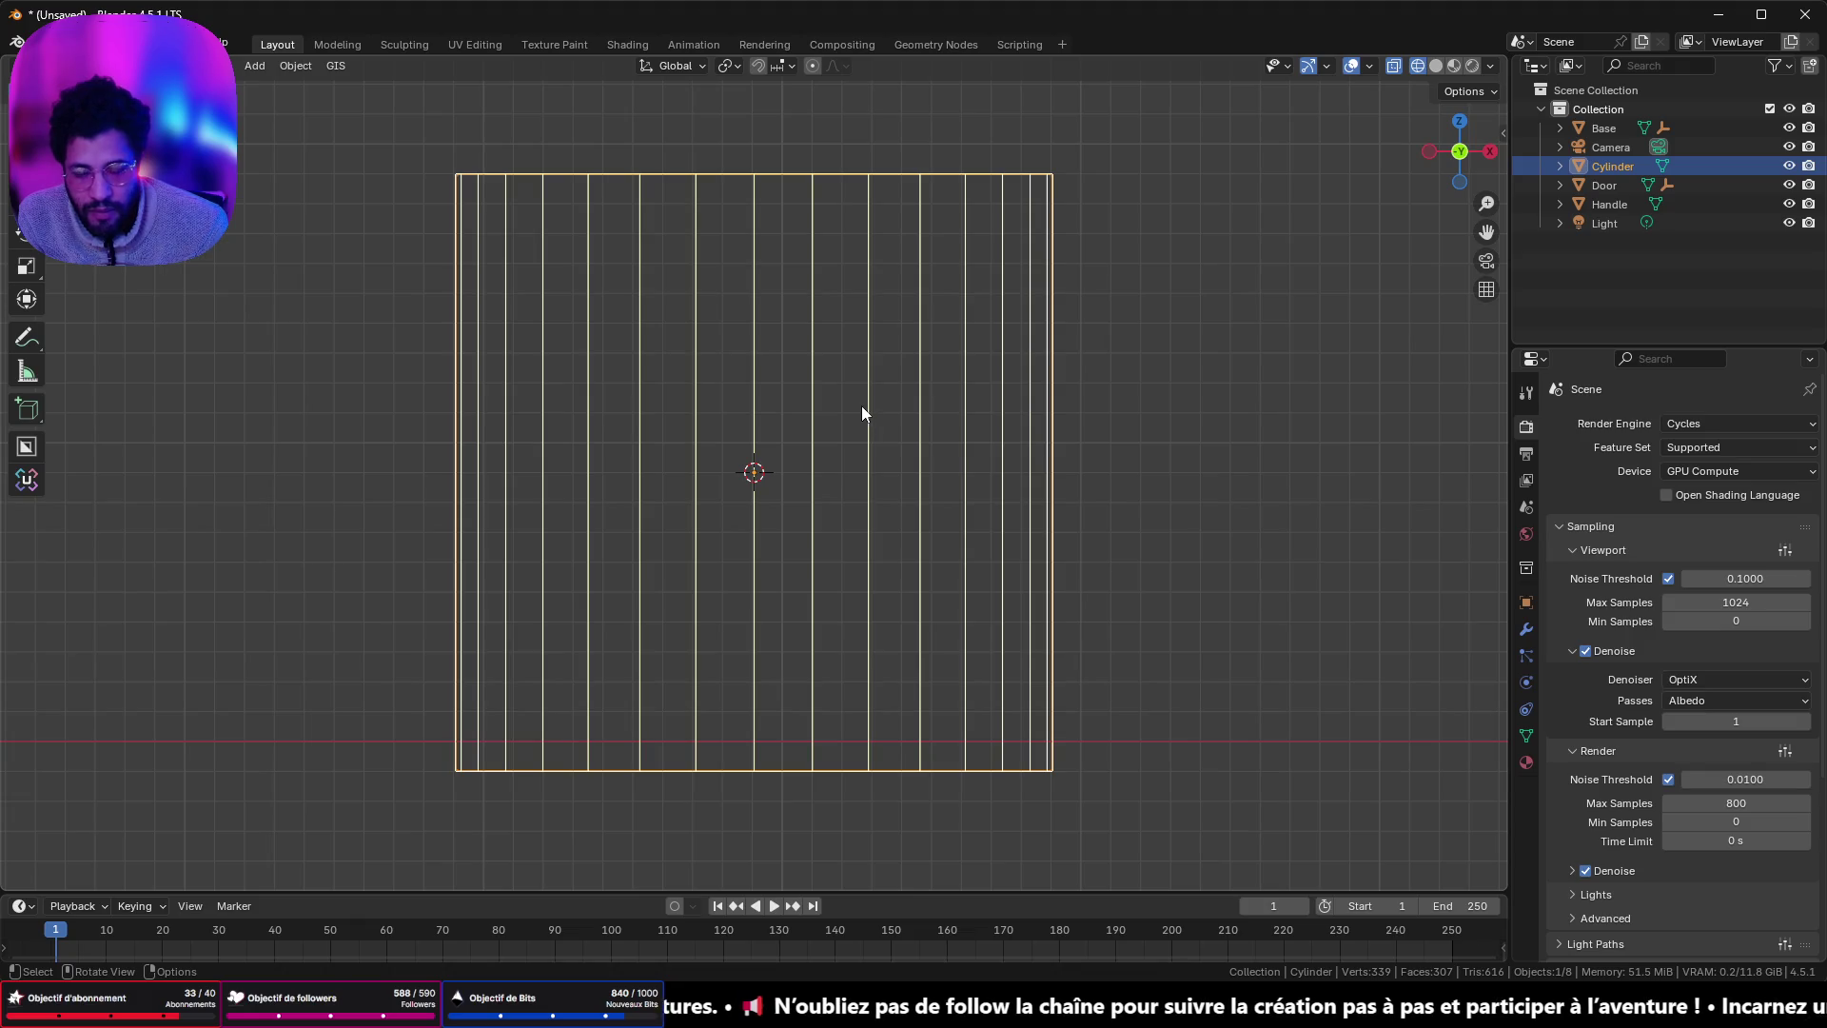
key(Delete)
scroll(854, 448, up, 5)
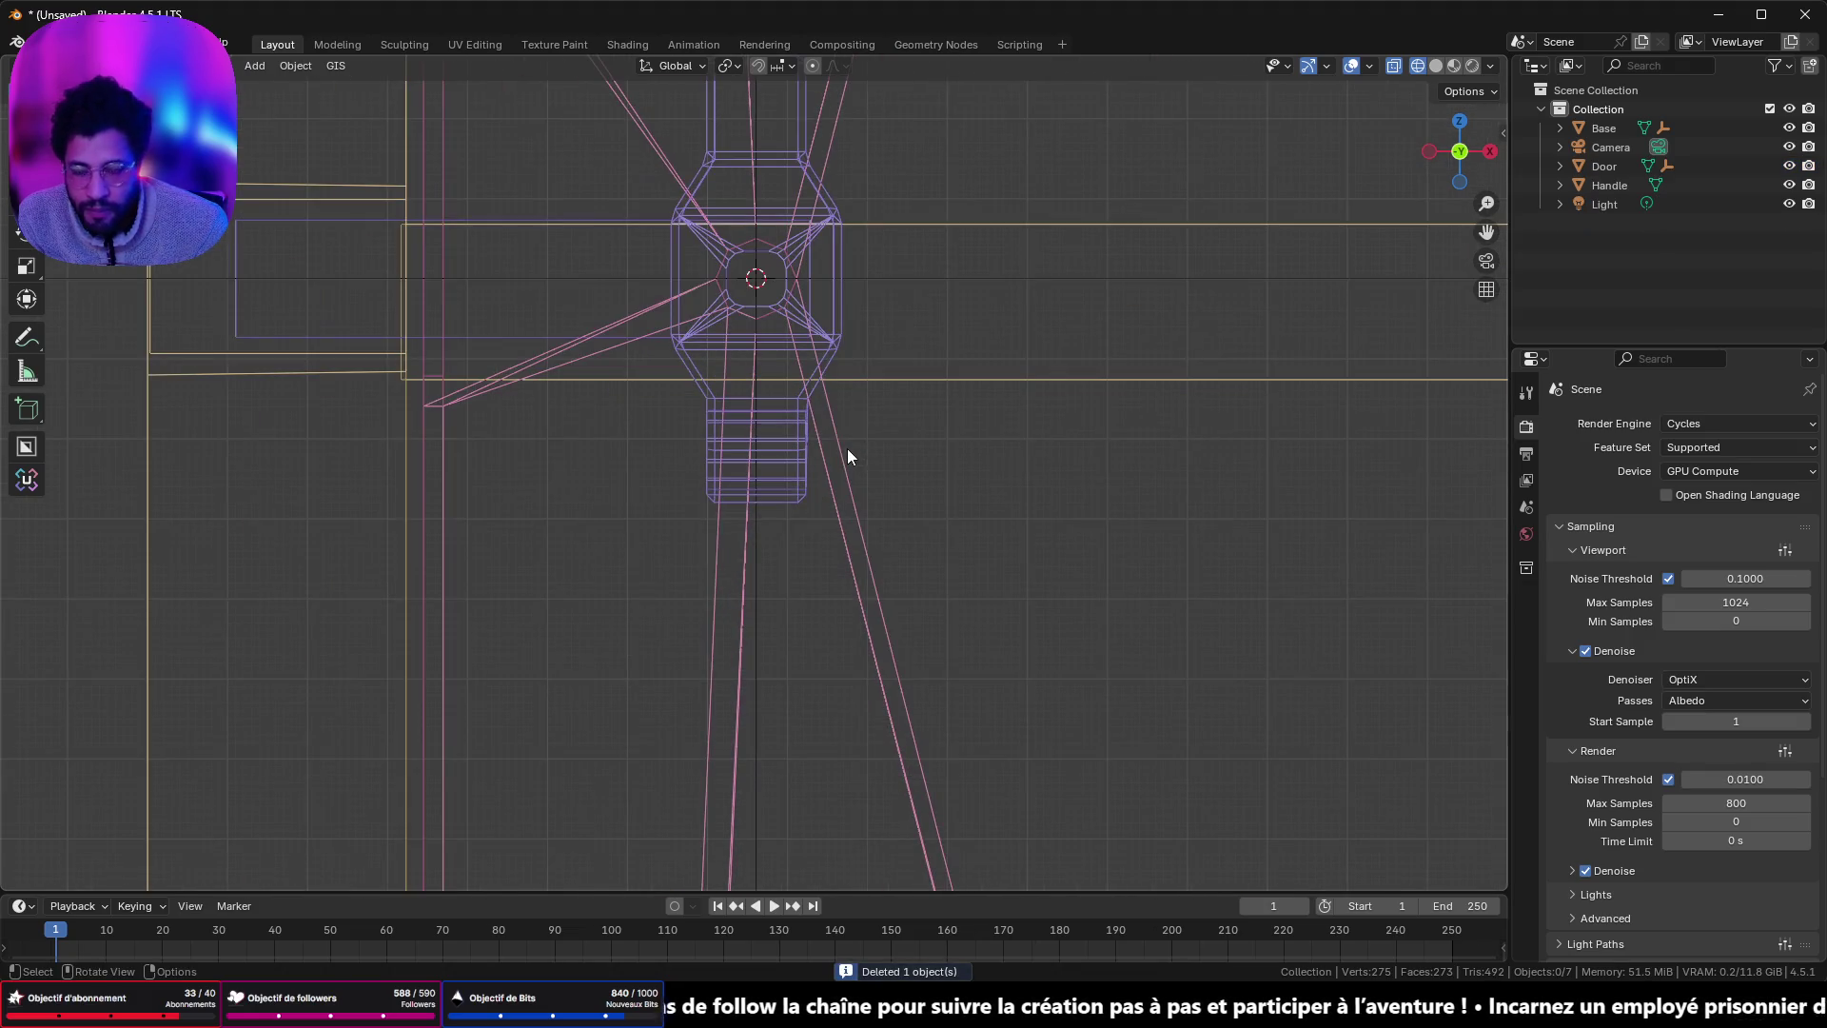
key(shift+a)
mouse_move(854, 455)
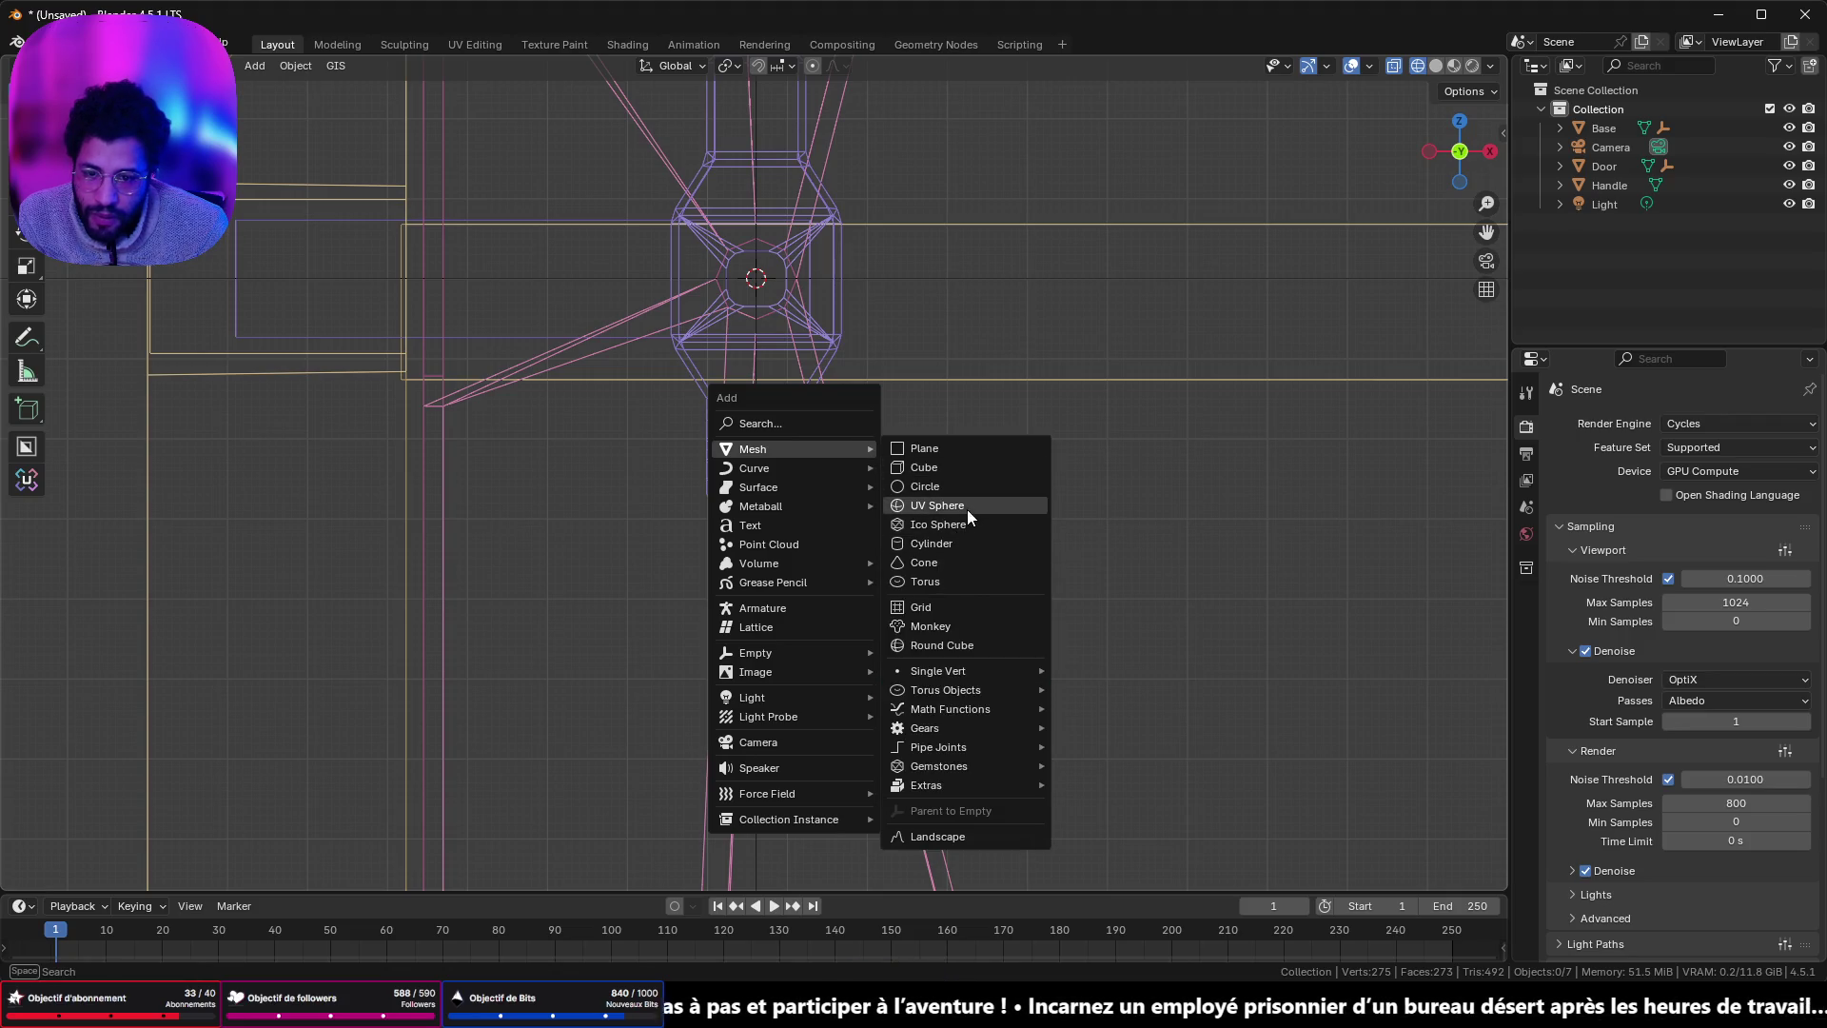
- Add a new torus and set its tube thickness to 0.22 m
click(962, 581)
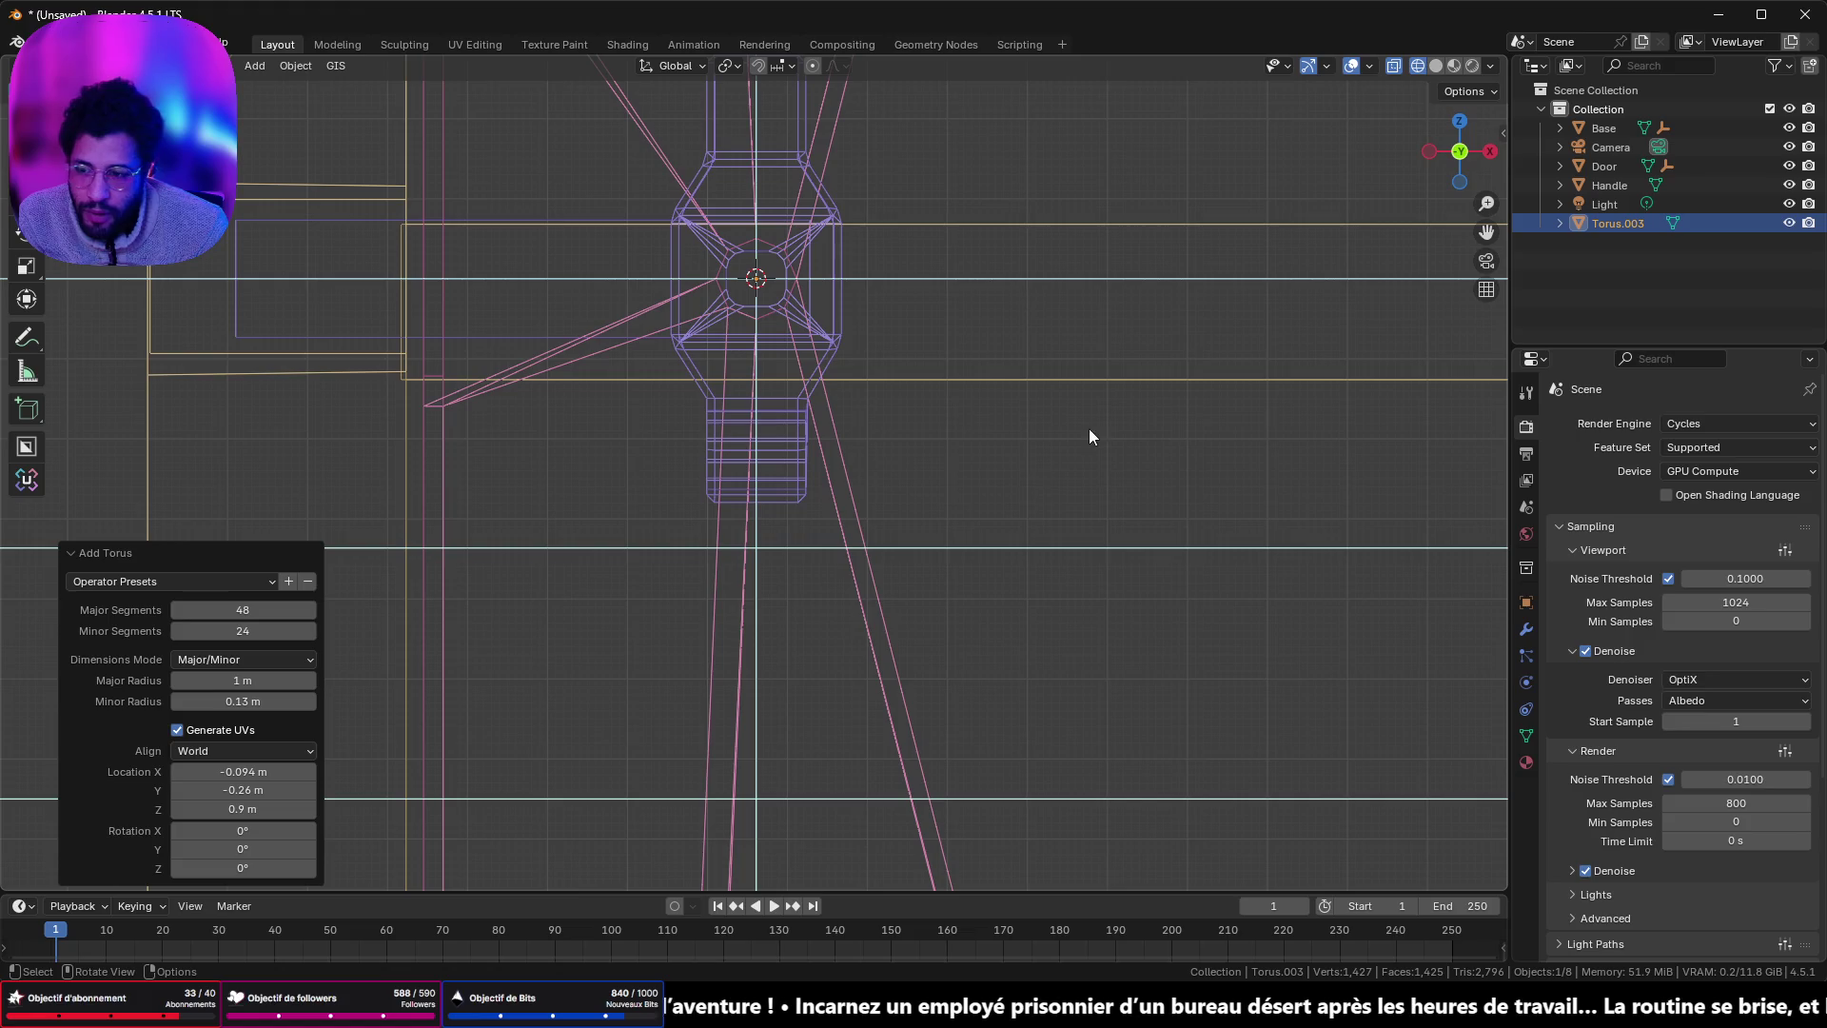
scroll(1087, 418, down, 5)
drag(1030, 347, 980, 607)
mouse_move(242, 701)
mouse_down()
mouse_move(285, 701)
mouse_move(215, 702)
mouse_move(270, 725)
mouse_up()
click(214, 701)
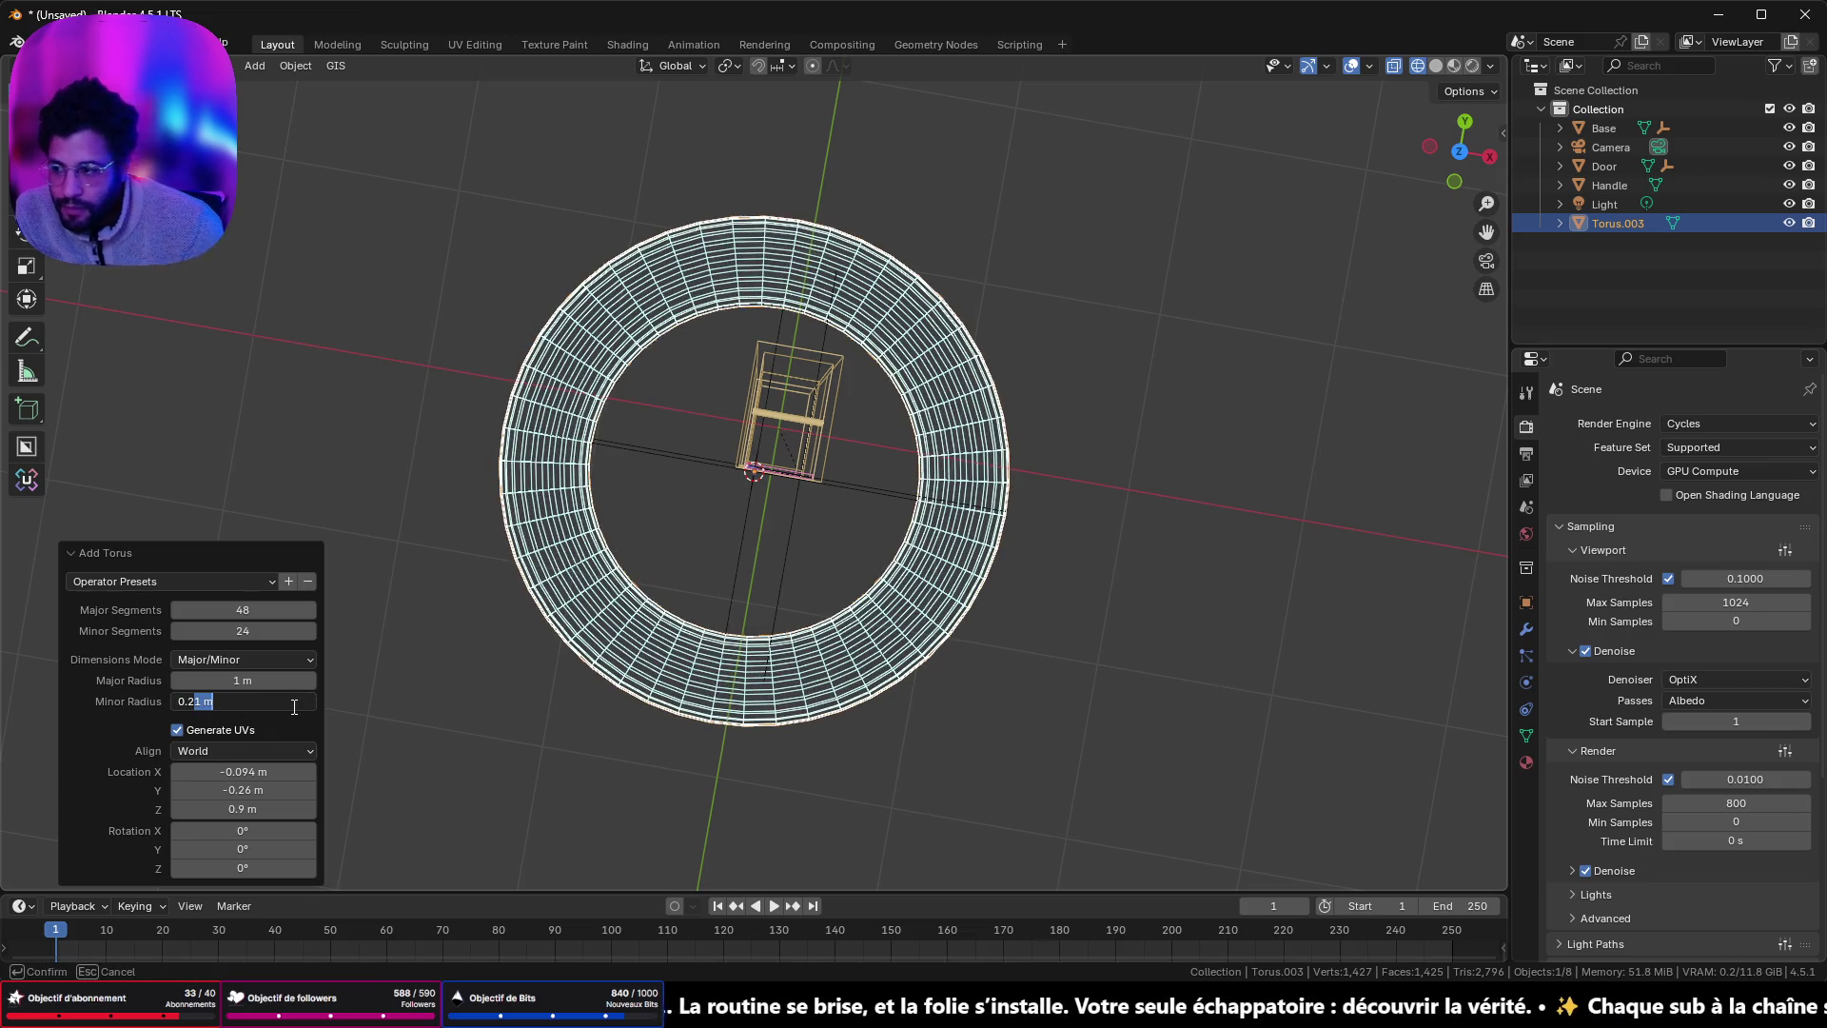
text(2)
key(Return)
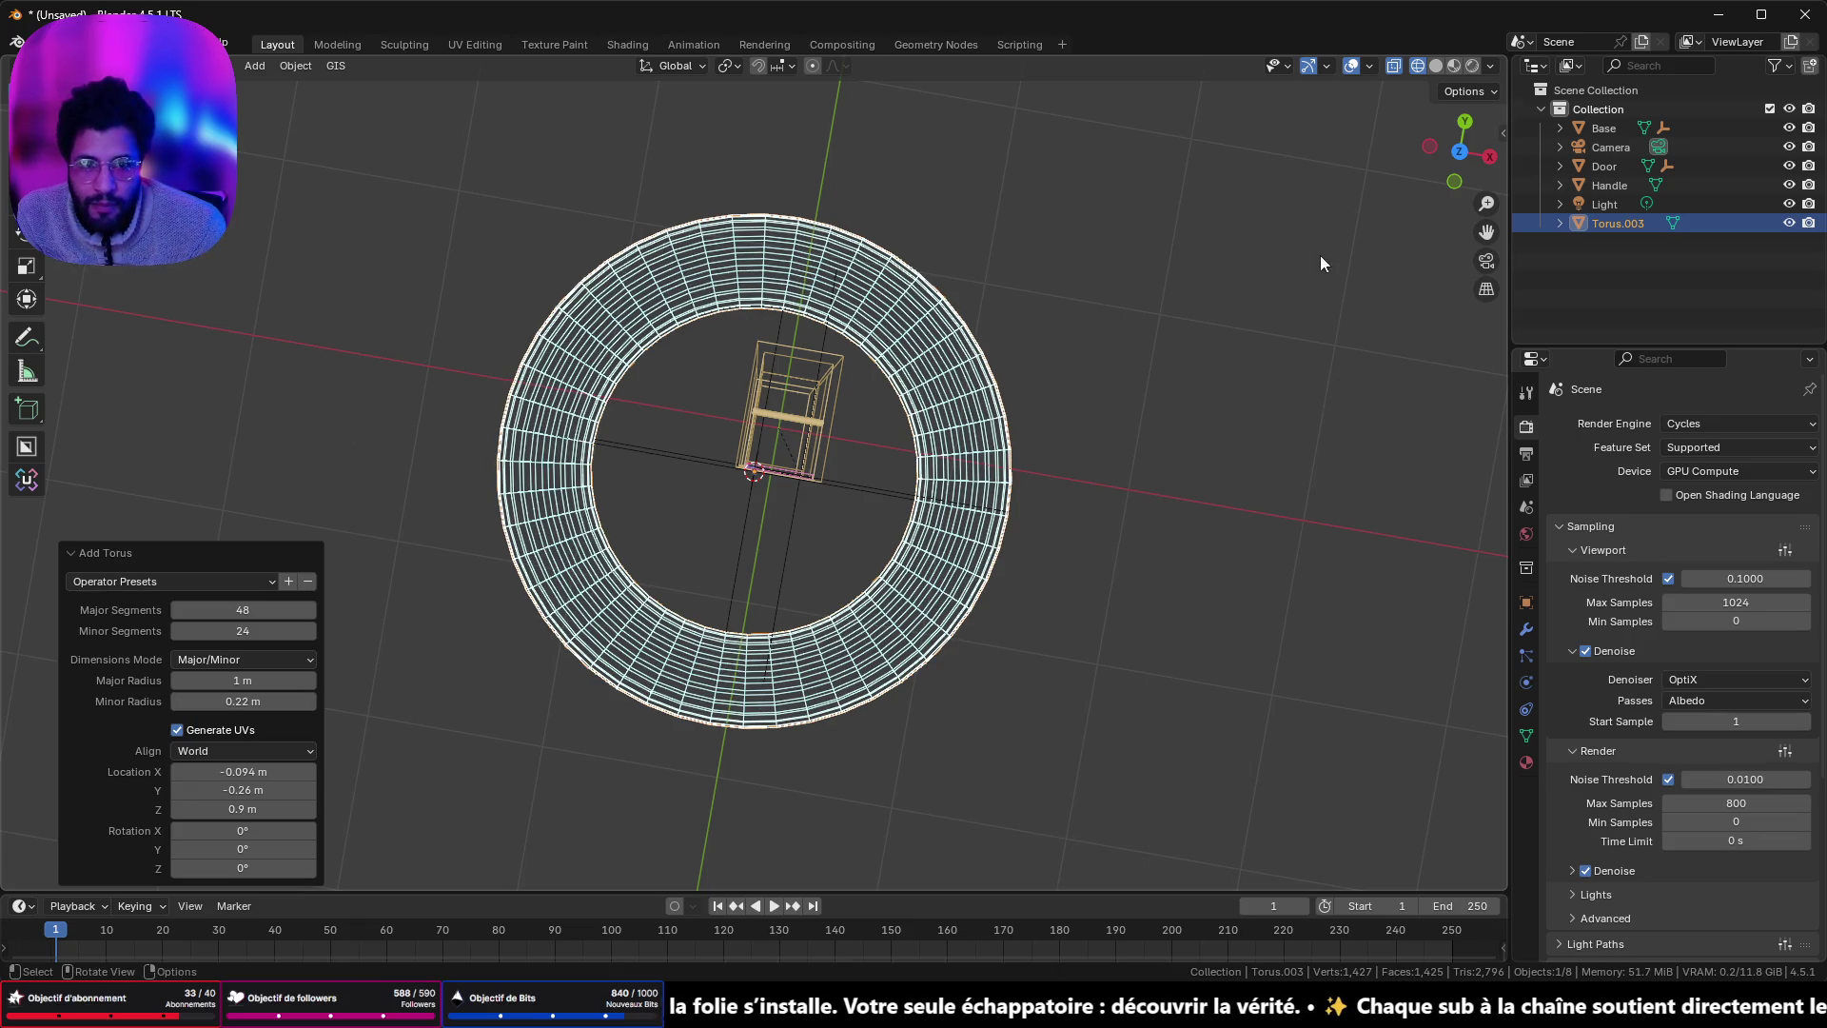
- Rotate the torus 90° about X so it stands upright
click(1461, 152)
scroll(1115, 385, up, 6)
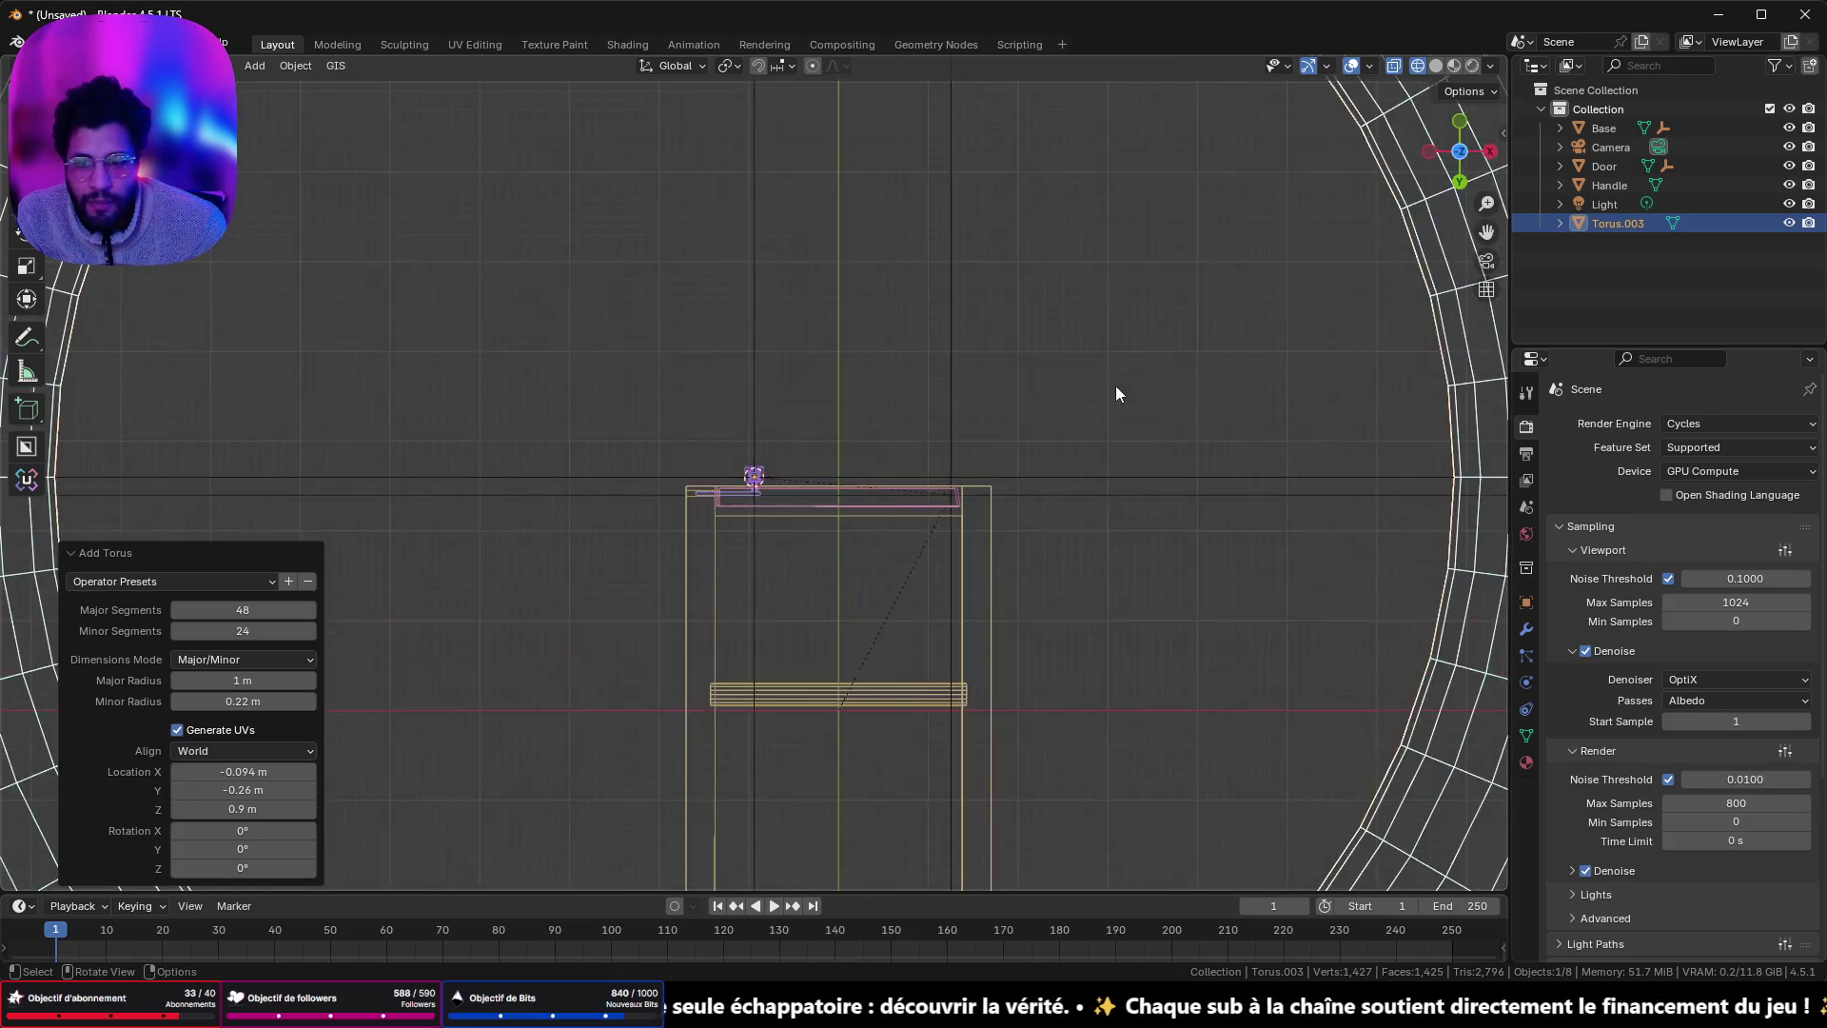
scroll(1330, 218, down, 6)
click(1461, 122)
scroll(951, 416, down, 6)
scroll(948, 481, up, 10)
text(rx)
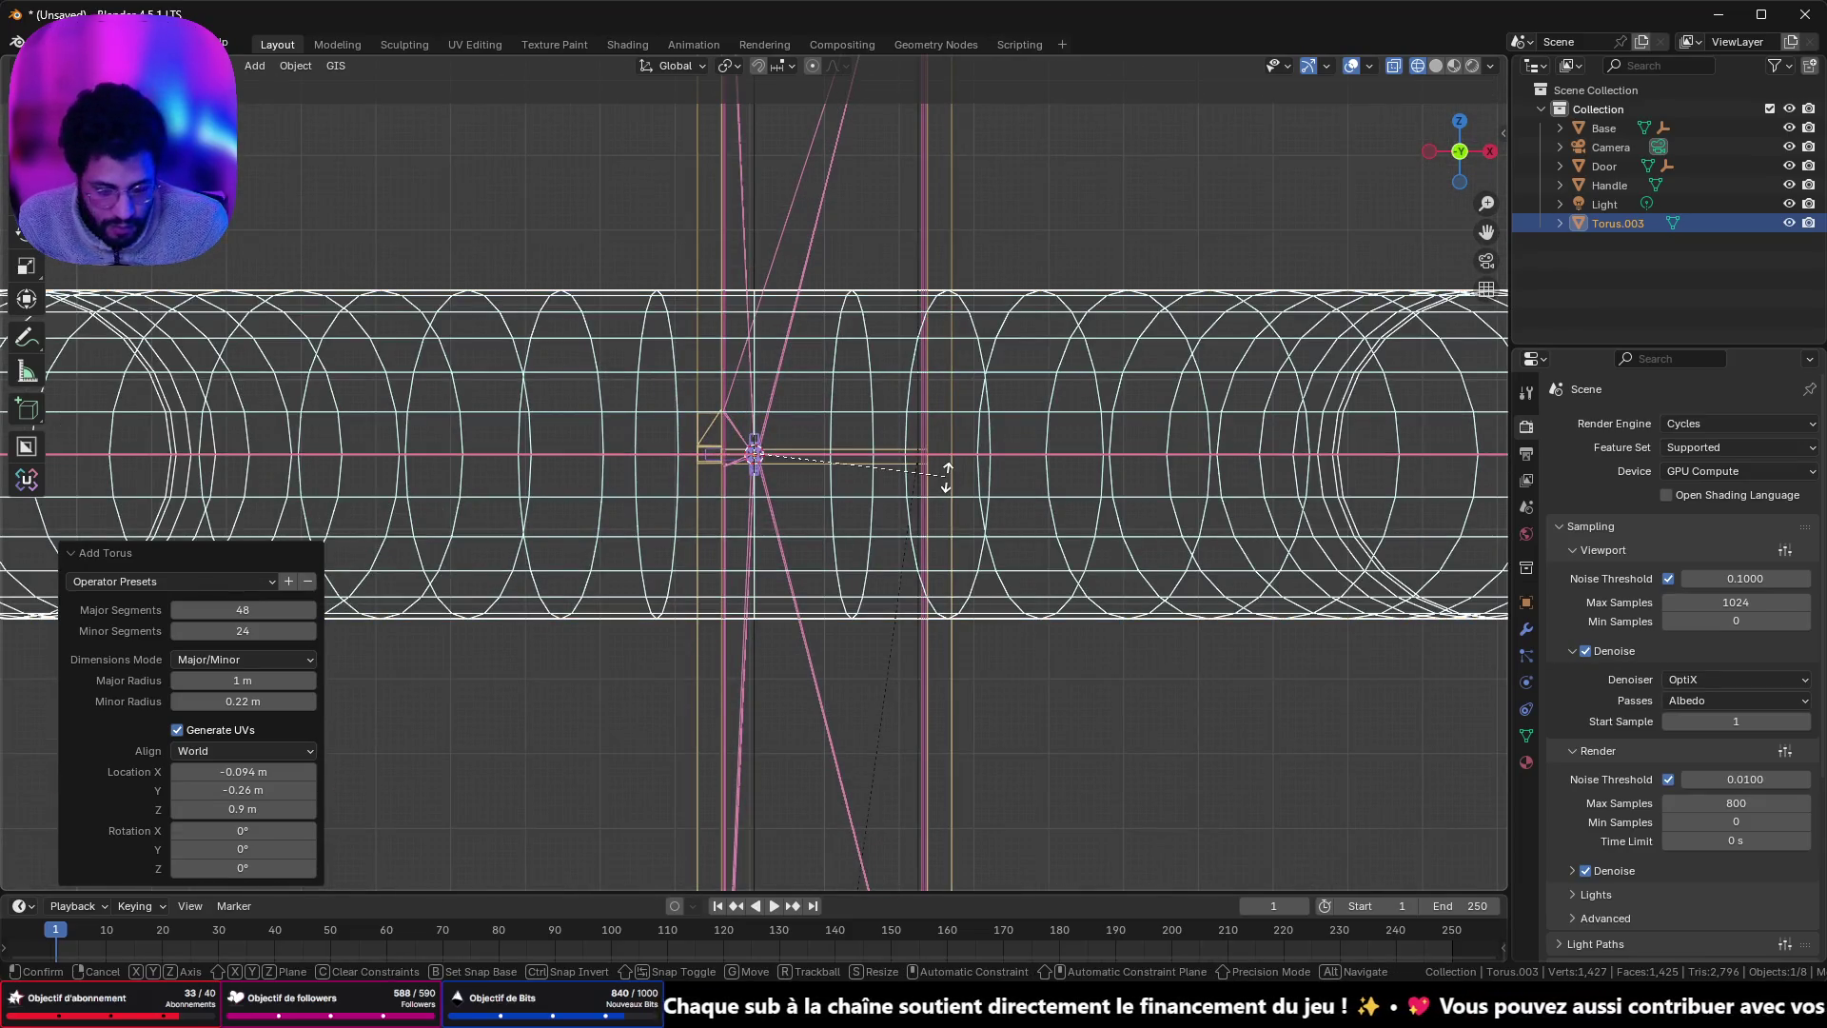
text(90)
key(Return)
- Scale the torus down to a small ring of about 0.432
key(s)
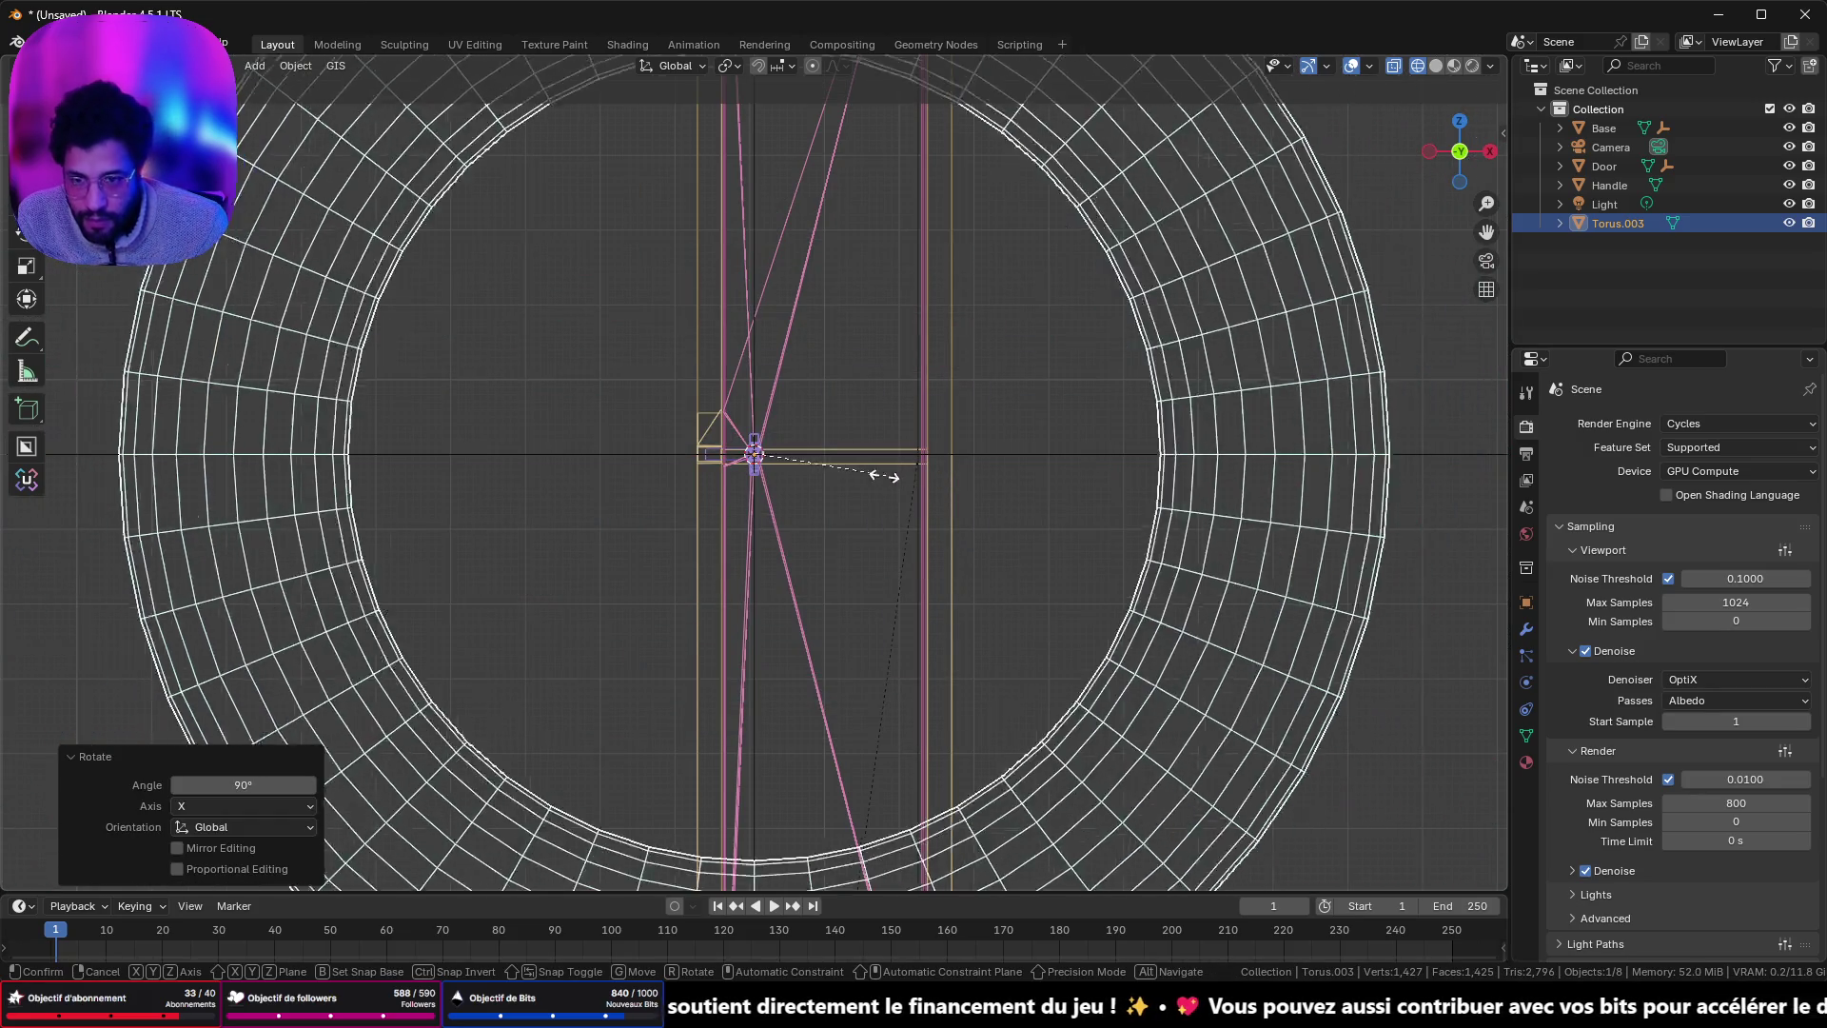
click(787, 476)
key(ctrl+z)
key(s)
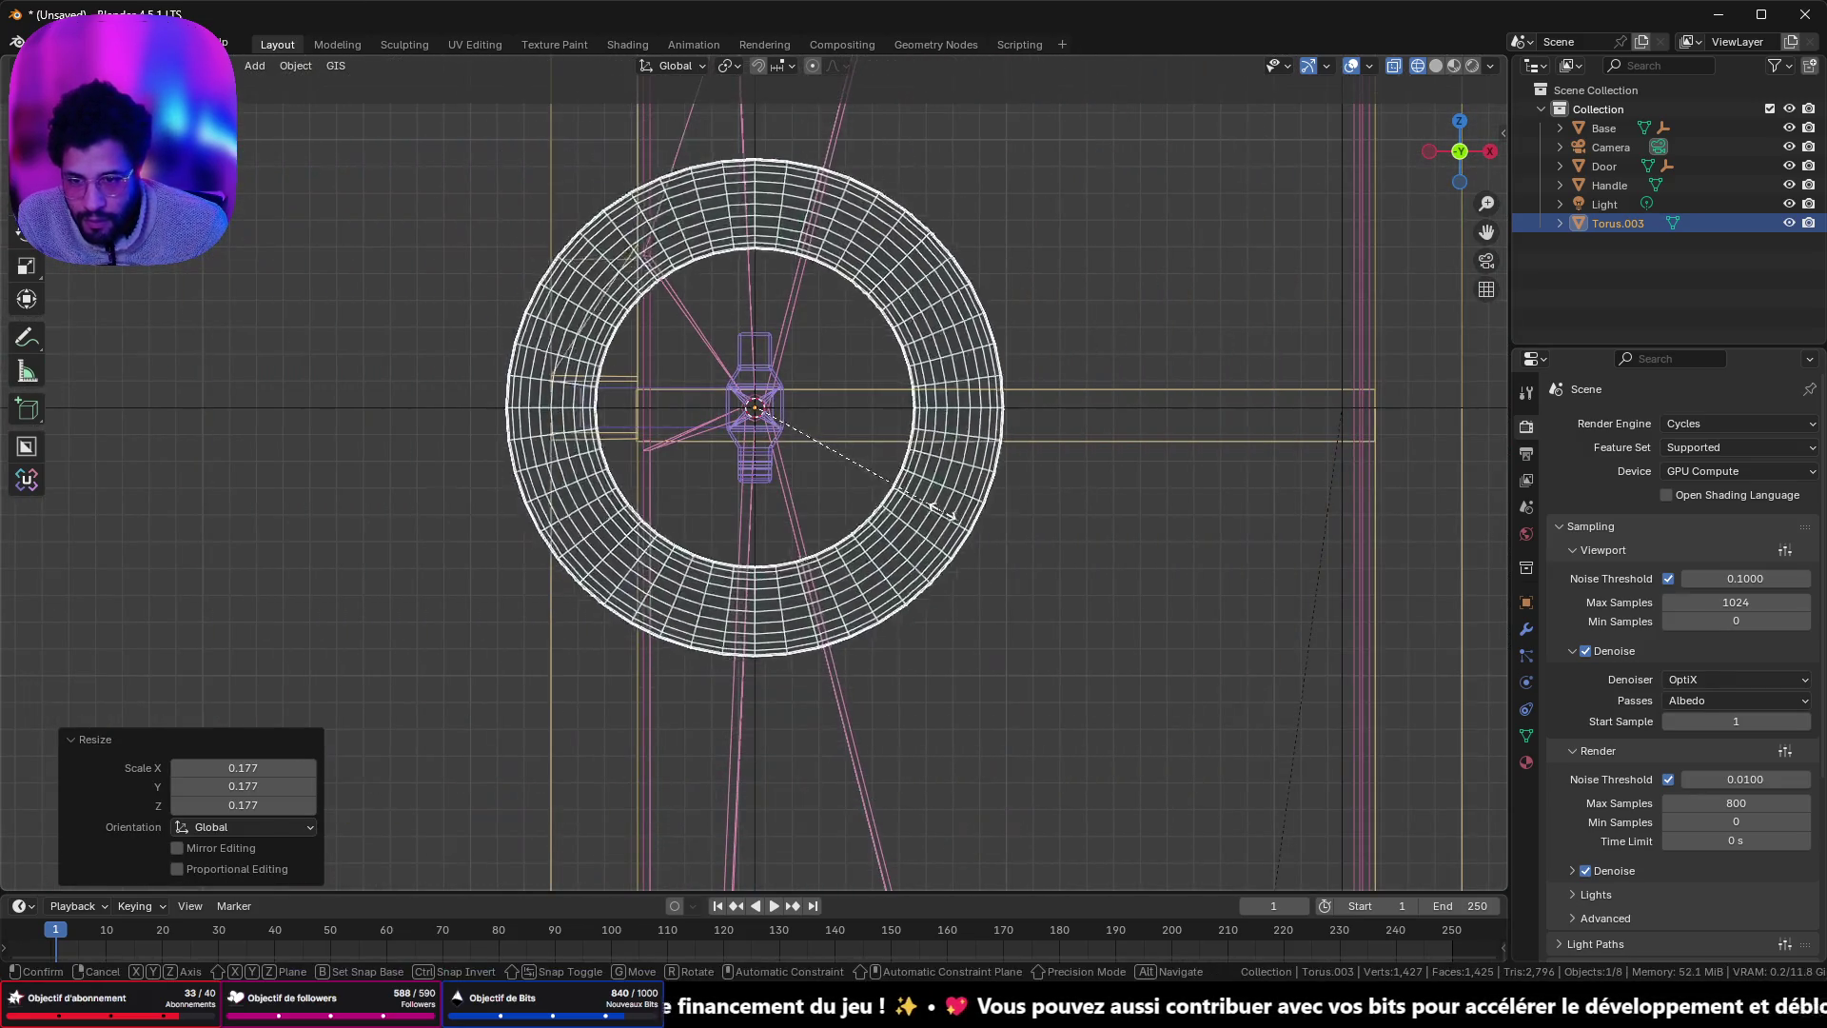
click(858, 476)
scroll(859, 476, up, 5)
key(s)
click(892, 419)
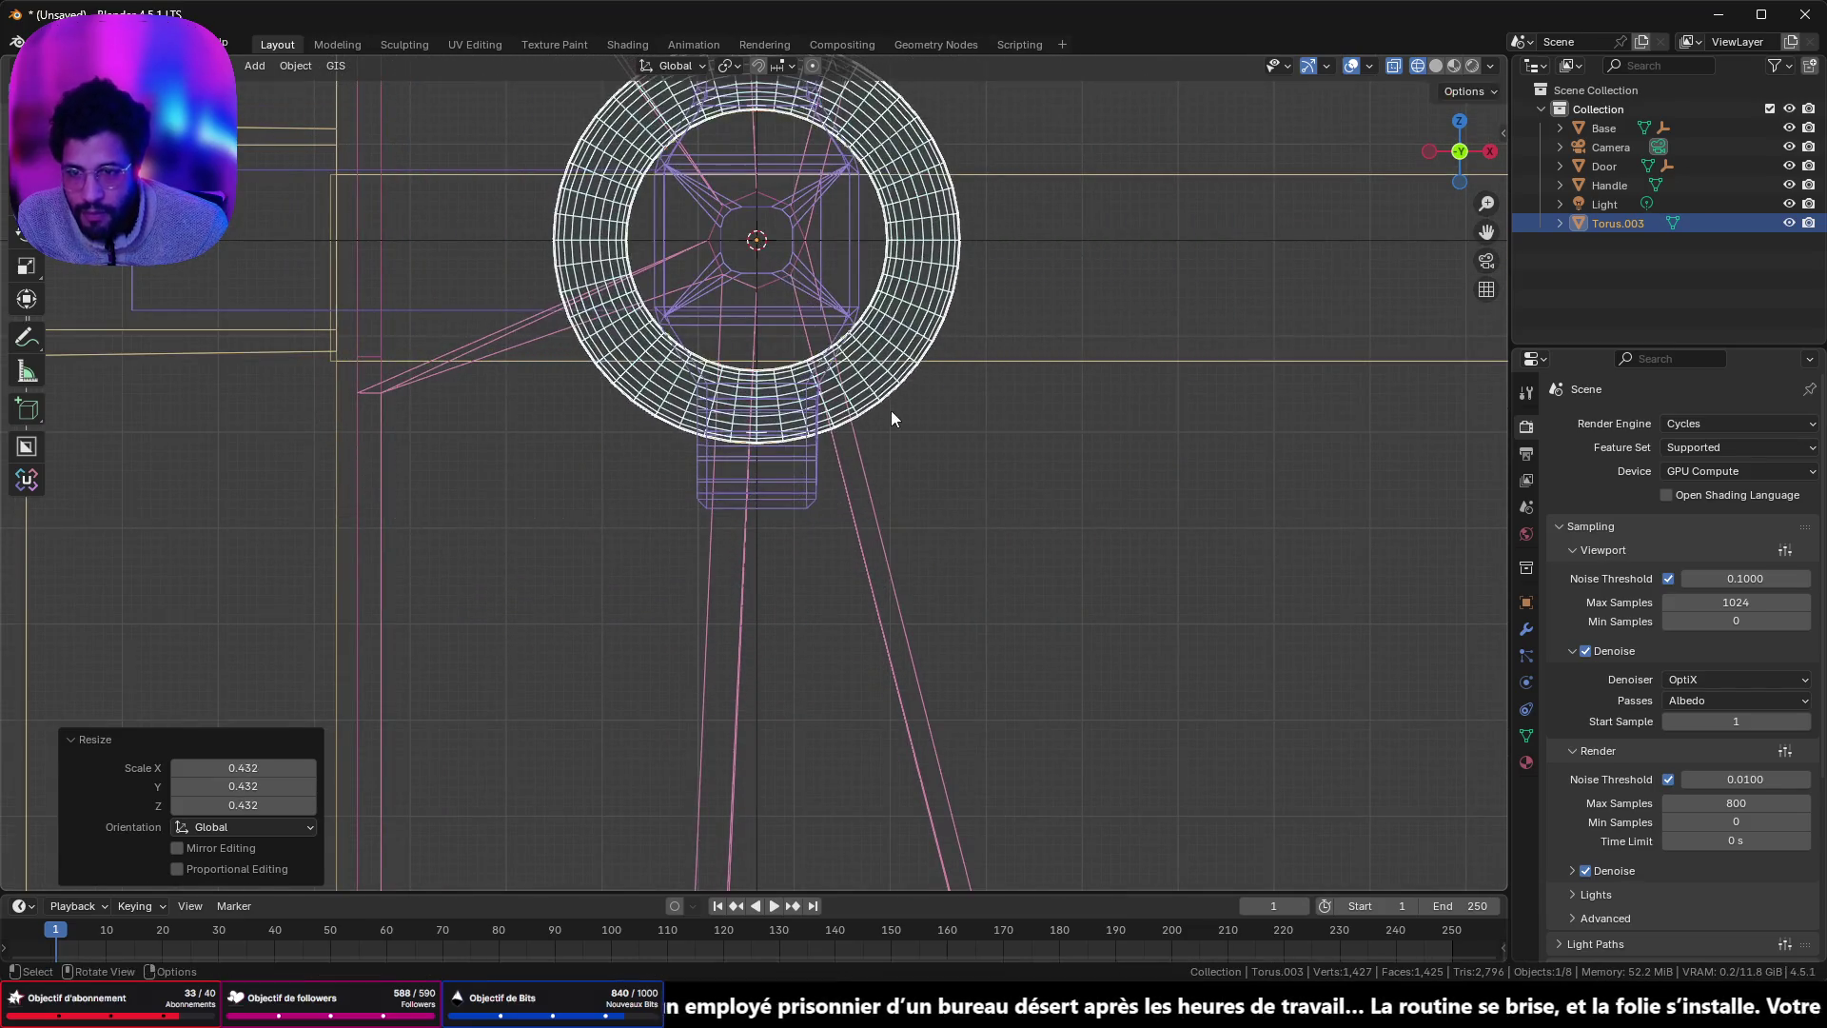
scroll(891, 419, up, 3)
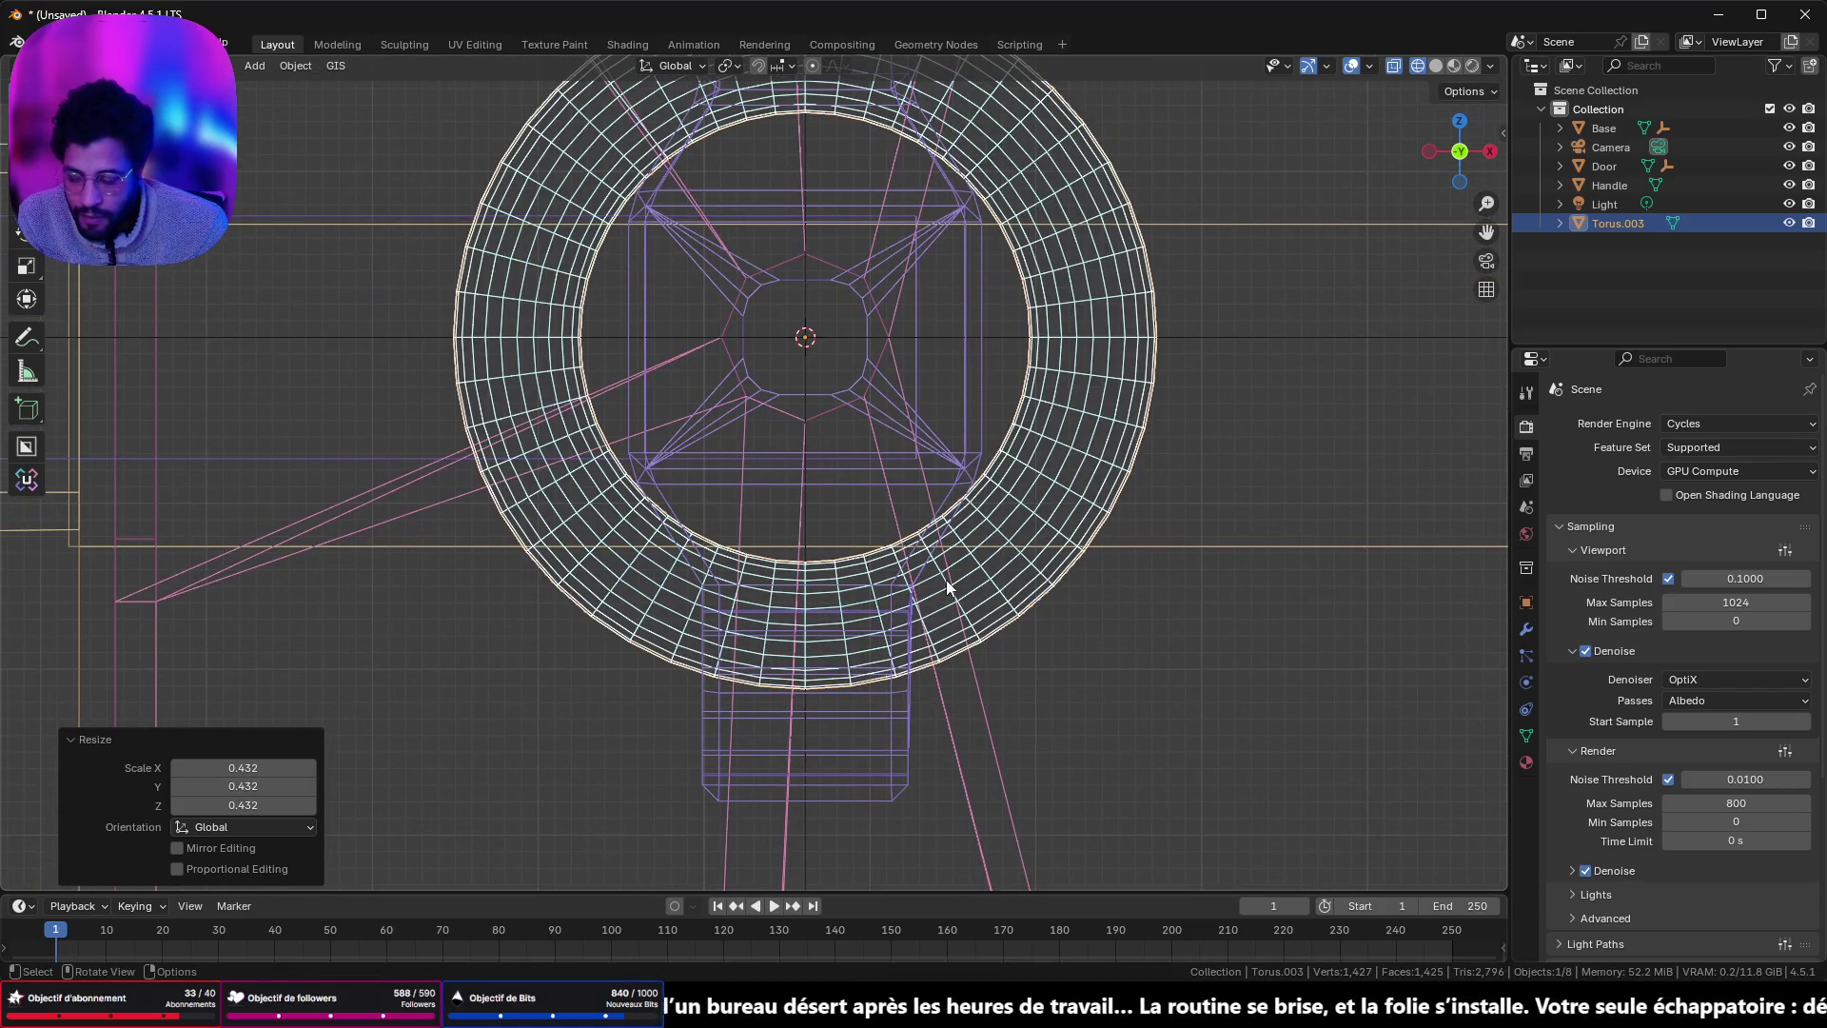
- Move the ring down to sit just below the door latch, fine-tuning from the side
key(g)
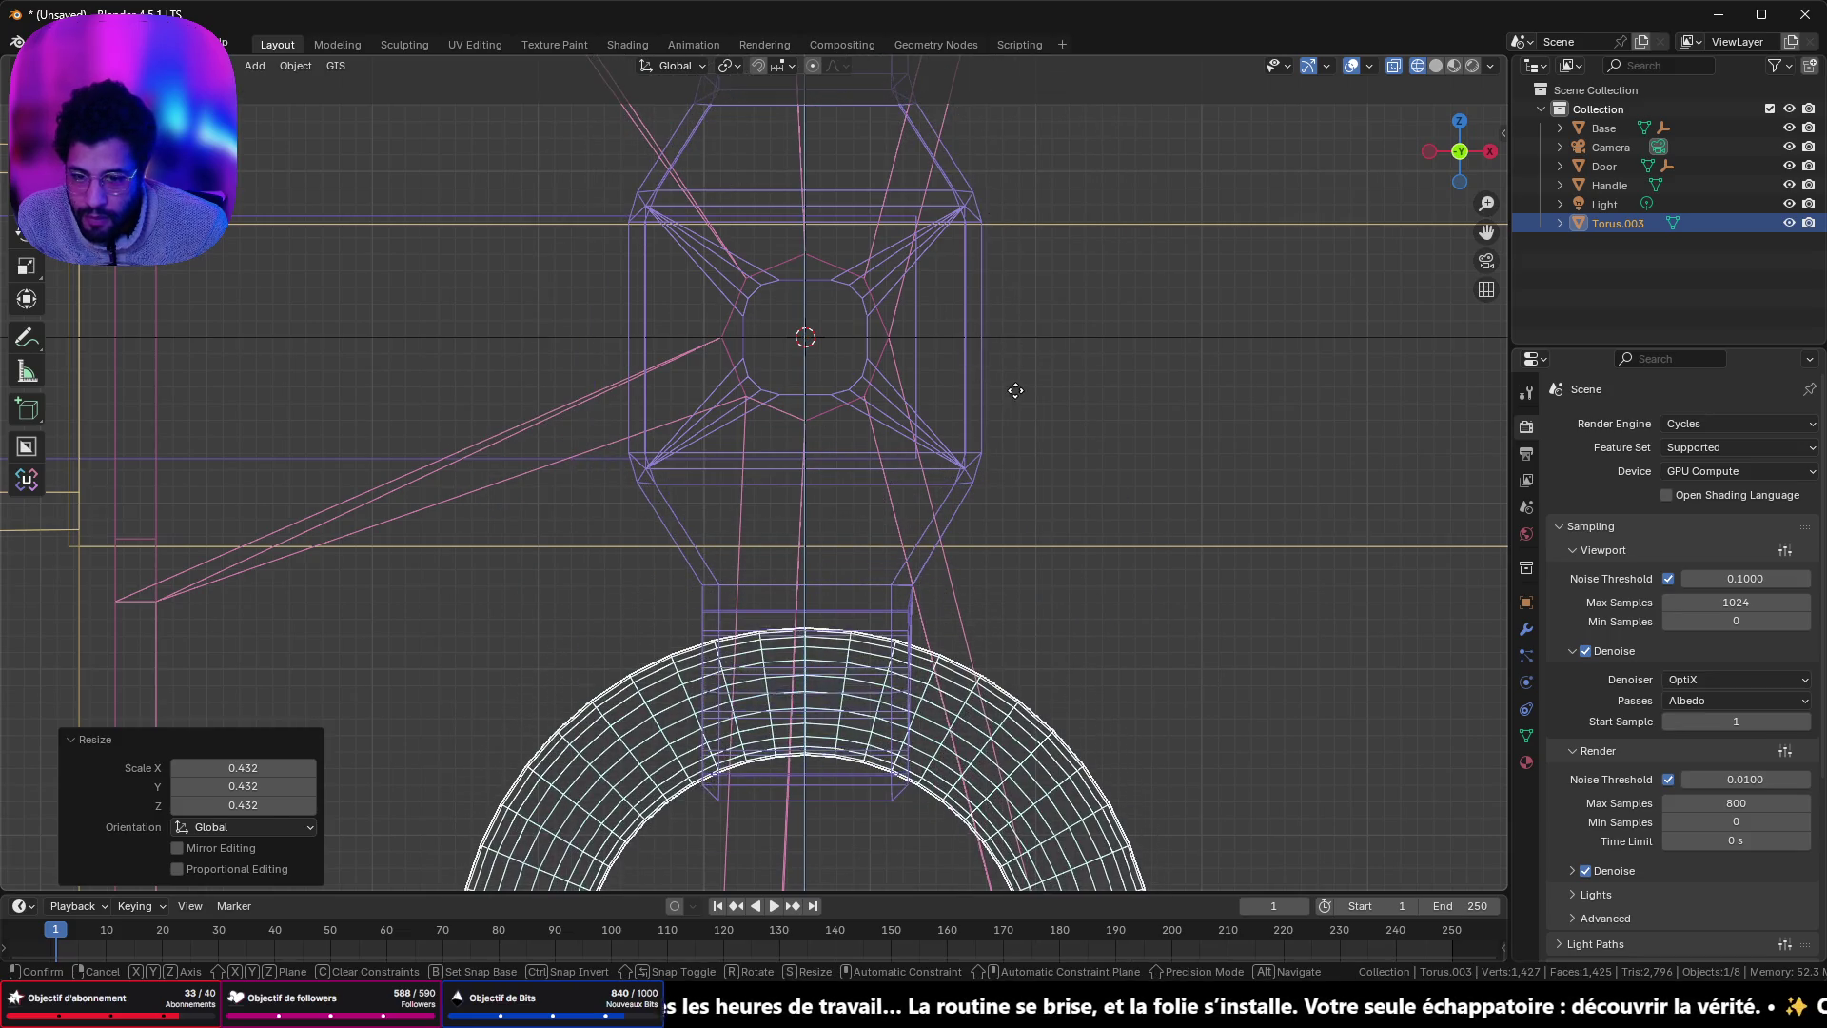
click(1016, 390)
mouse_move(868, 398)
mouse_down()
mouse_move(1022, 420)
mouse_move(1249, 409)
mouse_move(1087, 430)
mouse_up()
scroll(845, 530, up, 4)
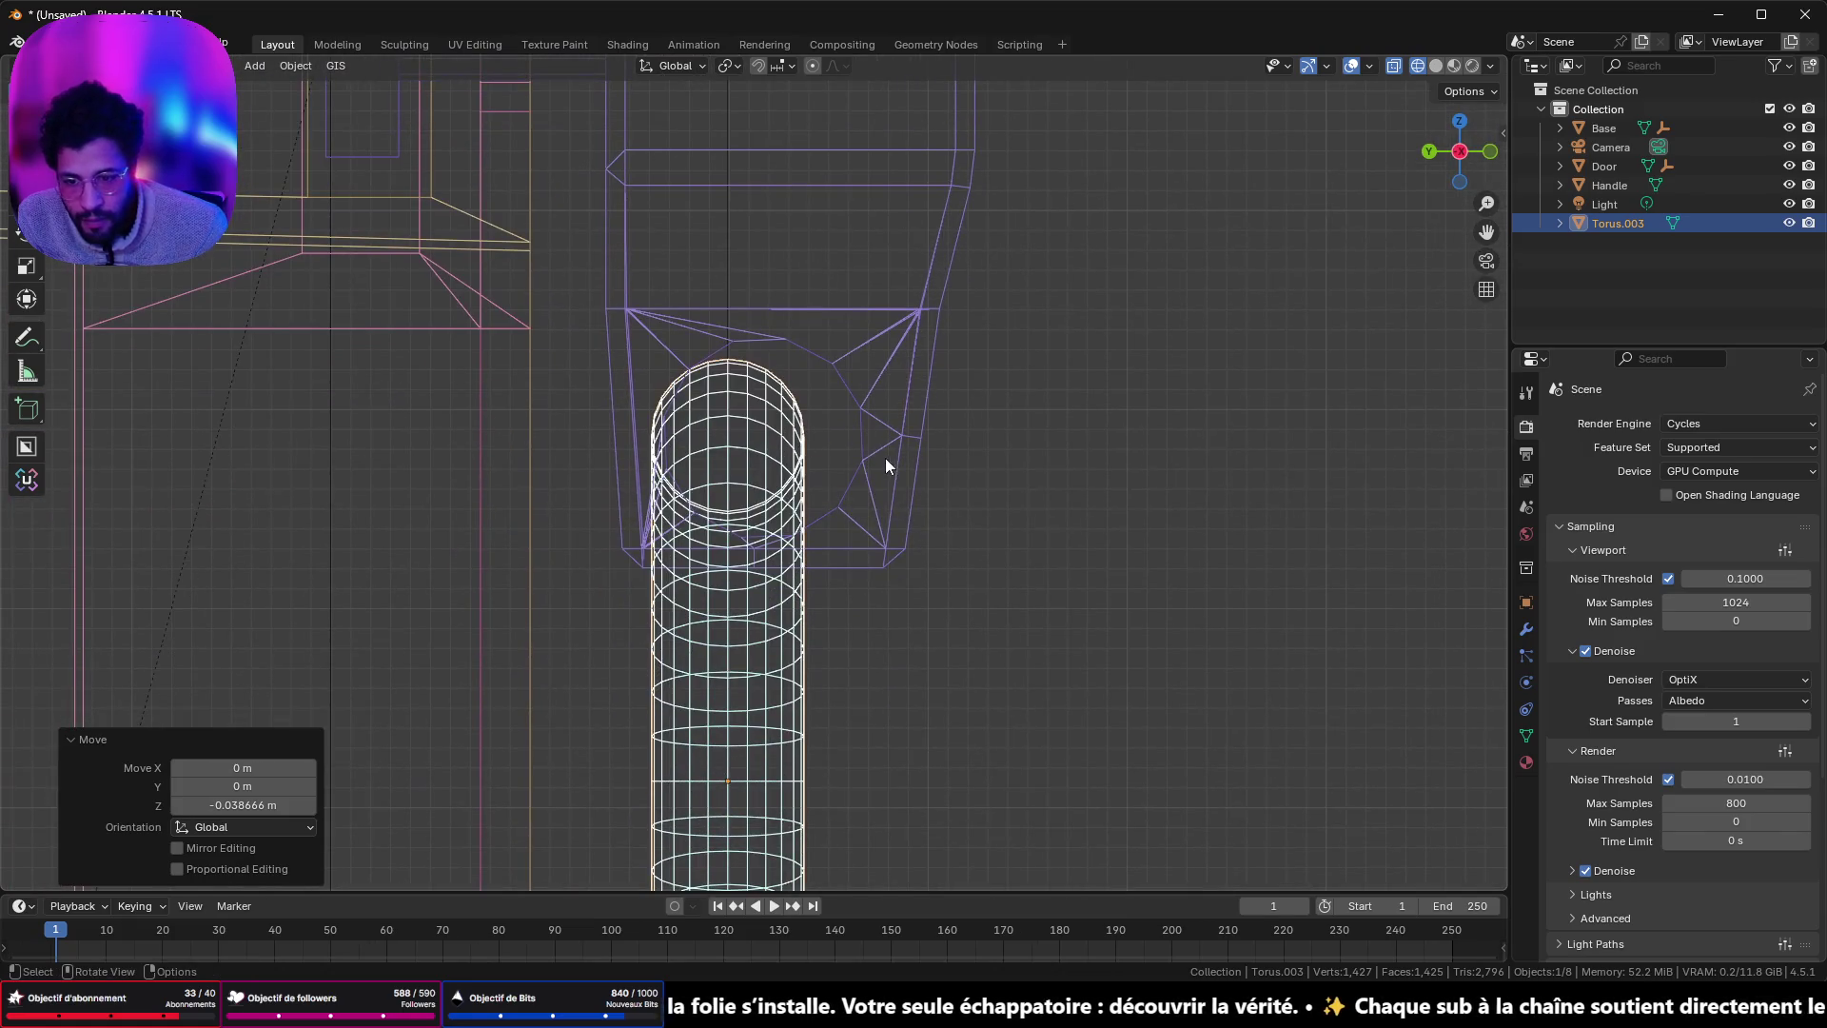
key(g)
click(963, 454)
scroll(963, 454, down, 4)
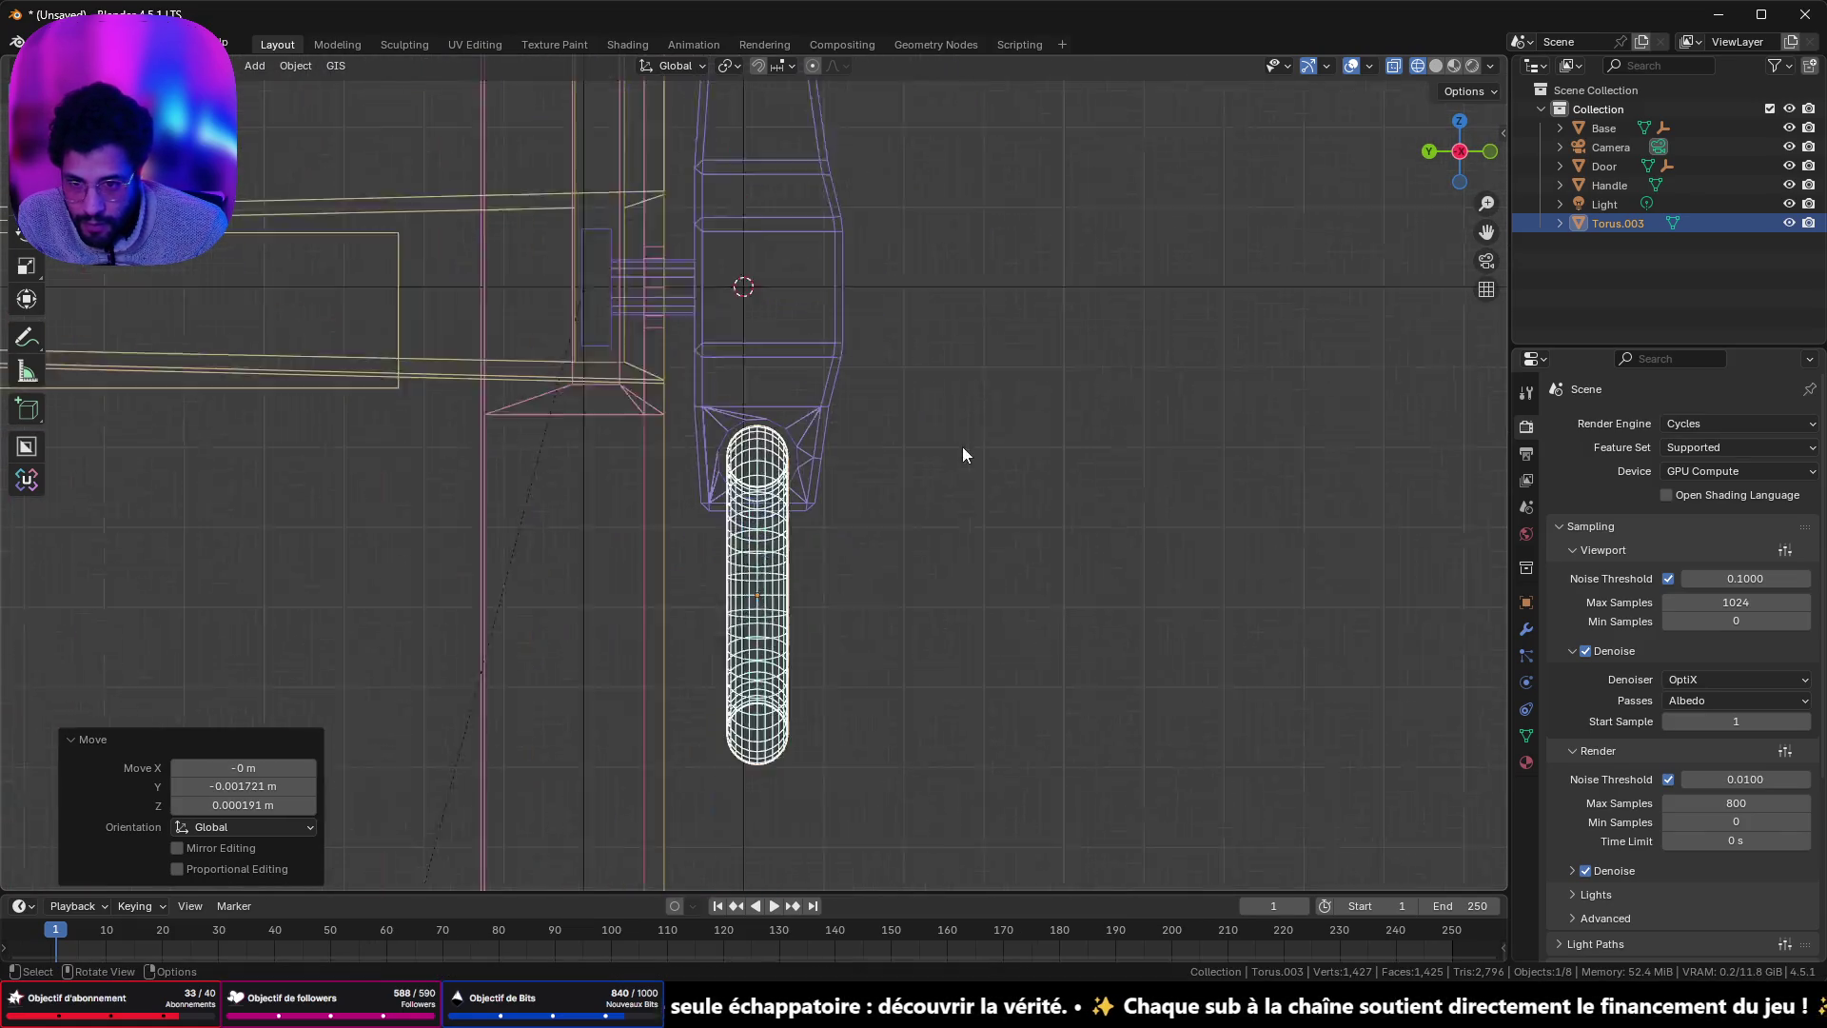
scroll(963, 453, down, 1)
click(1491, 159)
scroll(889, 481, up, 5)
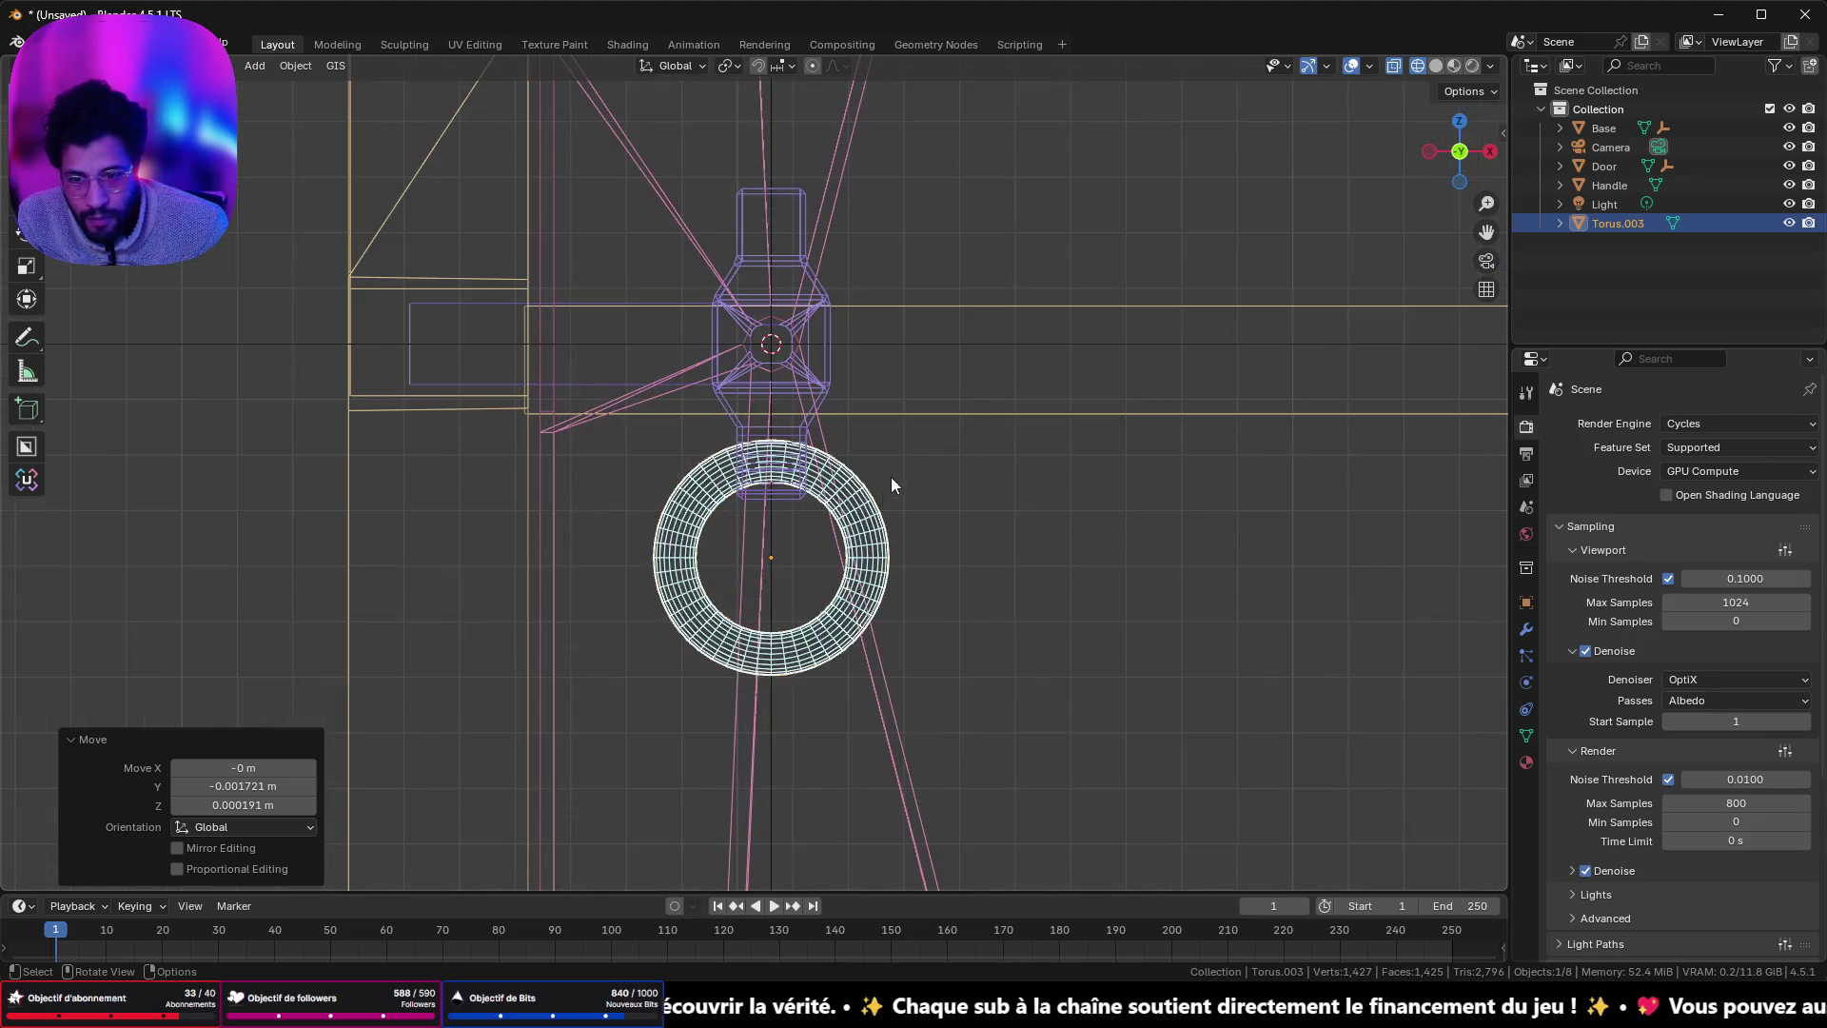
- In Edit Mode, delete the vertices of the ring's lower half
key(Tab)
scroll(880, 468, up, 5)
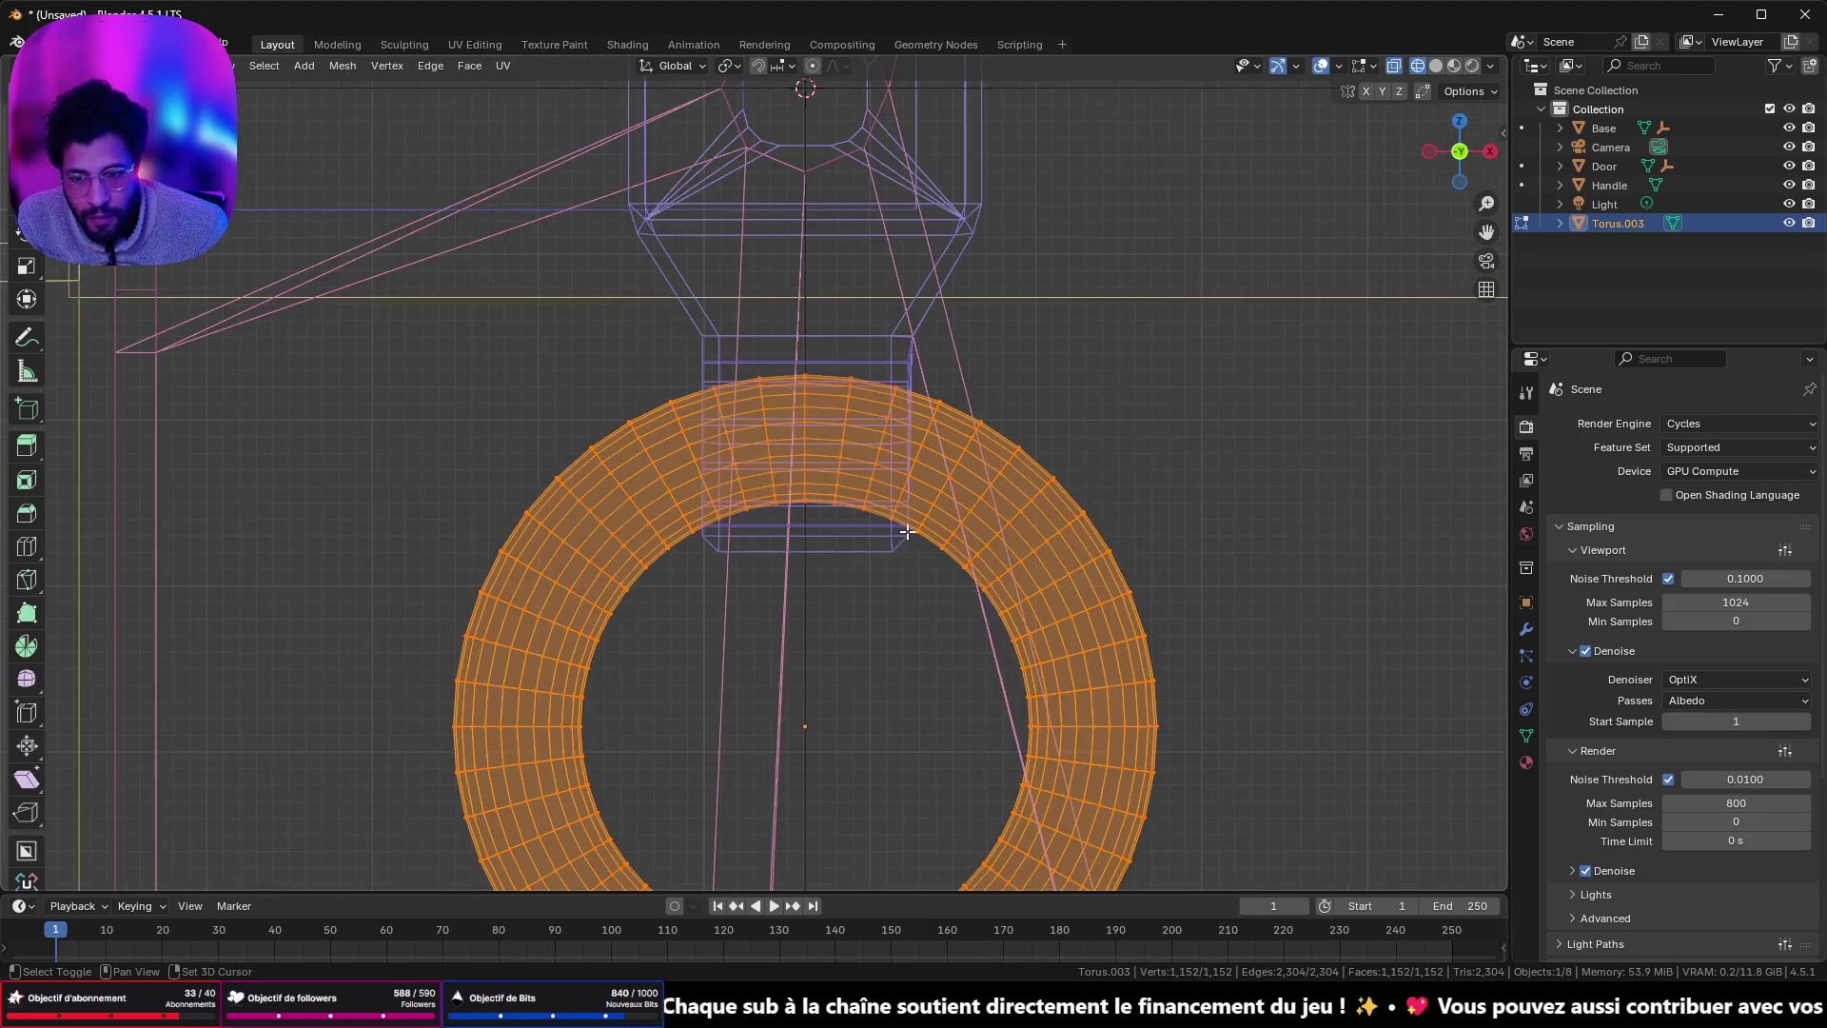
mouse_move(439, 389)
mouse_down()
mouse_move(1337, 877)
mouse_move(1156, 749)
mouse_up()
key(x)
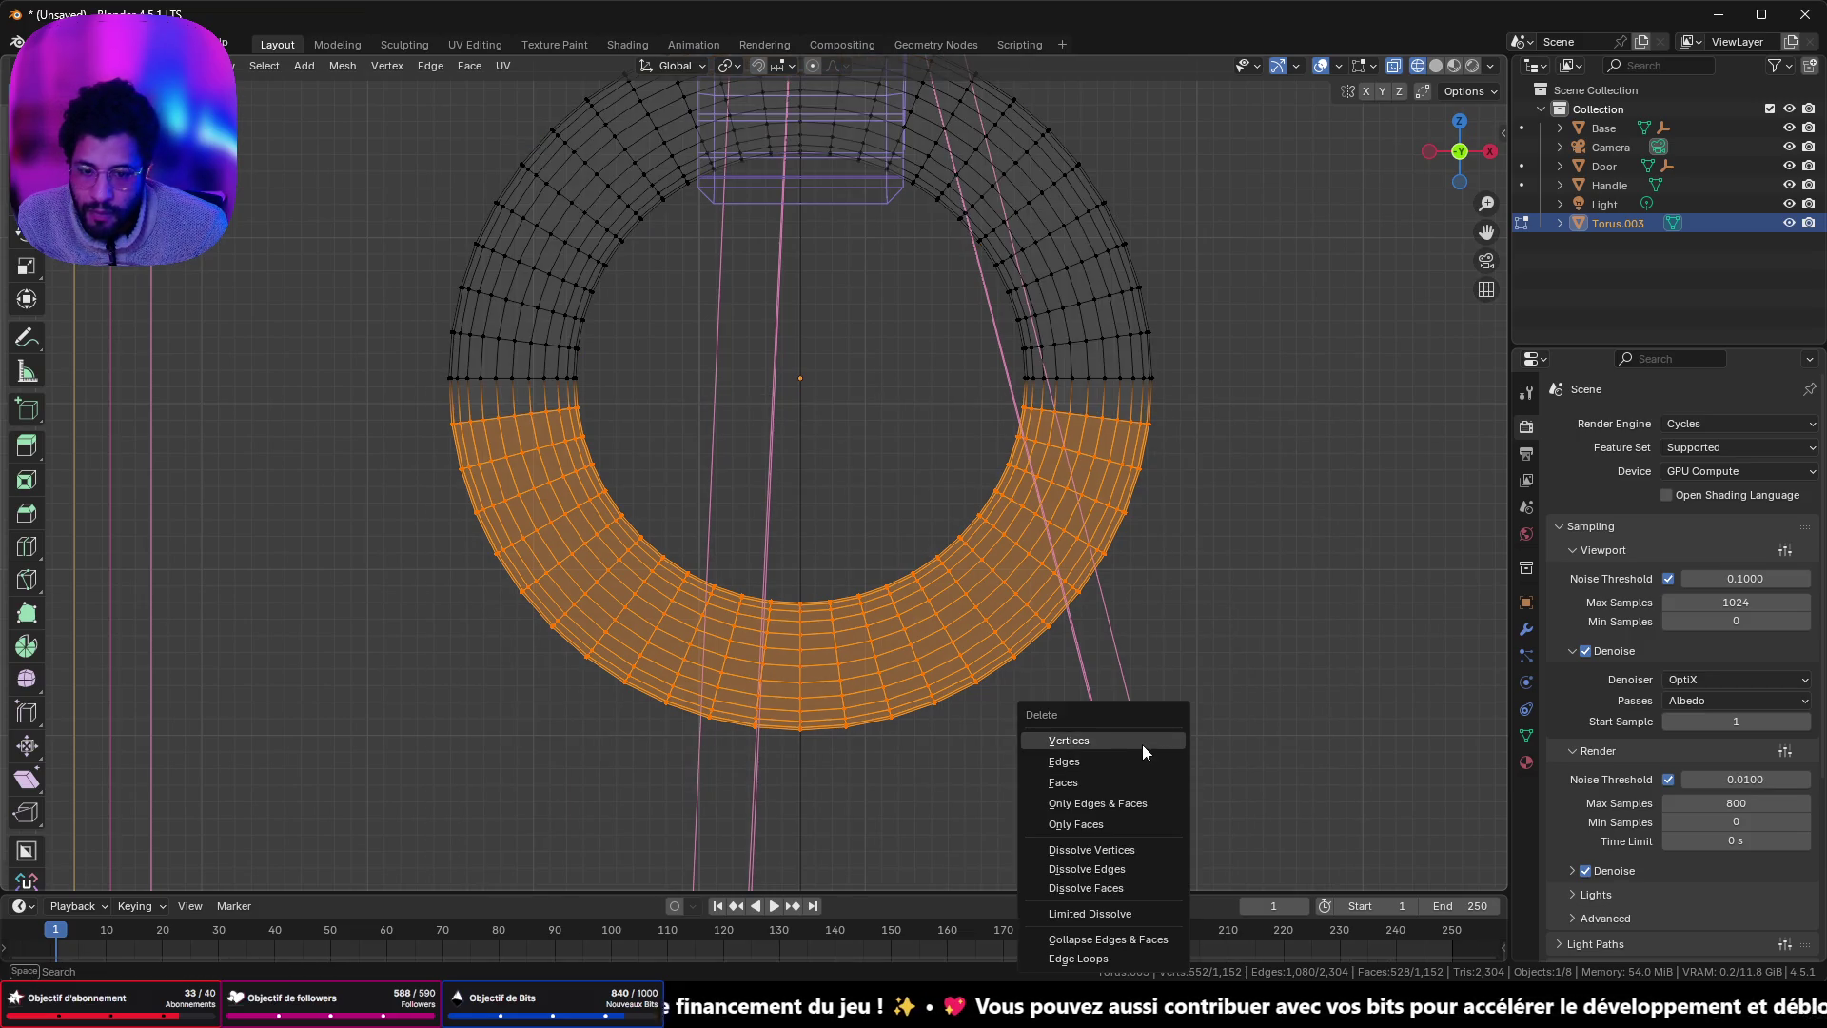
click(1147, 741)
- Extrude the arch's two open ends 0.017554 m straight down along Z
drag(422, 364, 1376, 559)
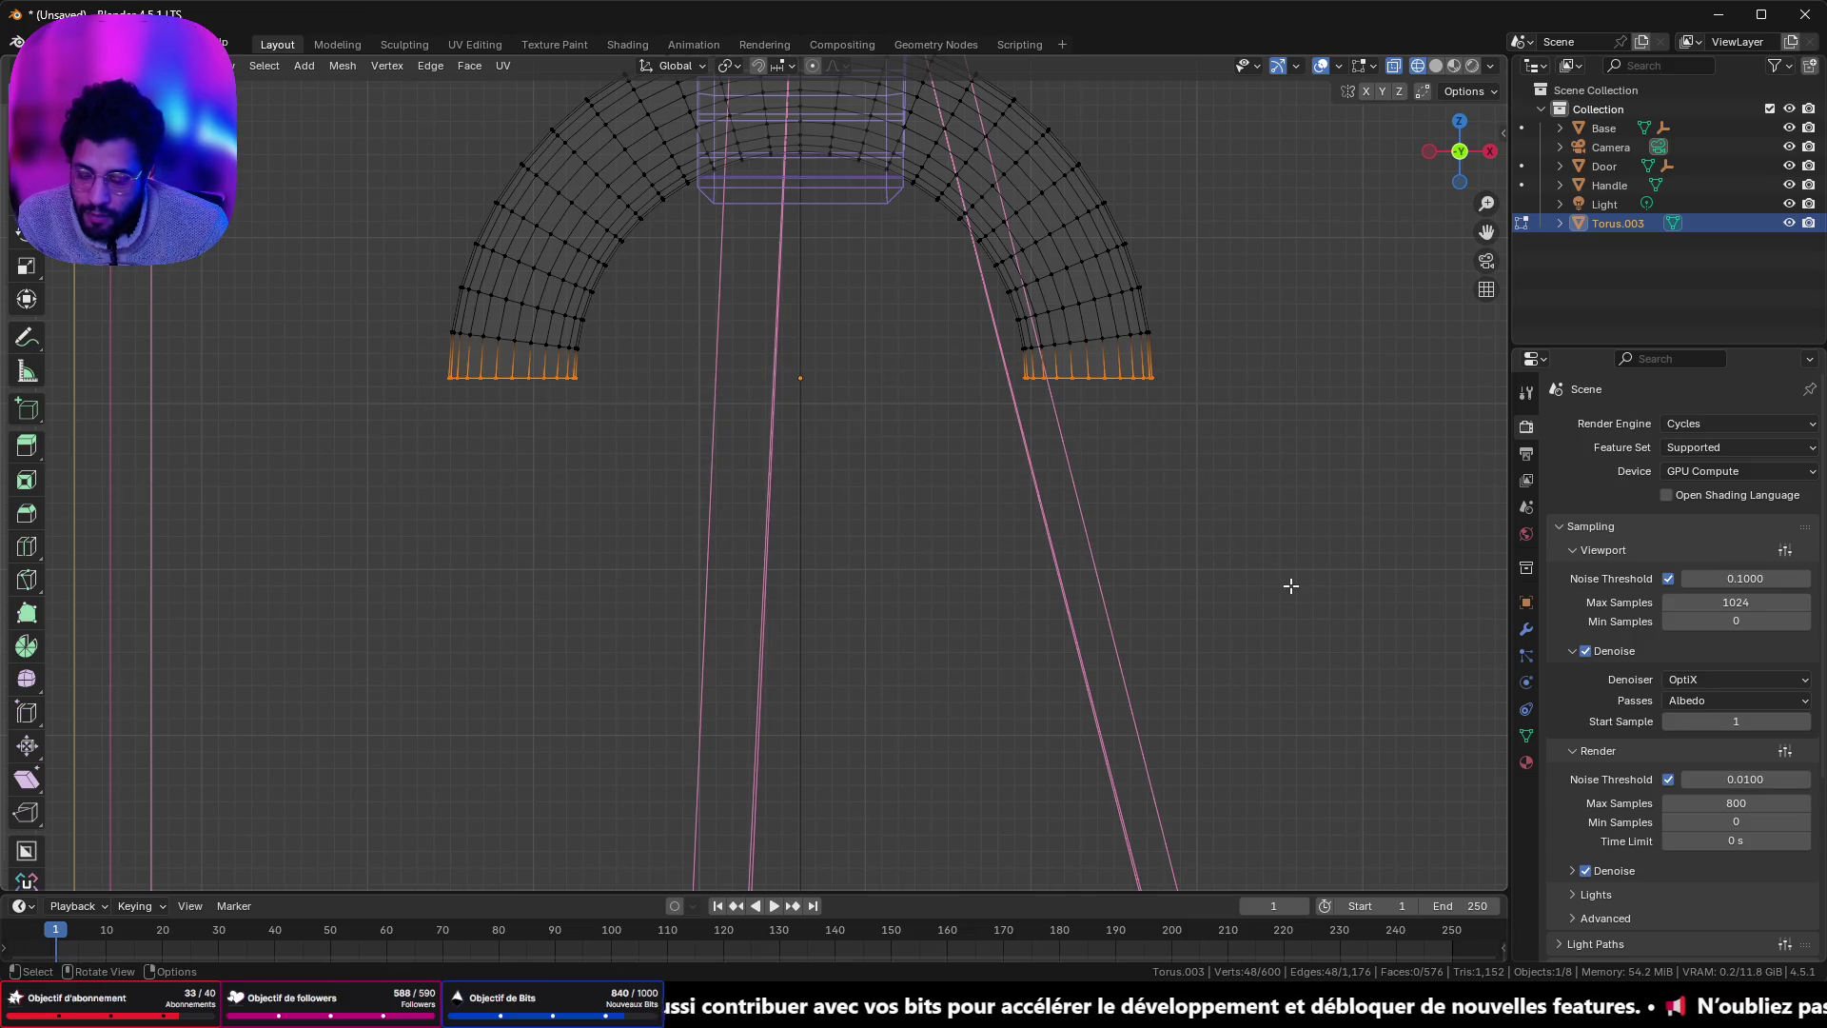
key(e)
key(z)
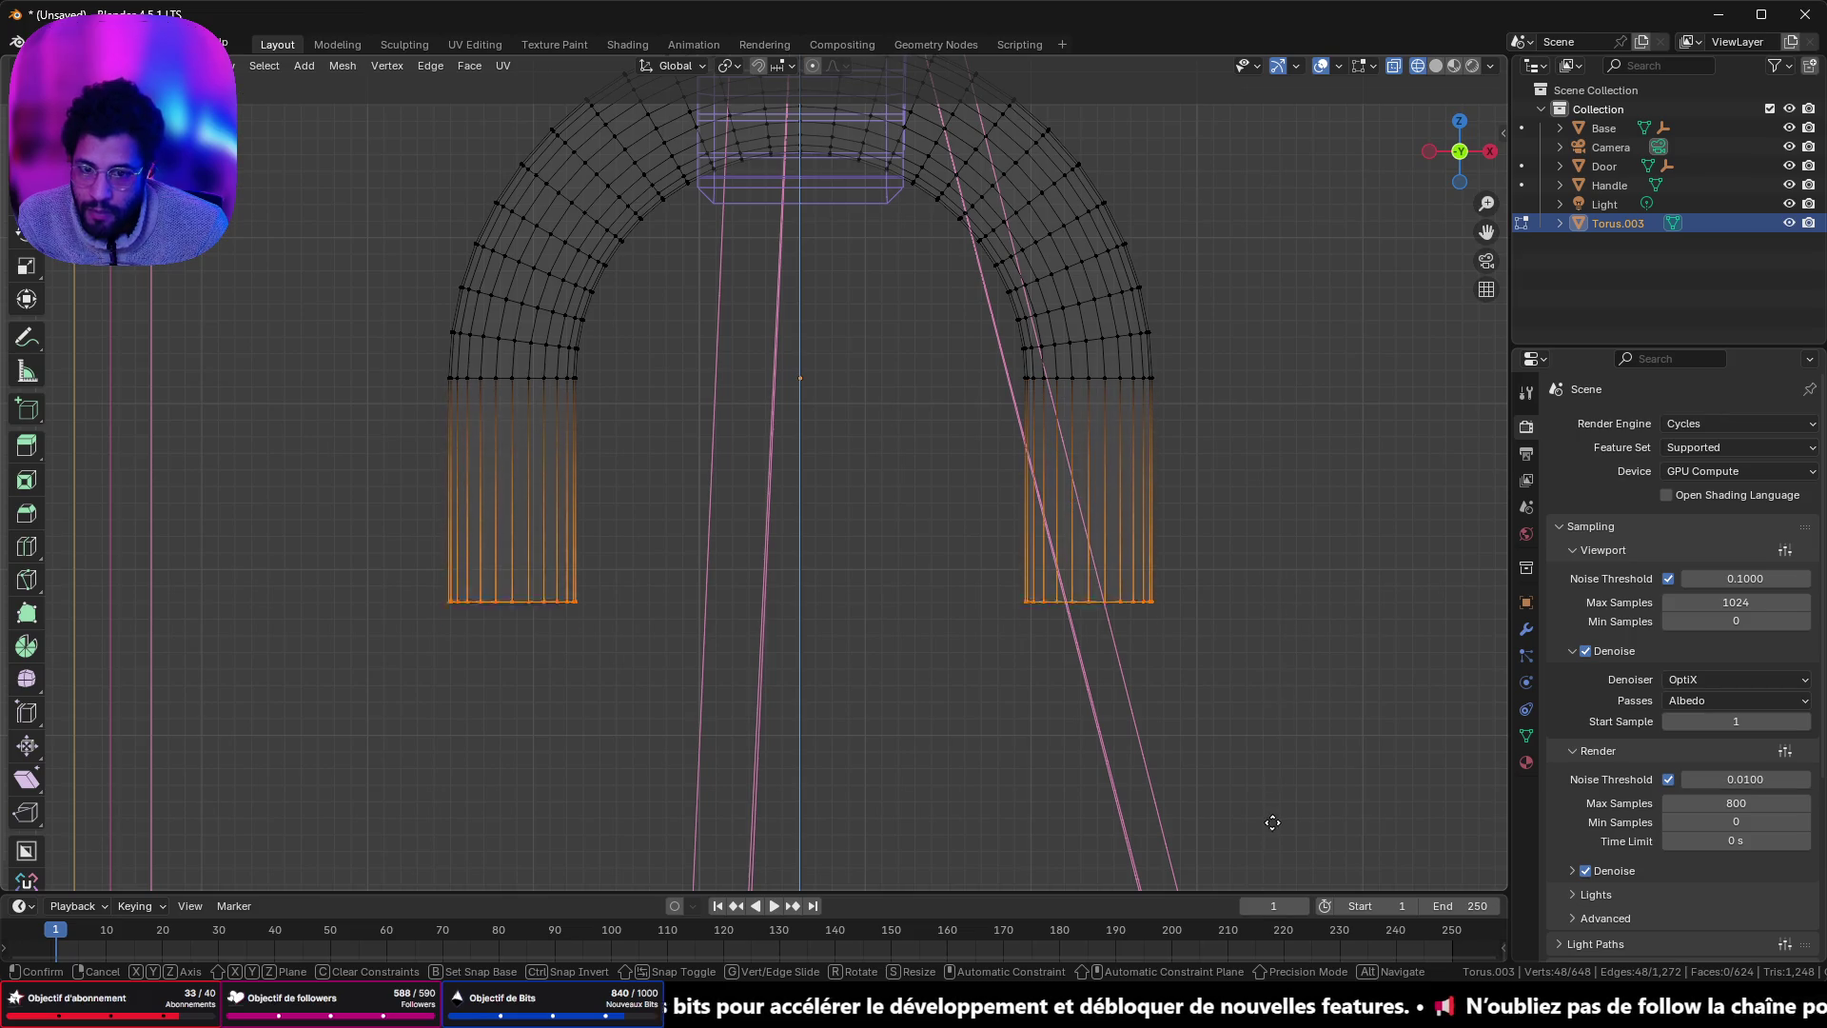
click(1286, 877)
scroll(1130, 653, down, 10)
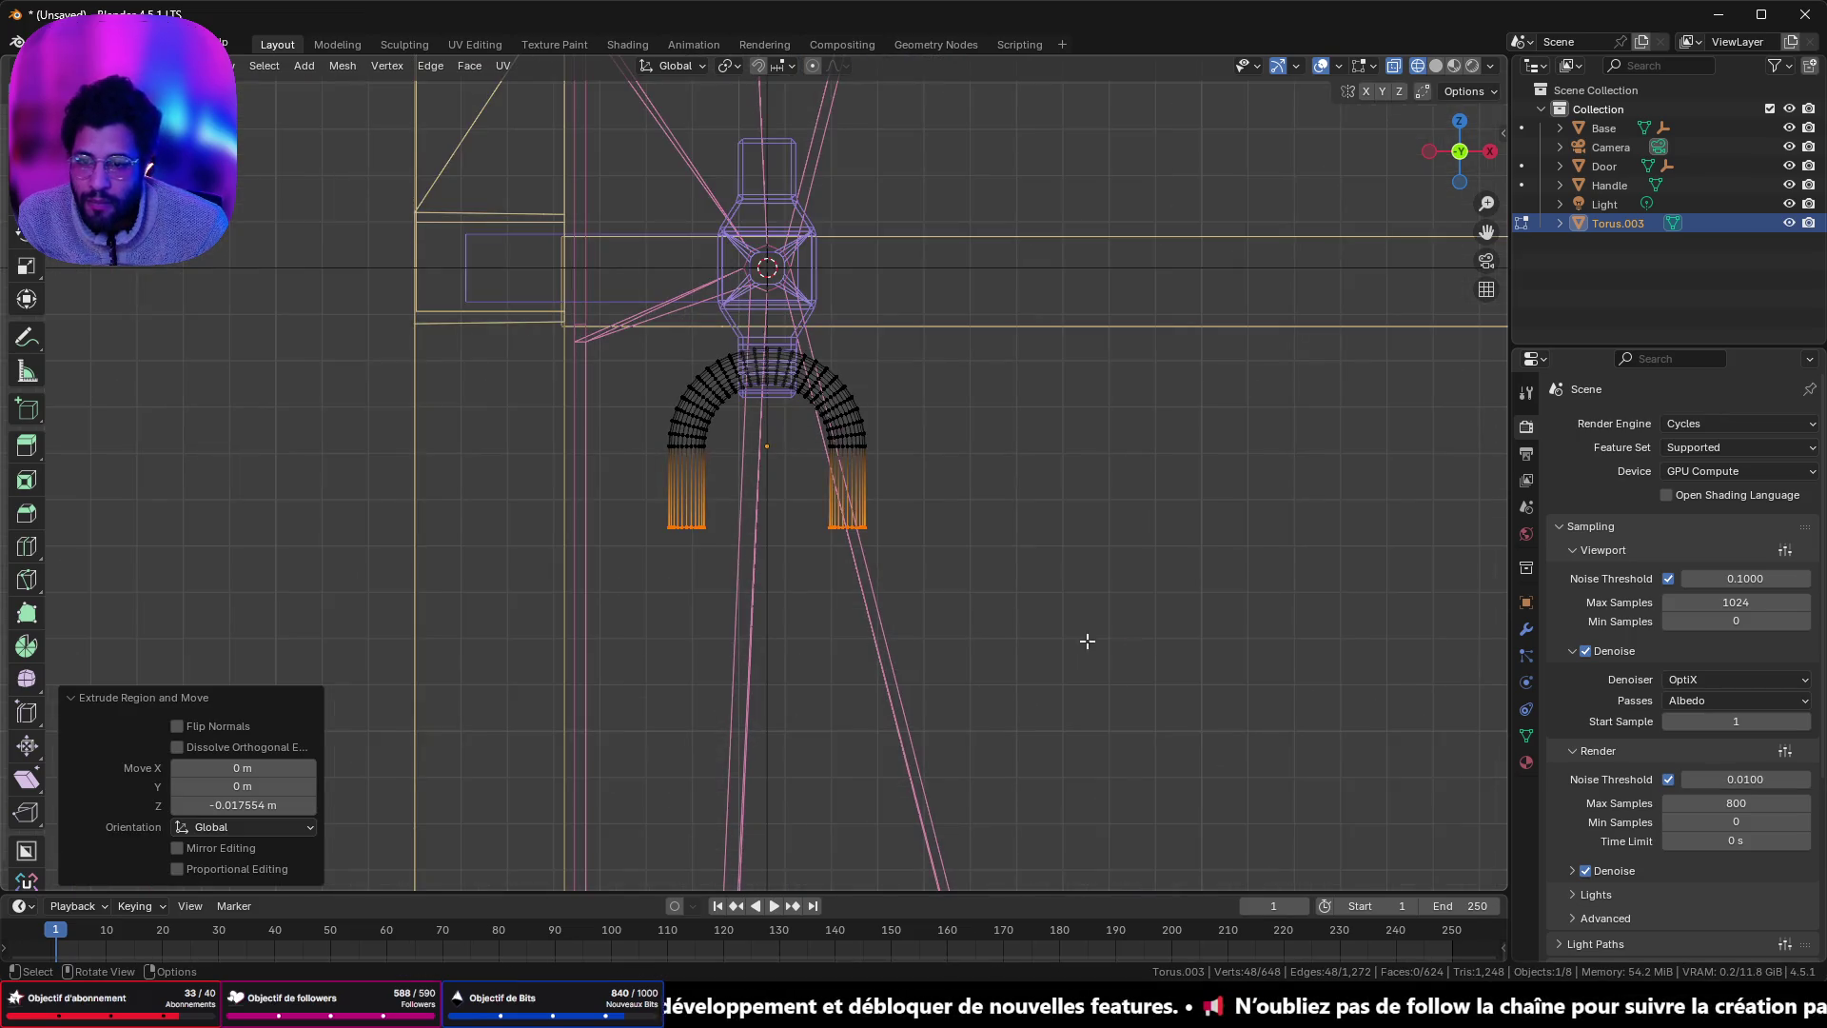
drag(1110, 591, 862, 585)
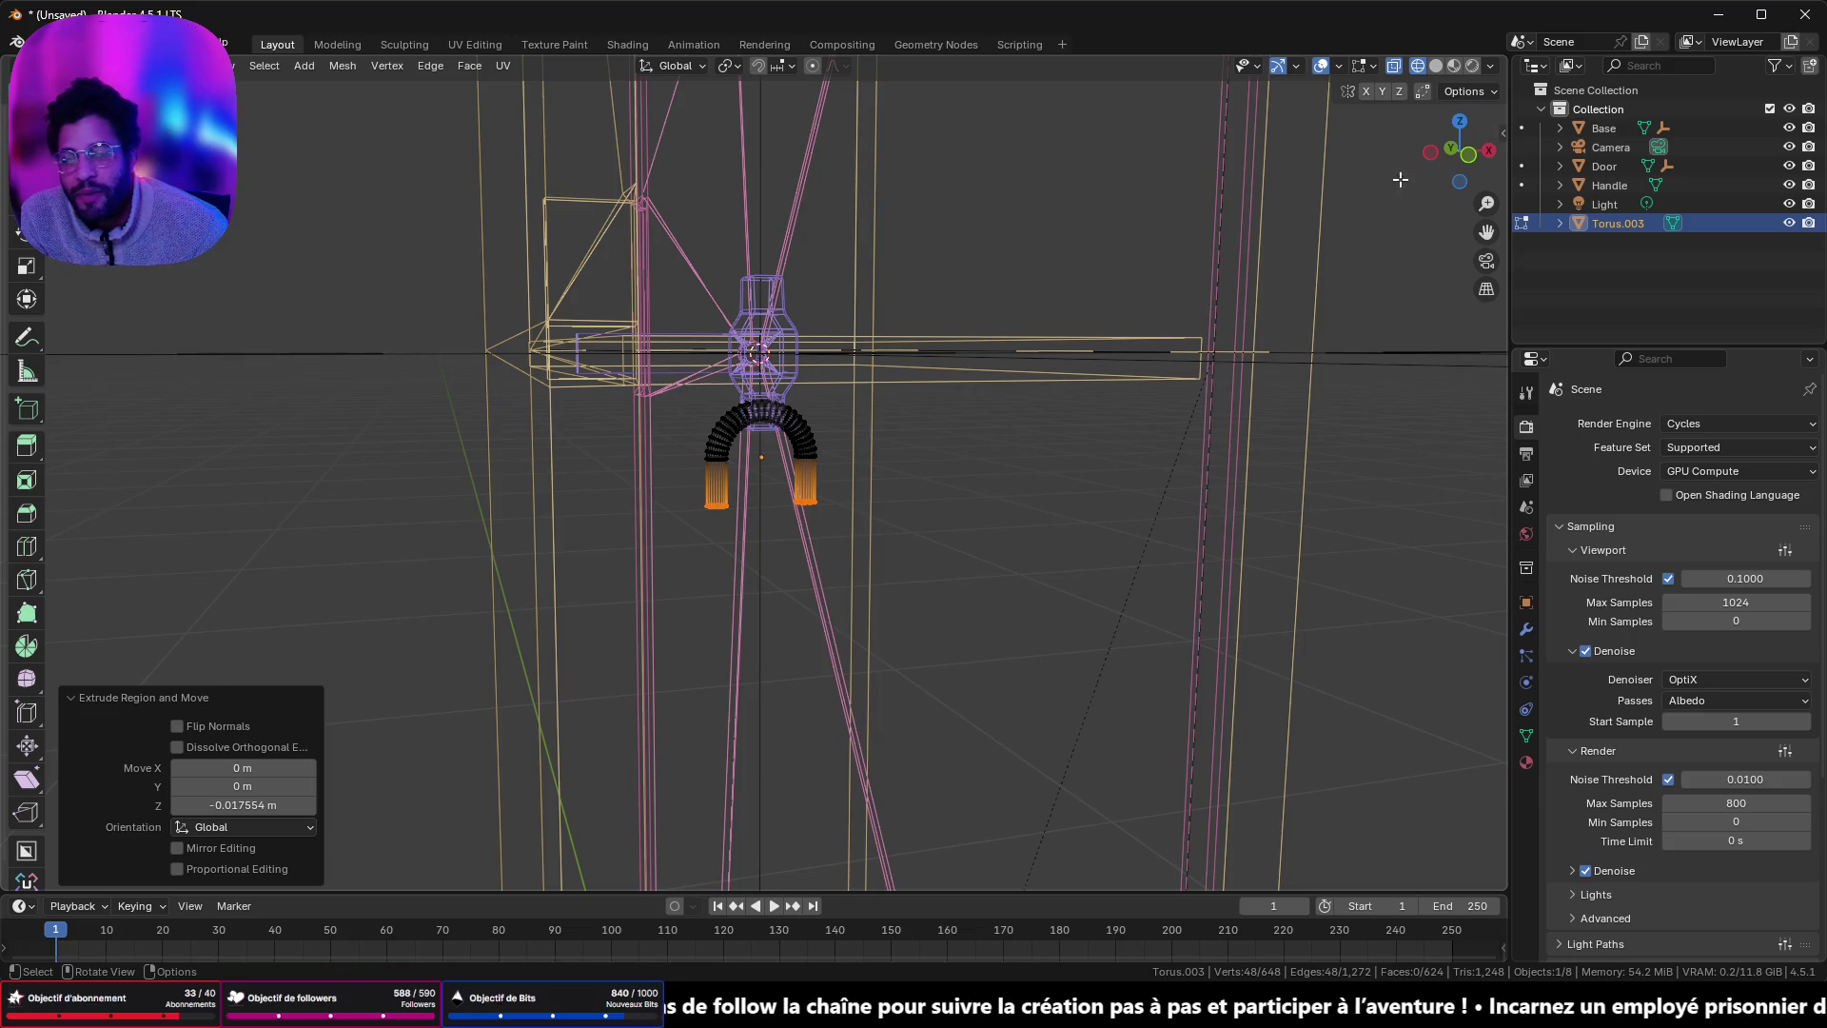
click(1489, 151)
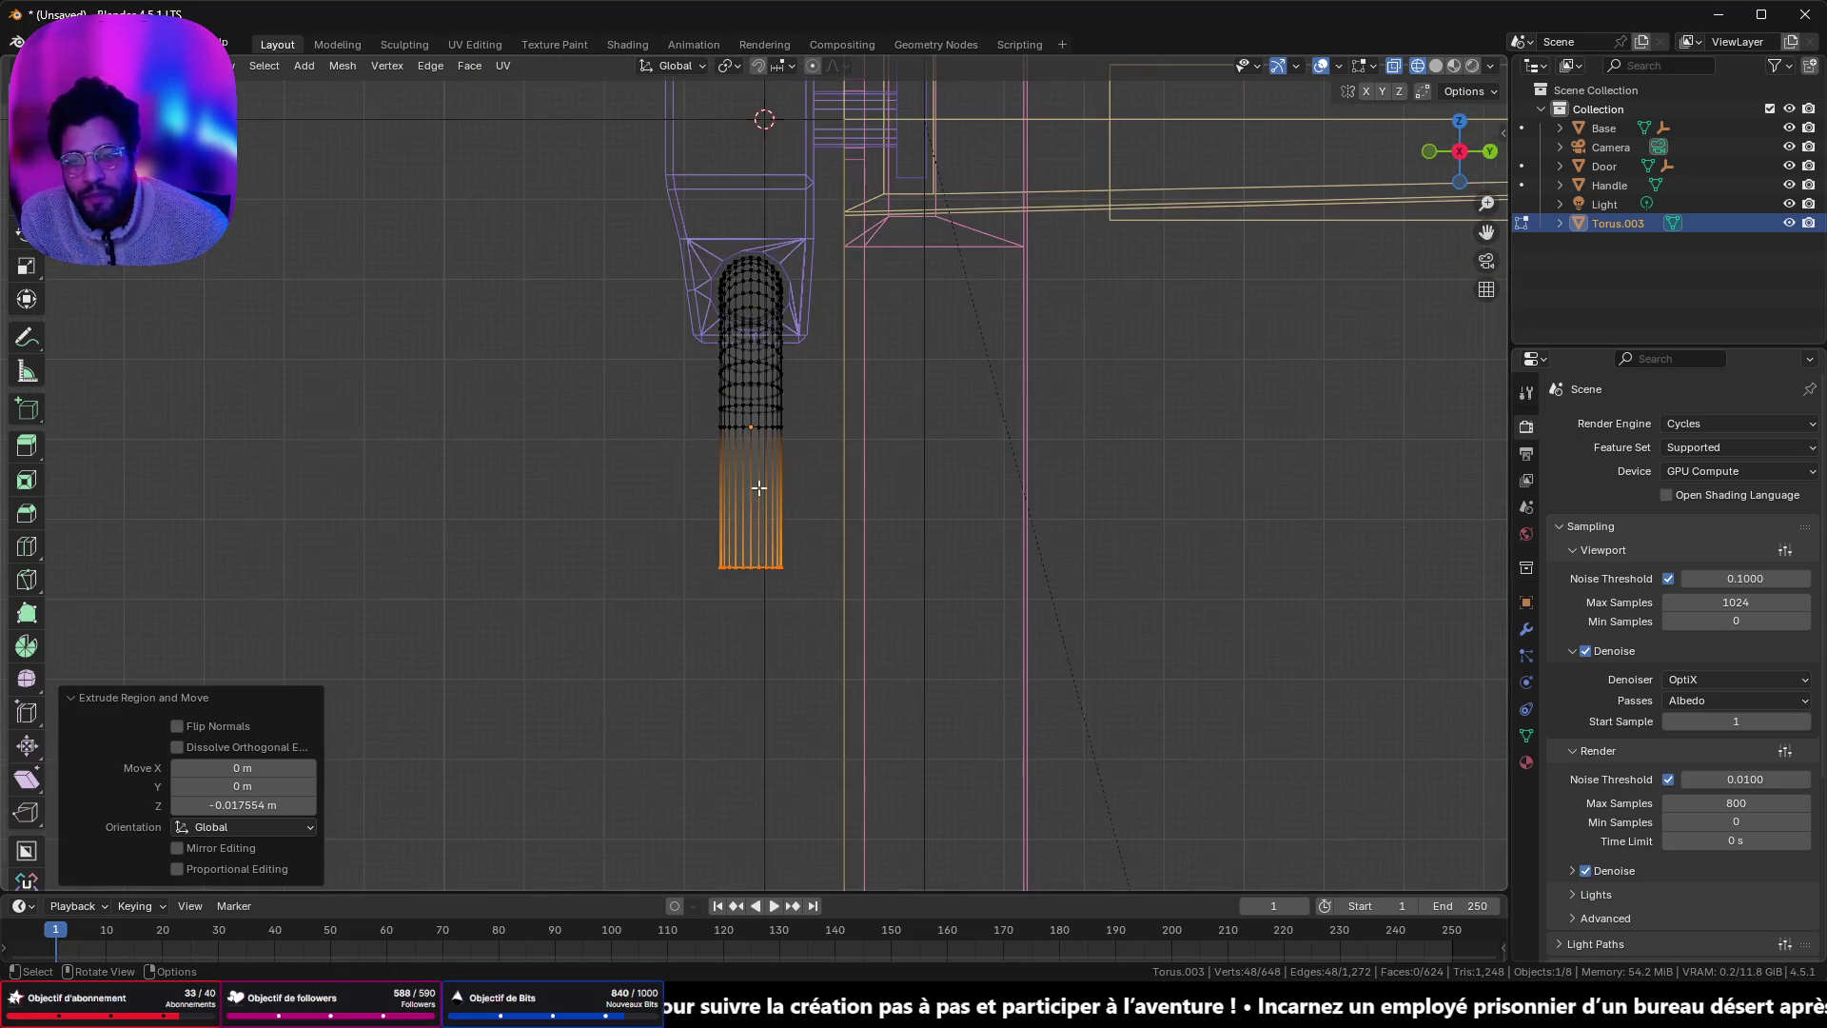
key(KP_1)
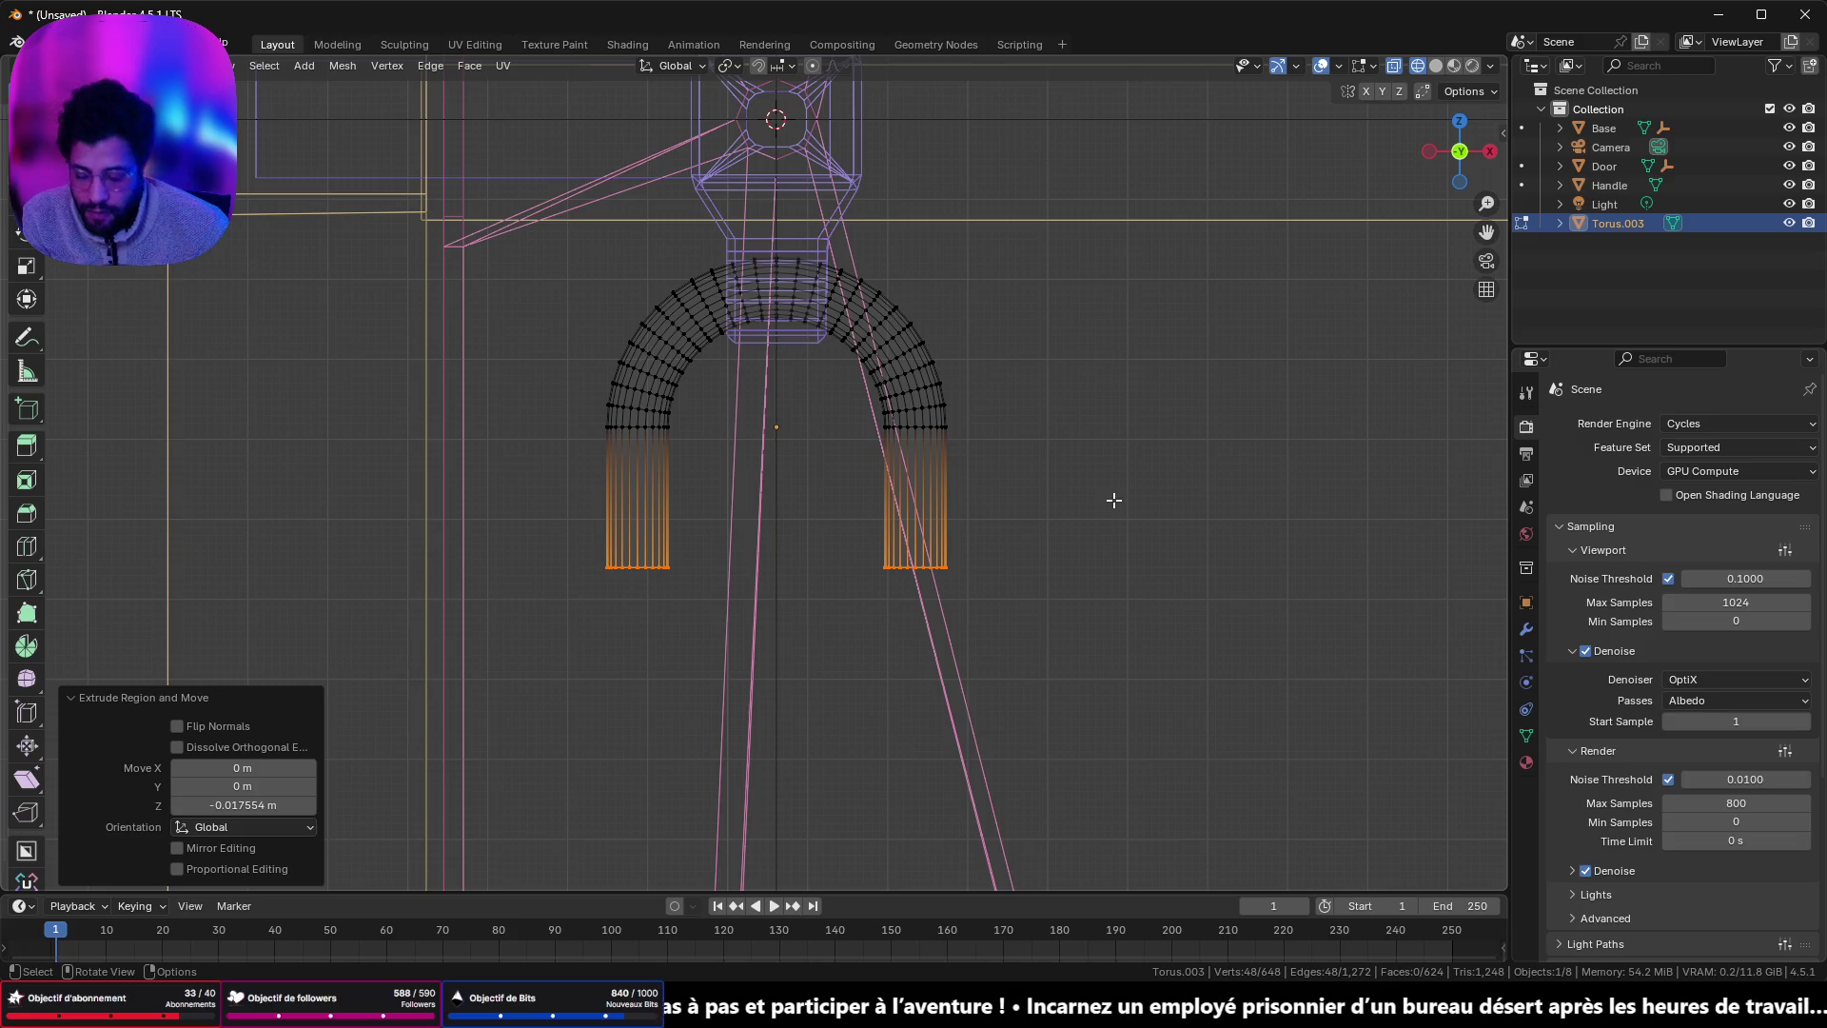
- Snap the 3D cursor to the selected shackle ends and return to Object Mode
key(shift+s)
click(1096, 611)
key(shift+a)
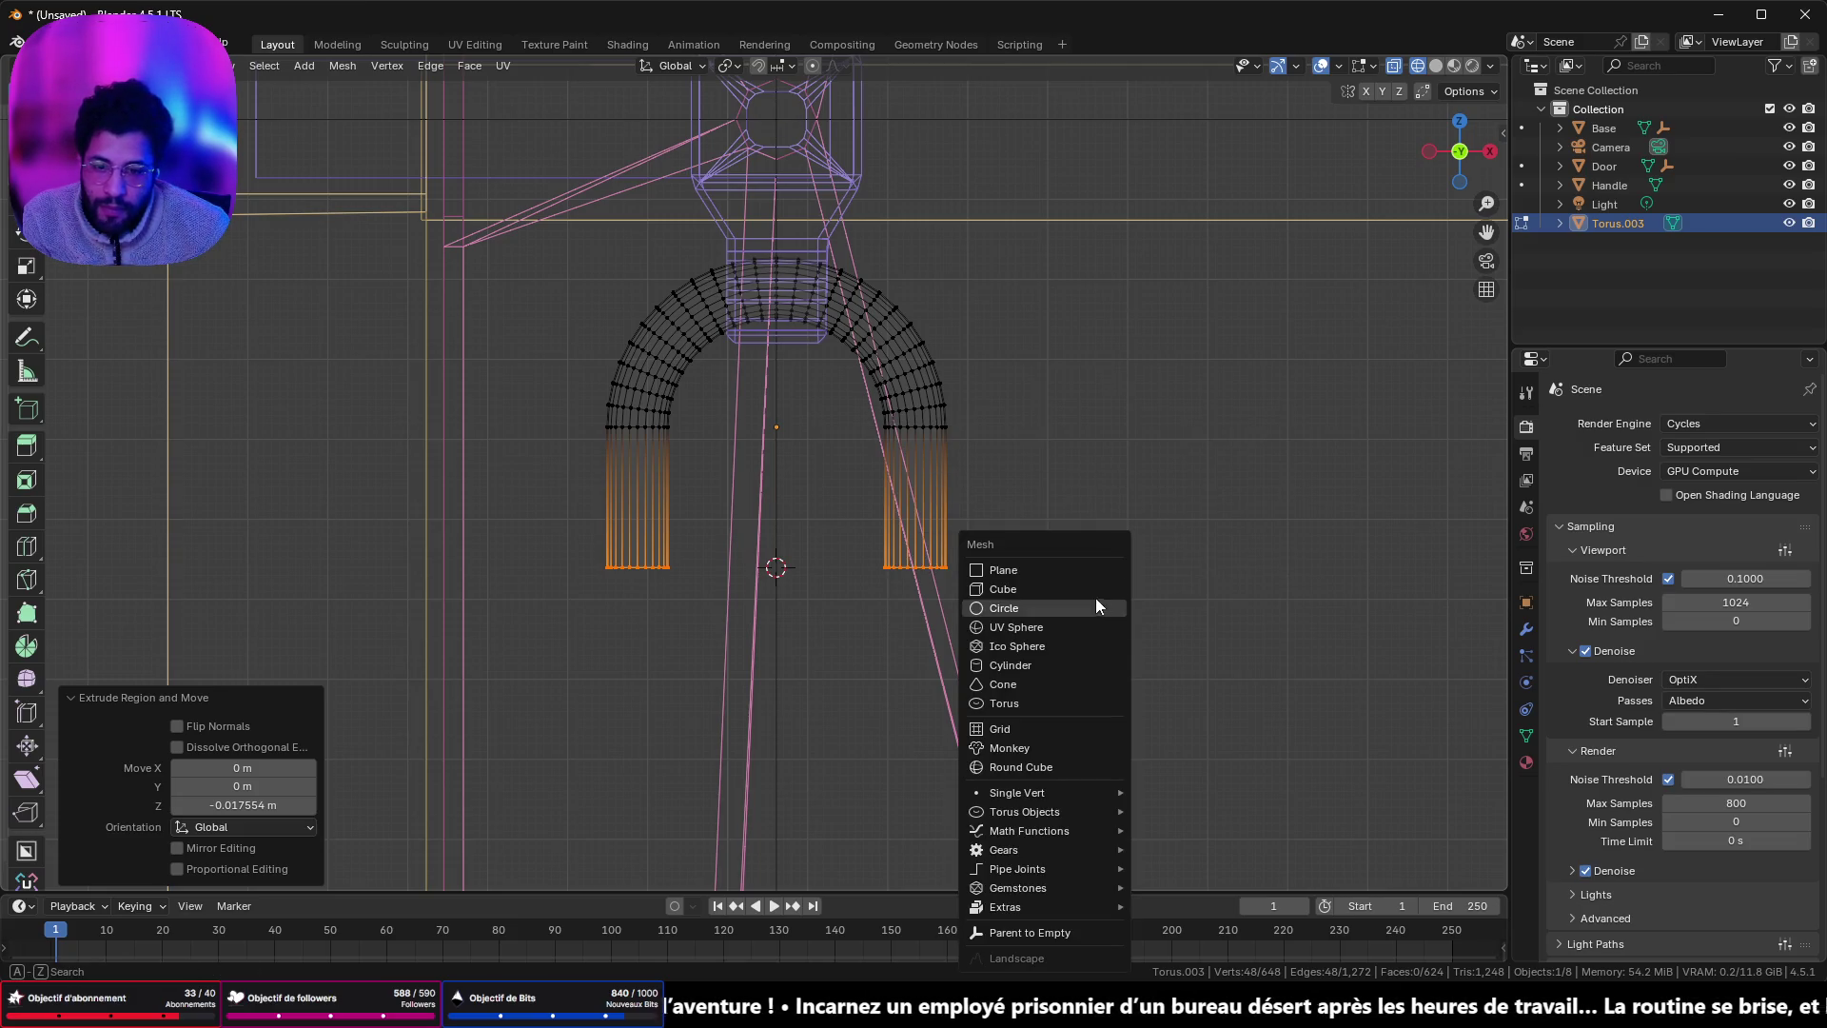
key(Escape)
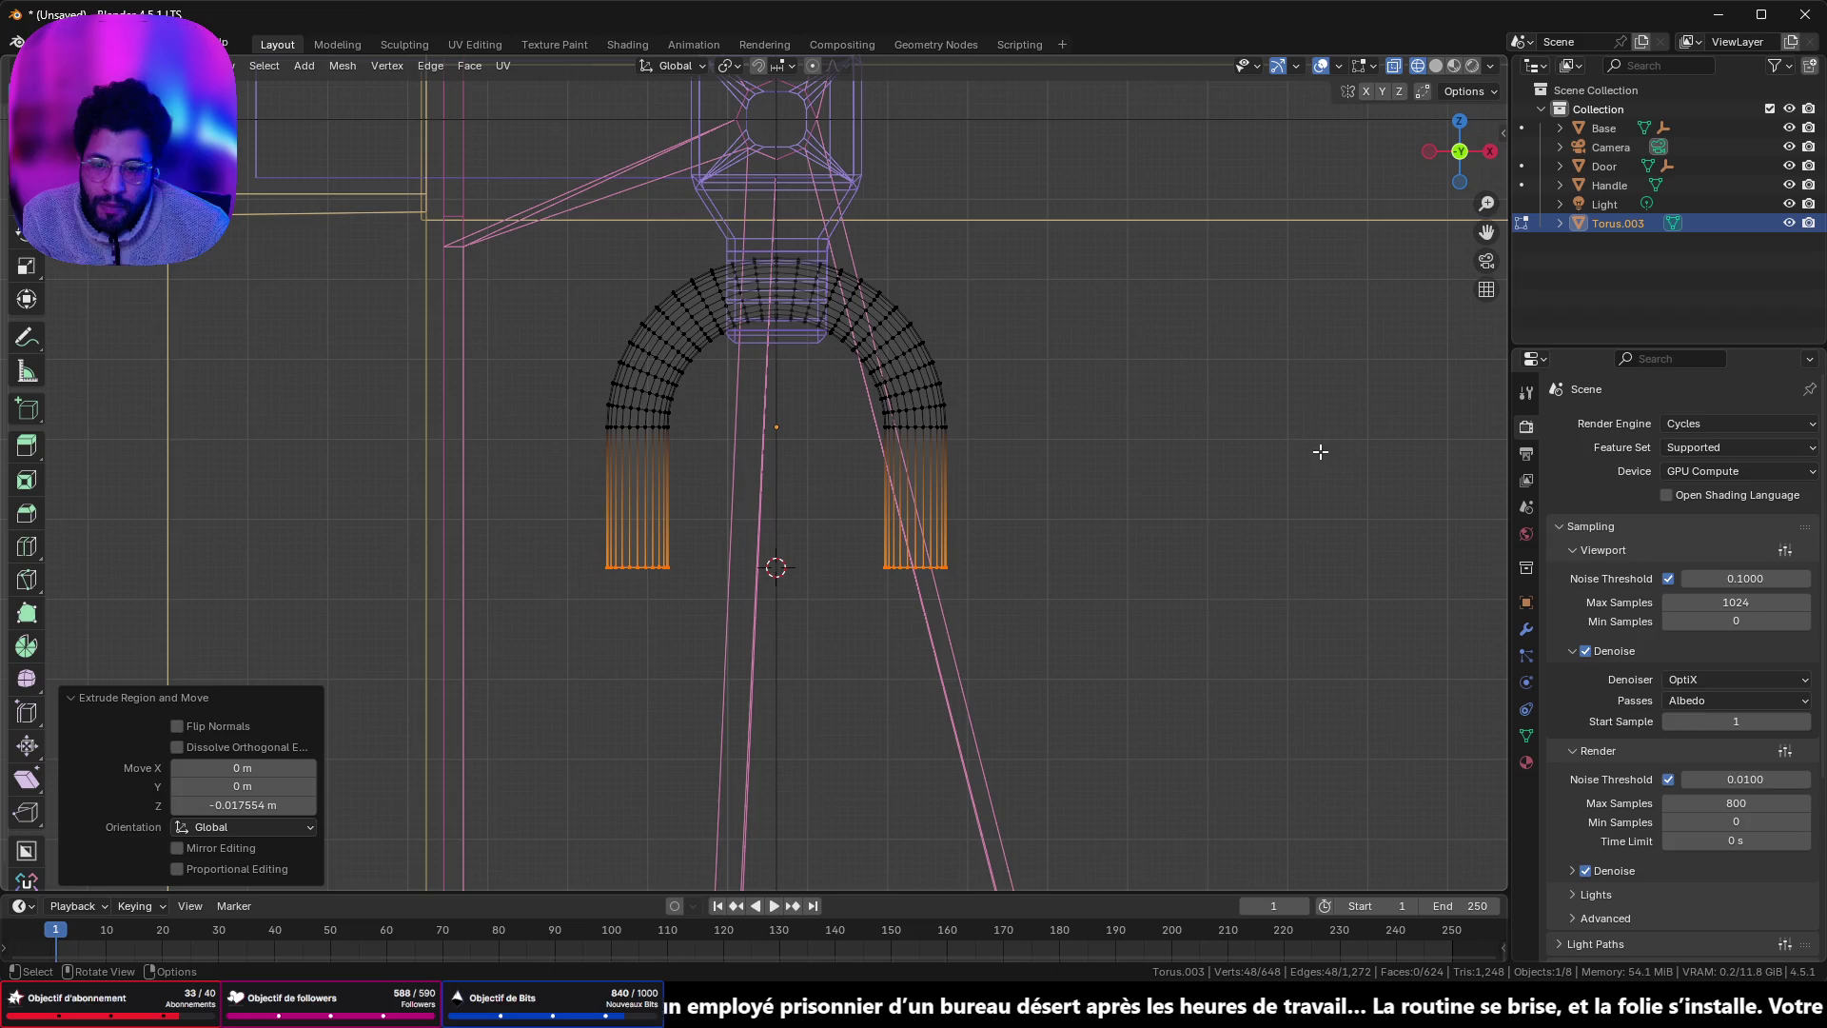
key(Tab)
key(shift+a)
- Add a cube, scale it down, and move it straight down to sit below the shackle
mouse_move(1115, 480)
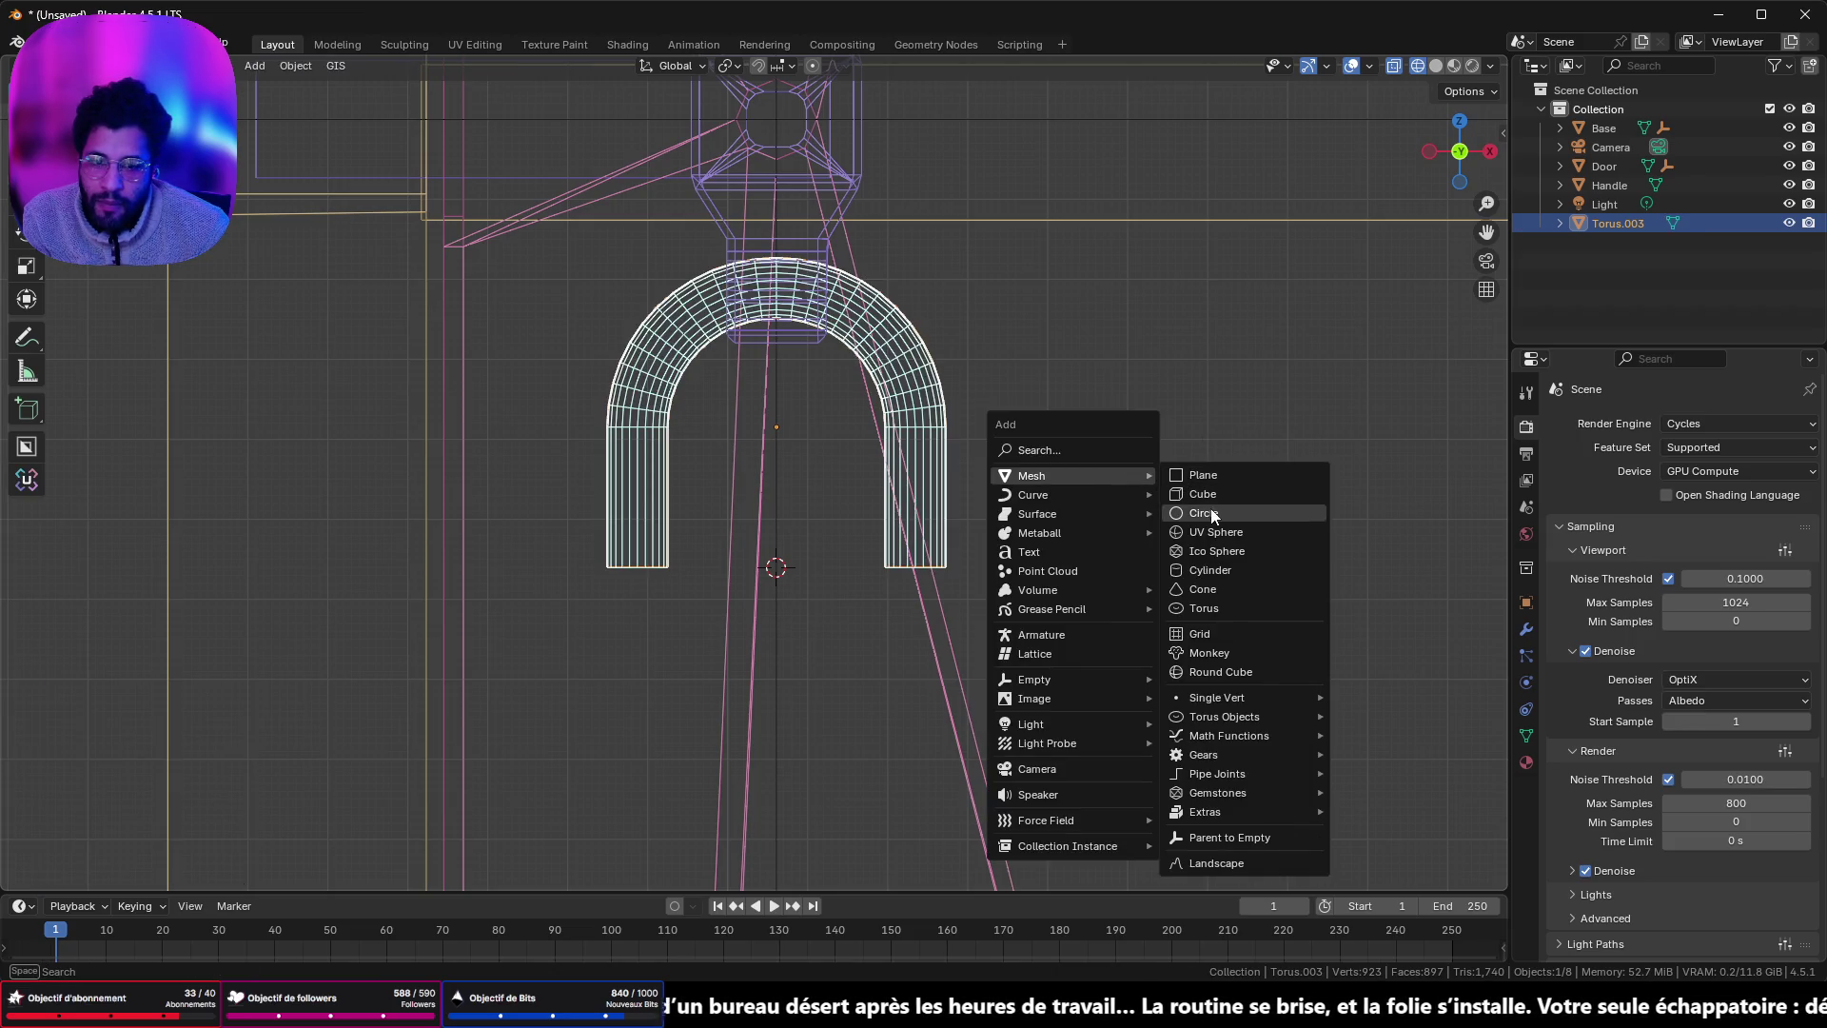
click(1212, 497)
scroll(1209, 502, down, 6)
key(s)
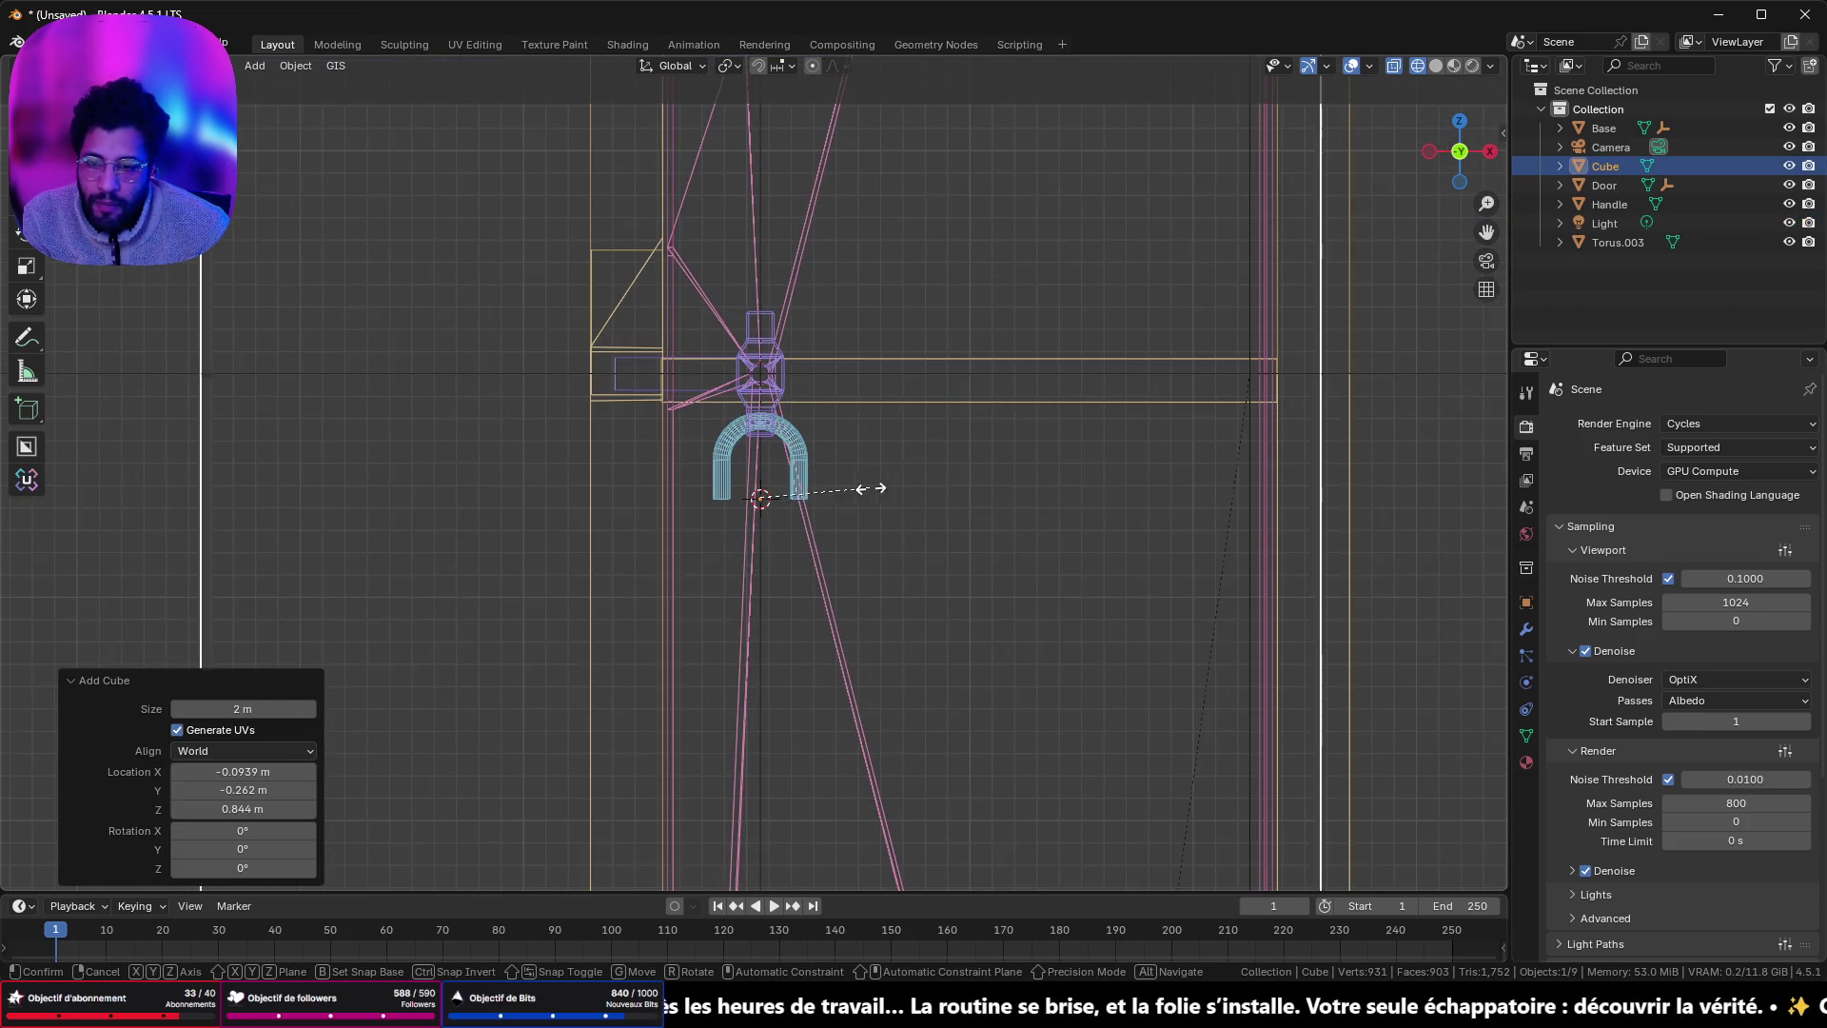
click(869, 485)
key(s)
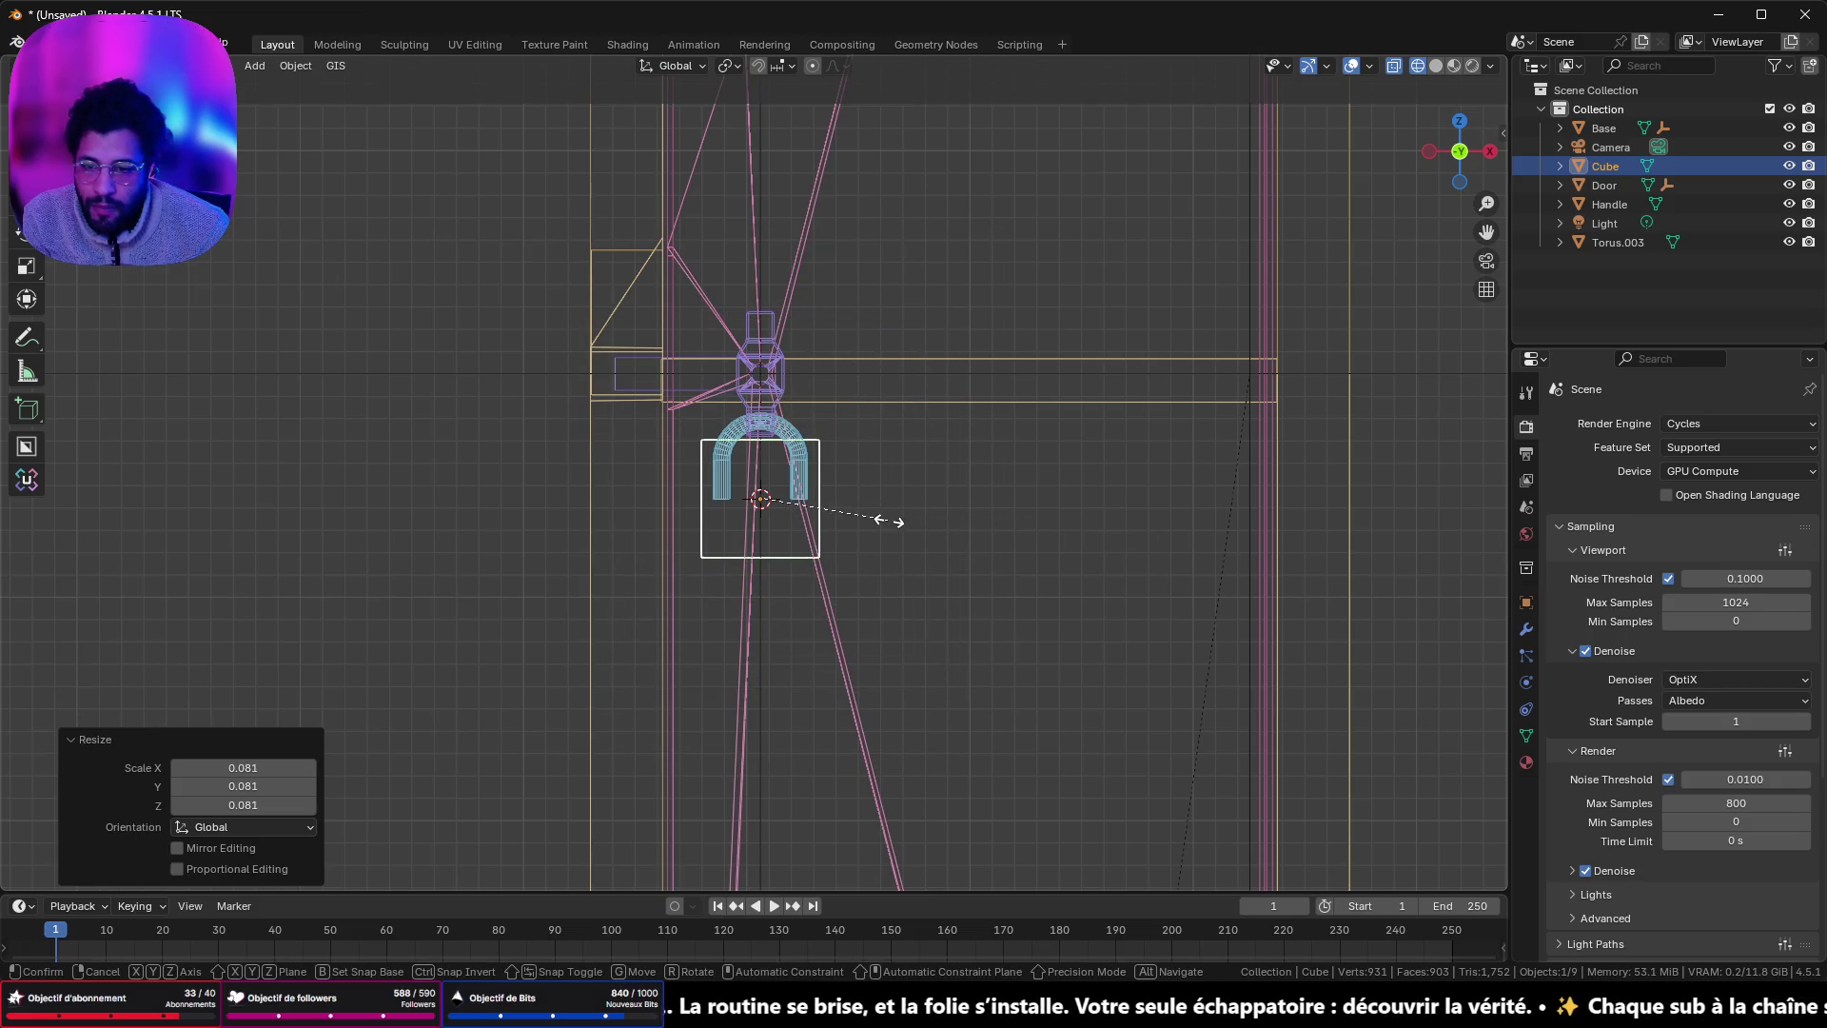
click(881, 523)
scroll(964, 540, up, 4)
key(z)
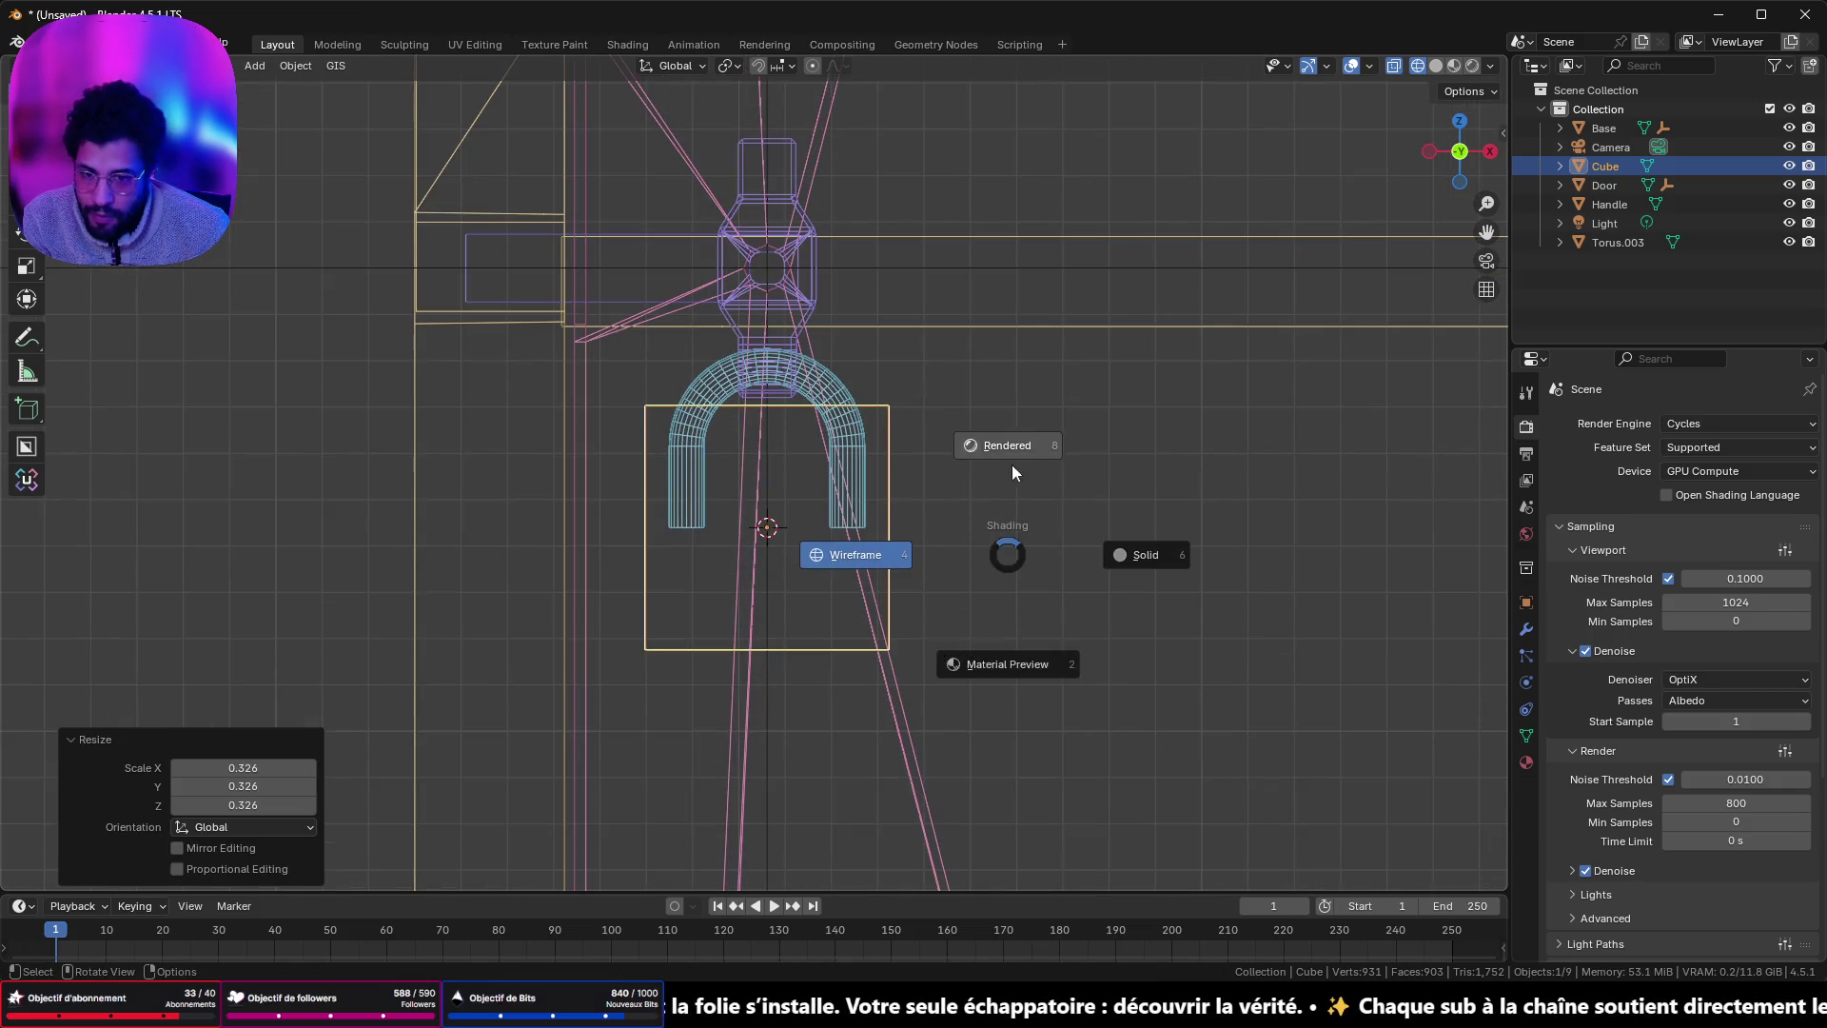
key(g)
key(z)
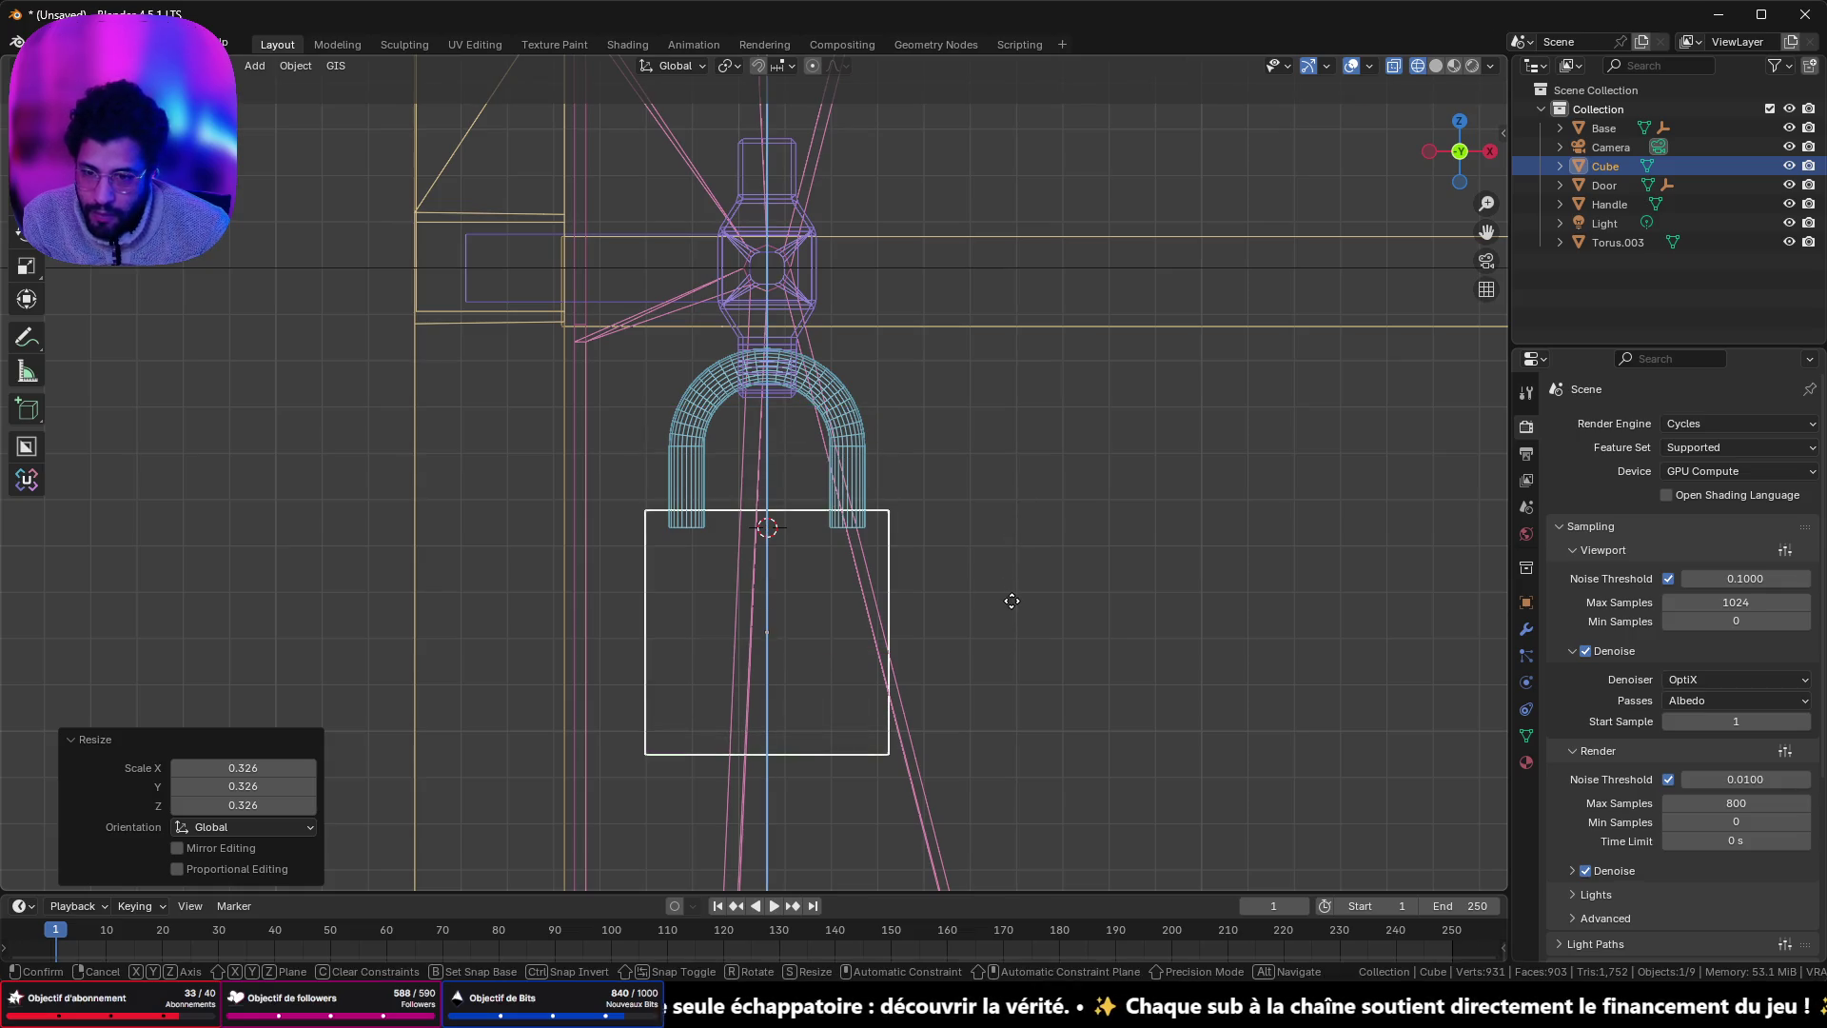
click(1012, 603)
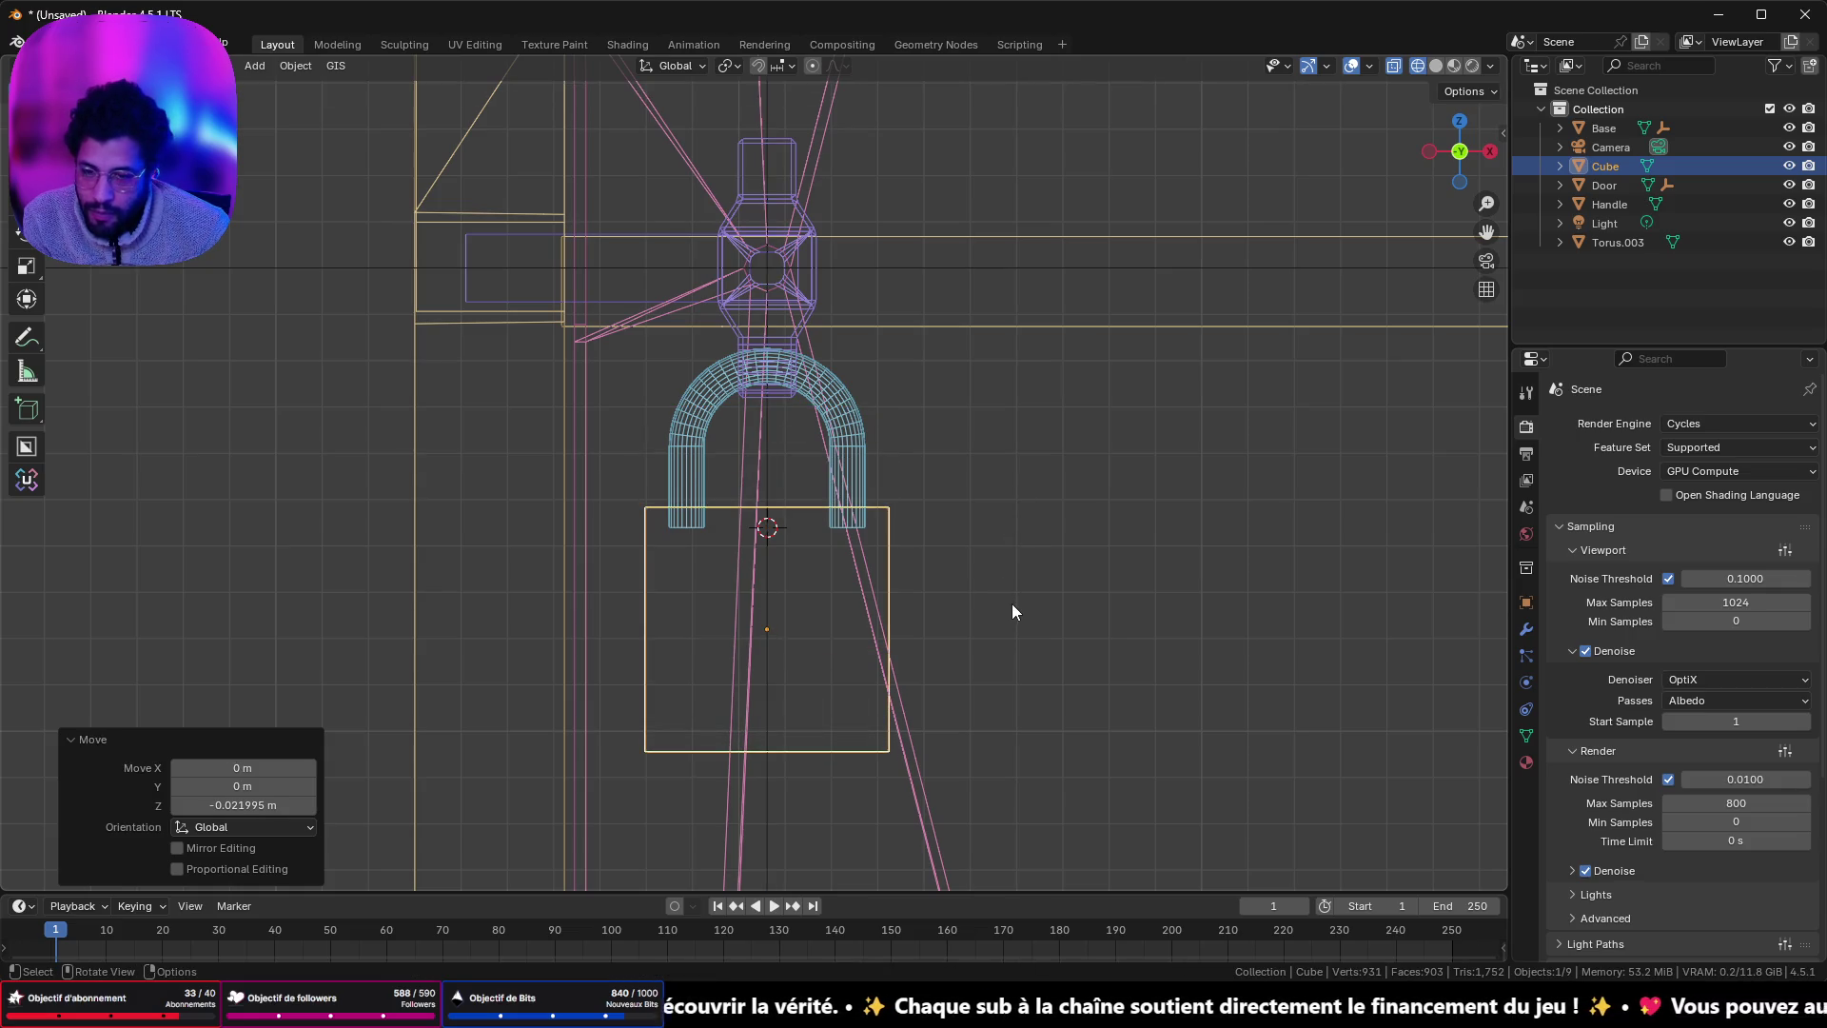
- Thin the cube front-to-back to 0.313 in Y and apply its scale
scroll(967, 584, down, 2)
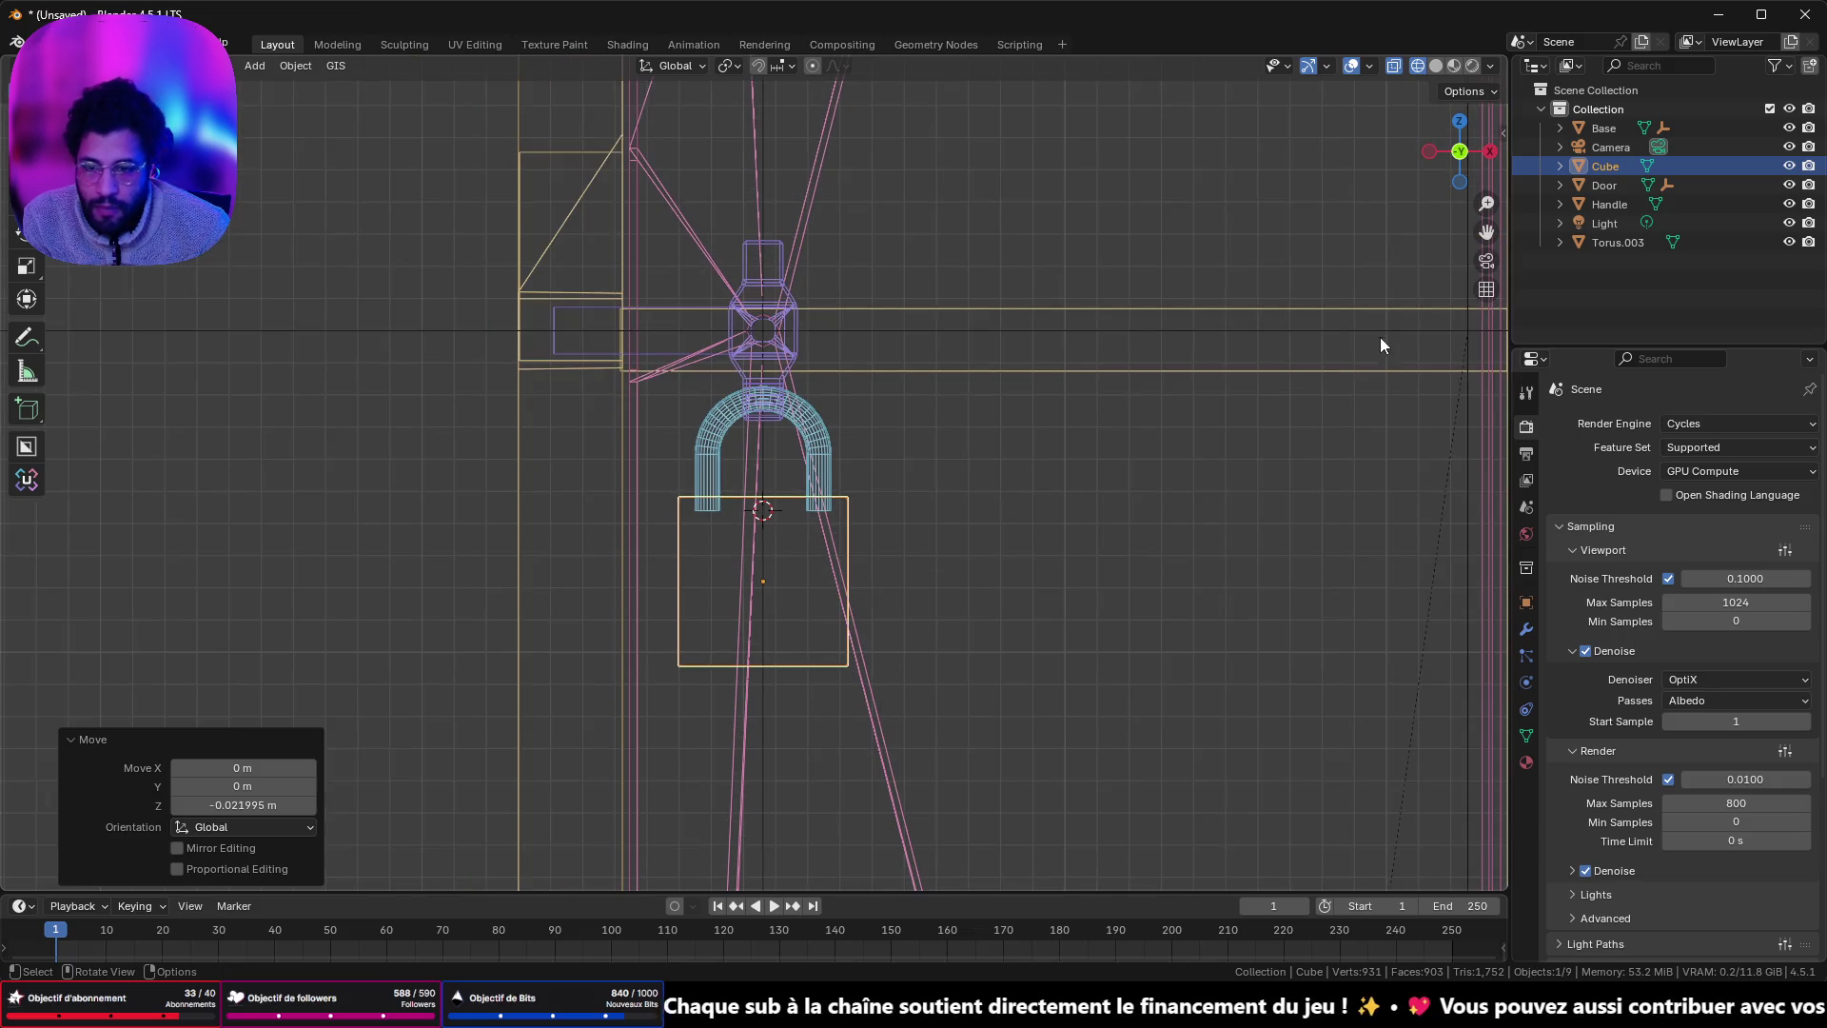
click(1431, 149)
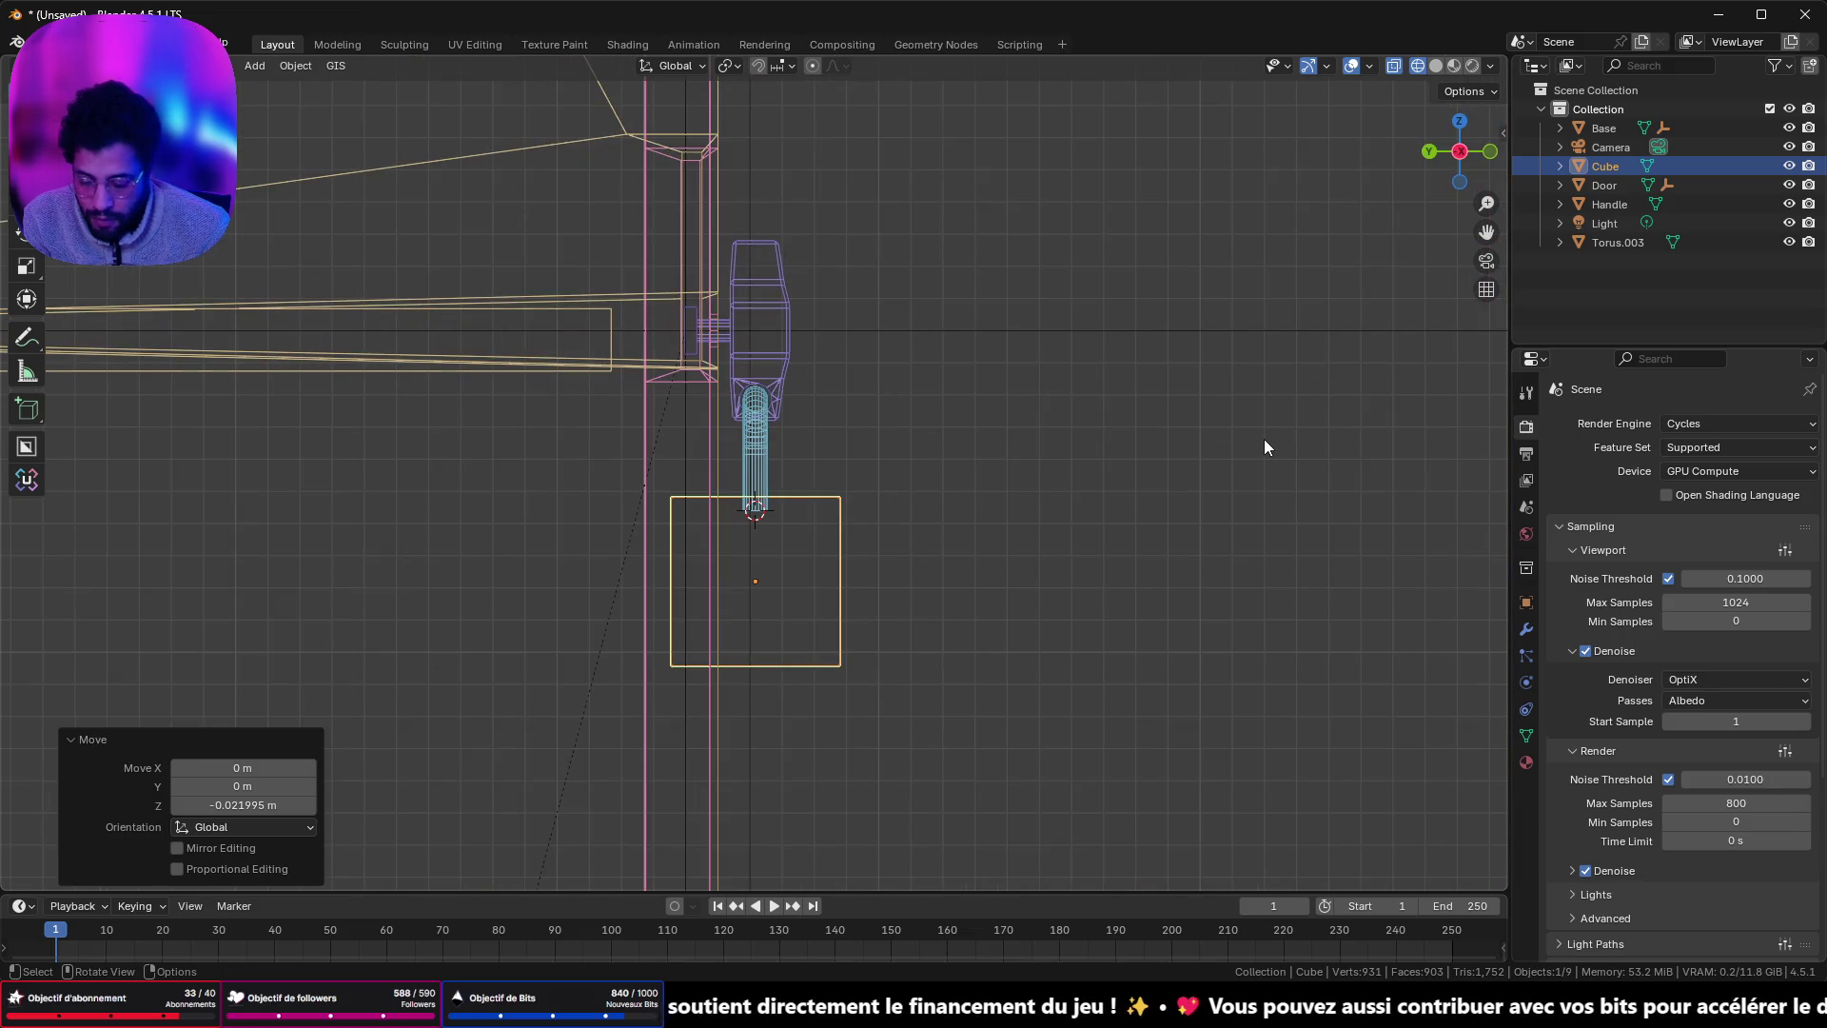
key(s)
key(y)
click(912, 533)
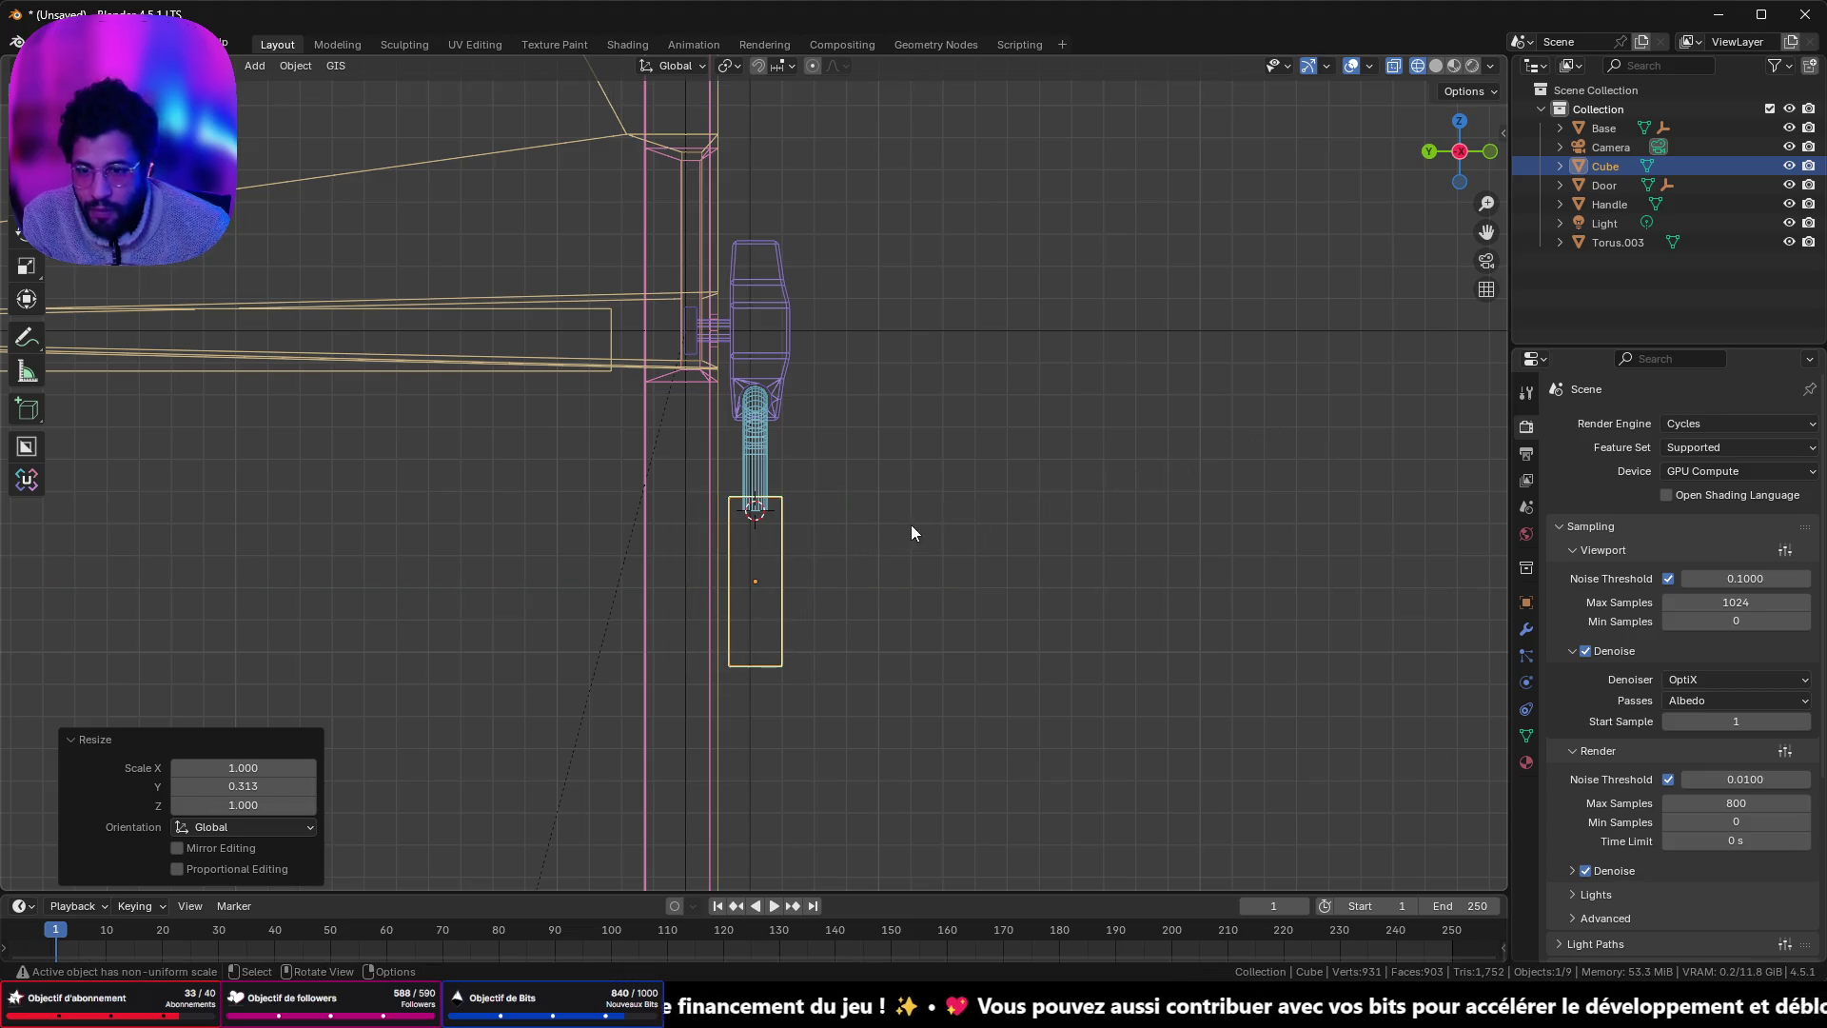
mouse_move(1491, 174)
mouse_down()
mouse_move(815, 505)
mouse_move(968, 508)
mouse_move(857, 521)
mouse_move(1069, 277)
mouse_move(937, 309)
mouse_move(1070, 329)
mouse_up()
key(Tab)
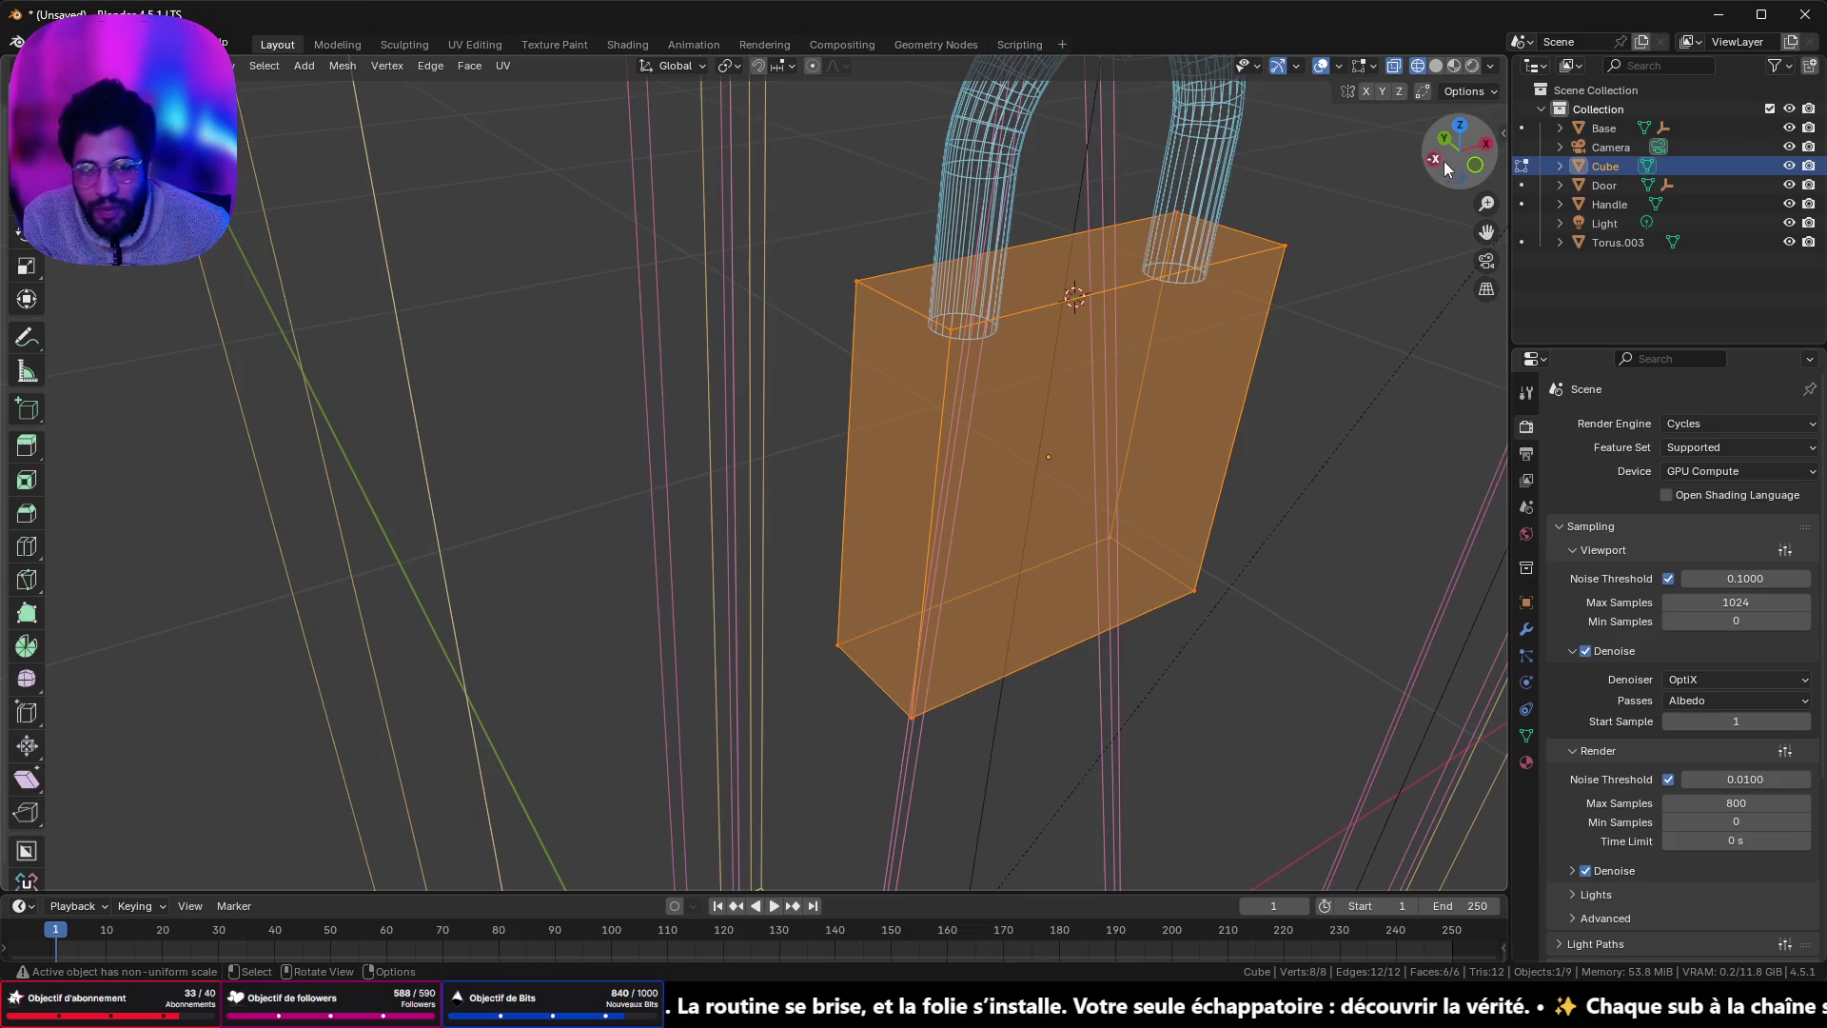
key(KP_1)
key(Tab)
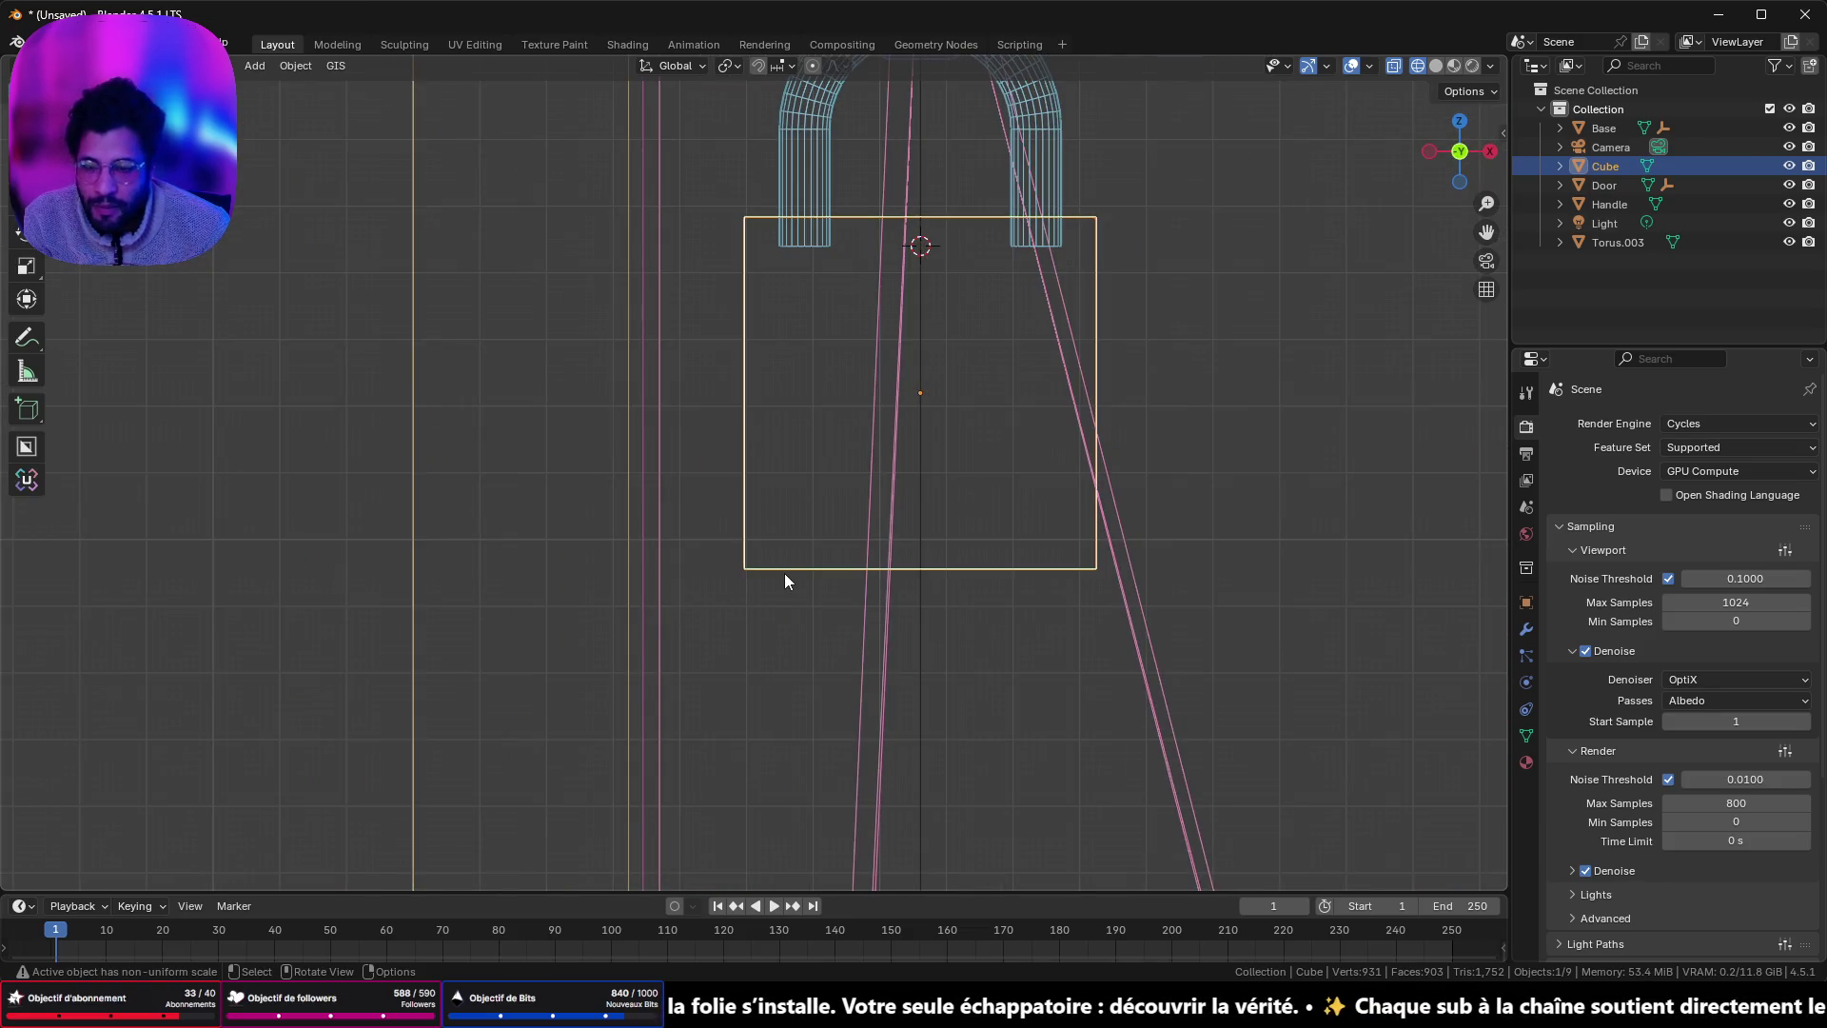
key(ctrl+a)
click(765, 607)
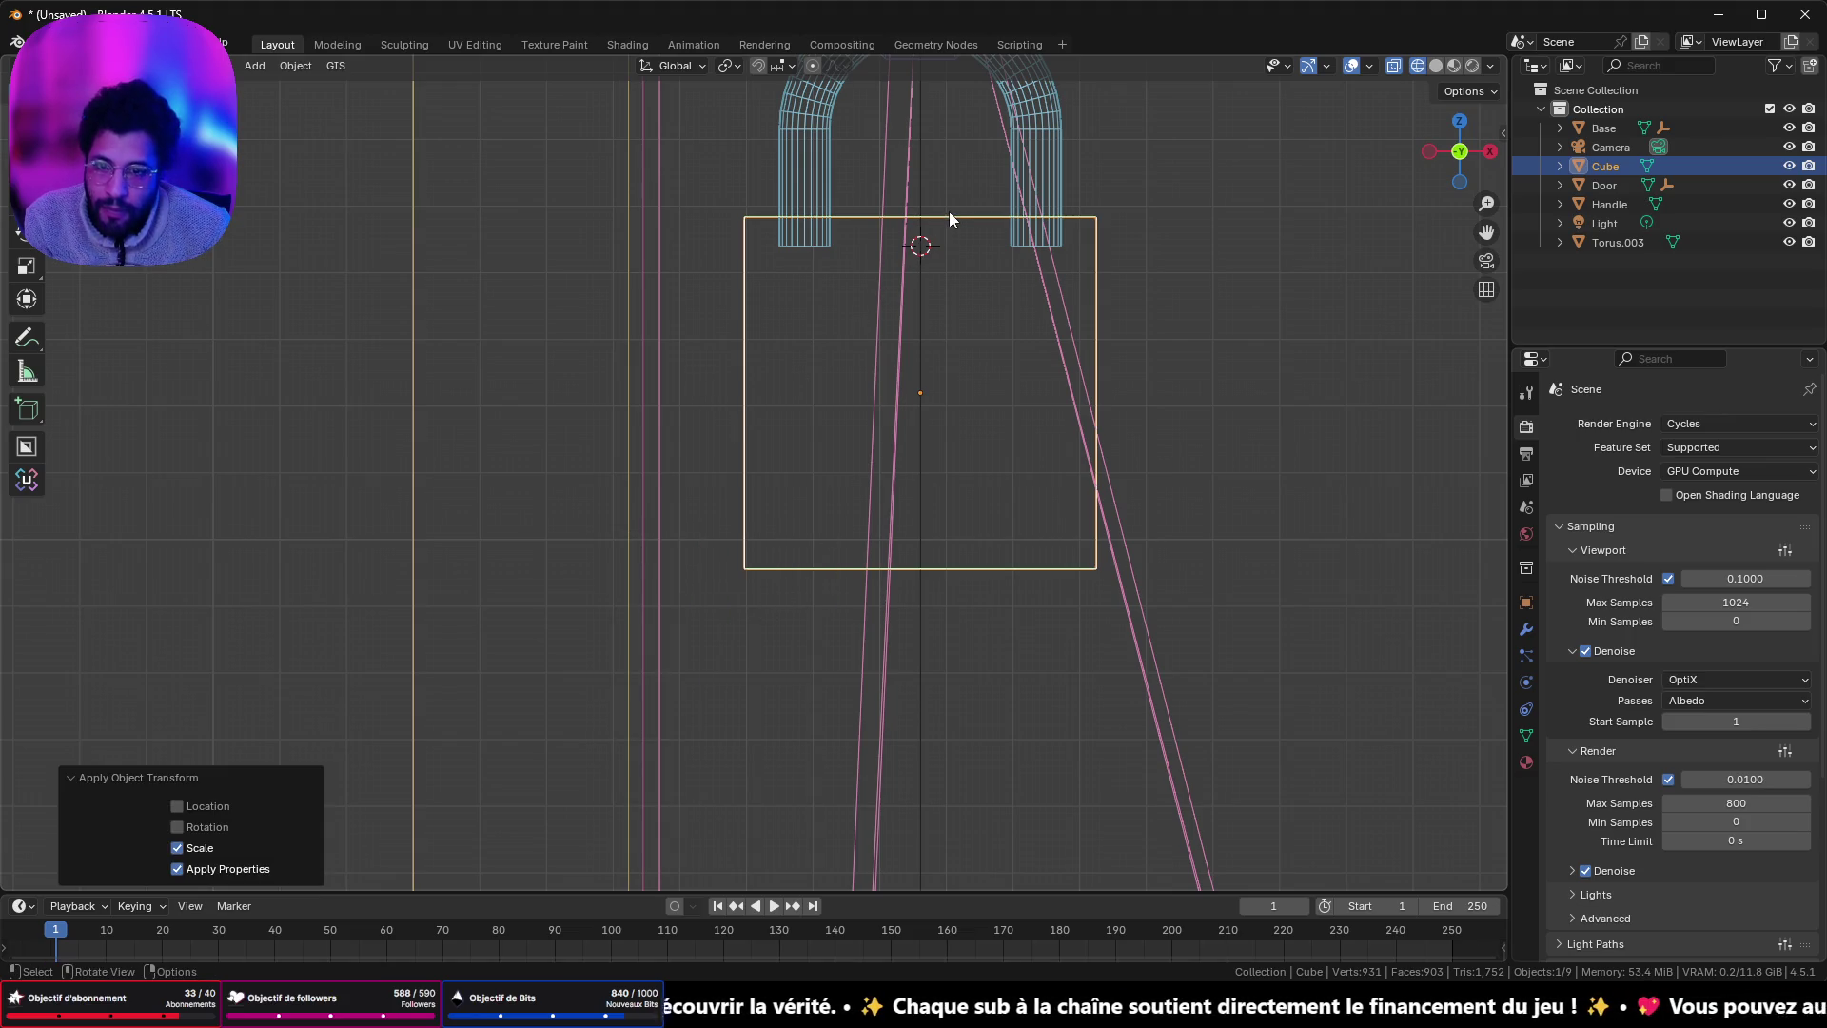
- Add two centred, unslid vertical loop cuts through the padlock body
key(Tab)
key(ctrl+r)
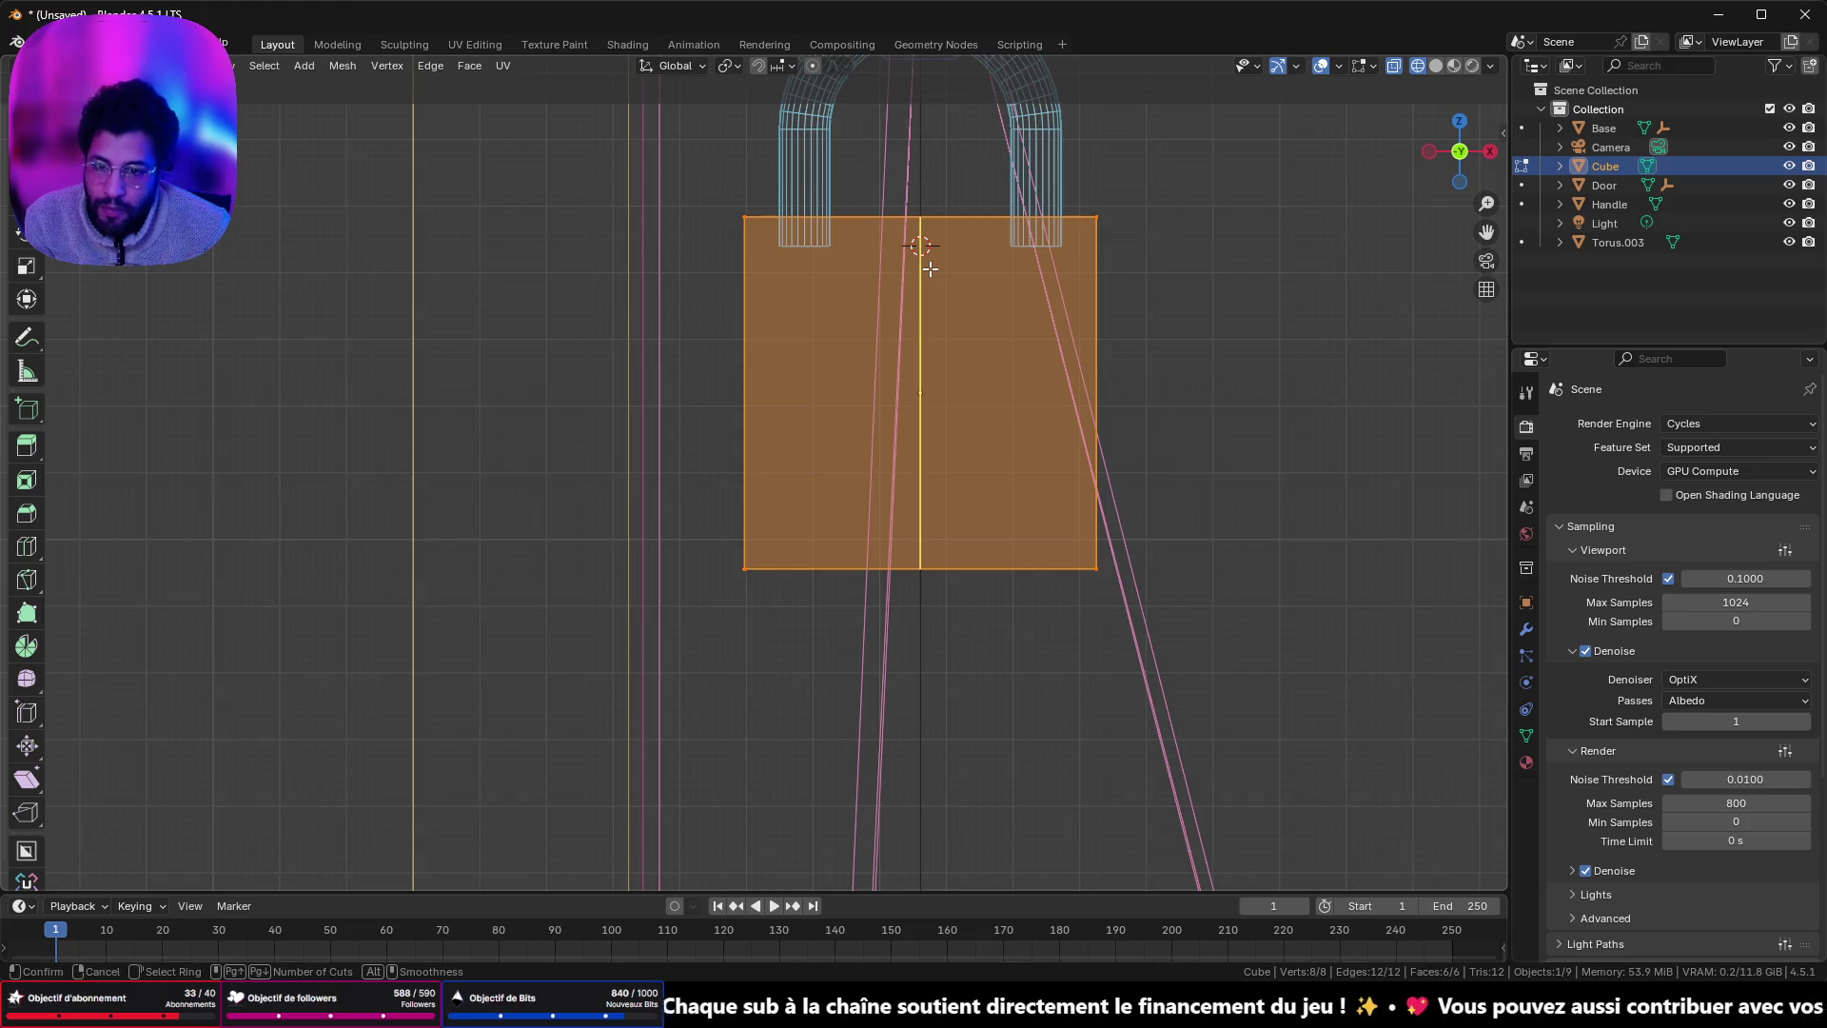
scroll(929, 269, up, 1)
click(930, 267)
right_click(790, 284)
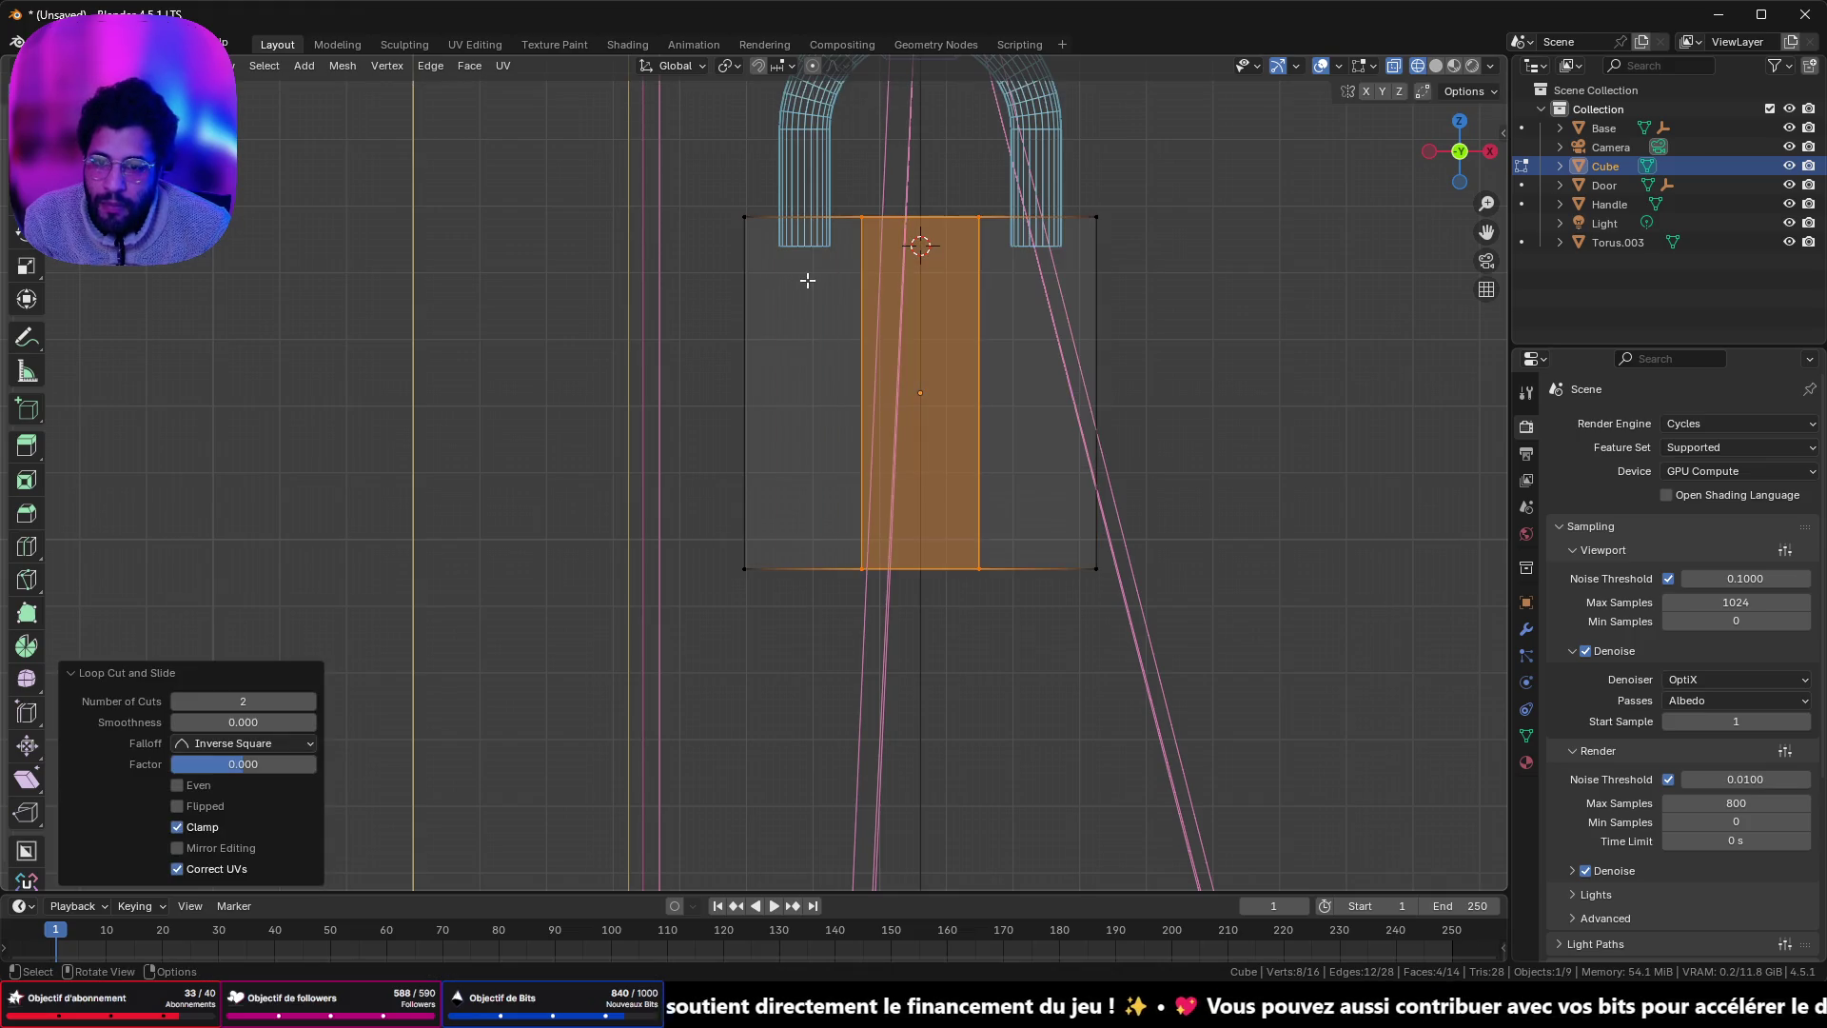
- Scale the middle strip outward along Y, then trim its depth back to 0.907
drag(861, 260, 948, 320)
key(s)
key(x)
key(y)
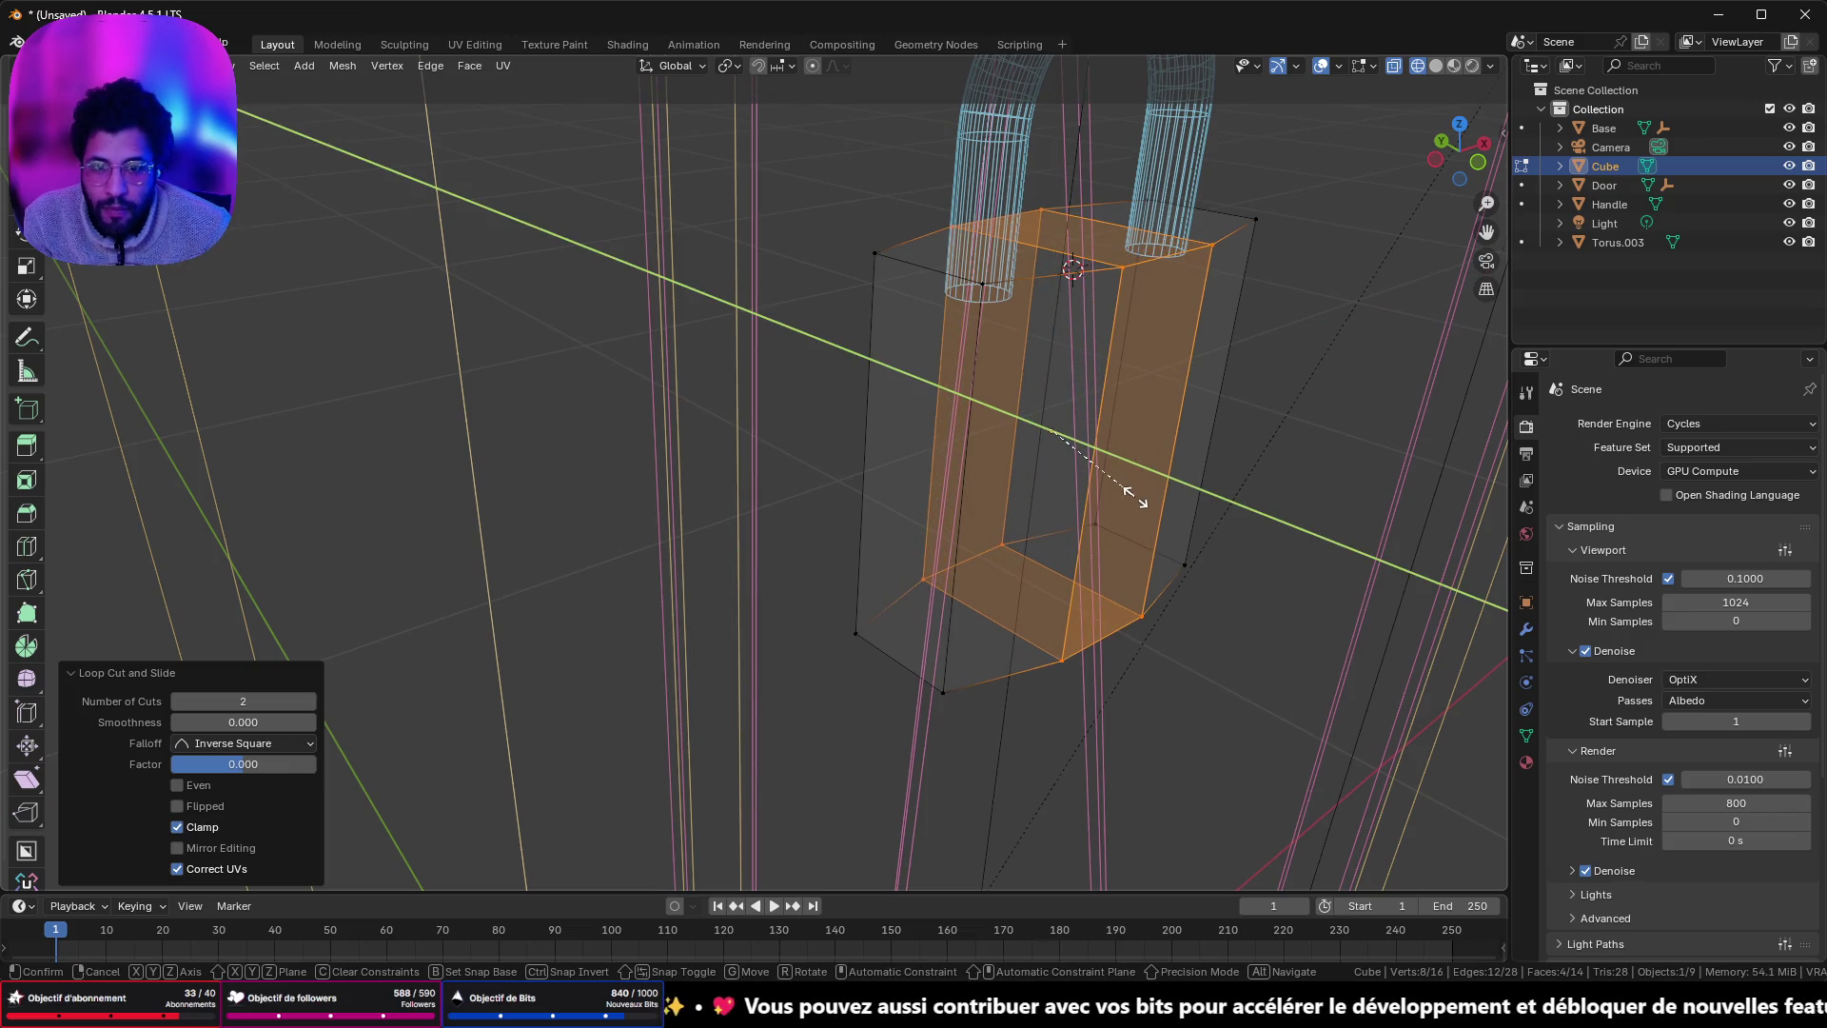
click(1134, 493)
mouse_move(1273, 263)
mouse_down()
mouse_move(1124, 376)
mouse_move(1064, 318)
mouse_move(1314, 277)
mouse_move(983, 234)
mouse_move(1047, 257)
mouse_move(930, 298)
mouse_move(971, 333)
mouse_move(941, 295)
mouse_up()
key(s)
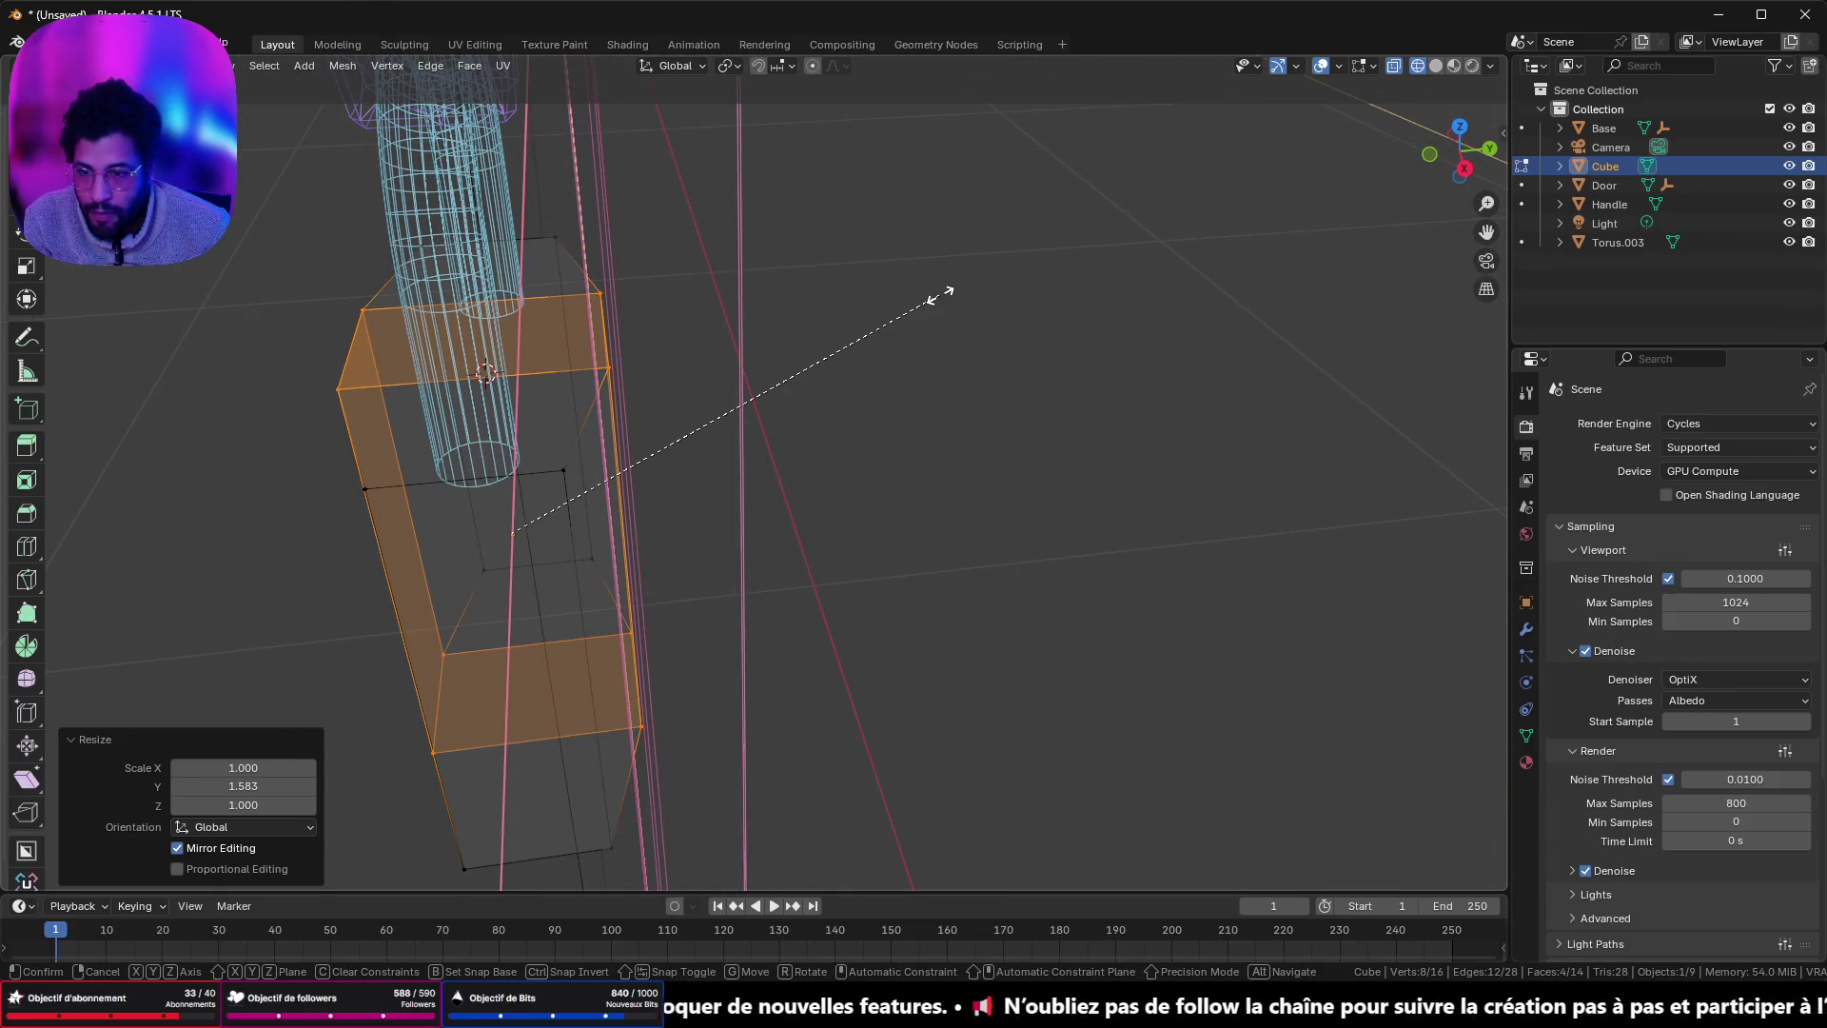
key(y)
click(893, 305)
- Select the body's ring of vertical edges, preview it isolated, then leave Edit Mode and select the Handle
mouse_move(892, 305)
mouse_down()
mouse_move(726, 355)
mouse_move(1012, 347)
mouse_move(998, 319)
mouse_up()
scroll(998, 319, up, 5)
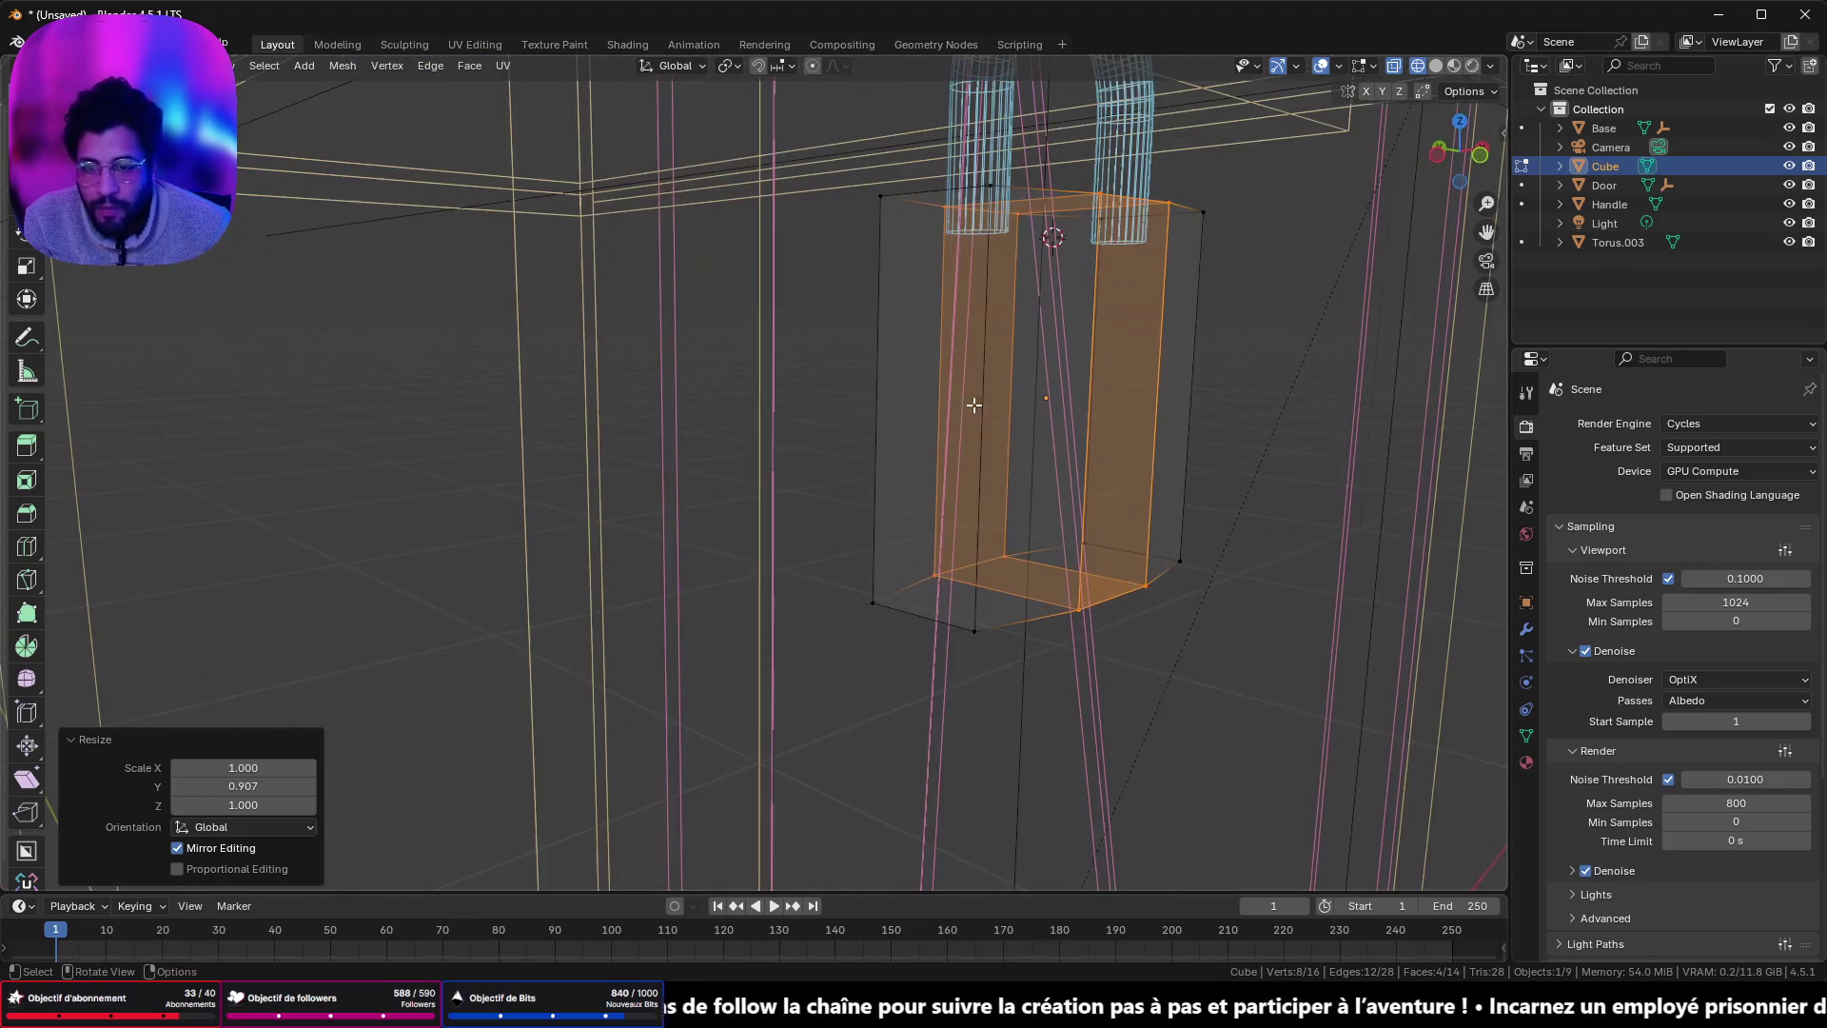
click(978, 483)
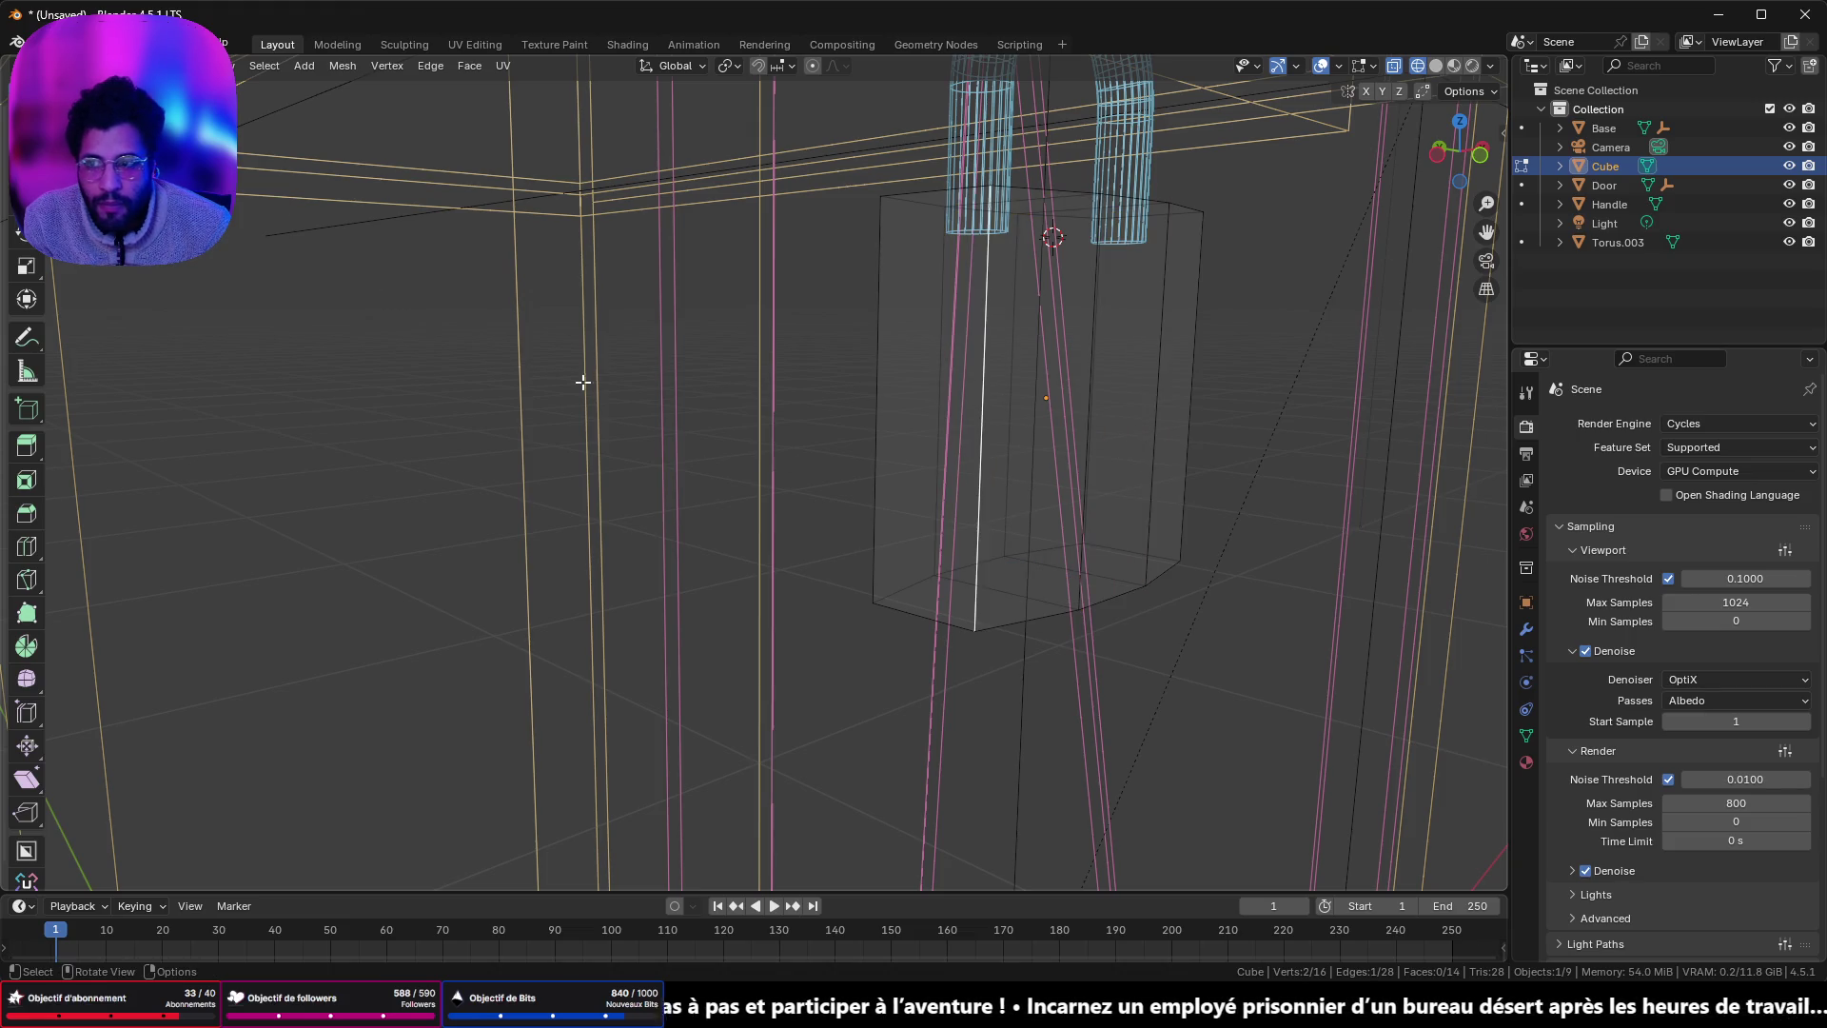
ctrl+alt+click(978, 550)
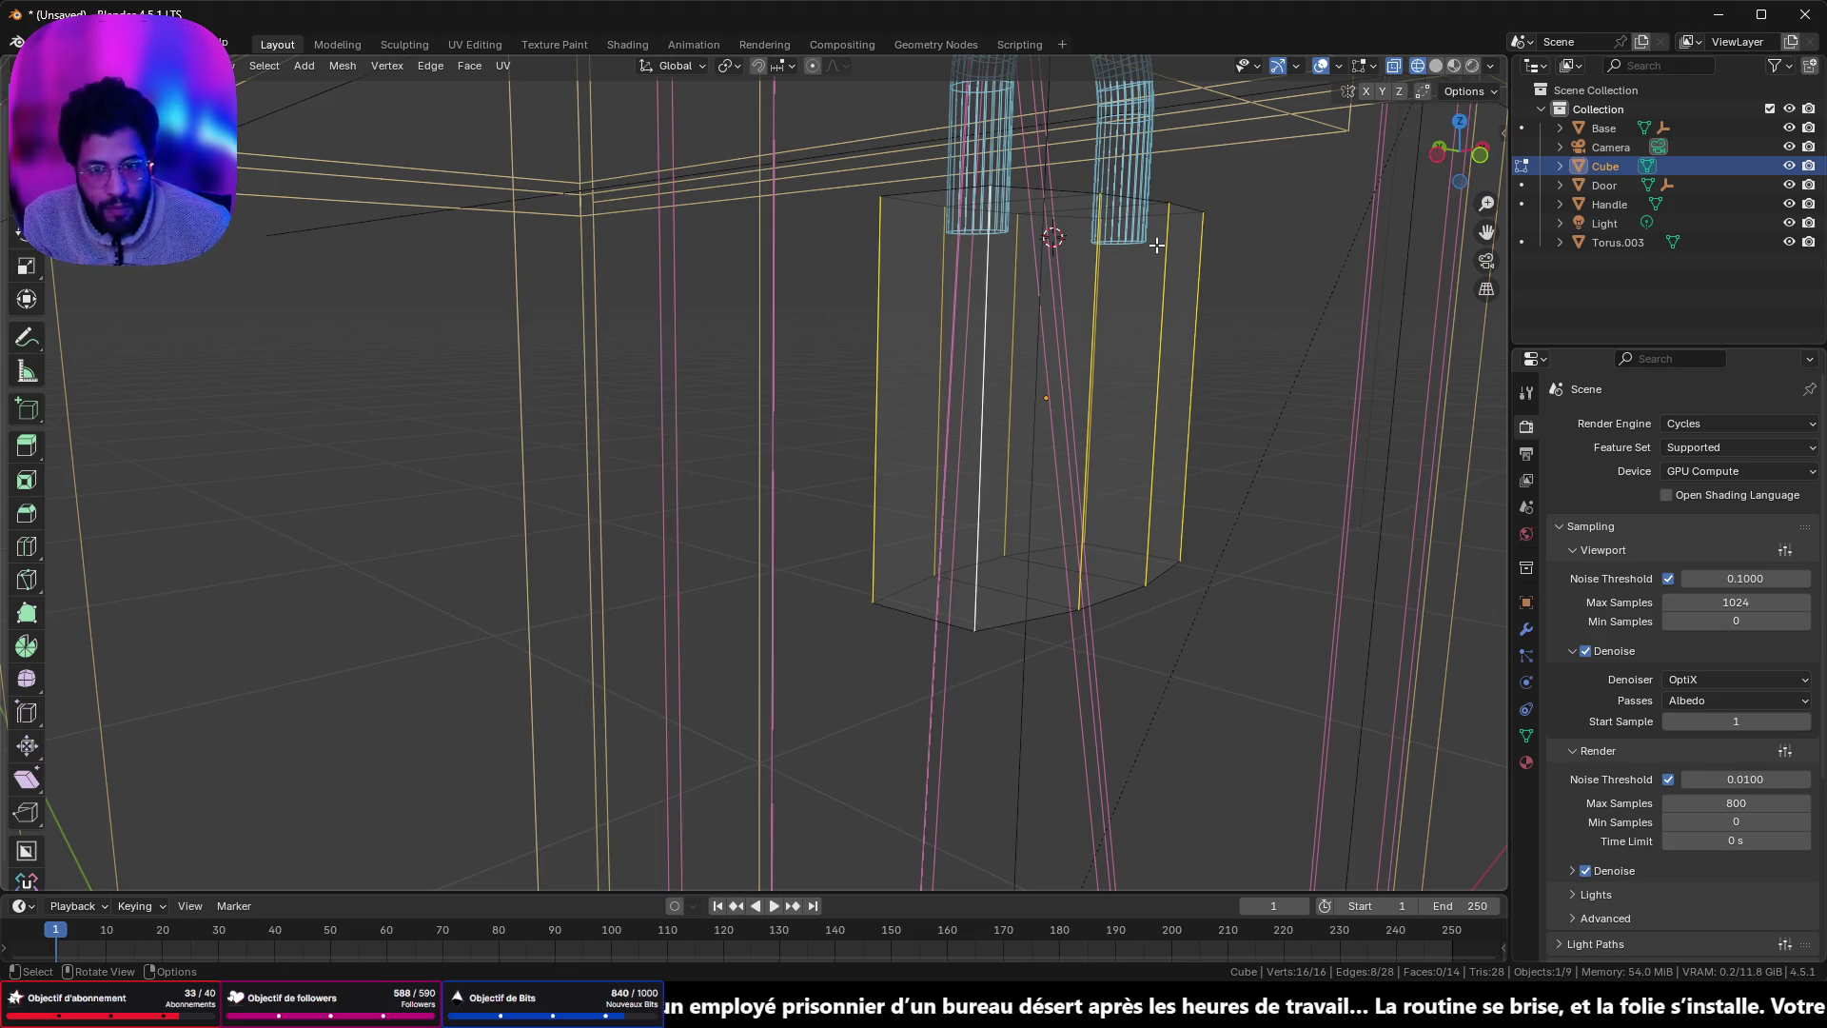
key(slash)
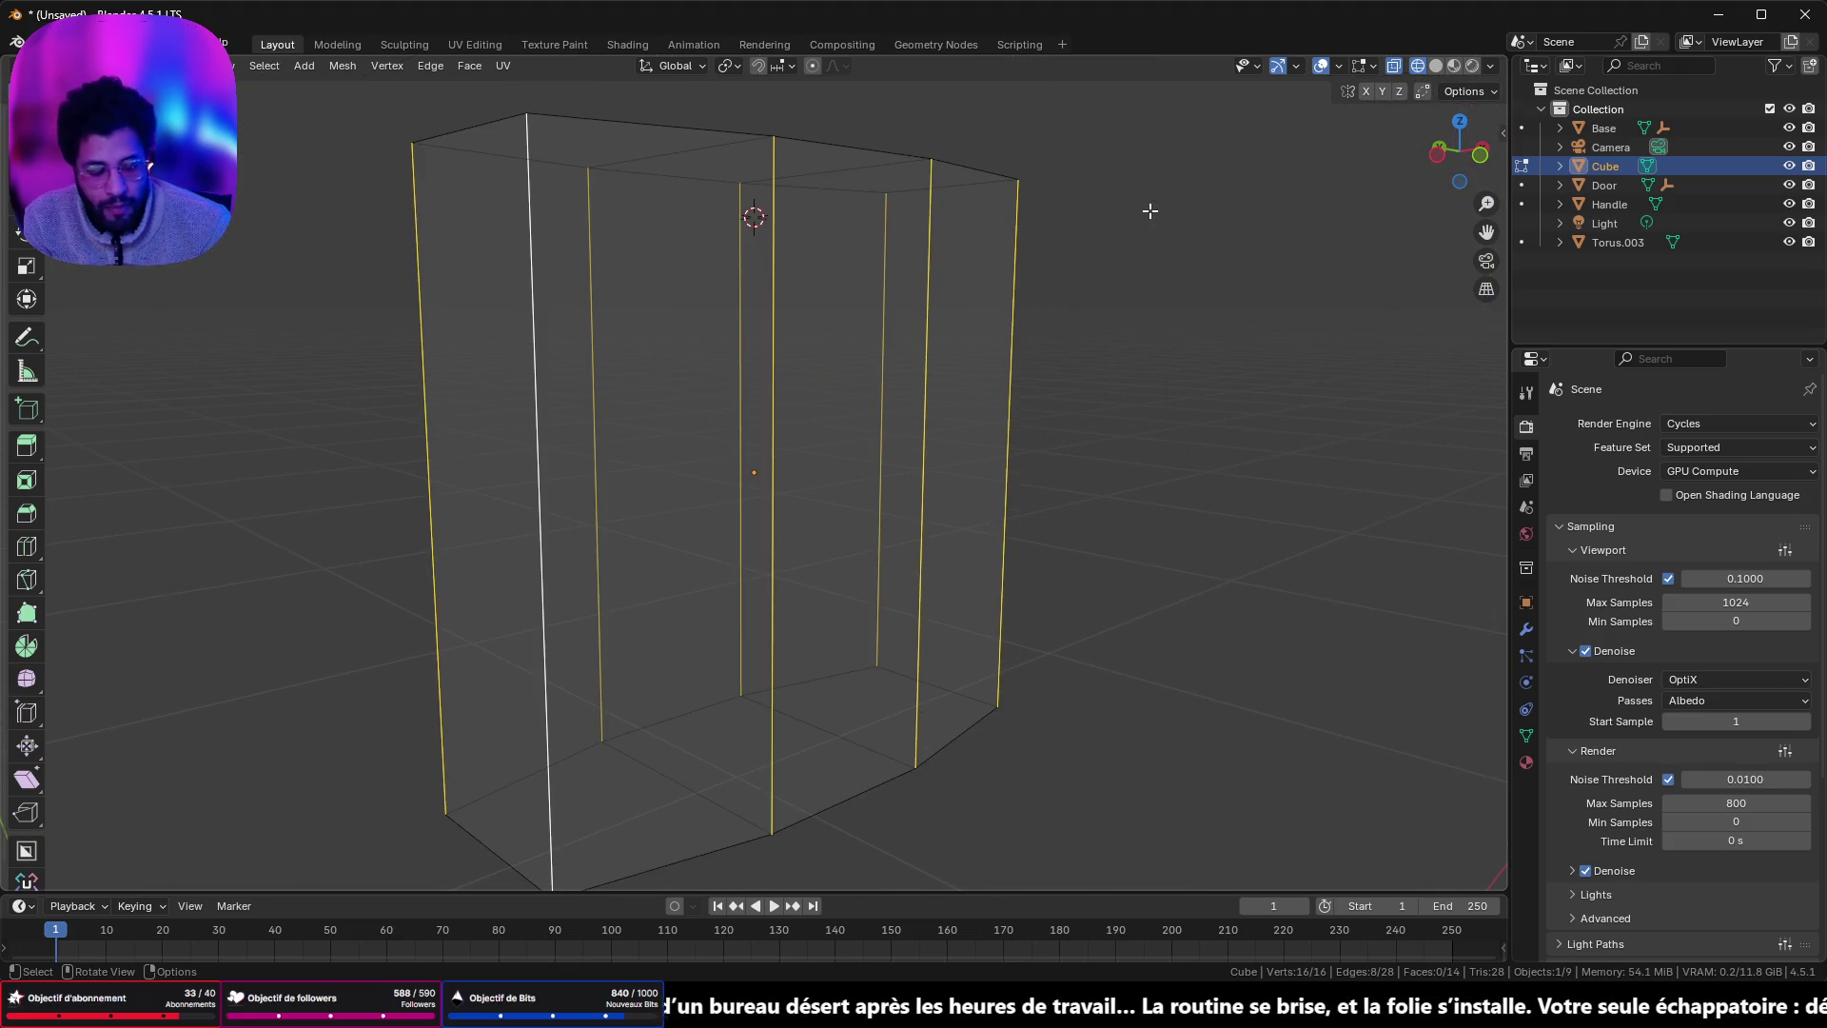
key(slash)
key(Tab)
click(1127, 174)
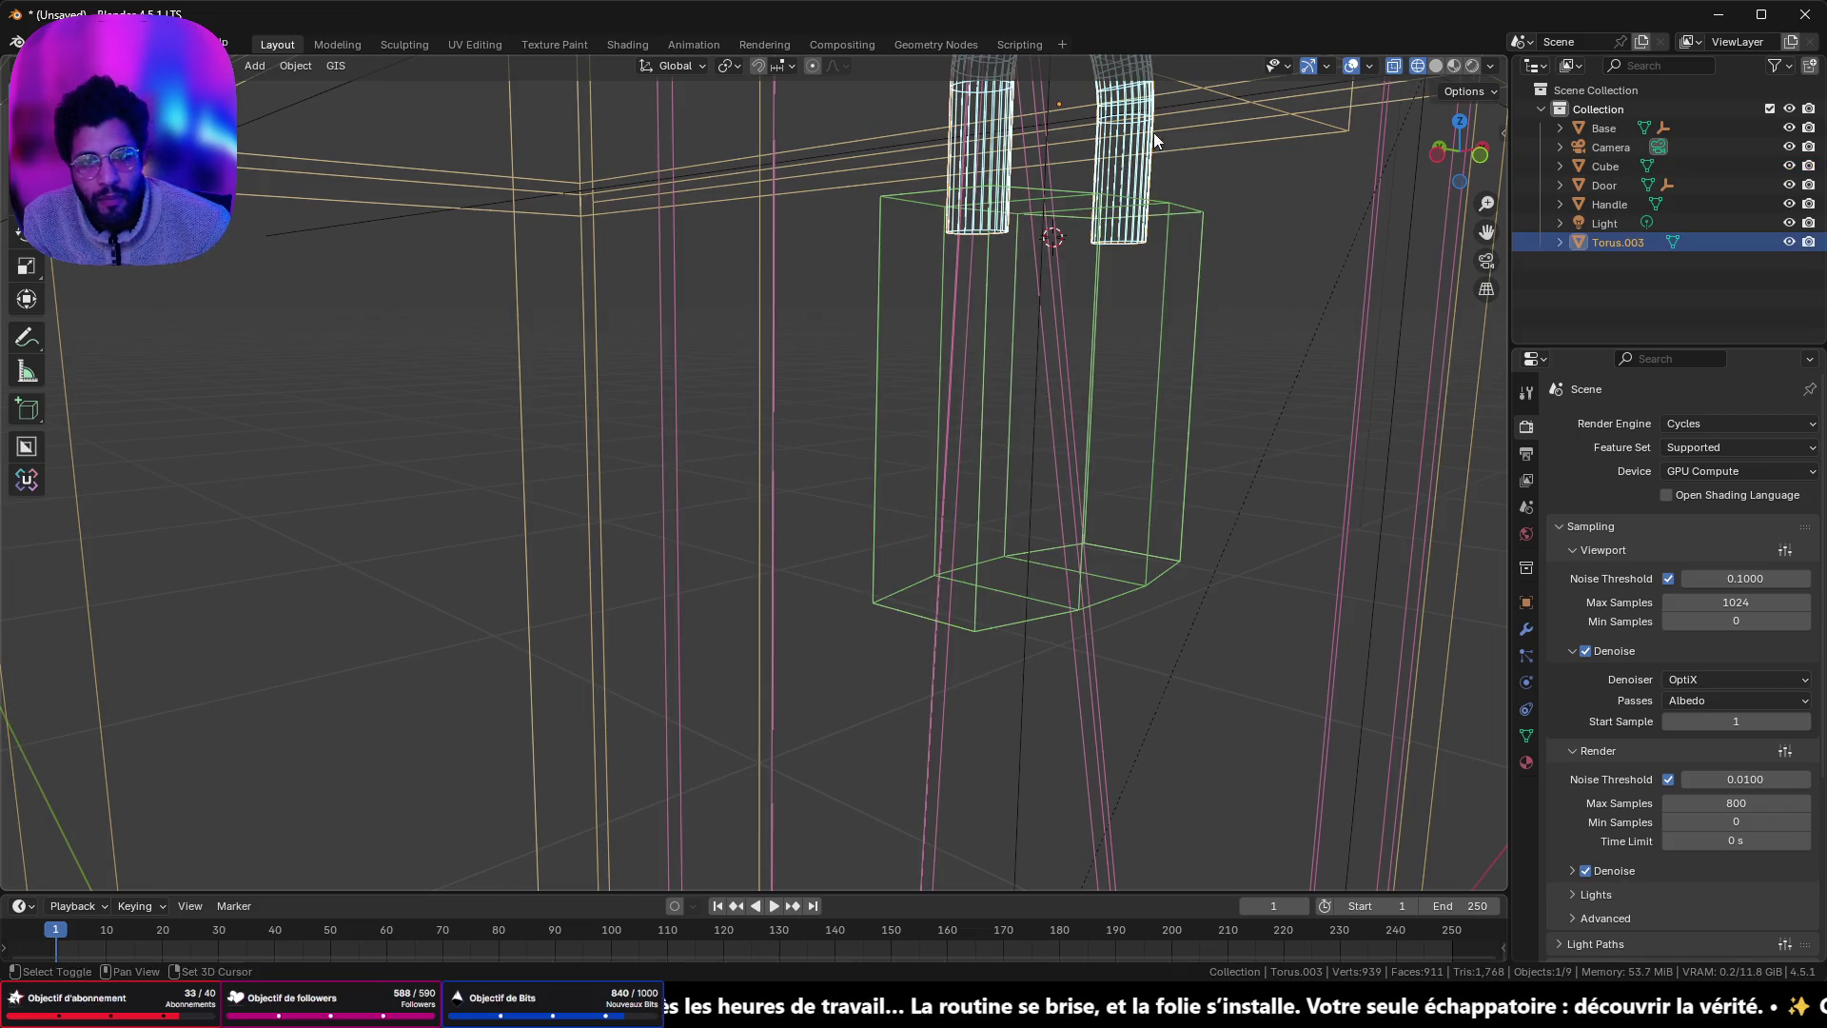
- Select and frame the Handle, Torus.003 and lock body in an orthographic back view
key(KP_Decimal)
shift+click(1109, 140)
shift+click(1167, 460)
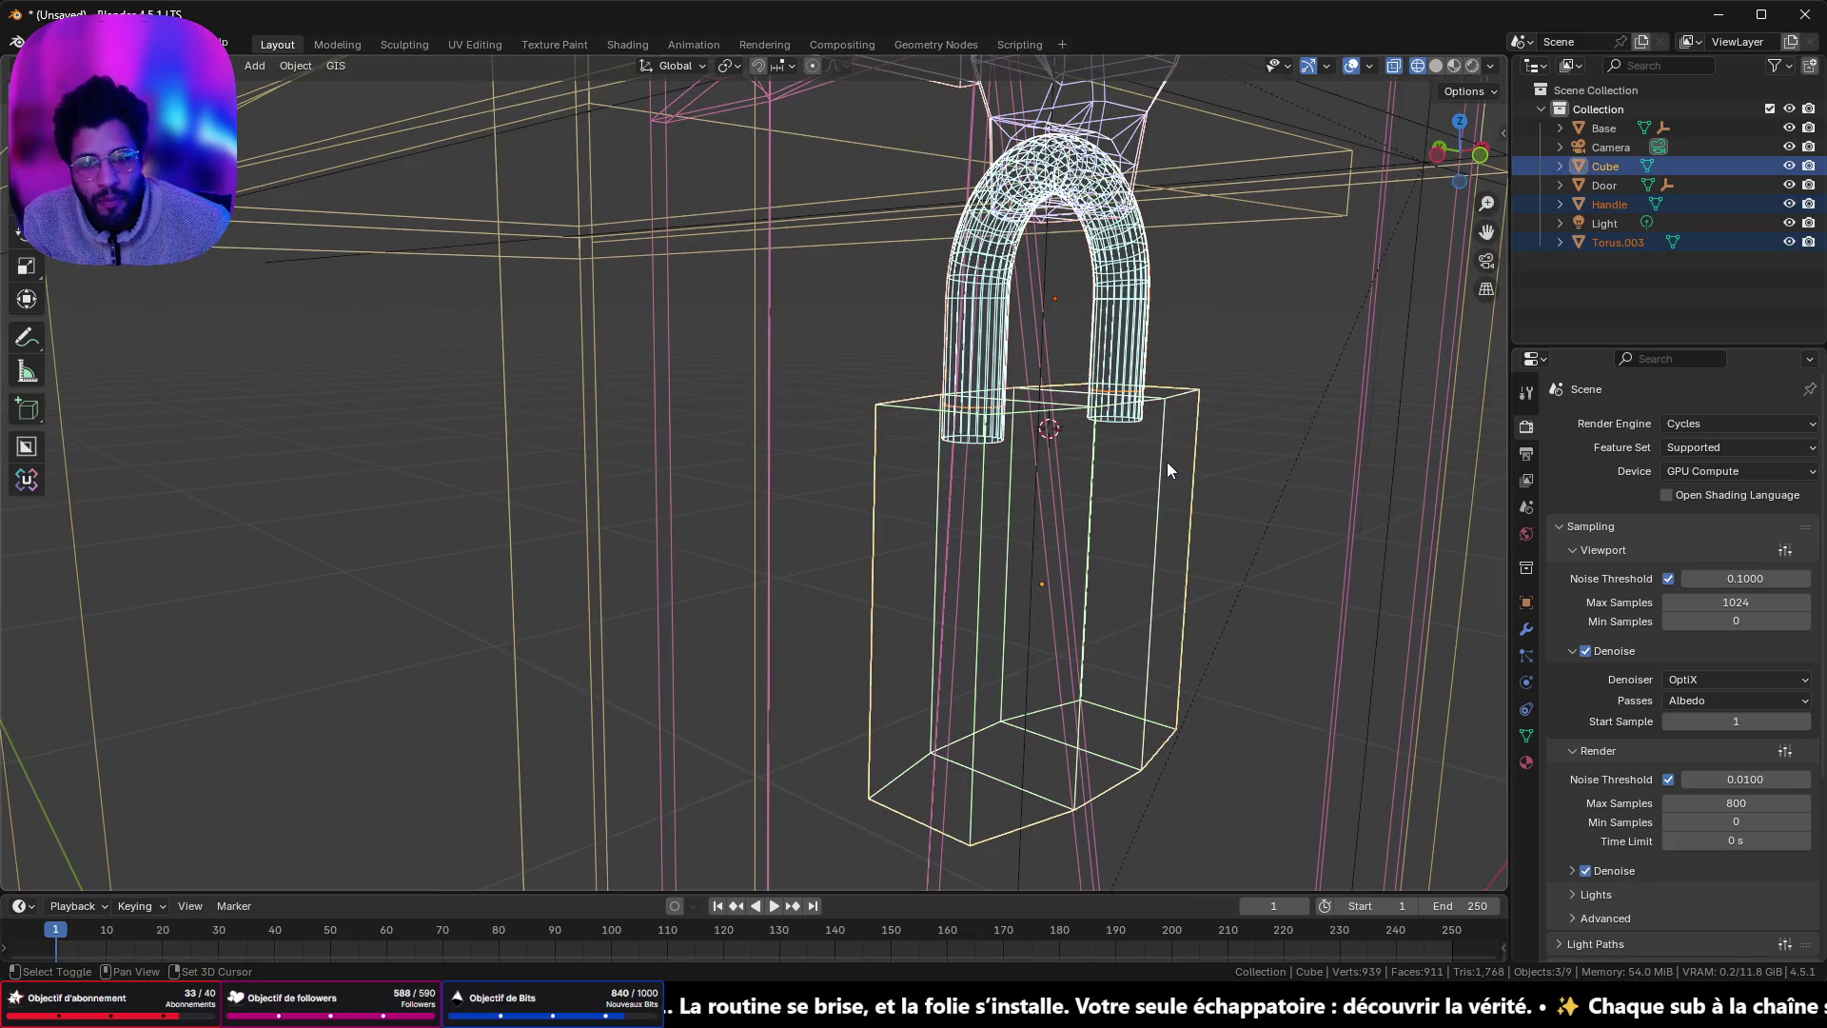
key(KP_Decimal)
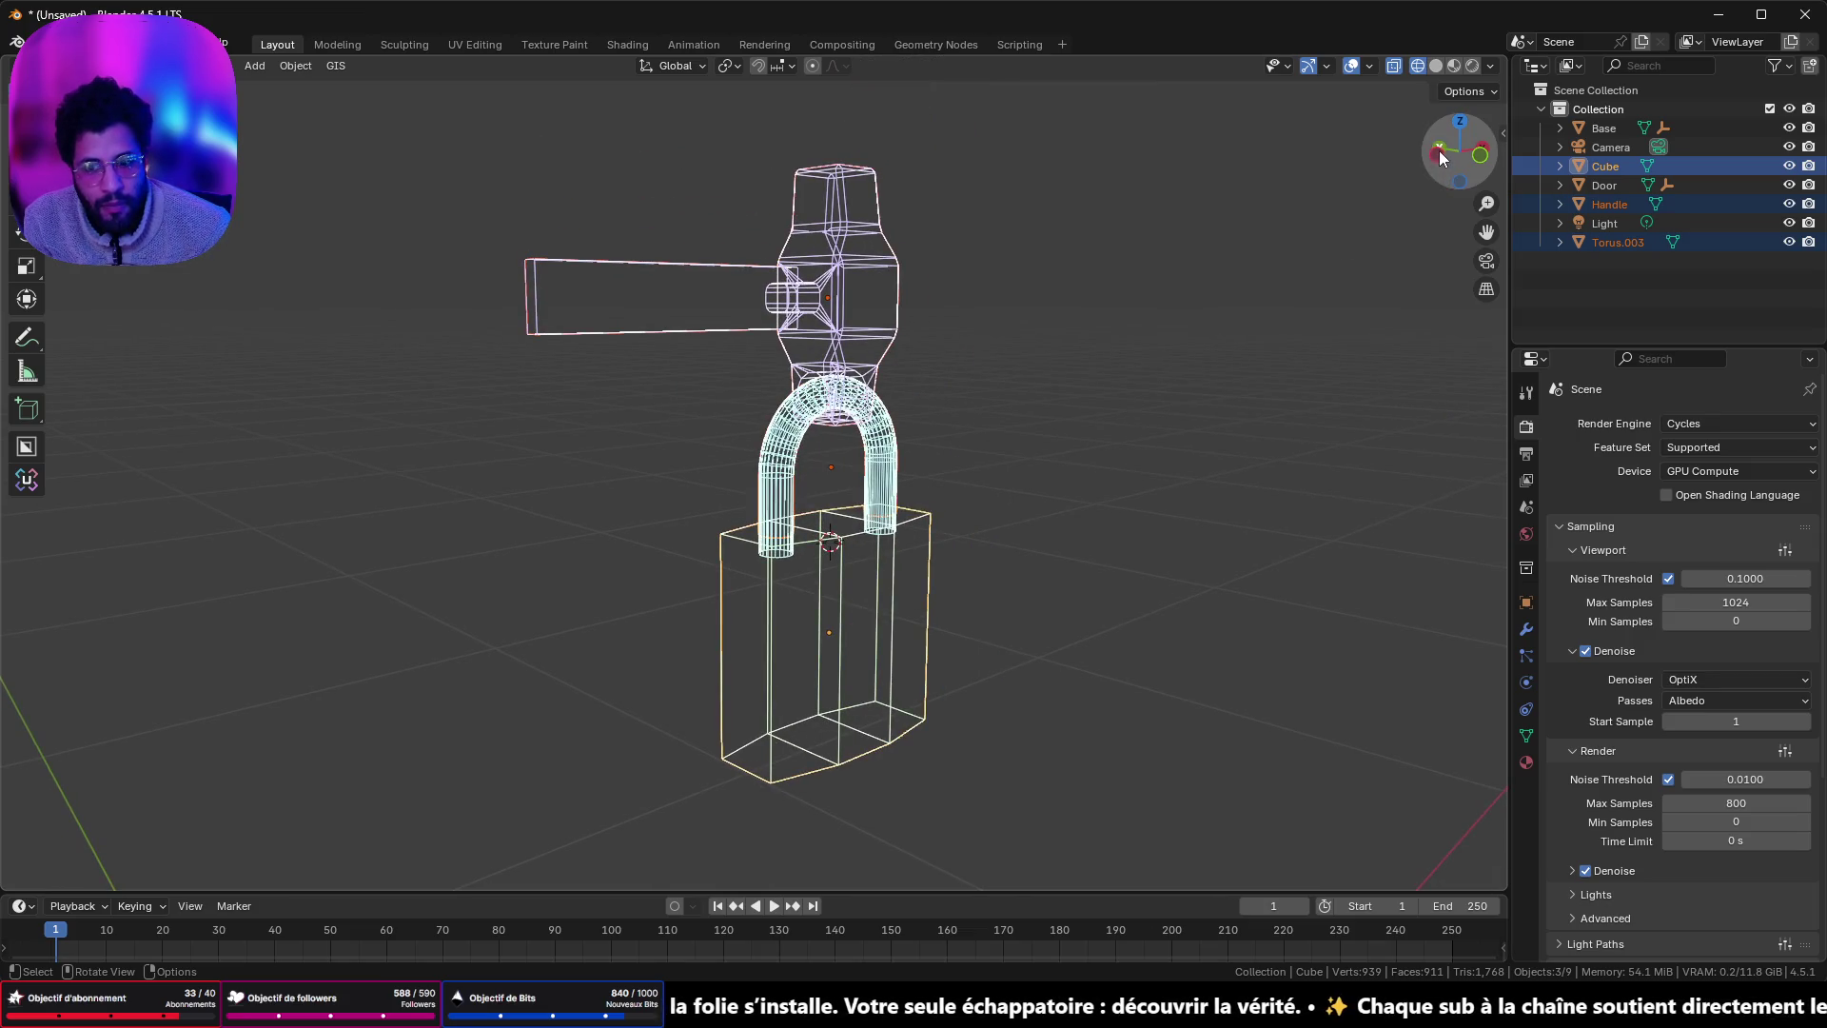
click(1480, 153)
scroll(1115, 569, up, 2)
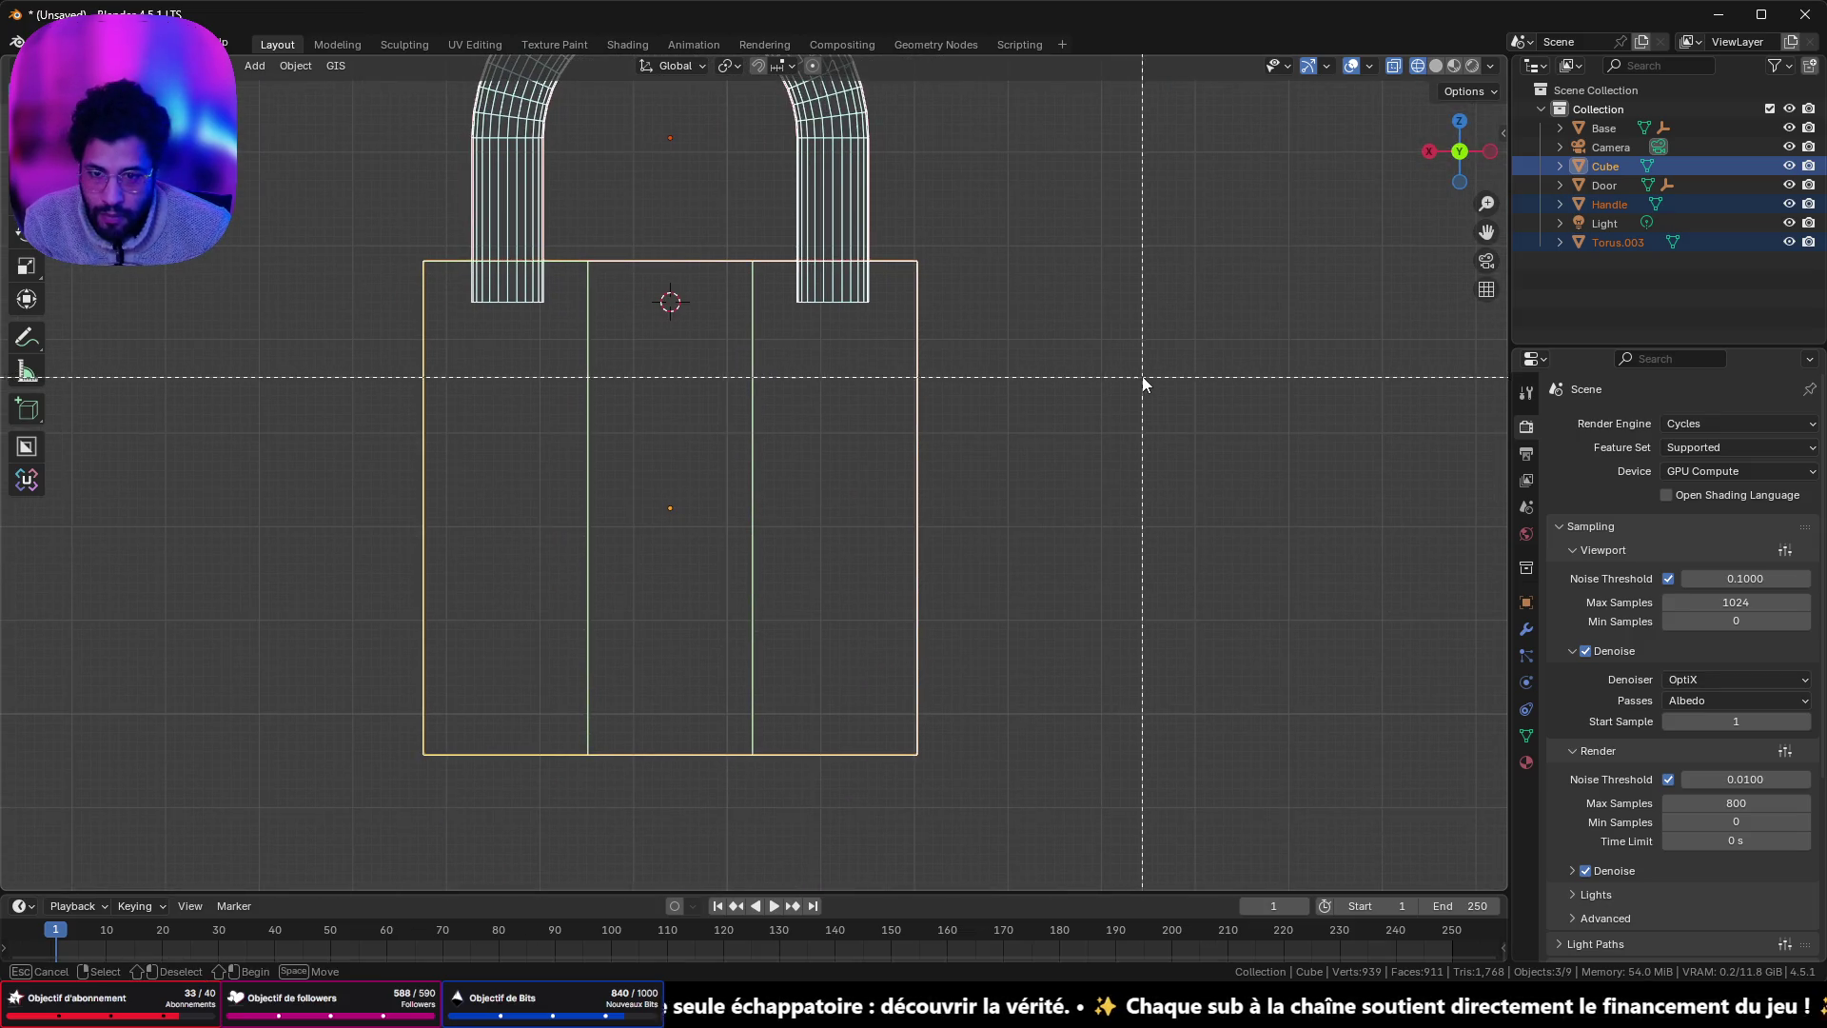
- Box-select the body's vertical edges and bevel them with a single 0.00441 m segment
key(Tab)
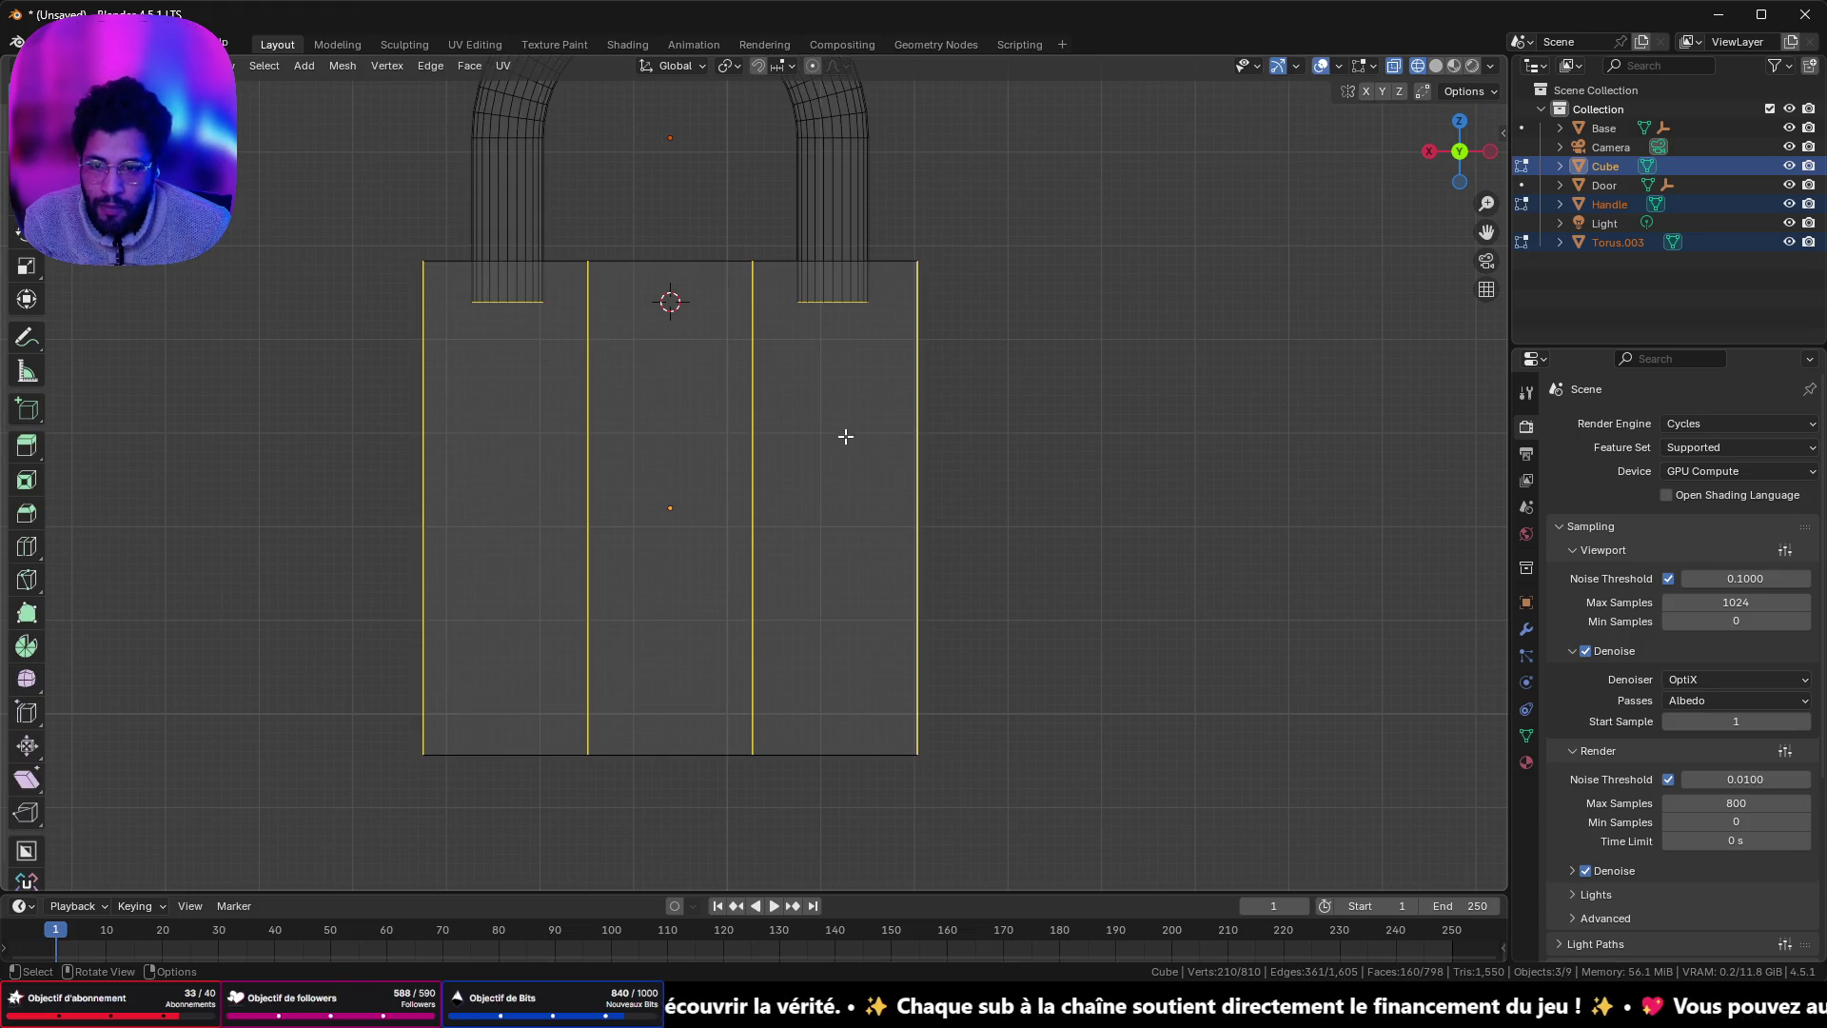
key(Tab)
key(alt+a)
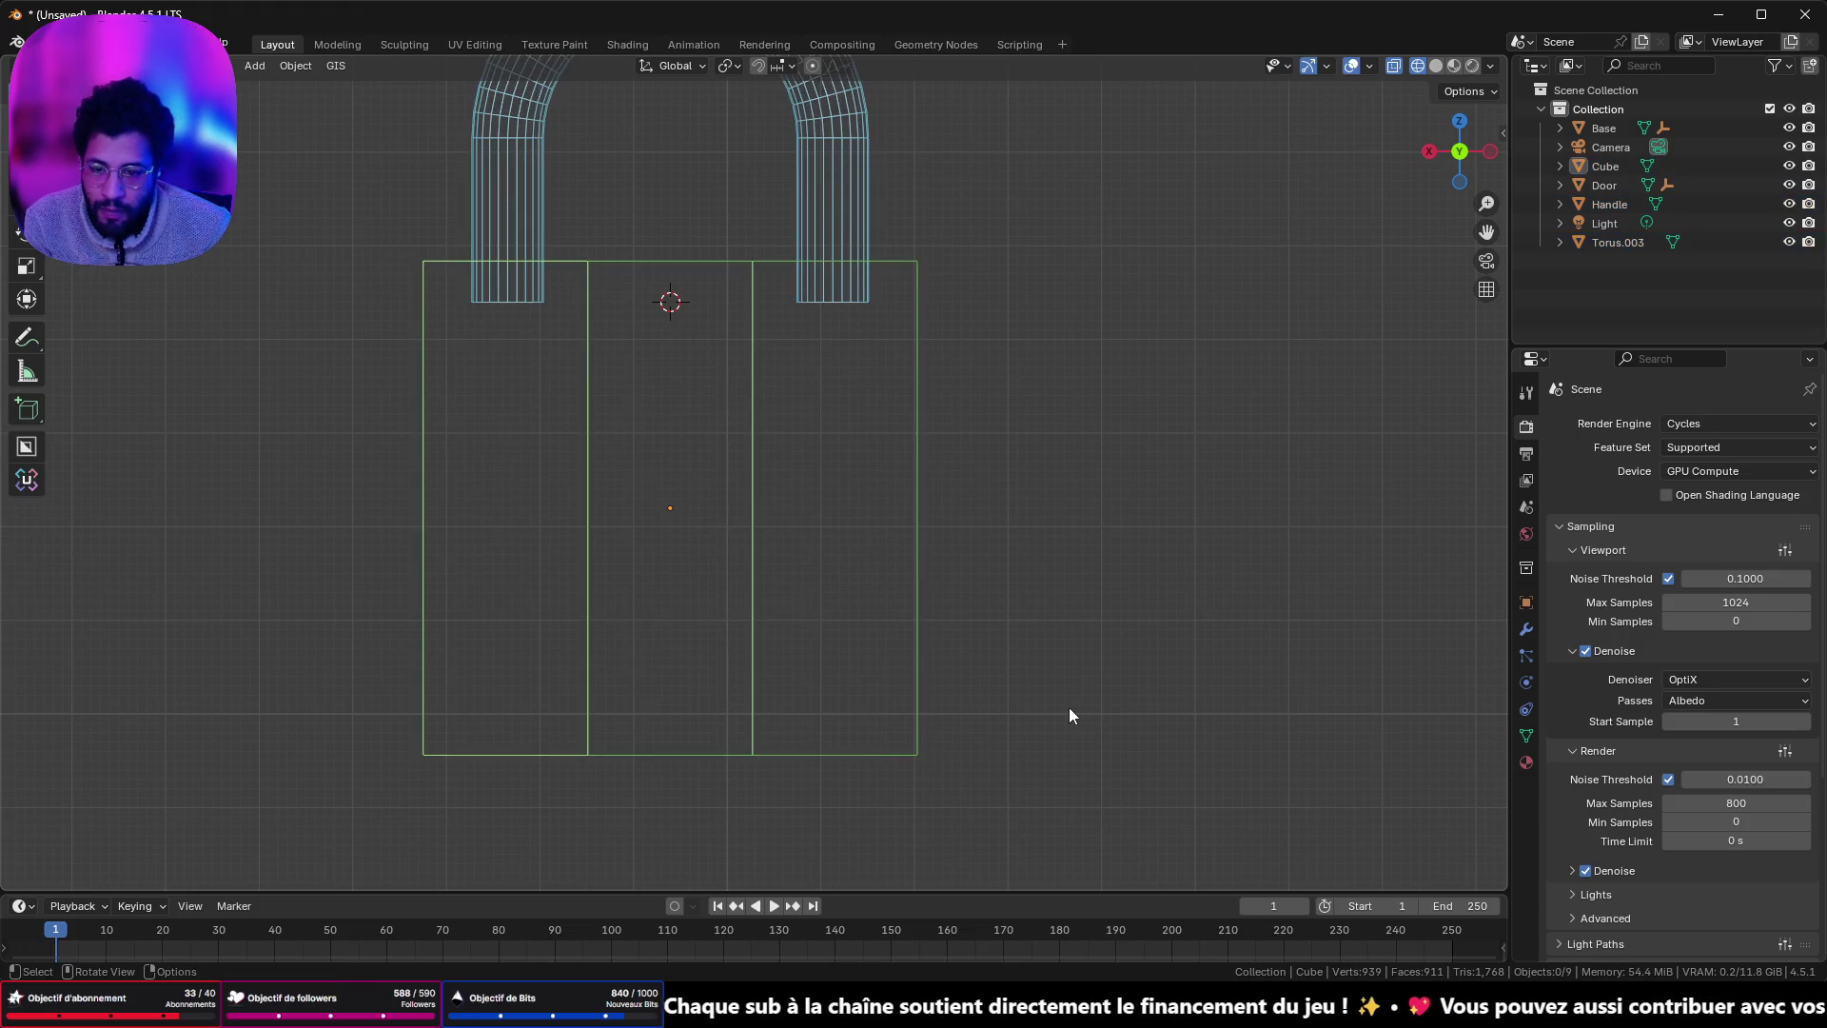
key(b)
drag(1035, 610, 902, 762)
key(Tab)
key(ctrl+b)
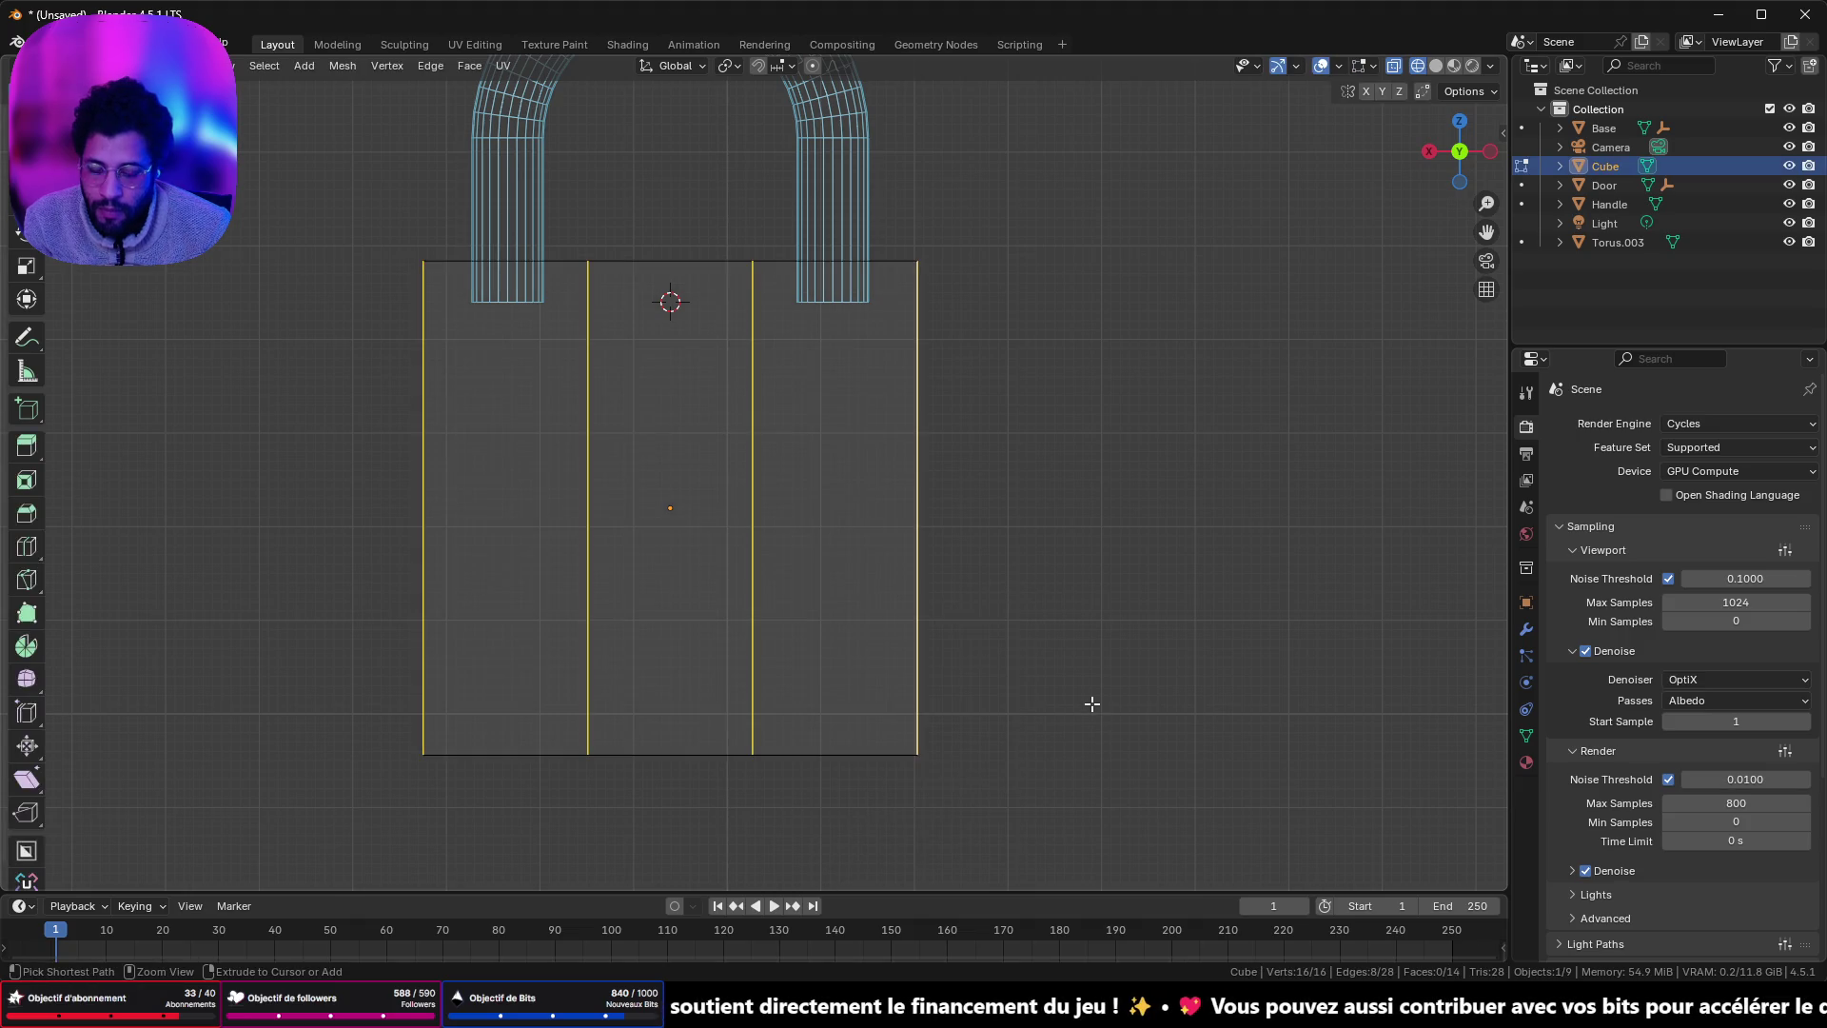
click(1116, 741)
- Return to Object Mode and switch the viewport to Solid shading, viewing the padlock from the front
mouse_move(1117, 747)
mouse_down()
mouse_move(1031, 571)
mouse_move(1183, 665)
mouse_move(1333, 686)
mouse_move(95, 554)
mouse_move(229, 495)
mouse_up()
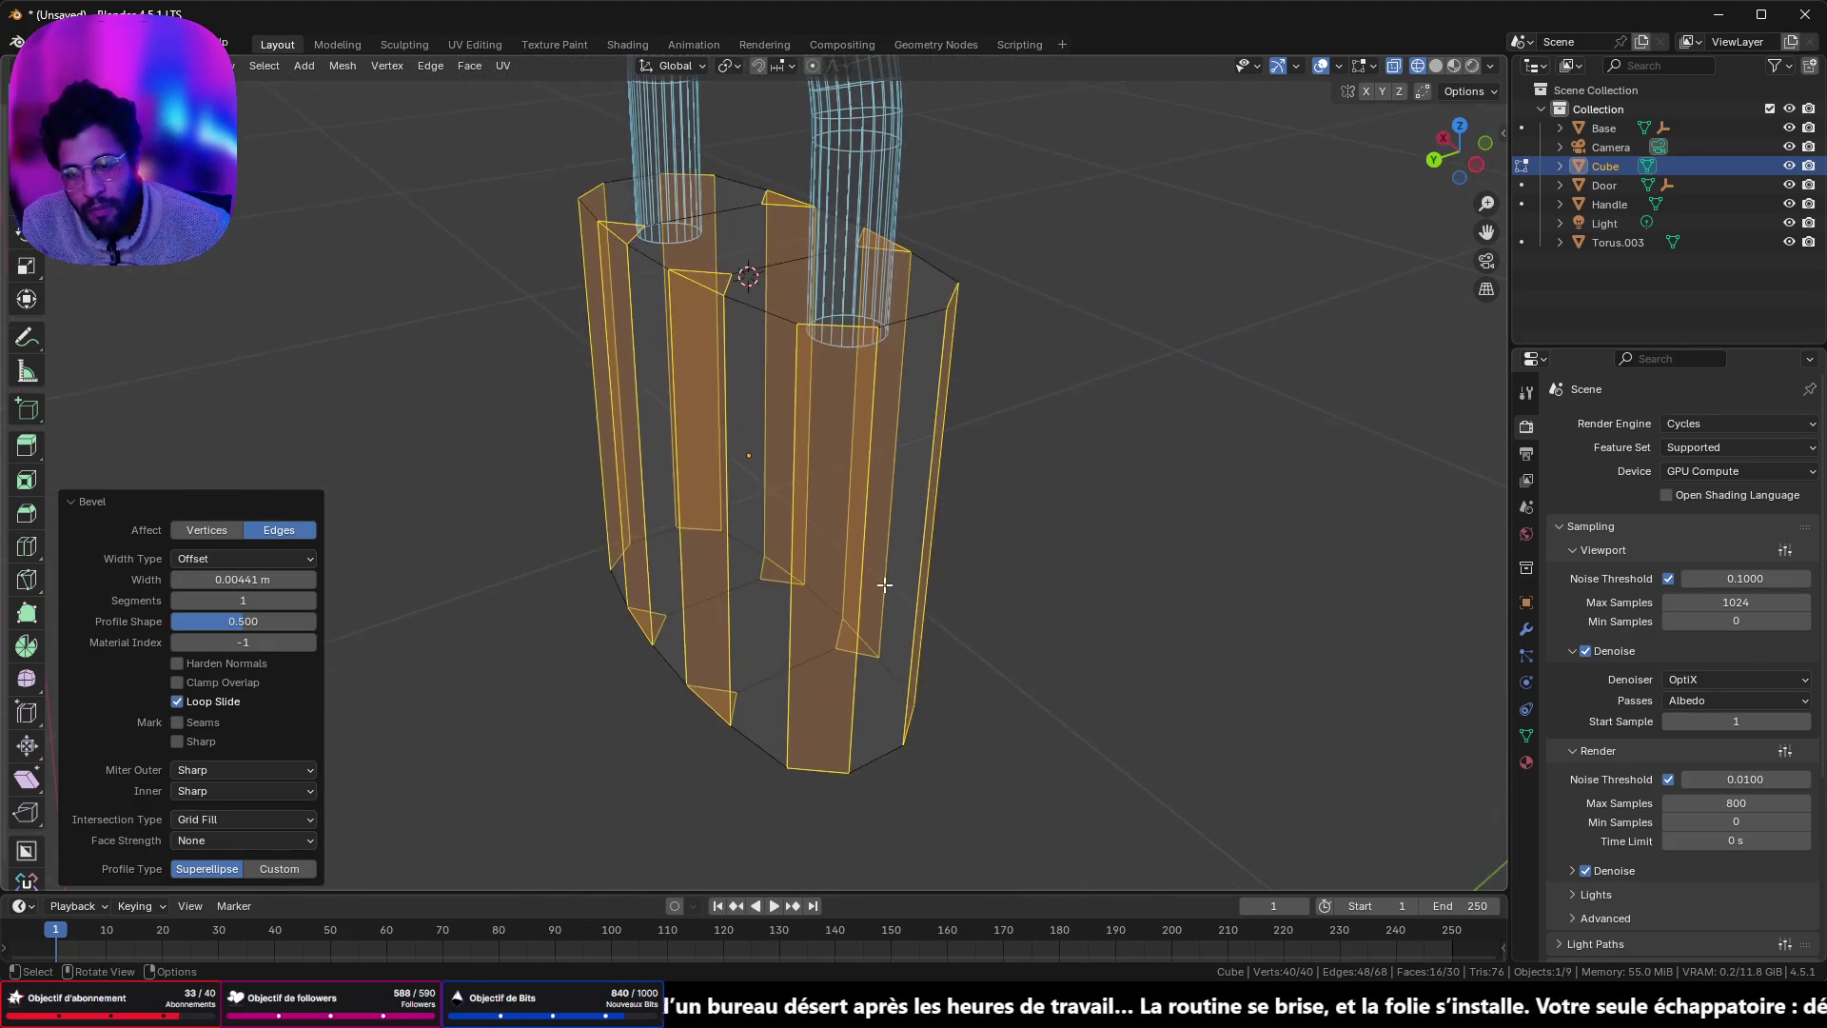
key(Tab)
click(1436, 66)
mouse_move(892, 349)
mouse_down()
mouse_move(1110, 383)
mouse_move(1224, 332)
mouse_move(766, 438)
mouse_up()
right_click(766, 437)
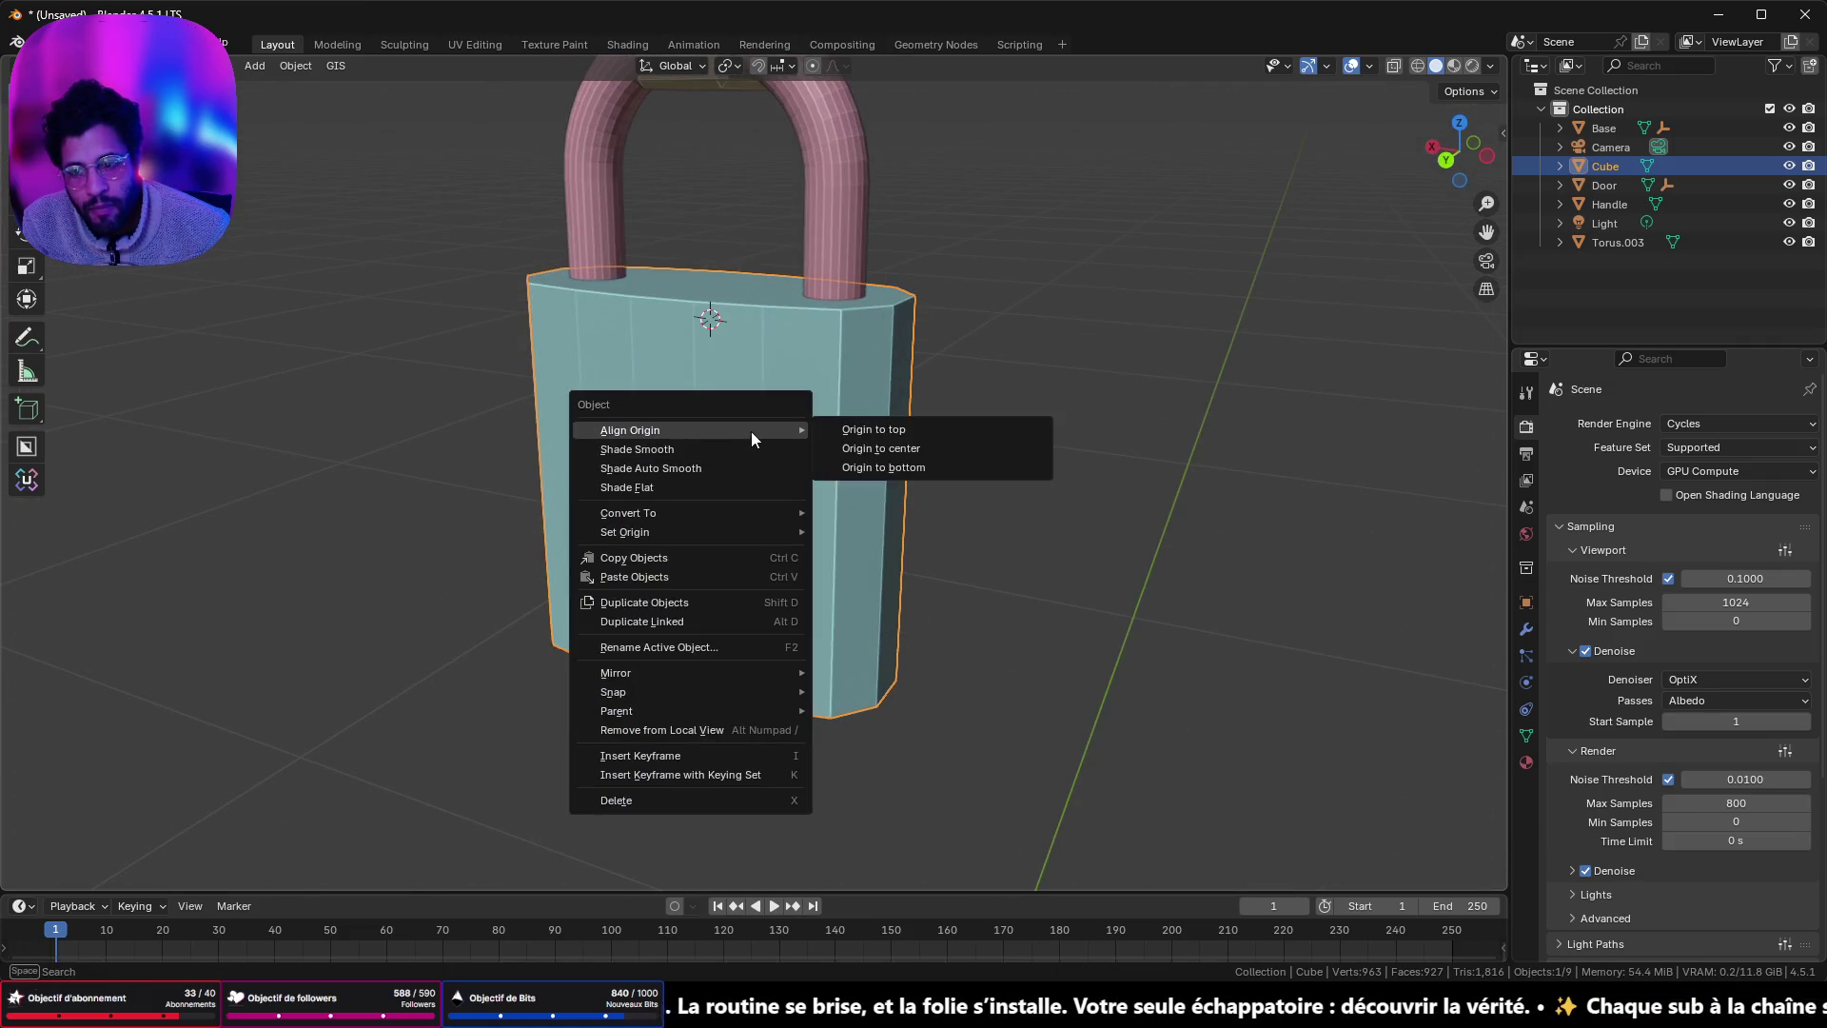
- In front view Edit Mode, add six unslid horizontal loop cuts across the body, then deselect
click(1445, 159)
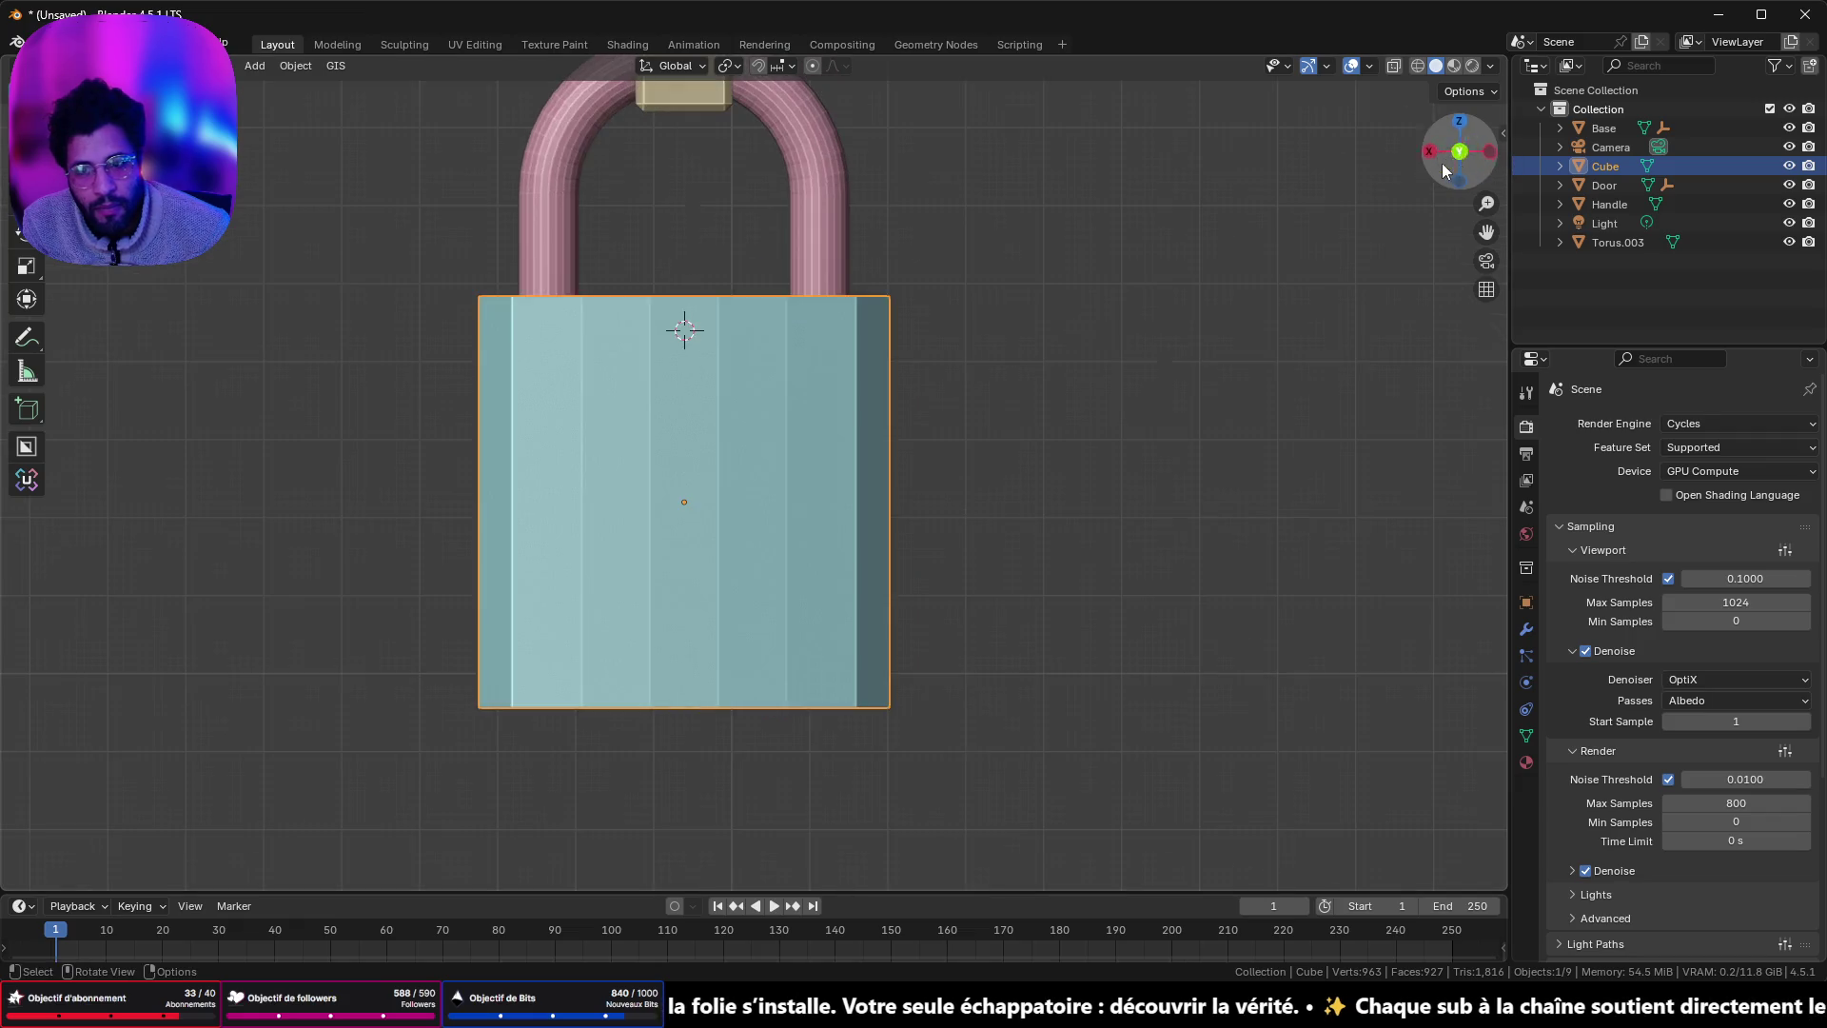
key(Tab)
click(26, 546)
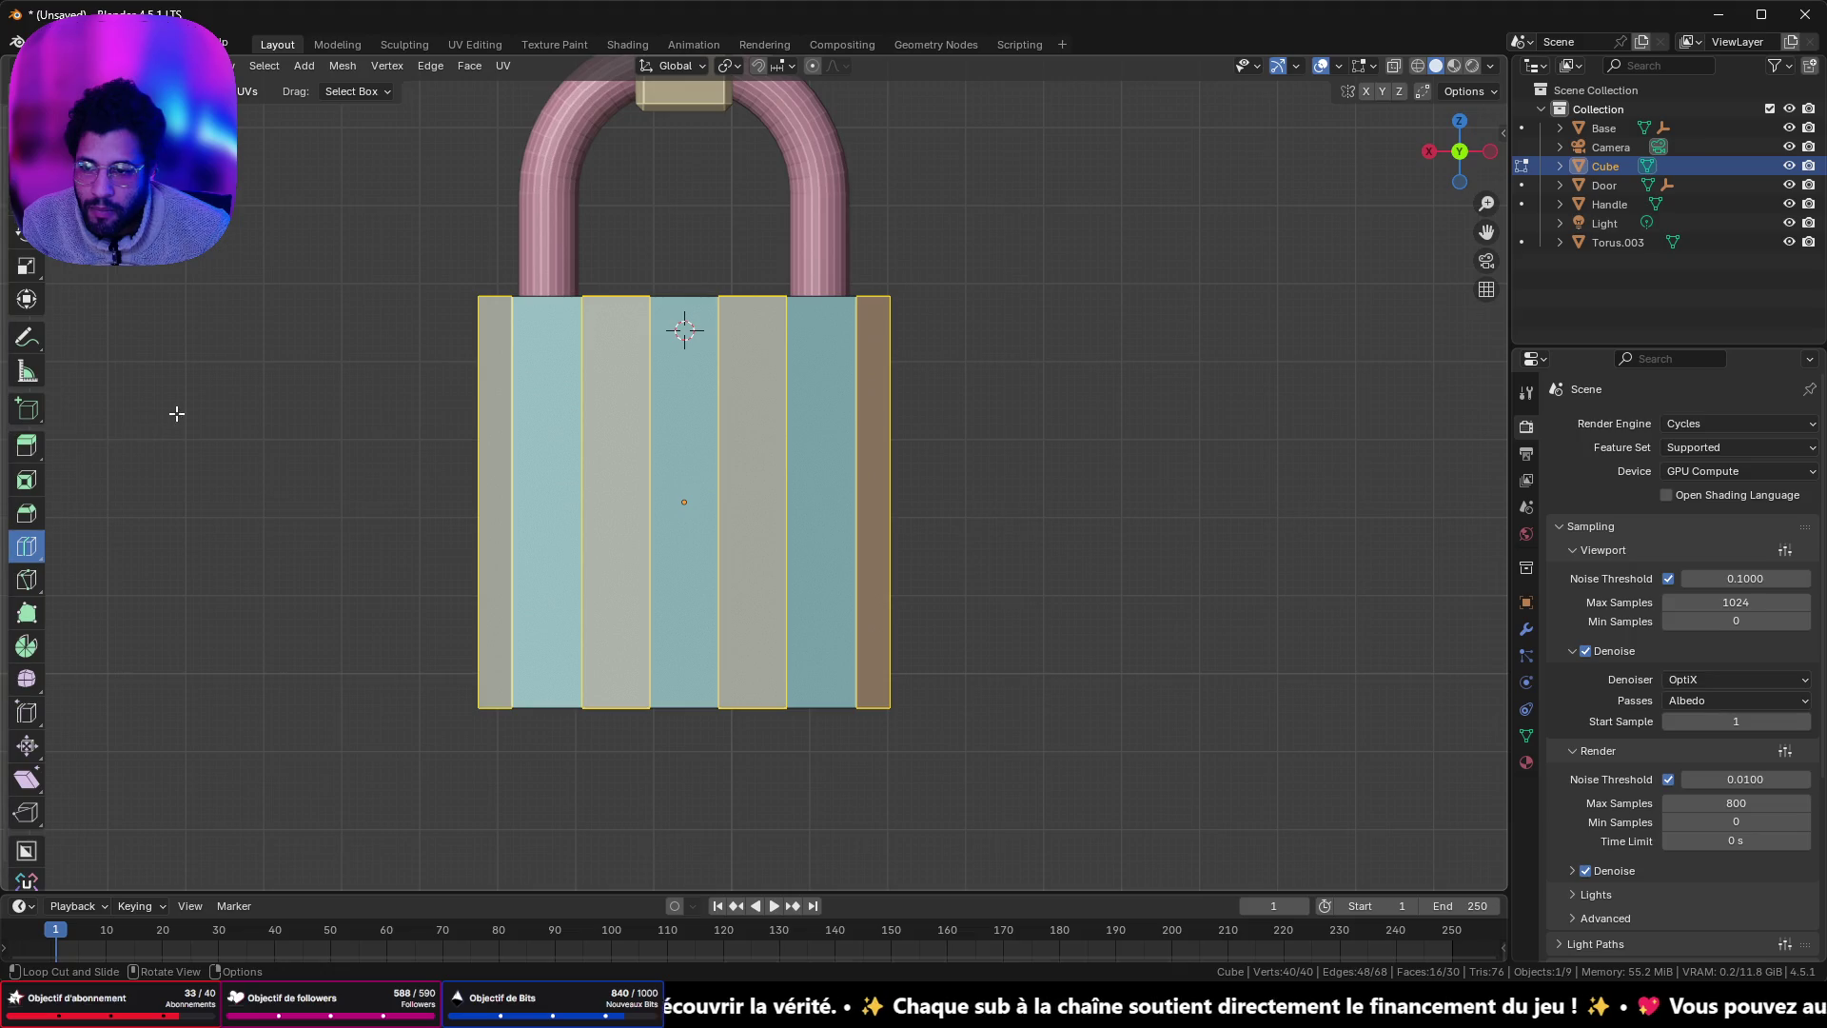
key(w)
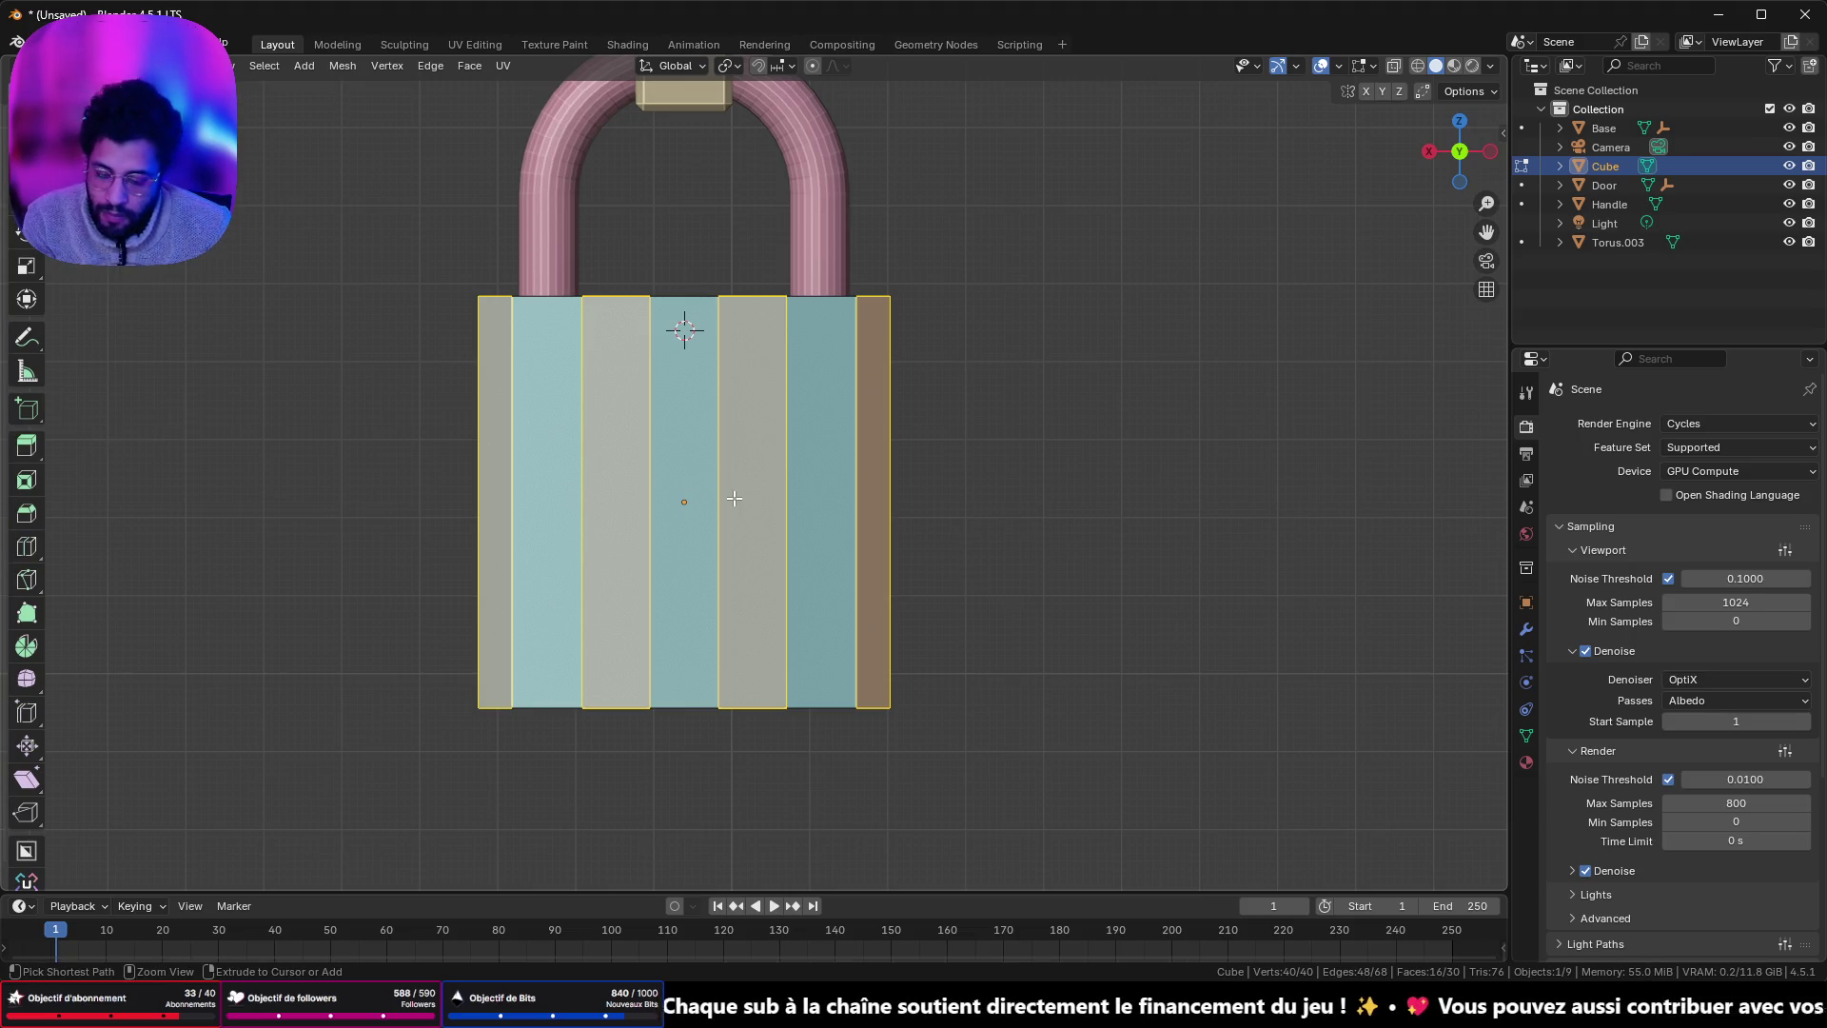
key(ctrl+x)
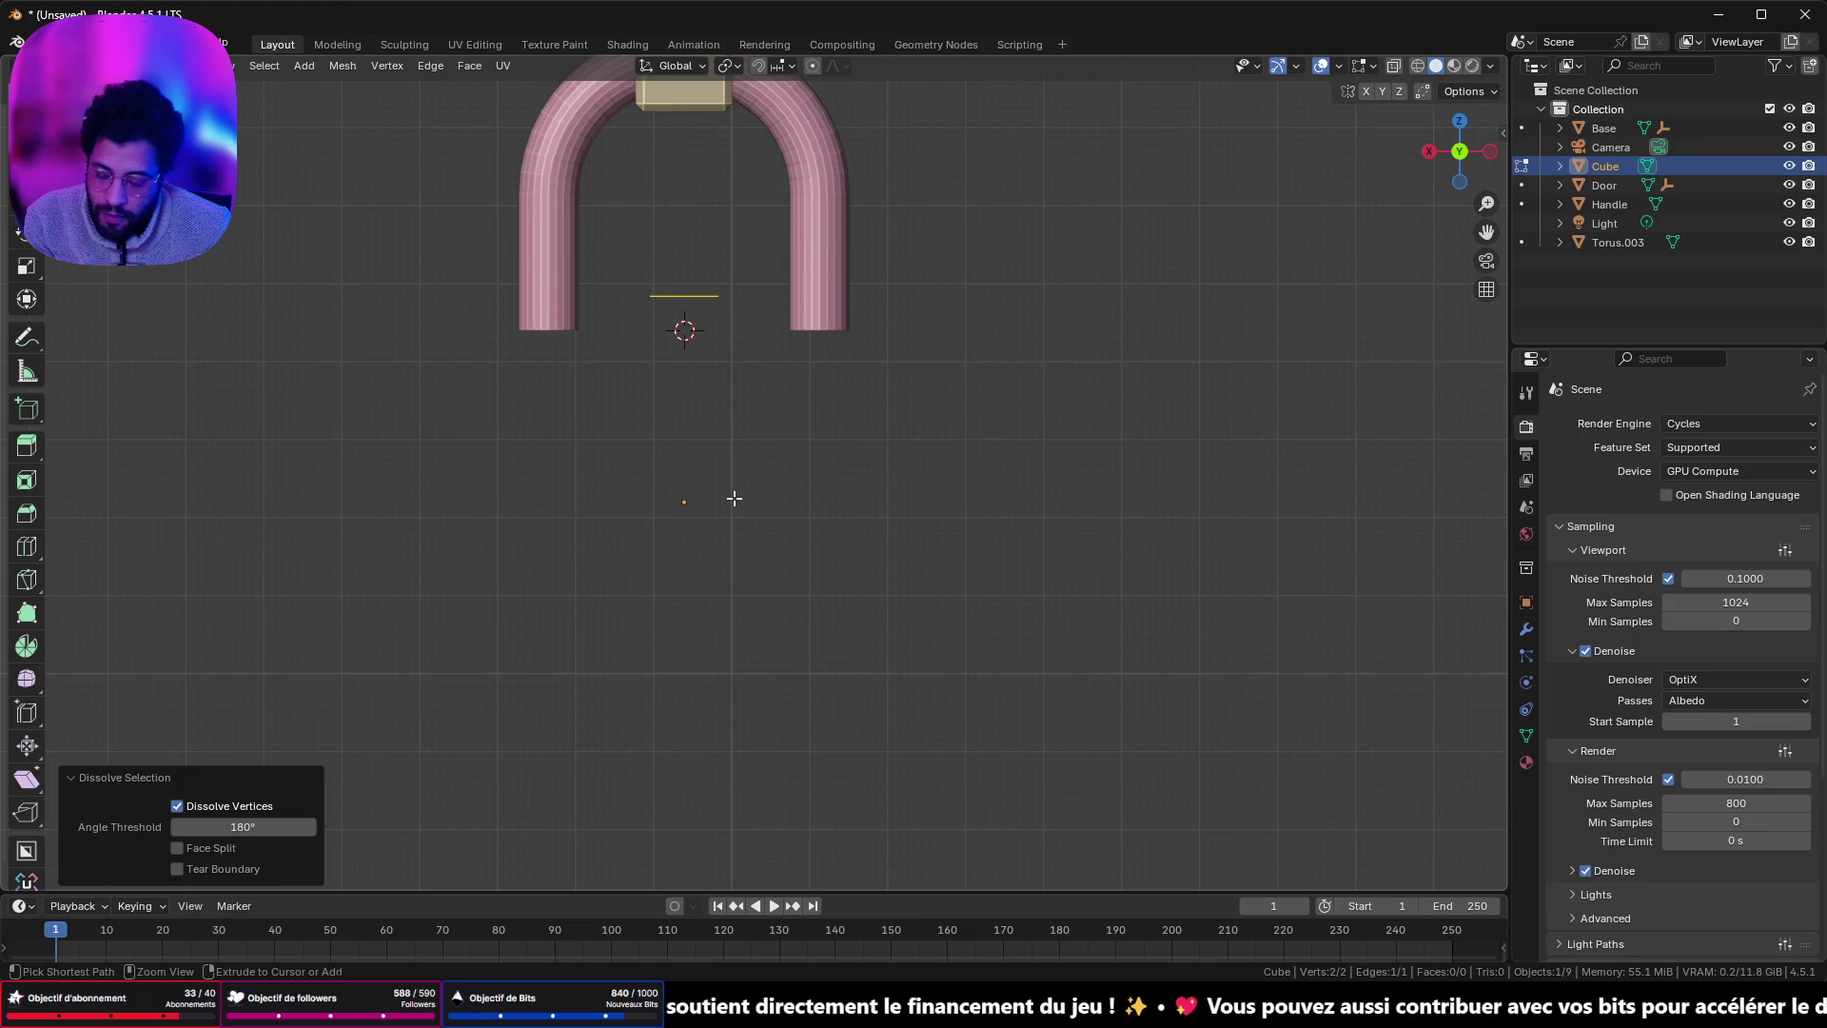
key(ctrl+z)
key(ctrl+r)
scroll(734, 498, up, 5)
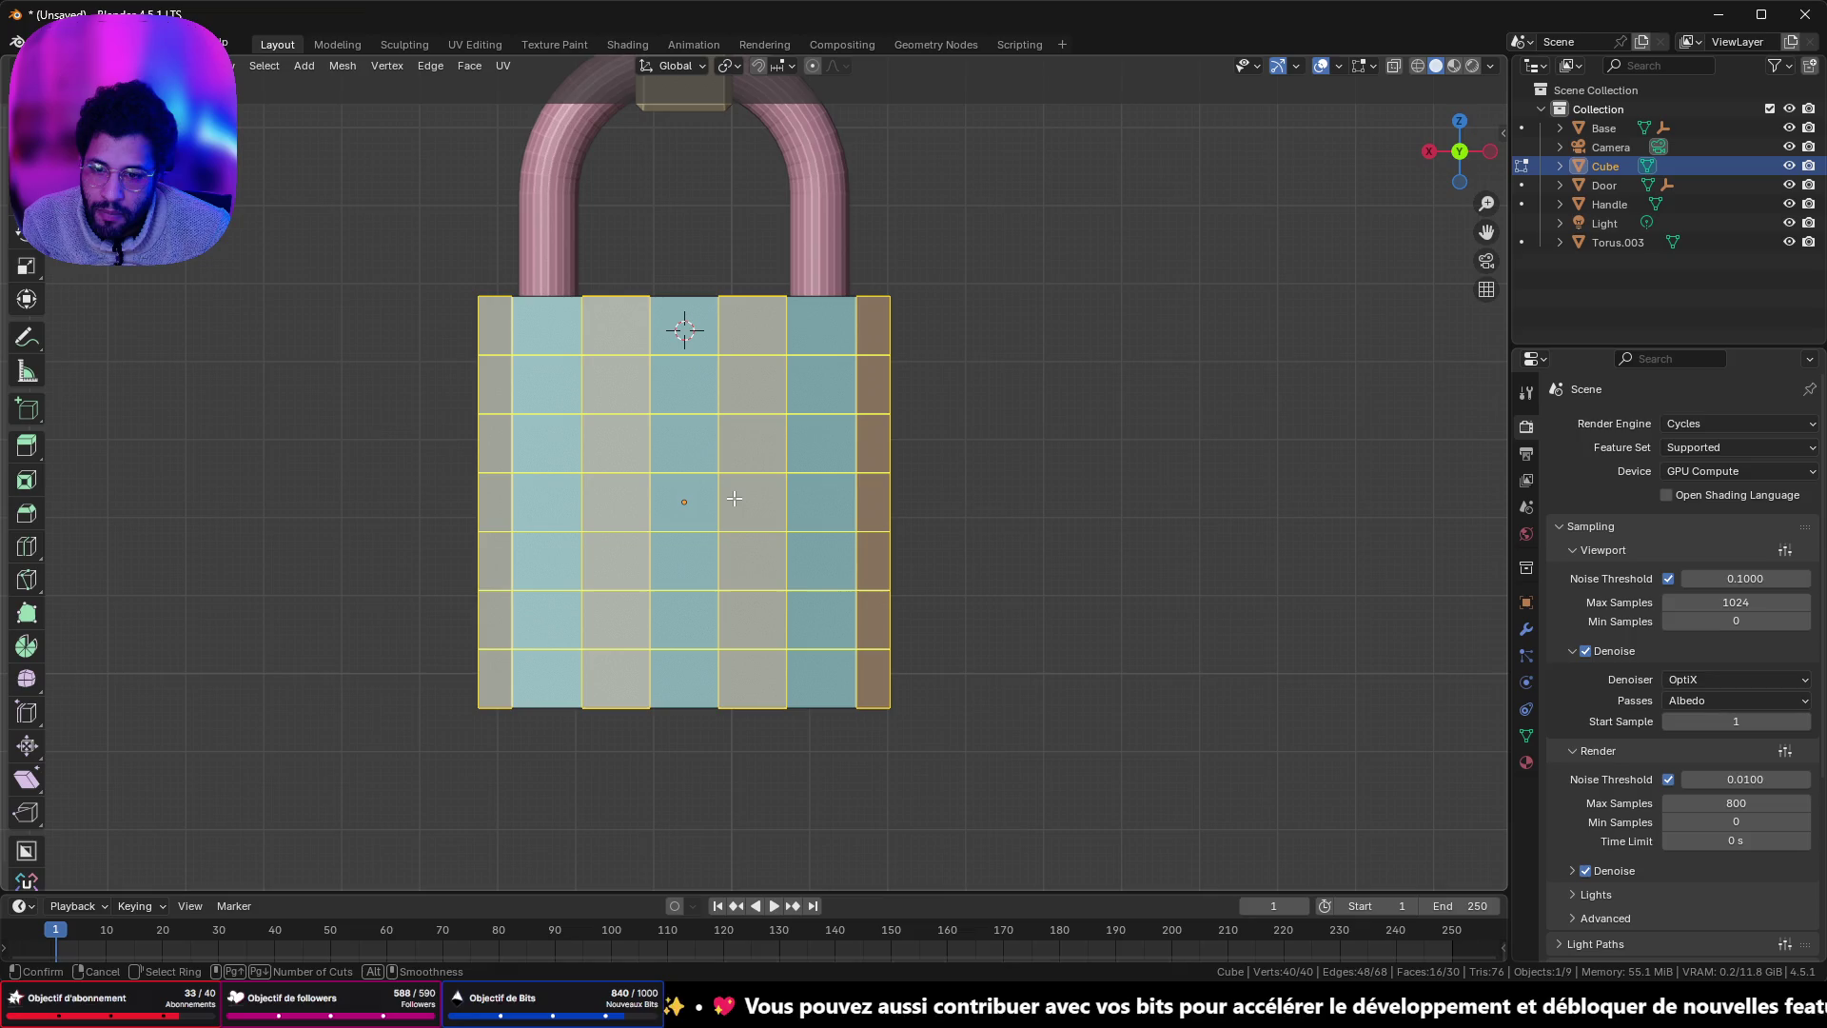
scroll(734, 498, up, 2)
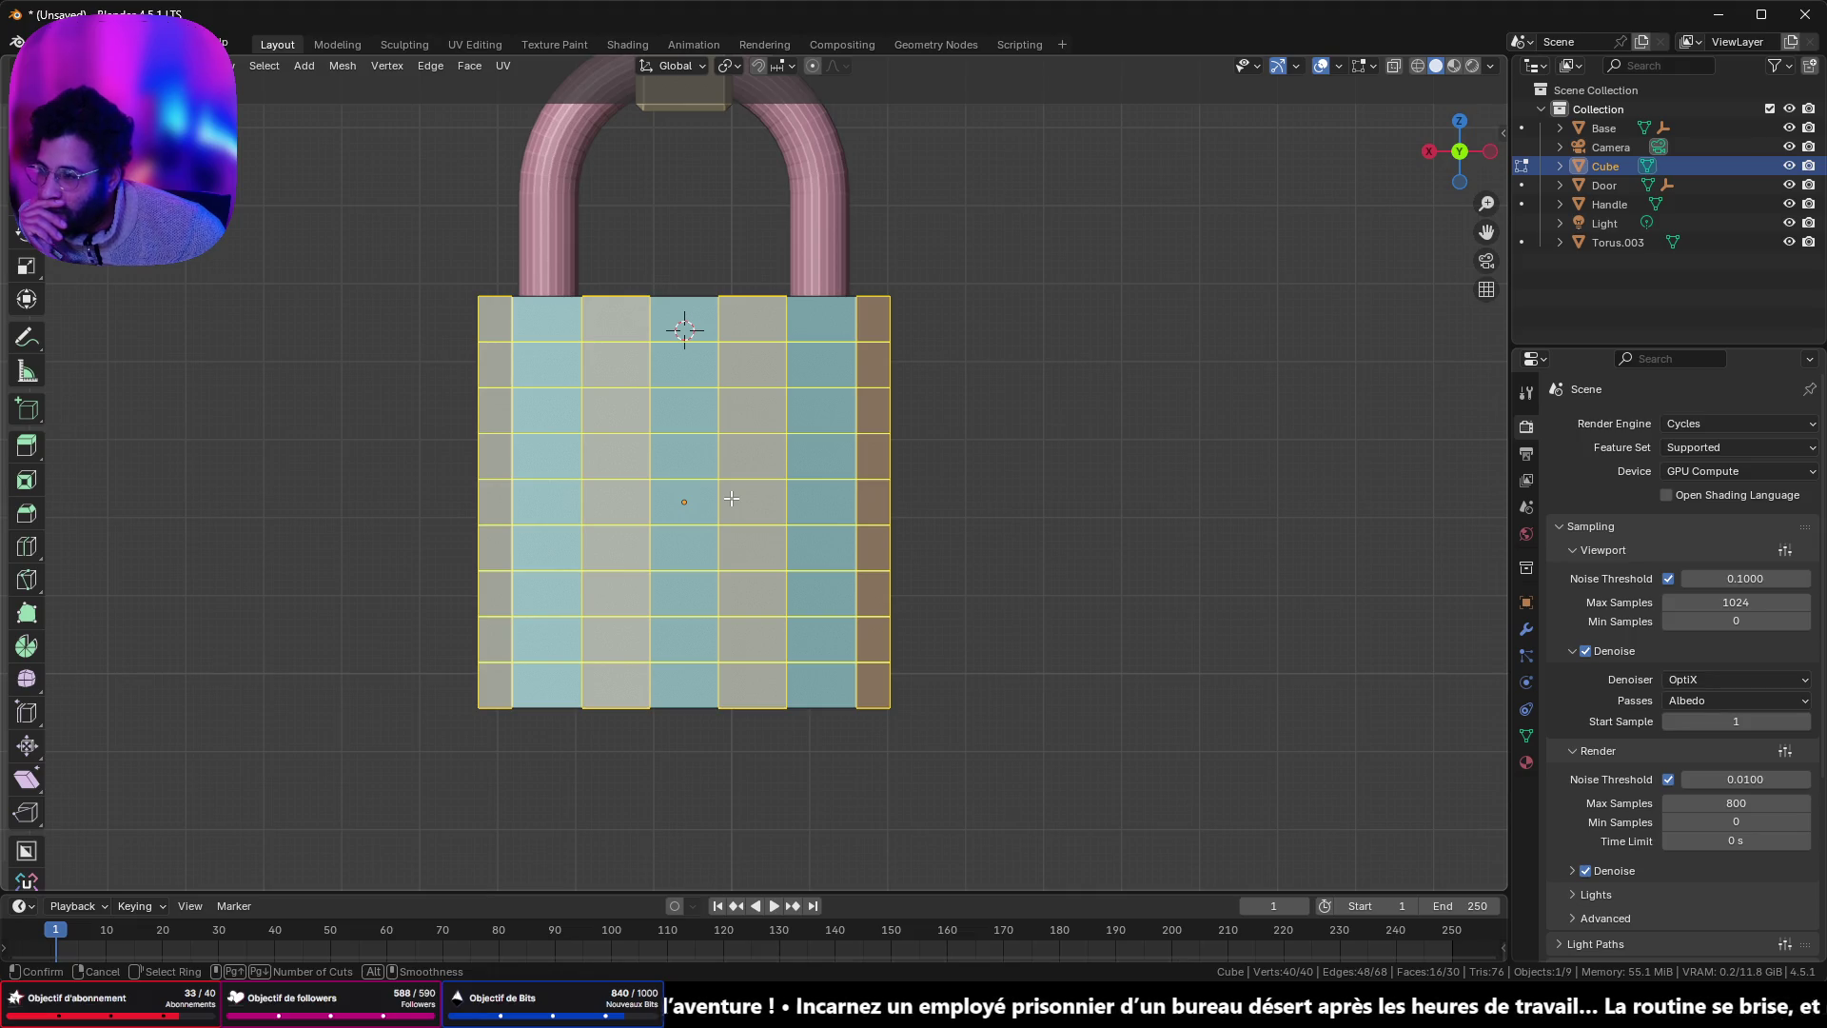
scroll(731, 498, down, 3)
scroll(731, 498, down, 1)
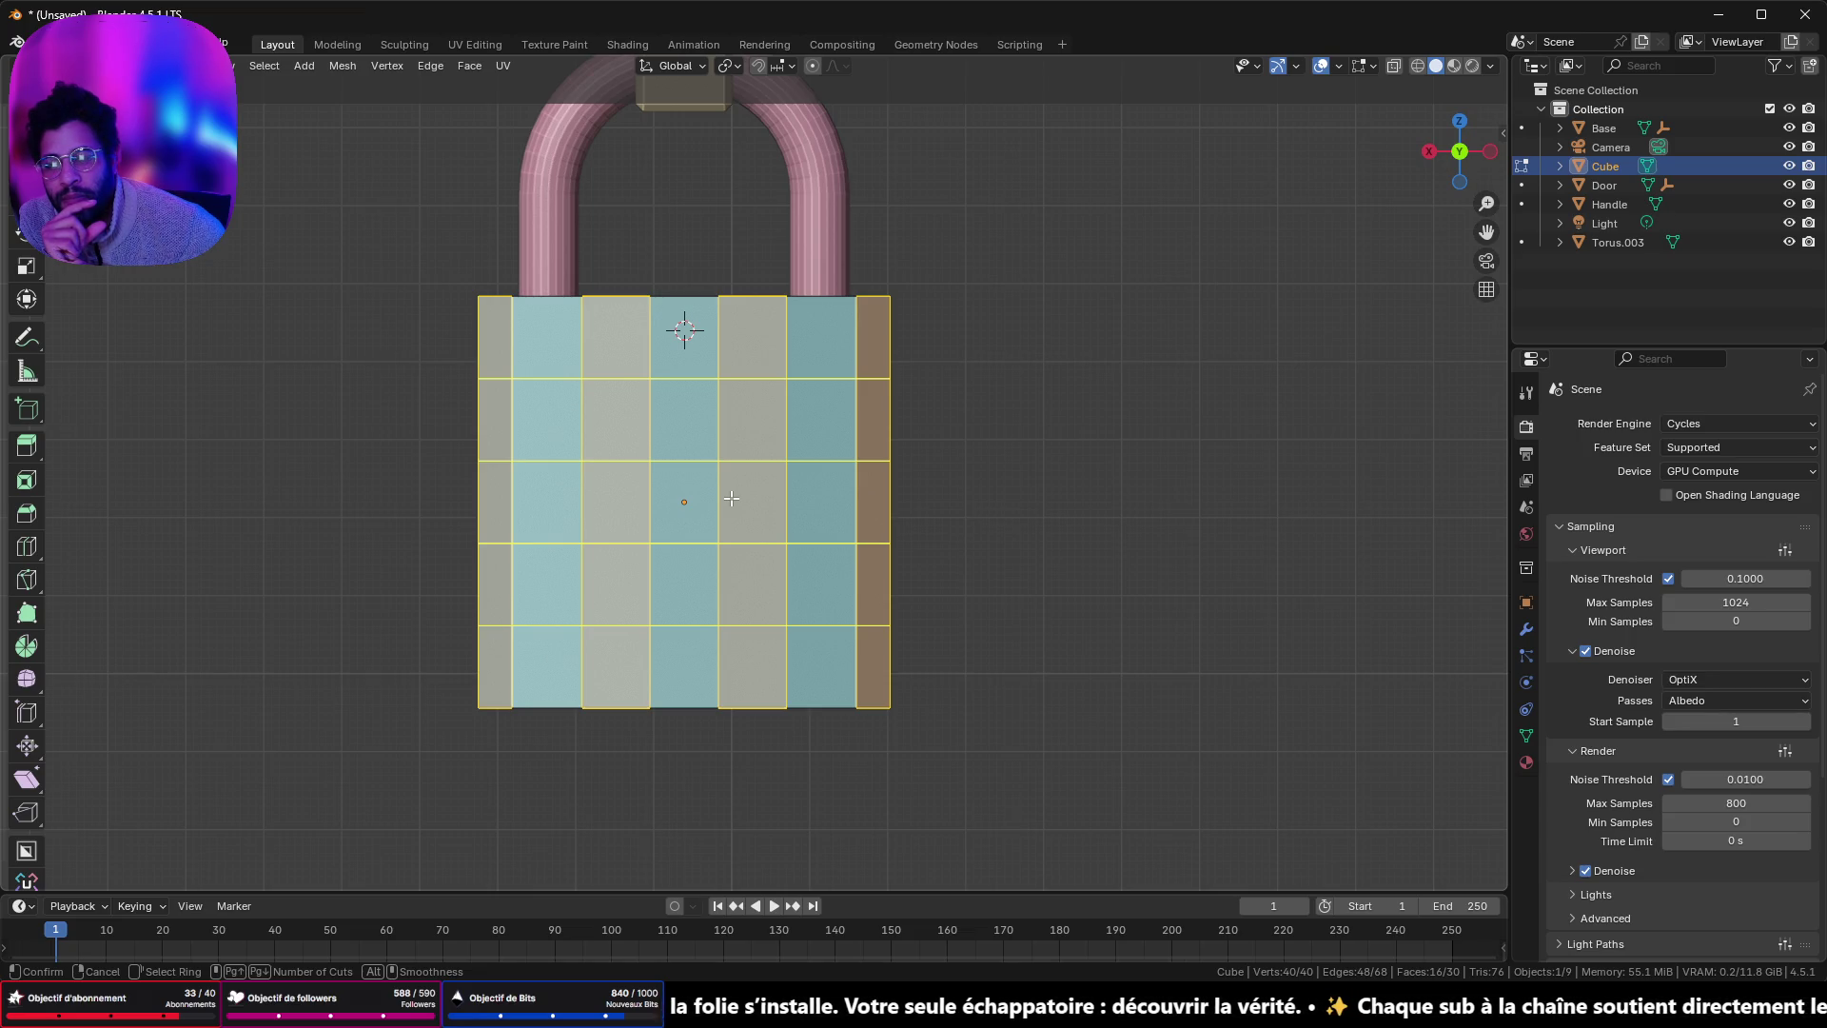
scroll(731, 498, up, 1)
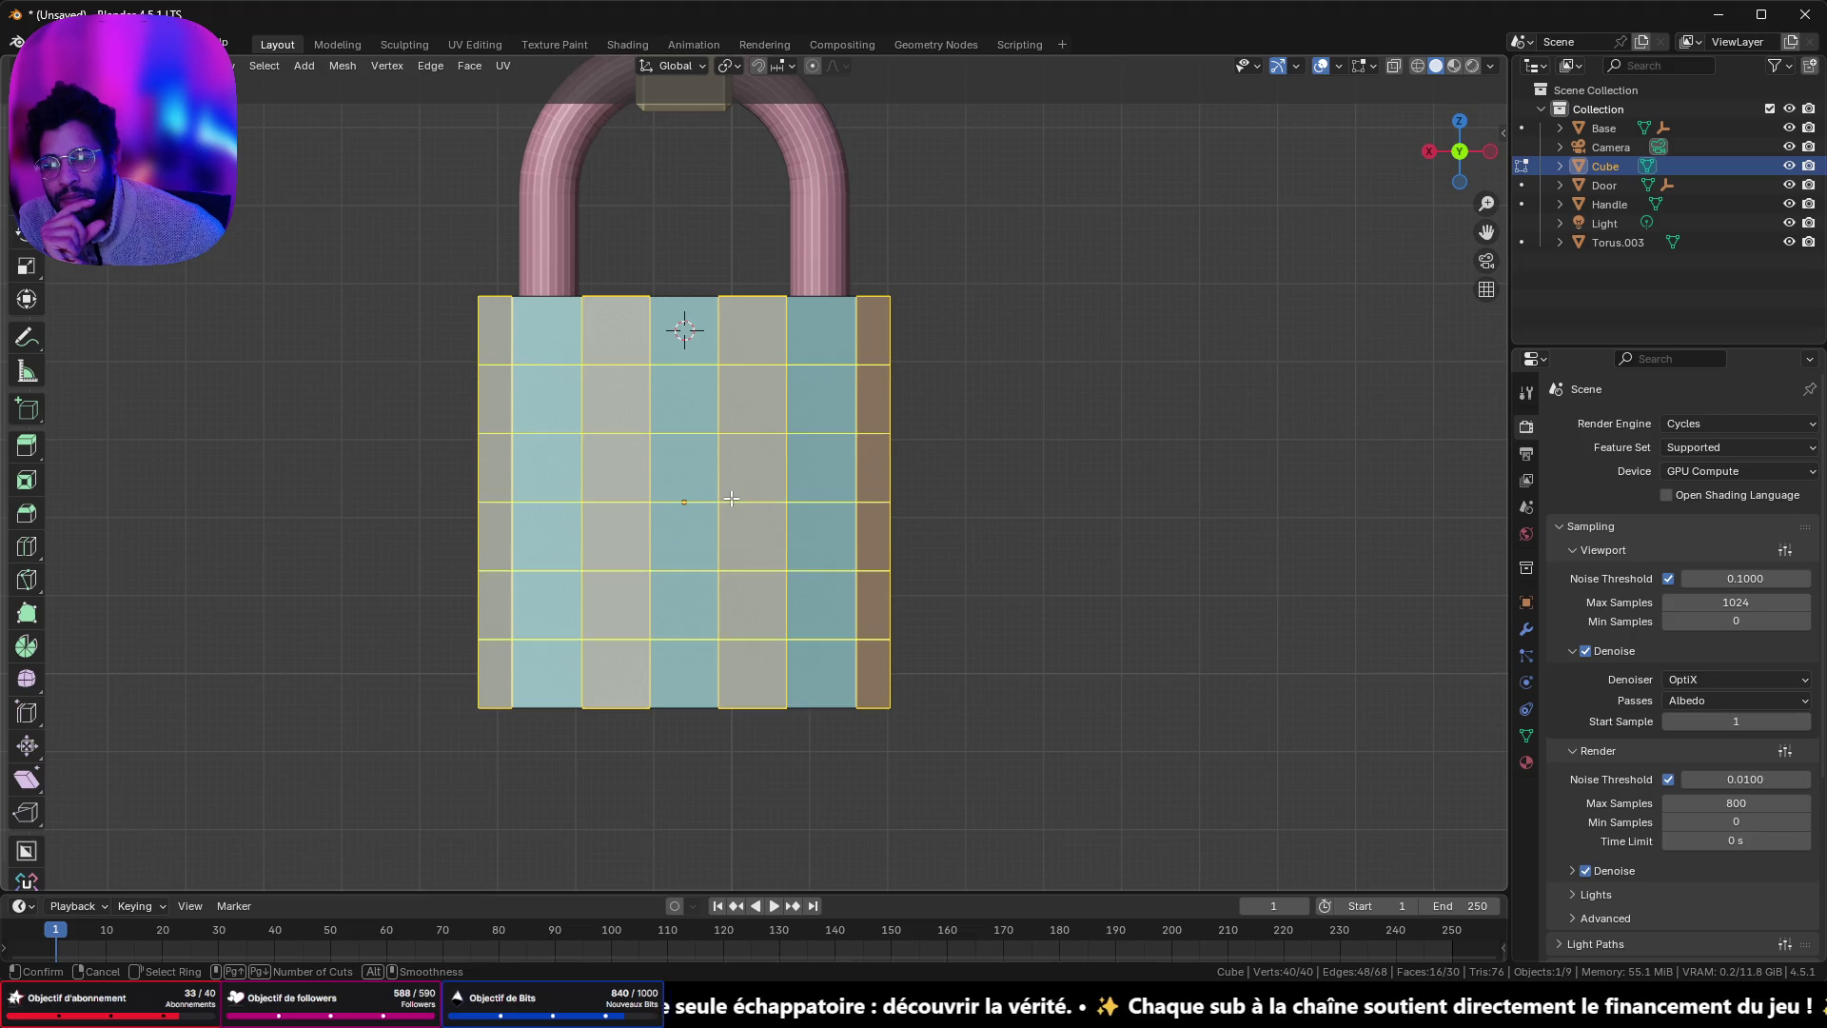
scroll(731, 498, up, 1)
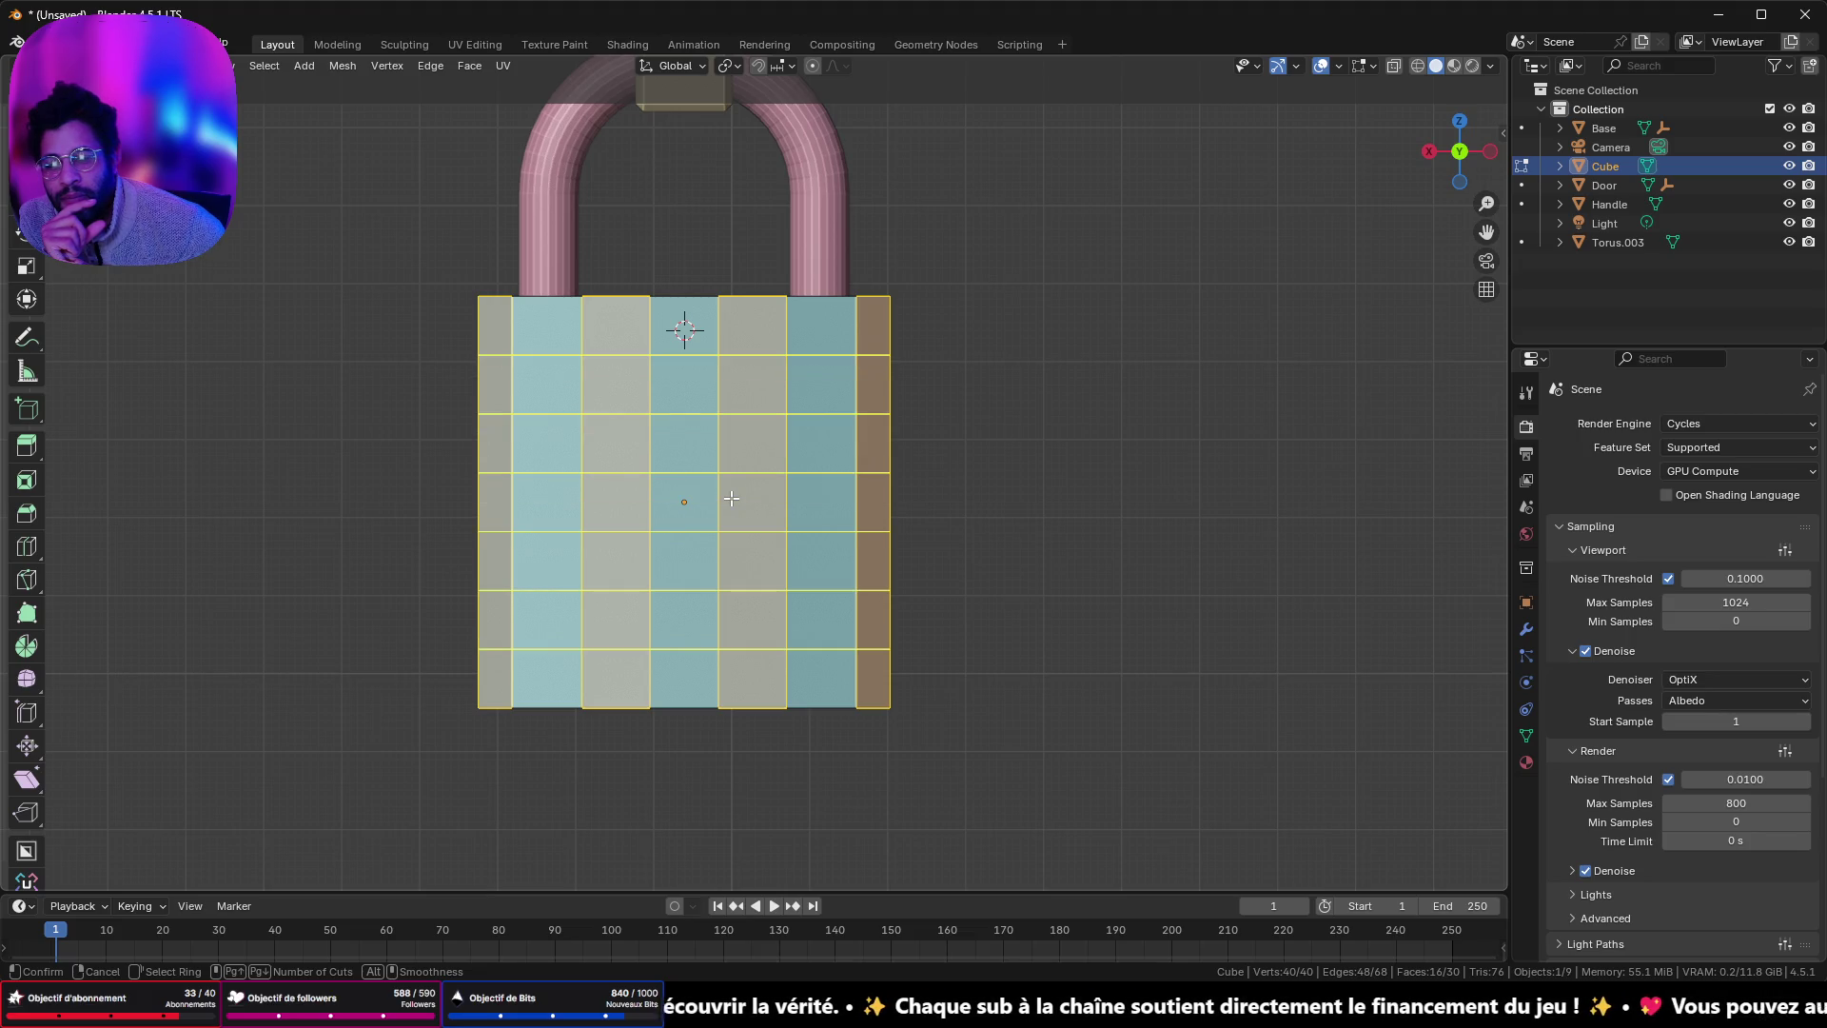
click(731, 498)
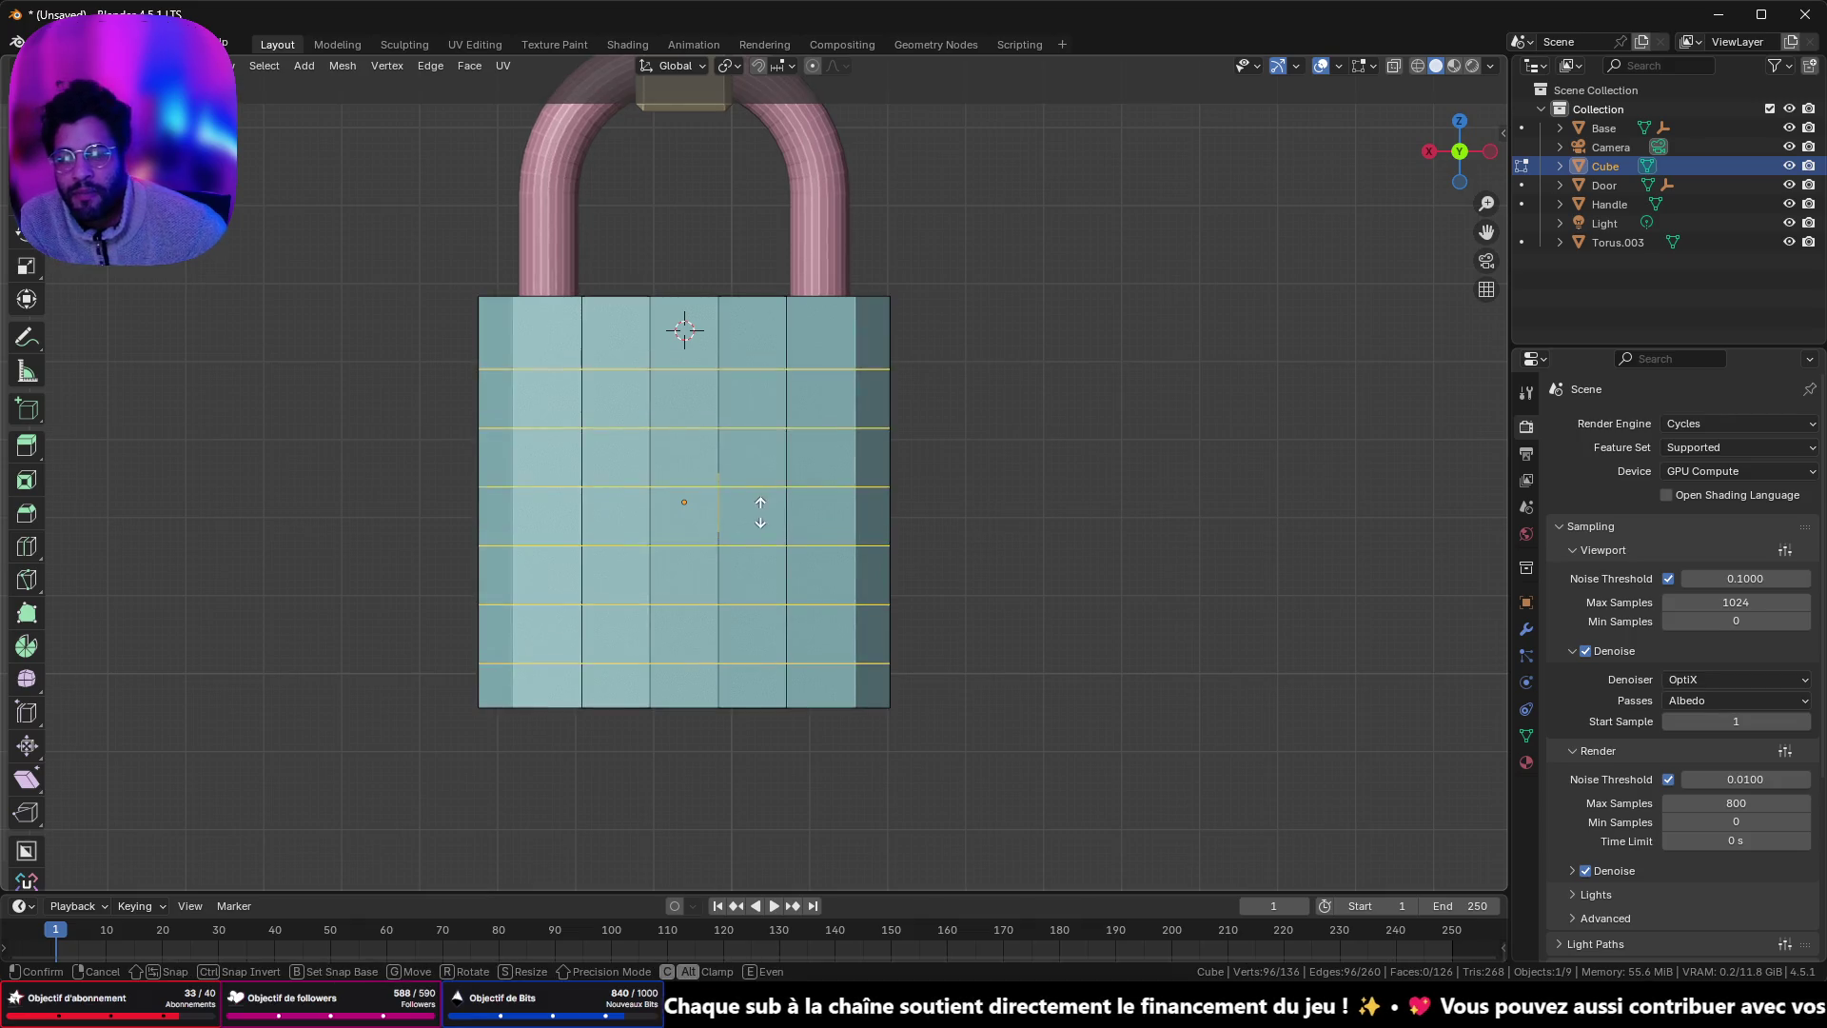
right_click(734, 498)
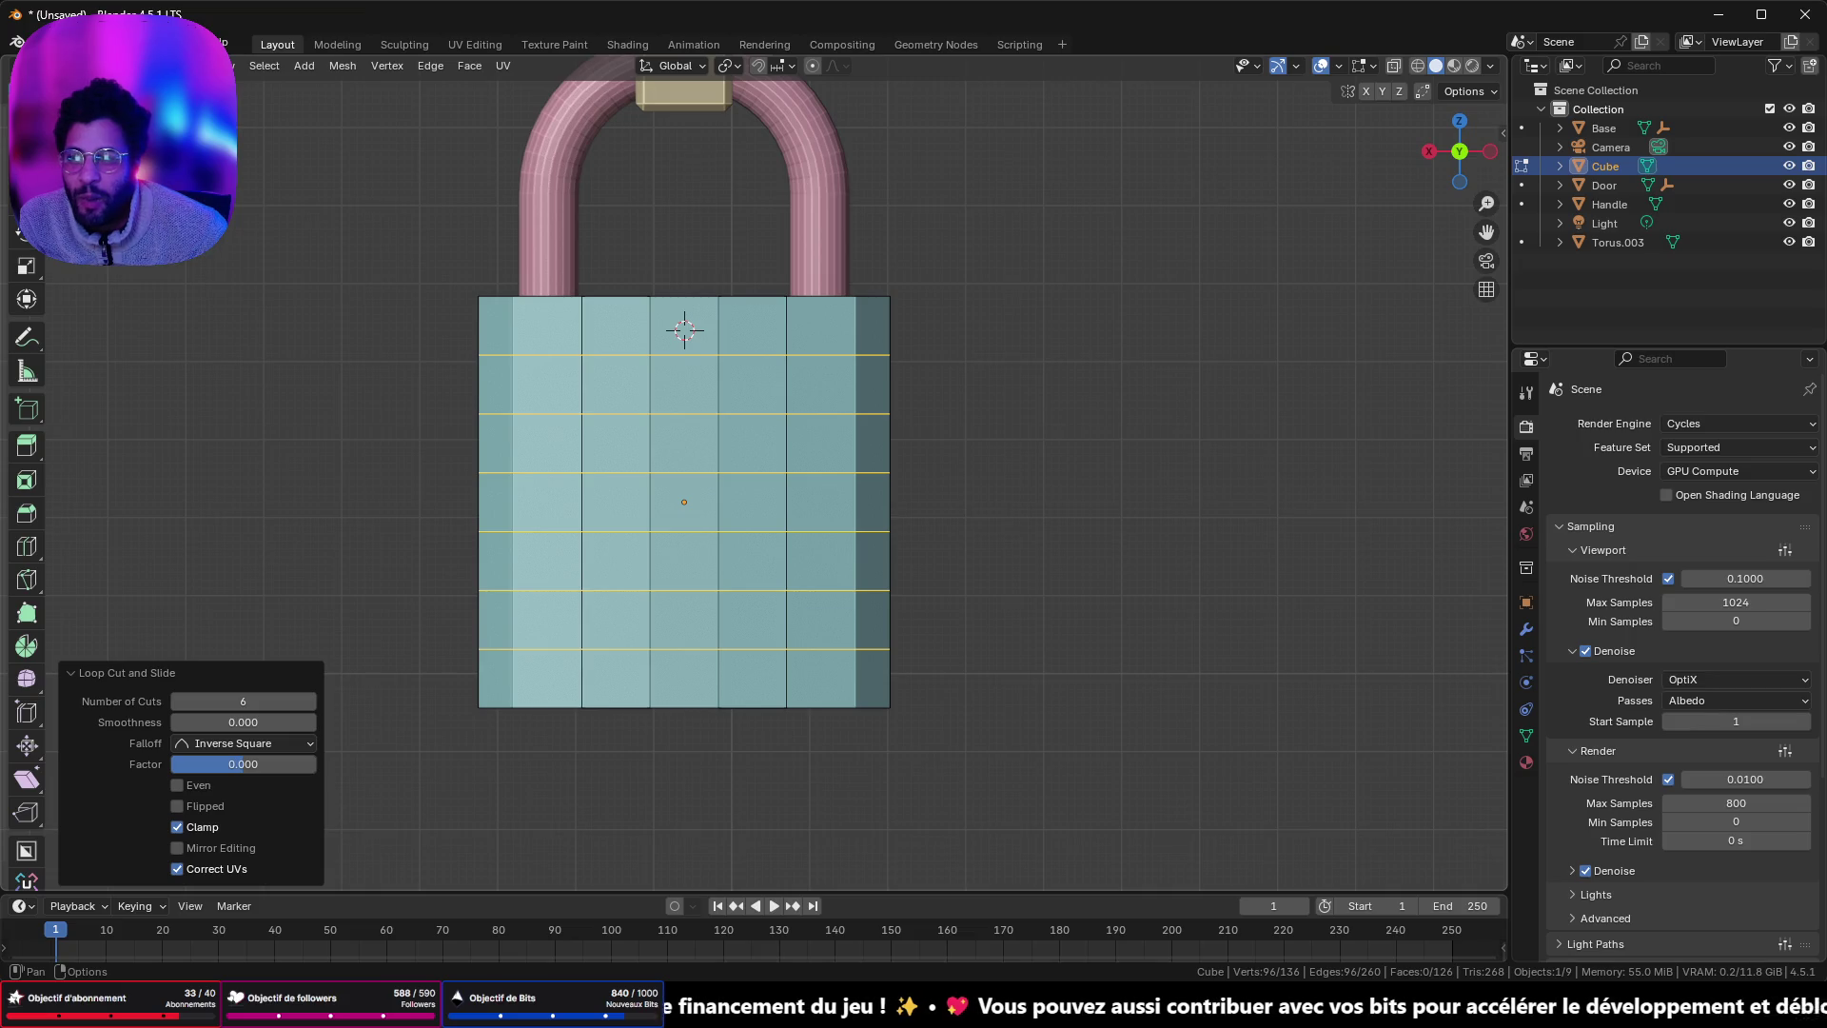
key(alt+a)
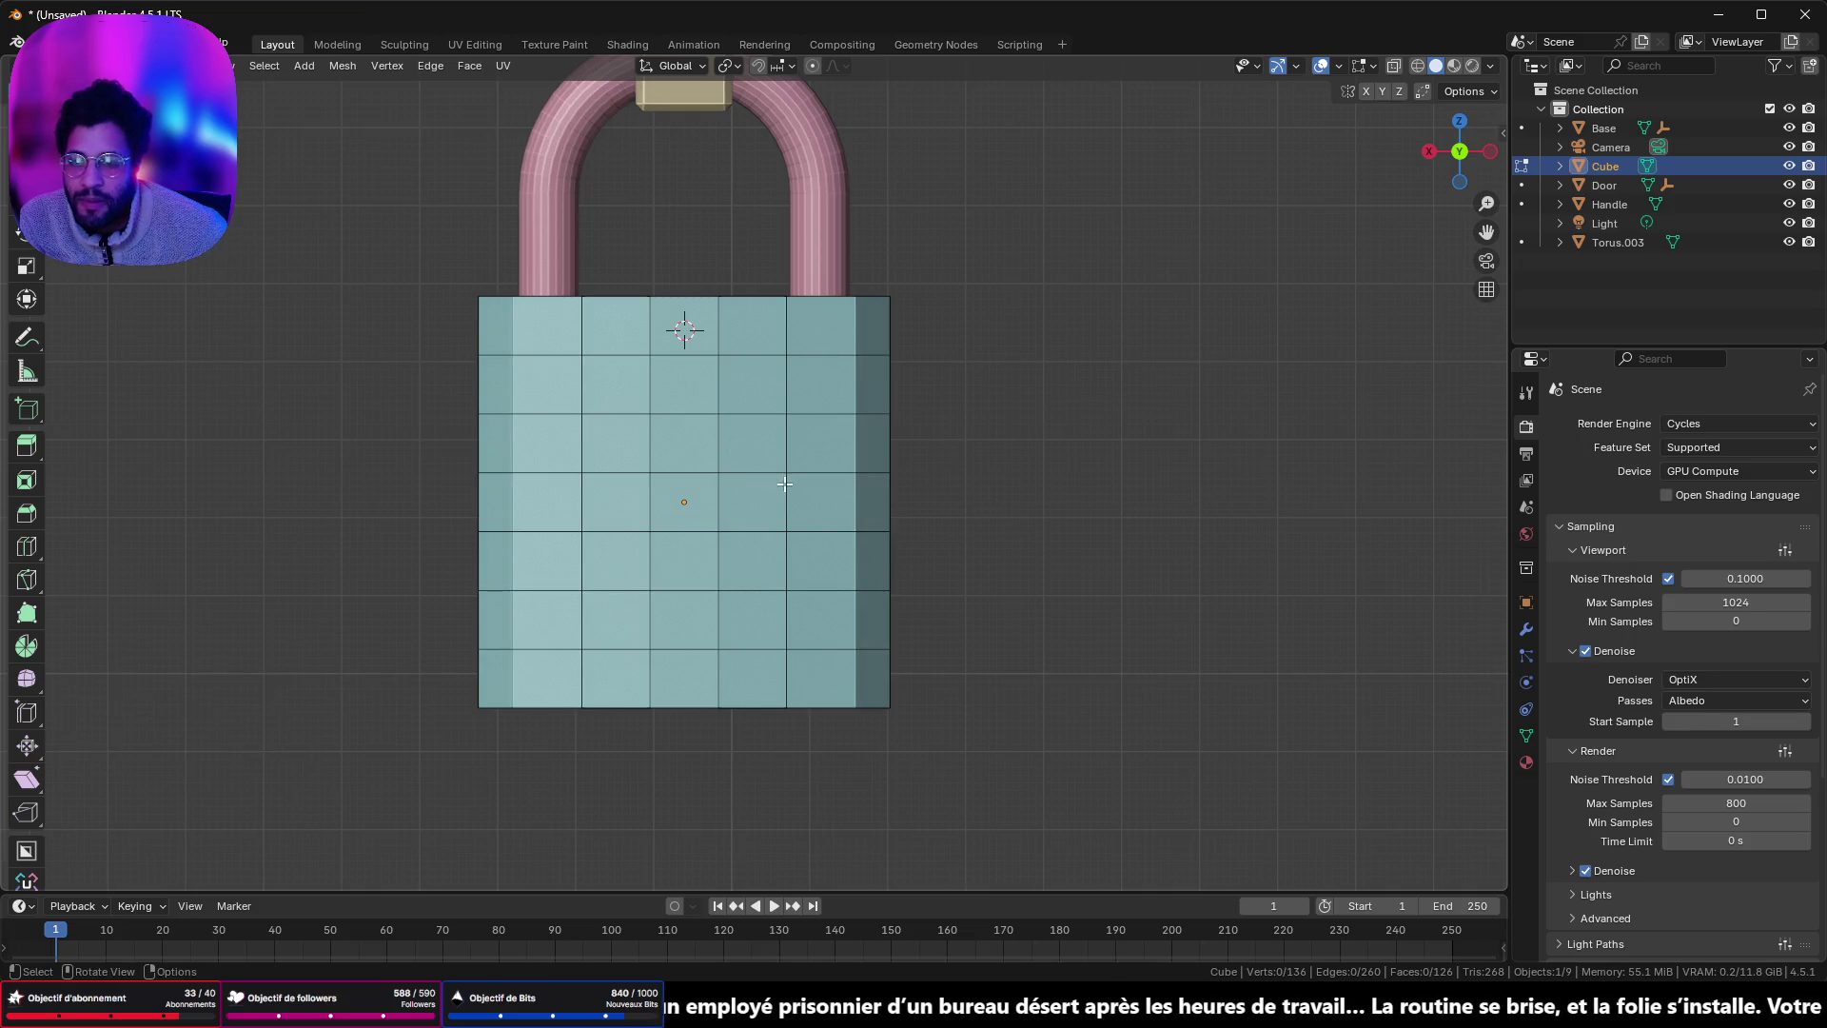
- Select the block of grid faces on one side of the body where the notch goes
click(818, 445)
shift+click(758, 443)
shift+click(861, 456)
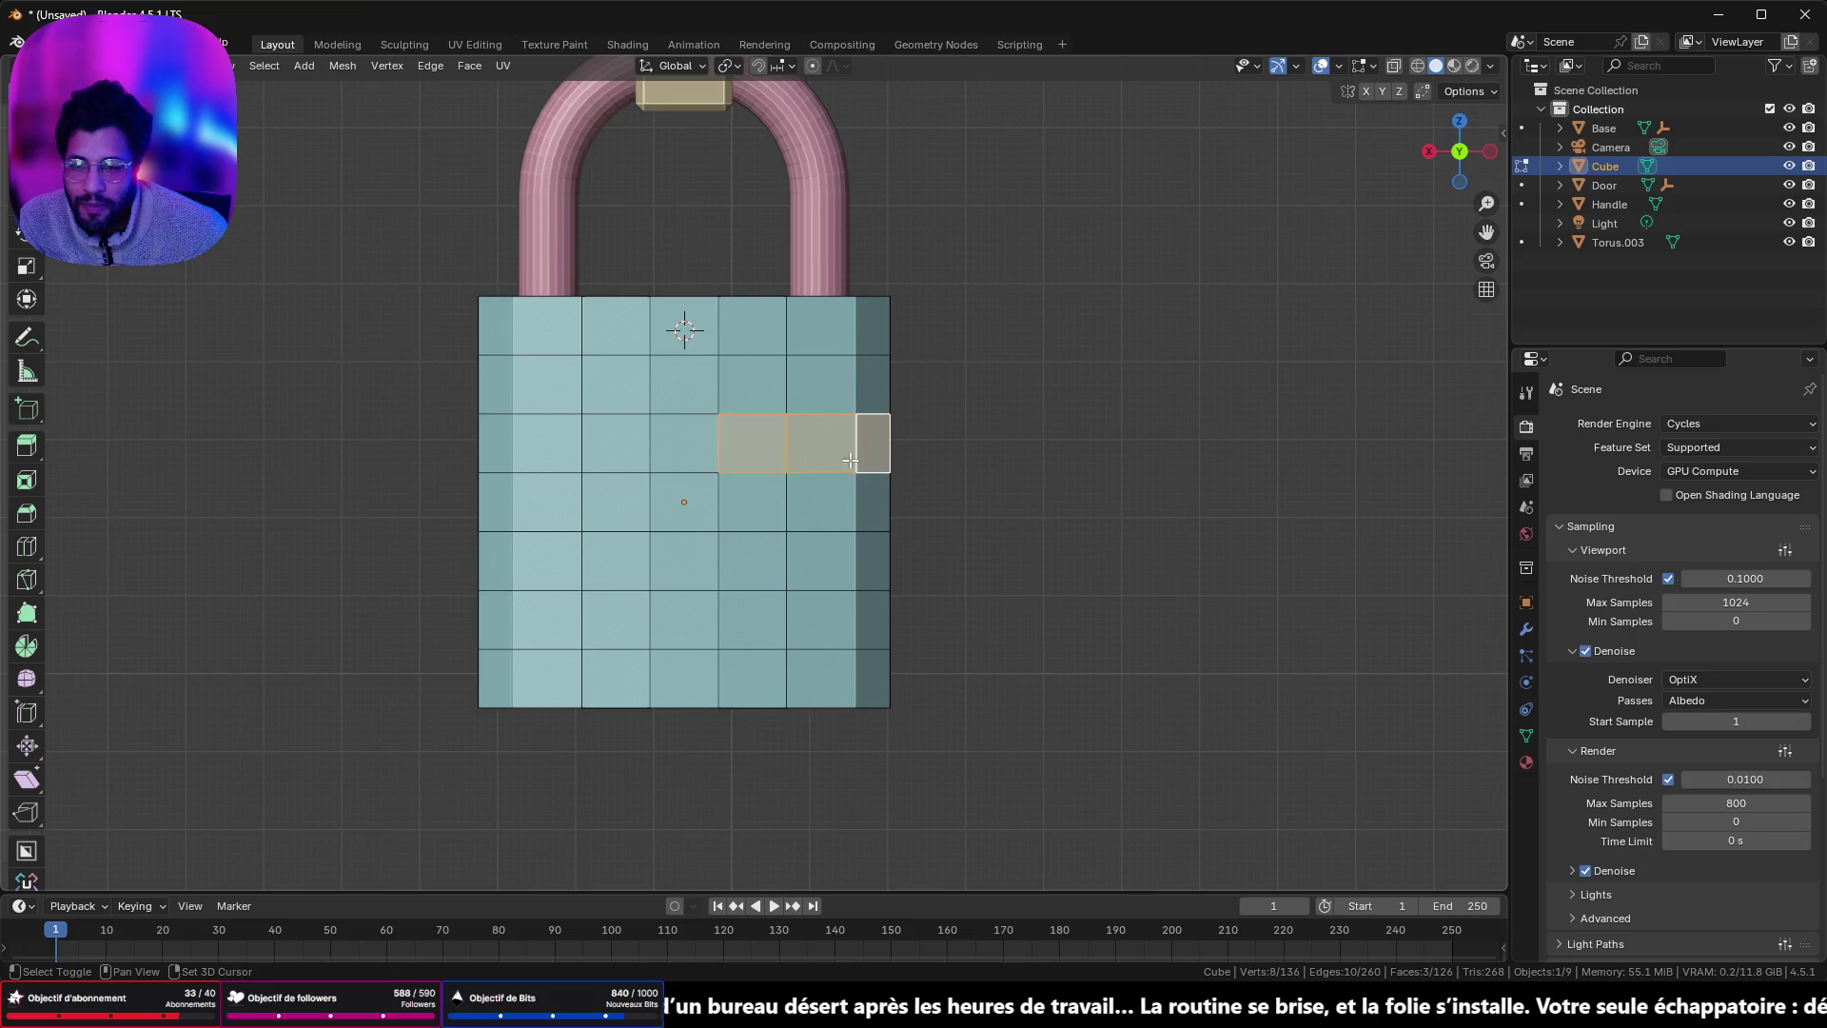
shift+click(776, 509)
shift+click(825, 511)
shift+click(877, 509)
shift+click(776, 577)
shift+click(877, 571)
shift+click(829, 569)
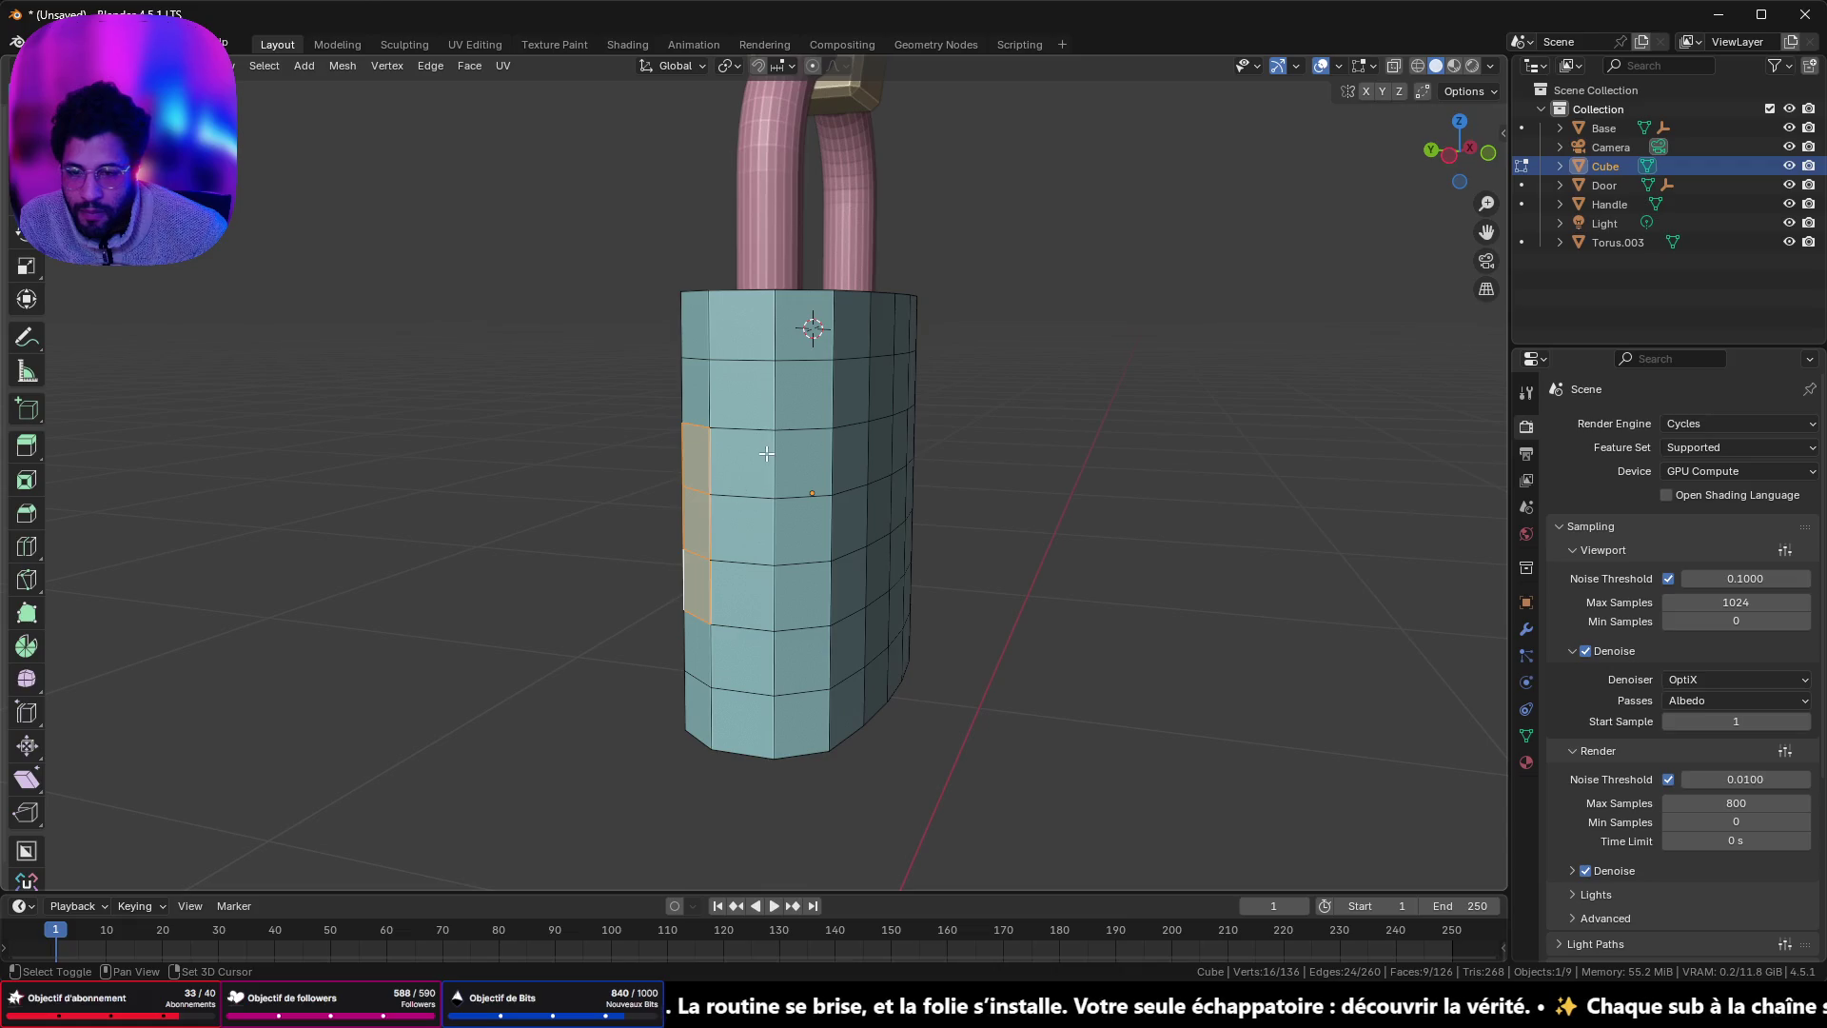
shift+click(742, 533)
shift+click(743, 462)
shift+click(742, 597)
key(KP_1)
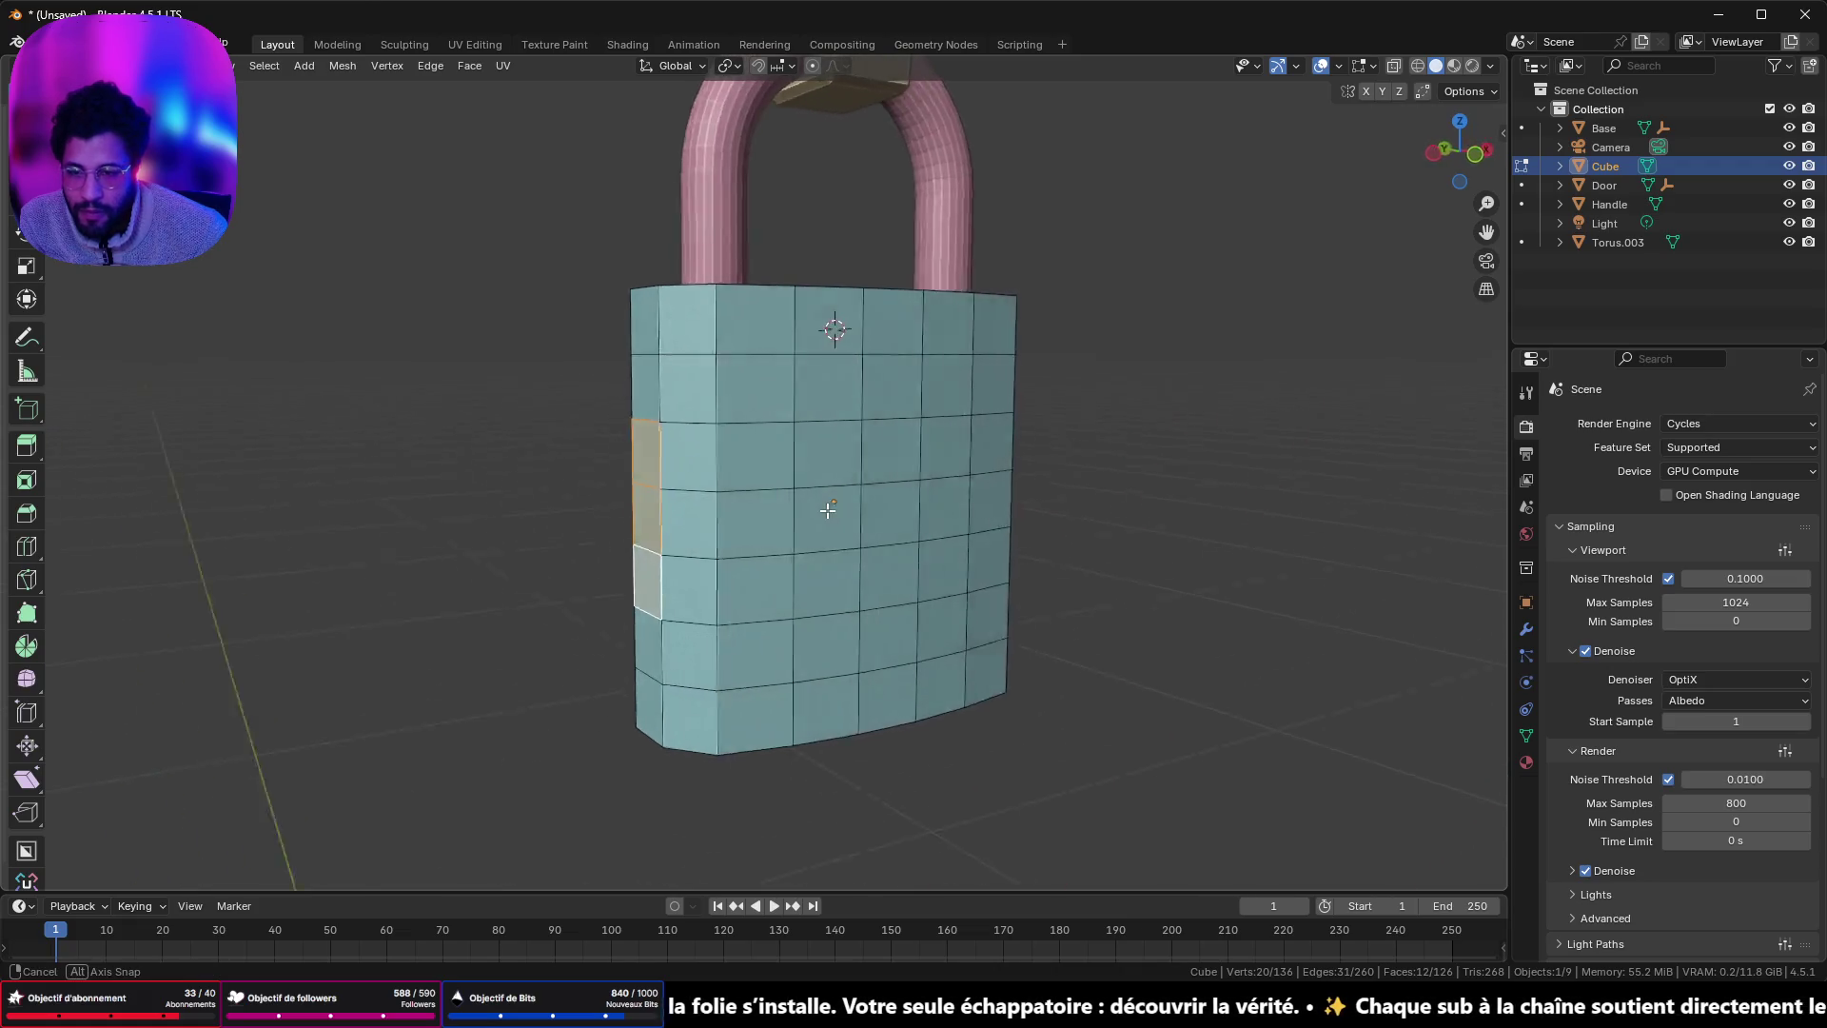
shift+click(768, 470)
shift+click(780, 523)
shift+click(771, 588)
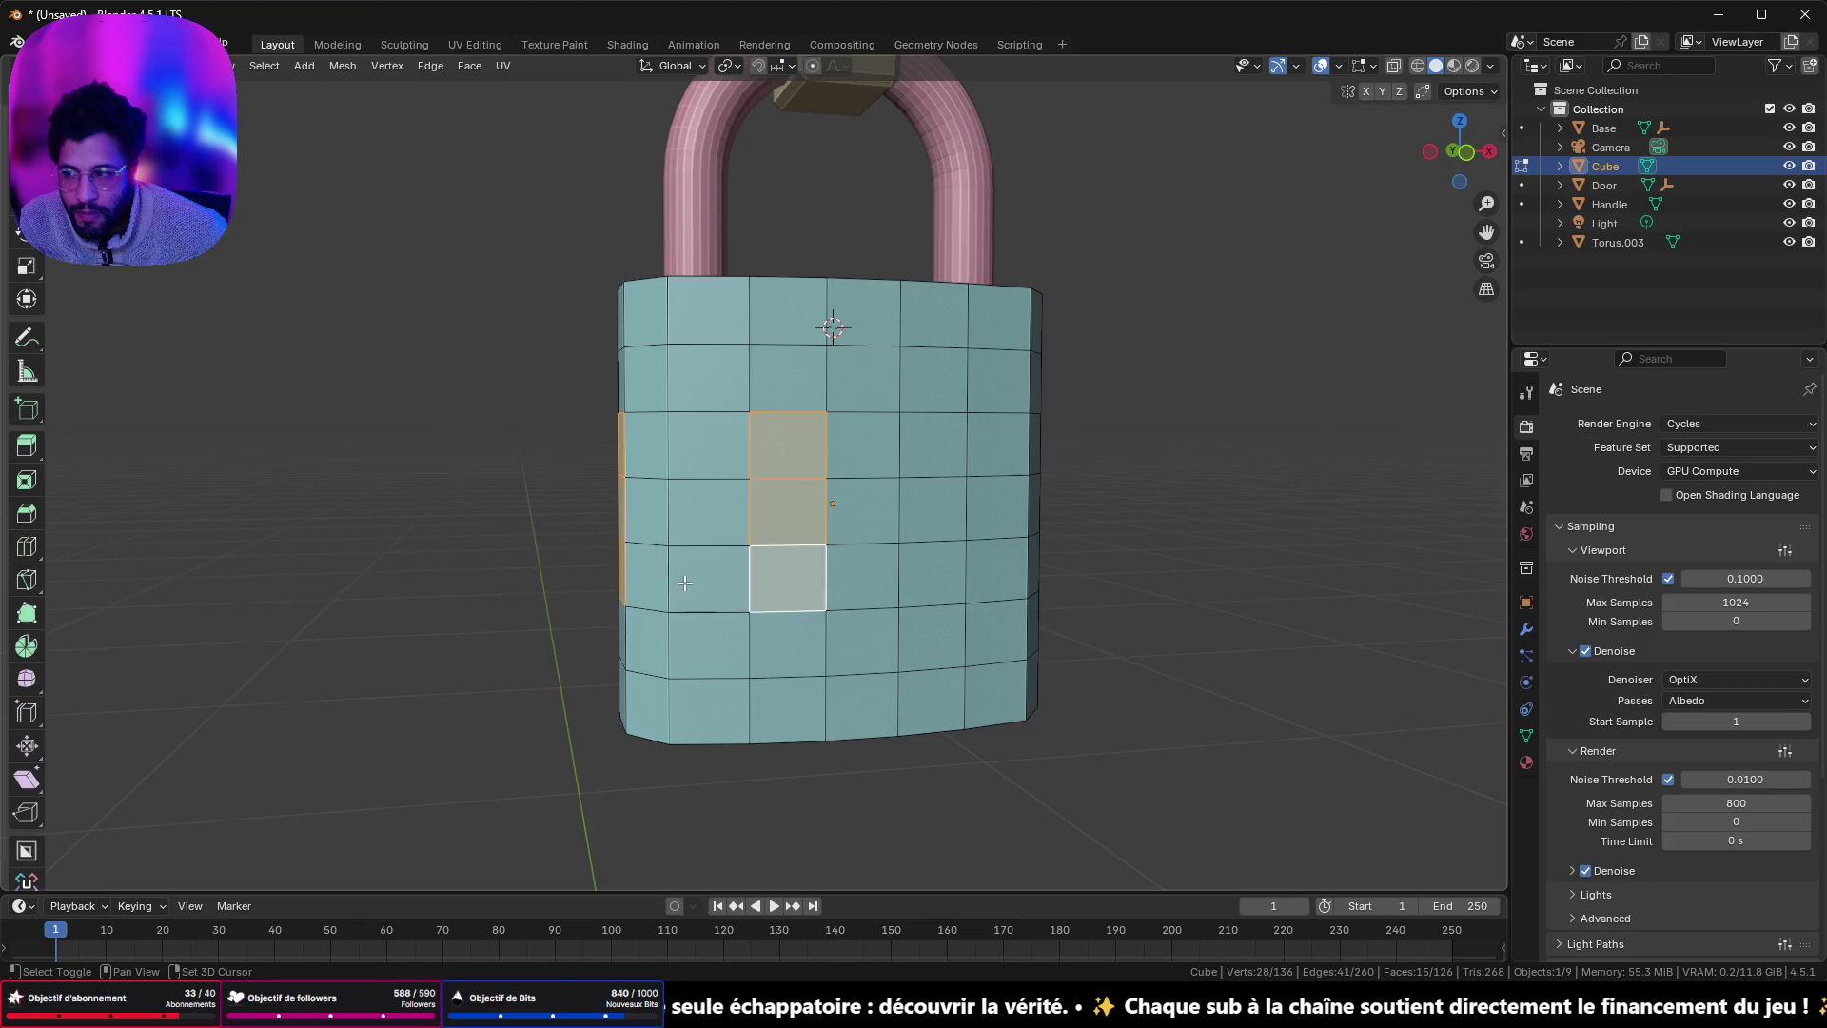
shift+click(709, 583)
shift+click(724, 511)
shift+click(721, 463)
shift+click(645, 444)
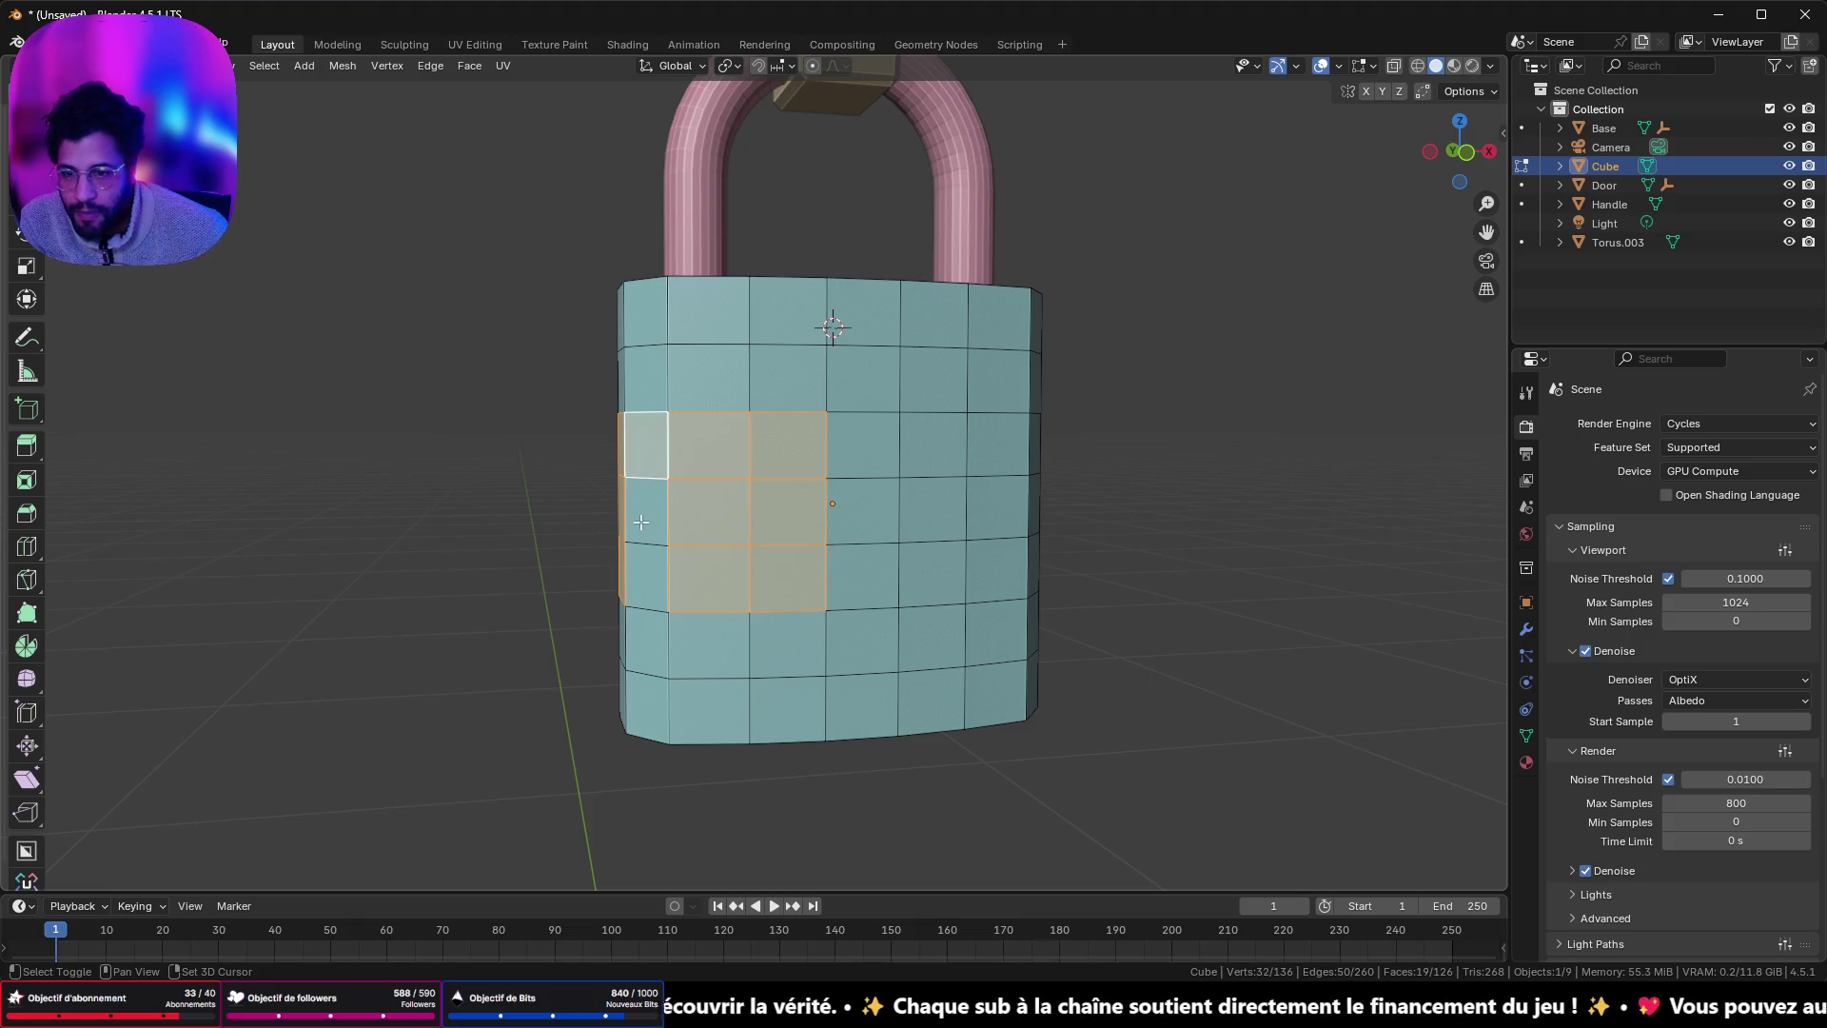
shift+click(645, 511)
shift+click(645, 578)
mouse_move(645, 578)
mouse_down()
mouse_move(477, 542)
mouse_move(1060, 575)
mouse_up()
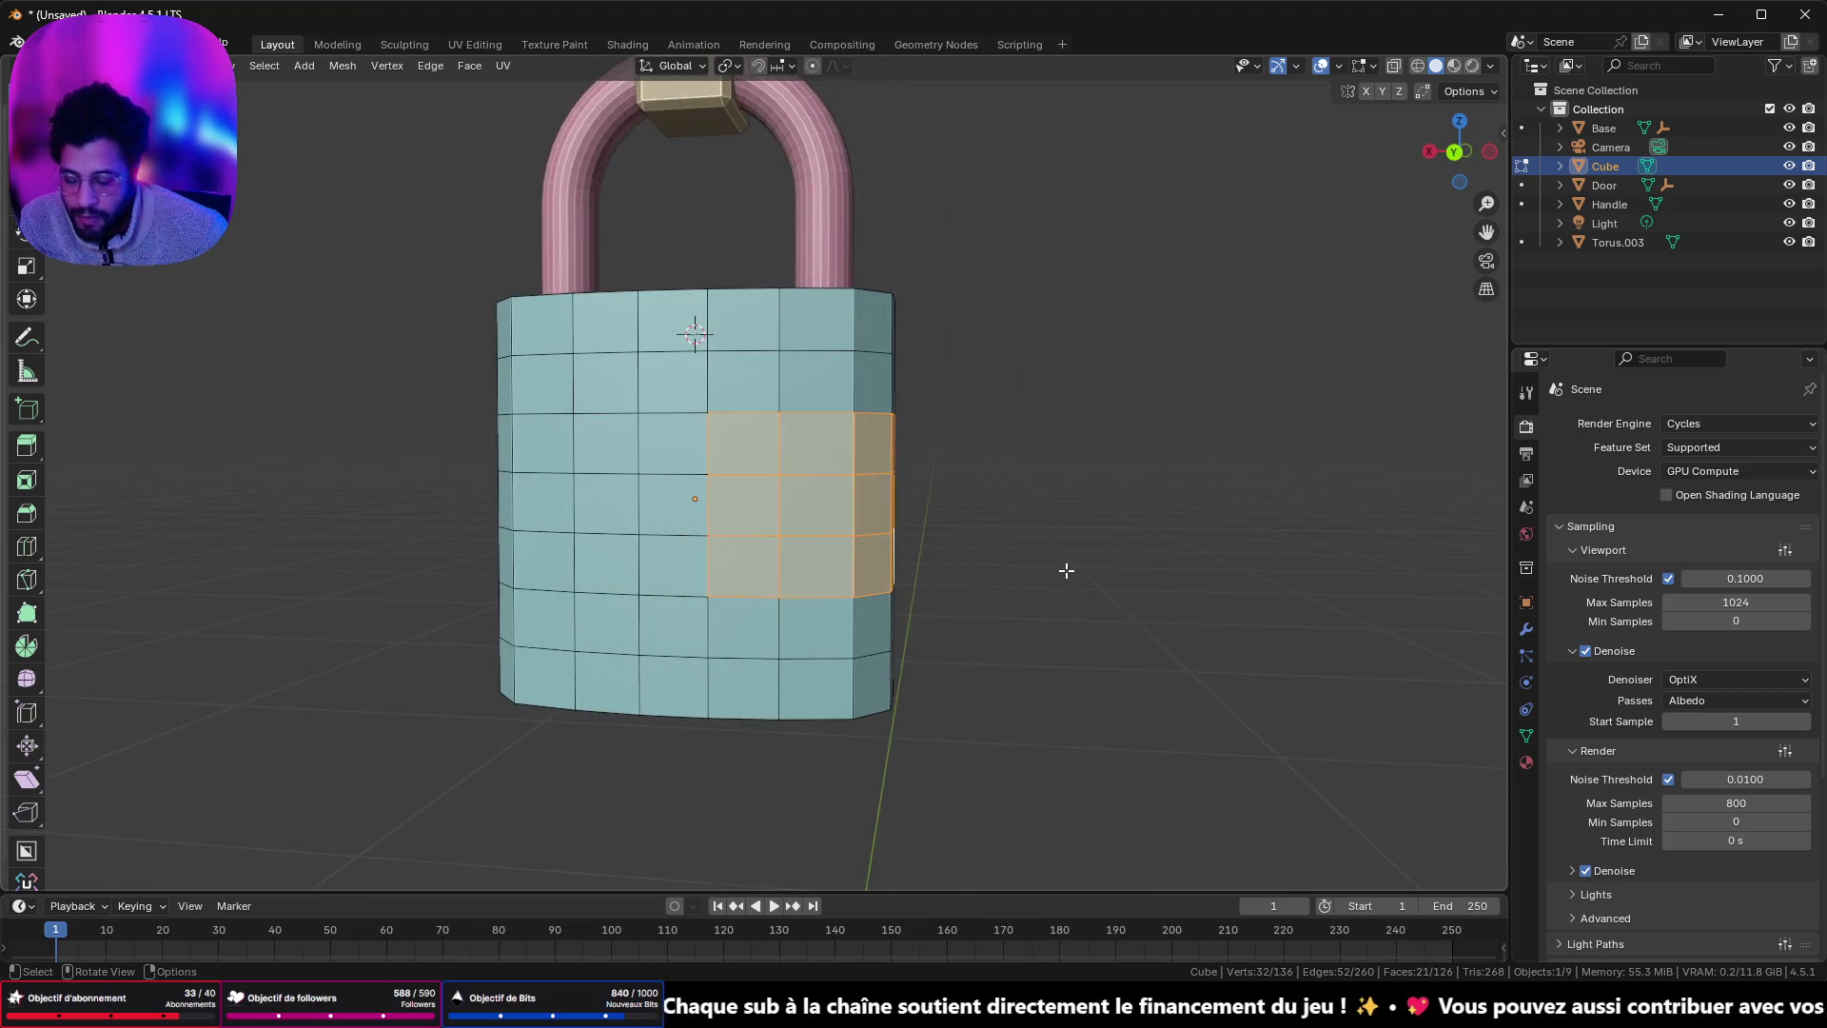
- Delete only the selected faces to open the rectangular notch
key(x)
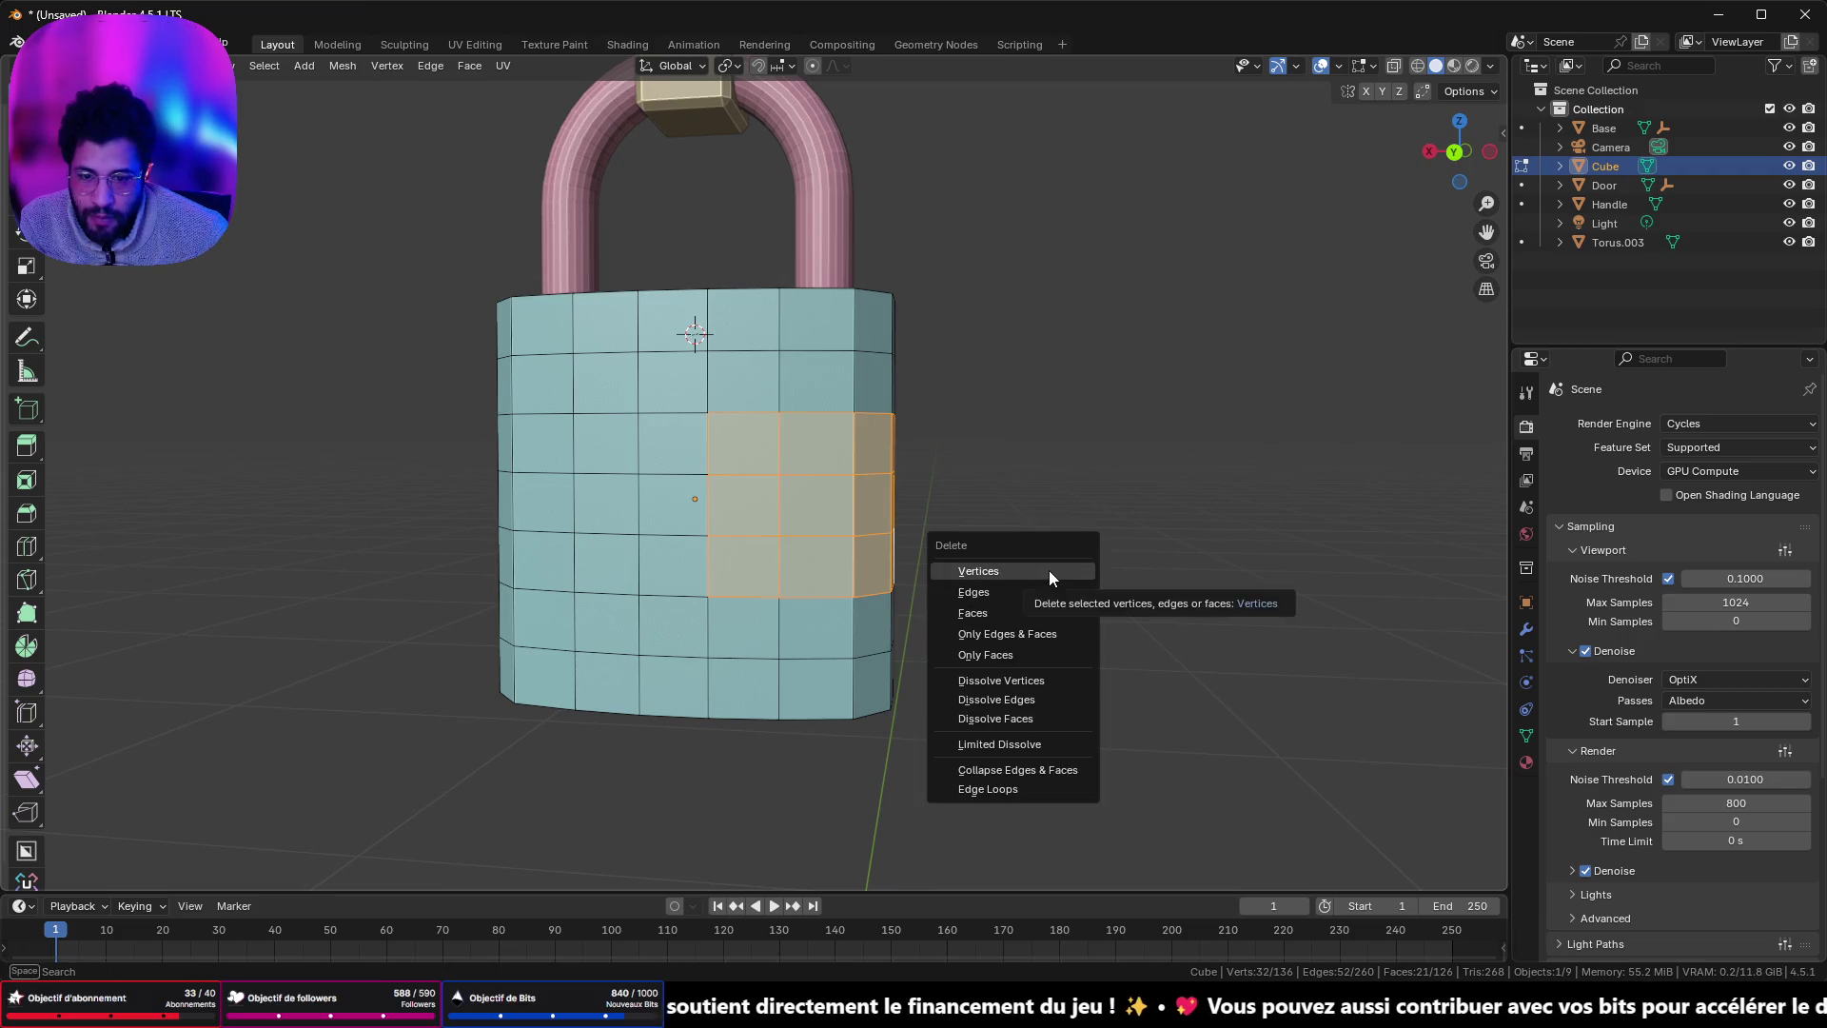
click(1049, 569)
key(ctrl+z)
key(x)
click(1009, 566)
mouse_move(1003, 571)
mouse_down()
mouse_move(836, 539)
mouse_move(928, 523)
mouse_move(869, 505)
mouse_move(748, 495)
mouse_move(682, 406)
mouse_up()
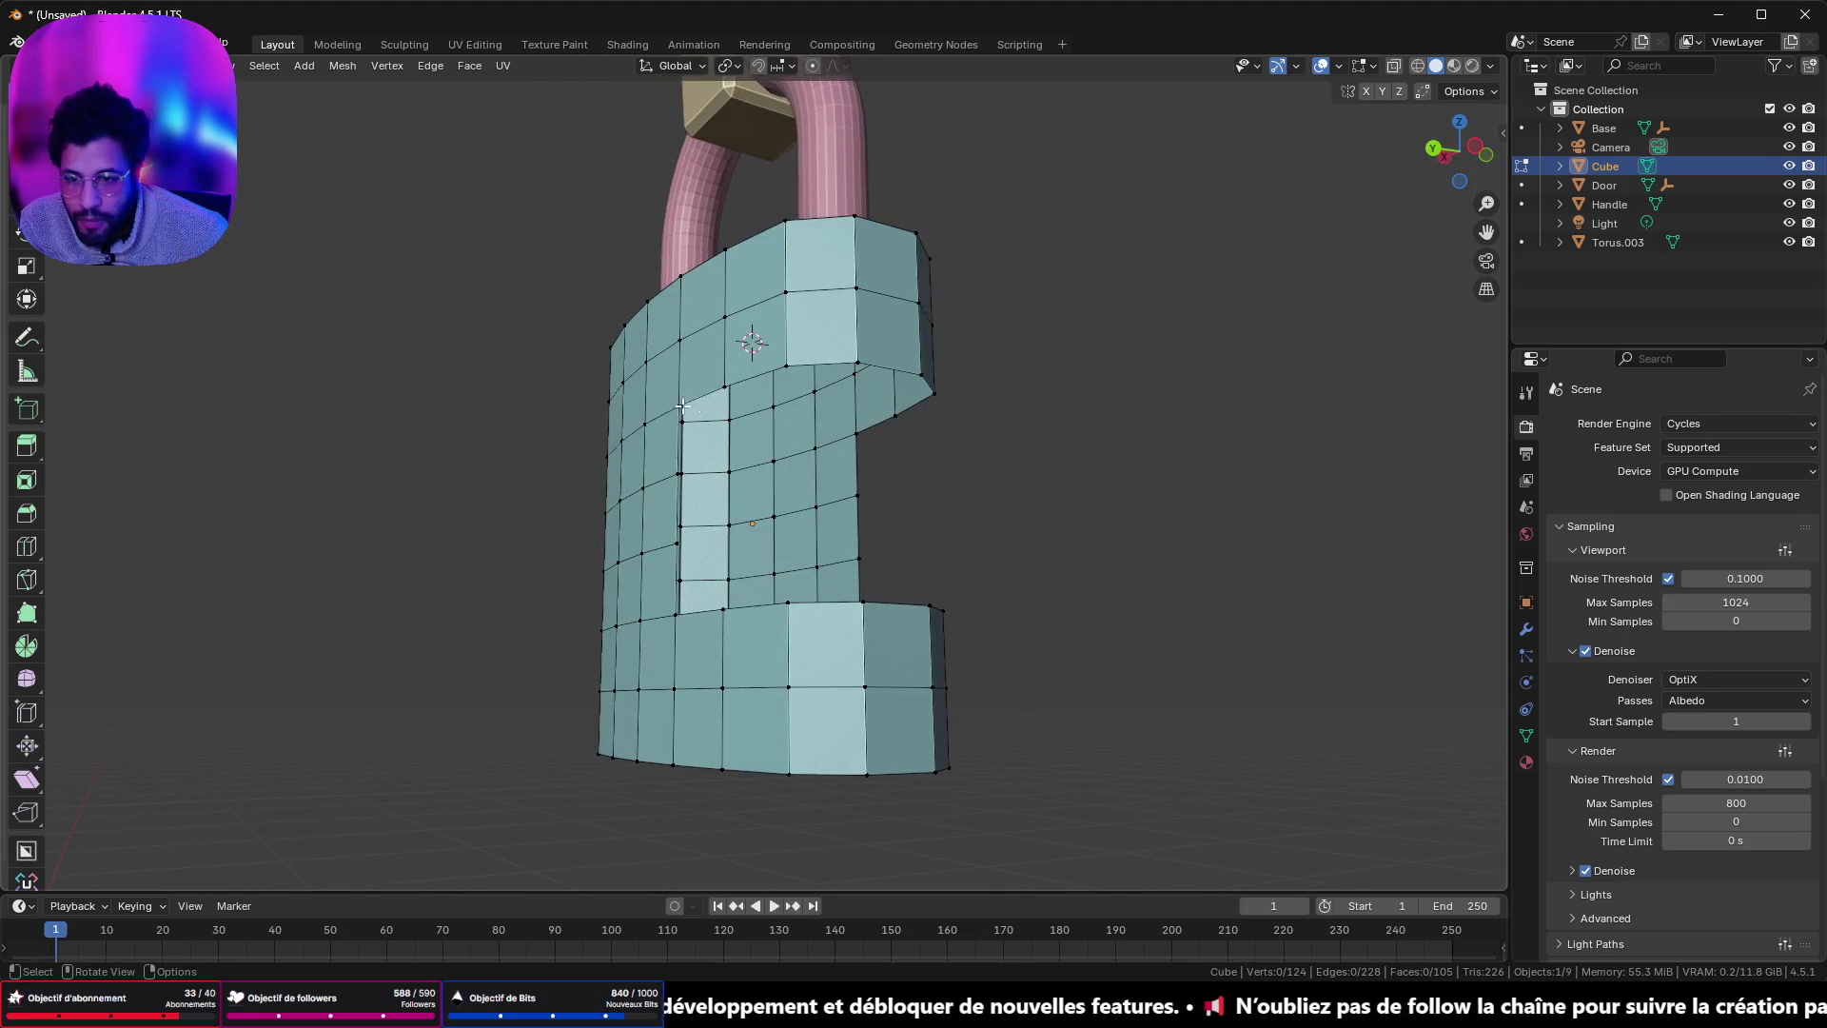
- Fill the first inner notch walls with faces between the hole's corner vertices
shift+click(857, 433)
mouse_move(858, 433)
mouse_down()
mouse_move(925, 518)
mouse_move(807, 494)
mouse_up()
shift+click(674, 470)
key(f)
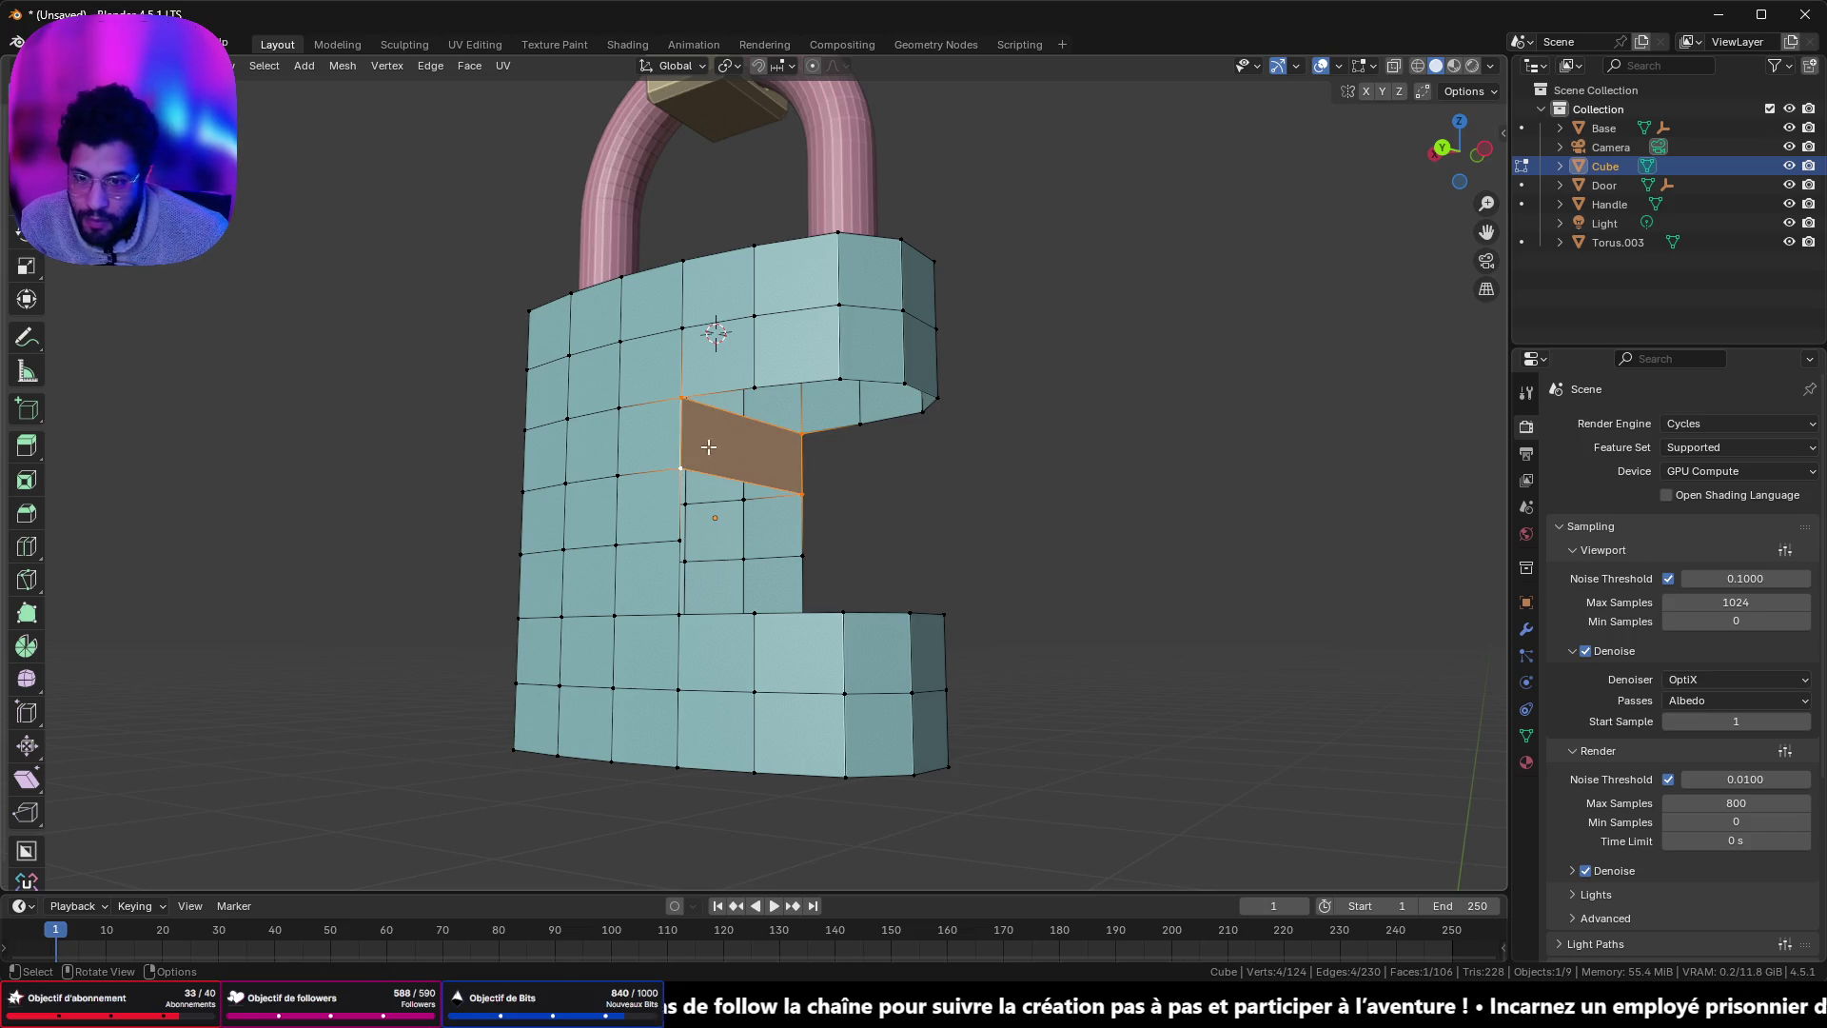
click(685, 401)
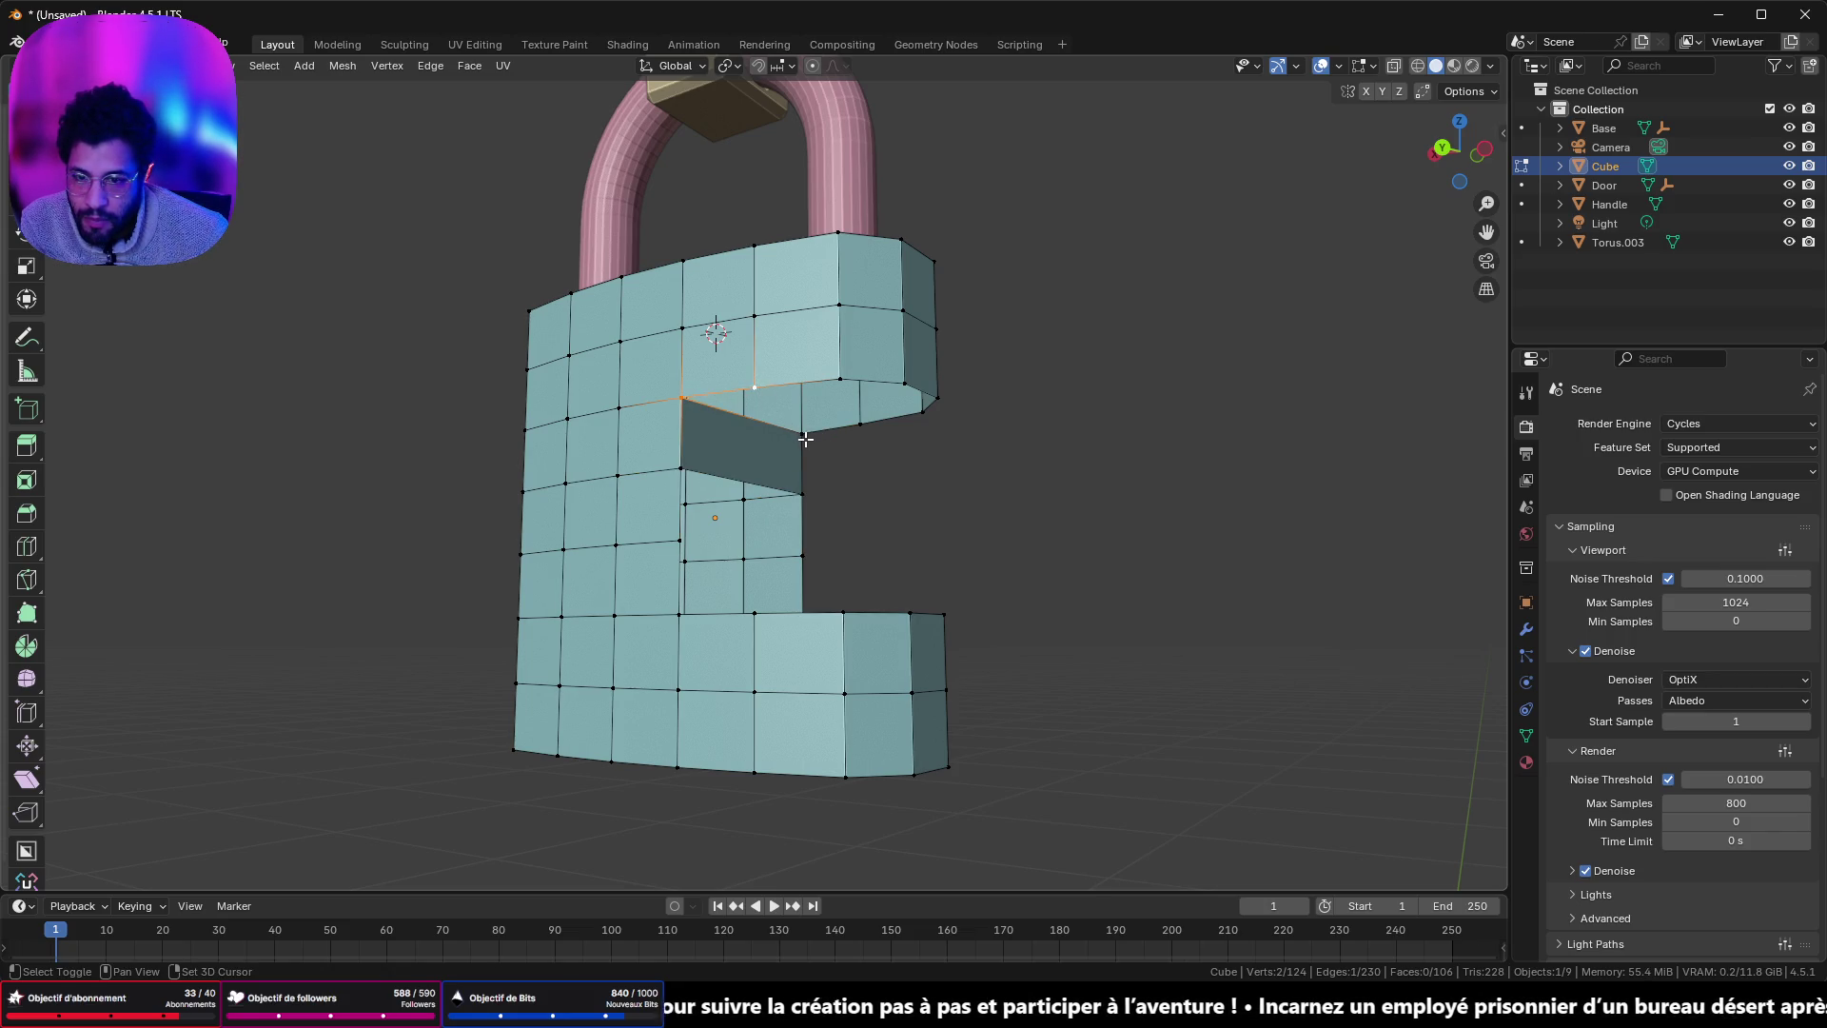
shift+click(857, 430)
key(f)
click(756, 389)
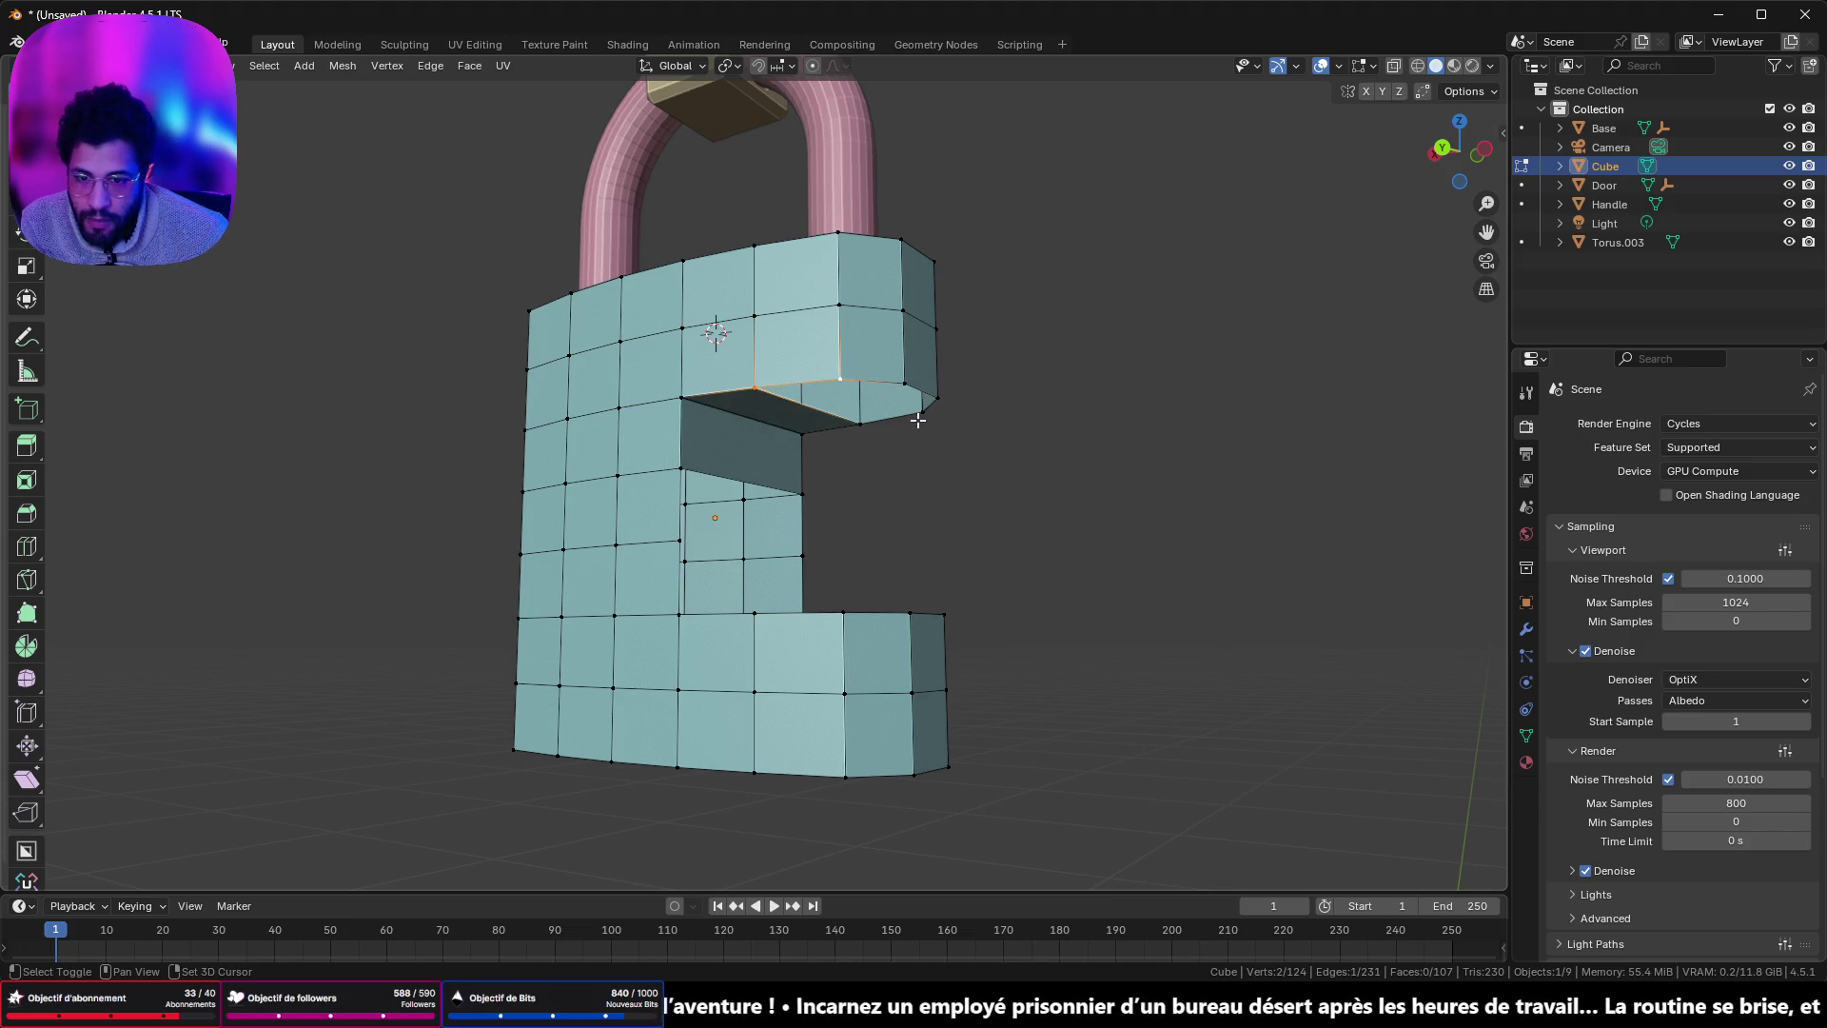
key(f)
- Fill another notch wall face and begin selecting vertices on the notch's lower edge
click(874, 379)
shift+click(925, 407)
scroll(686, 484, up, 2)
click(637, 566)
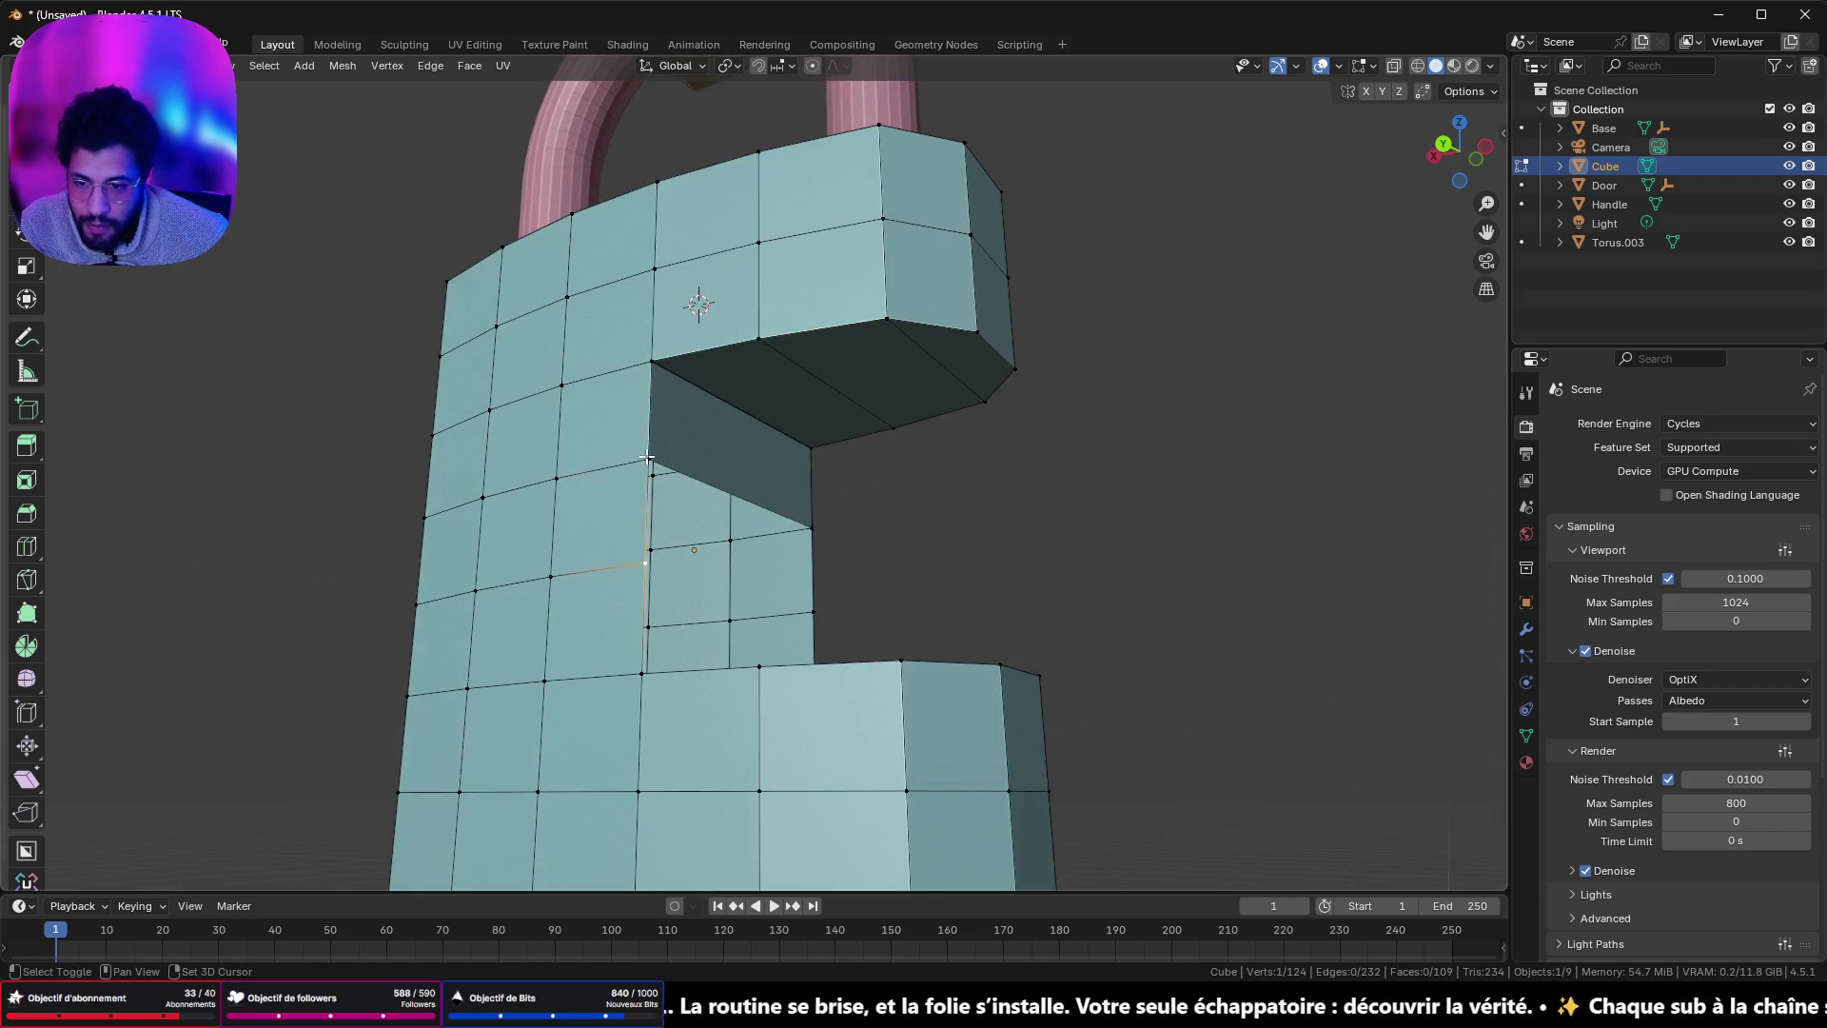
shift+click(792, 510)
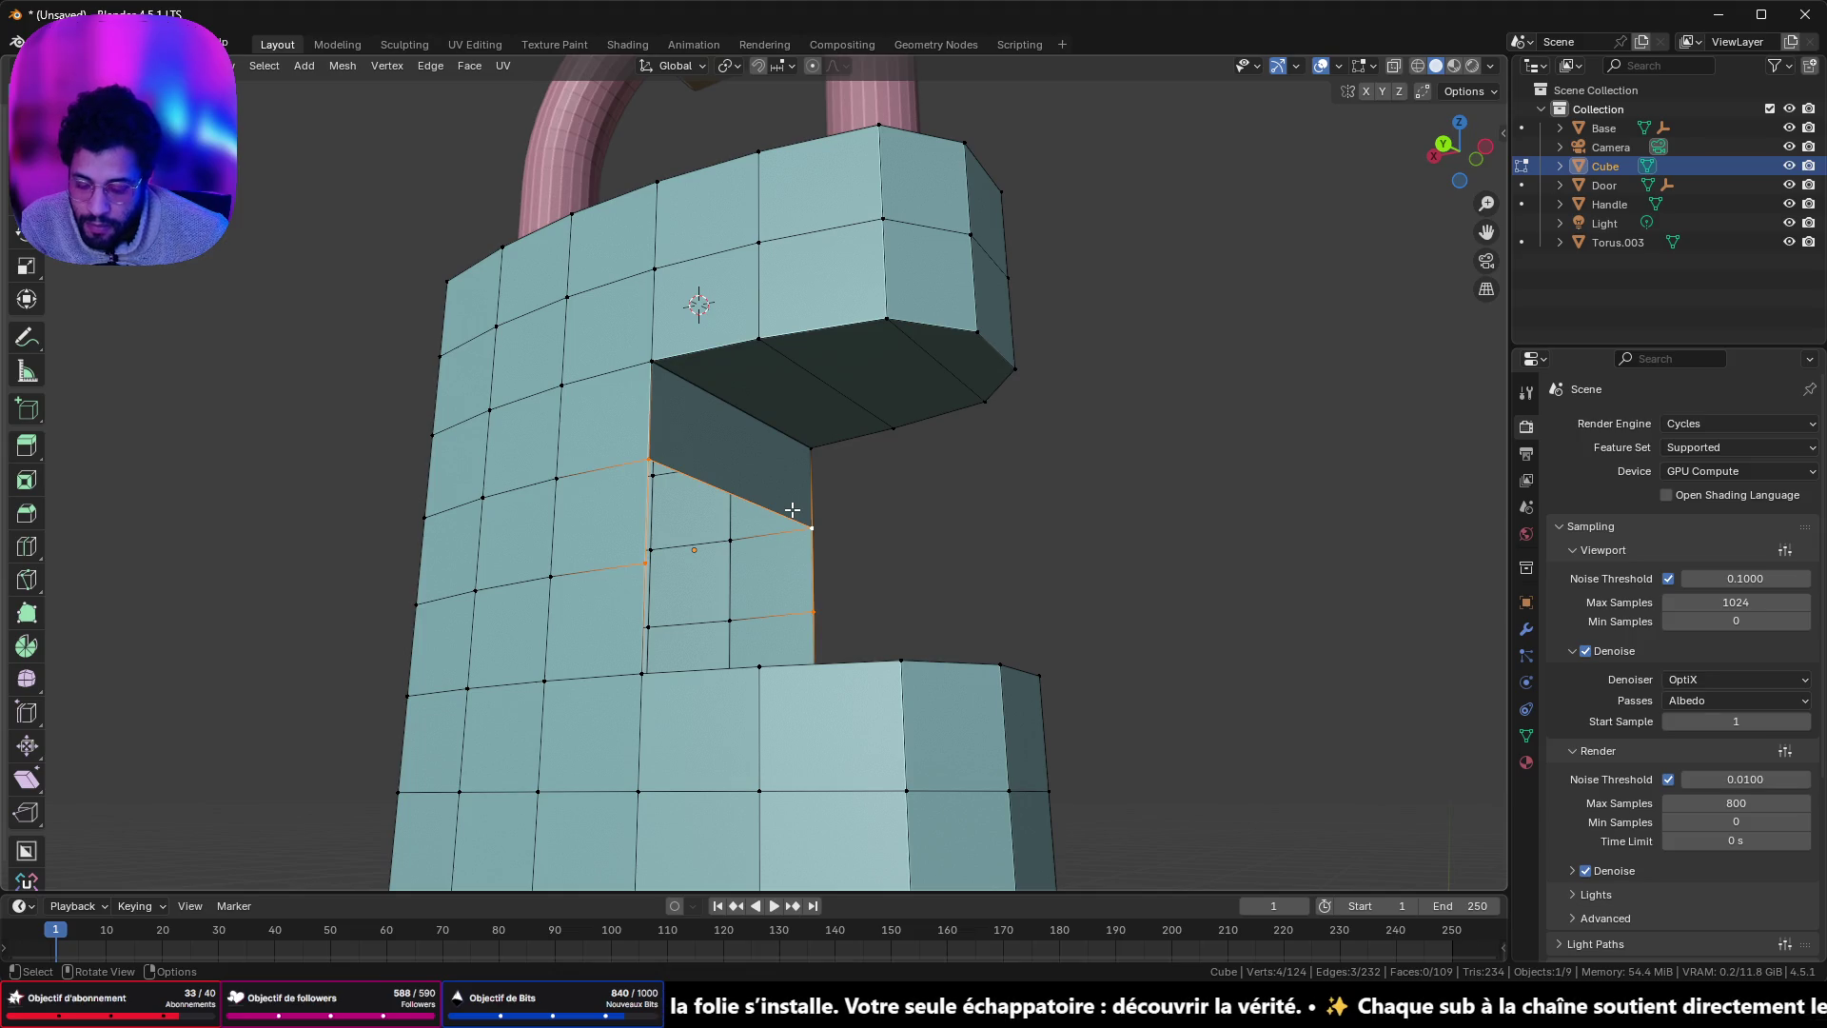
key(f)
click(802, 505)
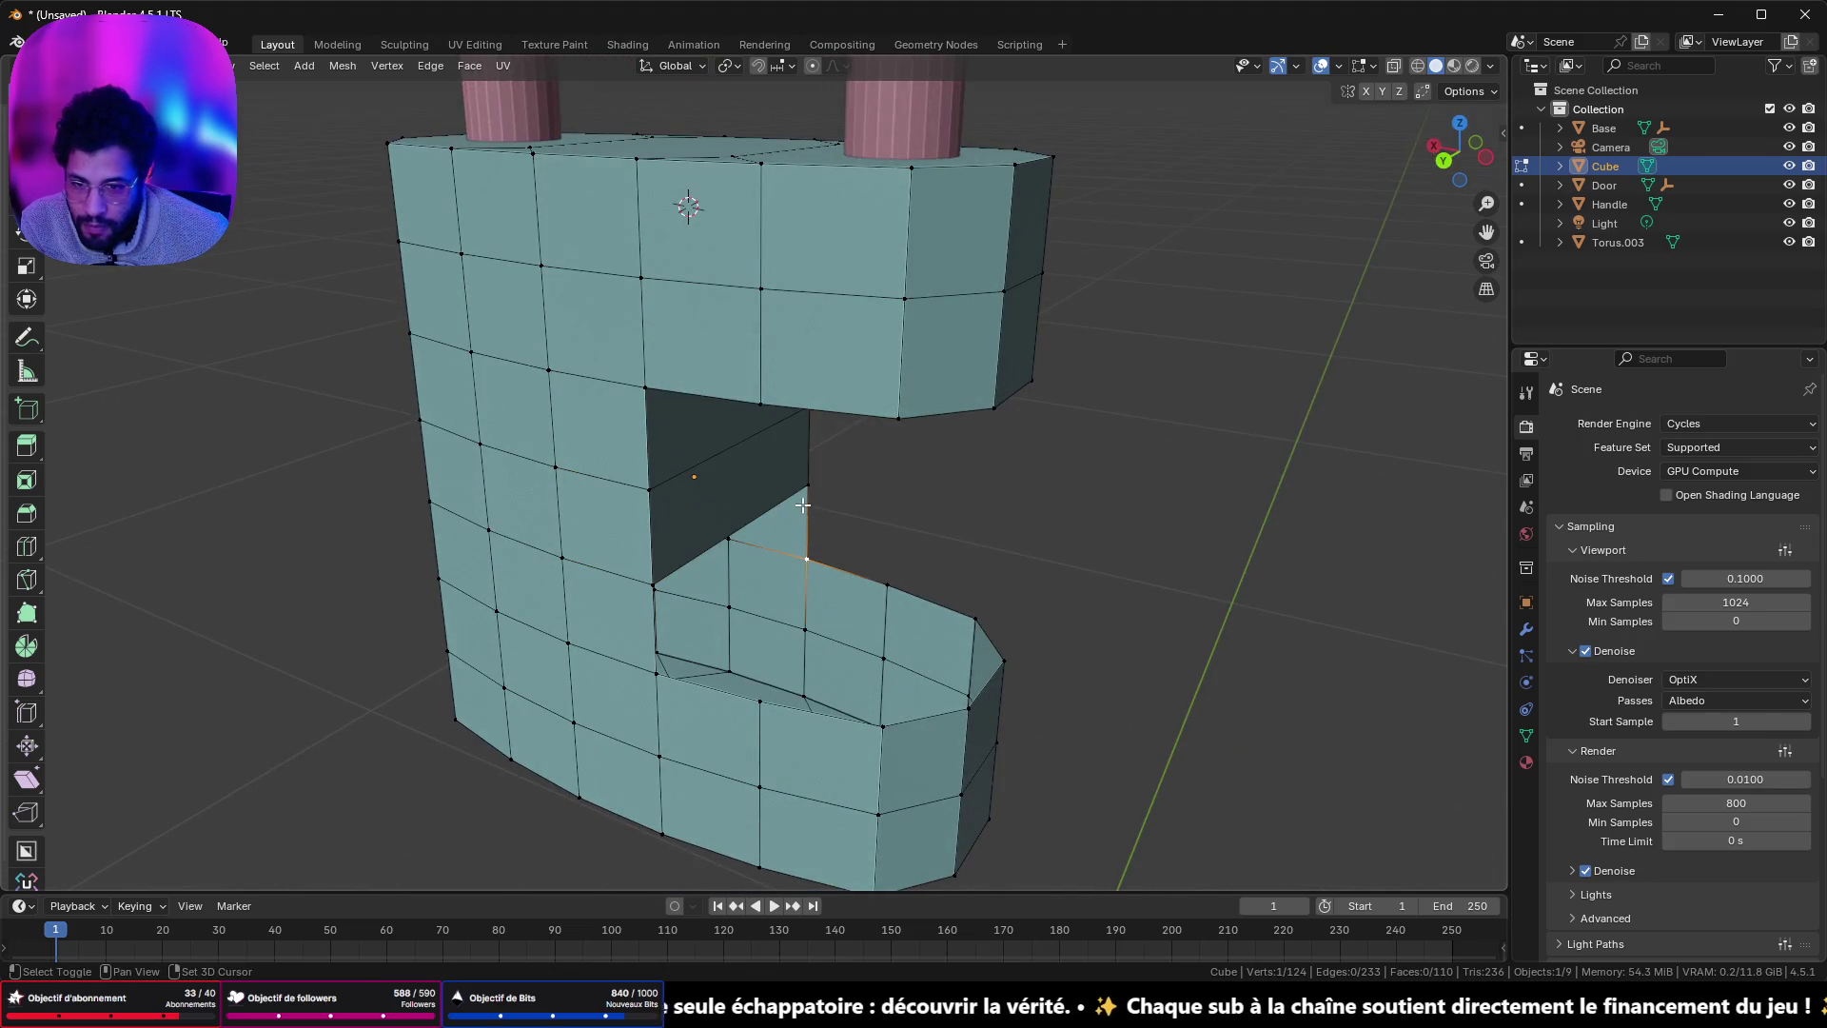
- Fill the last gaps in the notch's floor and corner with three new faces
shift+click(659, 673)
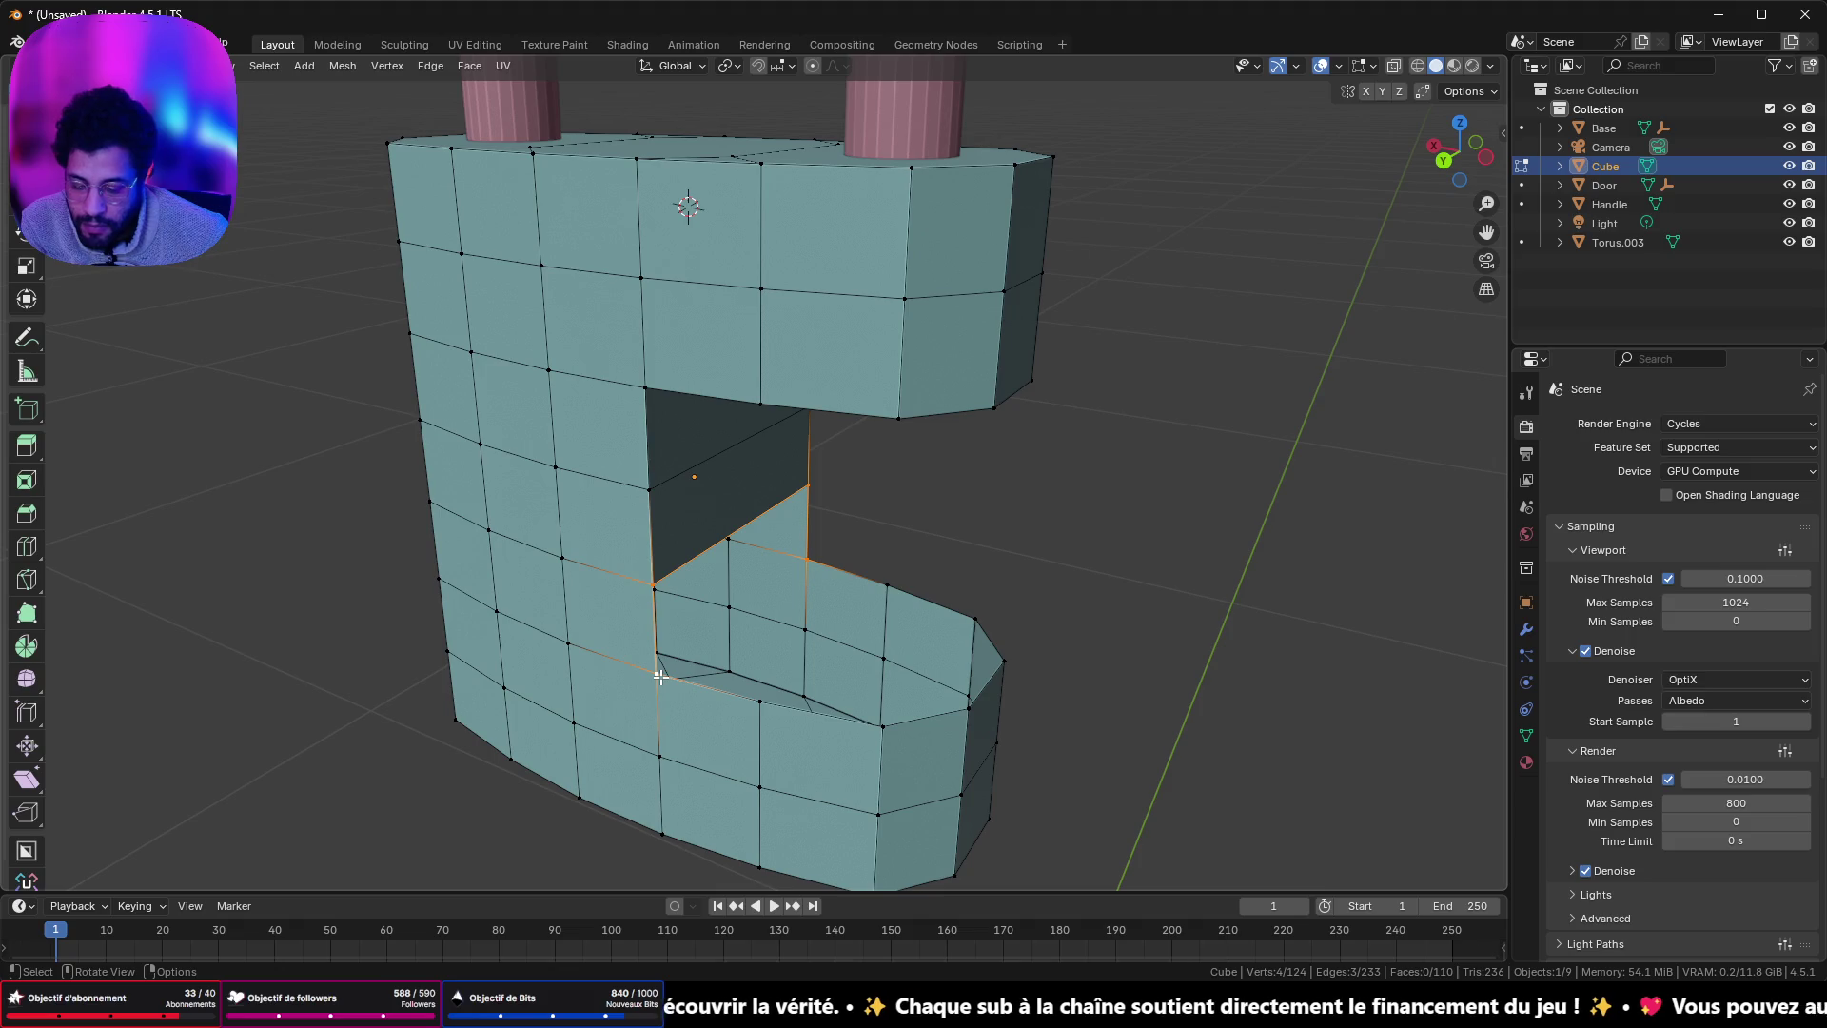
key(f)
click(756, 600)
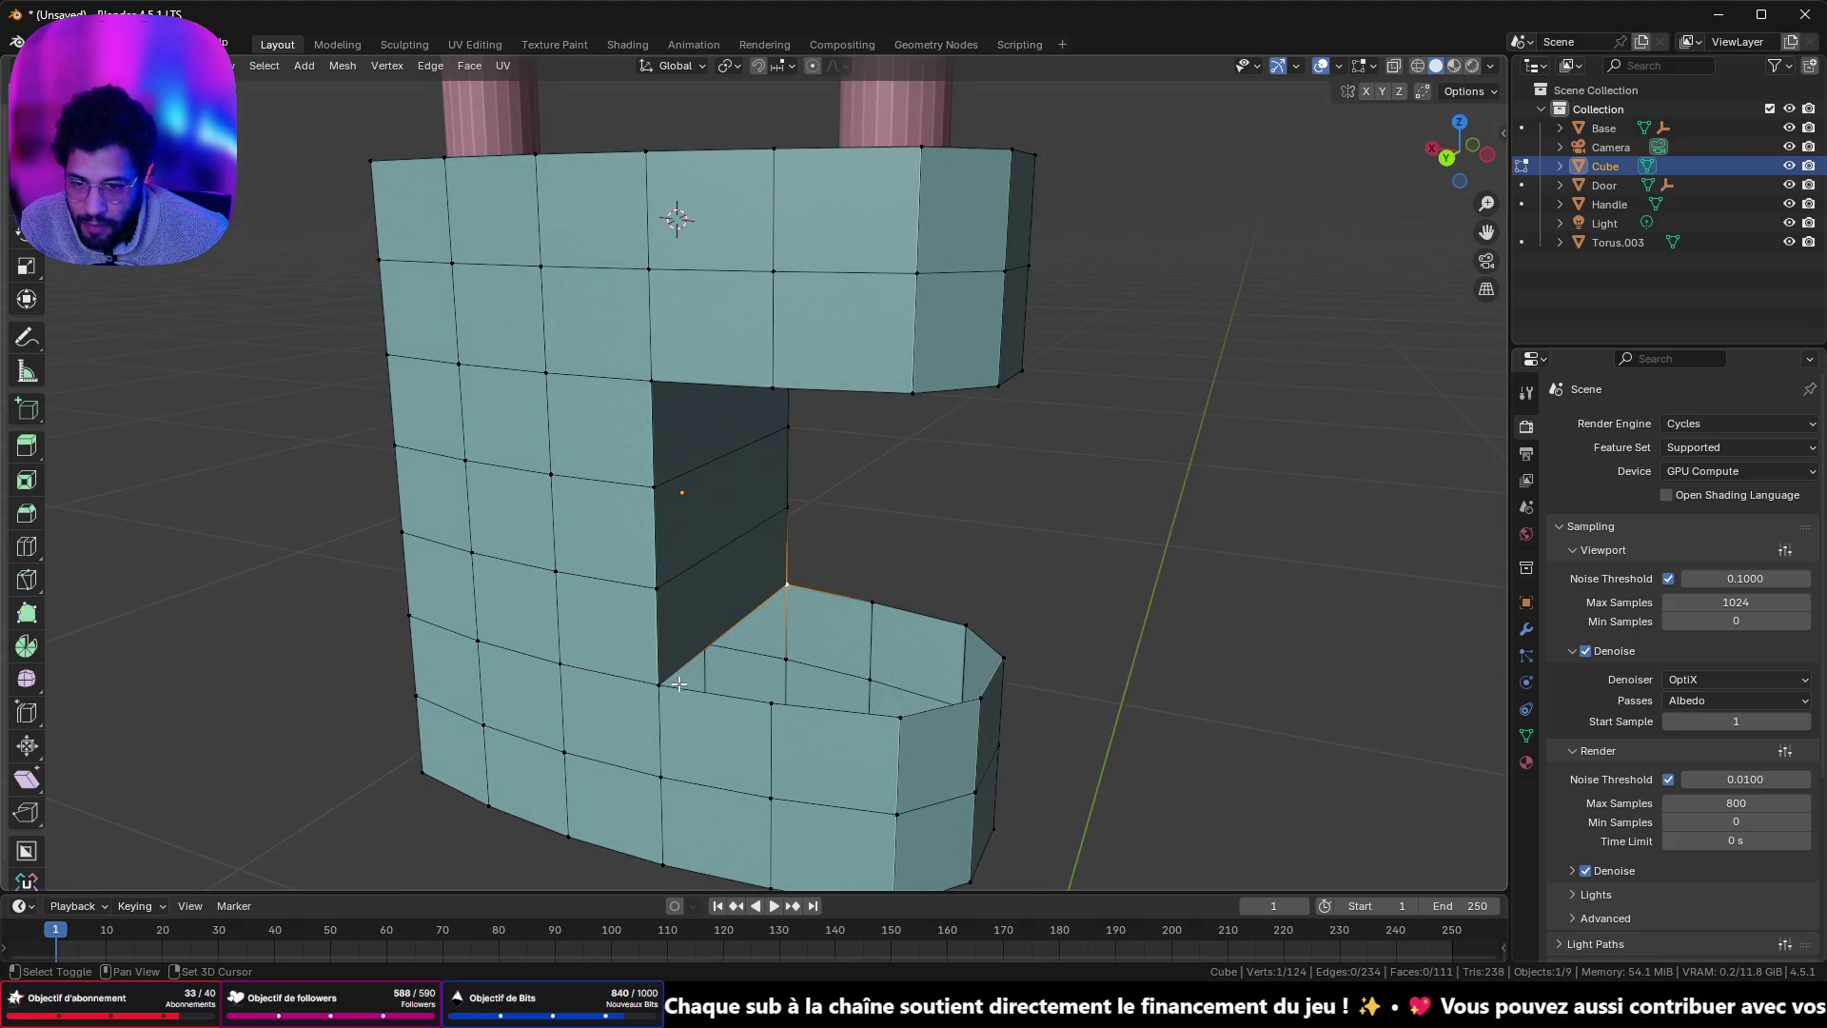
click(881, 612)
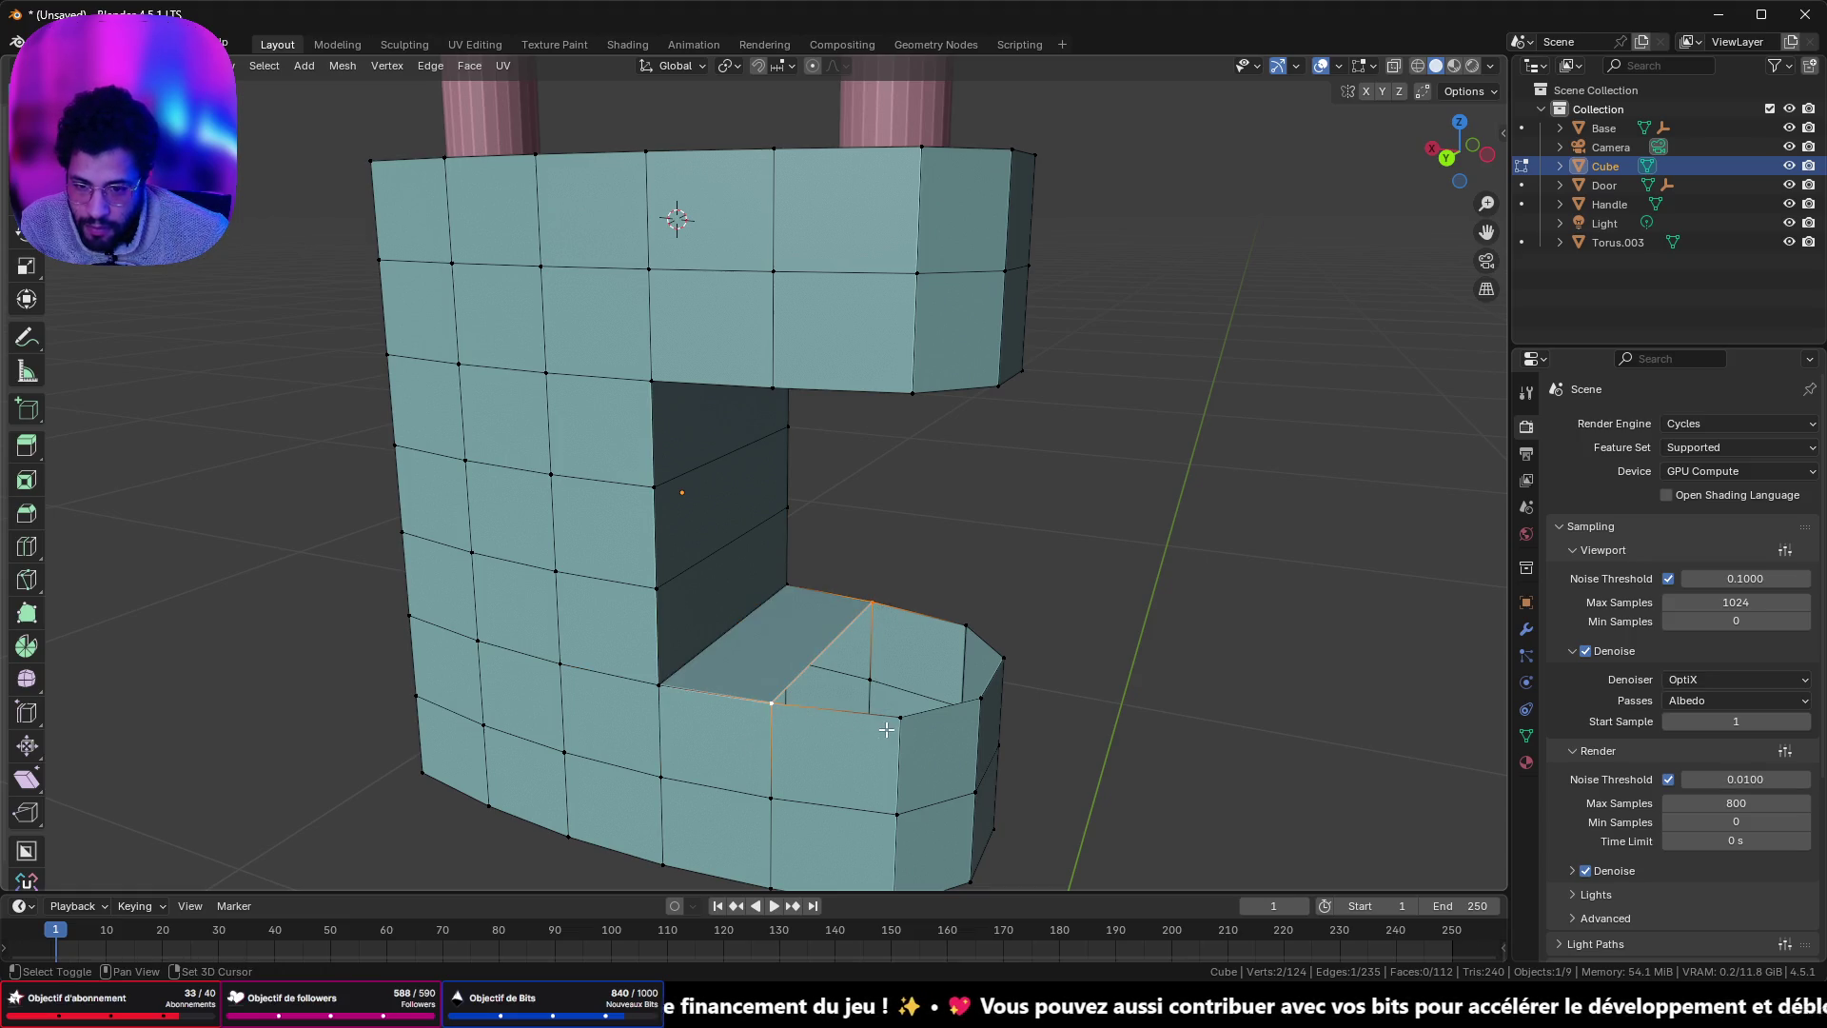
key(f)
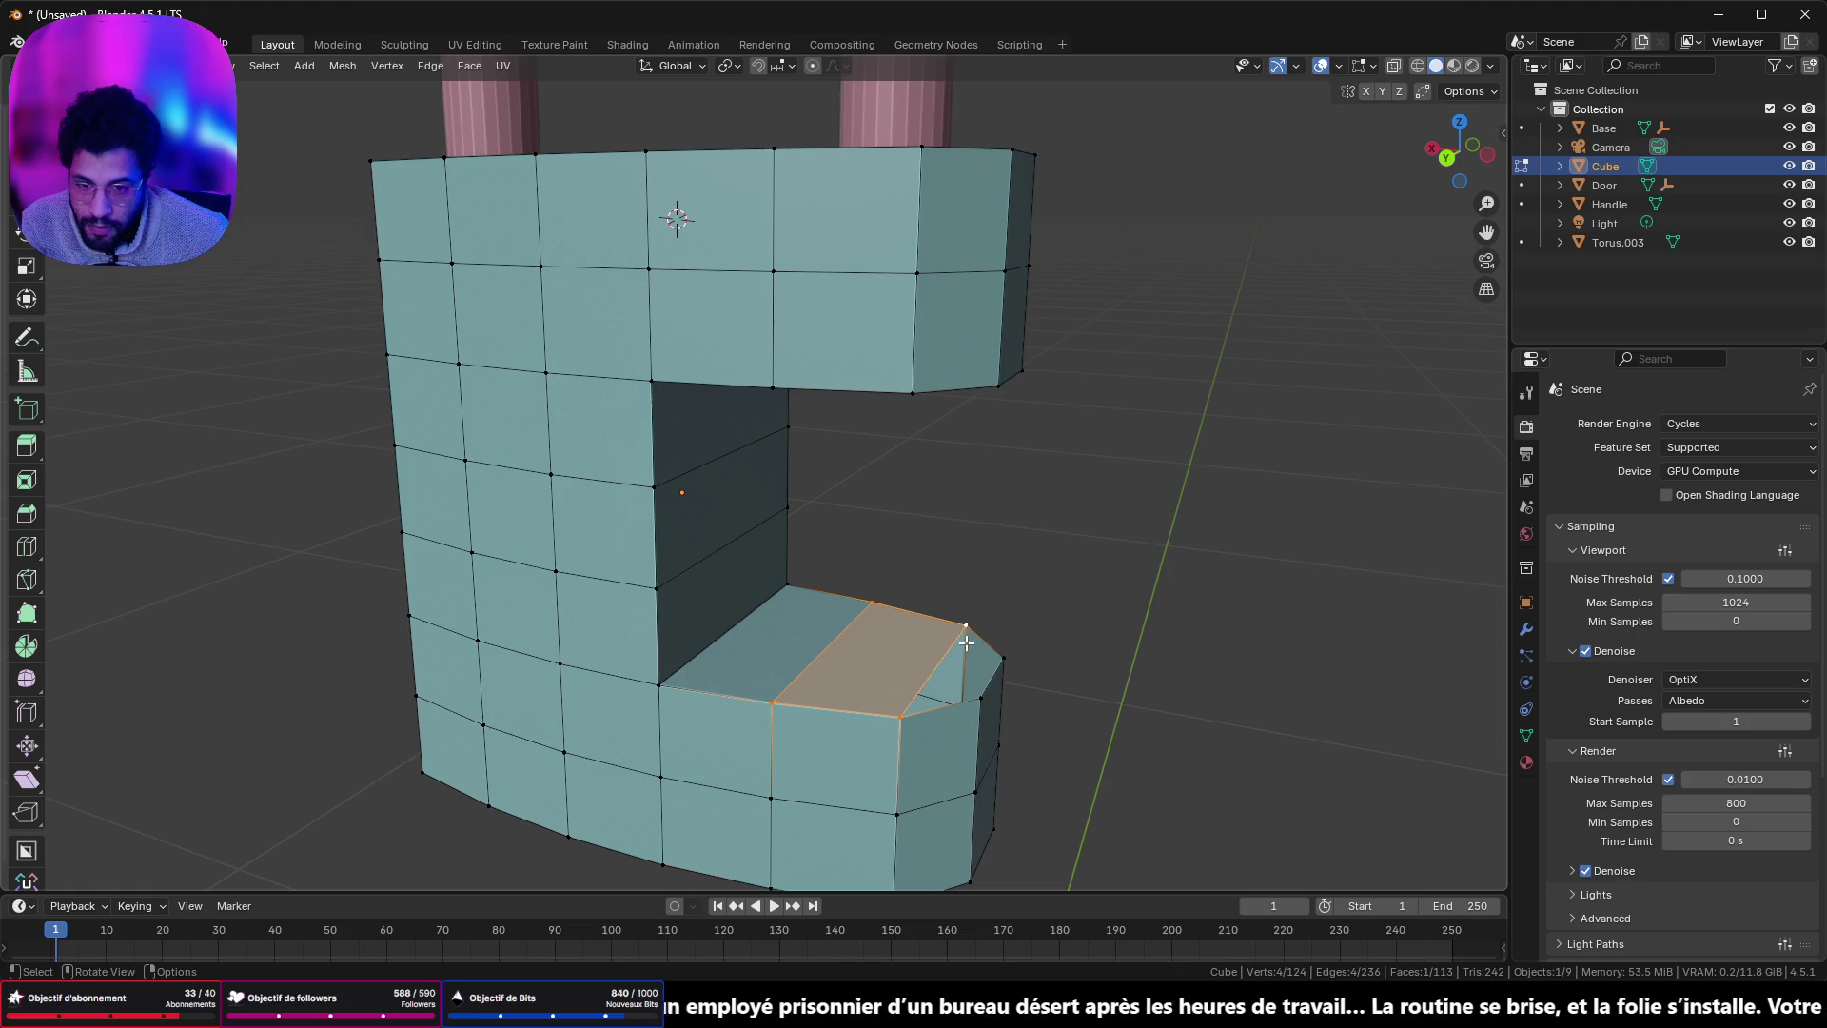
click(954, 709)
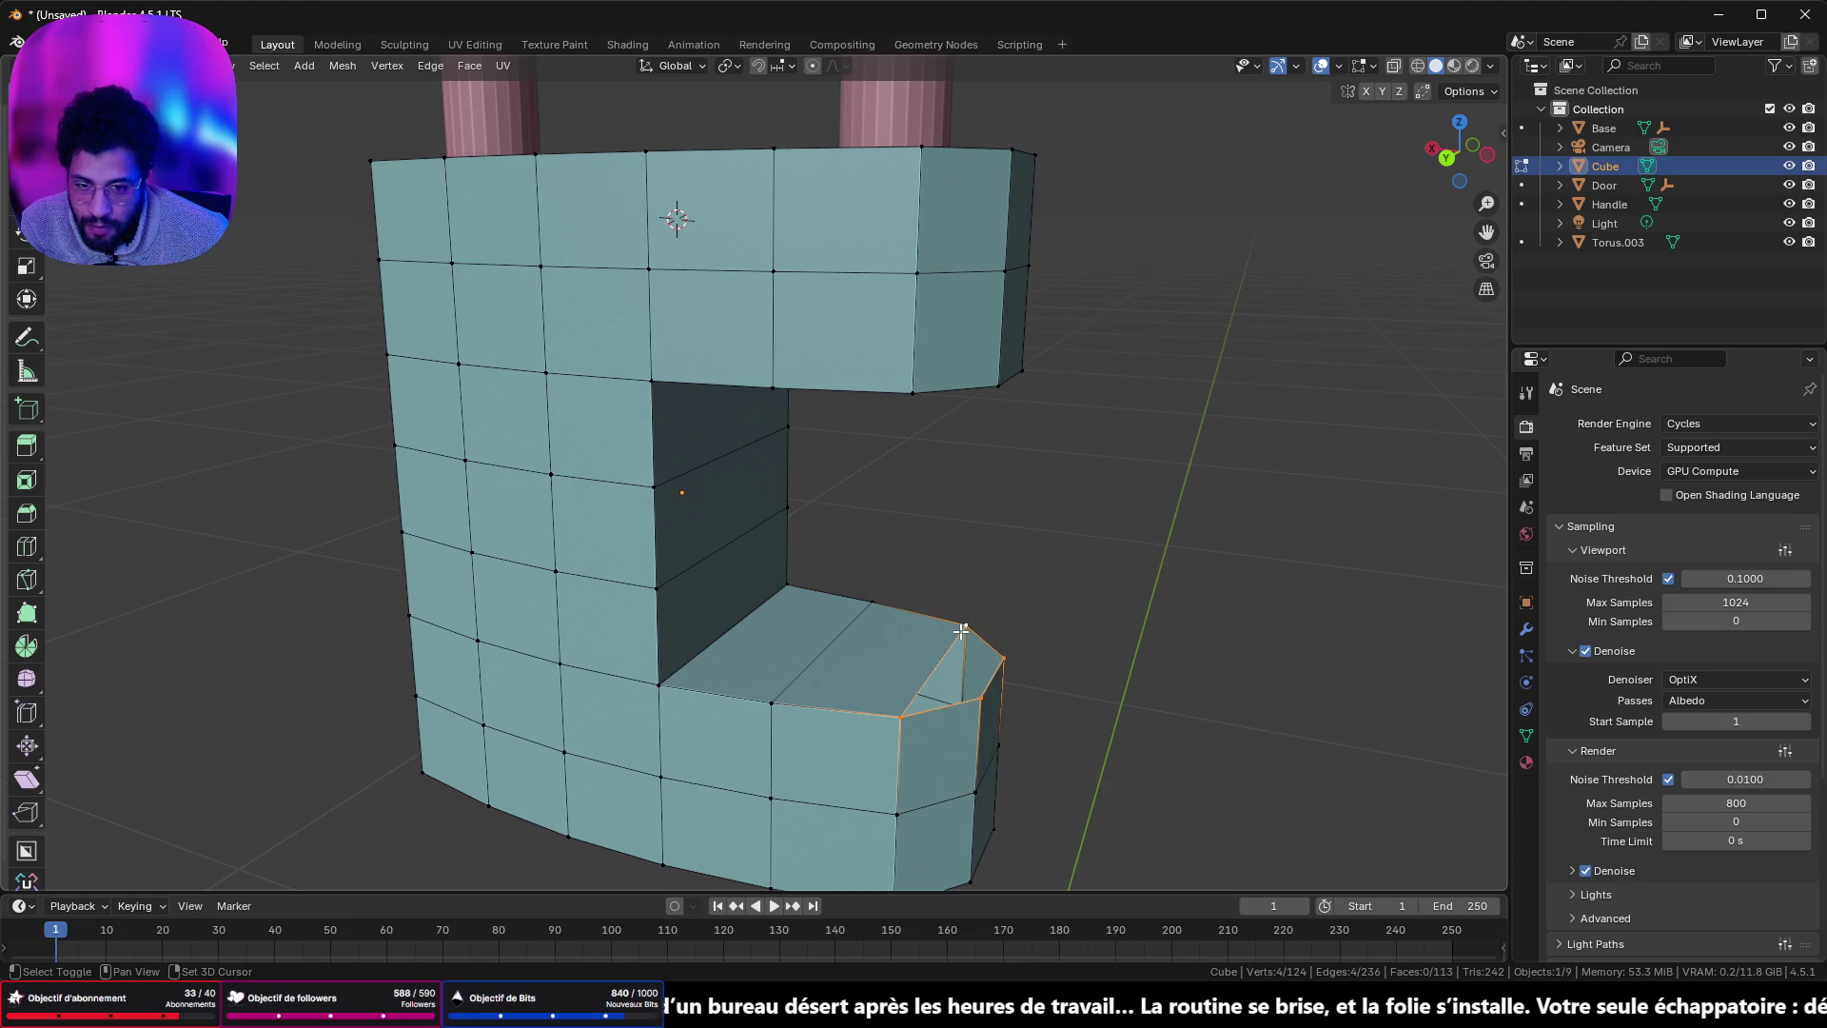
key(f)
- Select two faces on the notch's ceiling and two on its floor
mouse_move(959, 630)
mouse_down()
mouse_move(946, 554)
mouse_move(806, 415)
mouse_up()
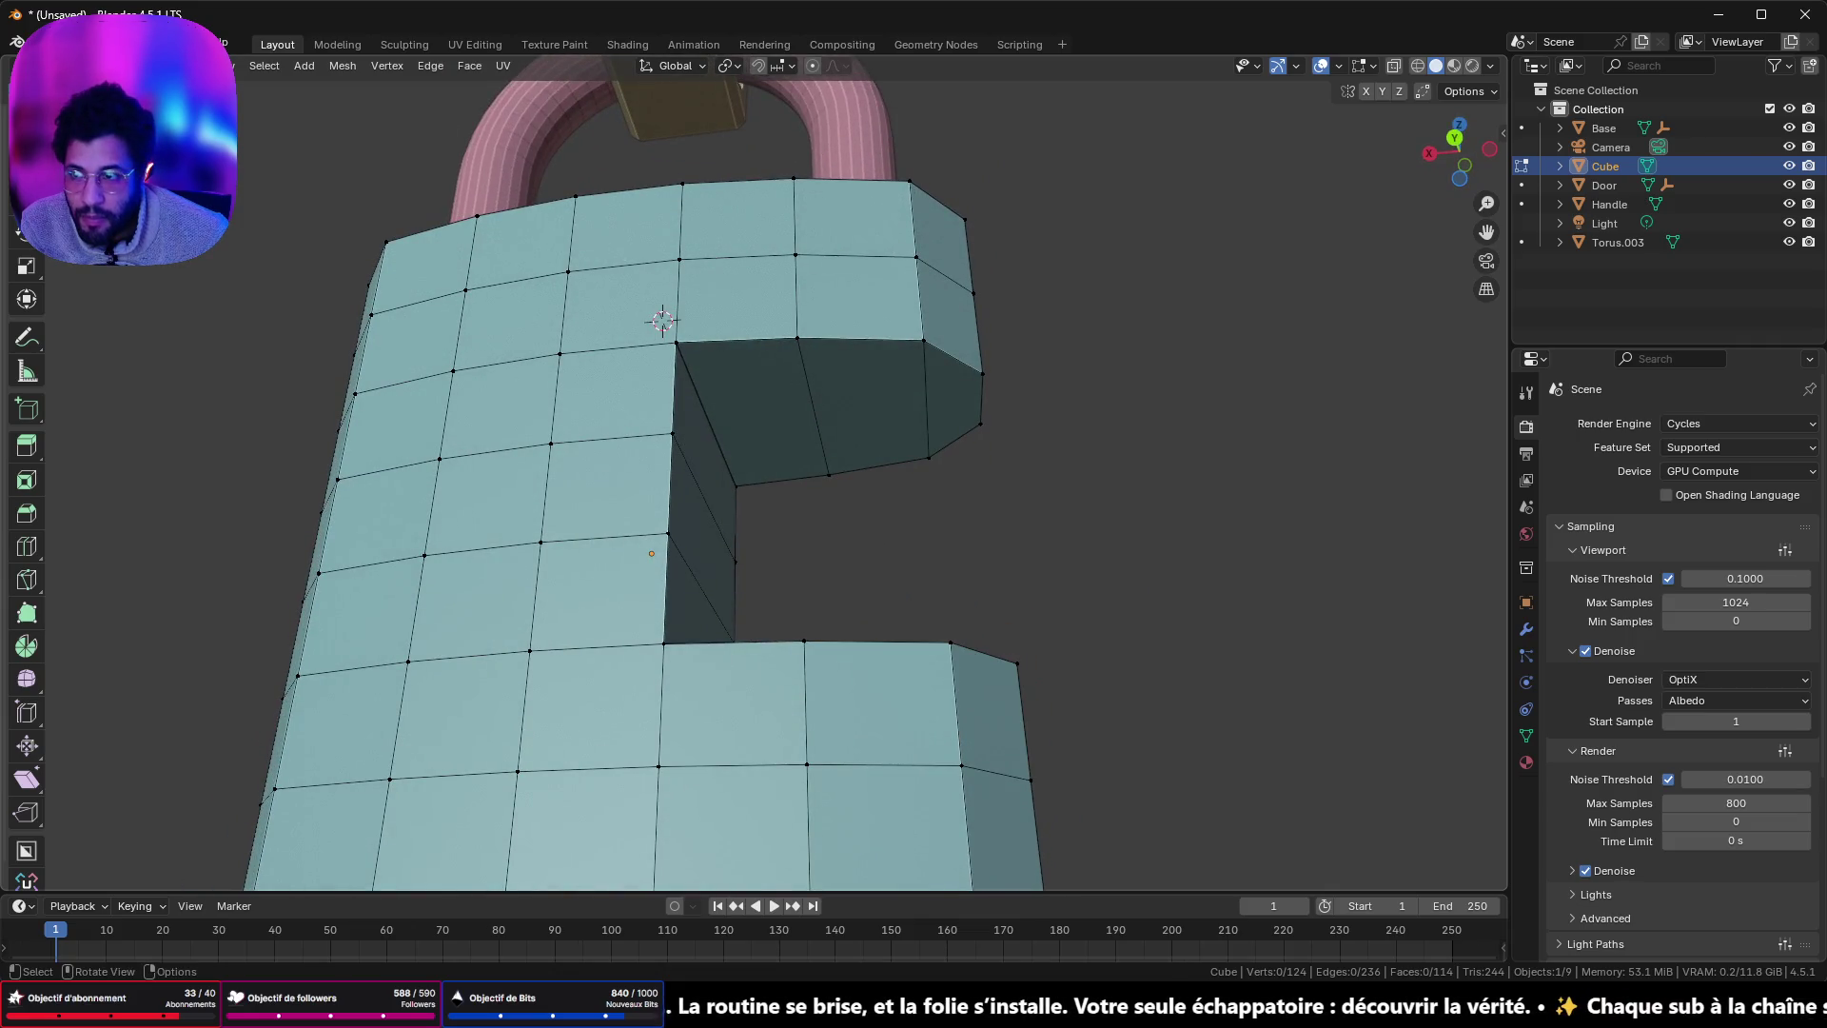
click(785, 414)
shift+click(861, 438)
scroll(841, 477, up, 2)
mouse_move(840, 476)
mouse_down()
mouse_move(816, 702)
mouse_move(1047, 583)
mouse_up()
shift+click(807, 666)
shift+click(852, 673)
- Subdivide the selected ceiling and floor faces with 4 cuts
right_click(1047, 574)
click(1035, 603)
click(316, 744)
click(316, 745)
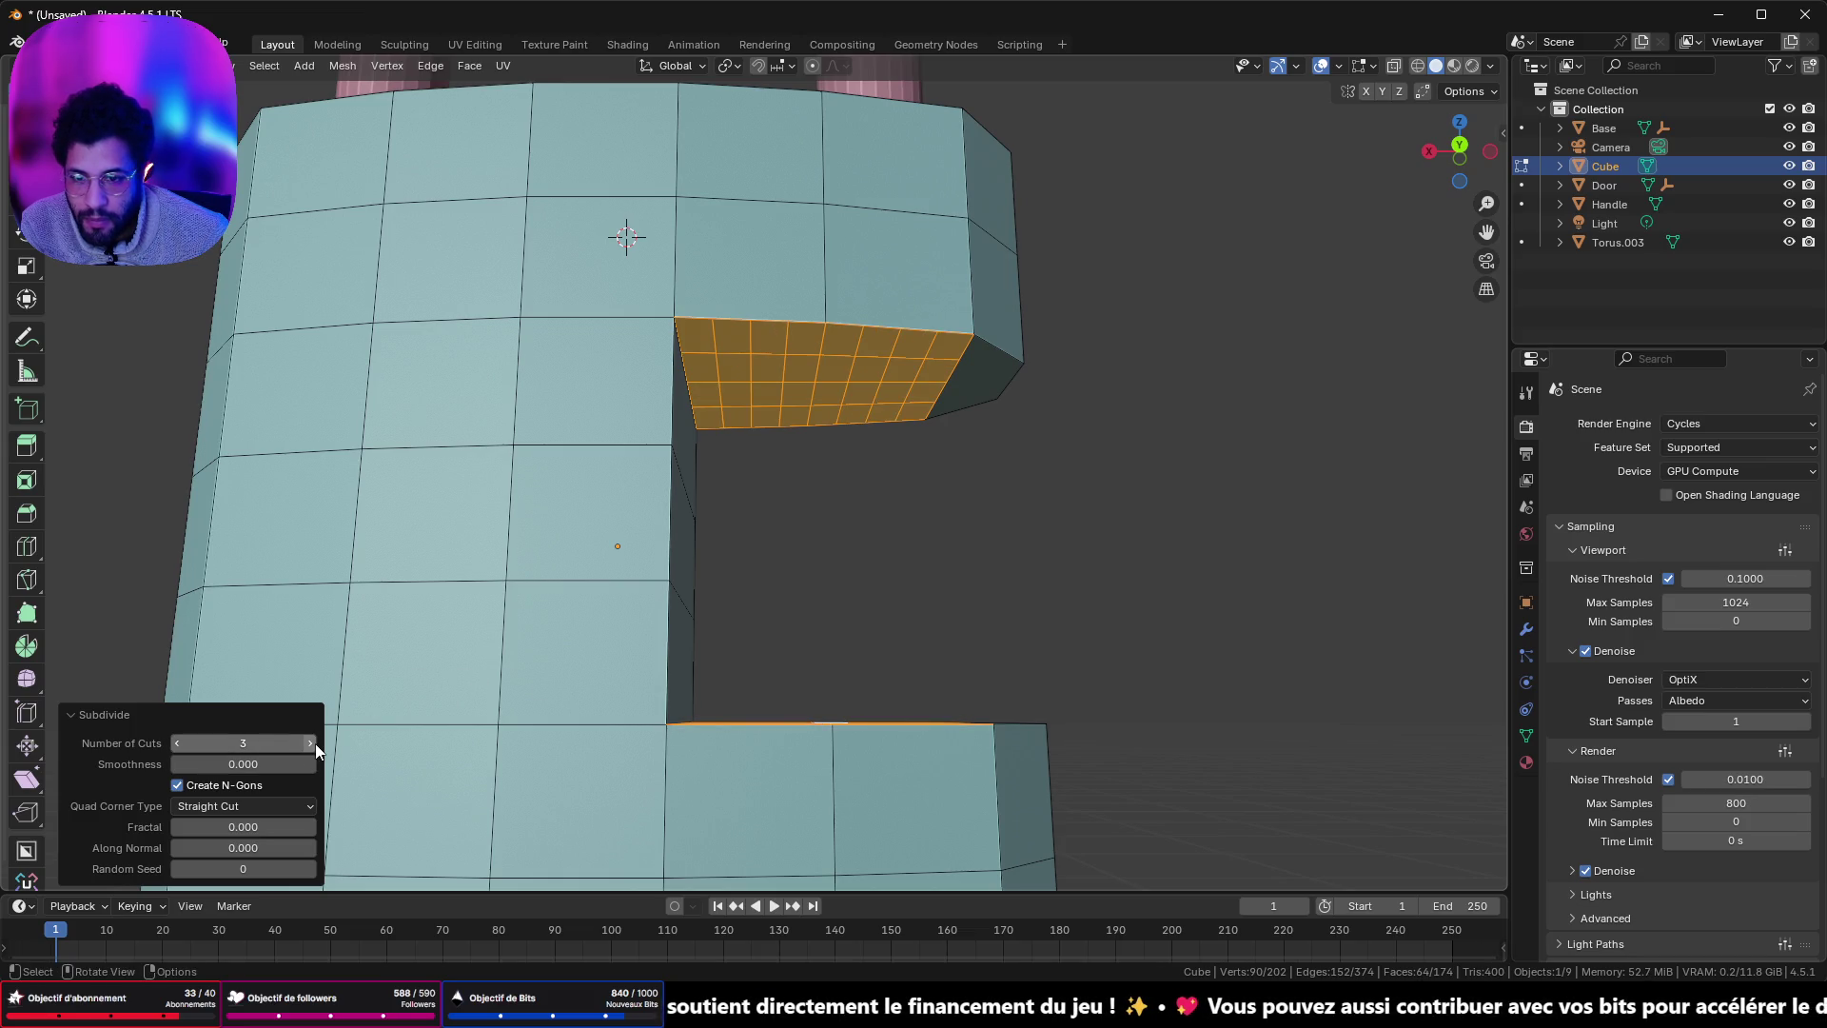
mouse_move(899, 576)
mouse_down()
mouse_move(905, 527)
mouse_move(748, 636)
mouse_move(767, 497)
mouse_up()
click(312, 744)
mouse_move(775, 385)
mouse_down()
mouse_move(845, 491)
mouse_move(832, 479)
mouse_move(855, 476)
mouse_move(682, 343)
mouse_move(755, 406)
mouse_move(739, 484)
mouse_move(849, 637)
mouse_move(853, 555)
mouse_up()
- Try rounding the selected faces with LoopTools Circle, then undo it
right_click(944, 535)
mouse_move(952, 506)
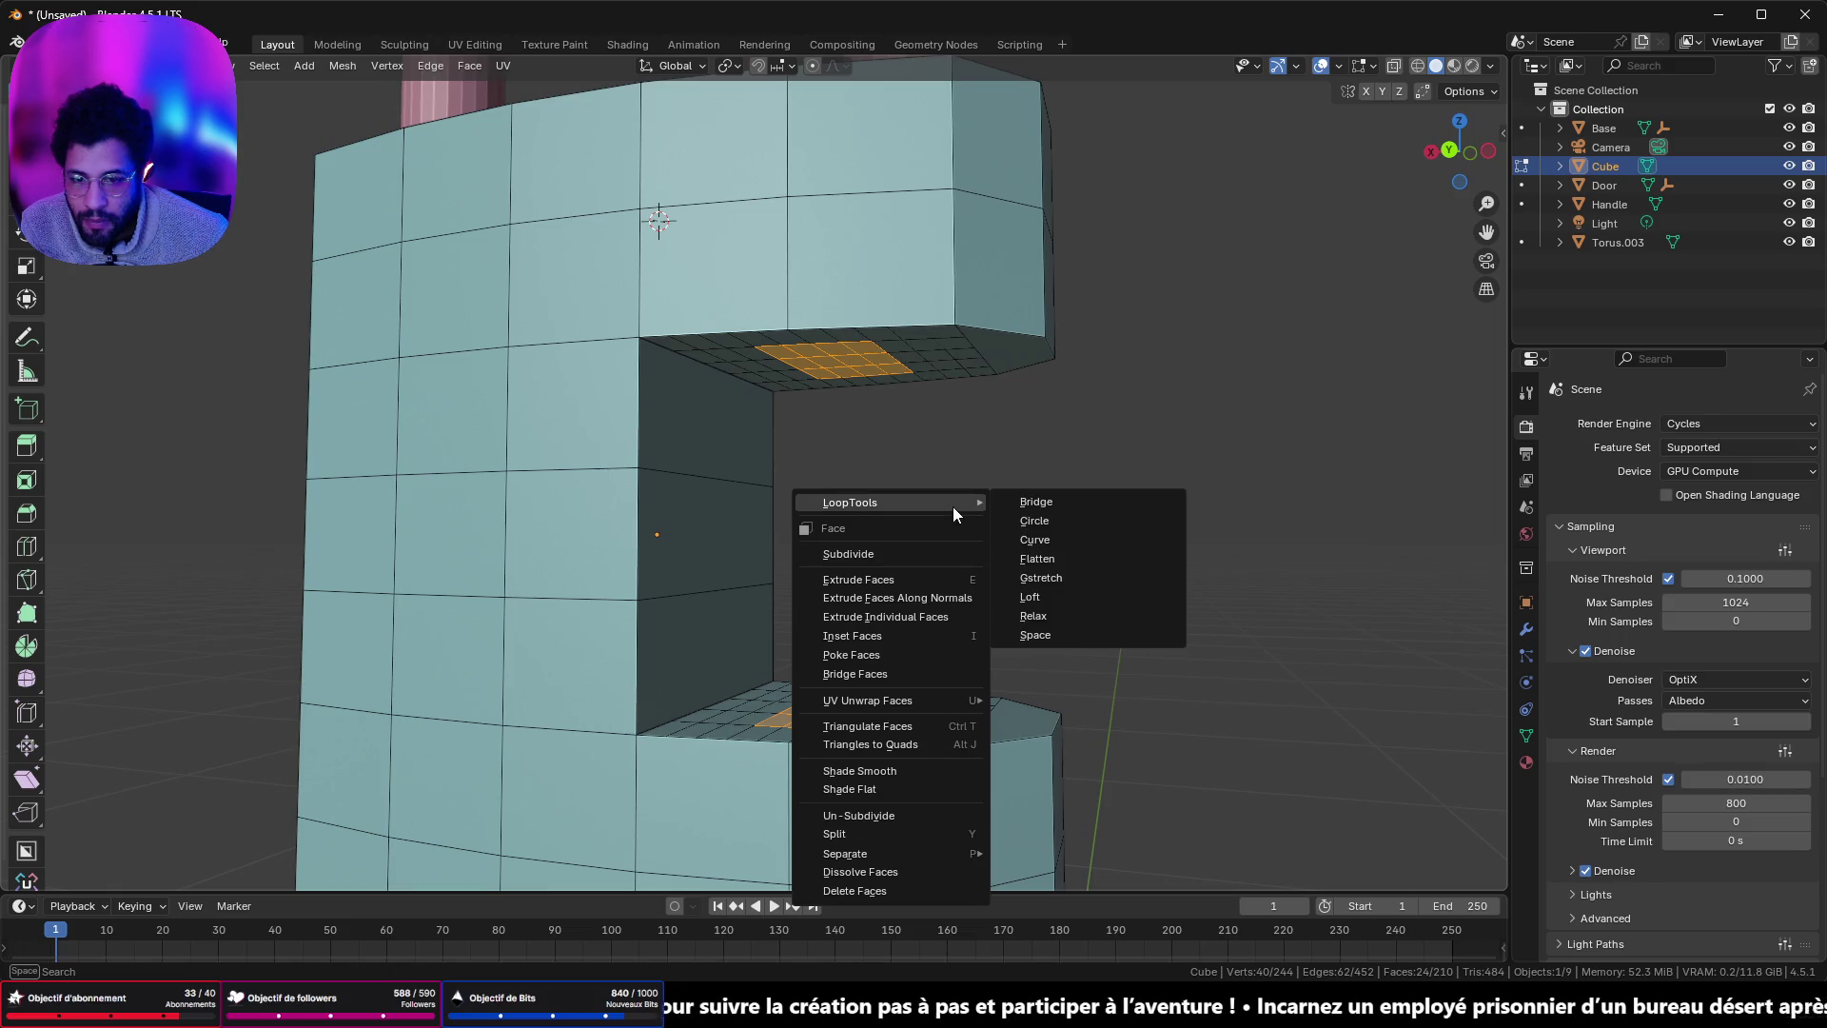
click(1051, 522)
mouse_move(996, 517)
mouse_down()
mouse_move(987, 482)
mouse_move(844, 613)
mouse_up()
key(ctrl+z)
key(ctrl+z)
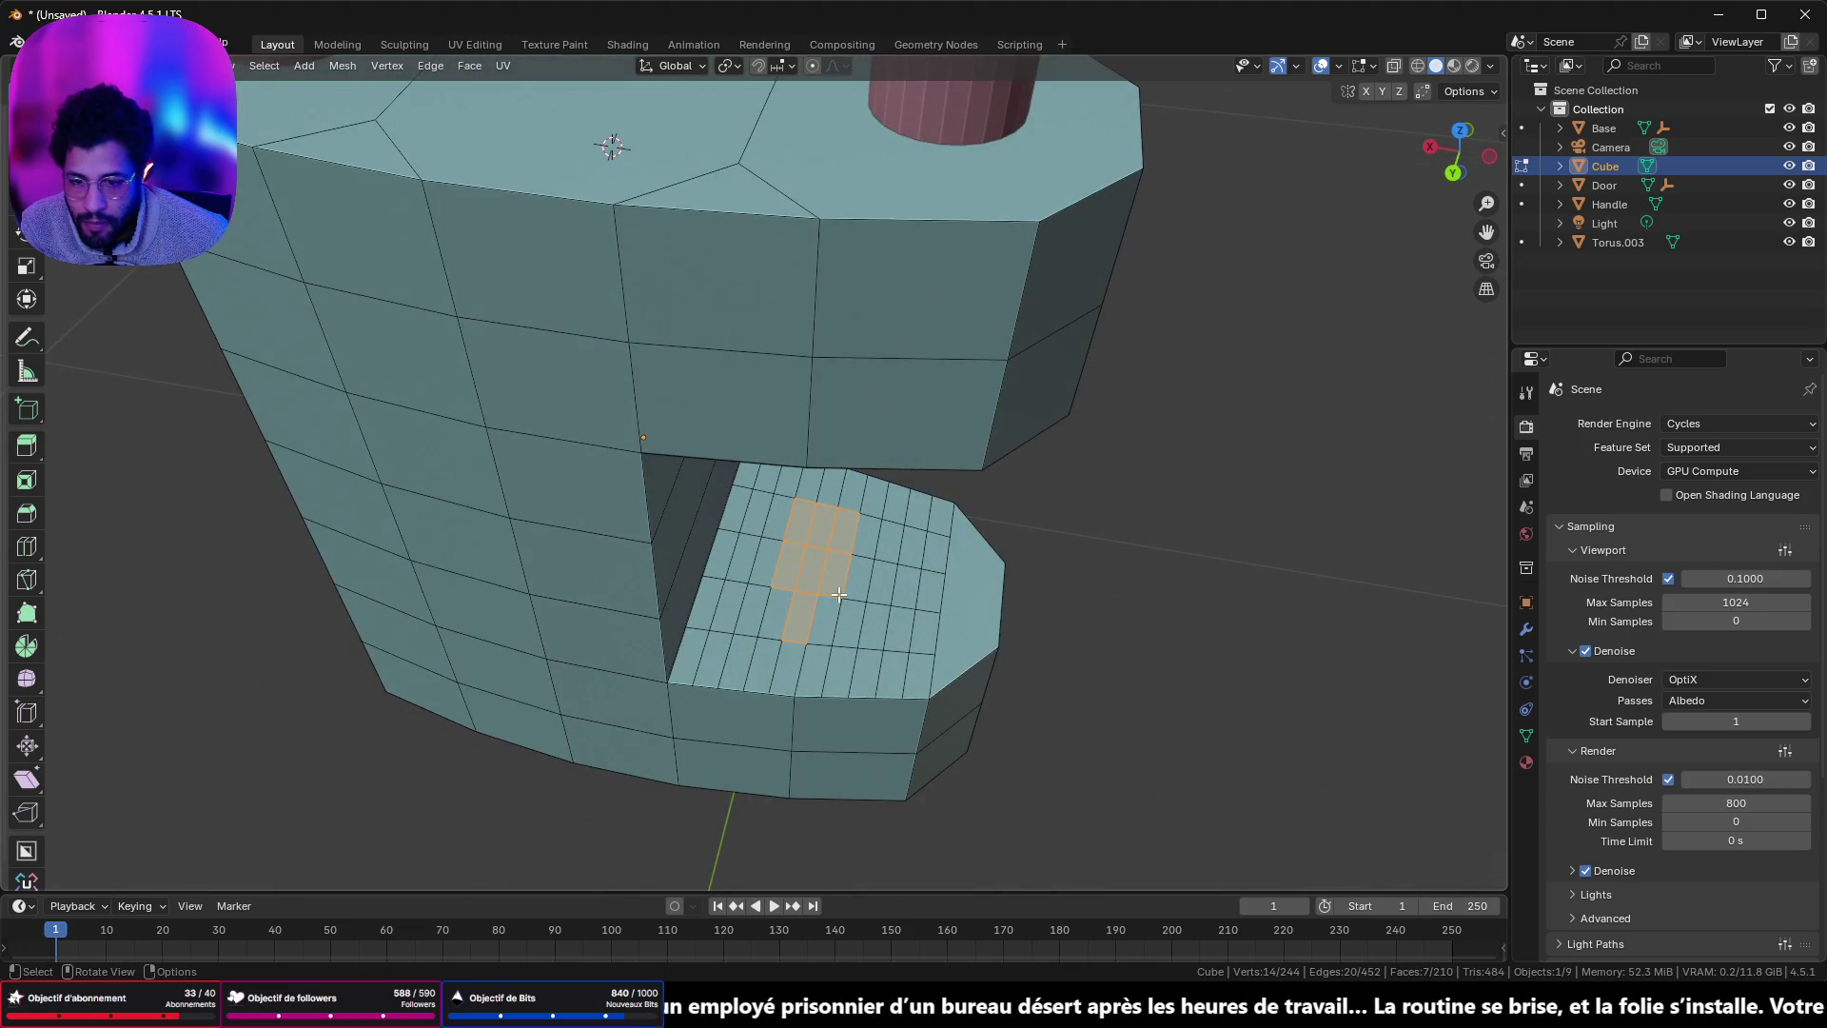
key(ctrl+z)
- Select a small group of ceiling faces and round them into circles with LoopTools Circle
mouse_move(816, 571)
mouse_down()
mouse_move(848, 419)
mouse_move(819, 424)
mouse_up()
shift+click(834, 440)
shift+click(833, 440)
shift+click(852, 446)
shift+click(820, 451)
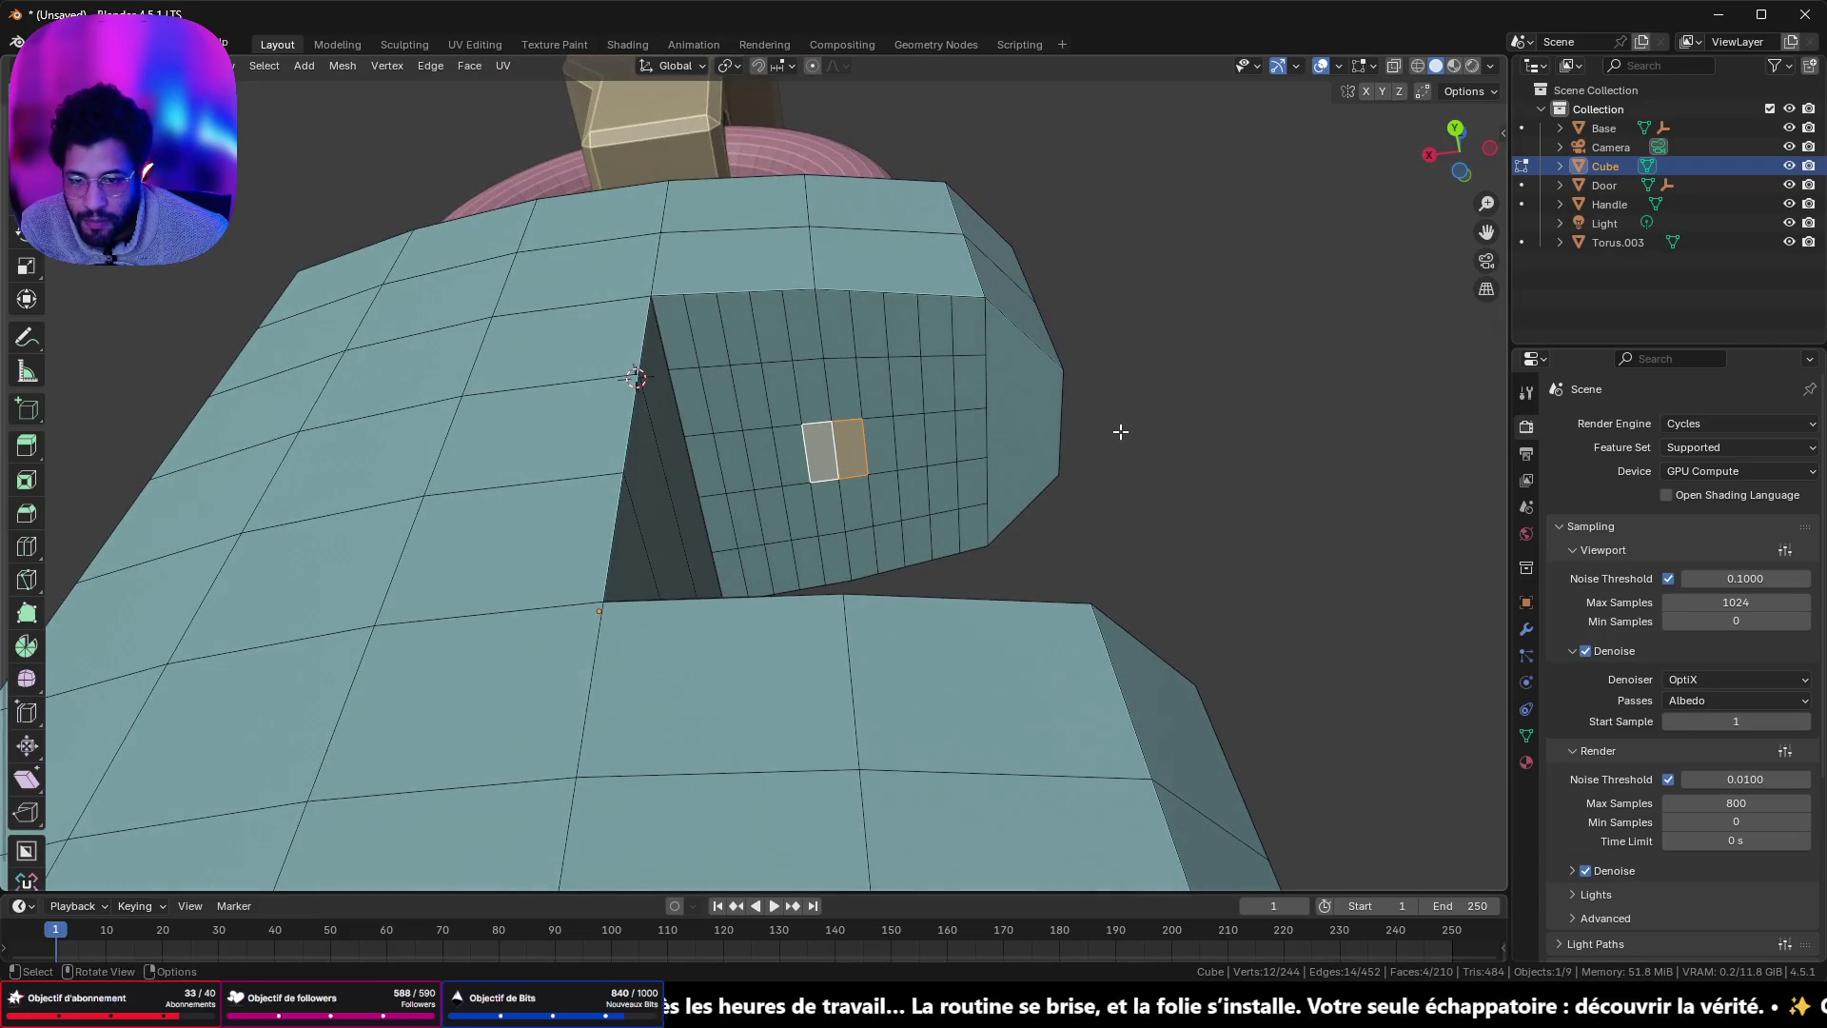
right_click(1121, 430)
mouse_move(1120, 430)
click(1204, 450)
- Bridge the circles into a first pin attempt, then undo it
mouse_move(1187, 440)
mouse_down()
mouse_move(1012, 502)
mouse_move(1008, 590)
mouse_move(1104, 551)
mouse_move(893, 521)
mouse_move(922, 566)
mouse_move(900, 485)
mouse_up()
right_click(1104, 552)
mouse_move(1108, 552)
click(1205, 552)
key(Tab)
key(Tab)
key(Tab)
key(Tab)
key(ctrl+z)
- Circle matching ceiling and floor faces and bridge them into a vertical pin
mouse_move(885, 461)
mouse_down()
mouse_move(818, 656)
mouse_move(839, 598)
mouse_move(837, 448)
mouse_move(812, 592)
mouse_move(820, 506)
mouse_move(969, 497)
mouse_up()
shift+click(822, 466)
shift+click(823, 598)
right_click(969, 497)
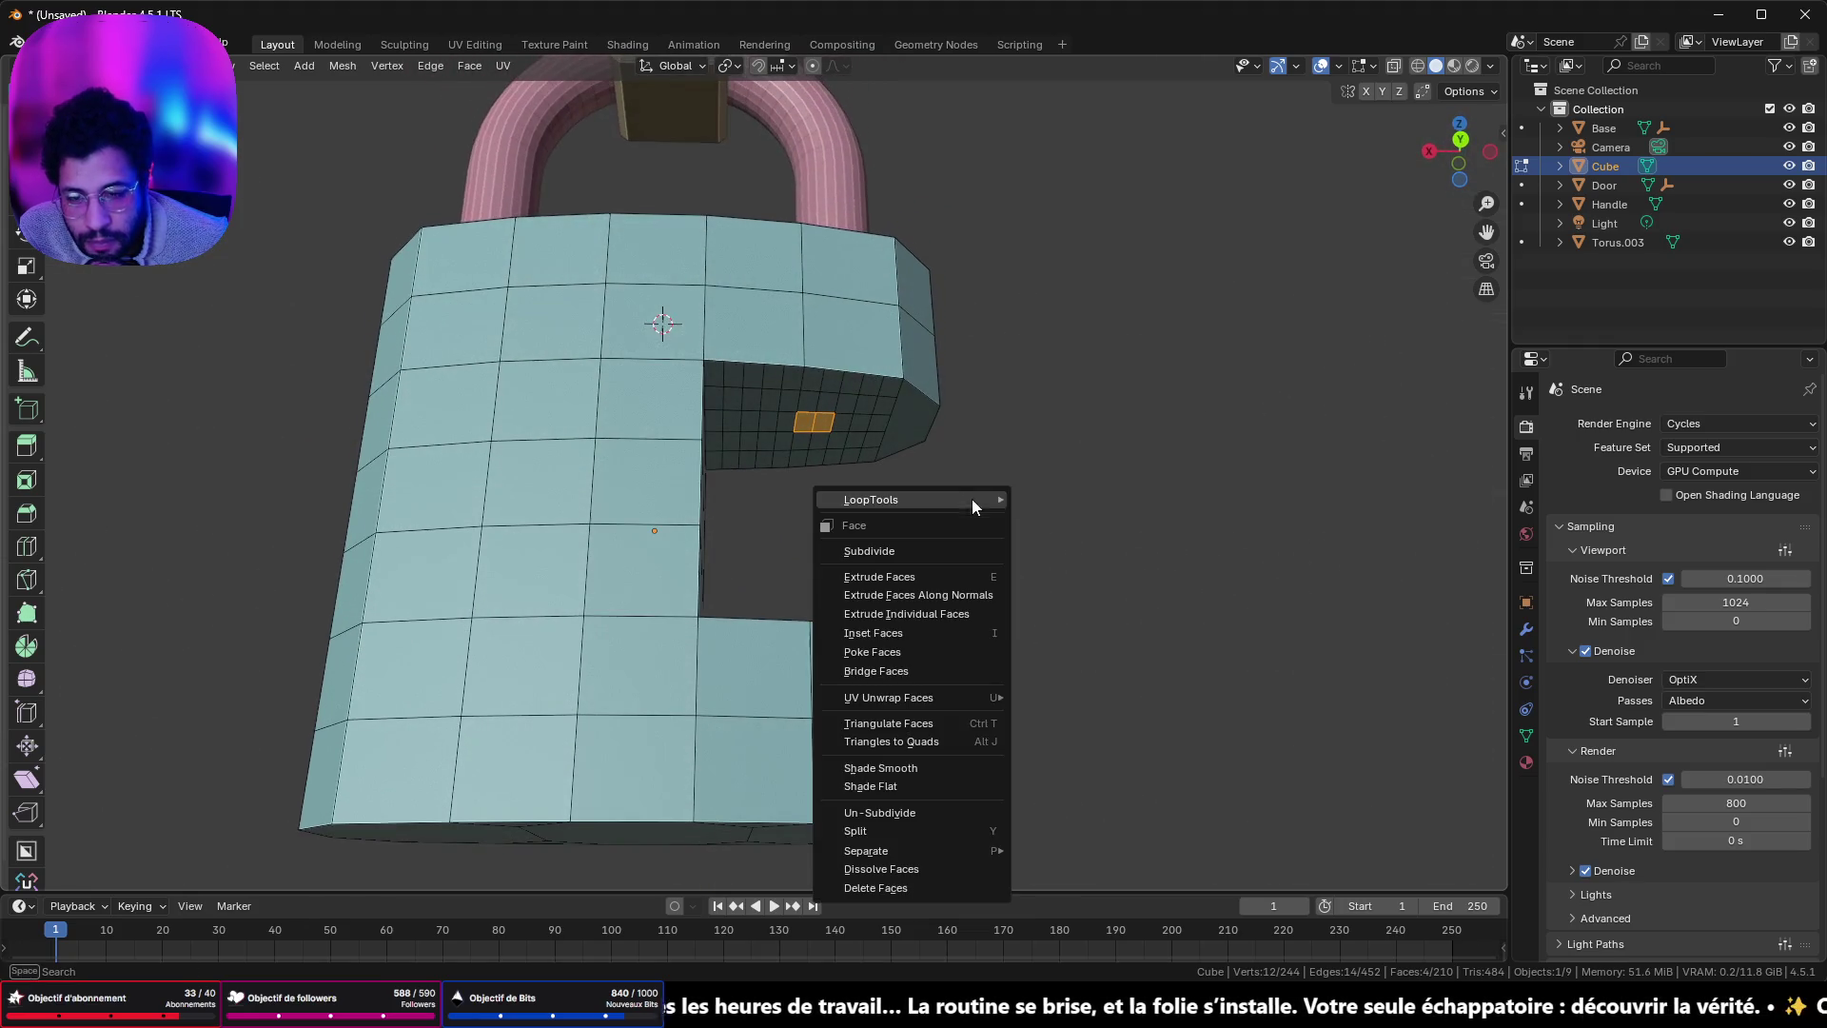
mouse_move(995, 500)
click(1075, 518)
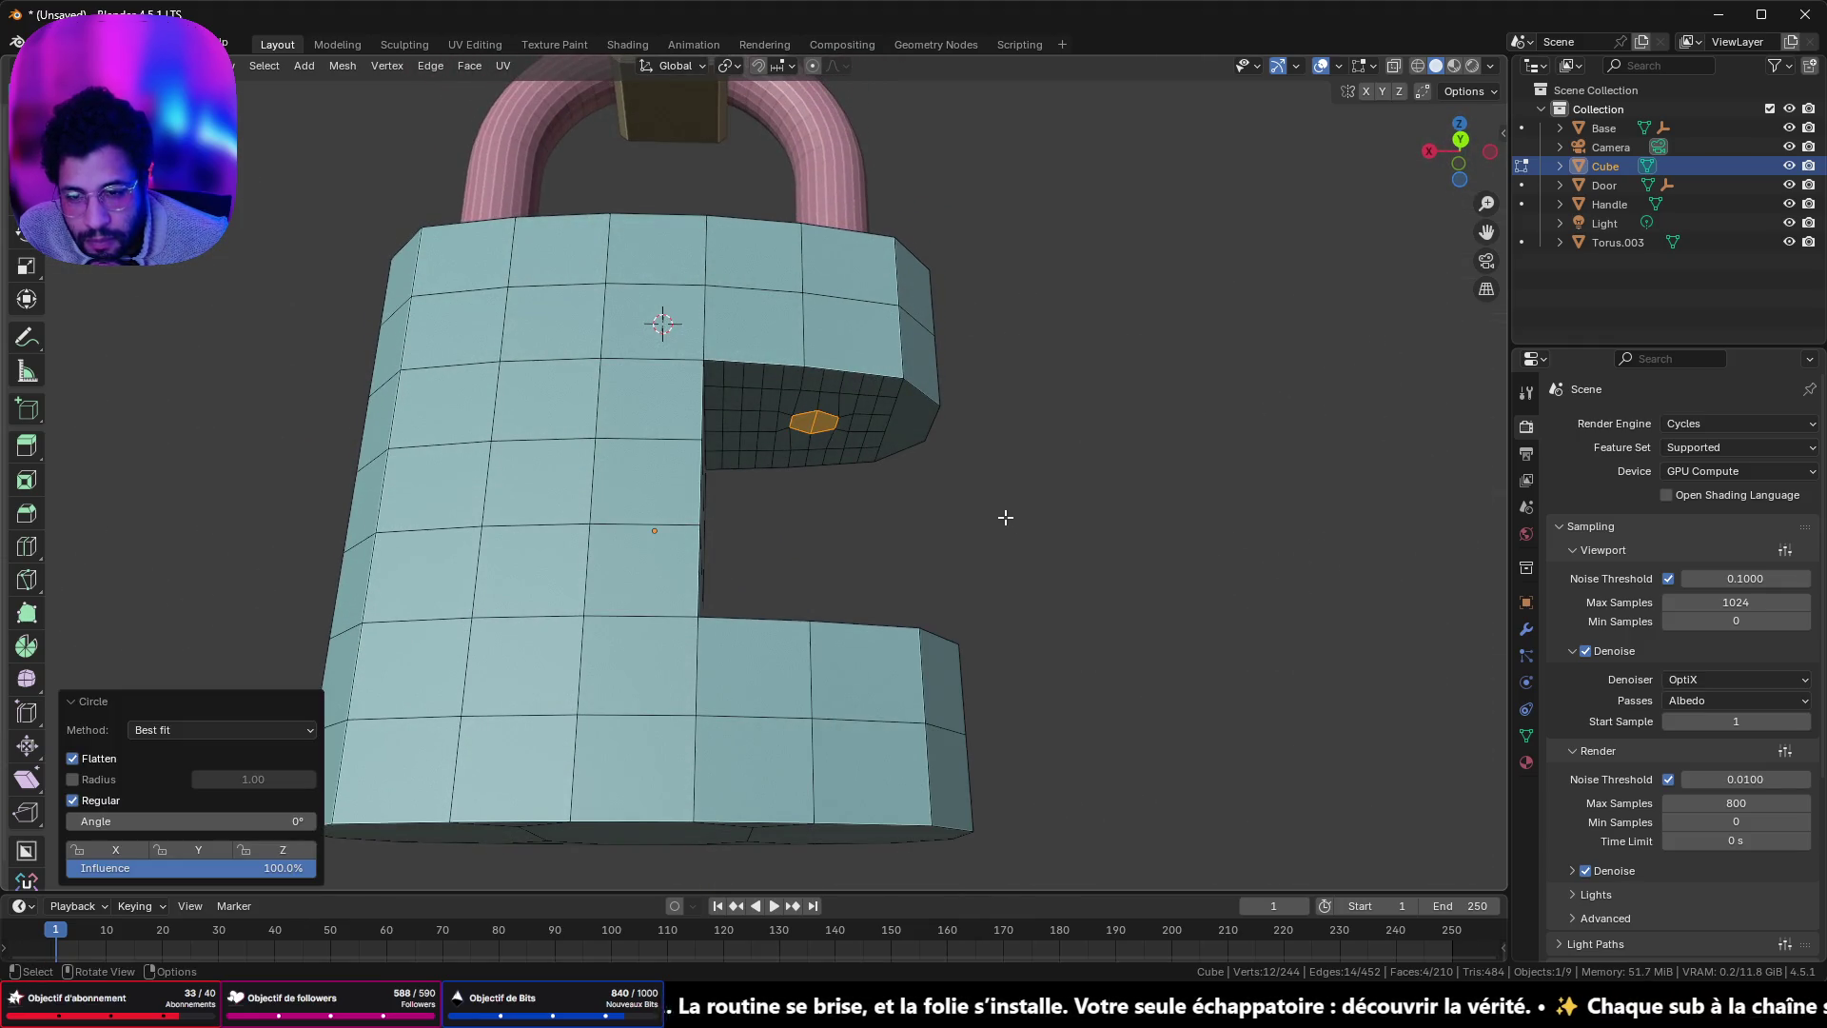
right_click(1002, 514)
click(1090, 516)
mouse_move(1089, 510)
mouse_down()
mouse_move(1060, 603)
mouse_move(923, 579)
mouse_move(925, 557)
mouse_up()
- Snap the 3D cursor to the pin, add a cylinder there, then delete it as oversized
key(shift+s)
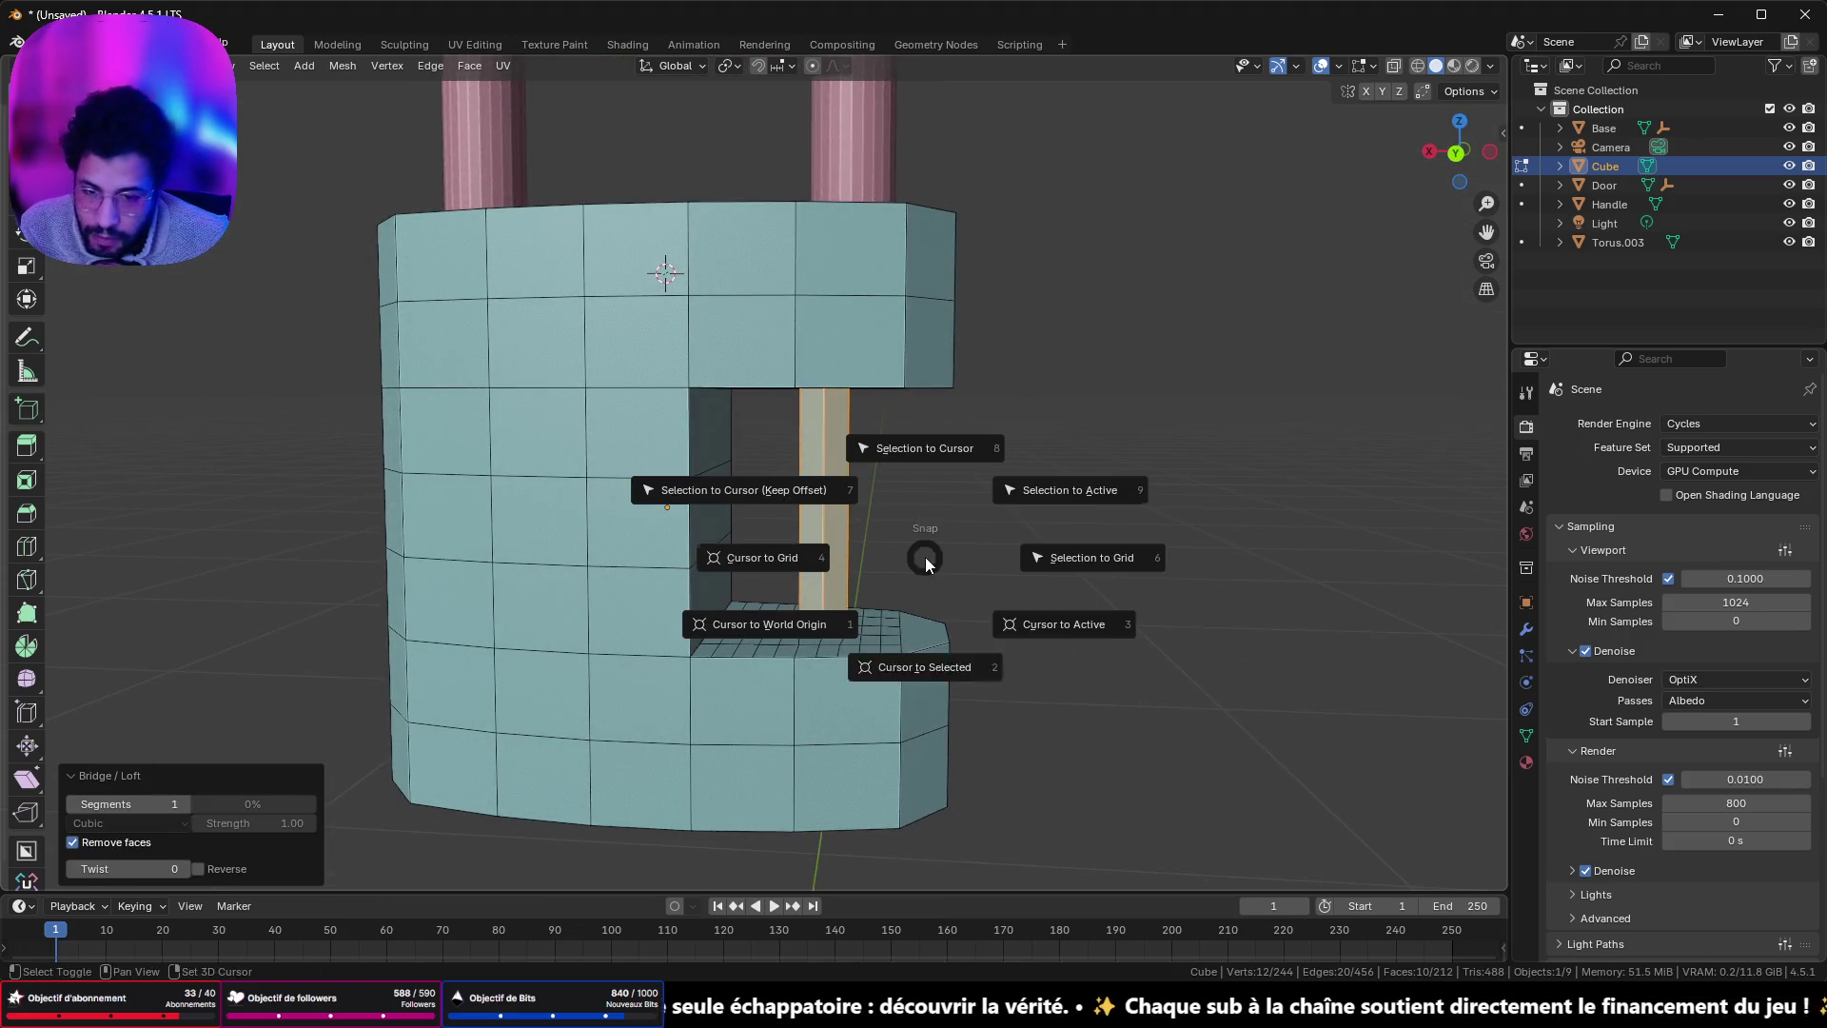
click(944, 660)
key(shift+a)
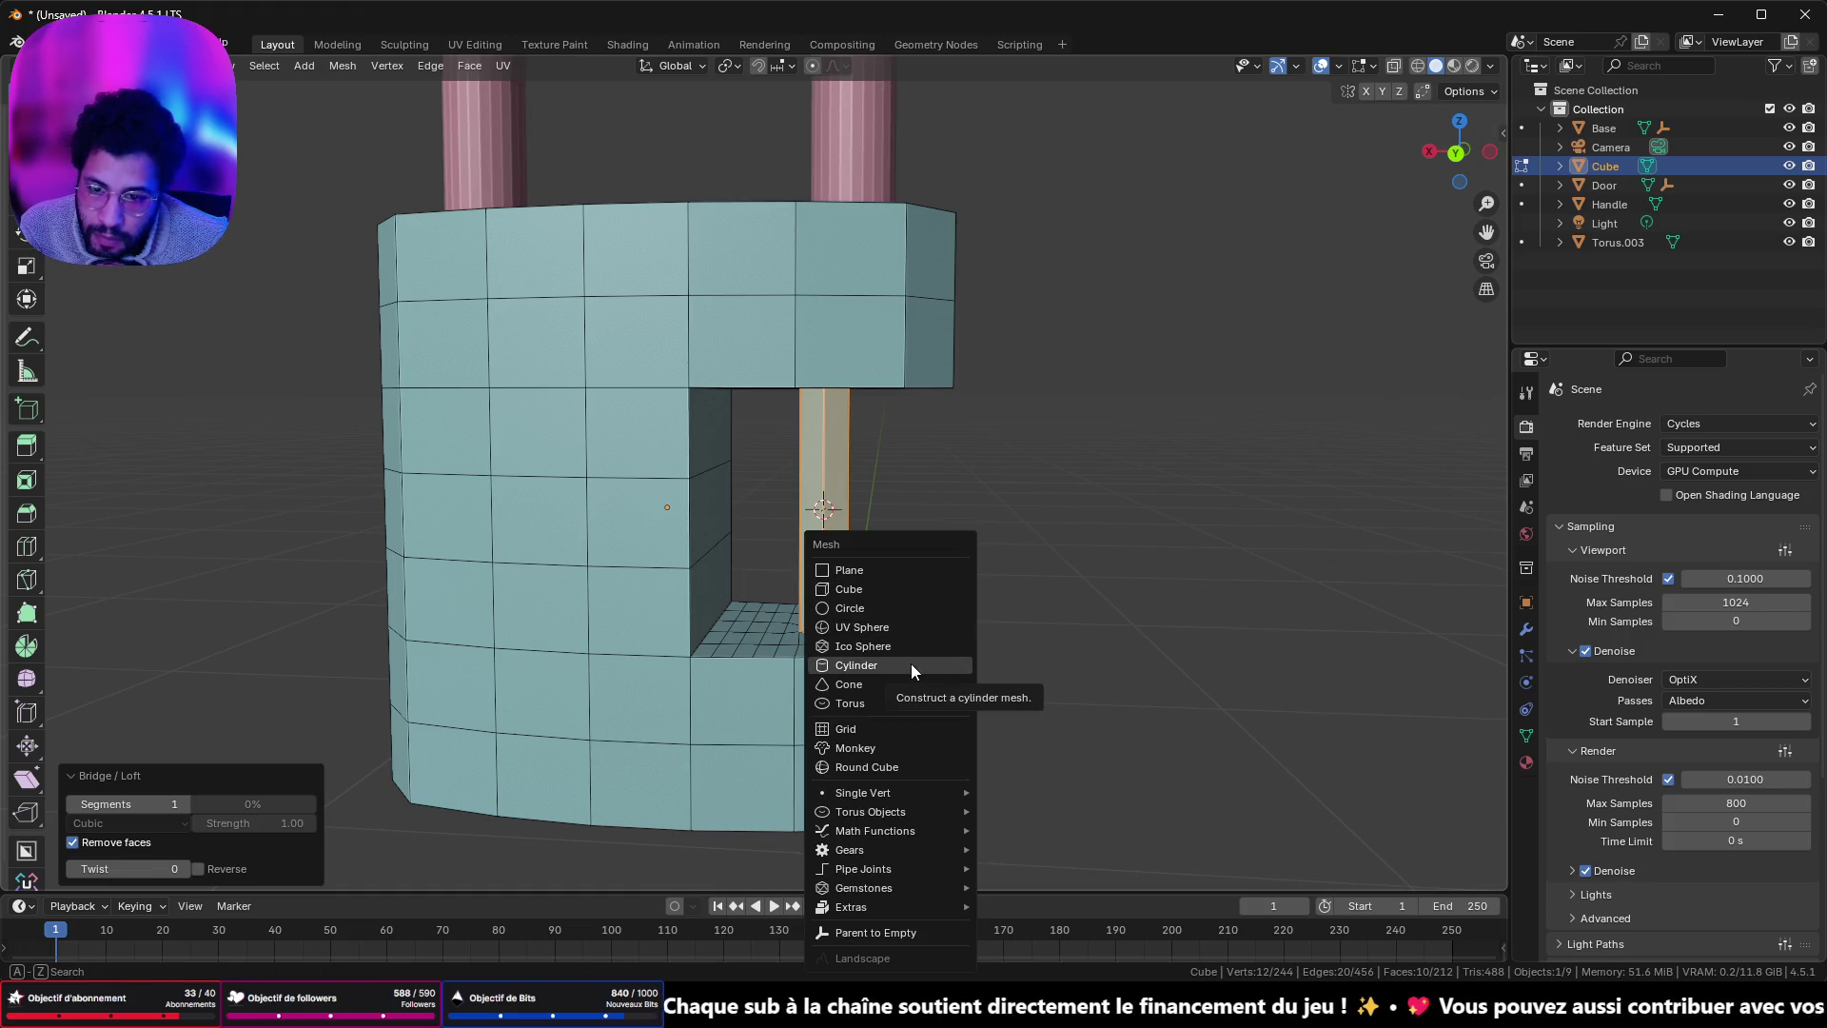
click(910, 664)
key(x)
click(918, 654)
- Return to Object Mode and bring up the Add > Mesh menu
key(shift+a)
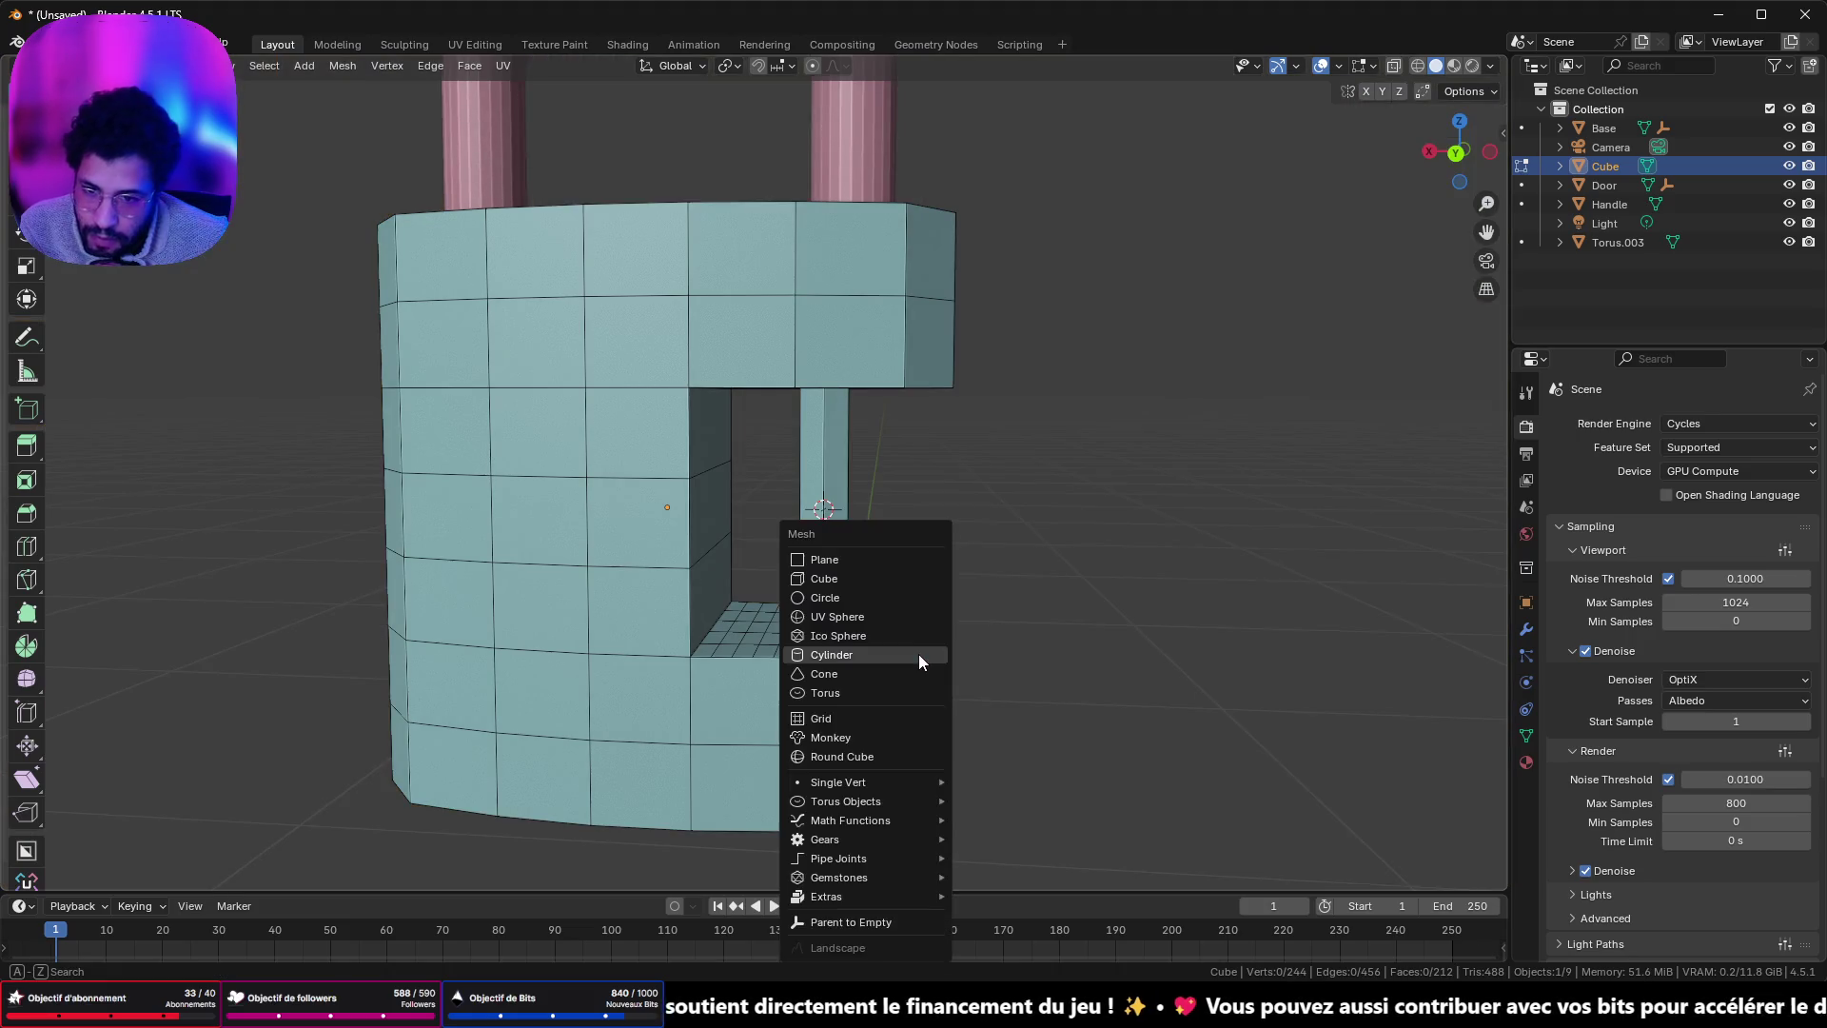
key(Tab)
key(shift+a)
mouse_move(1156, 548)
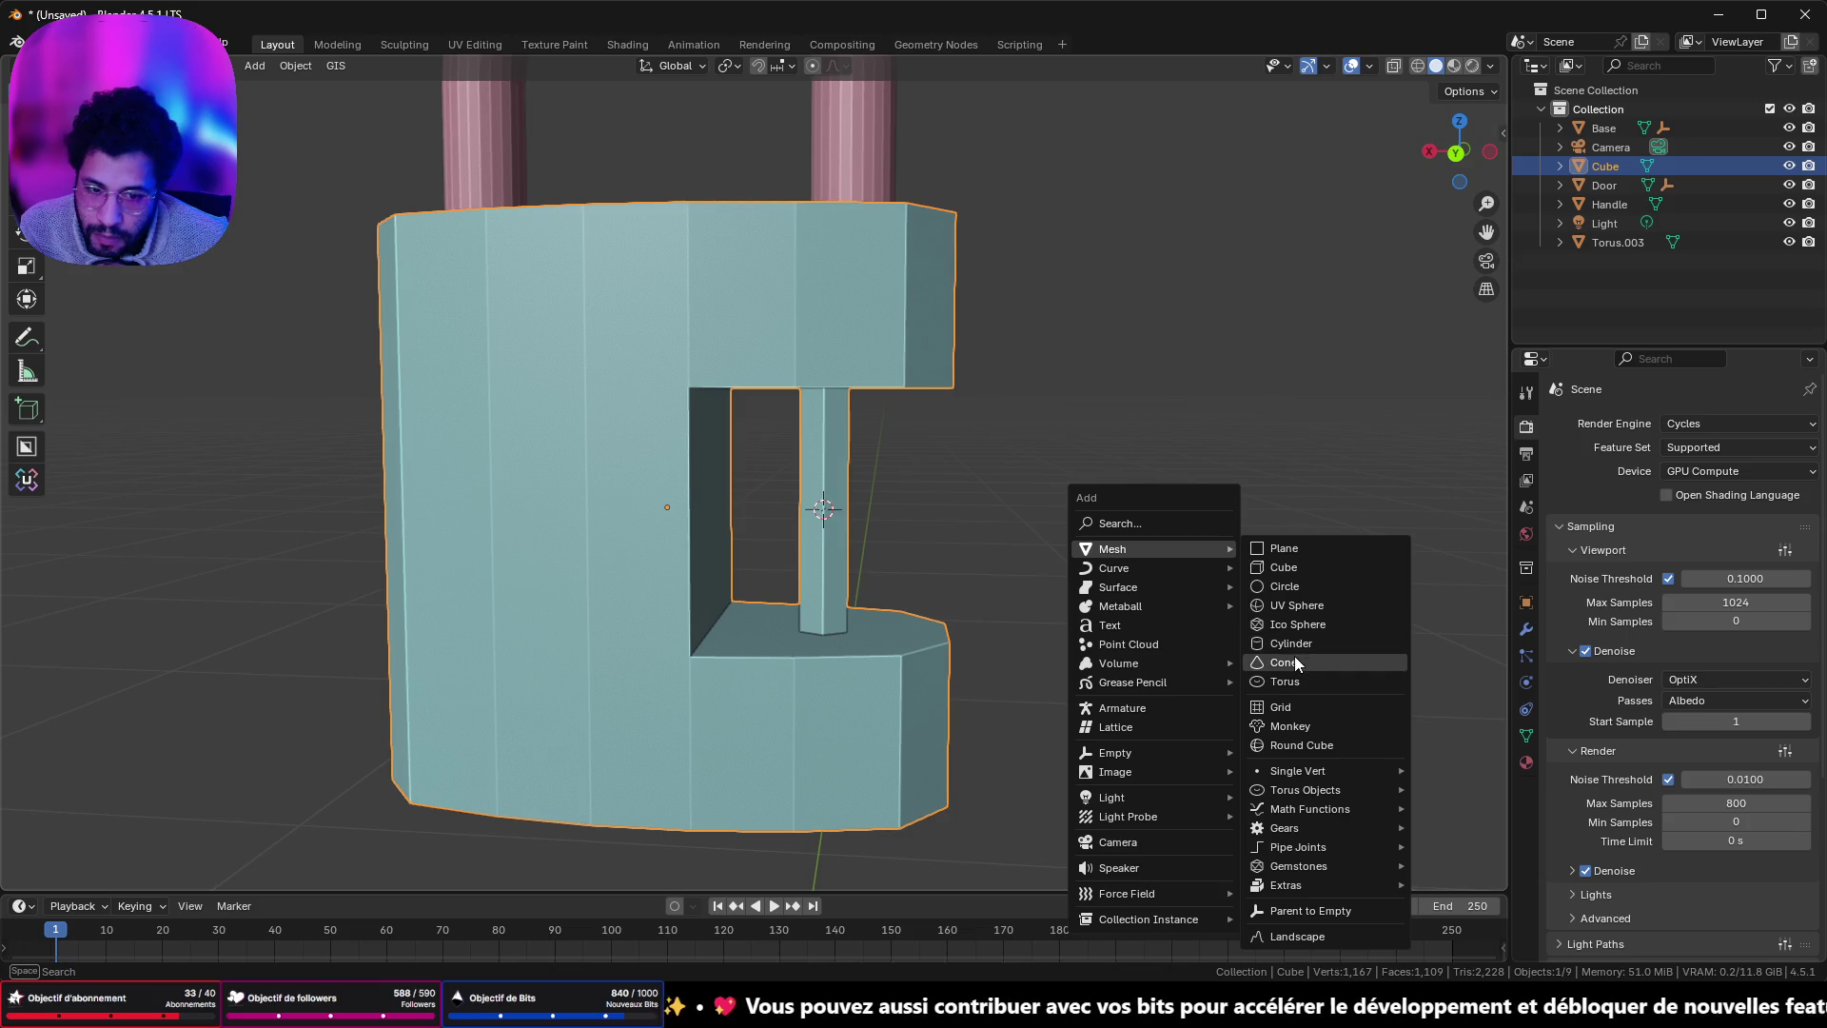
- Add a torus to the scene and glance at the padlock reference photos
click(1295, 681)
scroll(535, 677, down, 5)
scroll(506, 667, down, 4)
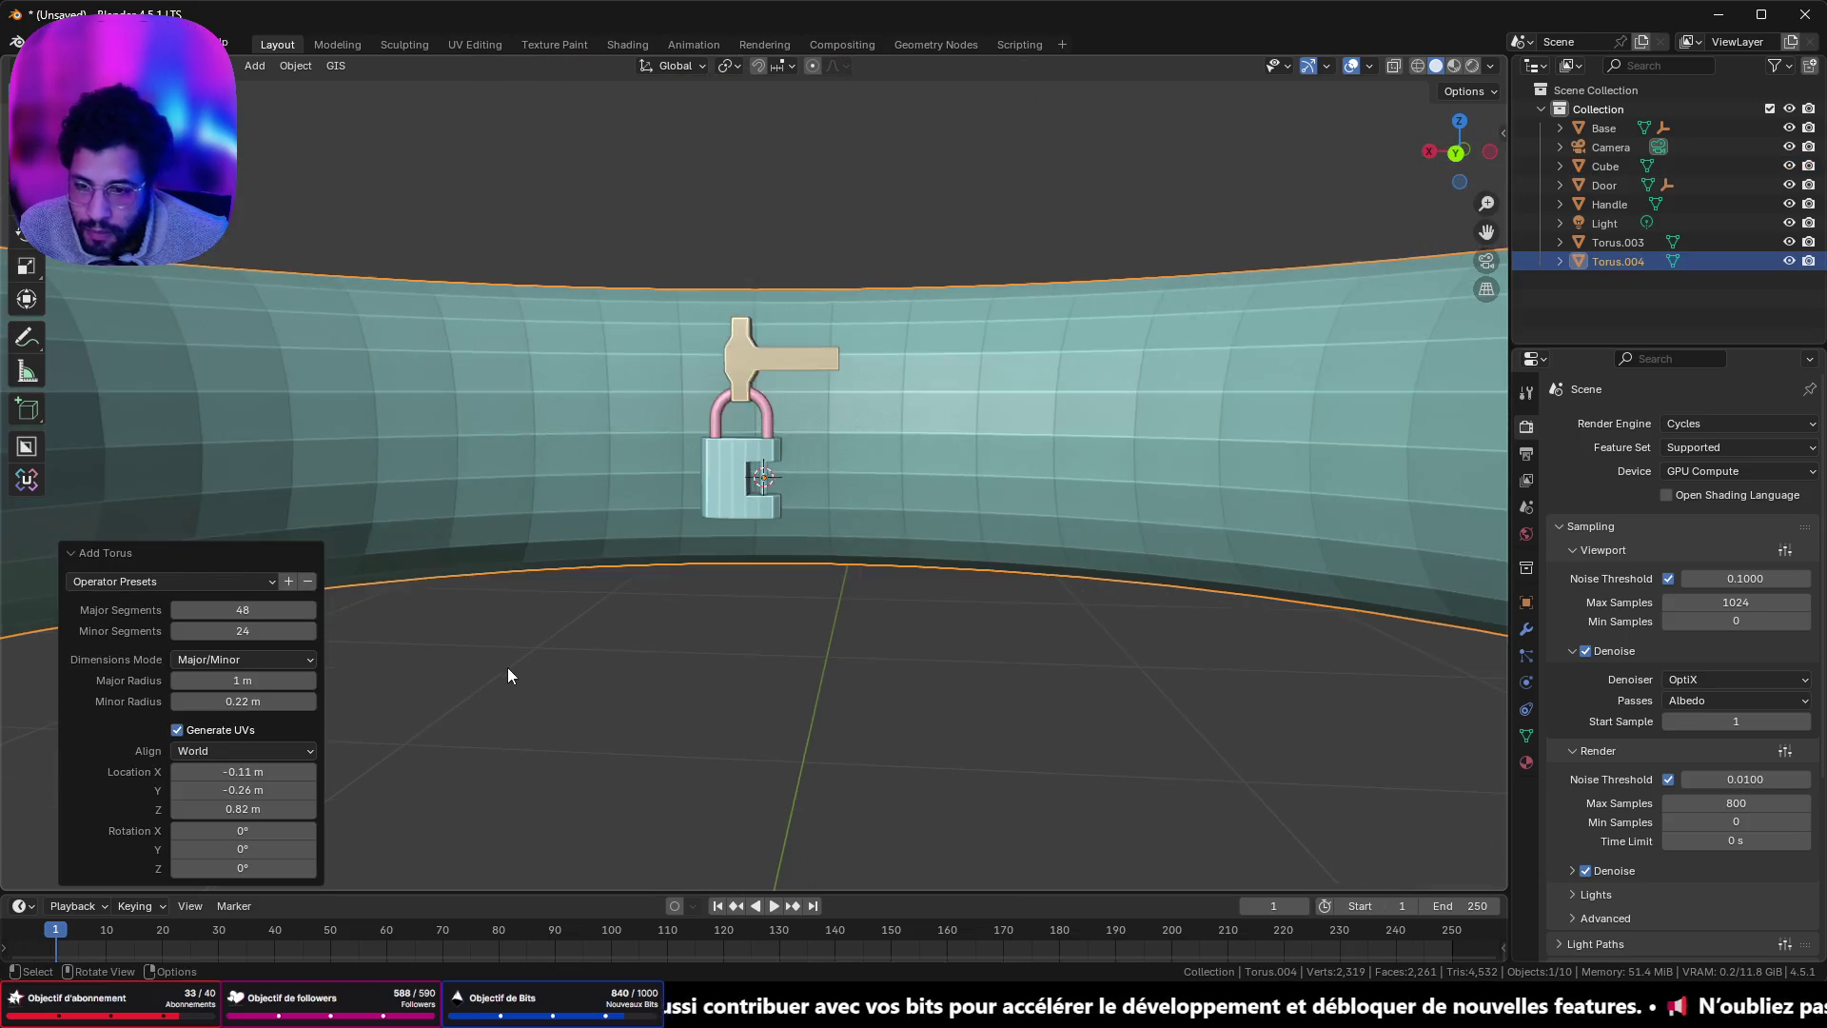
scroll(501, 639, up, 3)
key(alt+Tab)
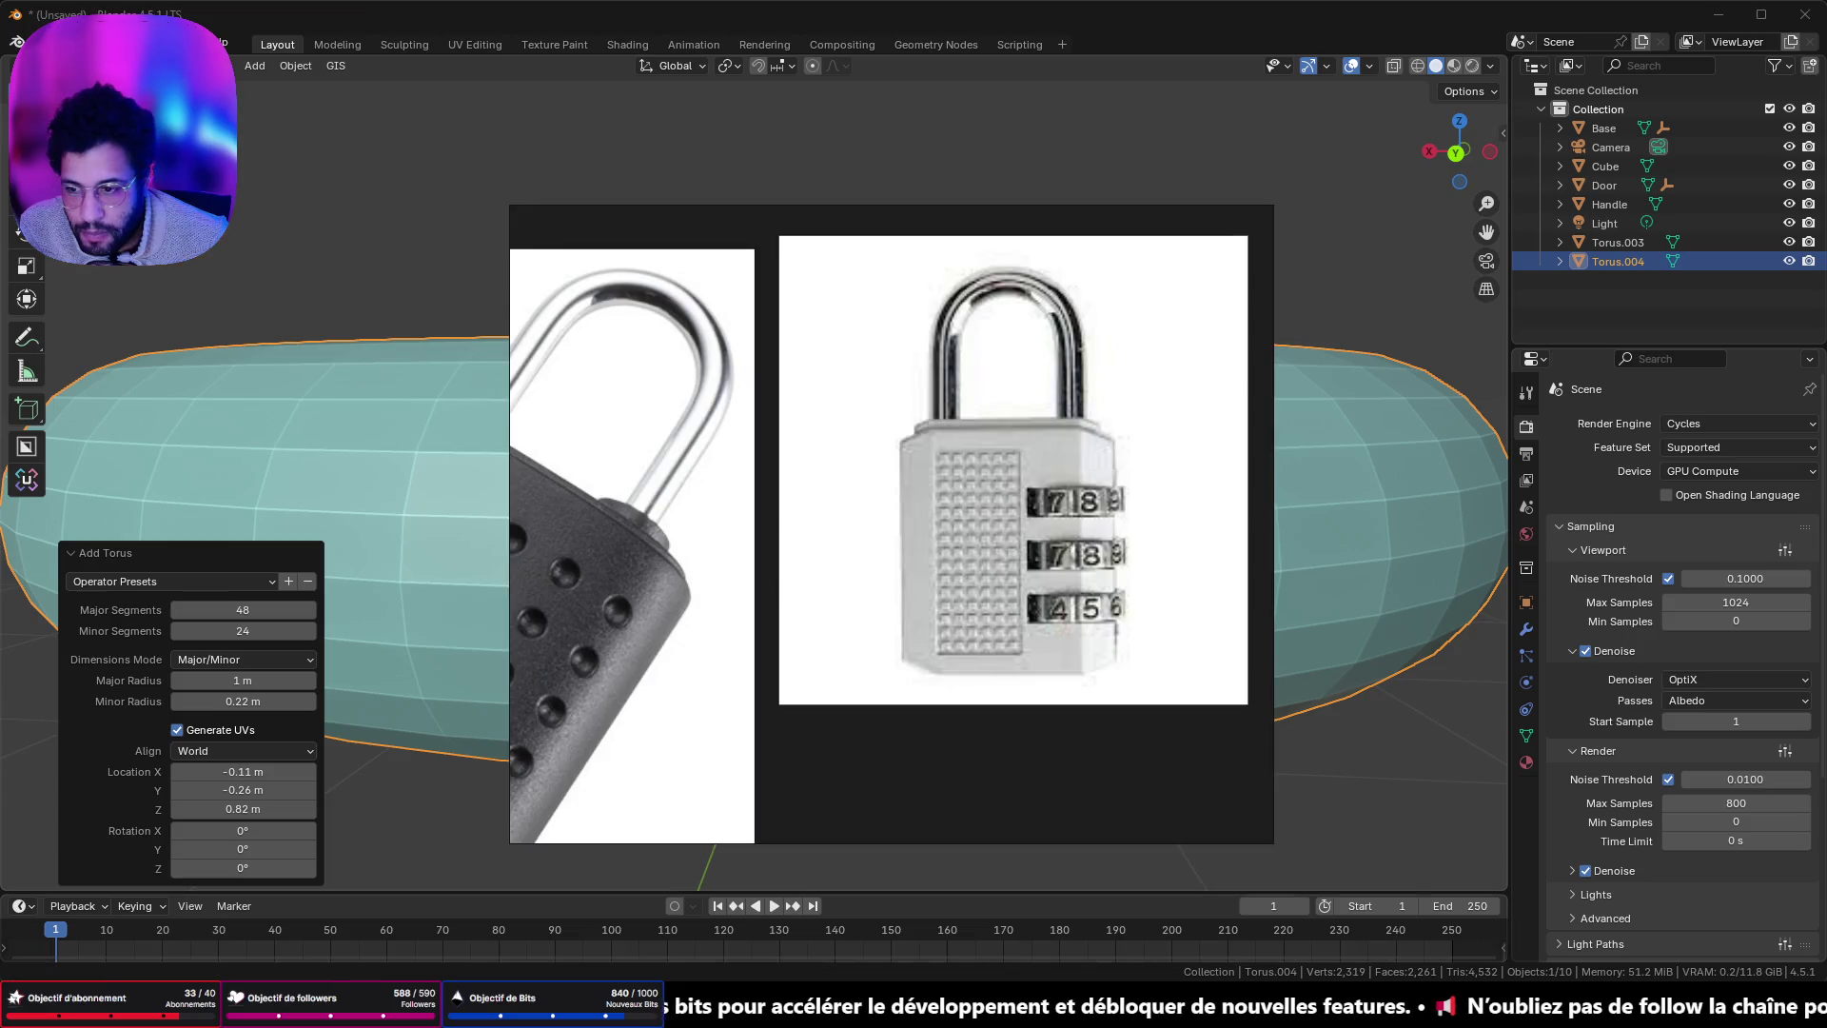
key(alt+Tab)
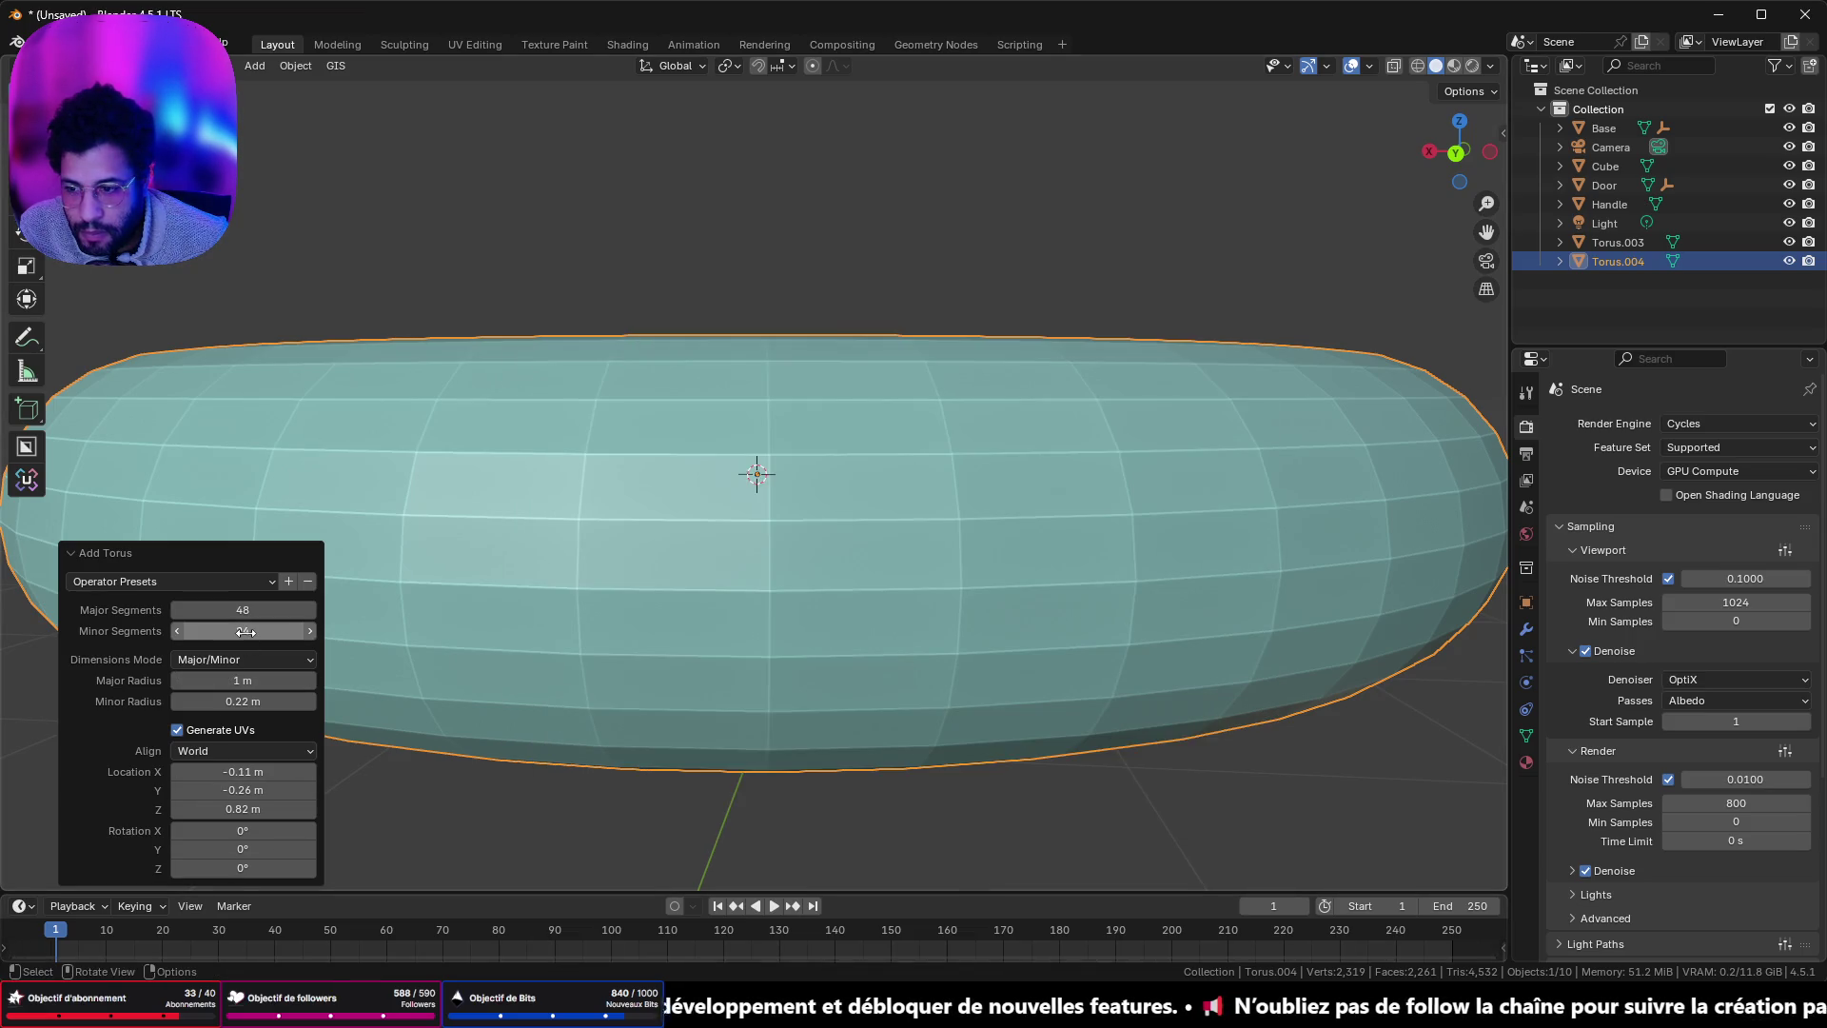
- Set the torus's Minor Segments to 3
click(247, 633)
text(4)
key(Return)
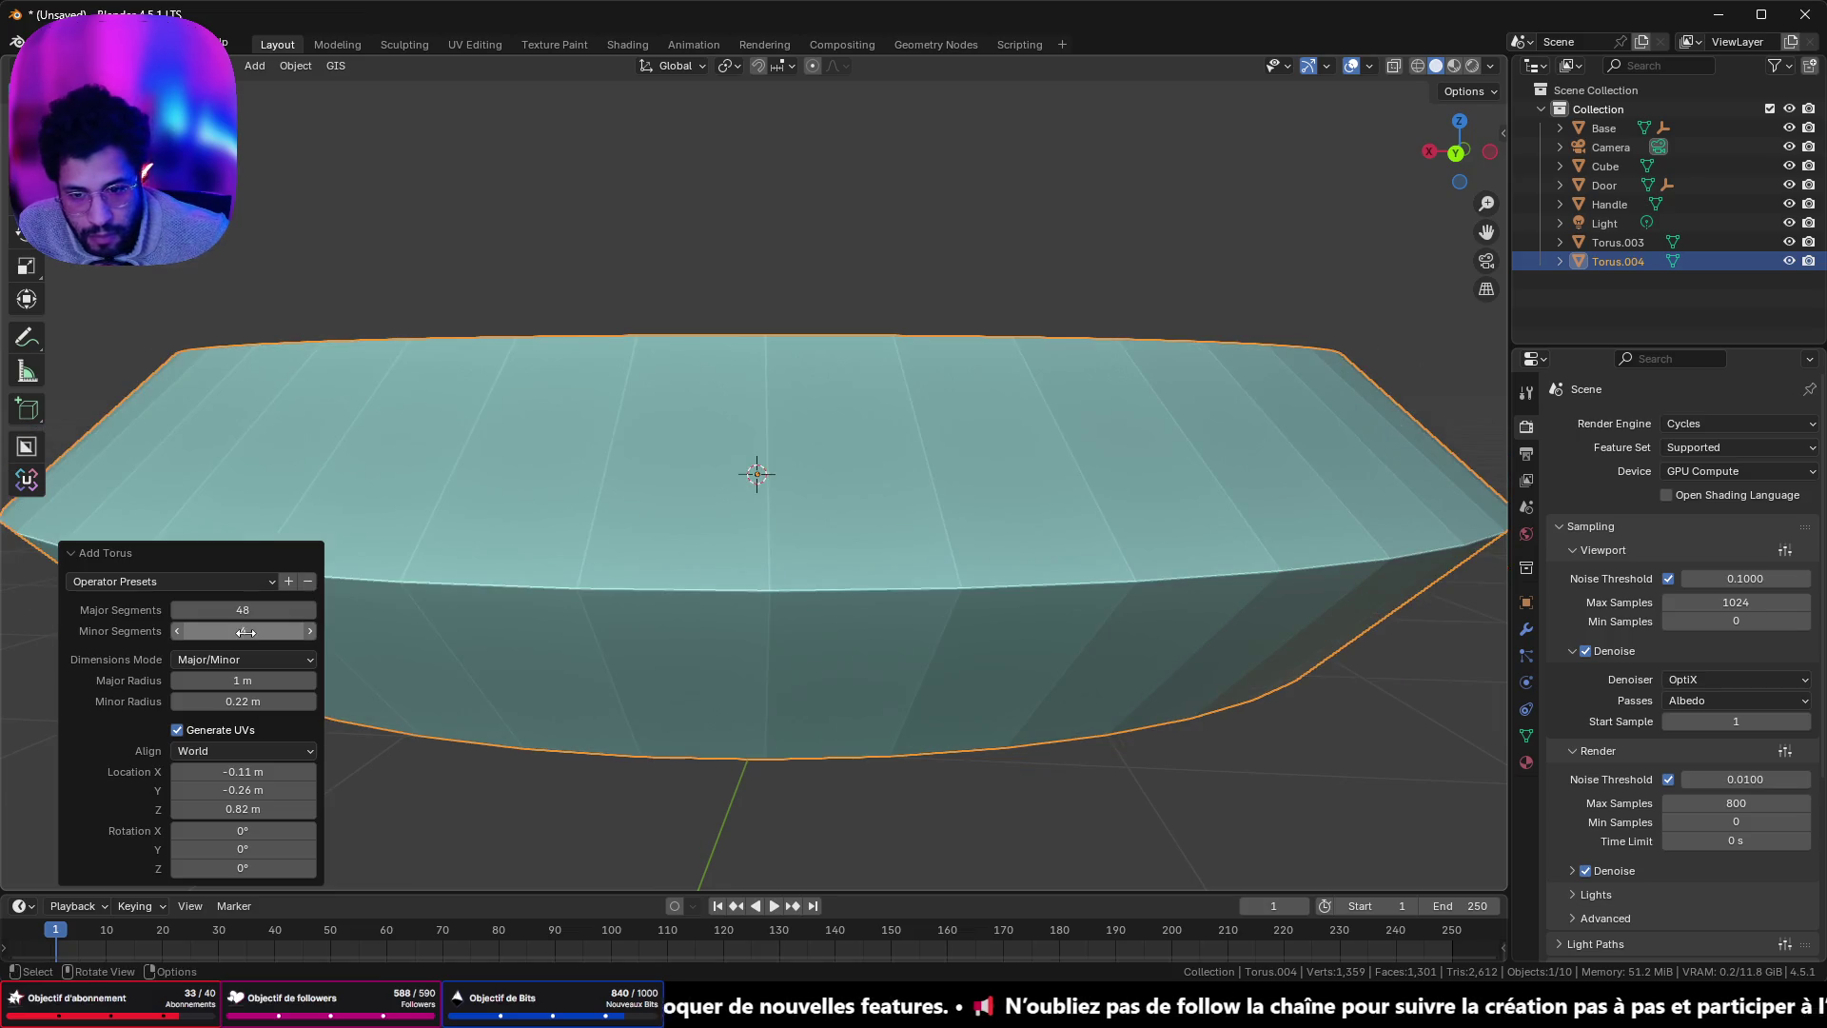
mouse_move(575, 378)
mouse_down()
mouse_move(575, 476)
mouse_move(576, 419)
mouse_up()
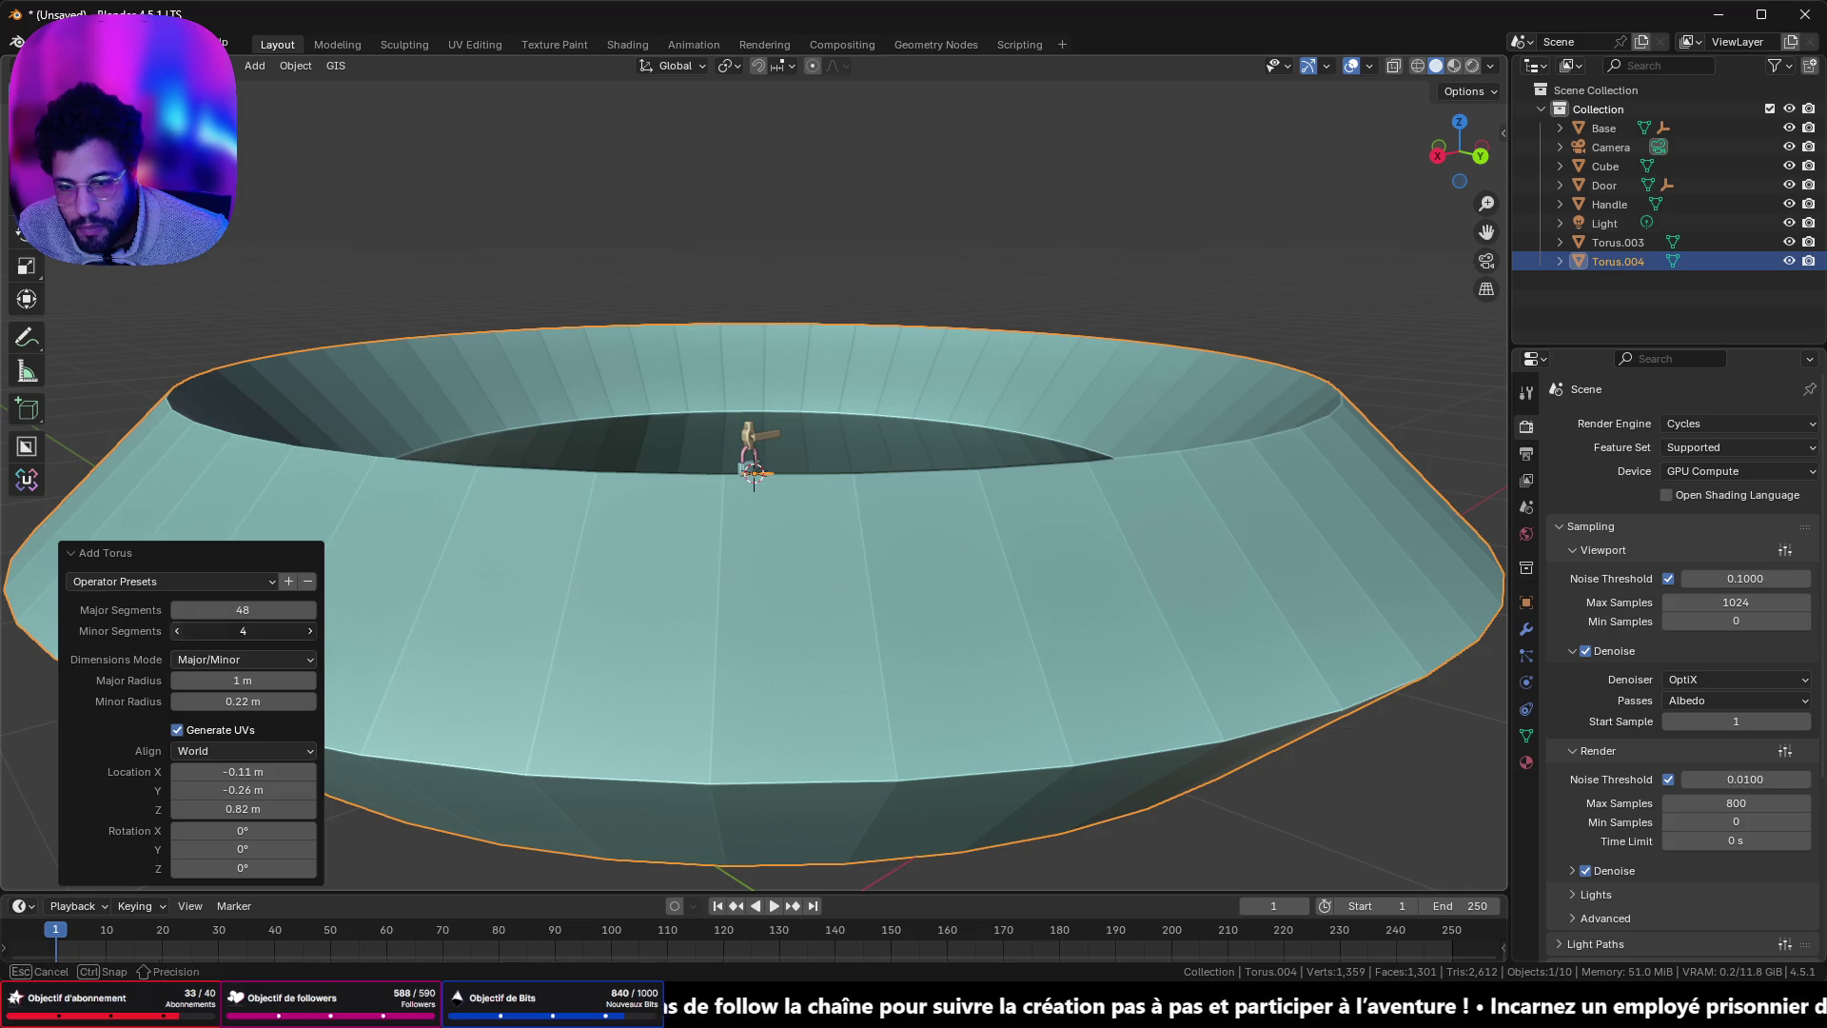
click(177, 632)
click(309, 631)
click(309, 632)
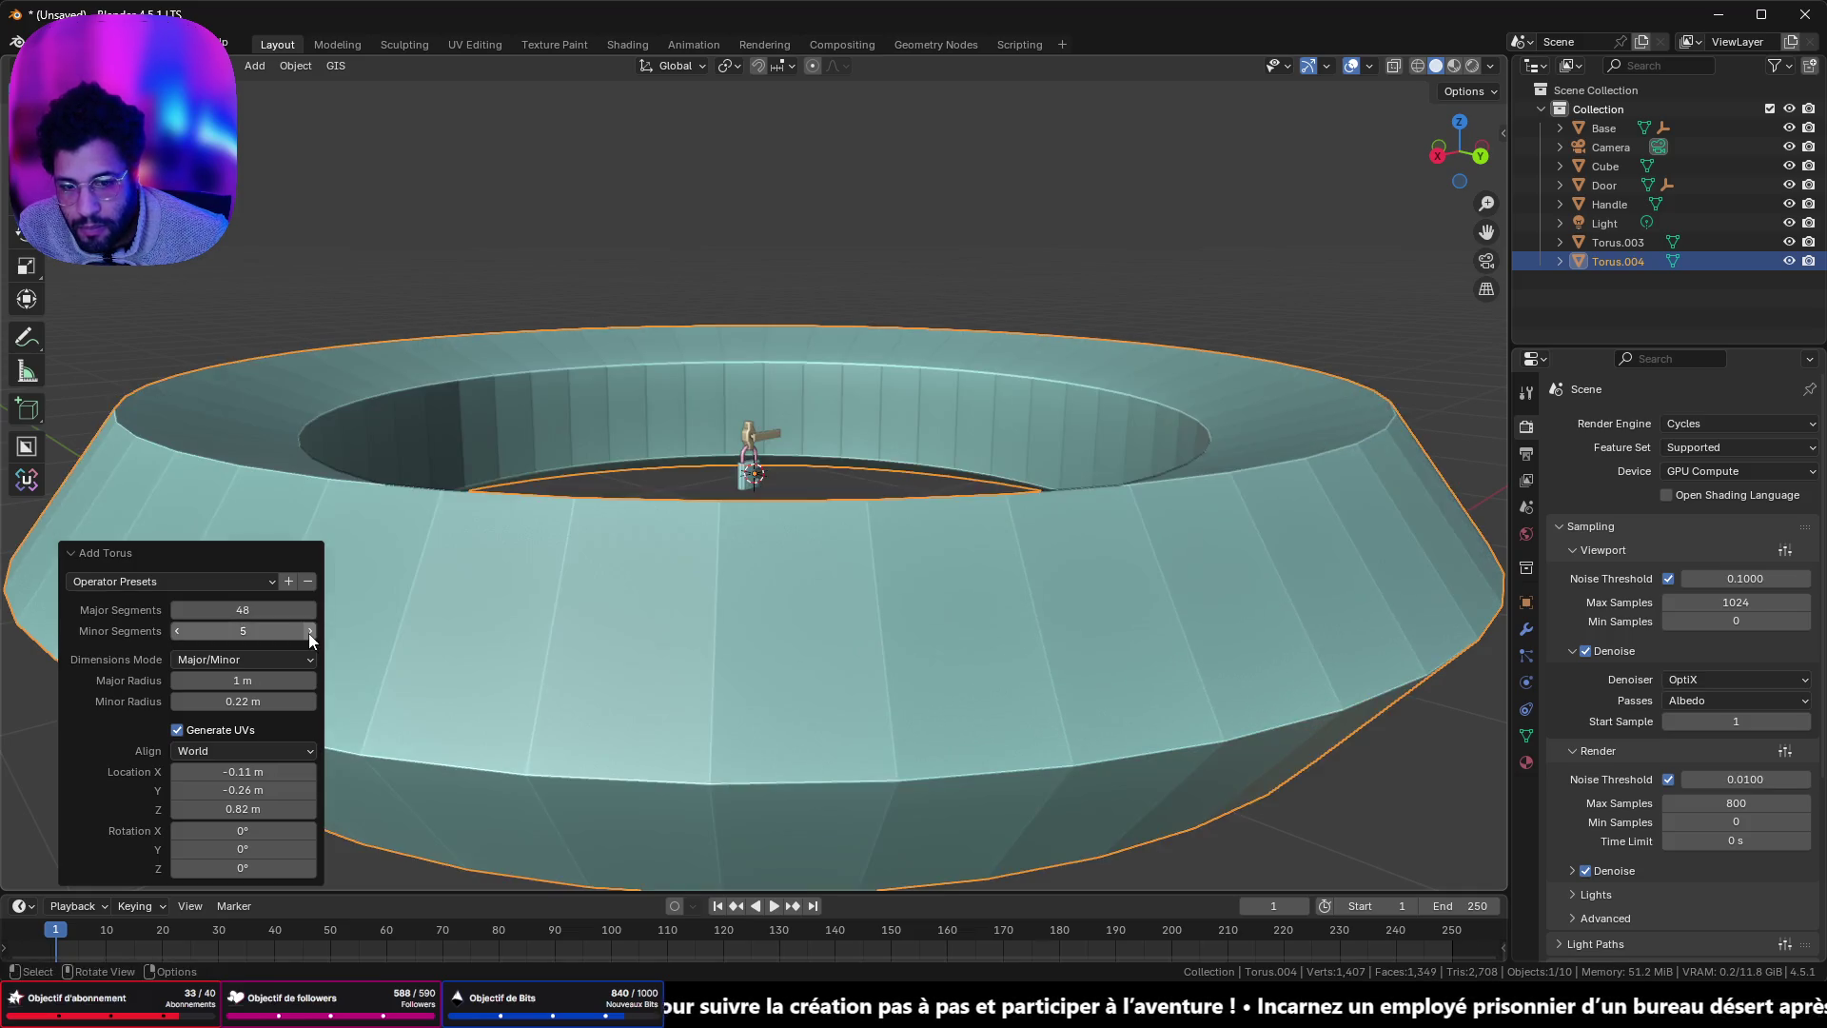
click(310, 632)
click(310, 633)
click(310, 633)
click(310, 633)
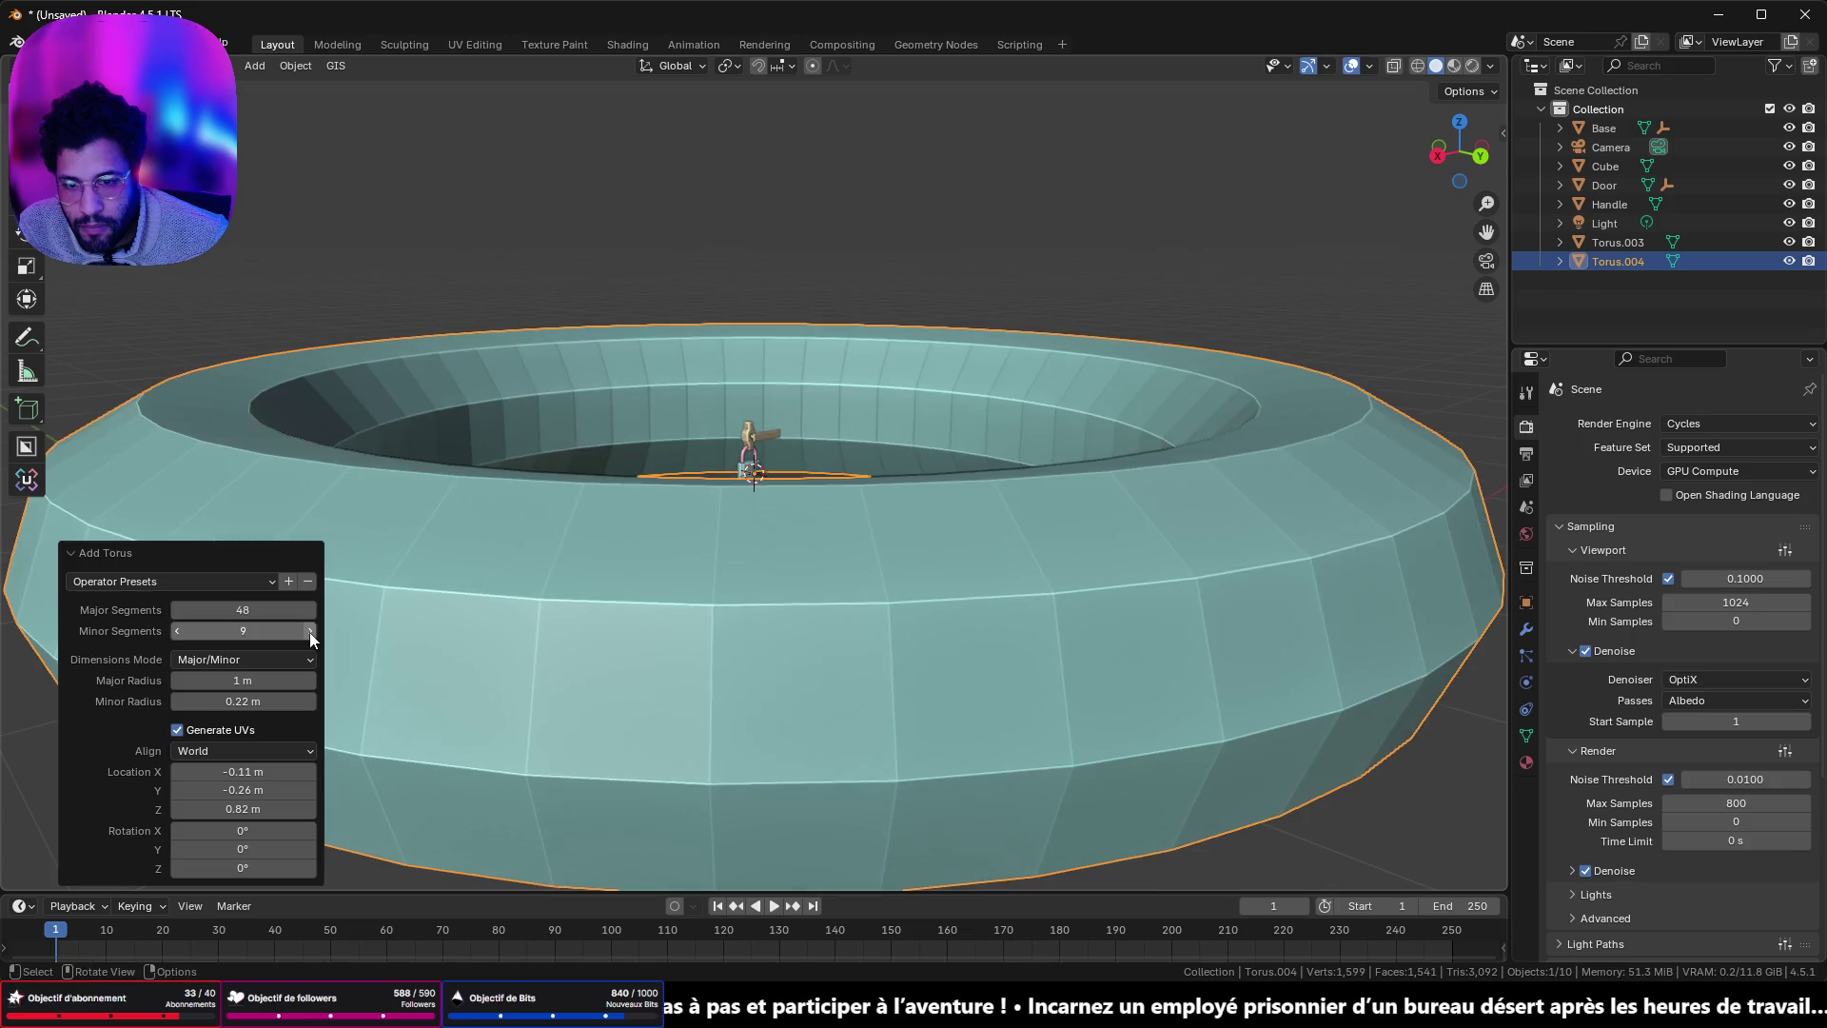
click(310, 633)
drag(310, 632, 237, 633)
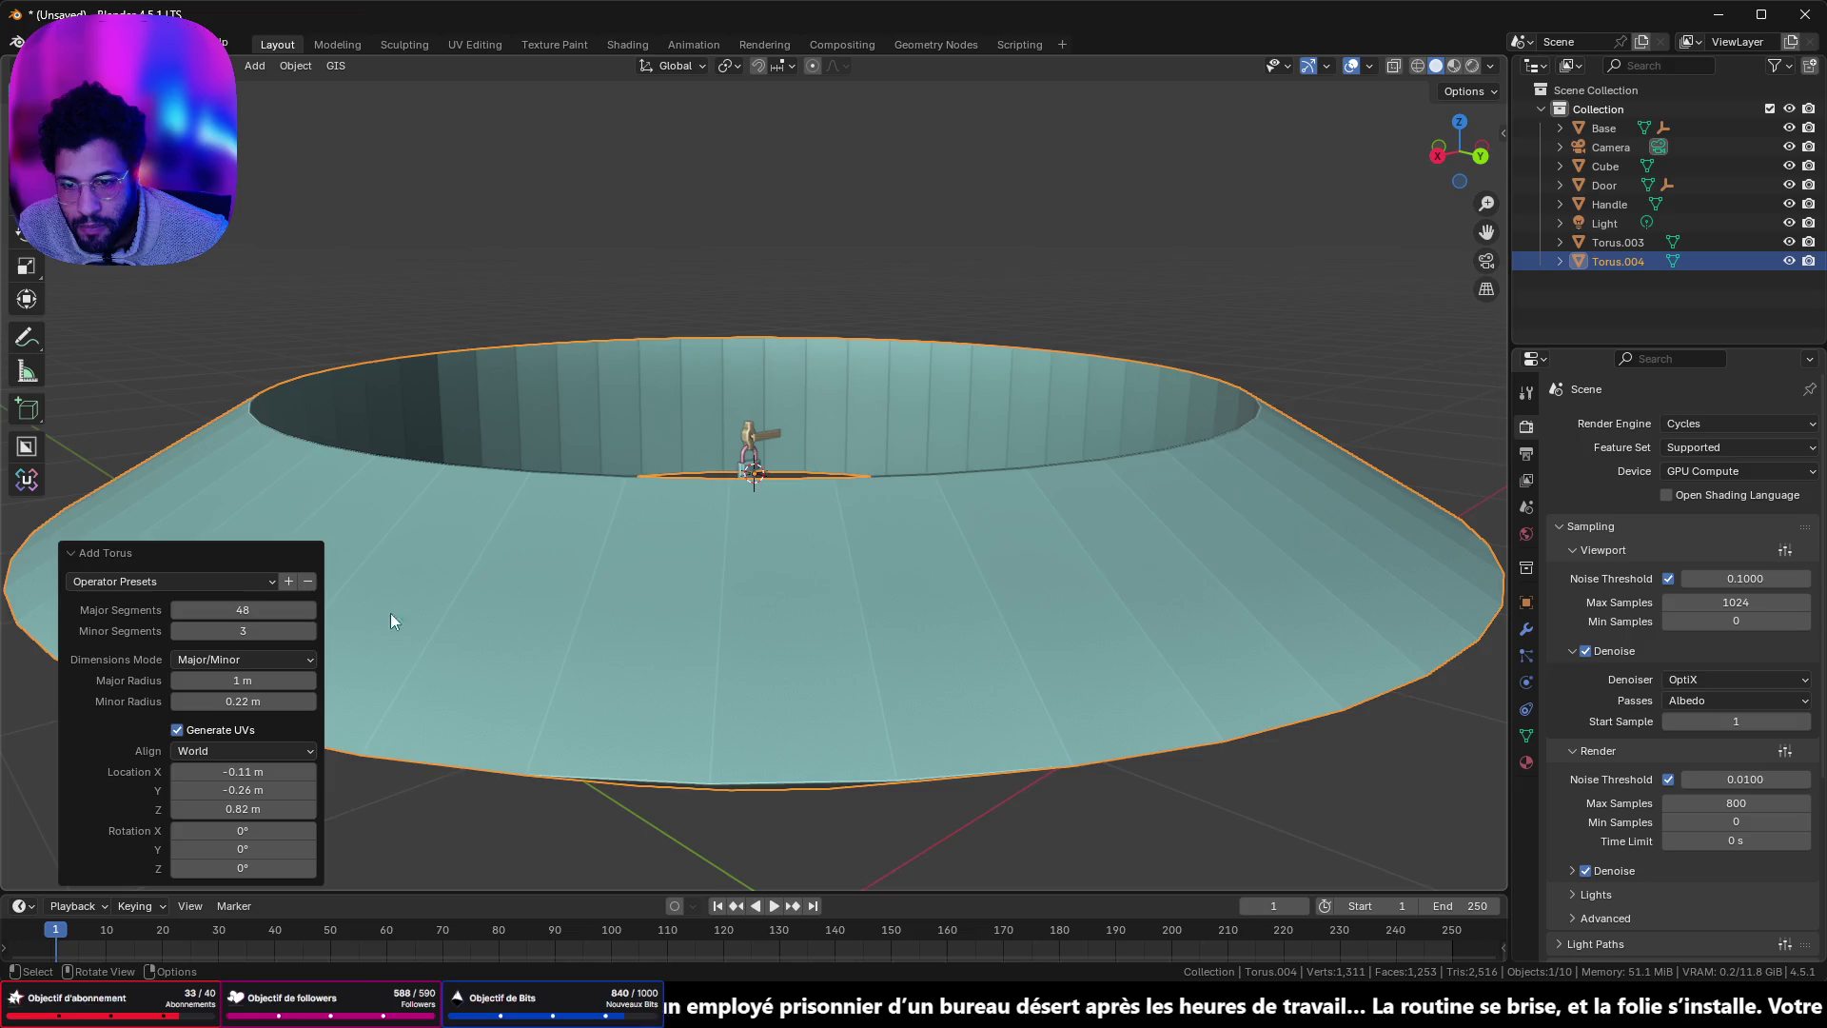
- Set the torus's Major Segments to 10, making a ten-sided ring
scroll(664, 607, down, 5)
scroll(808, 472, up, 4)
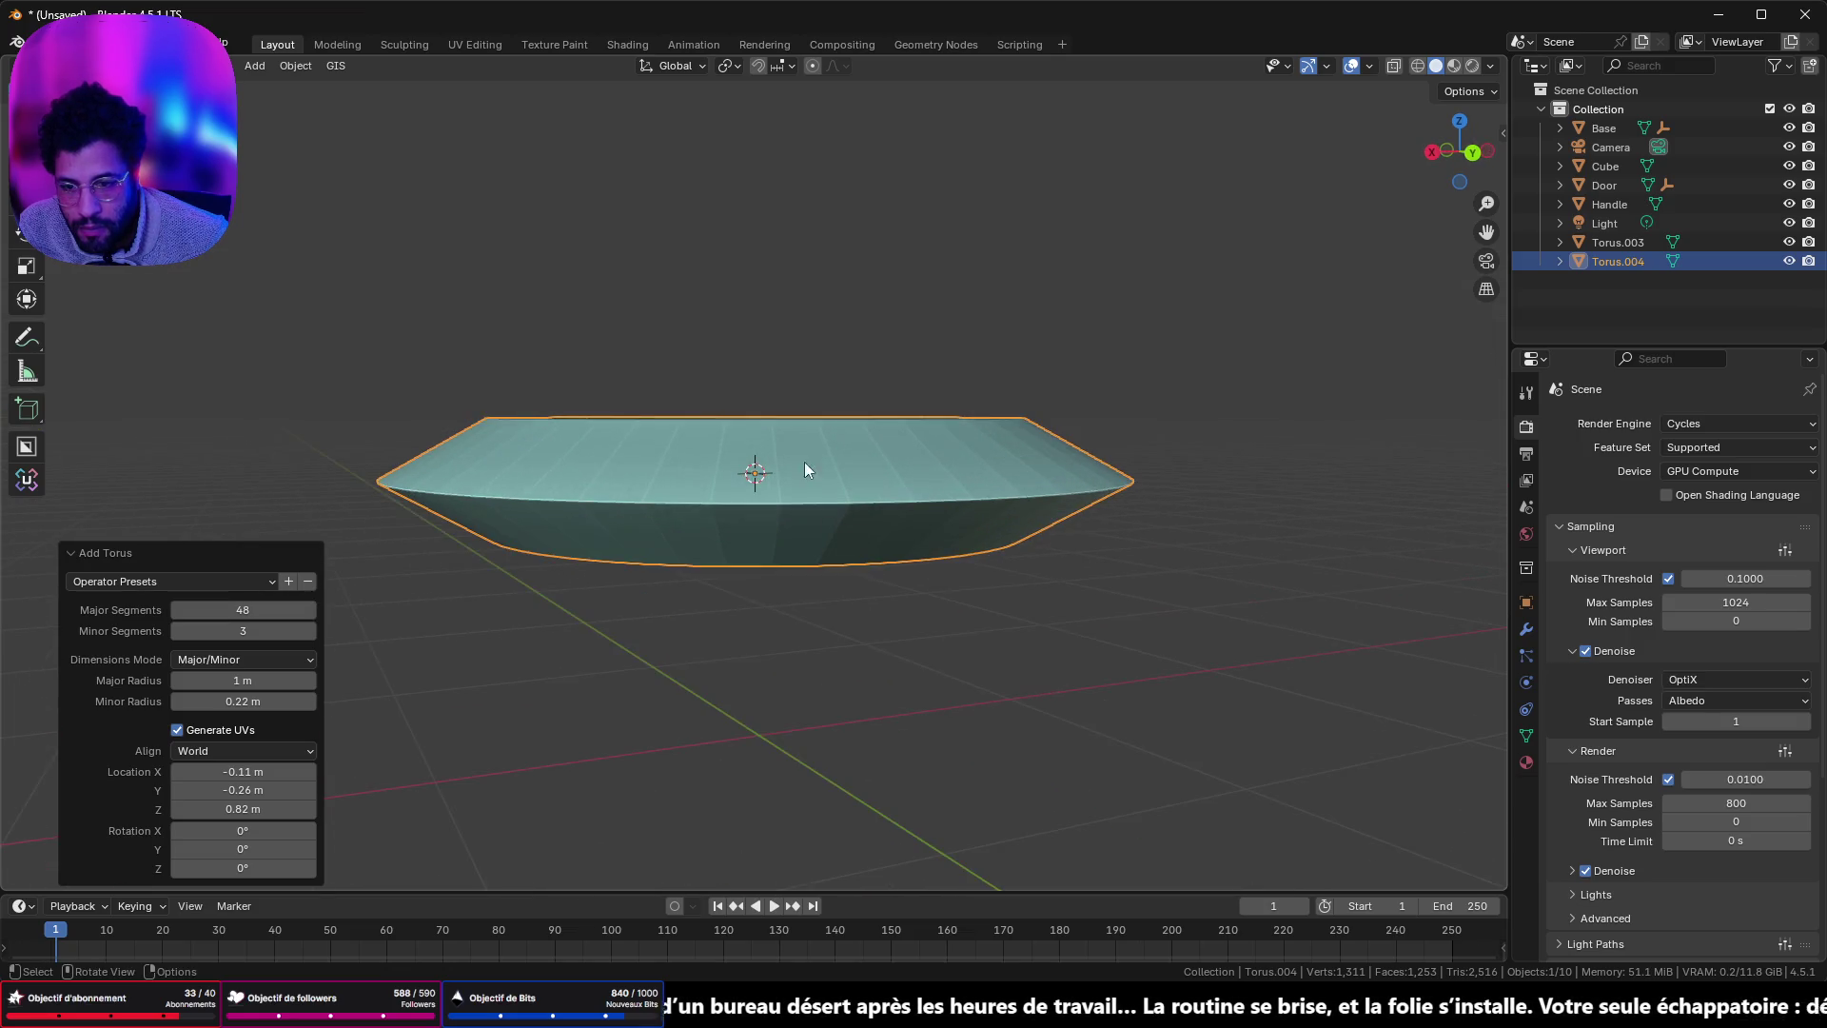
drag(276, 610, 210, 610)
mouse_move(951, 510)
mouse_down()
mouse_move(923, 512)
mouse_move(866, 581)
mouse_move(888, 596)
mouse_up()
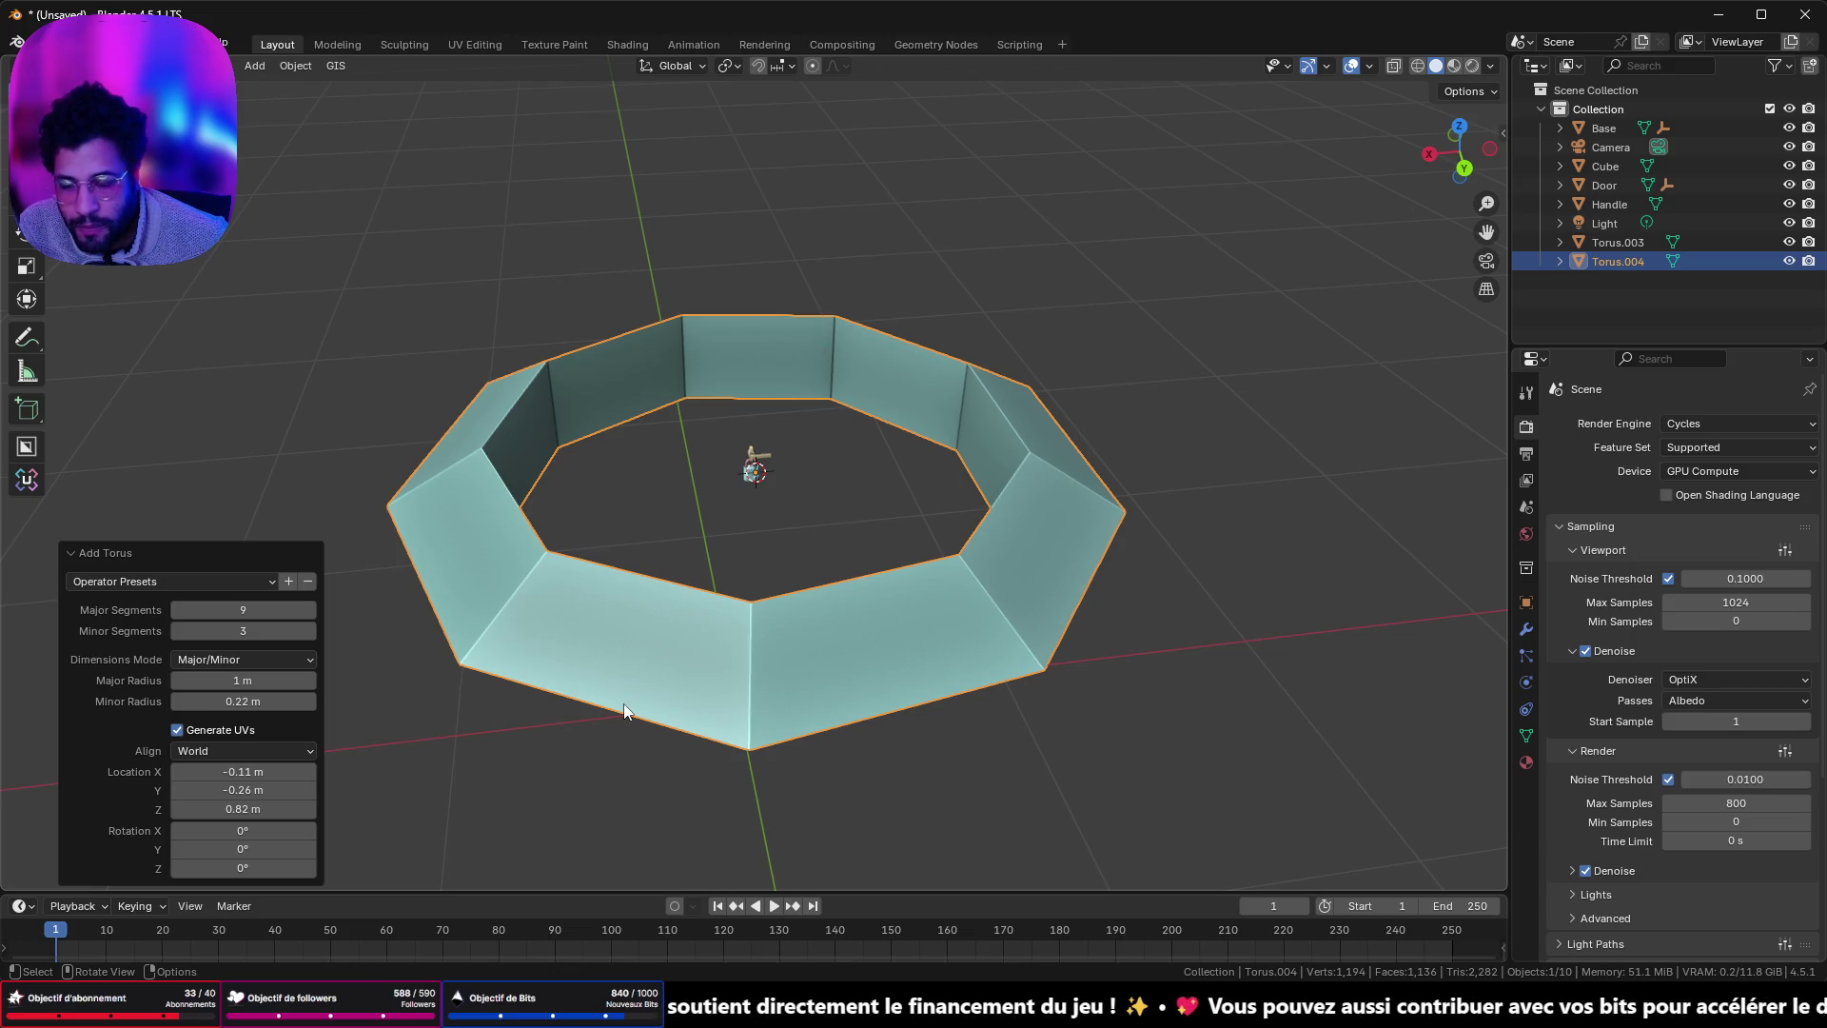
click(310, 609)
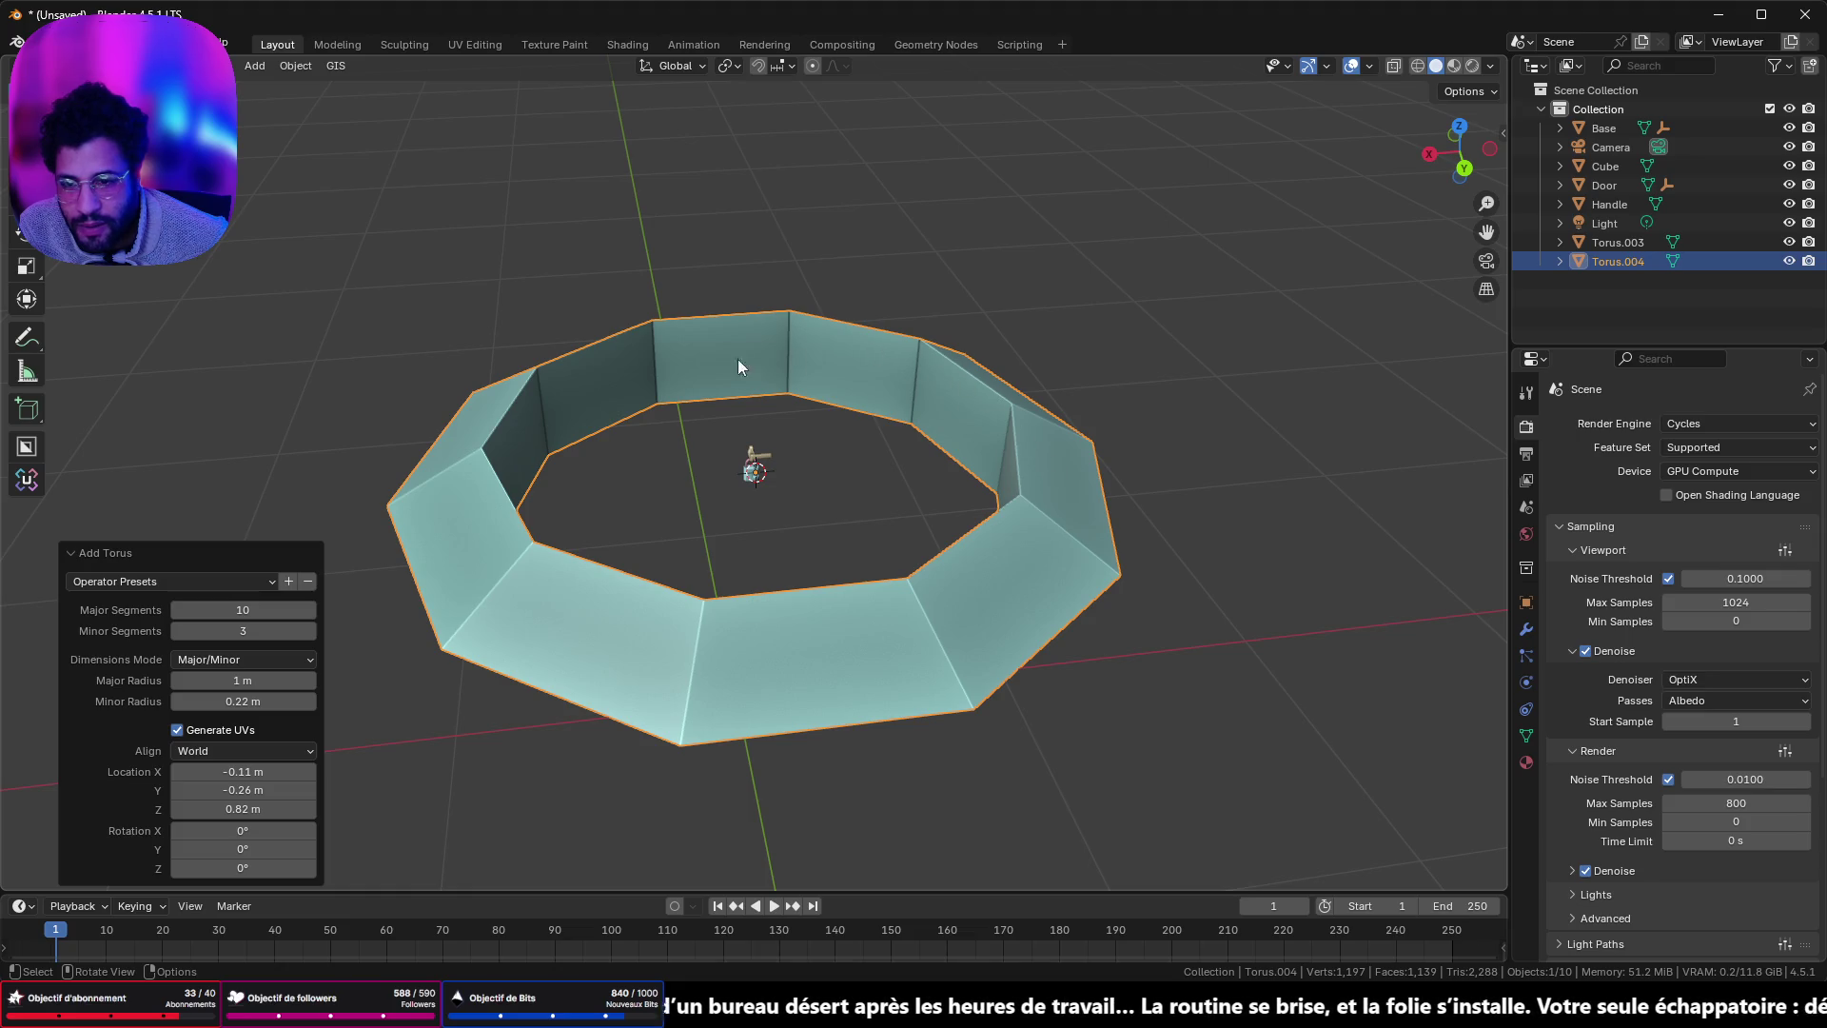
mouse_move(471, 548)
mouse_down()
mouse_move(906, 693)
mouse_move(938, 596)
mouse_move(950, 639)
mouse_move(1174, 681)
mouse_move(1174, 701)
mouse_move(1149, 695)
mouse_up()
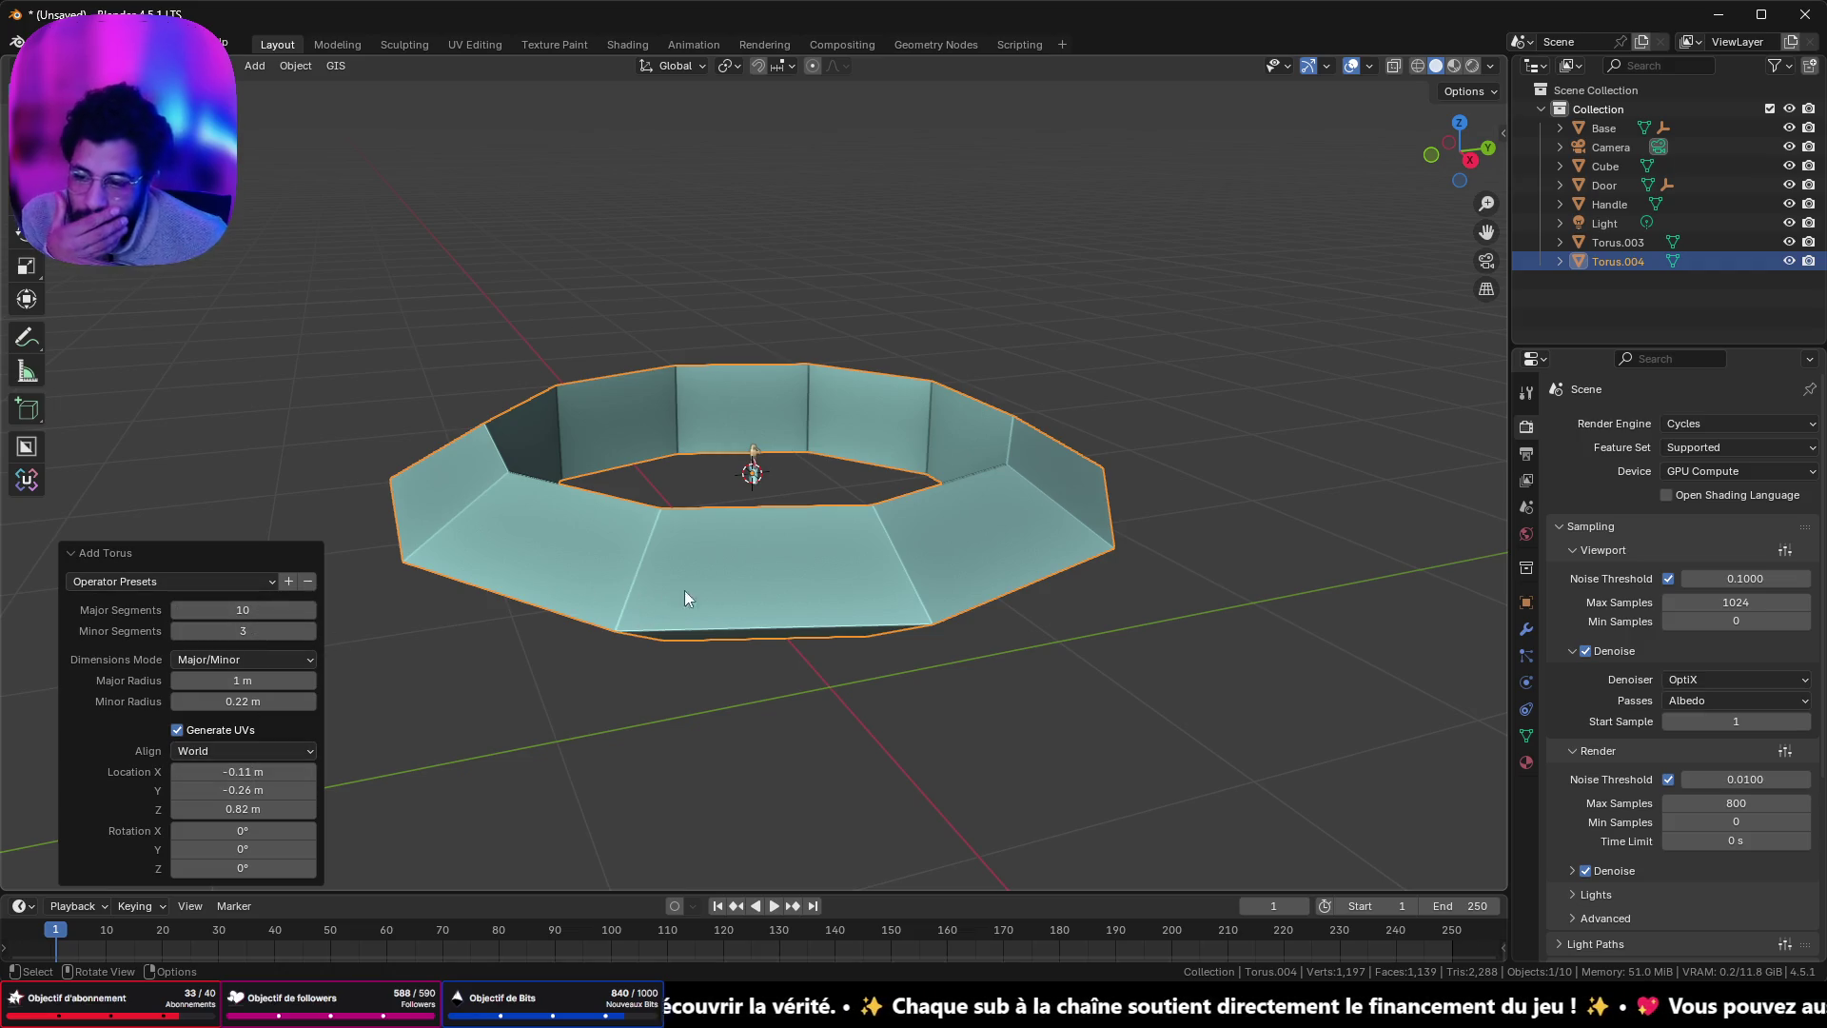
mouse_move(871, 534)
mouse_down()
mouse_move(961, 536)
mouse_move(983, 603)
mouse_move(960, 617)
mouse_move(977, 499)
mouse_up()
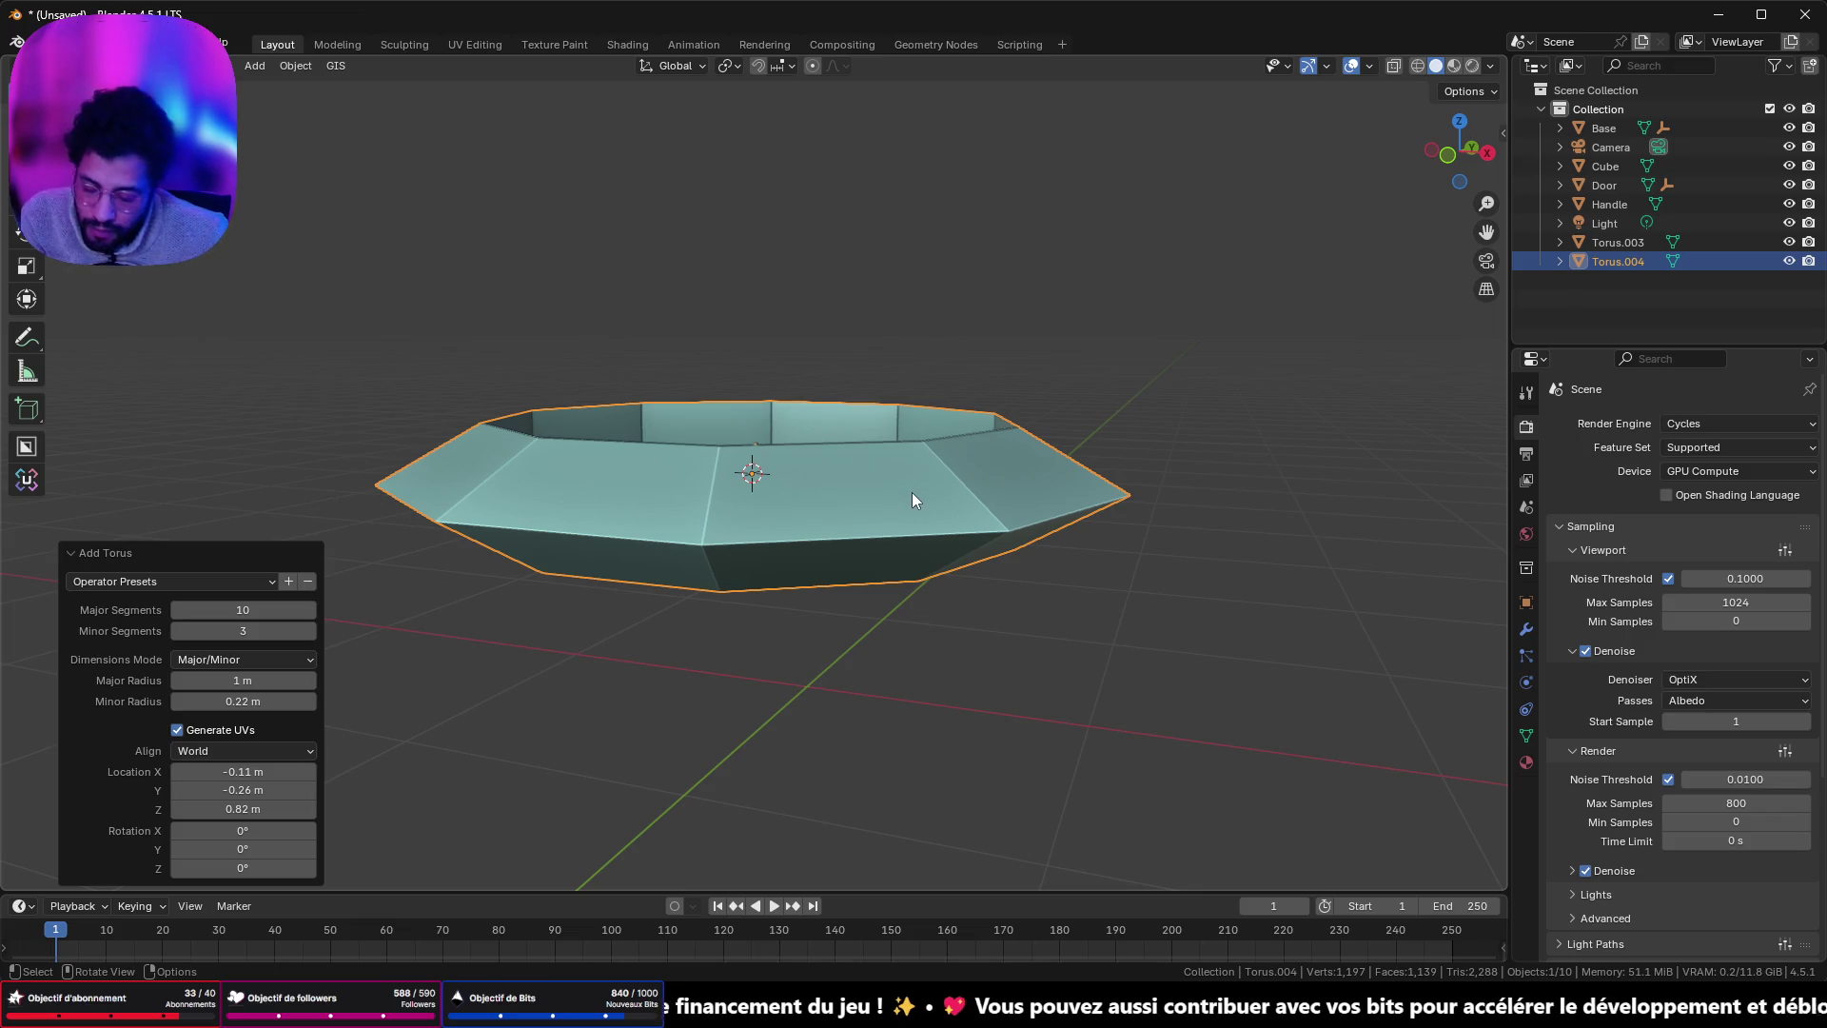
mouse_move(921, 498)
mouse_down()
mouse_move(1066, 545)
mouse_move(900, 522)
mouse_move(332, 100)
mouse_up()
- In Edit Mode, bevel an edge loop around the ring into a band
key(Tab)
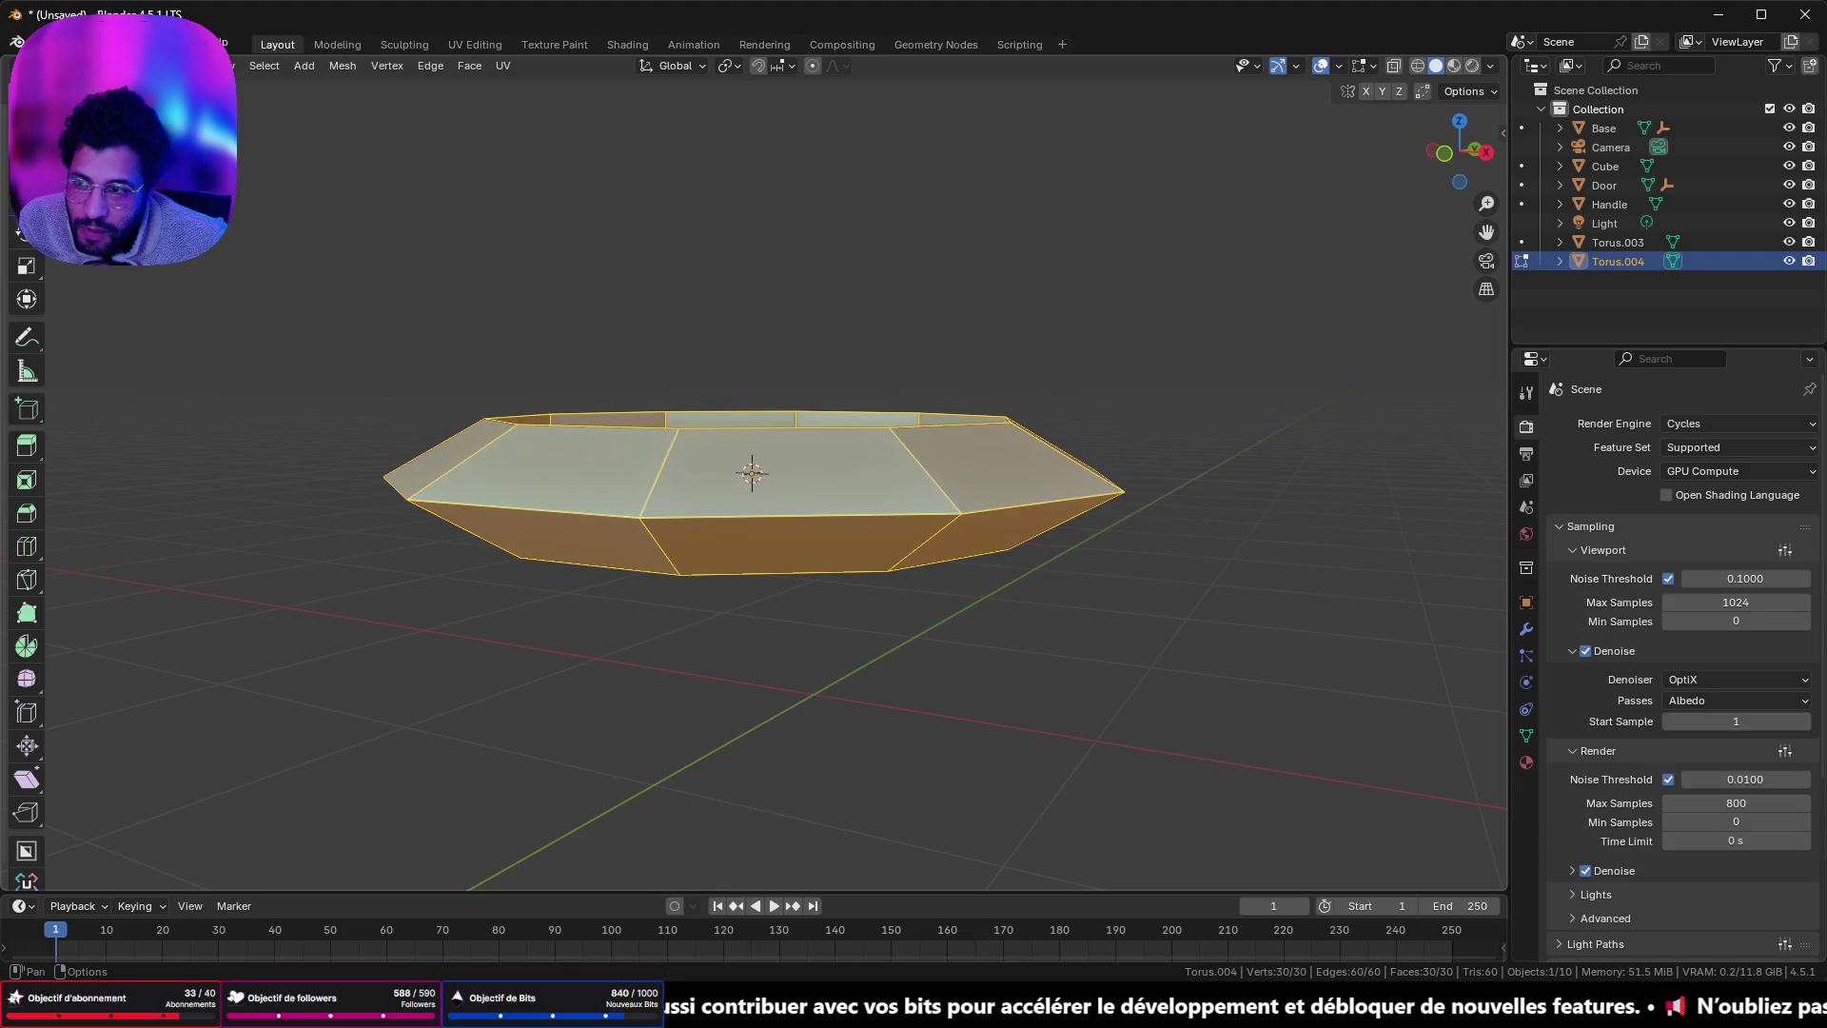
click(760, 528)
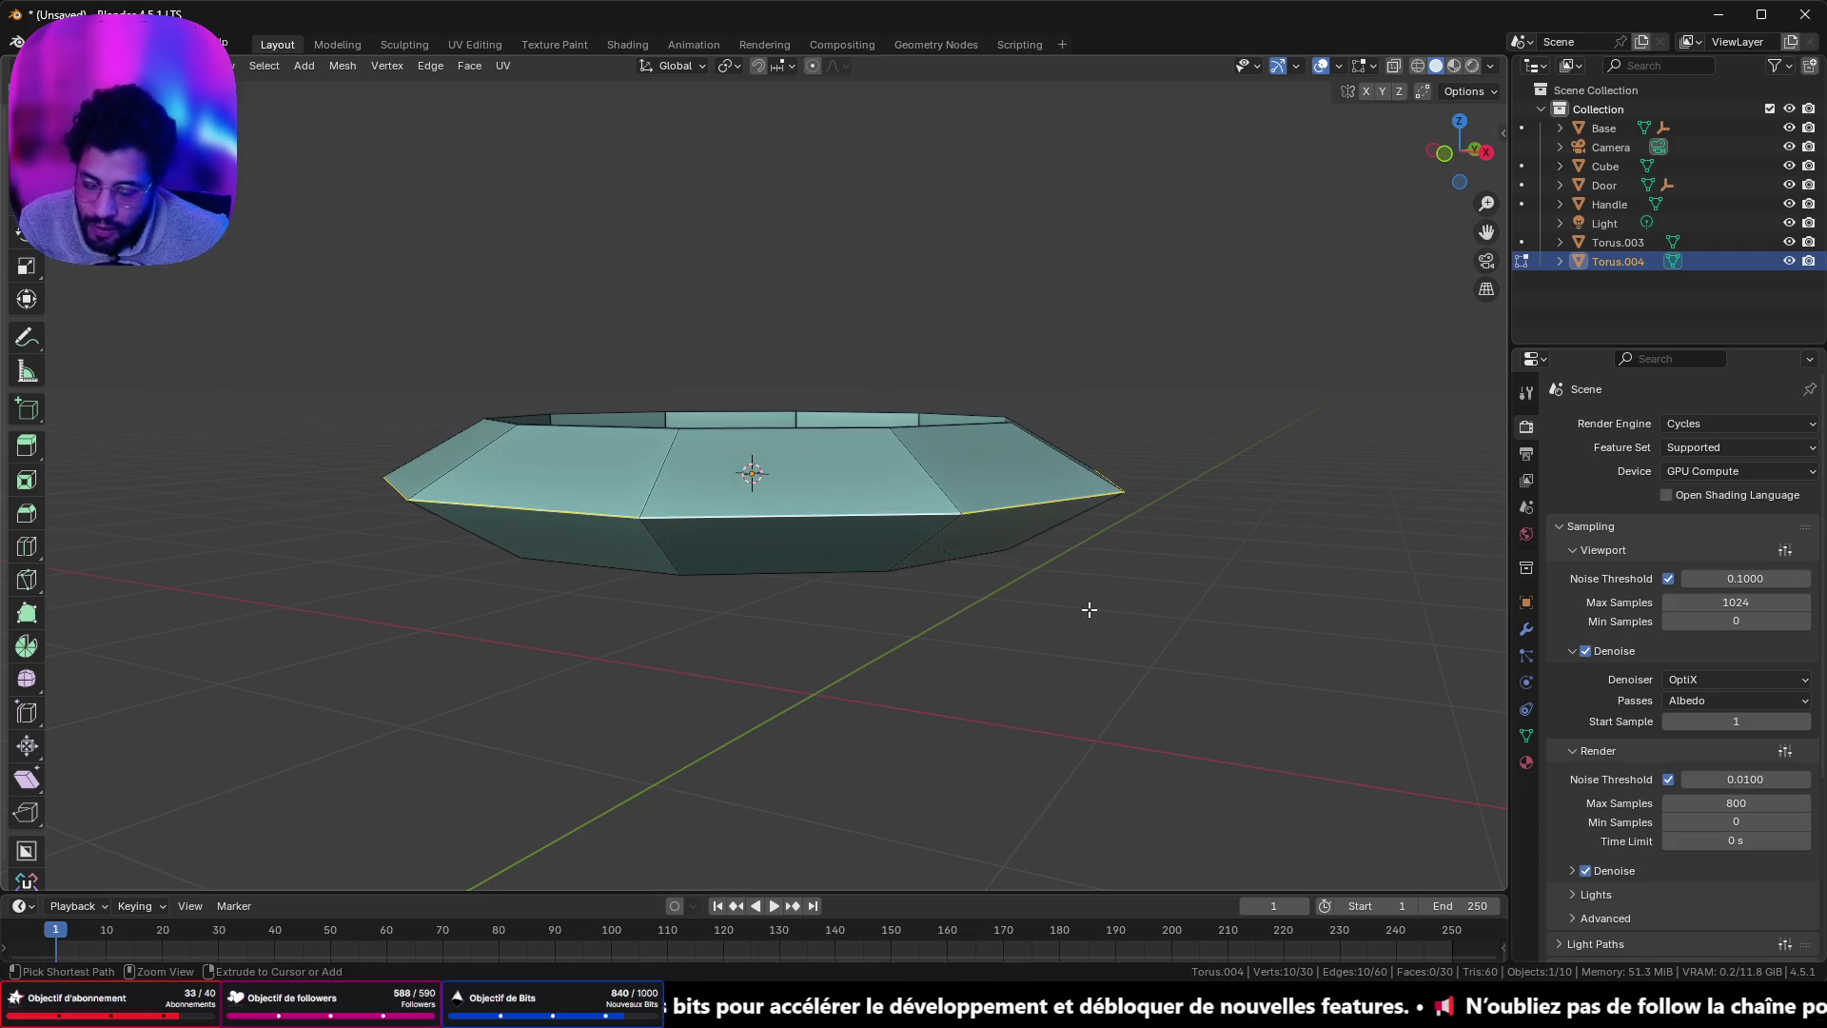
key(ctrl+b)
click(1159, 656)
mouse_move(1159, 656)
mouse_down()
mouse_move(1114, 608)
mouse_move(1015, 701)
mouse_move(1022, 569)
mouse_move(1215, 619)
mouse_move(756, 378)
mouse_up()
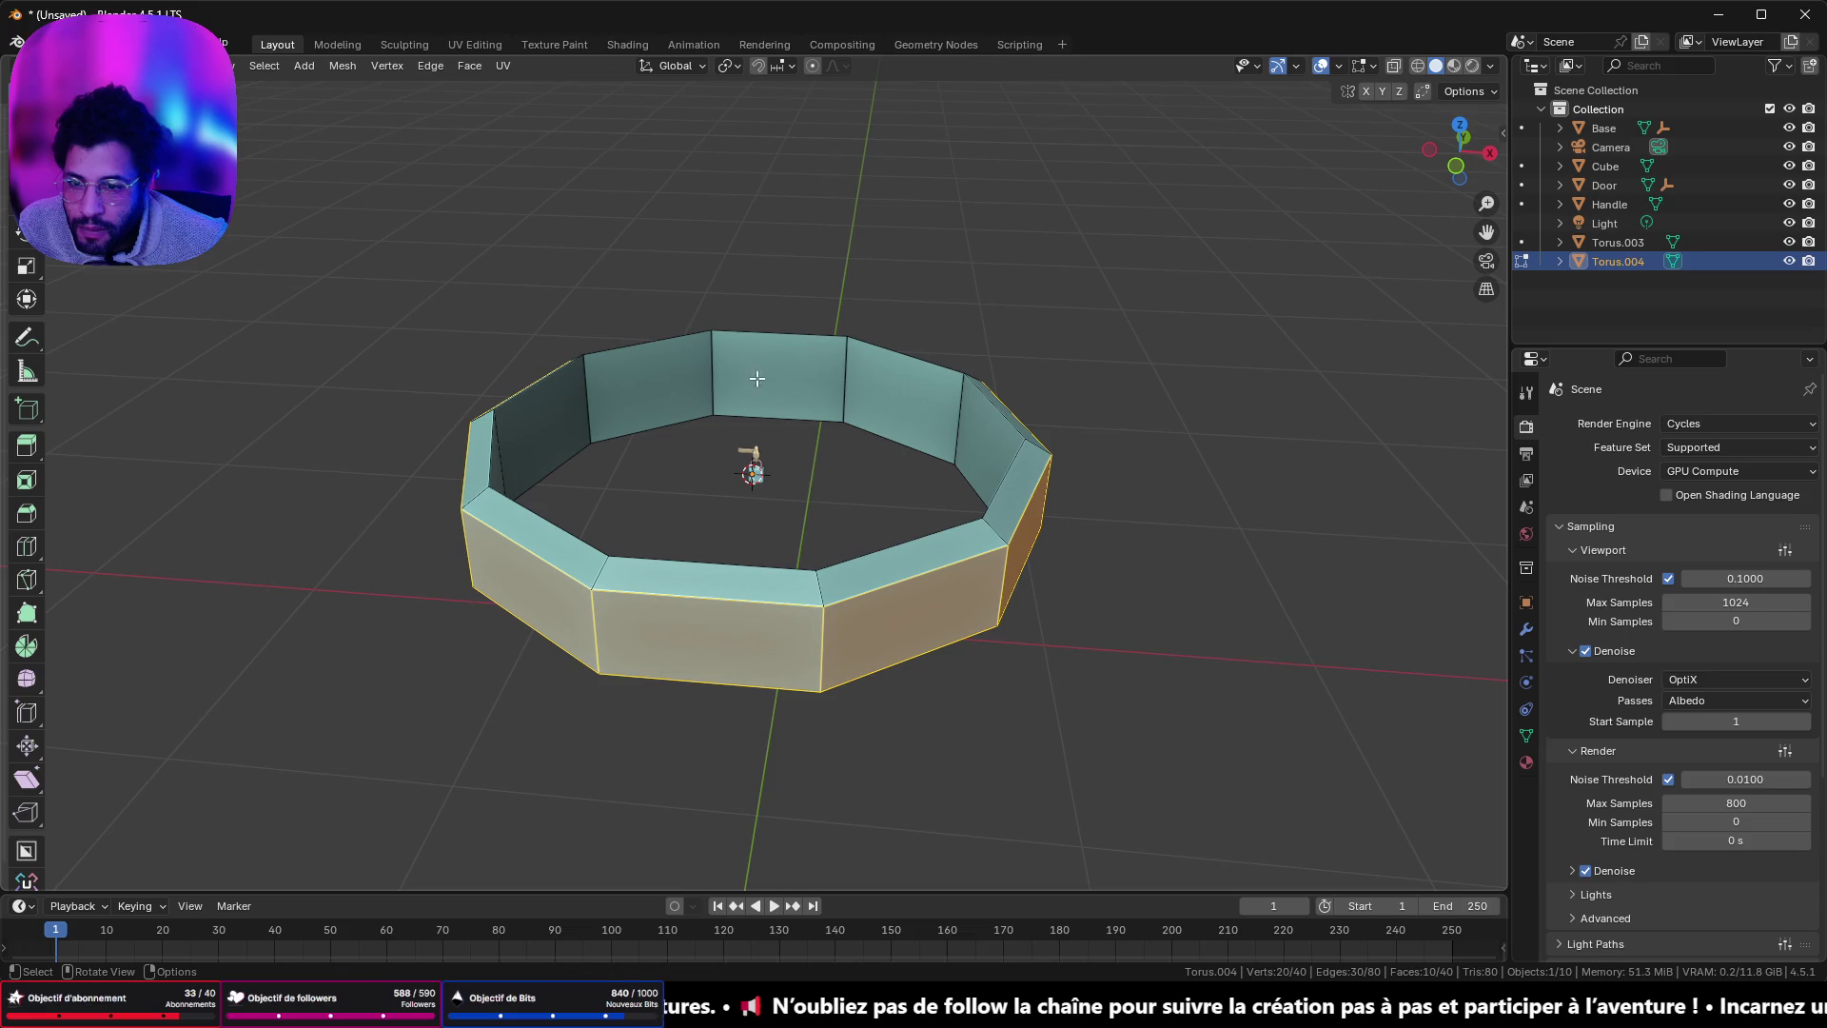
- Scale the ring's upper face loop inward in XY from top view, narrowing its hole
click(715, 383)
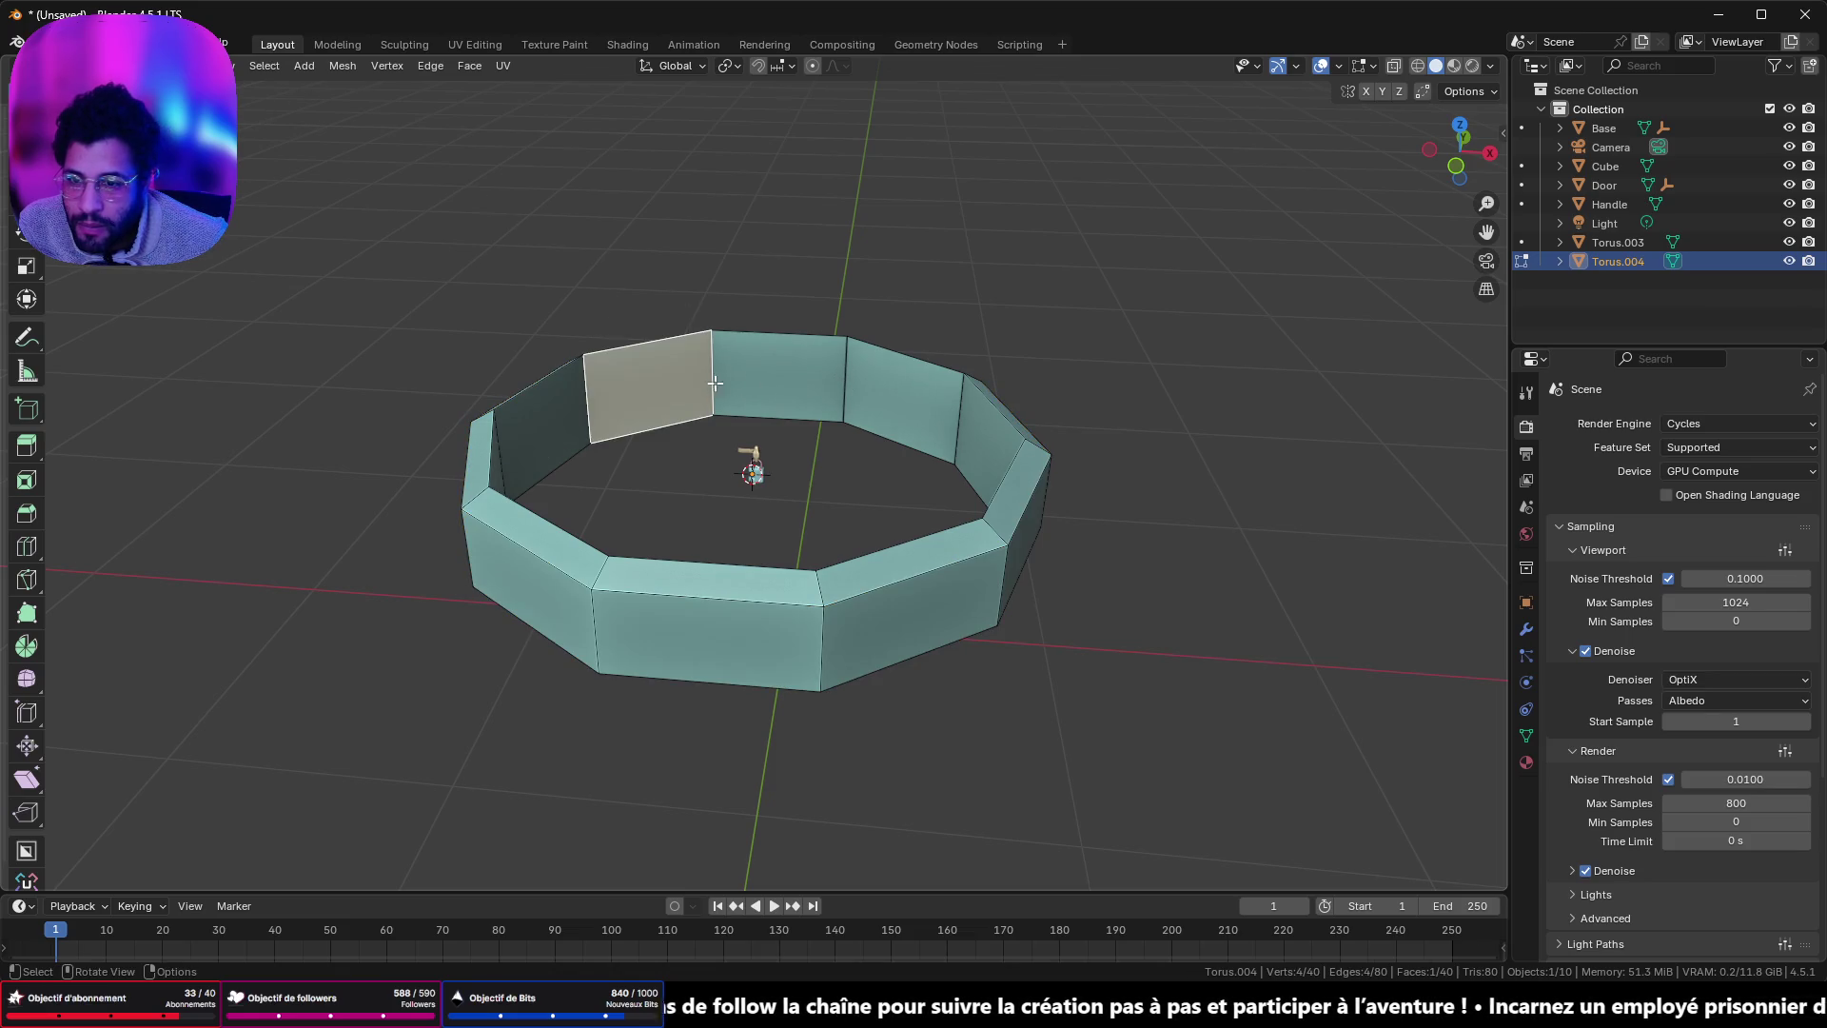
alt+click(722, 381)
click(1455, 166)
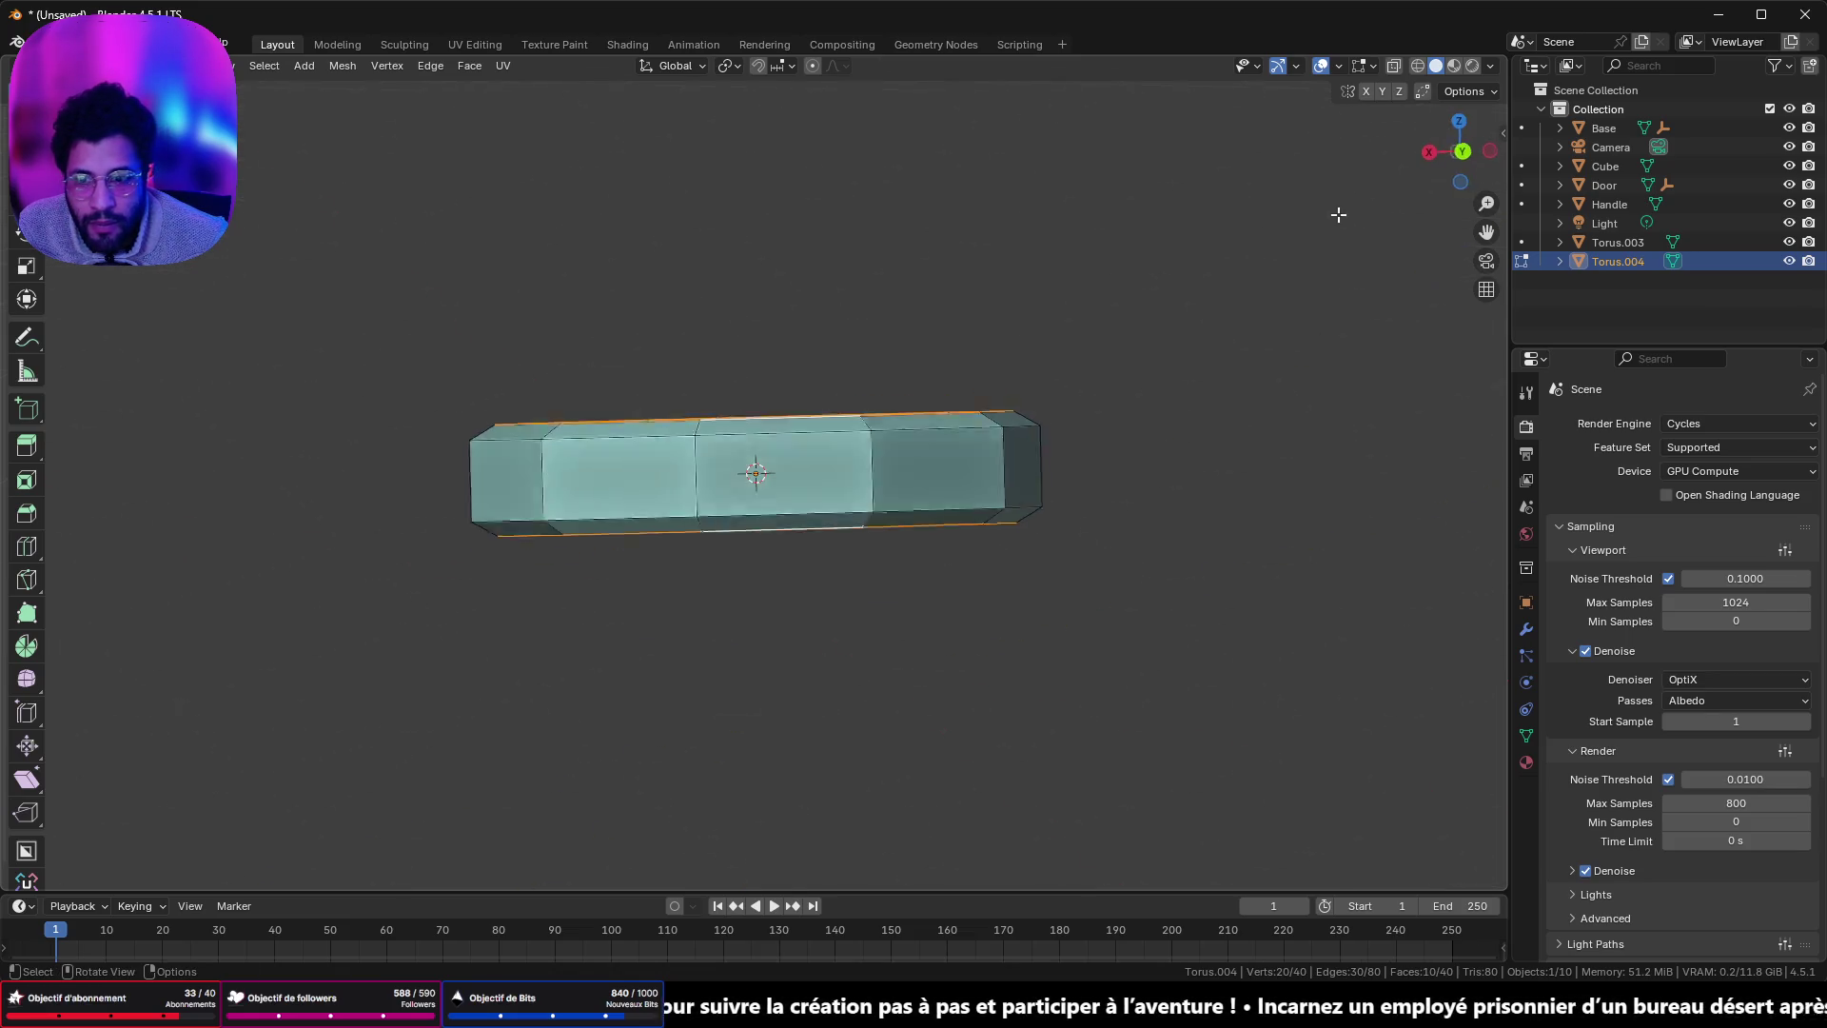
click(1456, 124)
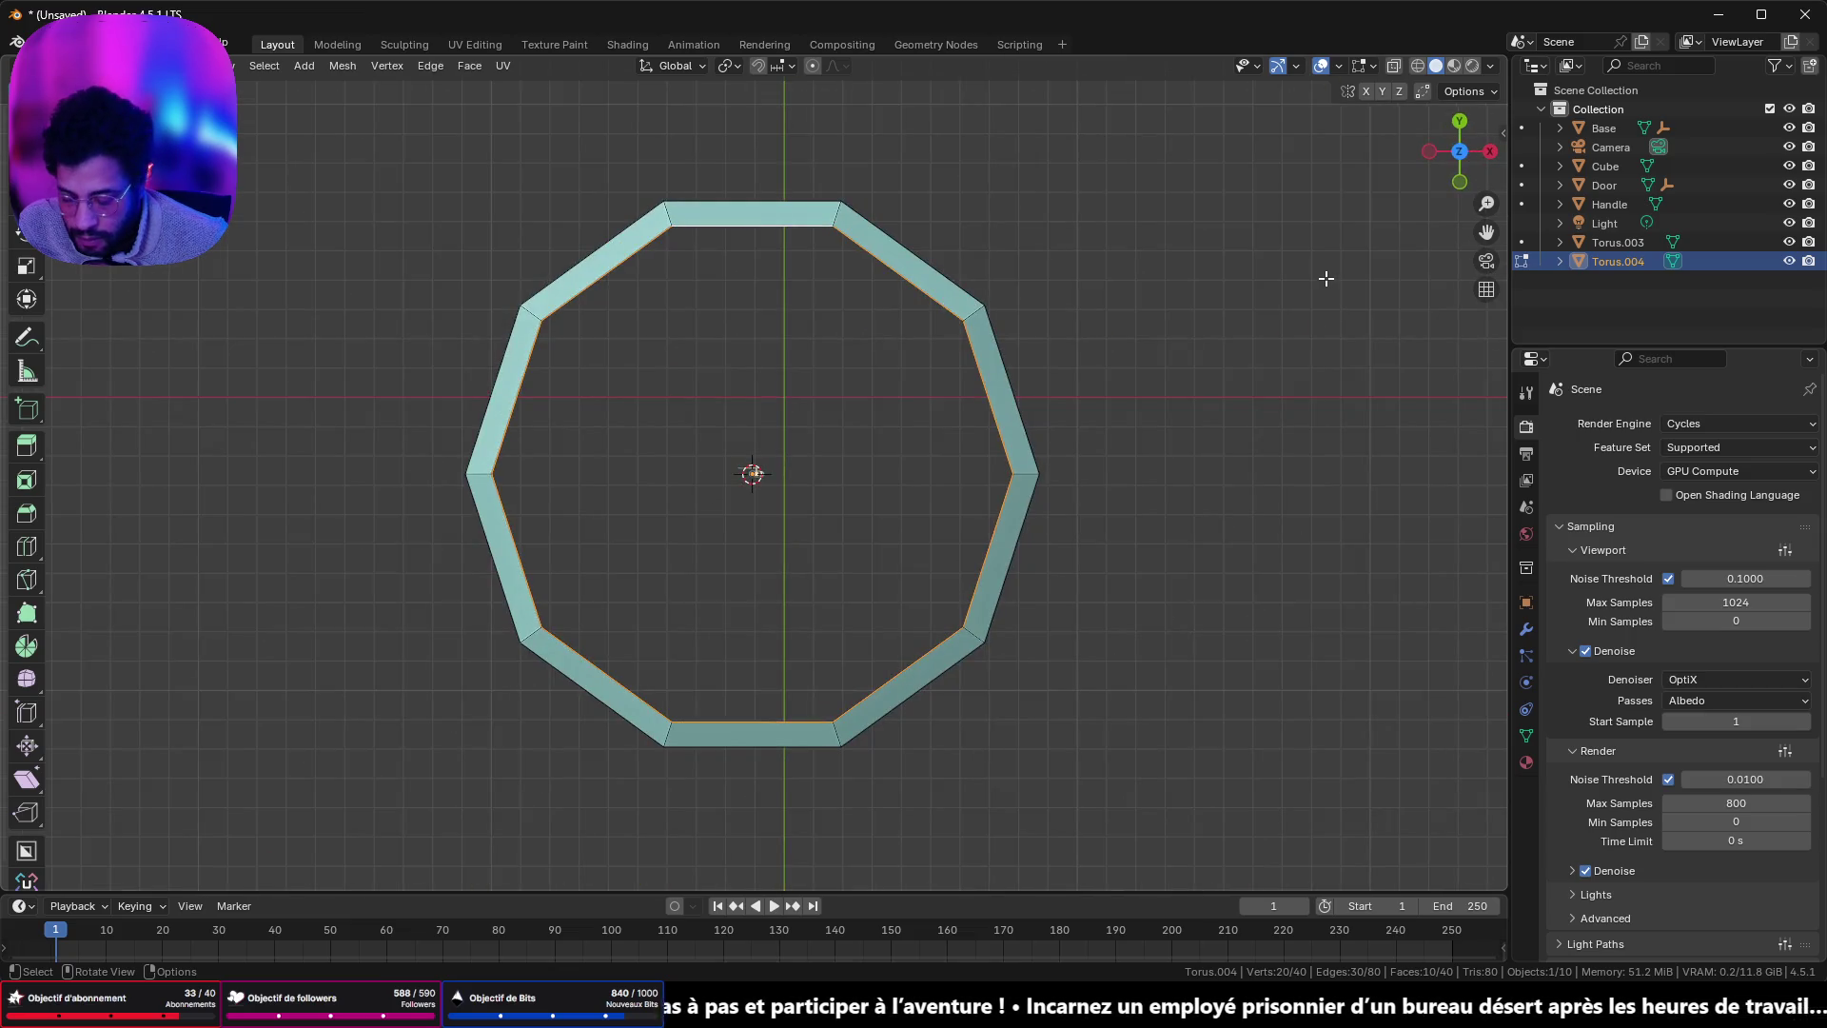
key(s)
key(shift+z)
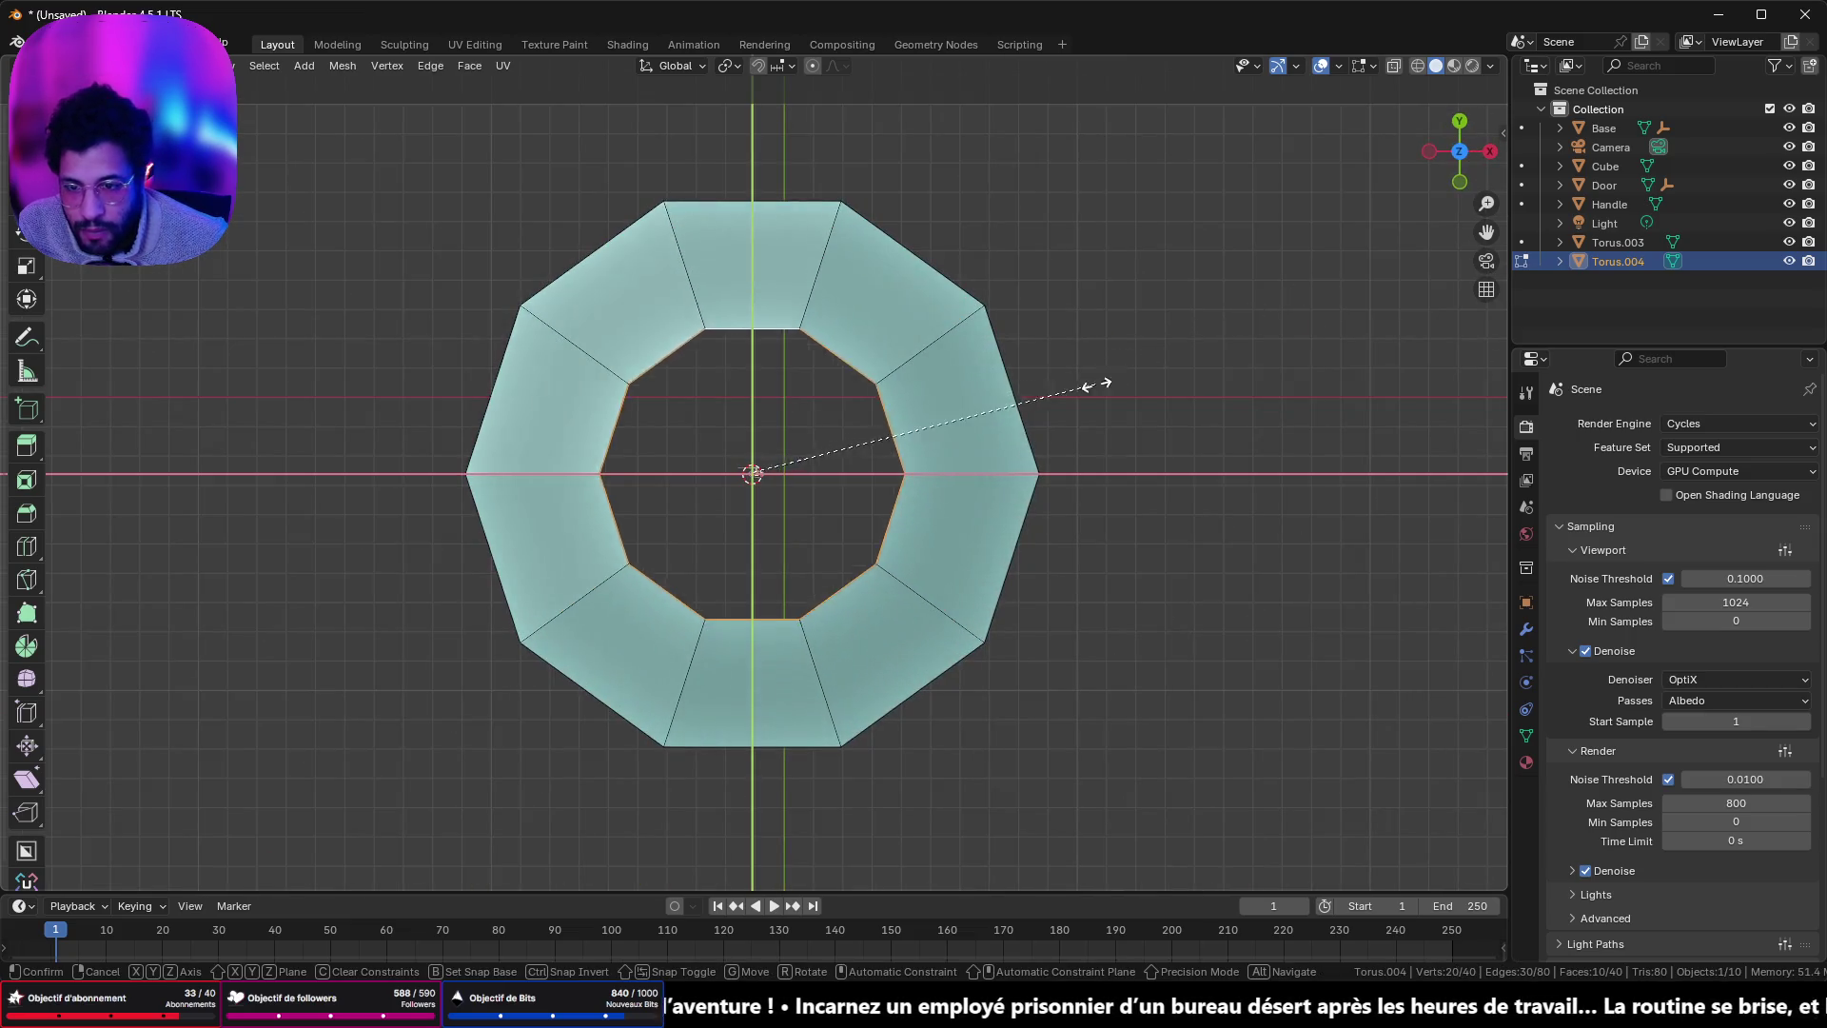
click(951, 428)
mouse_move(946, 412)
mouse_down()
mouse_move(946, 257)
mouse_move(971, 196)
mouse_move(1085, 196)
mouse_move(1096, 272)
mouse_move(1093, 255)
mouse_up()
mouse_move(1081, 348)
mouse_down()
mouse_move(1009, 448)
mouse_move(967, 391)
mouse_move(932, 388)
mouse_move(952, 394)
mouse_up()
- In Object Mode, scale the ring down to 0.248 around the pin in the notch
key(Tab)
key(s)
click(783, 482)
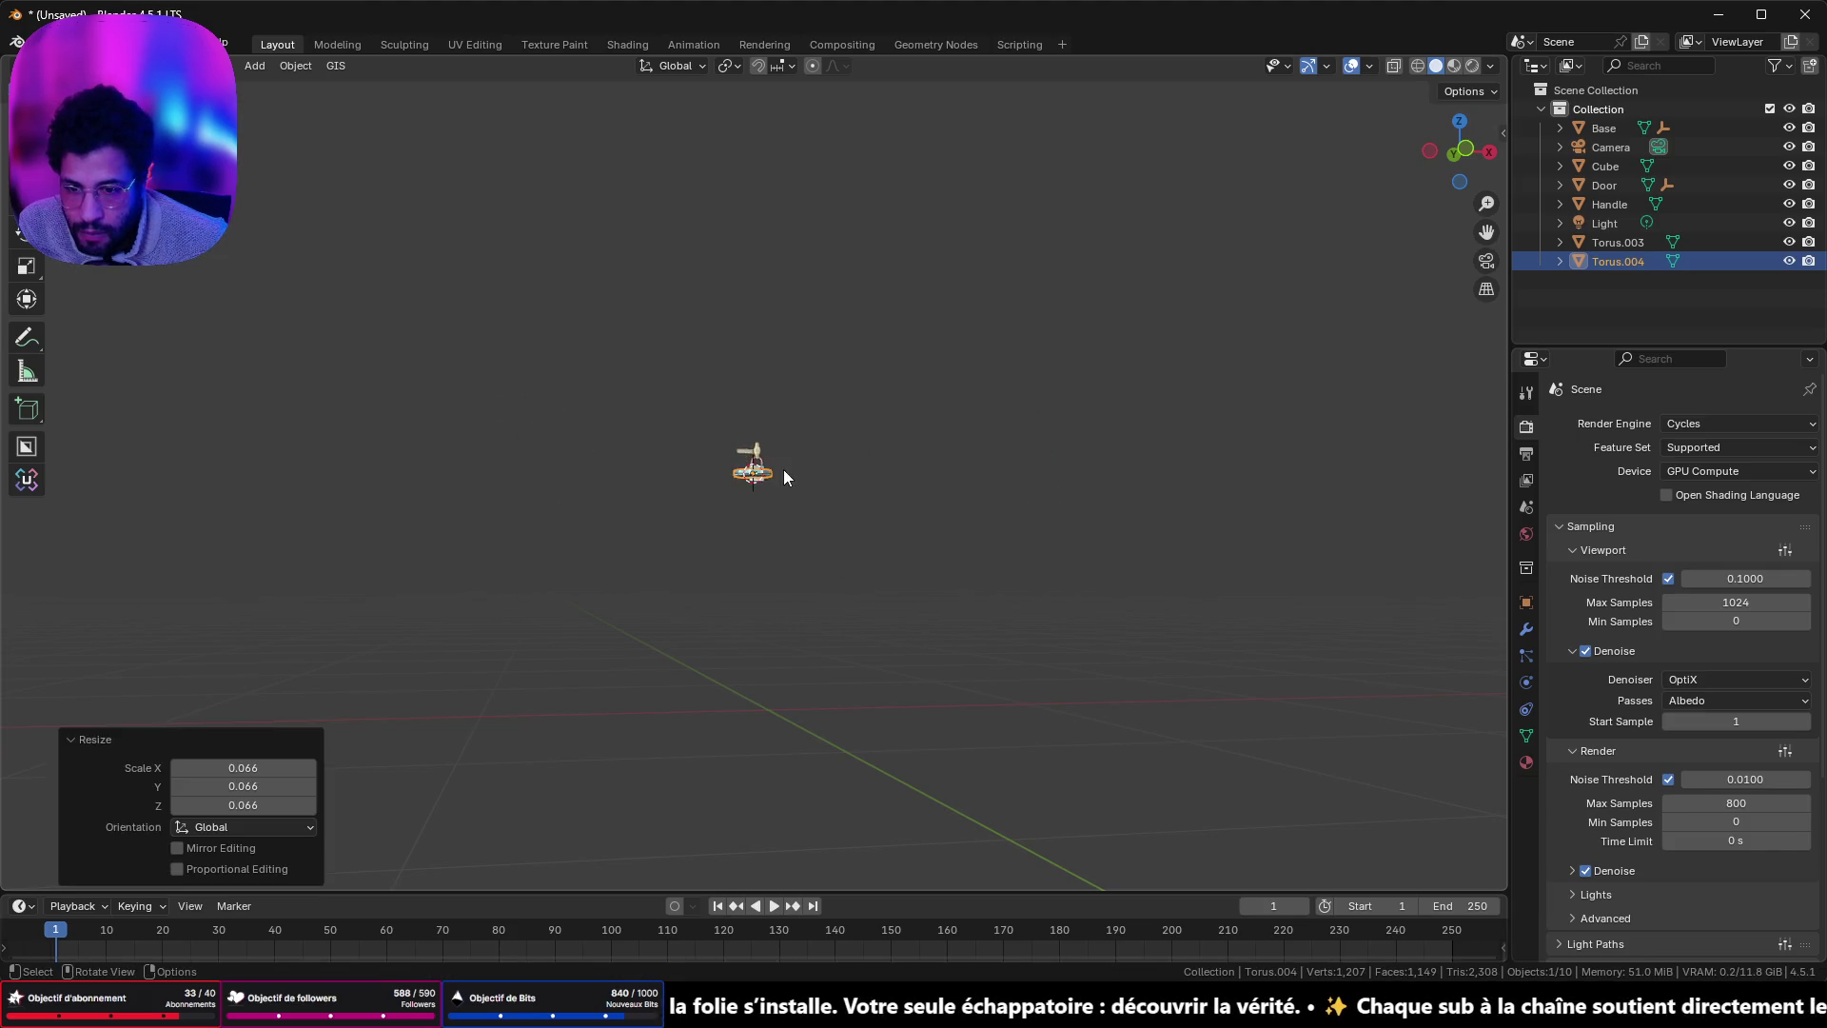
key(s)
click(863, 538)
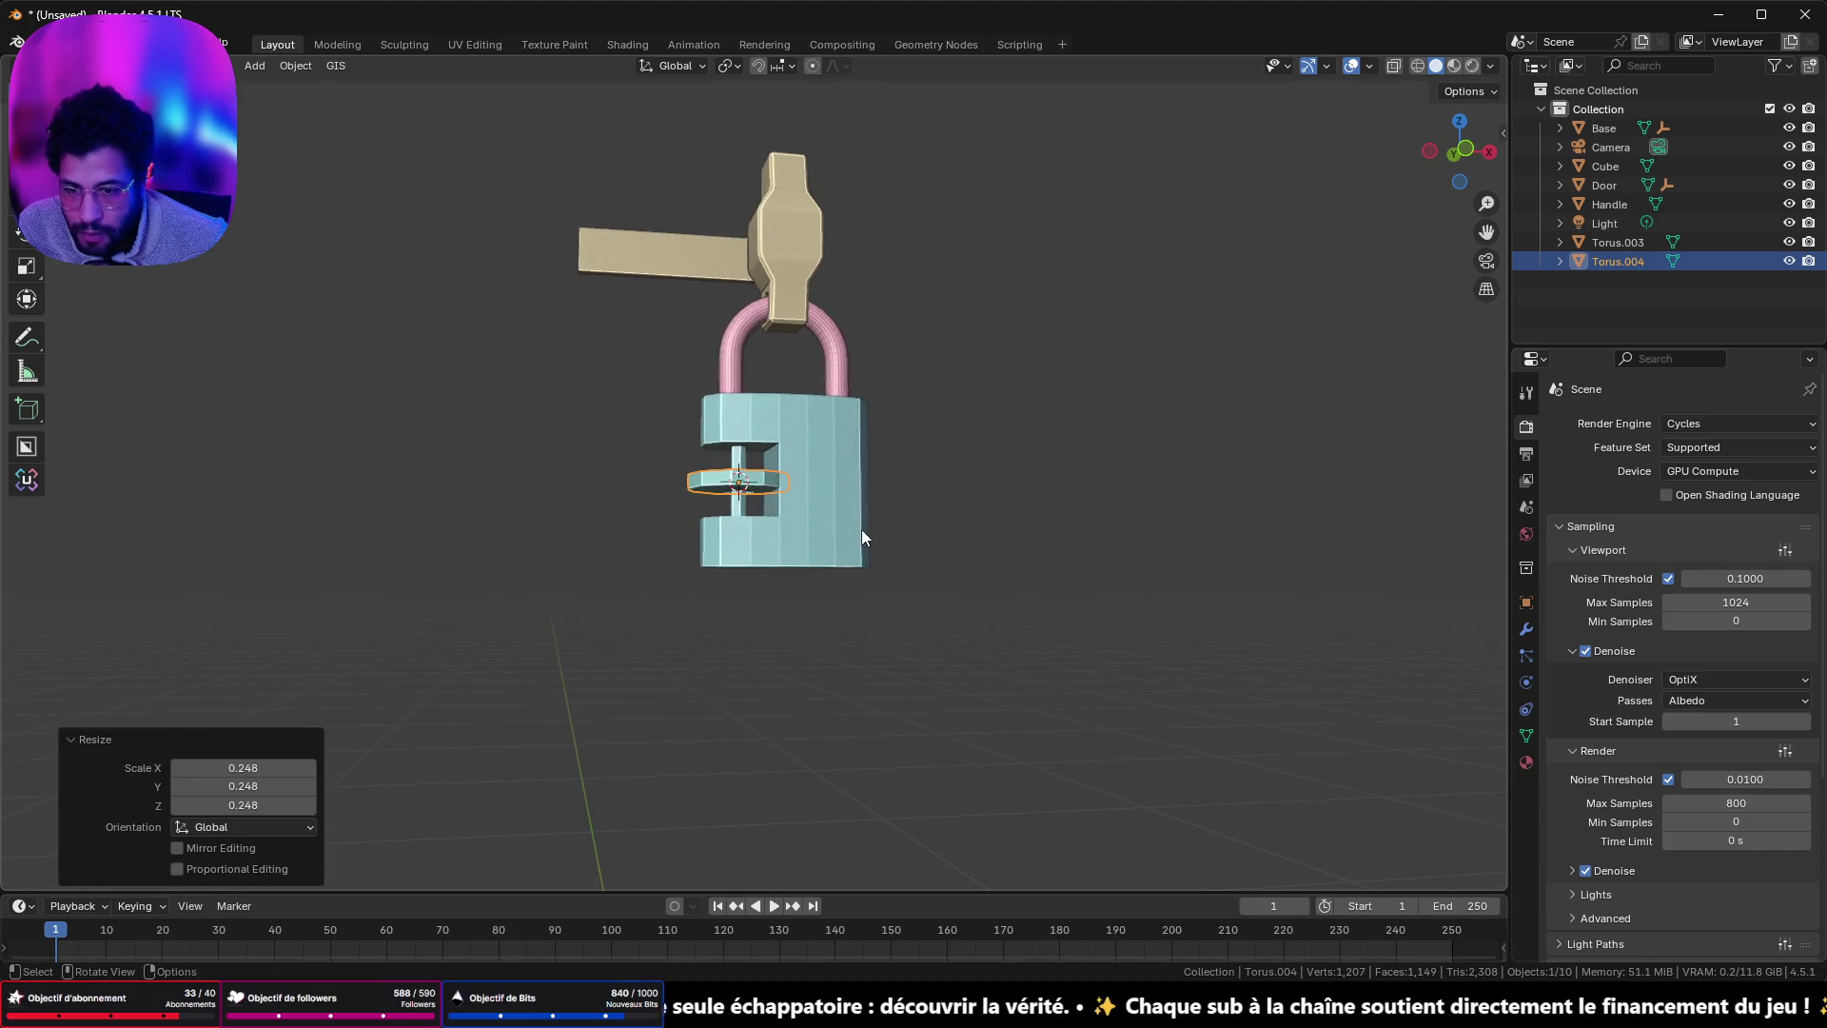
mouse_move(1408, 151)
mouse_down()
mouse_move(1011, 425)
mouse_move(1022, 529)
mouse_move(1420, 636)
mouse_up()
key(KP_Decimal)
key(s)
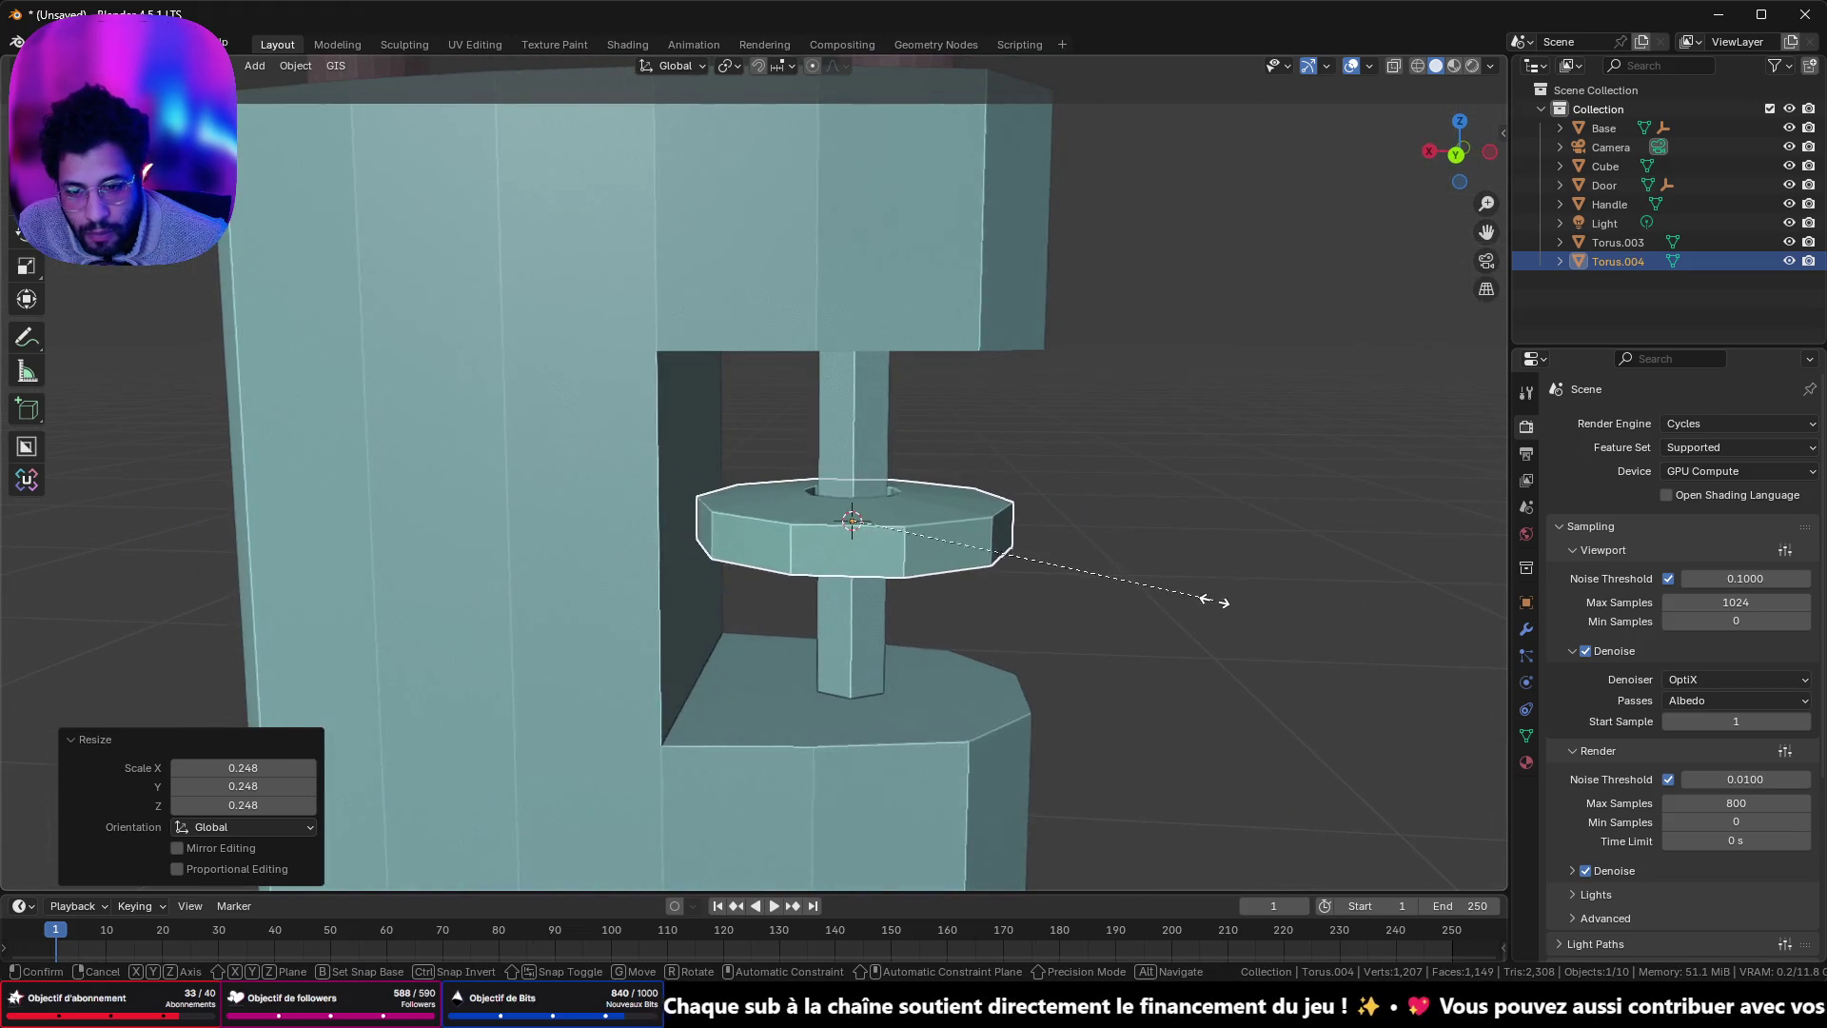